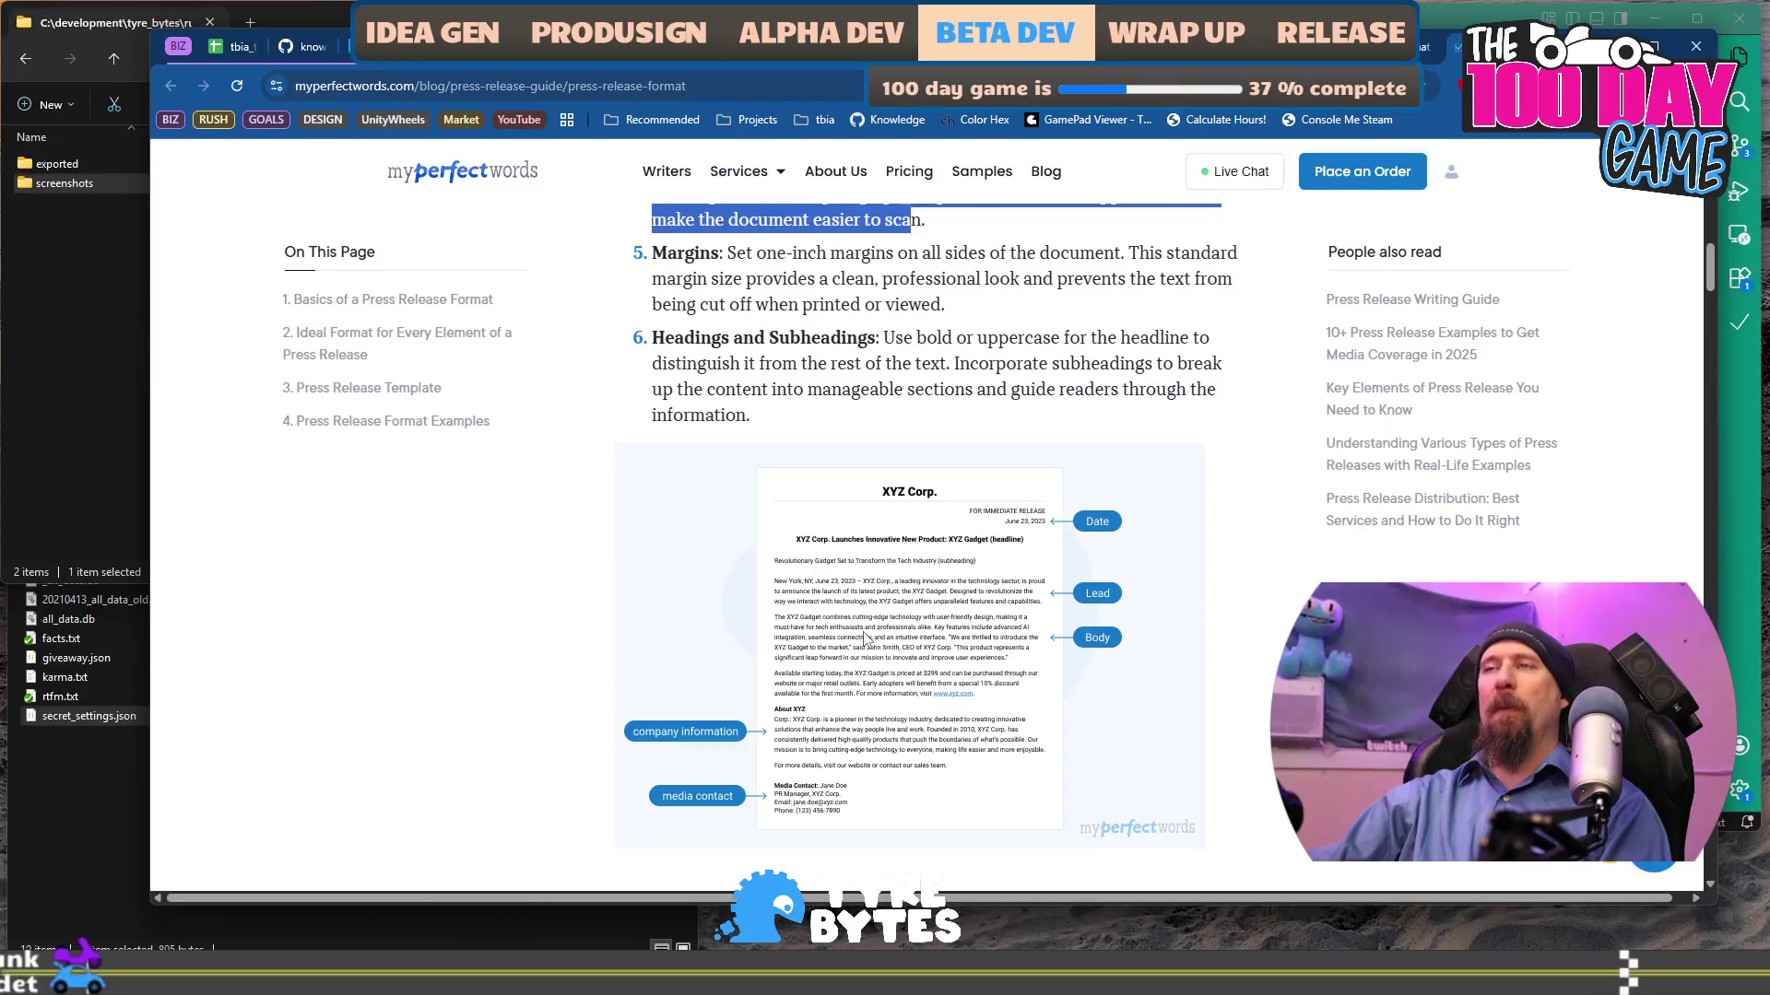
- Highlight the MyPerfectWords advice on one-inch margins and the dateline, then go back to the image results
mouse_move(729, 252)
mouse_down()
mouse_move(949, 306)
mouse_move(936, 280)
mouse_move(959, 311)
mouse_up()
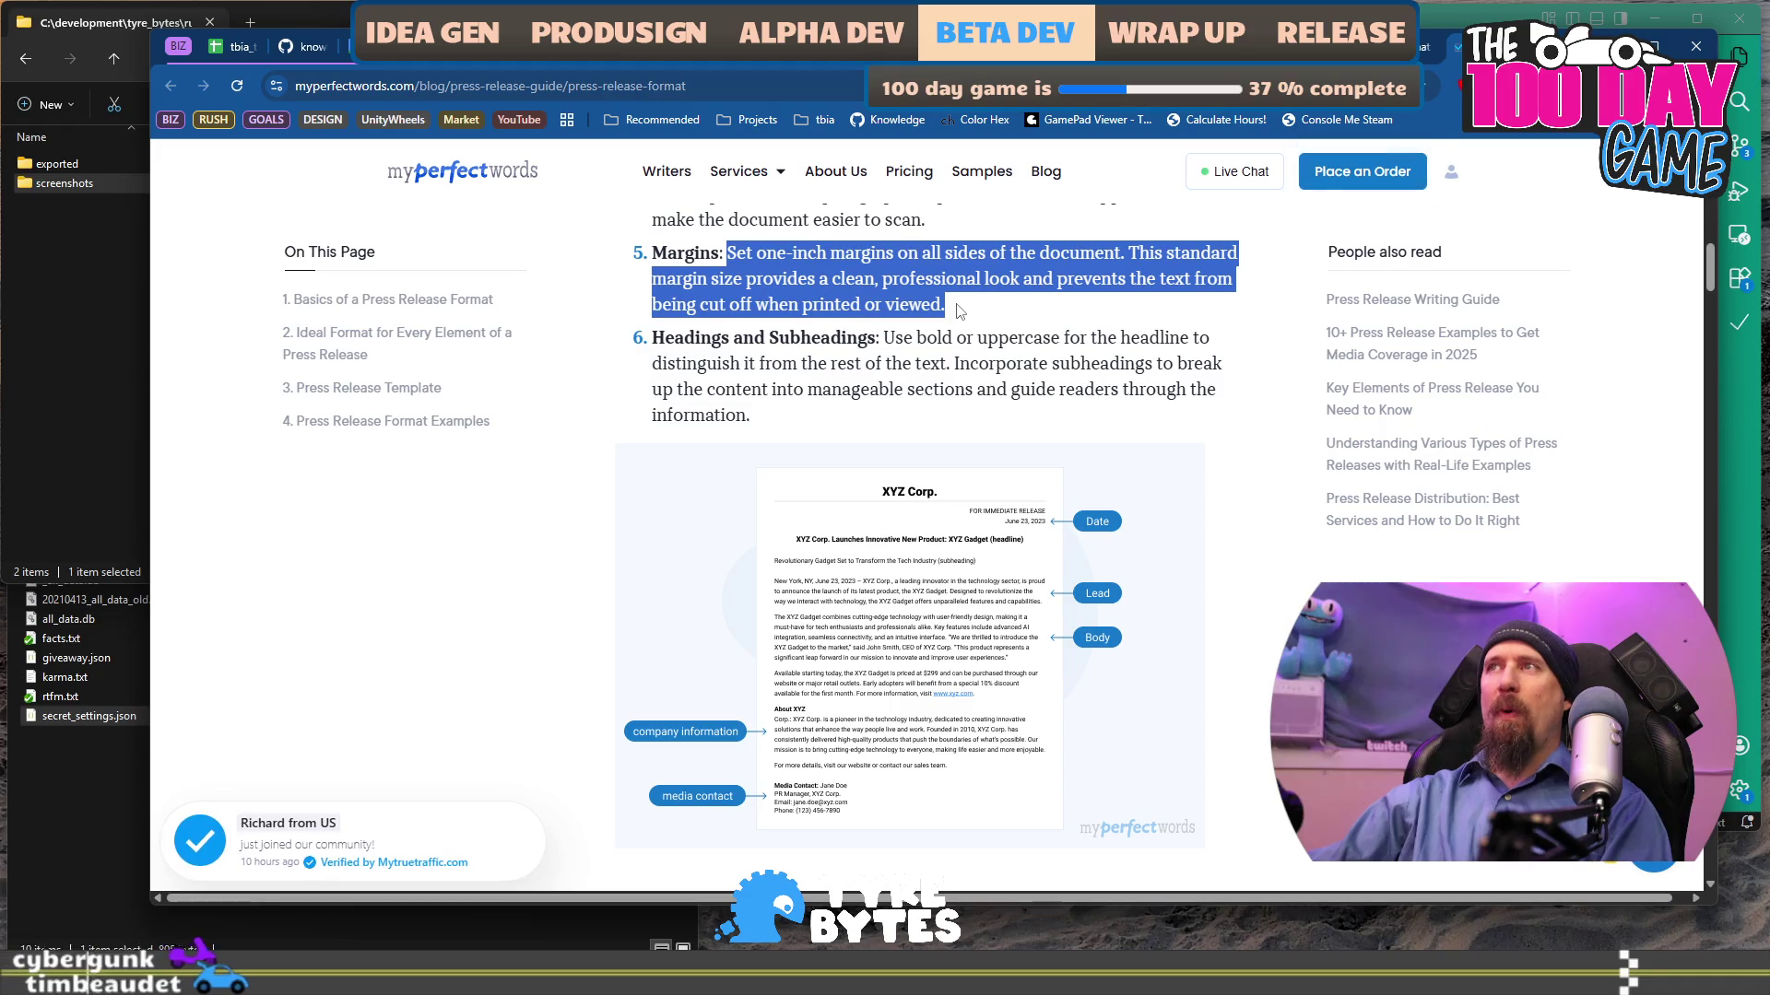
scroll(942, 315, down, 7)
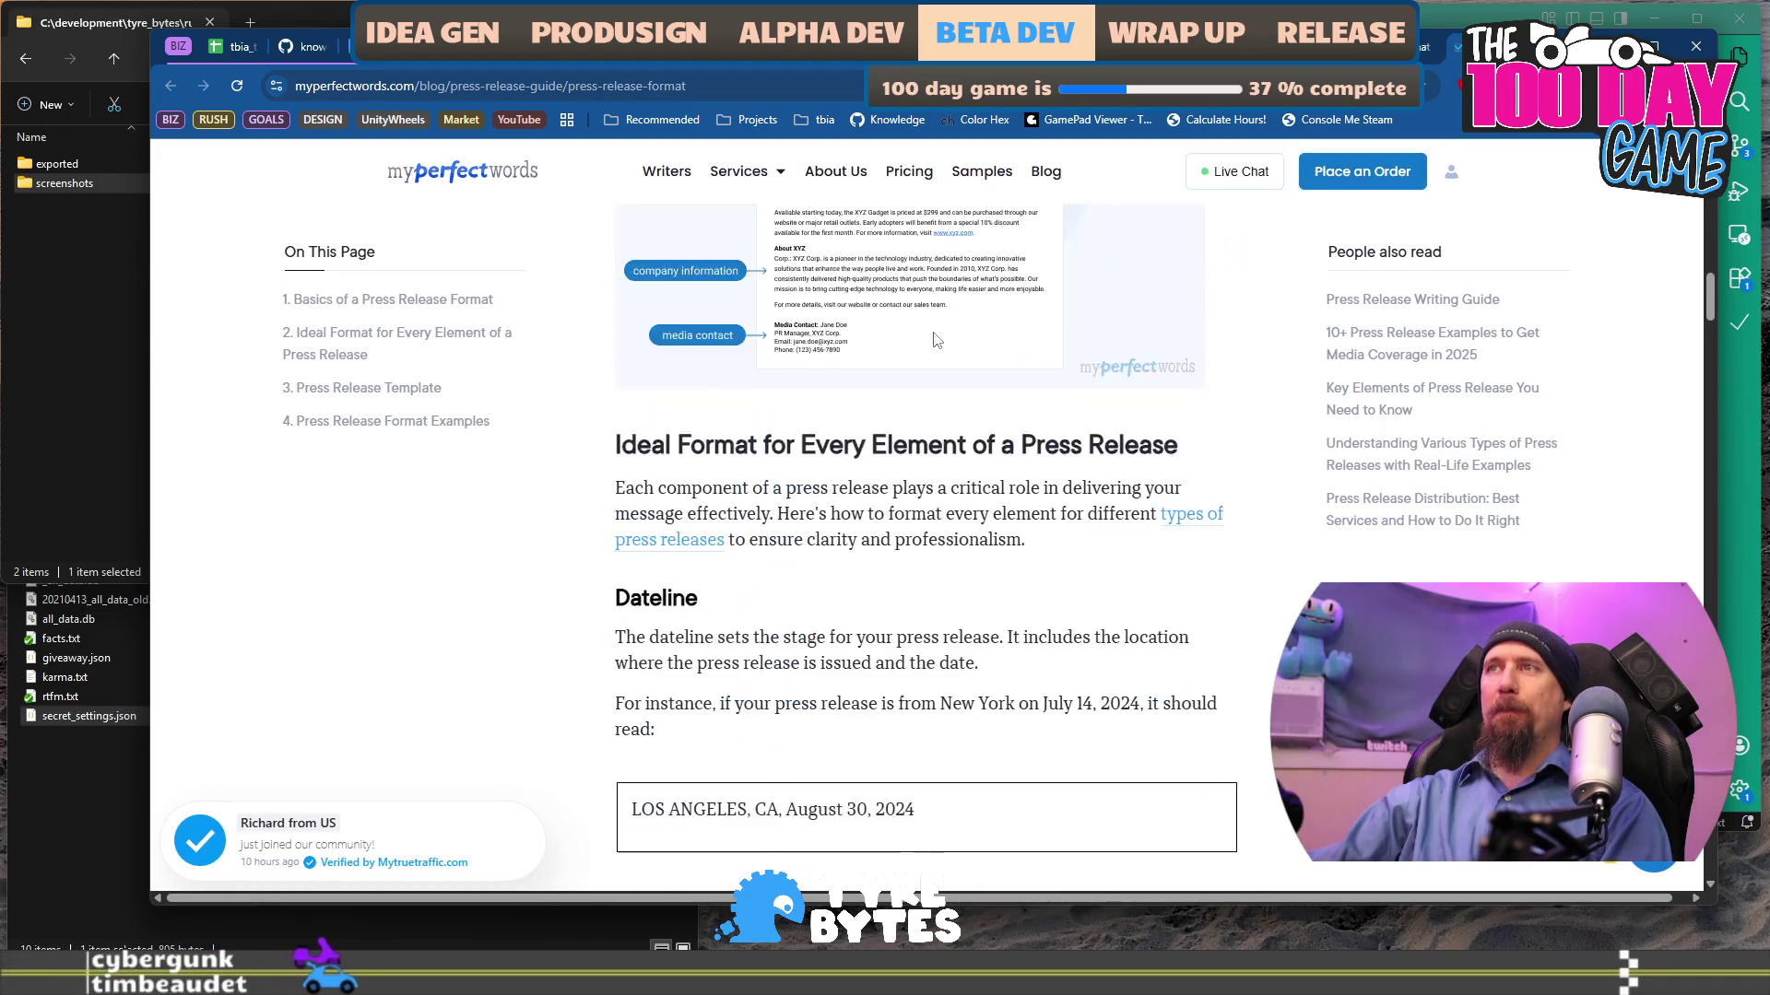
scroll(909, 473, down, 4)
scroll(909, 473, down, 2)
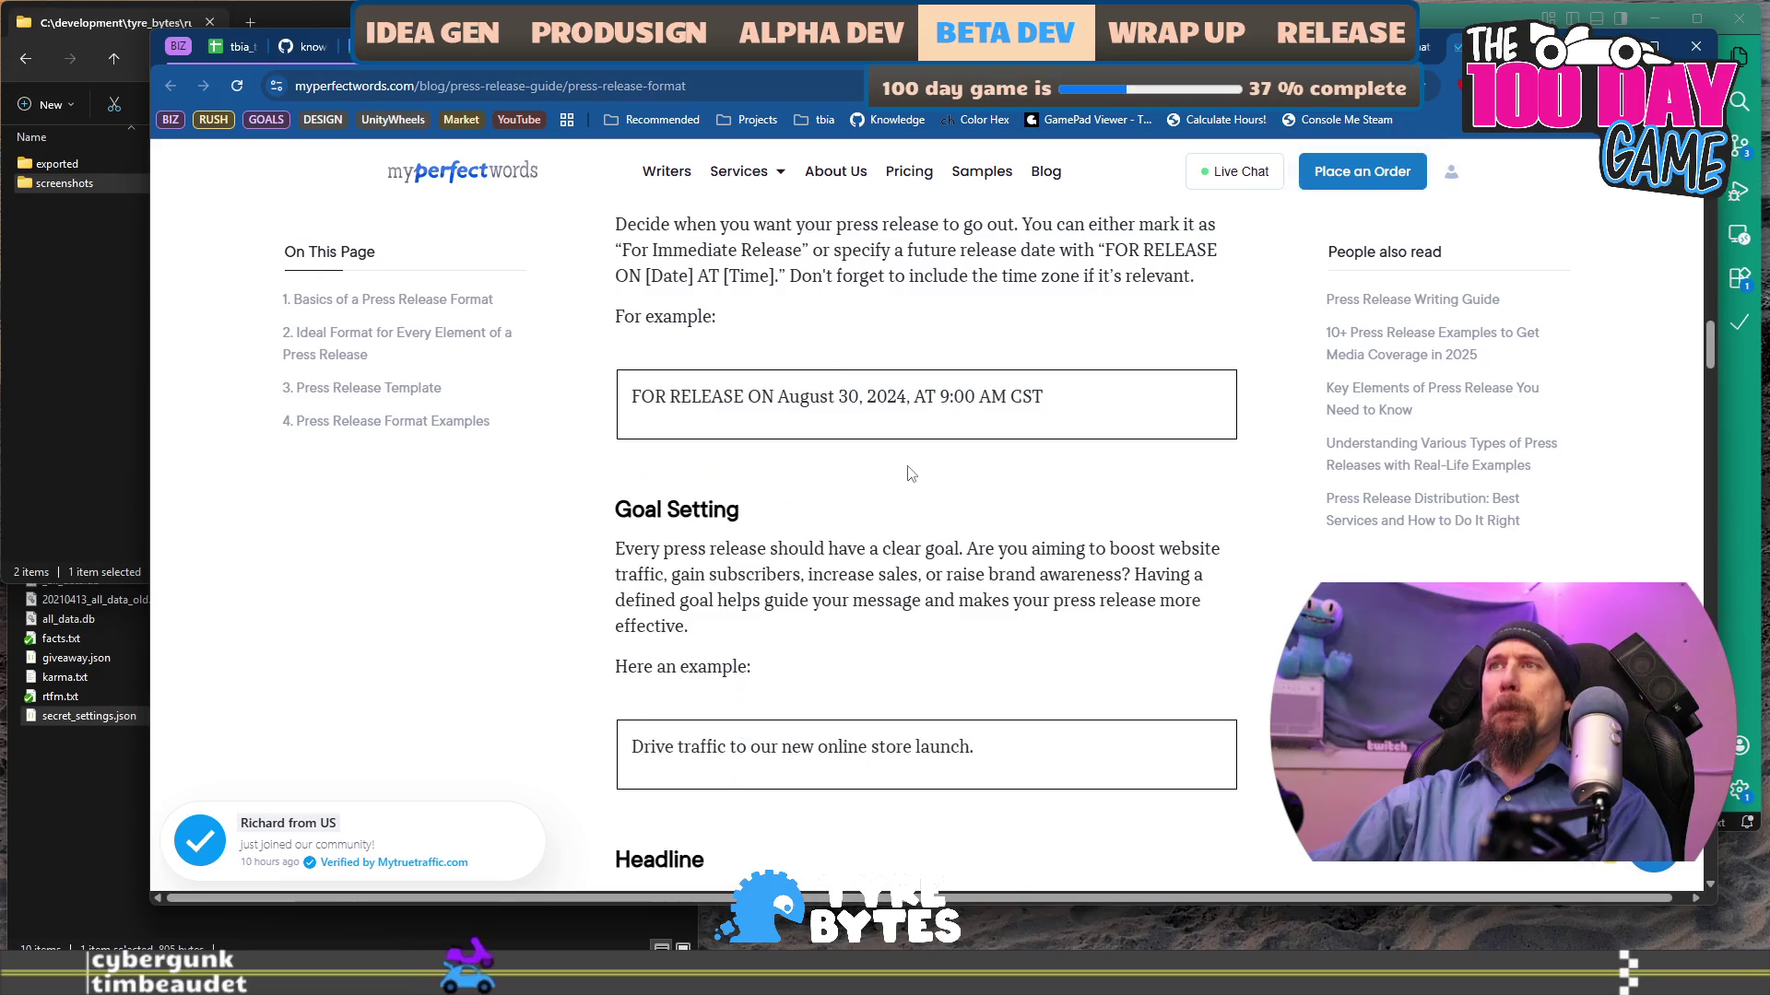
scroll(834, 436, up, 3)
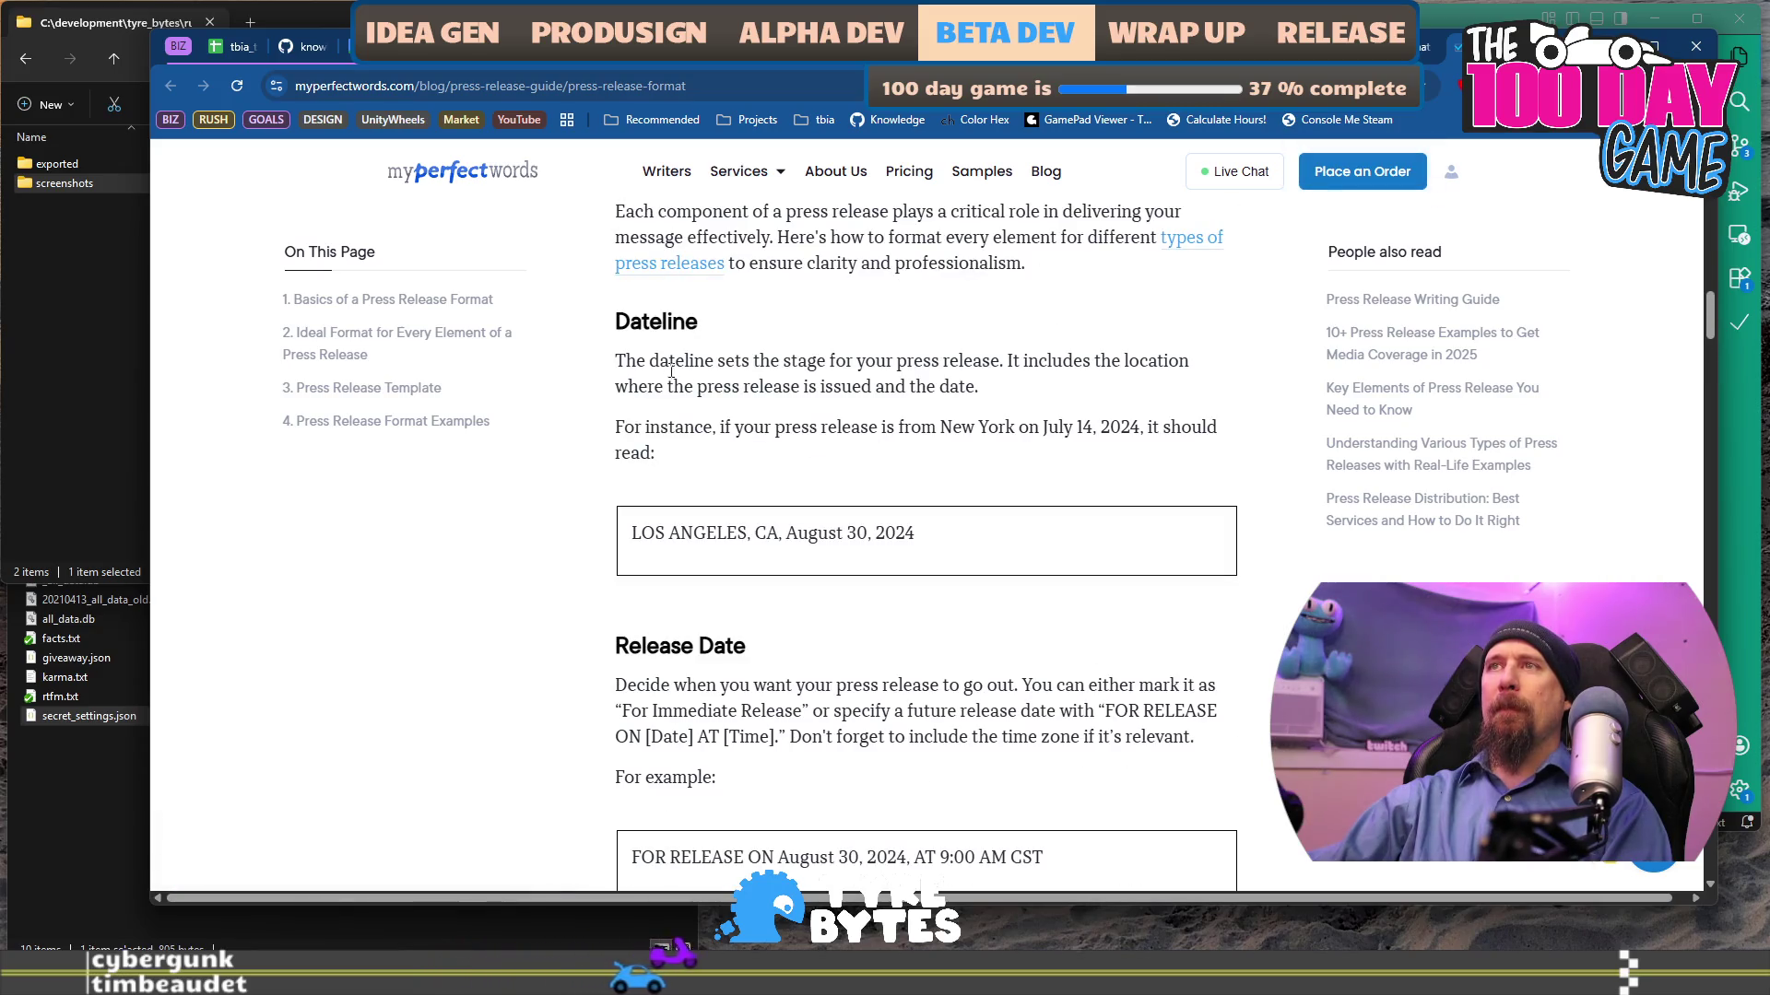
mouse_move(625, 360)
mouse_down()
mouse_move(857, 364)
mouse_move(986, 393)
mouse_up()
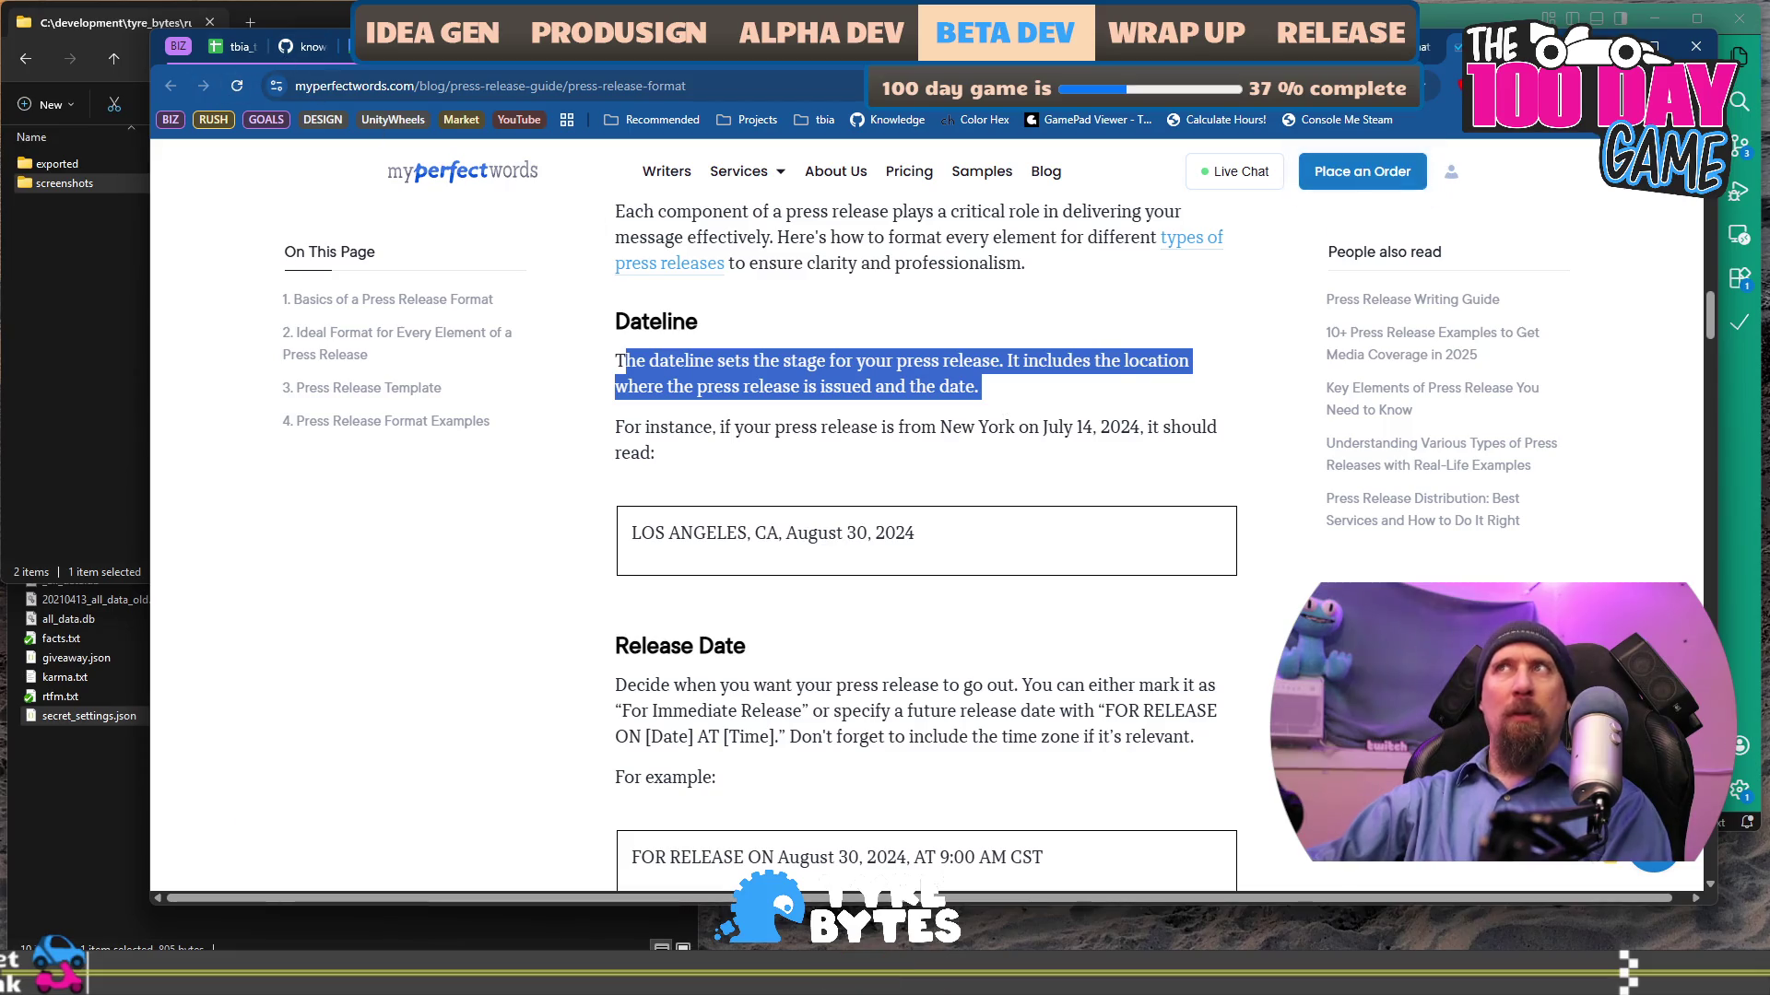
key(alt+Left)
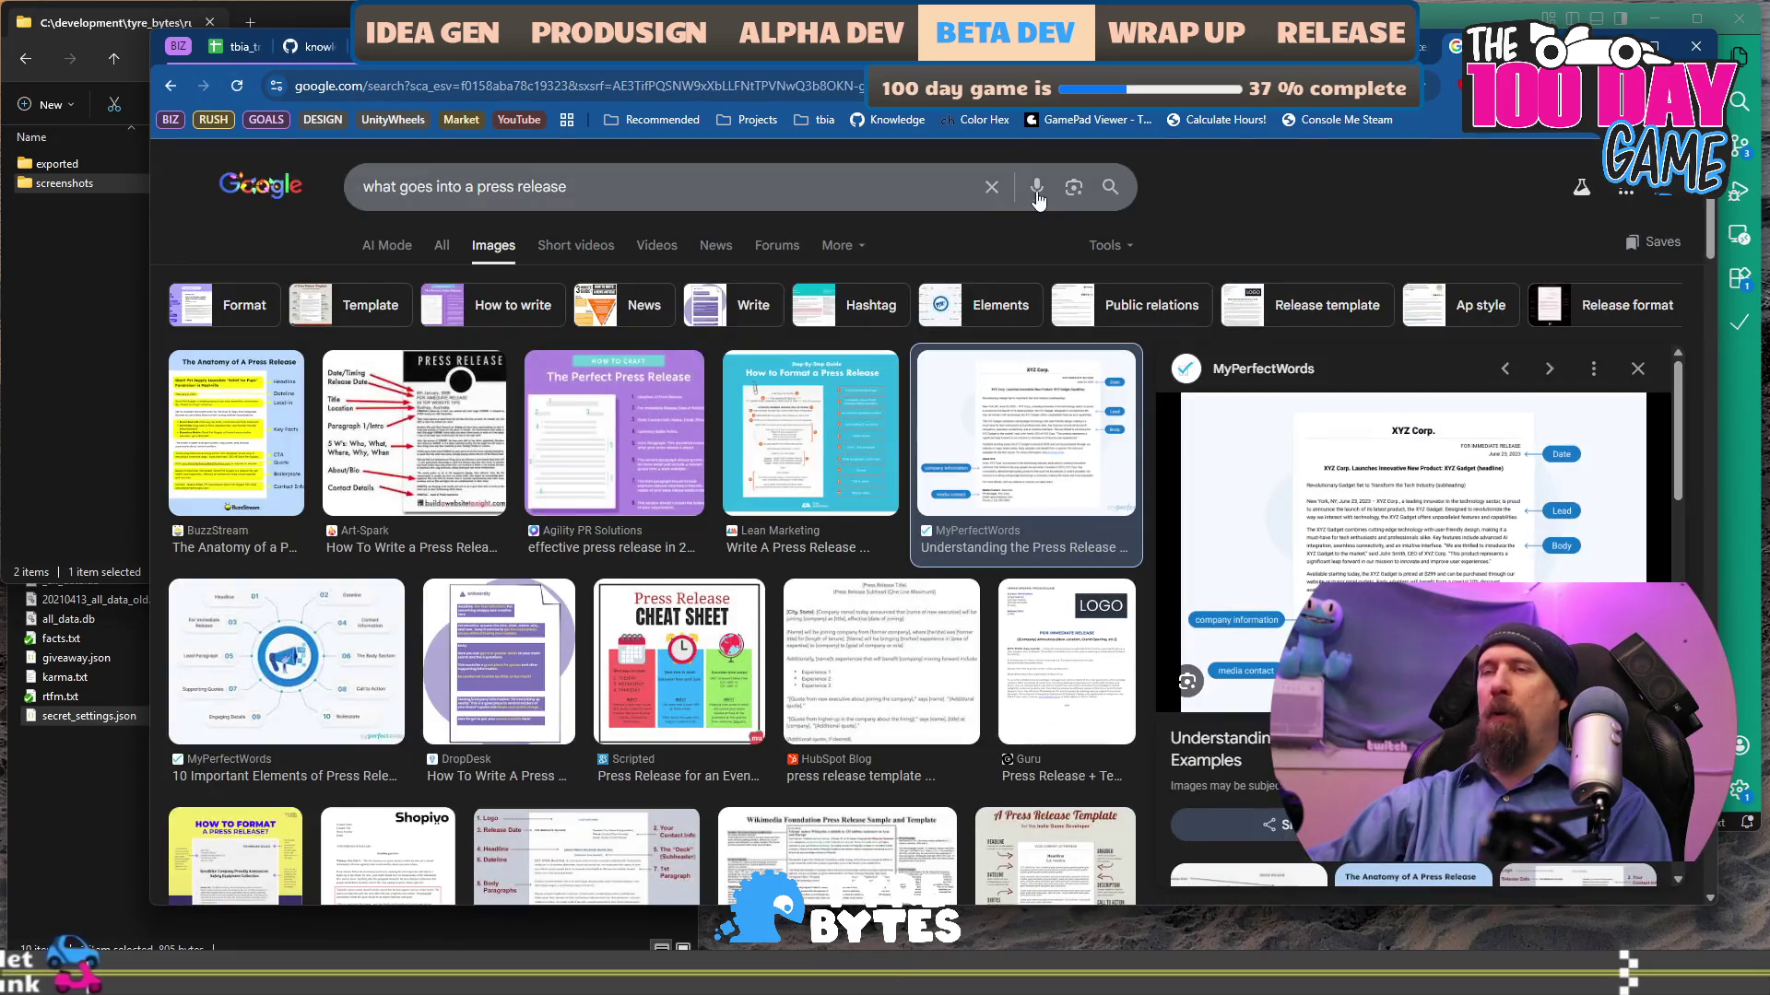
- Preview the Scripted and HubSpot Blog press release examples, then open HubSpot's template article
scroll(703, 497, down, 2)
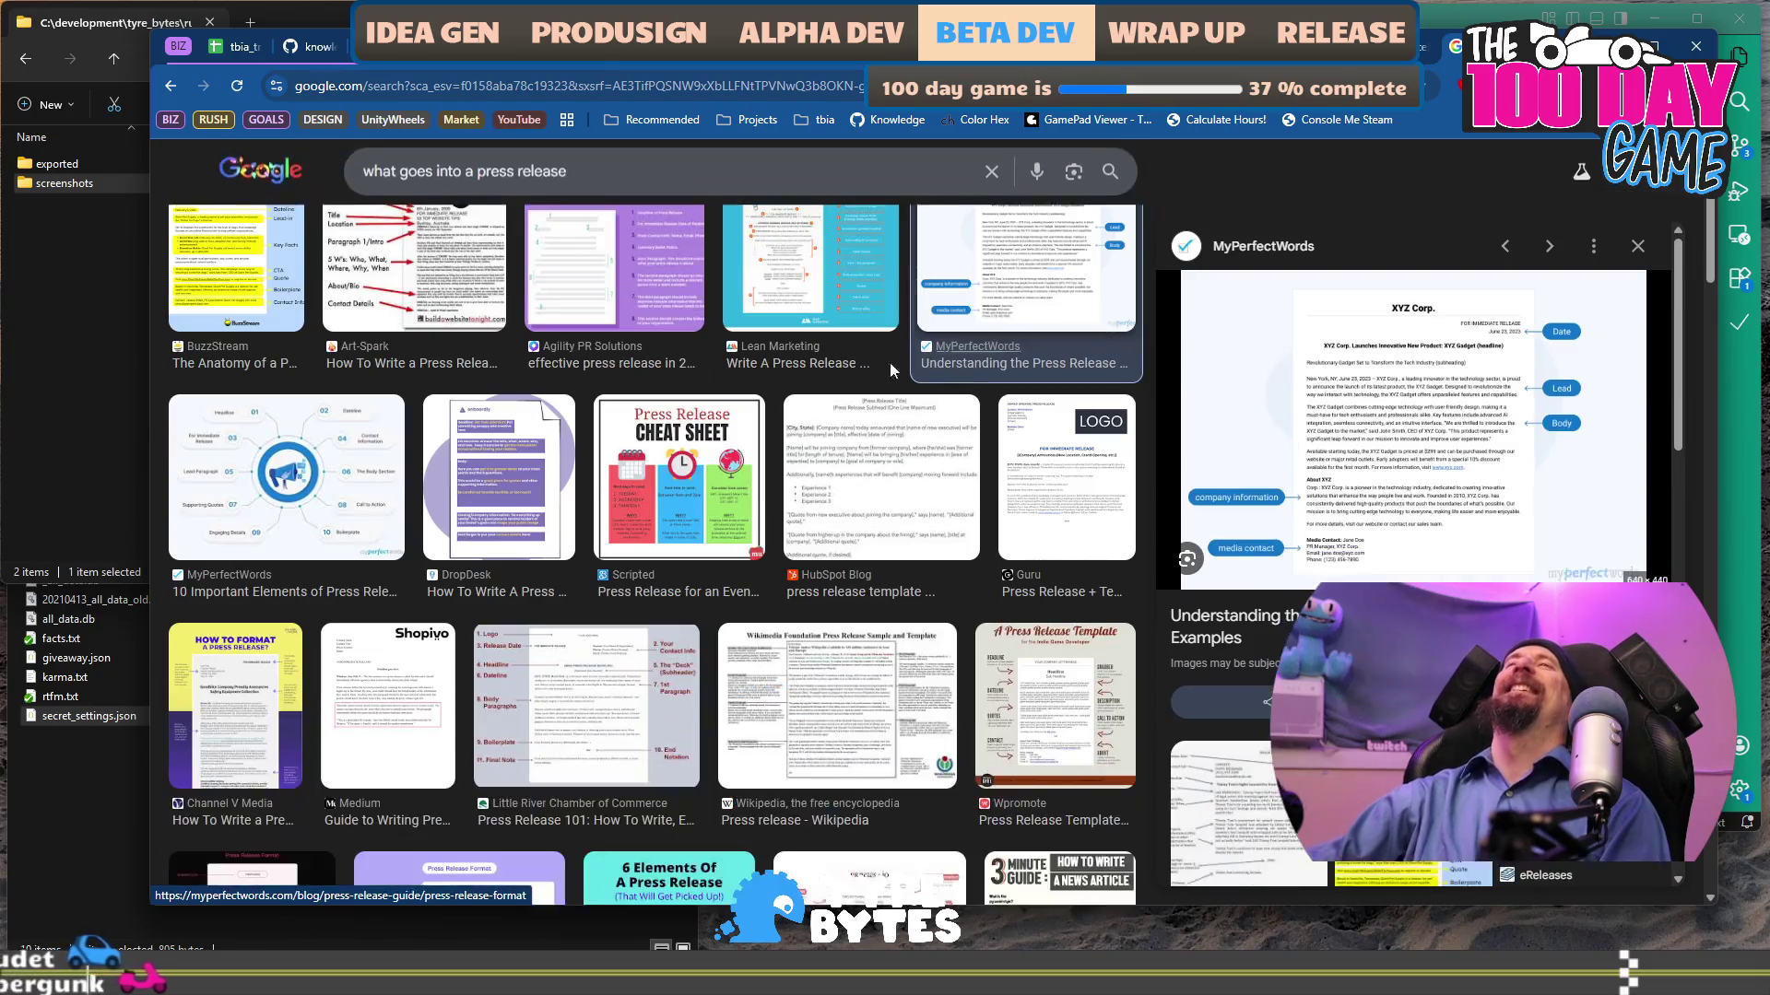
click(703, 498)
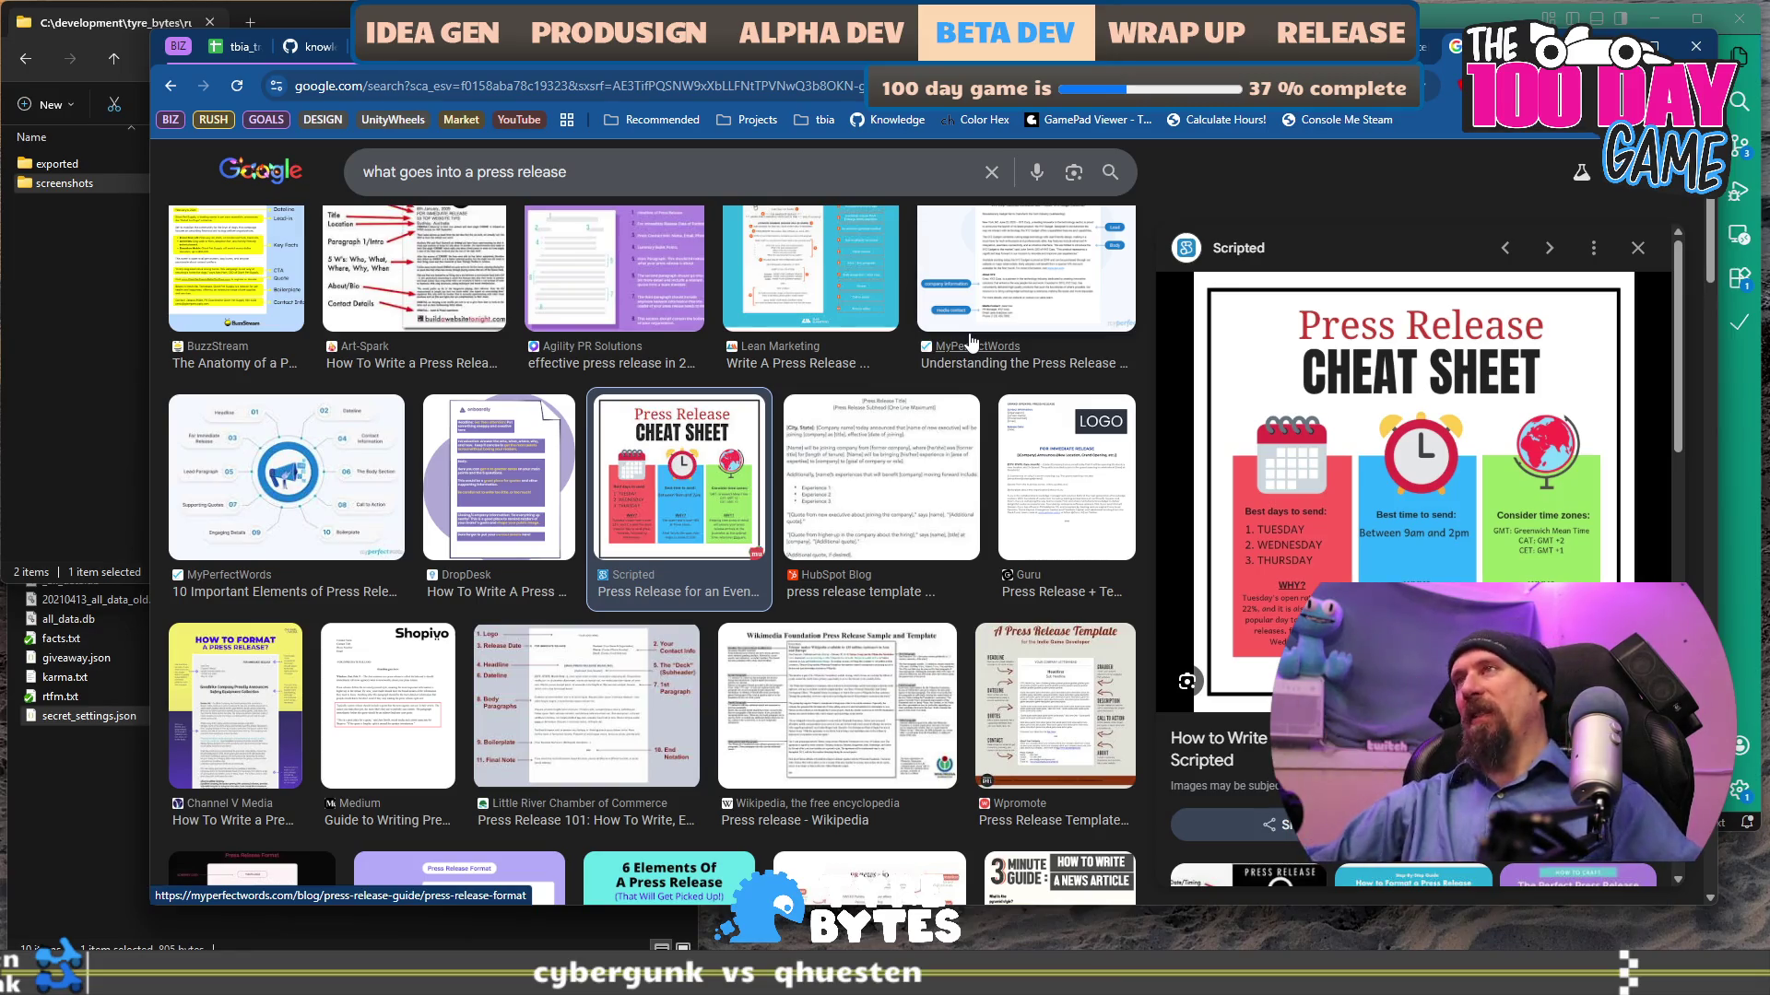
click(931, 479)
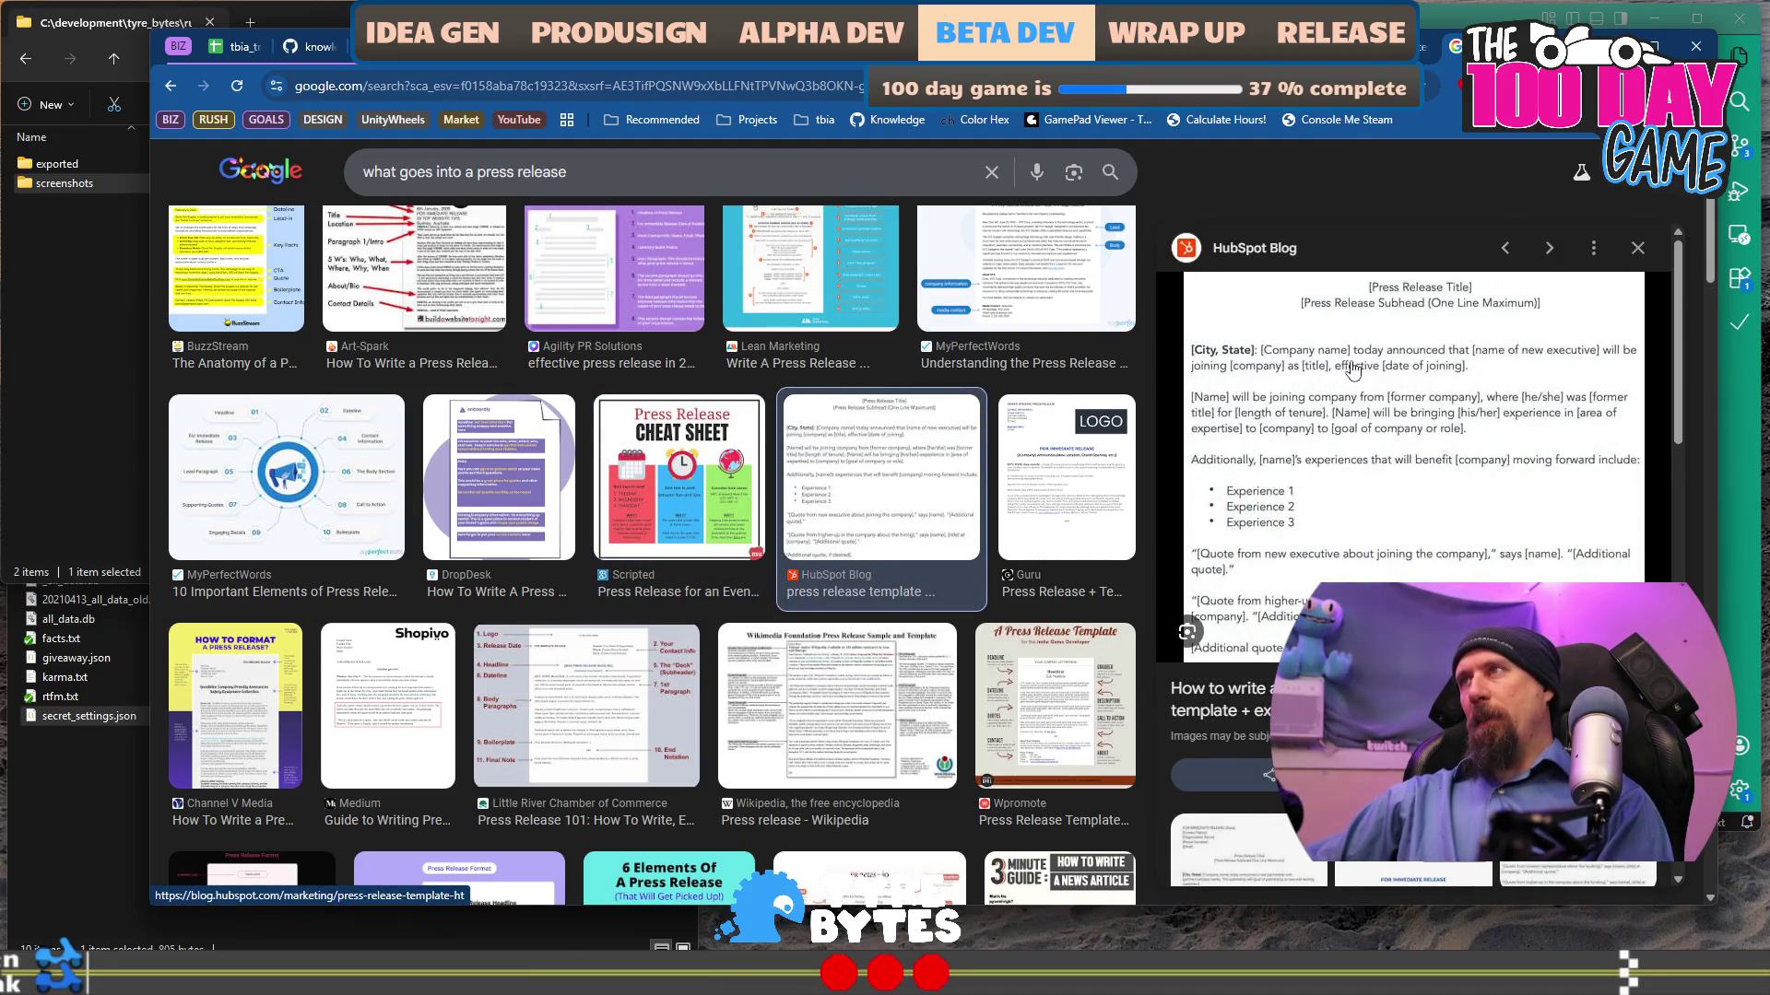
click(1427, 429)
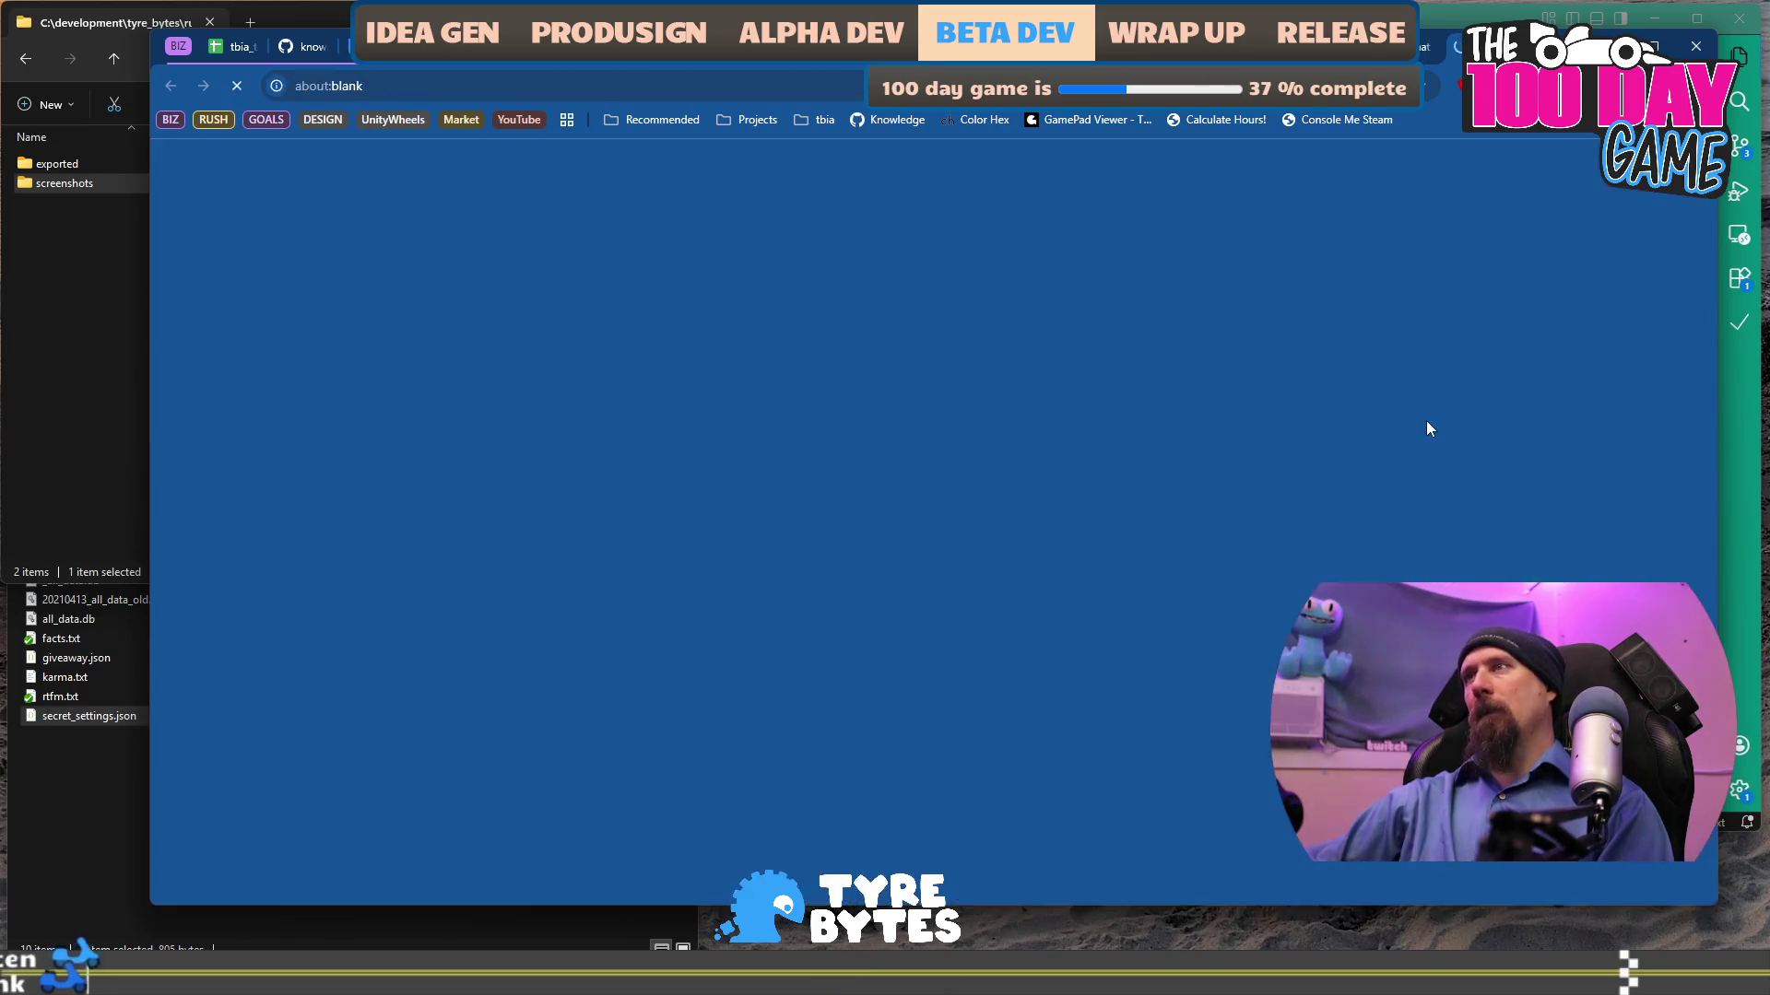
- Skim through the HubSpot Blog press release templates
scroll(685, 503, down, 9)
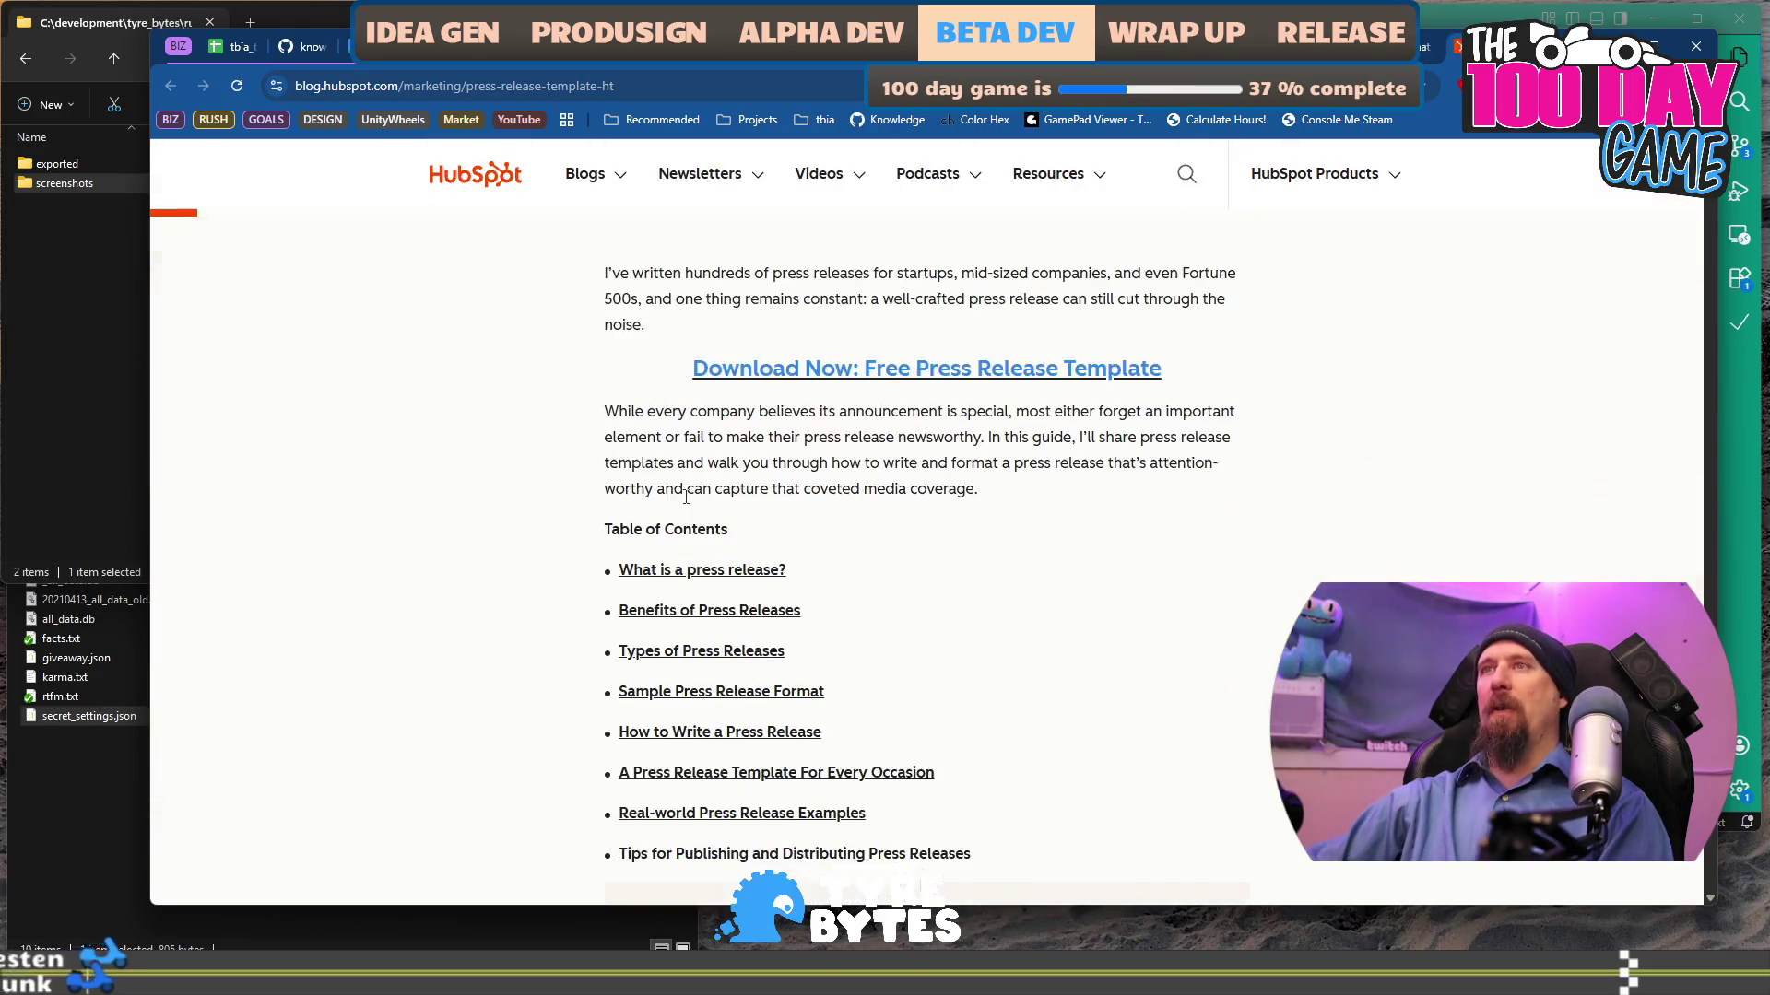
scroll(685, 502, down, 20)
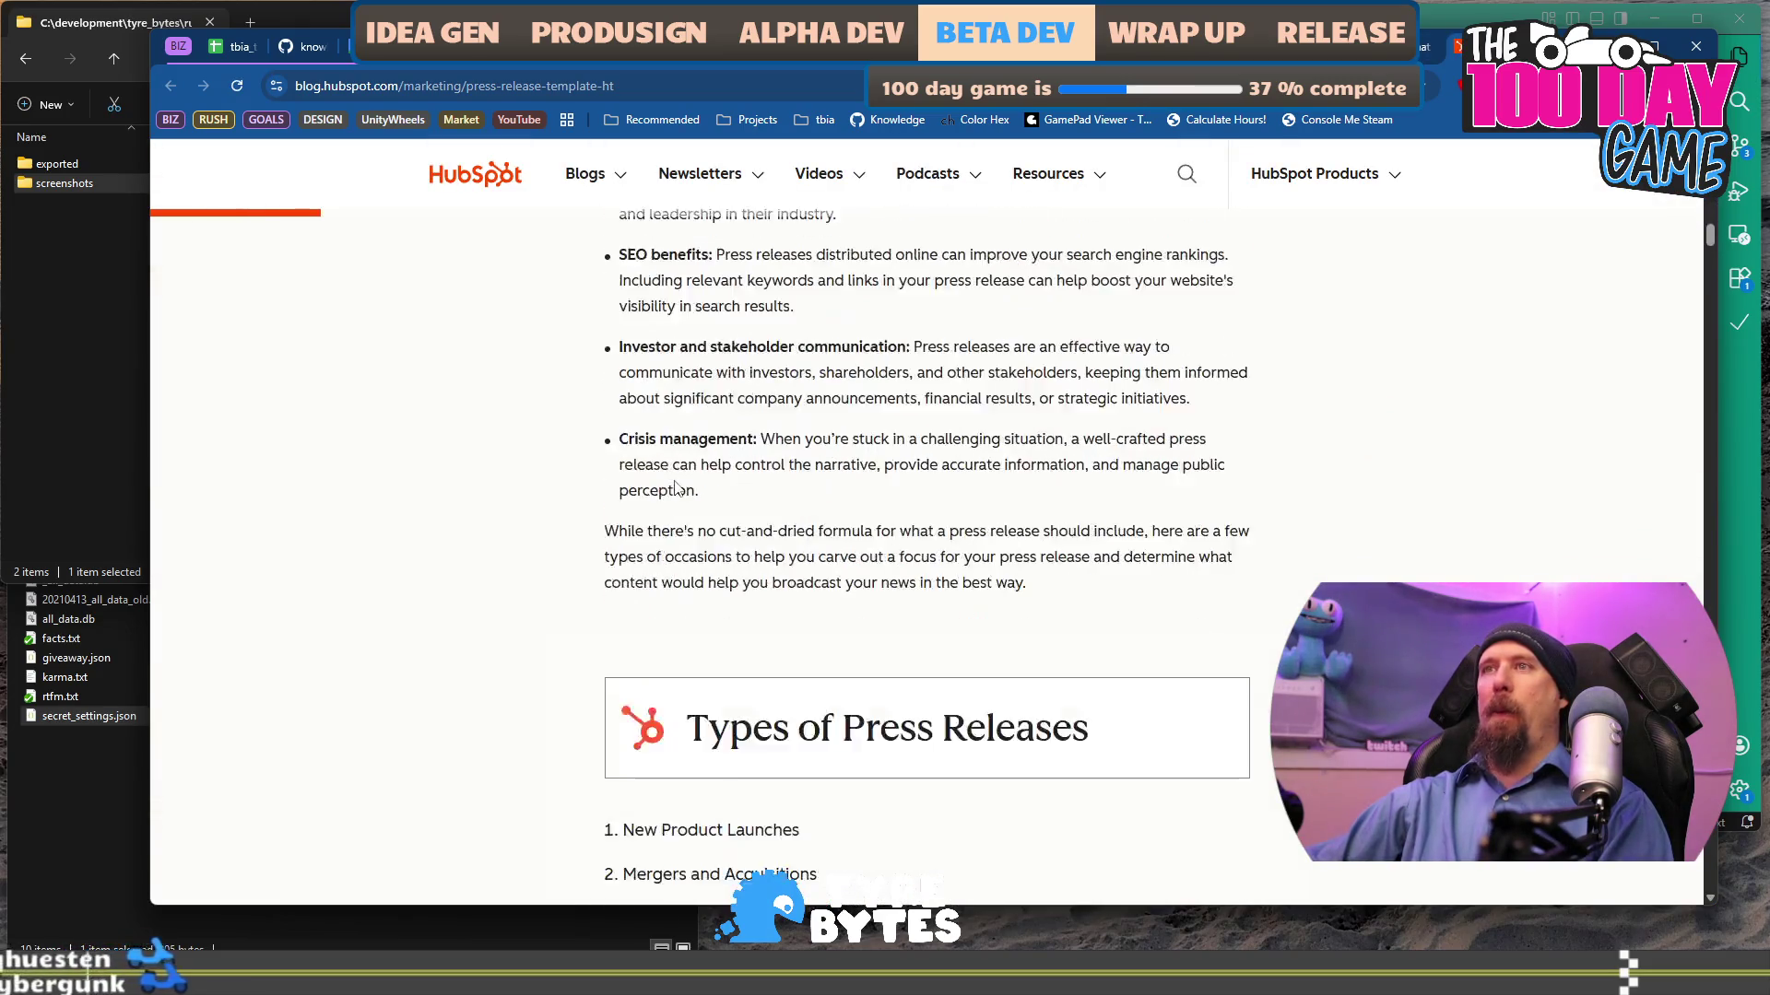
scroll(676, 486, down, 20)
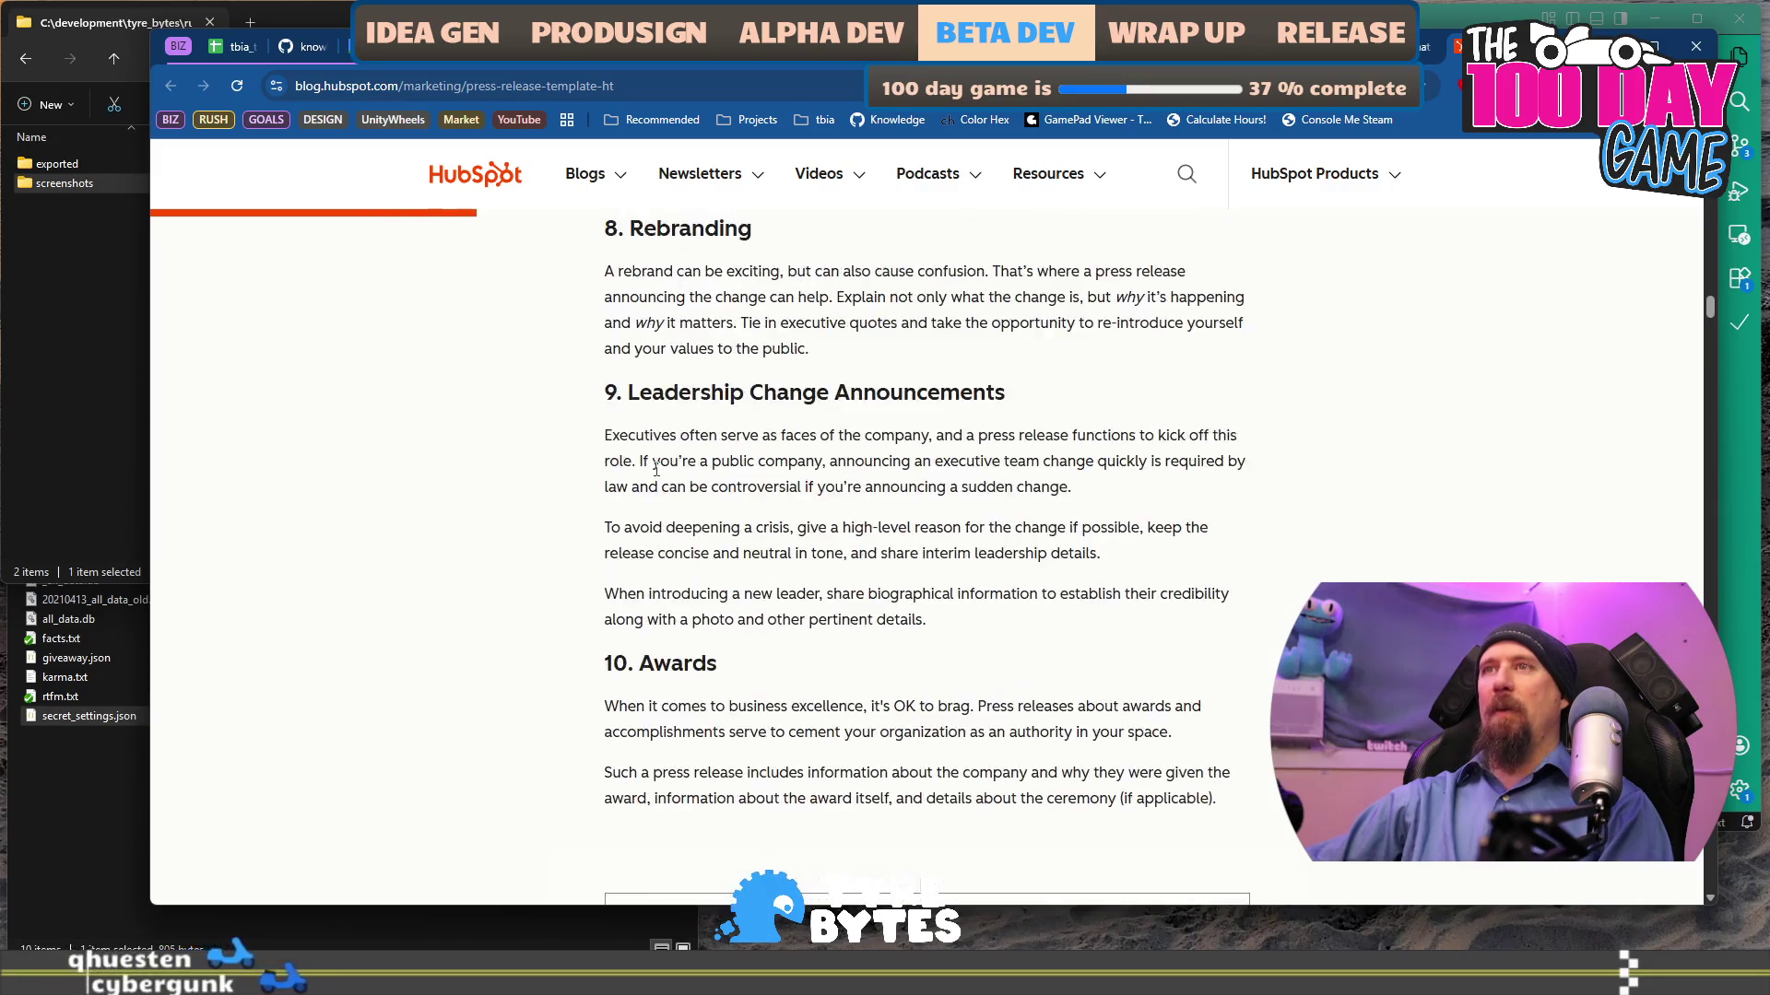
scroll(674, 459, down, 20)
scroll(688, 433, up, 10)
scroll(687, 433, down, 20)
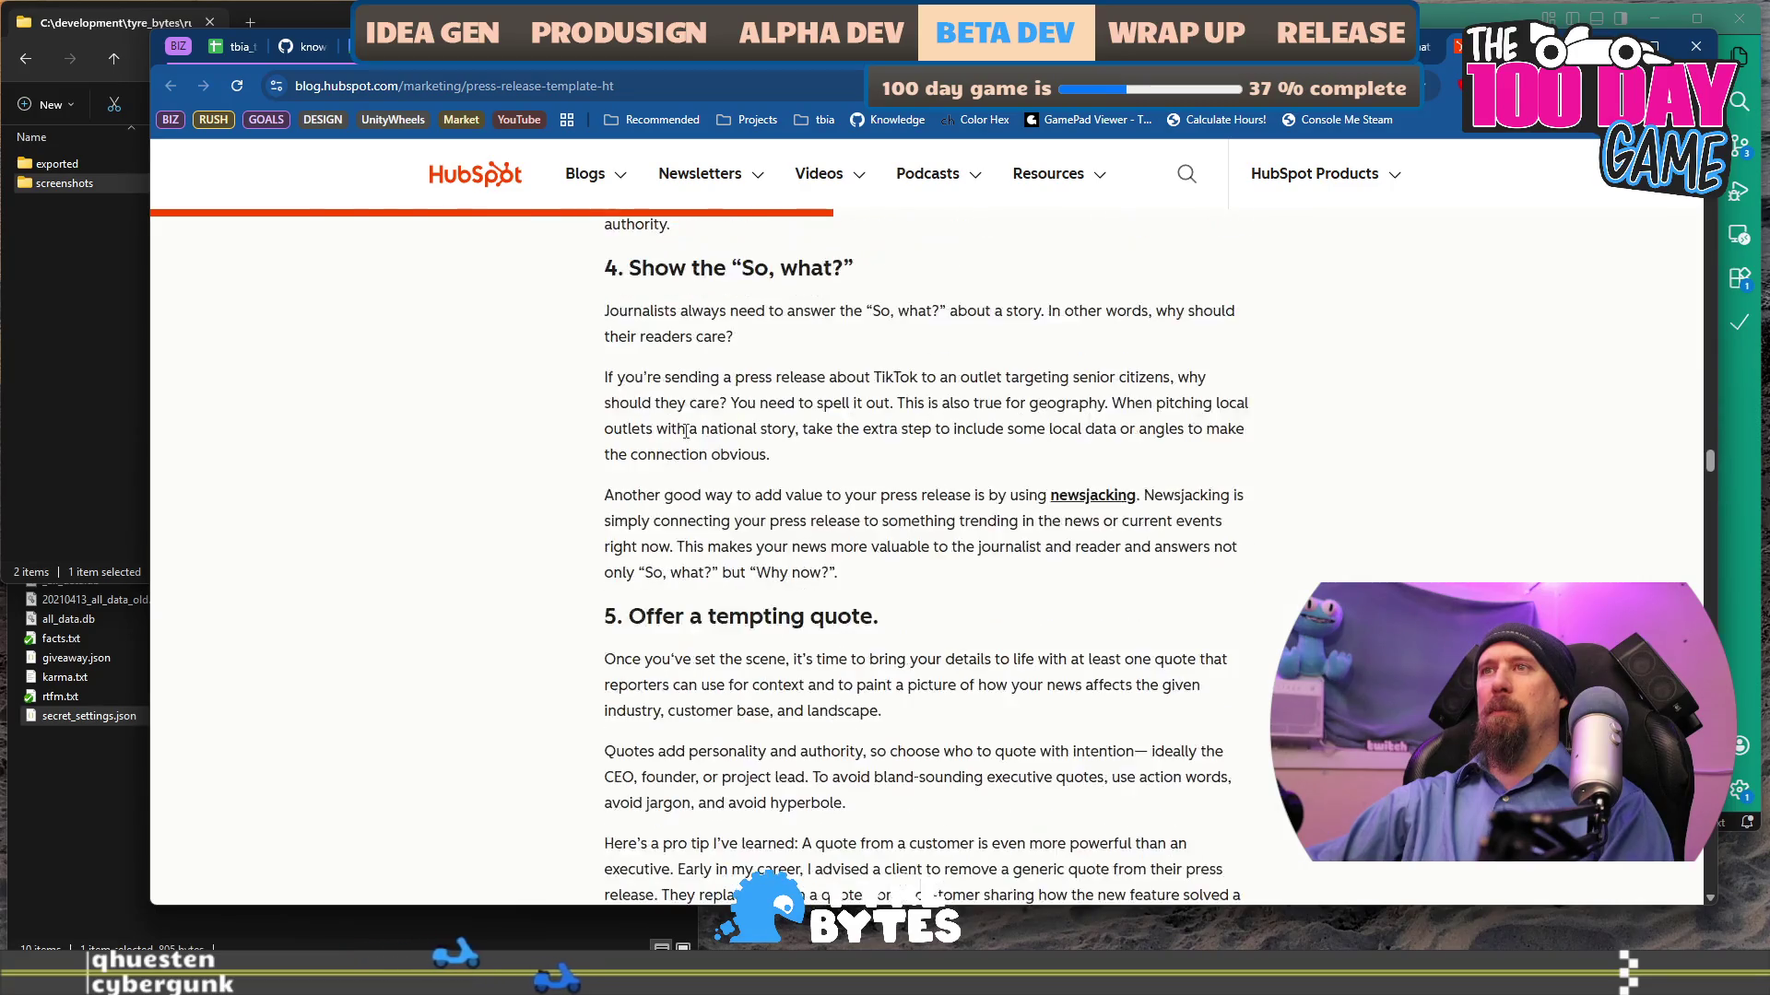
scroll(698, 426, down, 15)
scroll(705, 431, up, 5)
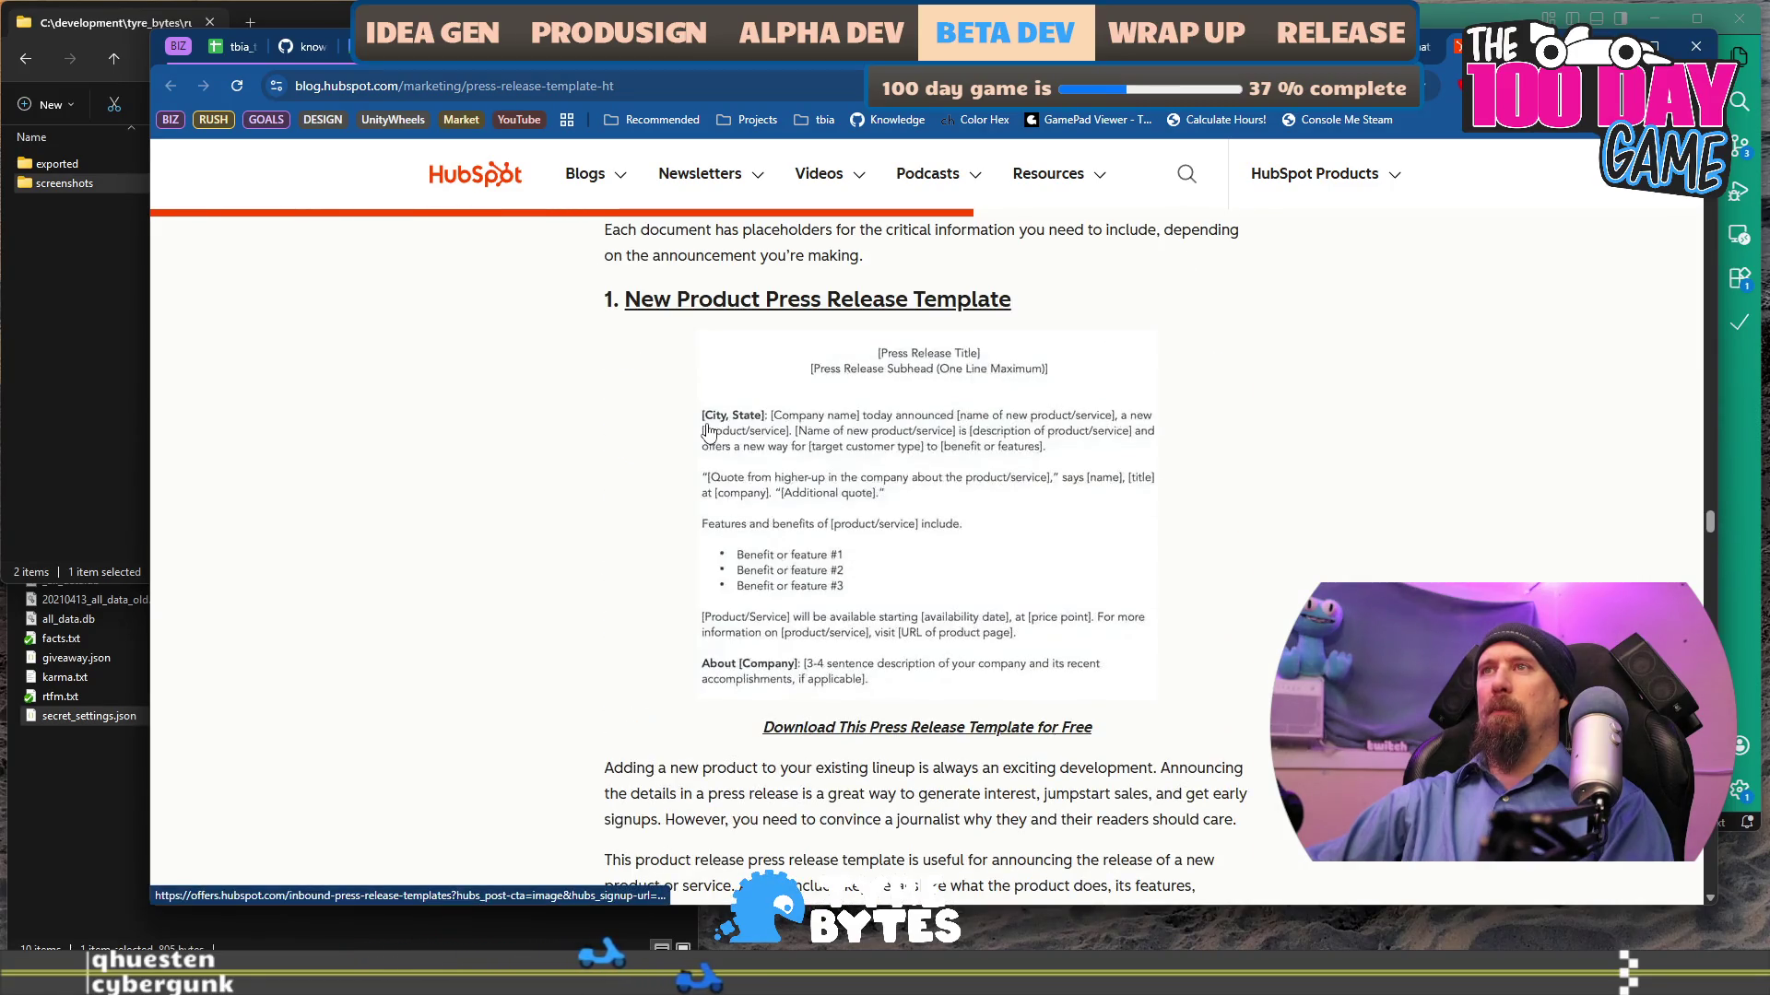
- Close the HubSpot article and return to the marketing_campaign_rushcremental document
drag(1456, 51, 276, 90)
click(312, 84)
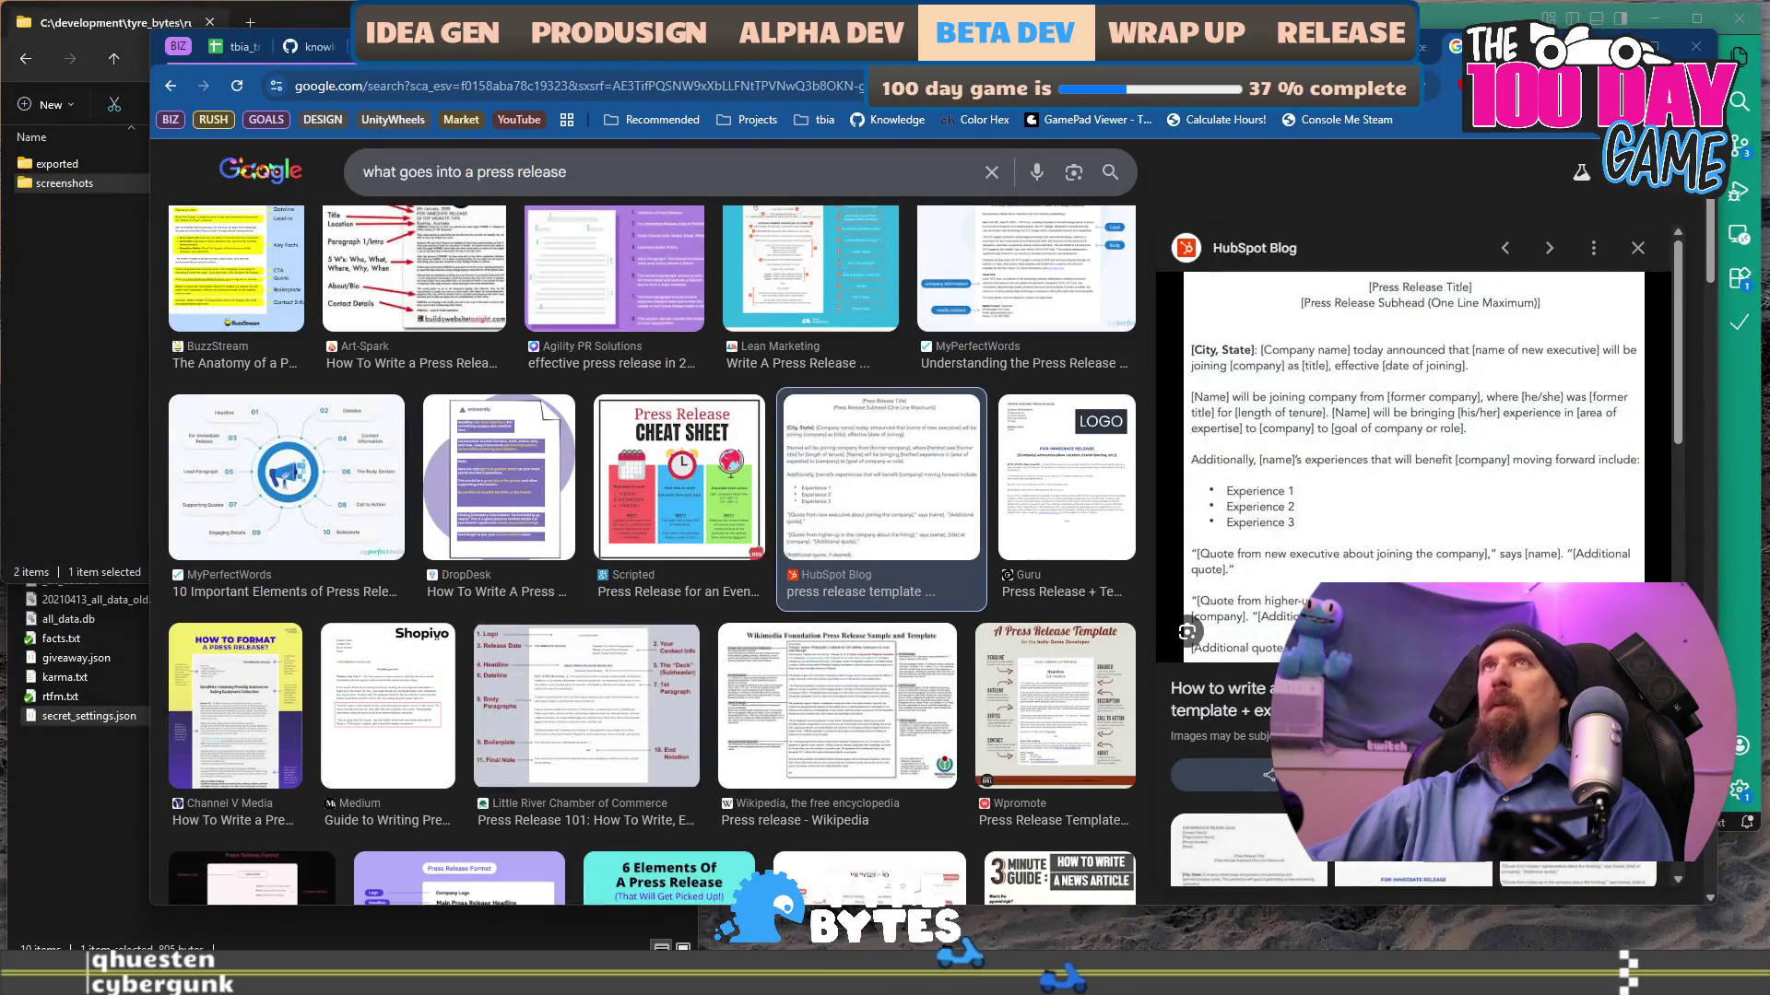
click(1134, 46)
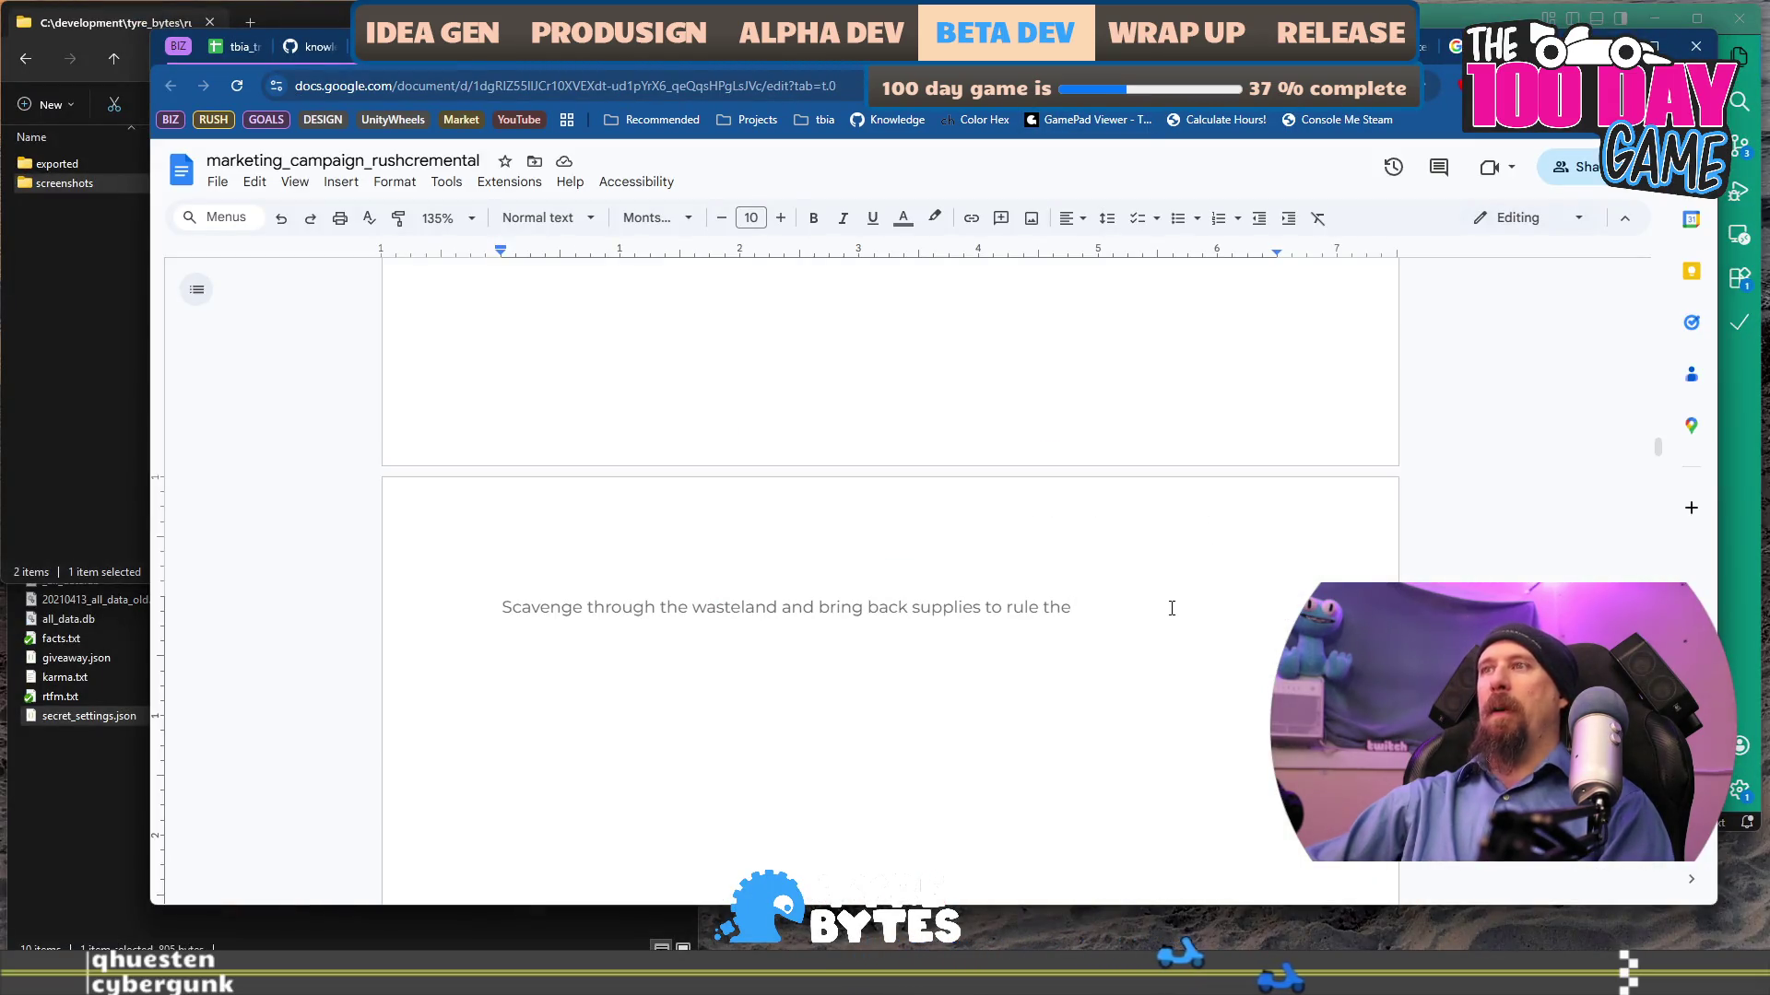
- Add a new line above the Scavenge line with the dateline location ending in a colon
key(Home)
key(Return)
text([)
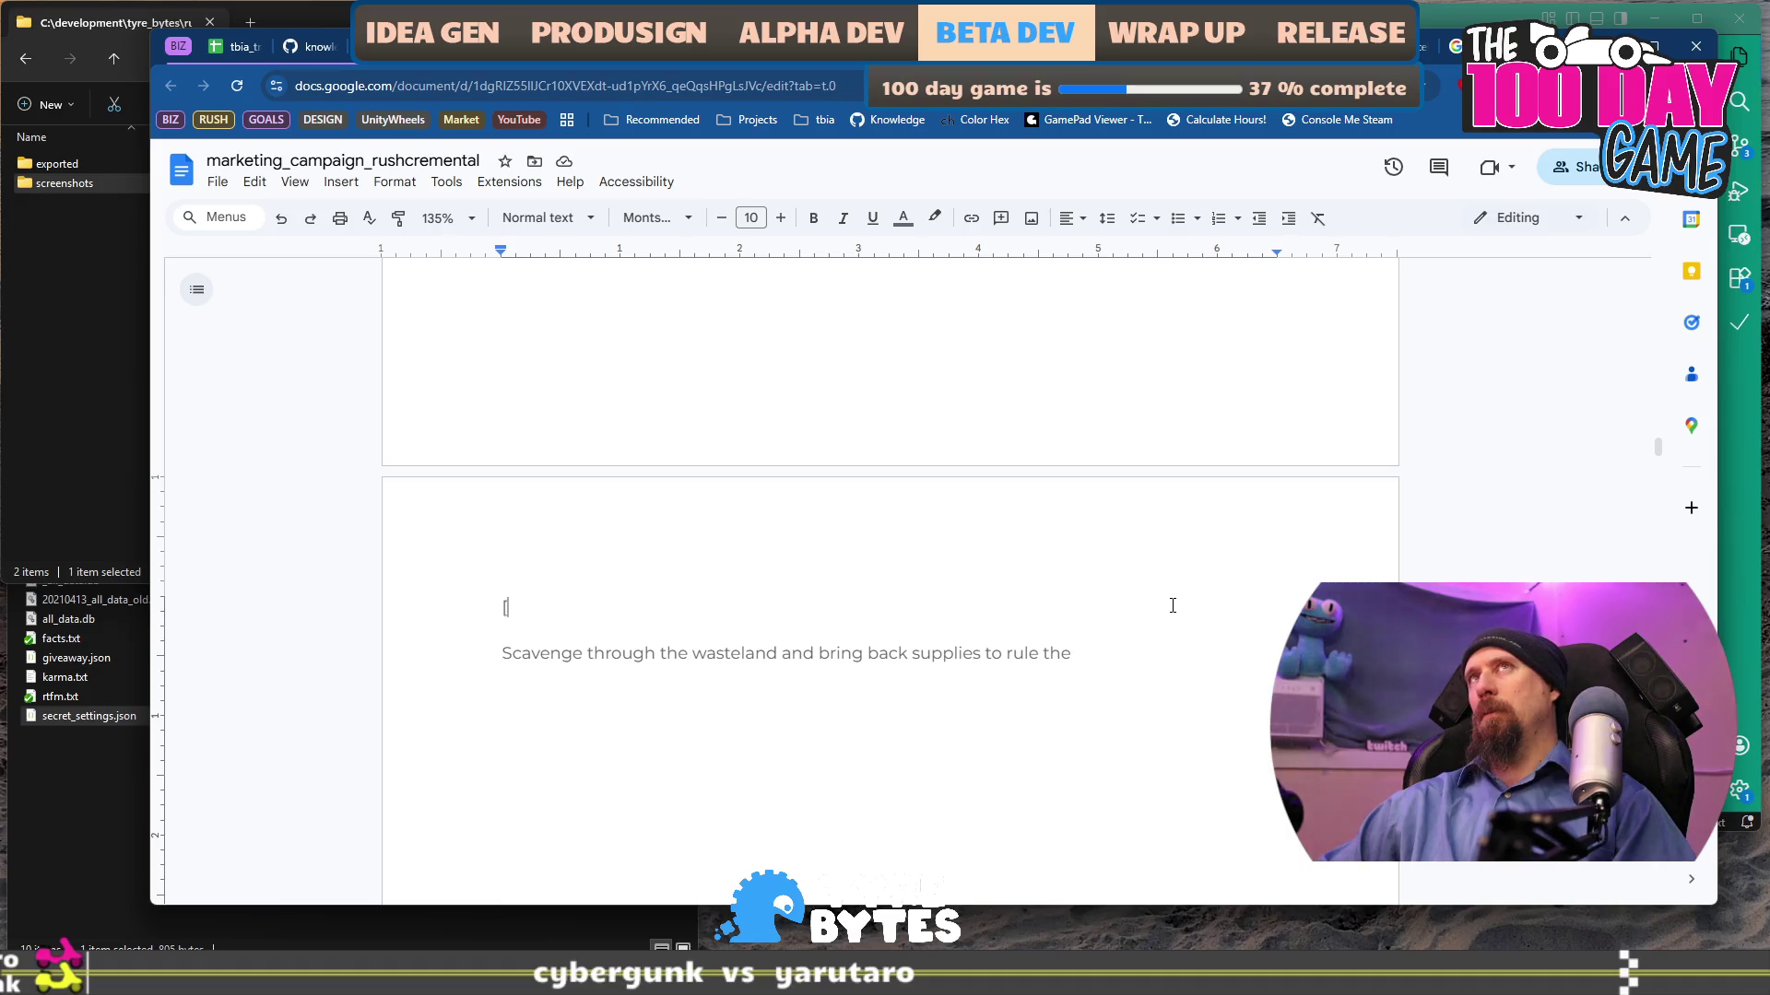
text(C)
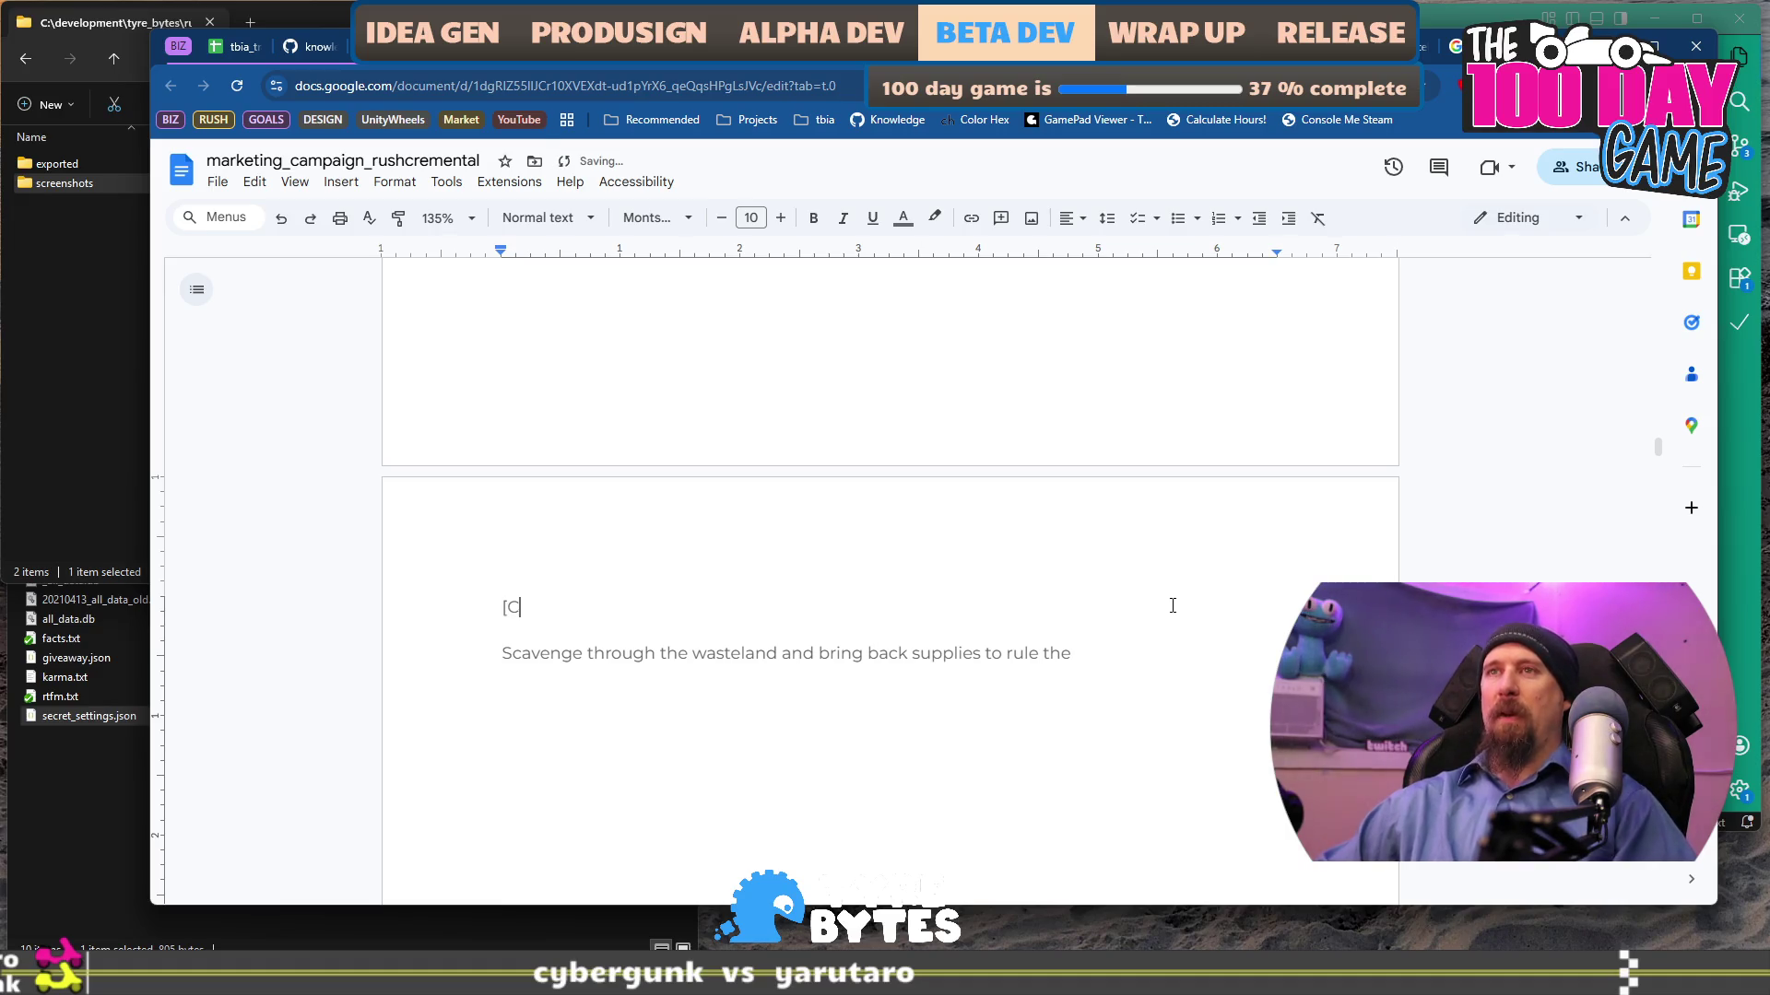
text(ermont,)
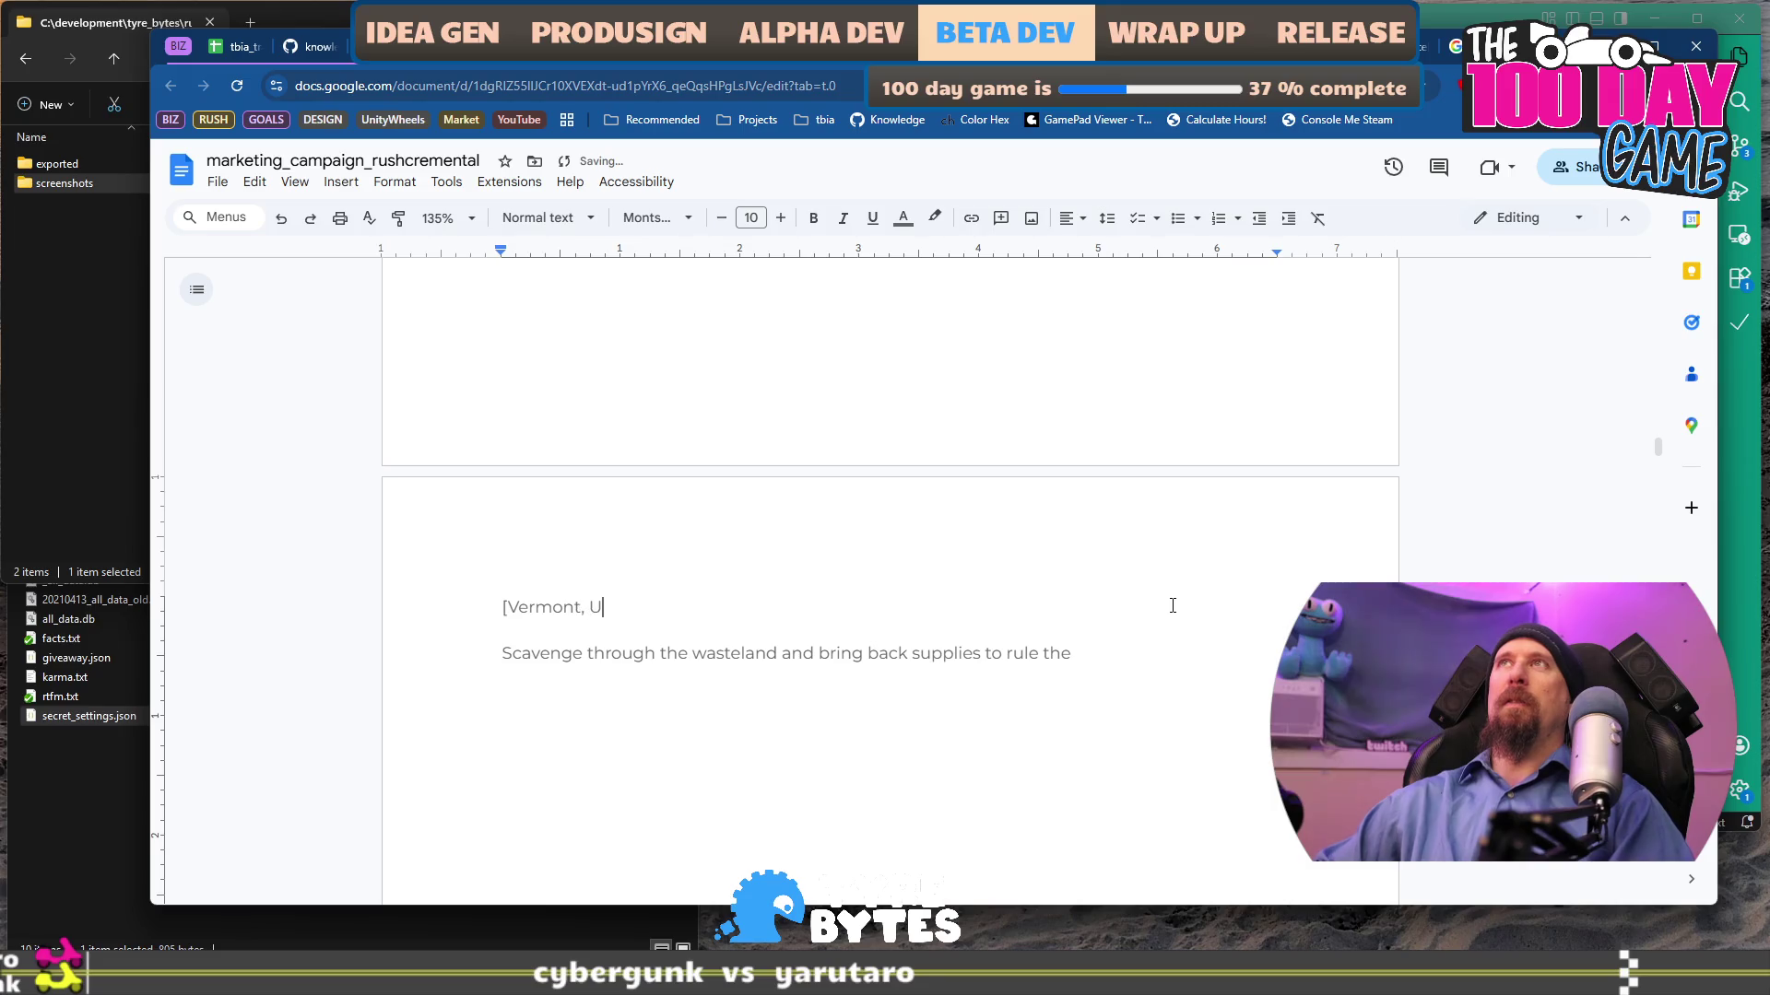
text(US)
key(BackSpace)
text(:)
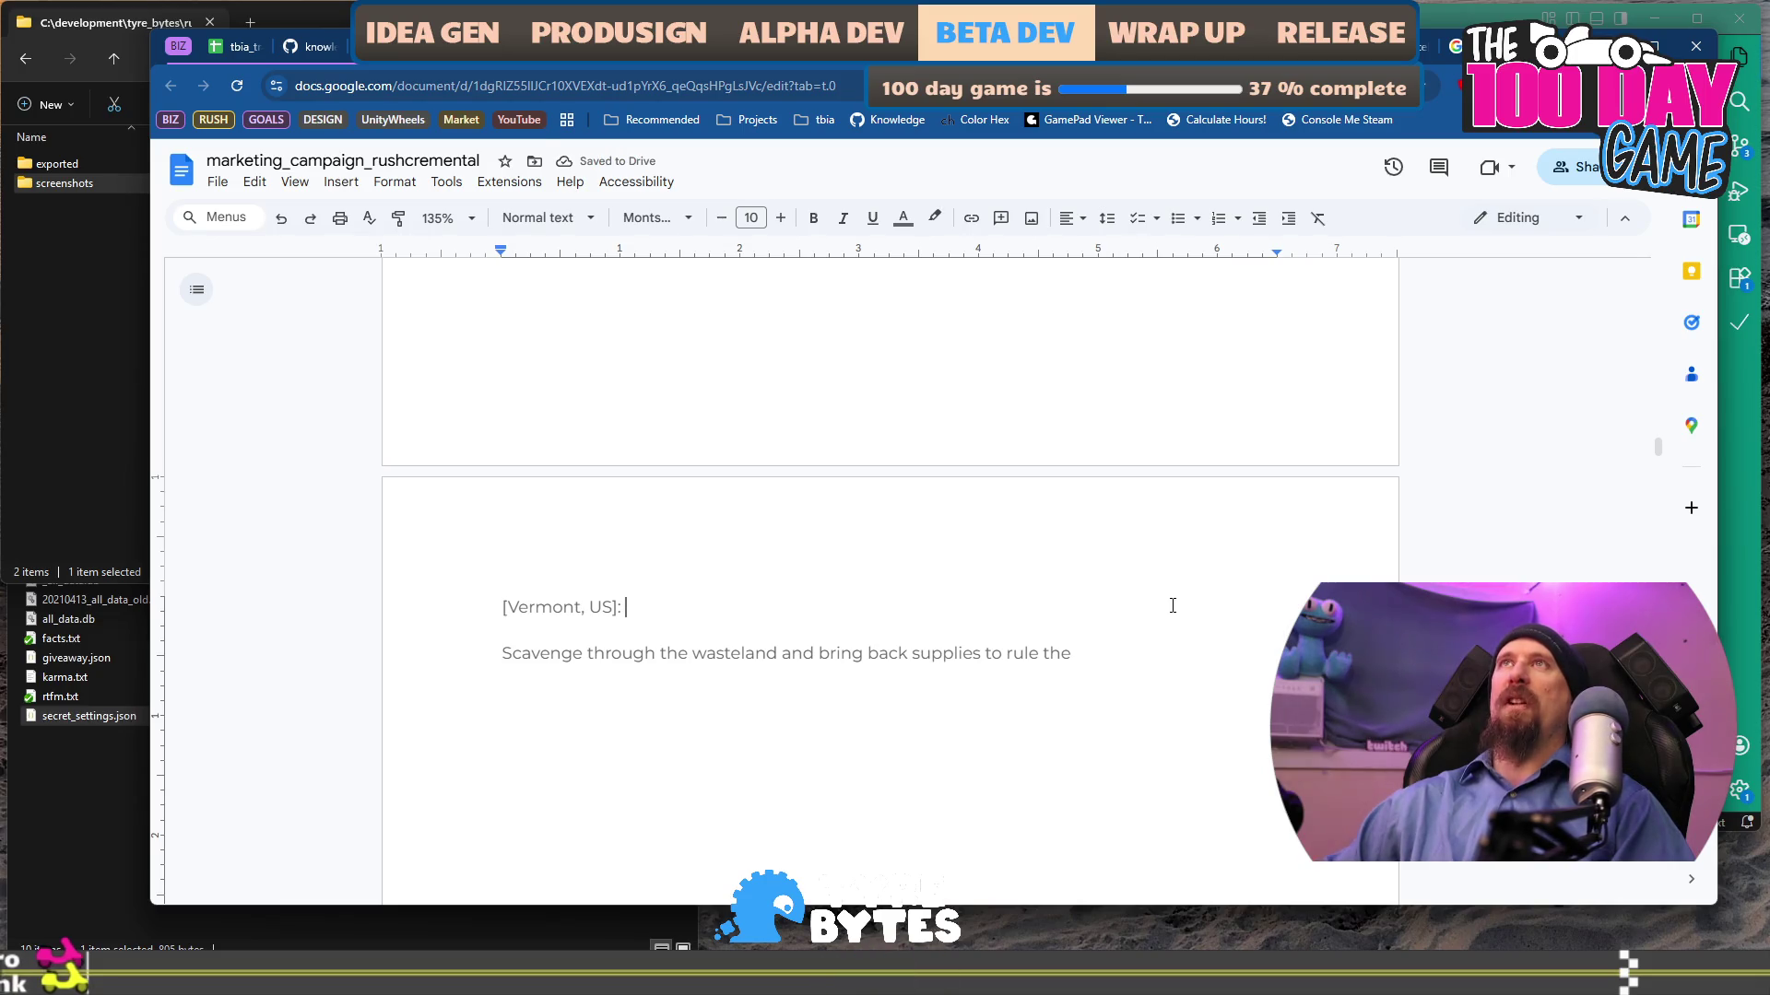
key(BackSpace)
key(BackSpace)
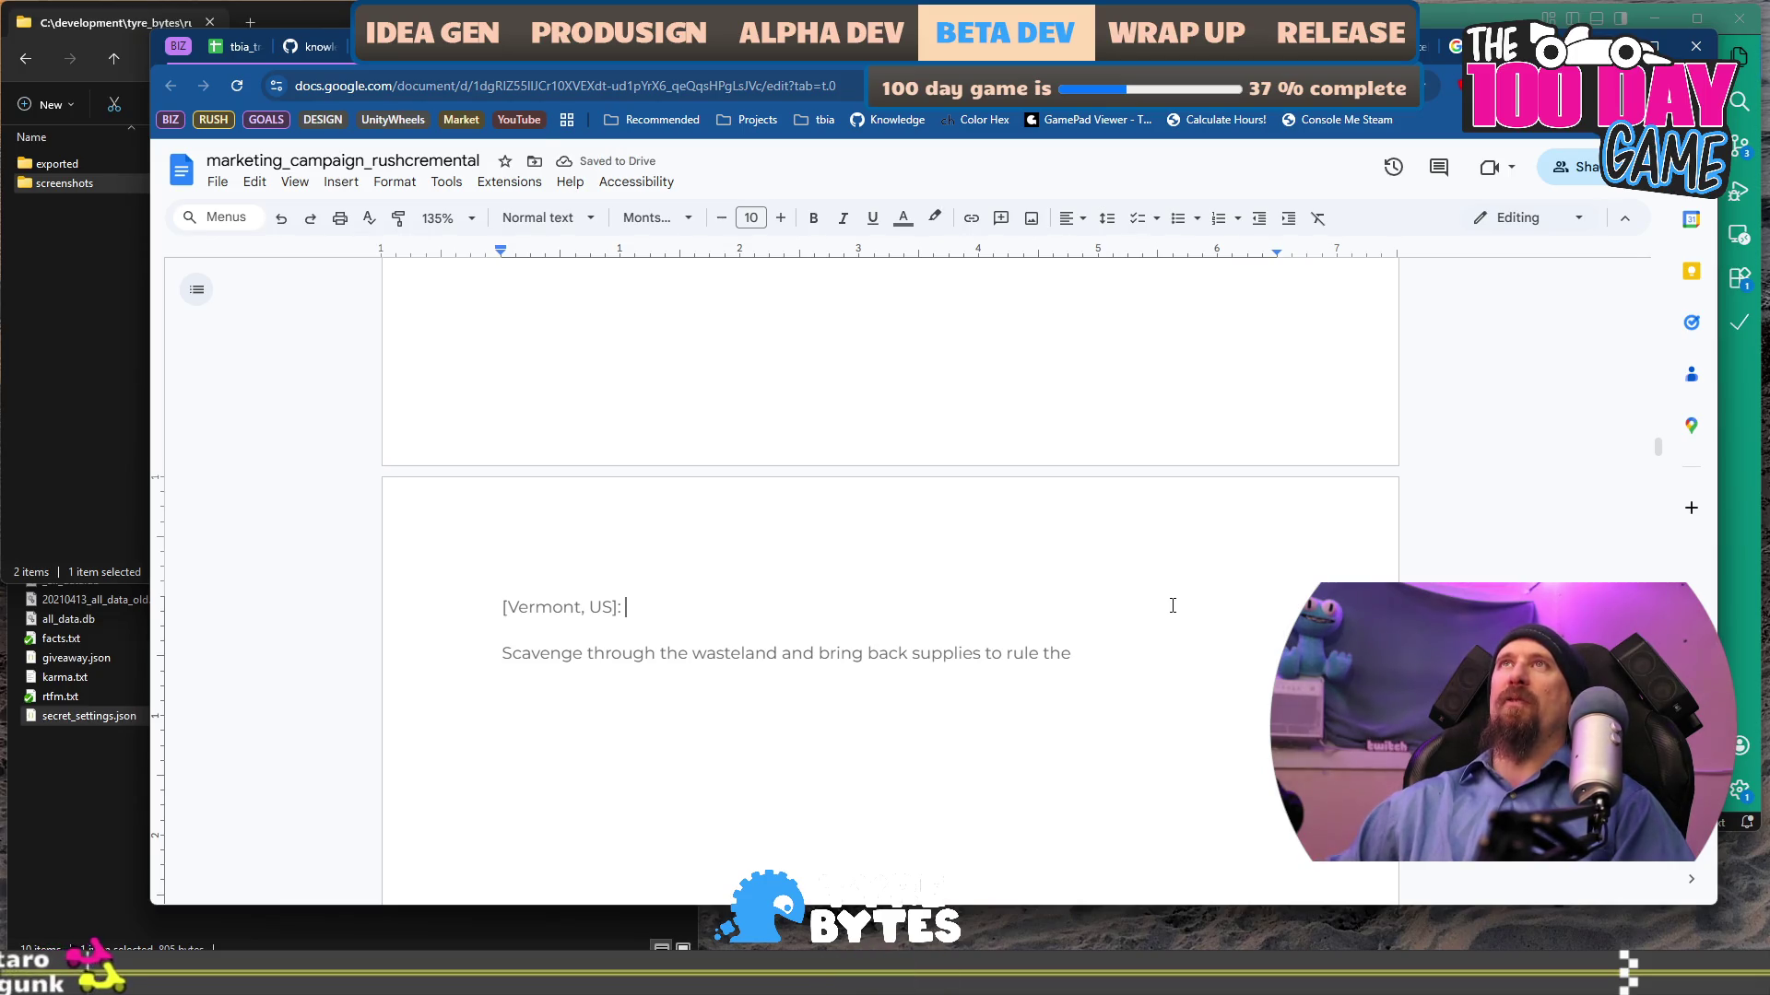
key(BackSpace)
text(:)
key(Home)
key(Delete)
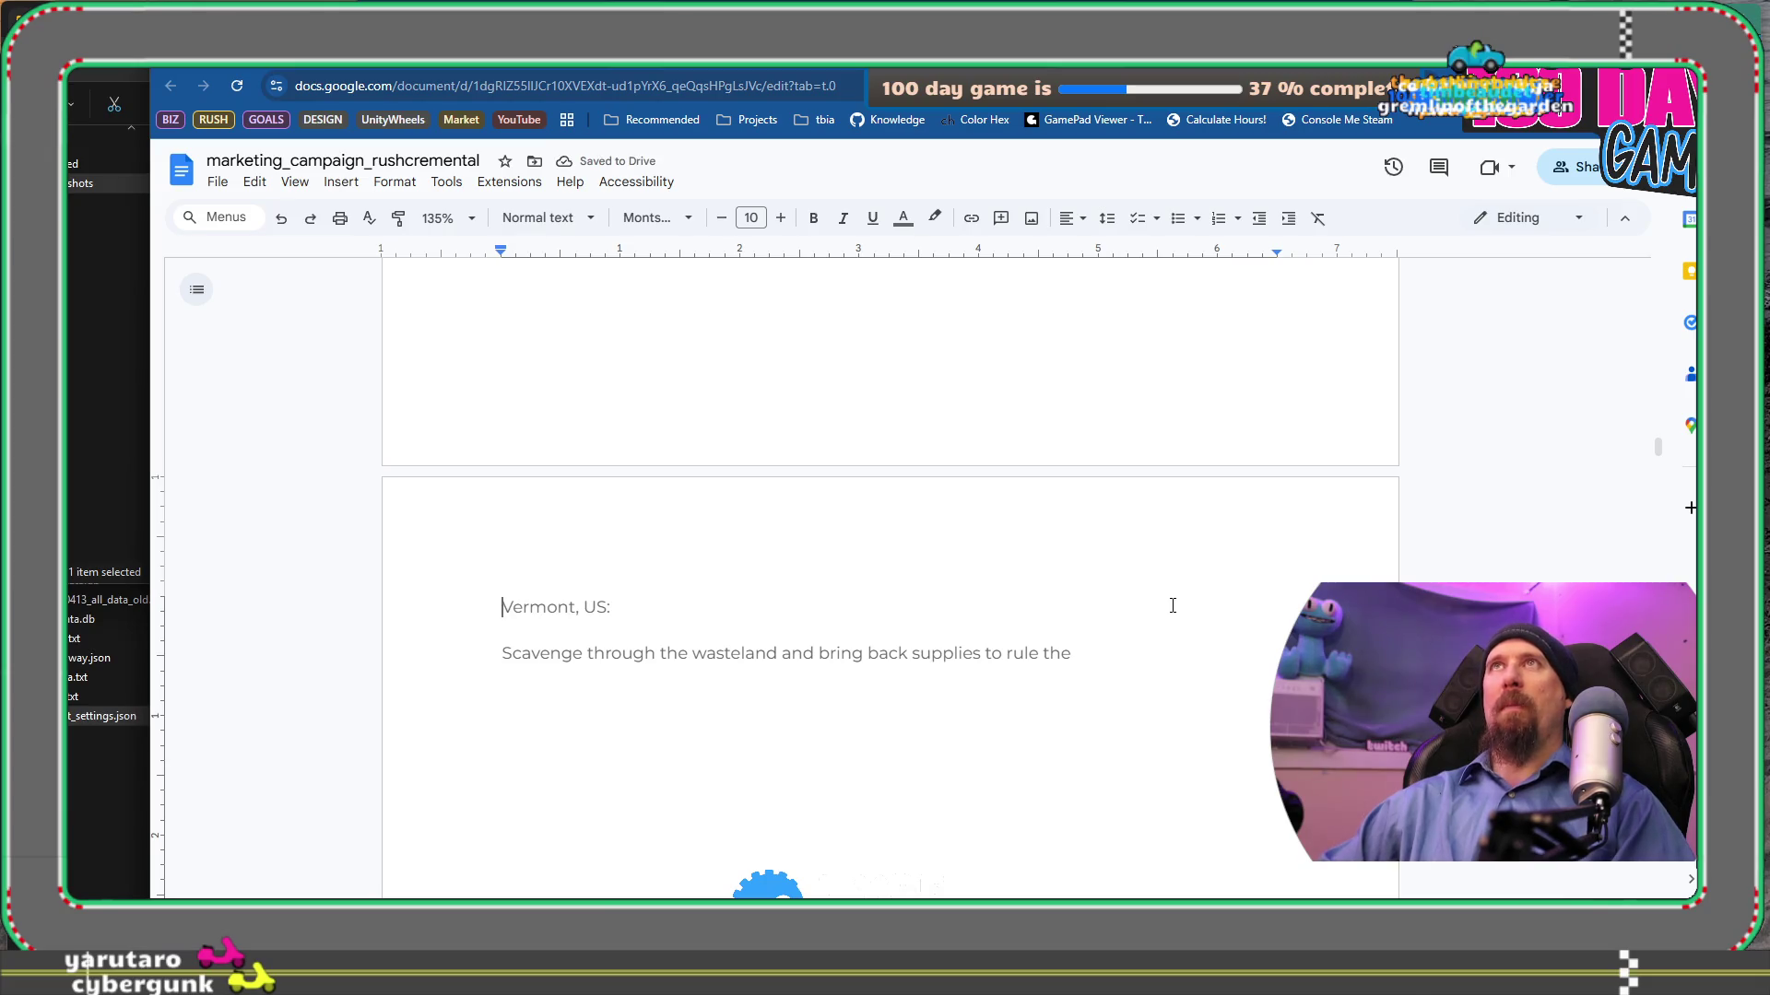
- Put 'New Orleans,' before Vermont so the dateline reads 'New Orleans, Vermont:'
text(New Orleans,)
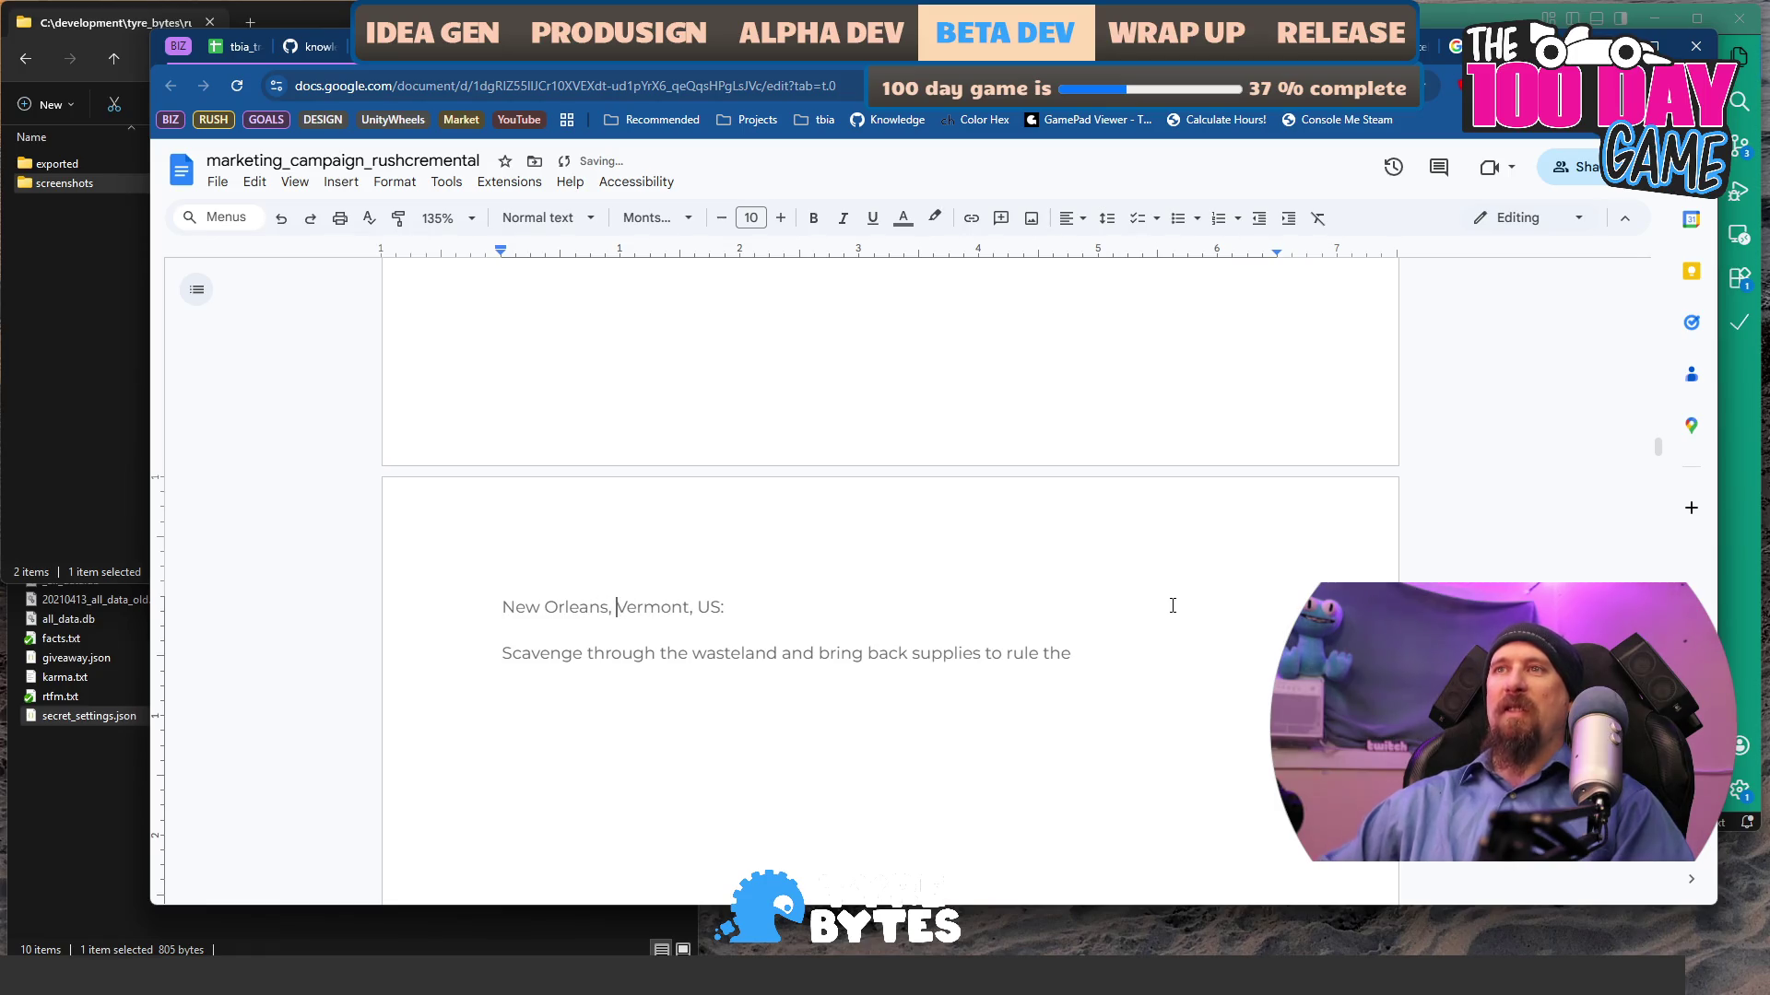
key(ctrl+shift+Right)
key(Delete)
text(New)
key(ctrl+z)
key(End)
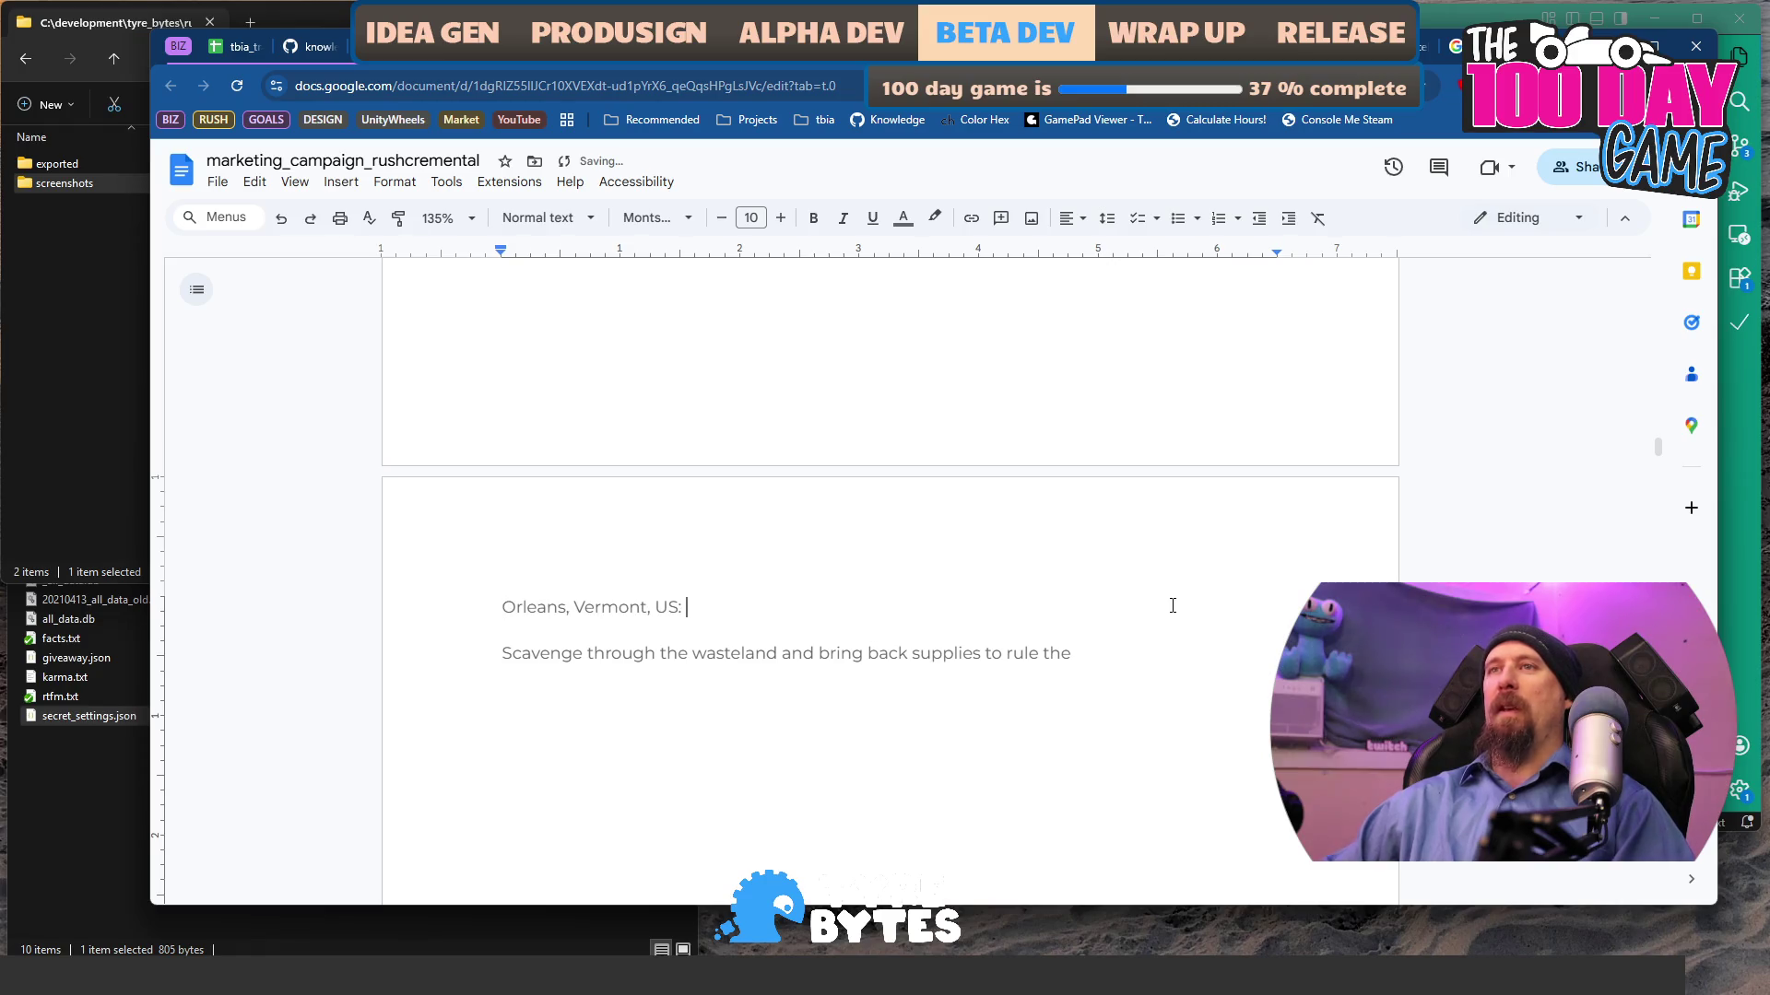
key(ctrl+y)
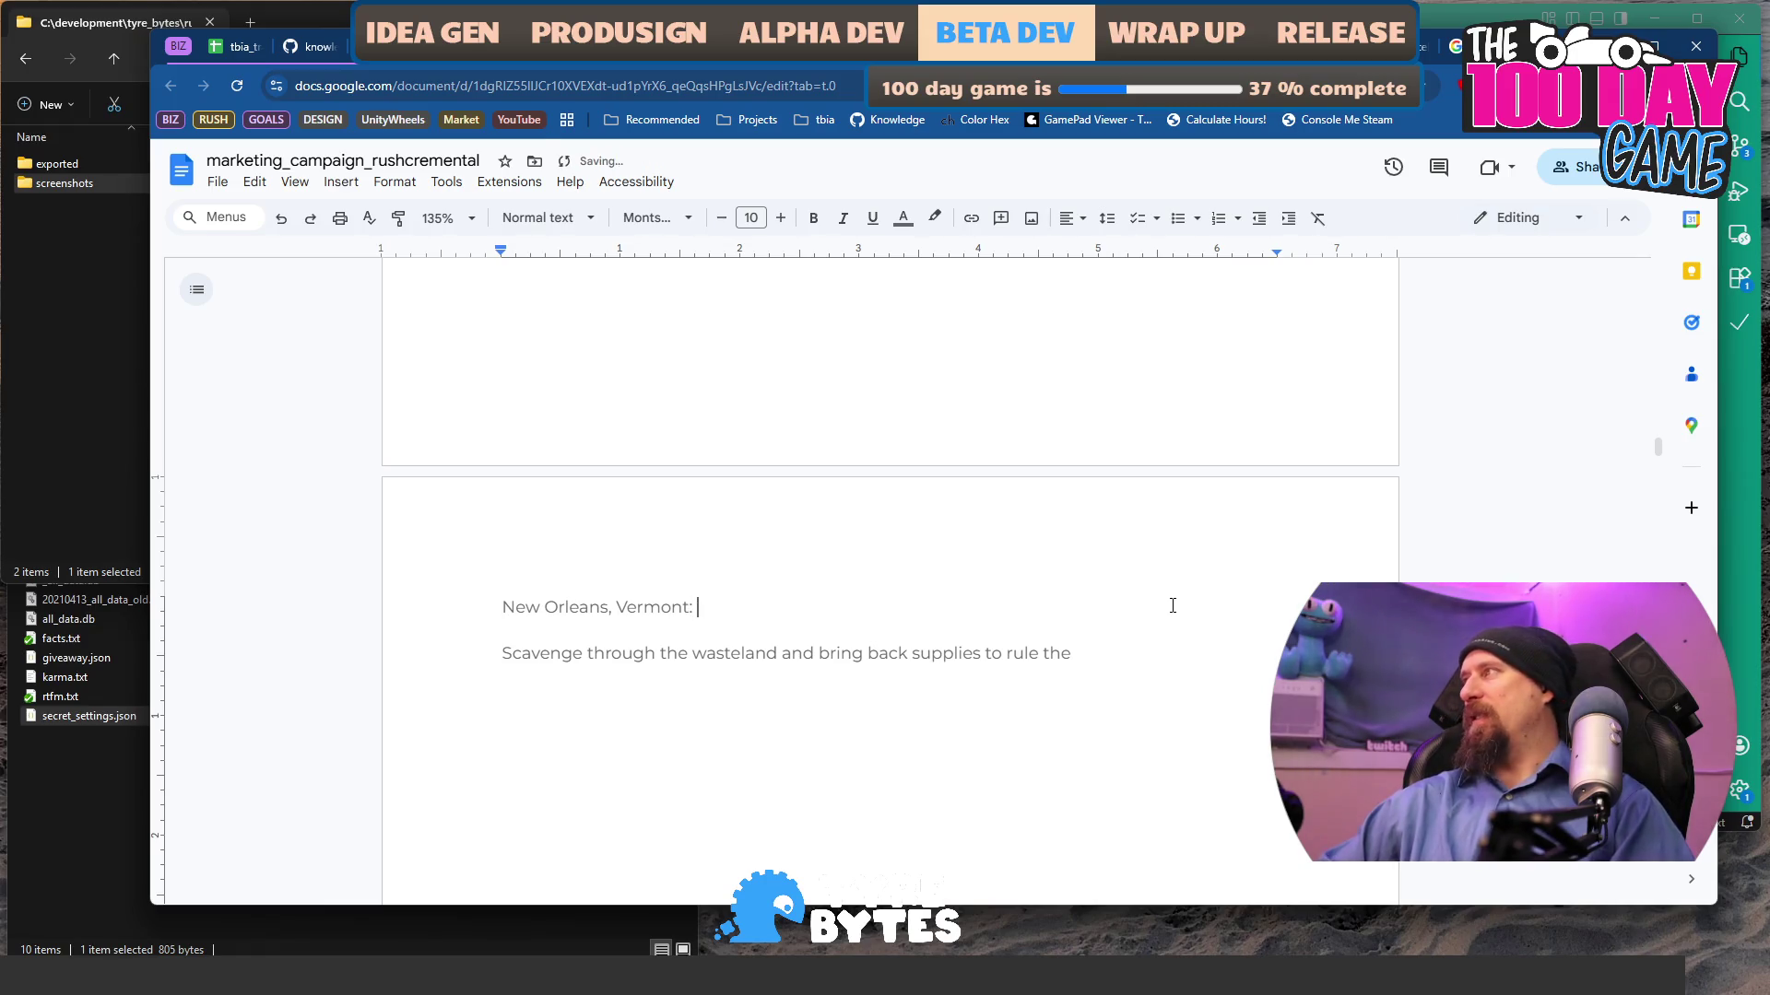
- Write 'Tyre Bytes just announced Rushcremental, a new incremental game' after the dateline
text(Tyre Bytes )
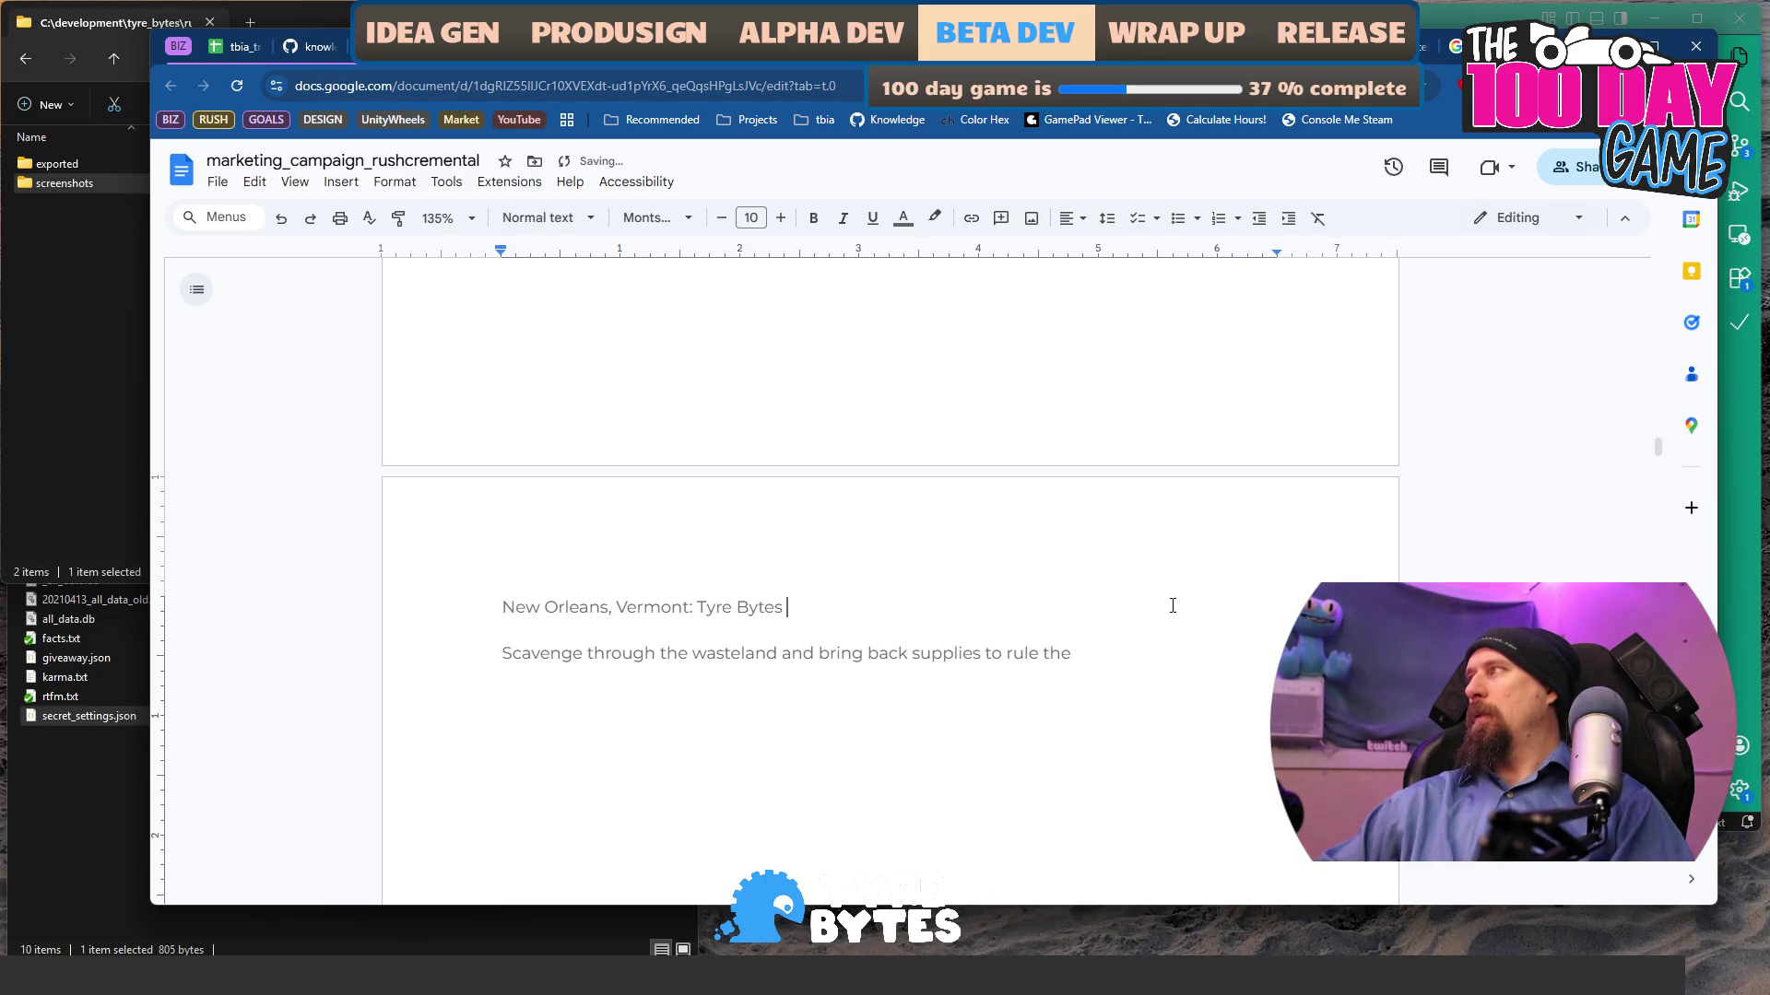
text(today announced)
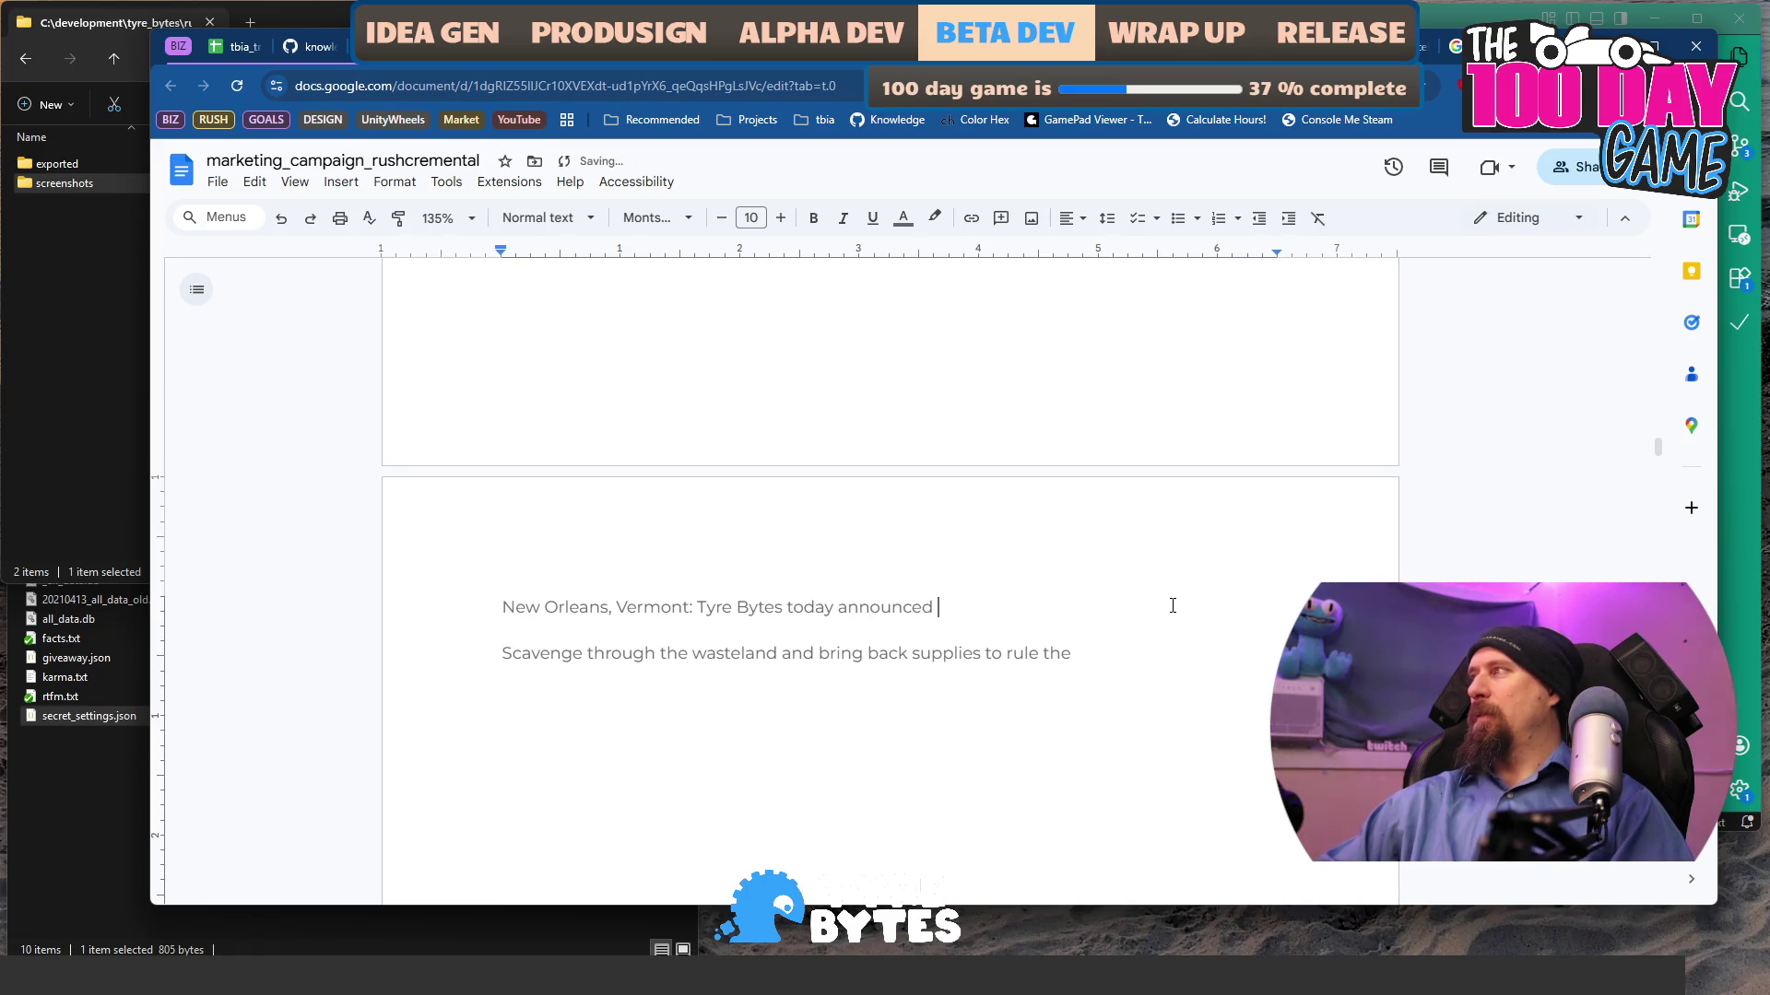
key(ctrl+BackSpace)
key(ctrl+BackSpace)
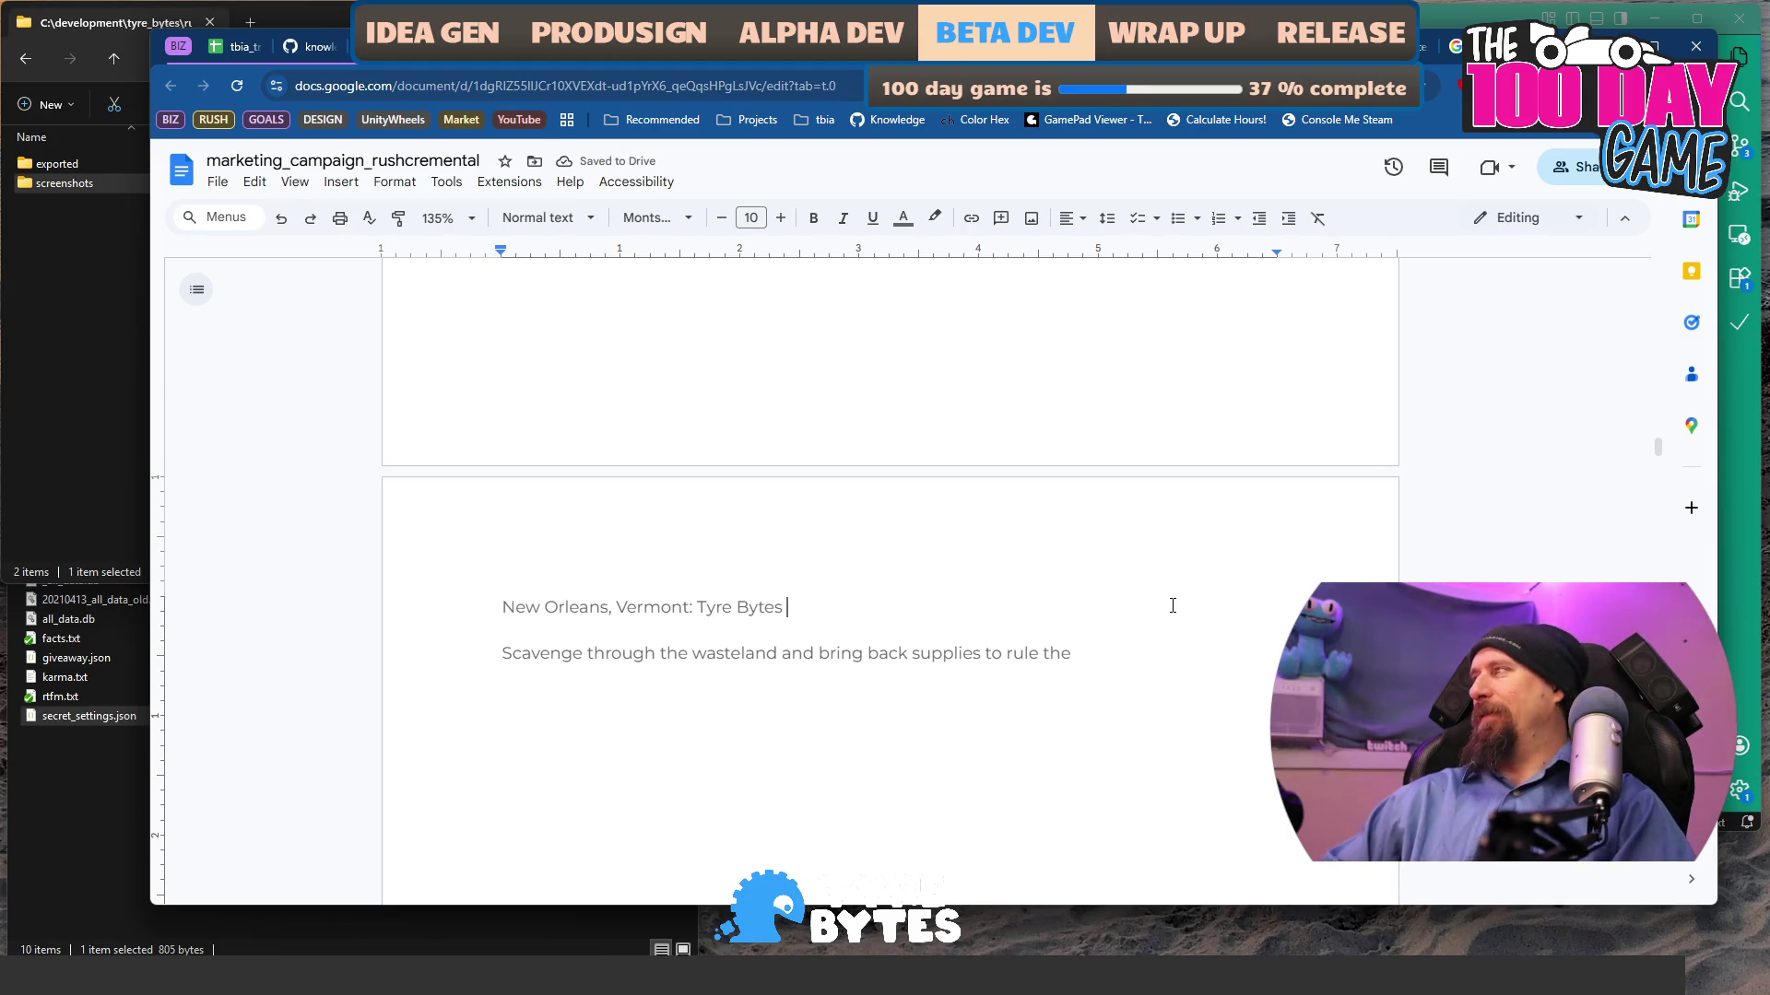
text(just announced Rushcrem)
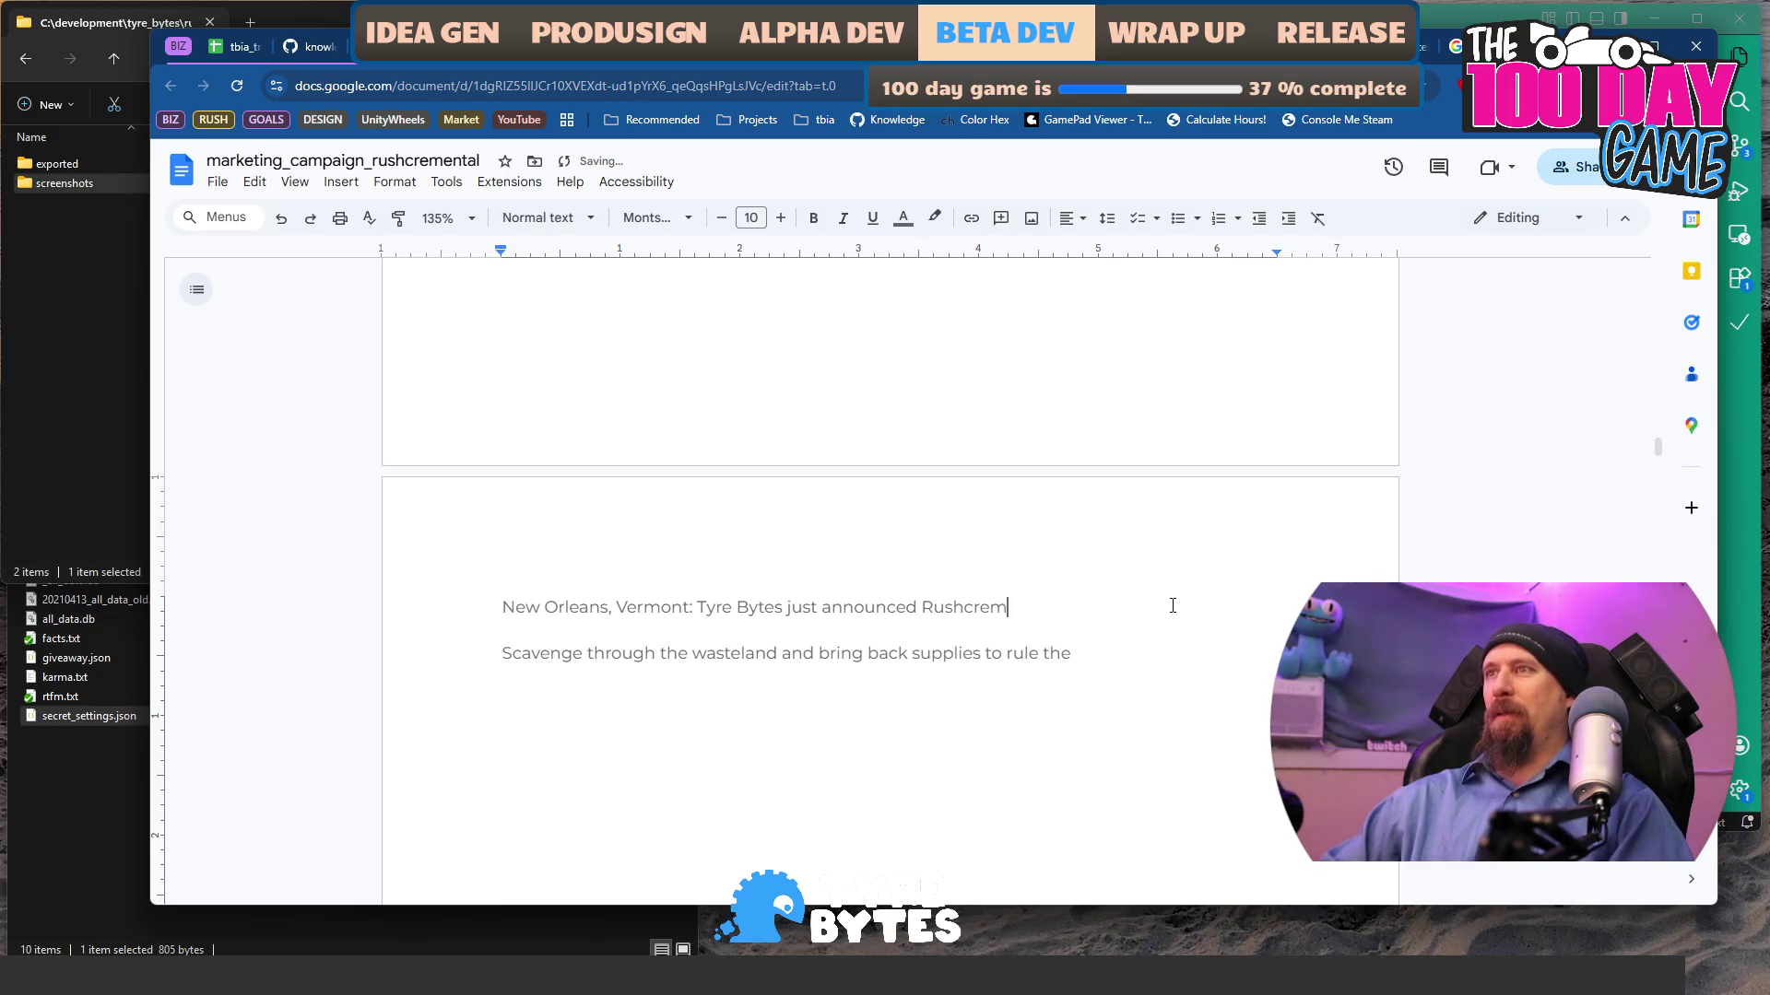
text(ental, a new inc)
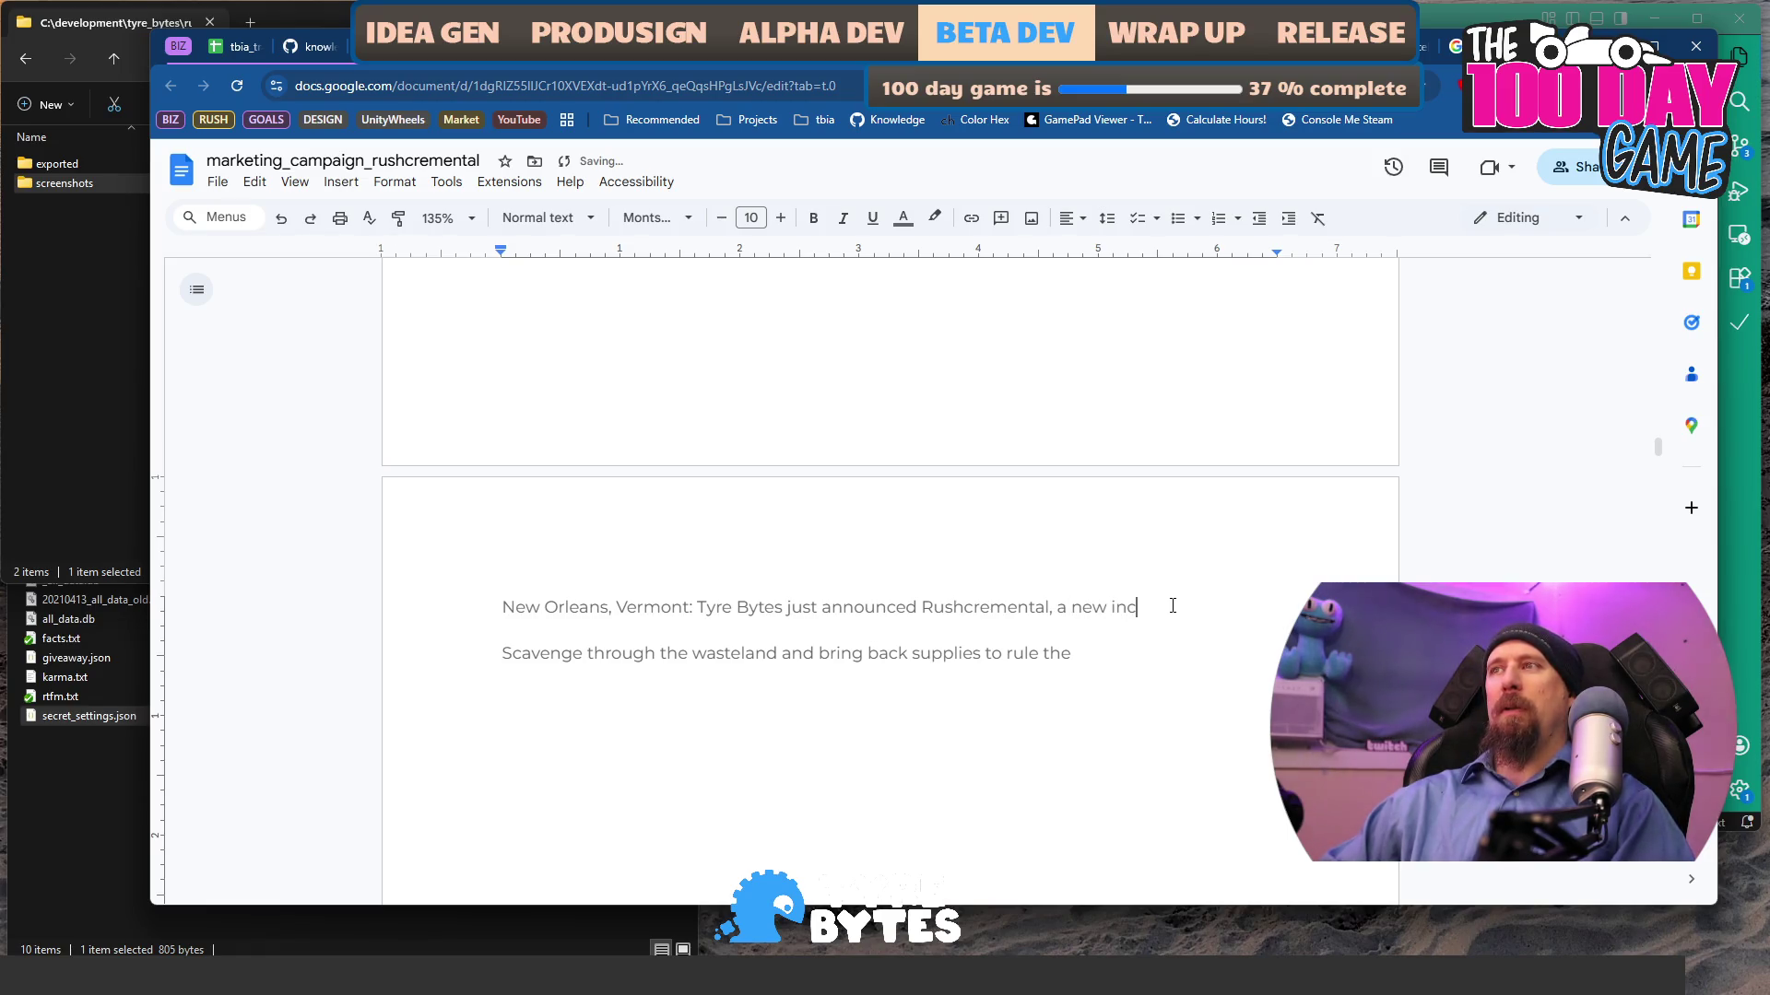
text(remental game)
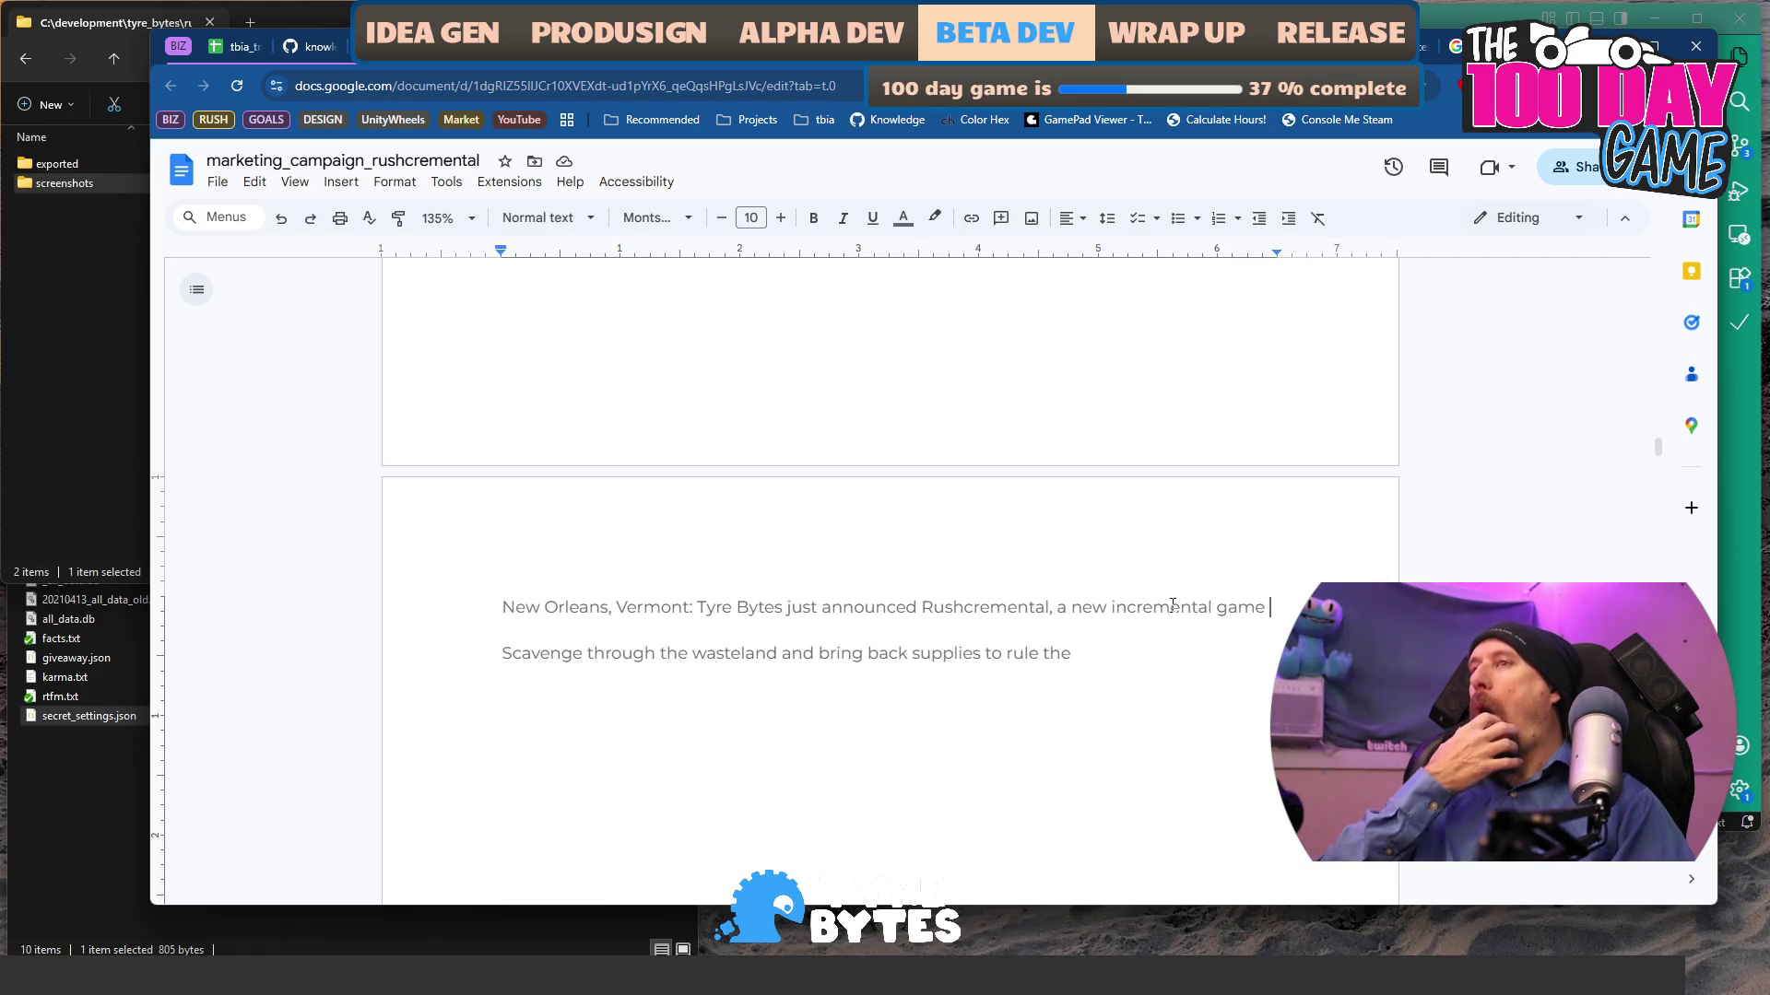
- End the opening with a period and paste the description, staff quote and 'Features of Rushcremental:' heading
key(BackSpace)
text(.)
key(Return)
text(Rushc)
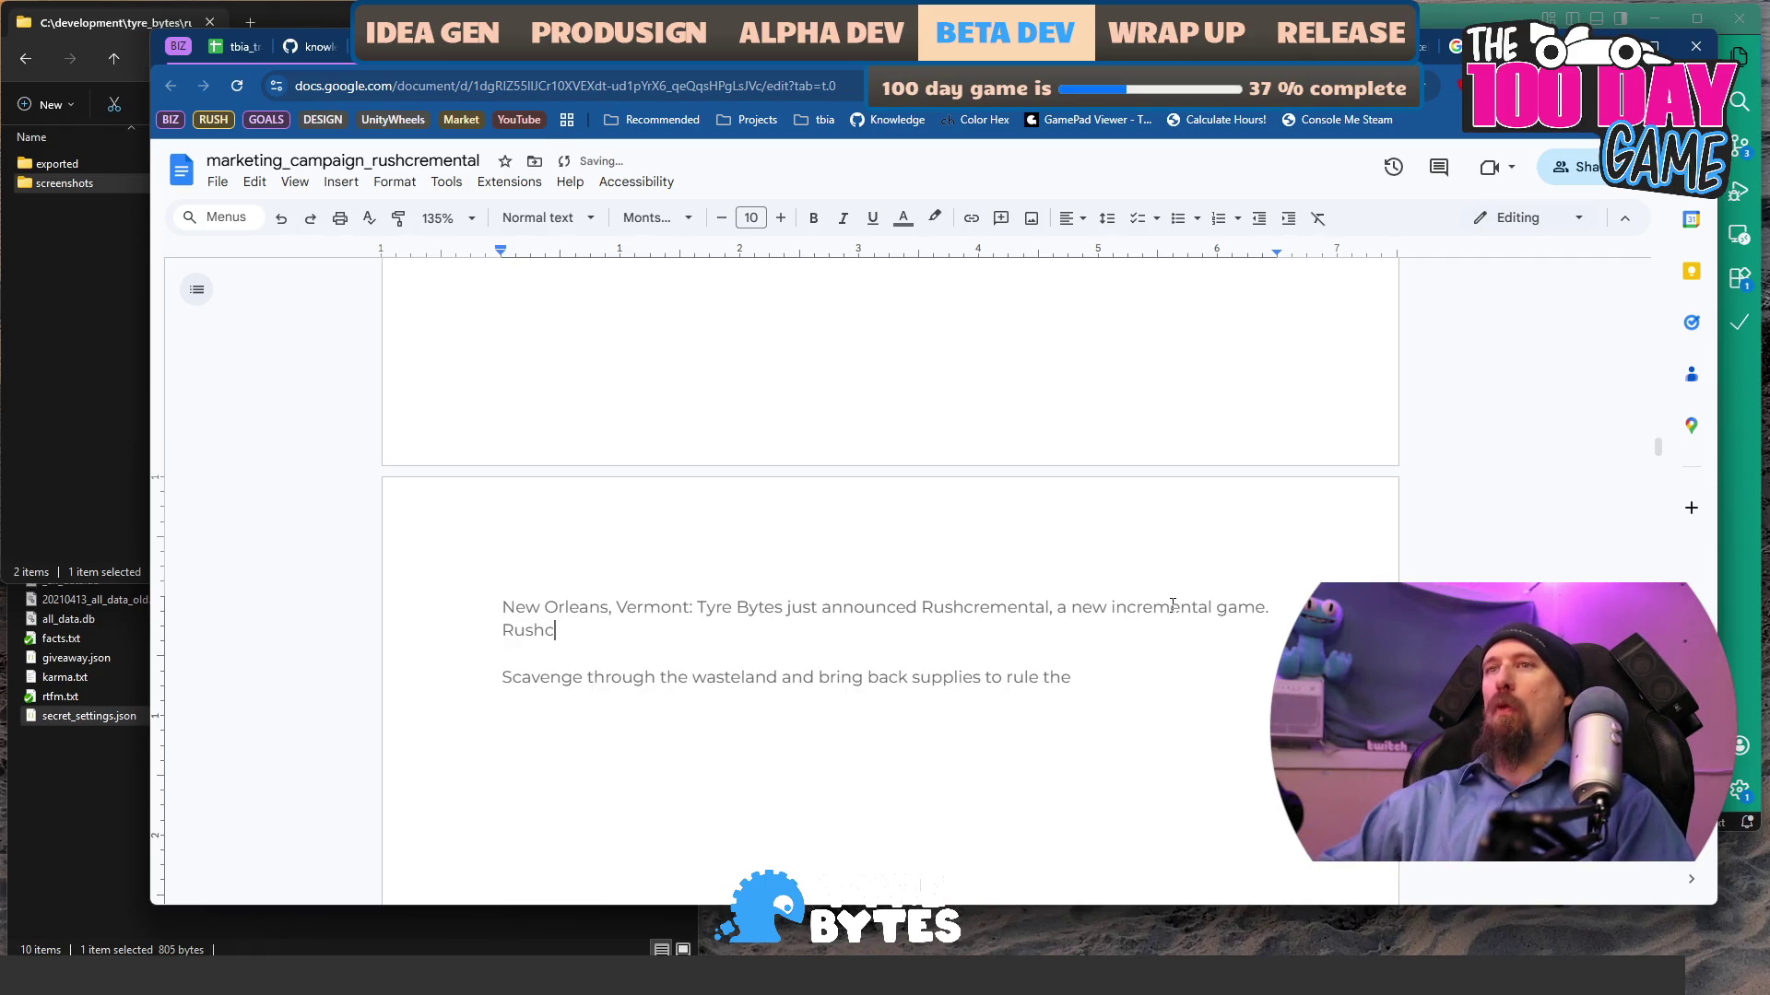
text(remental)
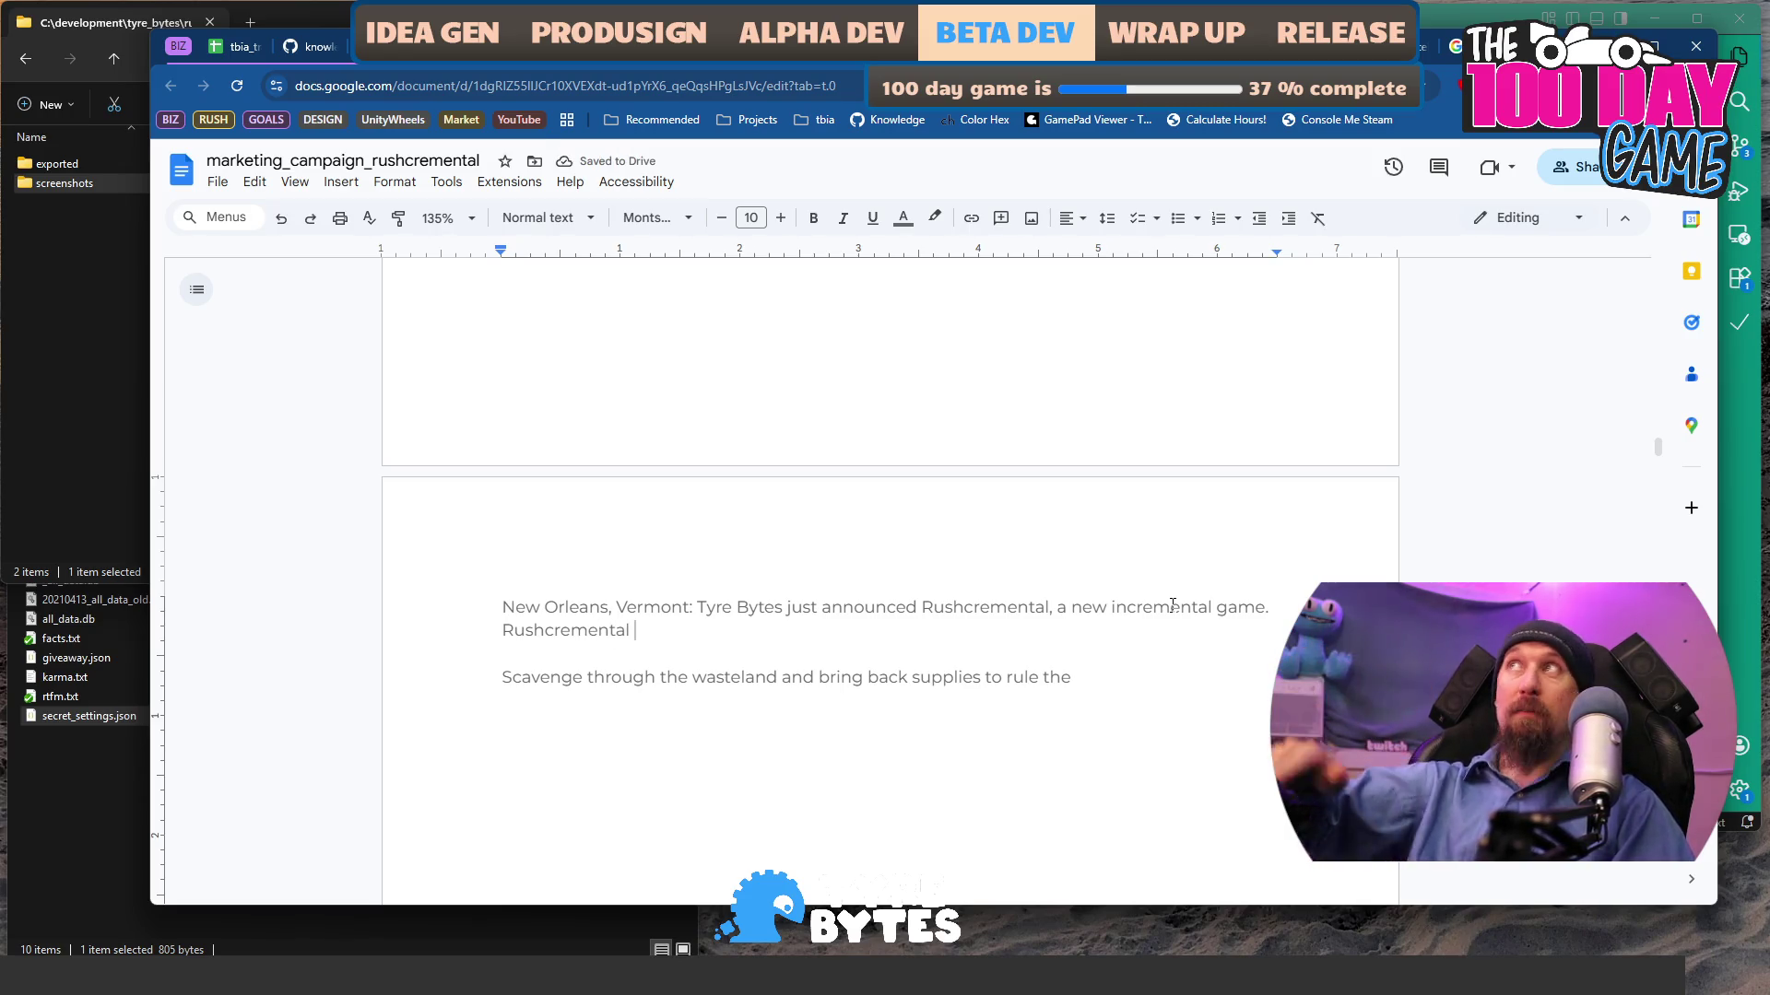
text(is a post-apocalyptic themed game and offers a new experience for gamers to have fun watching numbers go brrr.  “This is the best game ever.” says Tim Beaudet at Tyre Bytes.  Features of Rushcremental:)
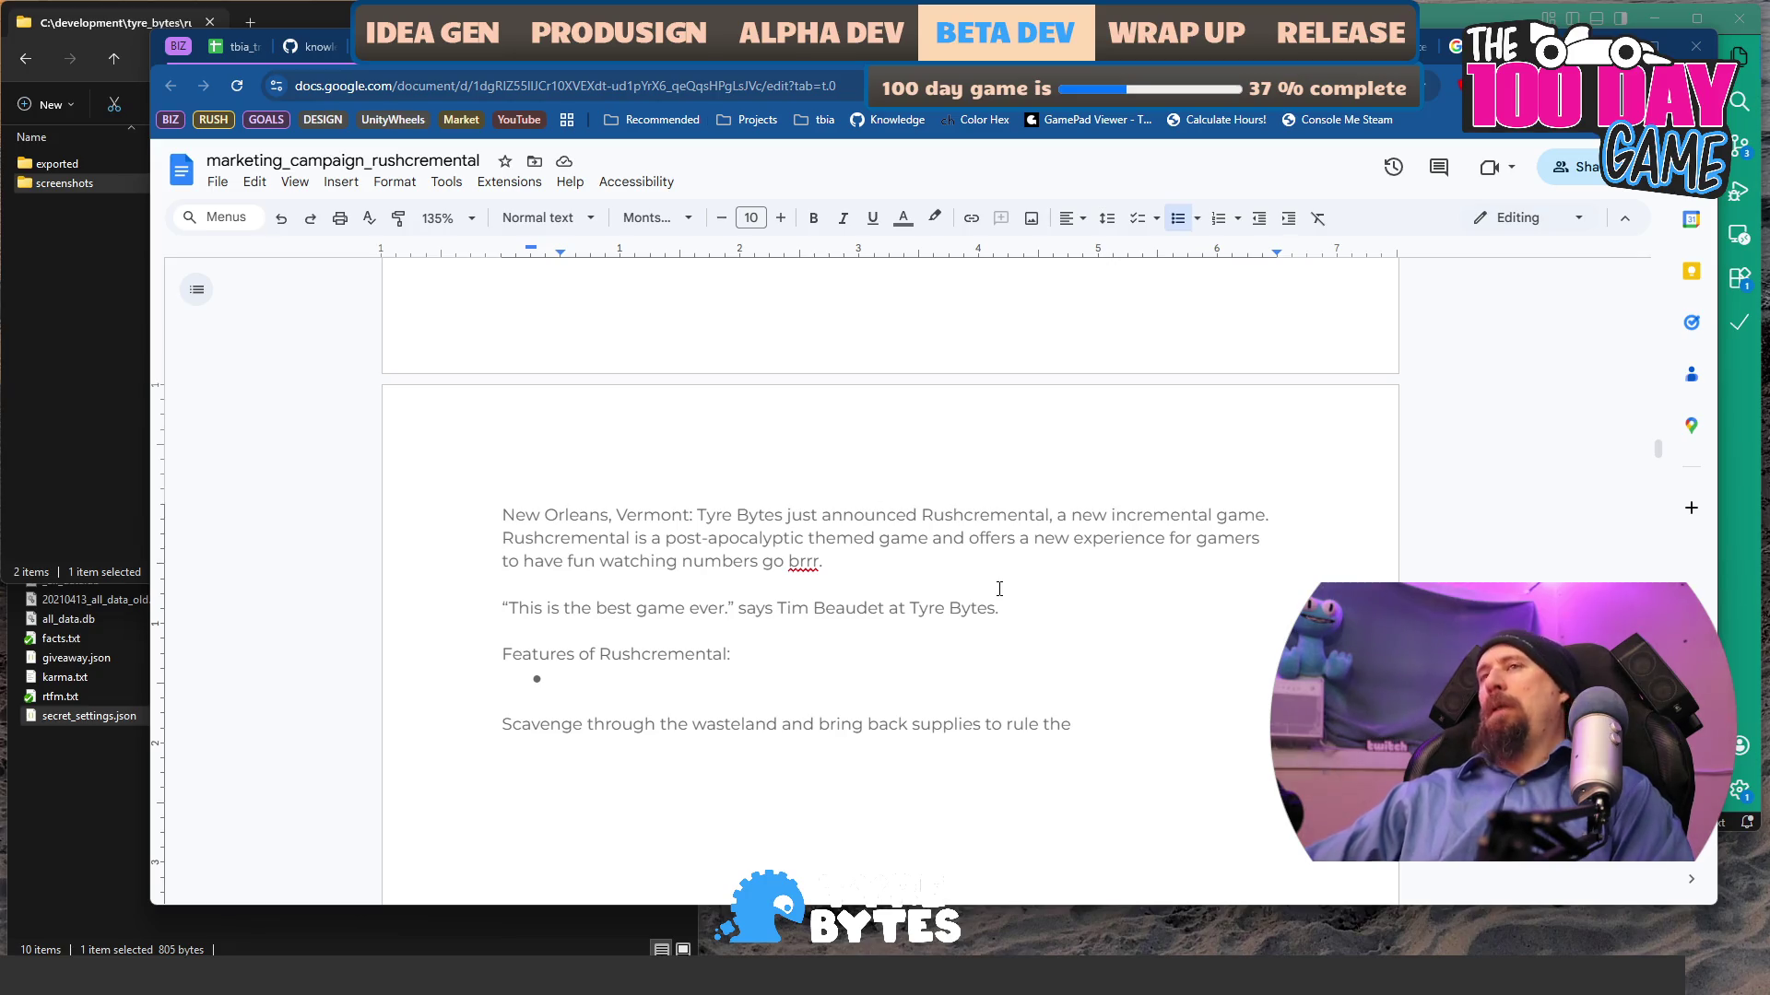
double_click(966, 679)
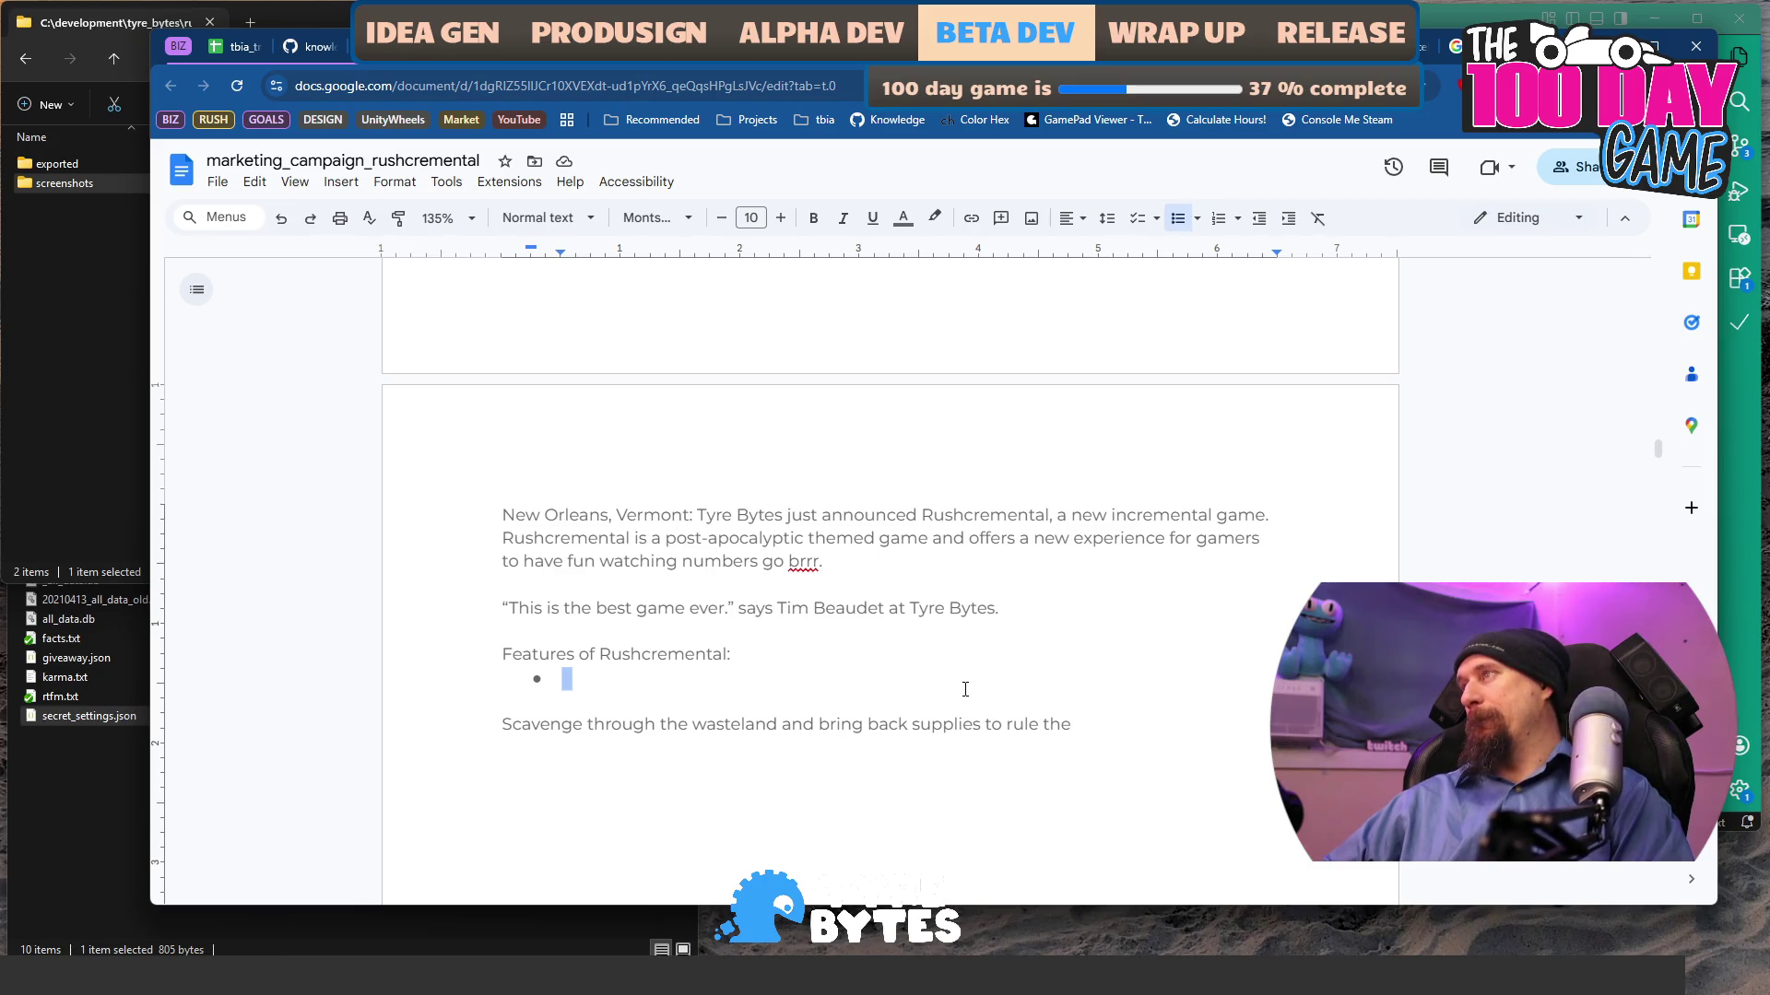
- Add the feature 'Expansive upgrade tree.' and start a second bullet reading 'Racing through'
text(Expansive )
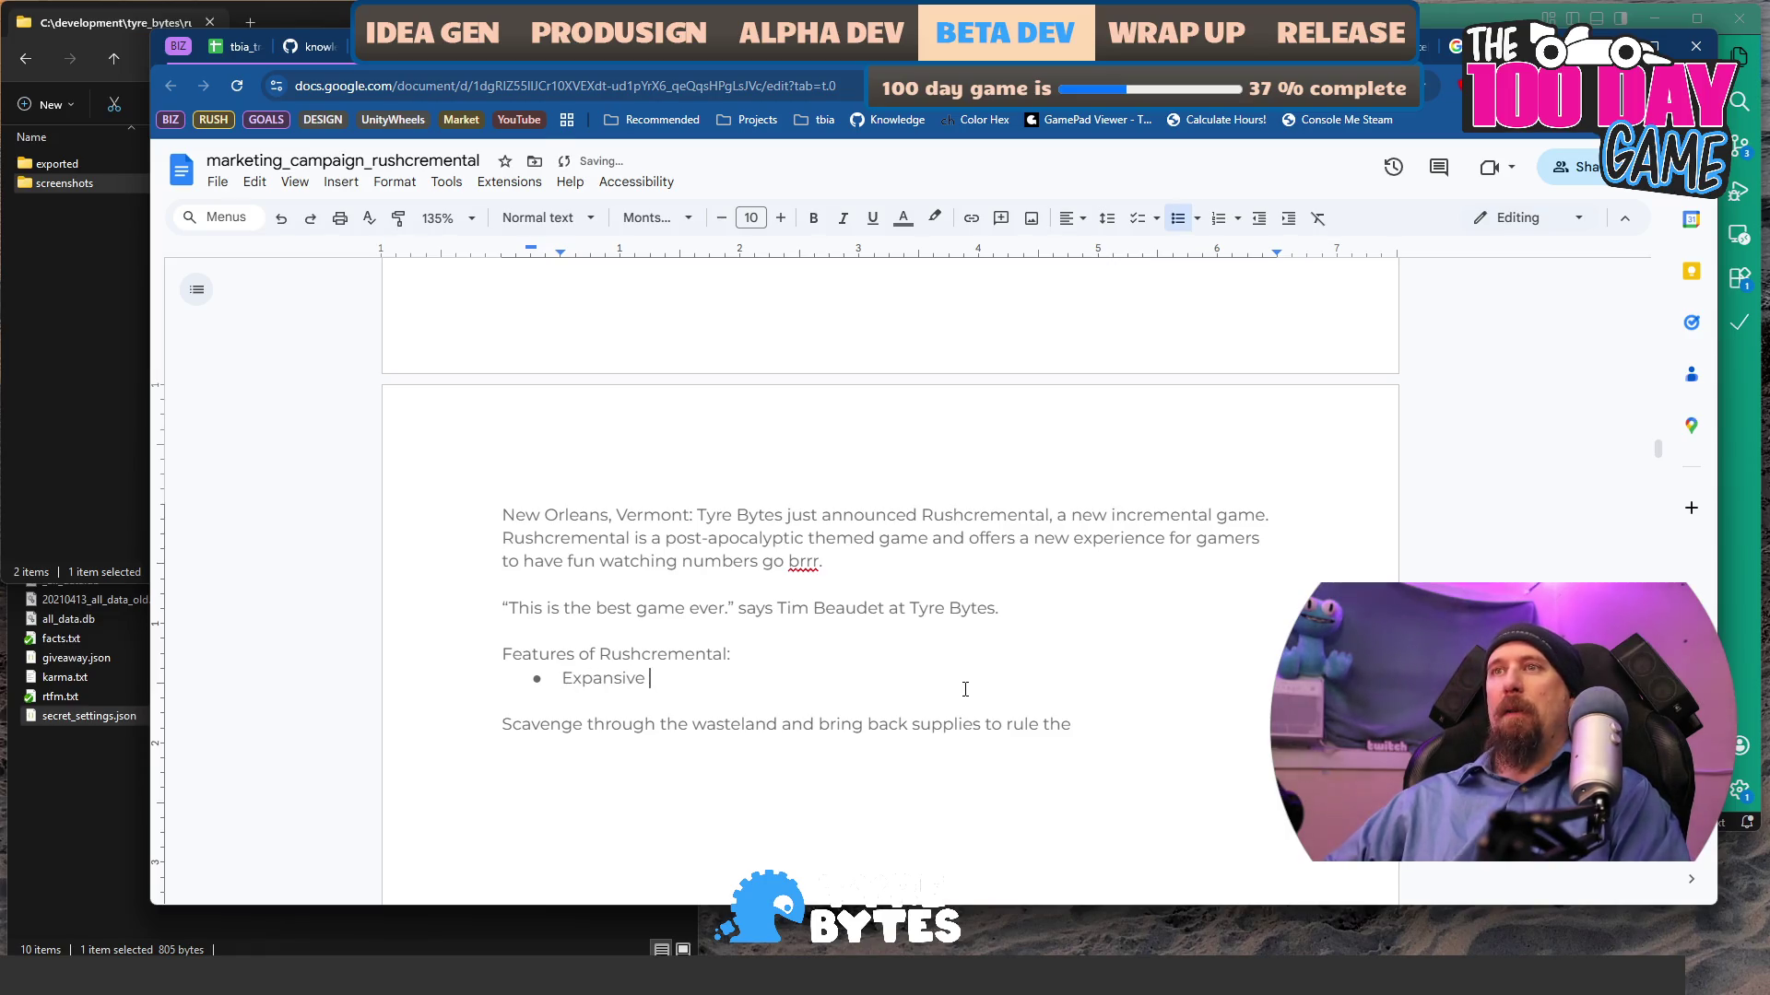
text(upgrade tree.)
key(Return)
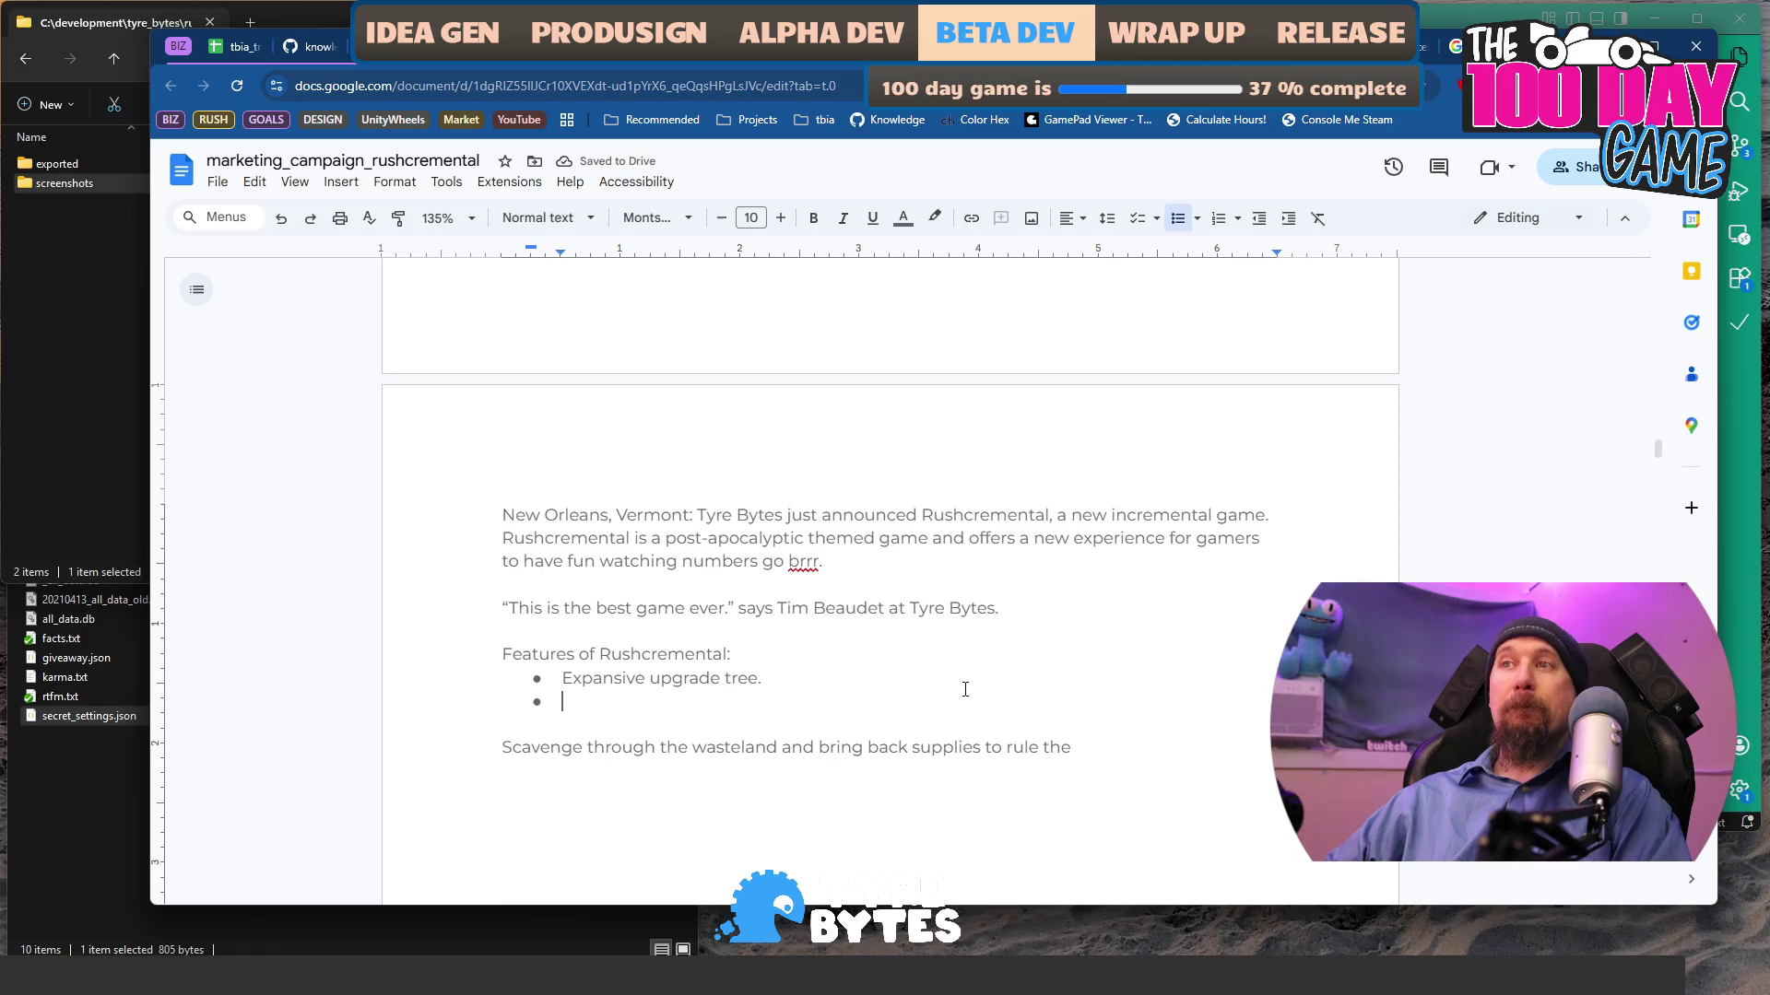
text(R)
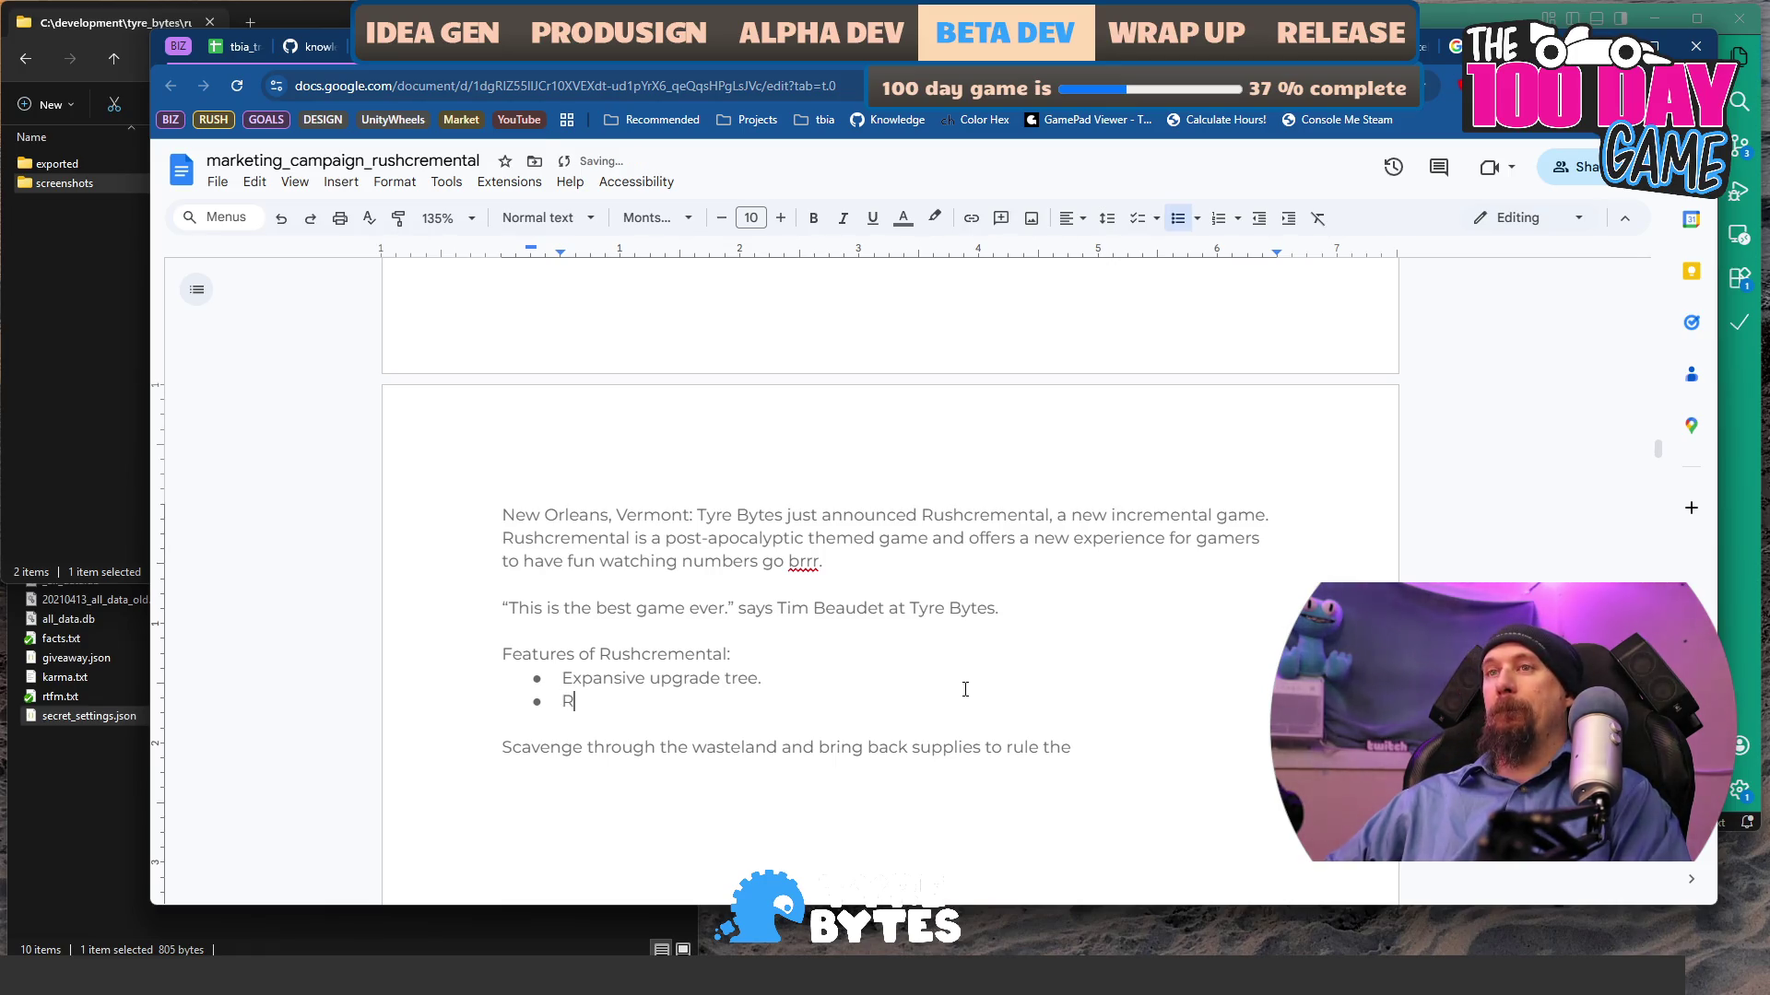
text(acing)
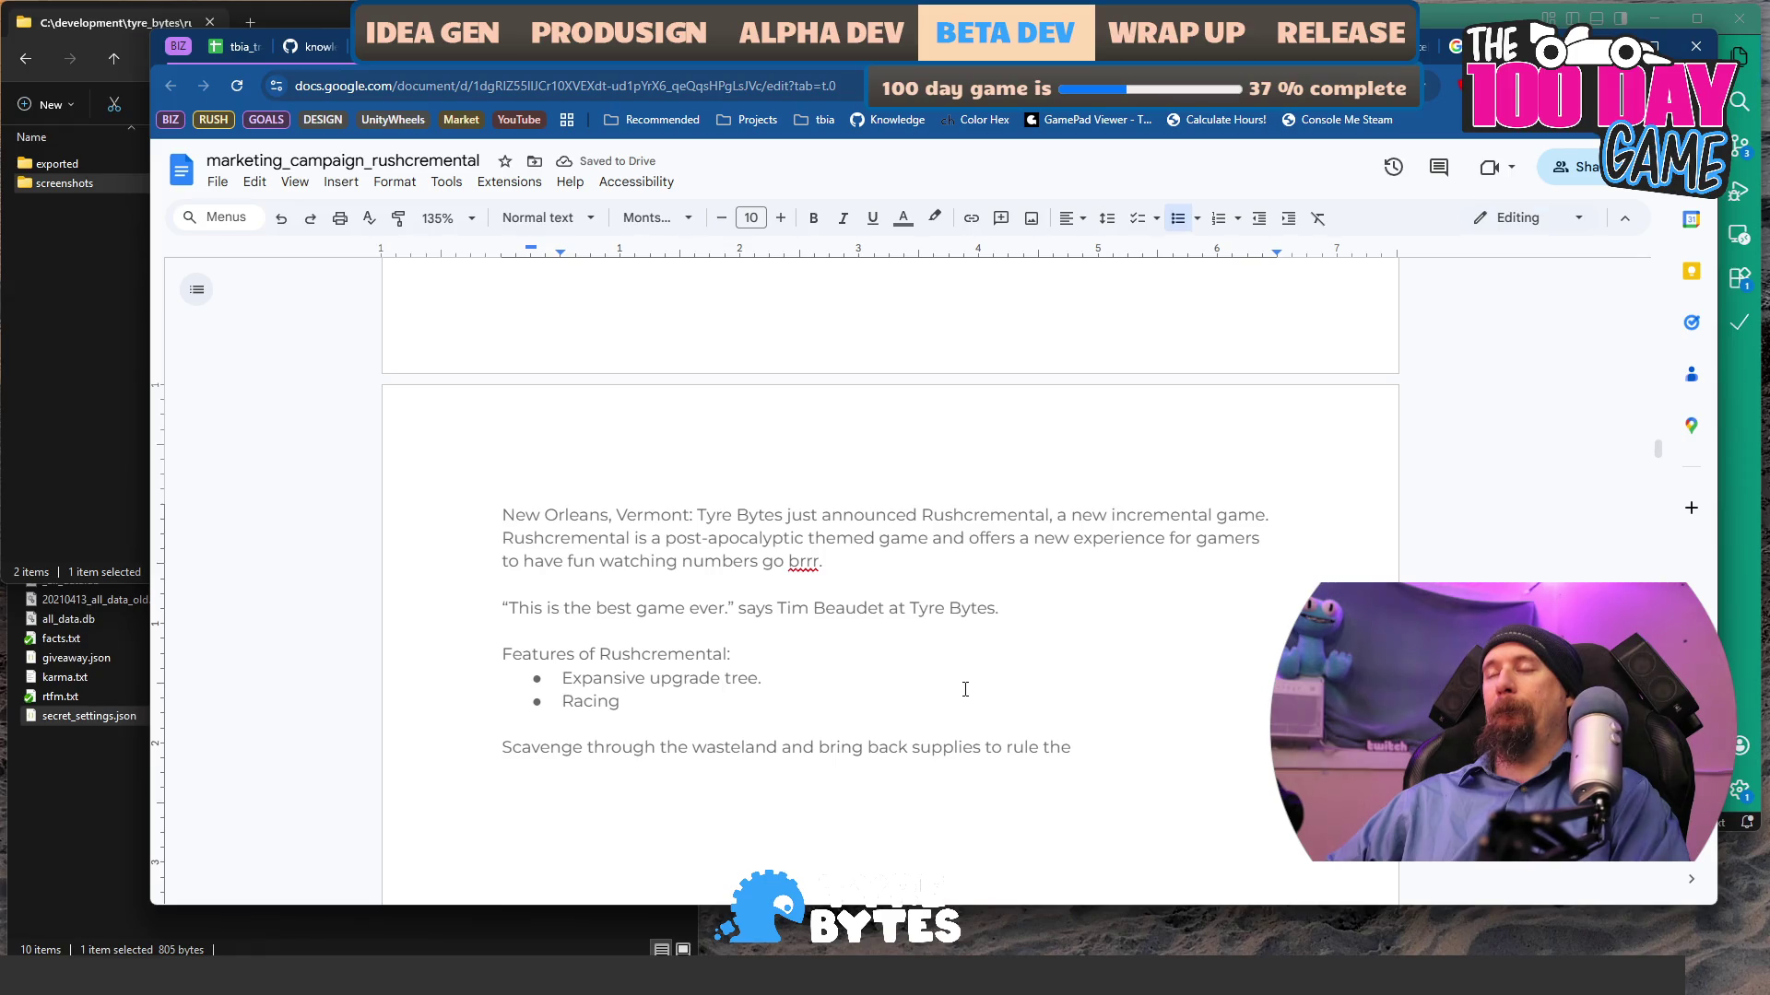
key(Home)
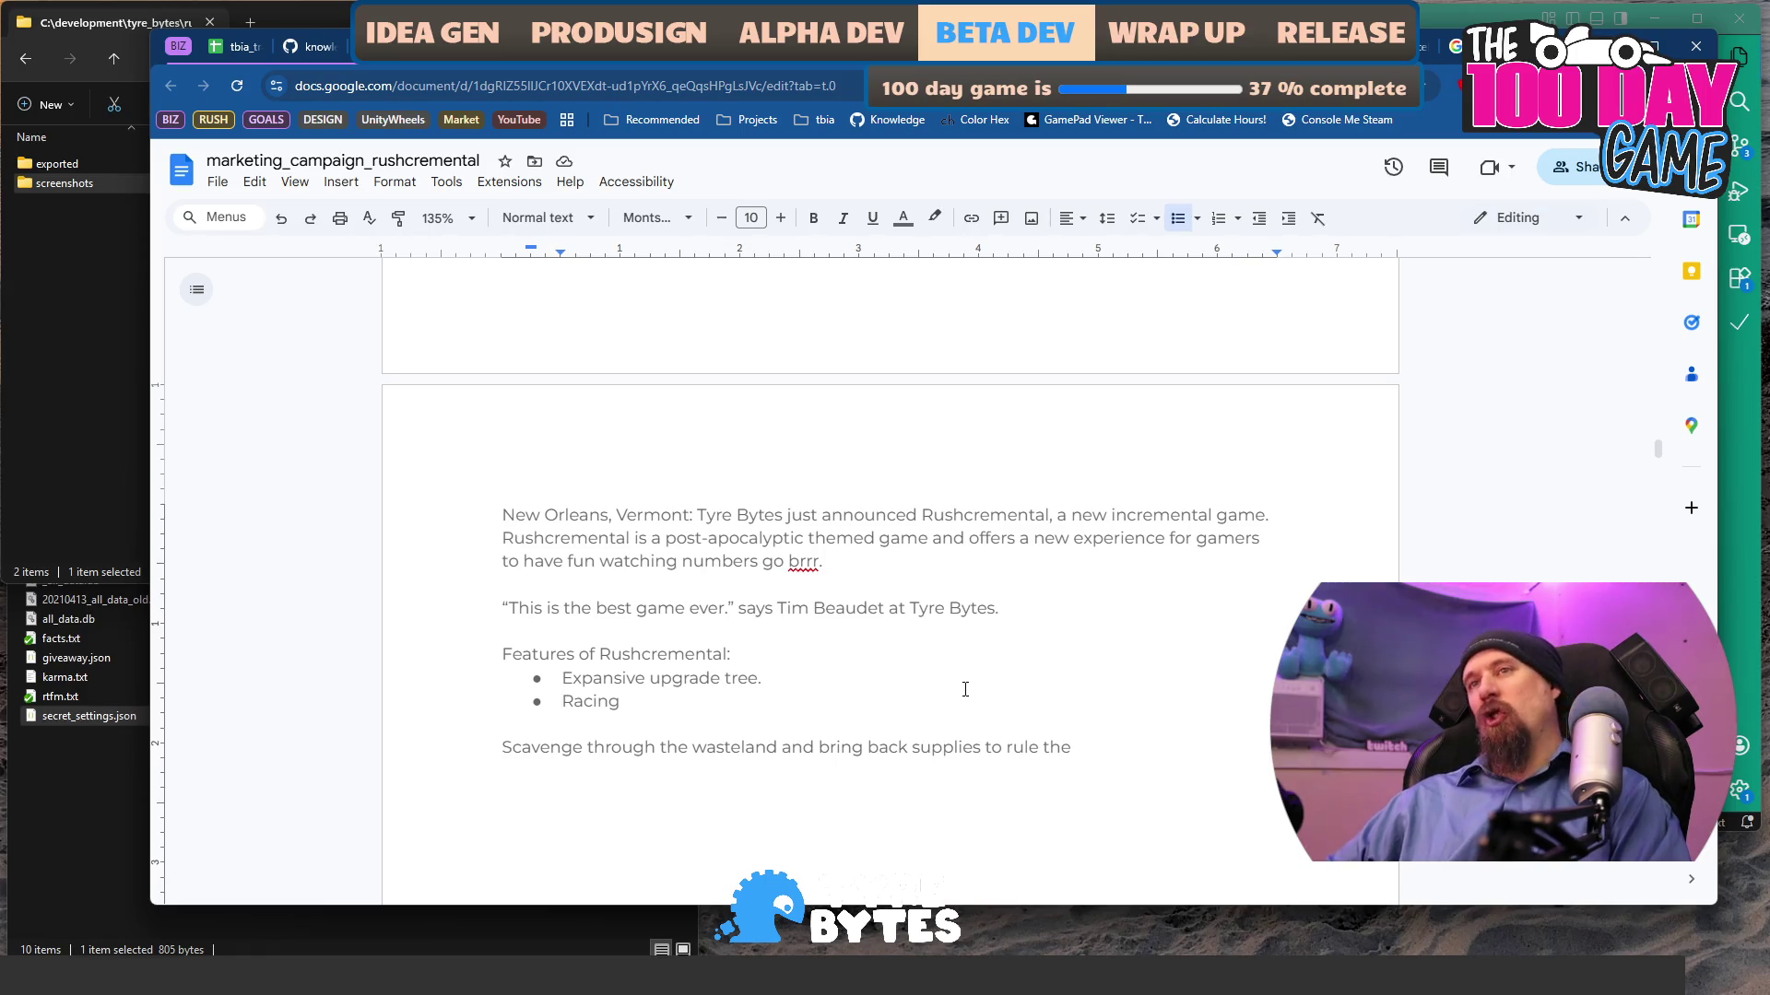
key(End)
text(through)
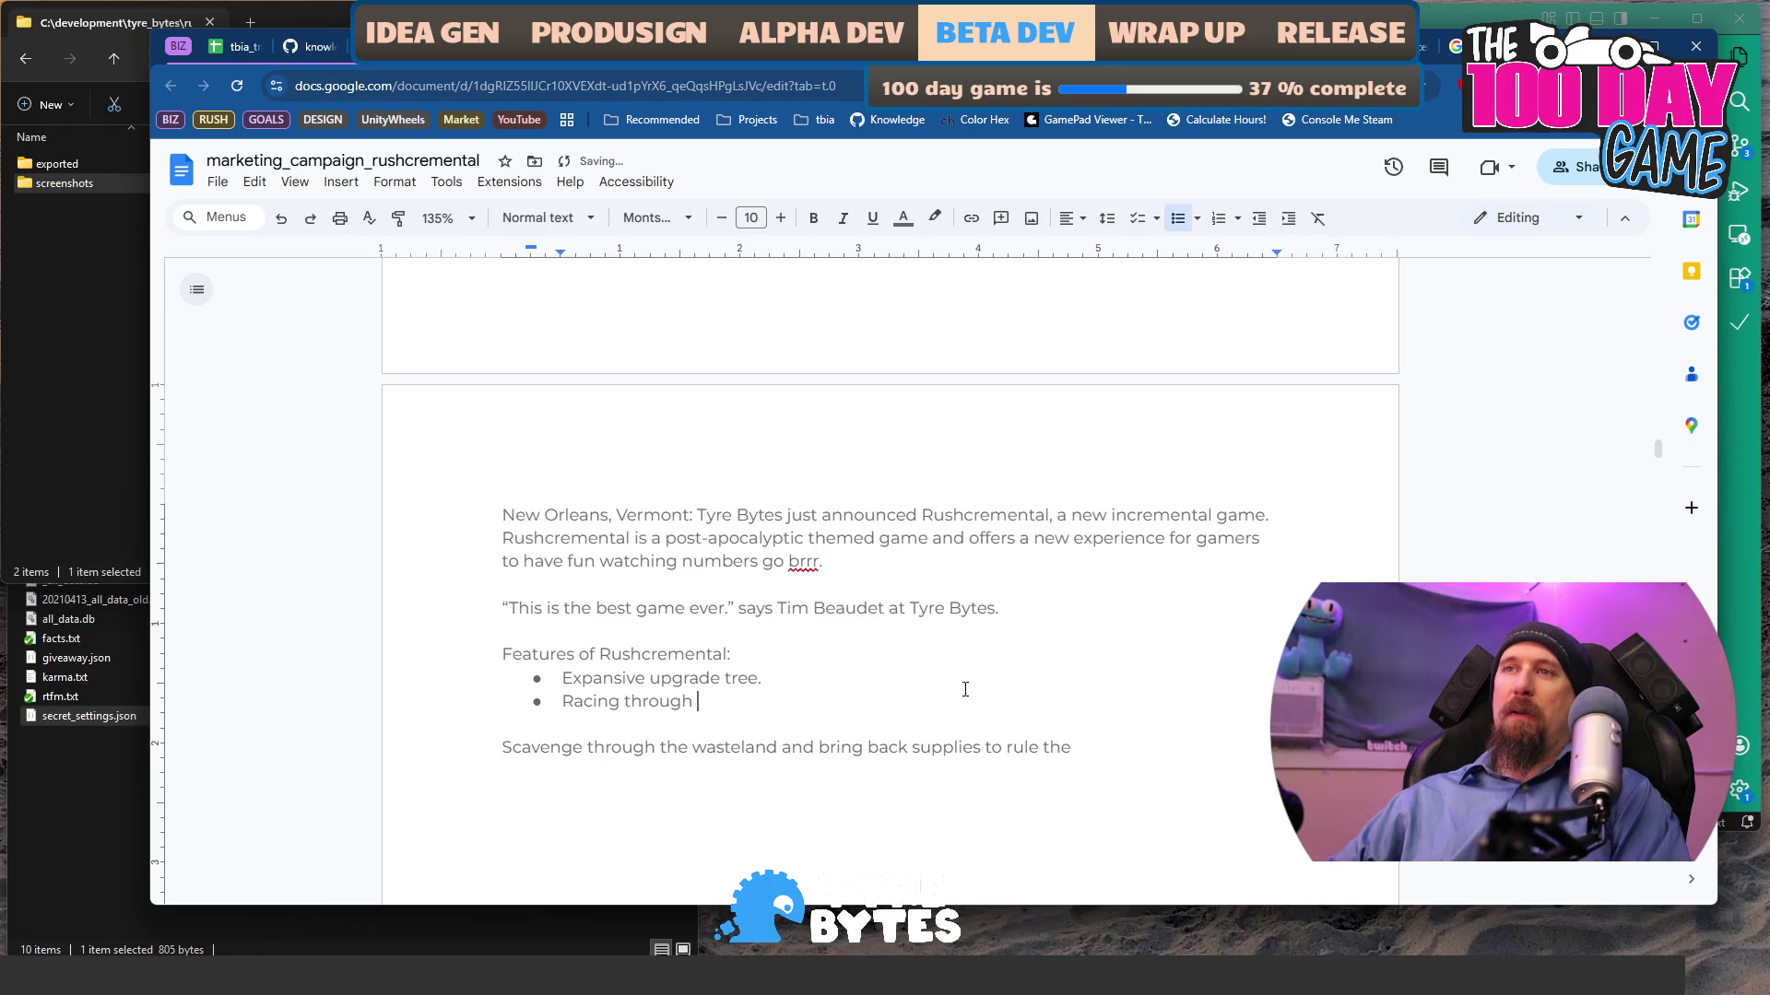
text( a)
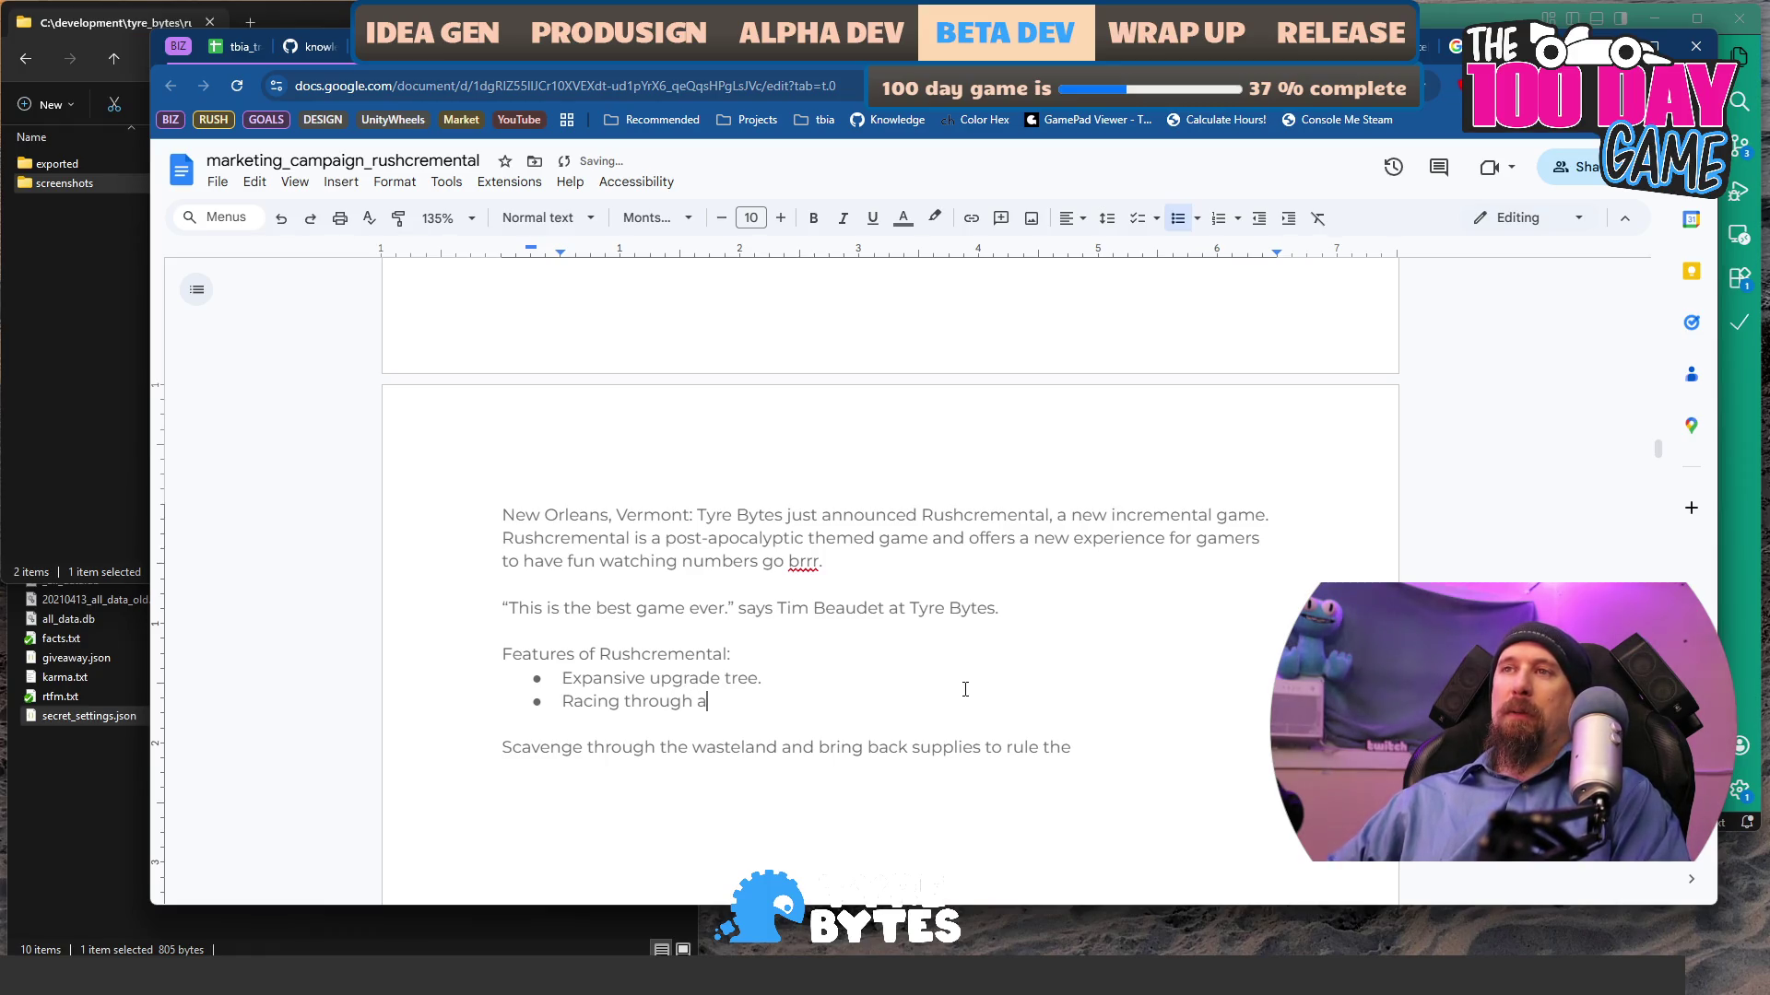
key(BackSpace)
text(the waste)
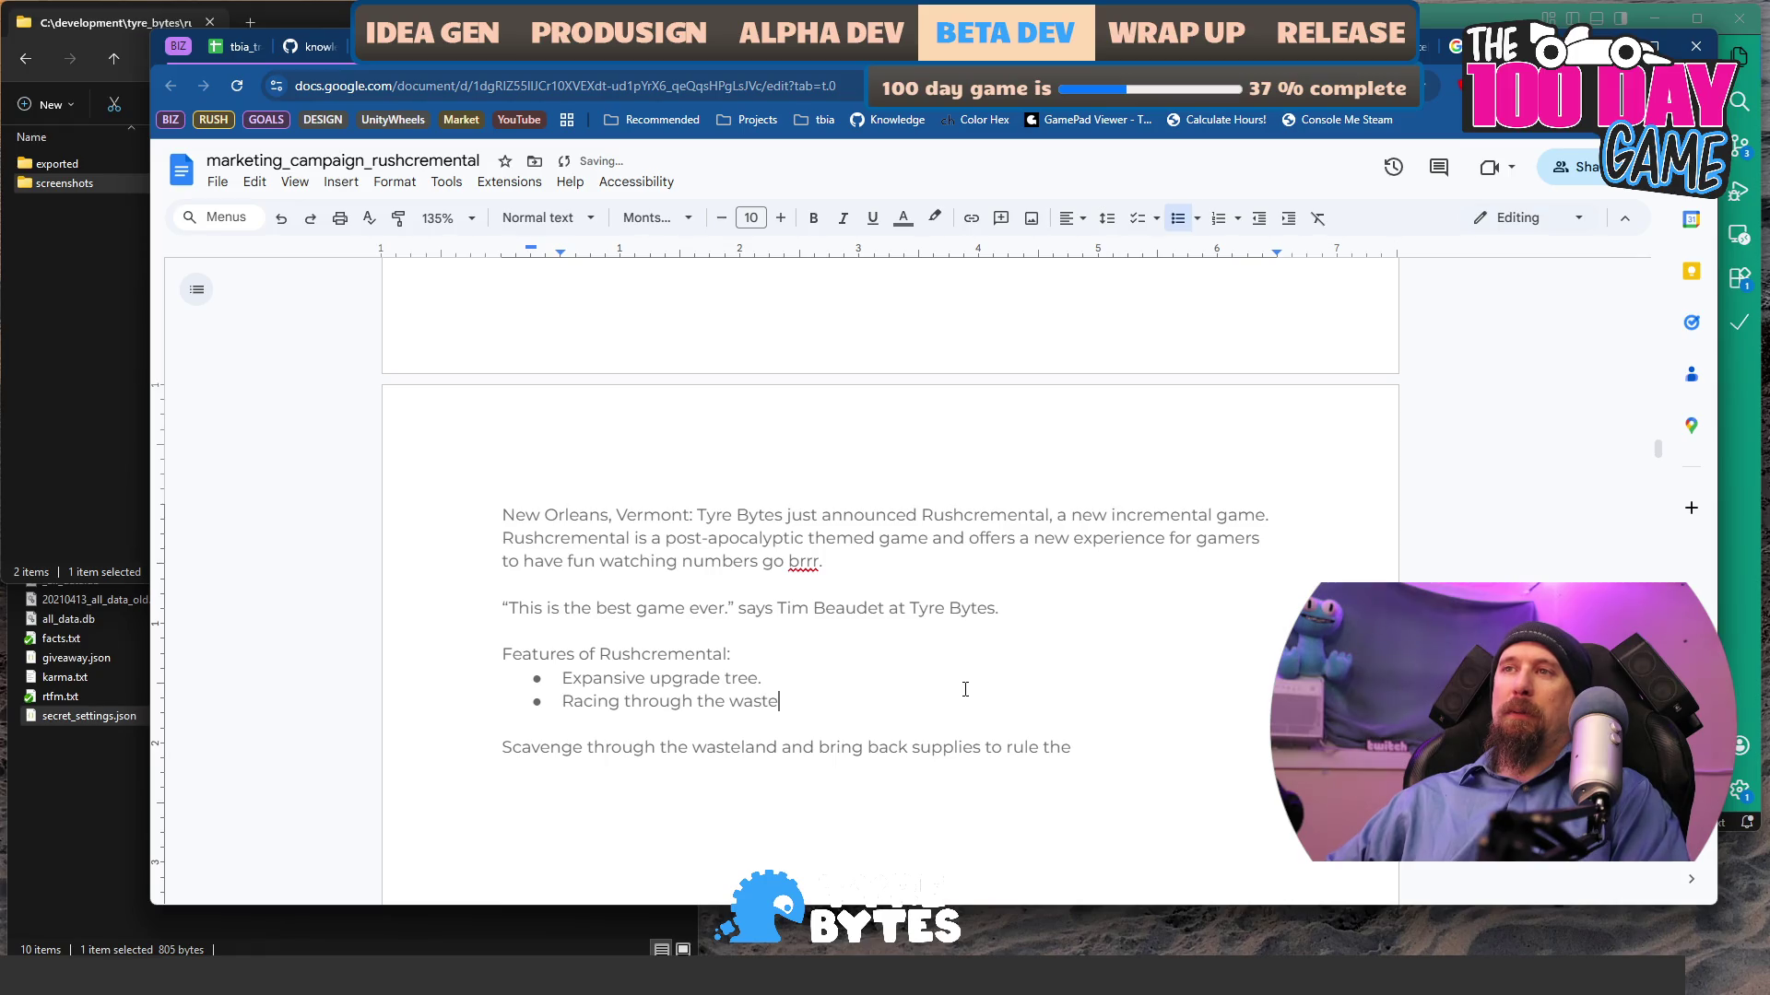
text(land)
key(ctrl+BackSpace)
key(ctrl+BackSpace)
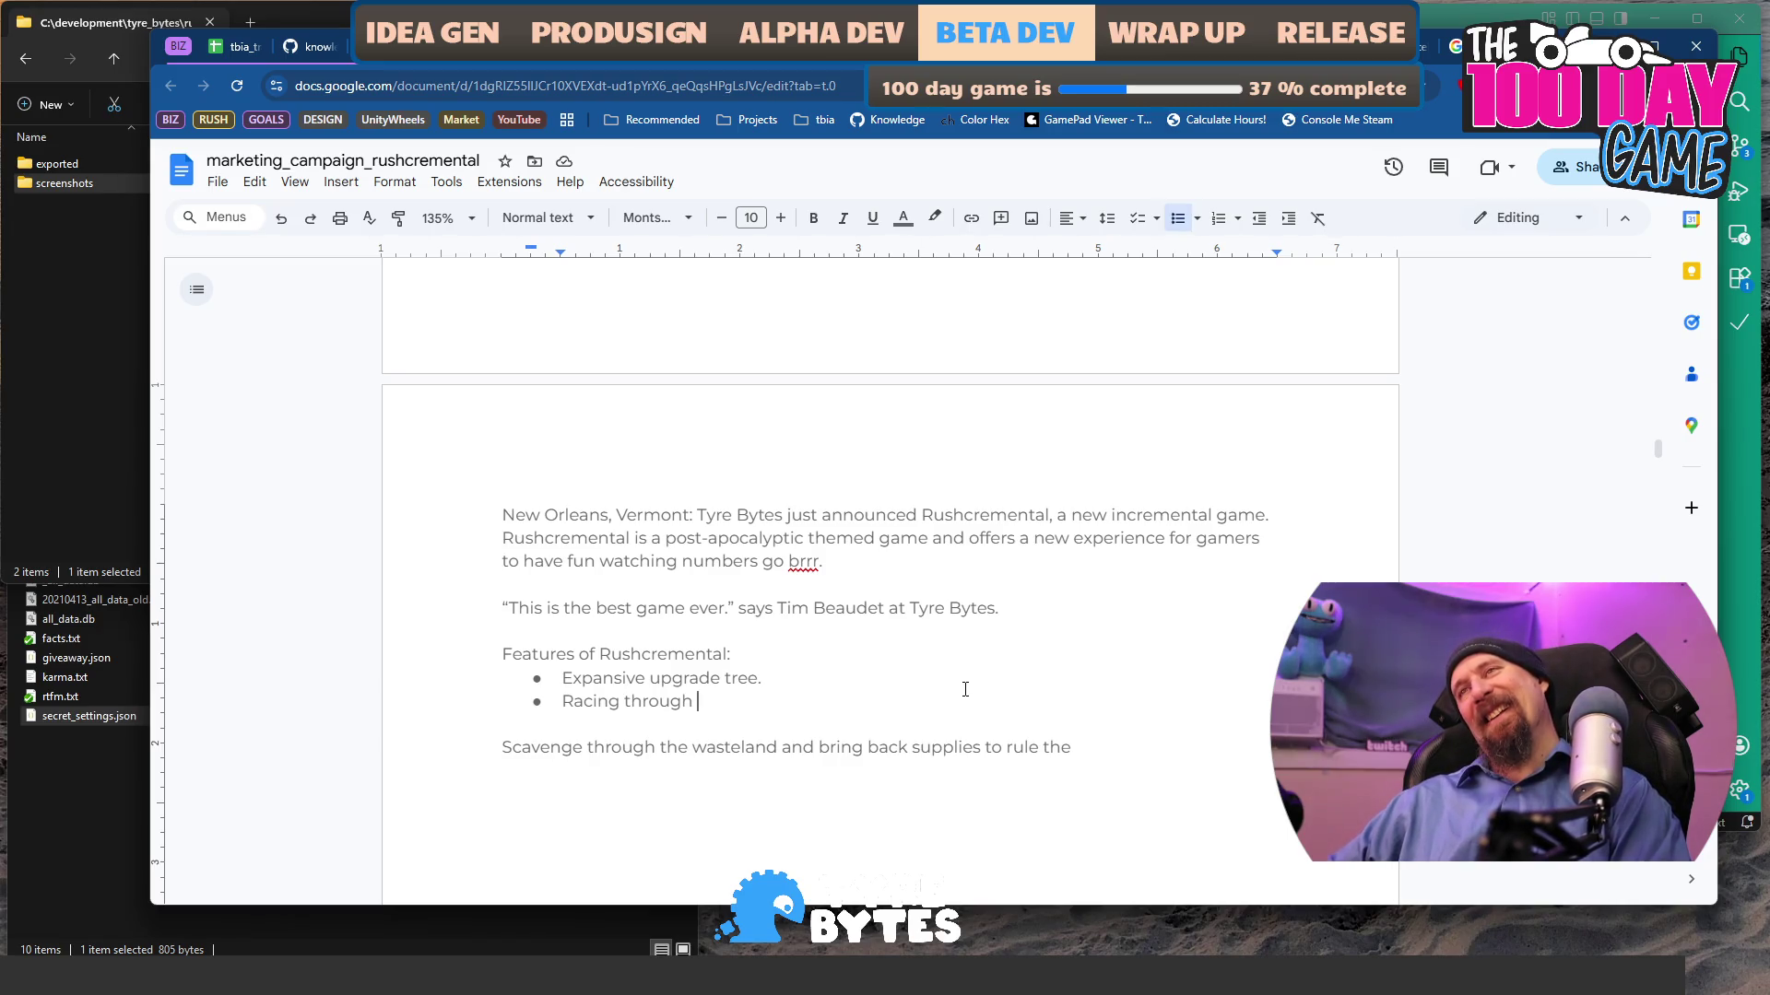
key(Up)
key(Up)
key(Up)
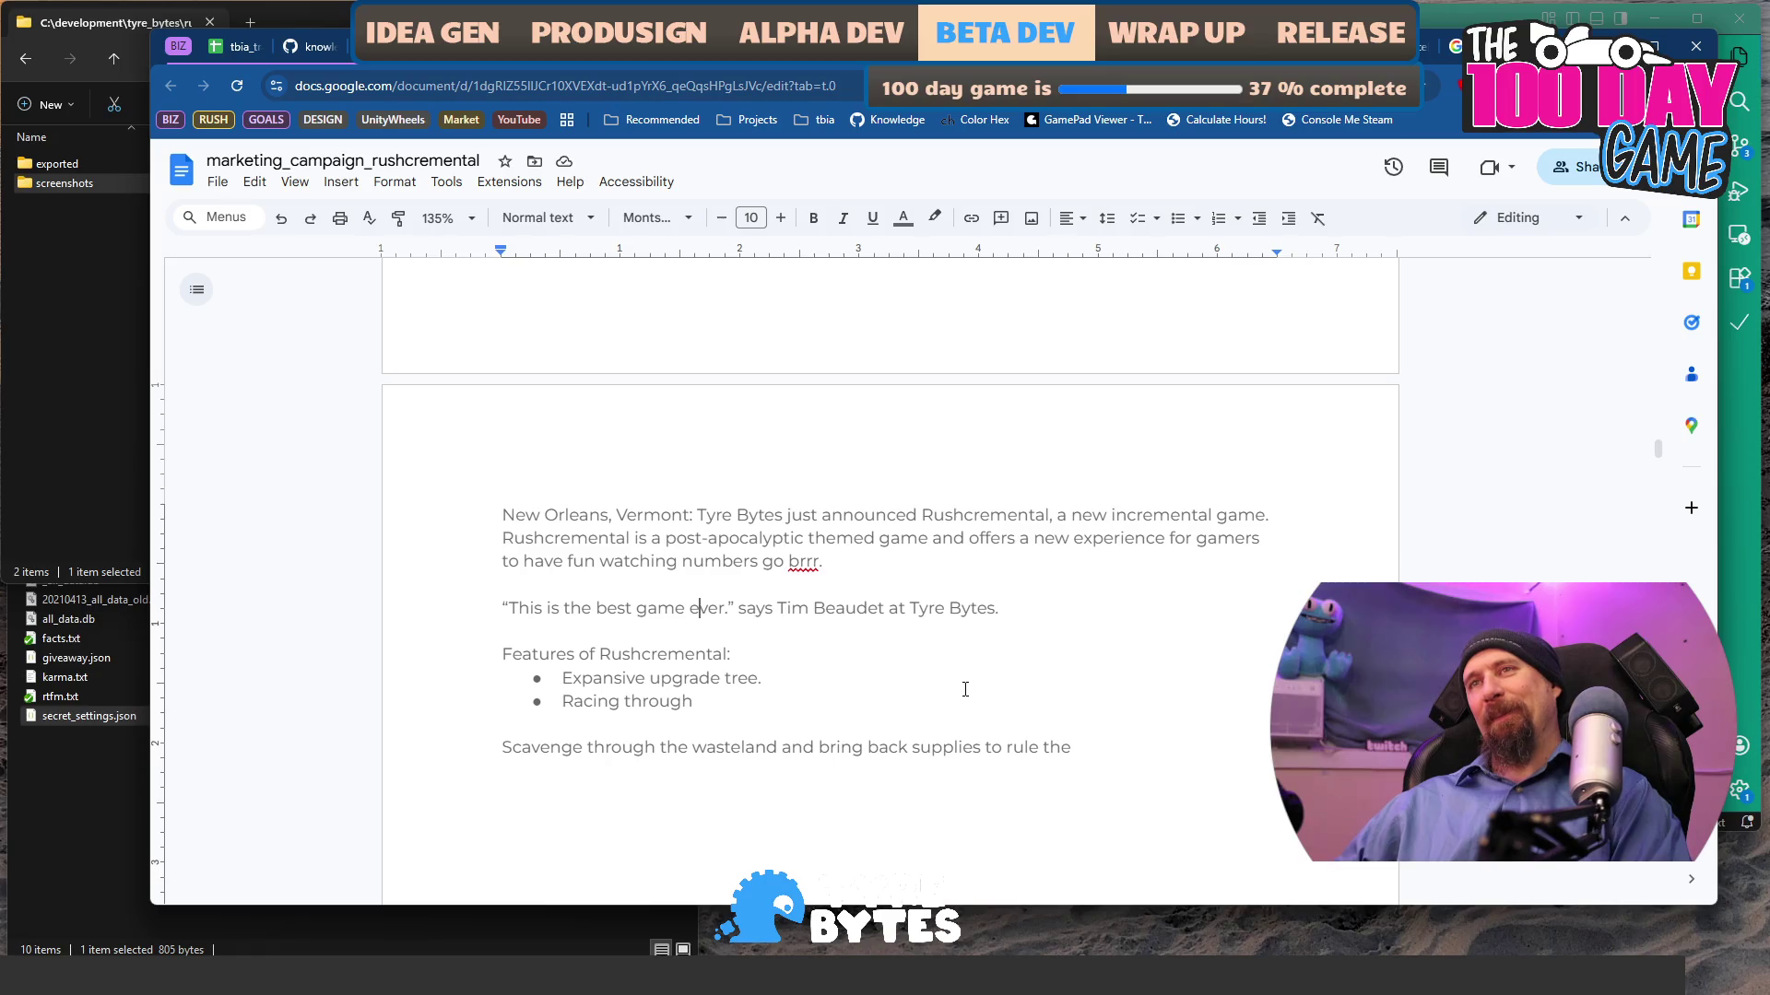
- Replace the period ending the quote with a comma
key(BackSpace)
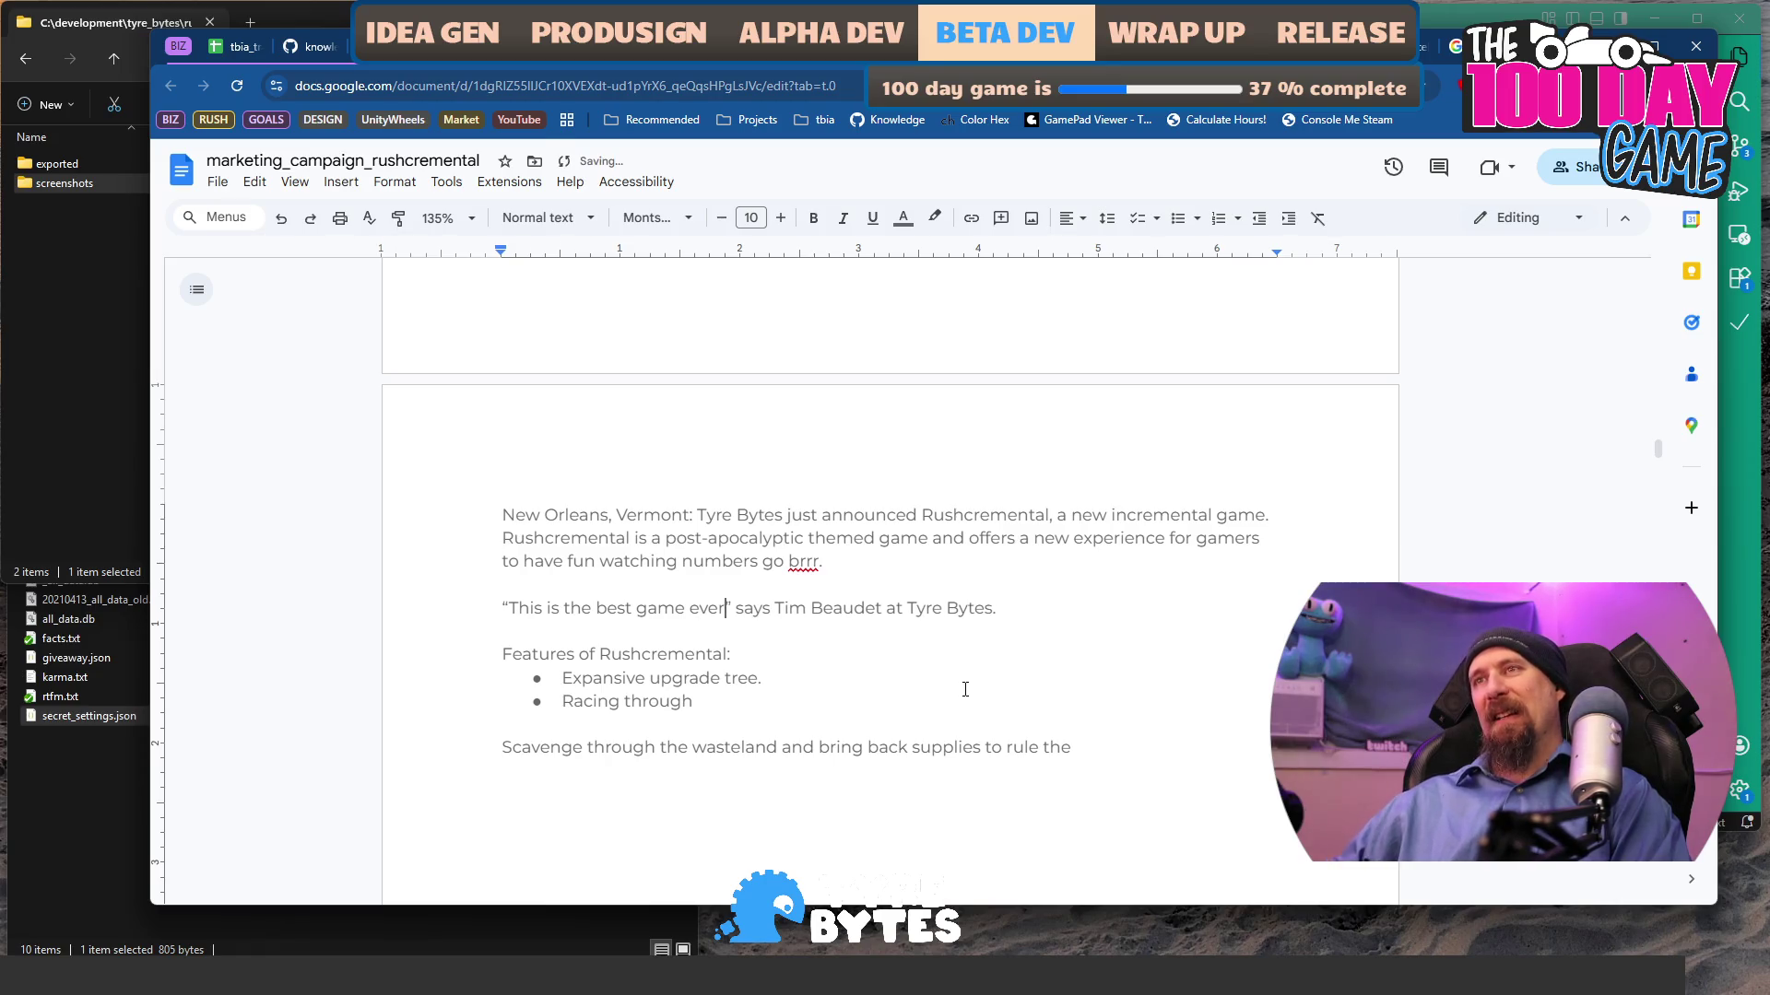
key(ctrl+z)
key(BackSpace)
text(,)
- Add ', Chief of Games' after the speaker's name in the attribution
key(Down)
key(shift+Up)
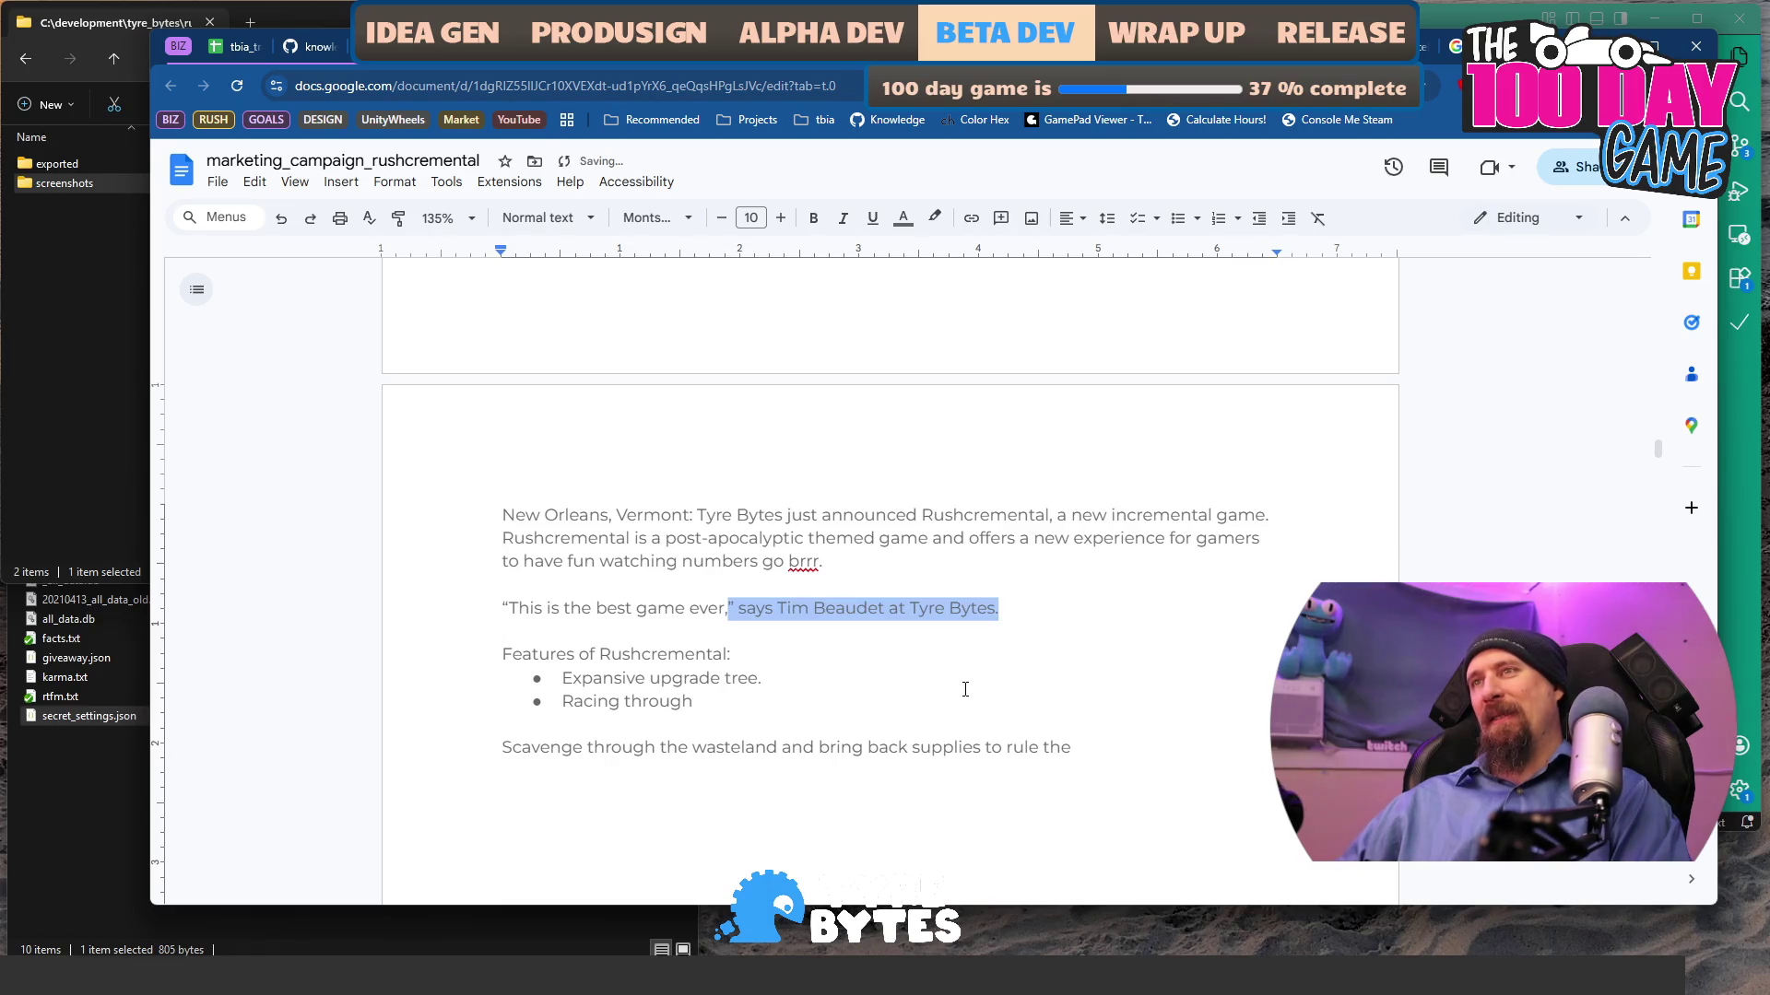
key(shift+Down)
key(Left)
key(ctrl+Left)
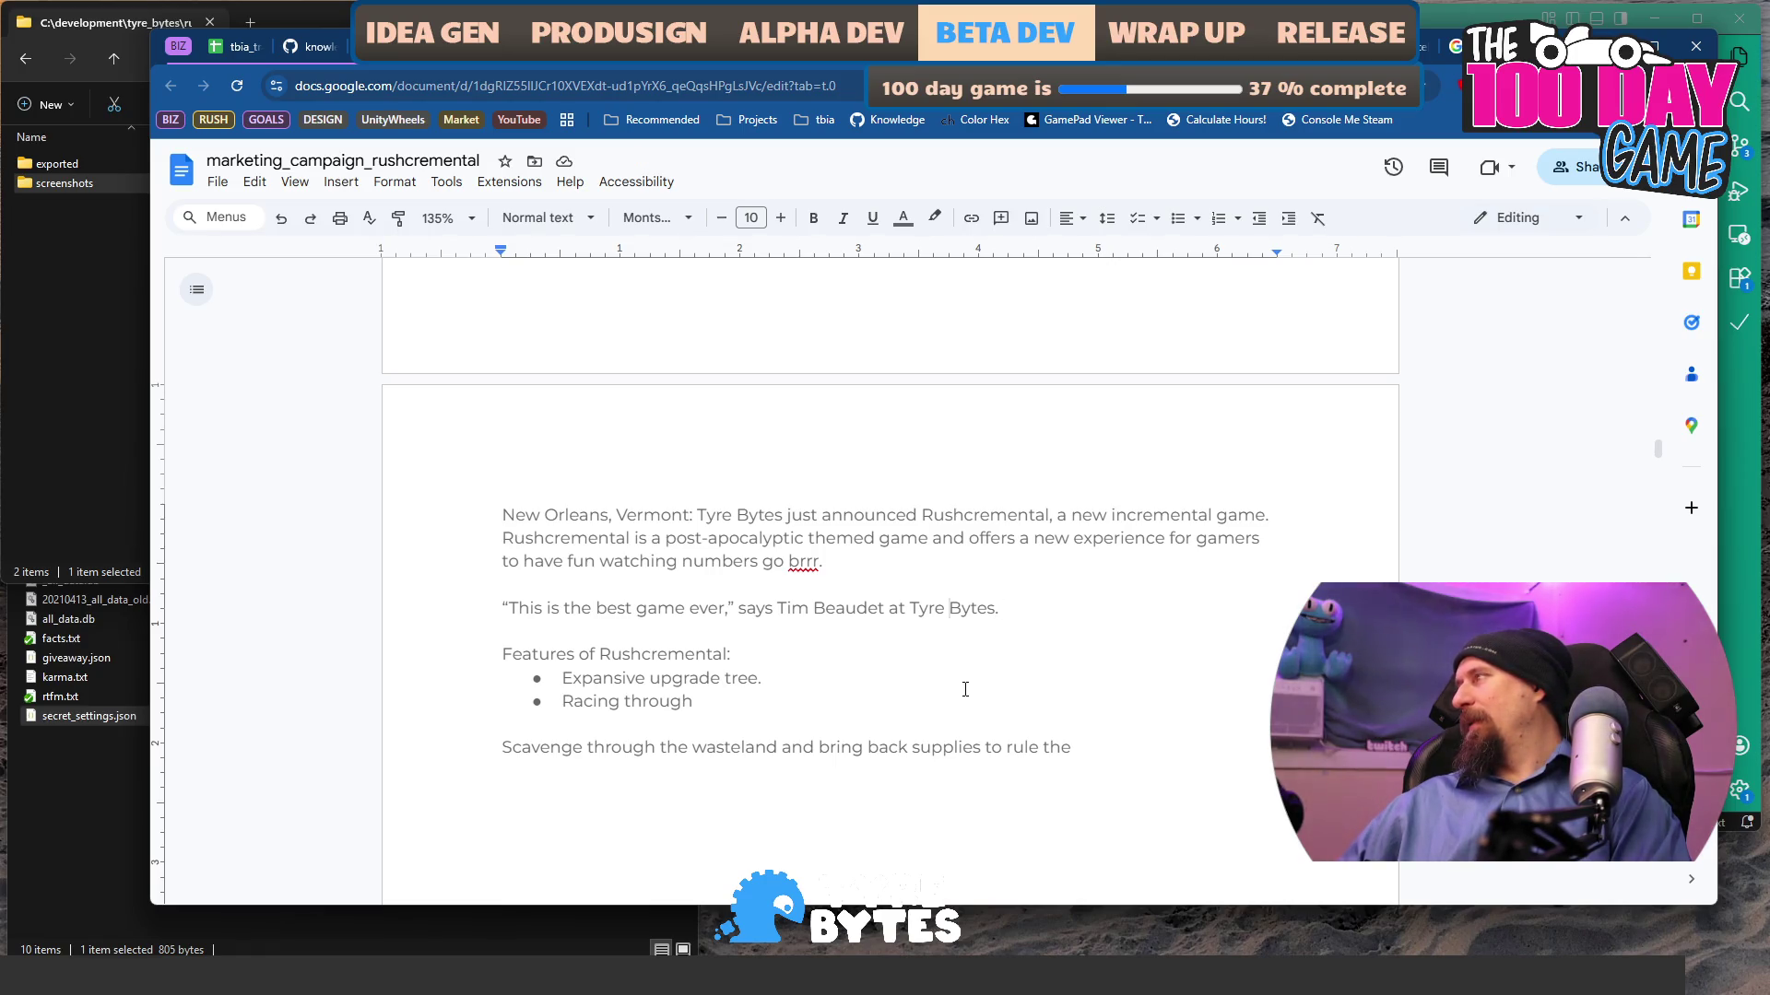
key(ctrl+Left)
key(ctrl+Left)
key(Left)
text(, Chief of Games)
key(Down)
key(Down)
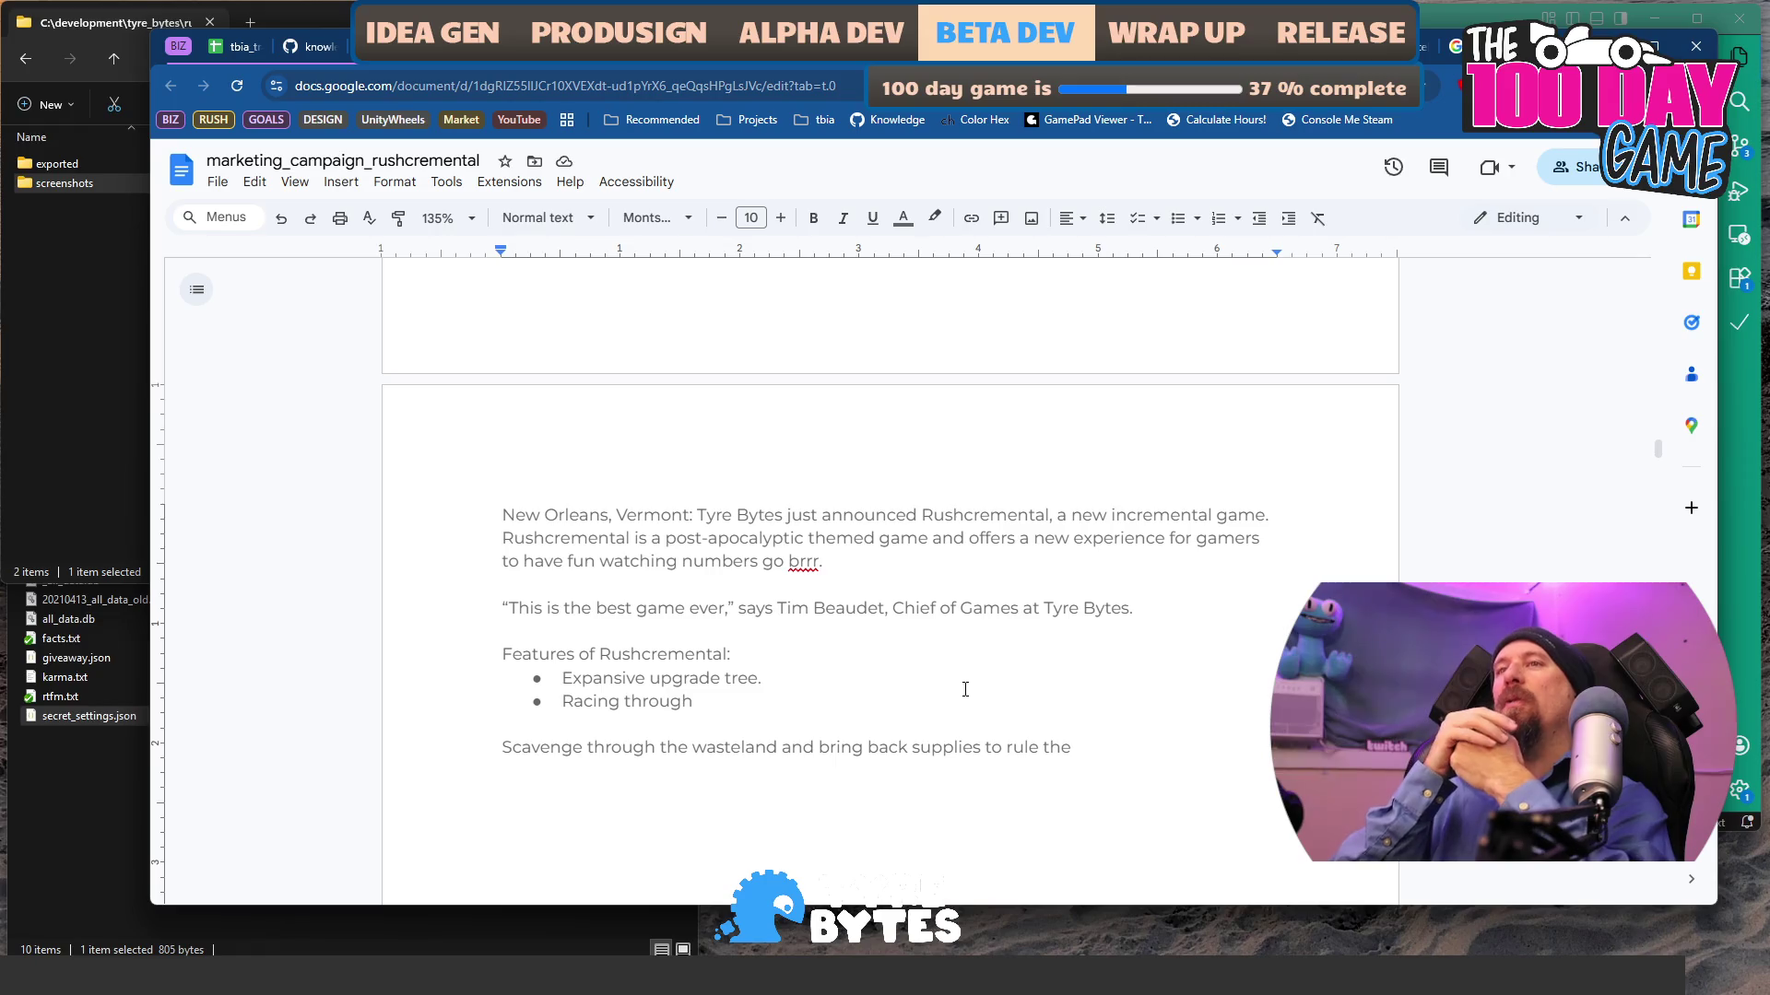
- Try bolding the quote line, then undo it to keep the quote plain
key(shift+Home)
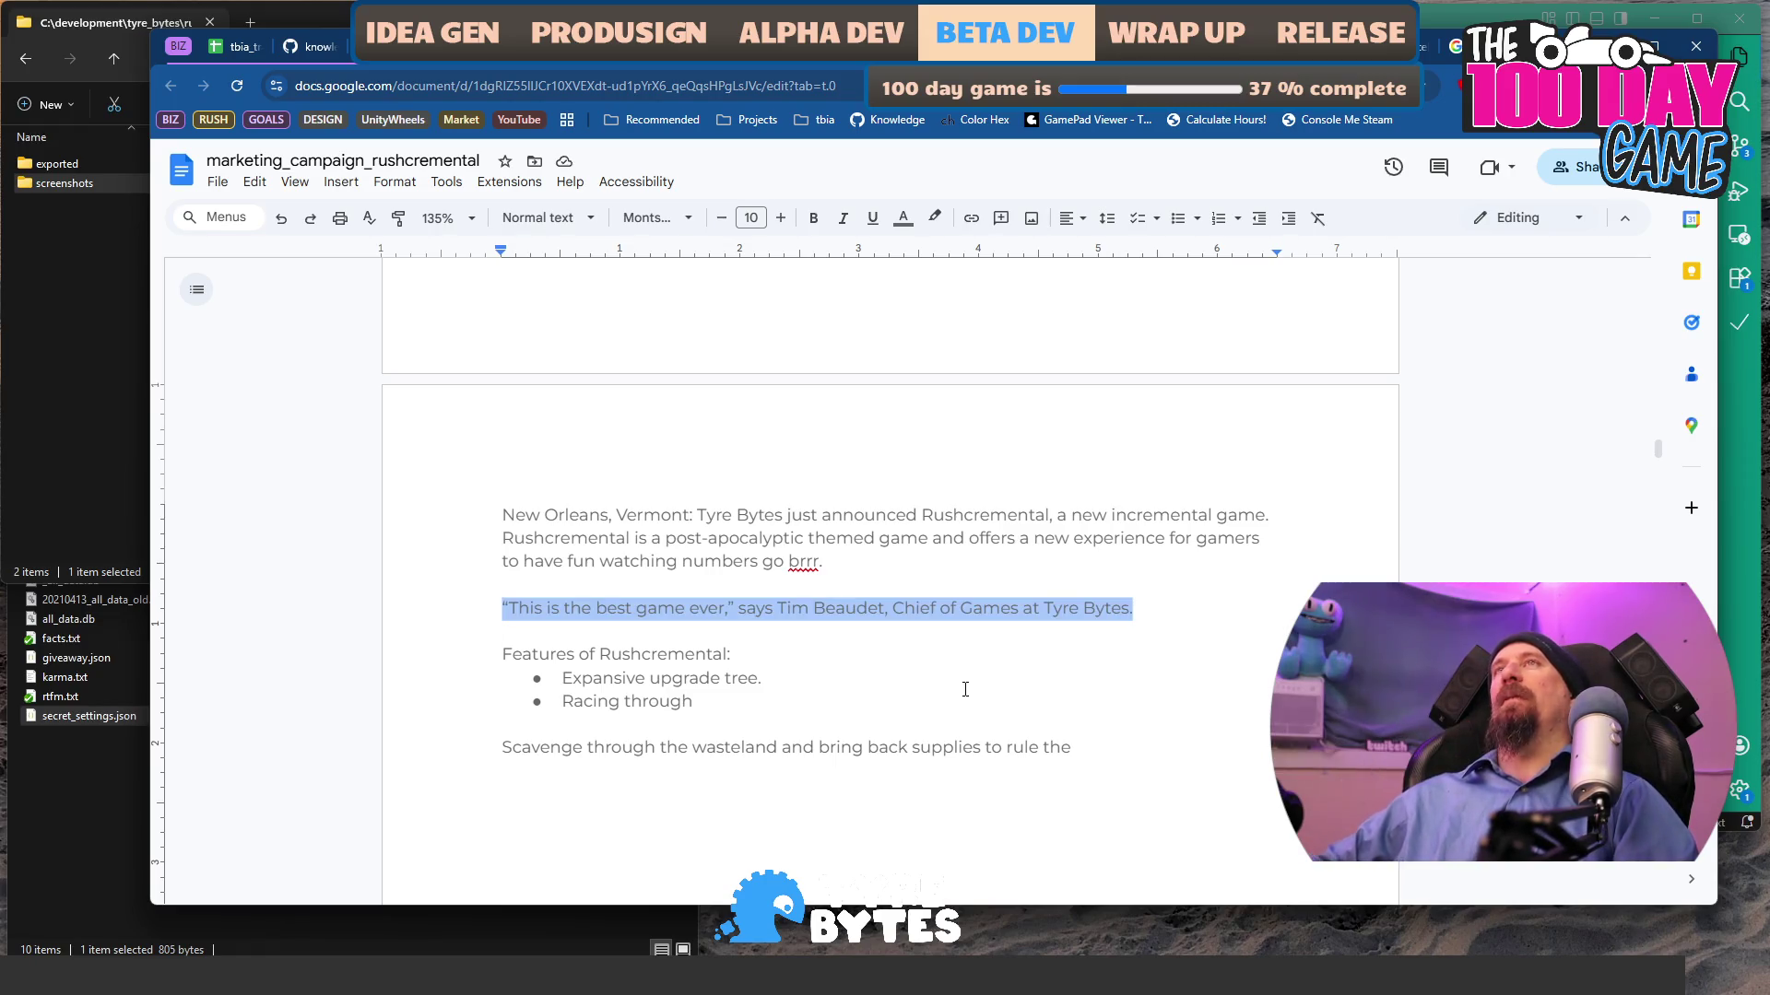
key(ctrl+b)
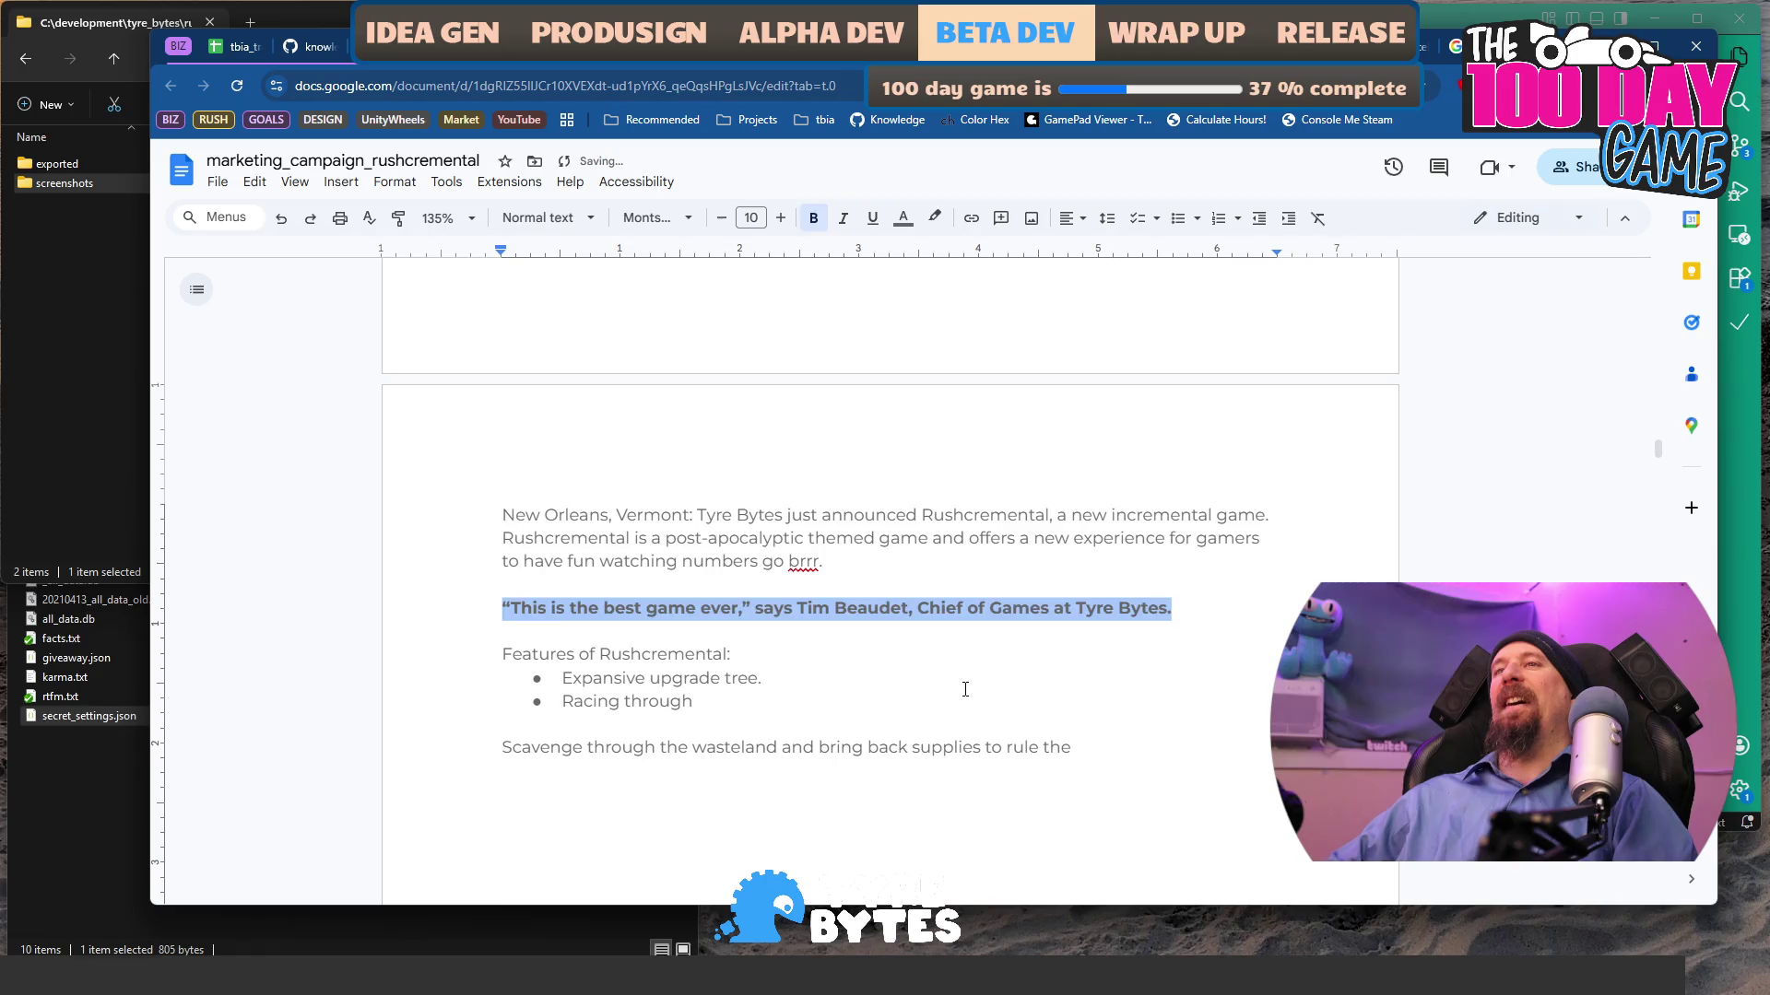
key(ctrl+z)
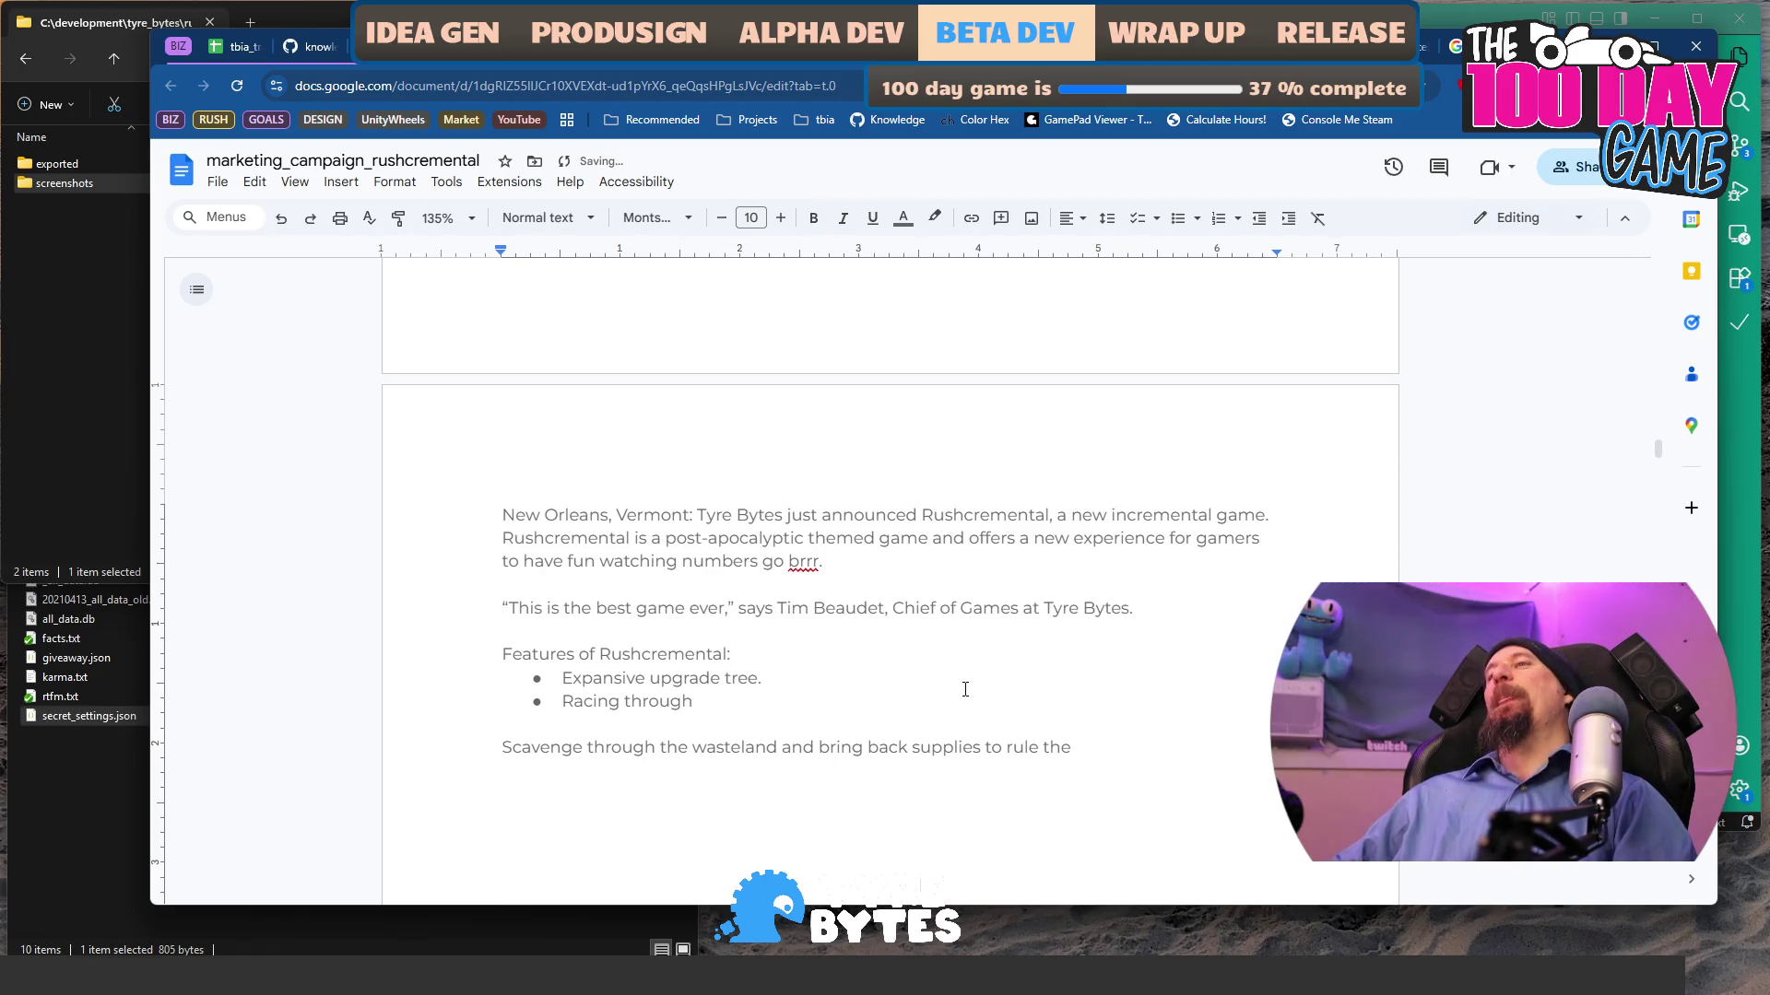
click(965, 689)
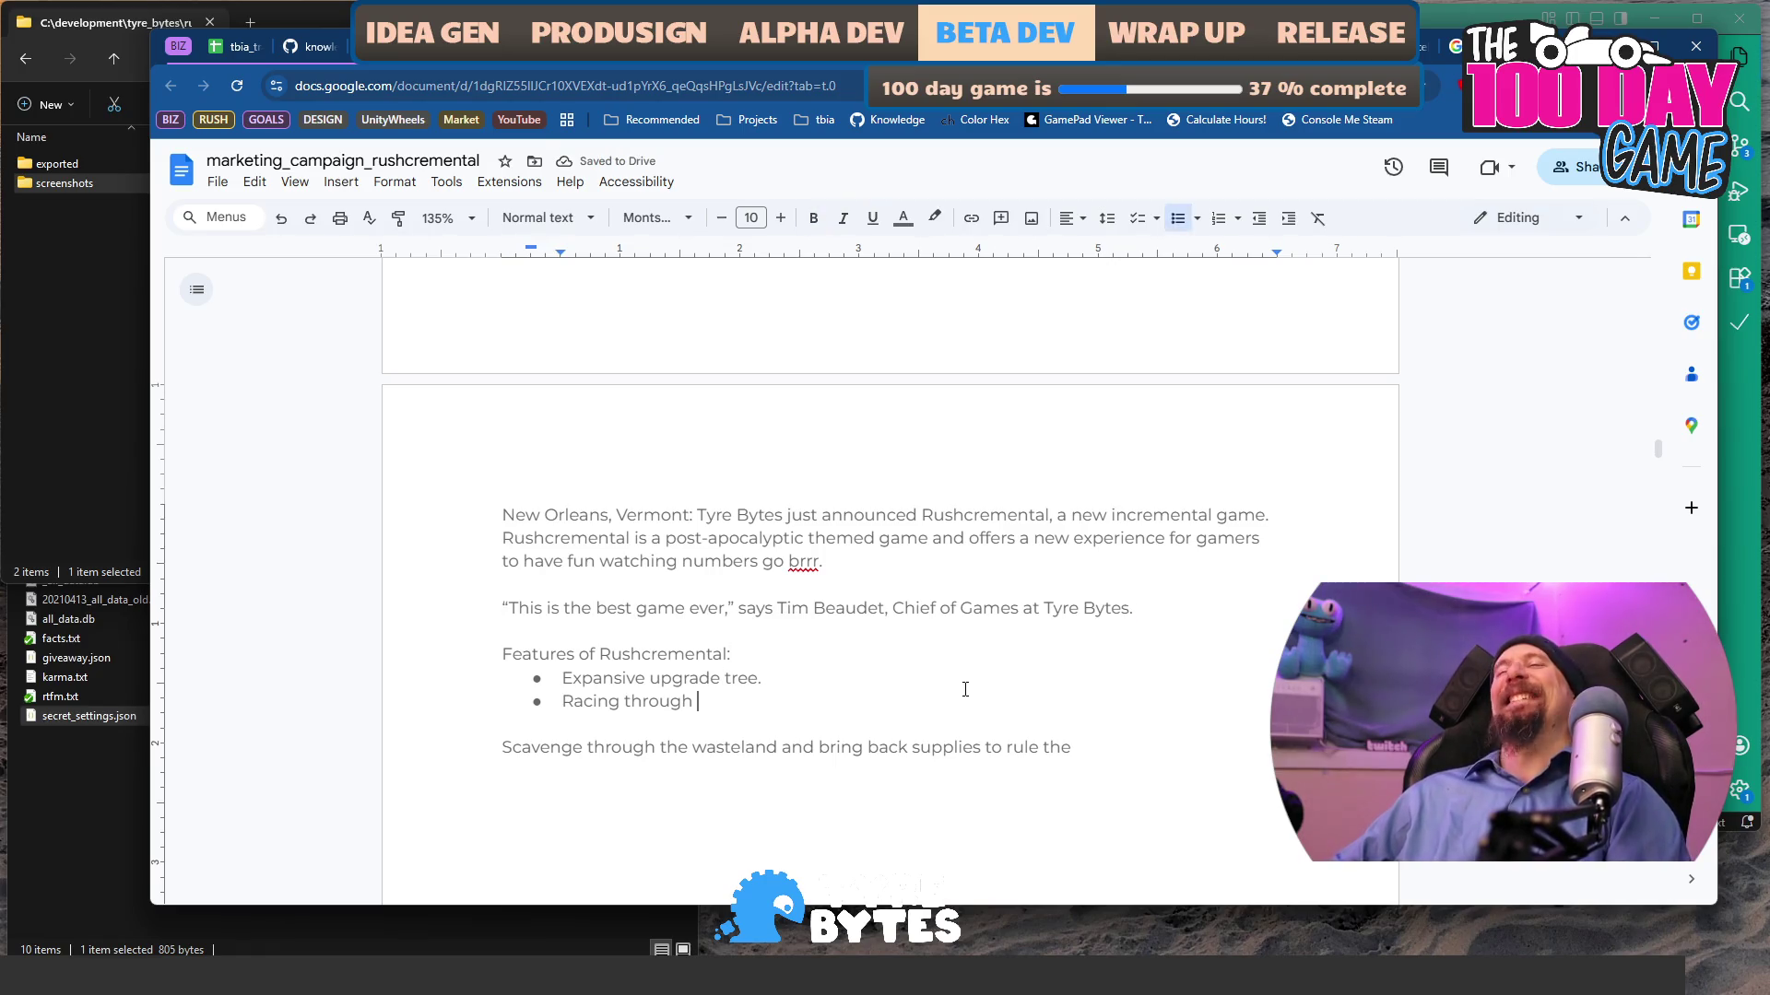
- Add an 'About Tyre Bytes:' line below the feature list and begin entering tyrebytes.com in a new tab
key(Down)
key(Return)
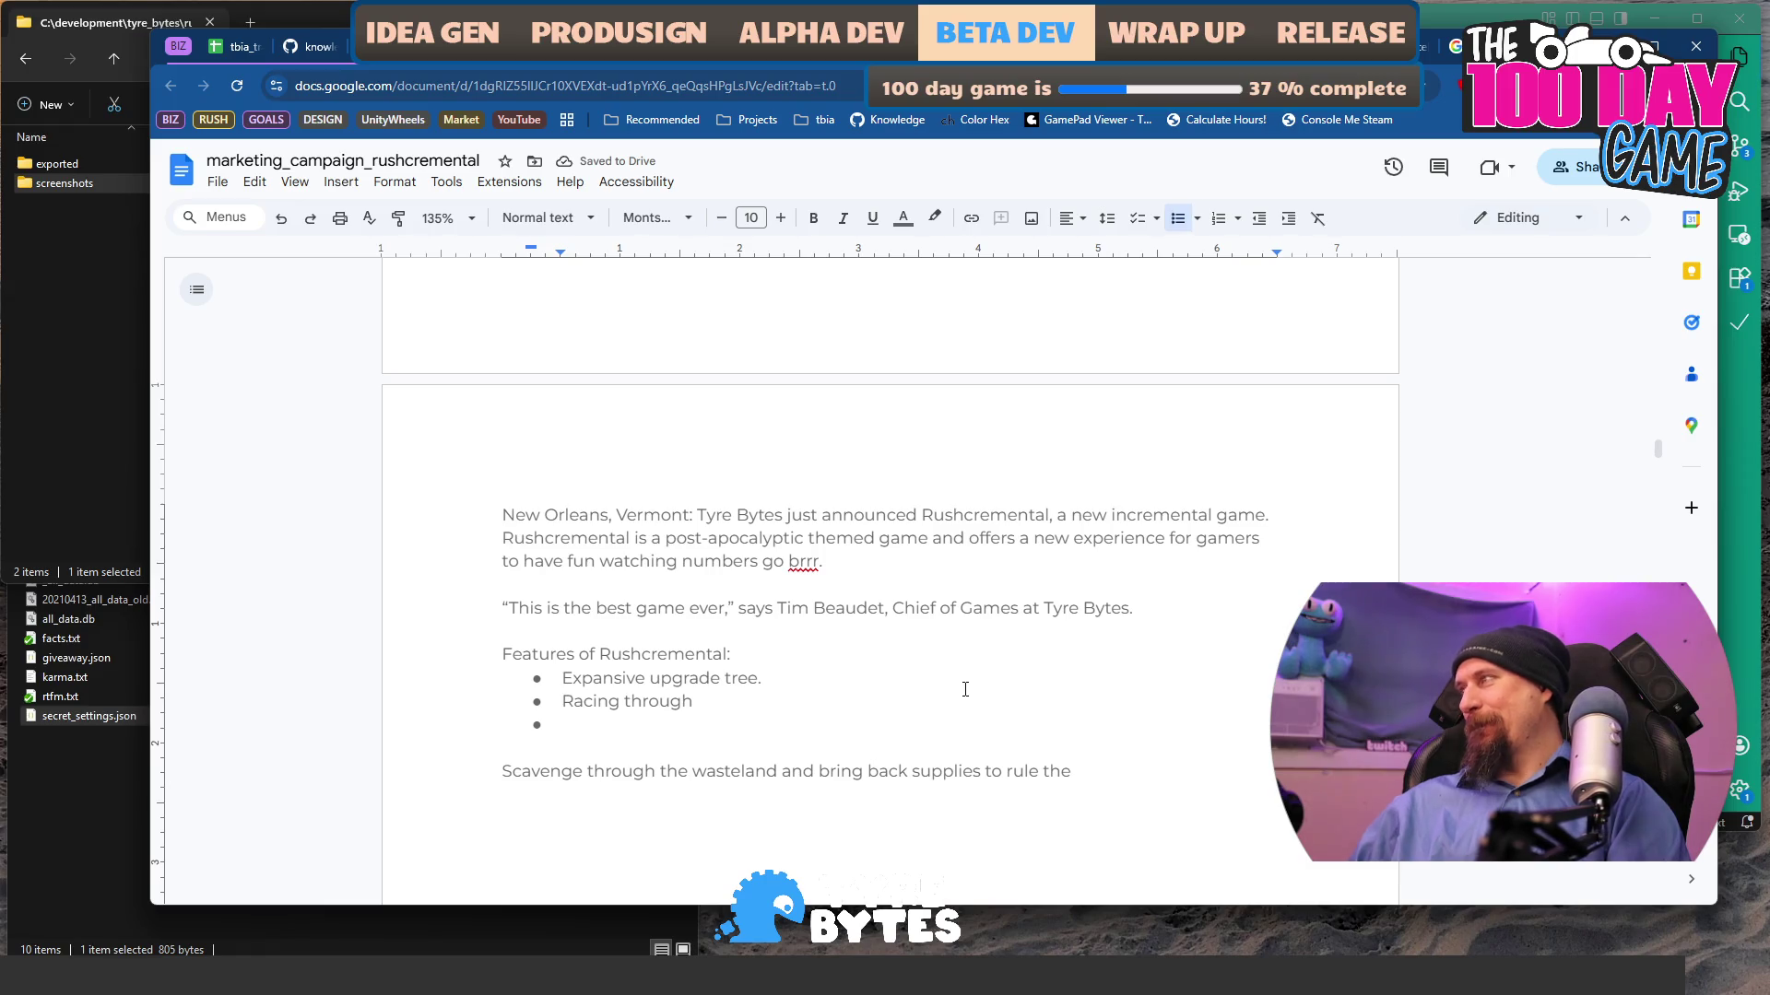
key(BackSpace)
key(BackSpace)
key(Return)
text(Ab)
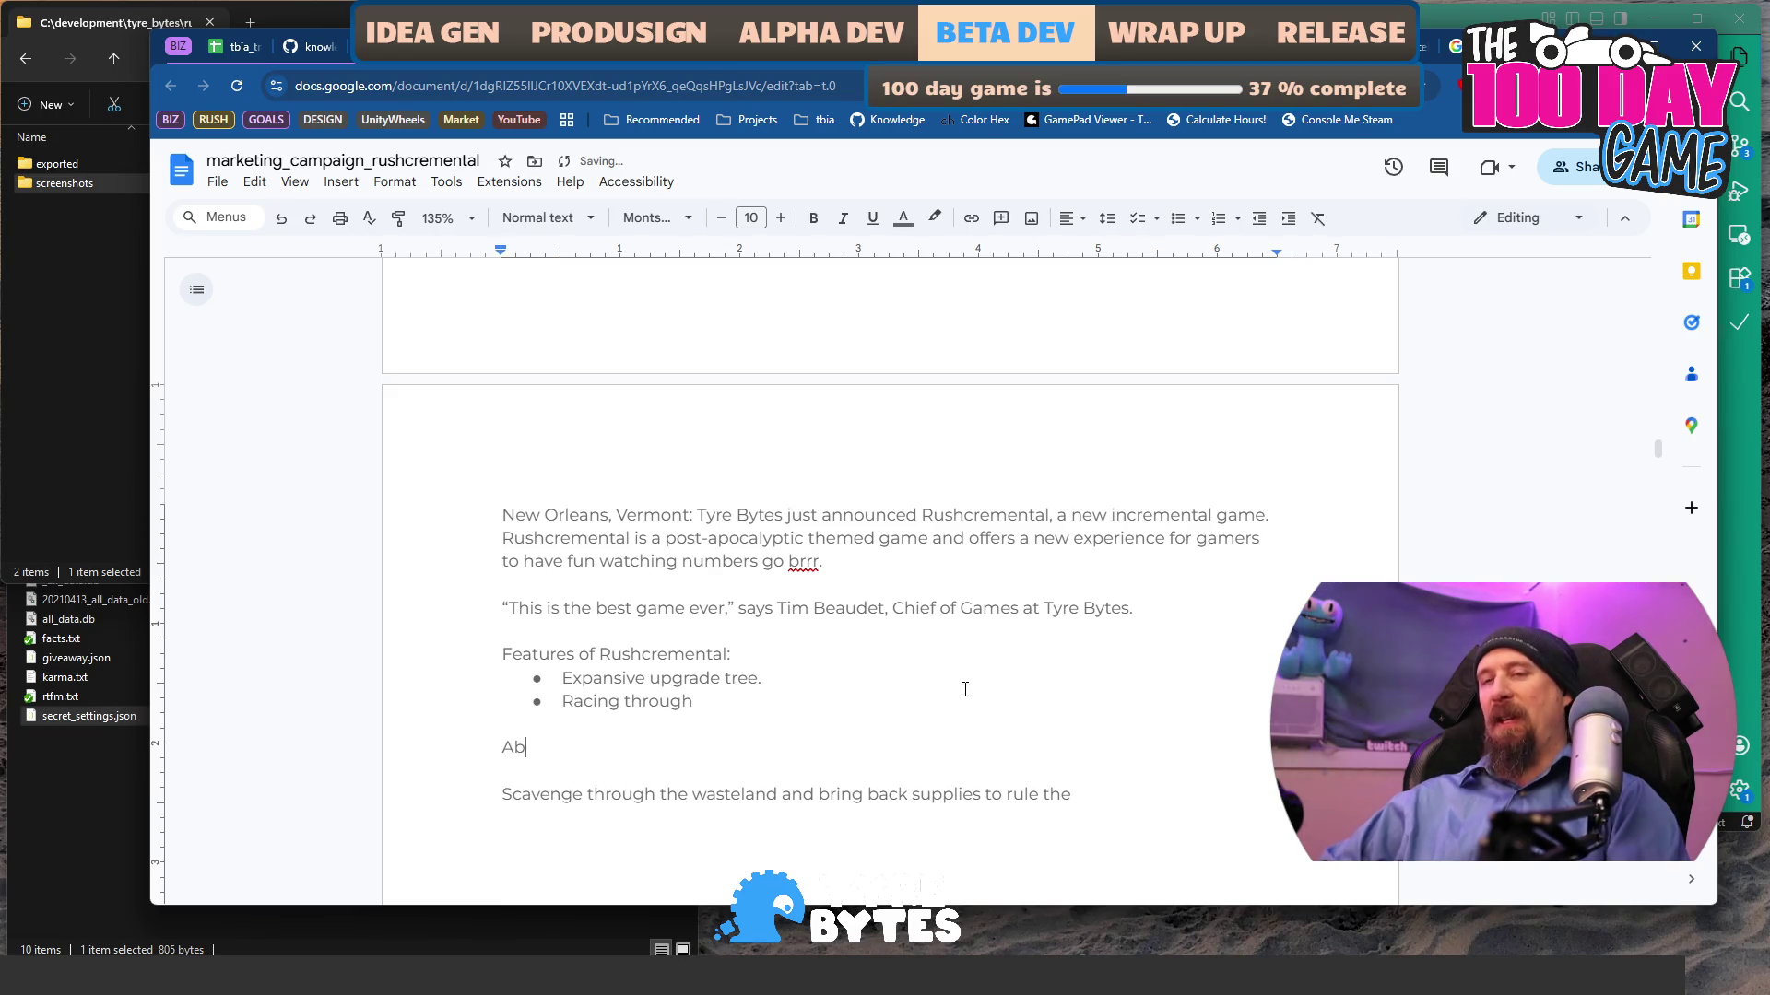
text(out Tyre Bytes:)
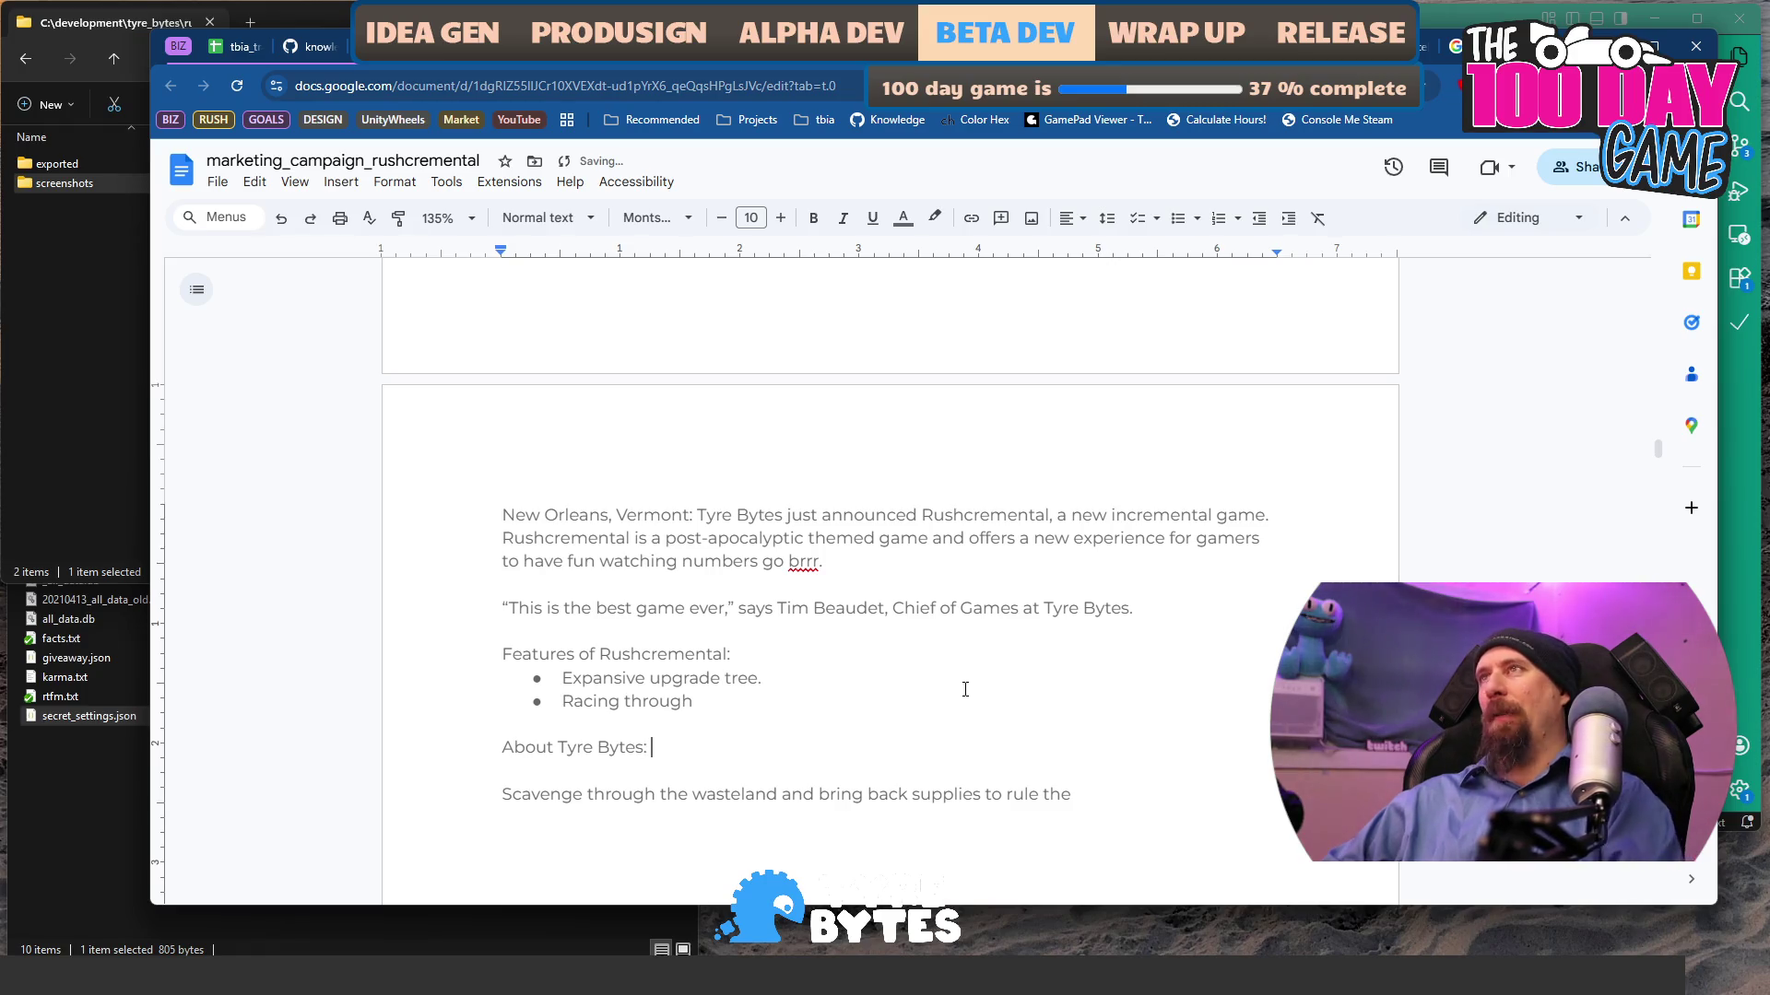
key(ctrl+t)
text(tyr)
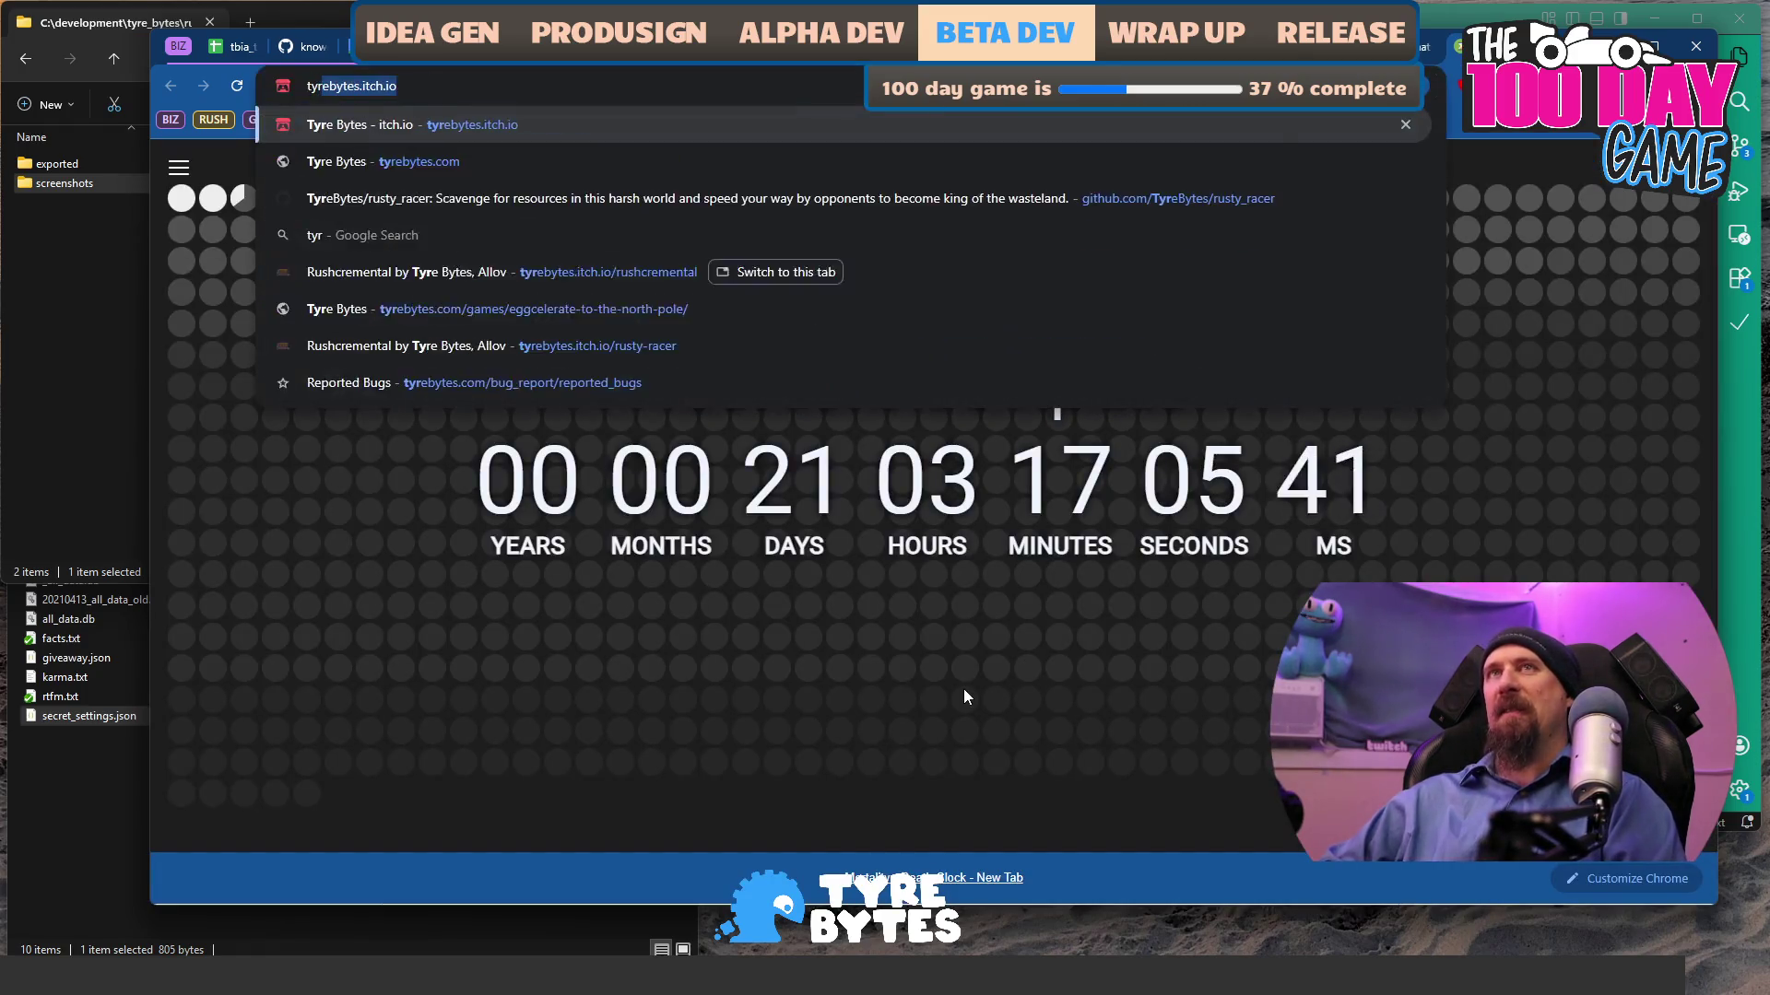
text(ebytes. co)
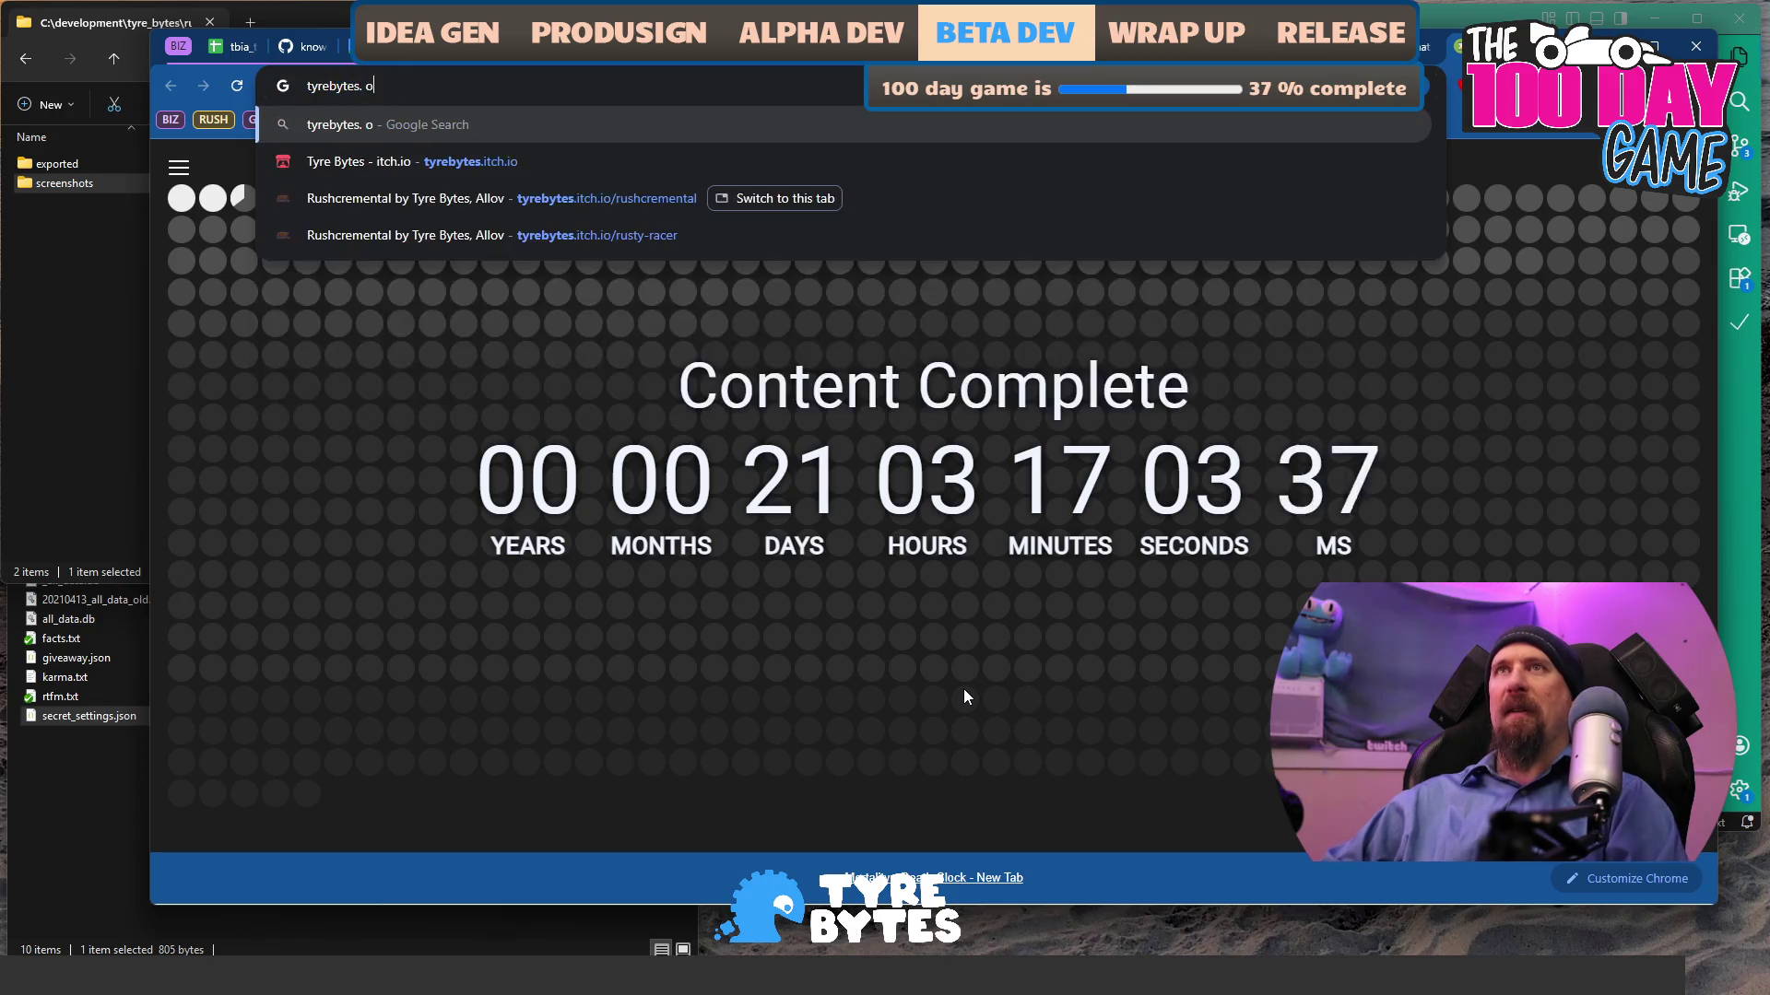
- Load the tyrebytes.com/press page
key(BackSpace)
key(BackSpace)
key(BackSpace)
text(com/r)
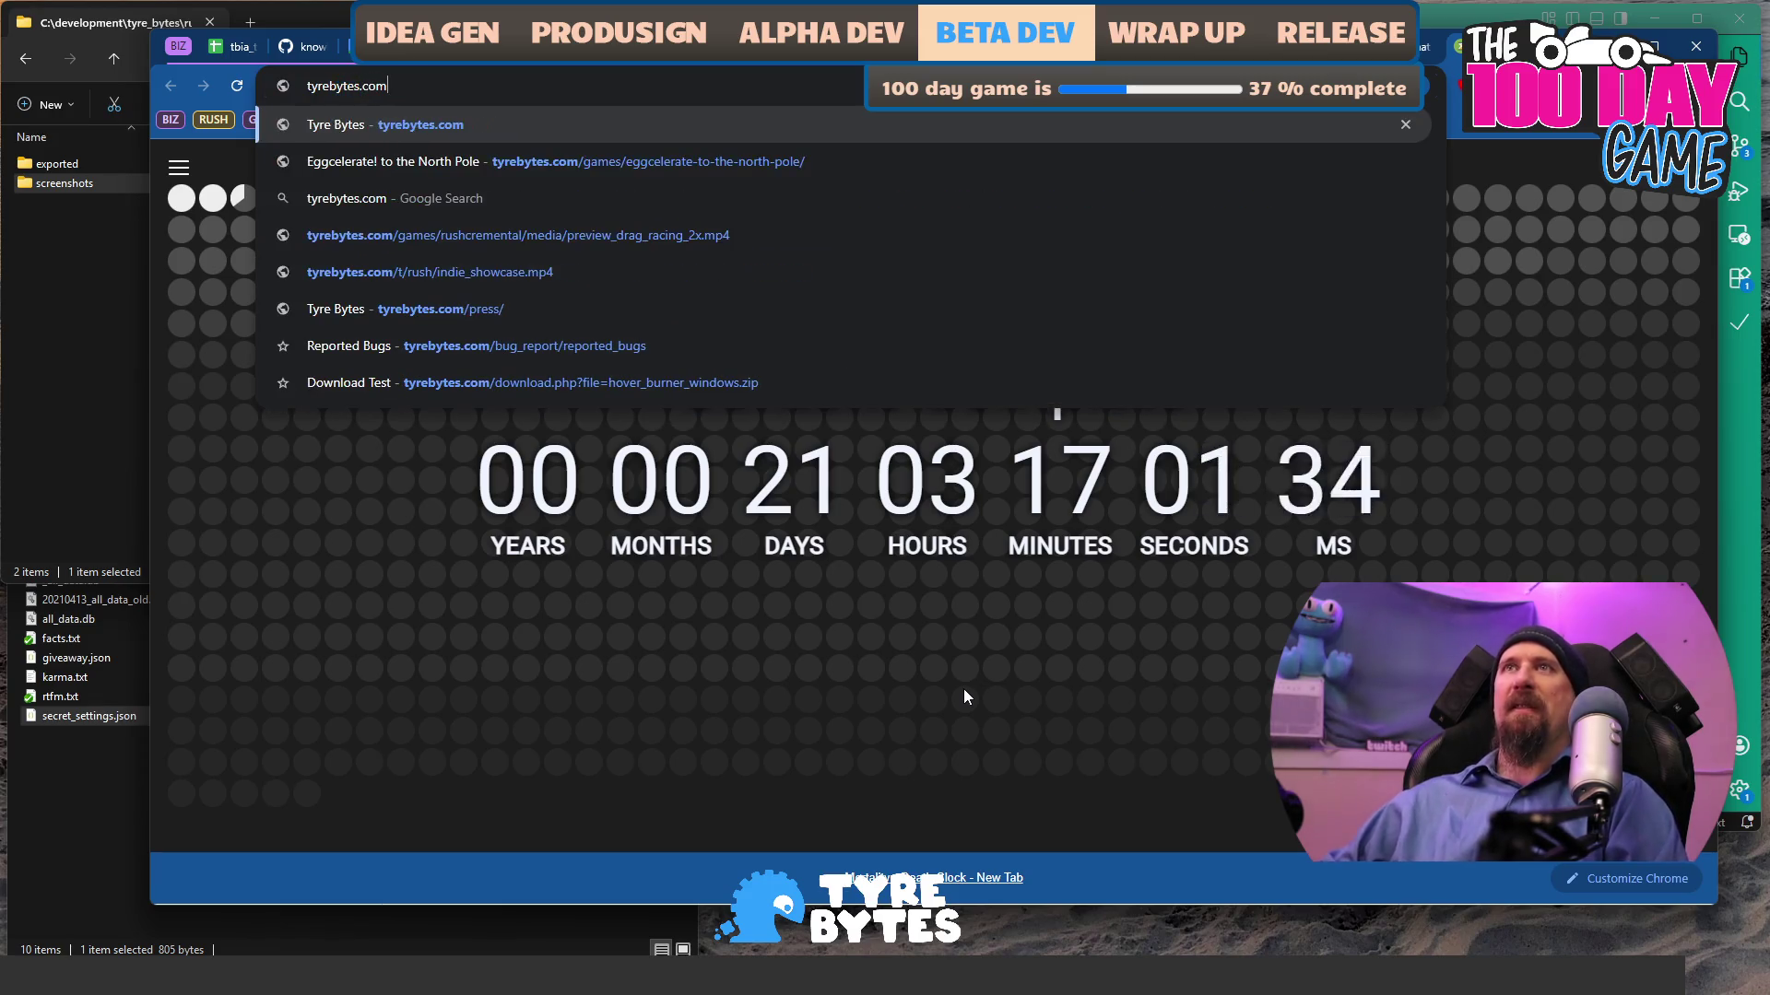
key(BackSpace)
text(press)
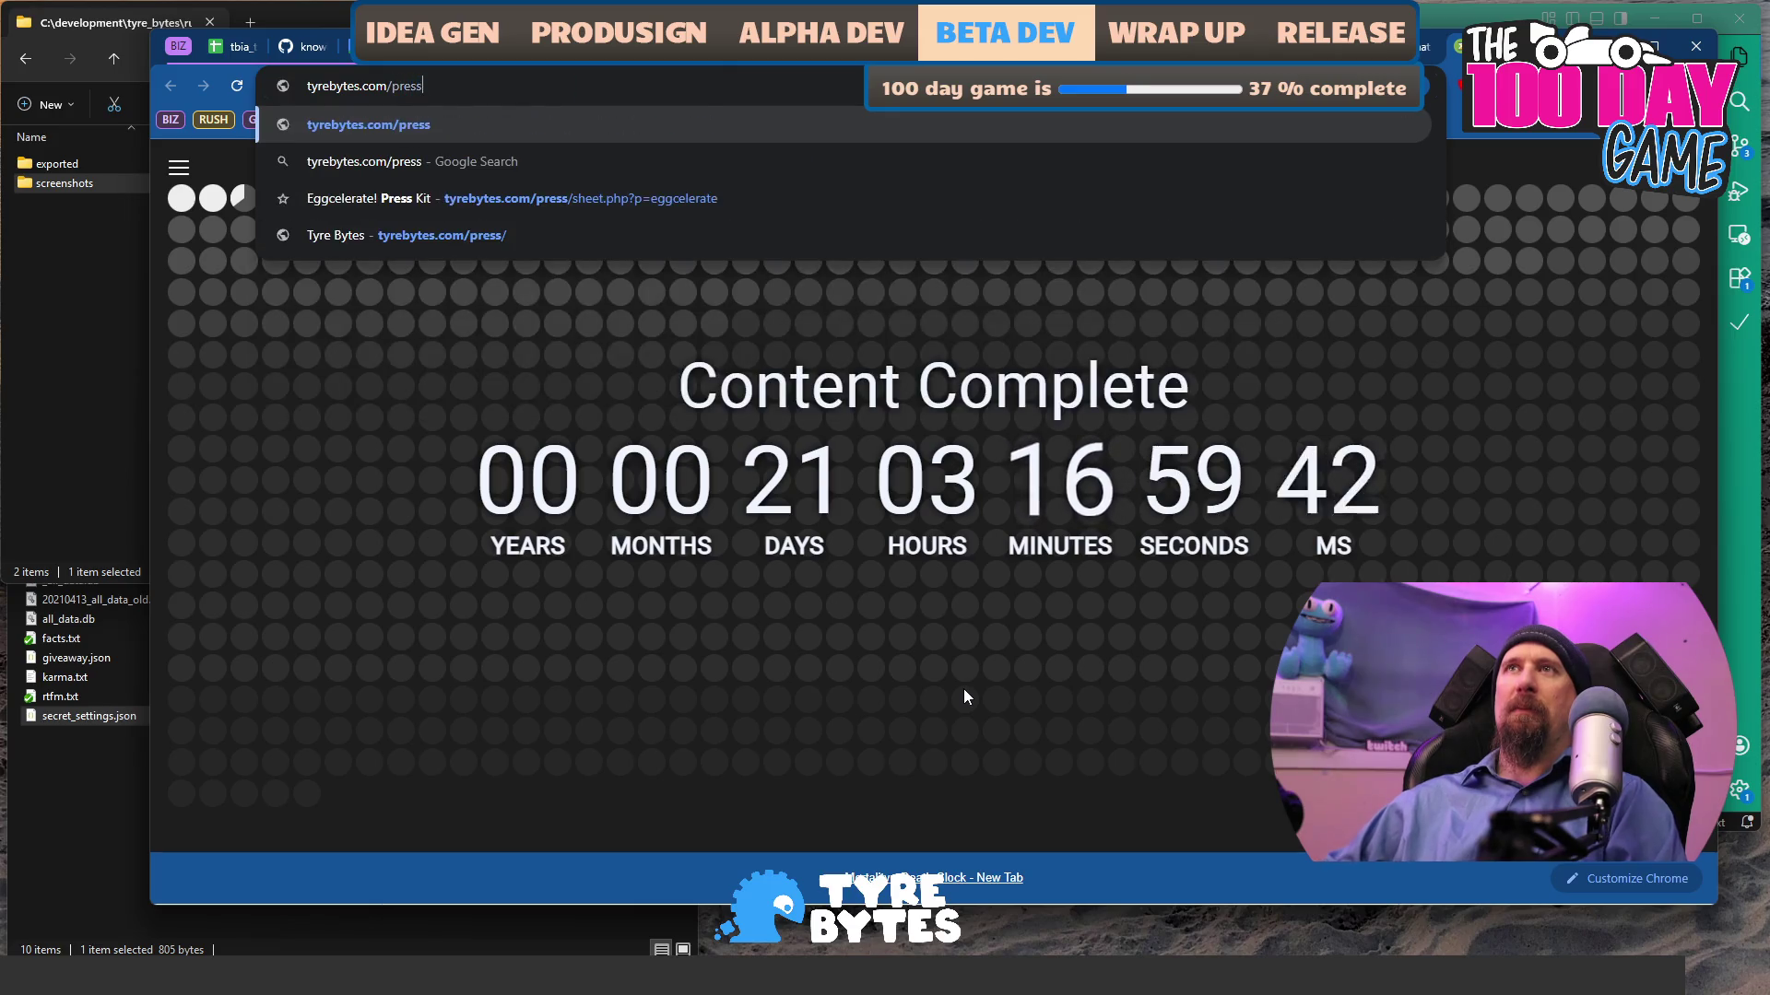
key(Return)
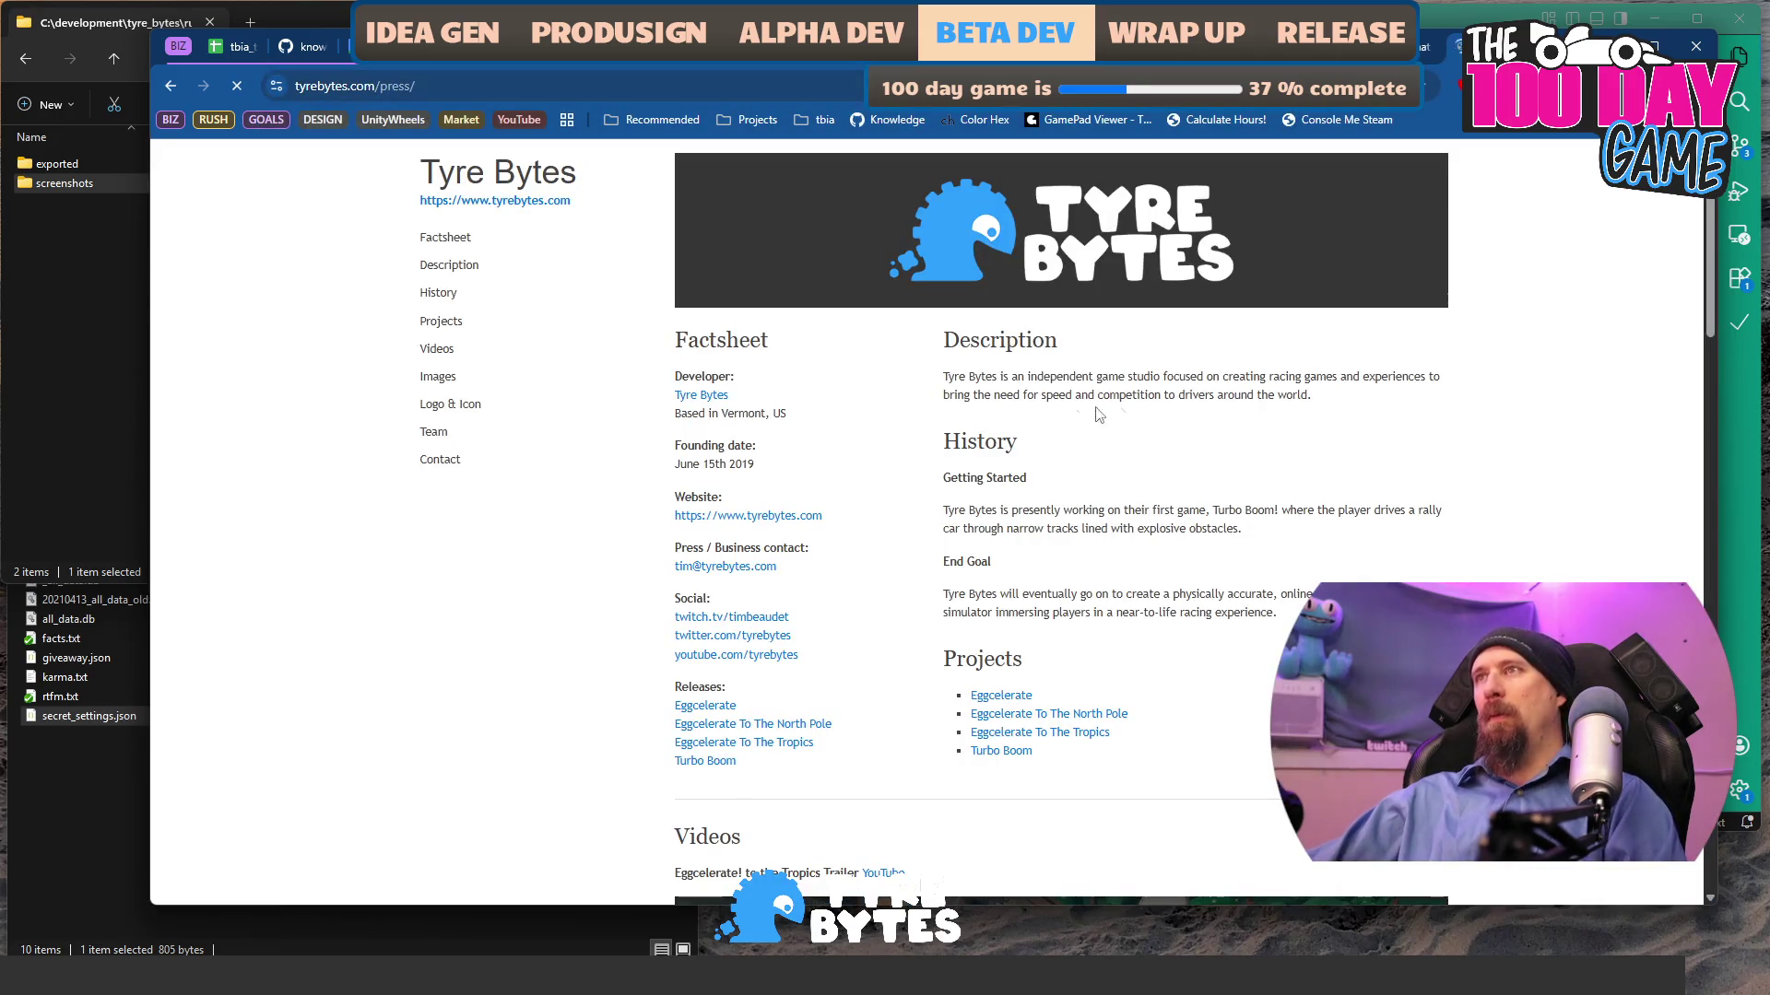
- Copy the studio's Description paragraph from the Tyre Bytes press kit
drag(958, 370, 1333, 399)
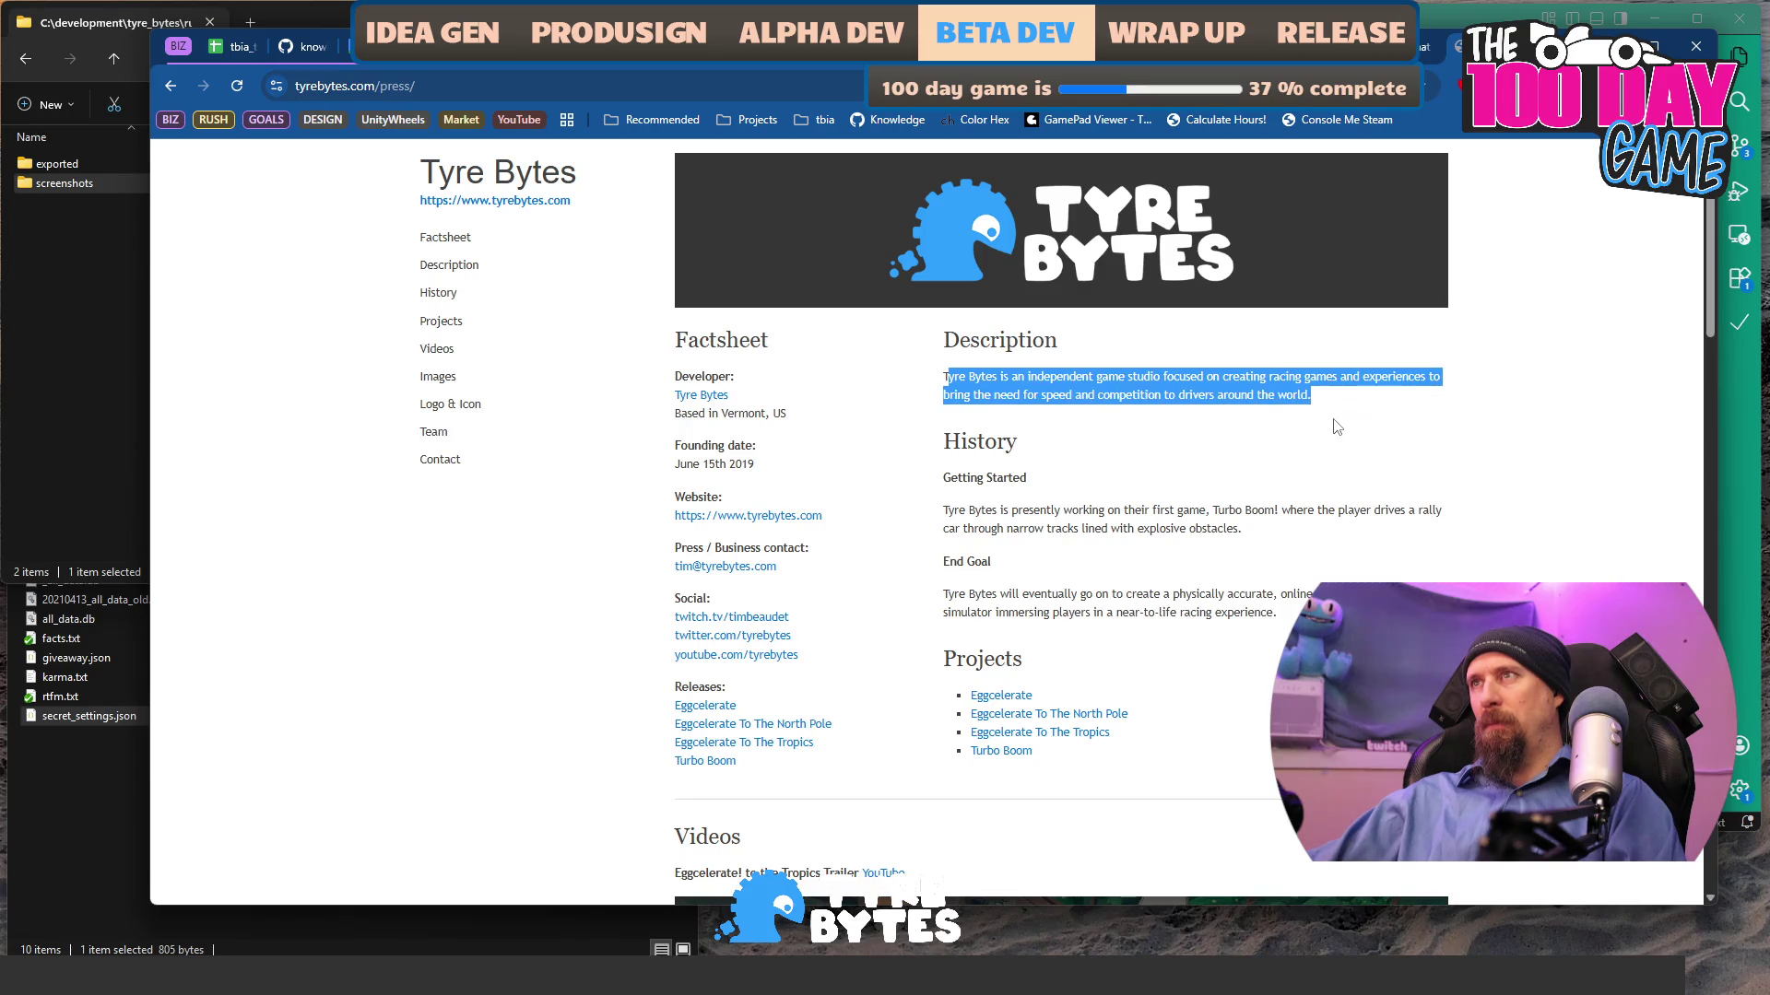
click(1330, 405)
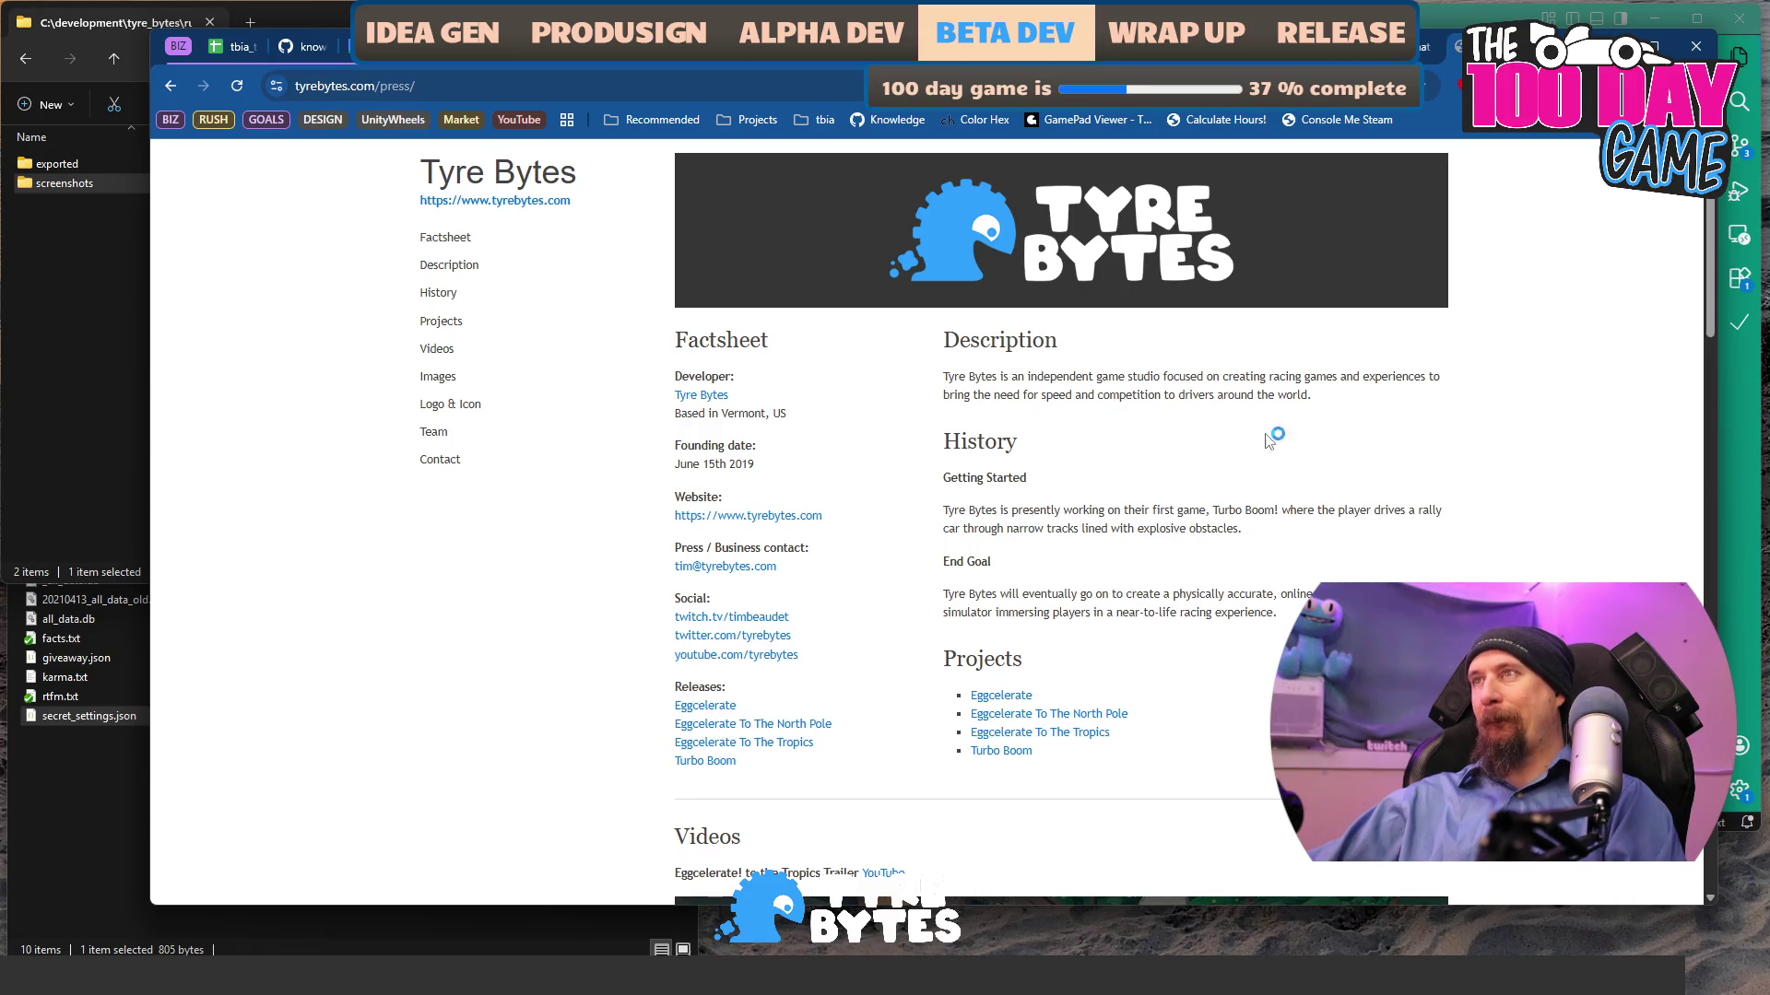
mouse_move(1348, 402)
mouse_down()
mouse_move(950, 394)
mouse_move(940, 373)
mouse_up()
right_click(1013, 381)
click(1045, 411)
scroll(1063, 581, down, 10)
scroll(1064, 583, down, 8)
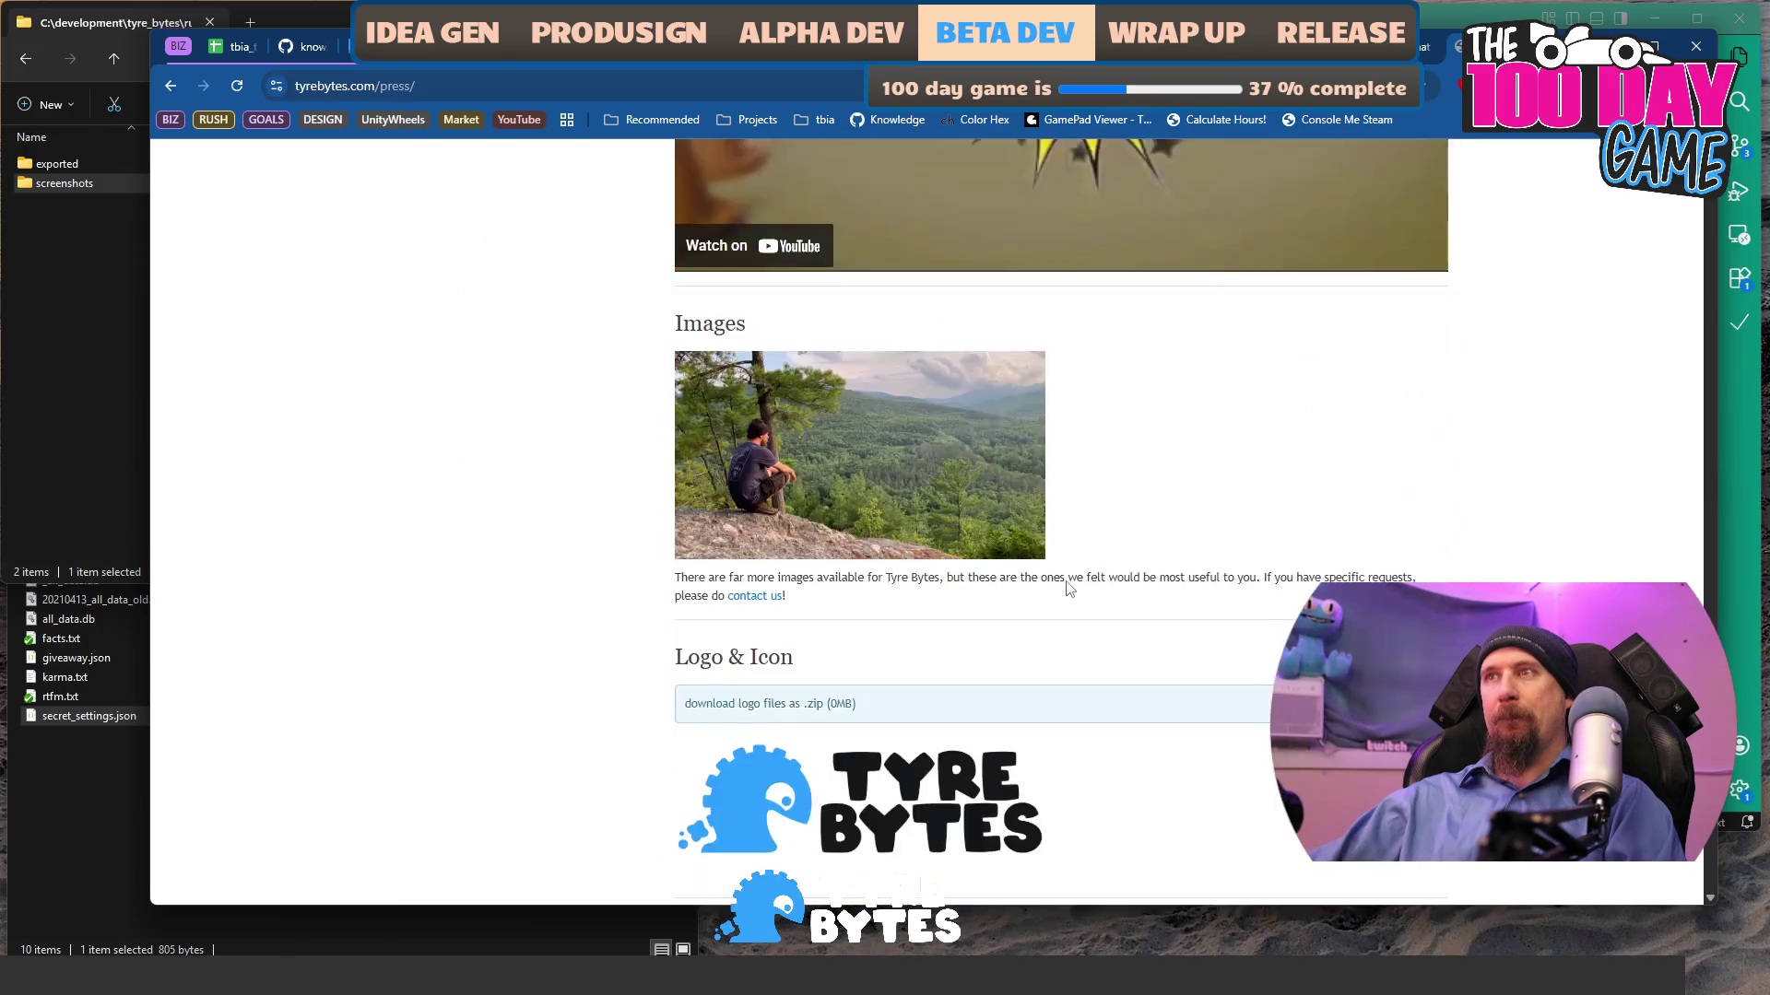
scroll(1068, 582, up, 2)
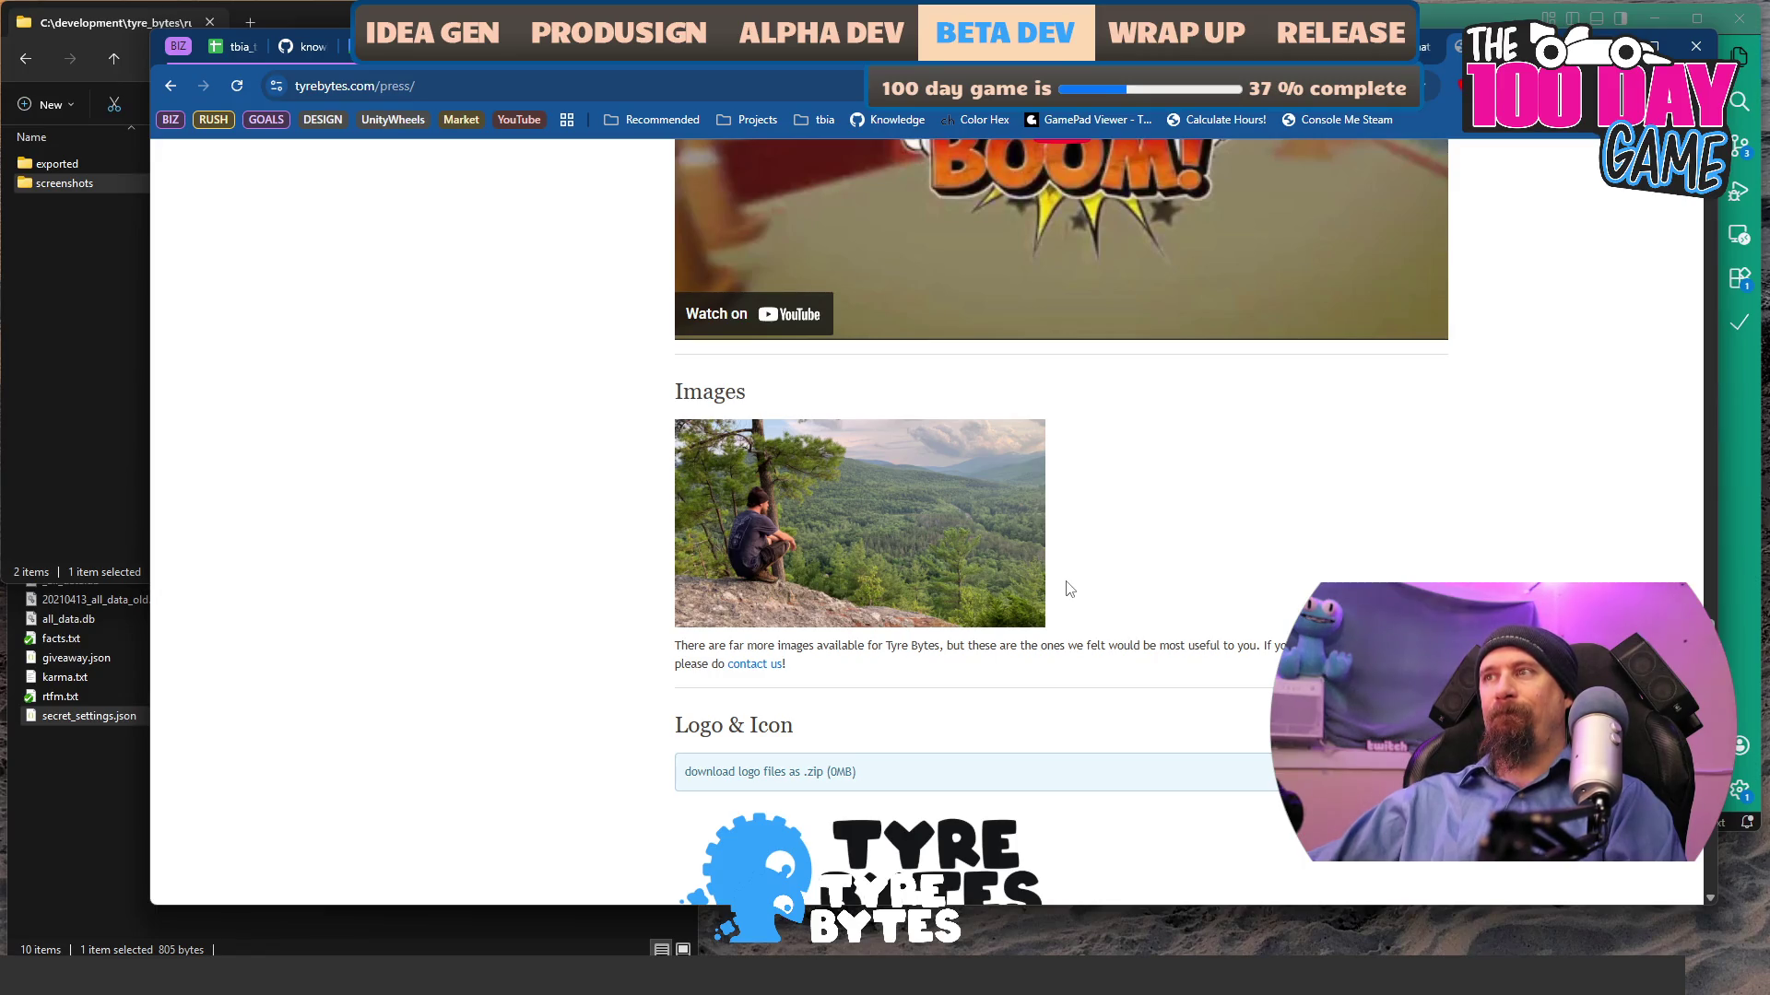
scroll(1068, 589, up, 15)
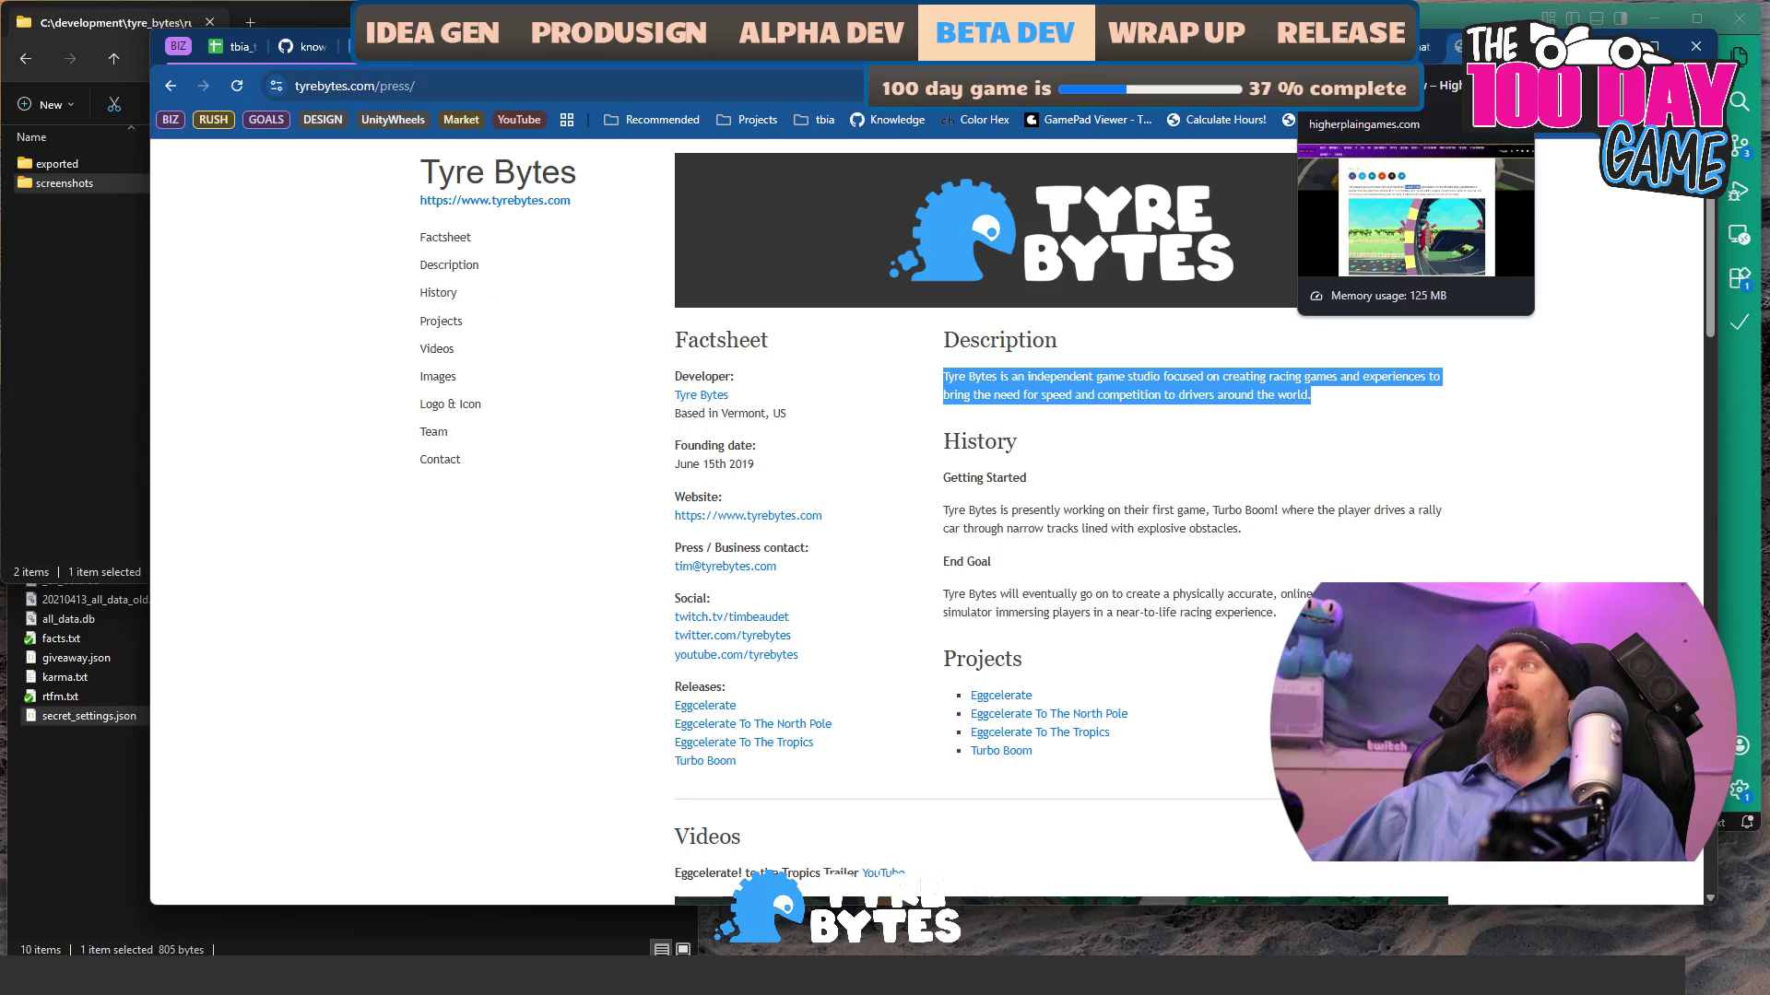
click(1419, 46)
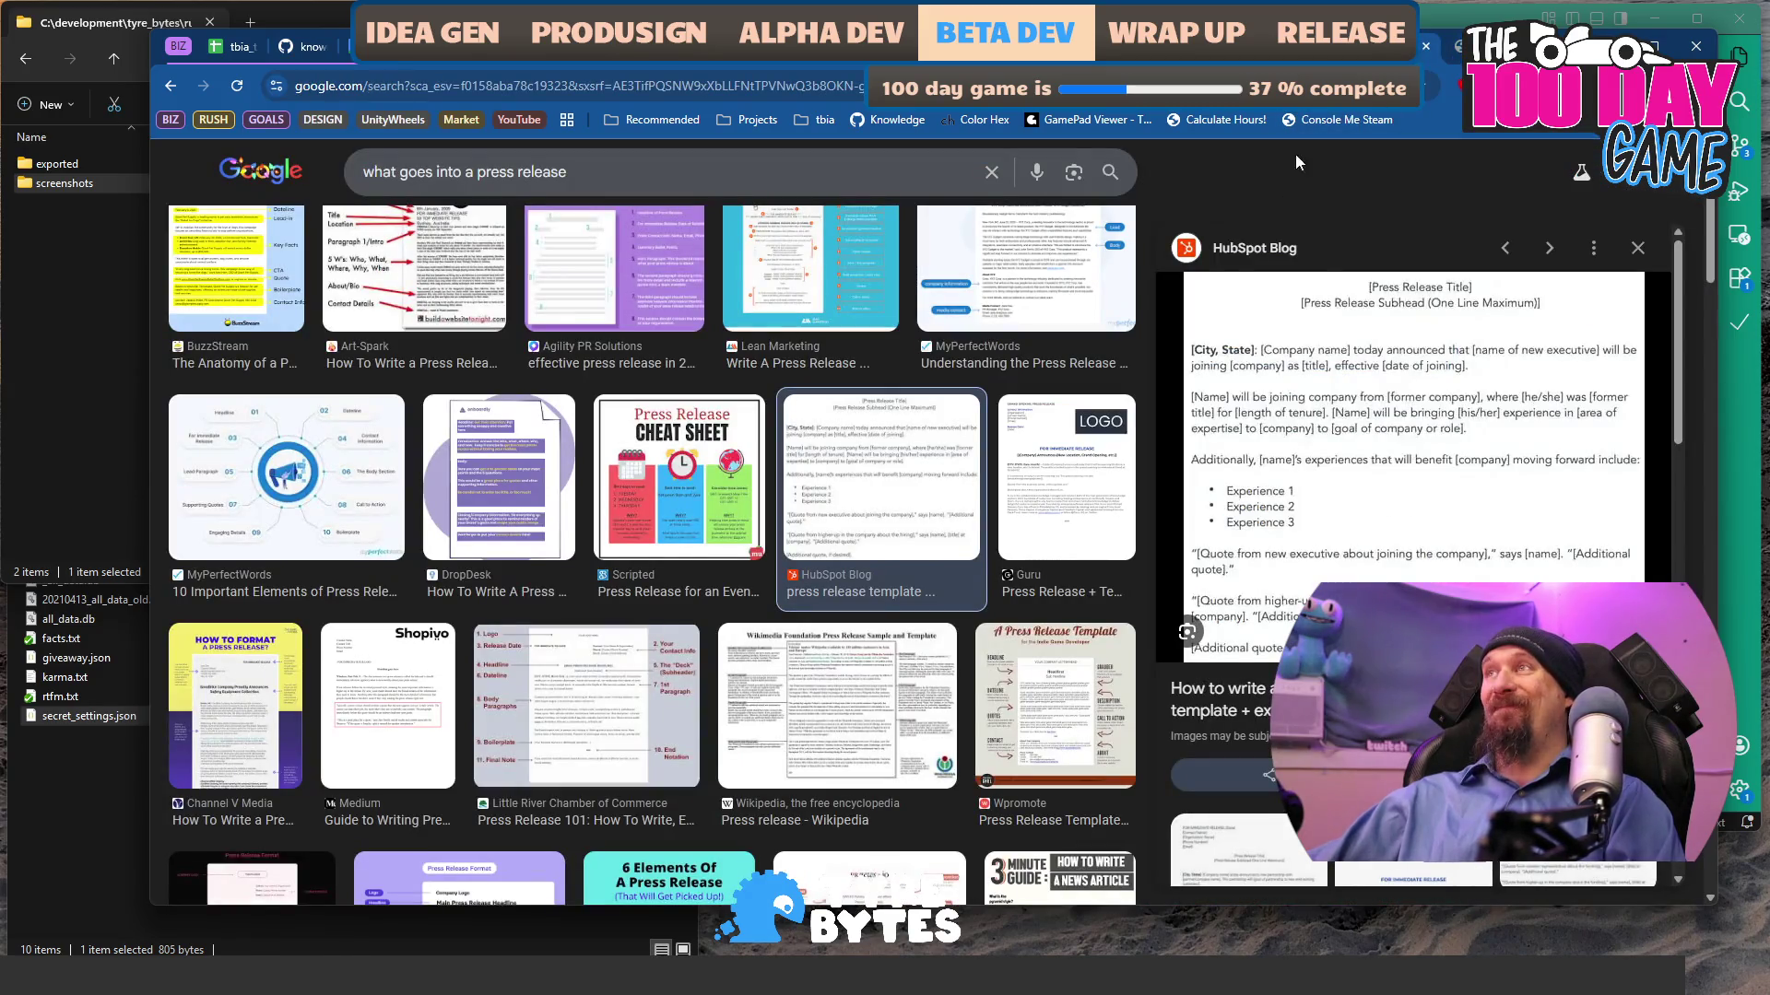
- Paste the copied studio description as plain text after 'About Tyre Bytes:'
click(1327, 47)
click(369, 46)
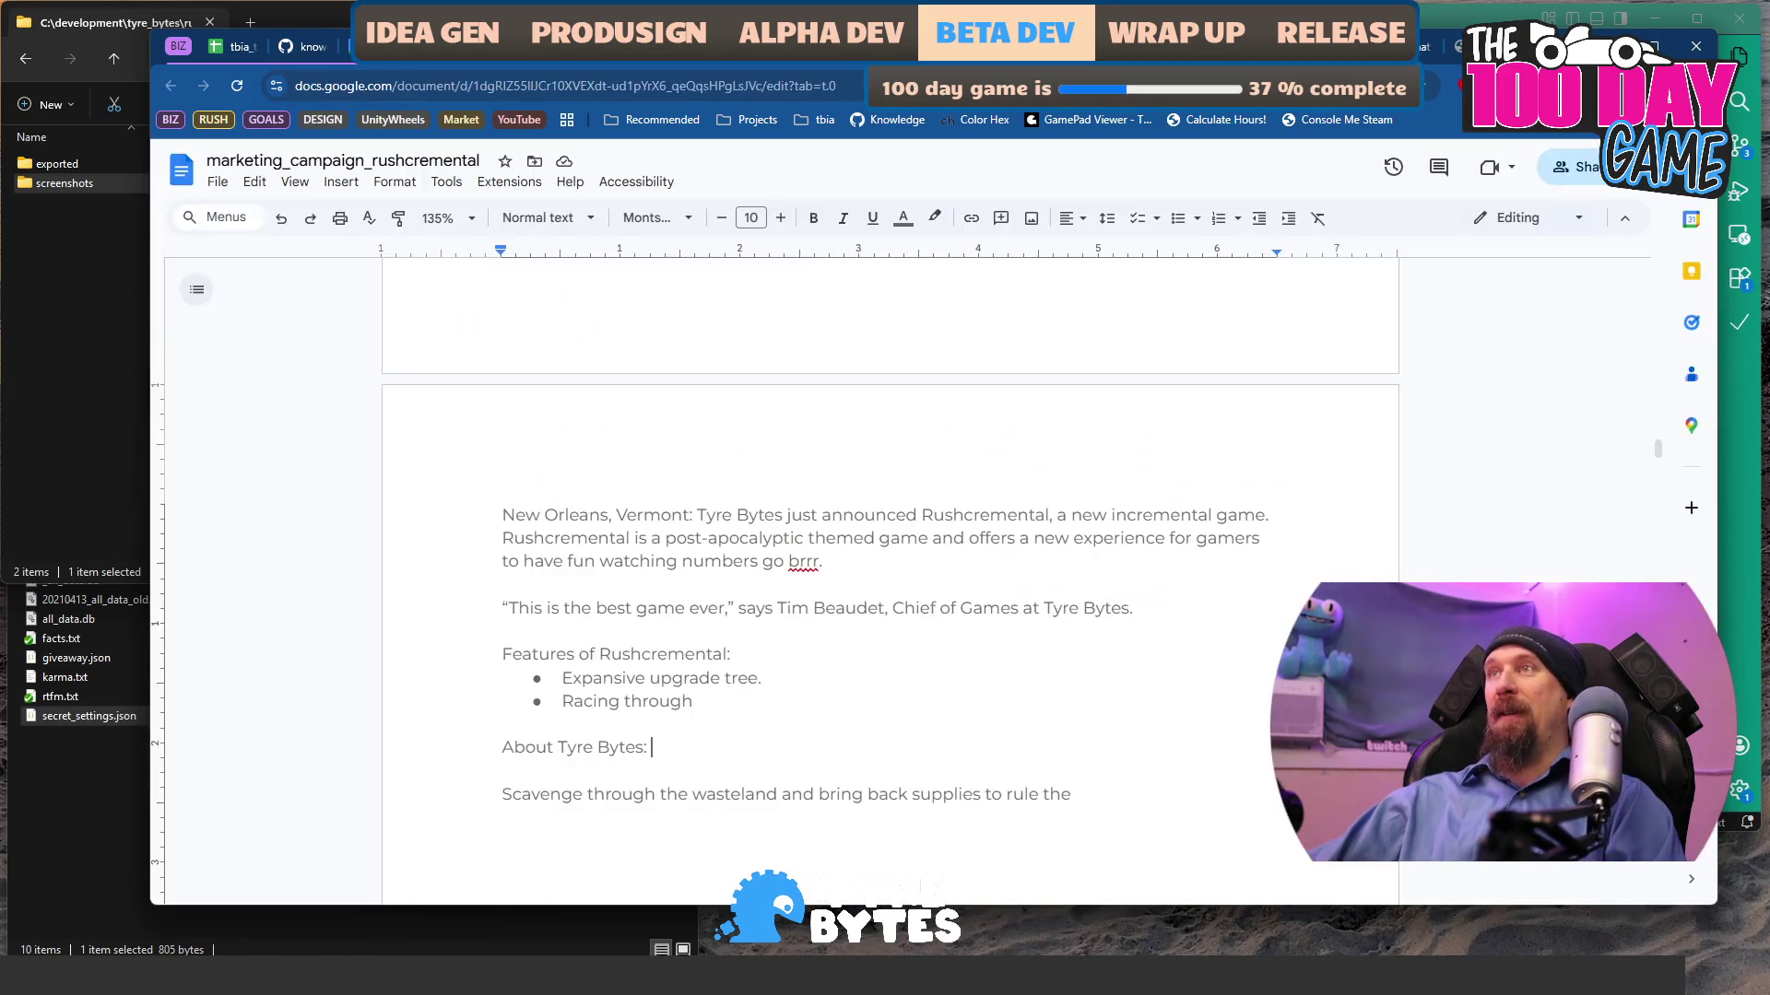
key(ctrl+v)
key(ctrl+z)
key(ctrl+shift+v)
key(Up)
key(Up)
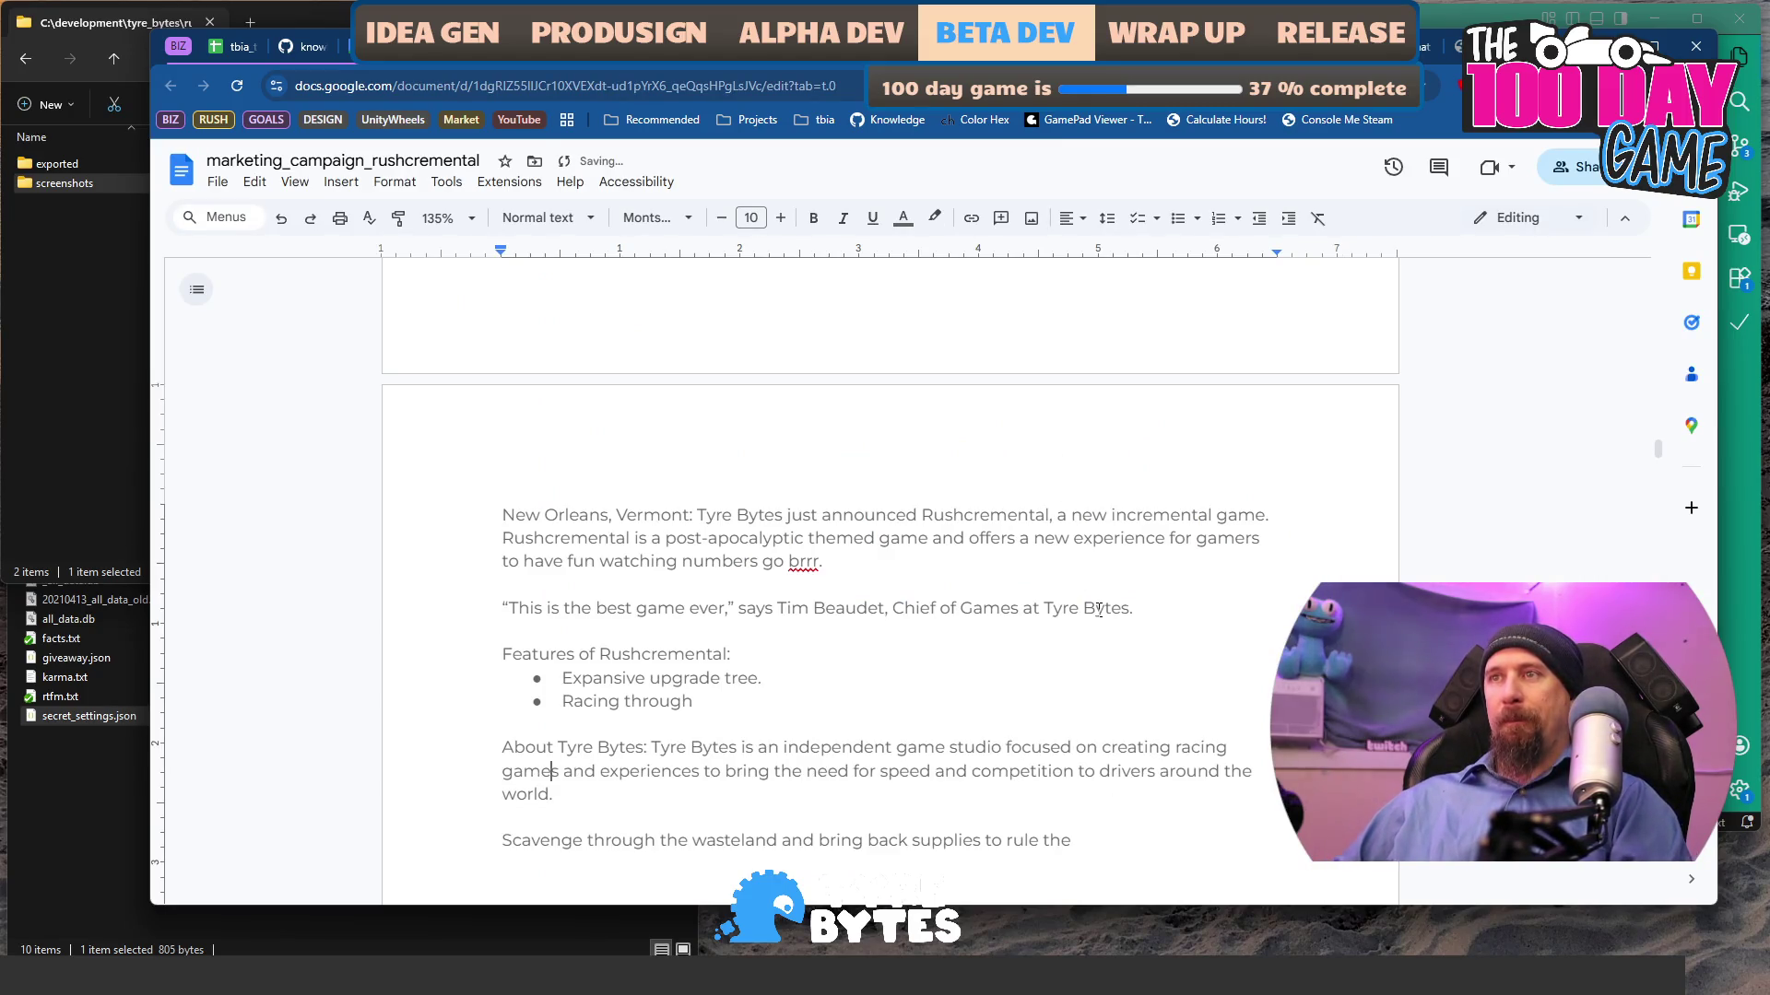
key(ctrl+Right)
key(ctrl+Right)
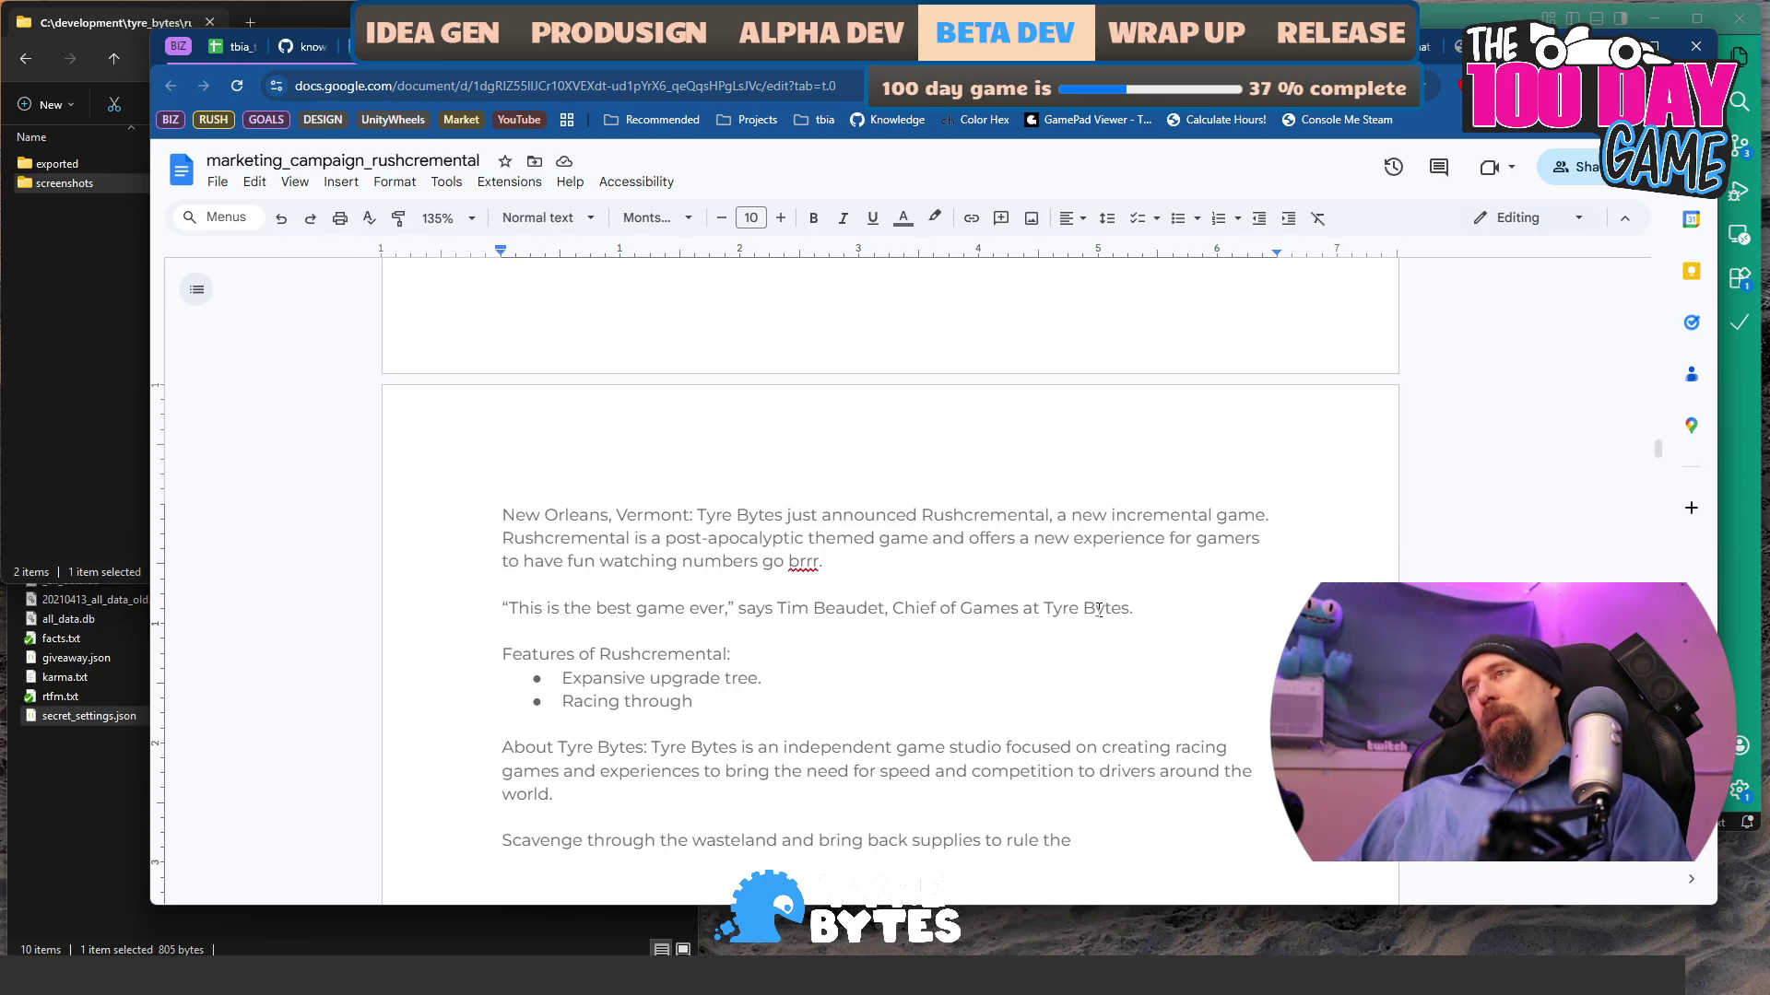
key(ctrl+shift+Right)
key(ctrl+shift+Right)
key(ctrl+shift+Right)
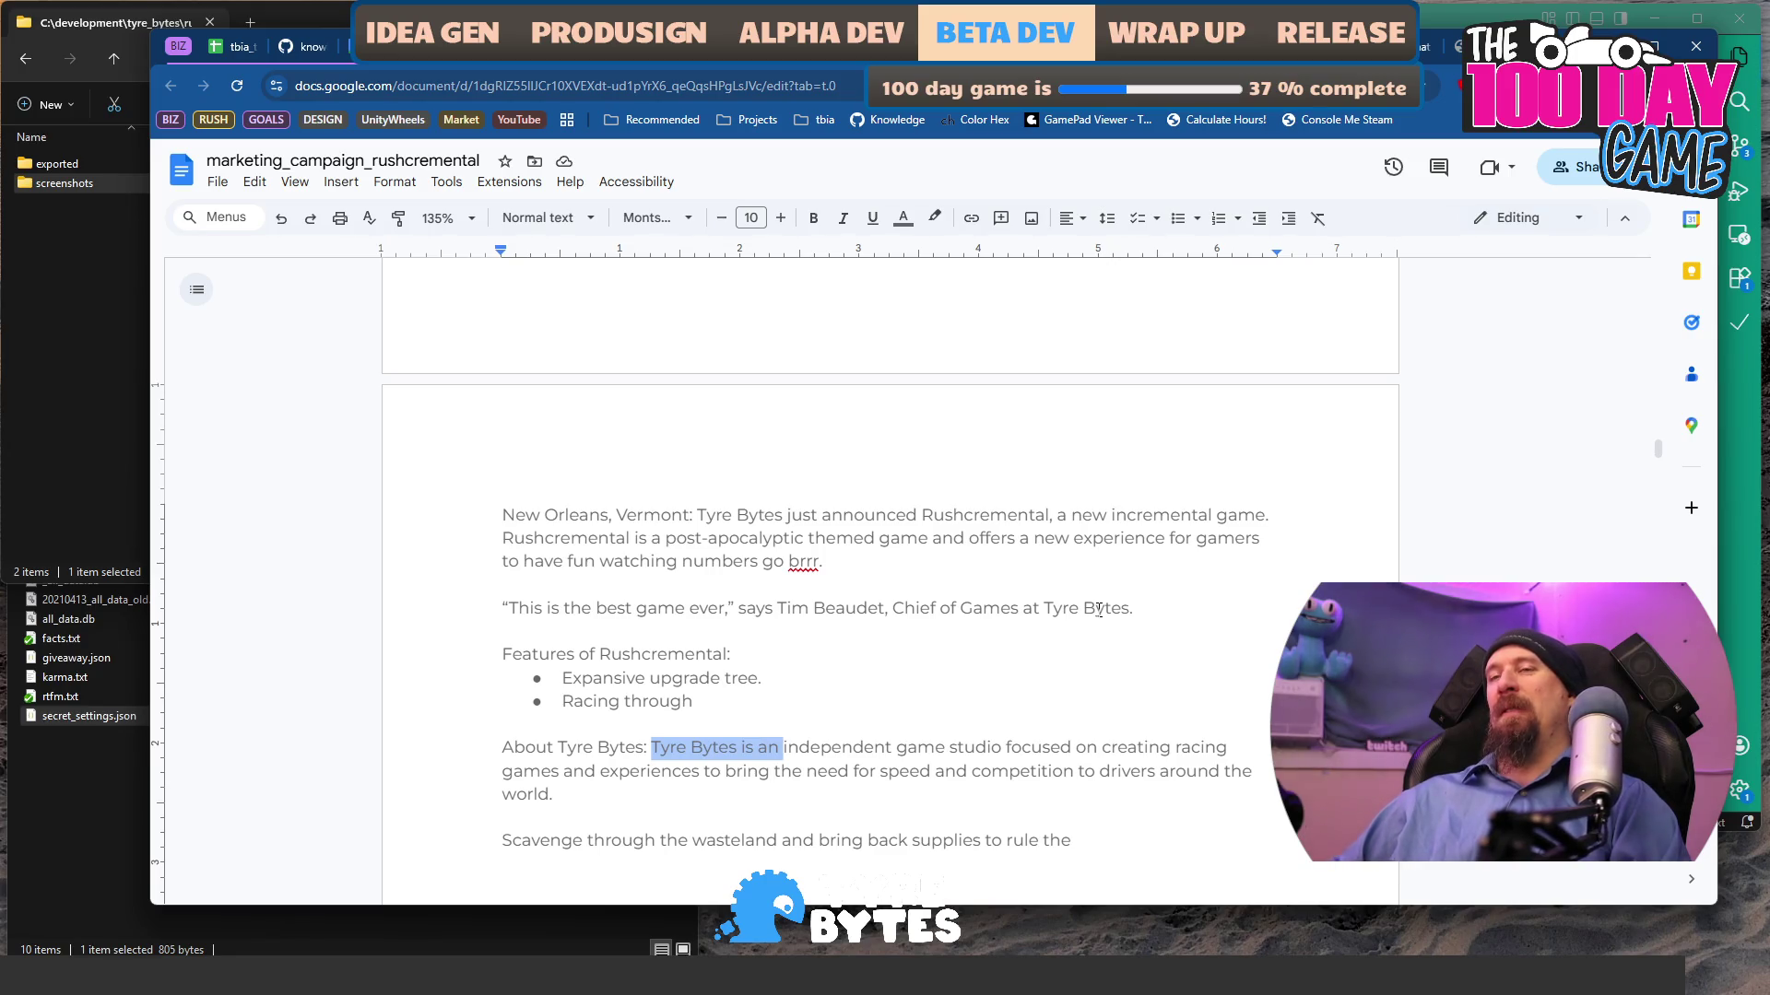
key(Down)
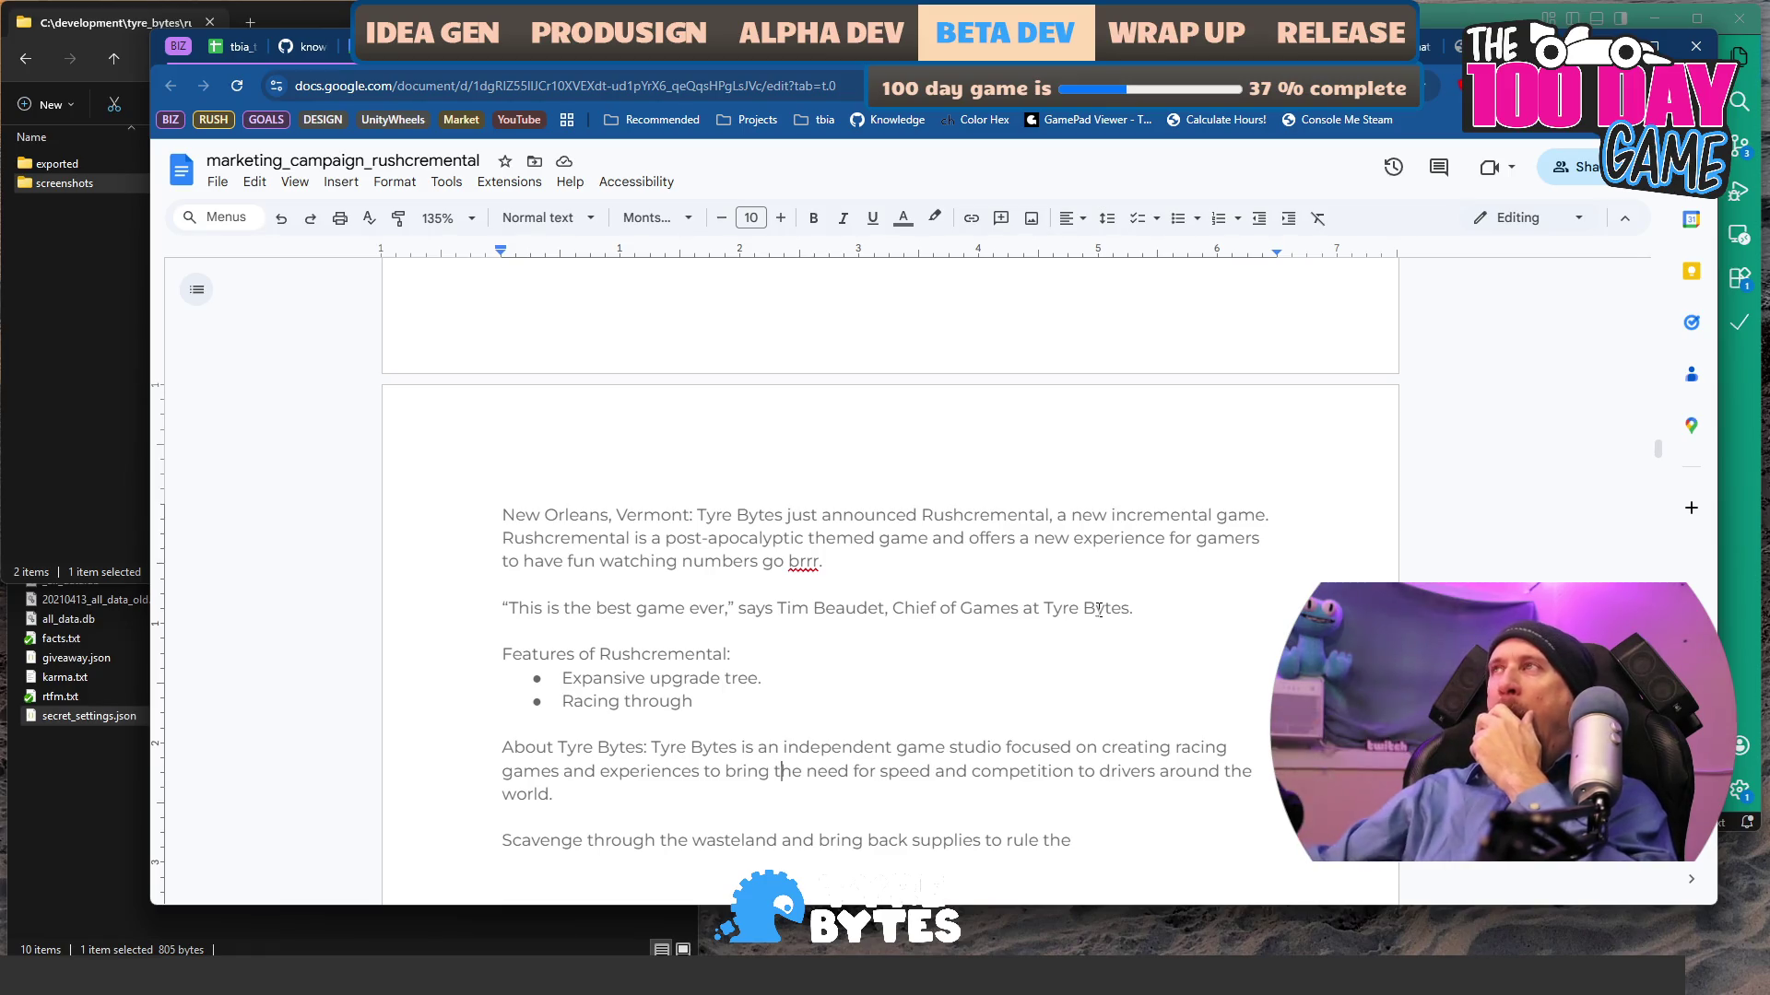
- Switch to the Games Press tab and reload its latest press releases
click(1454, 46)
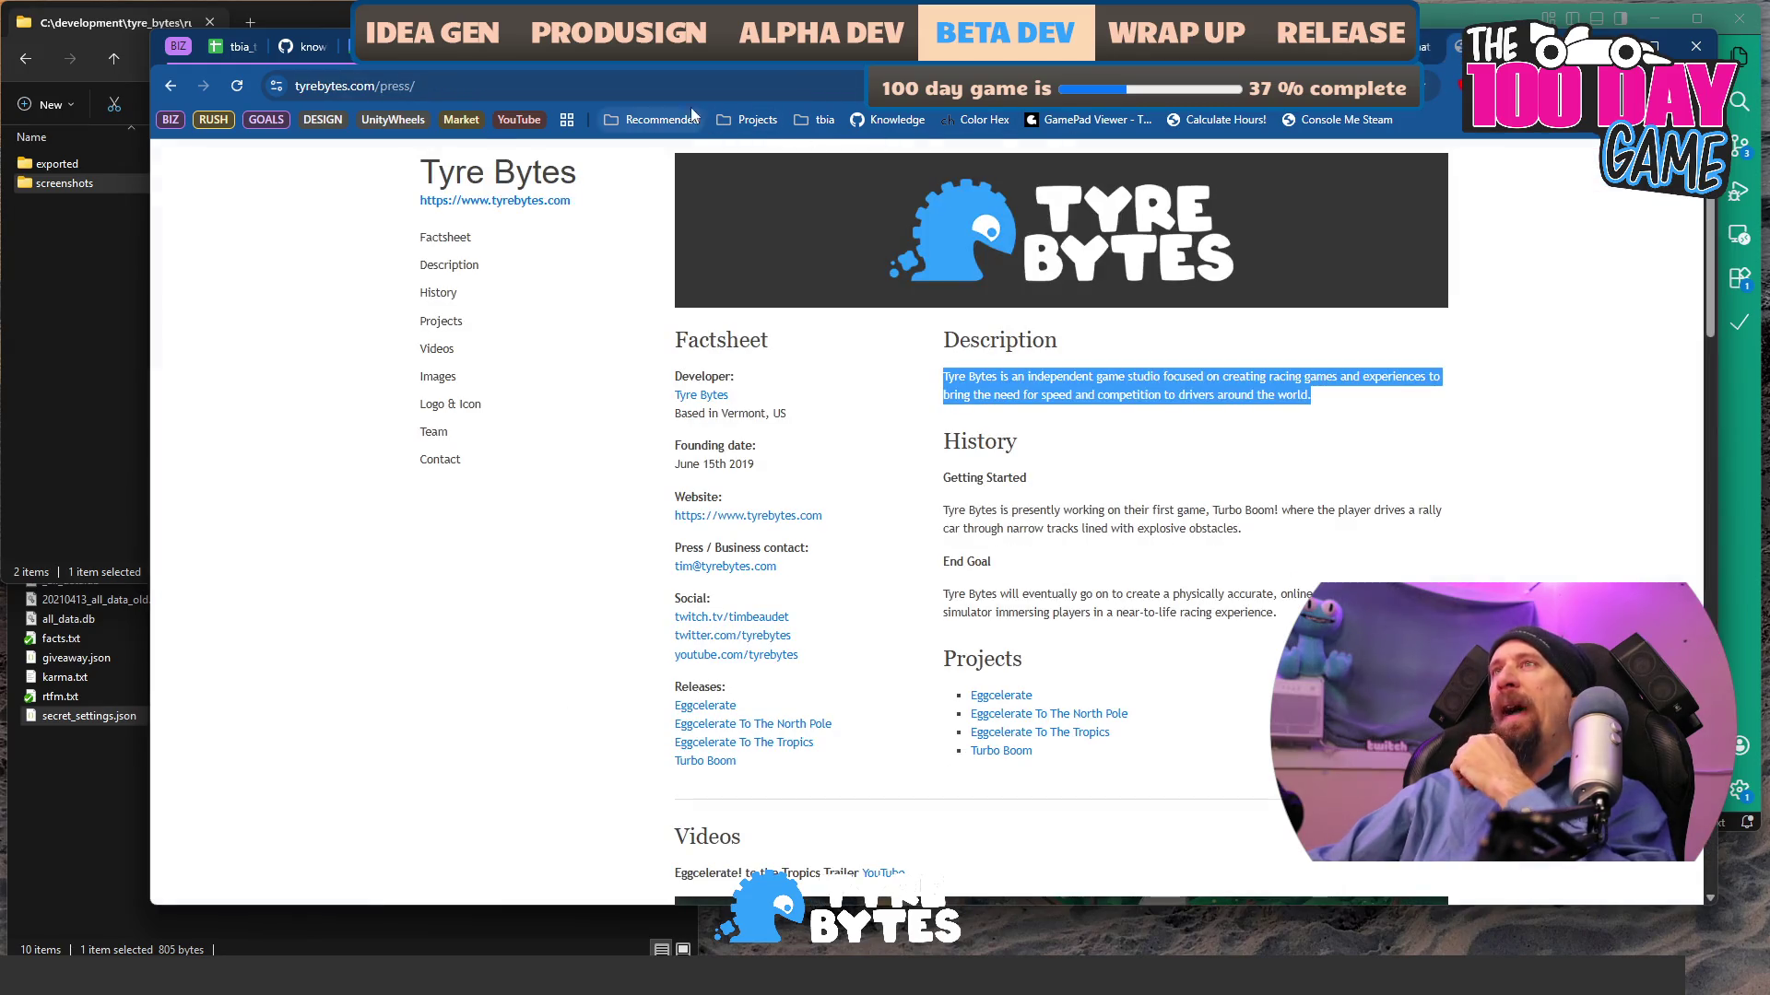
click(1429, 43)
key(ctrl+Tab)
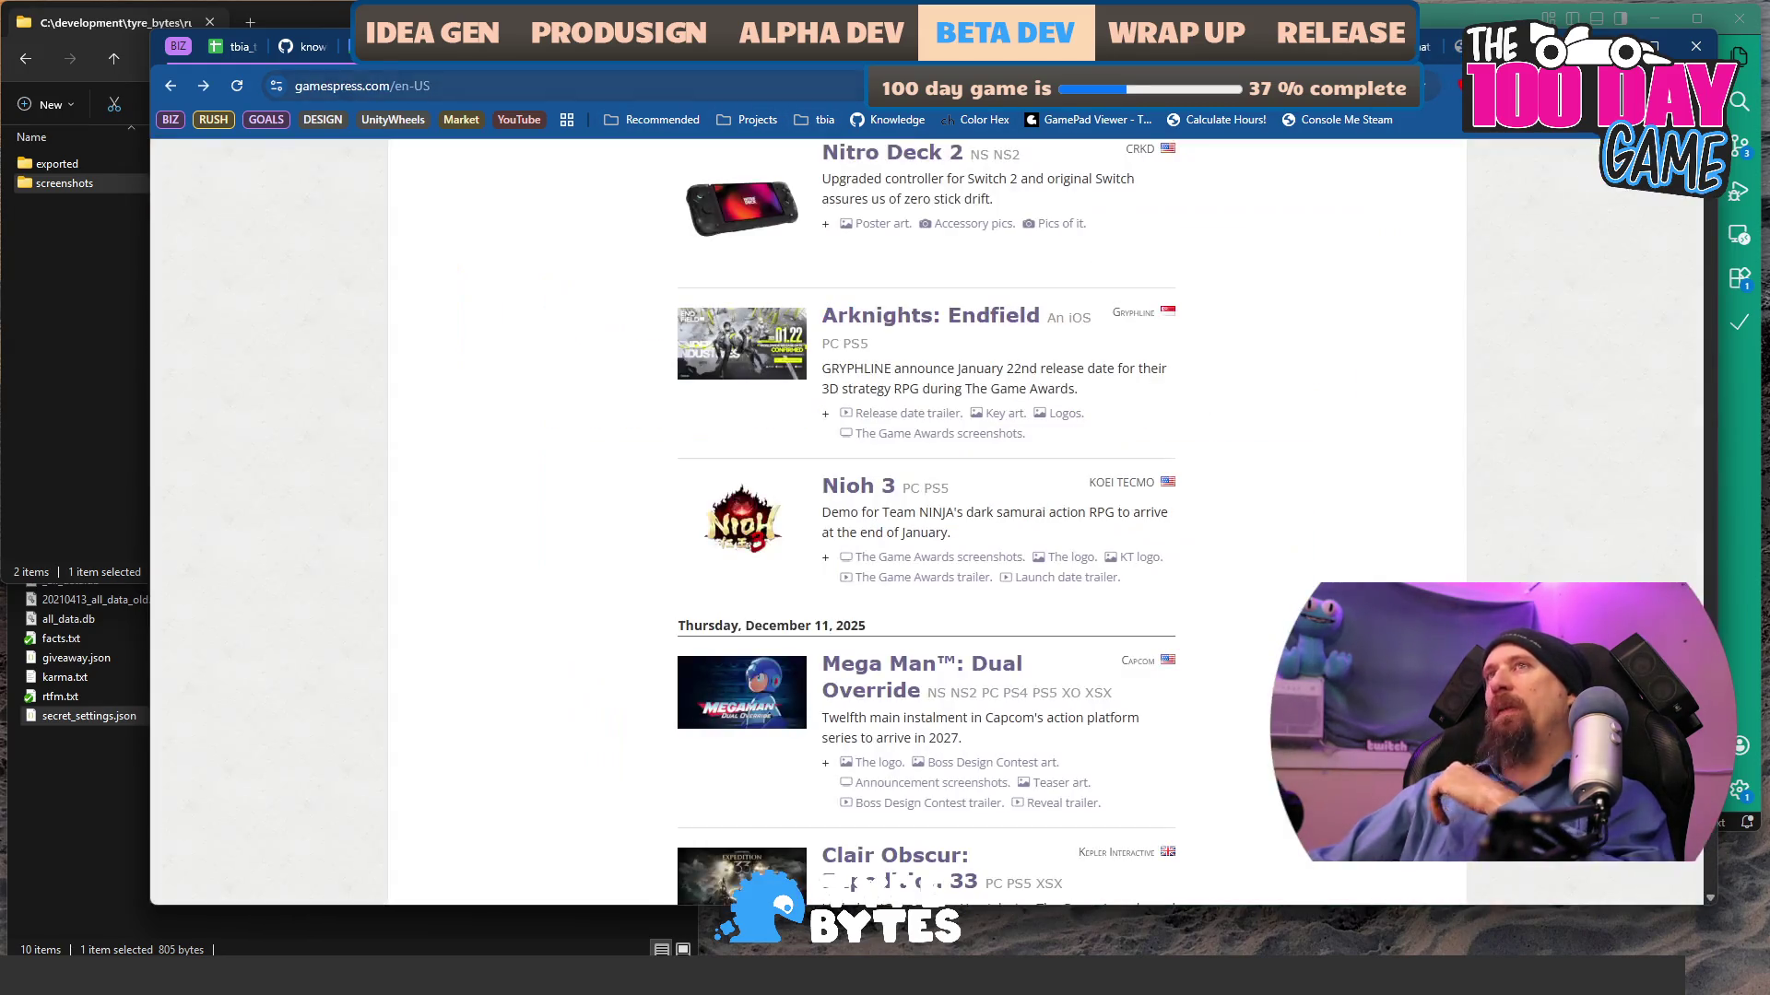
key(ctrl+l)
key(Return)
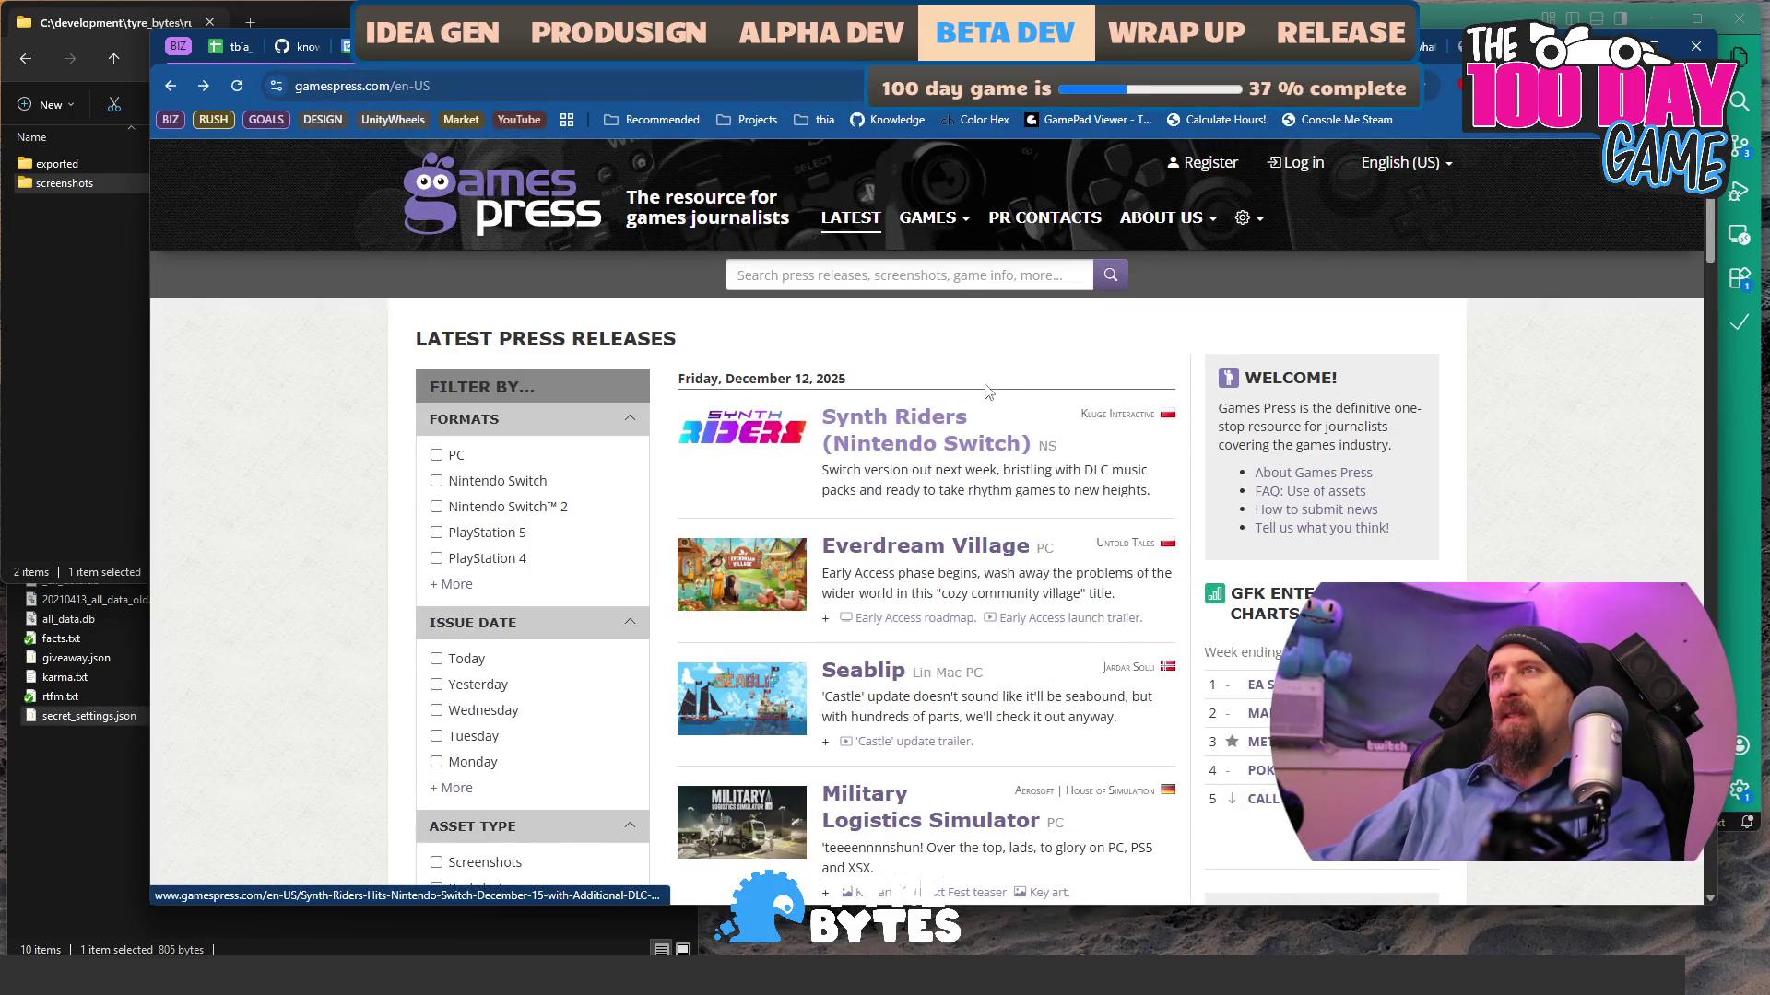
- Skim the Synth Riders and Seablip Castle Update press releases, returning to the list
click(912, 421)
scroll(958, 516, down, 10)
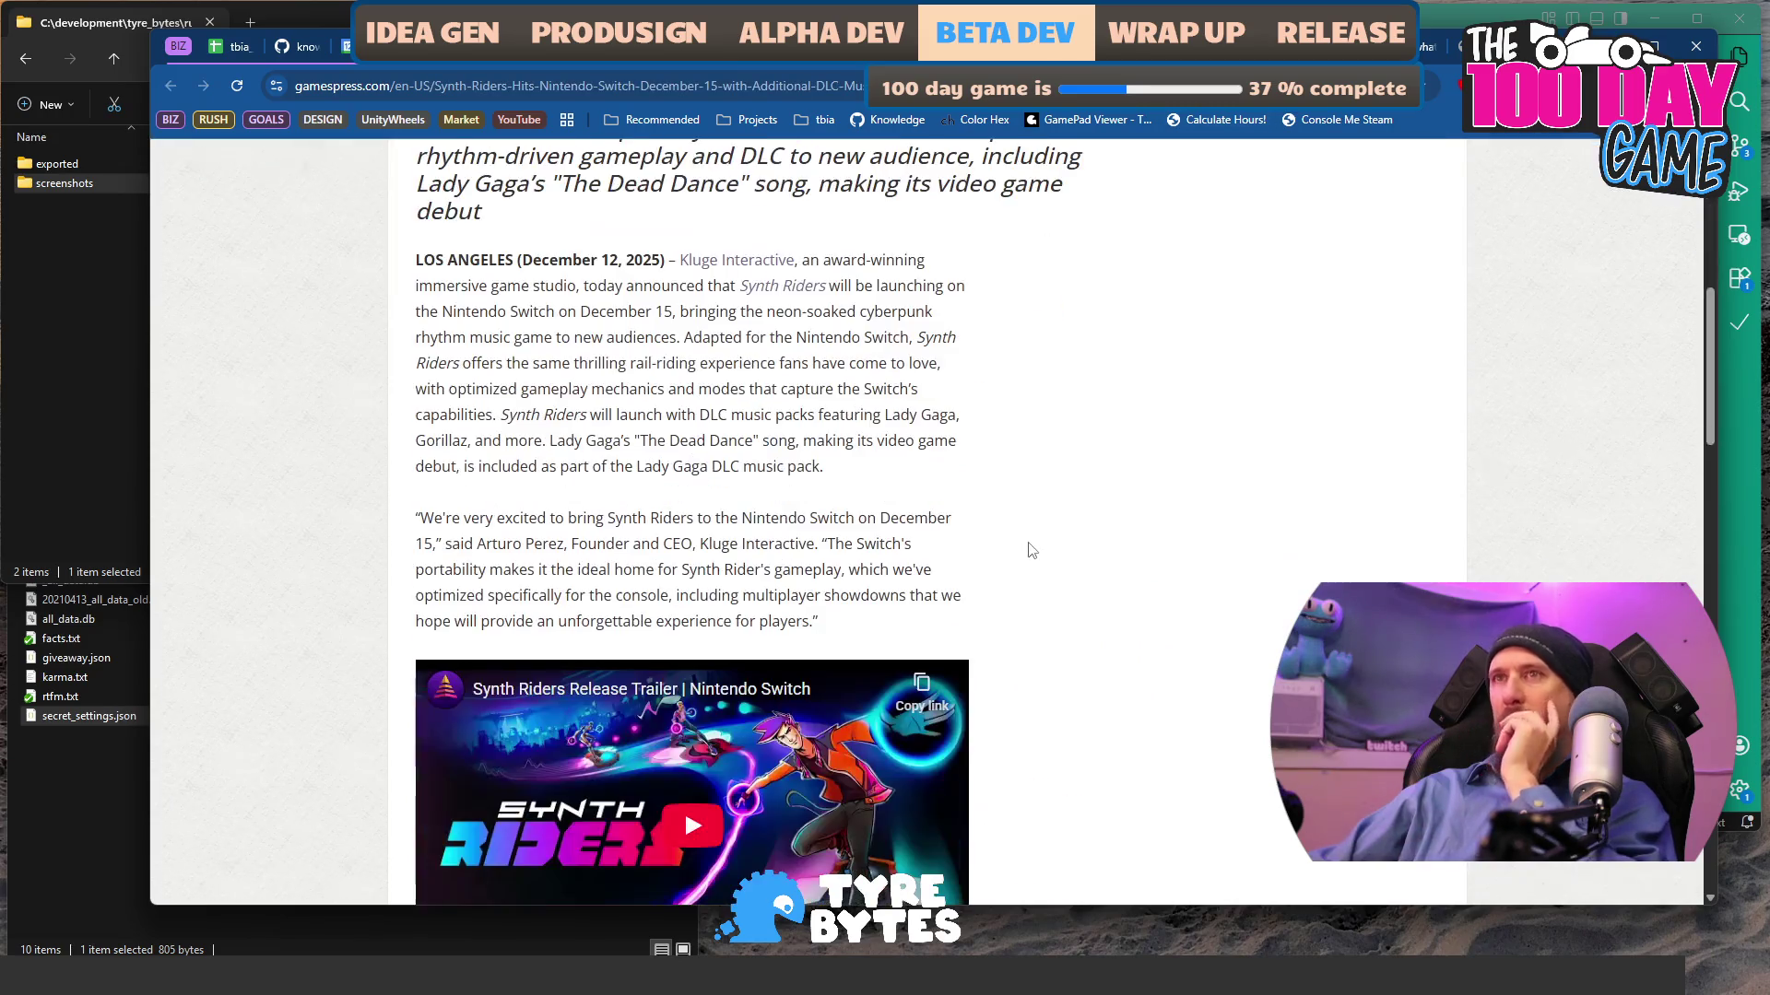
scroll(740, 499, up, 8)
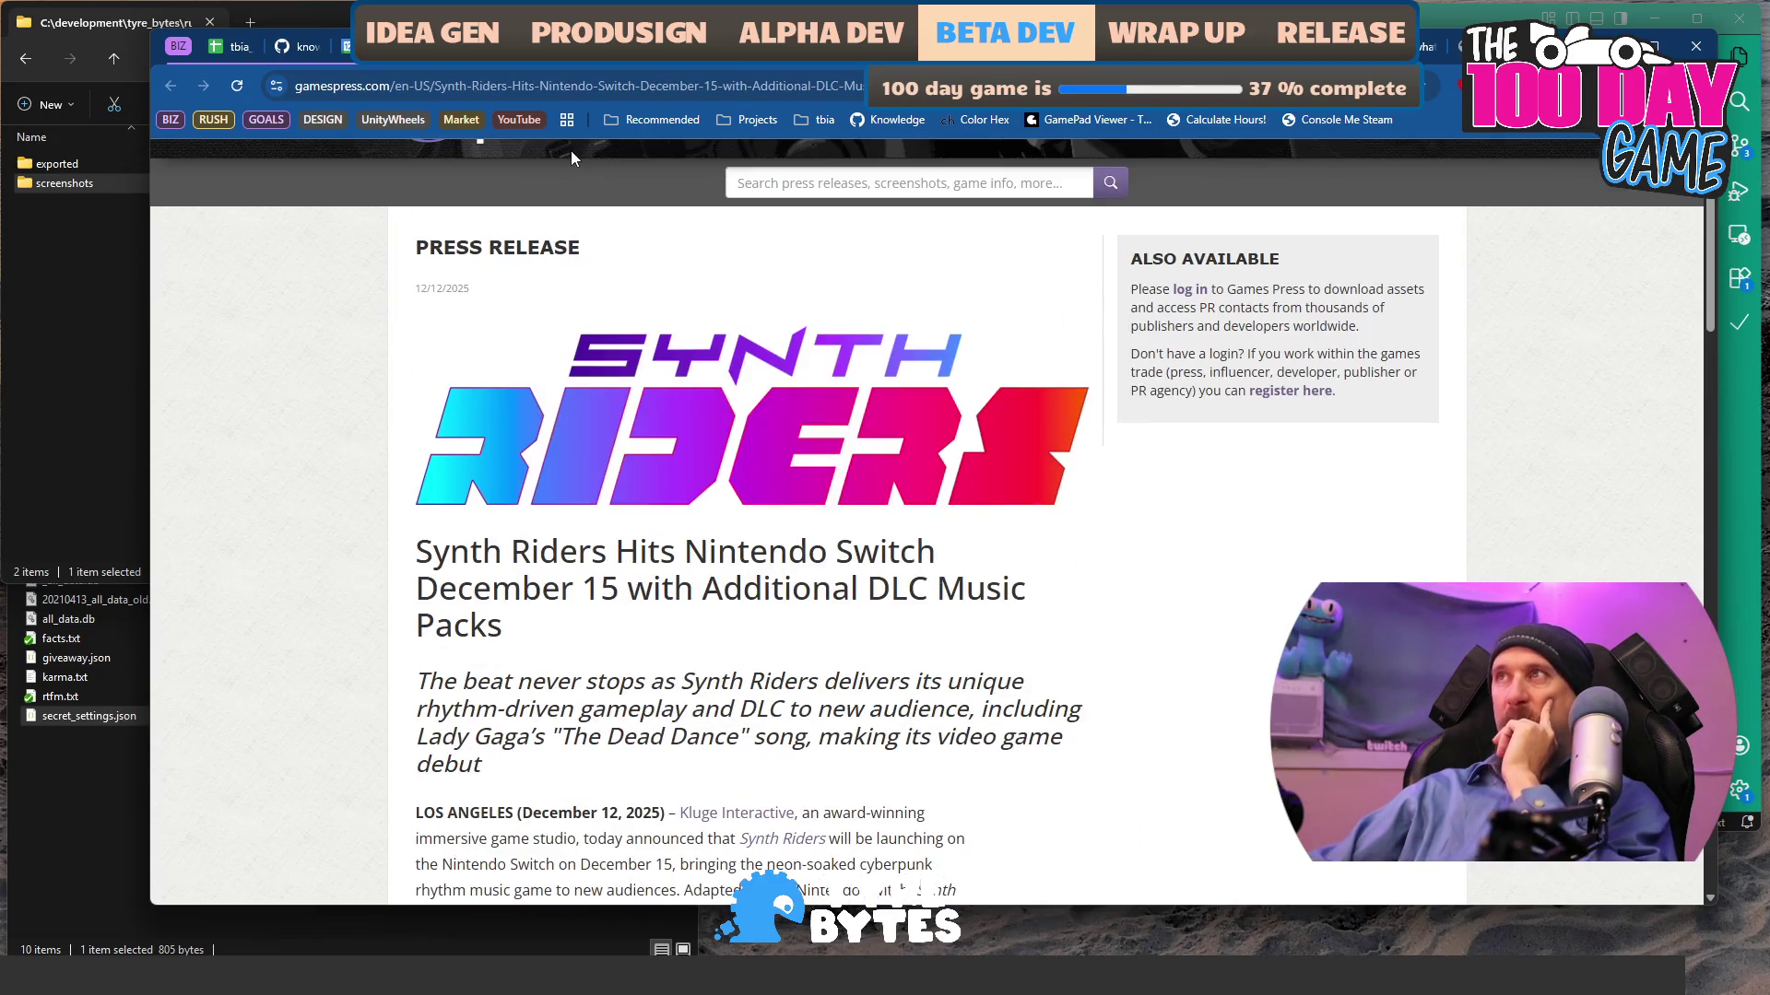
scroll(572, 151, up, 2)
click(171, 85)
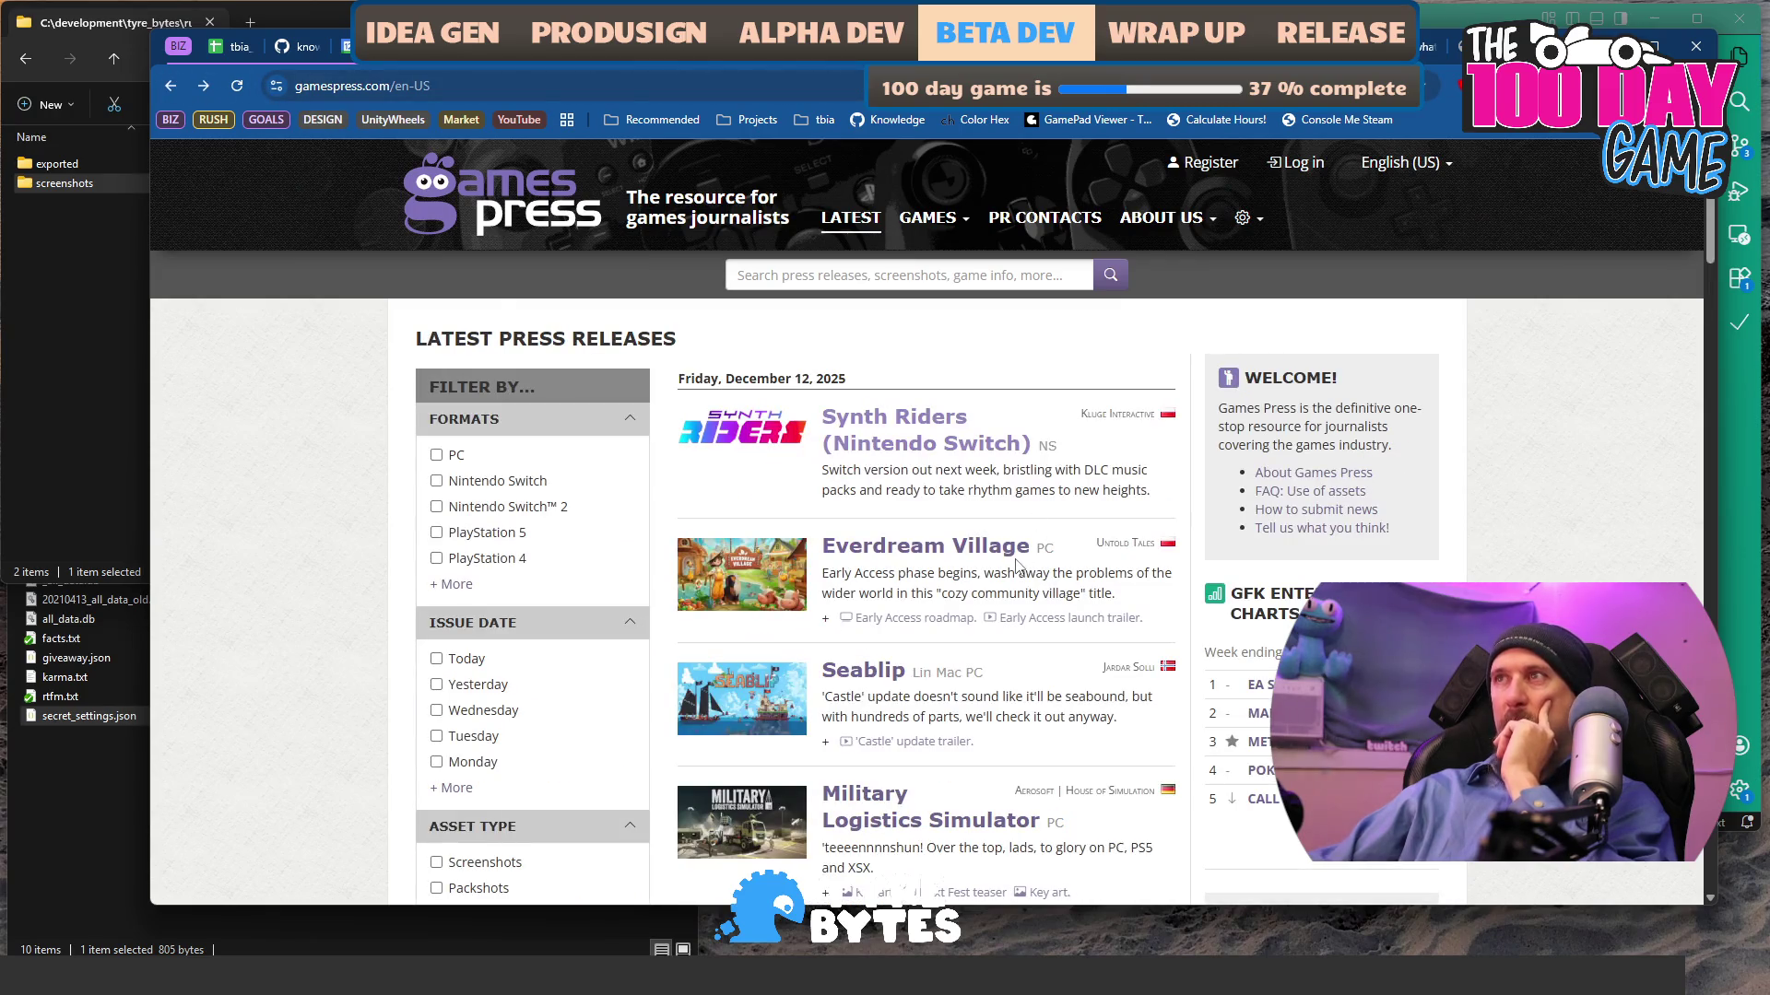
scroll(1017, 565, down, 1)
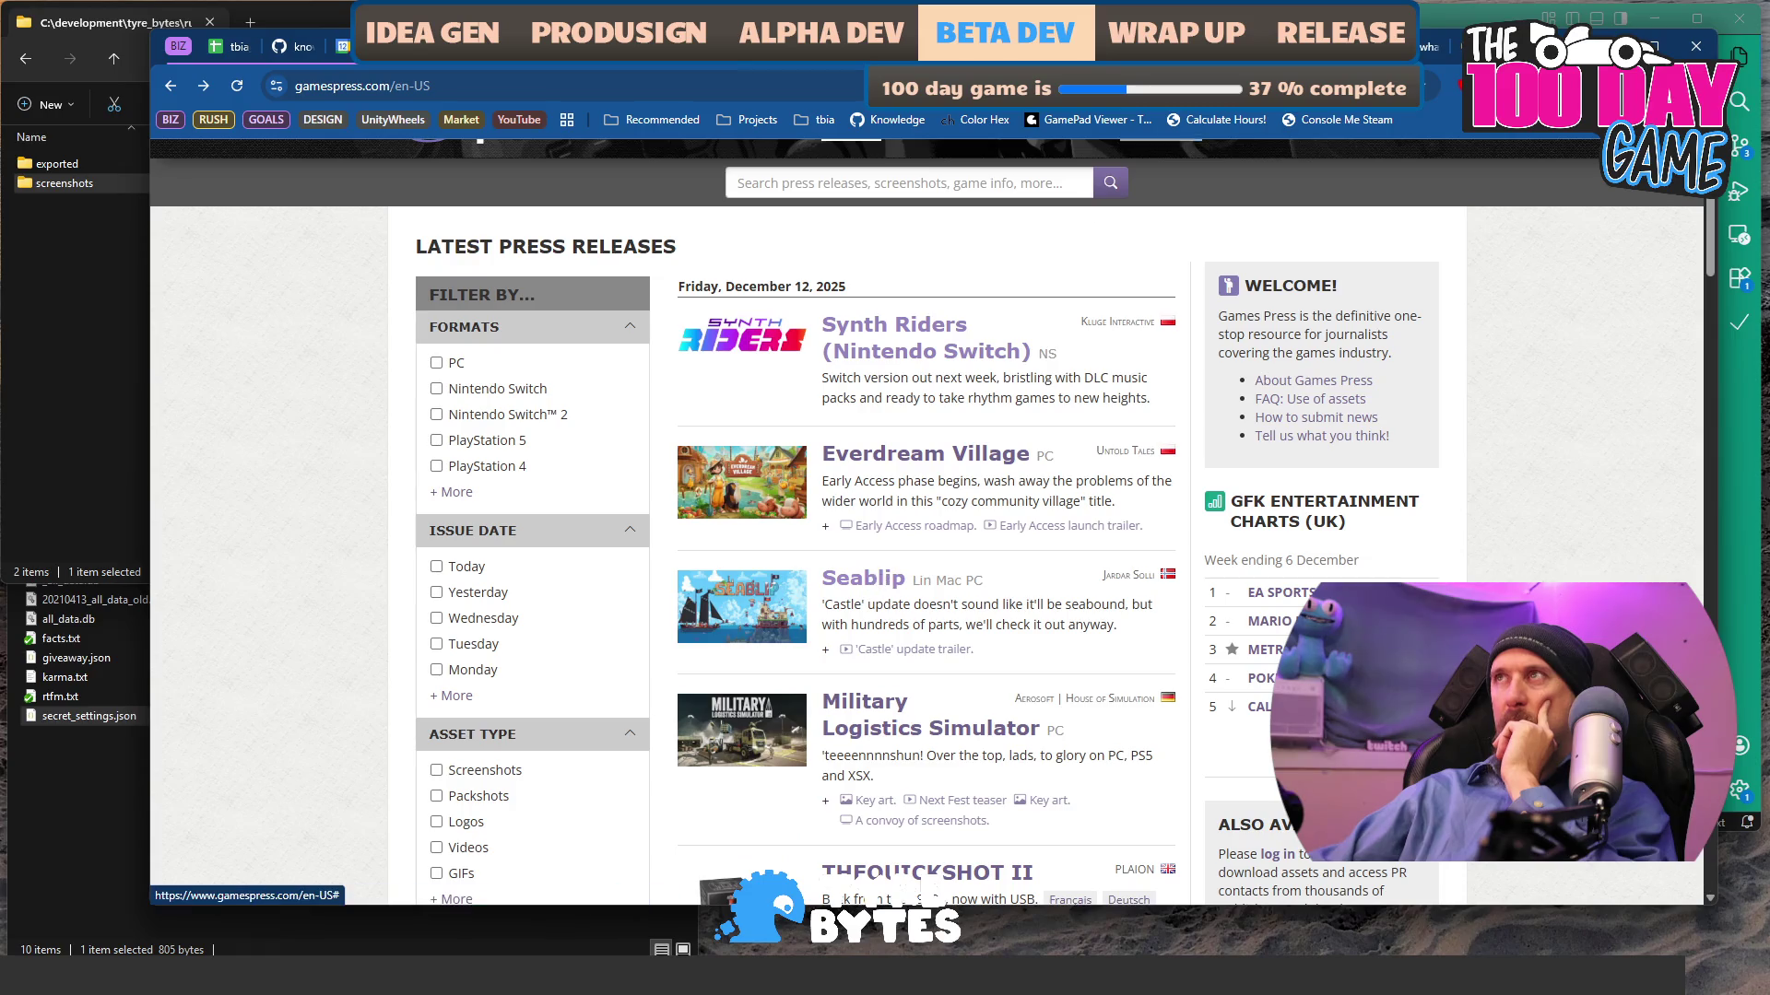
click(863, 578)
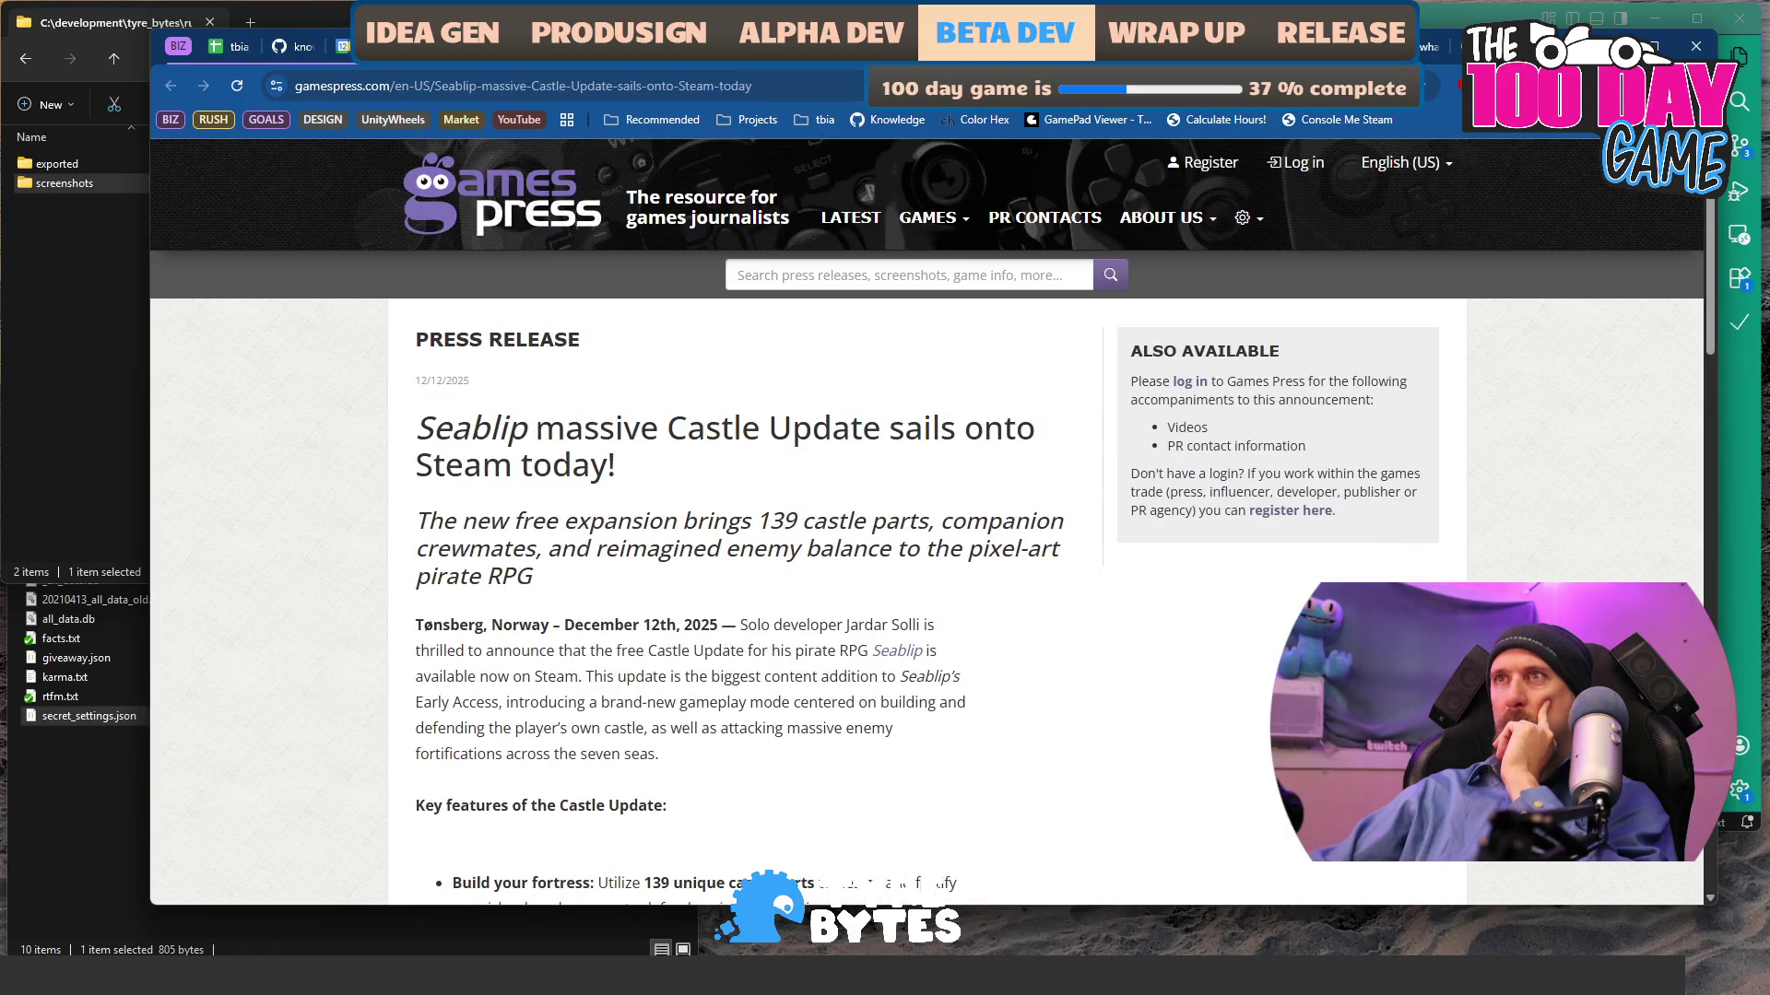
scroll(919, 682, down, 4)
scroll(919, 681, down, 12)
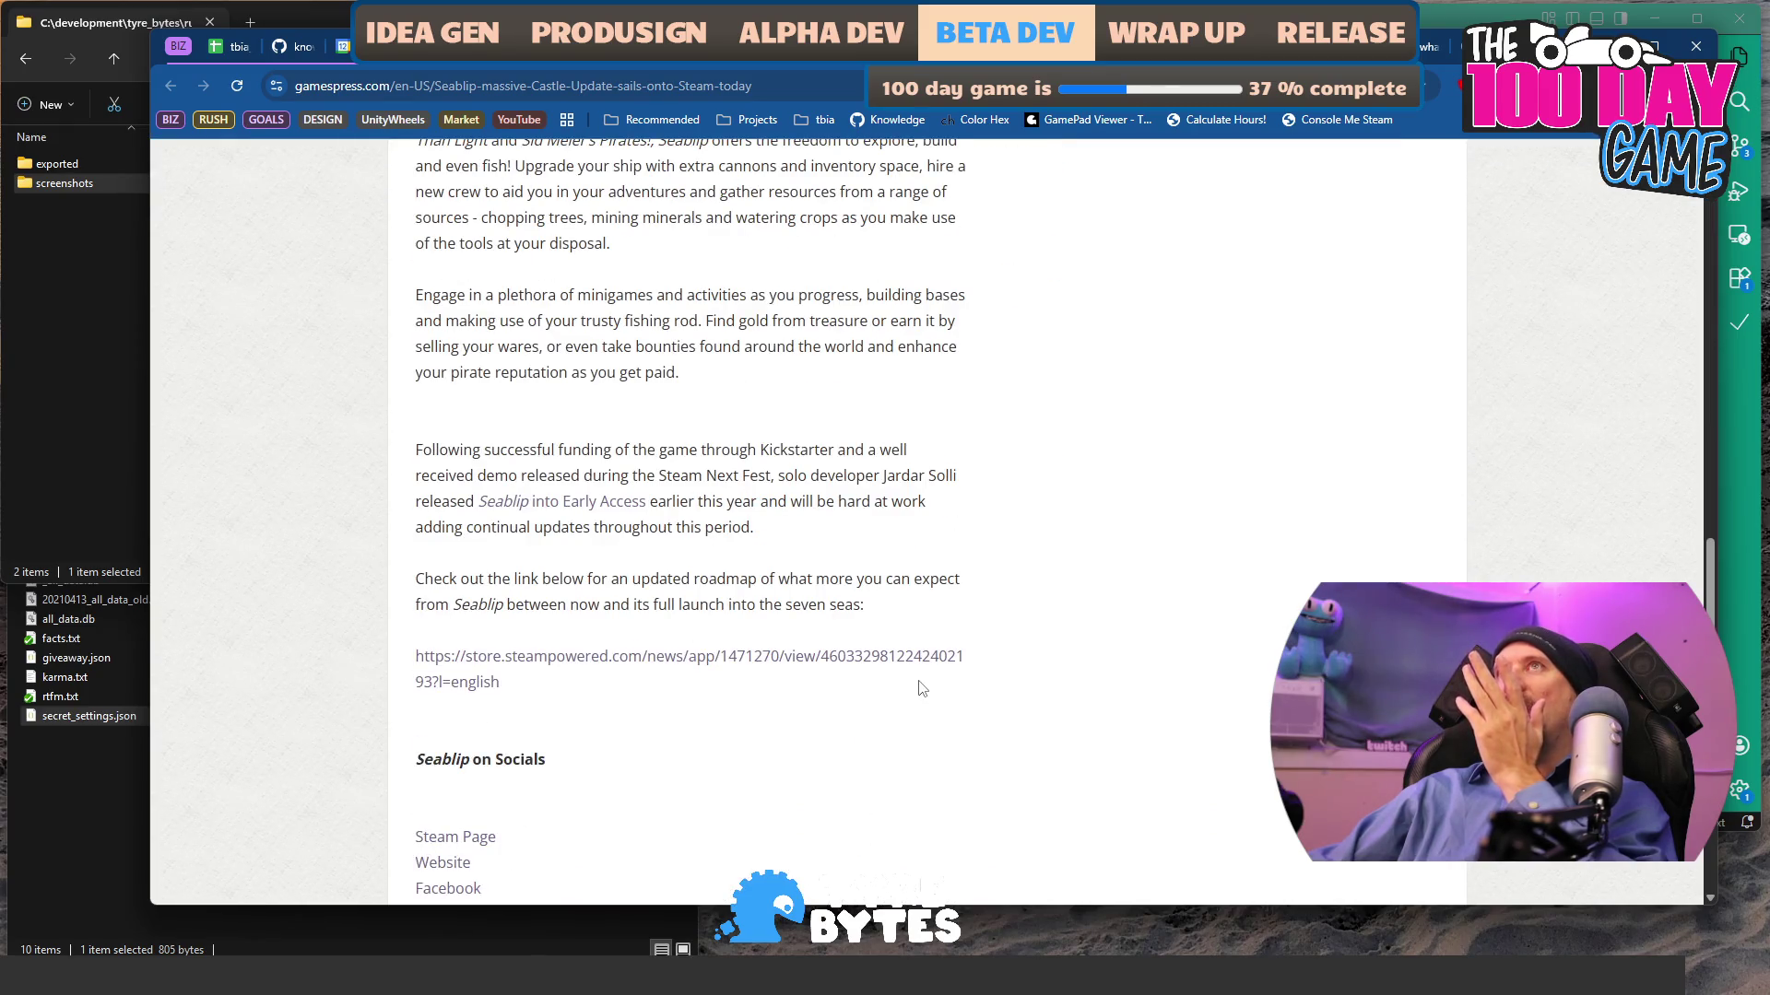
scroll(921, 689, up, 15)
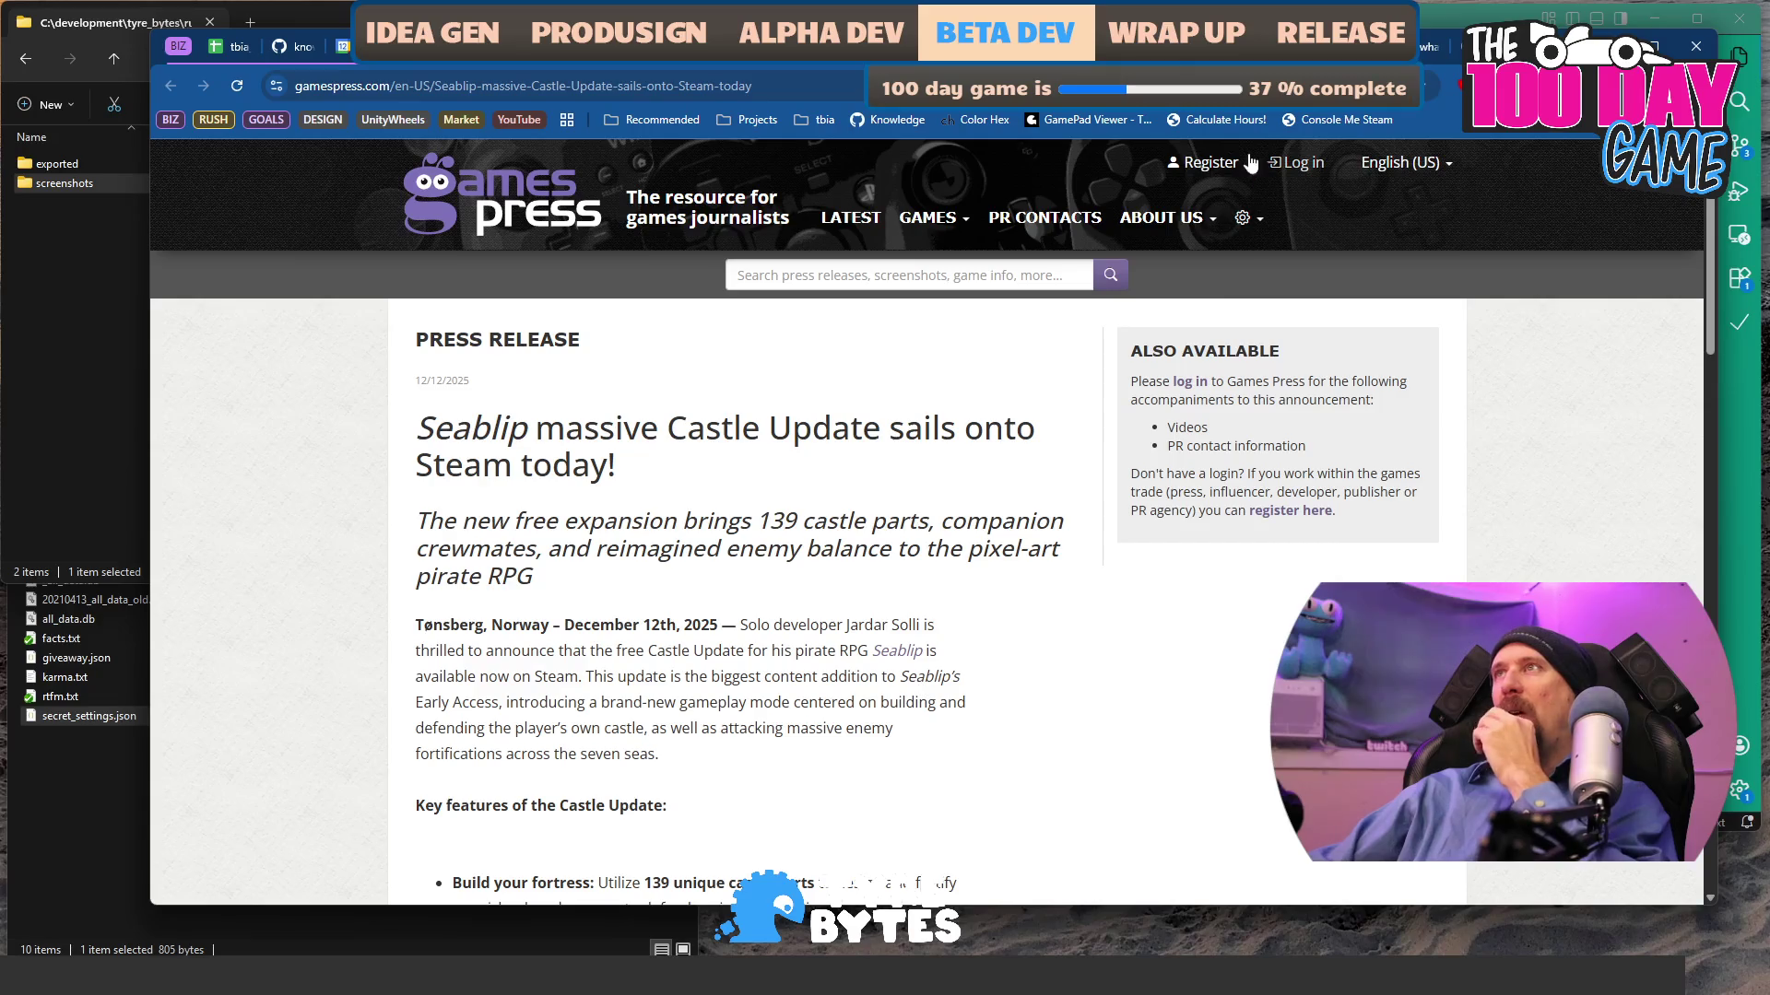
key(alt+Left)
- Sign in, read the Marvel Rivals Zombie Mode release and select its Bangkok dateline
scroll(977, 559, down, 5)
click(935, 586)
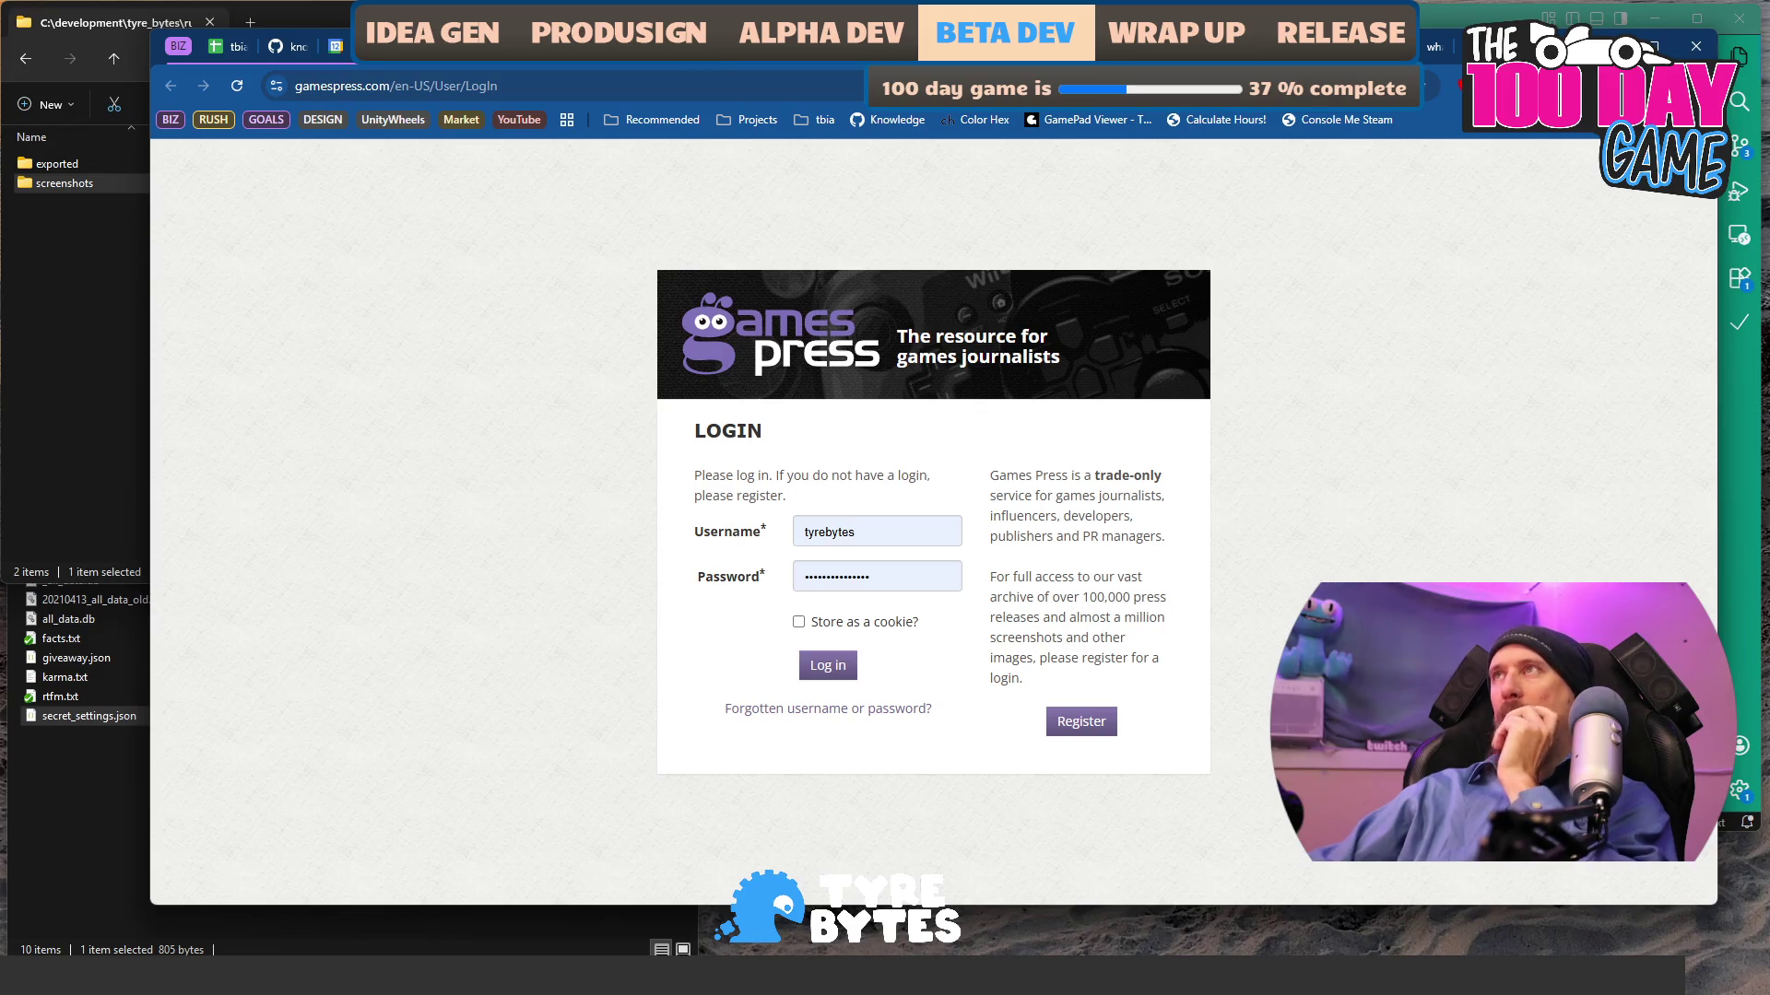
click(857, 665)
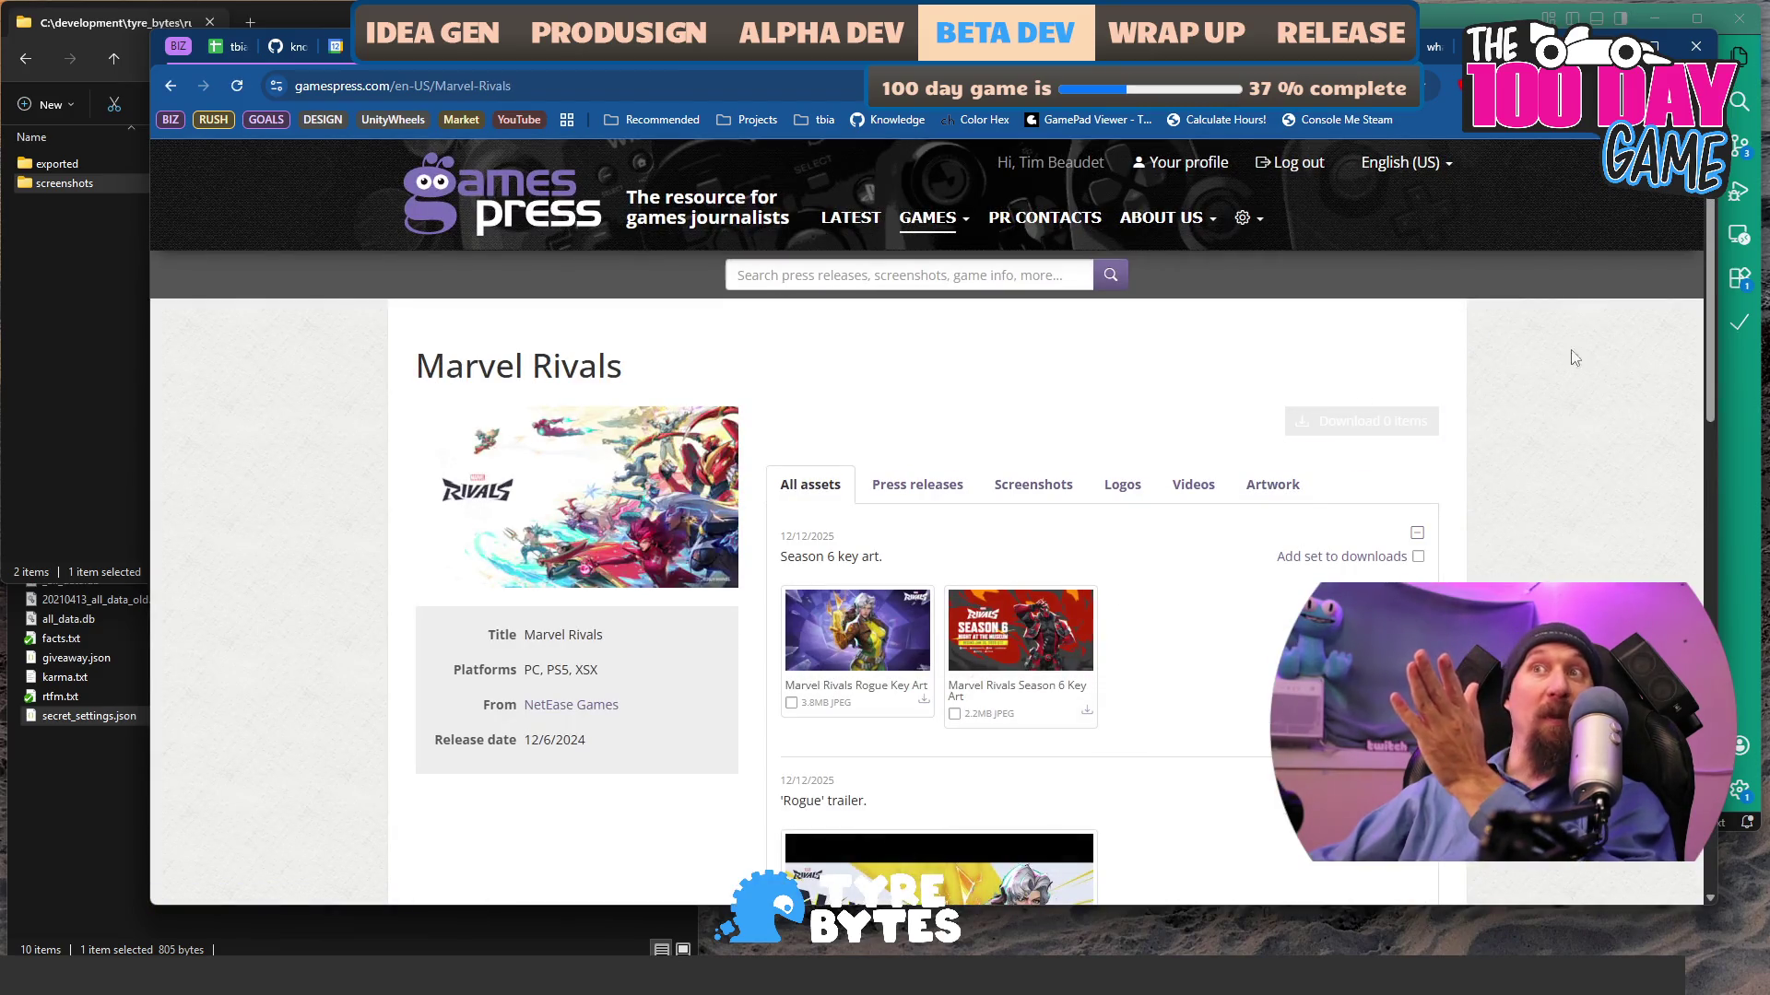
scroll(1600, 377, down, 3)
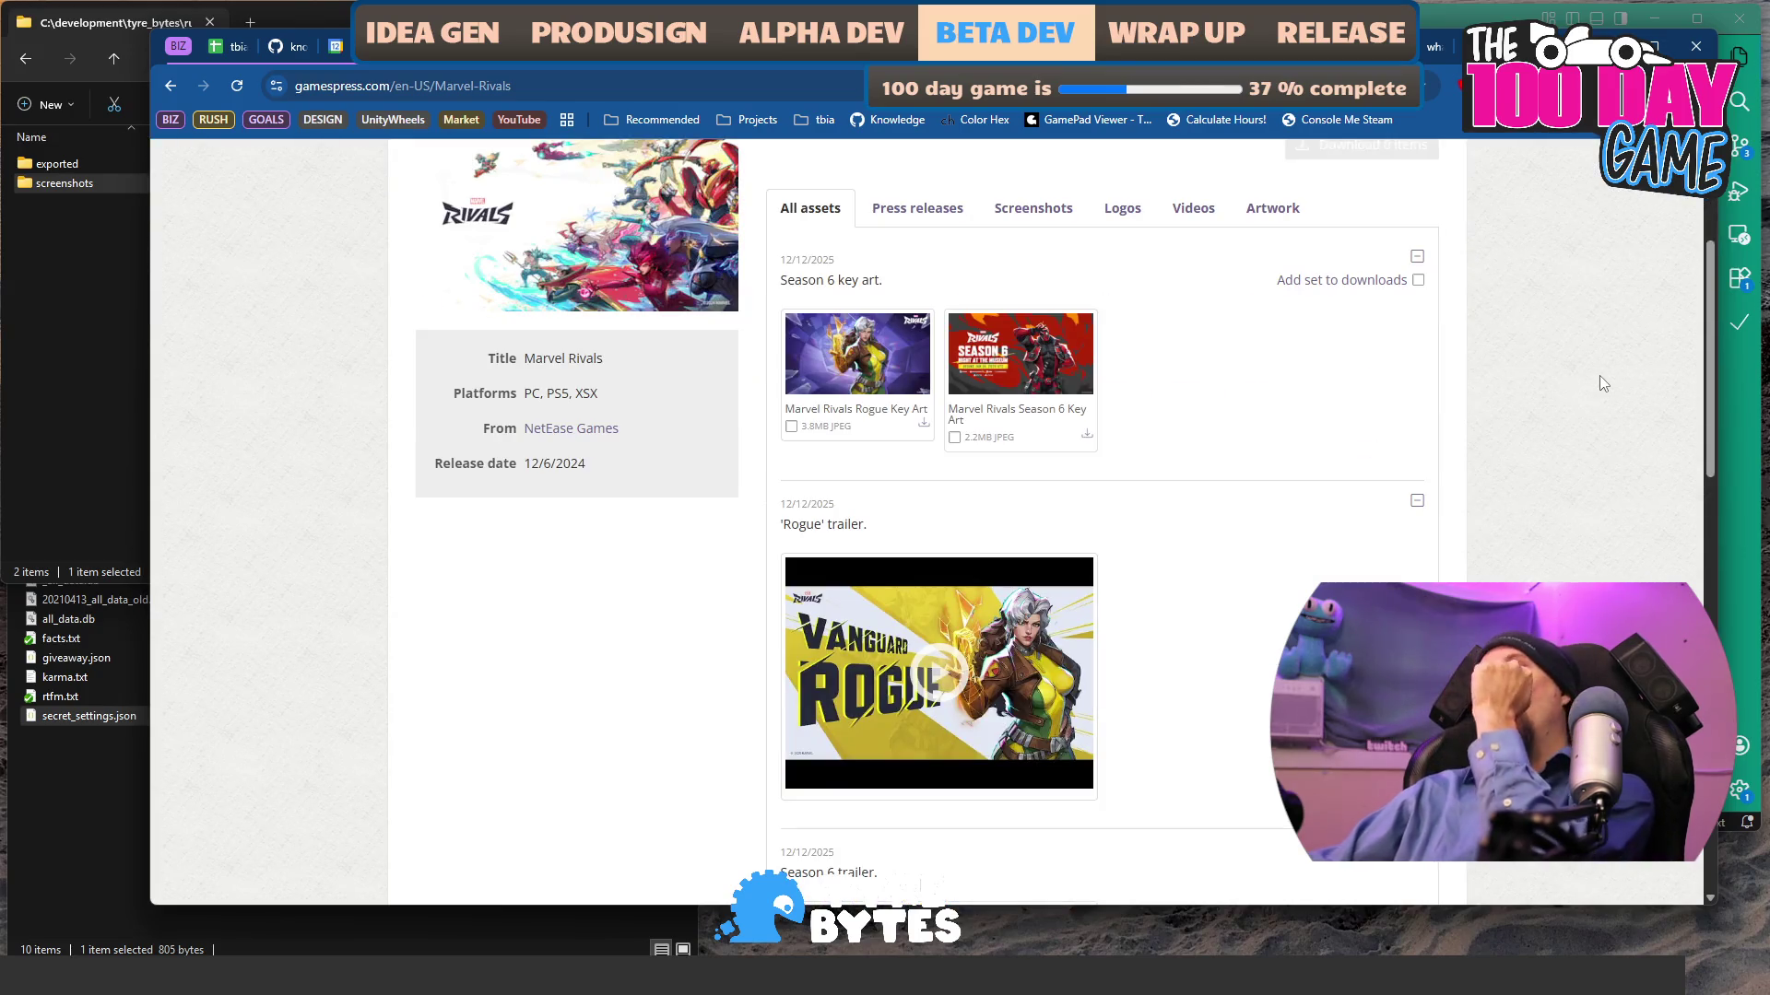
click(936, 224)
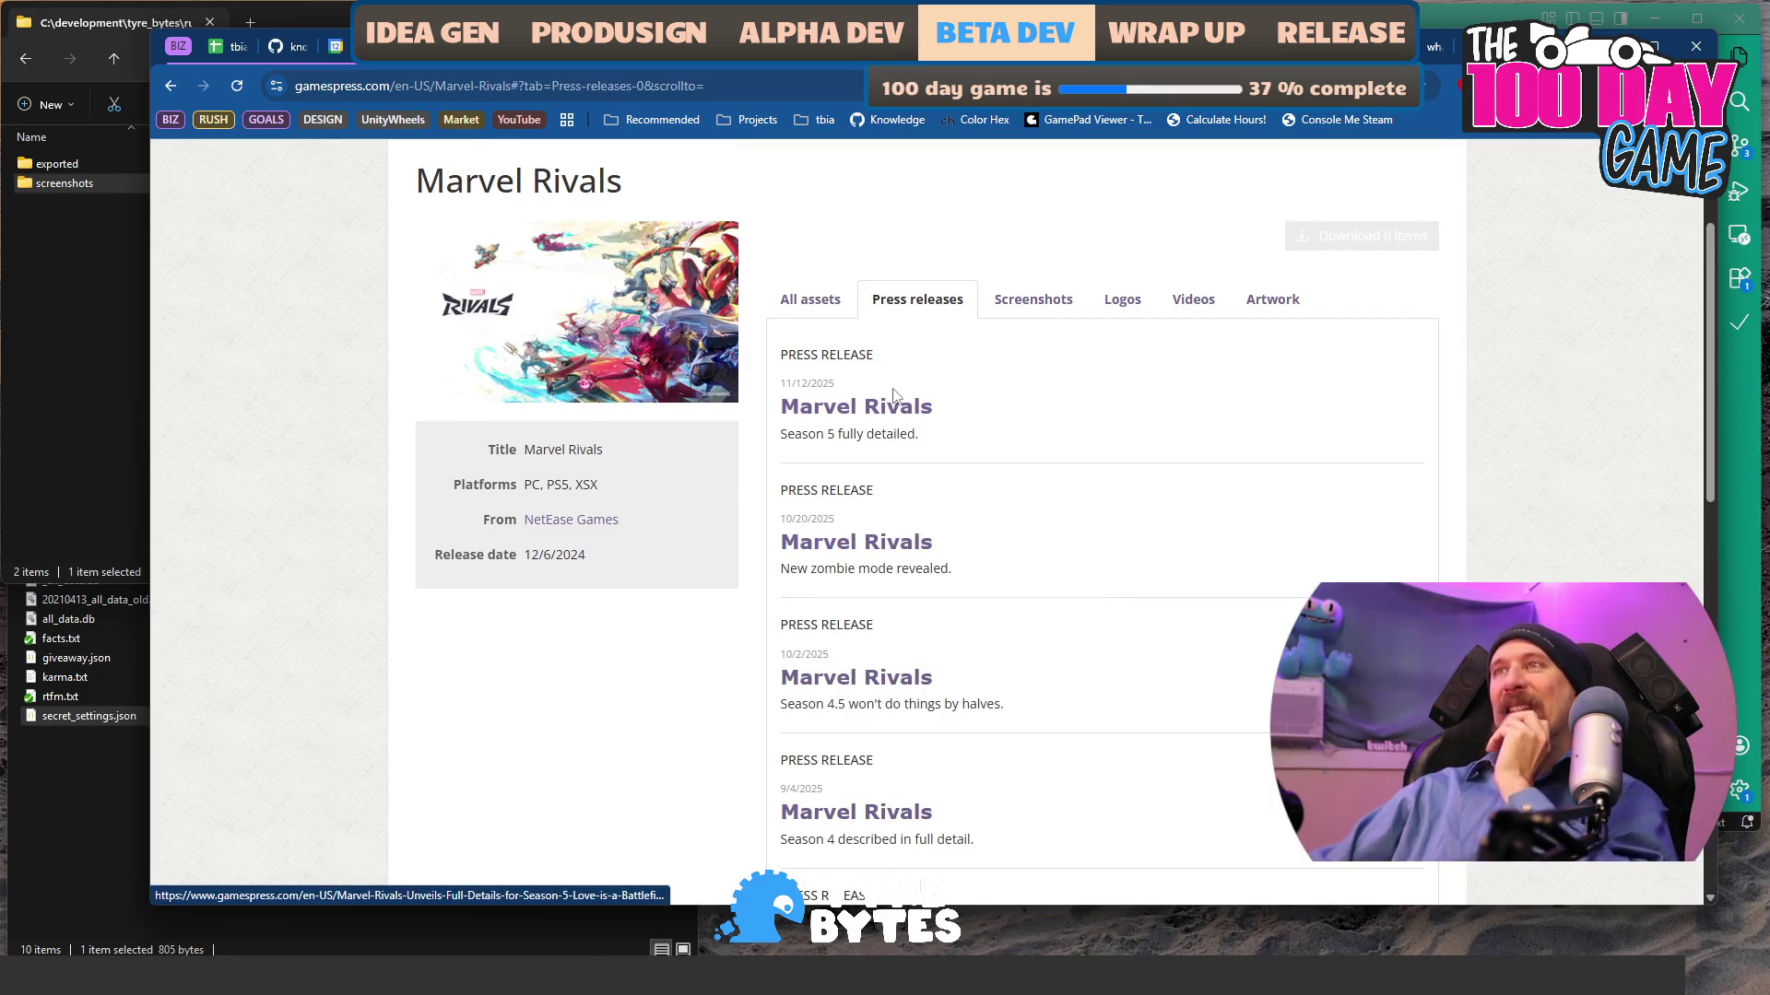
click(907, 545)
scroll(823, 558, down, 1)
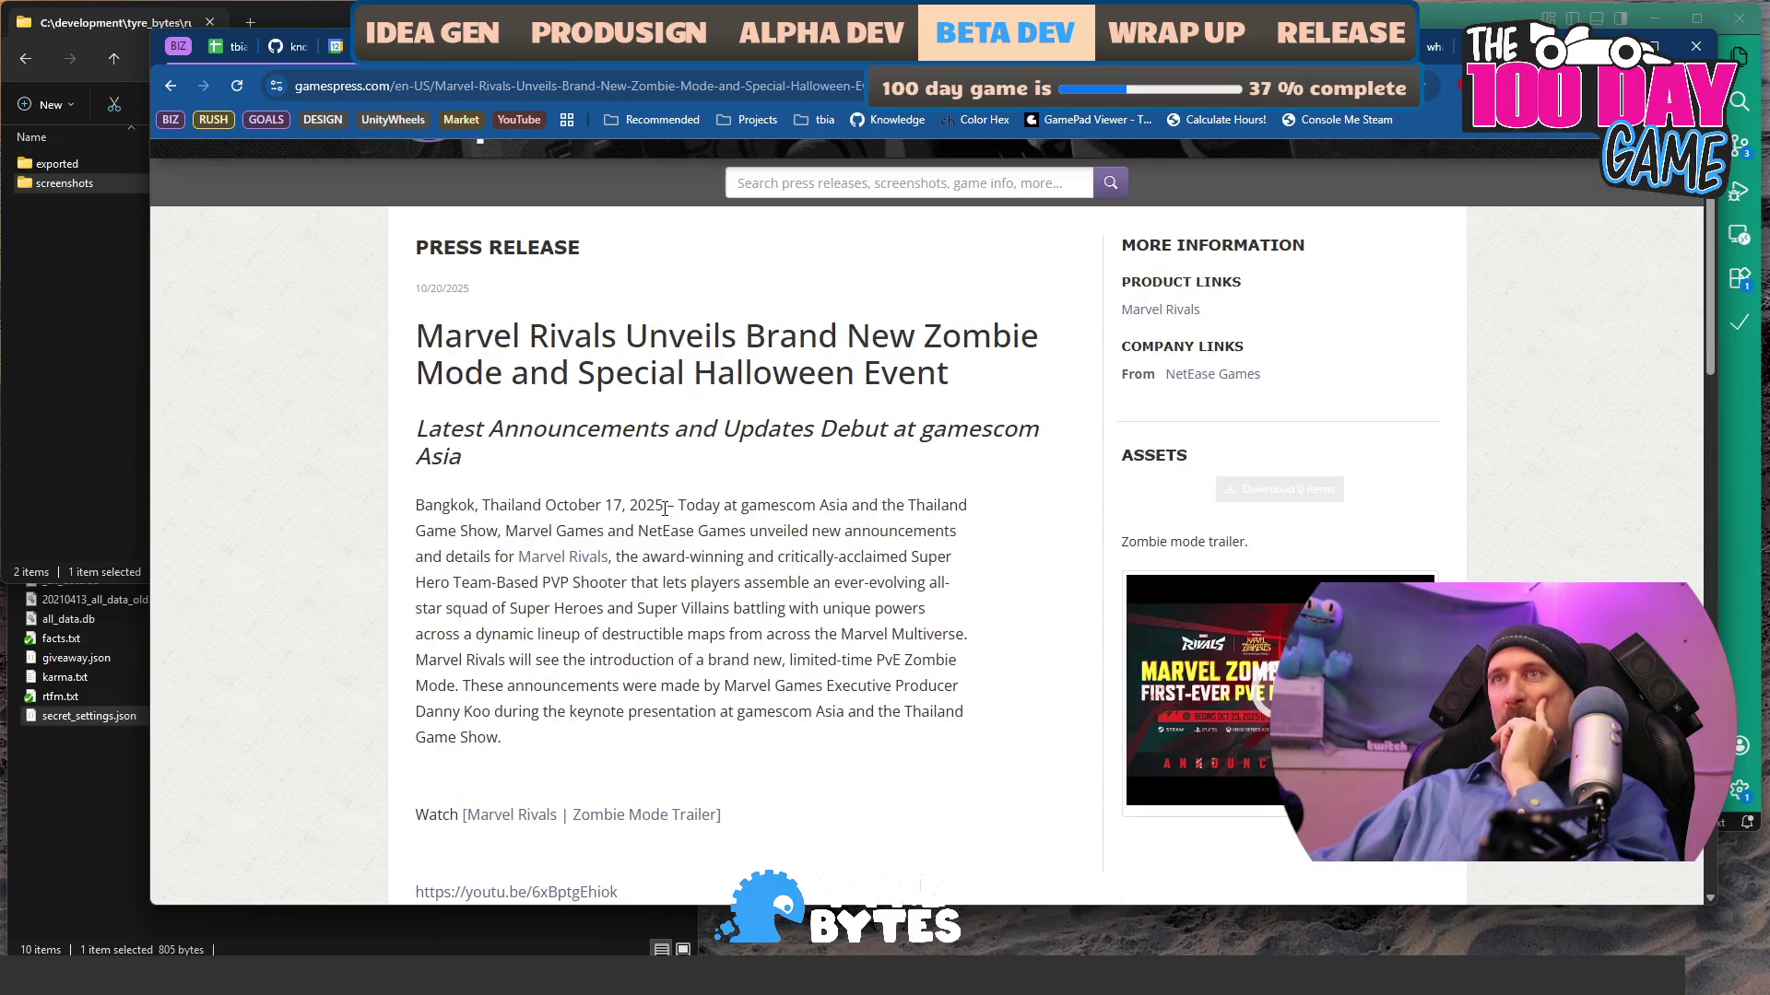
drag(665, 505, 413, 507)
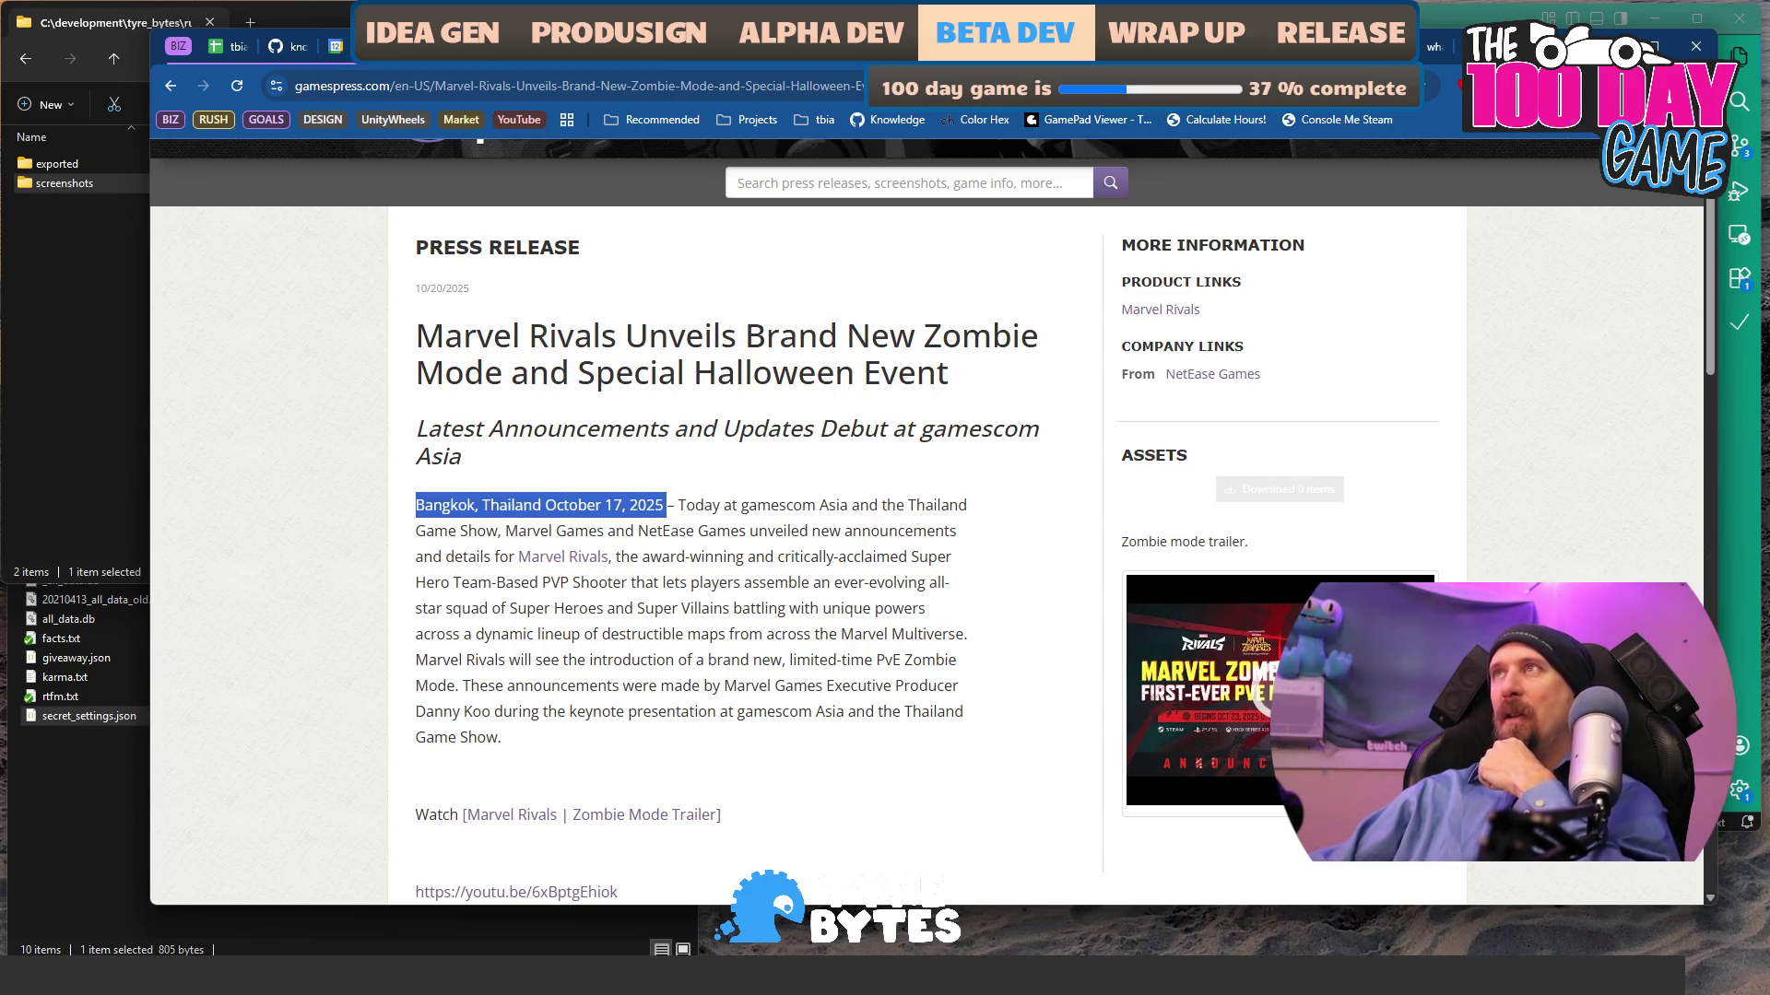
key(alt+Left)
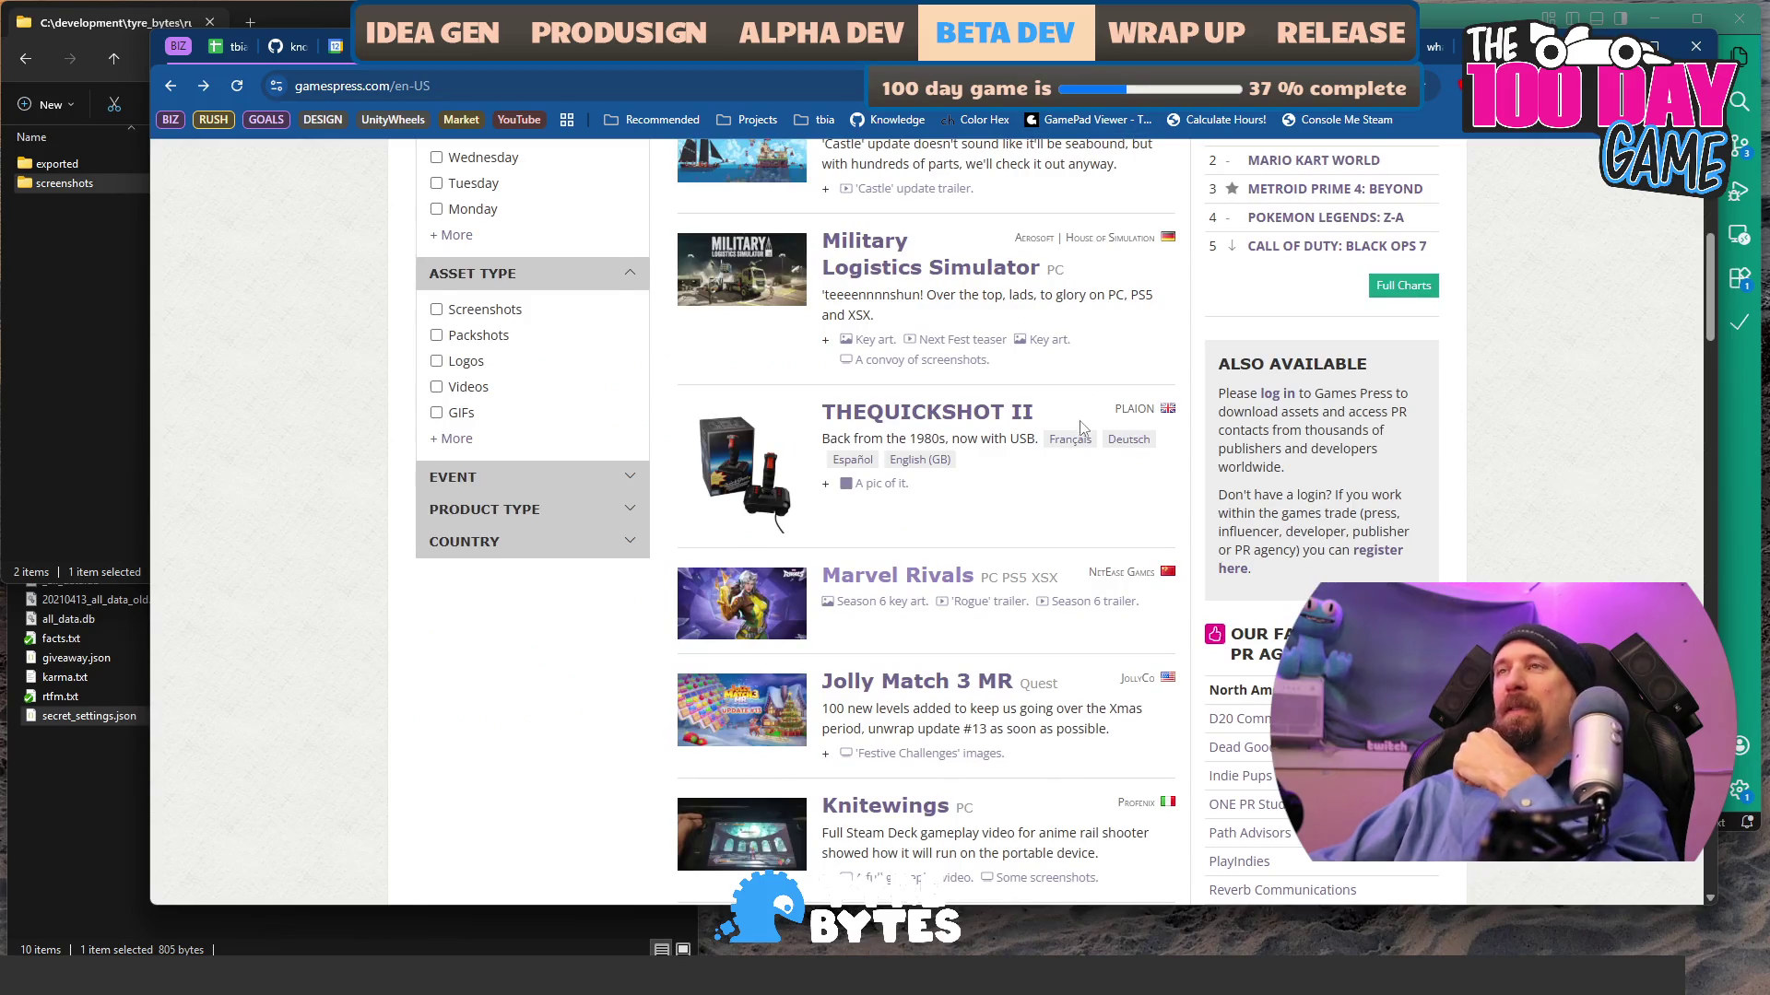
scroll(1101, 272, up, 4)
click(894, 245)
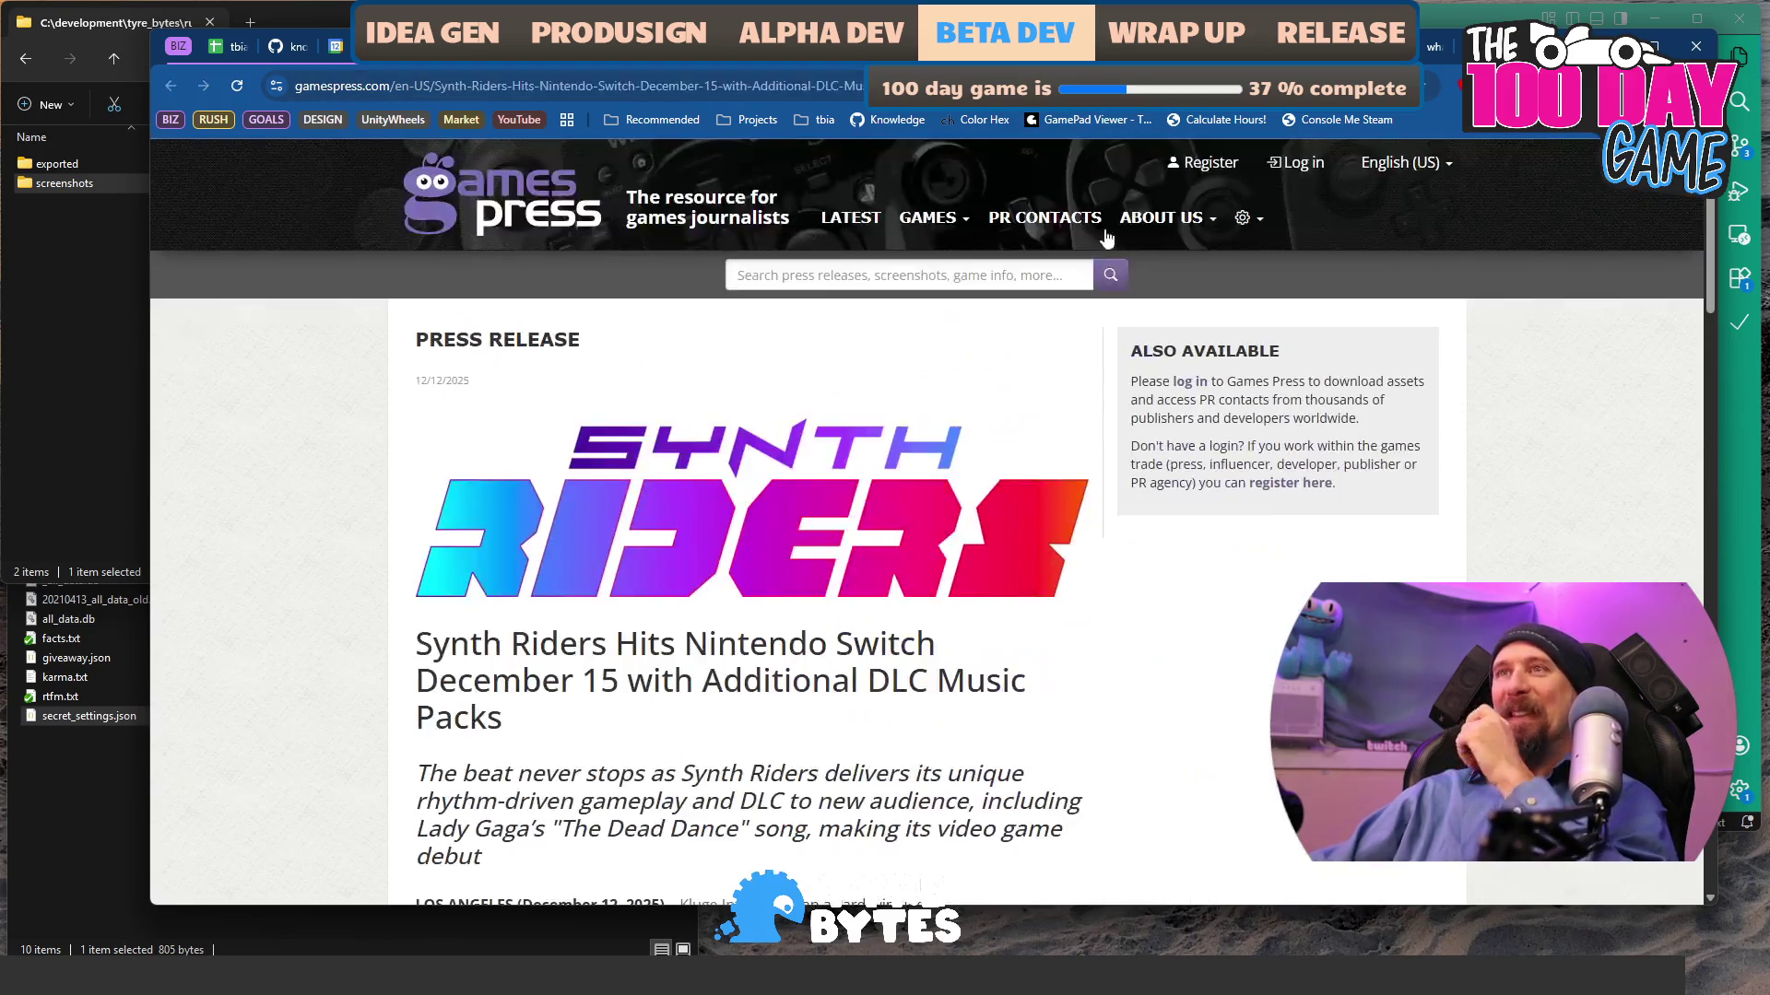
scroll(1019, 437, down, 4)
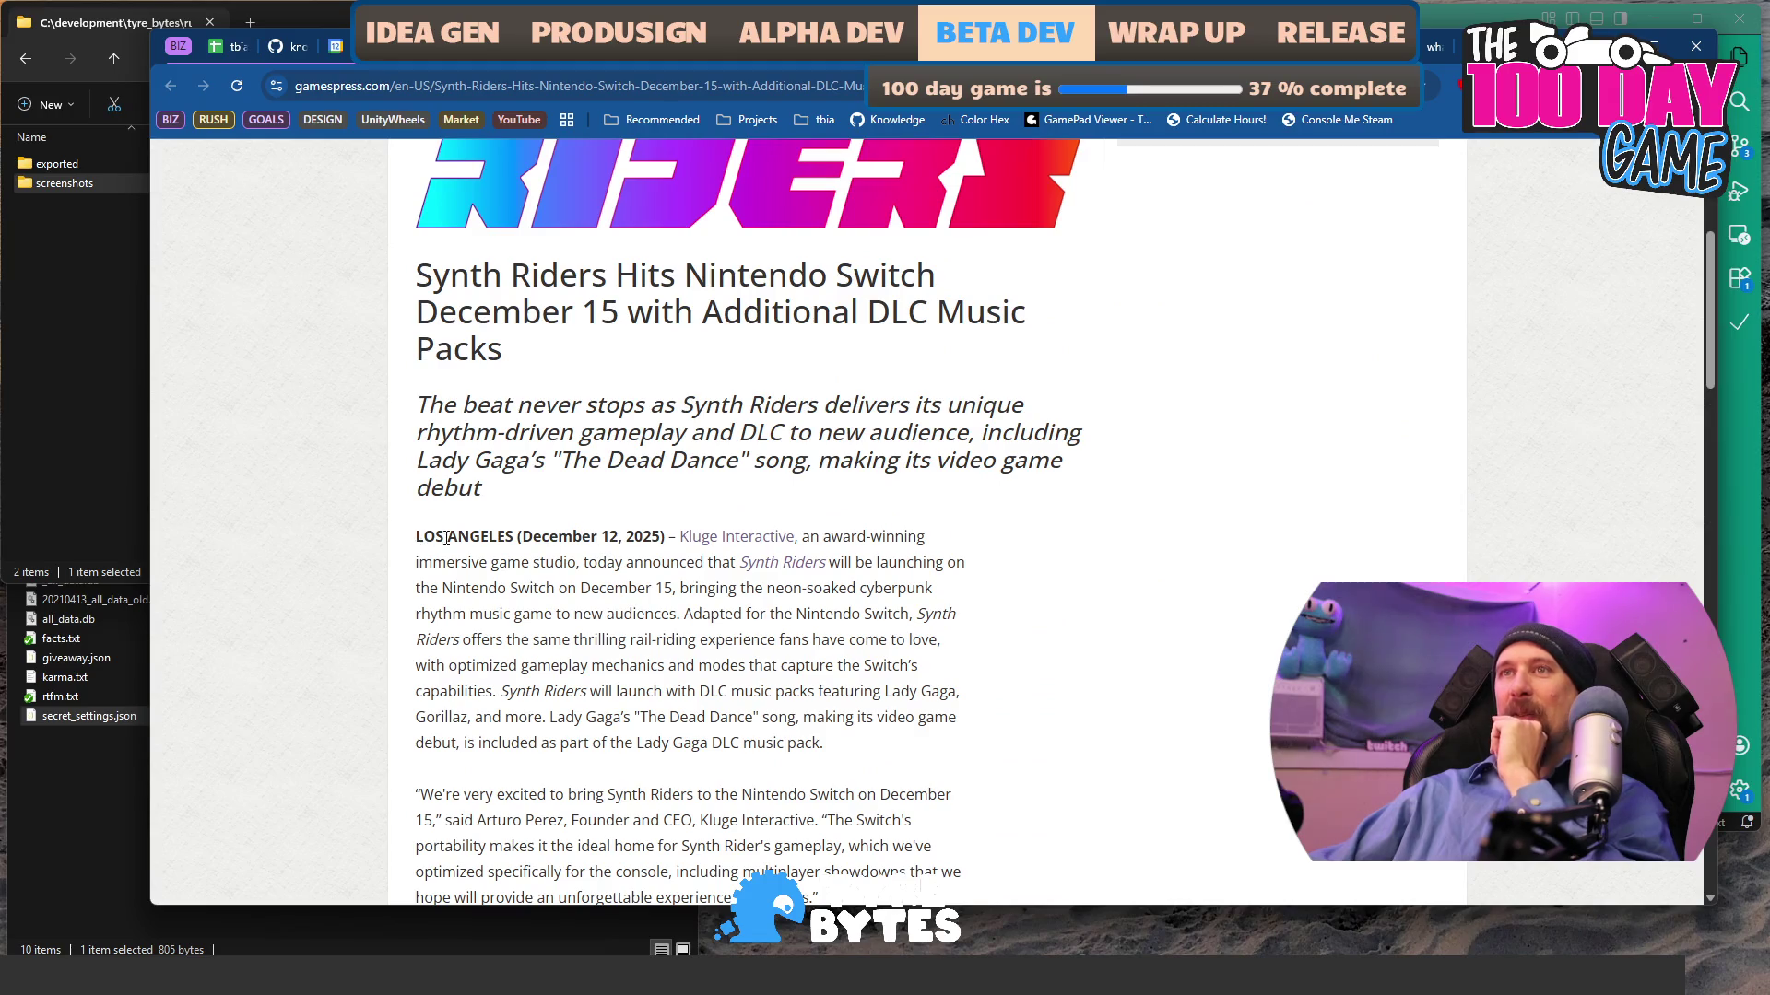
drag(430, 537, 729, 526)
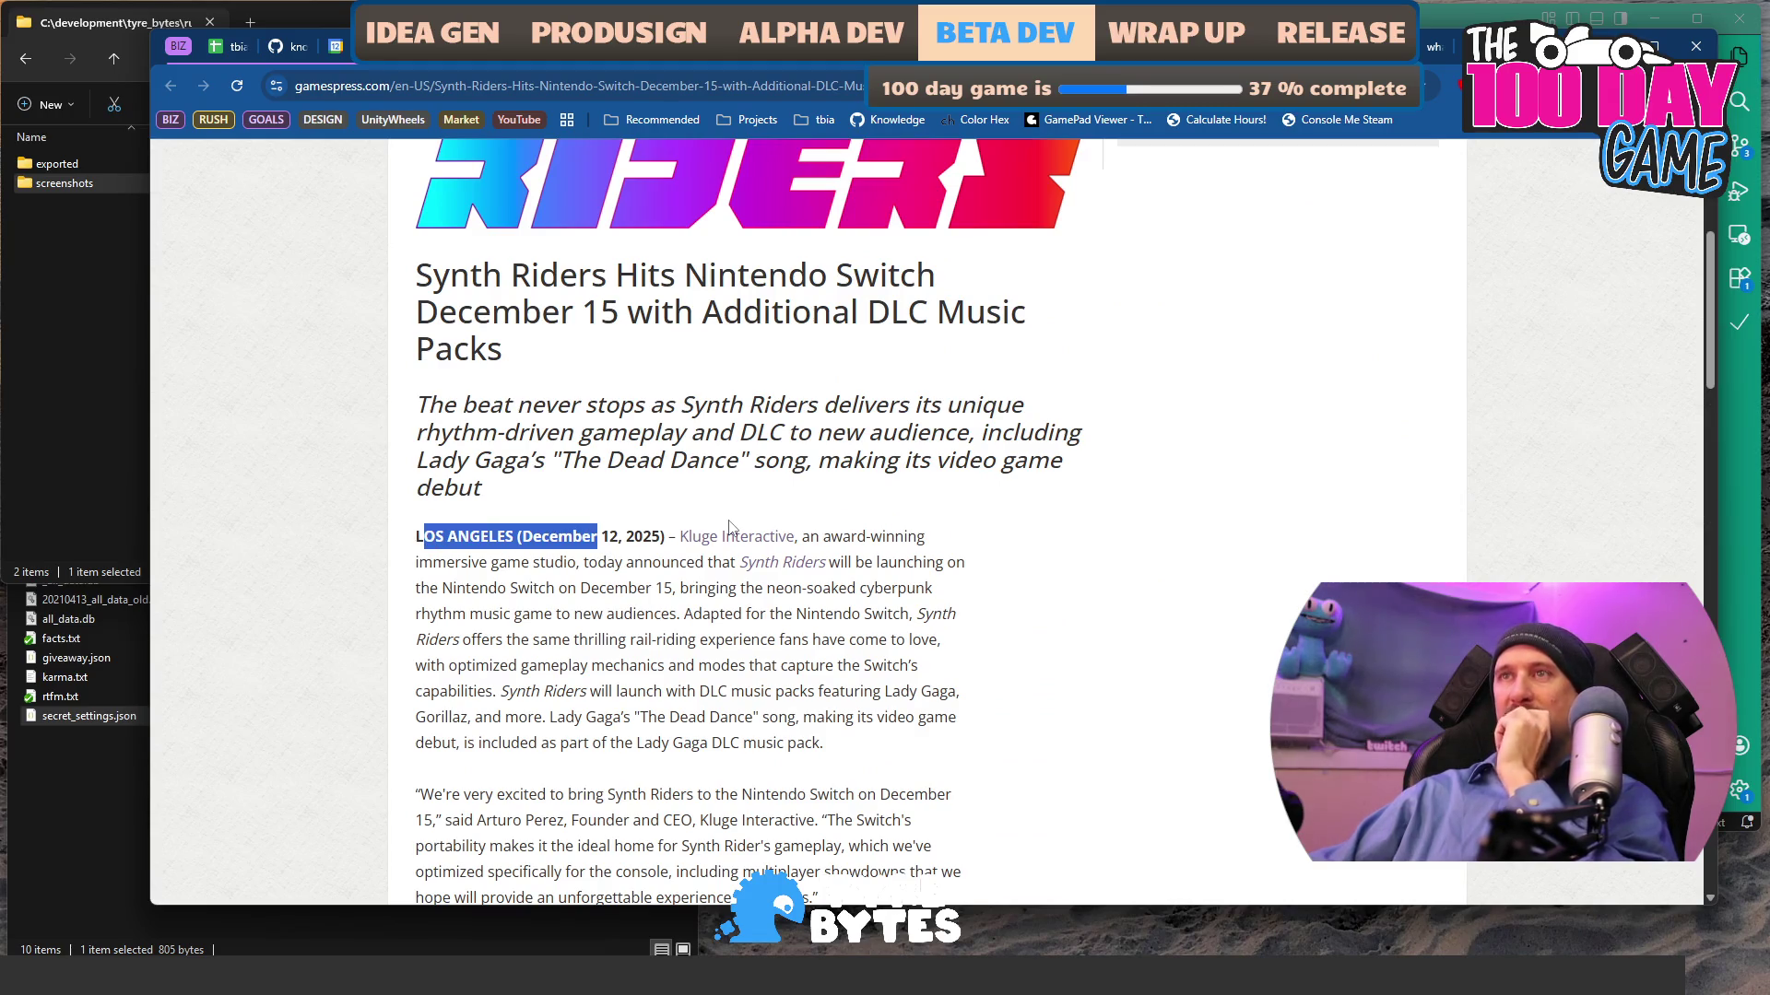
click(1105, 286)
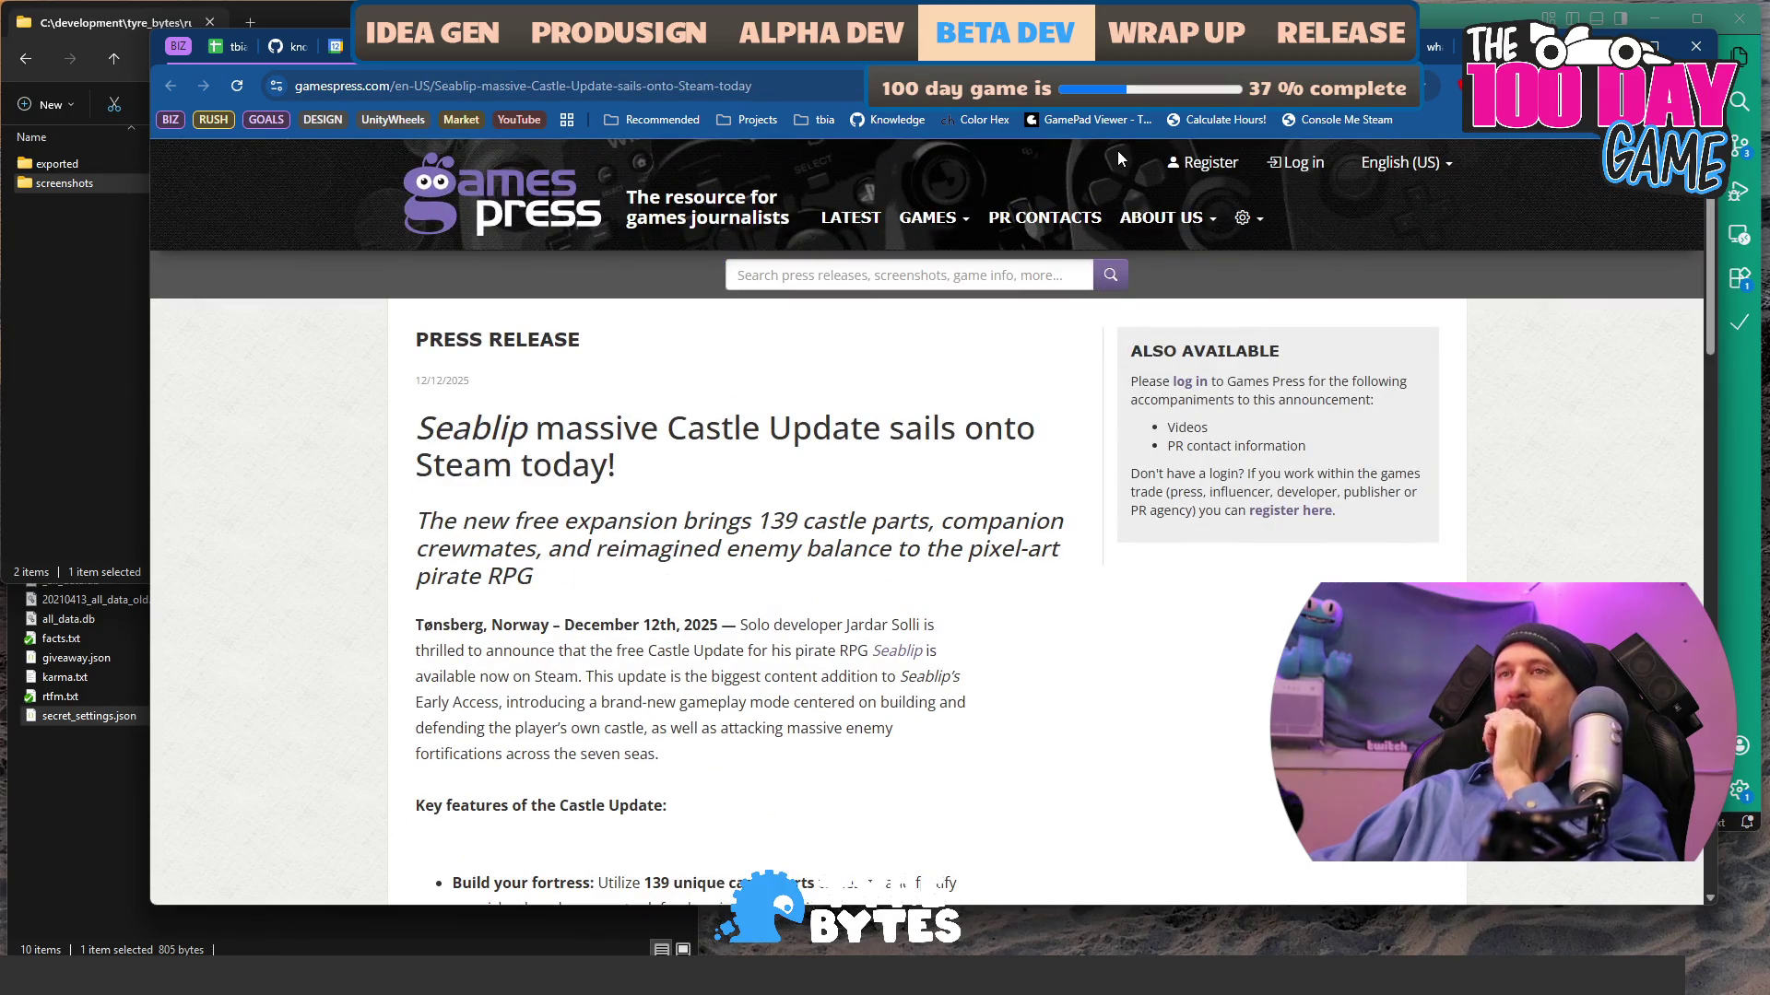
key(alt+Left)
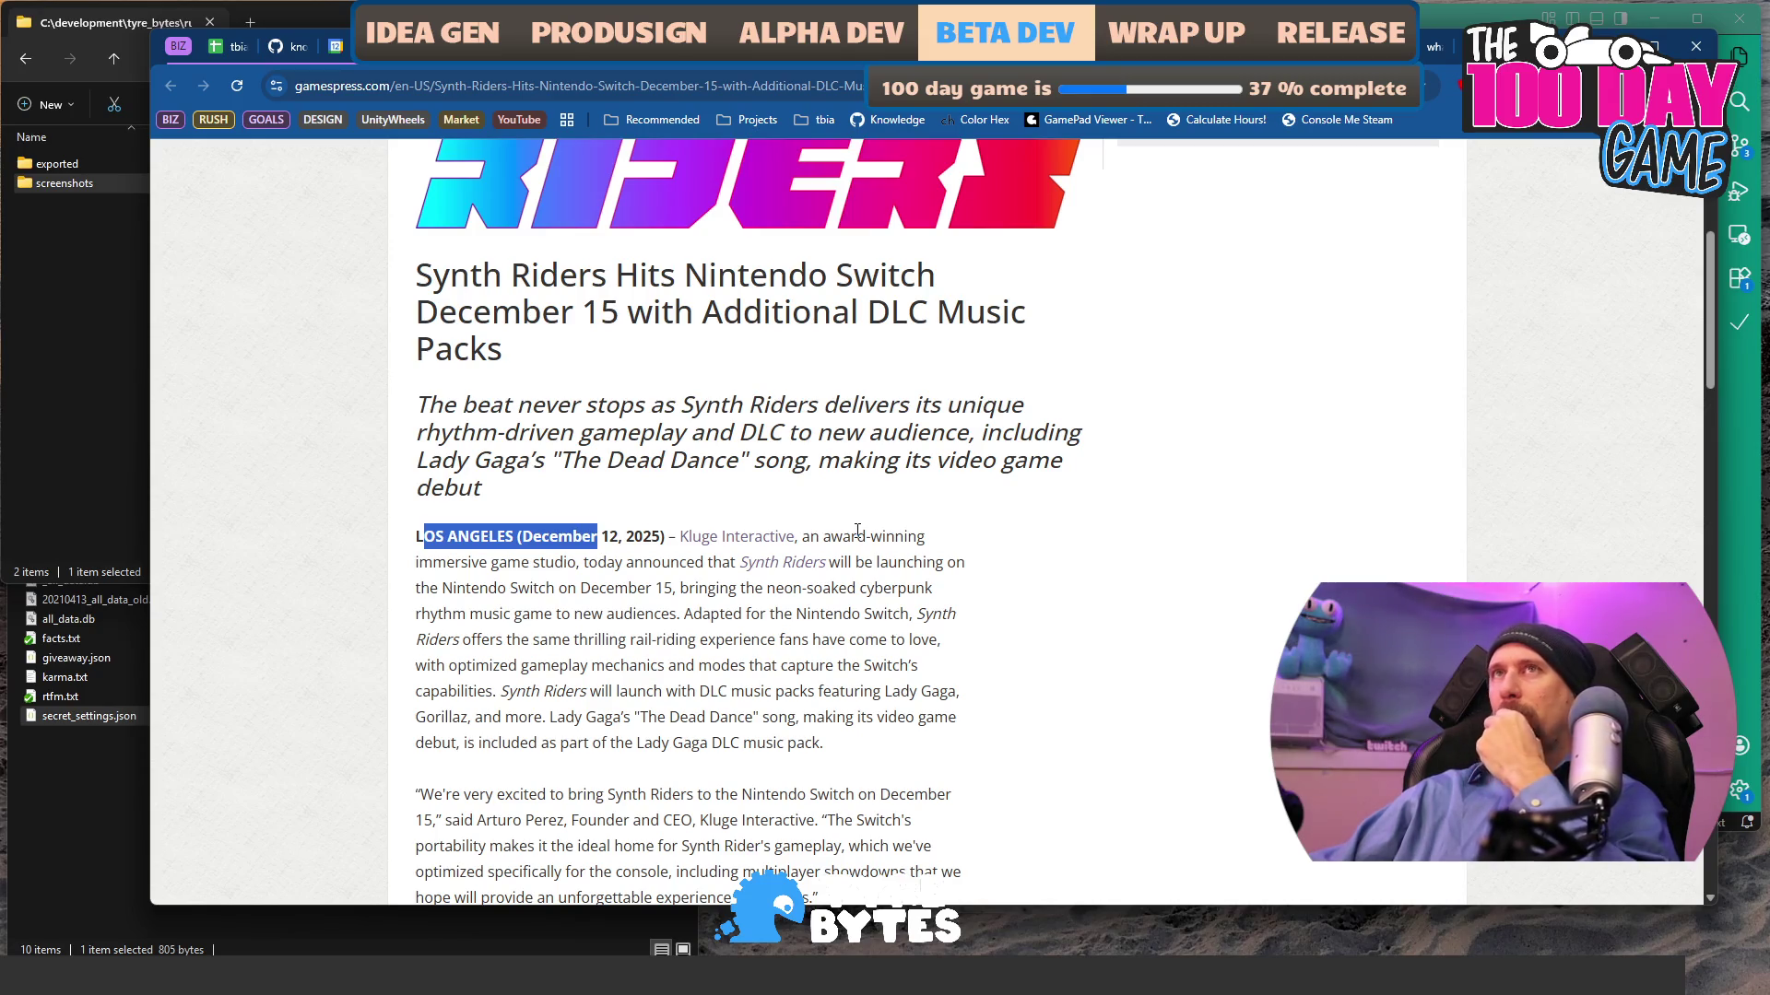
scroll(861, 526, down, 9)
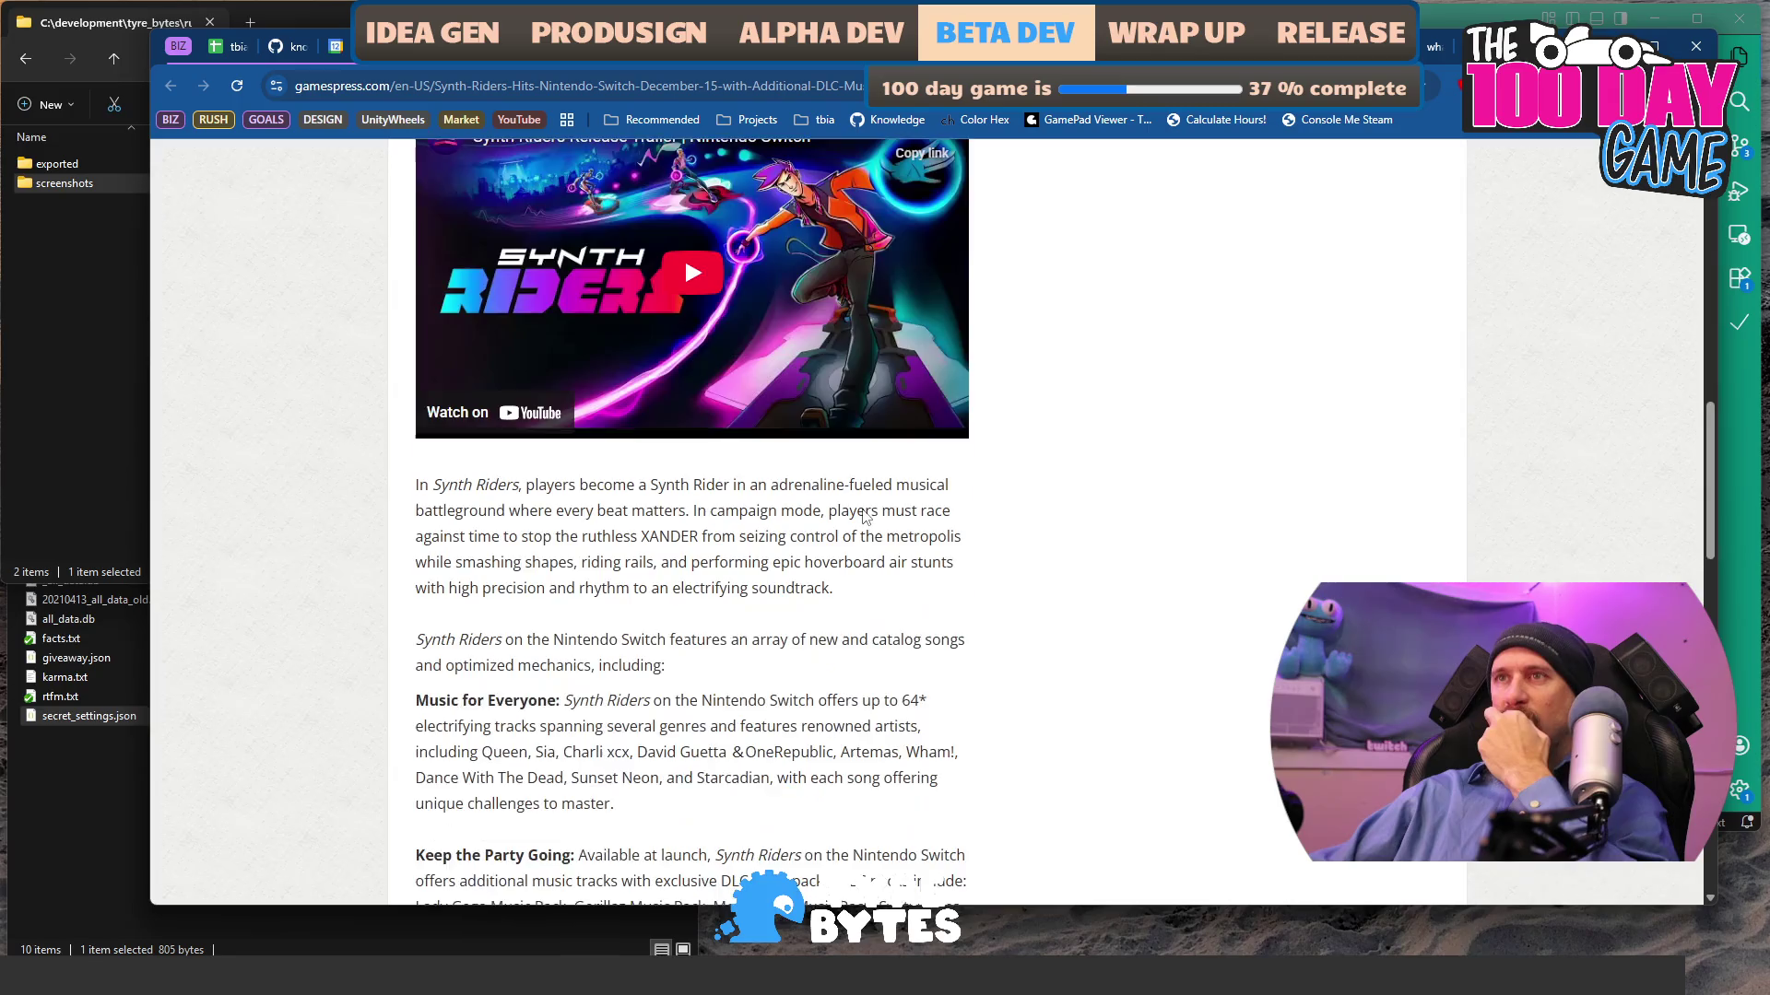
scroll(865, 516, down, 4)
scroll(864, 511, down, 3)
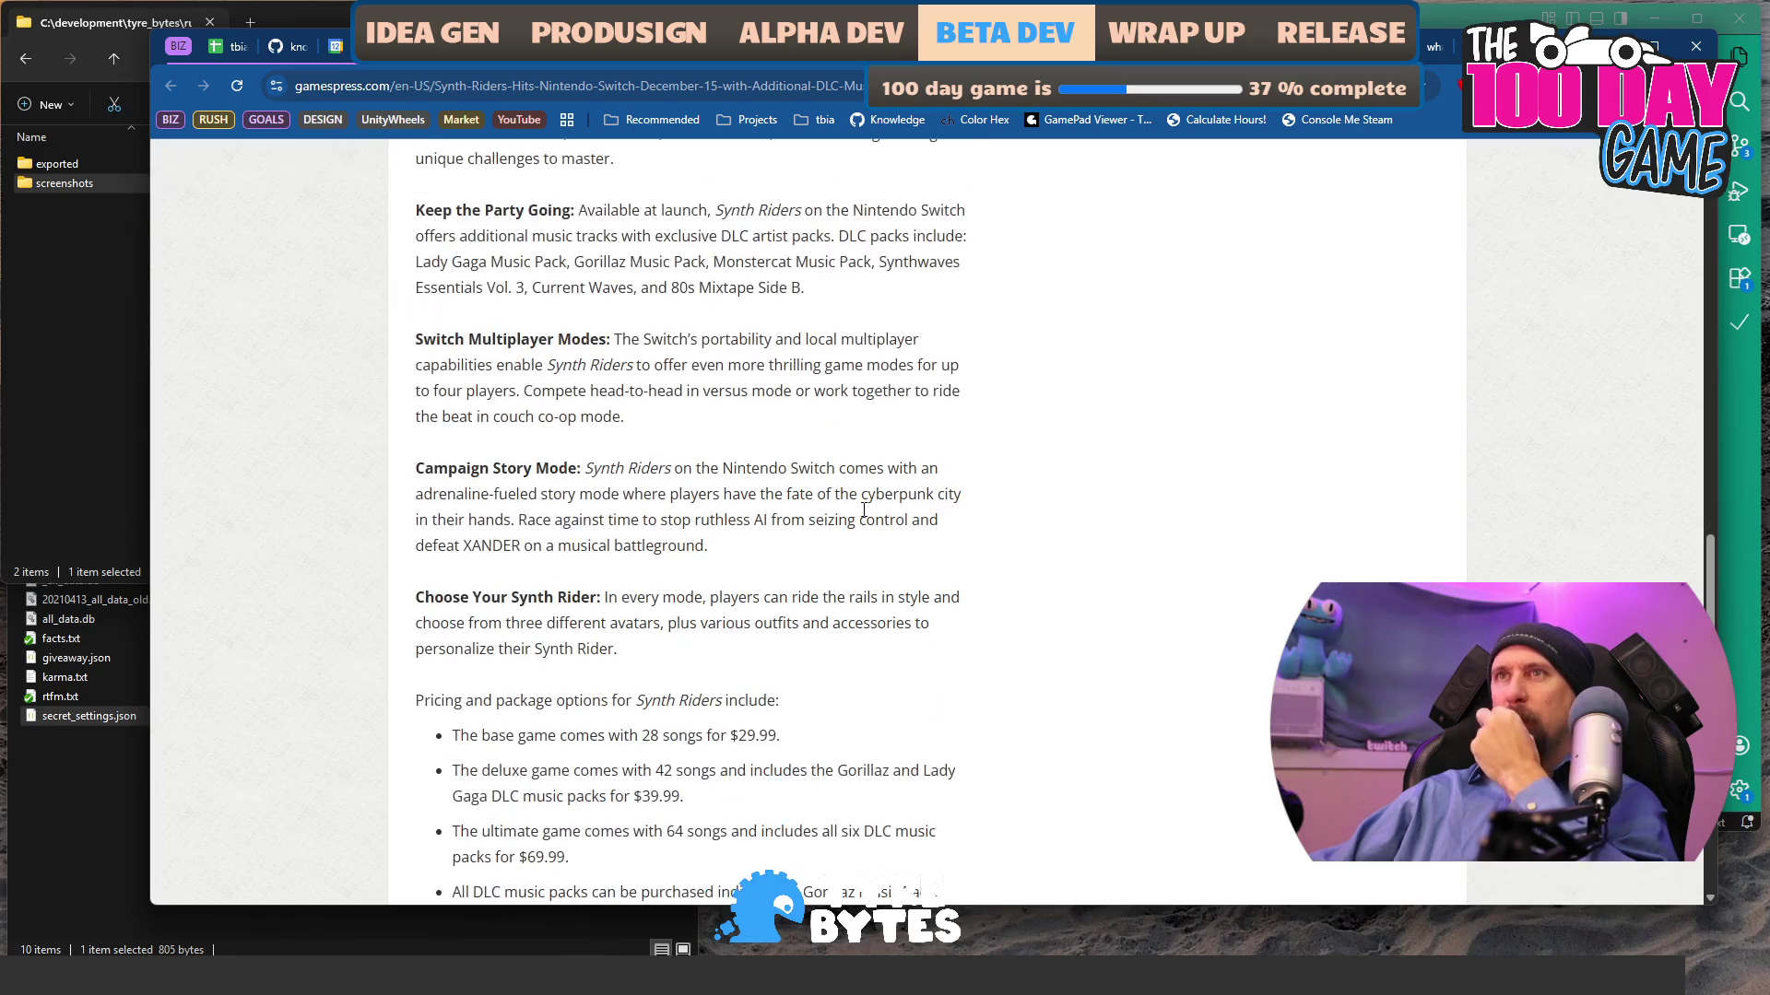
scroll(864, 511, down, 4)
scroll(863, 515, down, 5)
scroll(864, 516, up, 15)
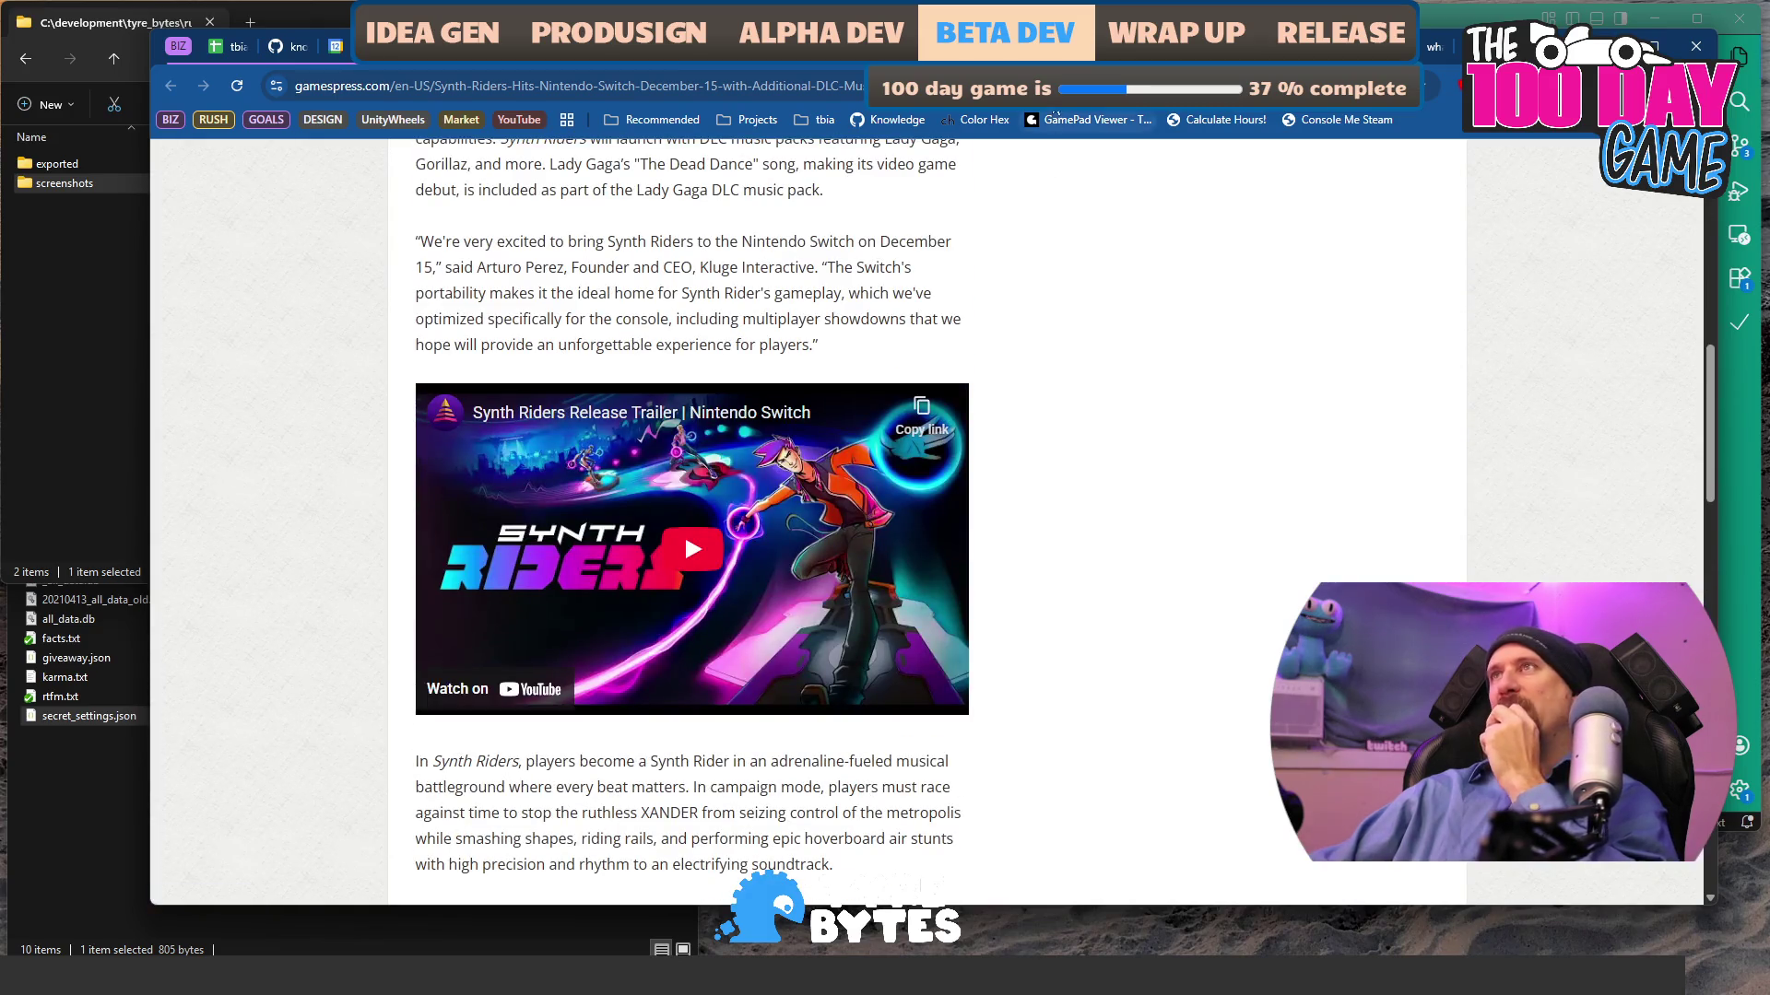
key(alt+Left)
scroll(1164, 491, up, 2)
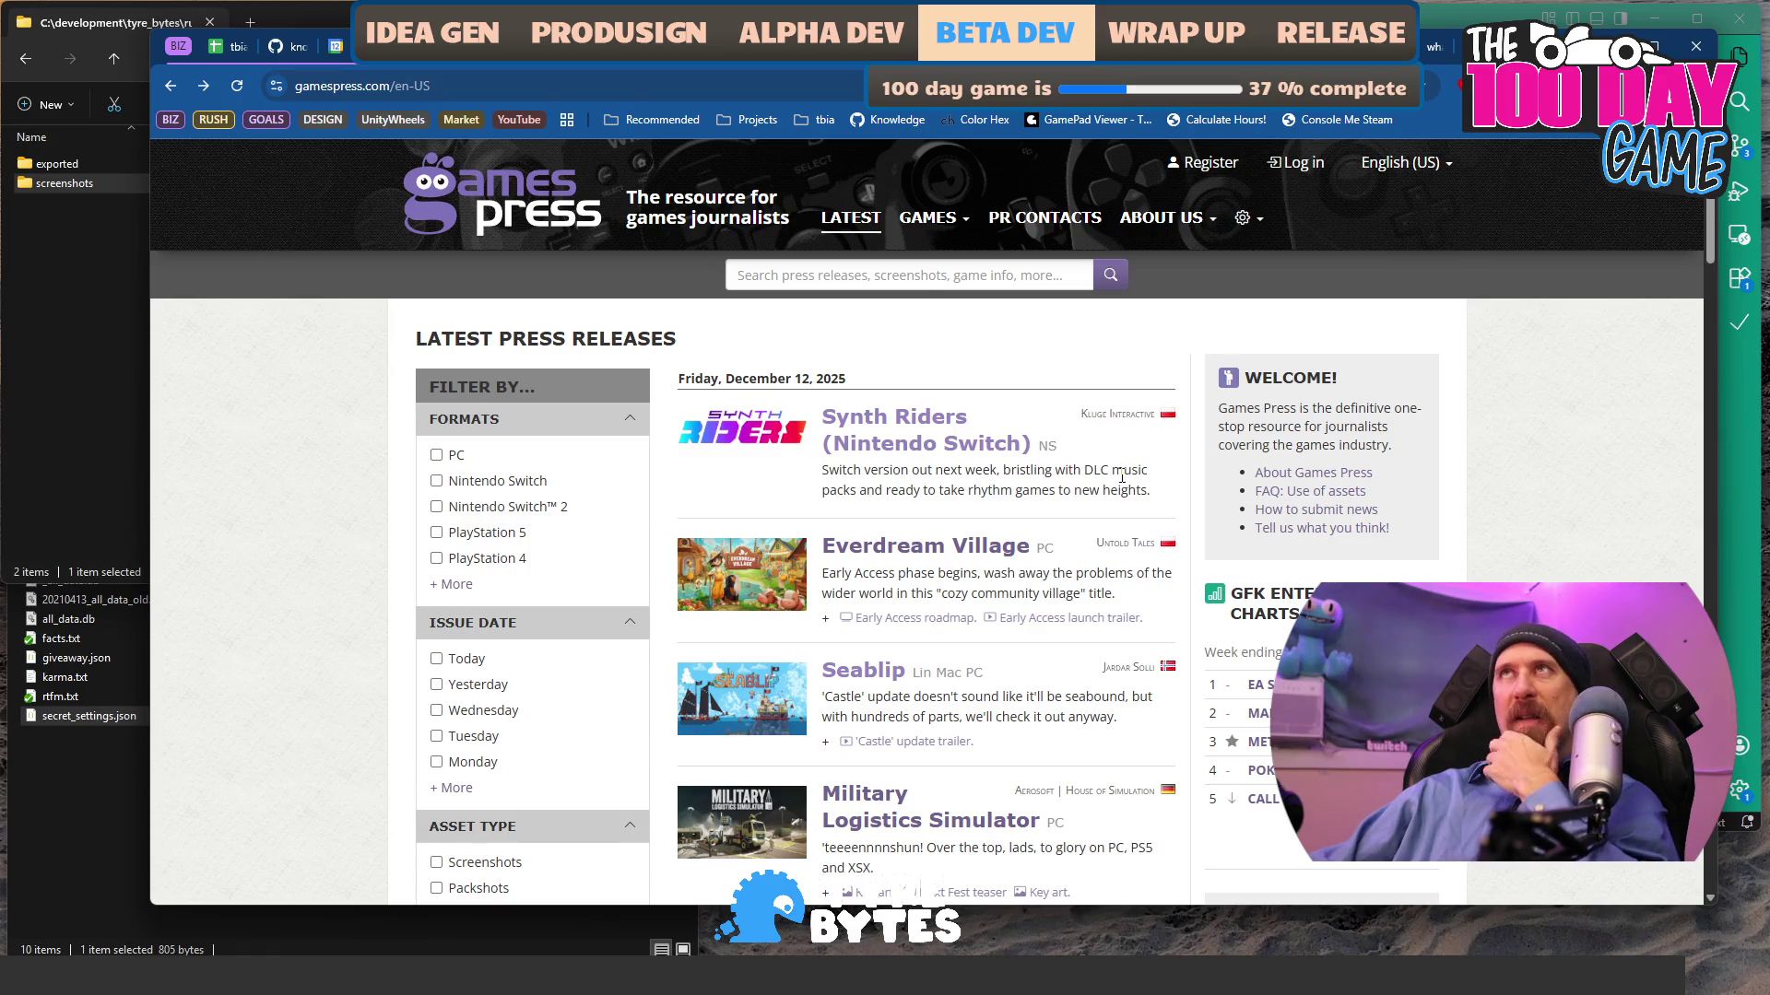
- Scroll the release list, then step forward to the German TankRat spring PC/PS5 launch release
scroll(1122, 477, down, 15)
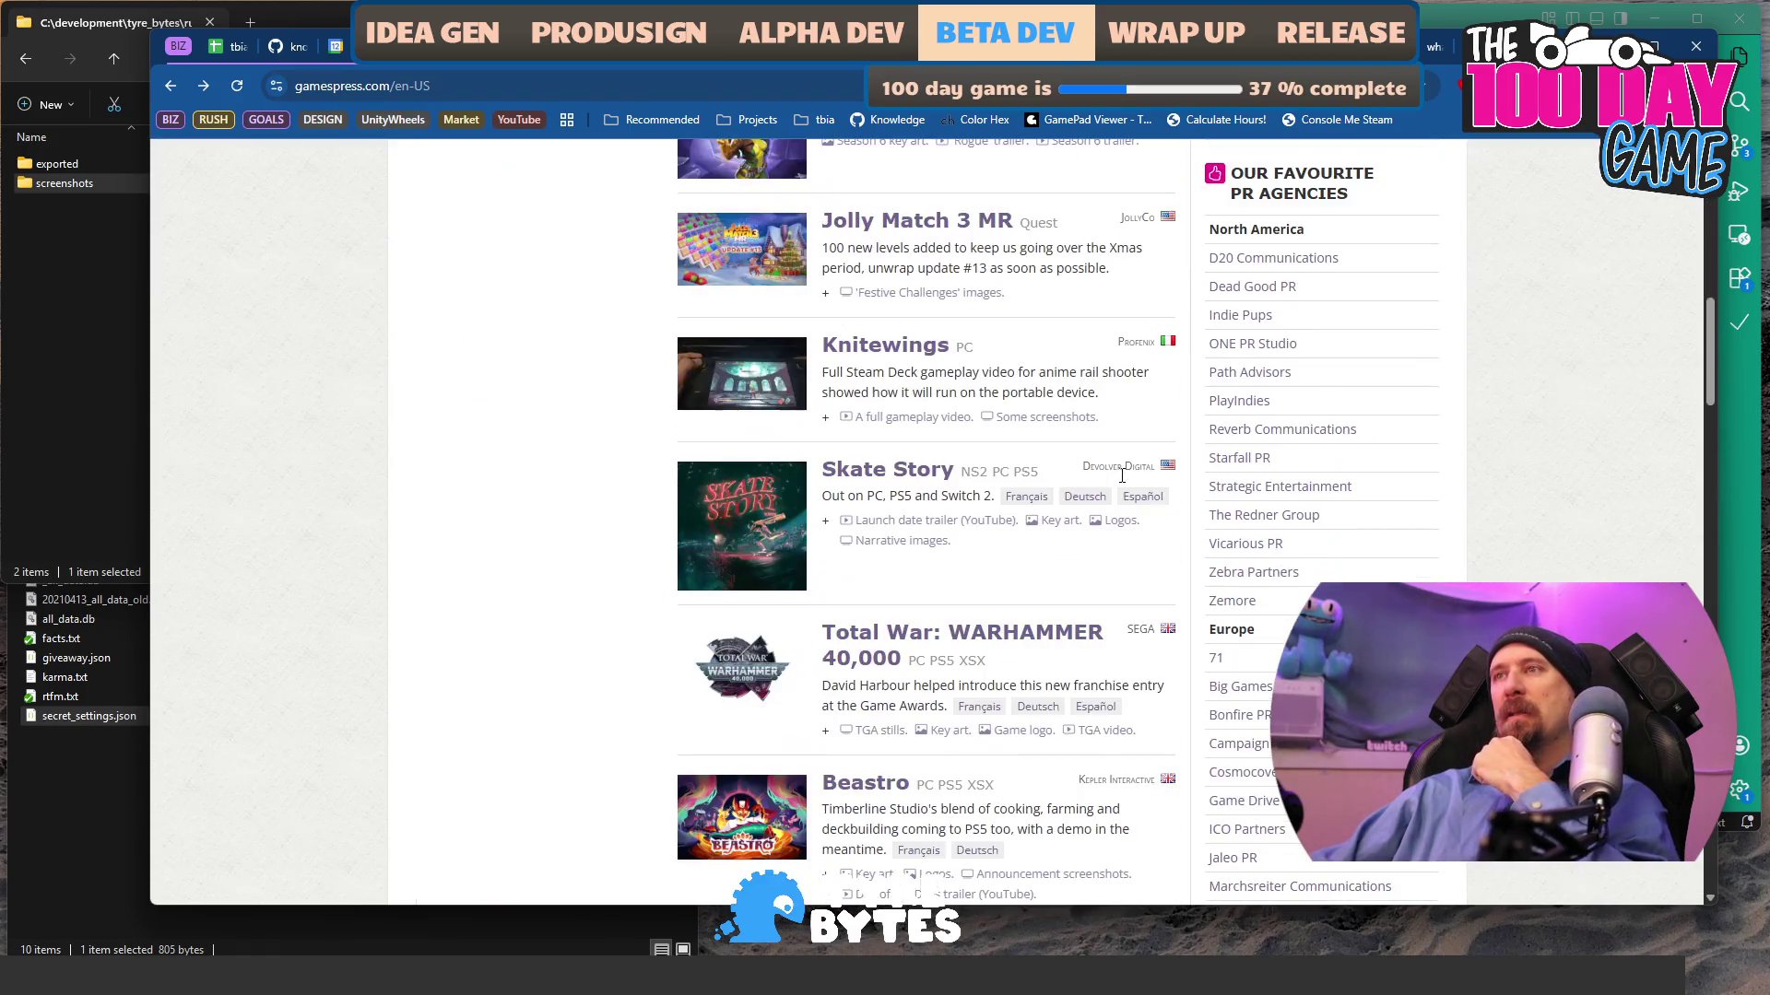
scroll(1122, 480, down, 3)
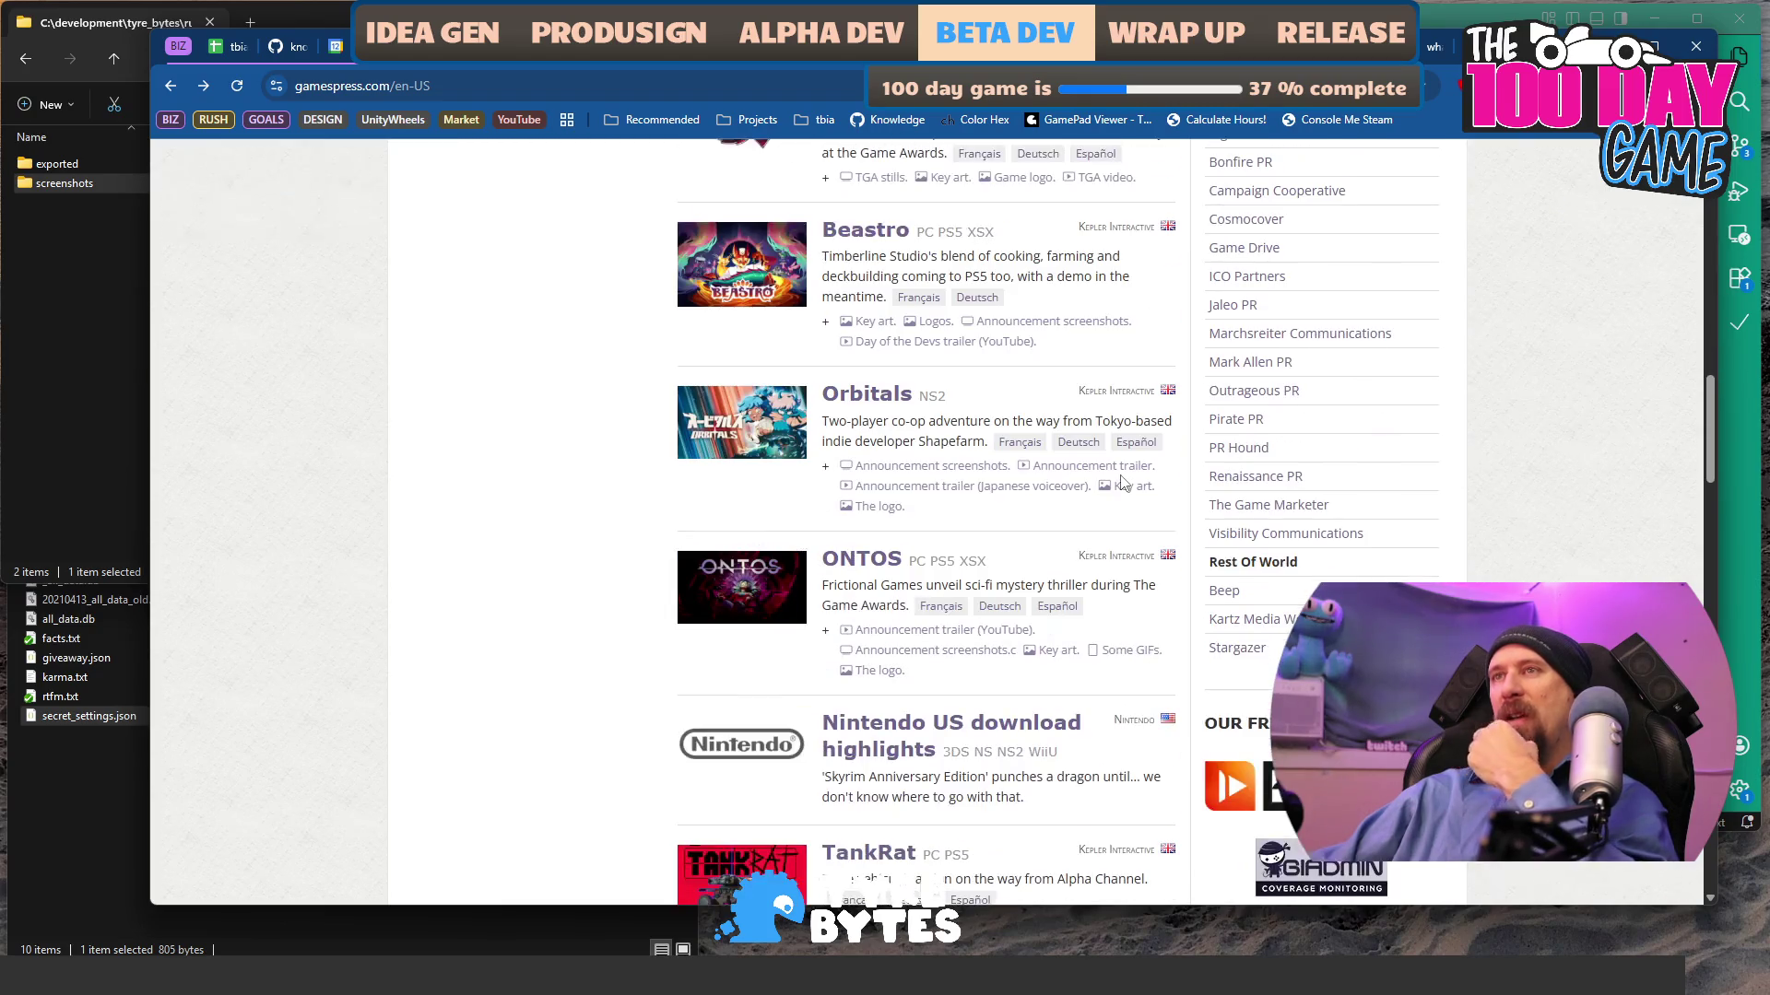
scroll(1122, 481, down, 3)
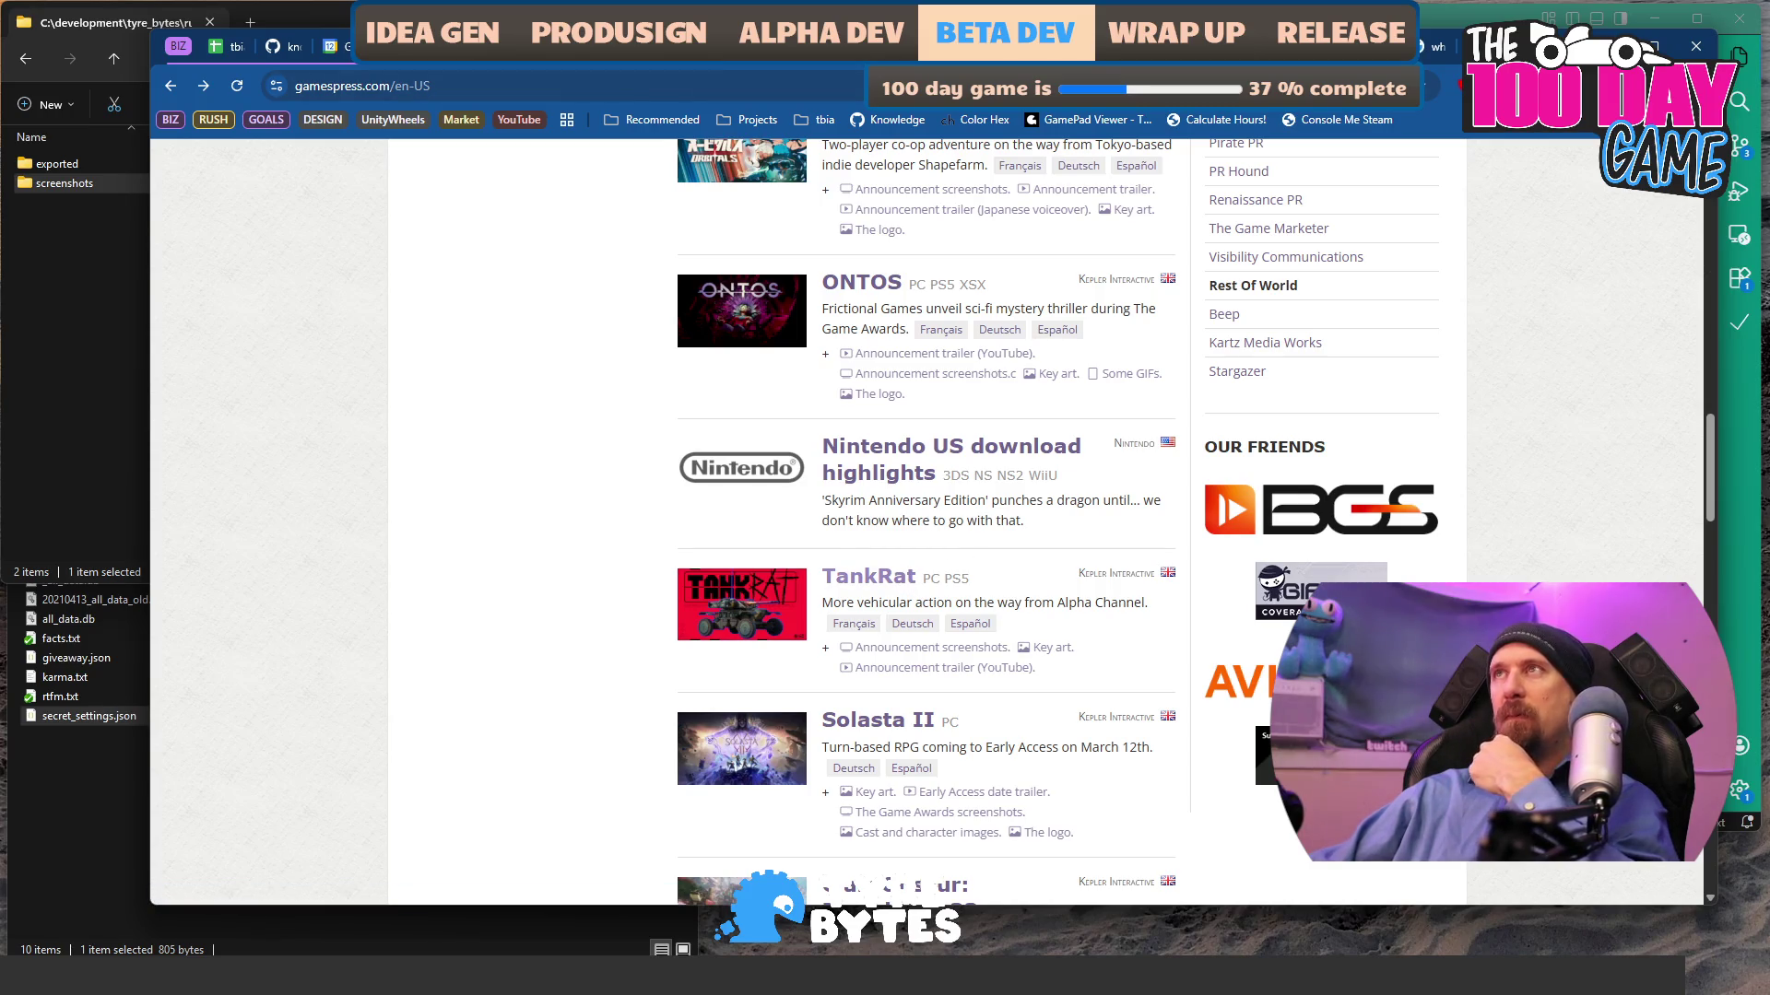
scroll(1066, 357, up, 8)
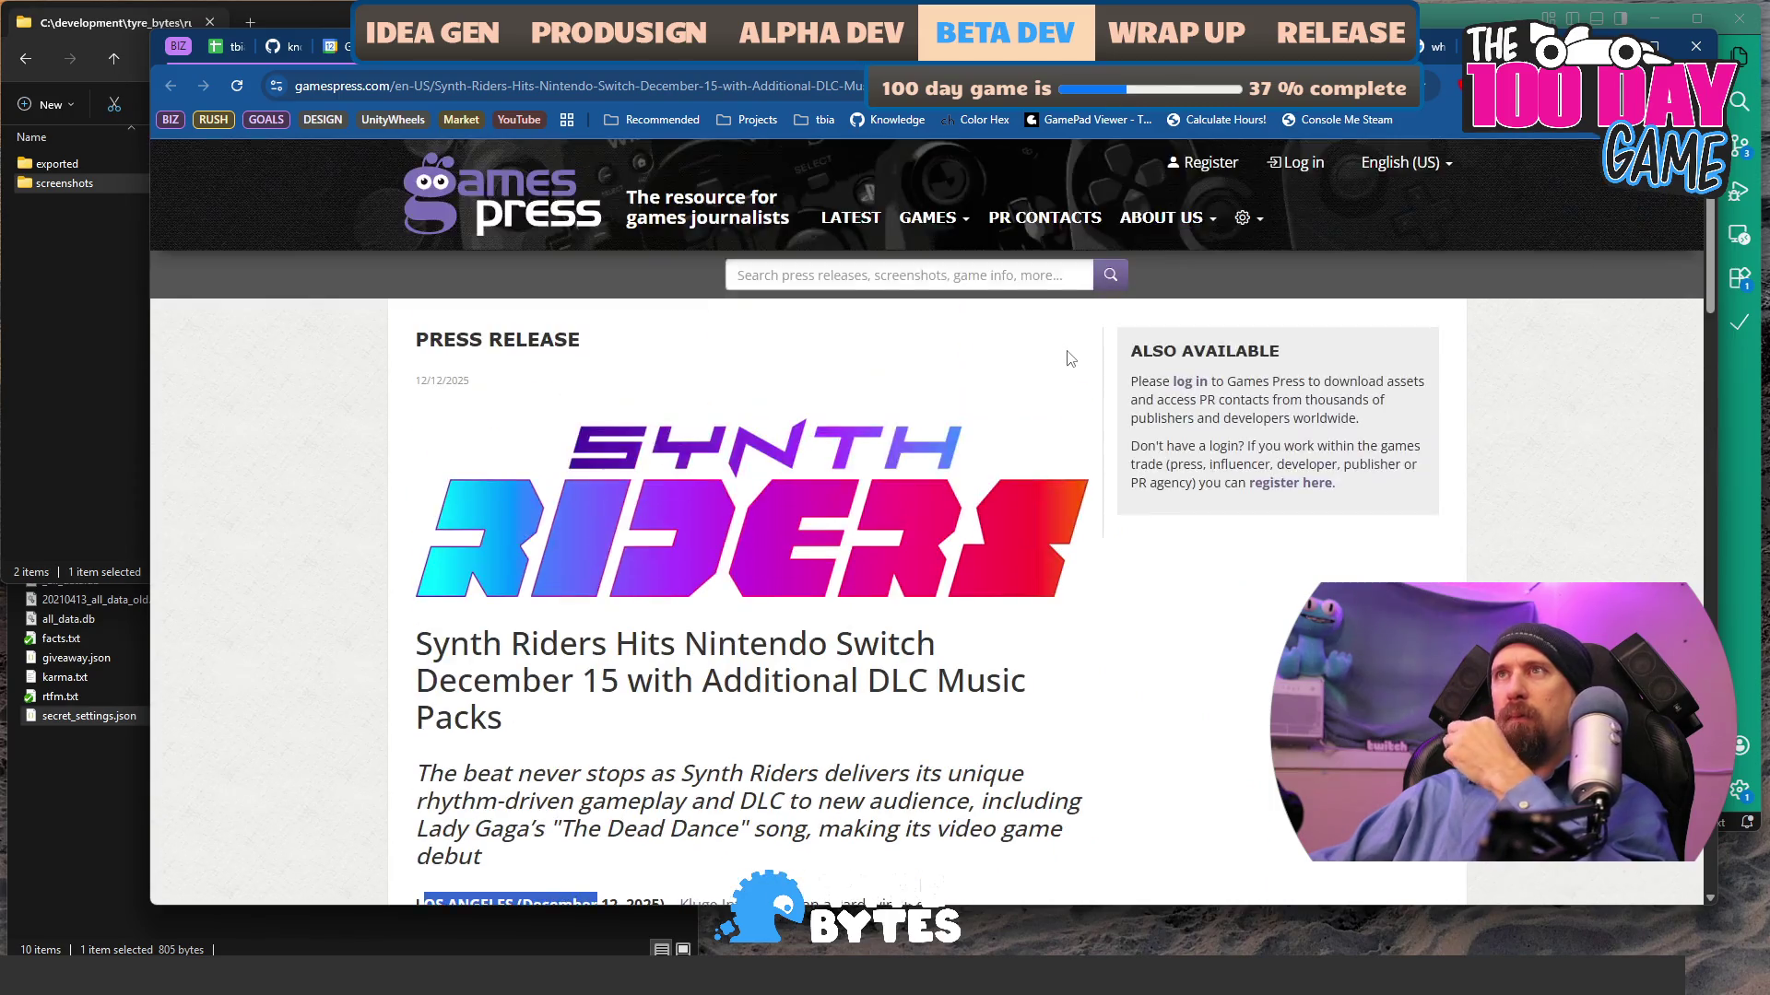
key(alt+Right)
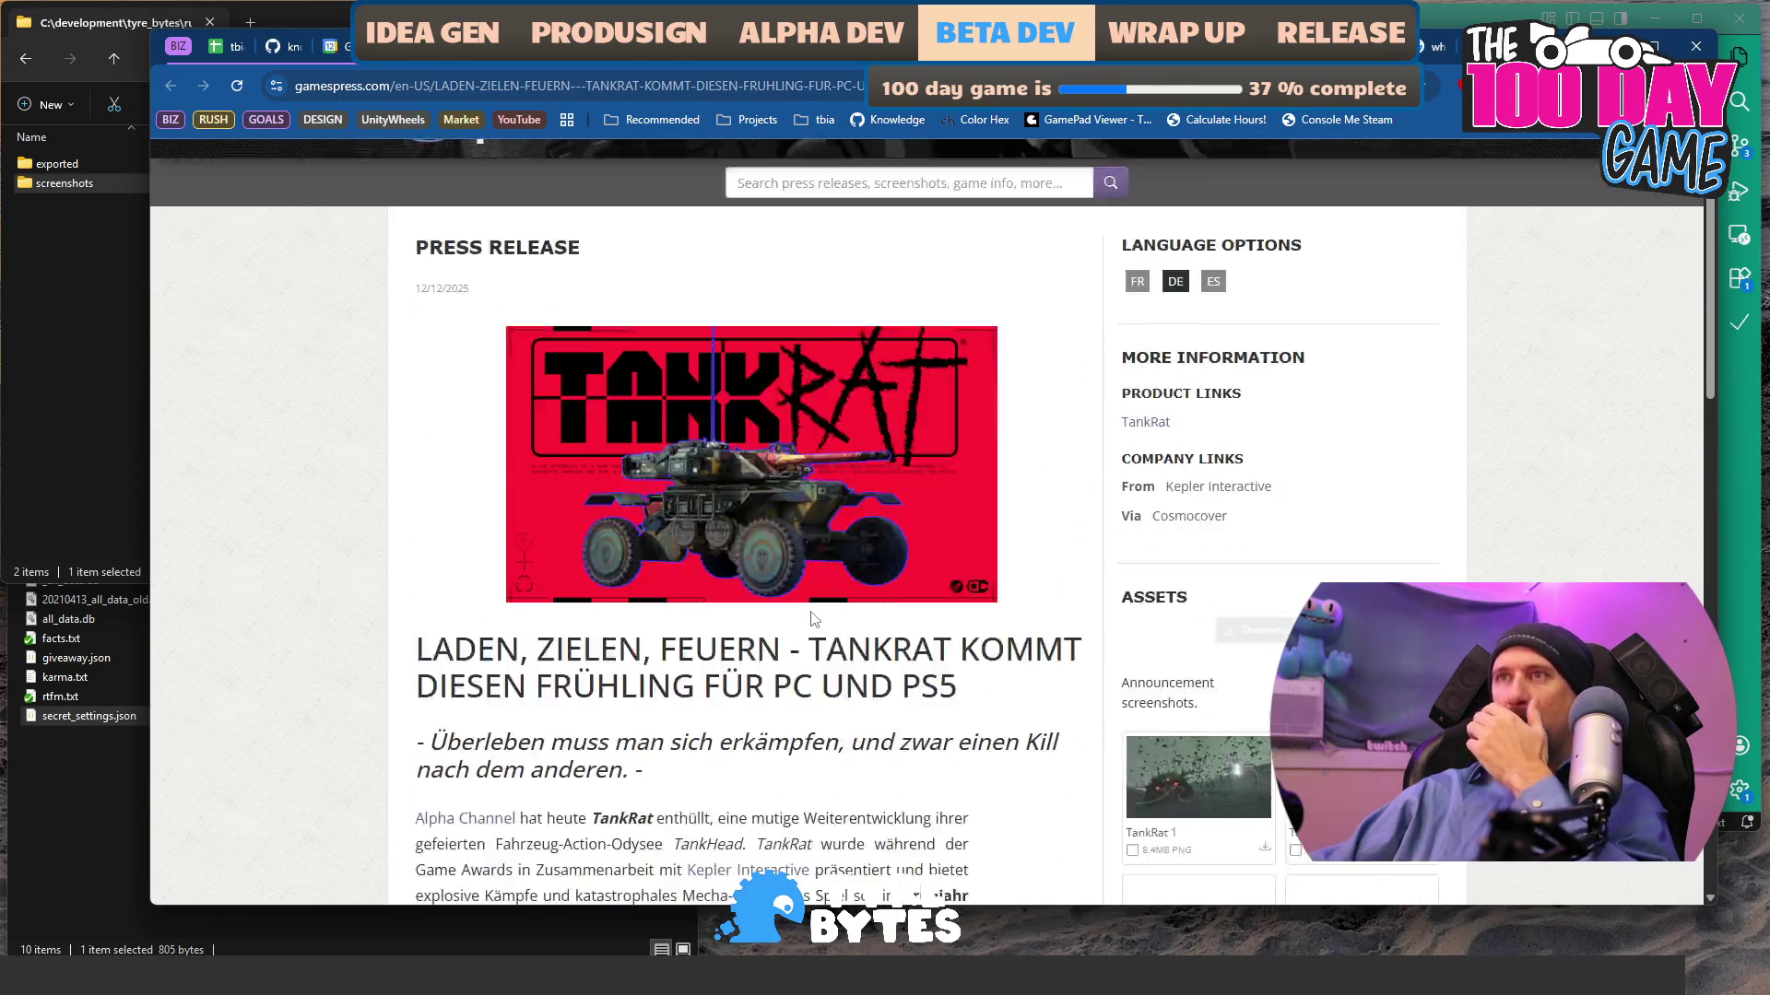
scroll(814, 620, down, 2)
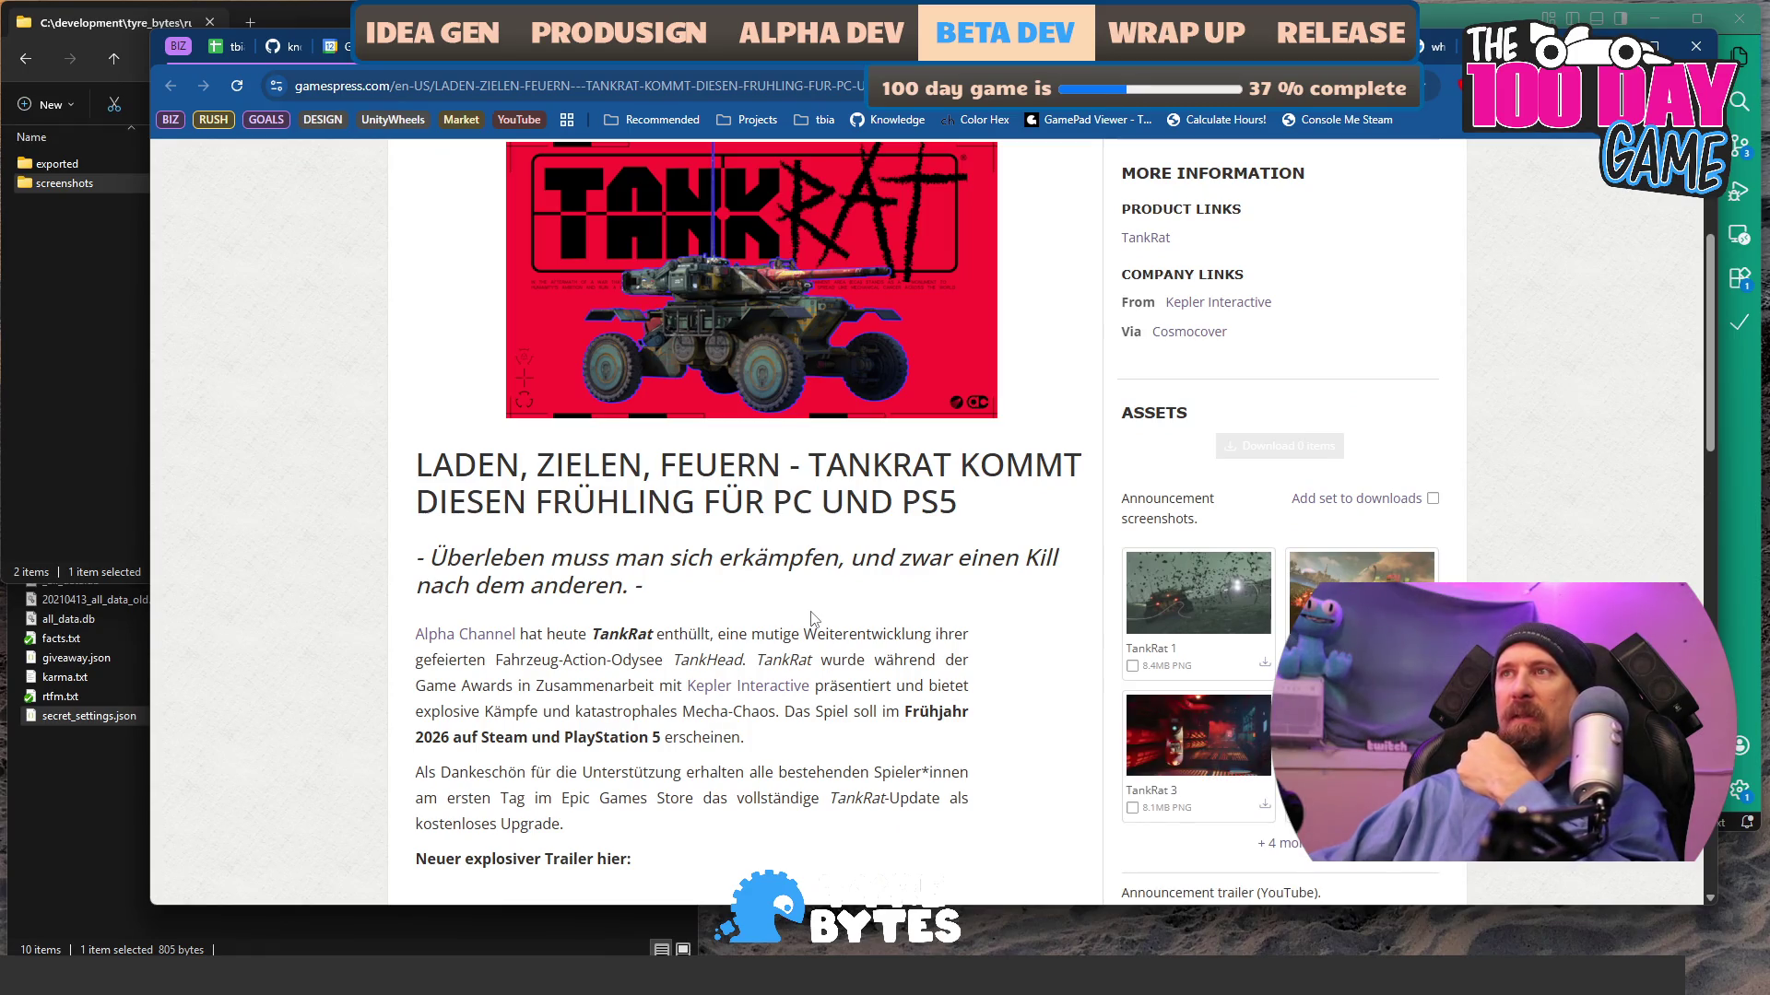
scroll(811, 618, down, 1)
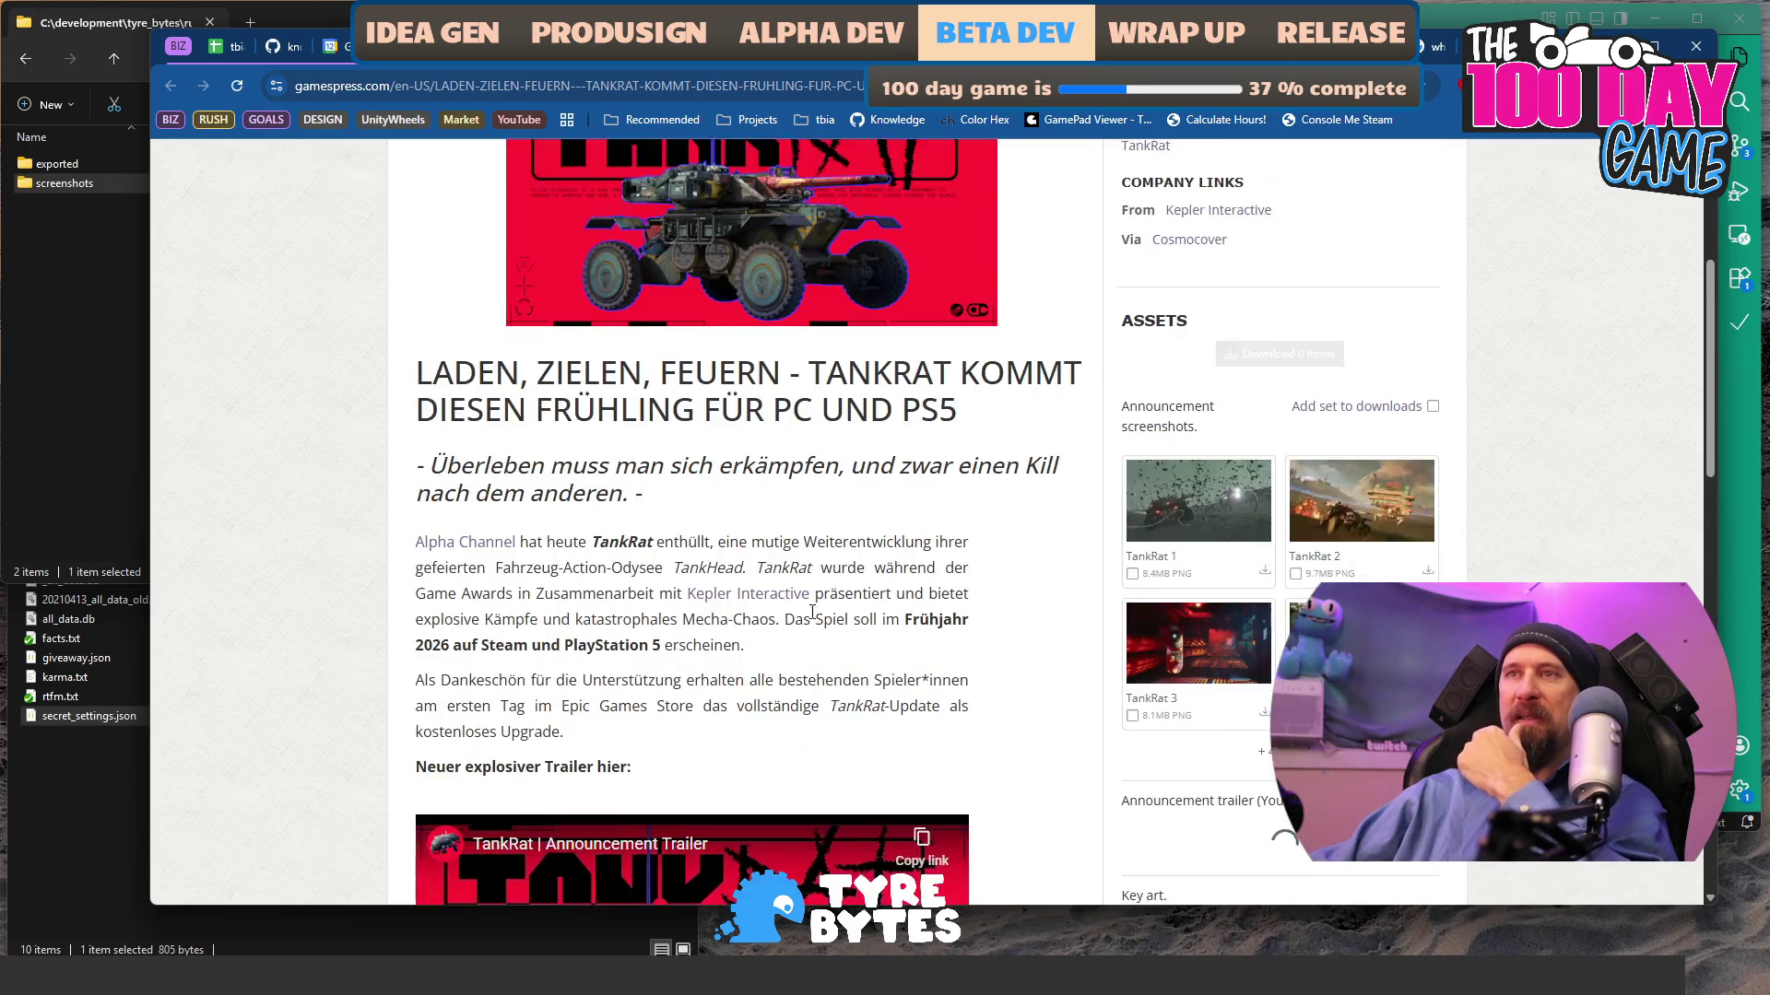
scroll(811, 619, up, 4)
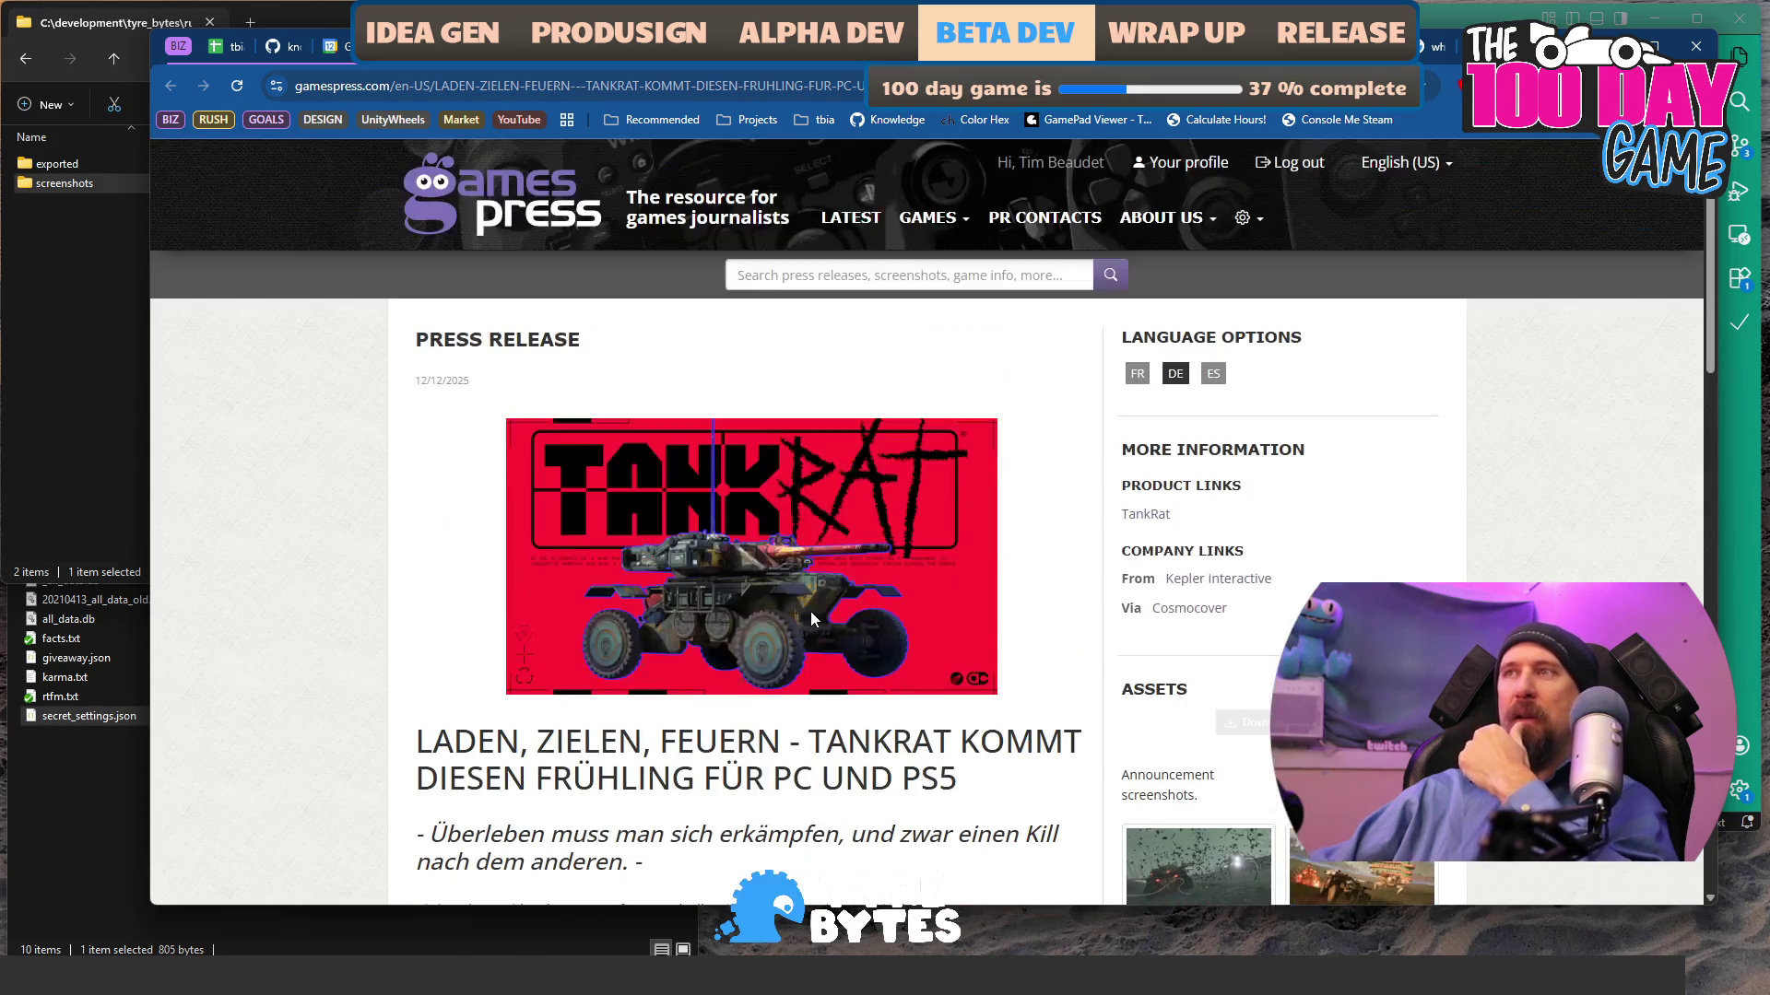
- Try the Spanish, French and German versions of the TankRat release, settling on French
click(1214, 374)
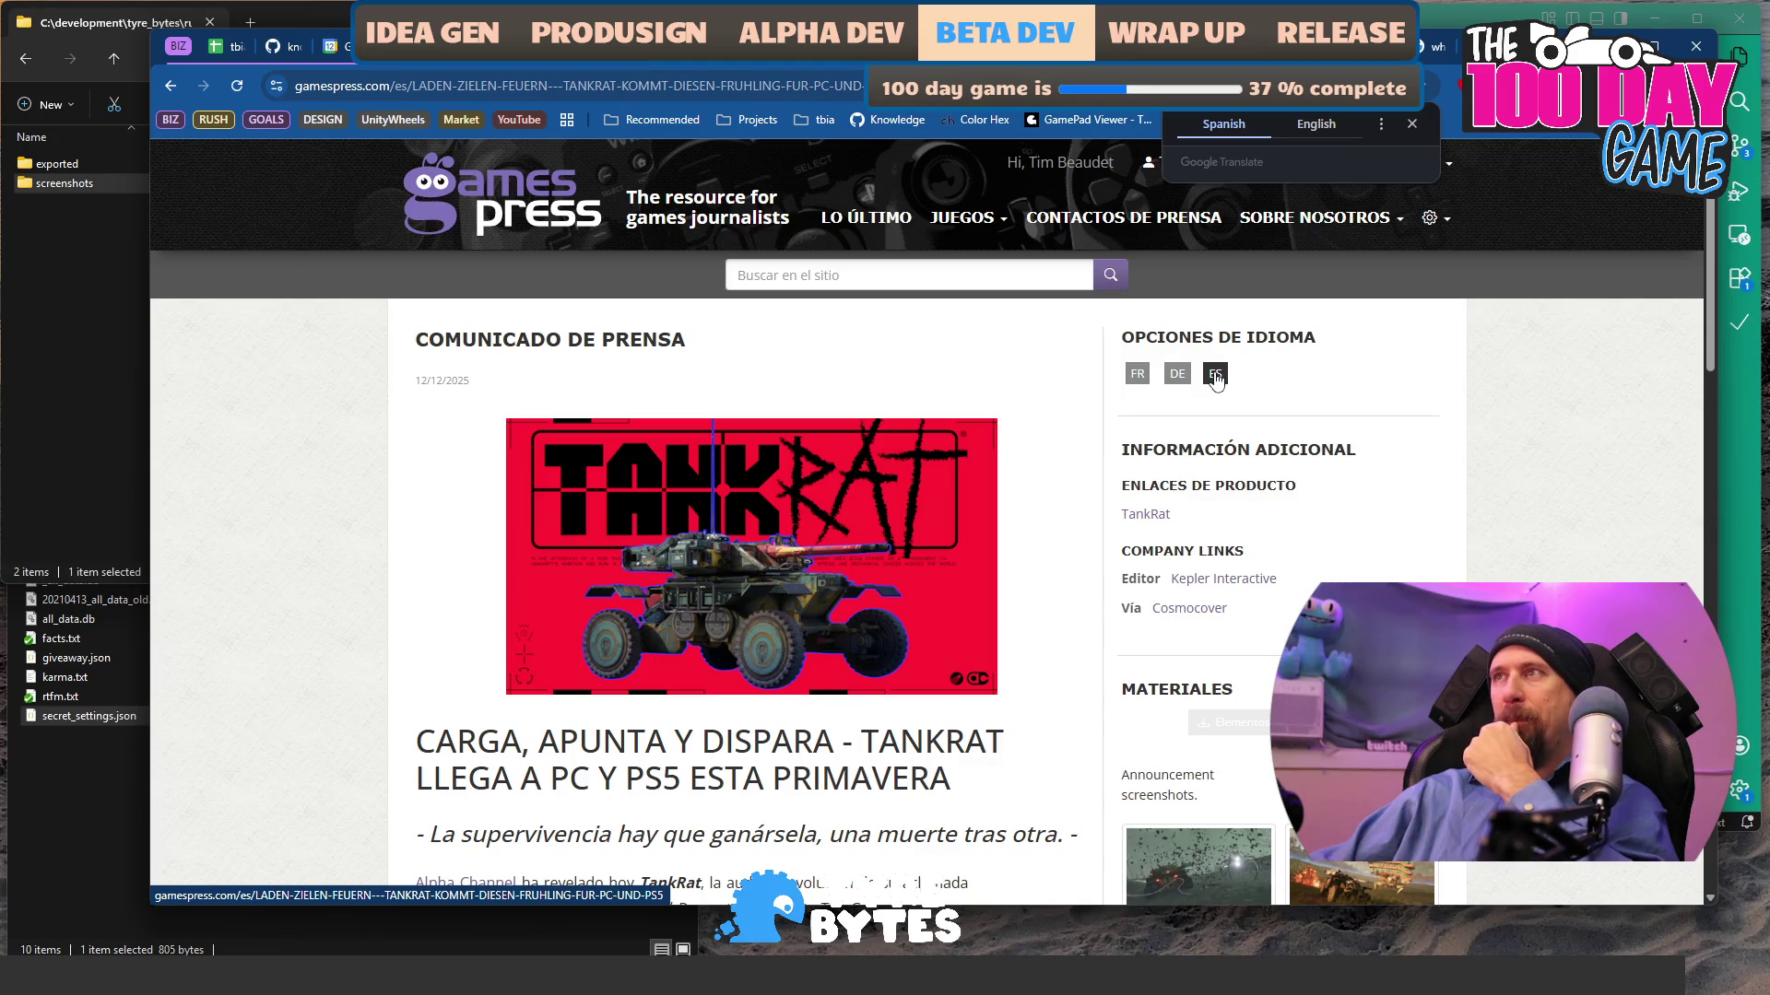
click(1133, 376)
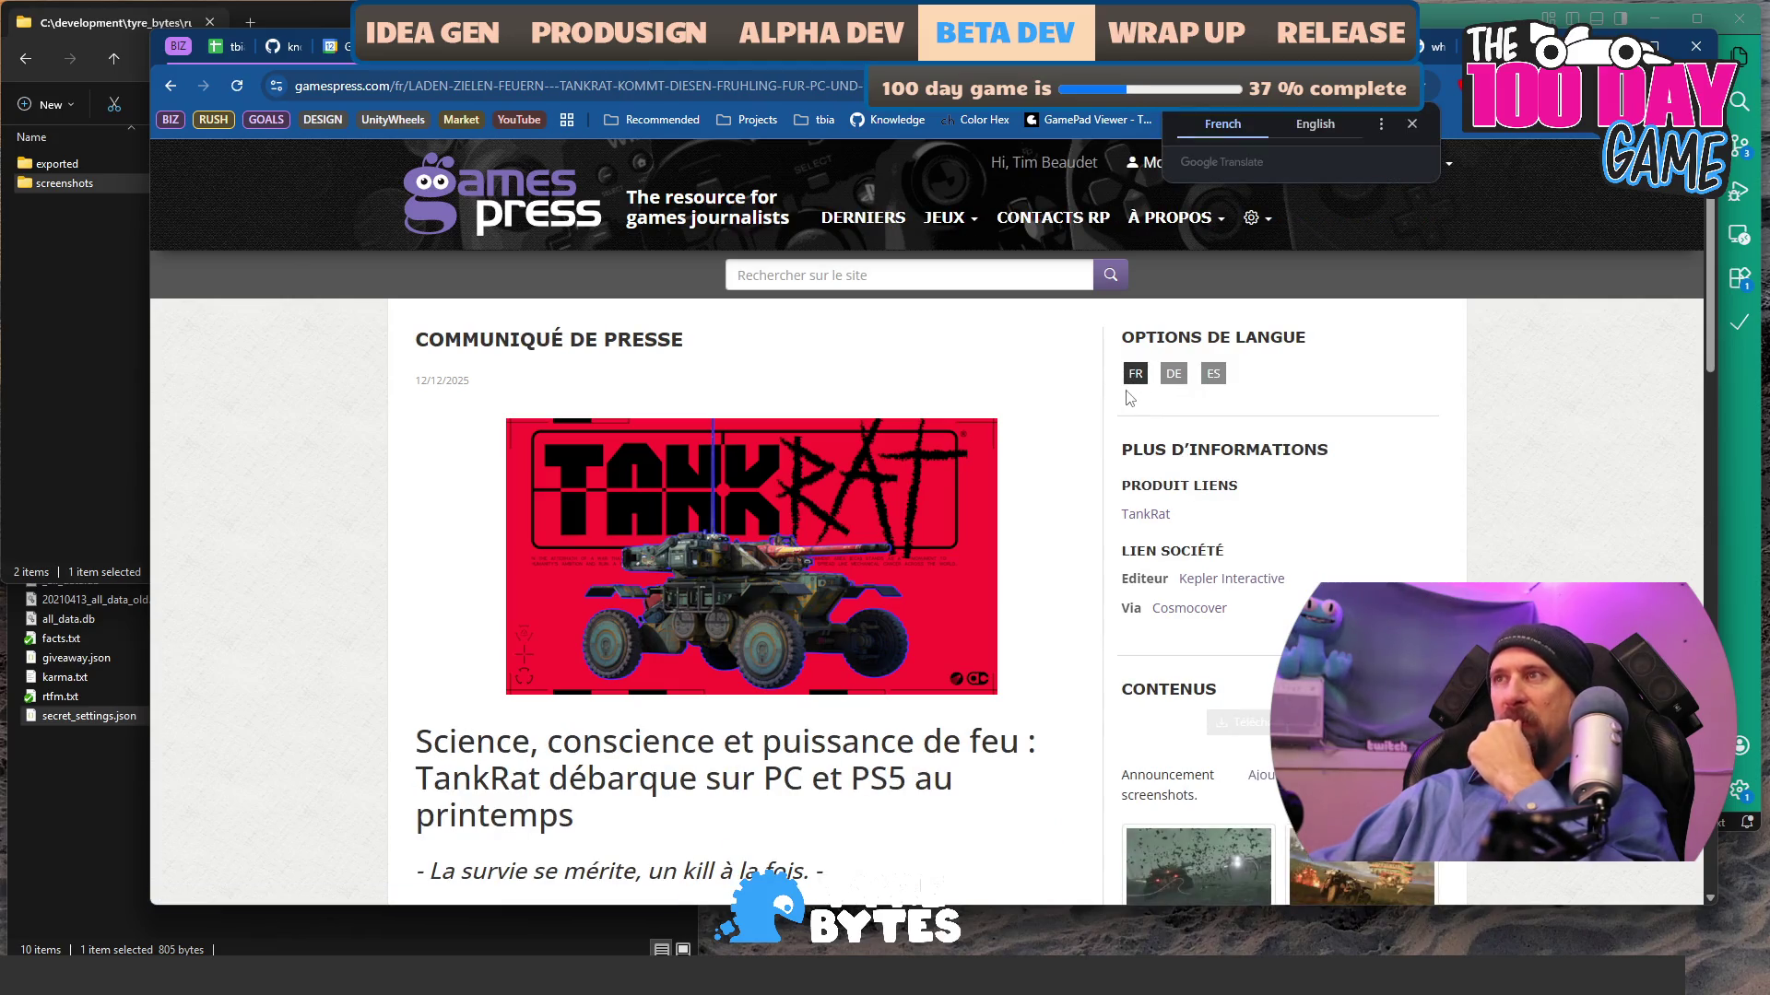
click(1173, 376)
click(1138, 377)
scroll(920, 583, down, 1)
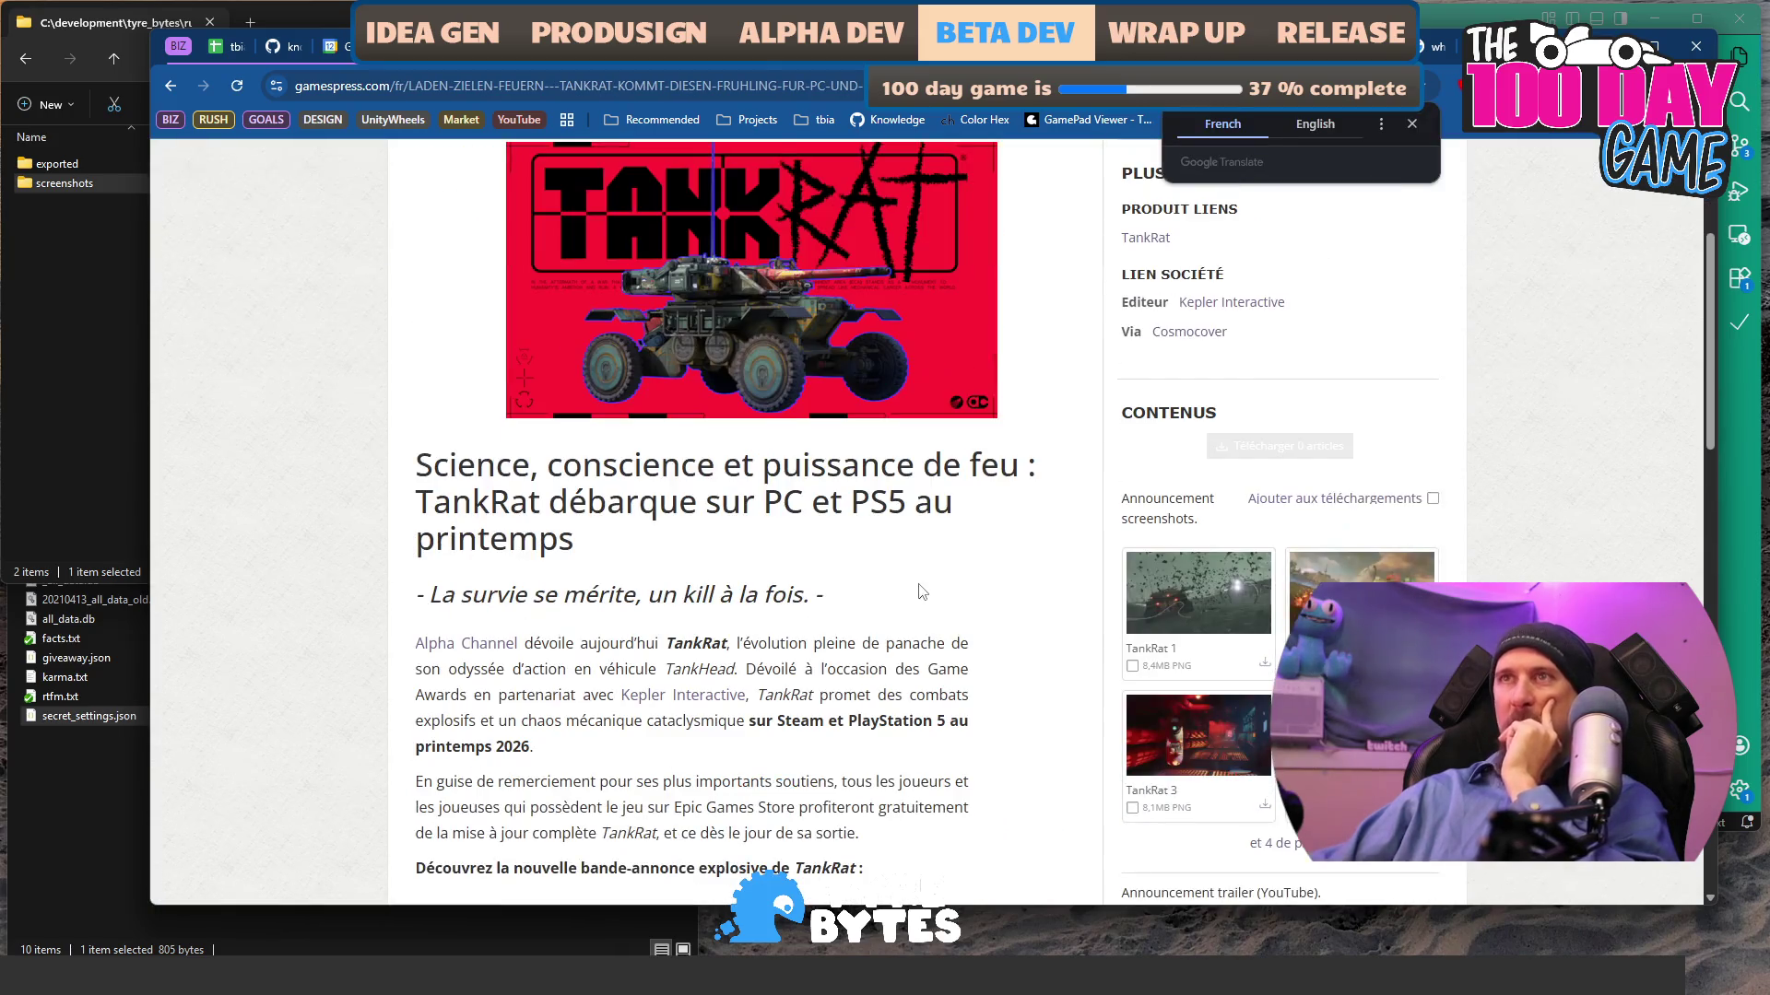
- Translate the French TankRat page into English and read through it
click(1332, 121)
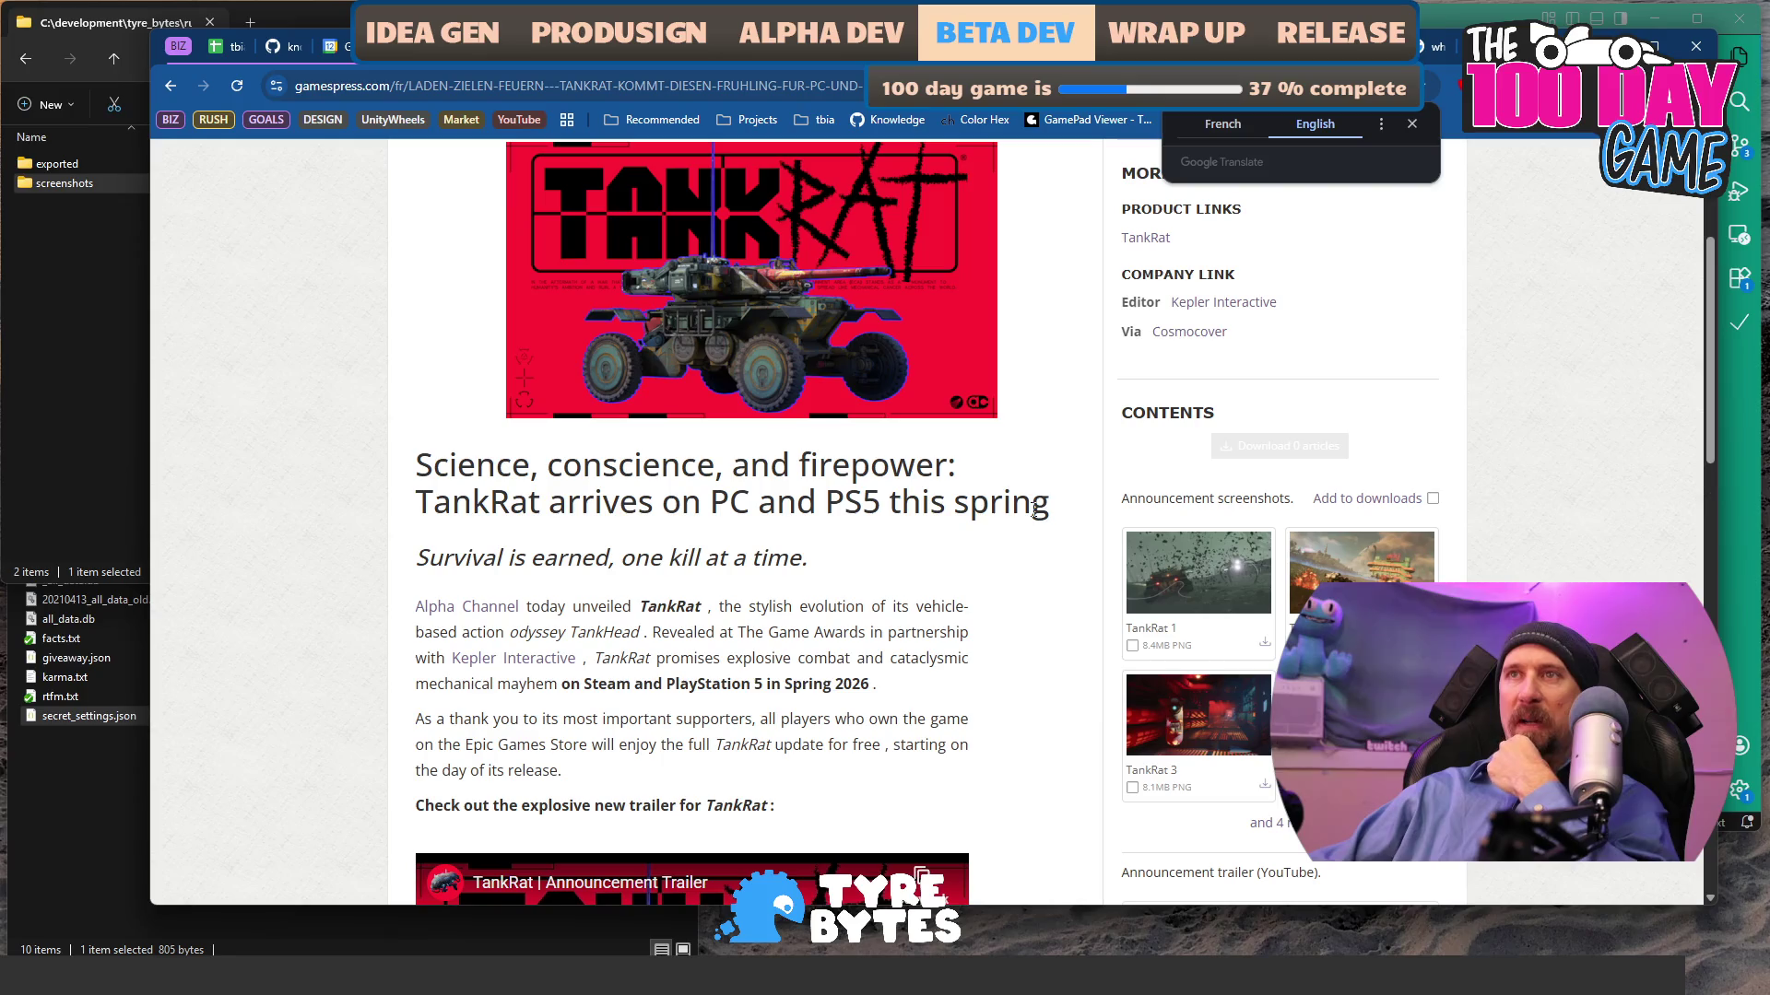
scroll(1014, 516, down, 4)
scroll(931, 525, down, 1)
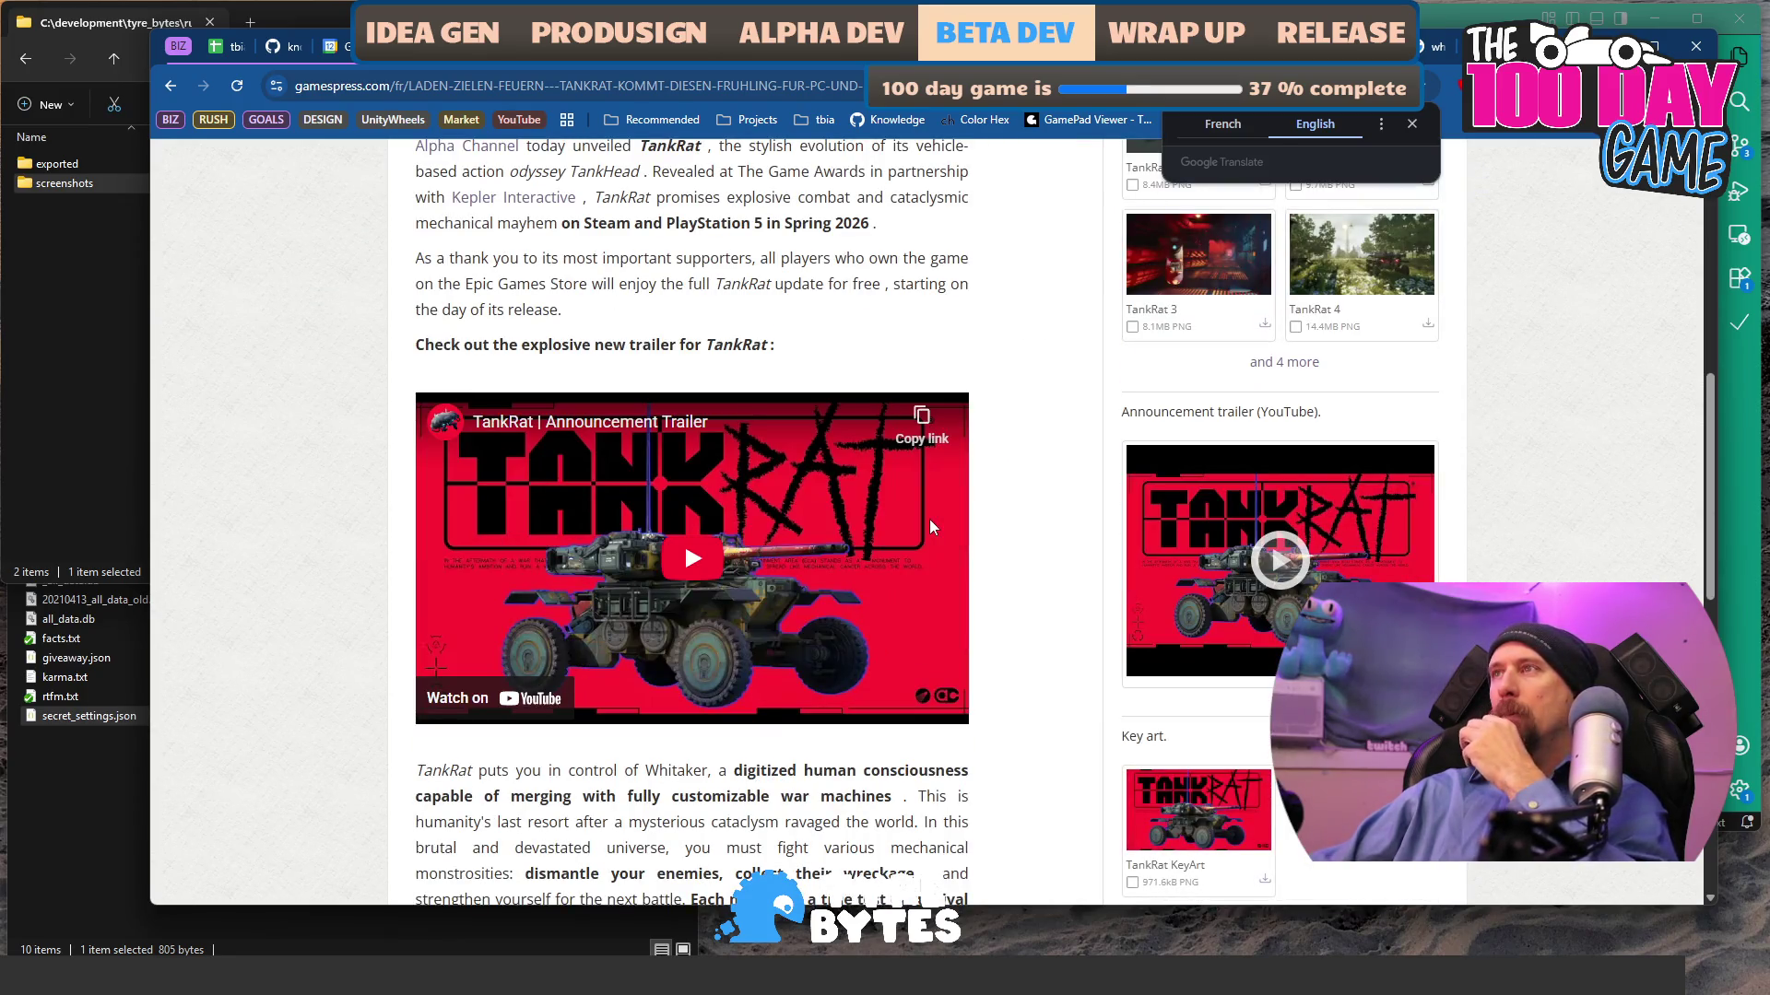
scroll(931, 526, down, 5)
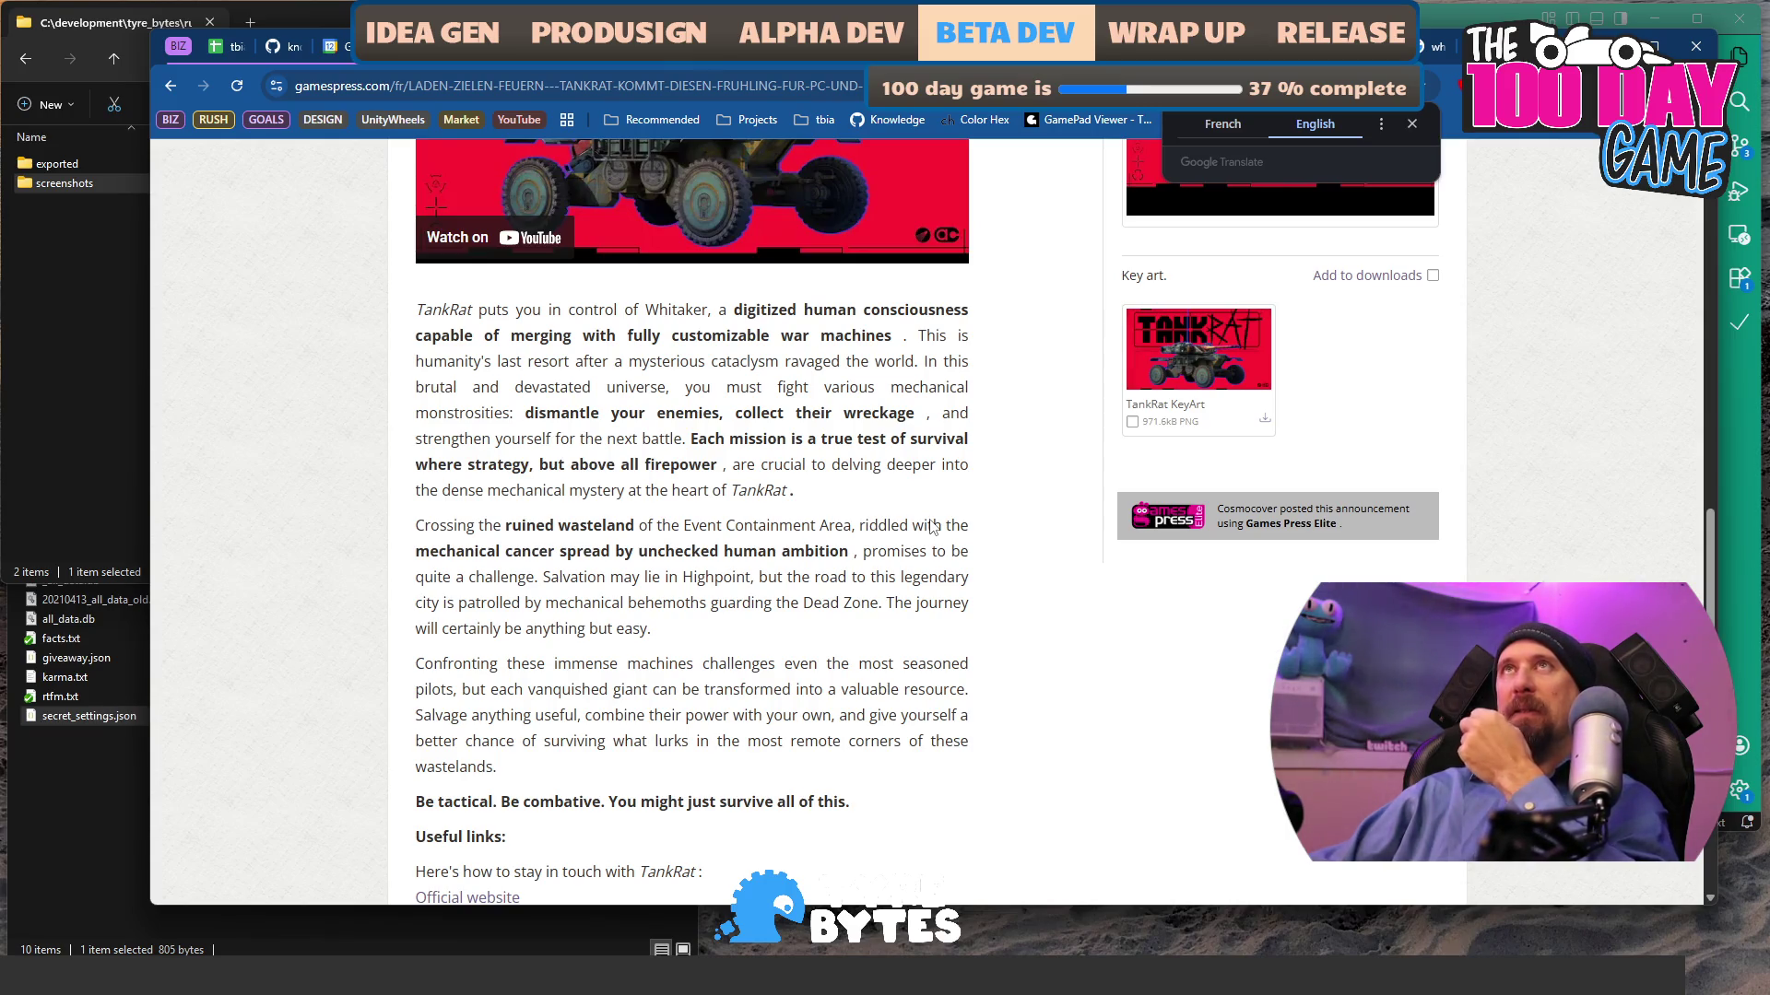
scroll(931, 528, down, 5)
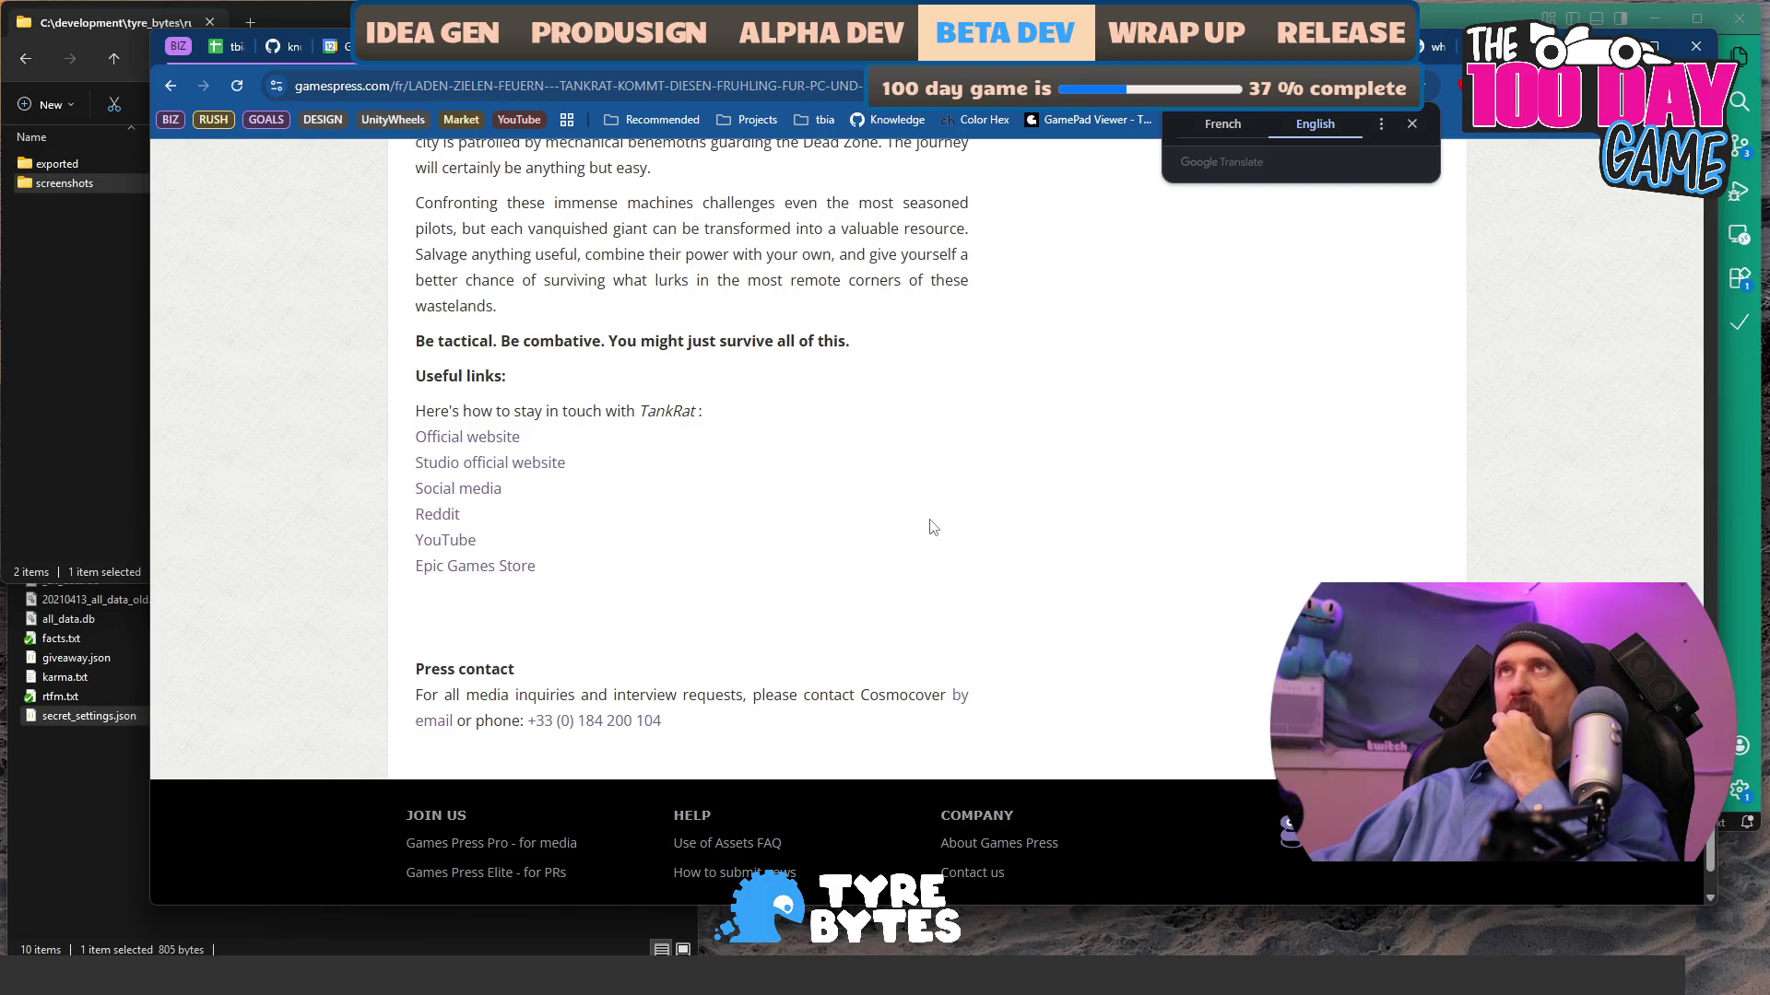
scroll(931, 527, up, 5)
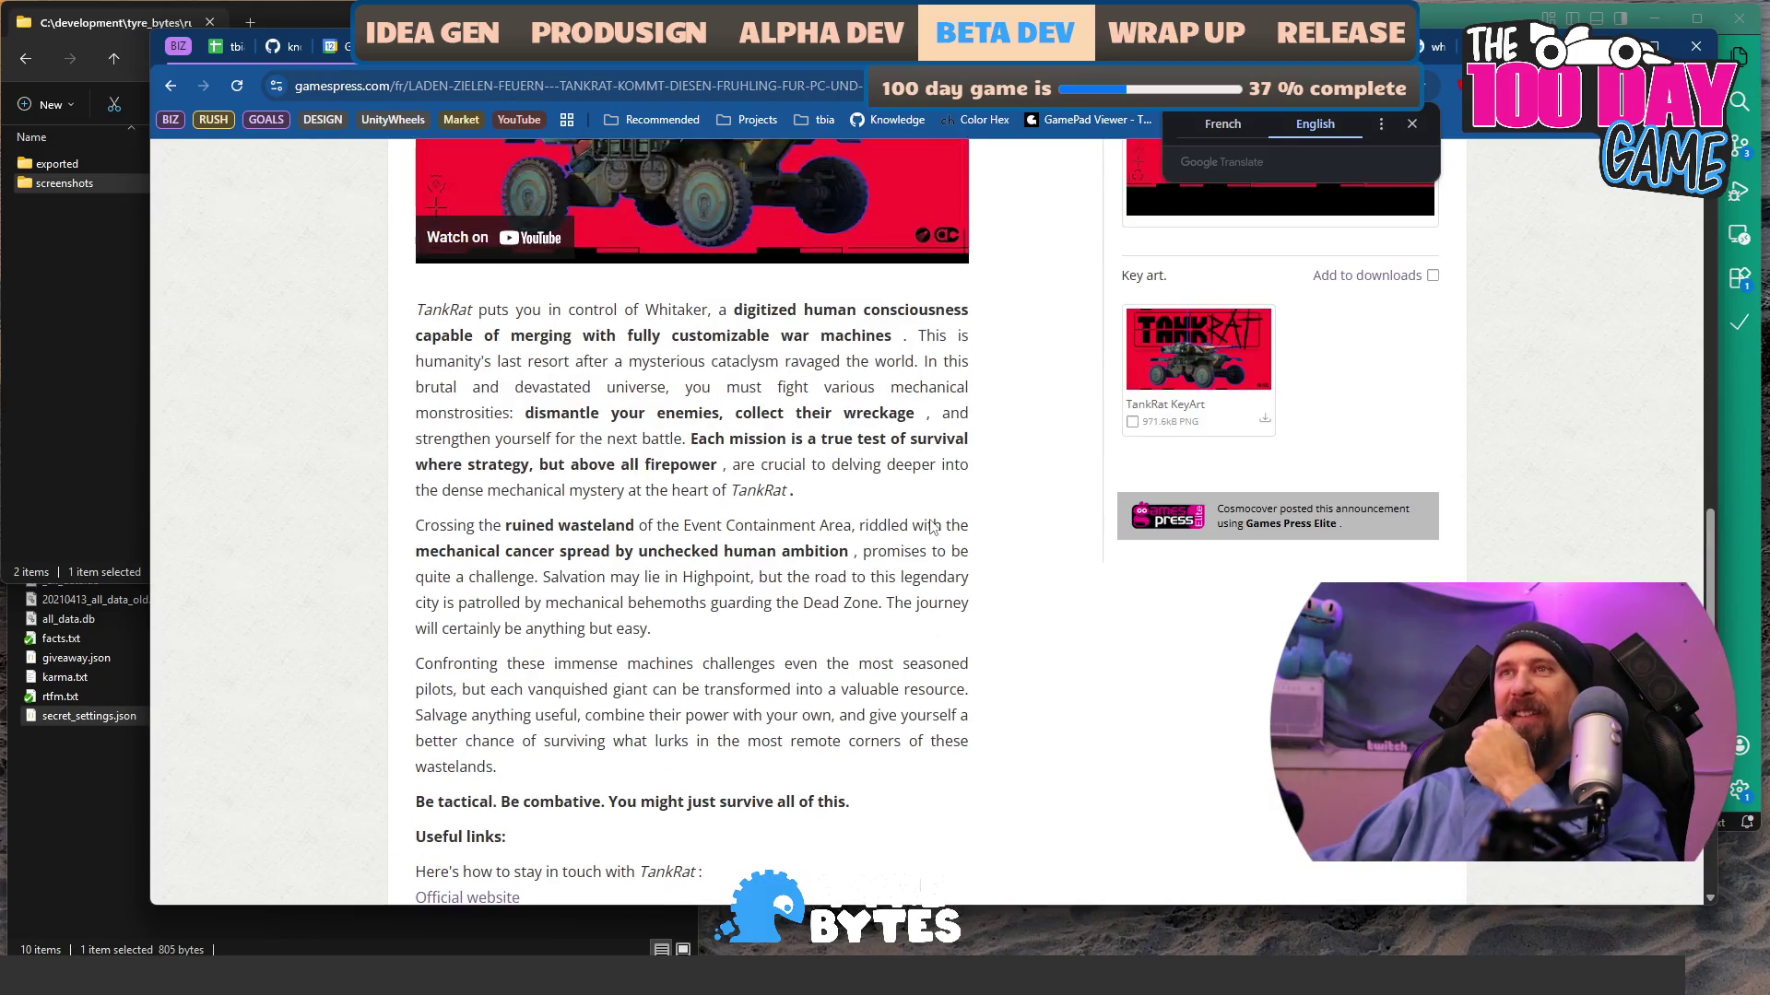
scroll(931, 527, up, 1)
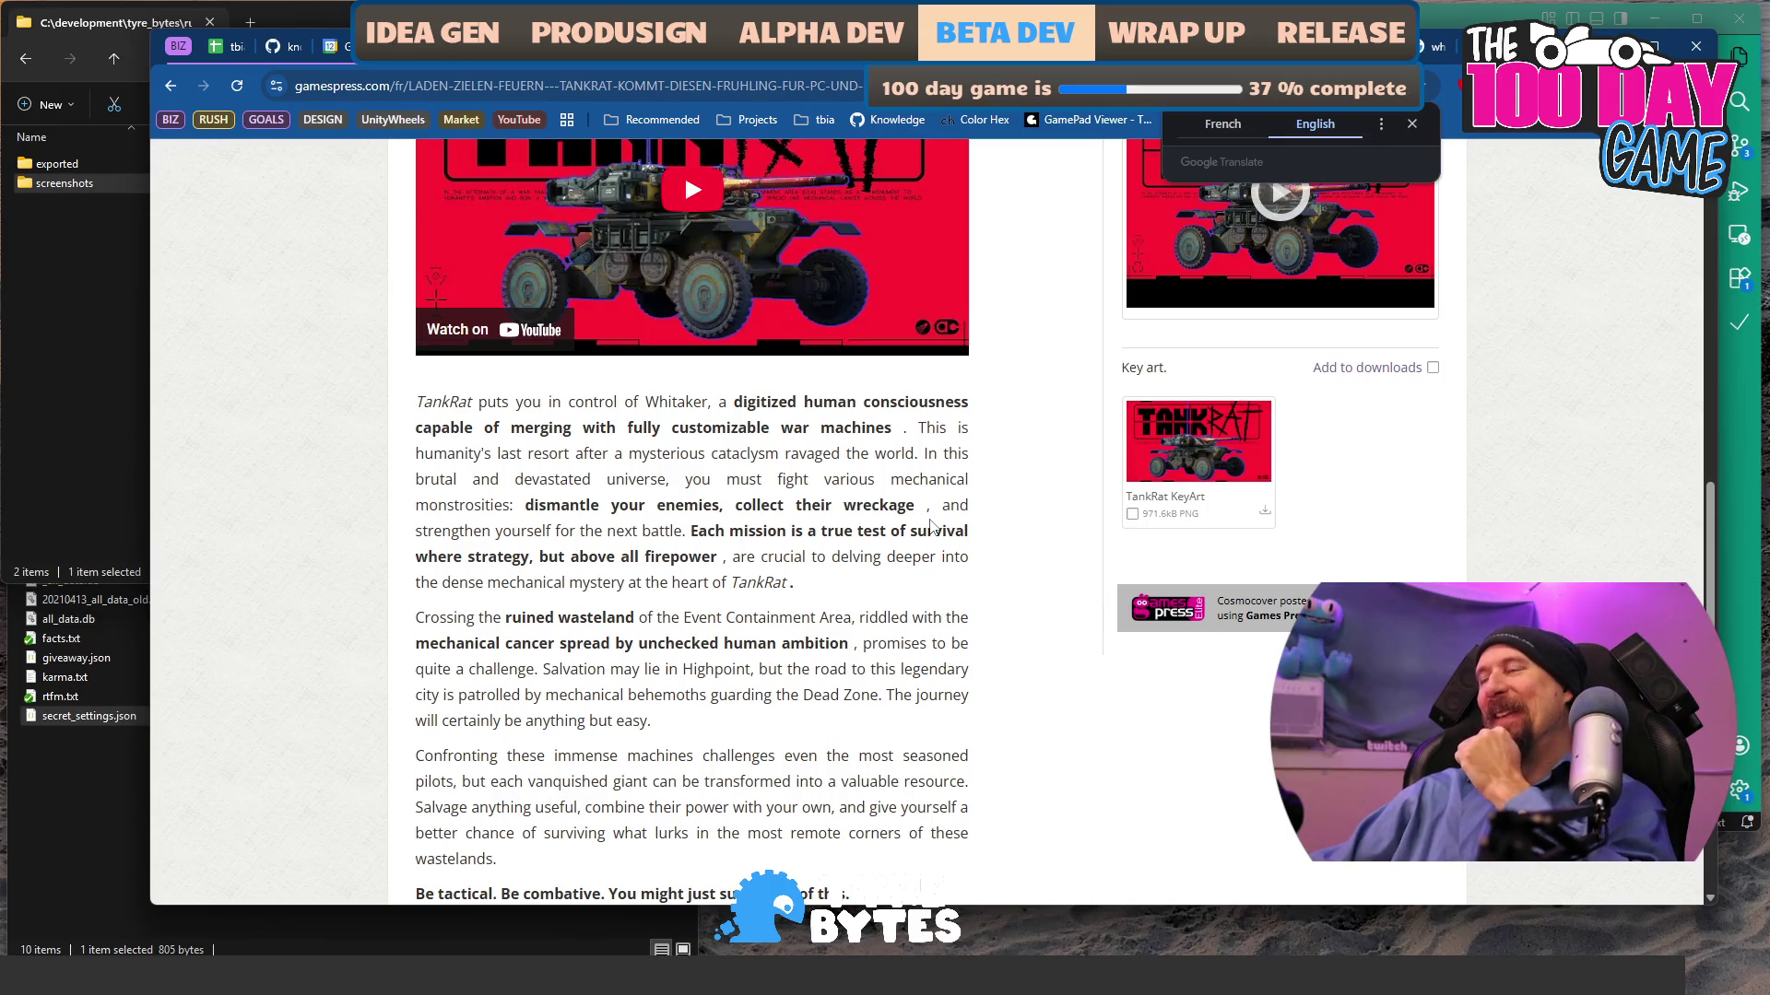
scroll(931, 527, up, 9)
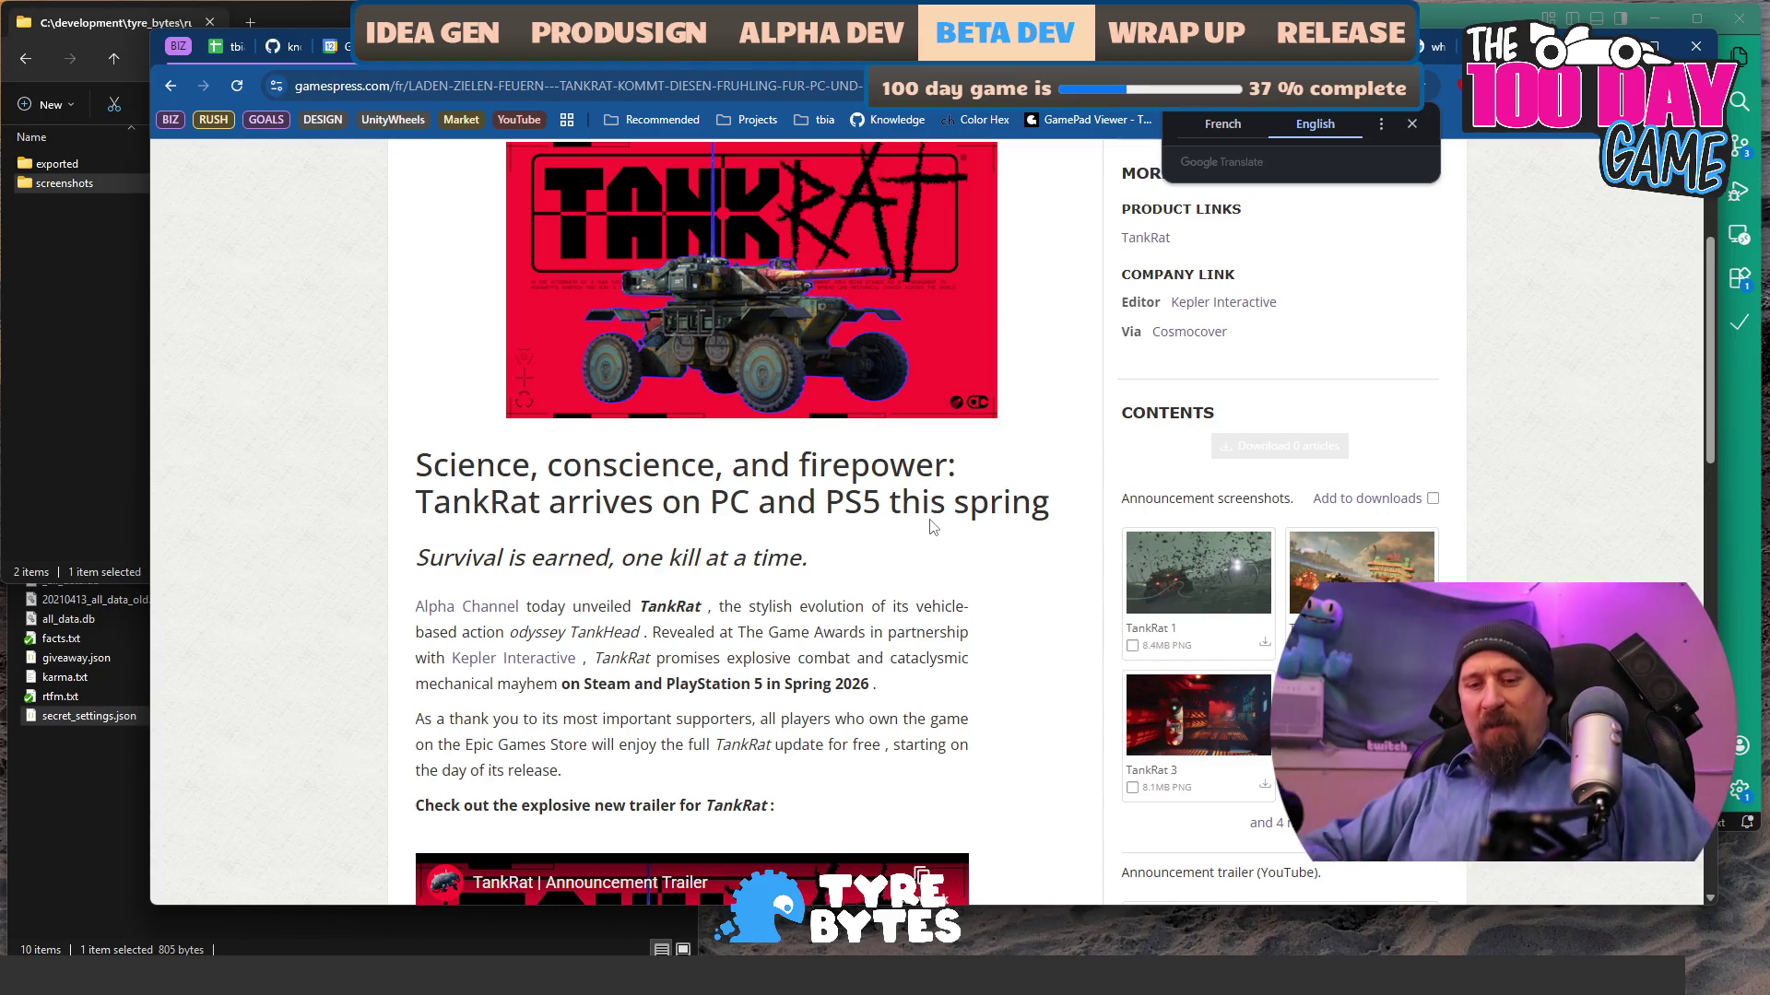
key(super)
- Launch iRacing and download all optional content updates, about 25.06 GB
text(irac)
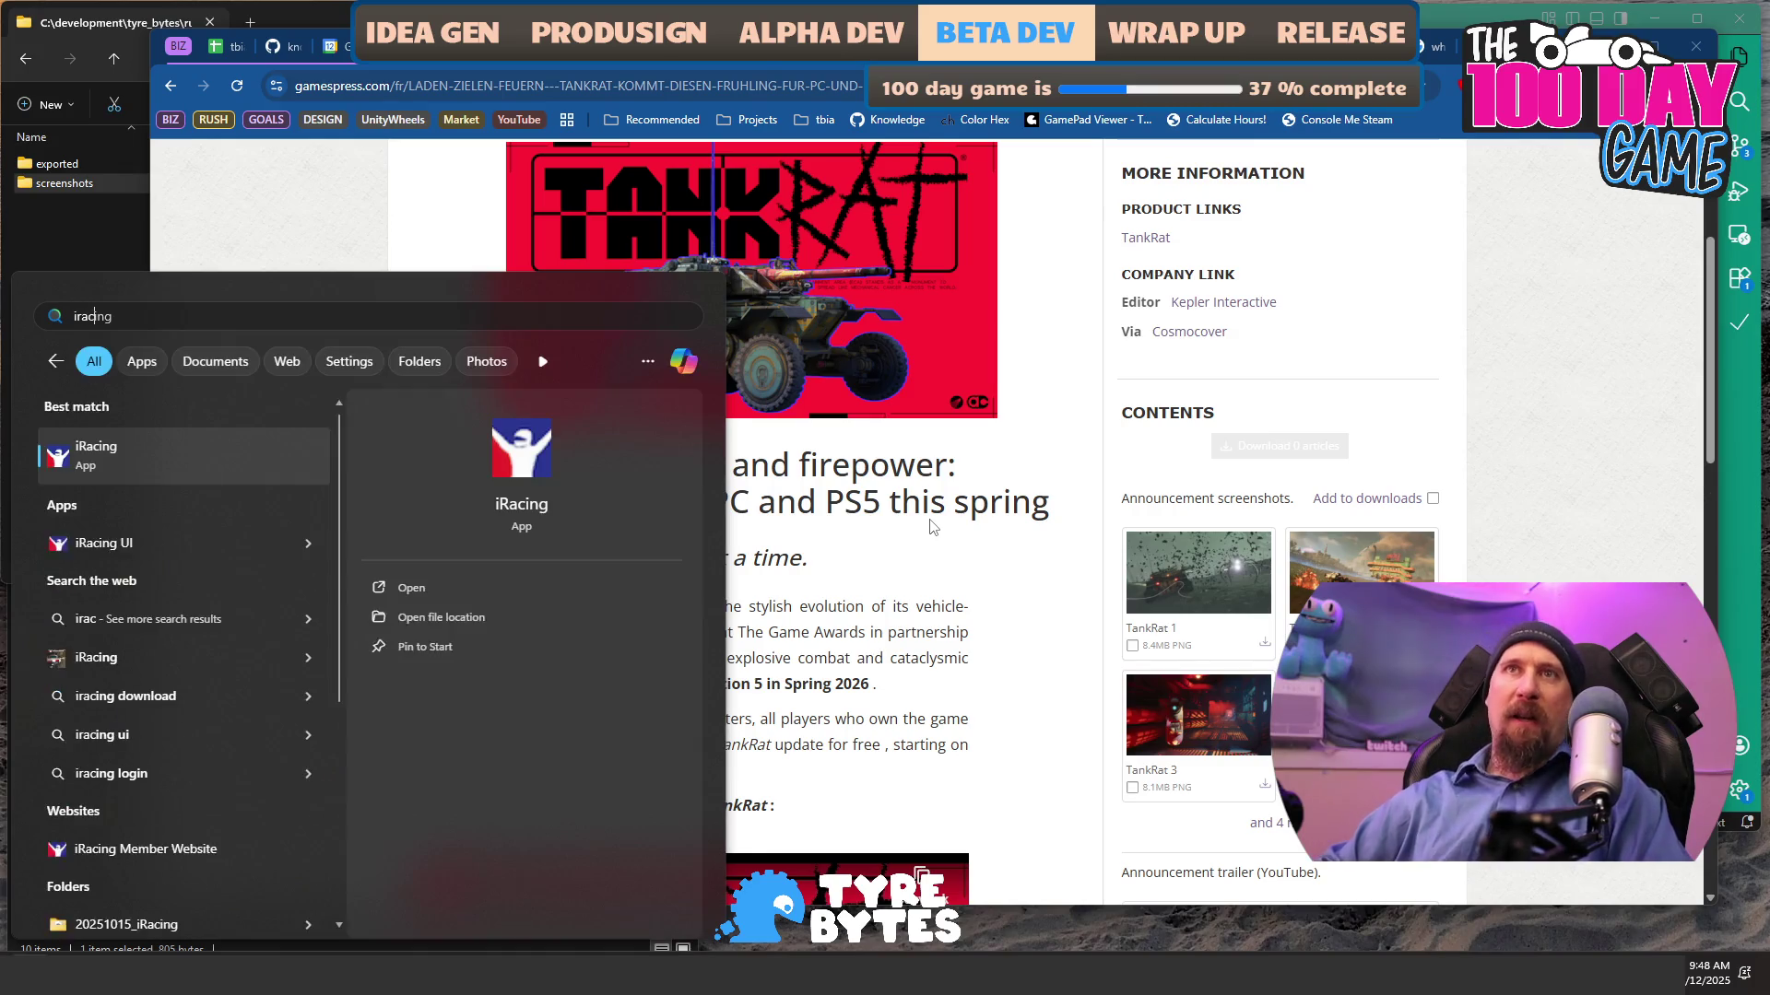
key(Return)
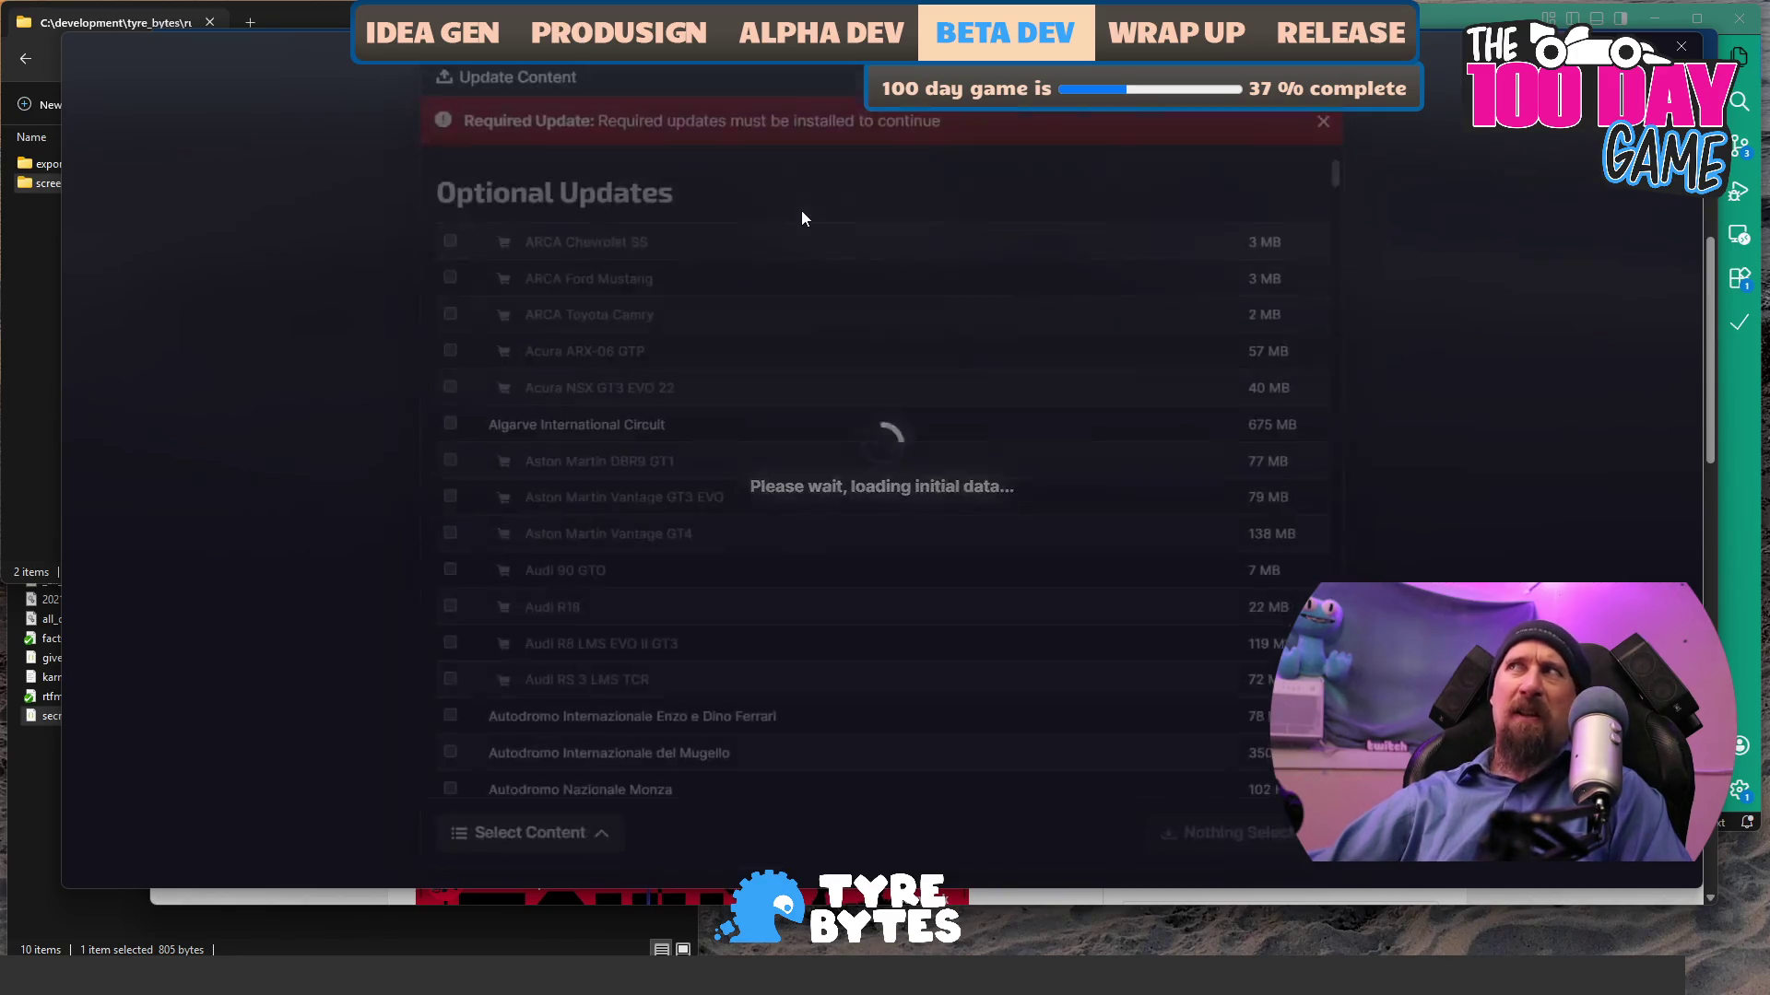
click(546, 819)
click(535, 779)
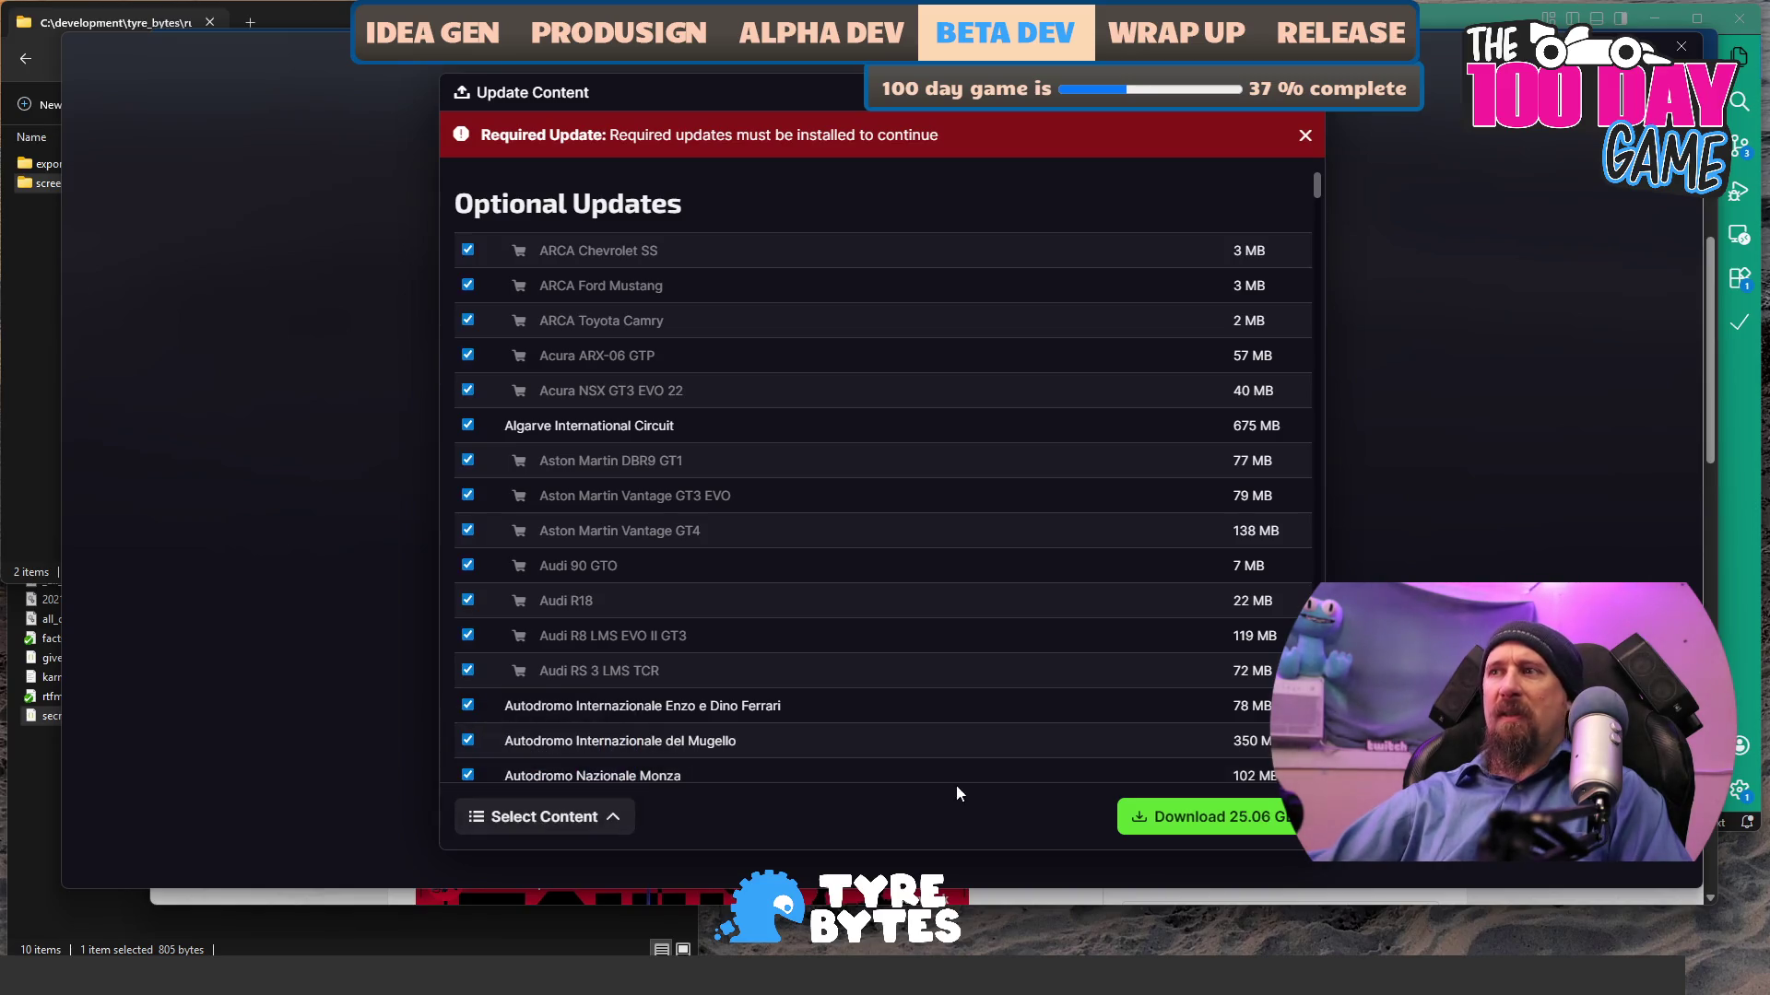
click(1163, 823)
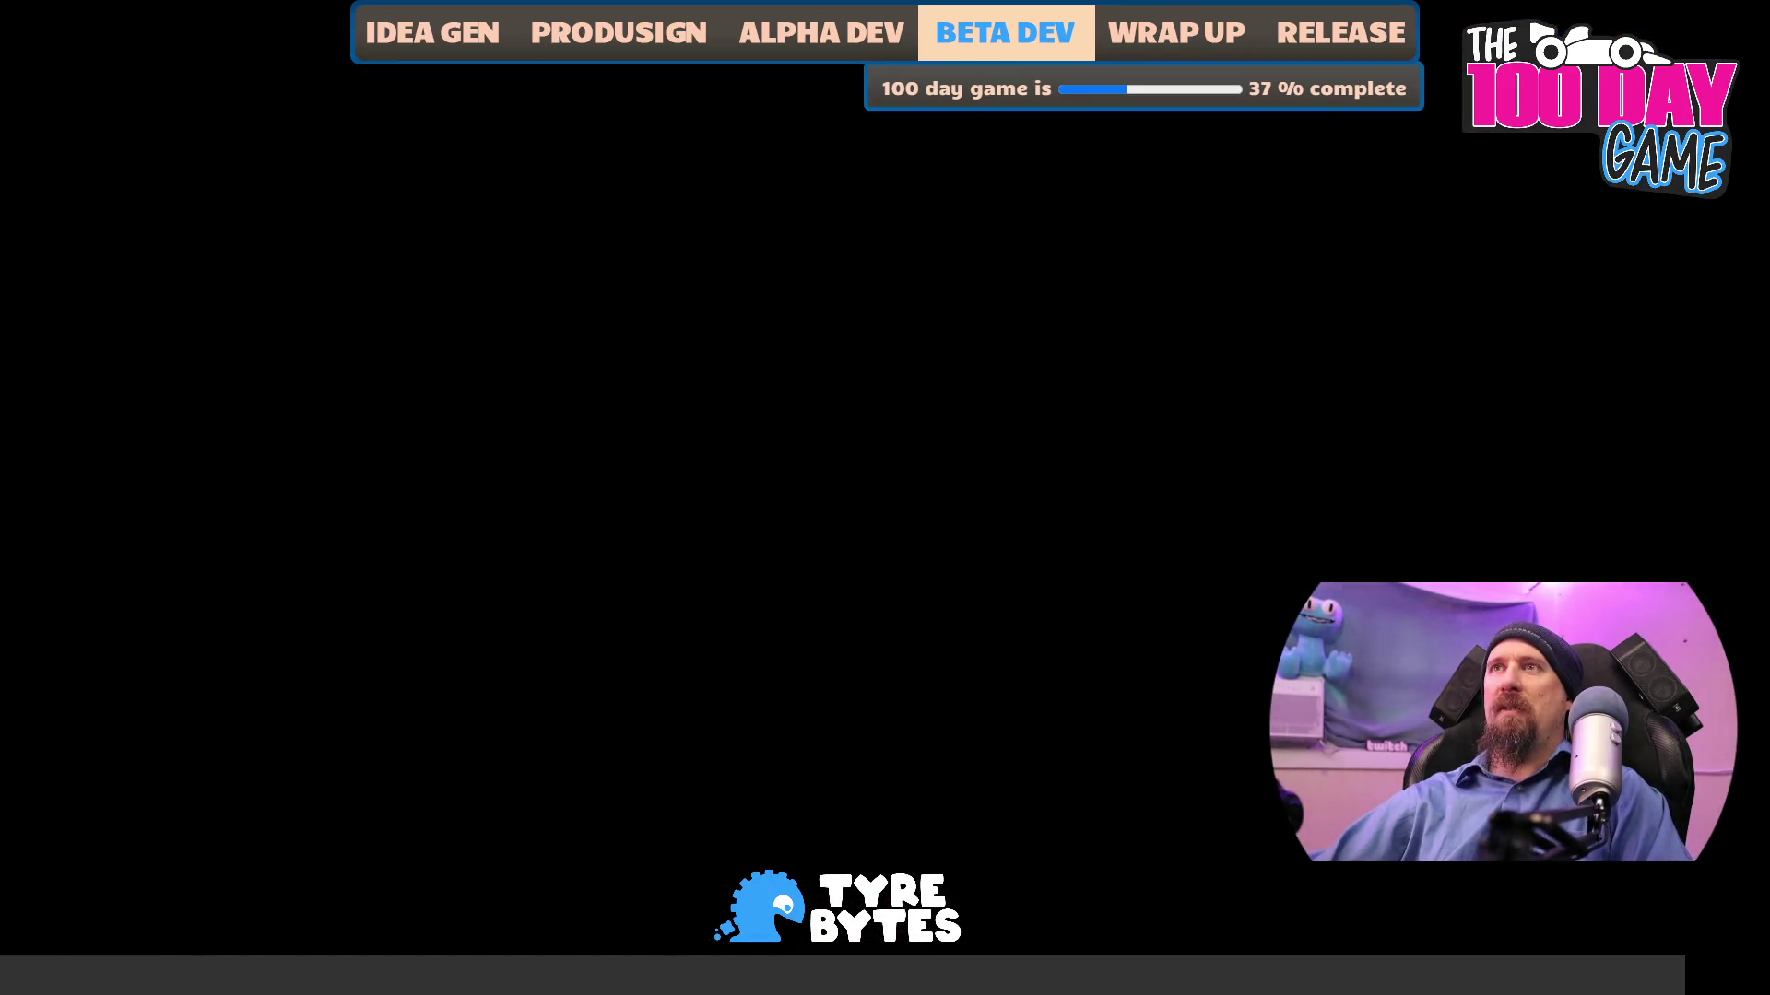
scroll(933, 478, down, 5)
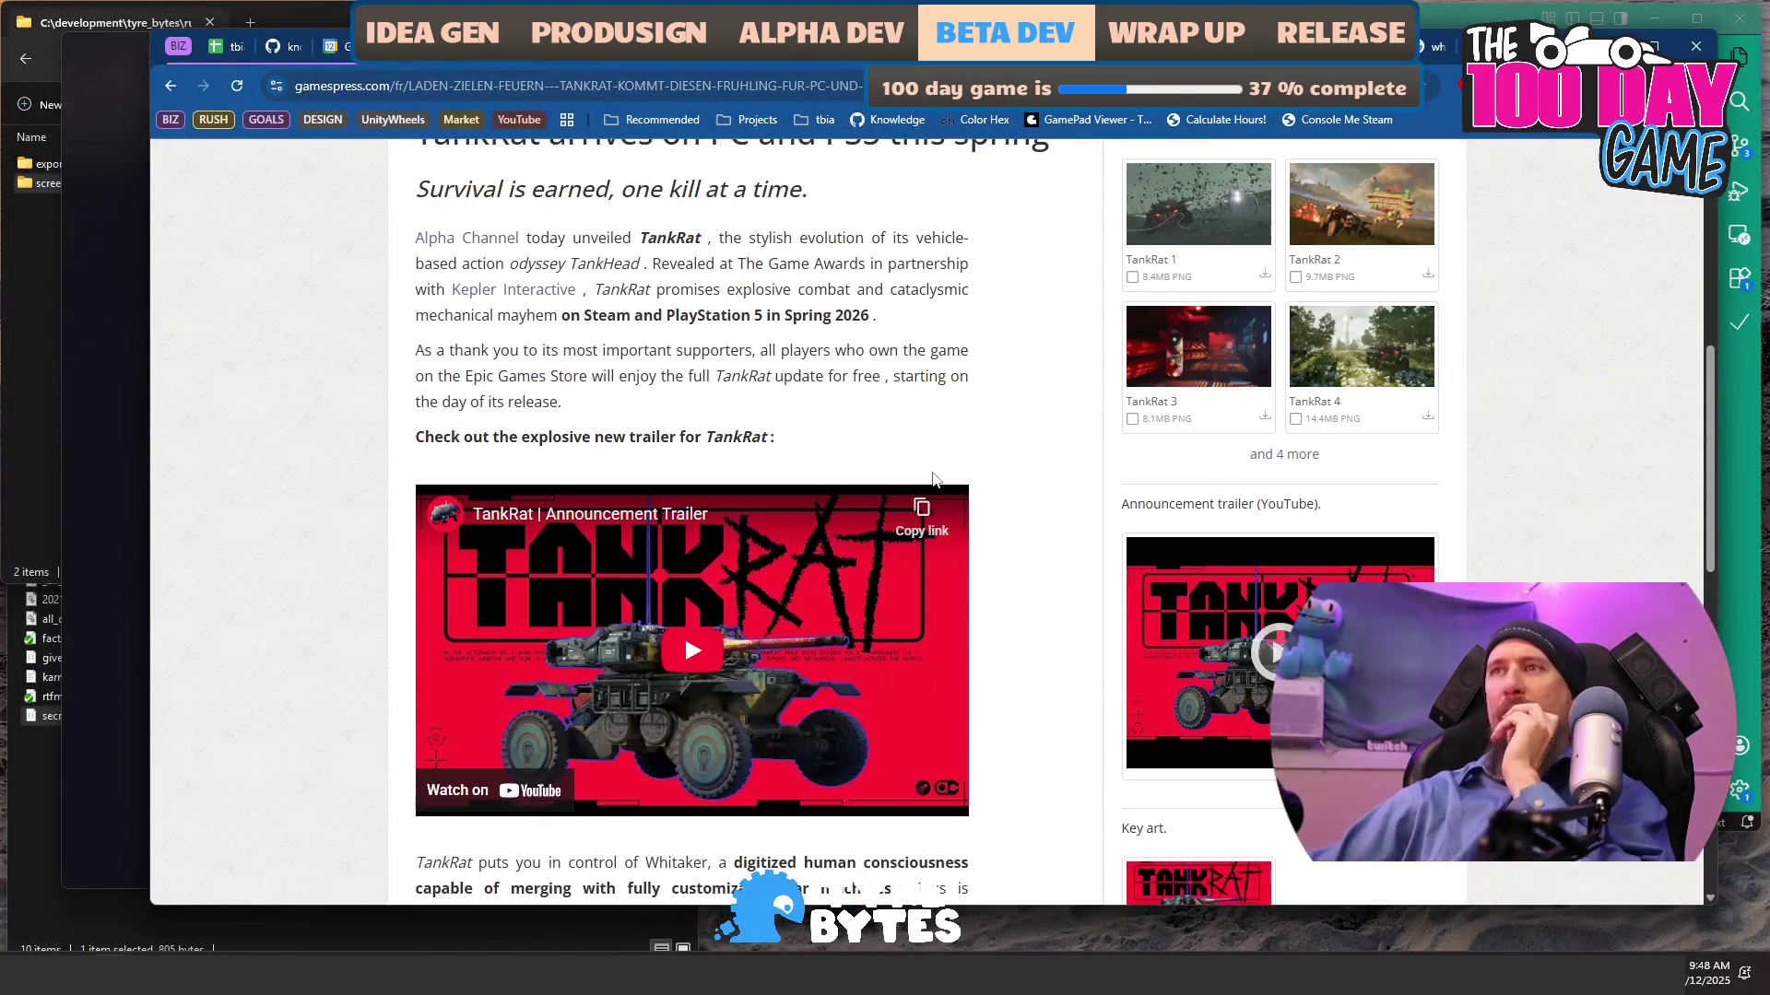
- Read the TankRat release, highlighting its closing lines, then switch to the Marvel Rivals tab
scroll(933, 478, down, 3)
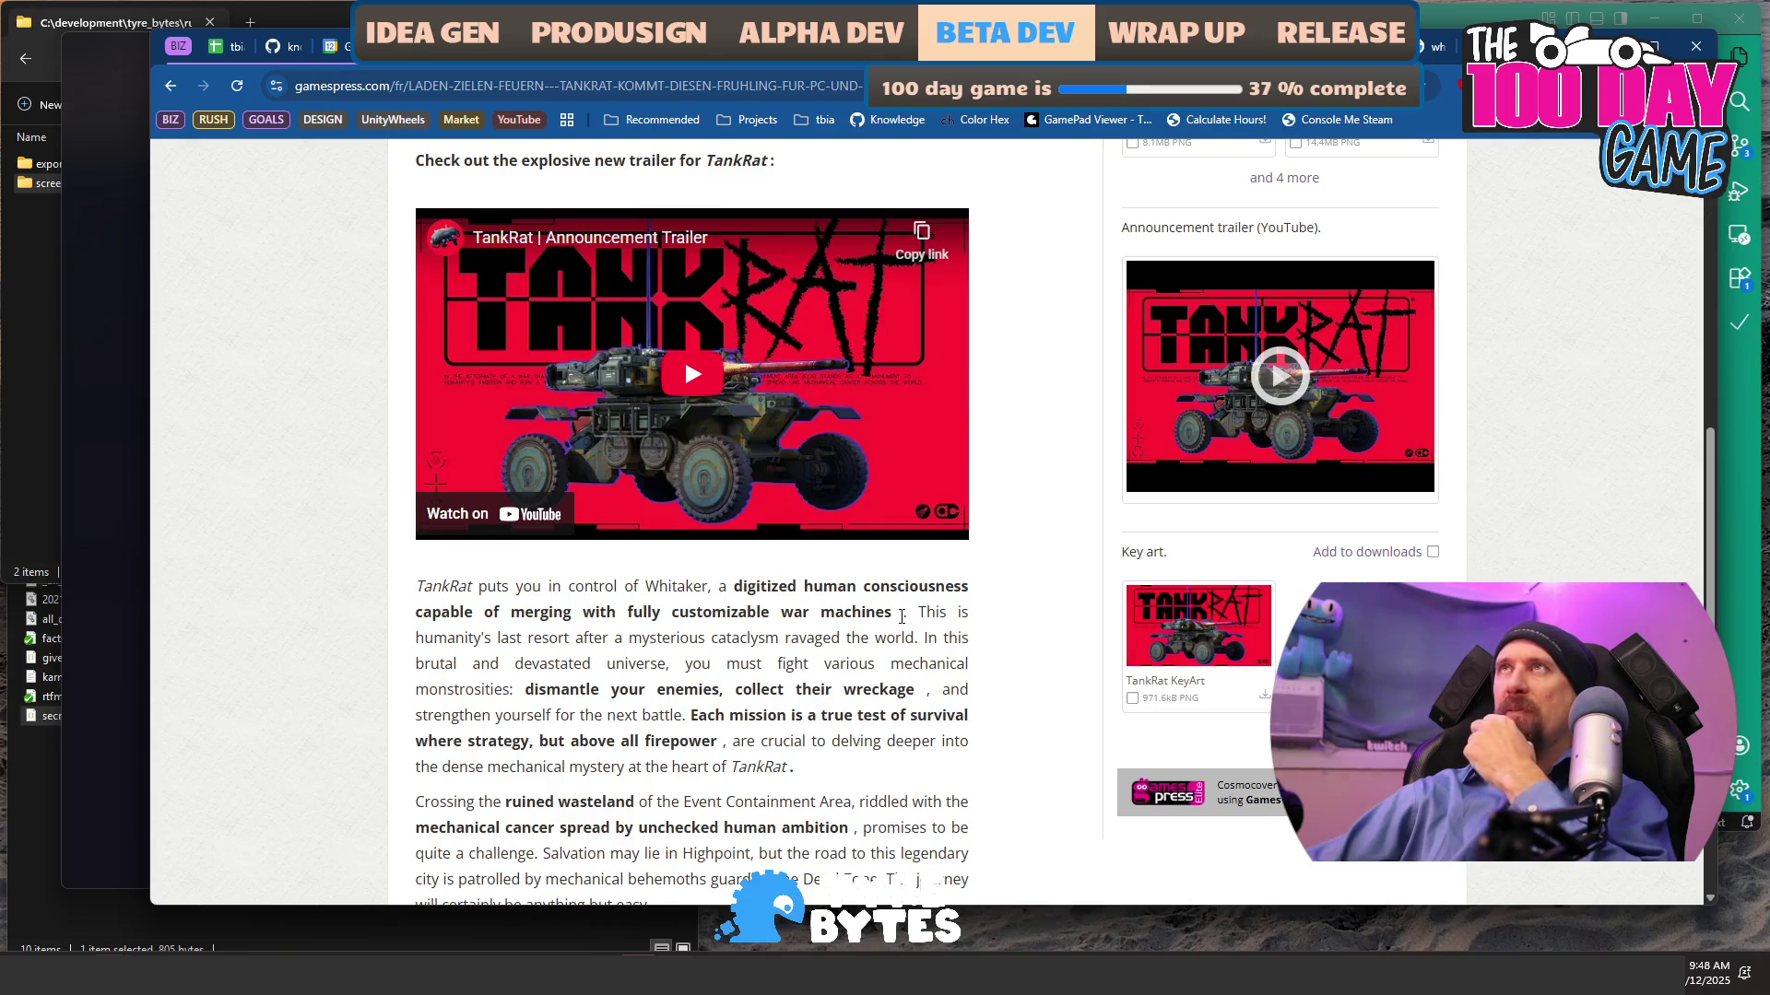
drag(901, 616, 895, 640)
scroll(903, 627, down, 2)
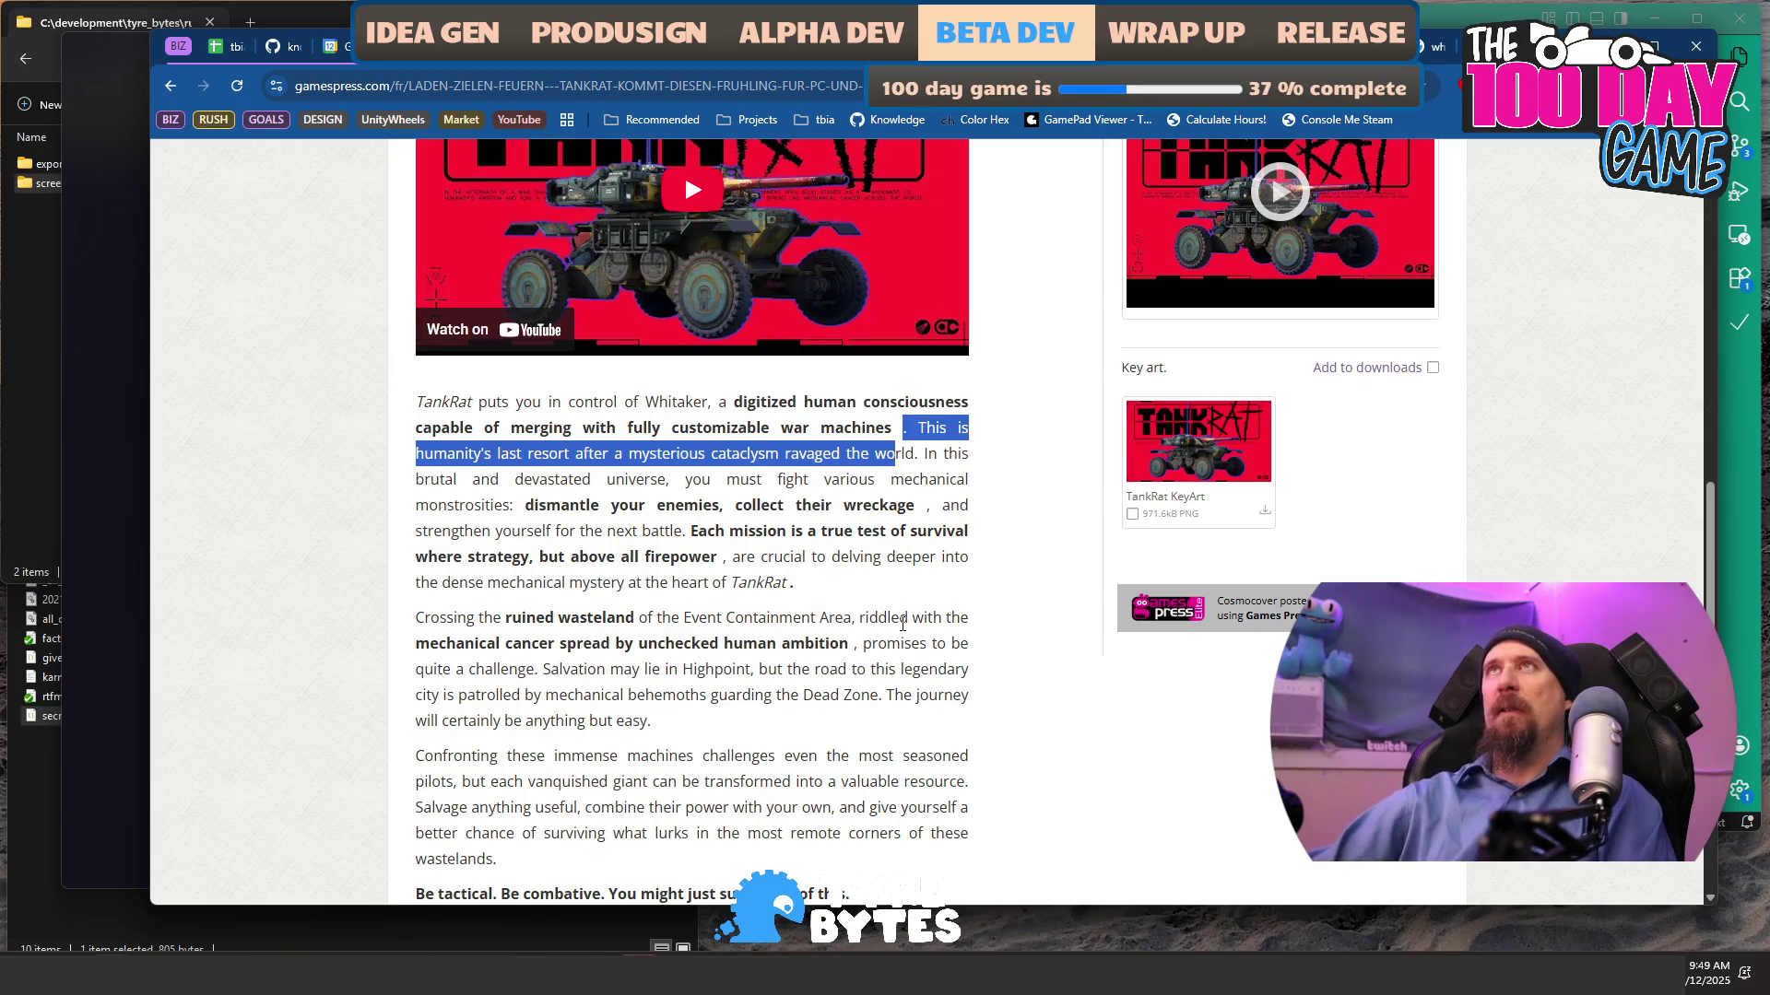
scroll(552, 535, down, 2)
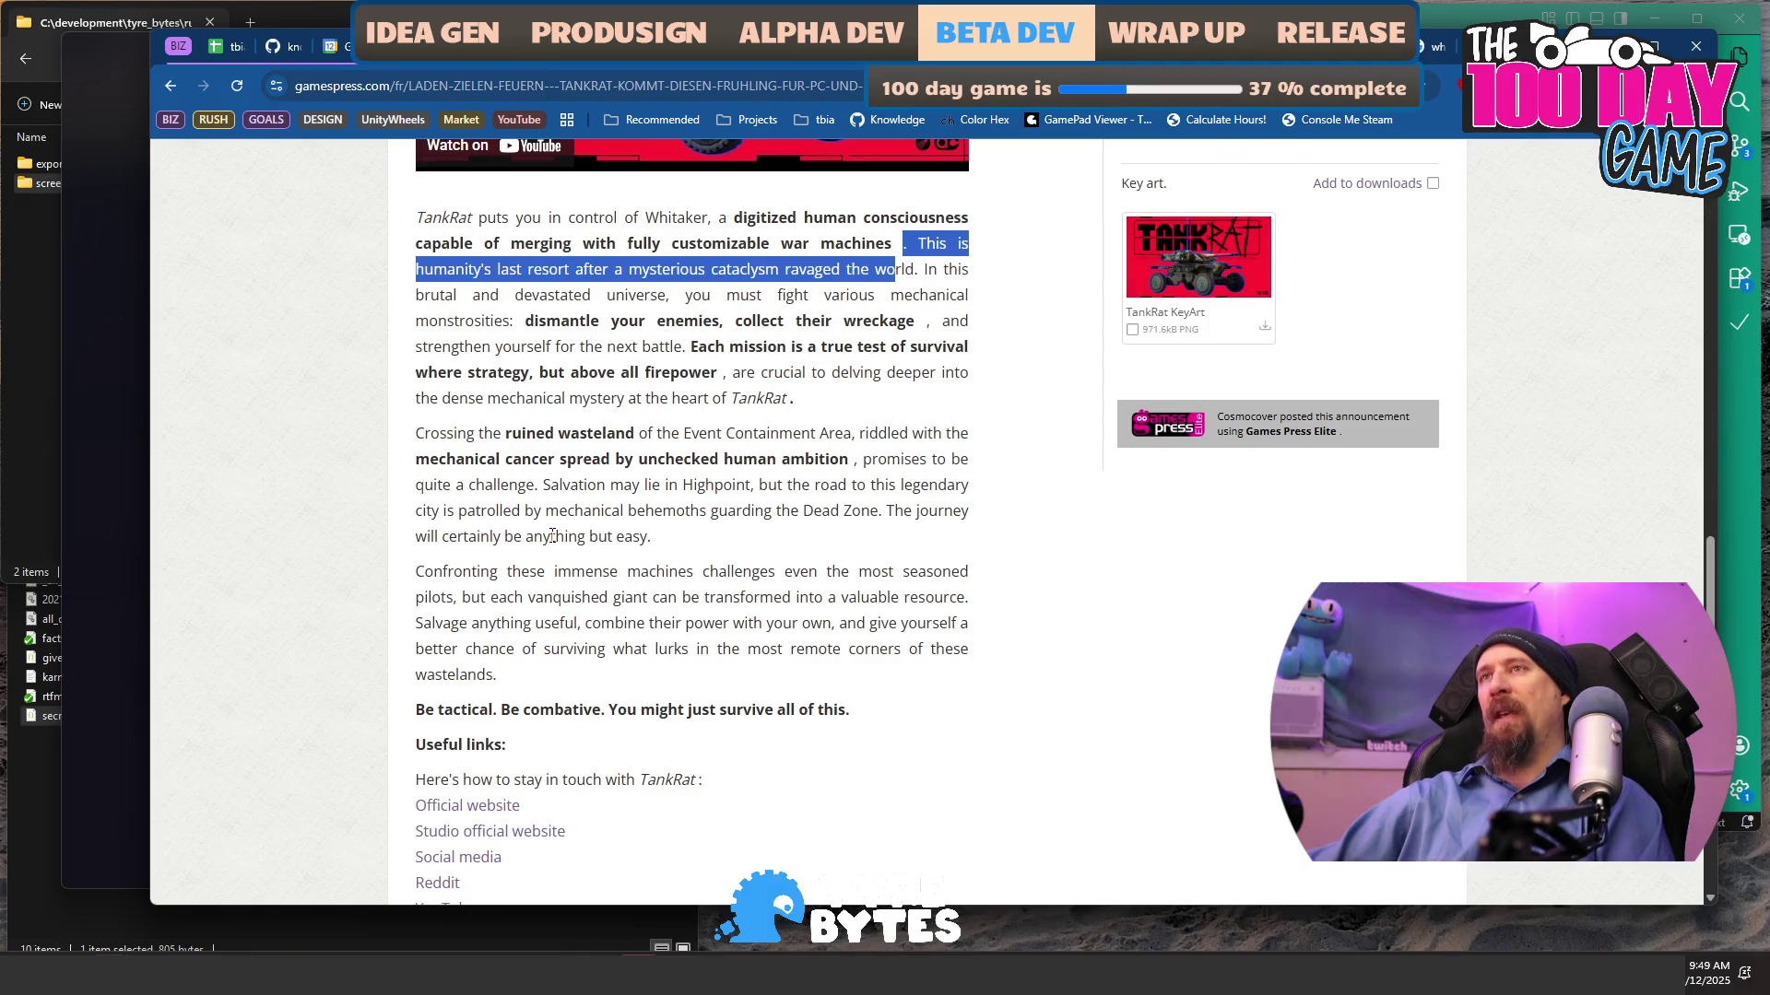
scroll(552, 536, down, 2)
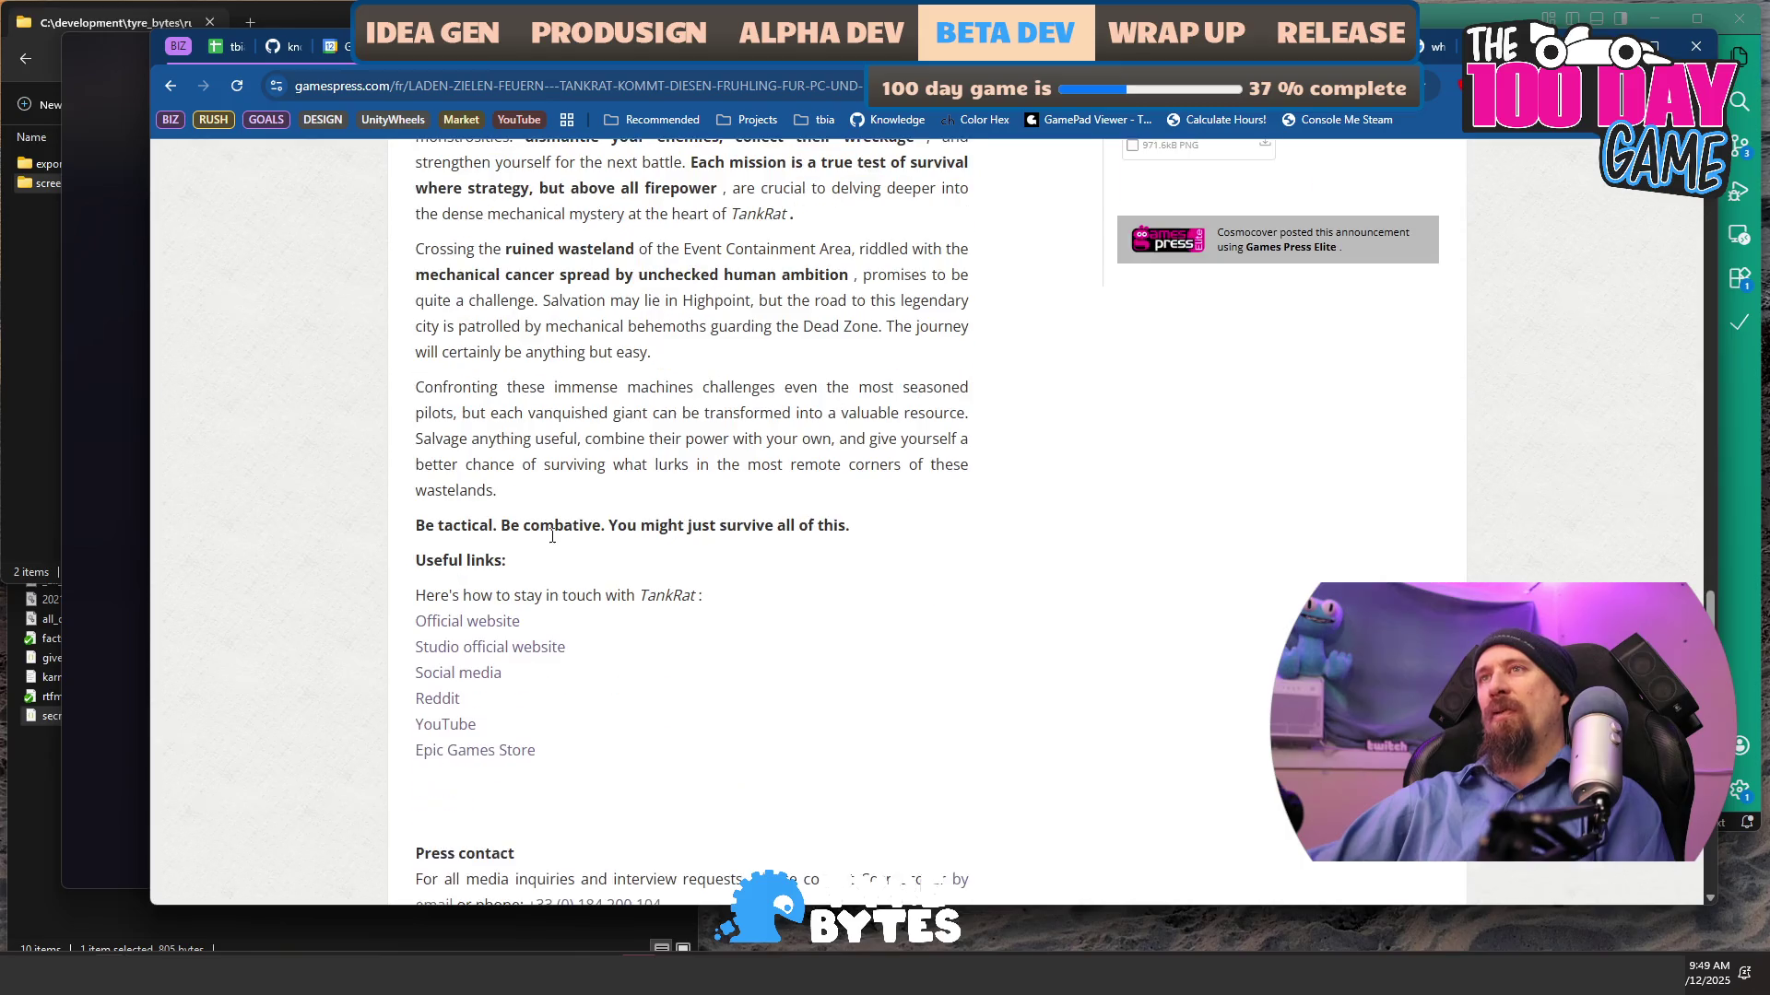
mouse_move(542, 567)
mouse_down()
mouse_move(421, 521)
mouse_move(510, 495)
mouse_move(435, 438)
mouse_up()
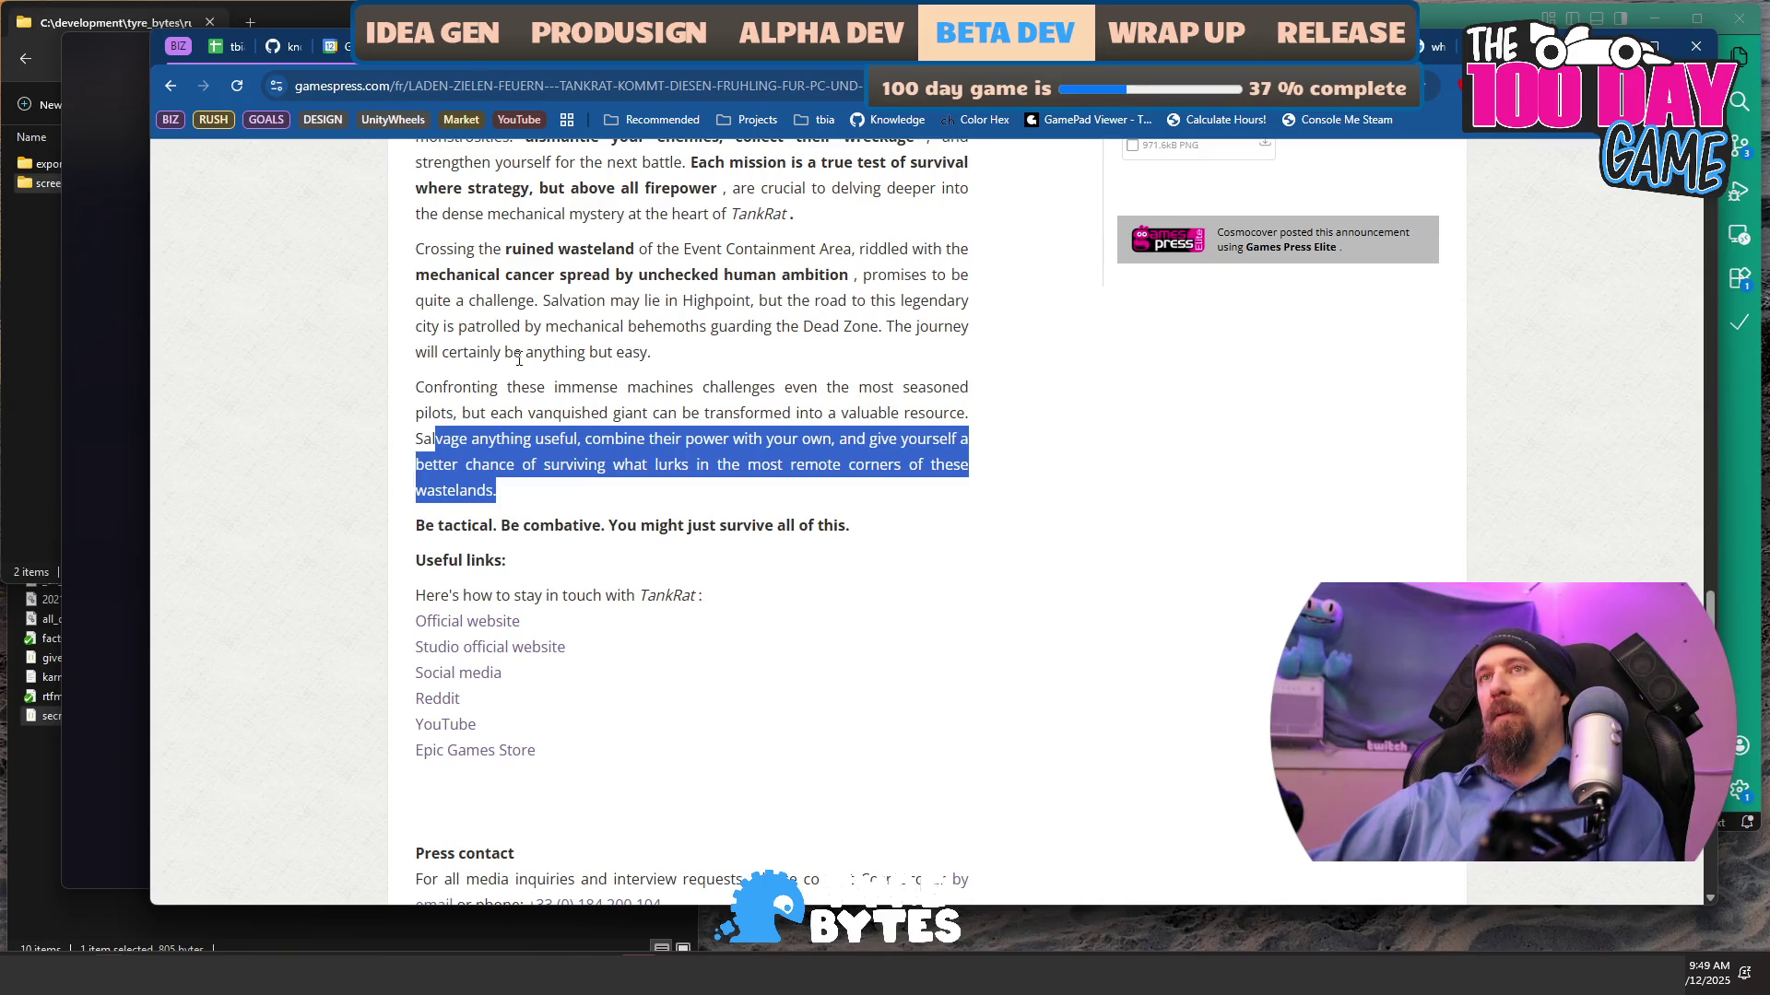
click(499, 389)
mouse_move(514, 498)
mouse_down()
mouse_move(503, 457)
mouse_move(438, 389)
mouse_move(412, 387)
mouse_up()
scroll(703, 415, up, 2)
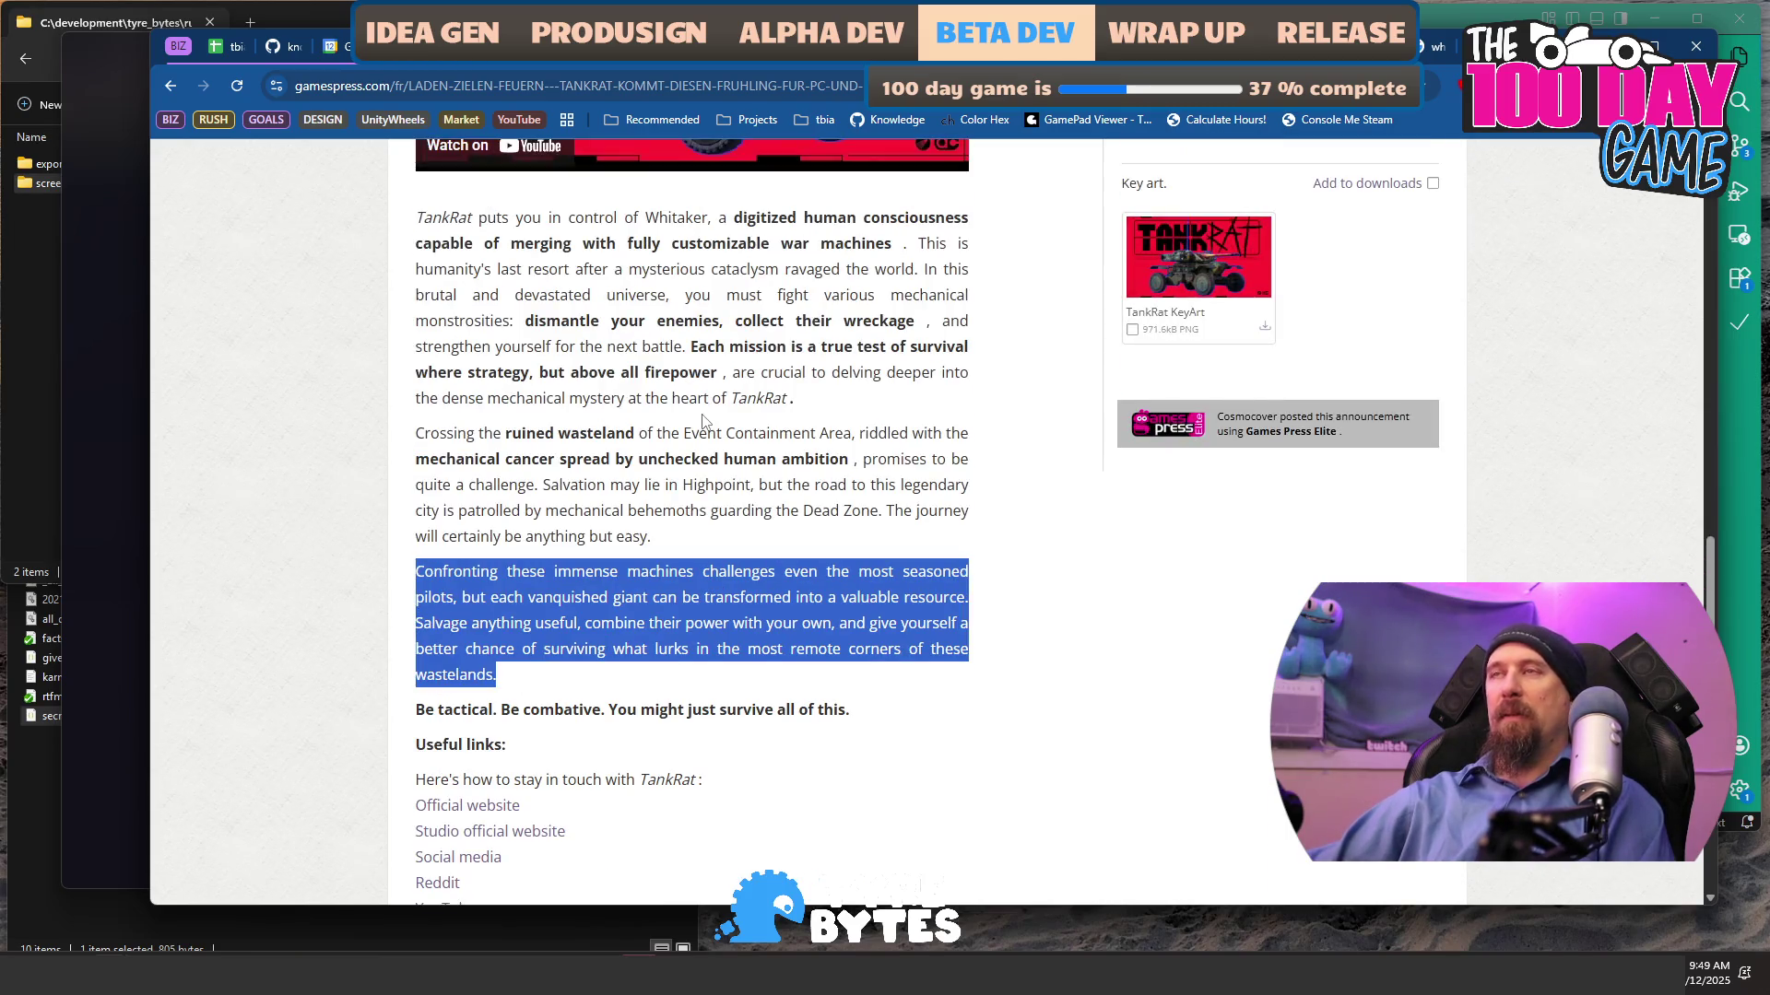
scroll(702, 414, up, 3)
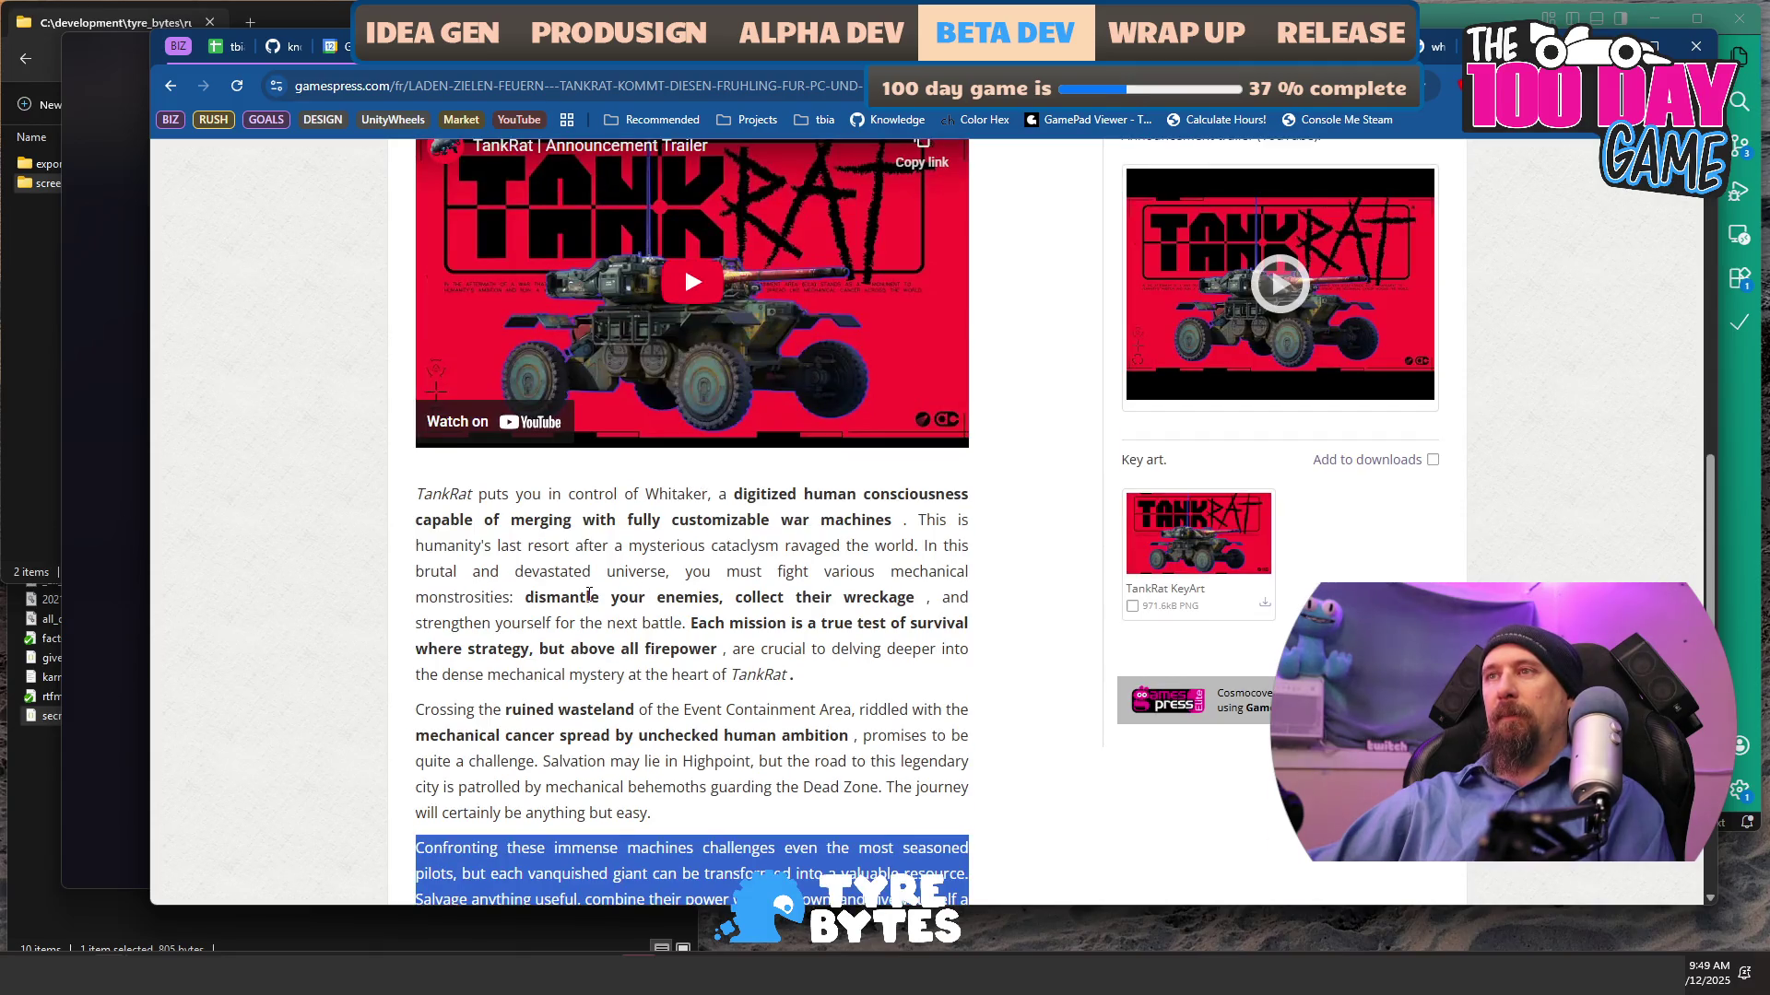
scroll(588, 595, down, 2)
scroll(588, 596, up, 14)
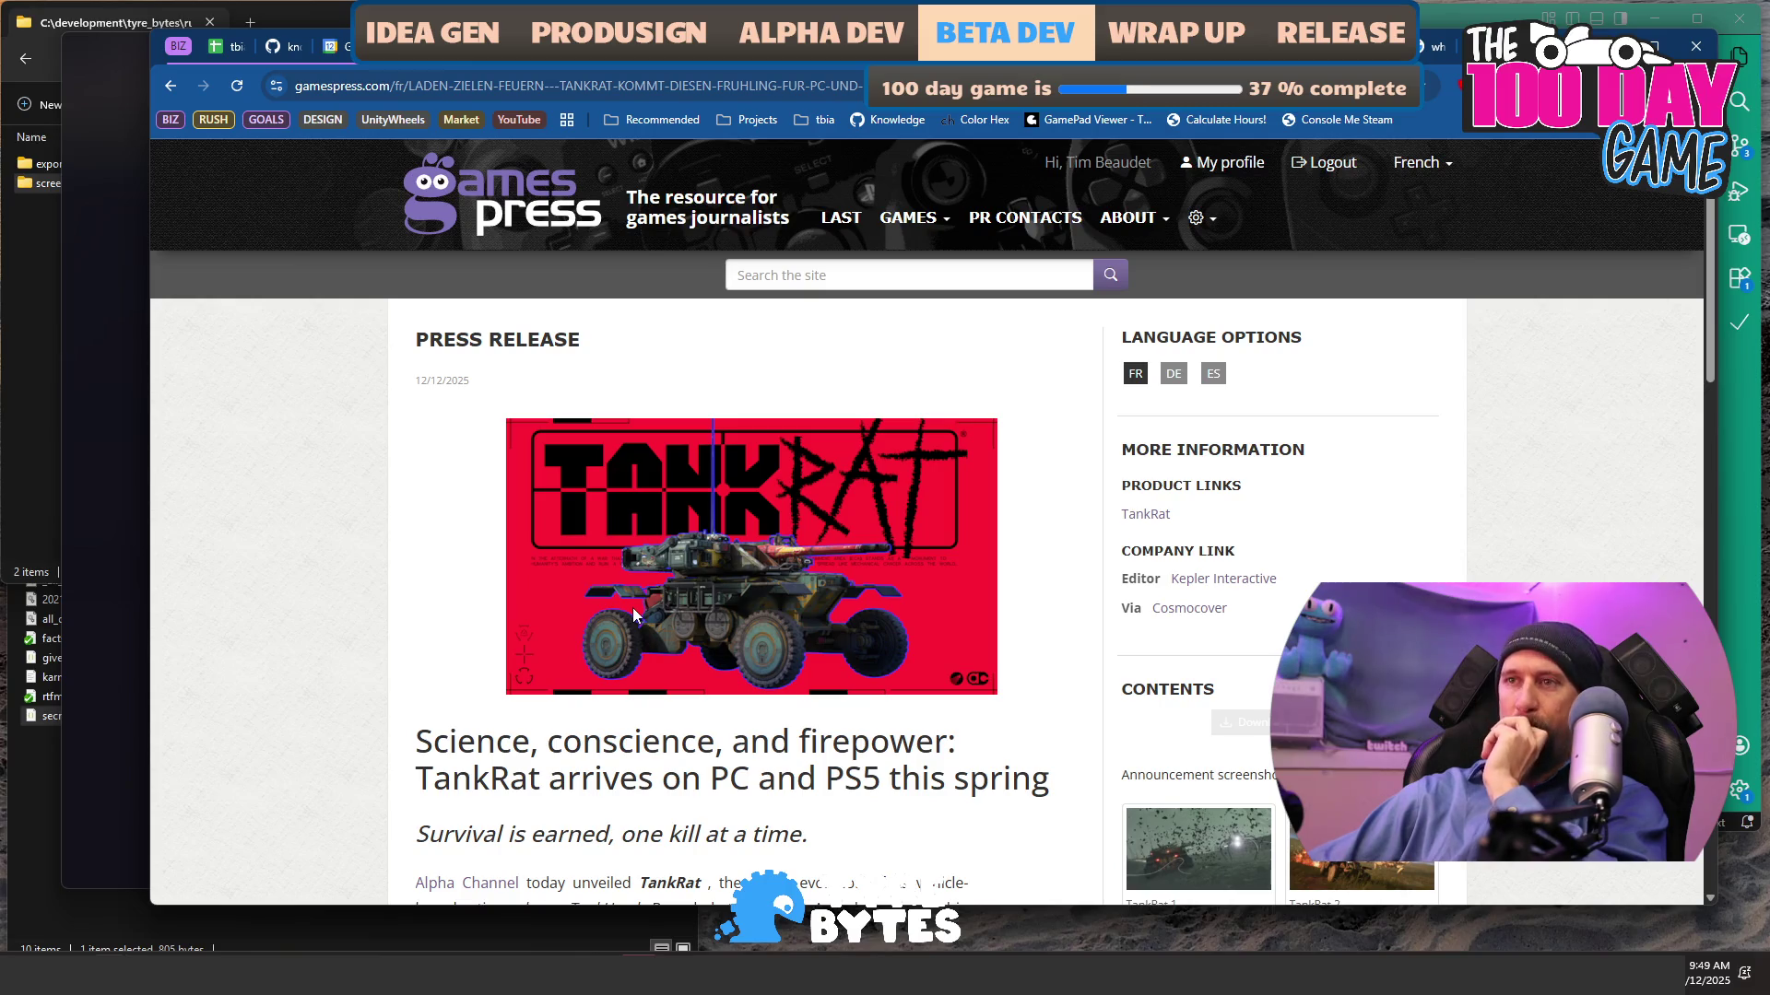
mouse_move(639, 973)
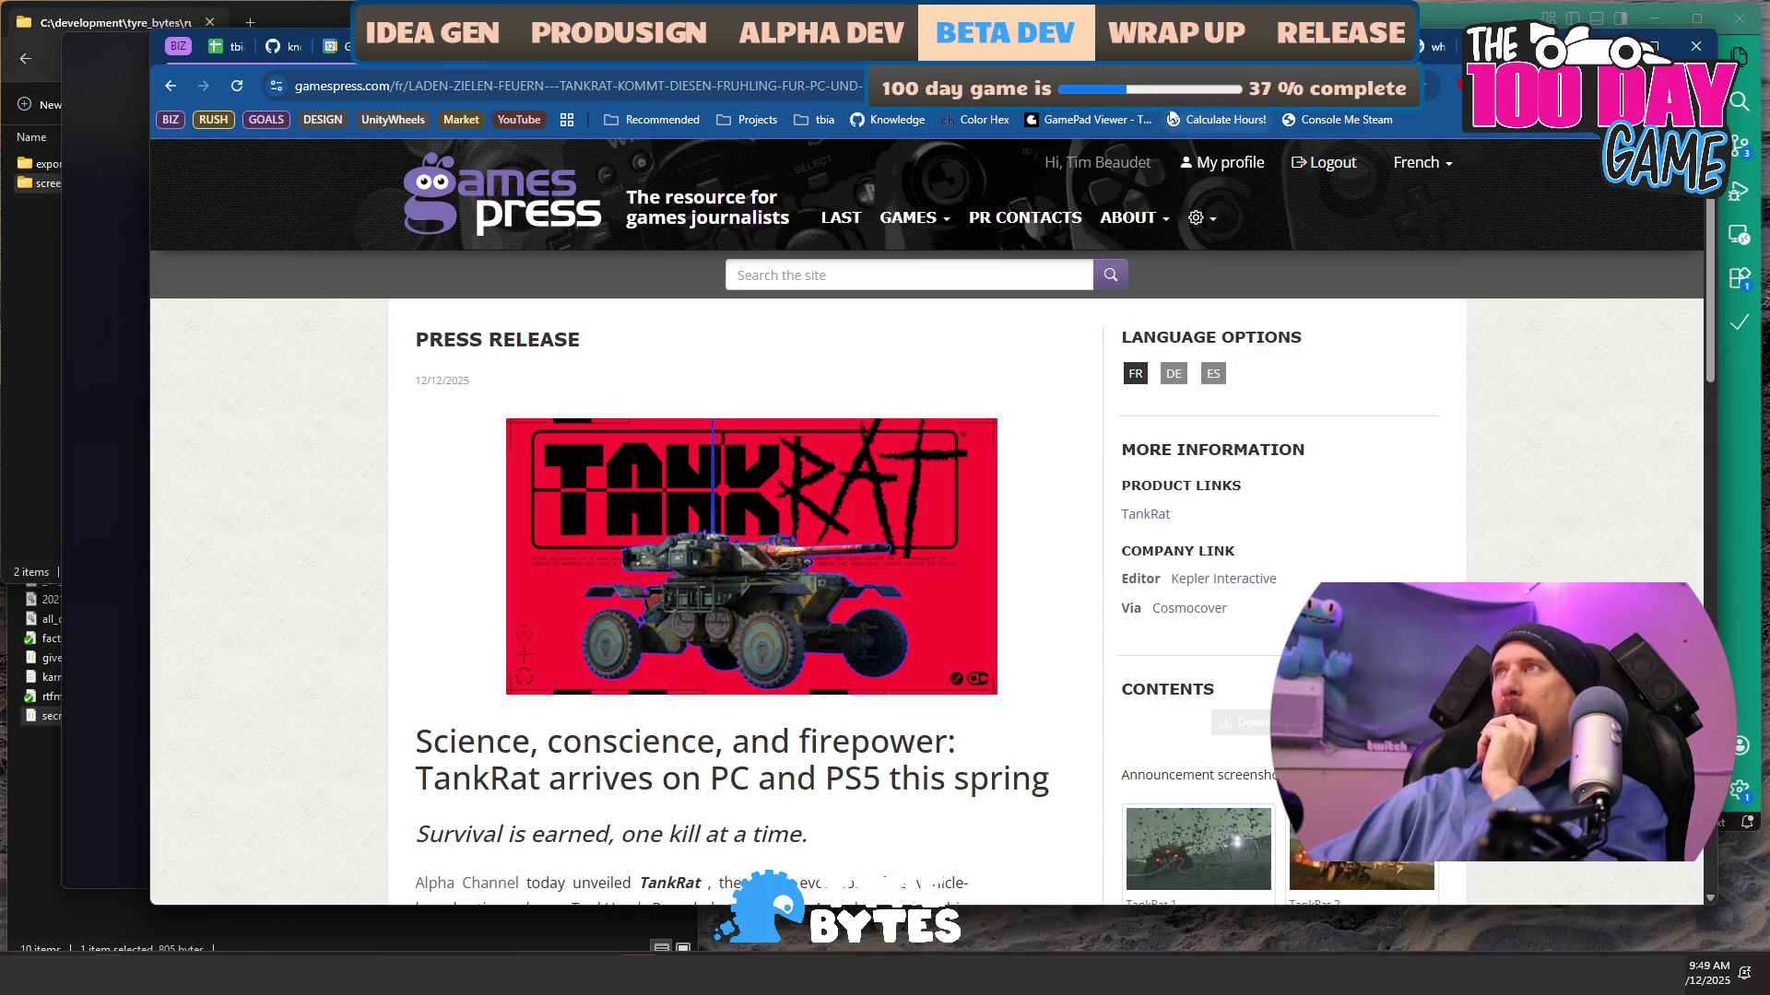
key(ctrl+Tab)
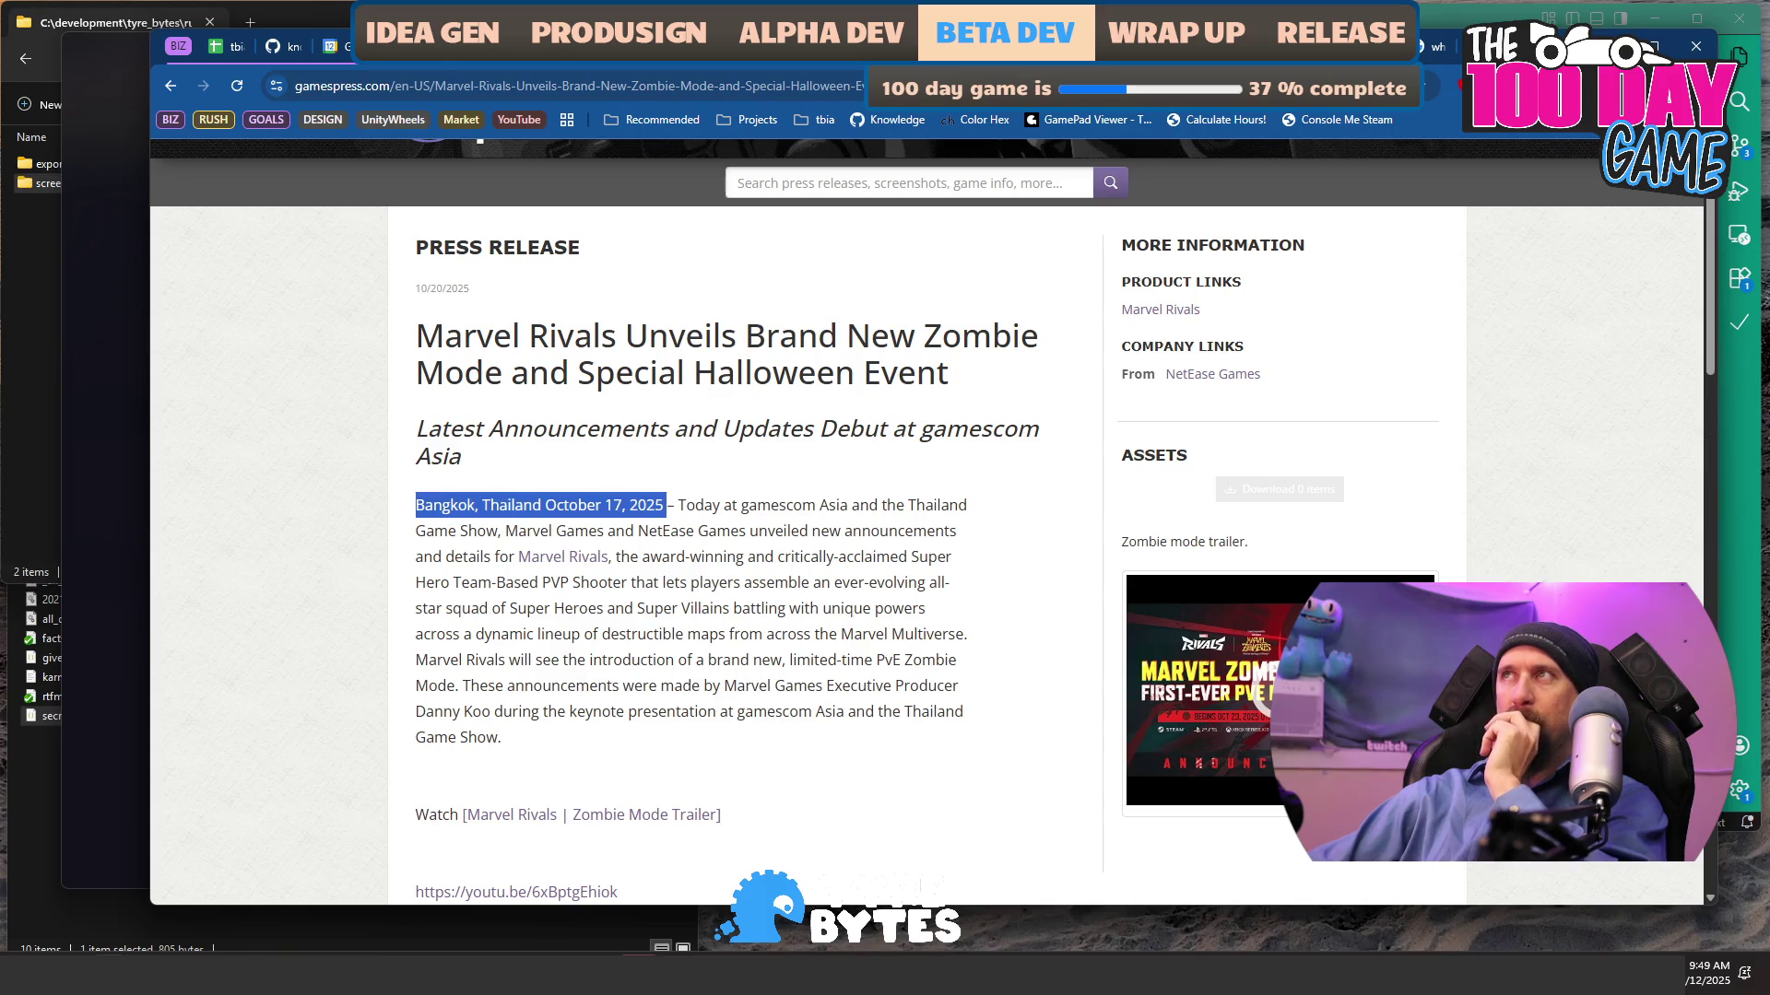
- Switch to the French TankRat release tab and scroll through it
key(ctrl+Tab)
scroll(972, 405, down, 2)
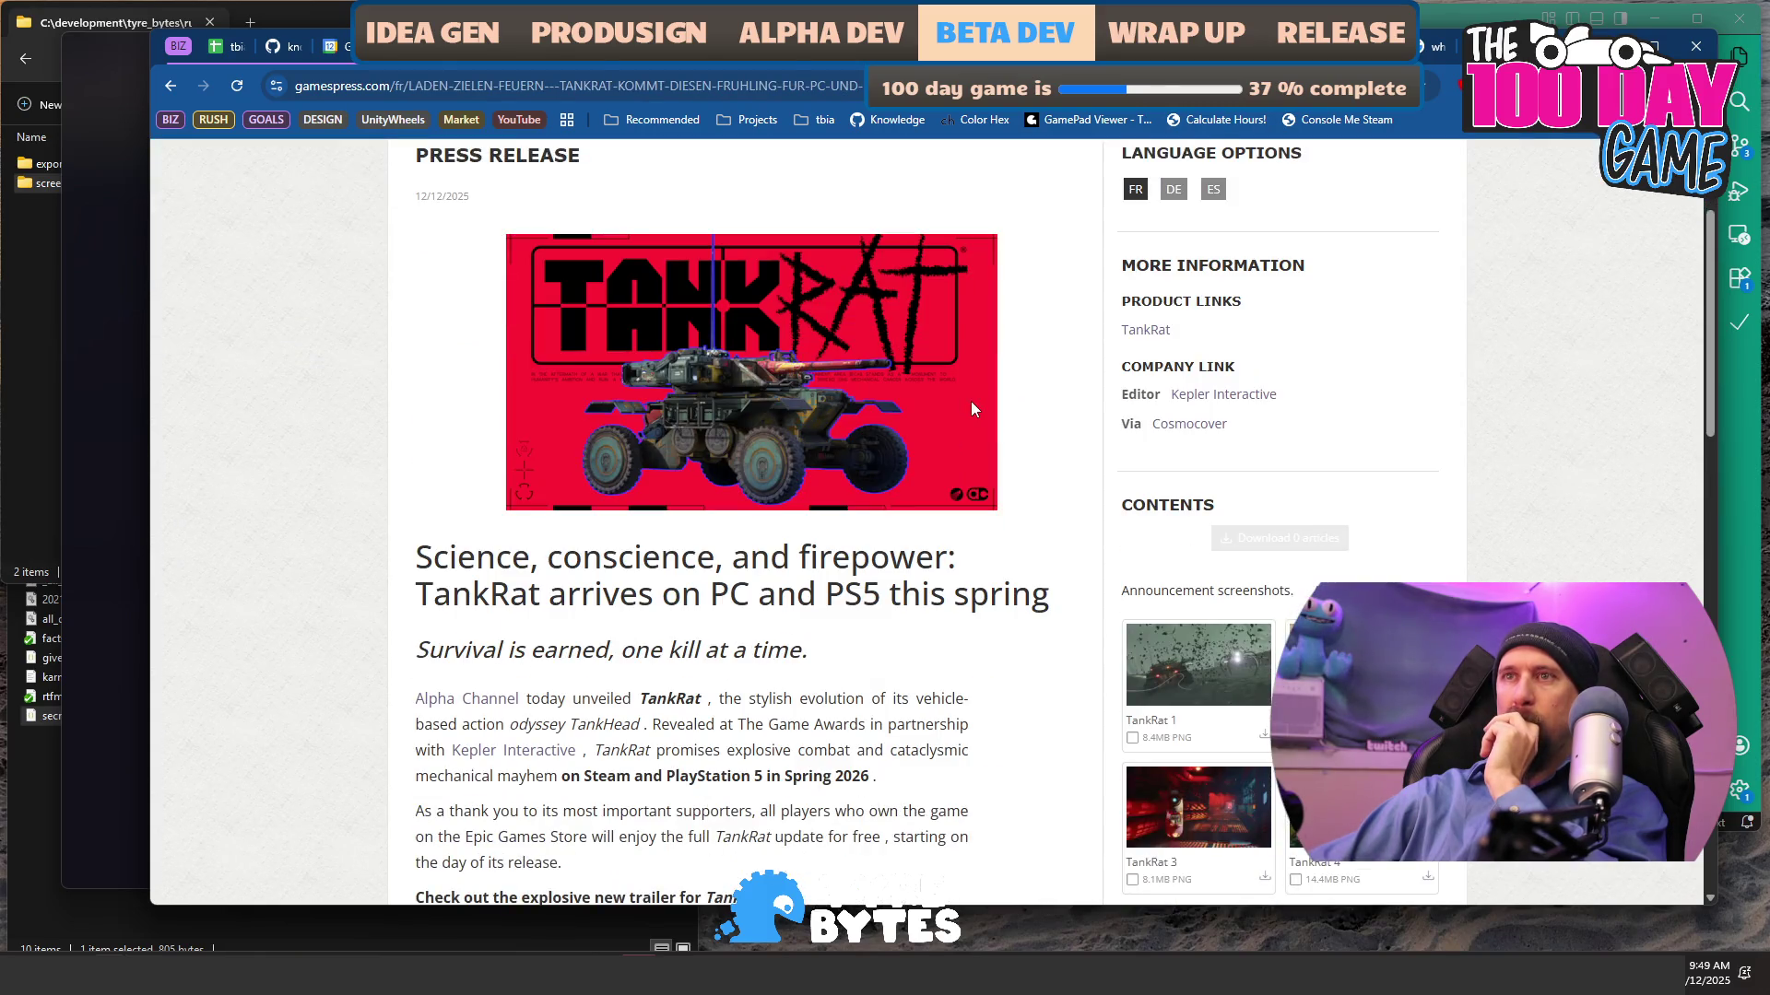
scroll(971, 408, down, 3)
scroll(682, 567, up, 4)
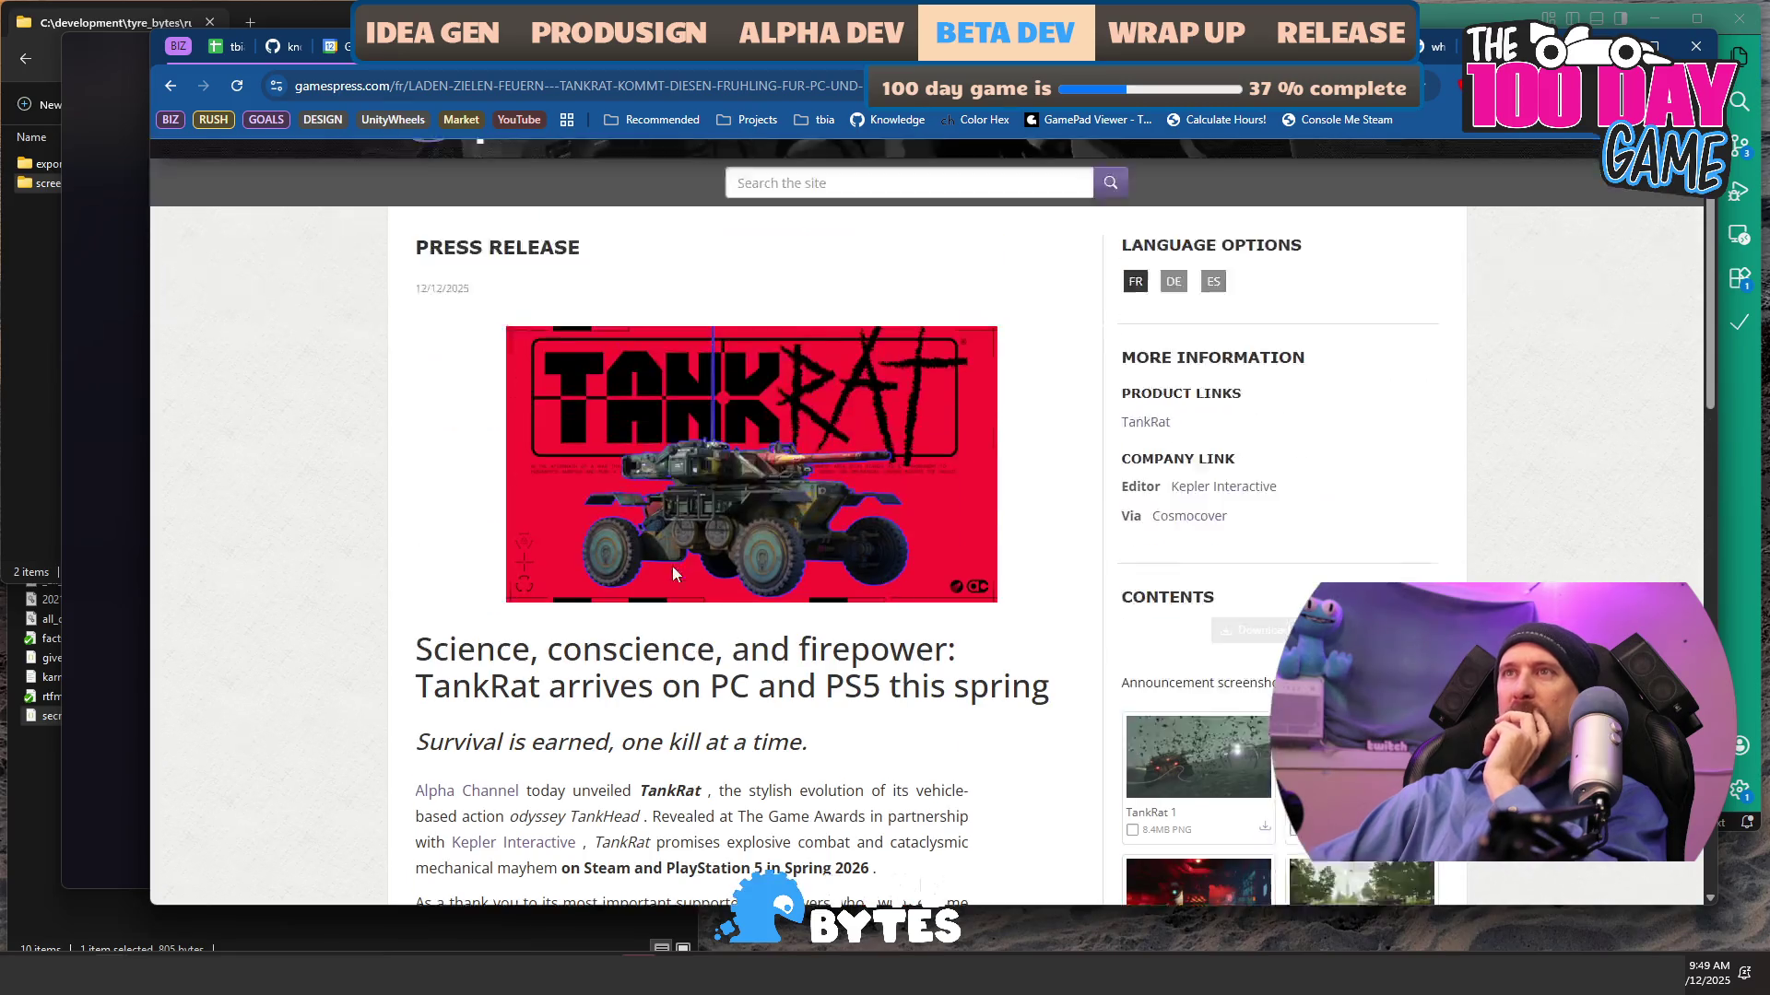
scroll(681, 566, up, 1)
scroll(482, 700, down, 1)
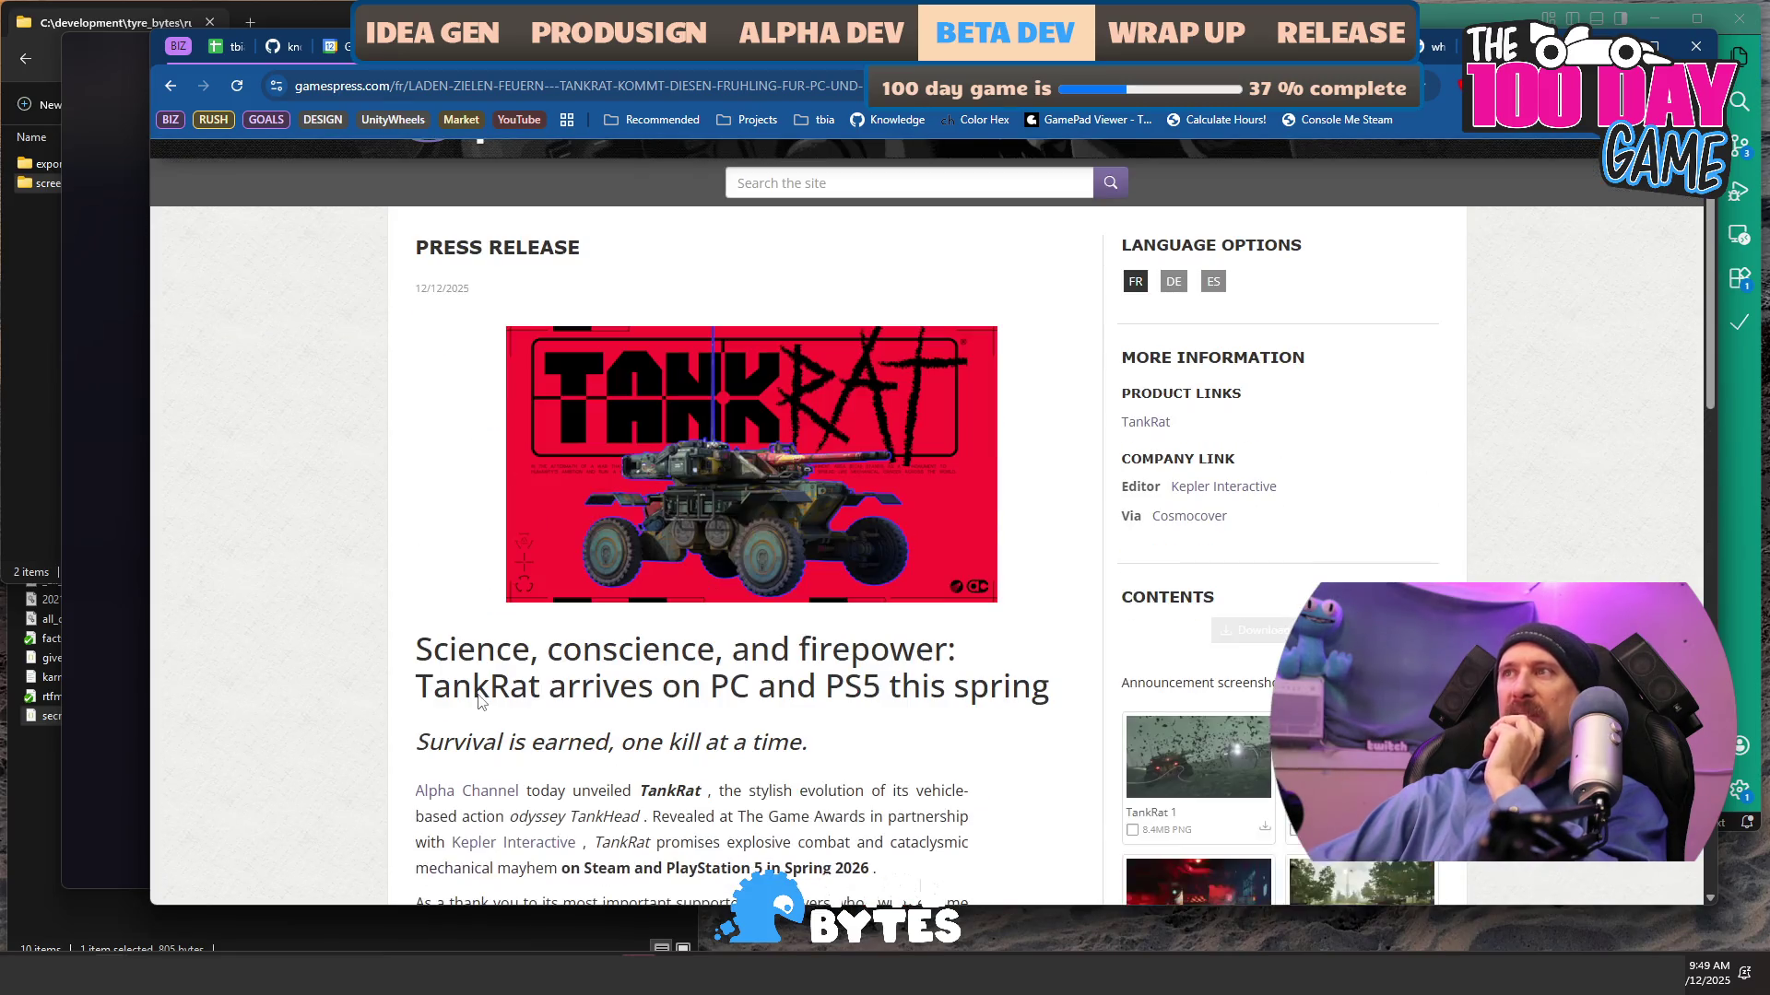
- Revisit the Seablip Castle Update release, highlighting its location-and-date opening, then return to the list
key(alt+Left)
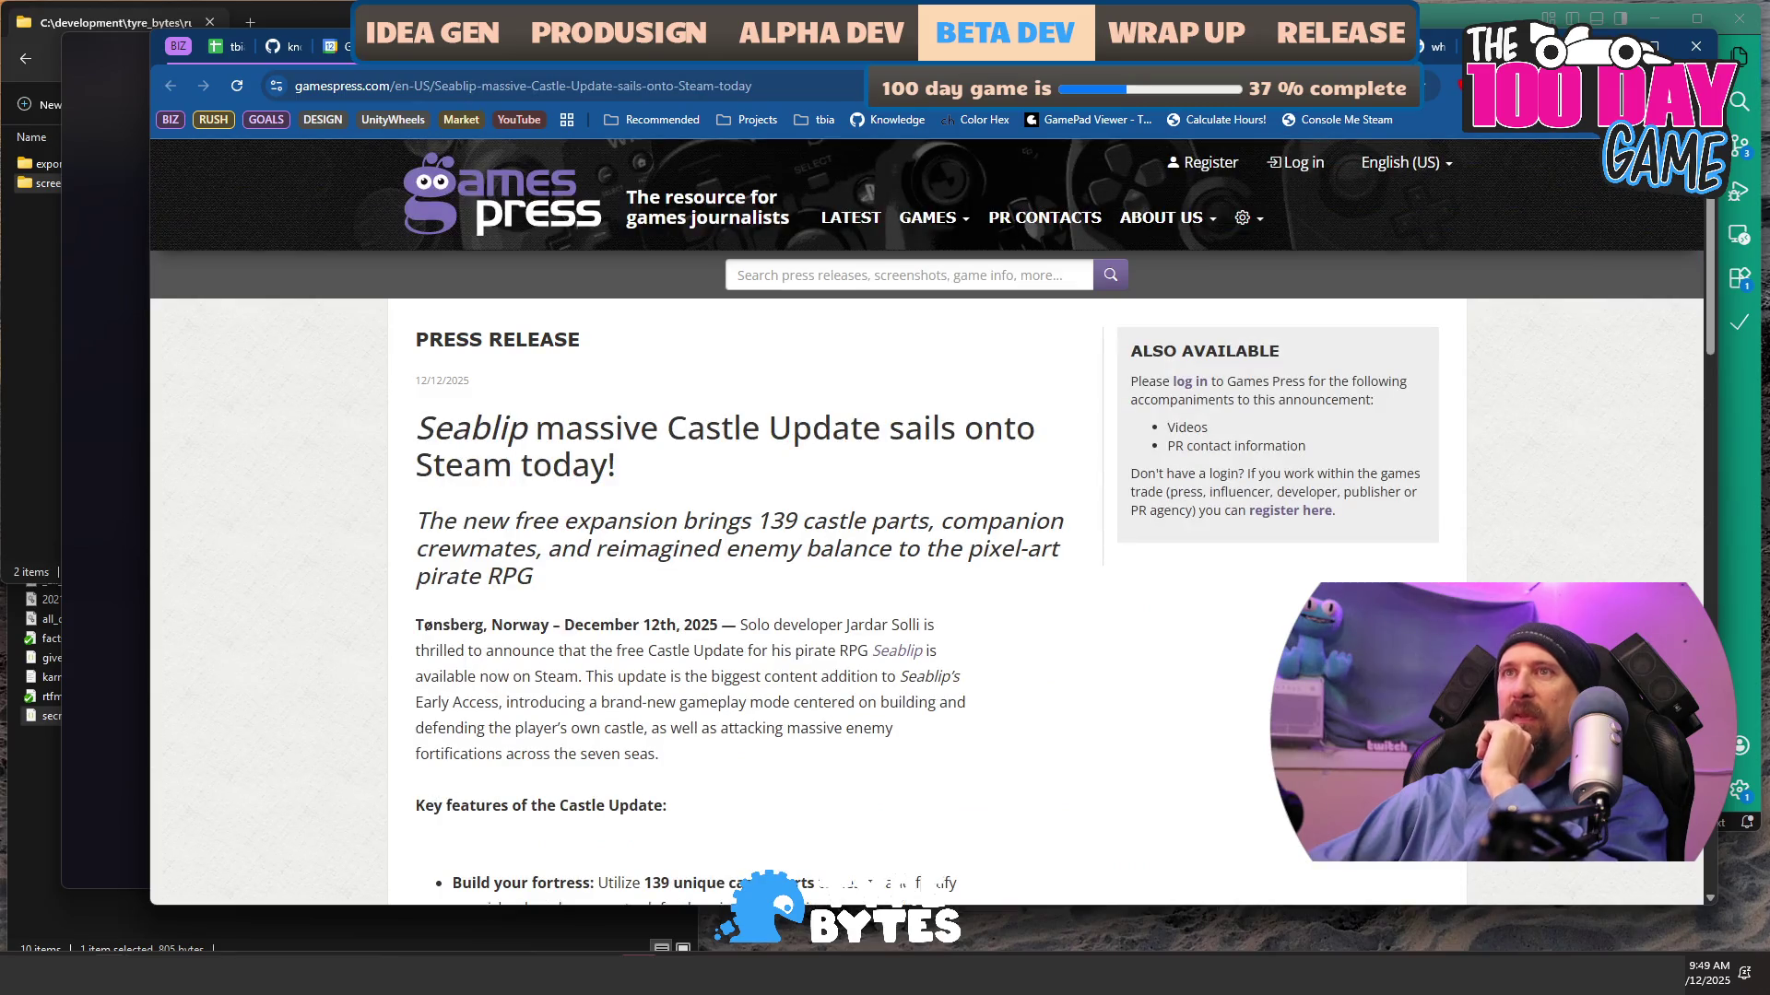
mouse_move(1106, 46)
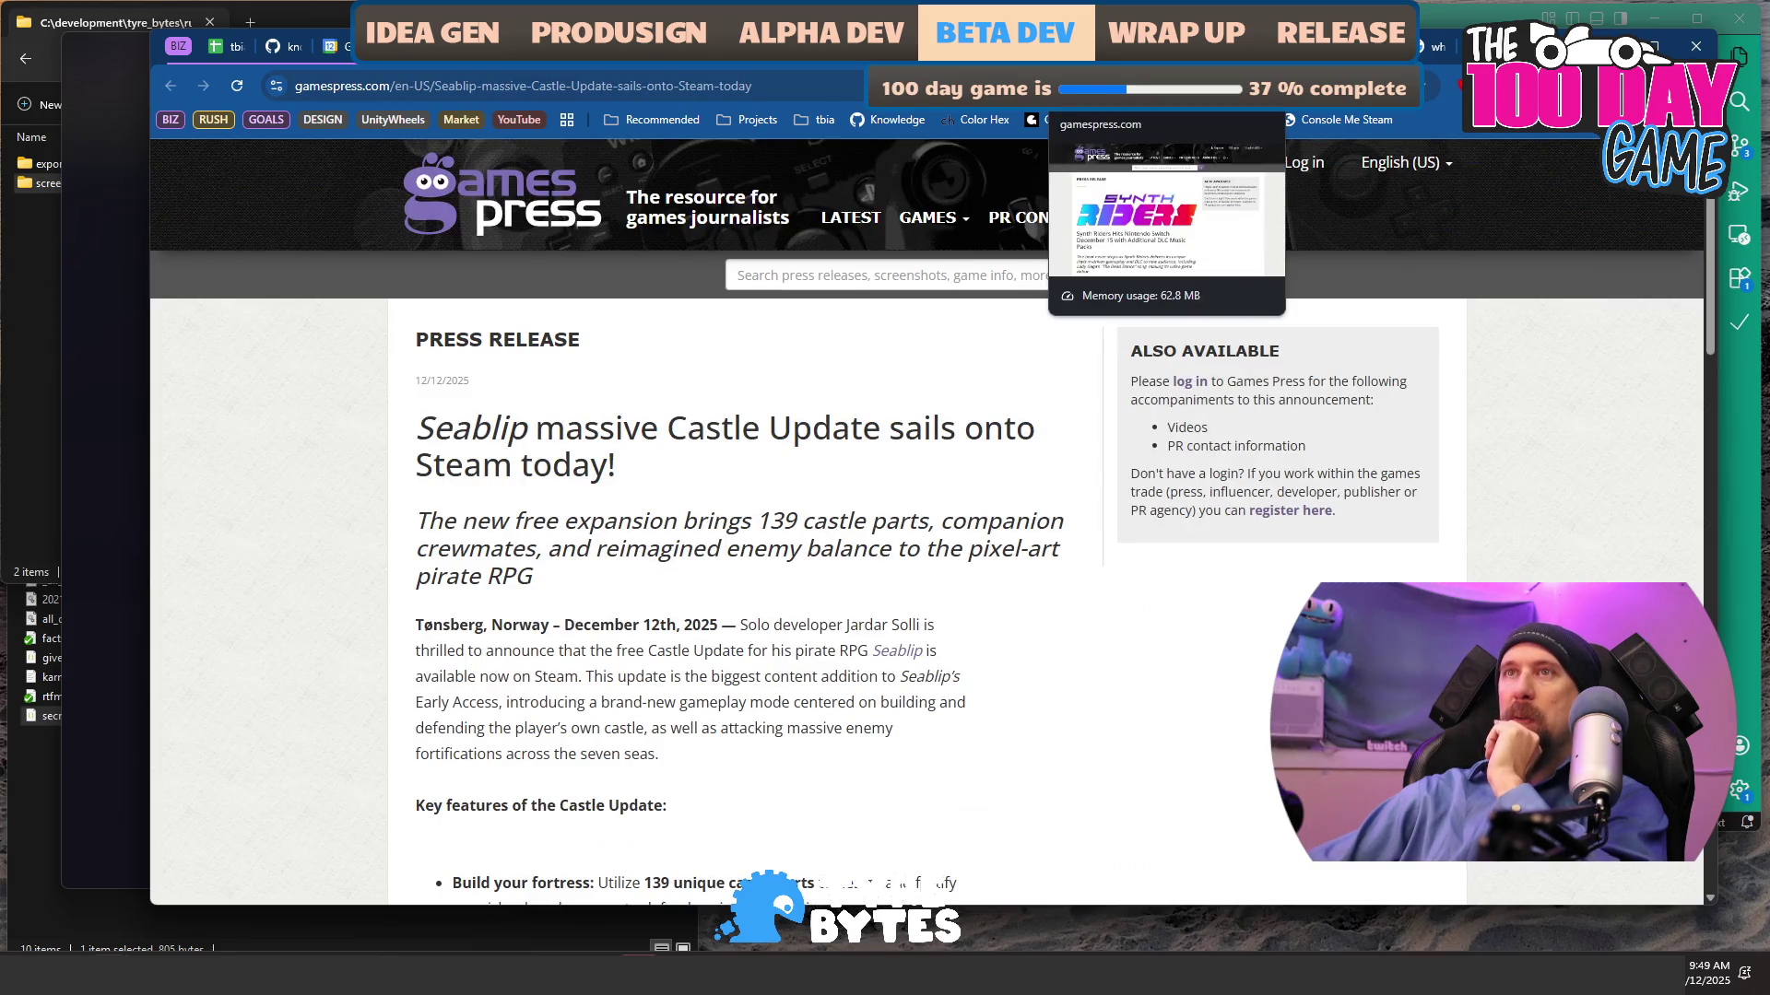
drag(722, 625, 434, 625)
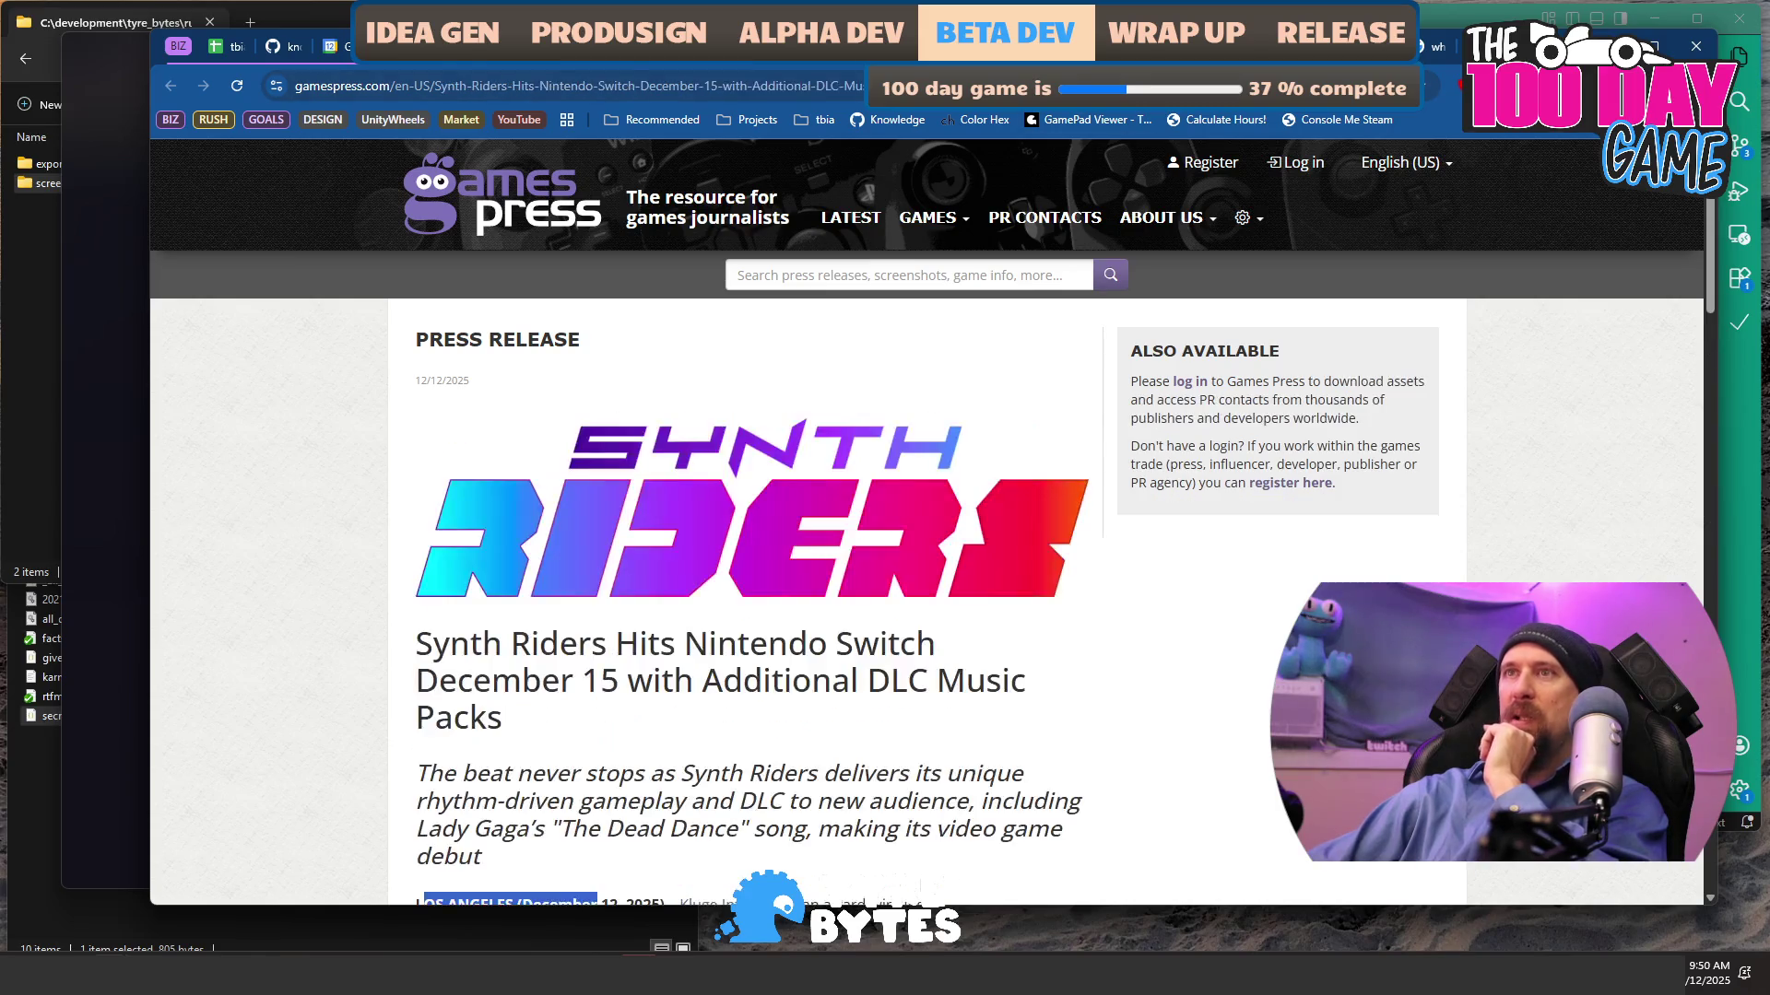
scroll(766, 553, down, 3)
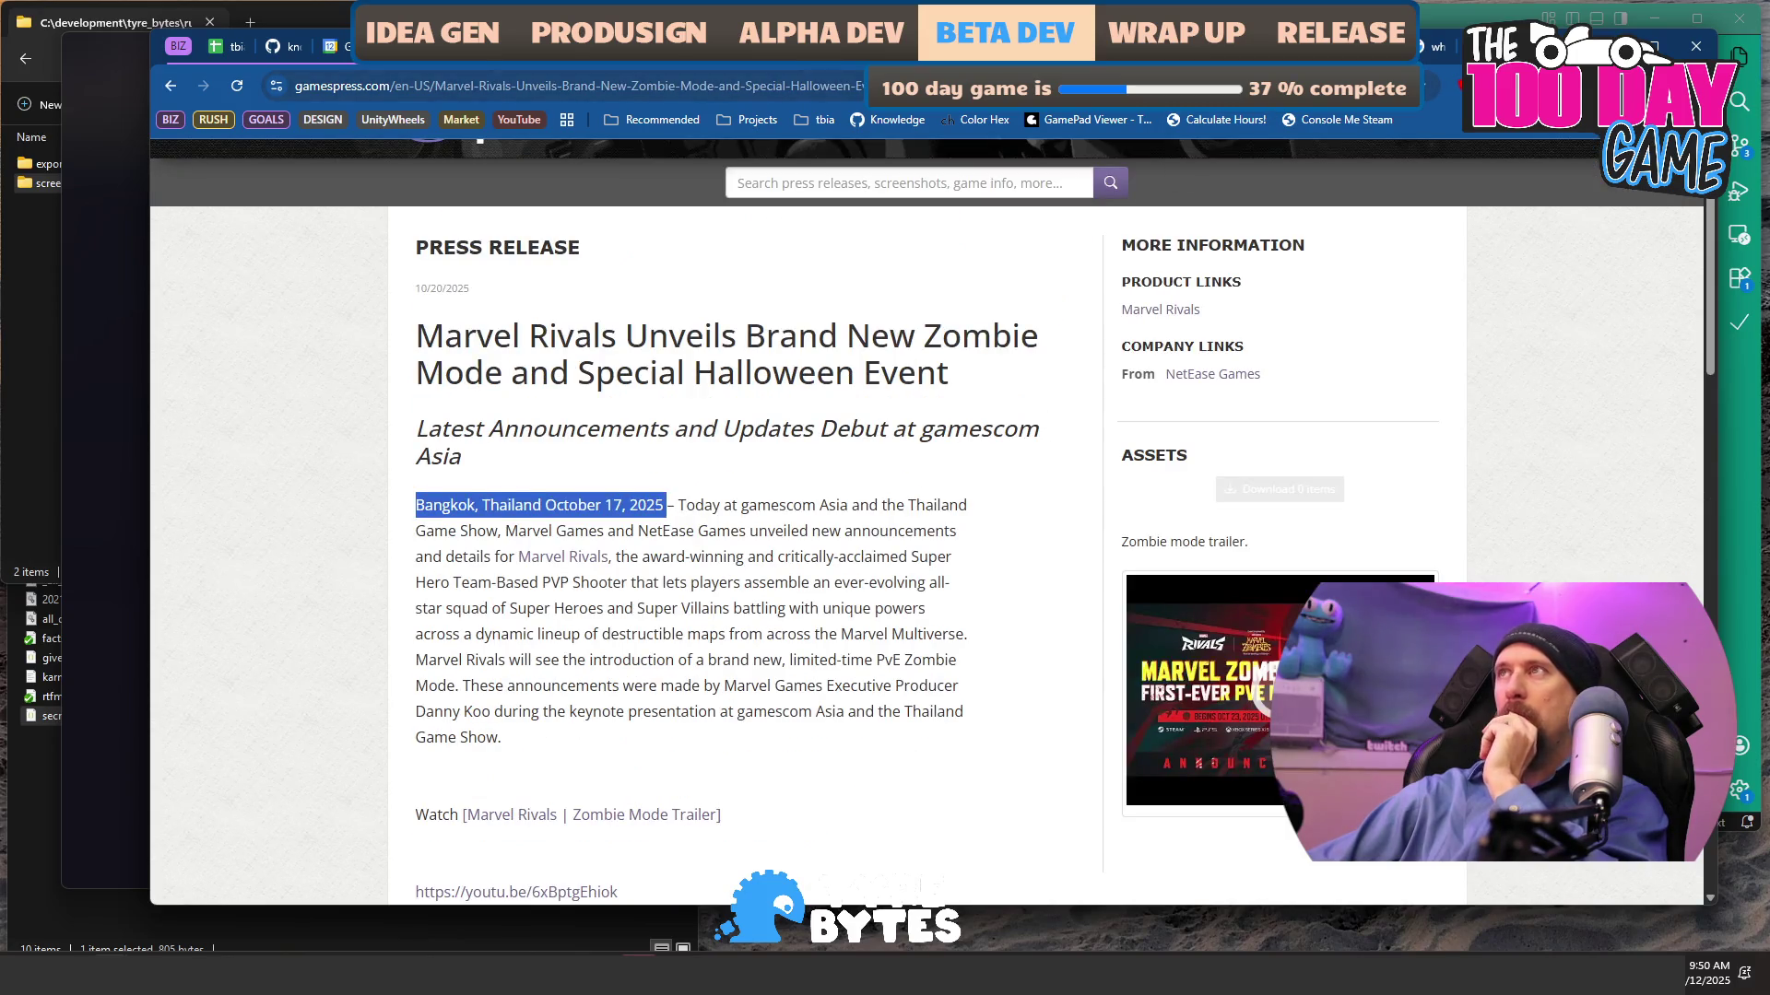
scroll(552, 444, down, 4)
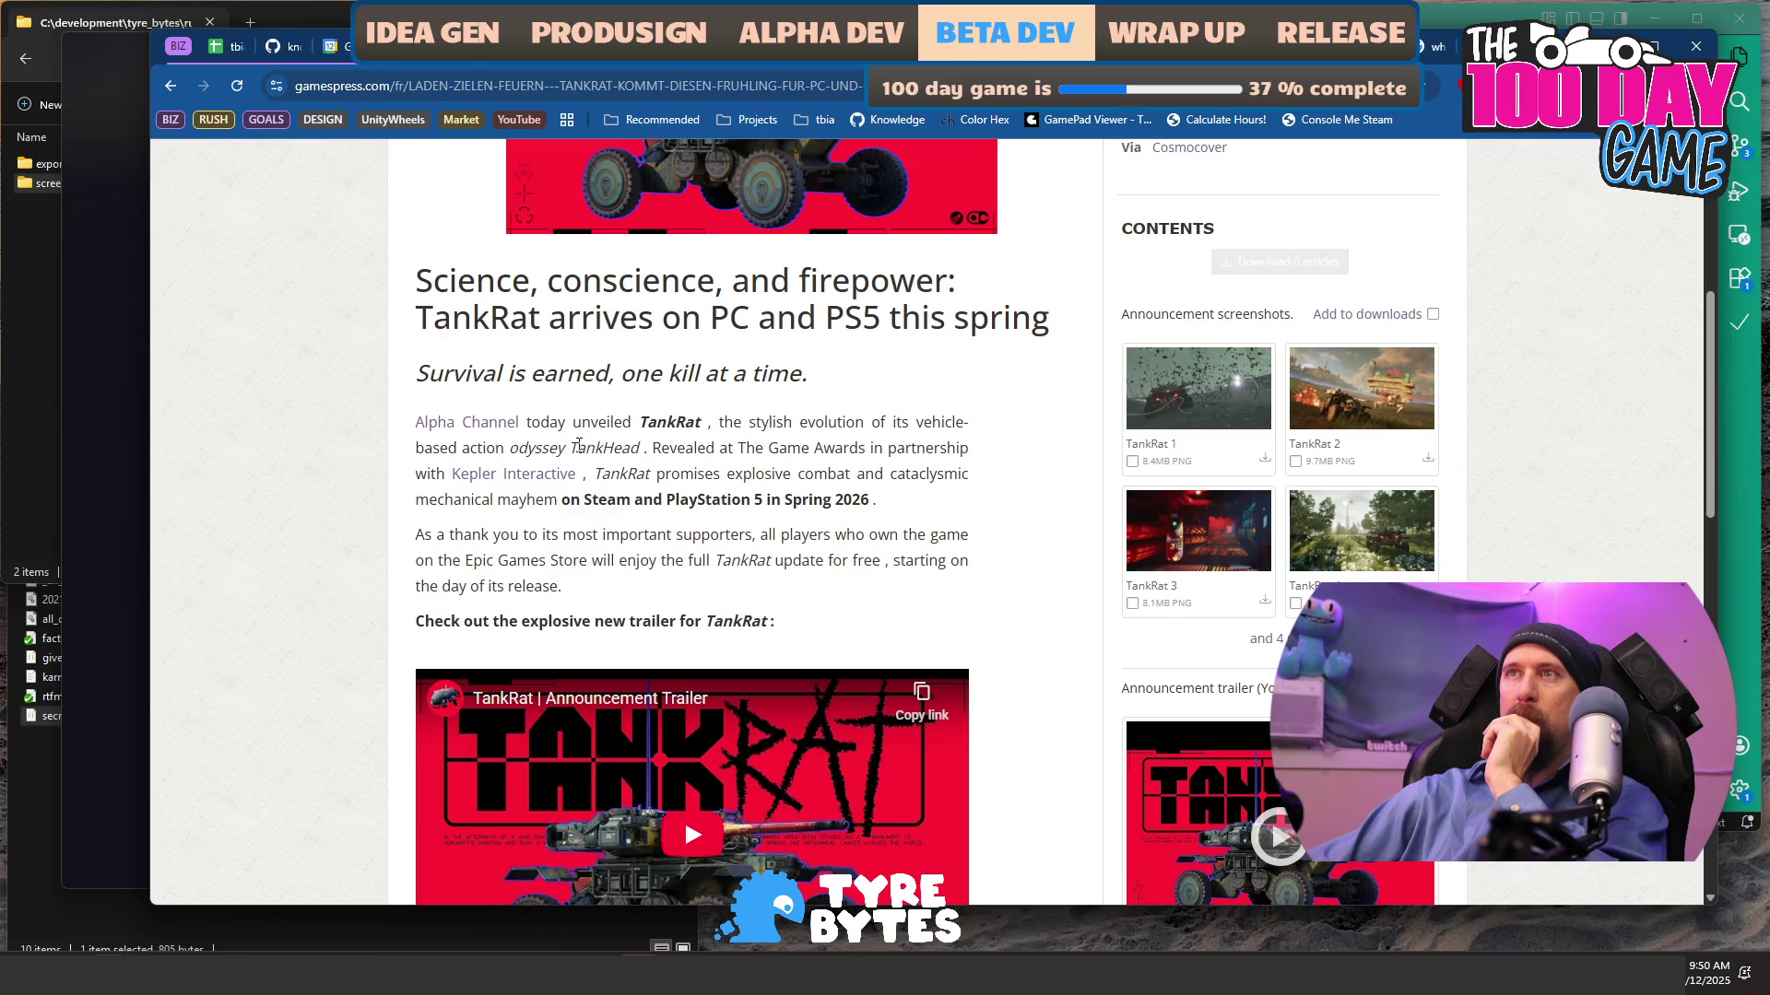
scroll(552, 444, down, 14)
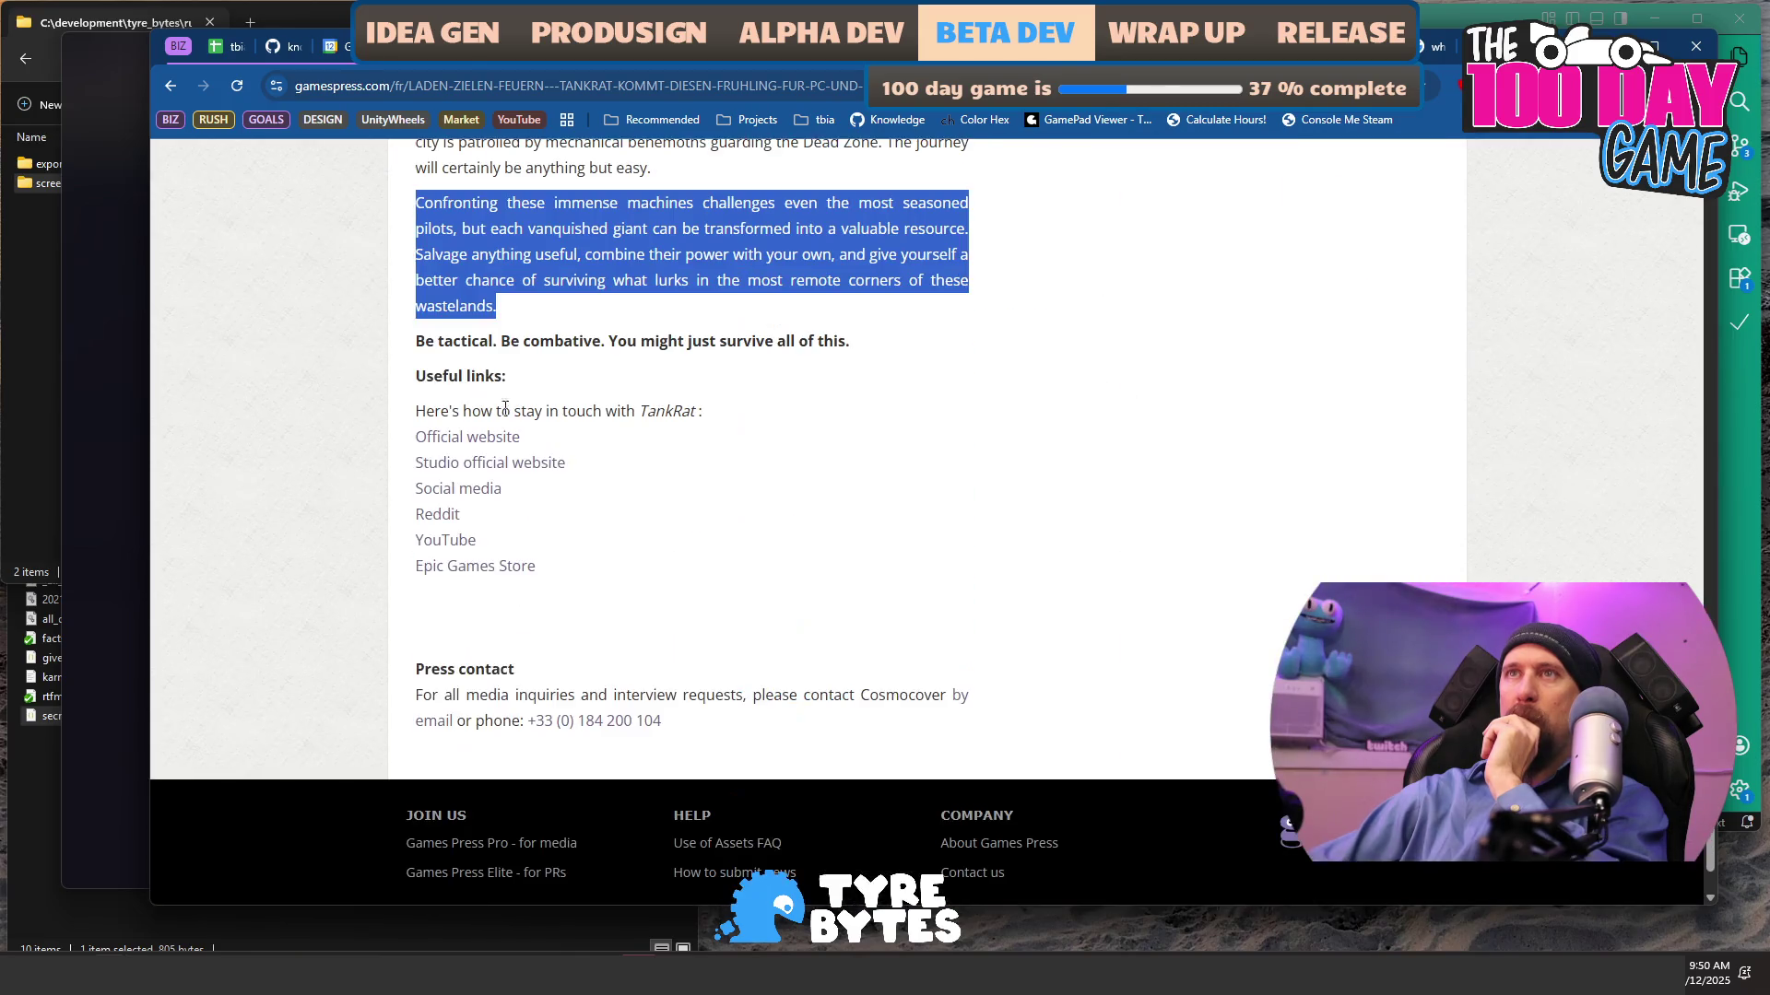
scroll(759, 396, up, 20)
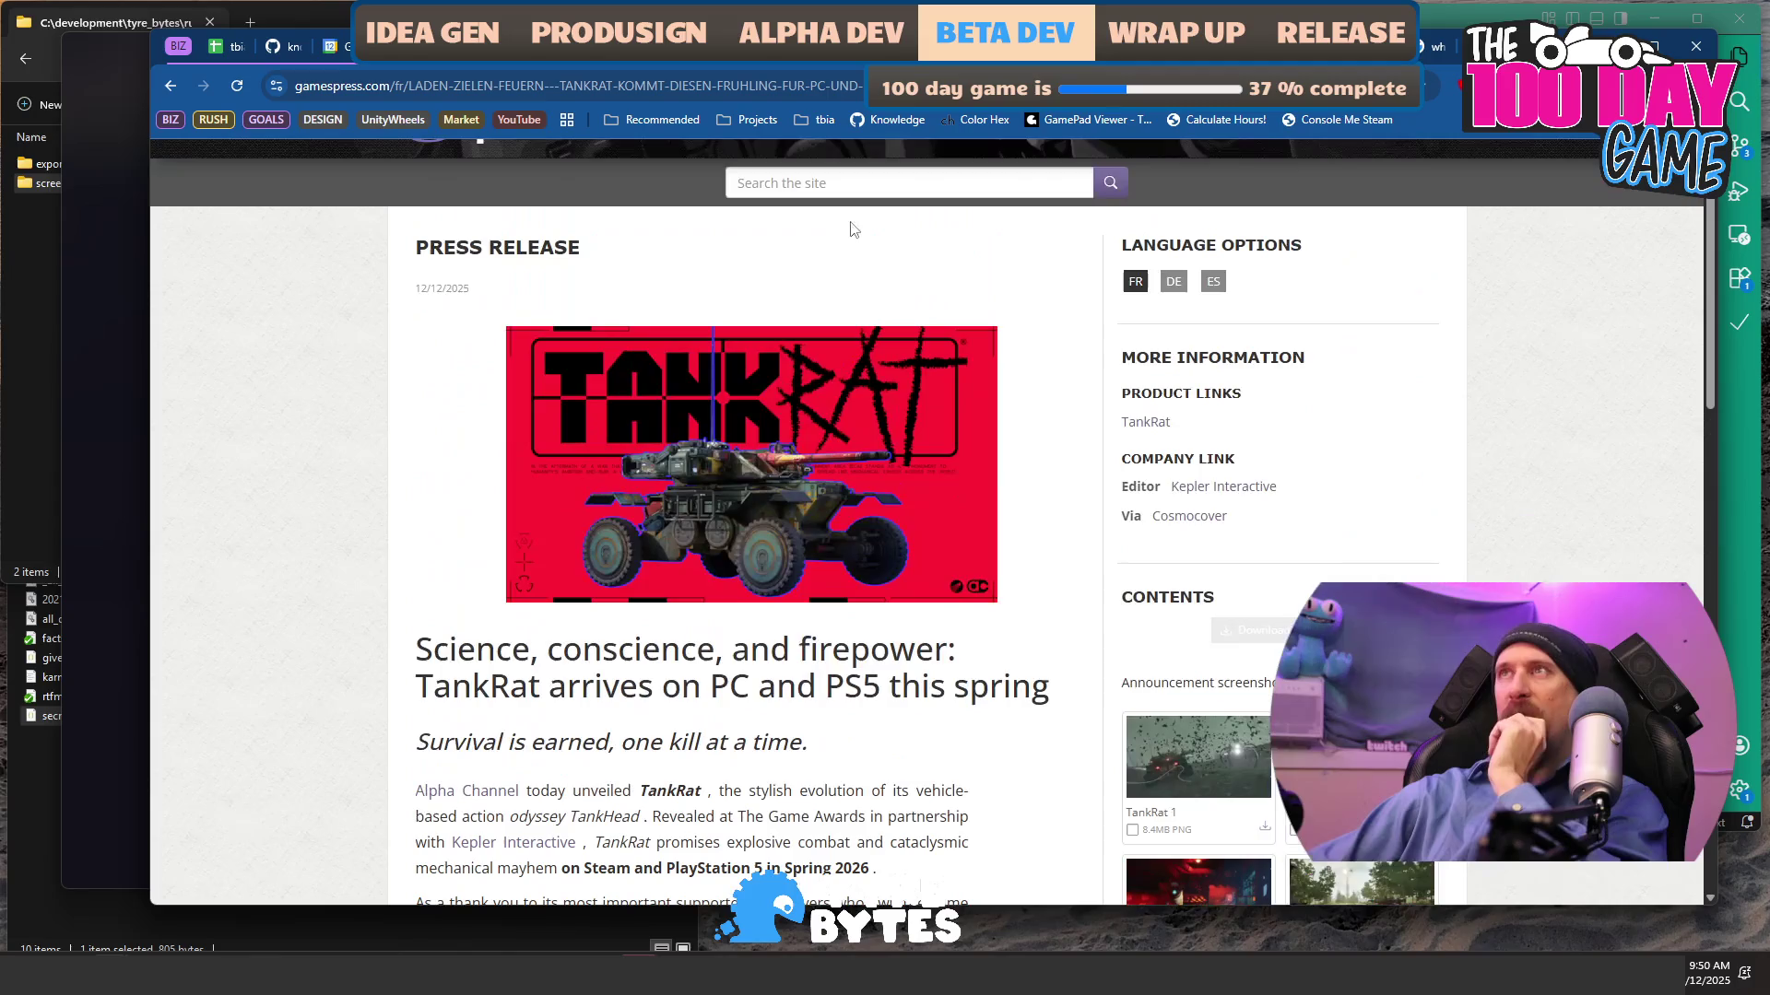
key(alt+Left)
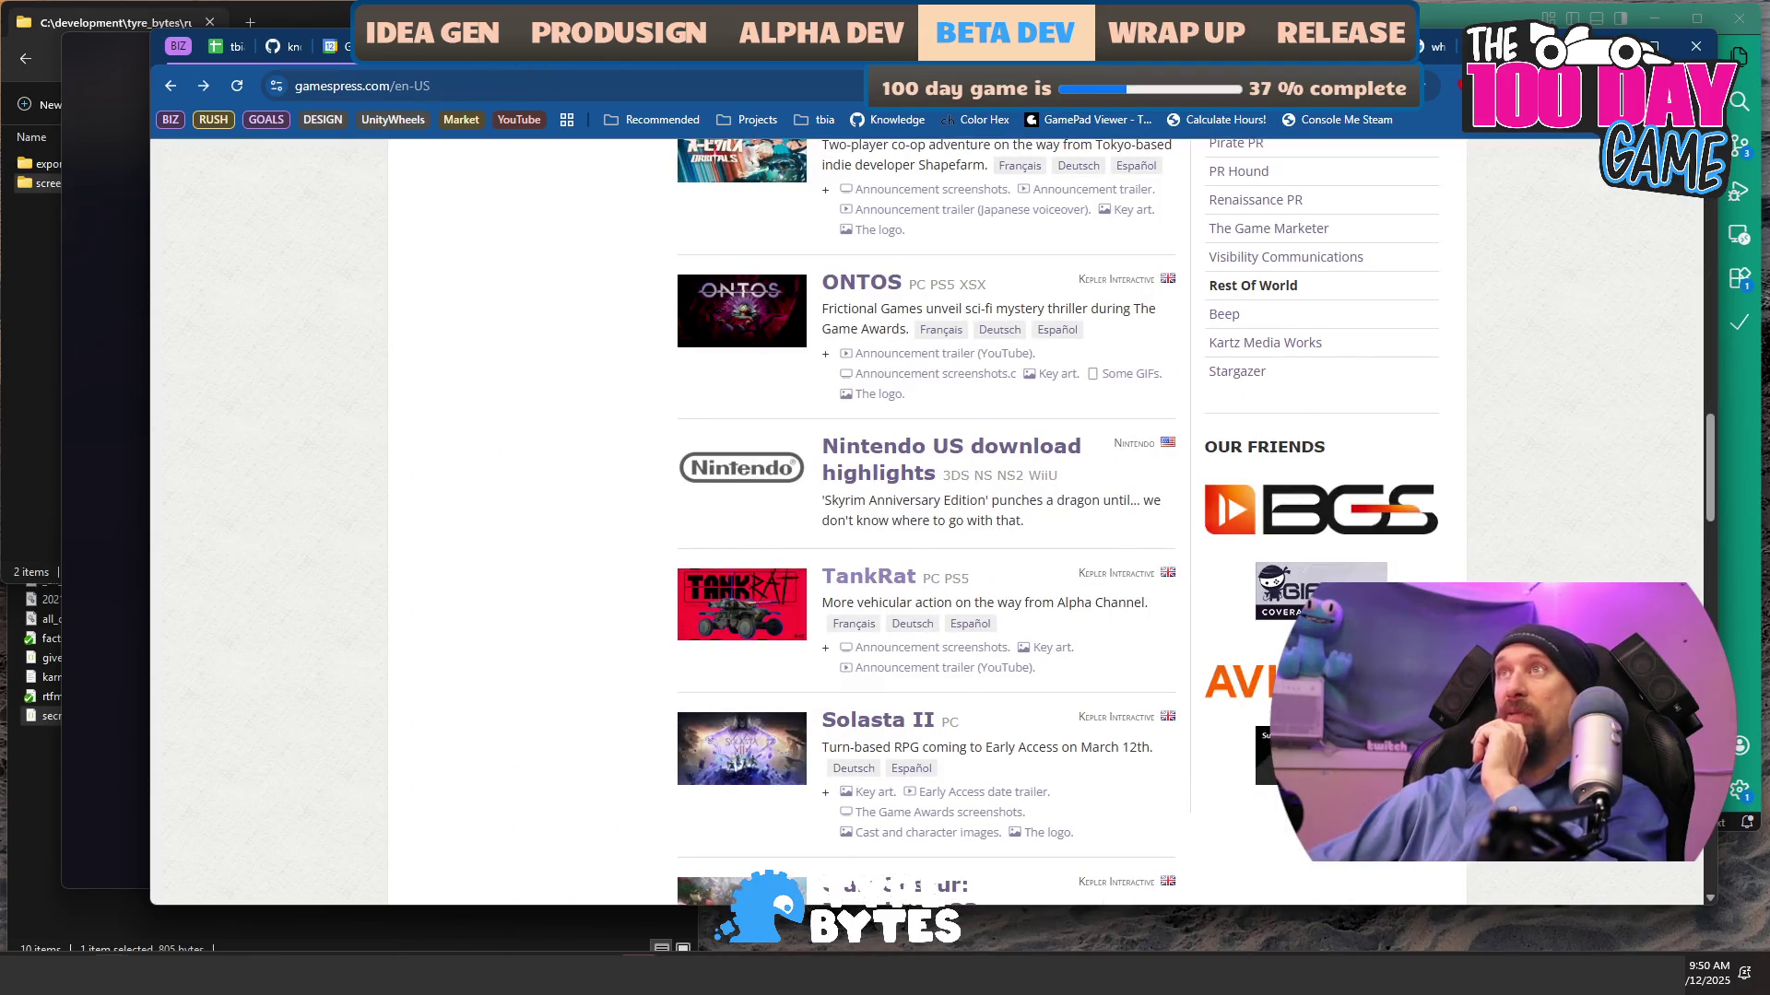
key(ctrl+Tab)
- Remove 'New Orleans,' from the dateline and make it end 'Vermont, United States:'
click(609, 518)
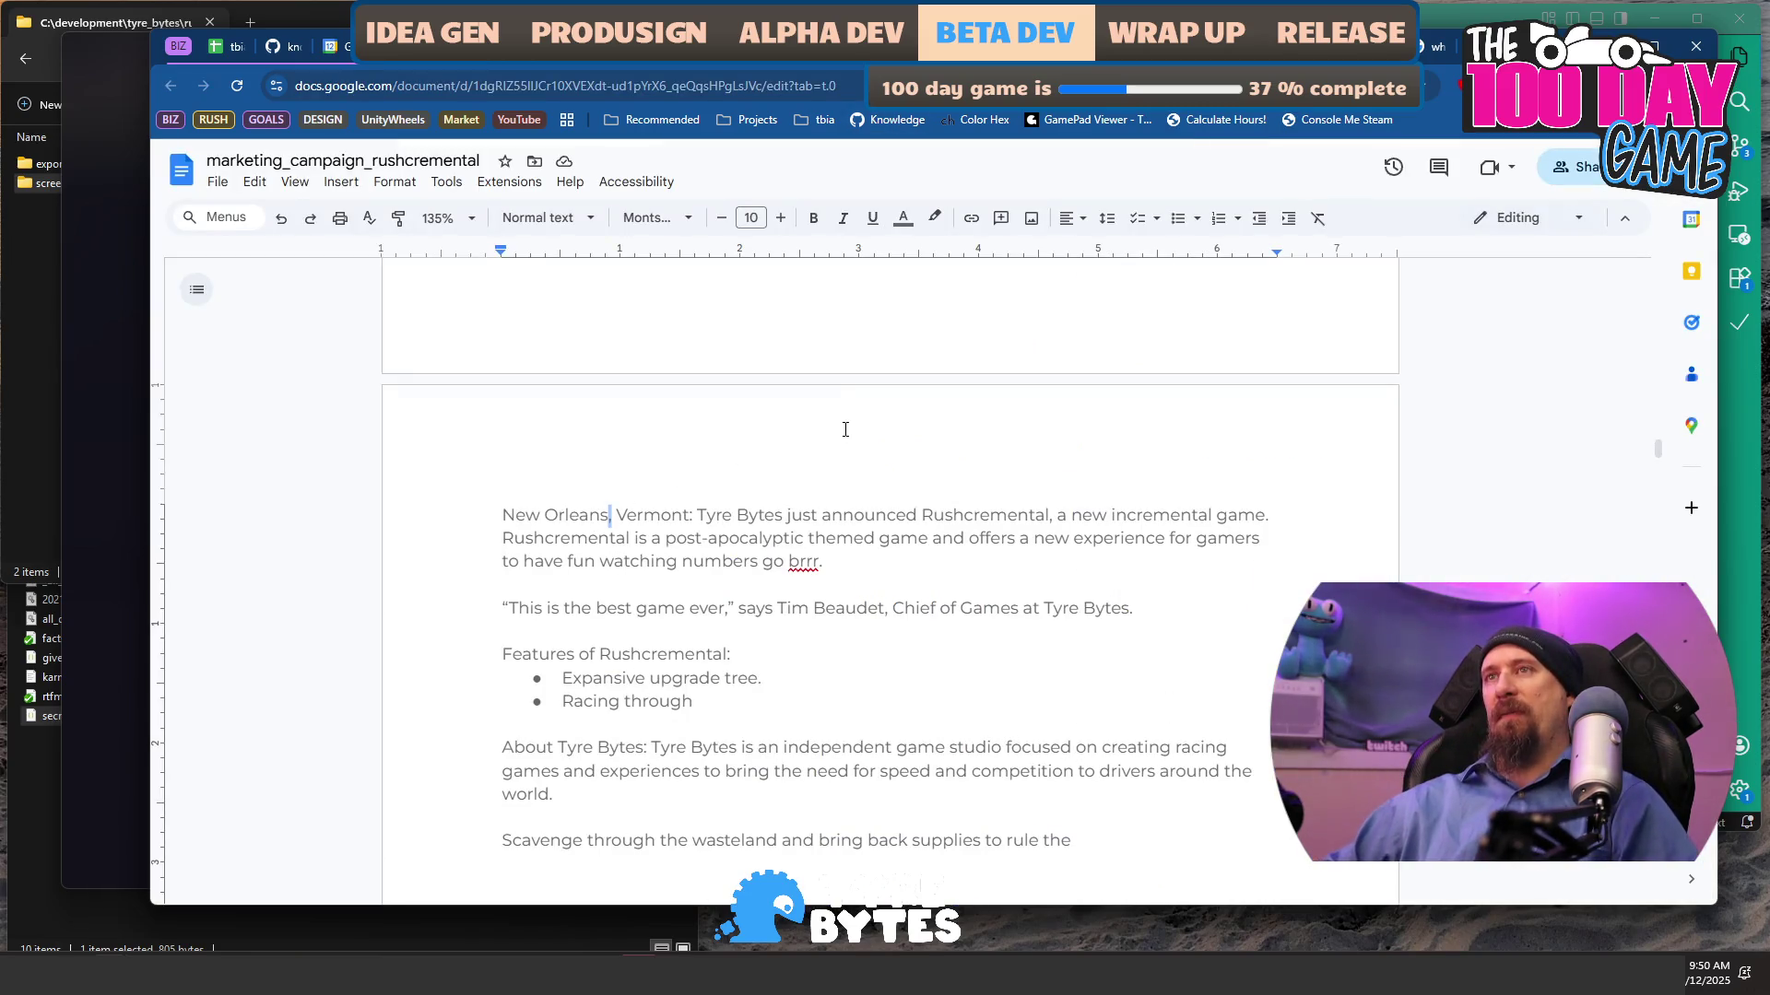
key(Right)
key(shift+Home)
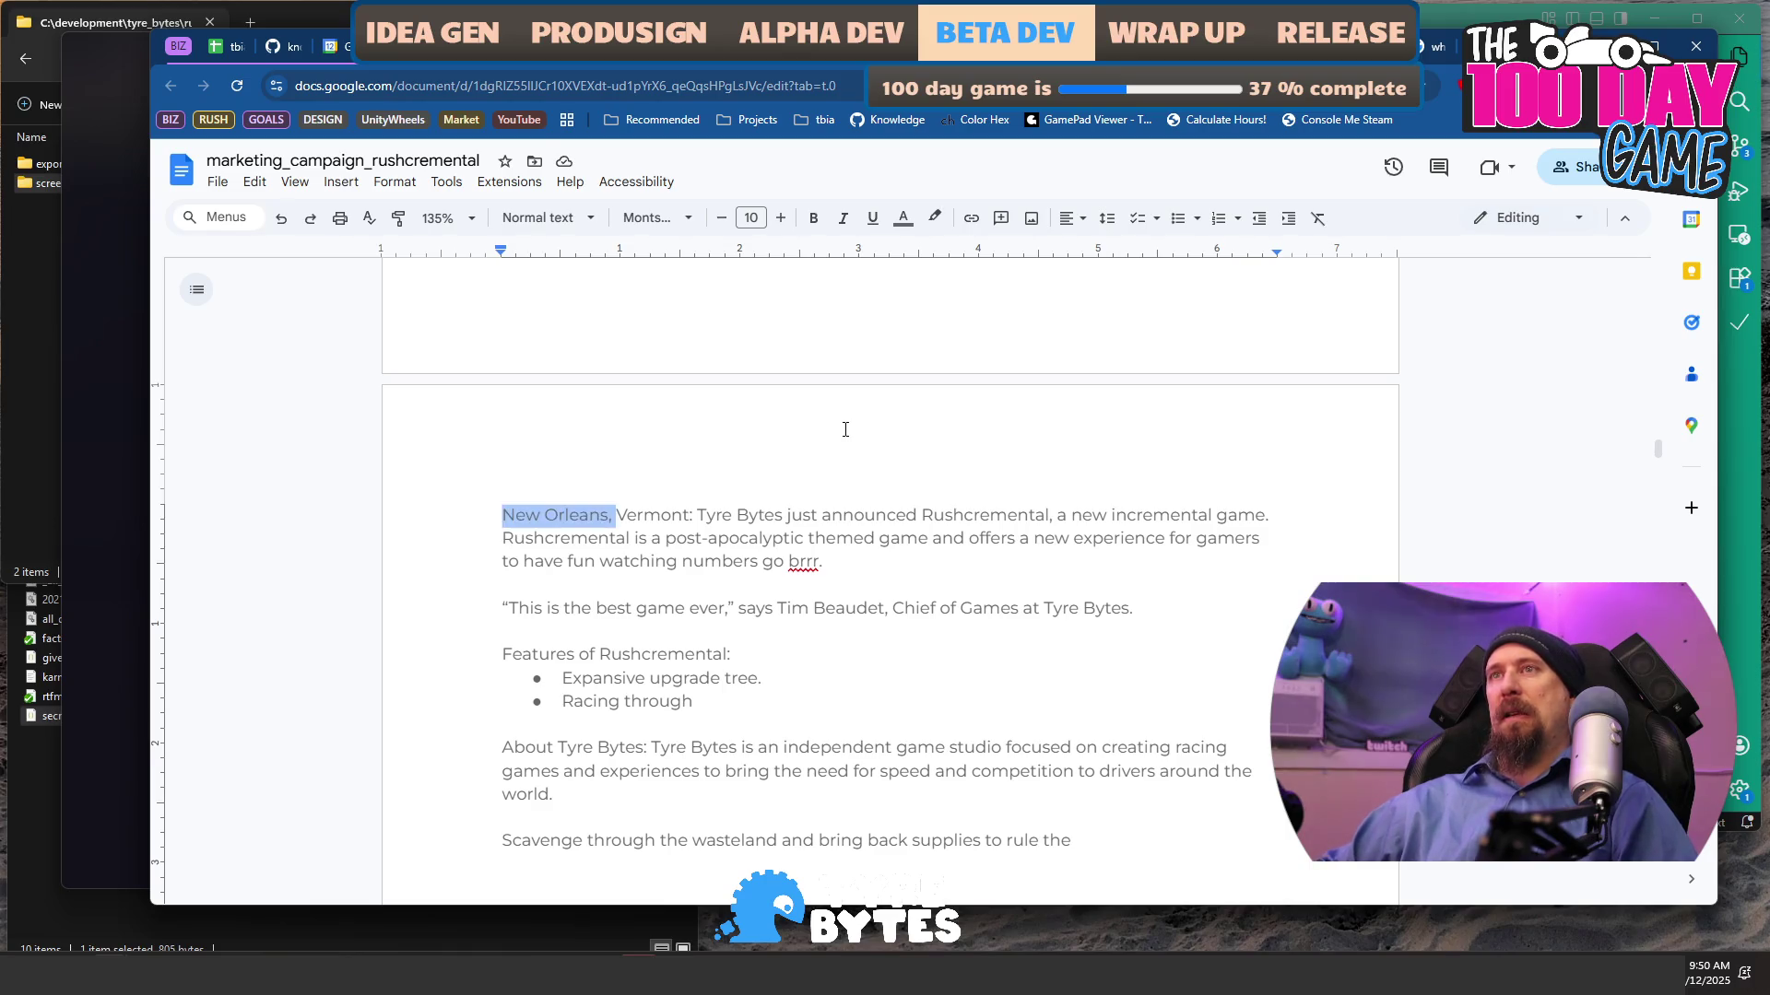
key(BackSpace)
key(ctrl+Right)
key(Delete)
text(, United Sta)
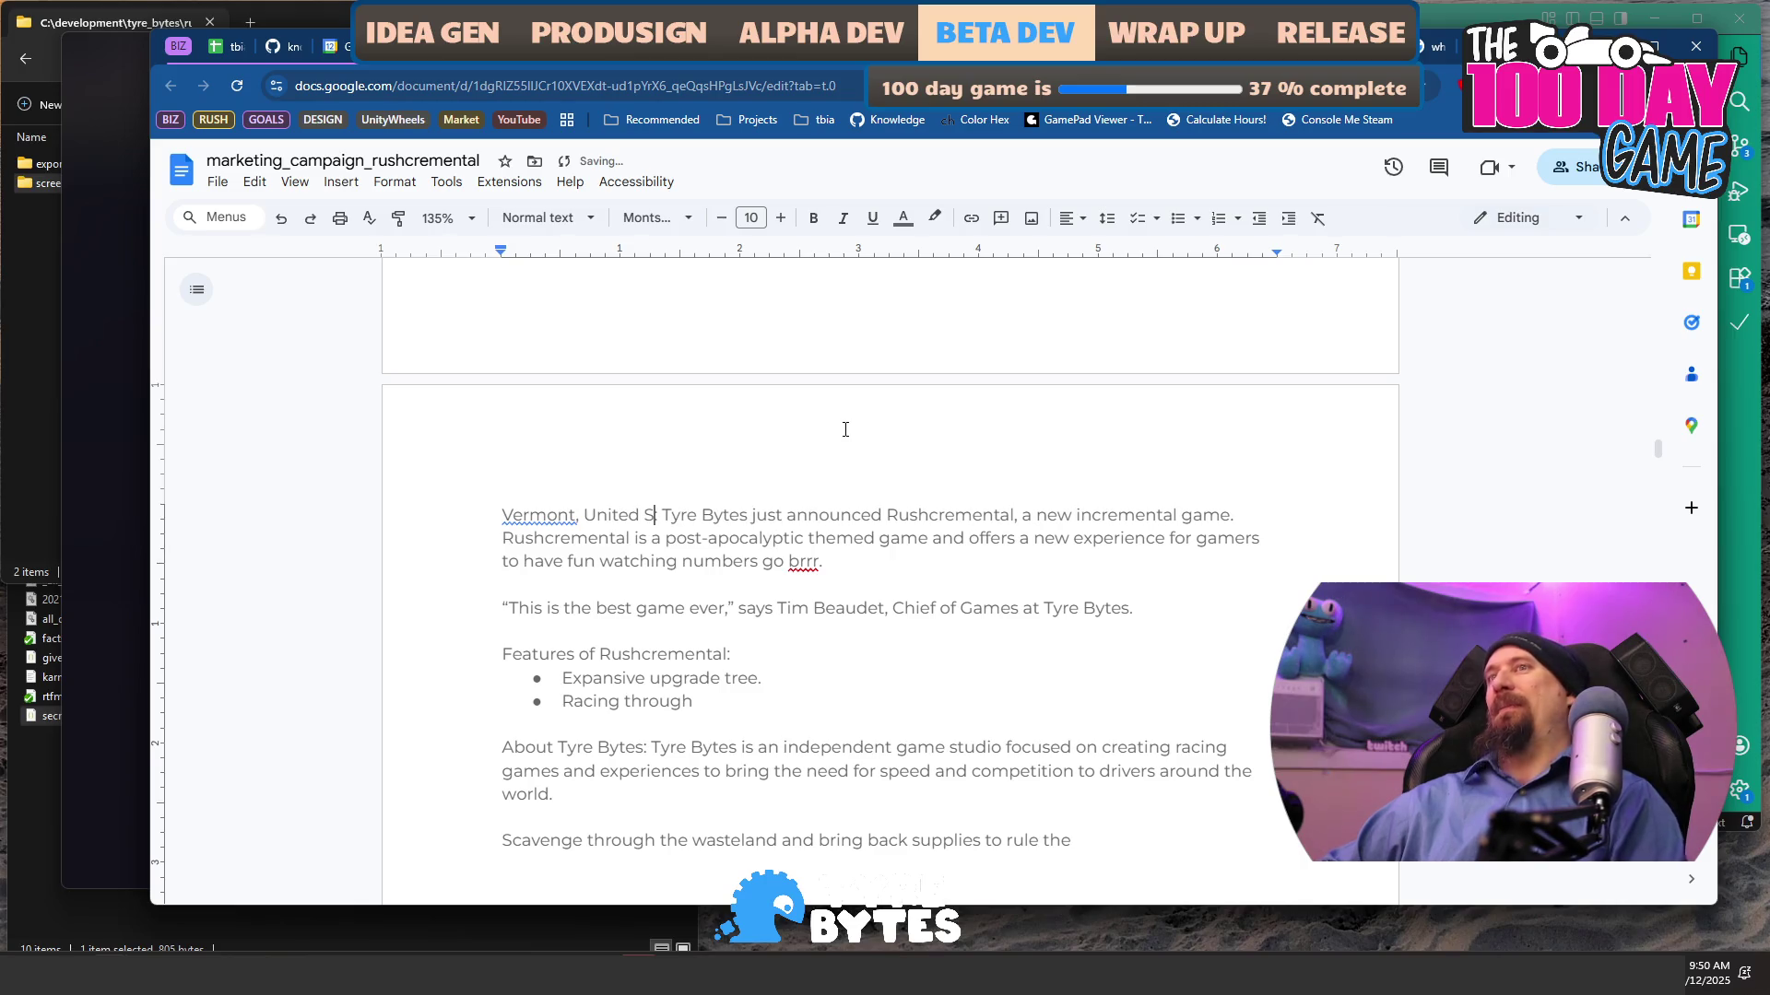
text(tes:)
- Expand the dateline to read 'In the Green Mountains of Vermont'
key(Home)
key(ctrl+shift+Right)
key(BackSpace)
key(ctrl+z)
key(Down)
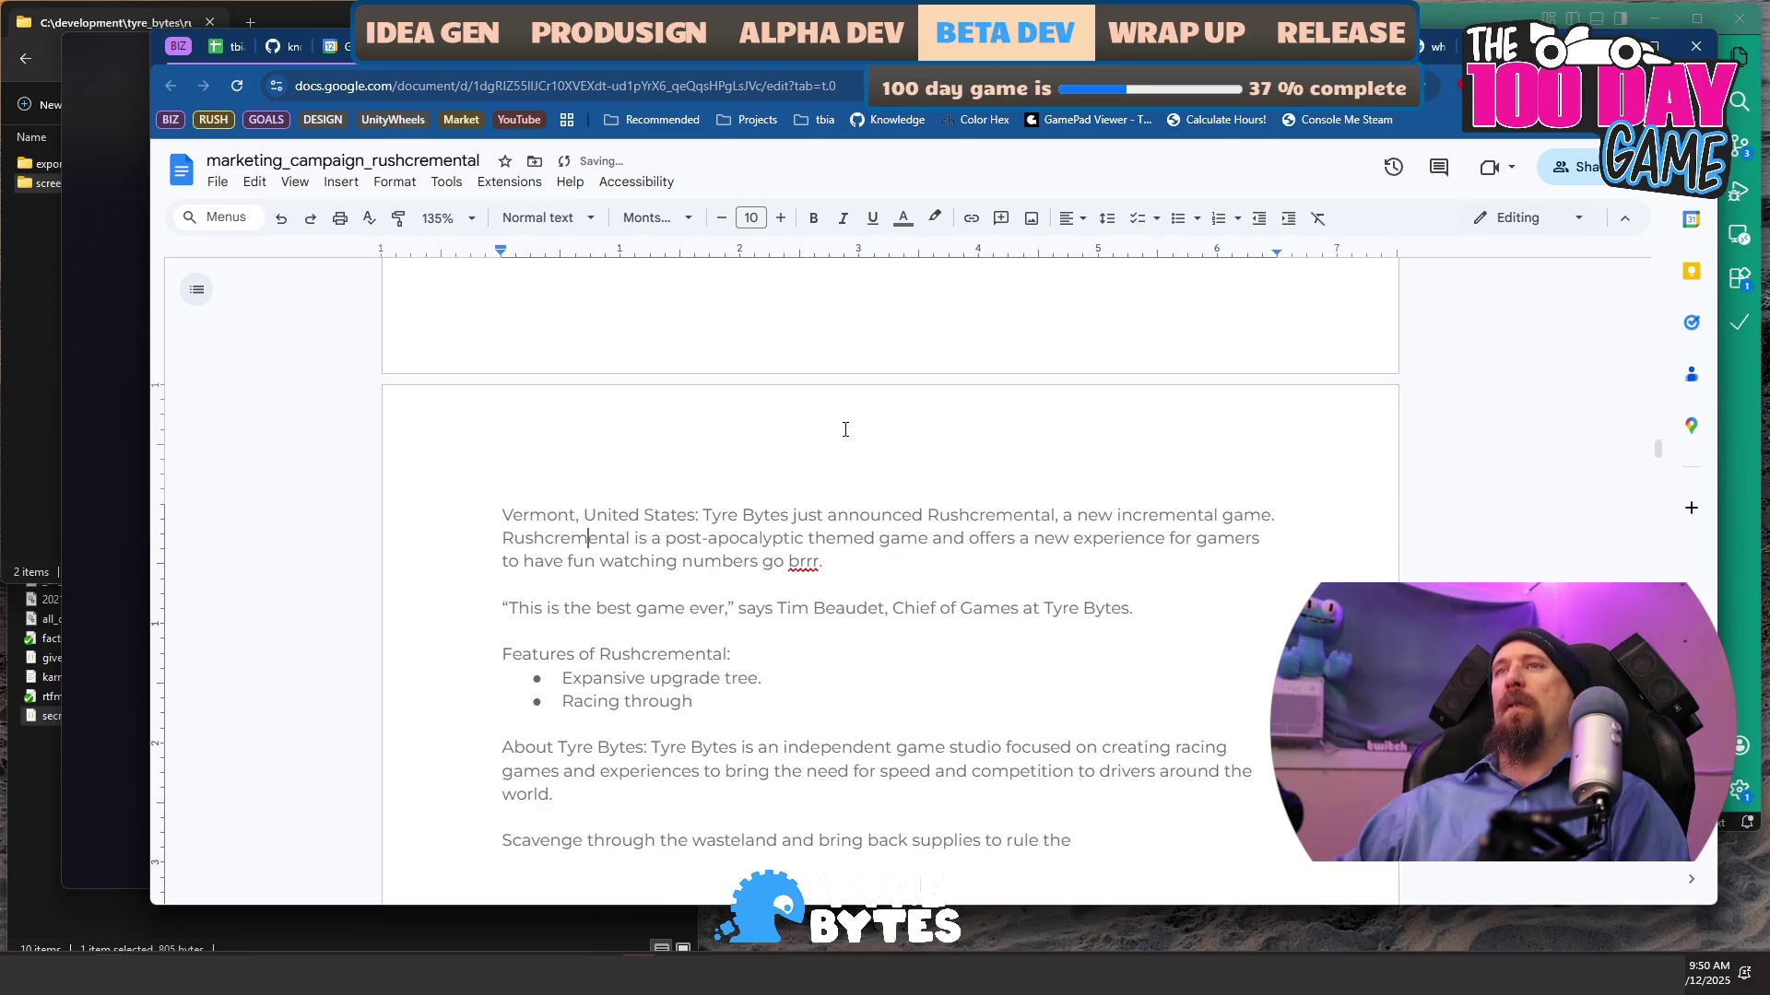
key(Up)
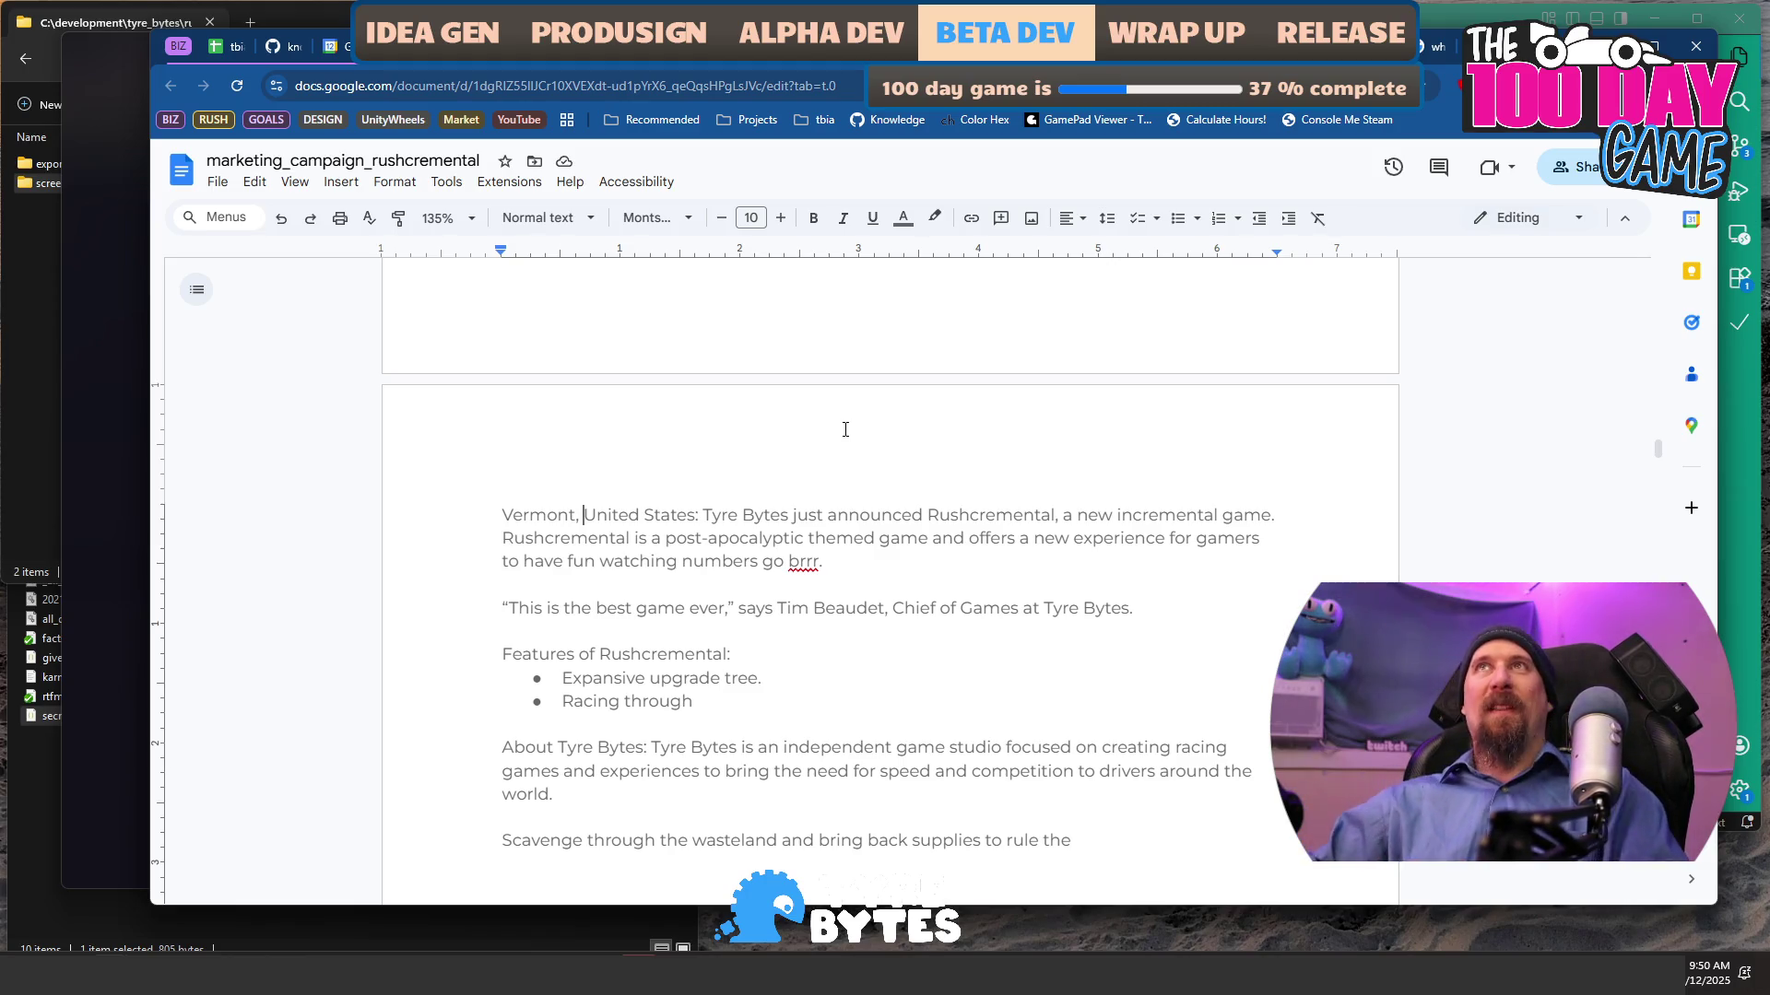
text(In)
text(Green M)
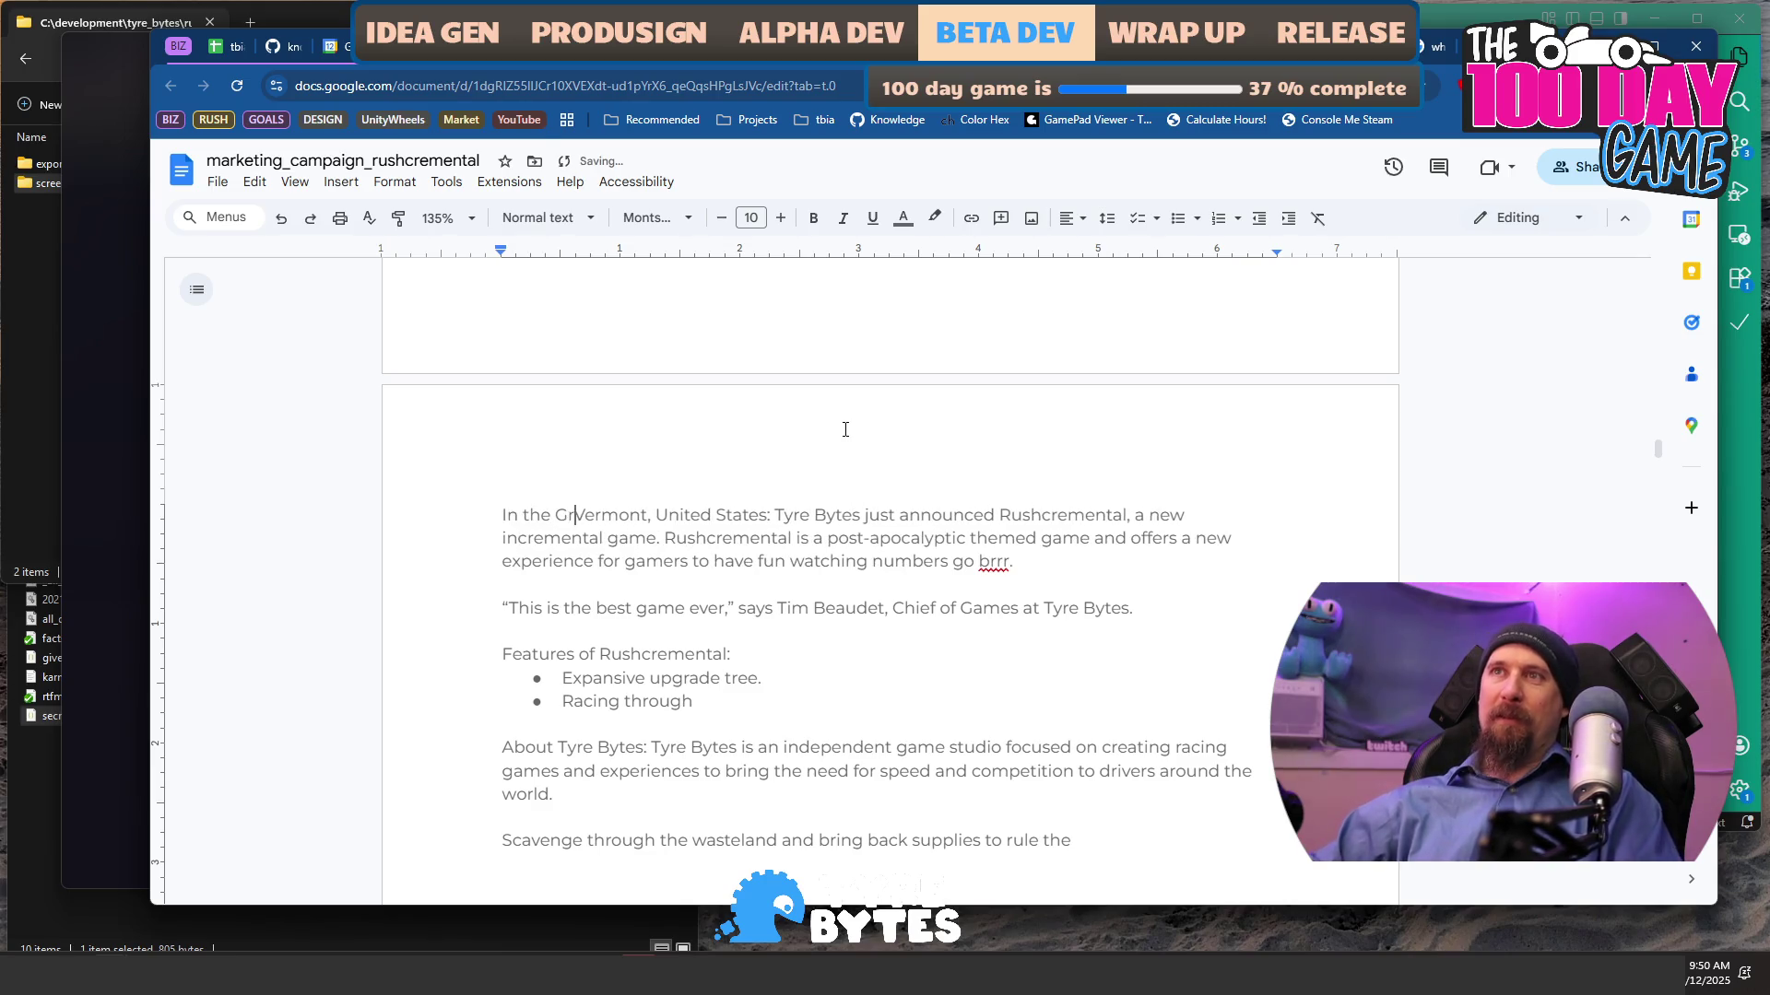
text(ountains of)
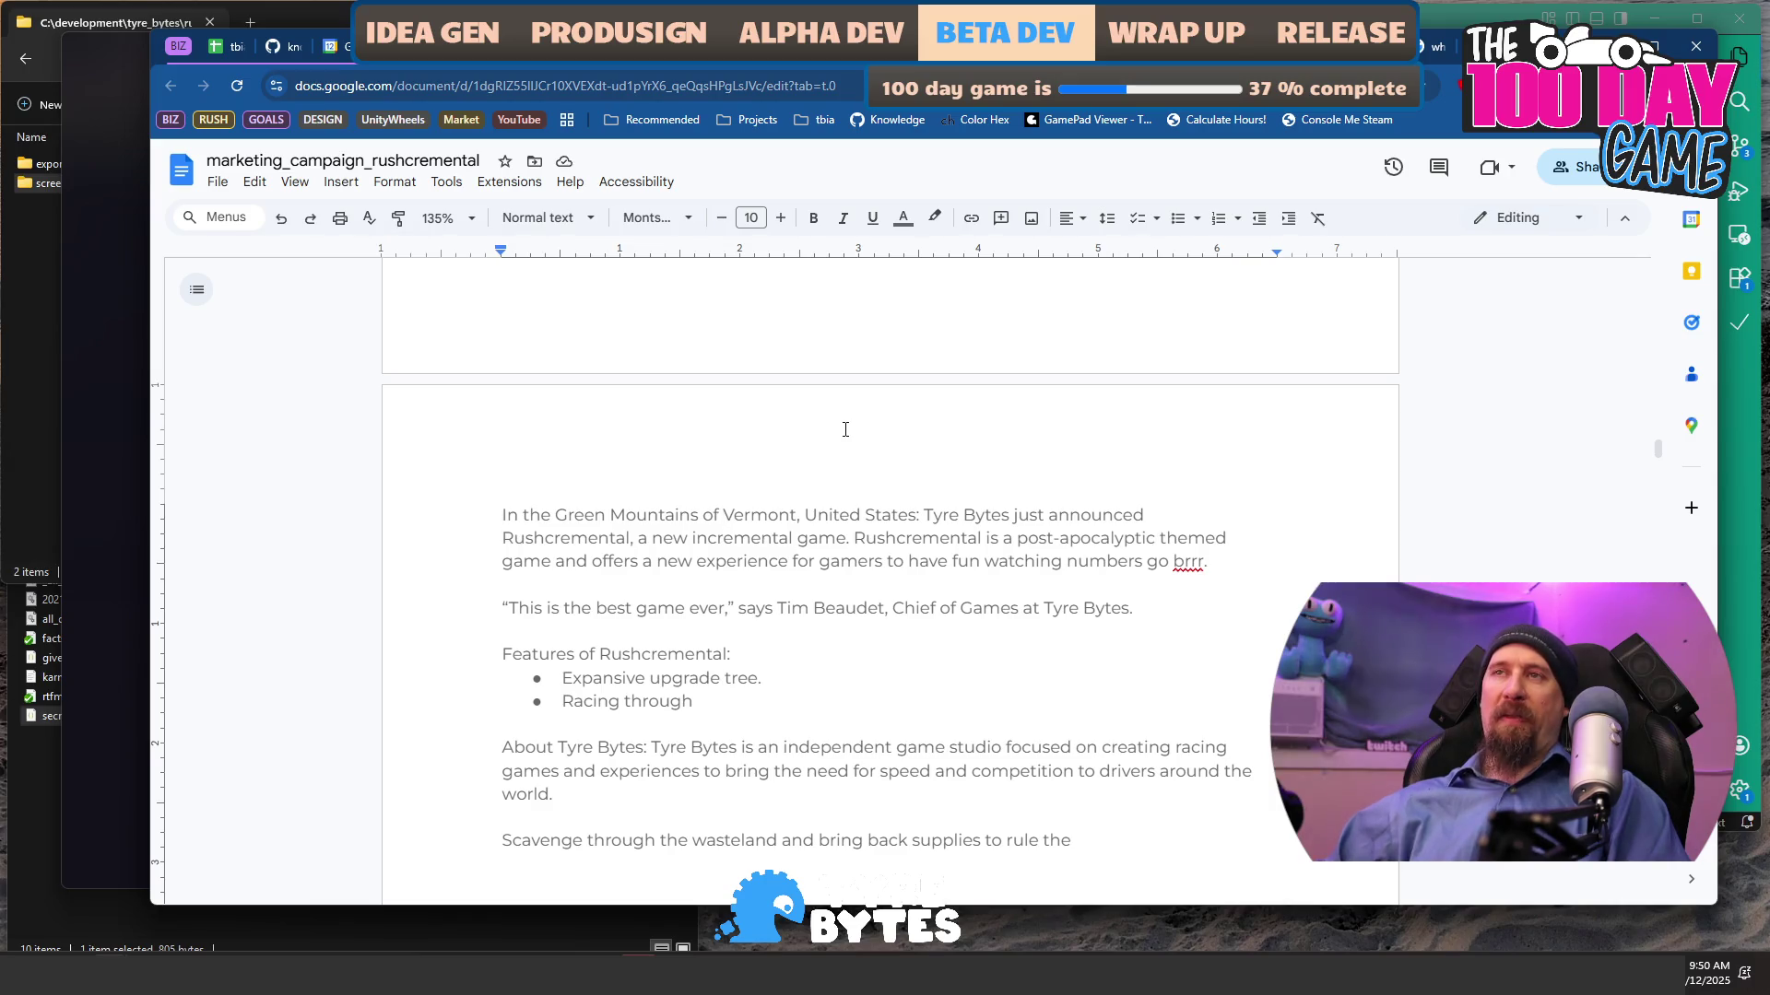
- Change the opening 'In the' to 'The' and select the announcement sentence
key(ctrl+shift+Right)
key(ctrl+shift+Right)
key(ctrl+shift+Right)
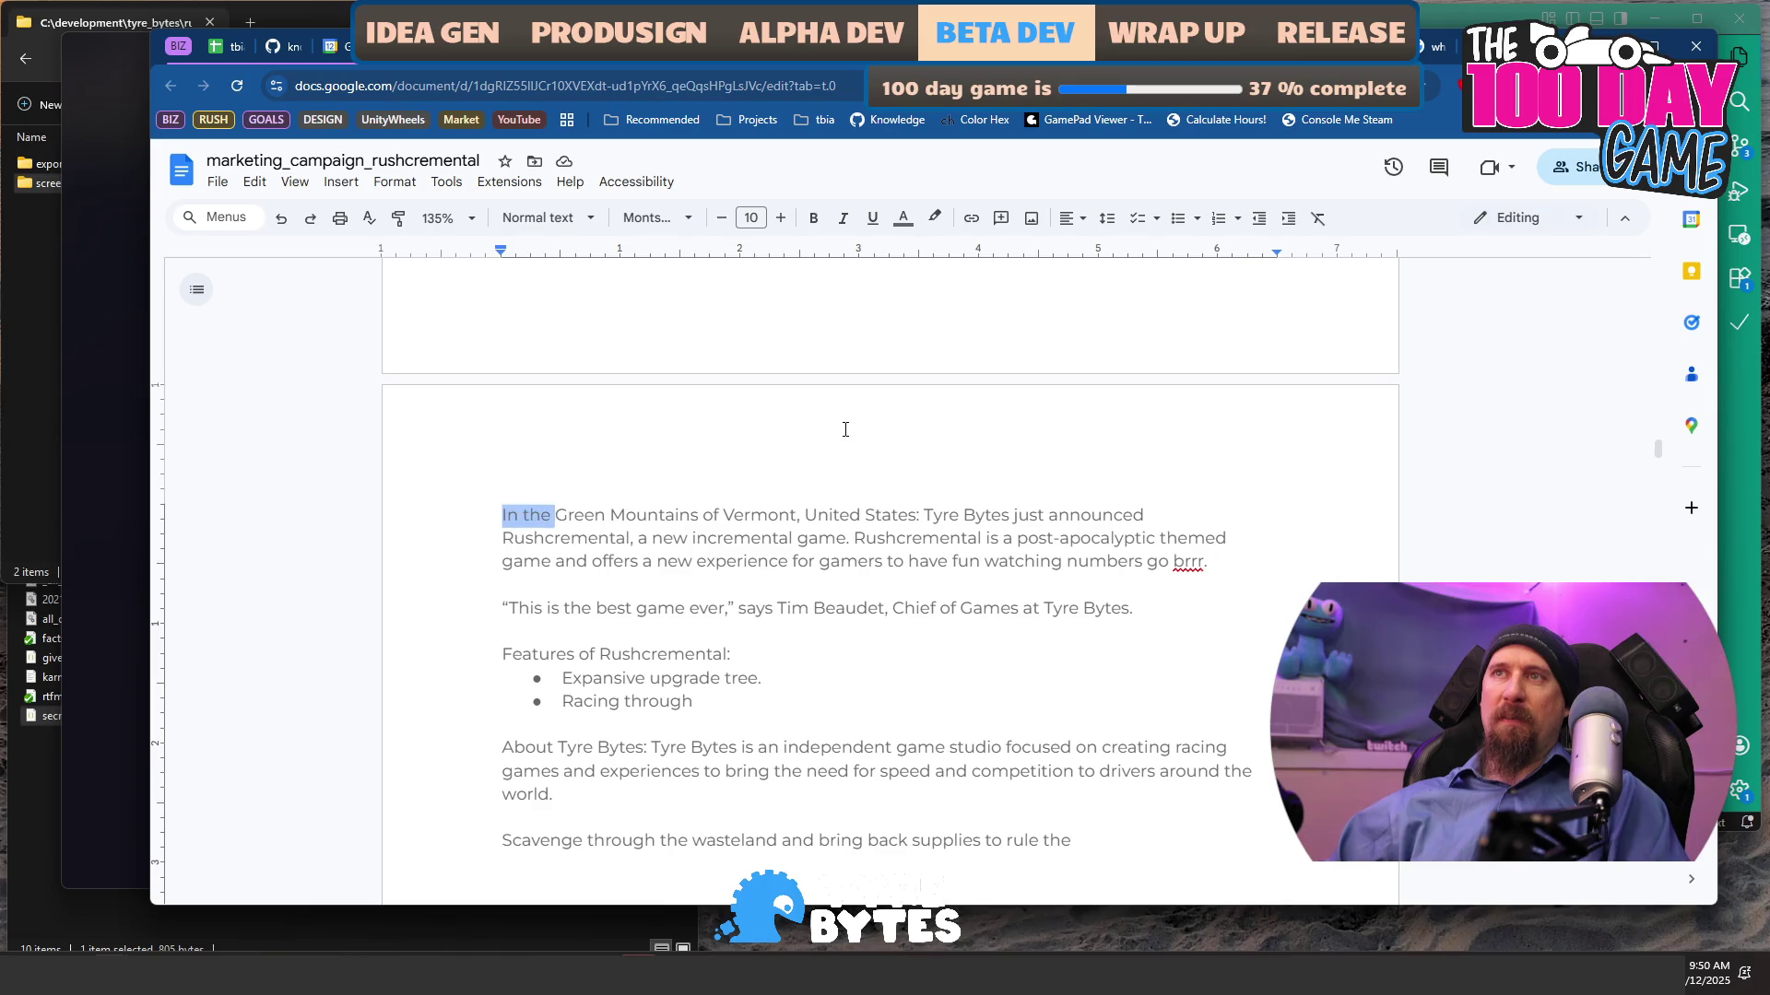
key(ctrl+shift+Left)
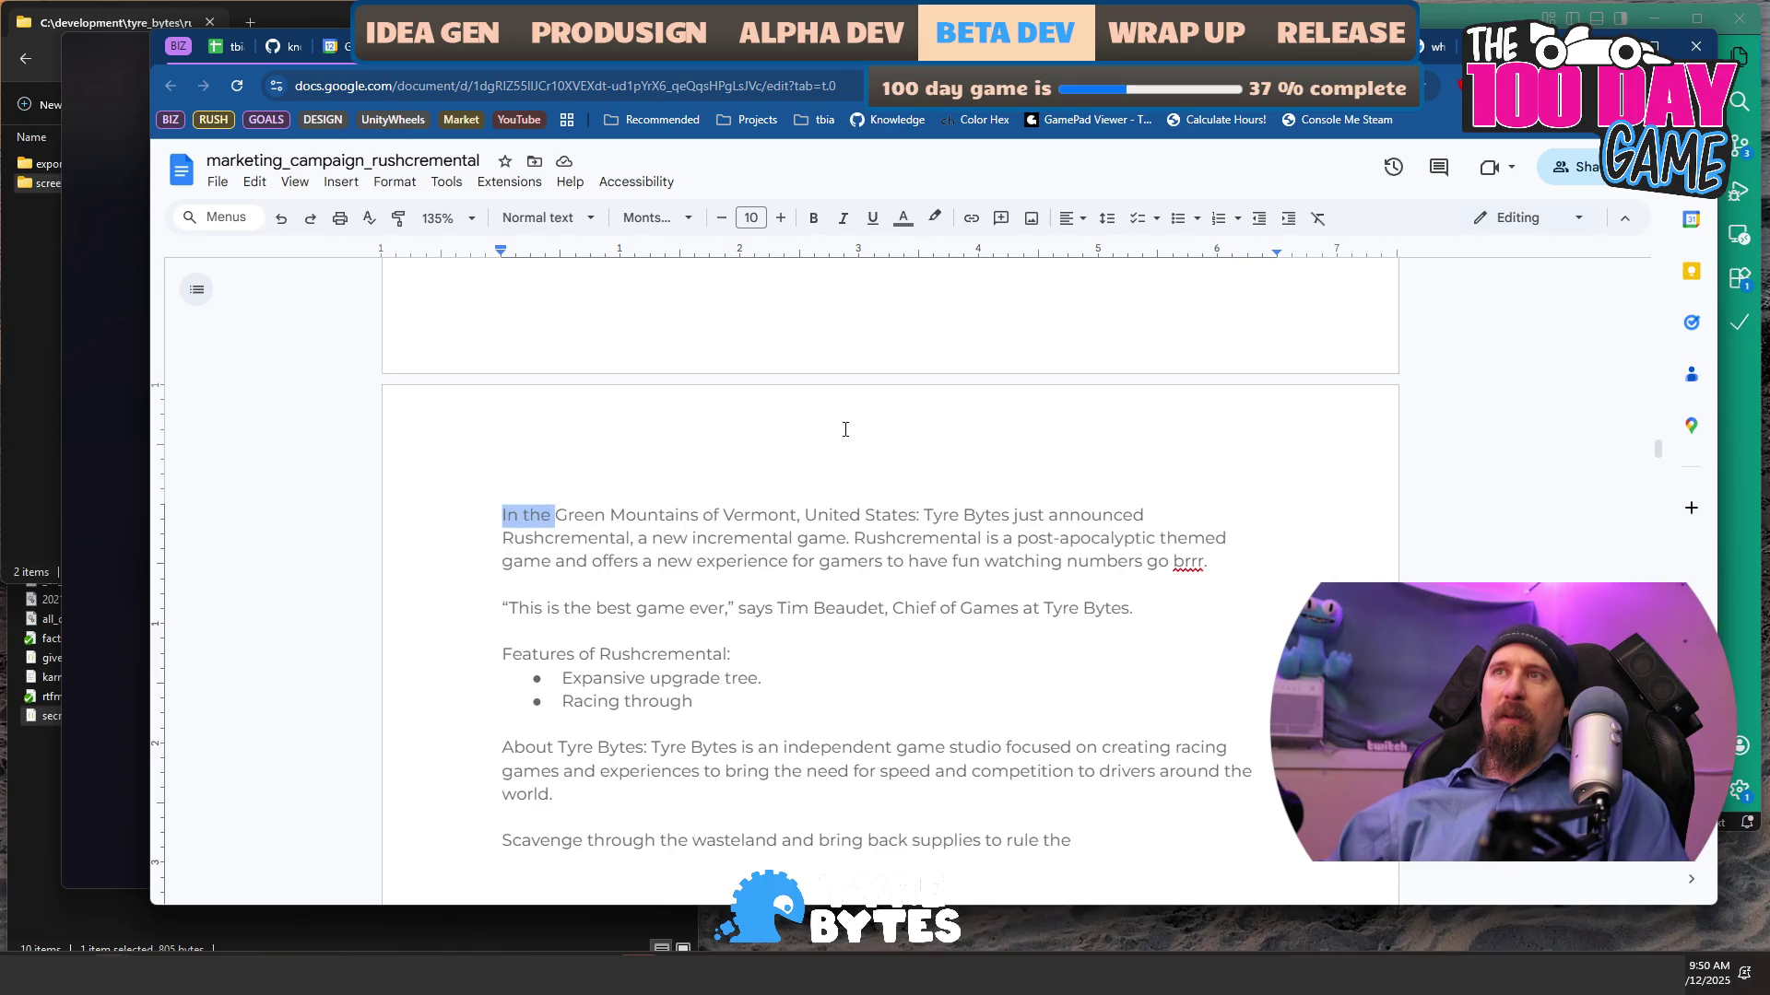
text(The)
key(ctrl+Right)
key(ctrl+Right)
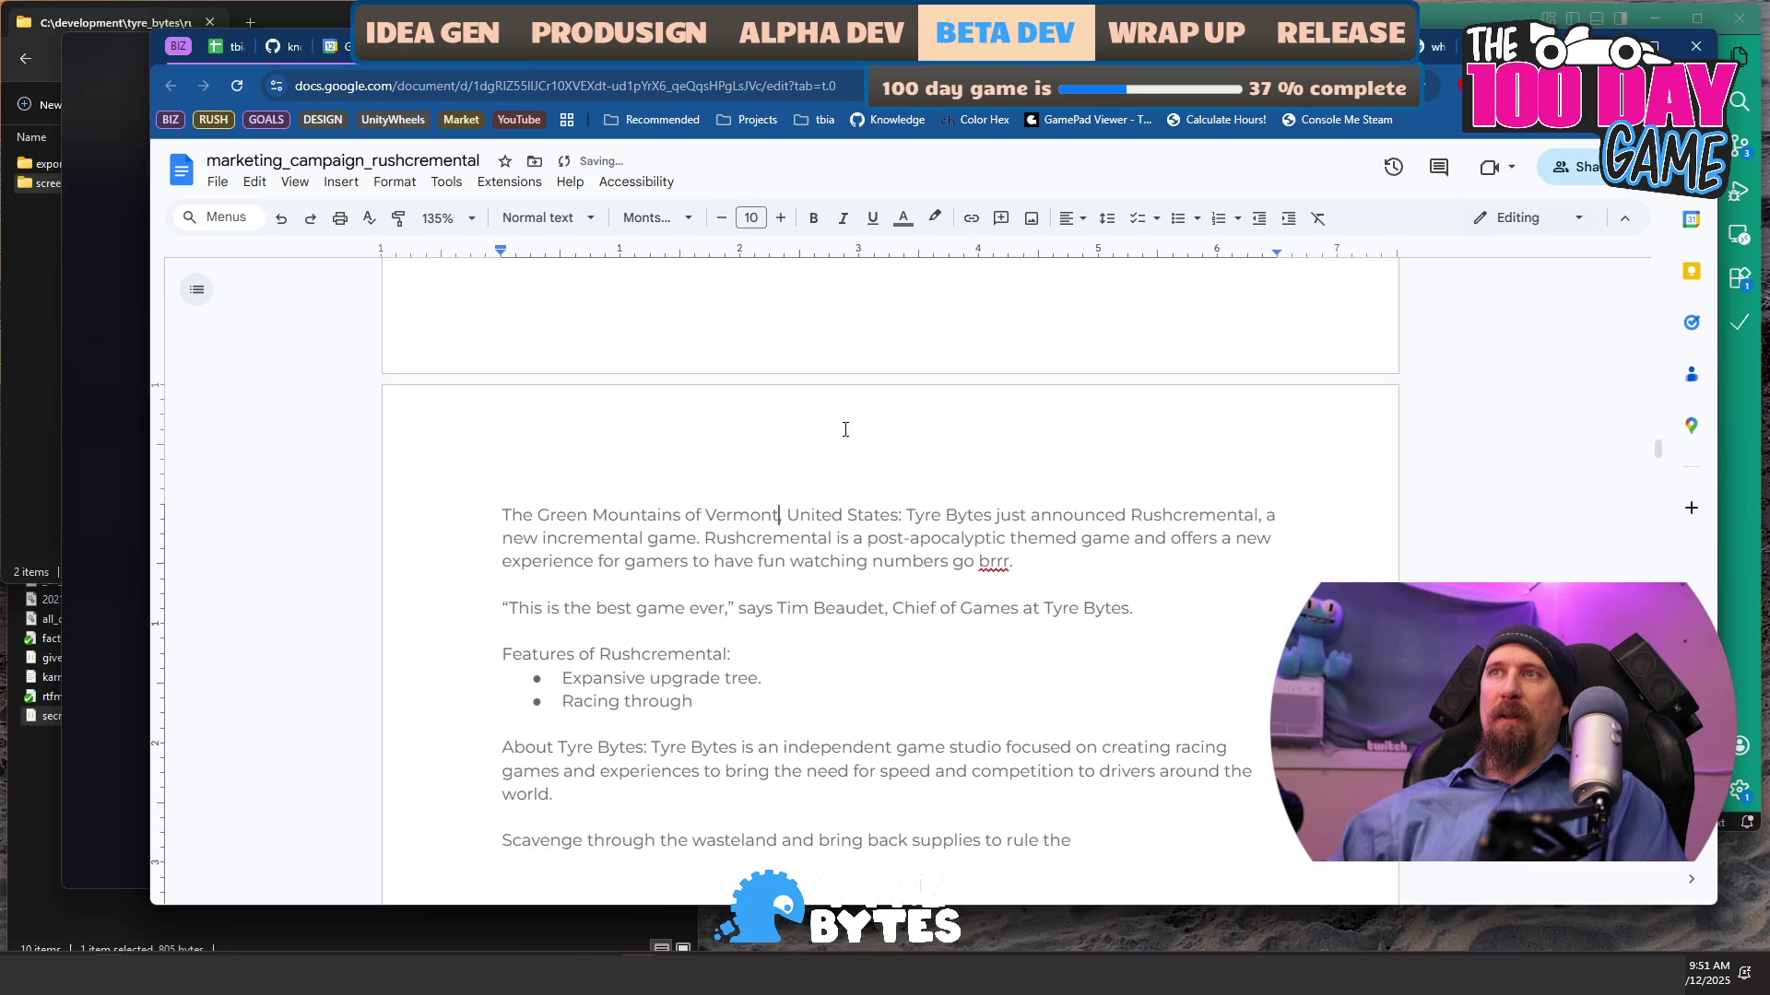
key(ctrl+Right)
key(ctrl+Right)
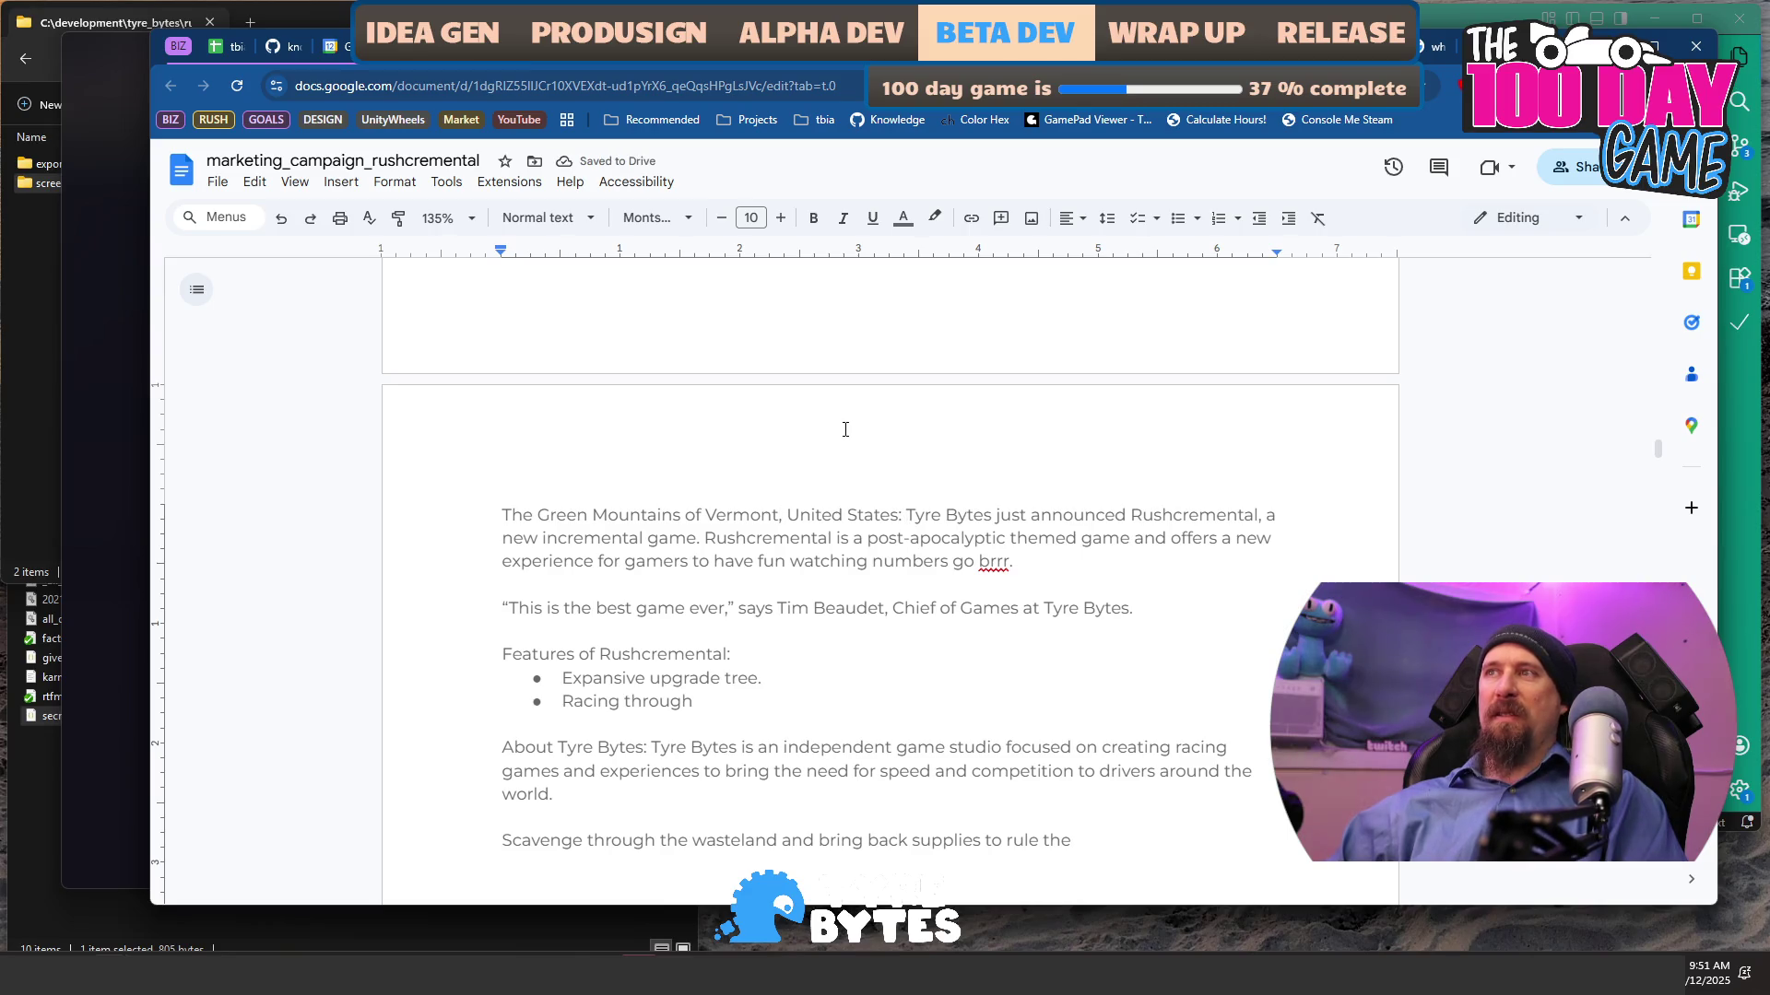
key(shift+Down)
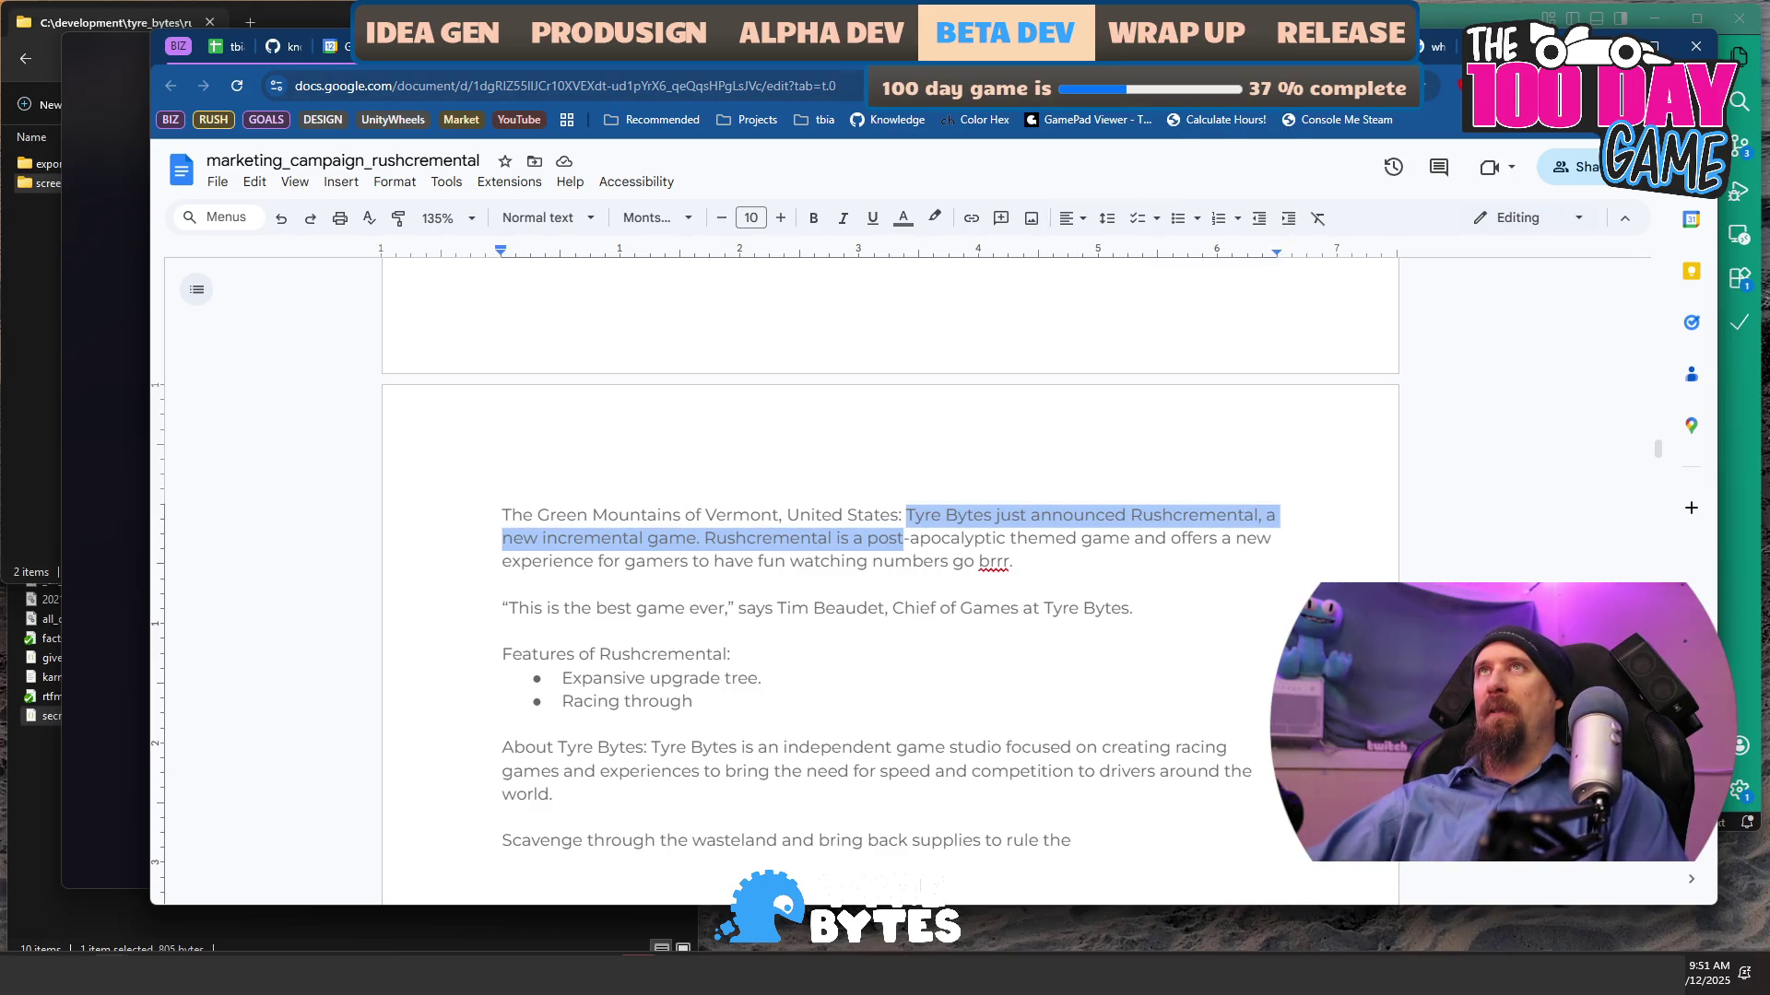
key(ctrl+Tab)
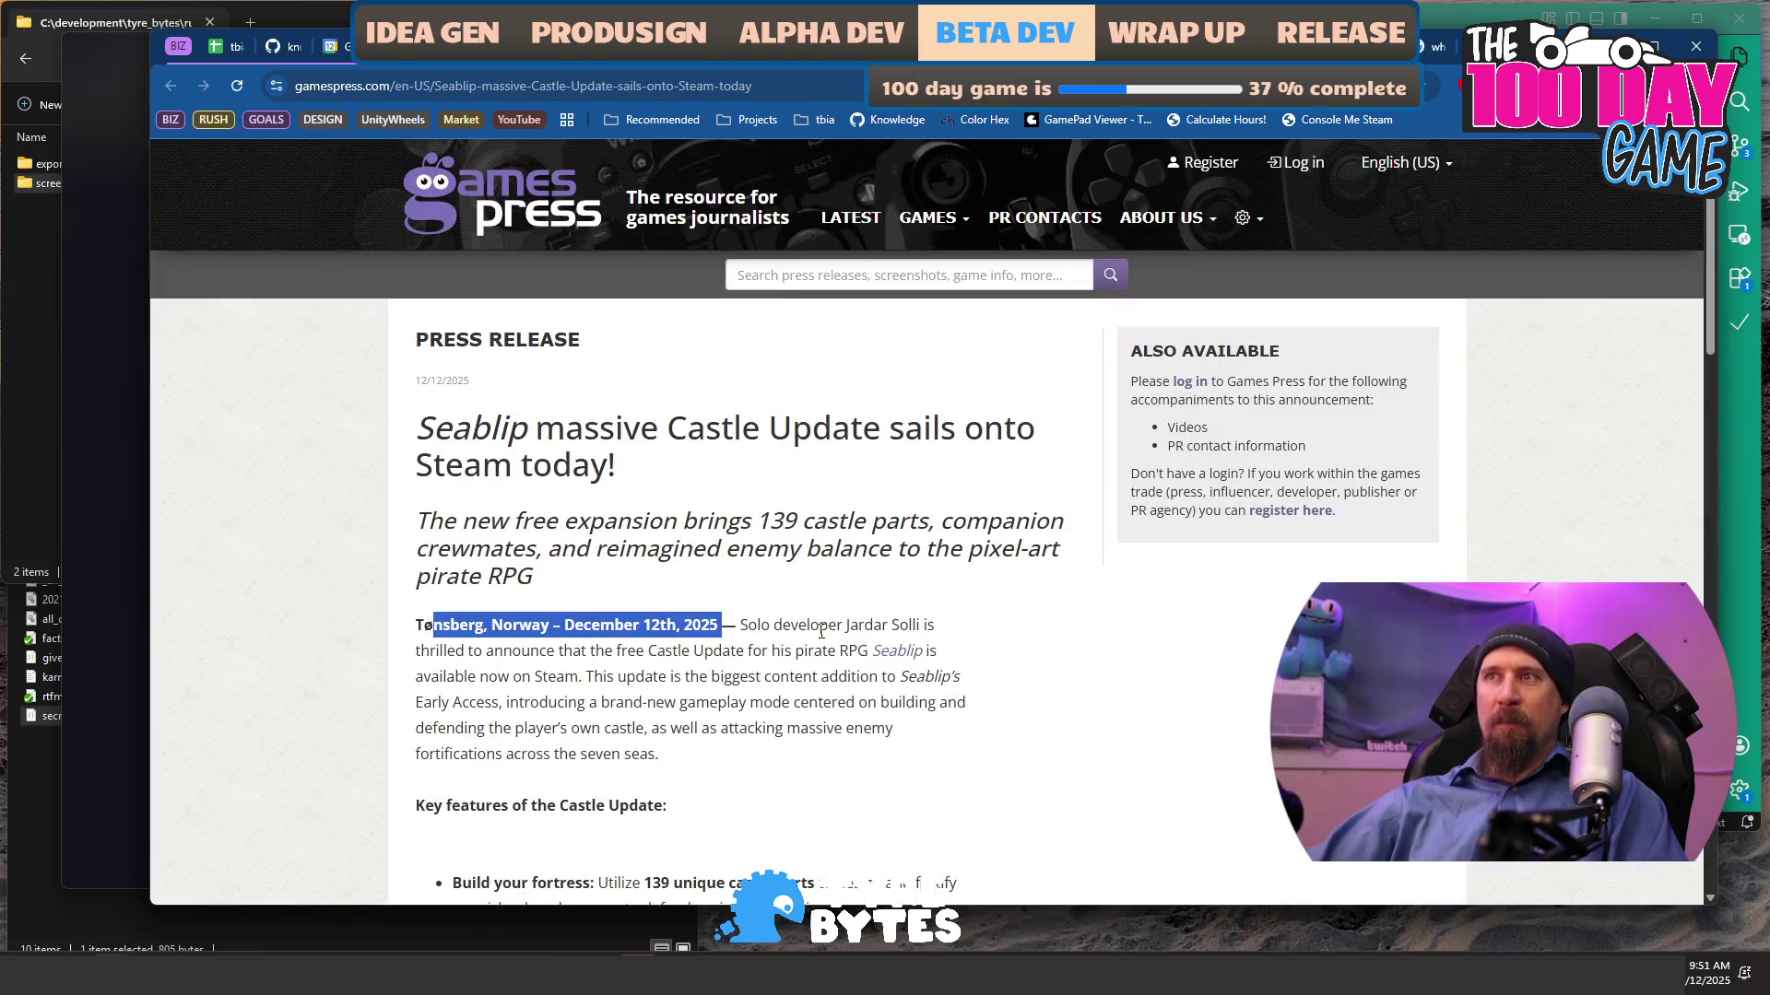
- Highlight the Seablip release's opening announcement through 'available now on Steam'
drag(742, 625, 778, 660)
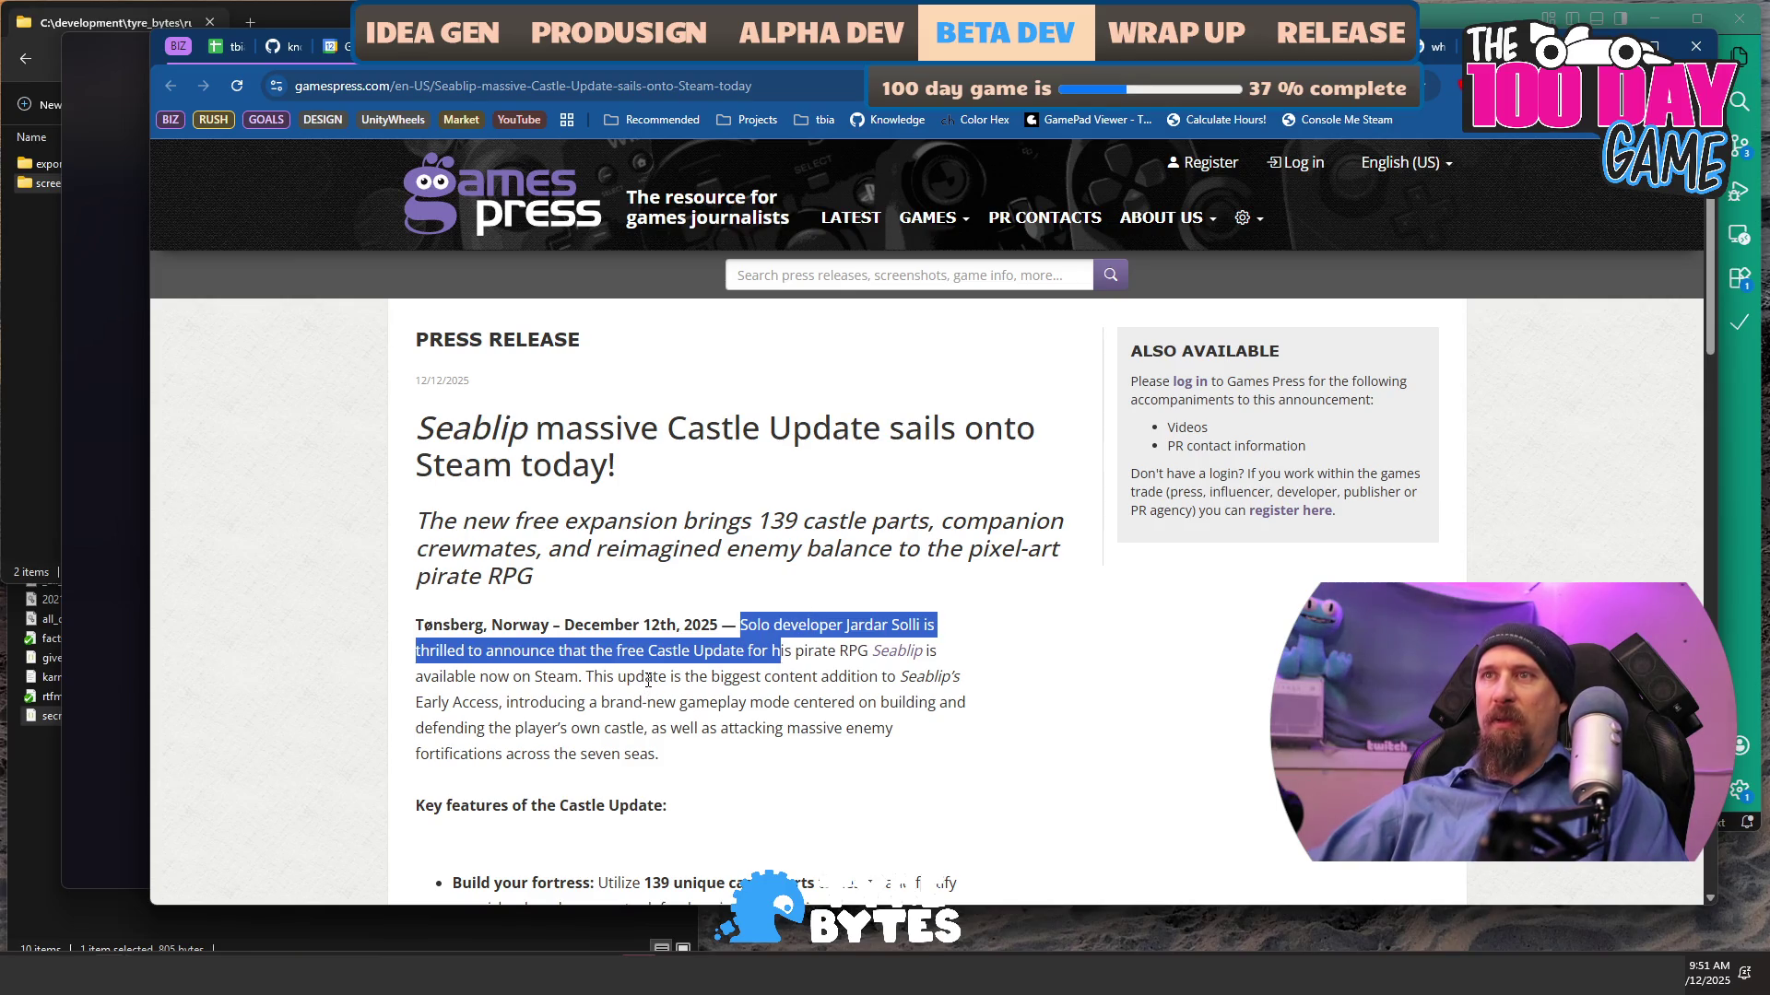
scroll(648, 679, down, 1)
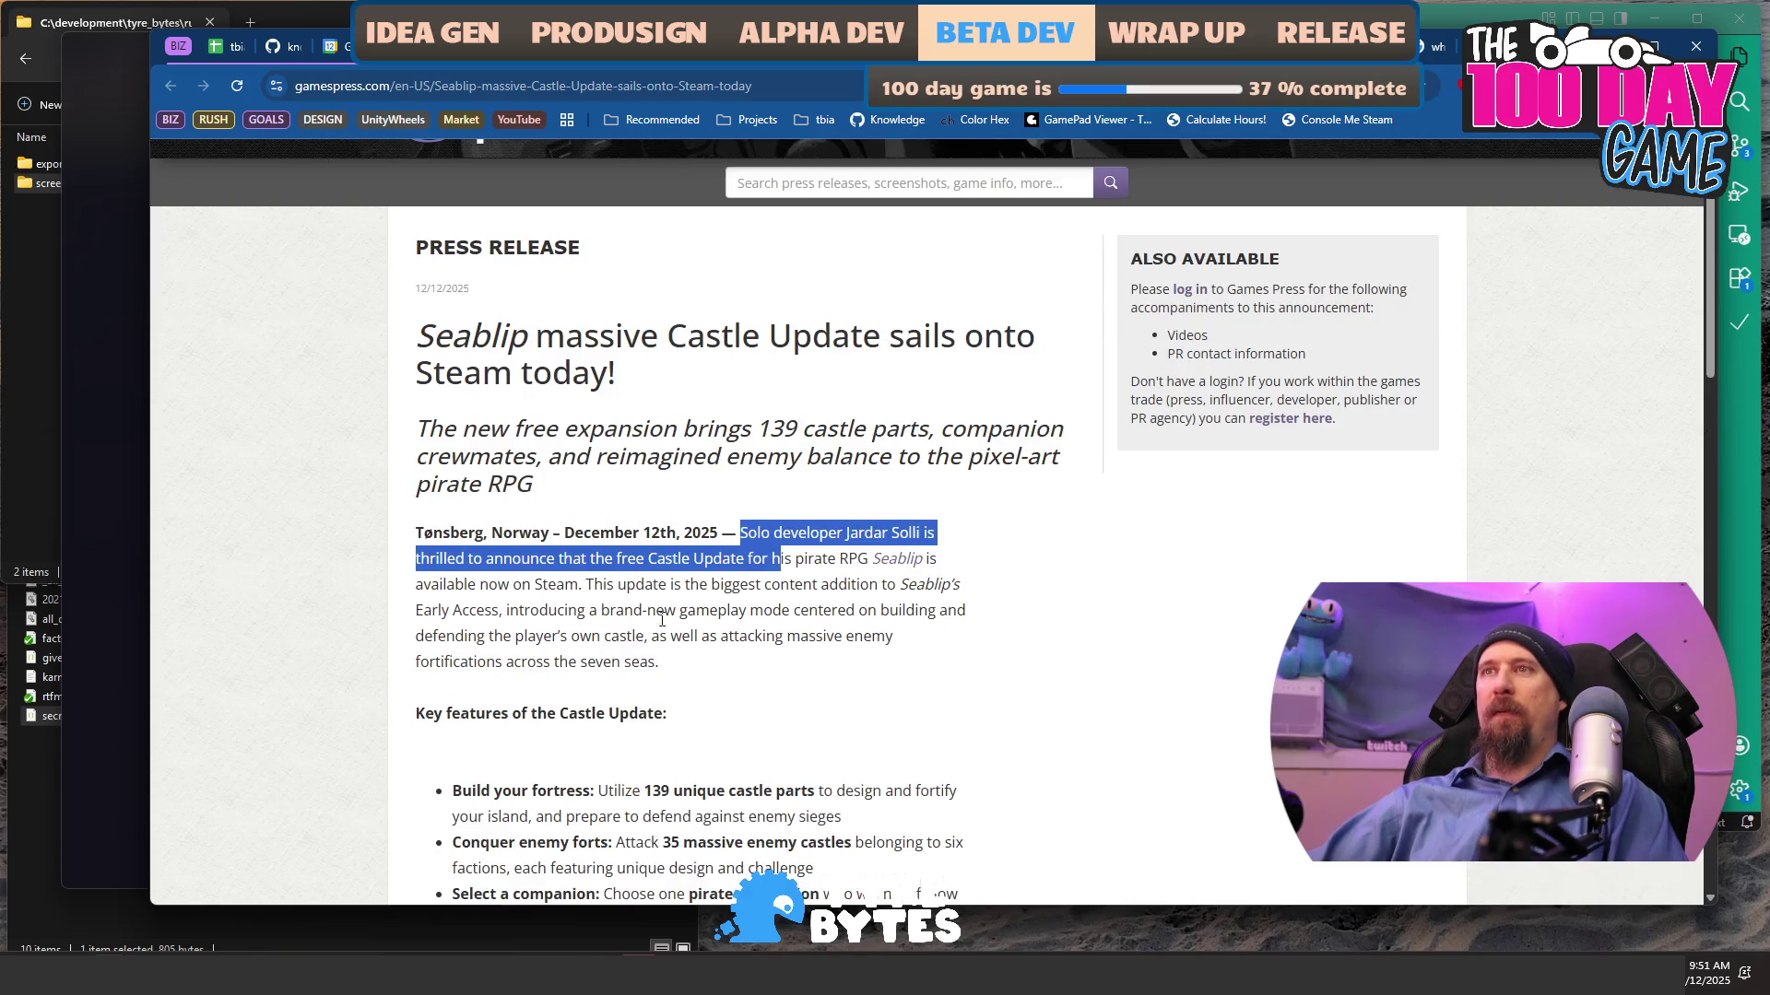
shift+click(869, 559)
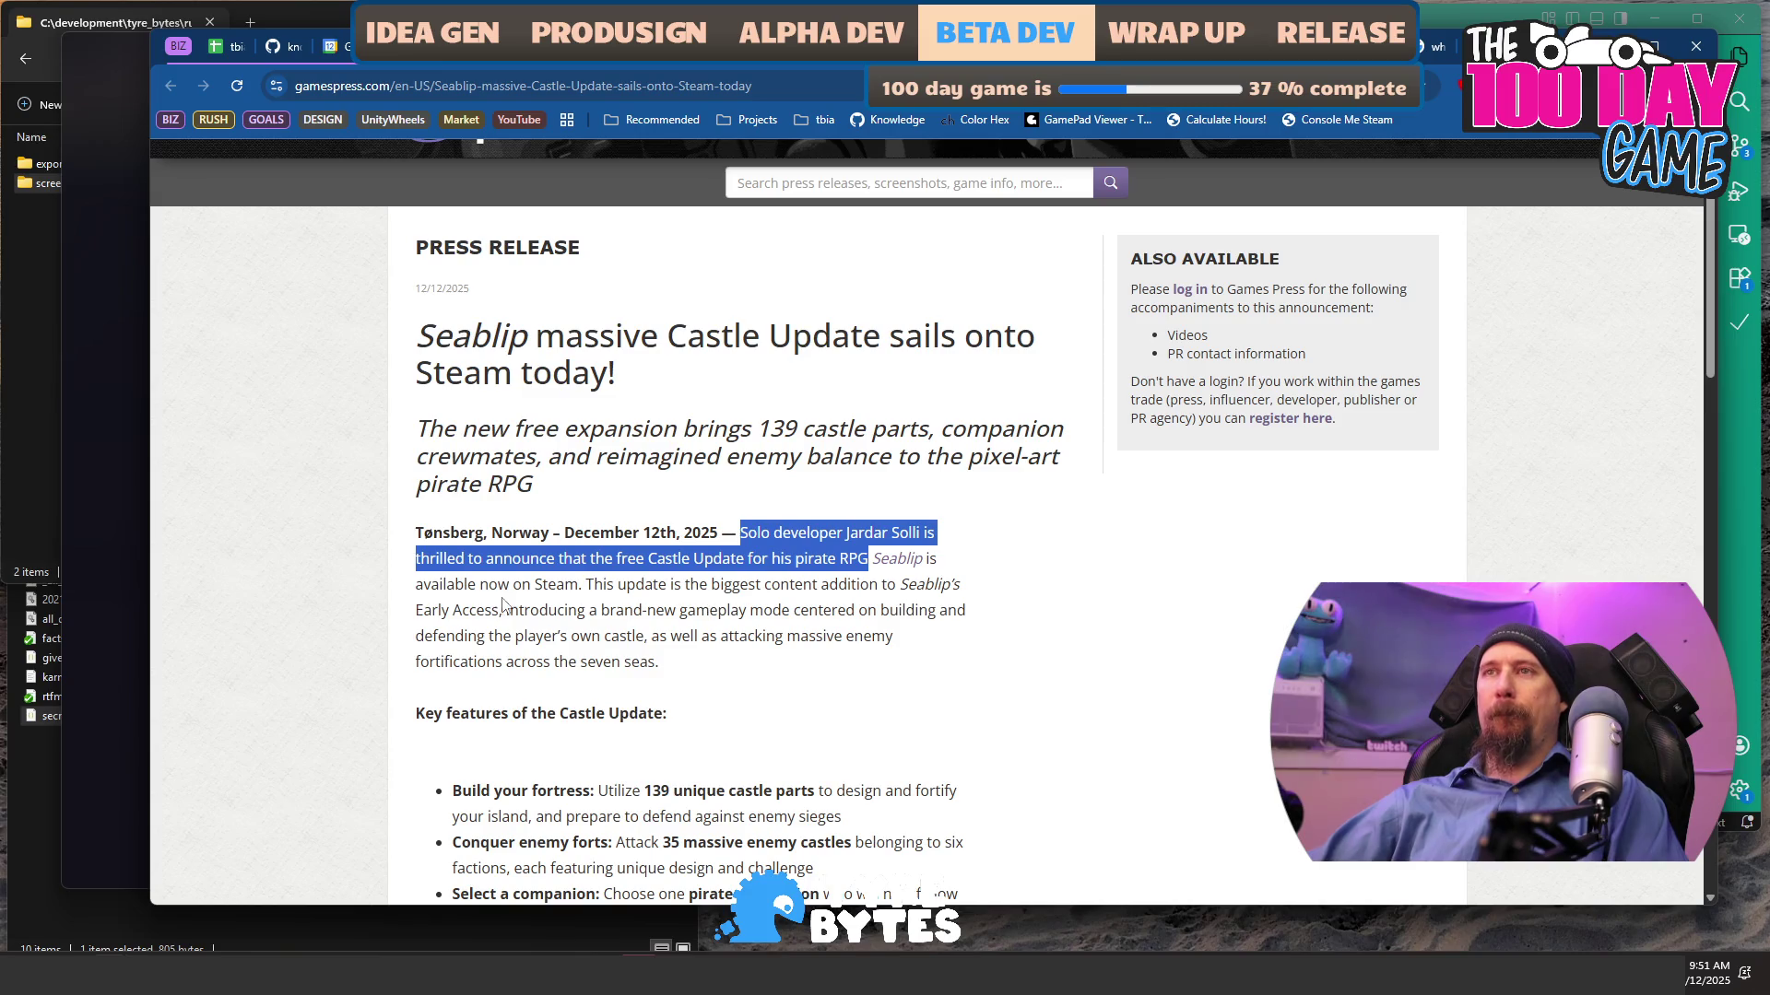
shift+click(573, 591)
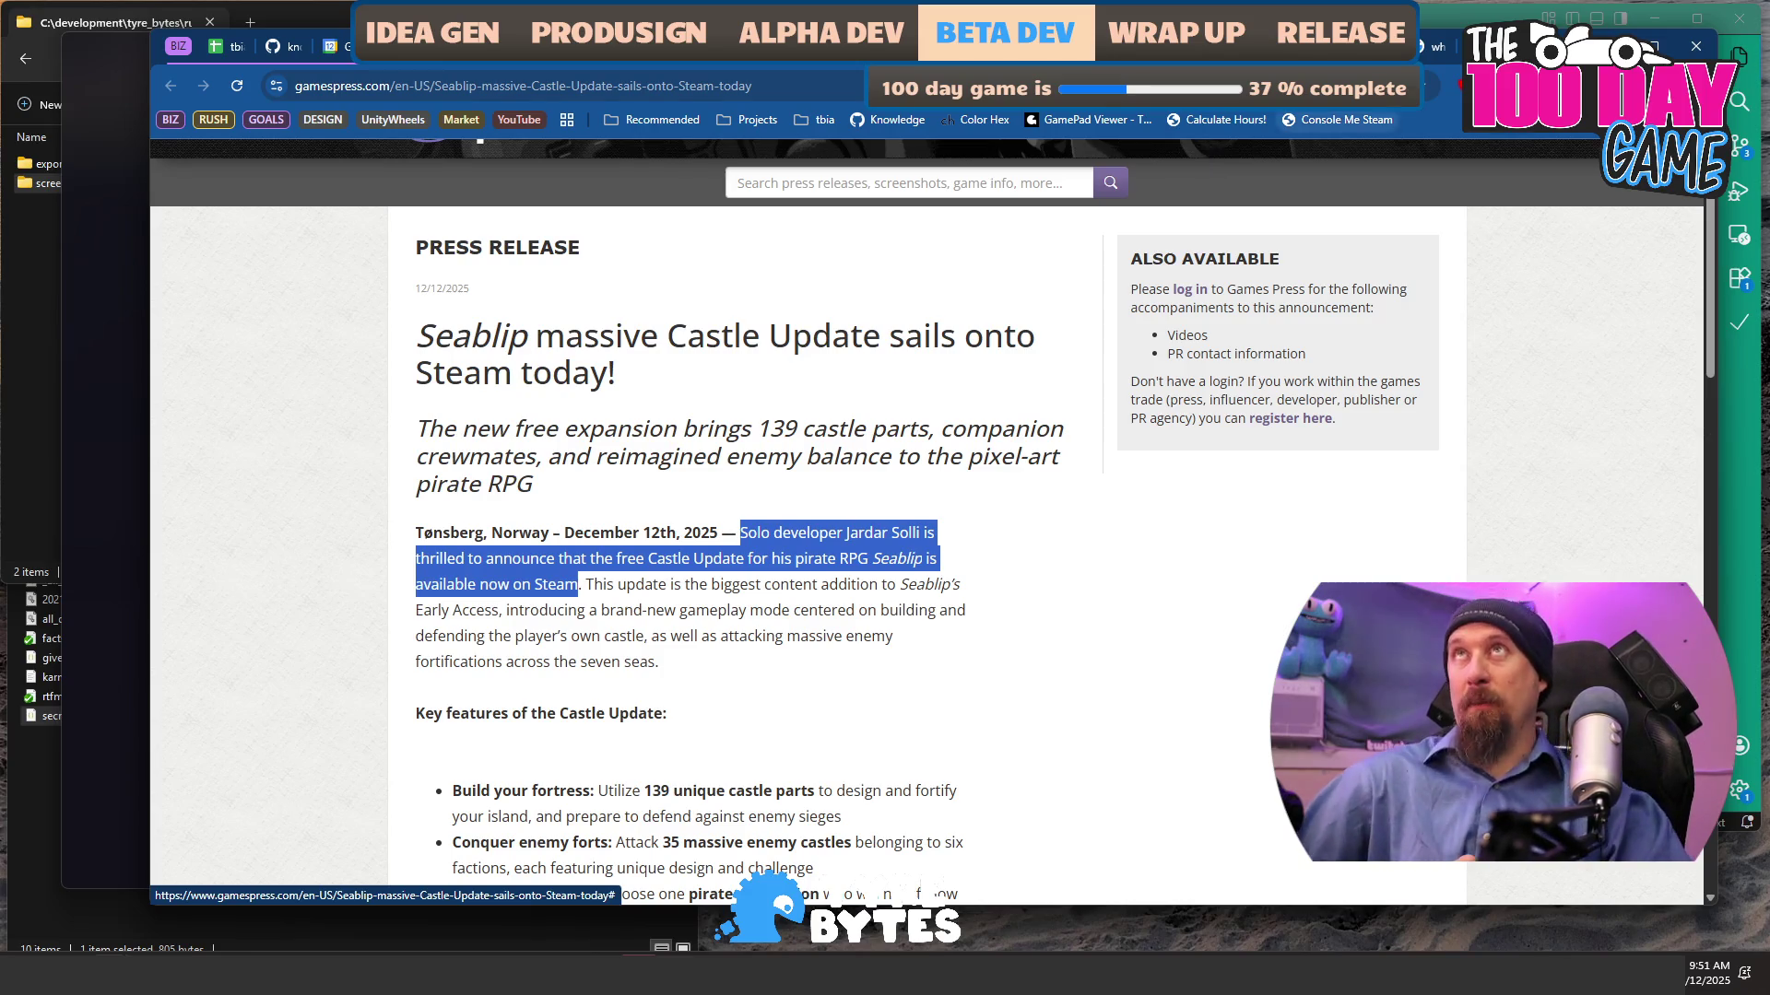
- Highlight the Marvel Rivals and Synth Riders announcement openings, glance at the Lyca article, return to the draft
click(1207, 155)
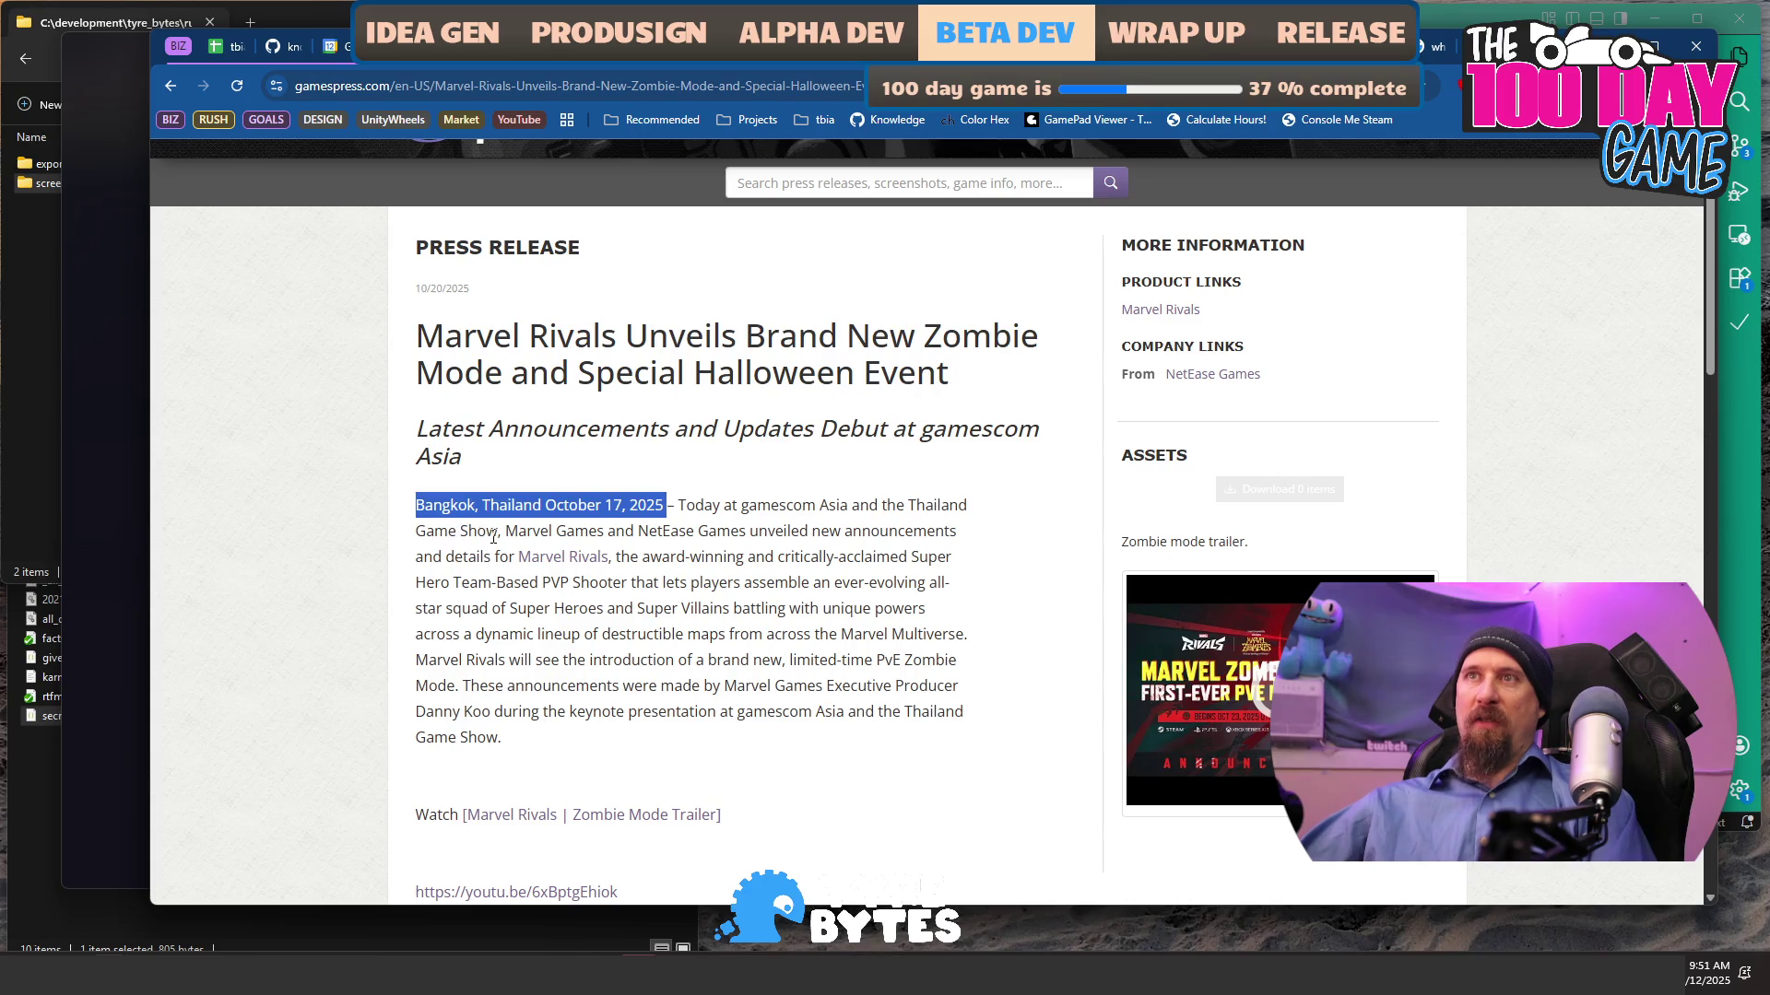
mouse_move(506, 533)
mouse_down()
mouse_move(715, 533)
mouse_move(569, 583)
mouse_move(507, 583)
mouse_move(505, 557)
mouse_up()
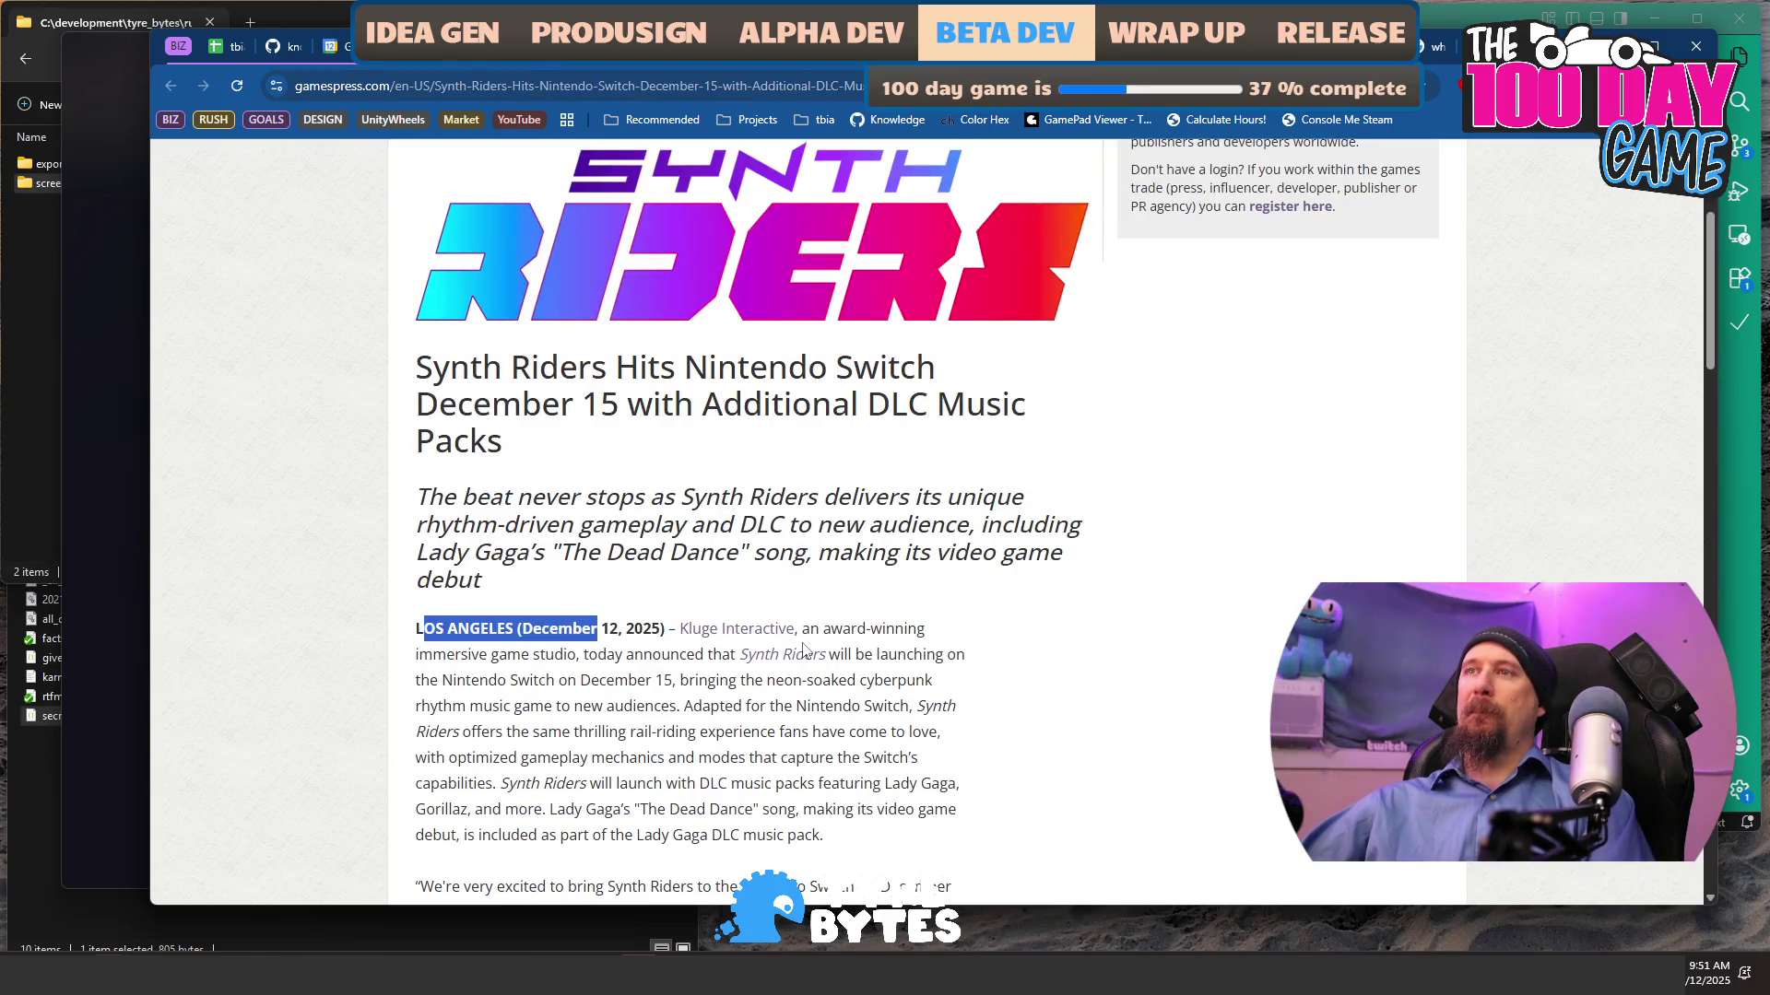
scroll(693, 619, down, 1)
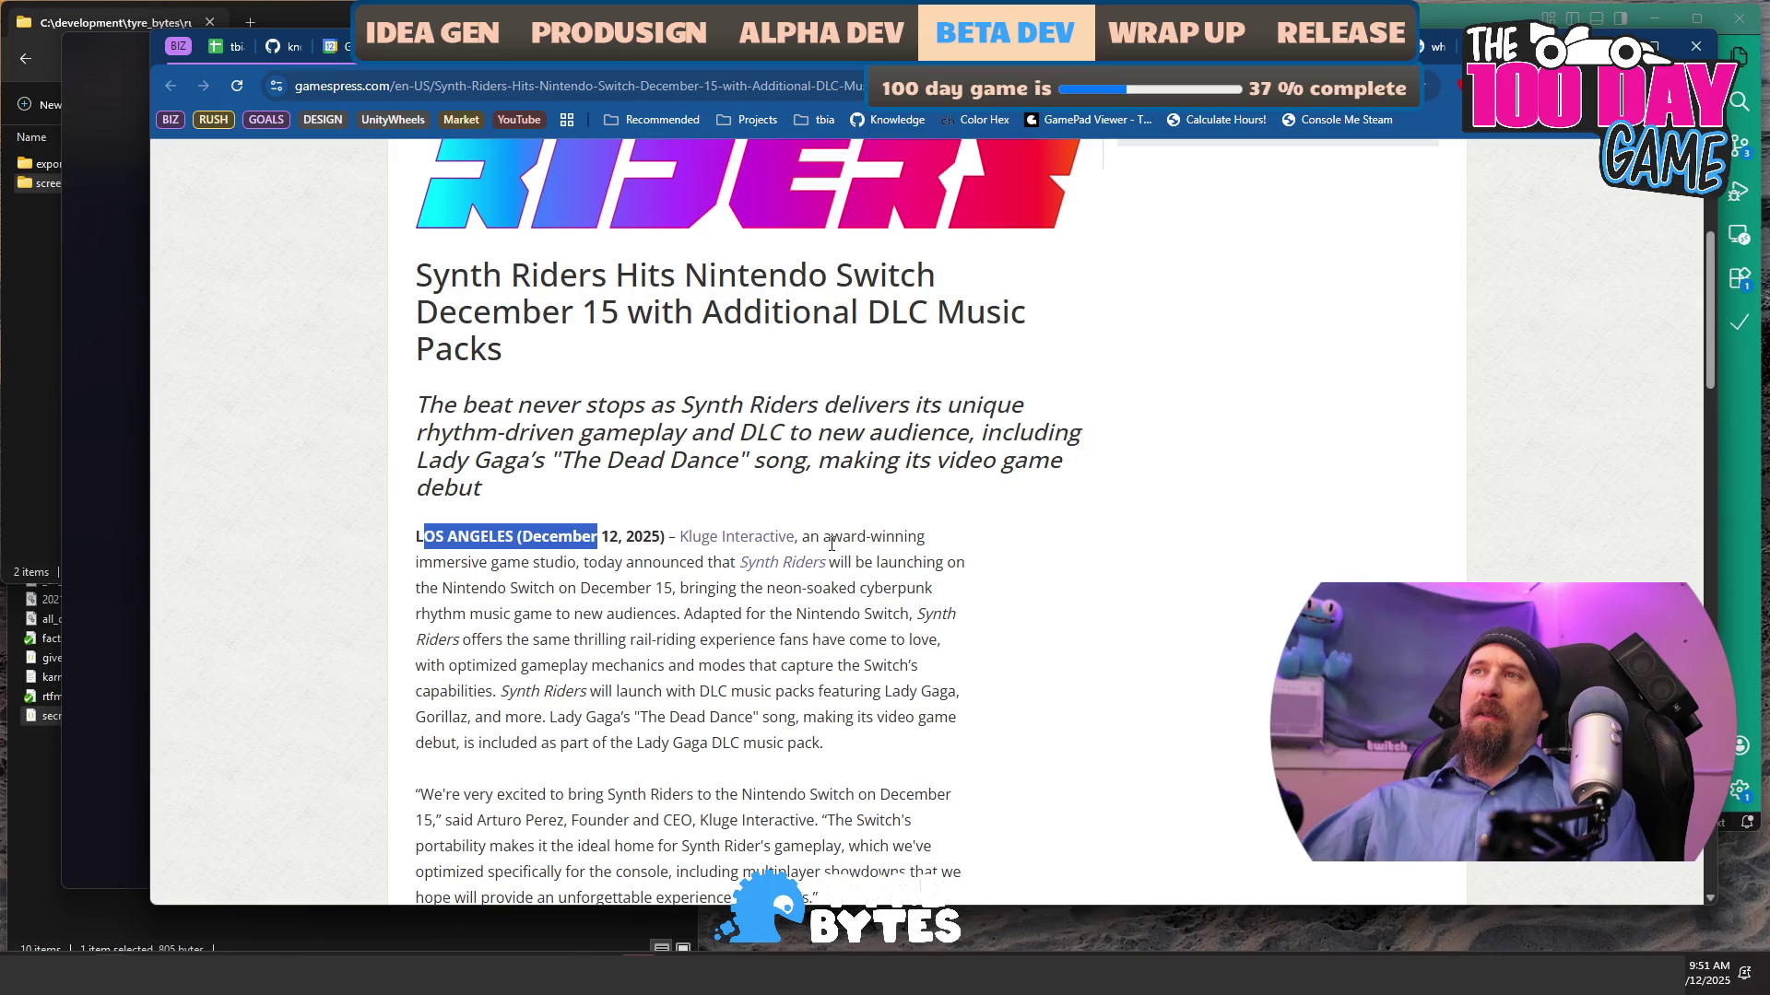
mouse_move(578, 564)
mouse_down()
mouse_move(929, 538)
mouse_move(954, 563)
mouse_move(945, 601)
mouse_up()
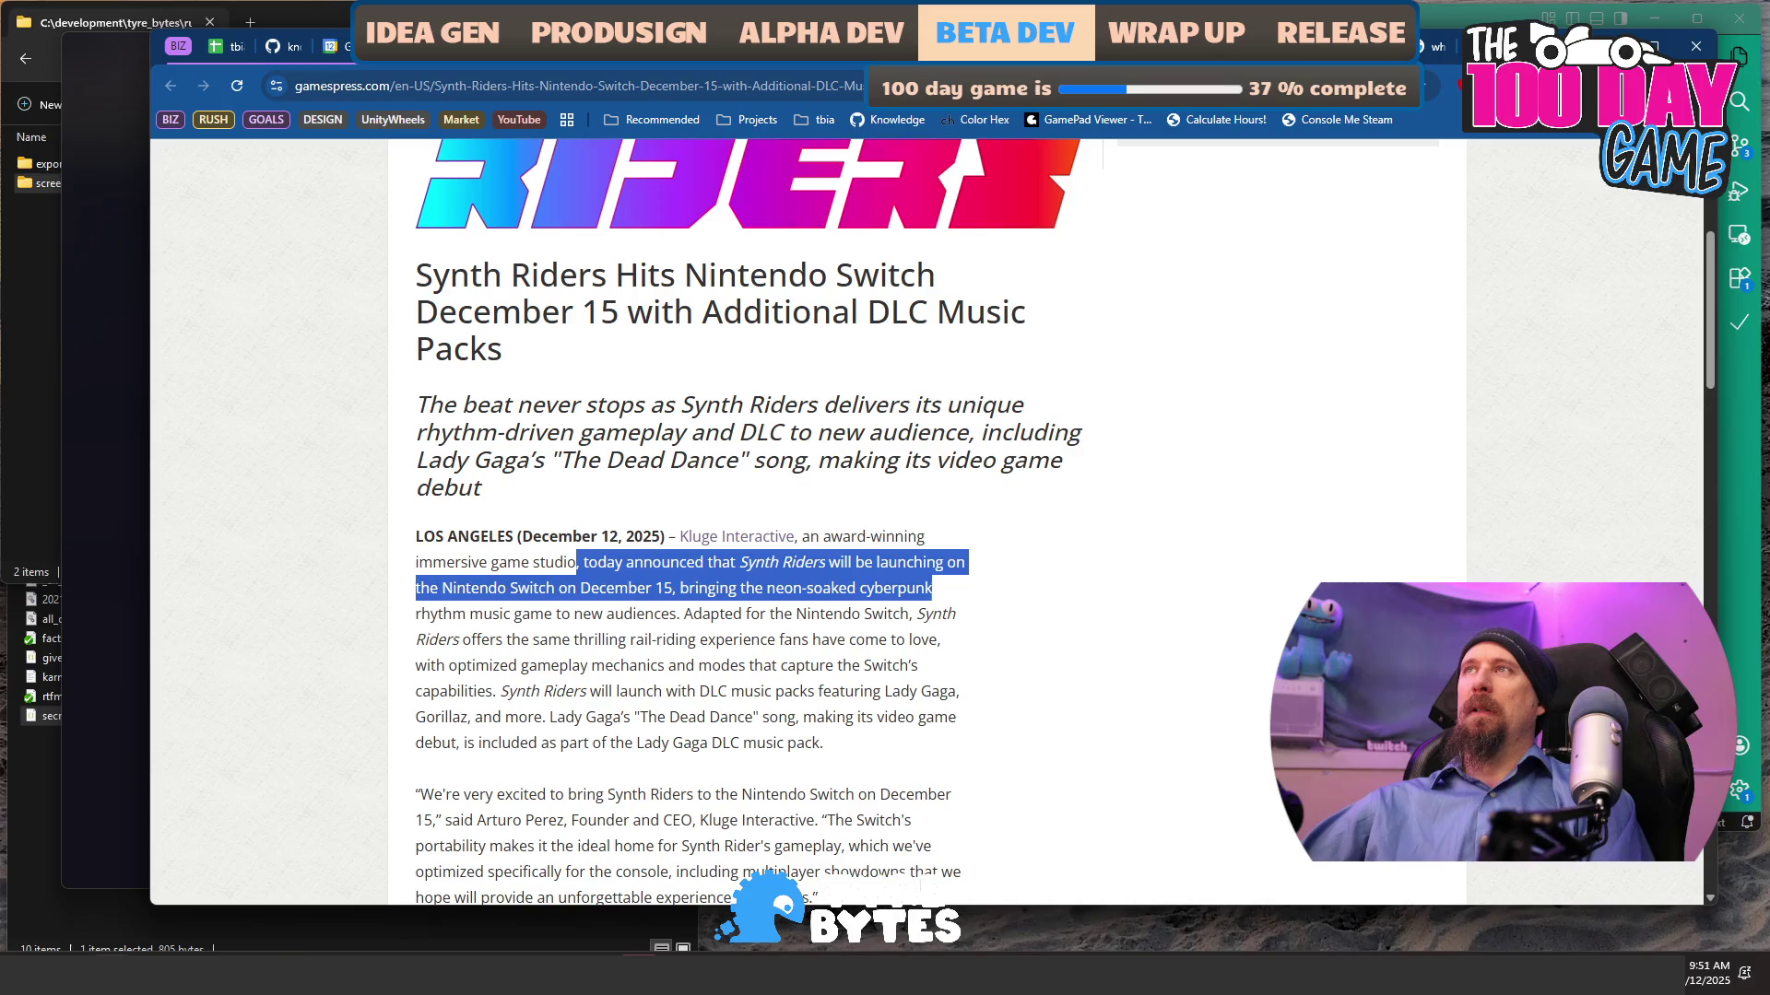
key(alt+Left)
key(ctrl+Tab)
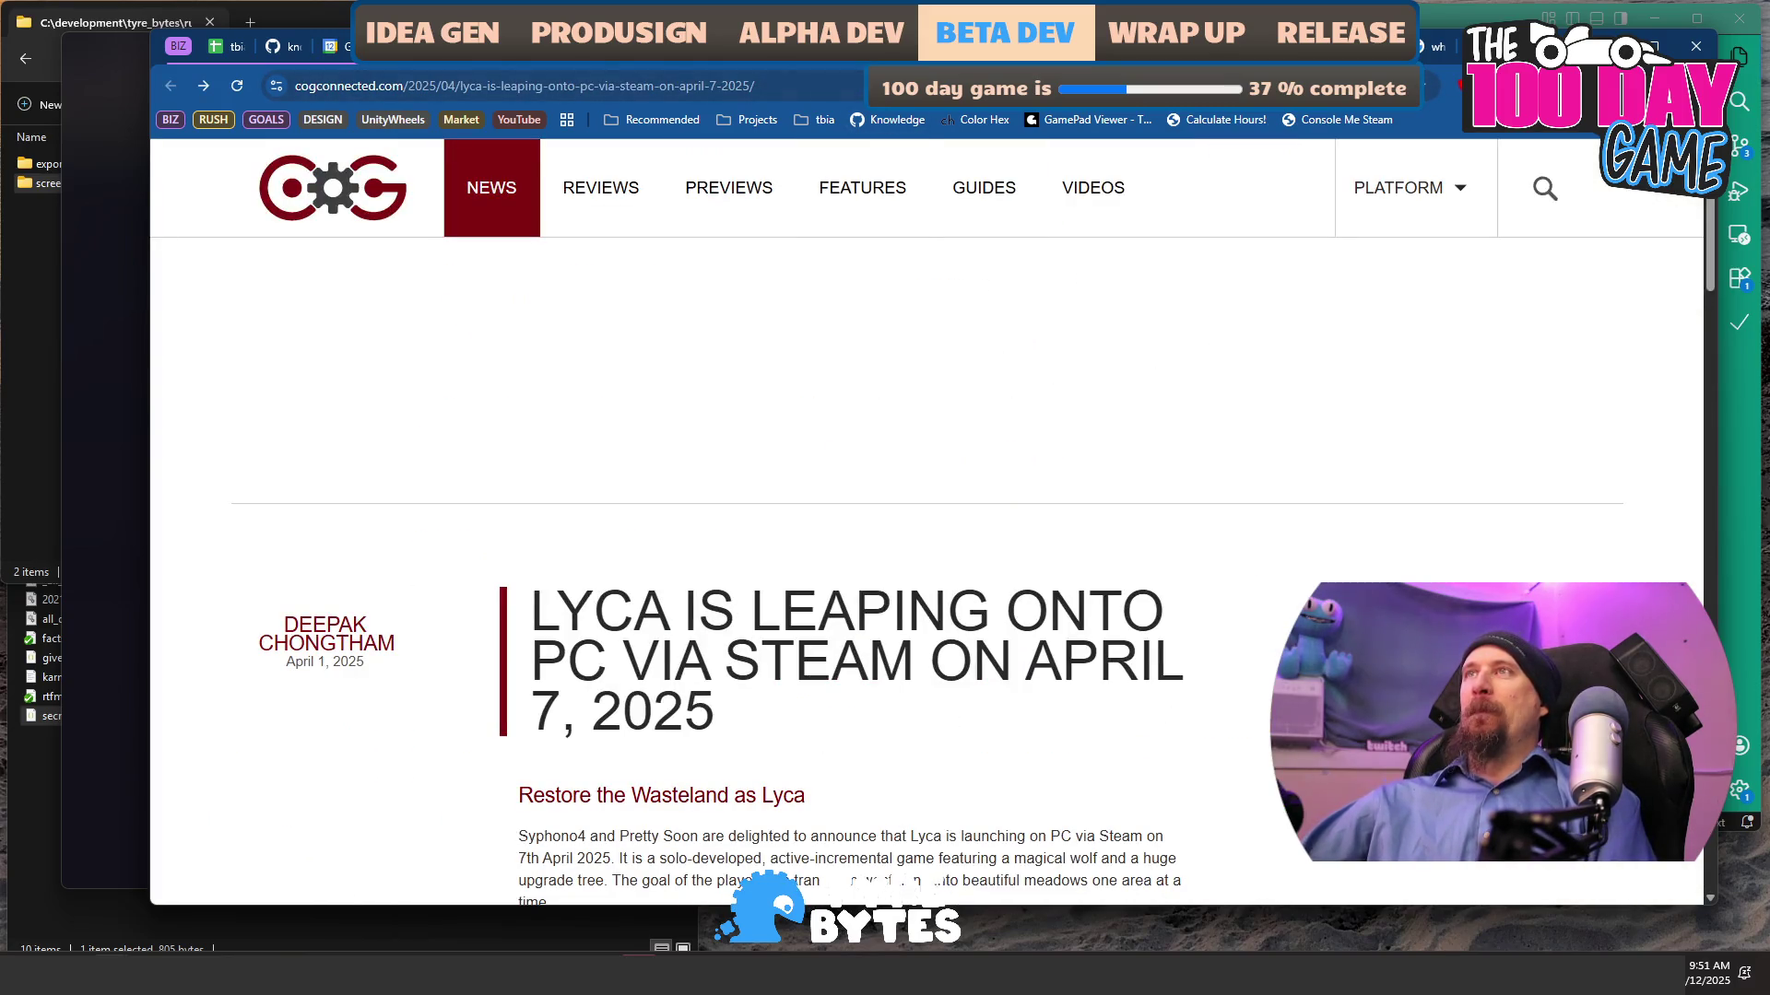
key(ctrl+Tab)
click(917, 507)
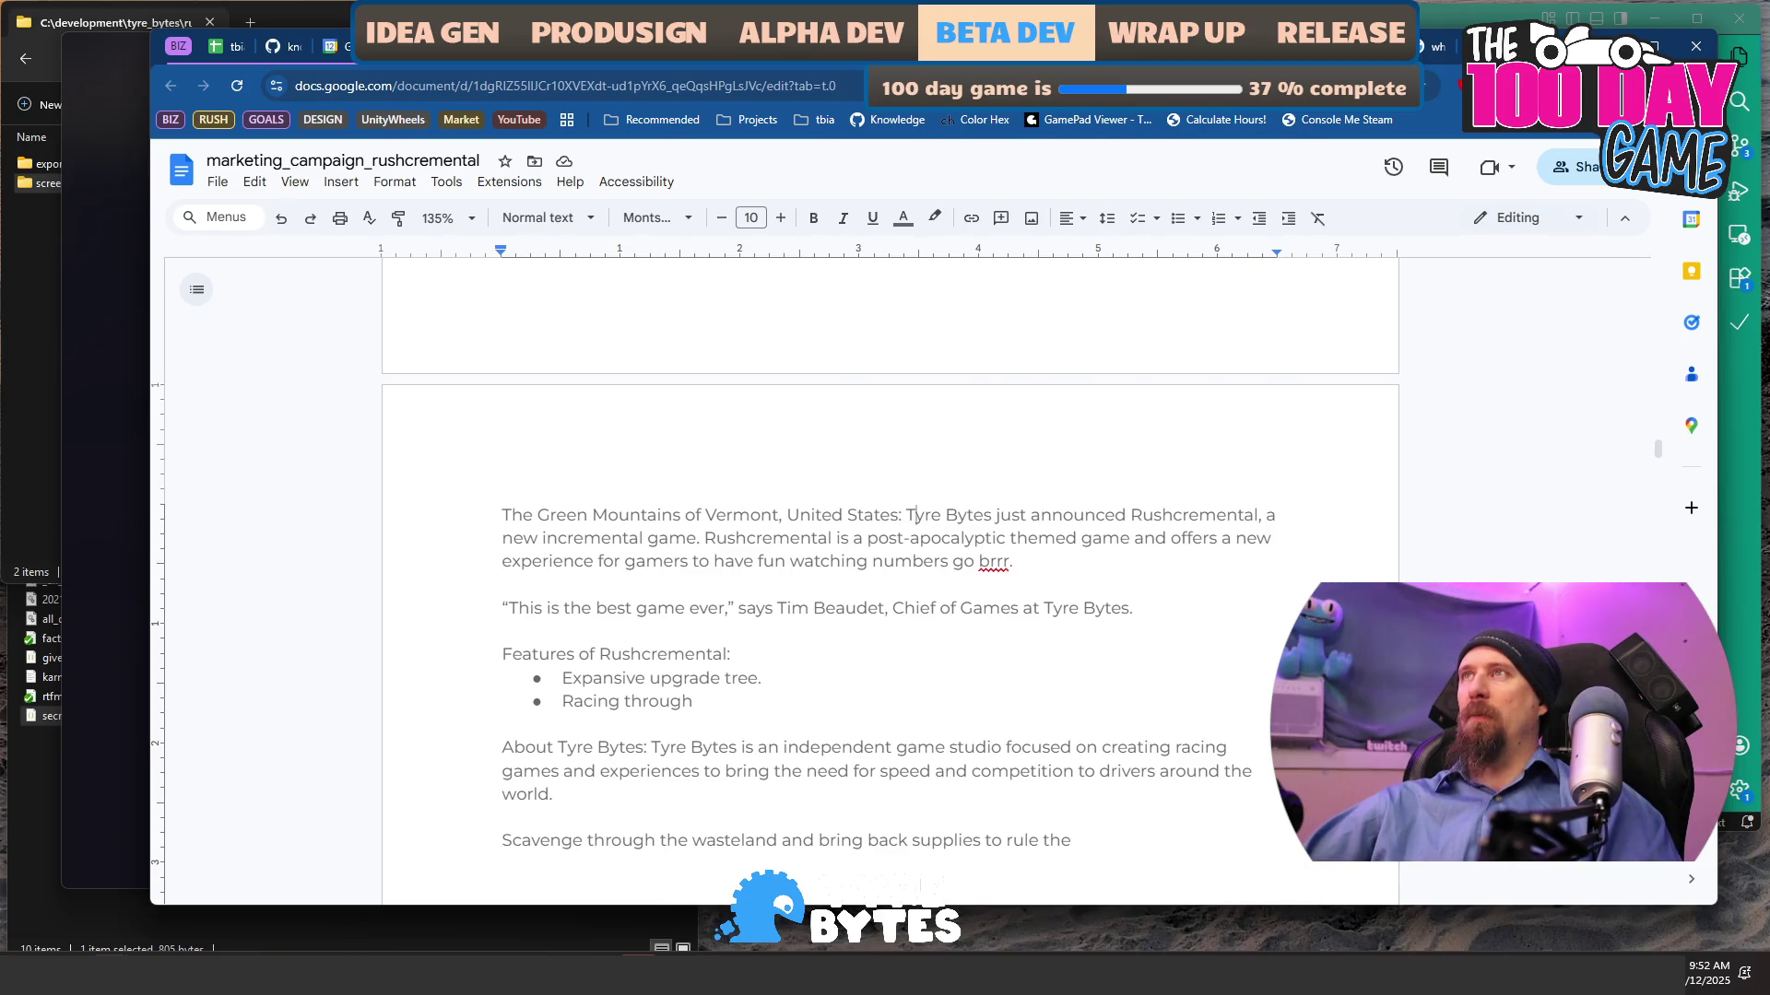
- Shorten 'United States' to 'US' and add '(December 19th, 2025)' to the dateline
key(ctrl+Tab)
key(ctrl+Tab)
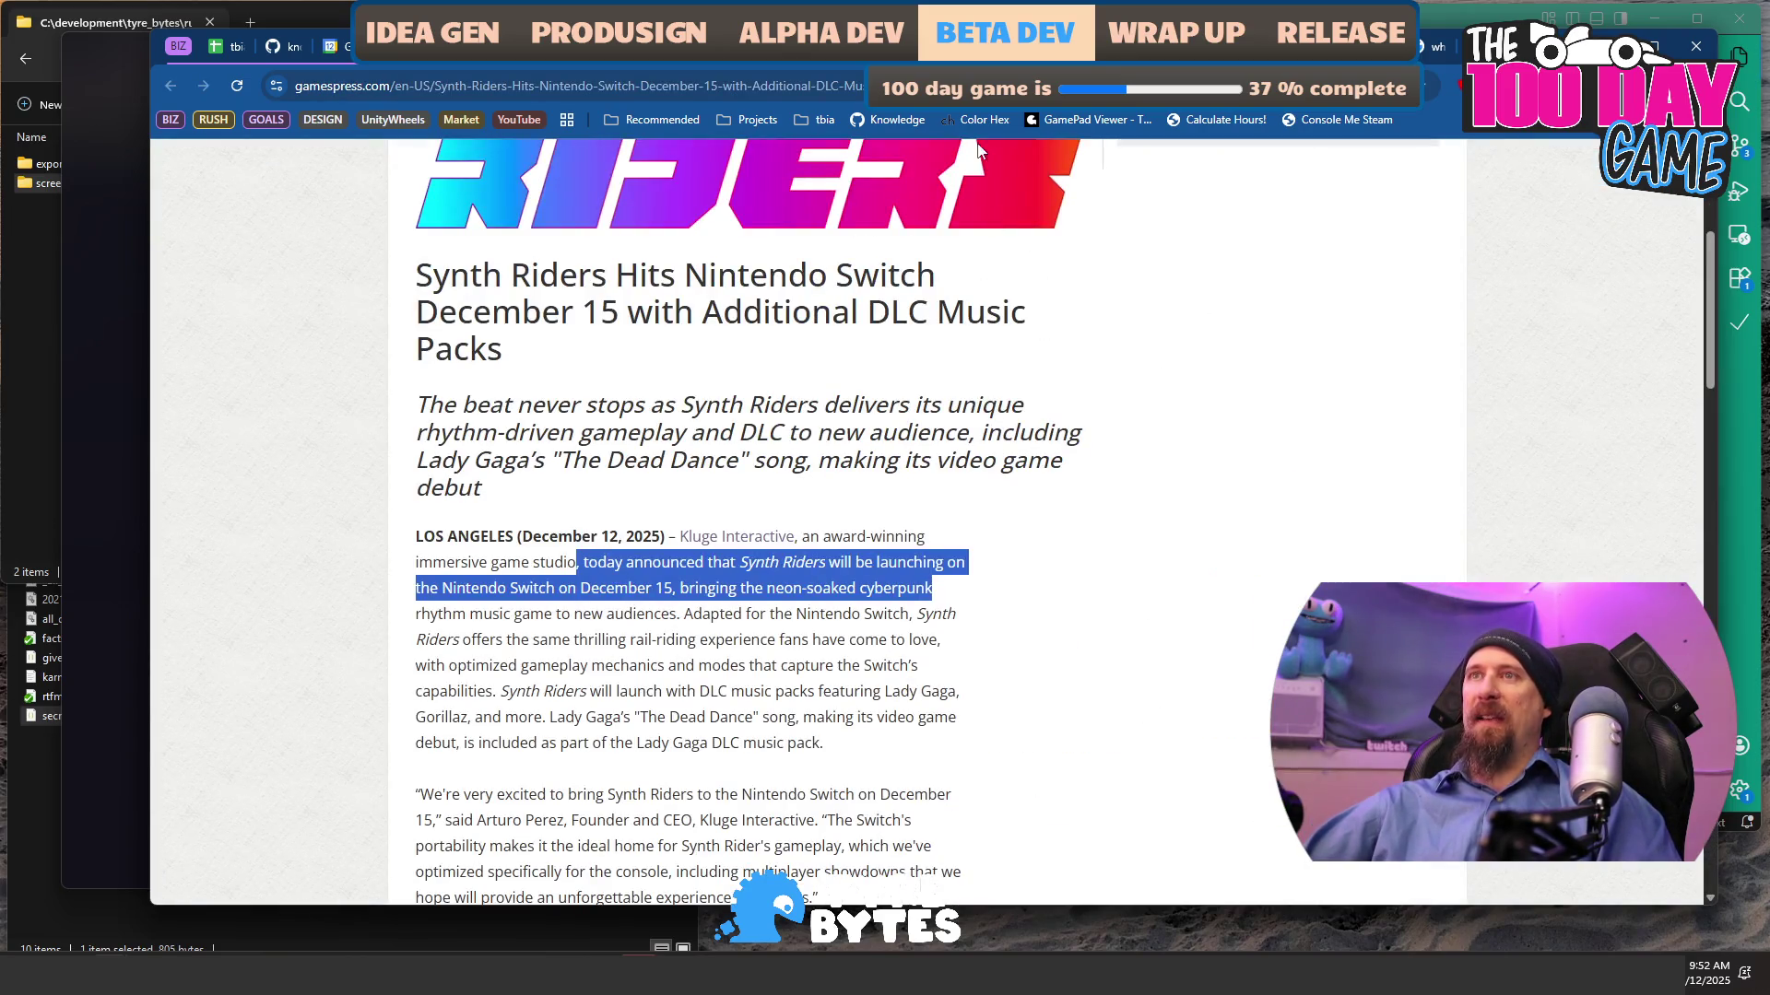
key(ctrl+shift+Tab)
key(ctrl+shift+Tab)
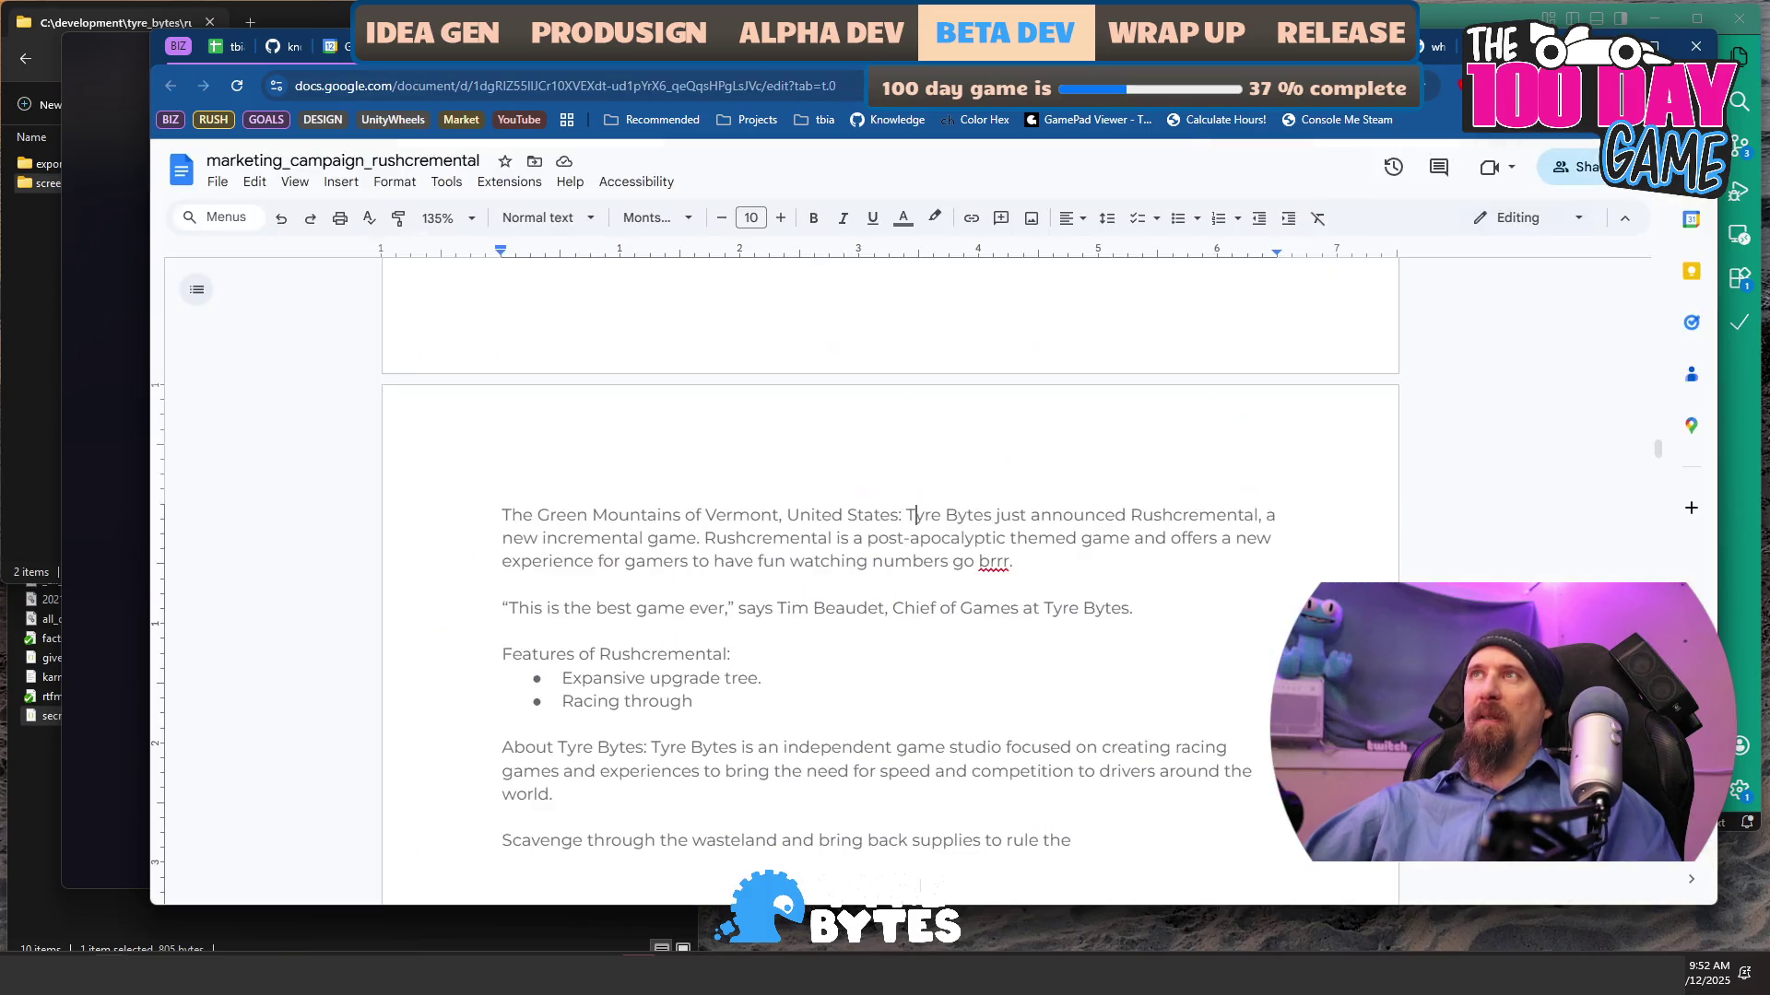
click(898, 516)
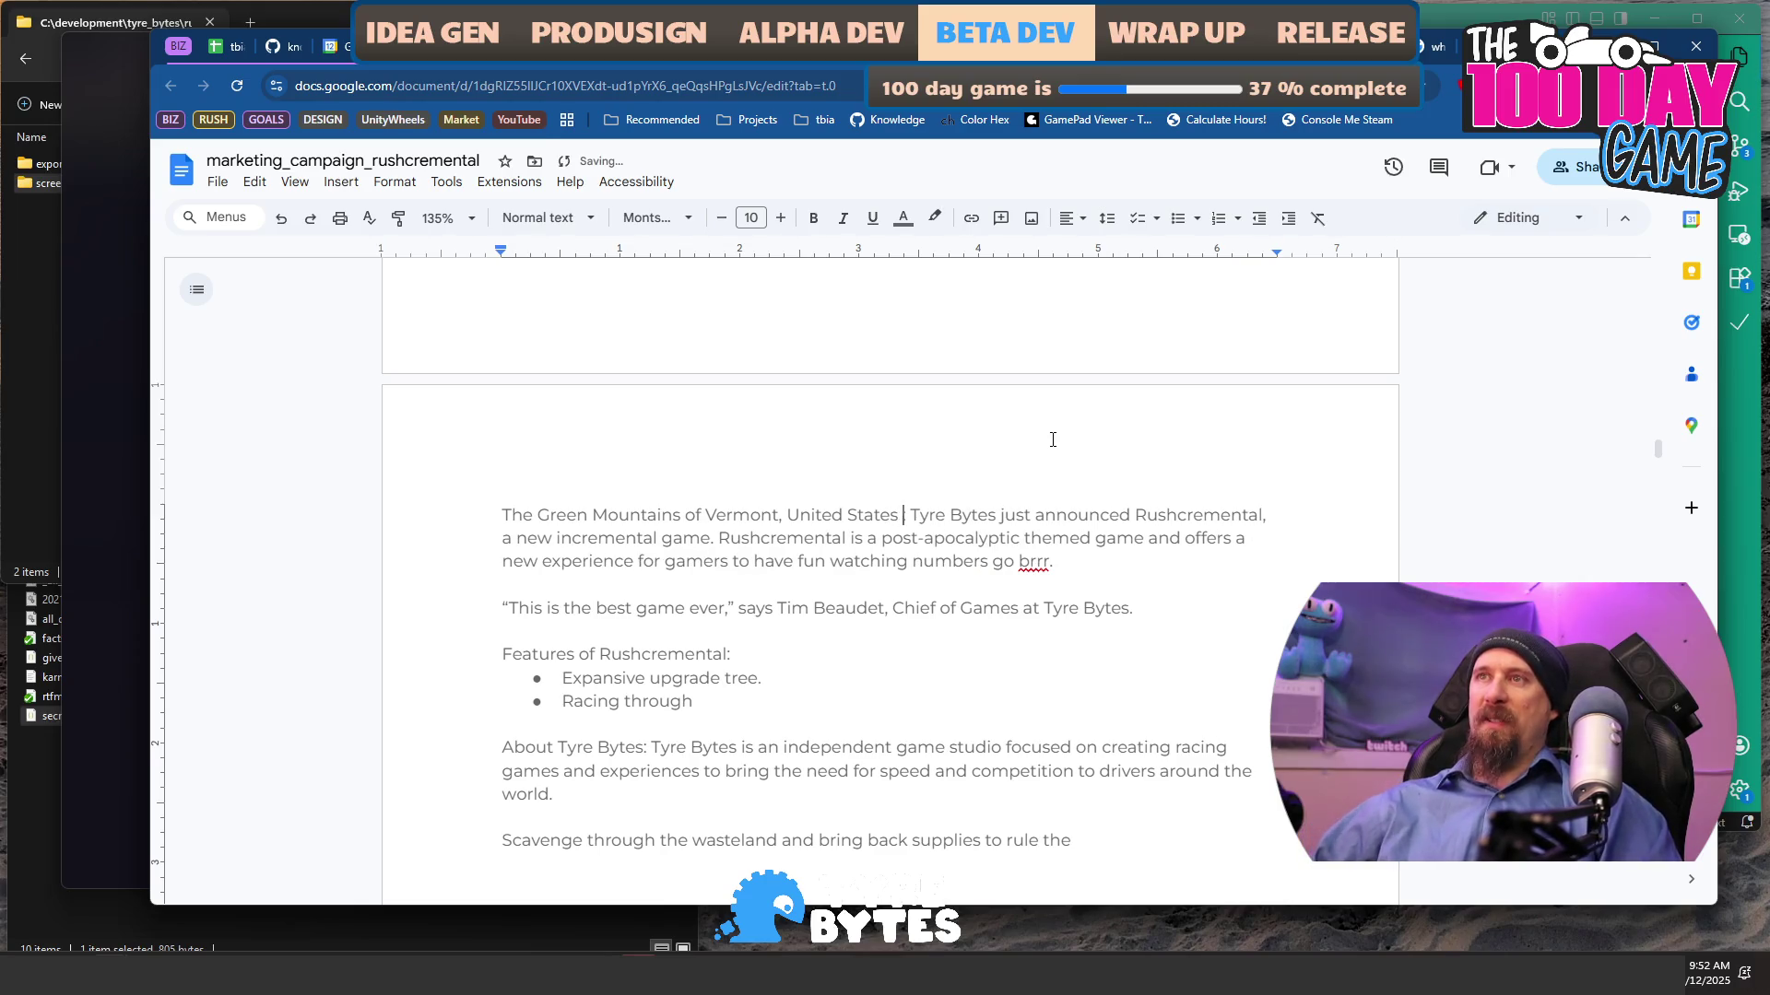
key(ctrl+shift+Left)
key(ctrl+shift+Left)
key(BackSpace)
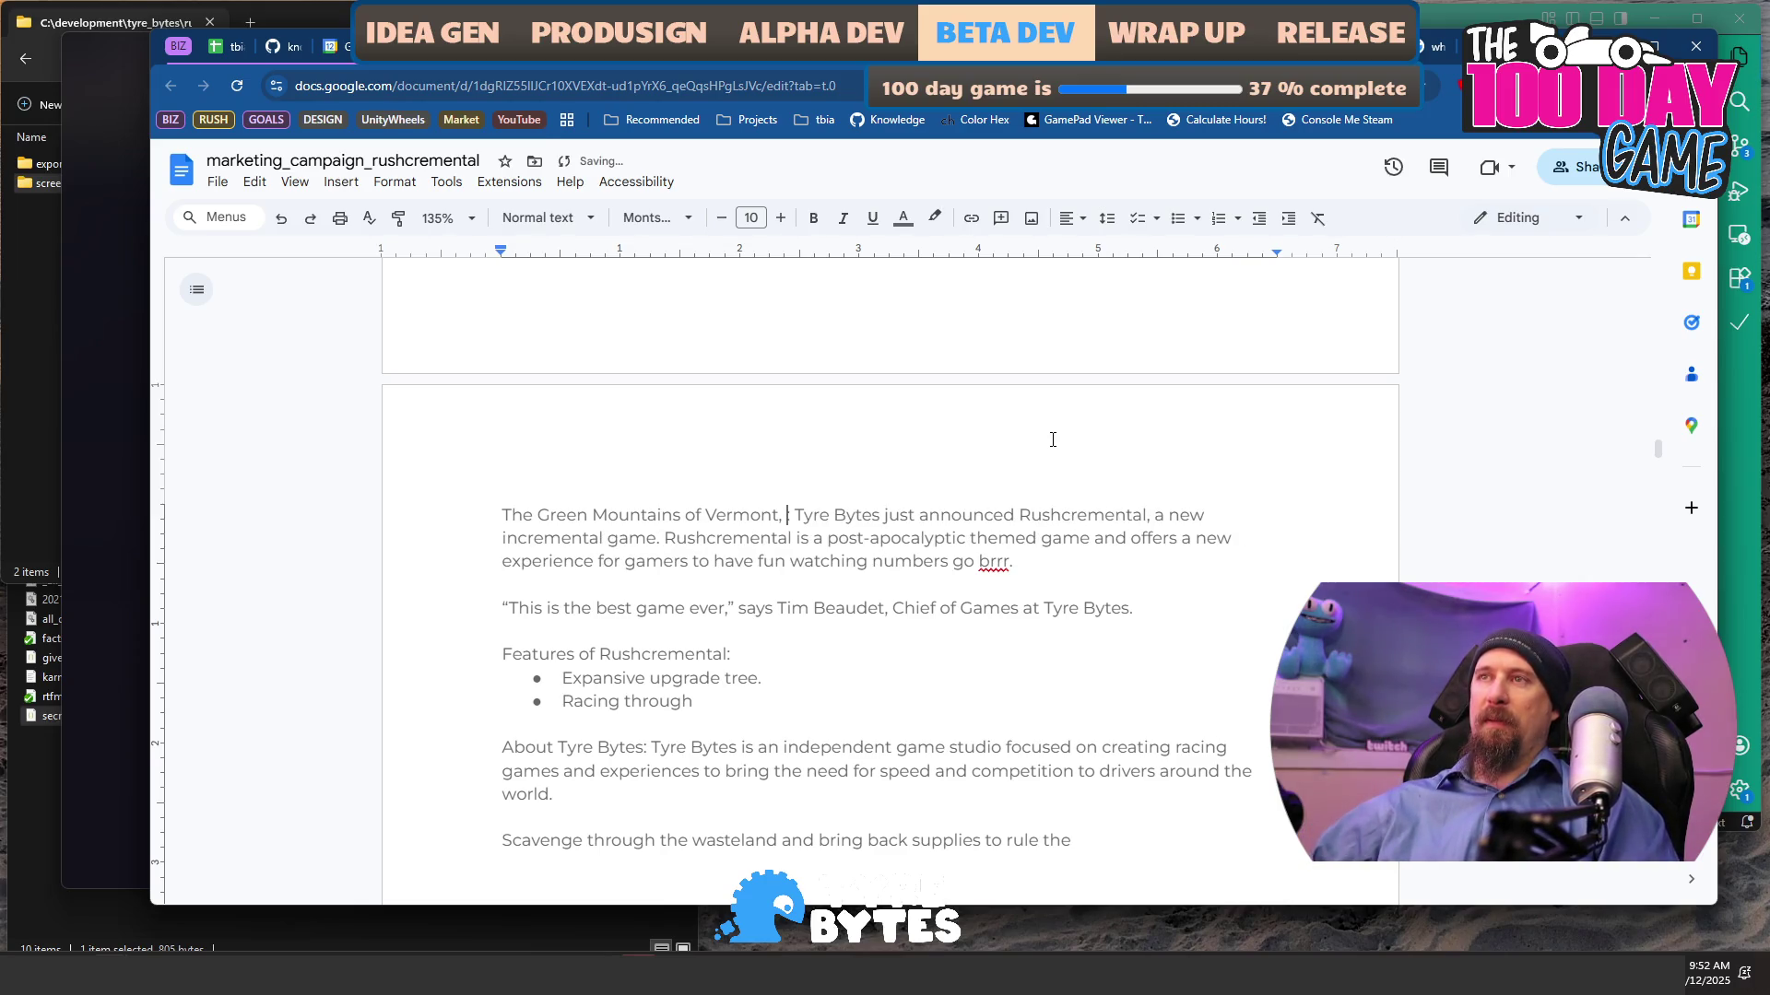
text(US *()
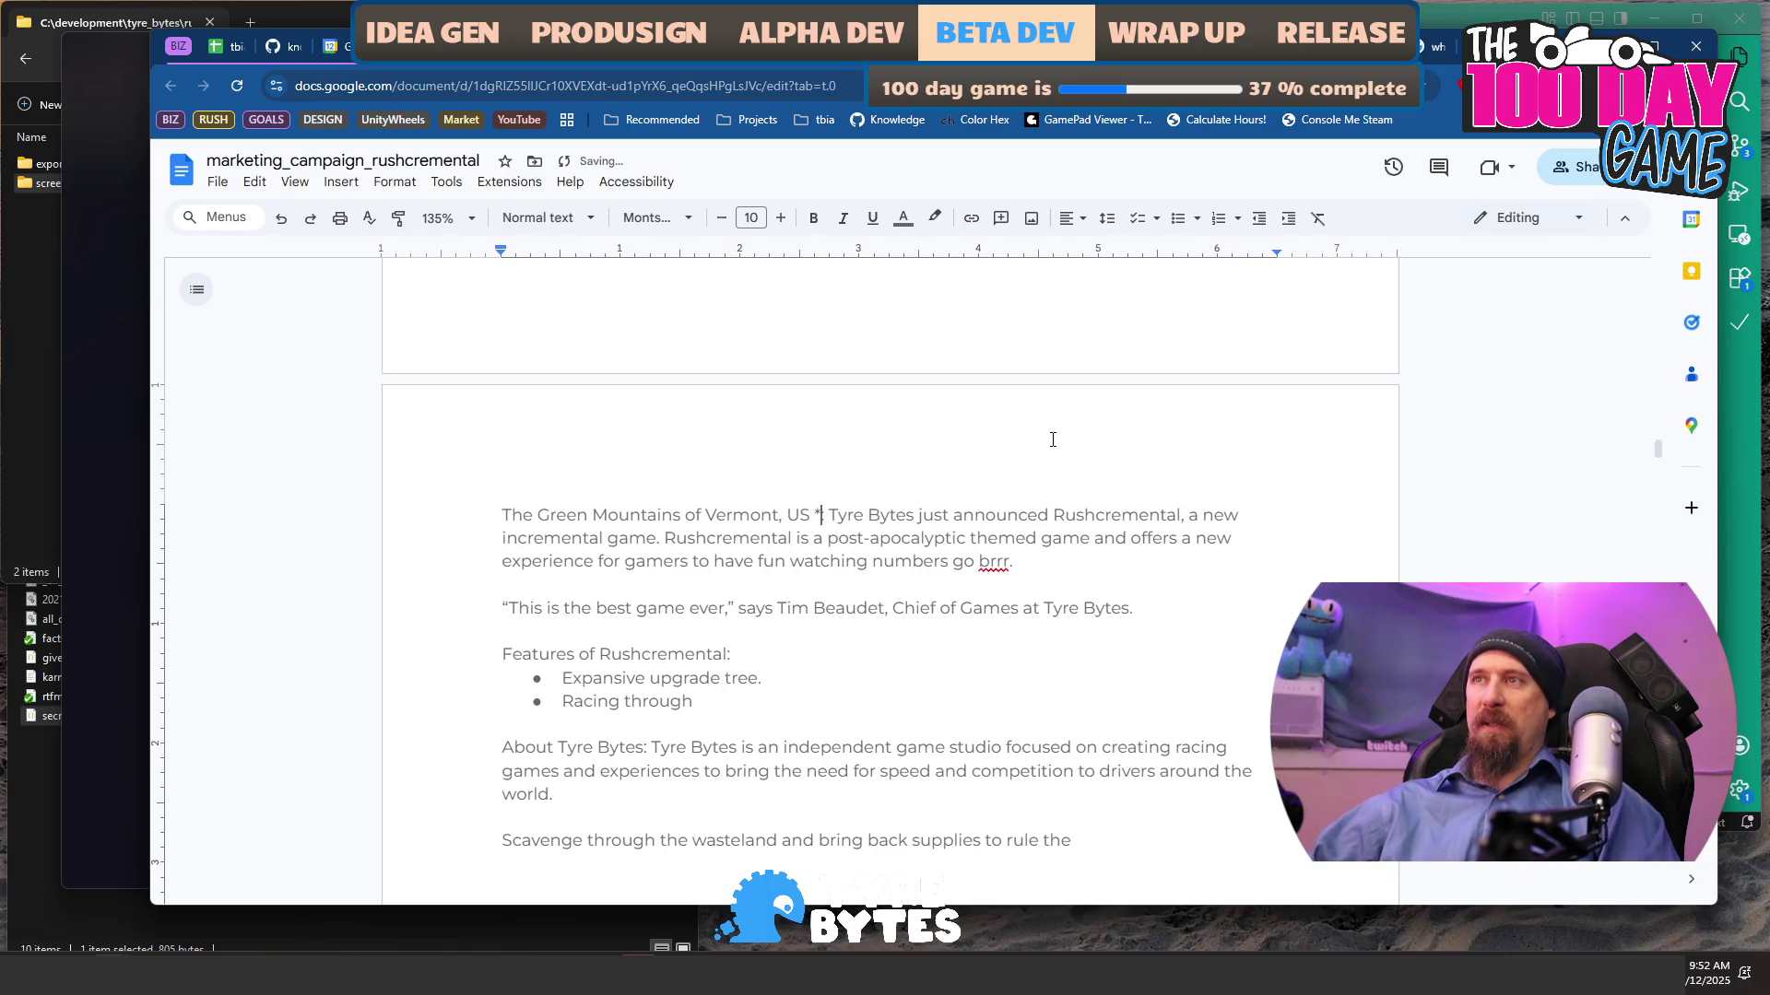
key(BackSpace)
key(BackSpace)
text((Dece)
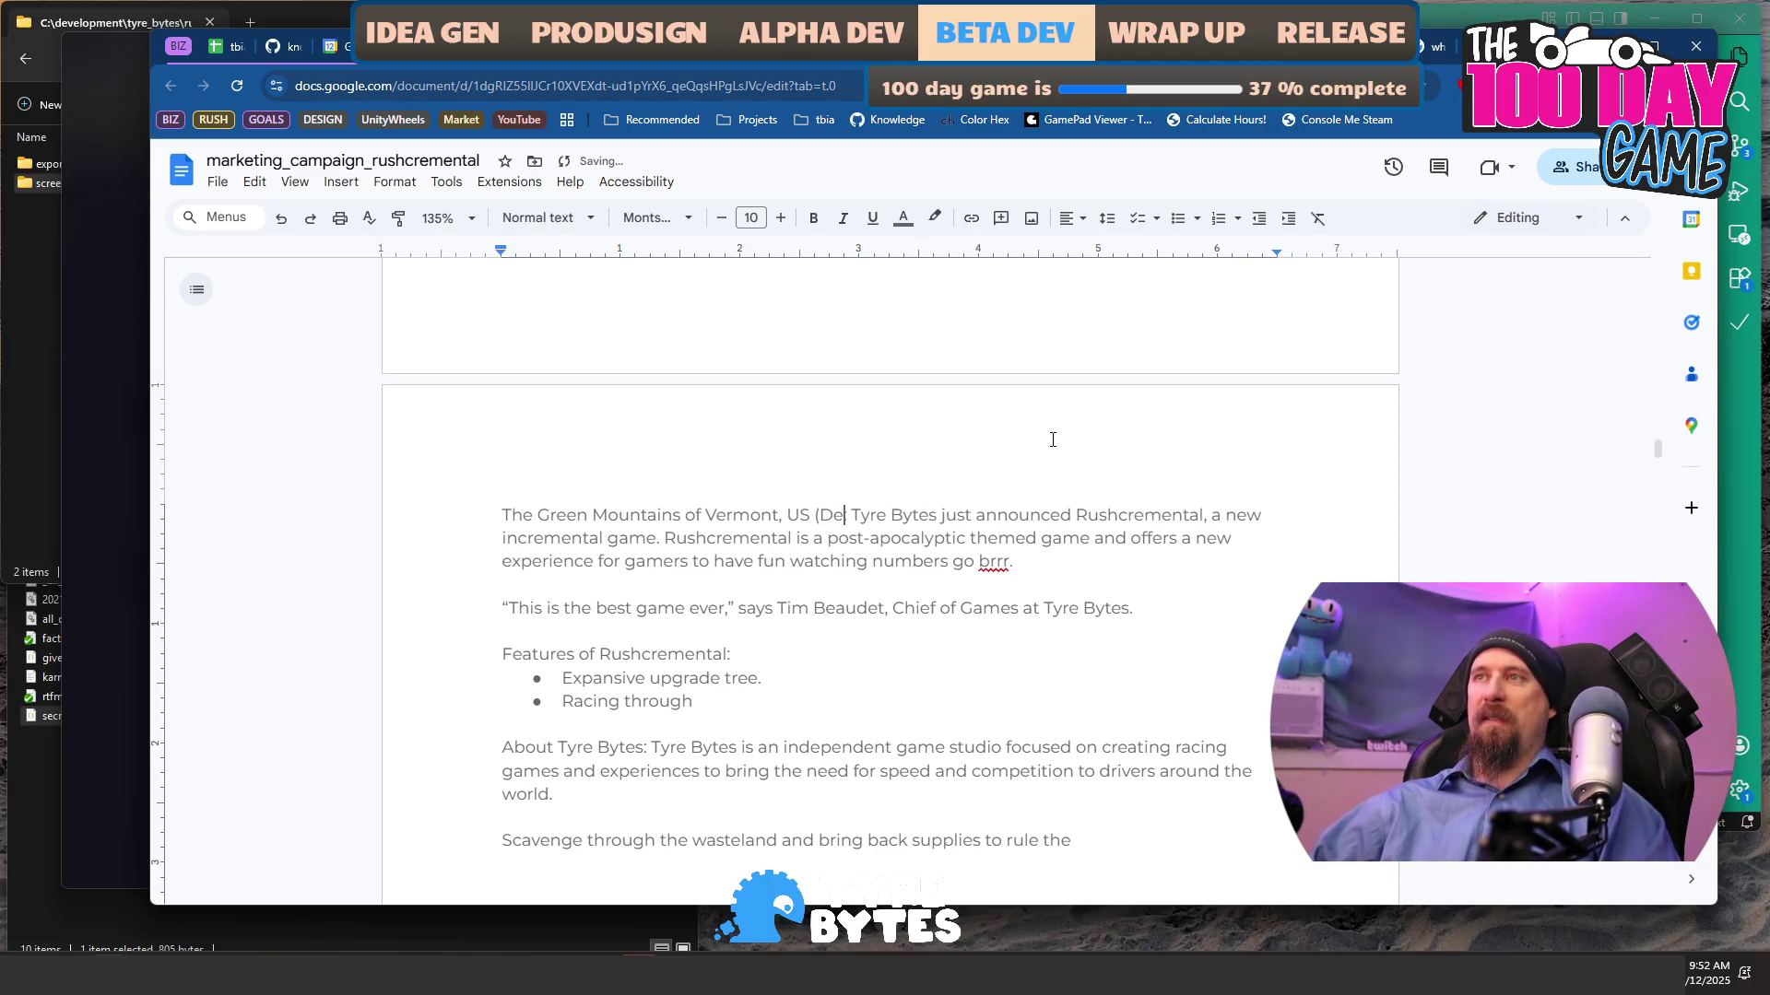
text(mber)
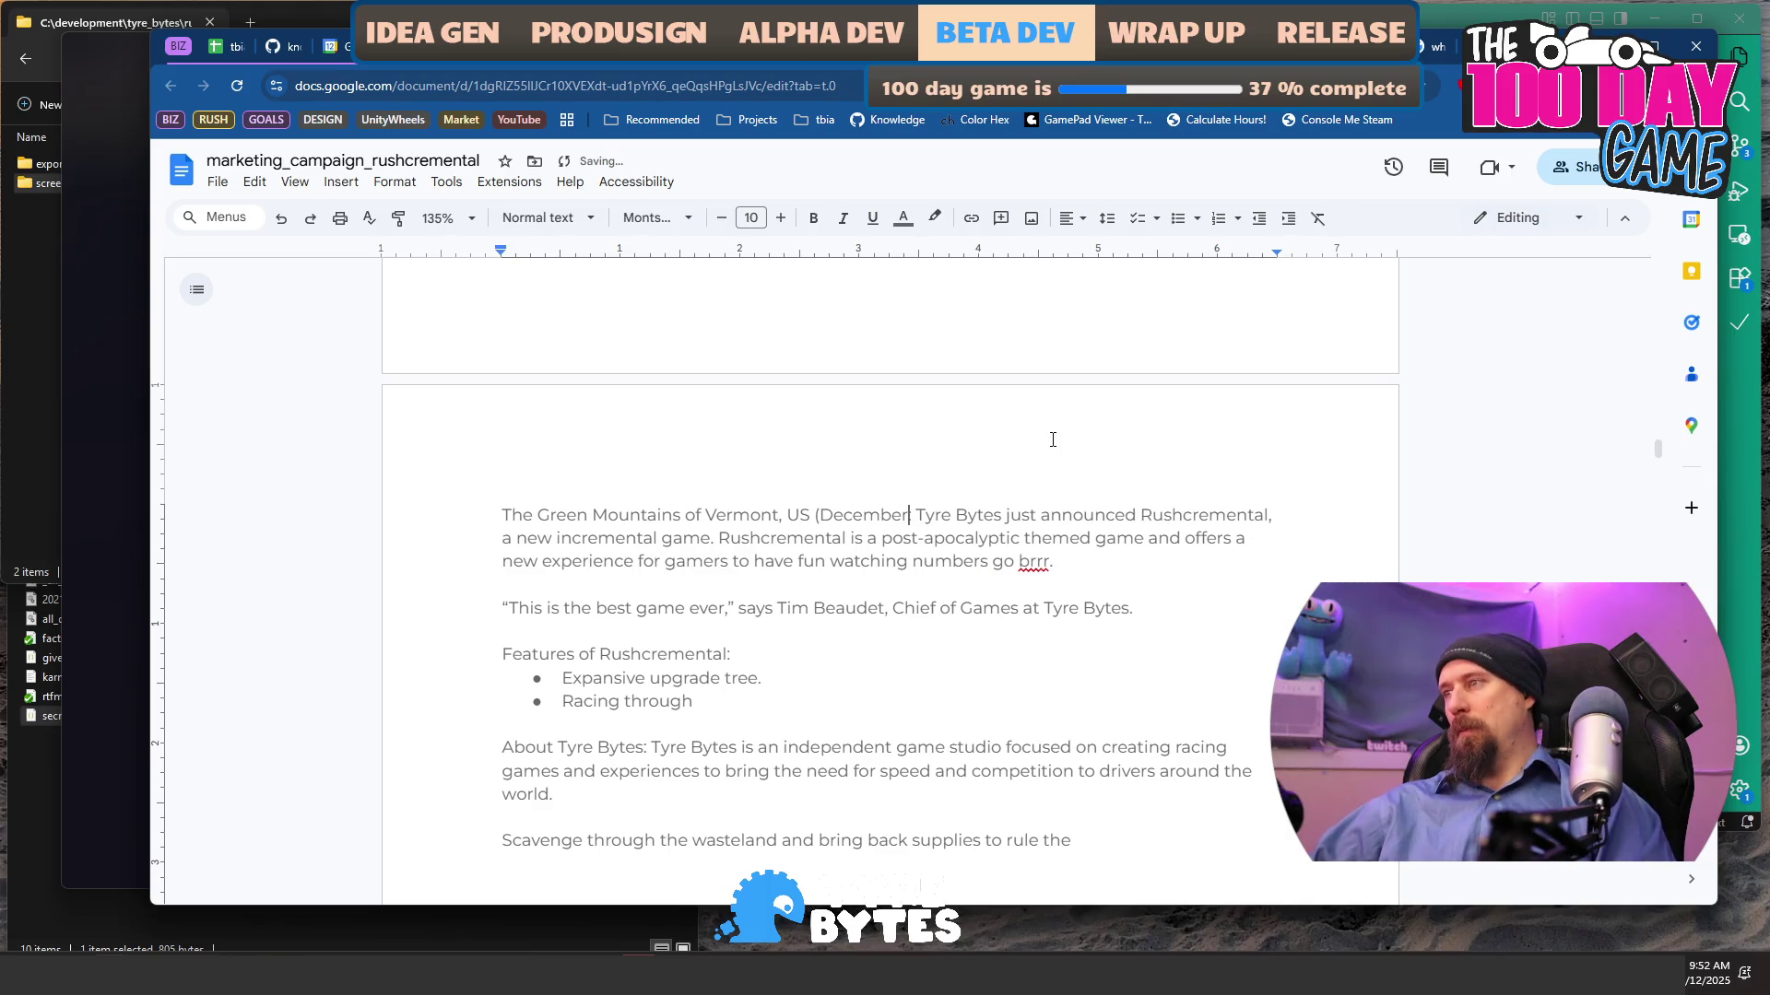
text( 19 )
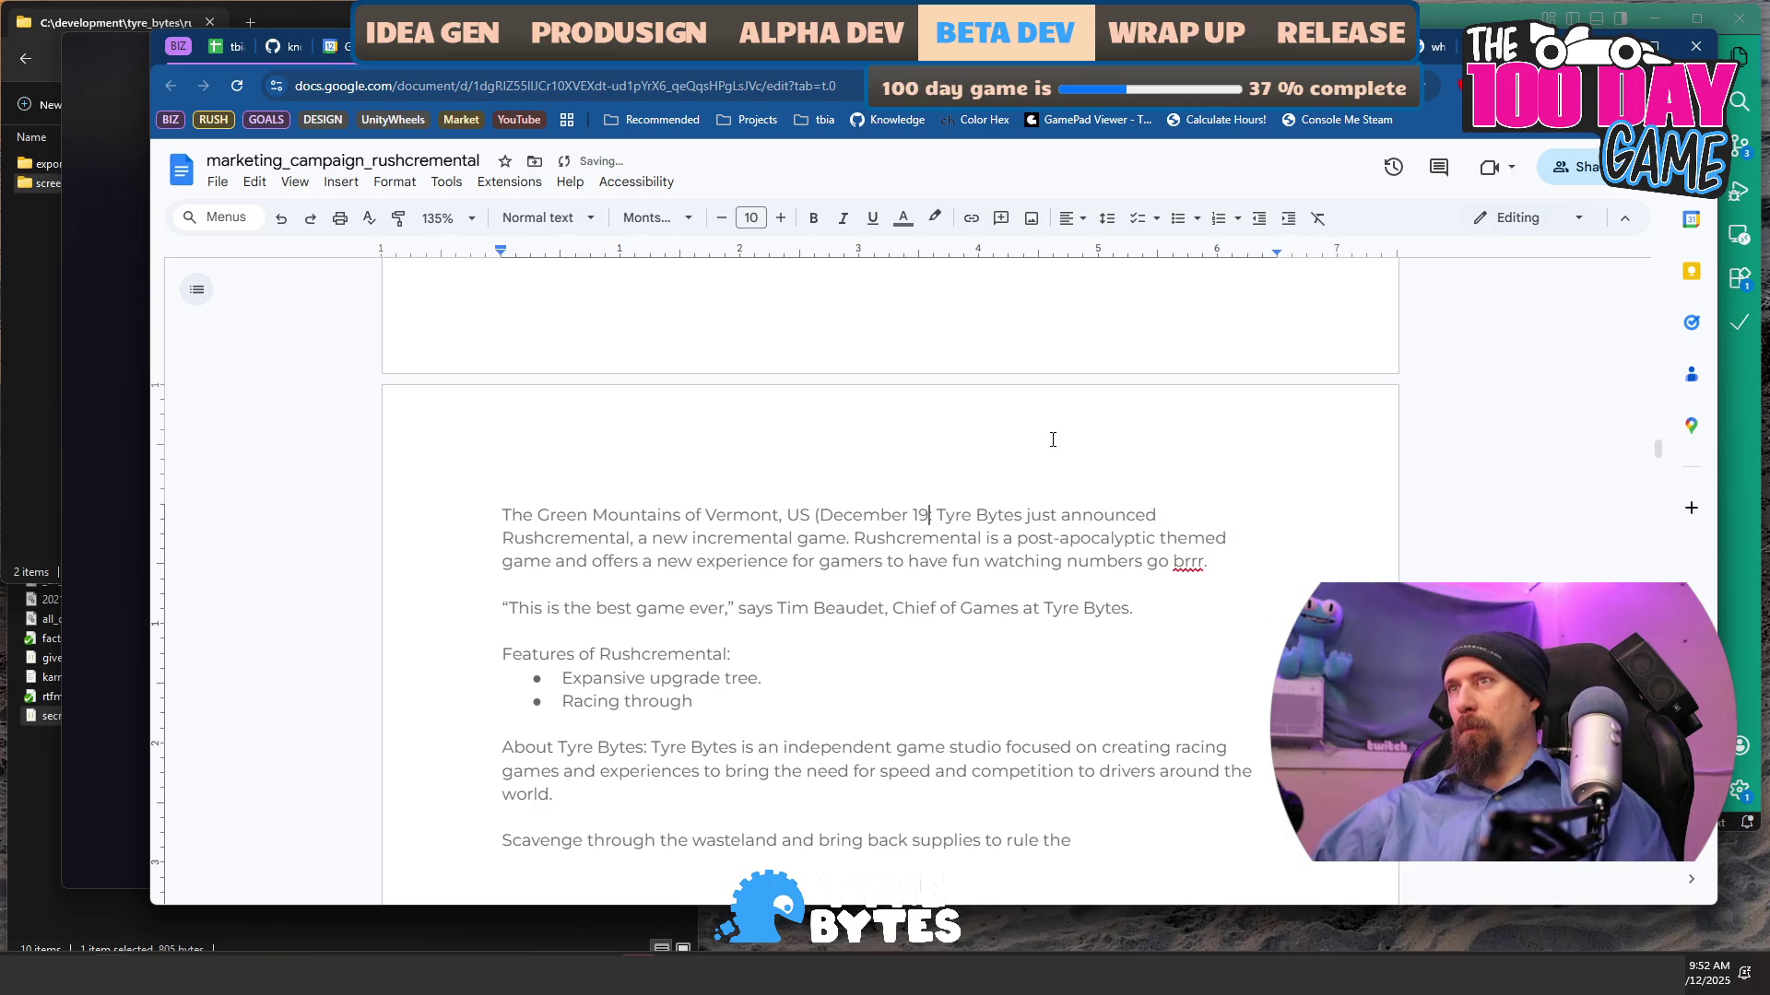
text(th)
text(, 2025)
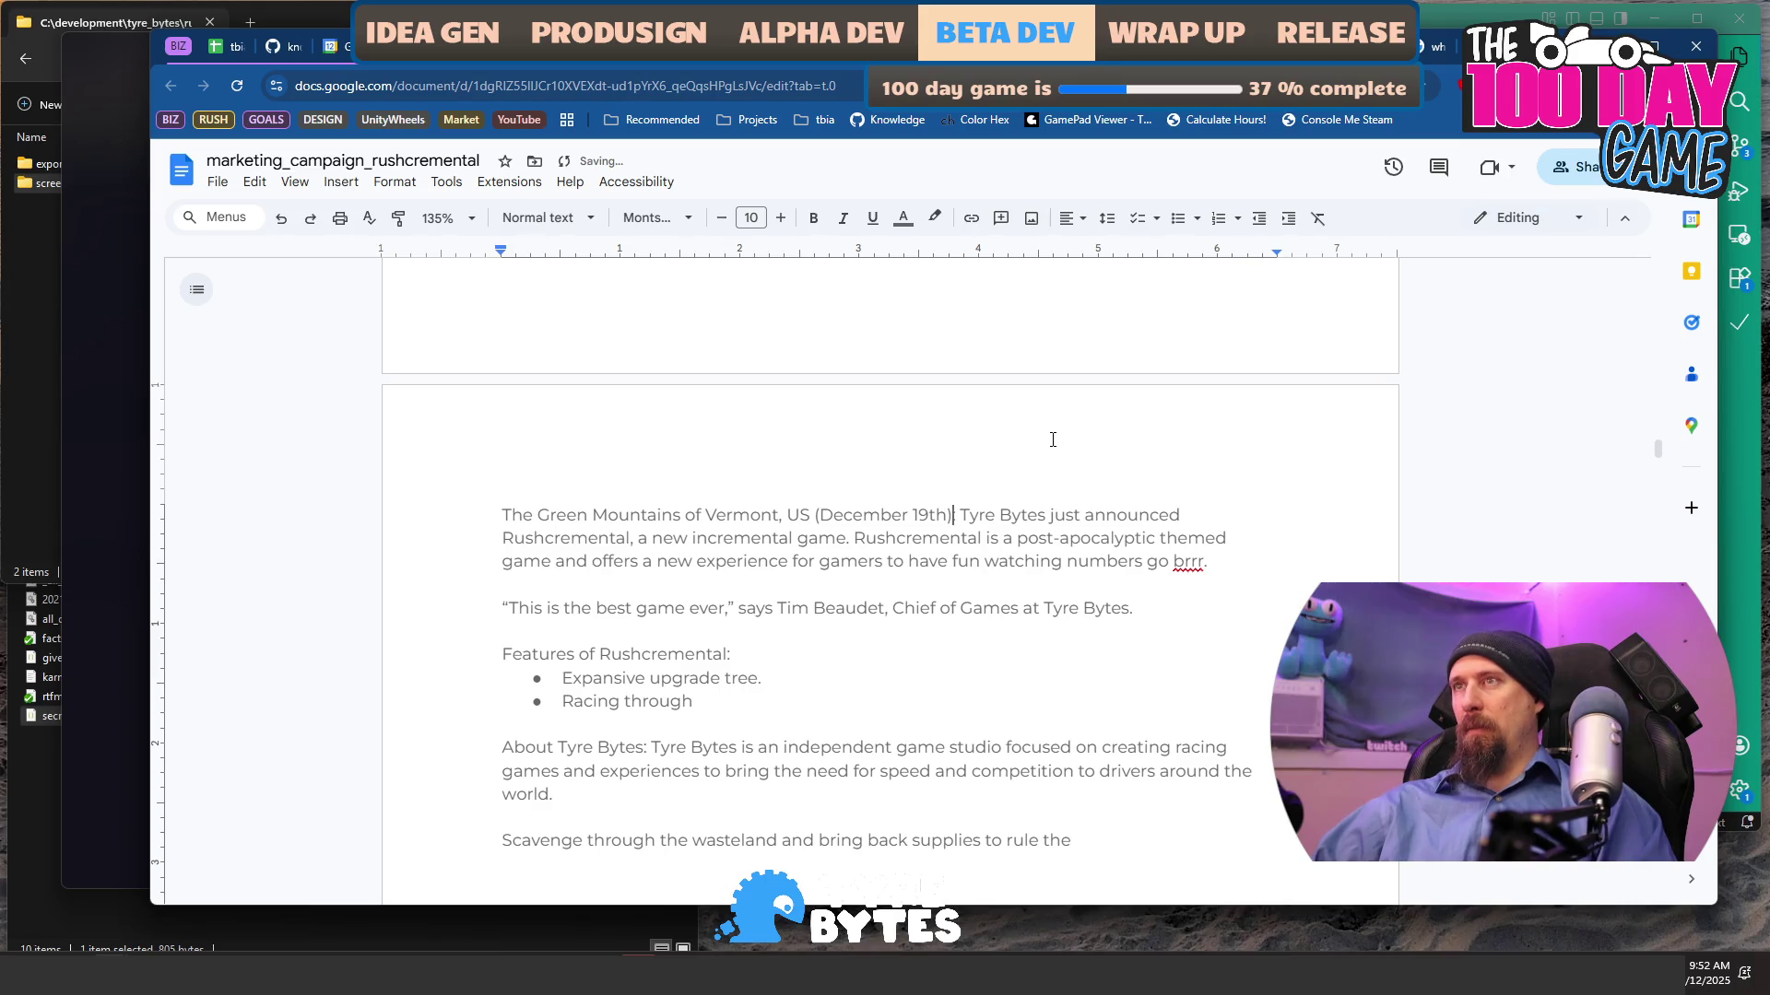
text())
- After trying 'The award winning studio', reword the opening to 'A just announced'
click(1011, 513)
text(The aware)
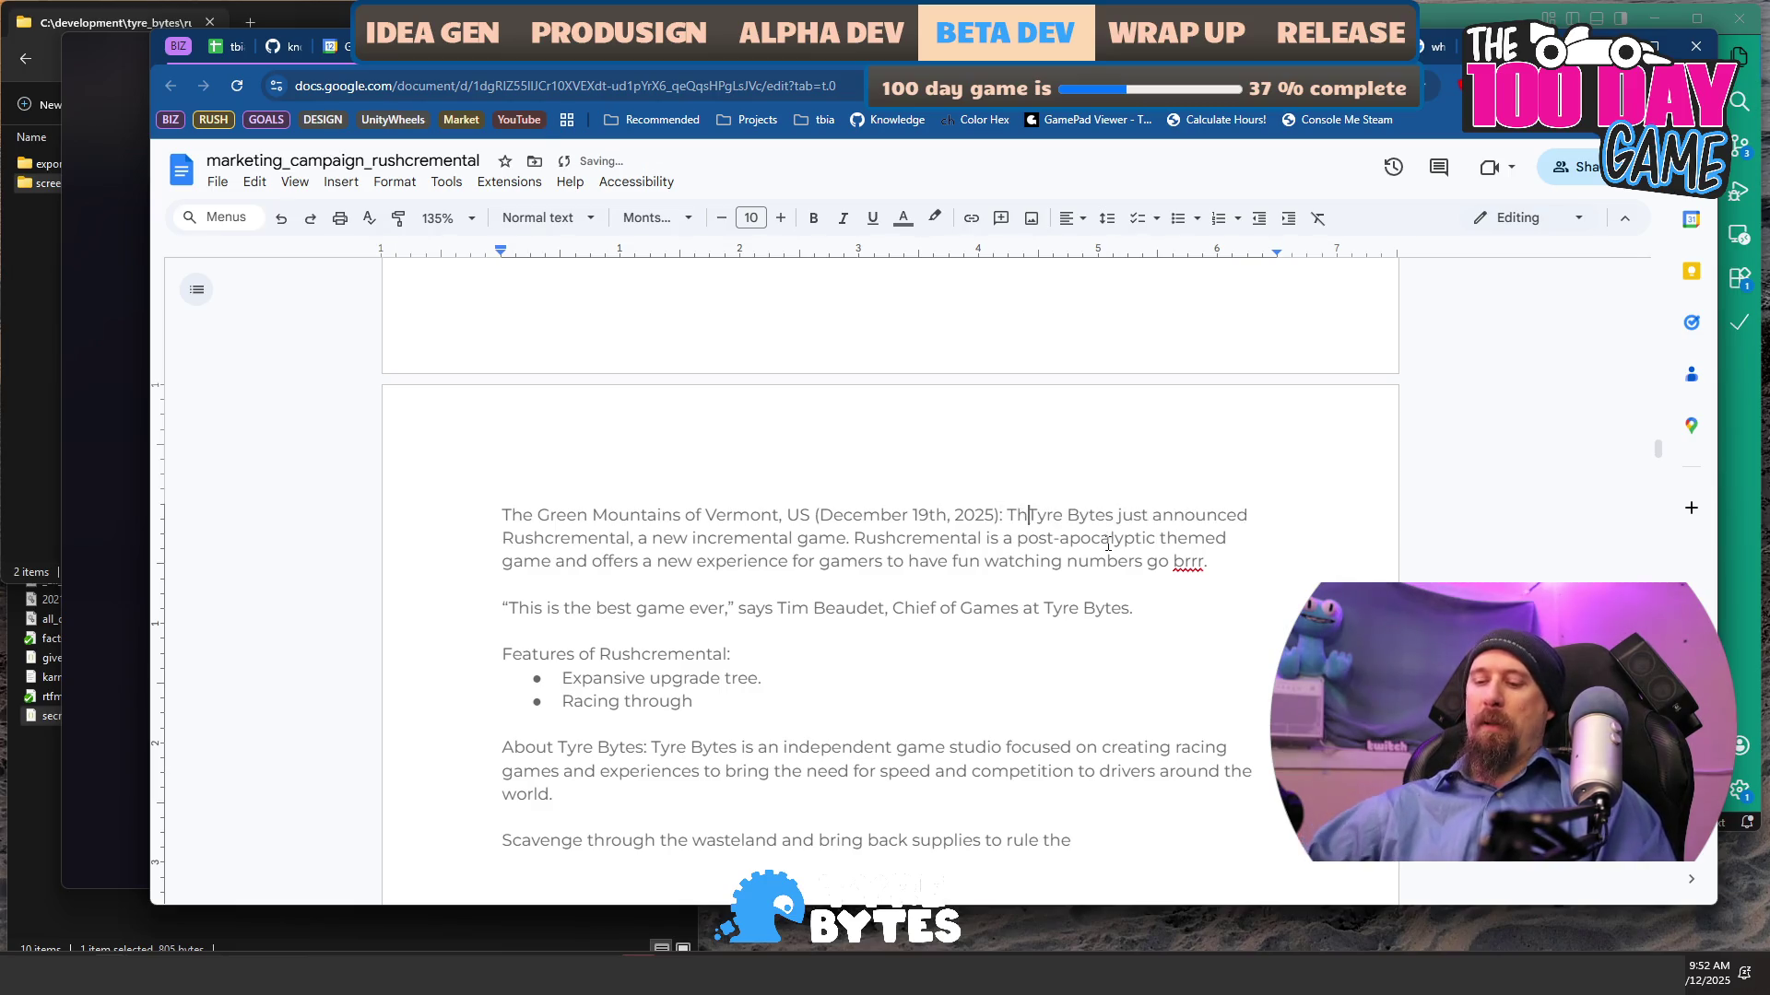
key(BackSpace)
text(d winning)
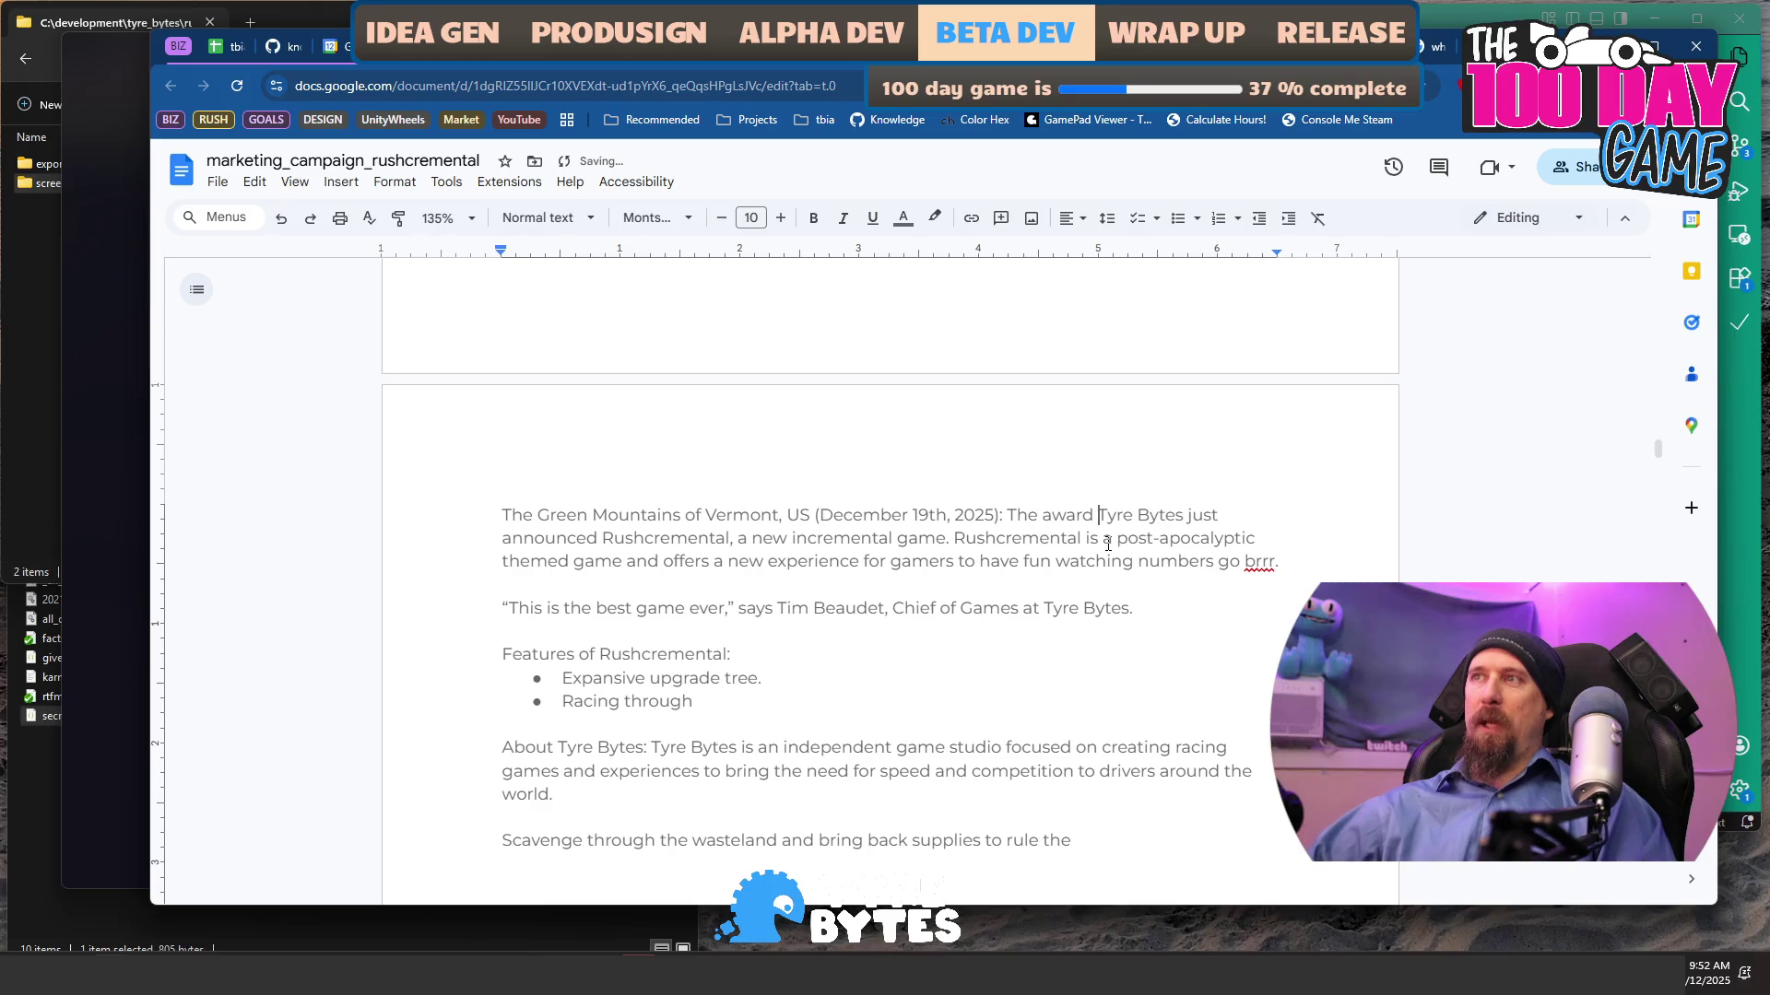
text( studio)
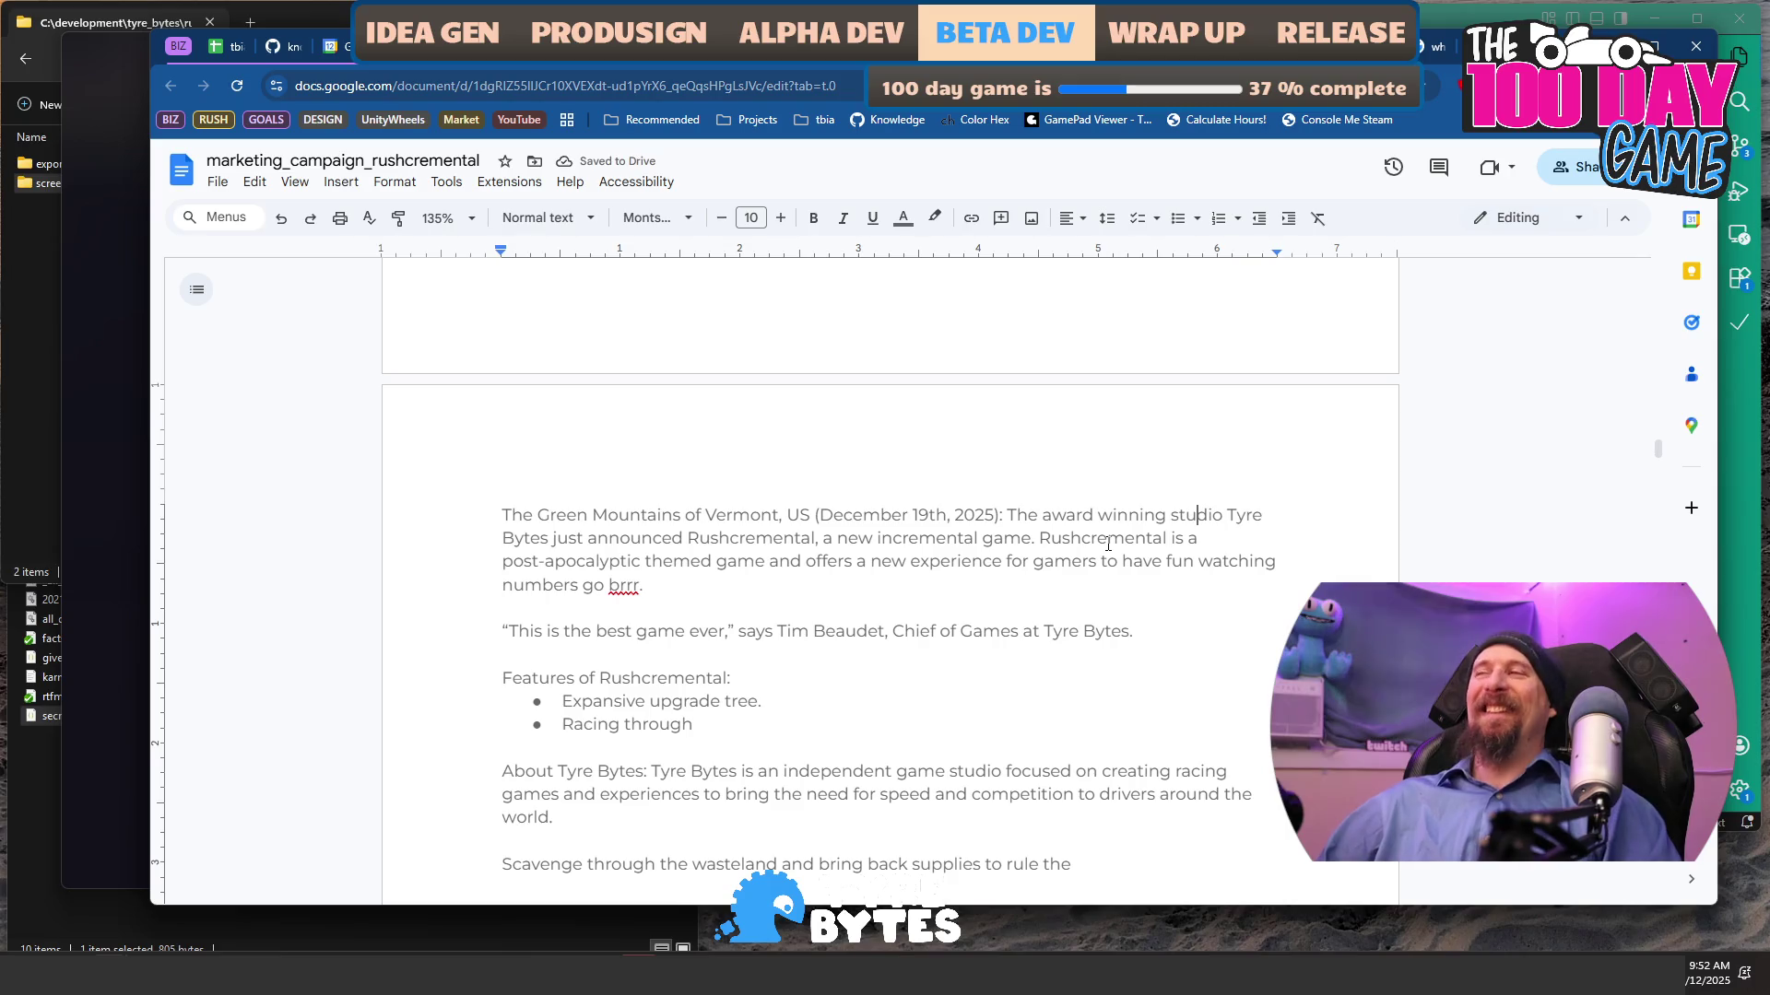
key(ctrl+shift+Left)
key(ctrl+shift+Left)
key(ctrl+shift+Left)
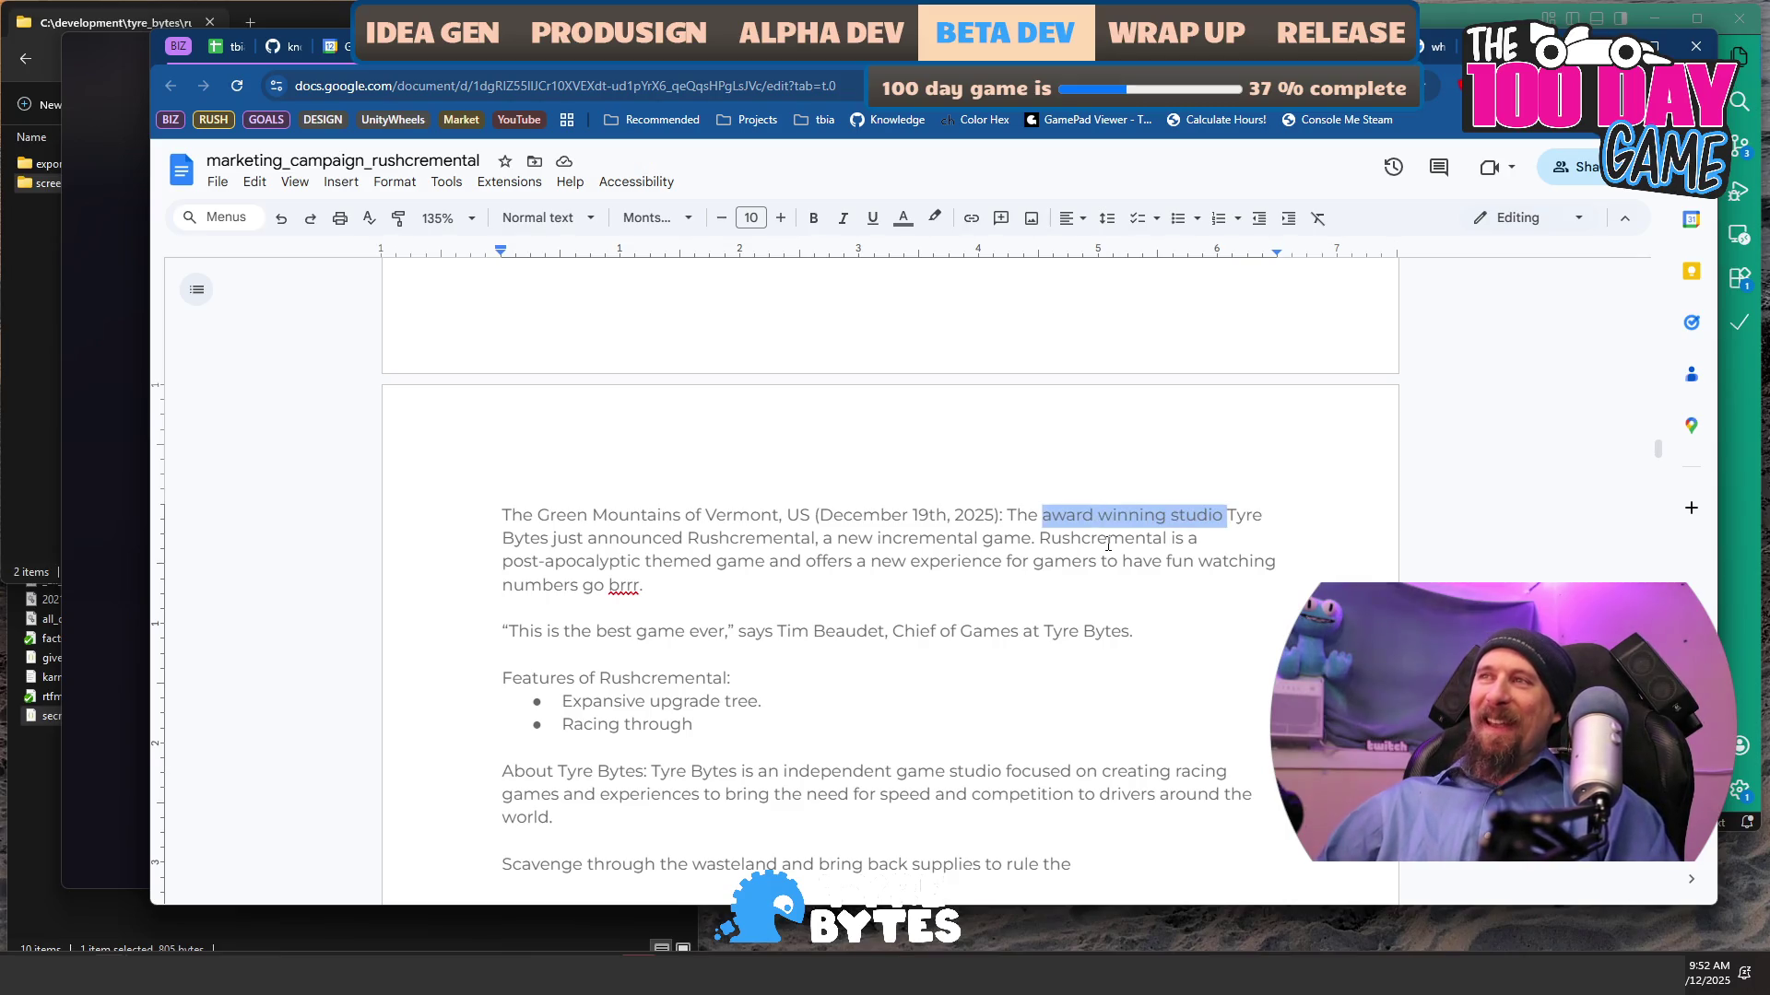
key(BackSpace)
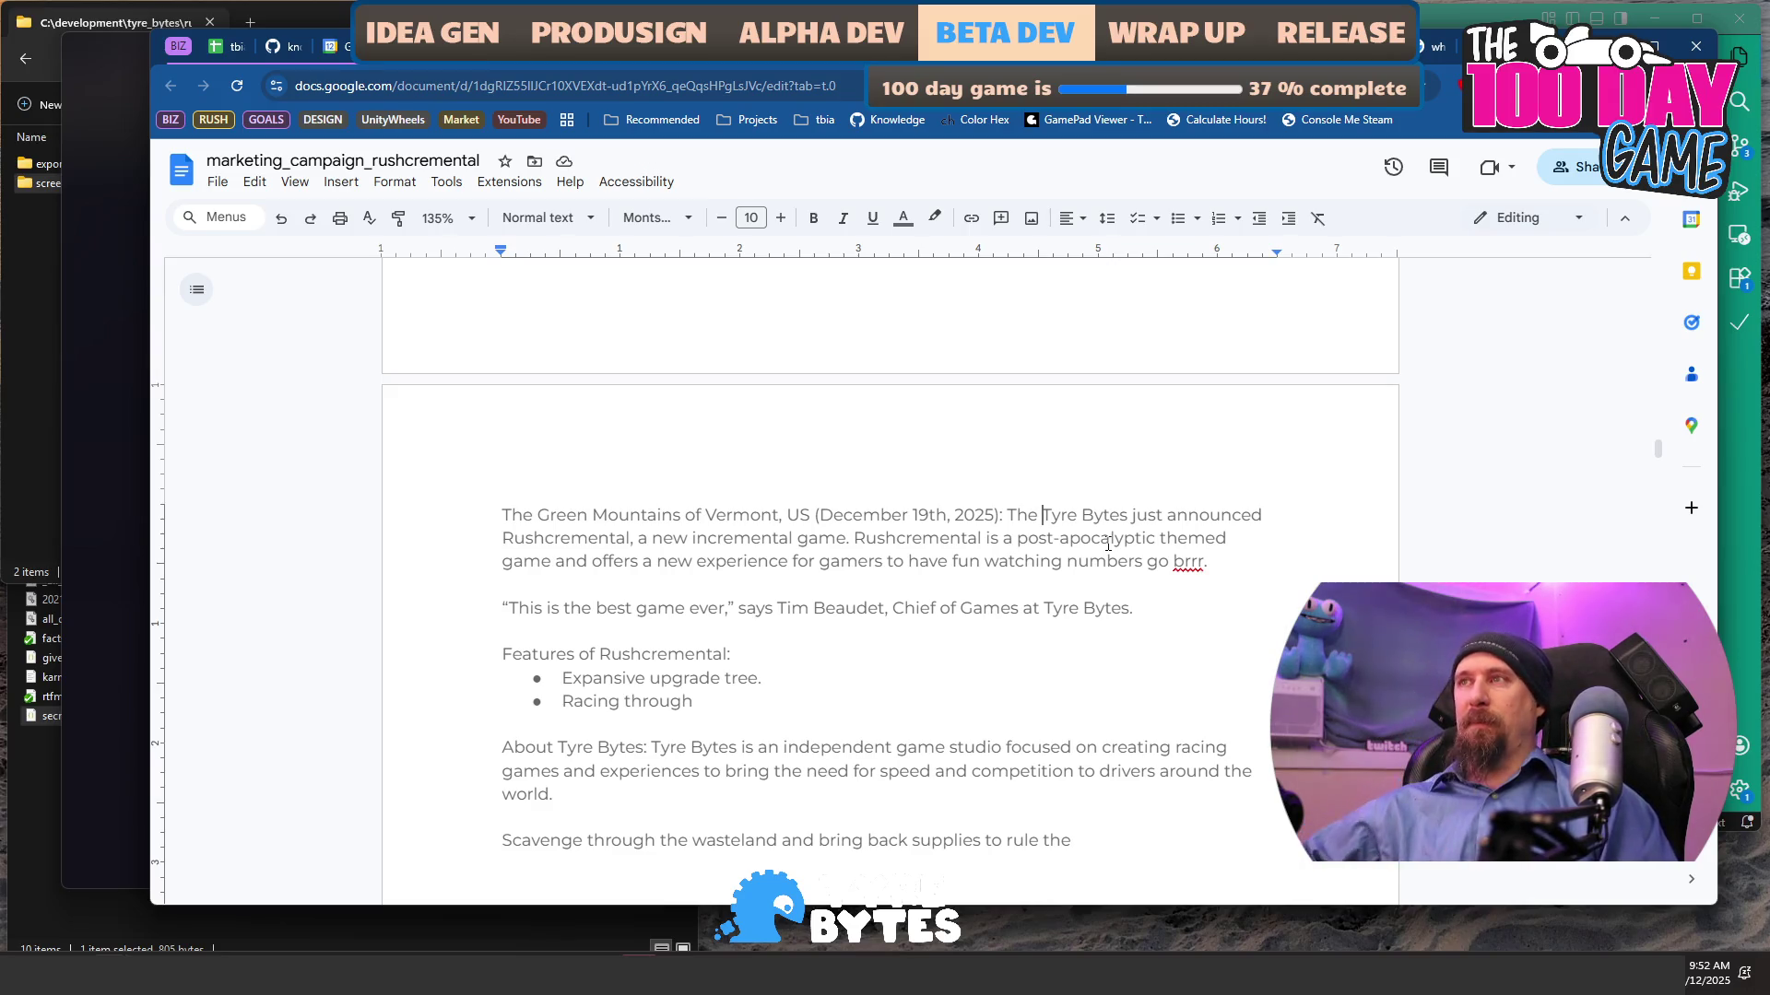
key(ctrl+shift+Right)
key(ctrl+shift+Right)
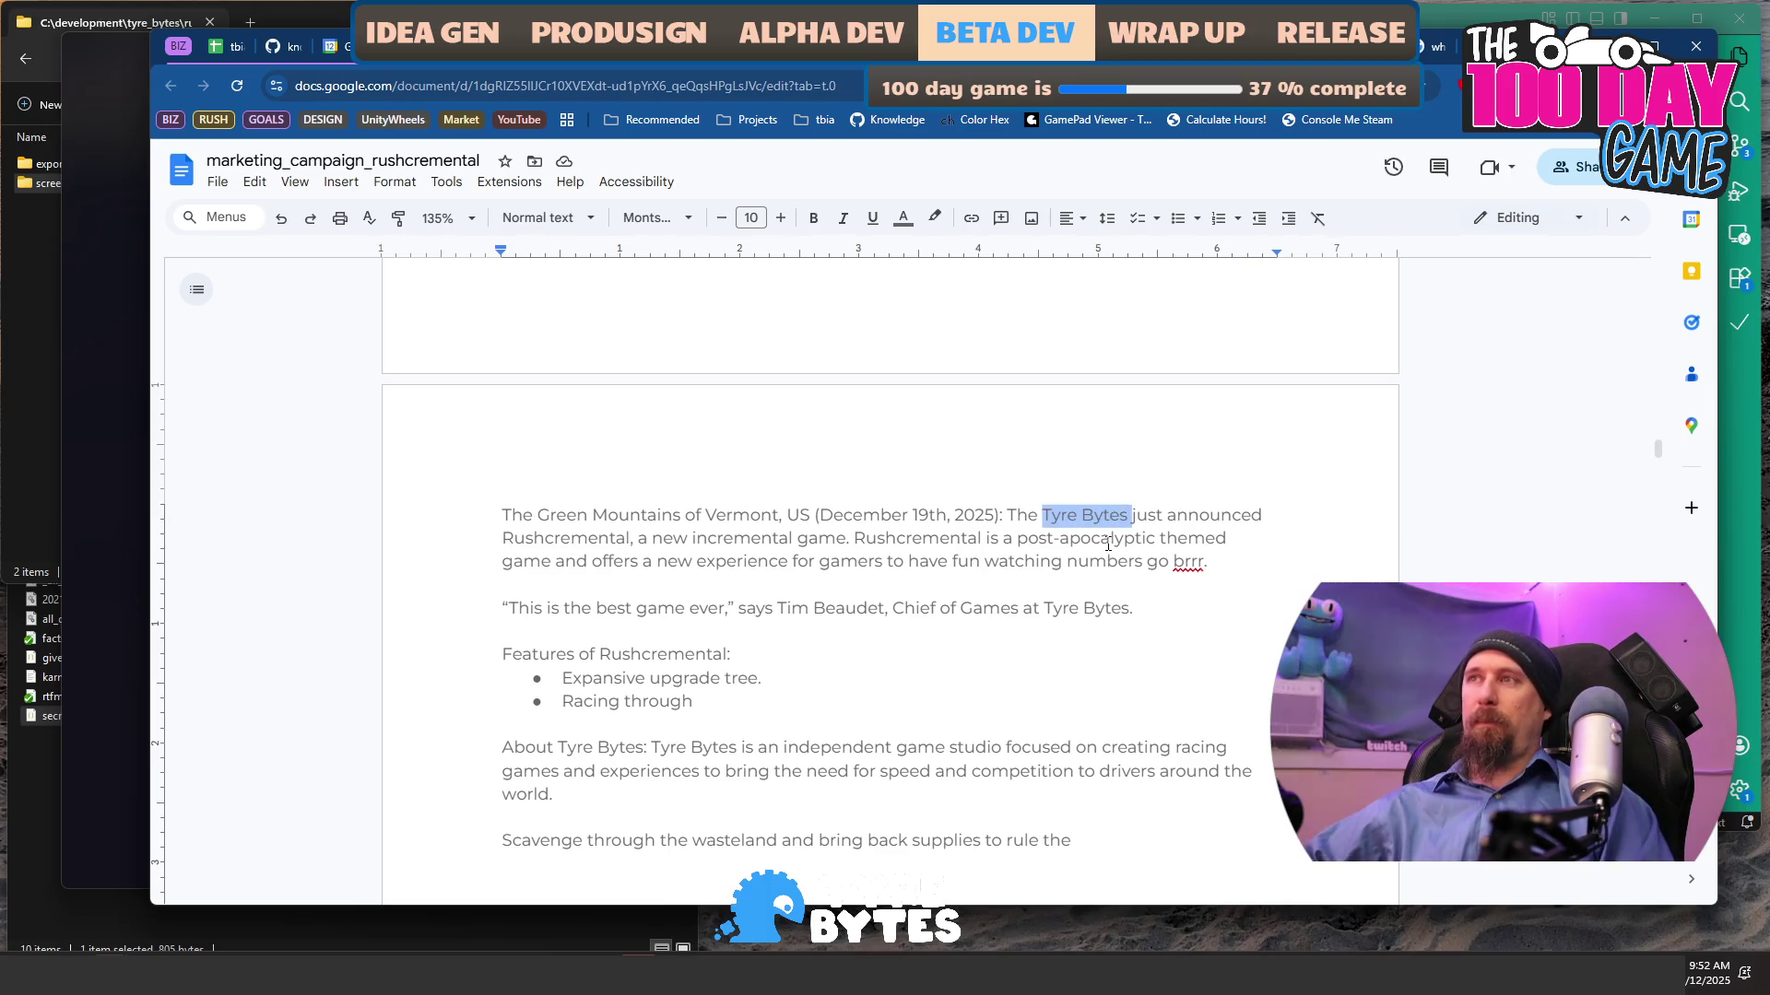
key(Delete)
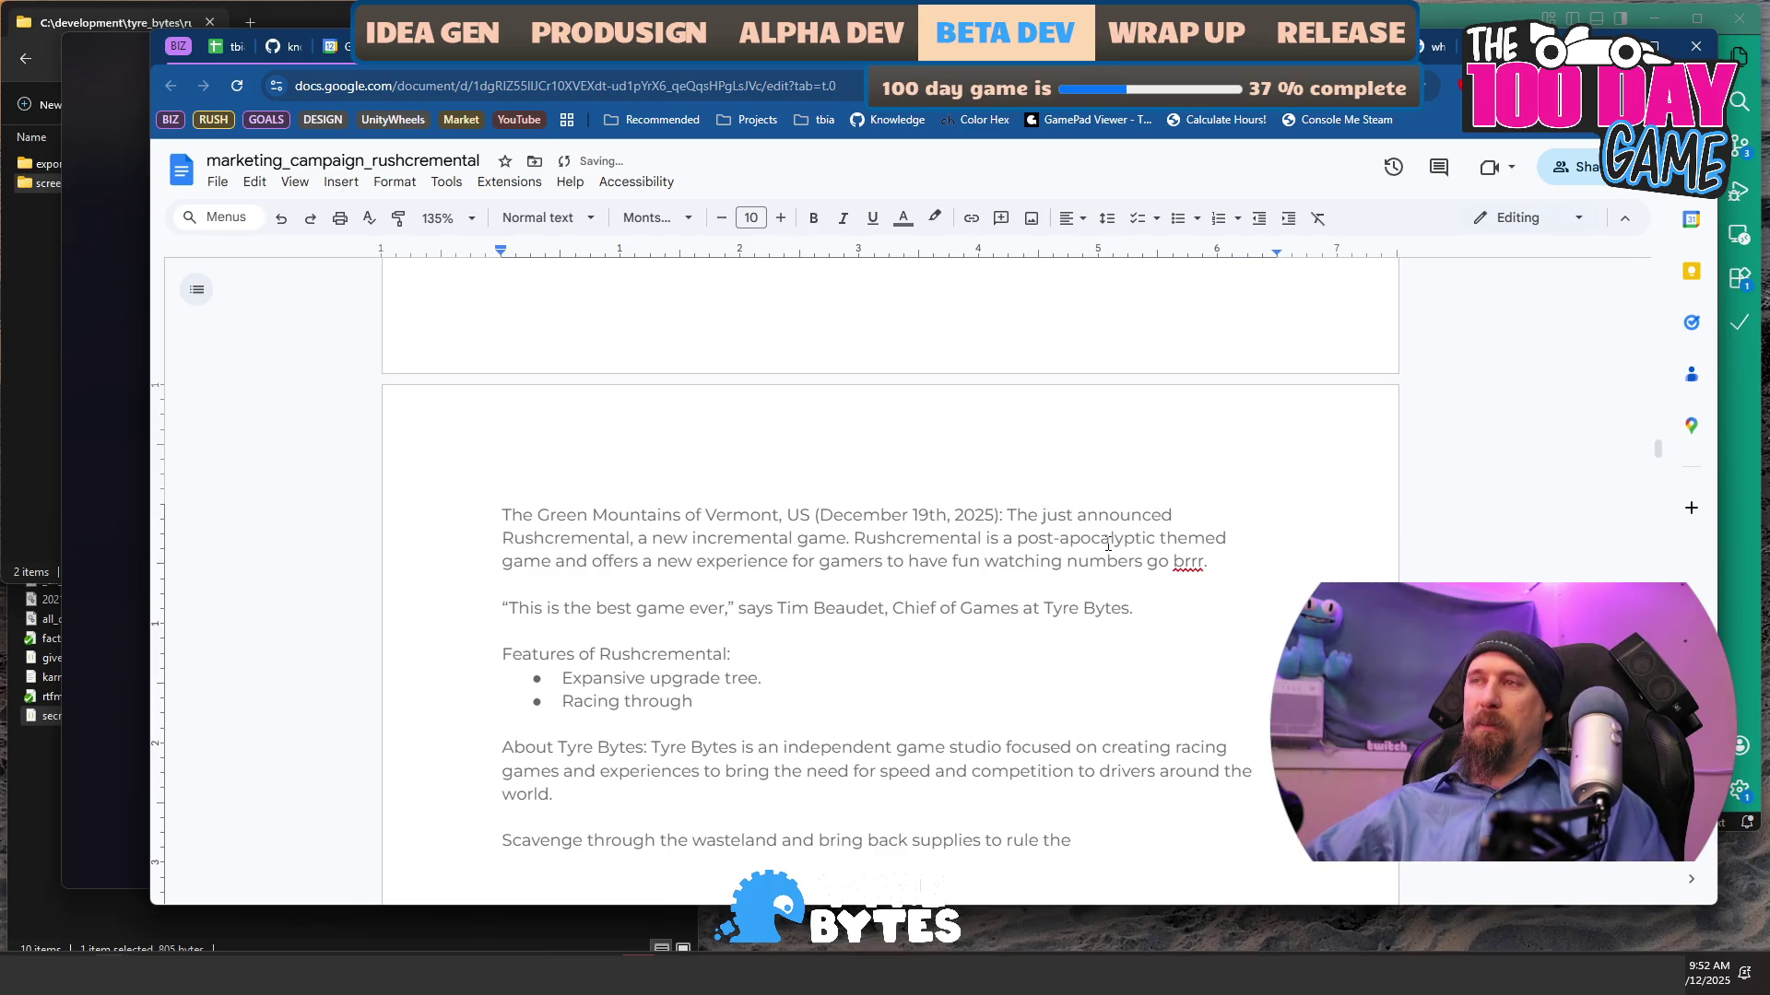
key(ctrl+BackSpace)
text(A)
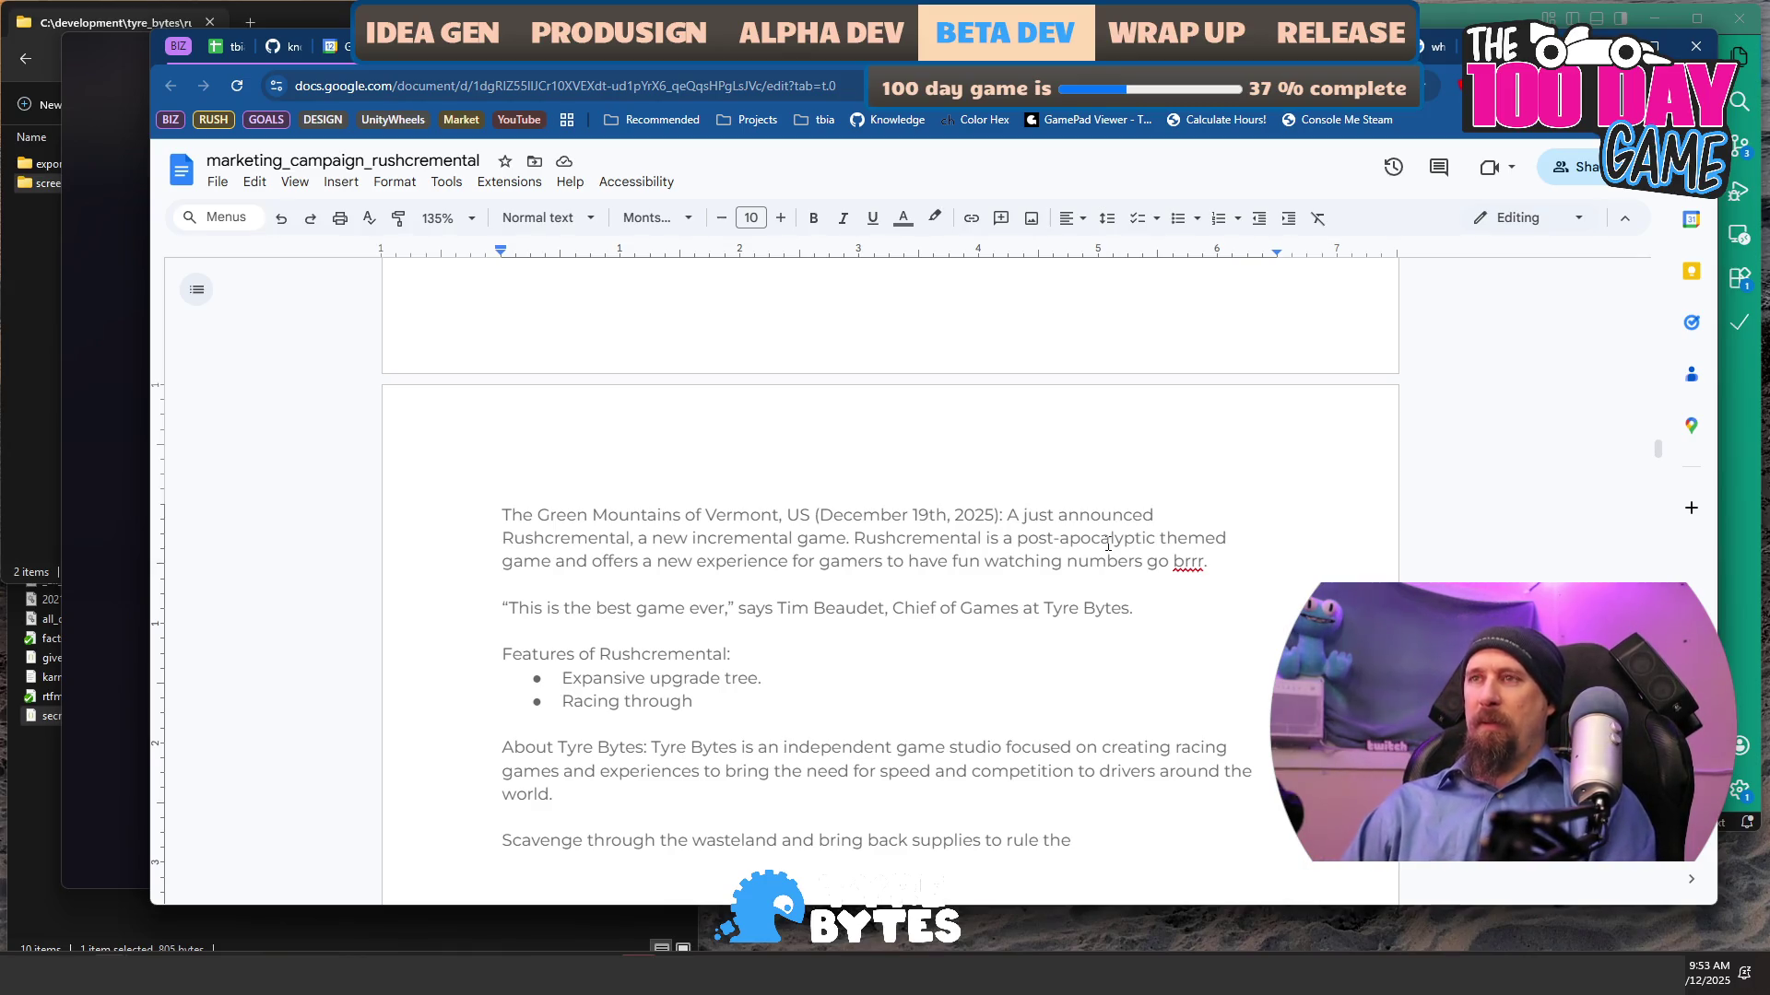
- Search the web for turboboom and open the Turbo Boom! Steam store page
key(ctrl+t)
text(turboboom)
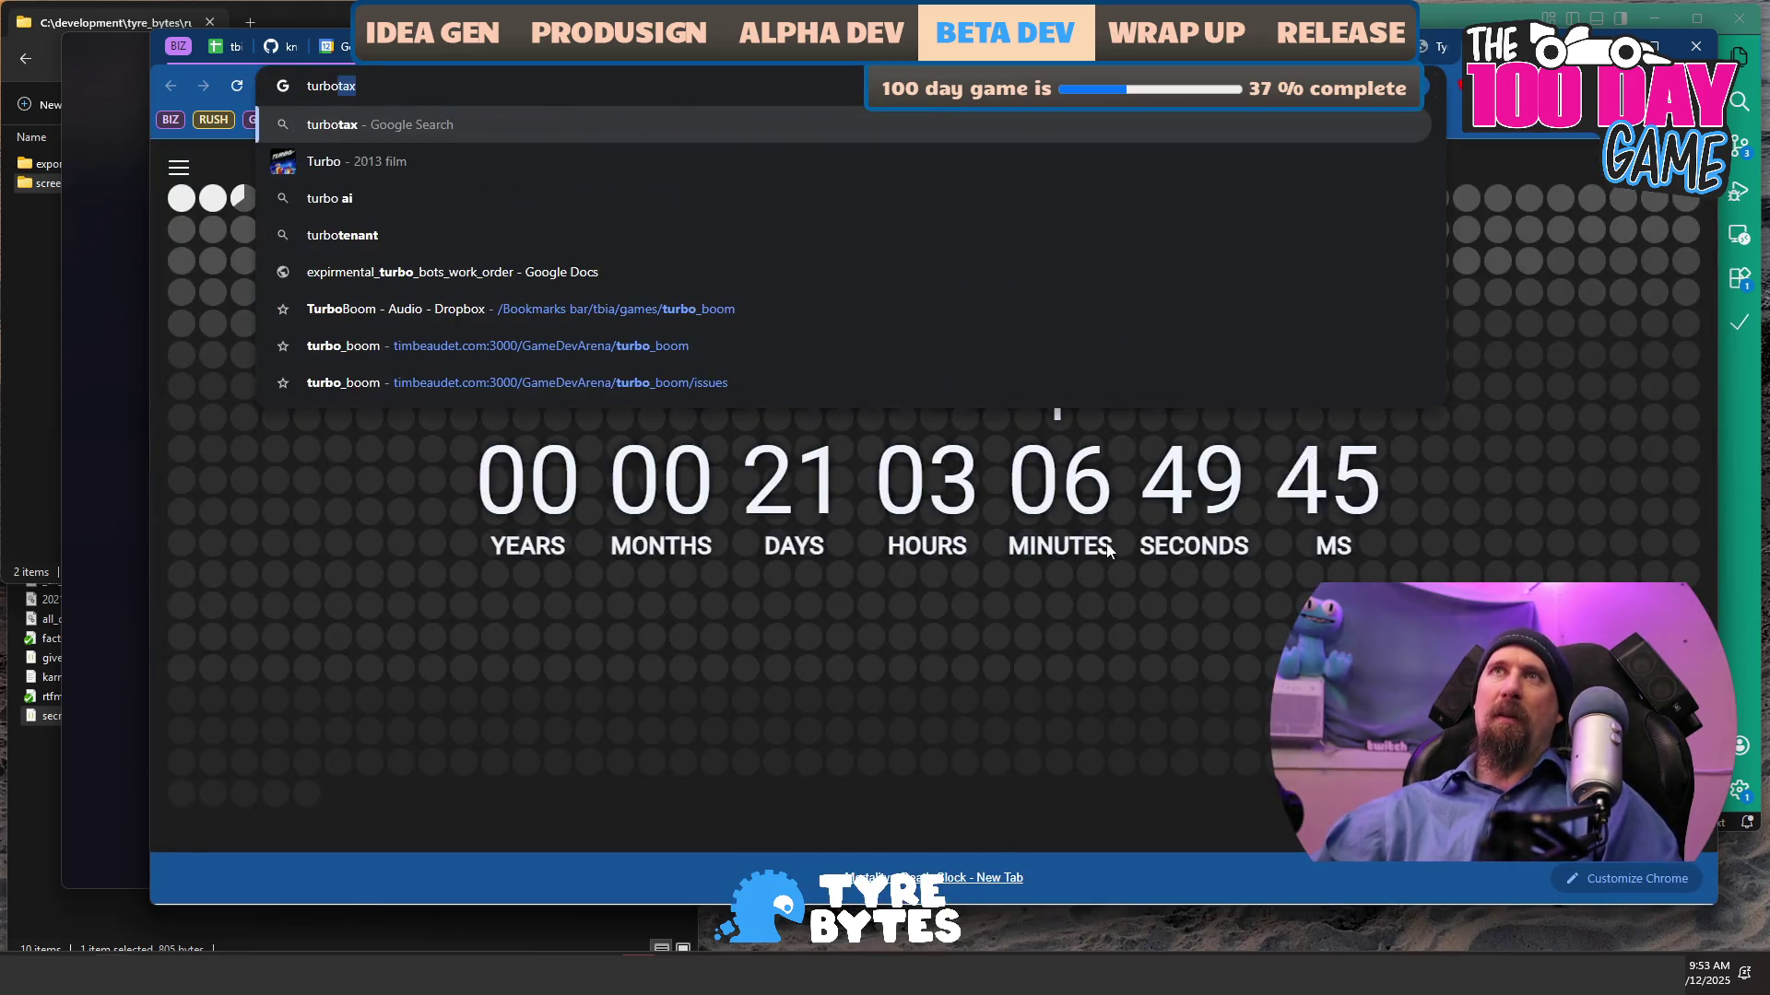
key(Return)
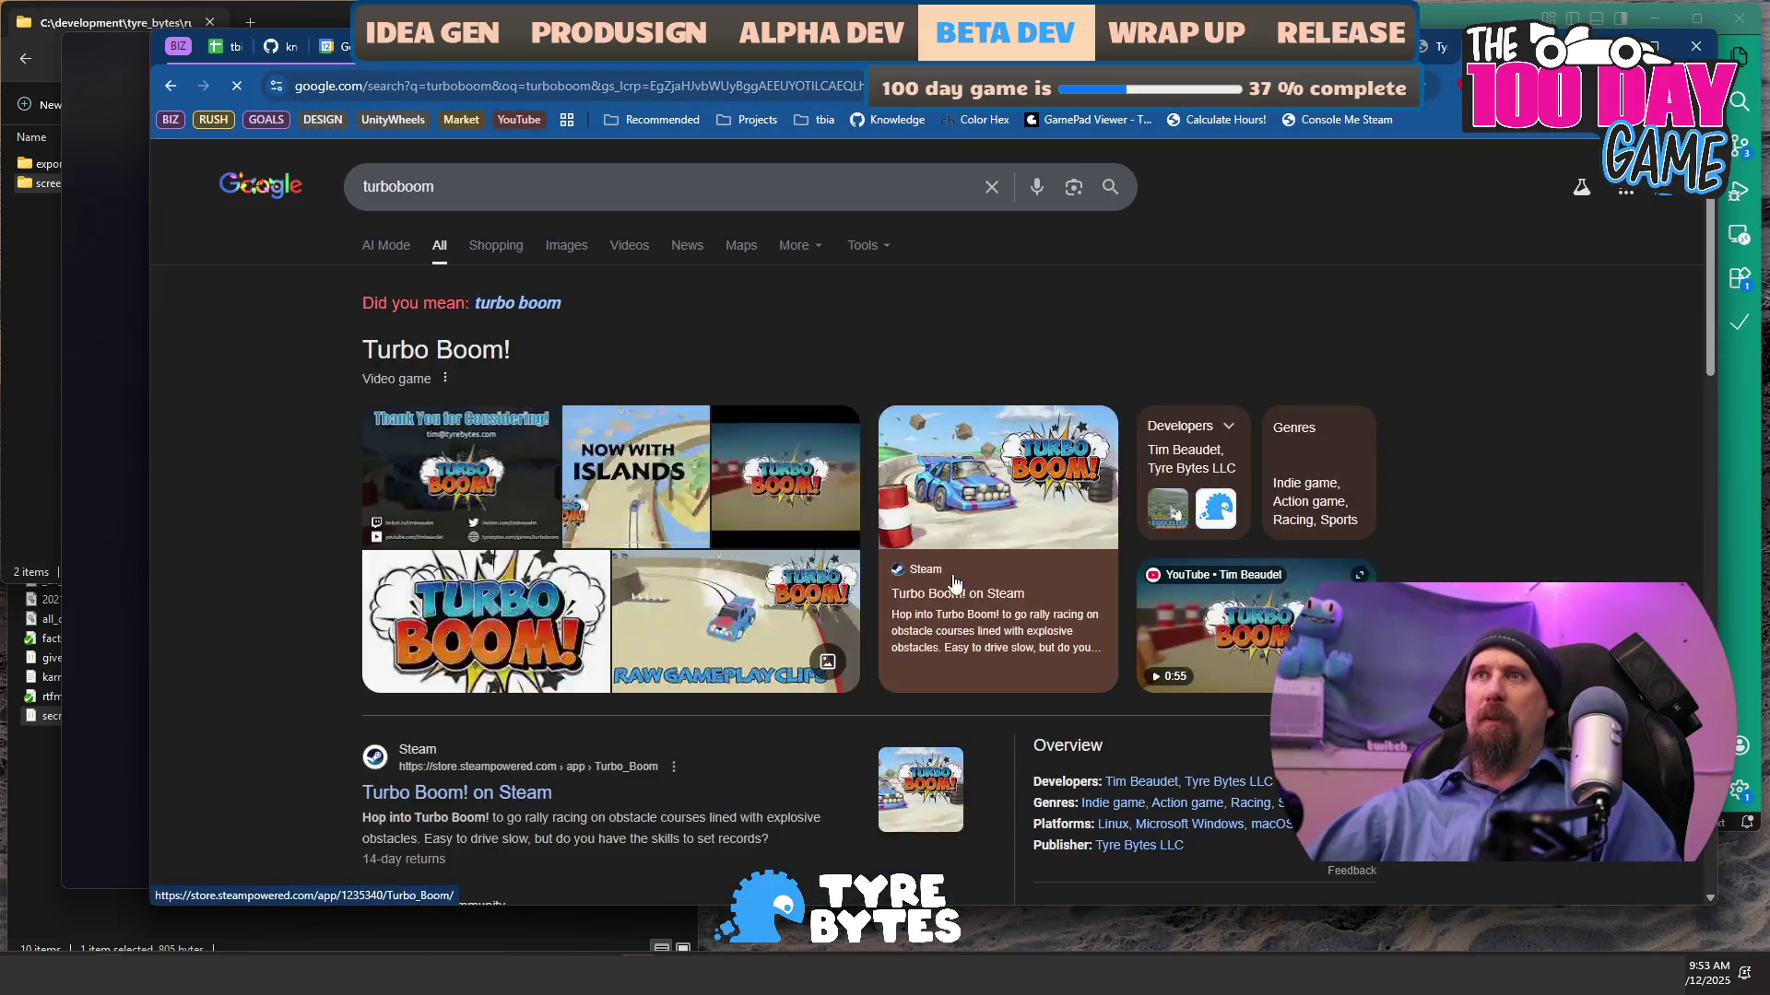
scroll(528, 619, down, 2)
click(528, 610)
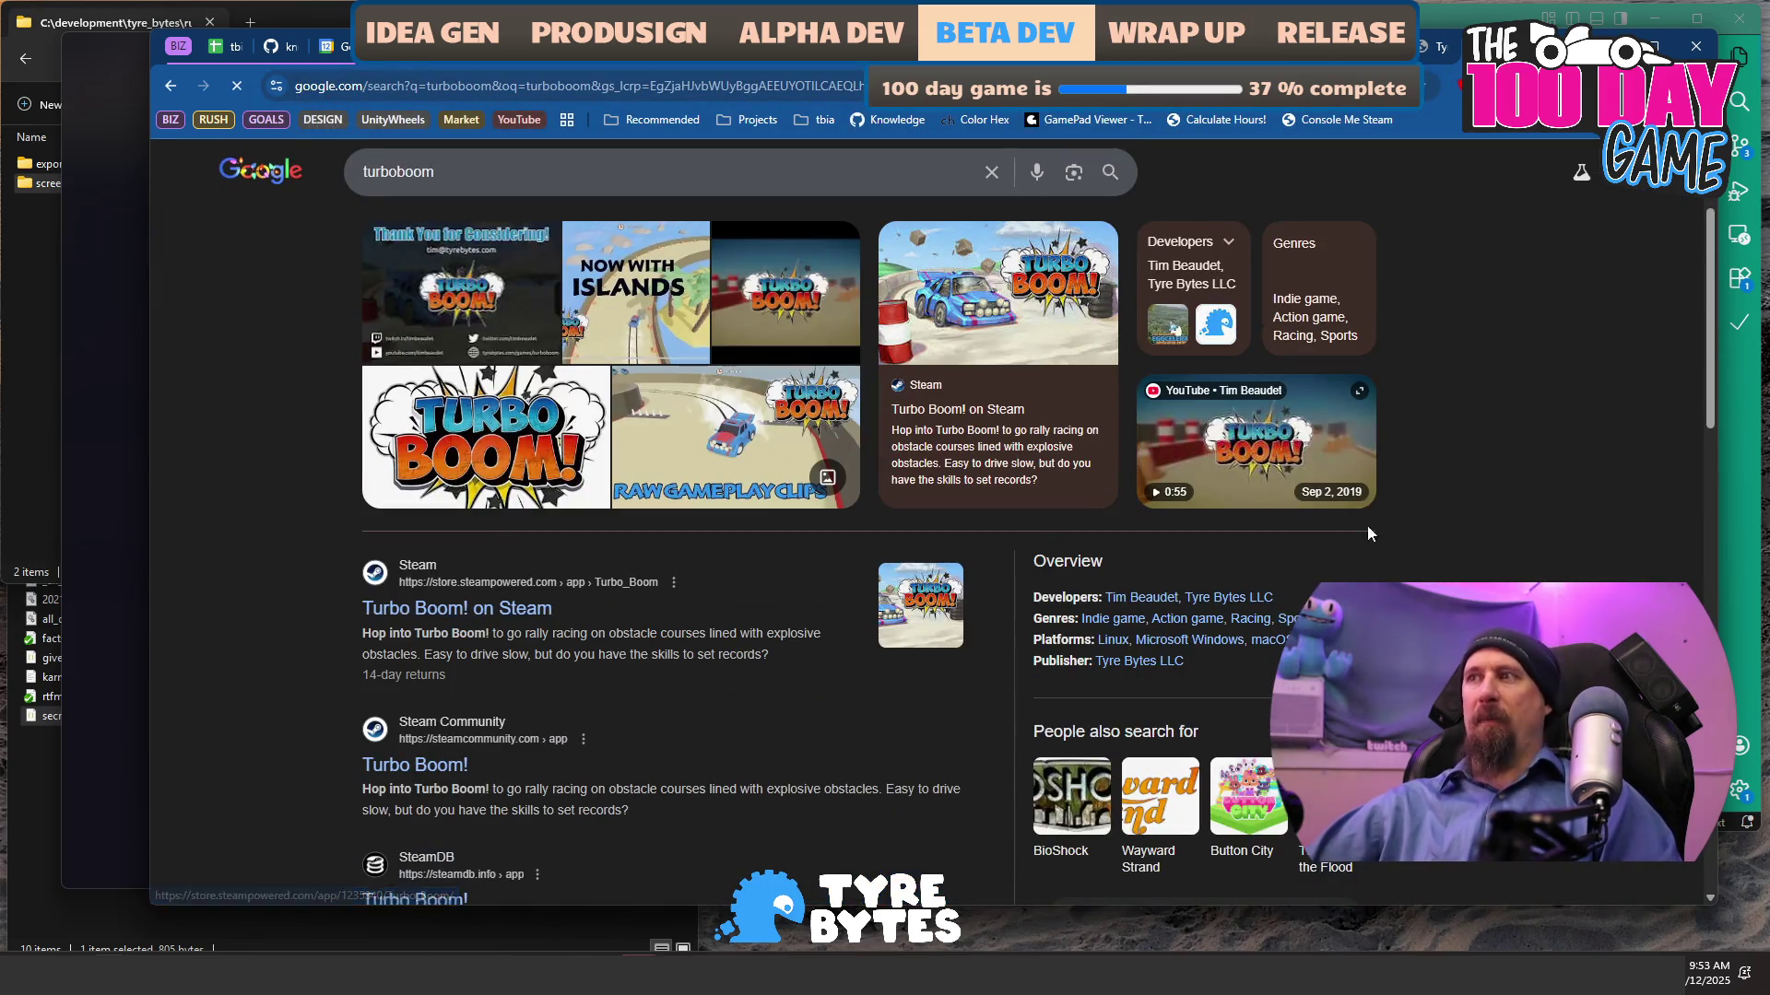
- Scroll through the Turbo Boom! store page, reviewing its description and to-be-announced release date
scroll(1473, 511, down, 6)
scroll(1491, 506, down, 6)
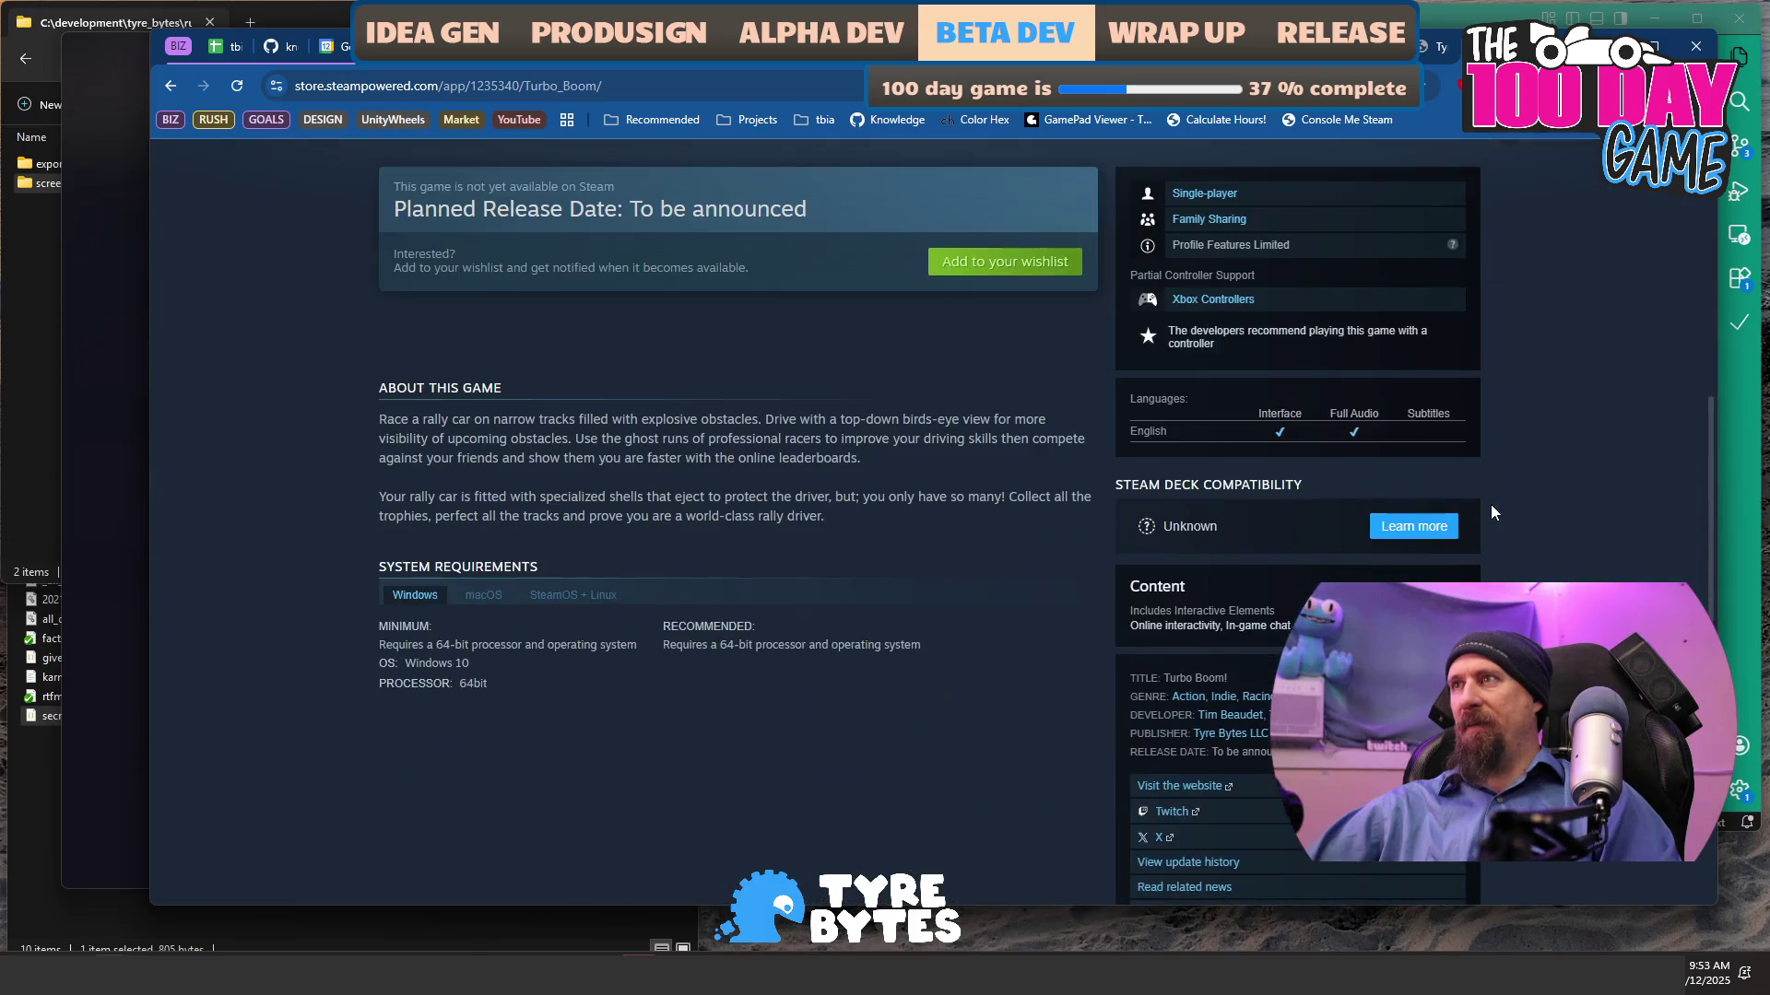
scroll(1491, 505, up, 2)
scroll(1109, 588, down, 2)
scroll(1059, 608, down, 5)
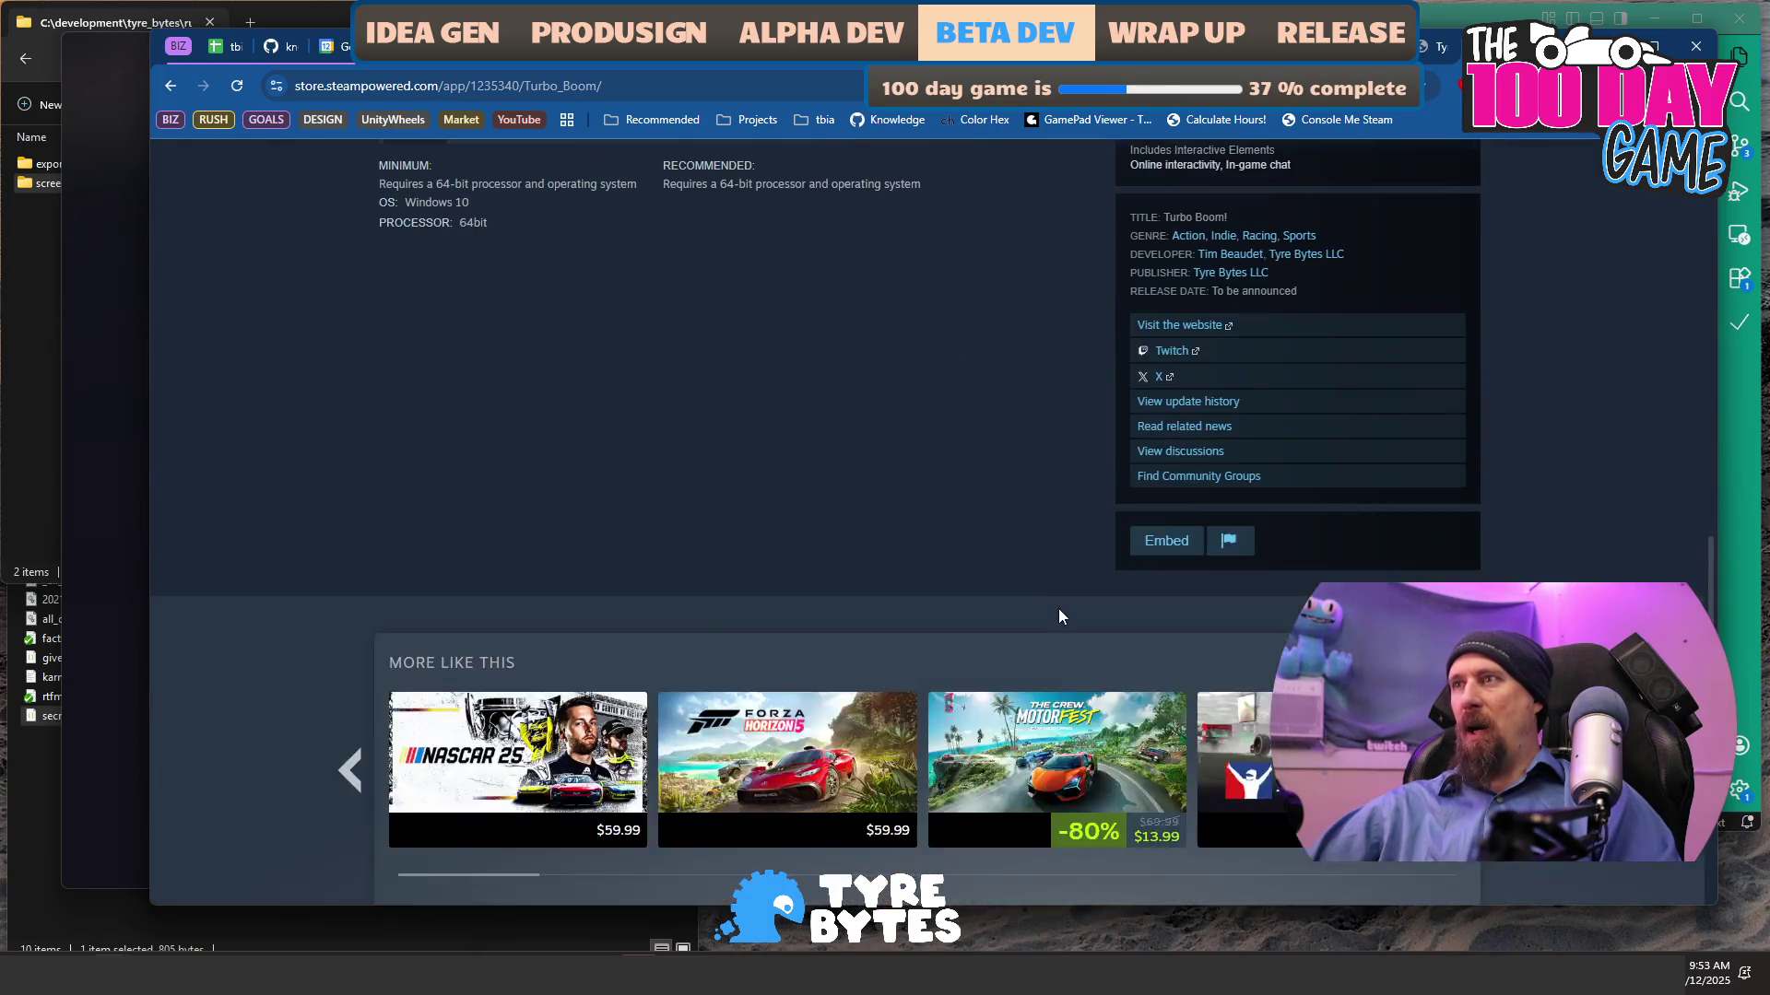
scroll(1058, 617, up, 8)
scroll(1049, 643, up, 5)
scroll(1048, 645, down, 6)
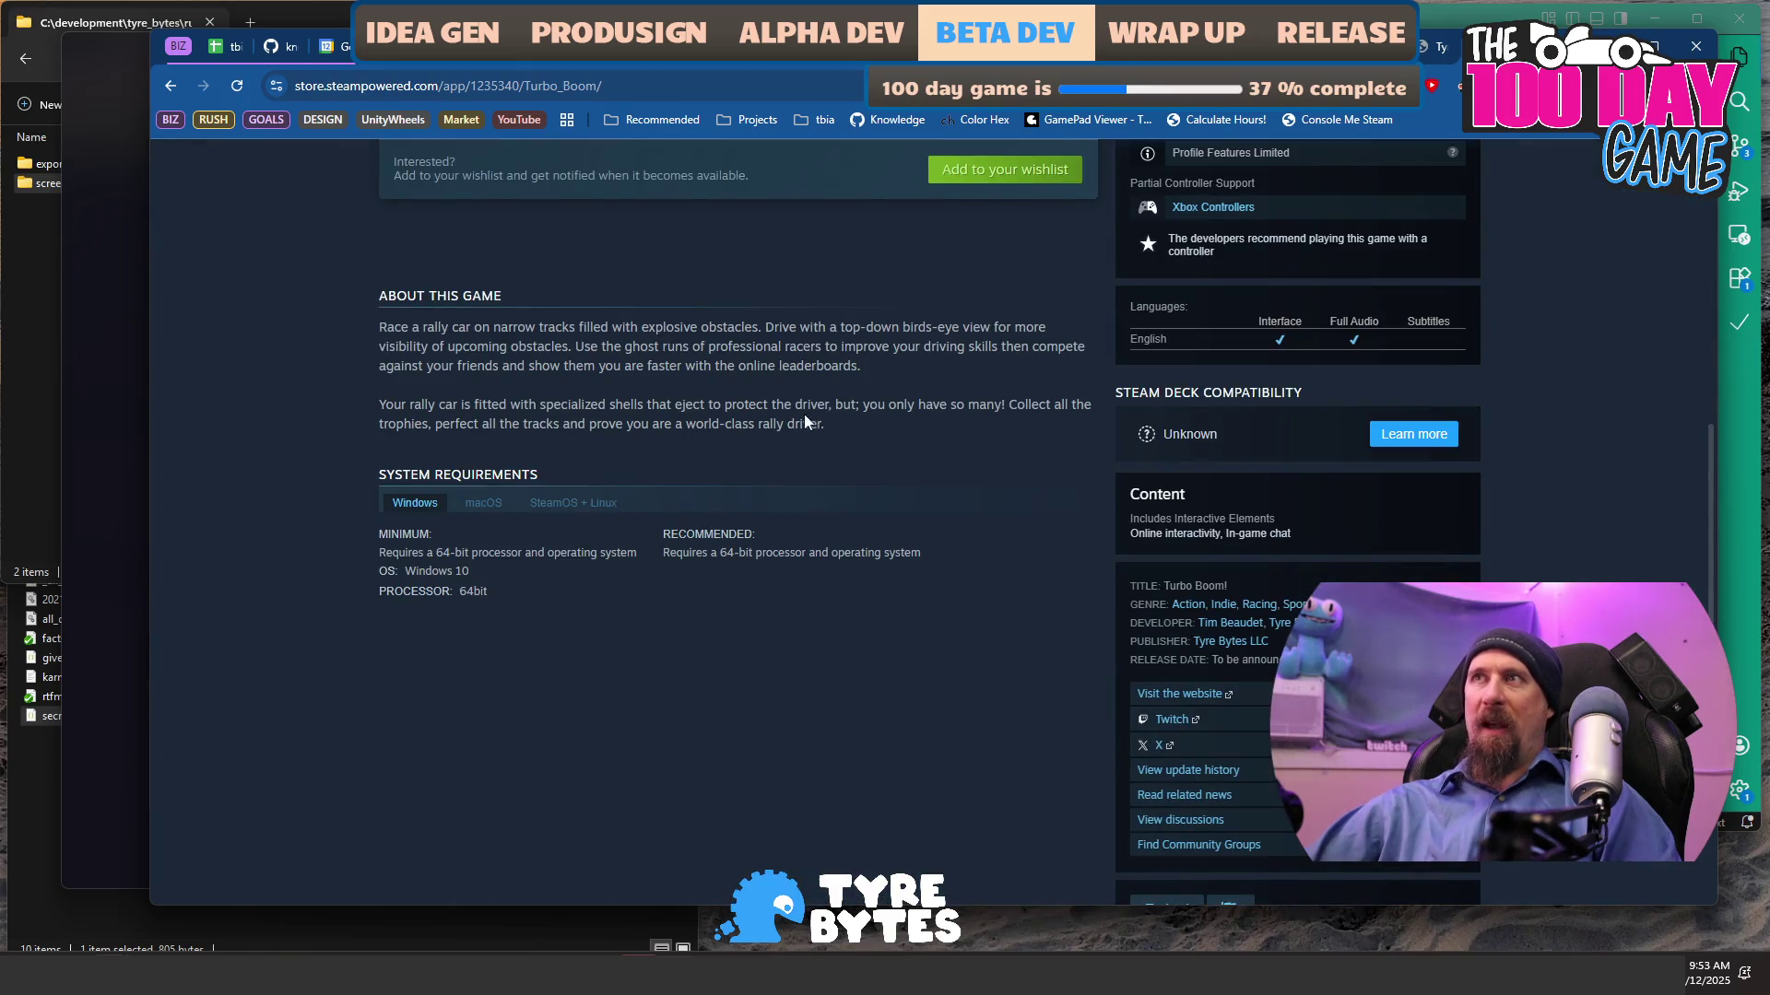
scroll(1038, 564, down, 4)
scroll(1038, 564, up, 20)
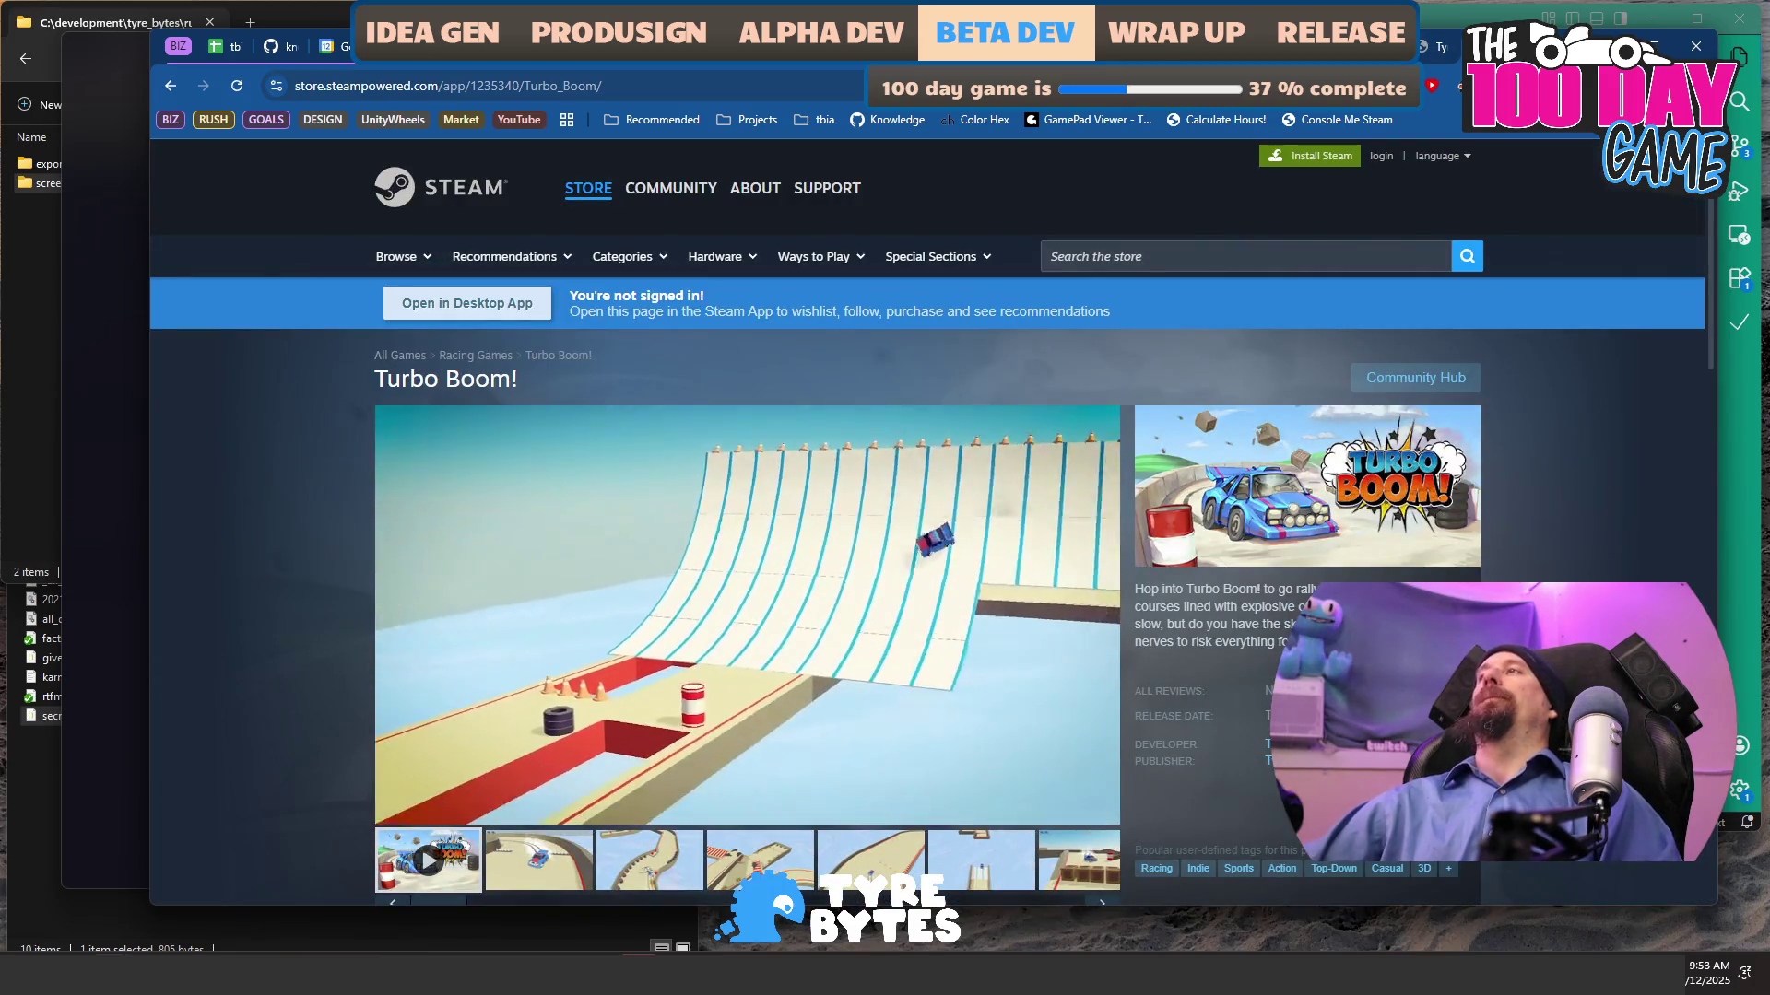
scroll(1585, 369, down, 2)
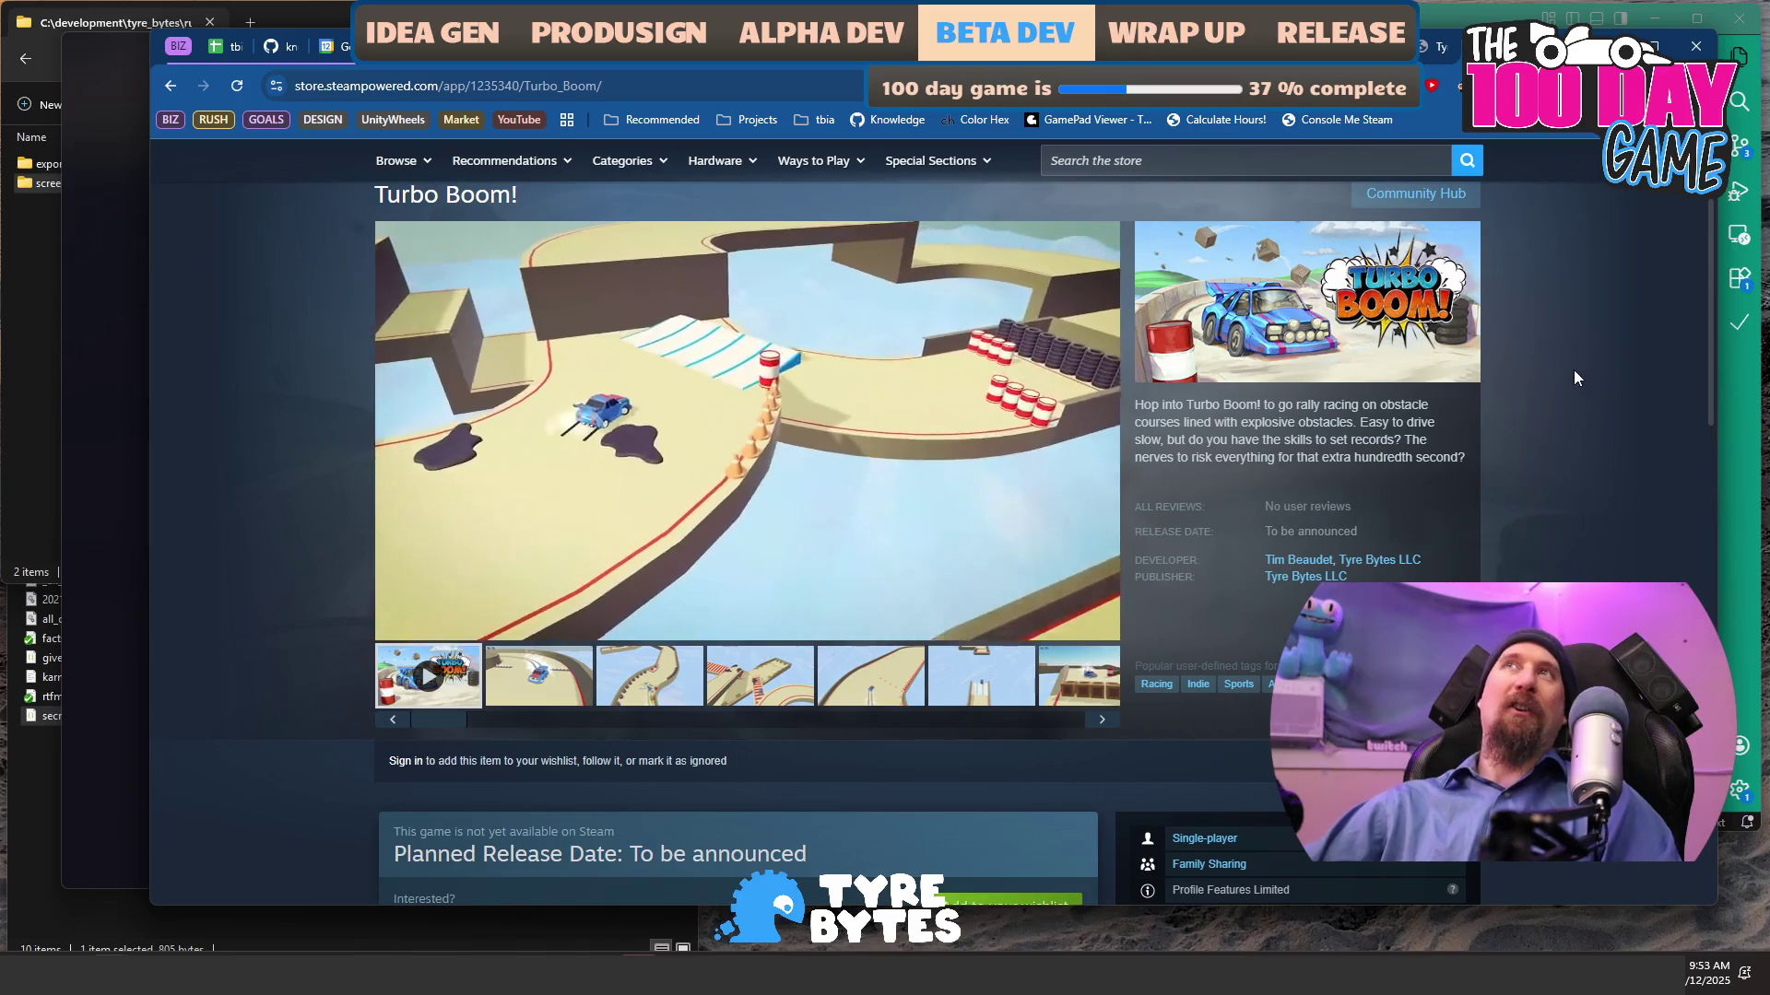
key(ctrl+l)
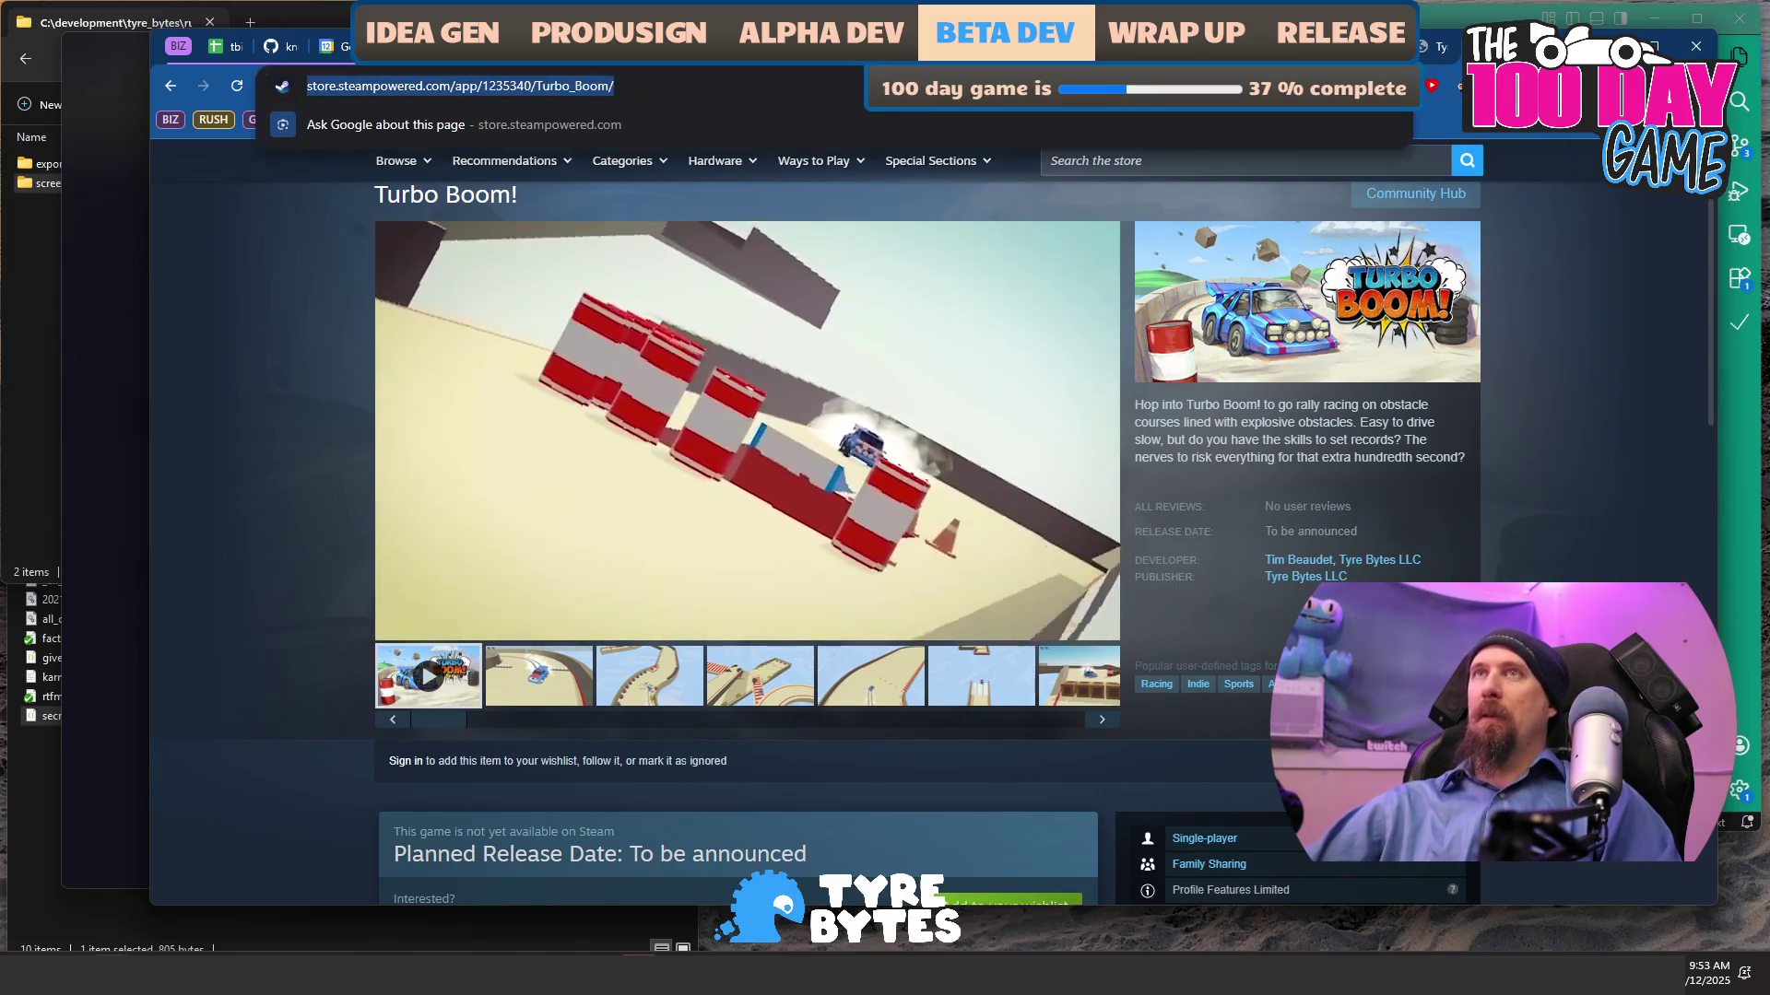
- Search Google for 'unreal florida game awards' and browse the results
text(unreal )
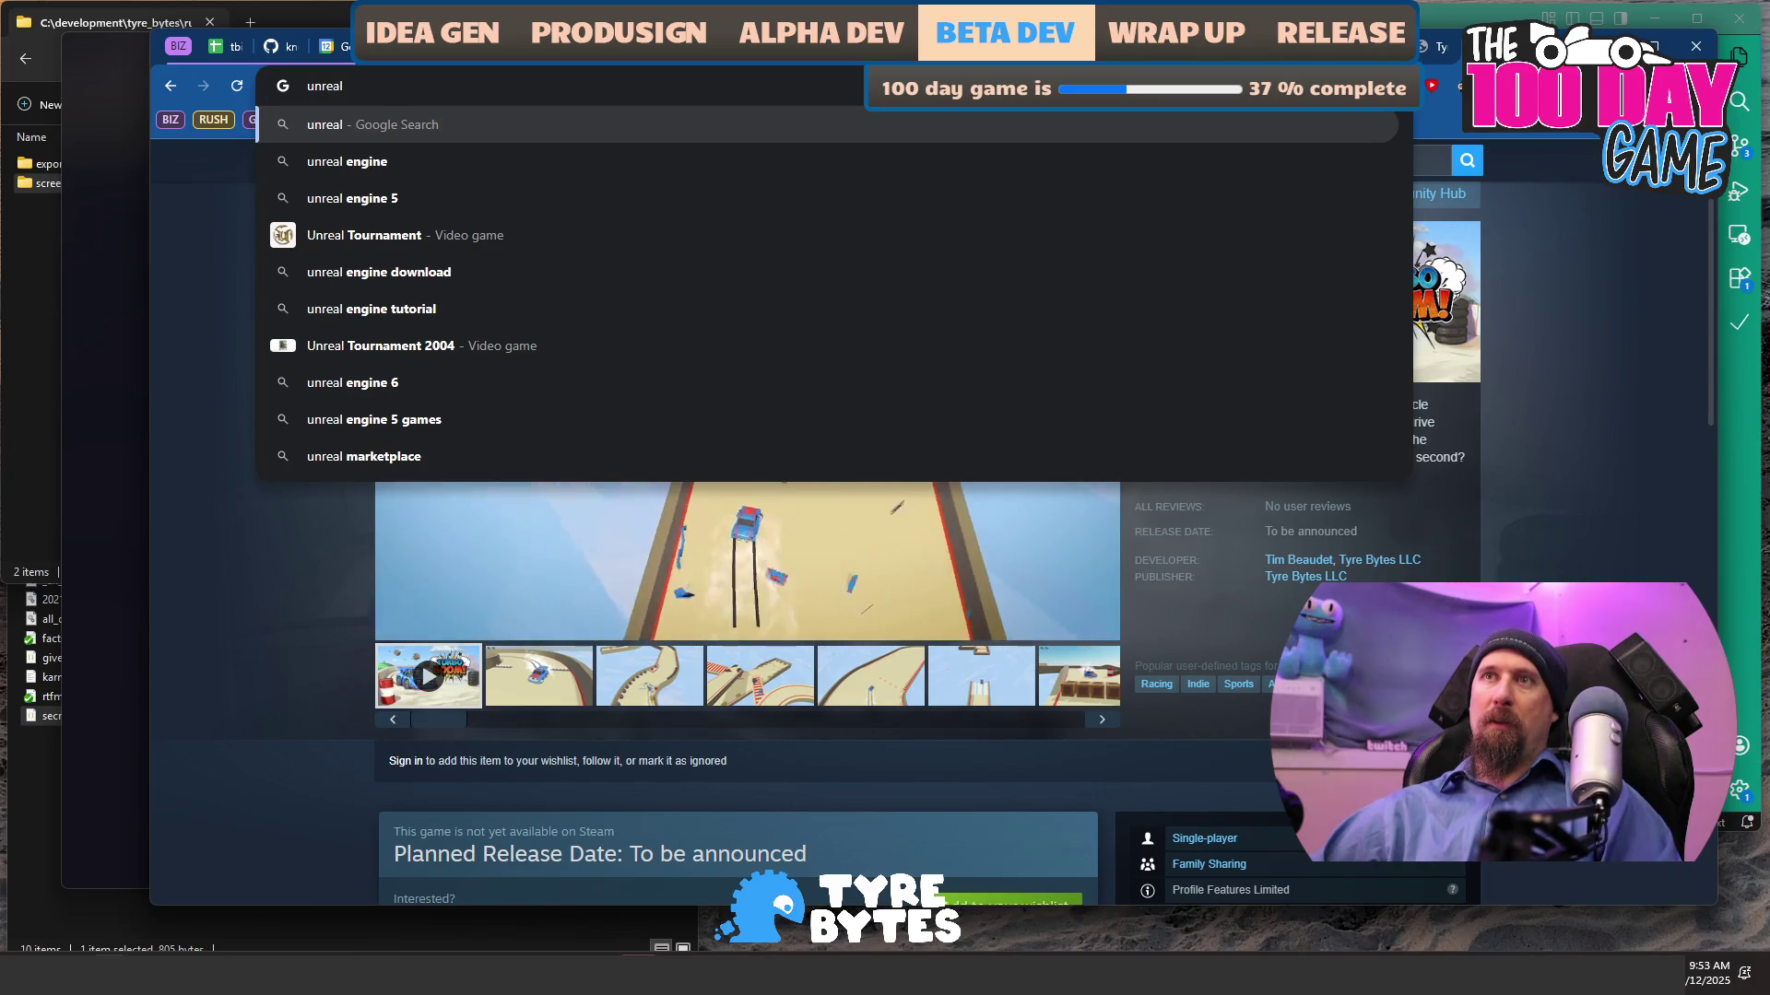
text(florida game awards)
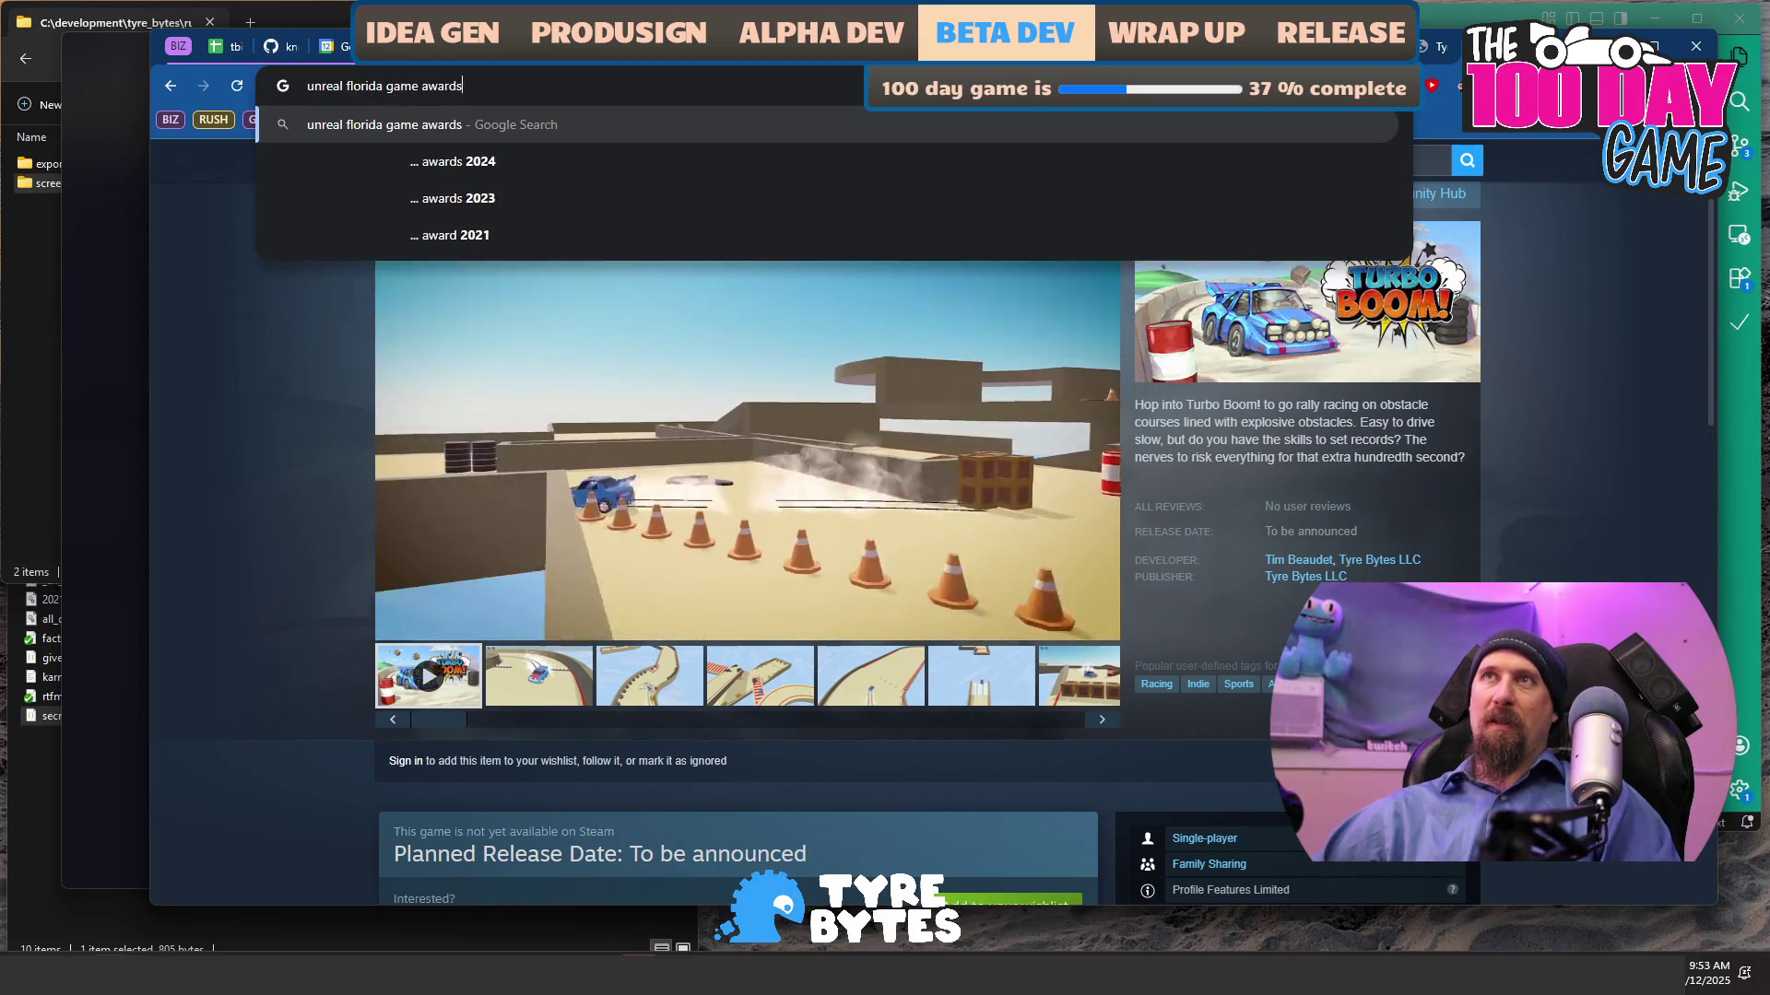
key(Return)
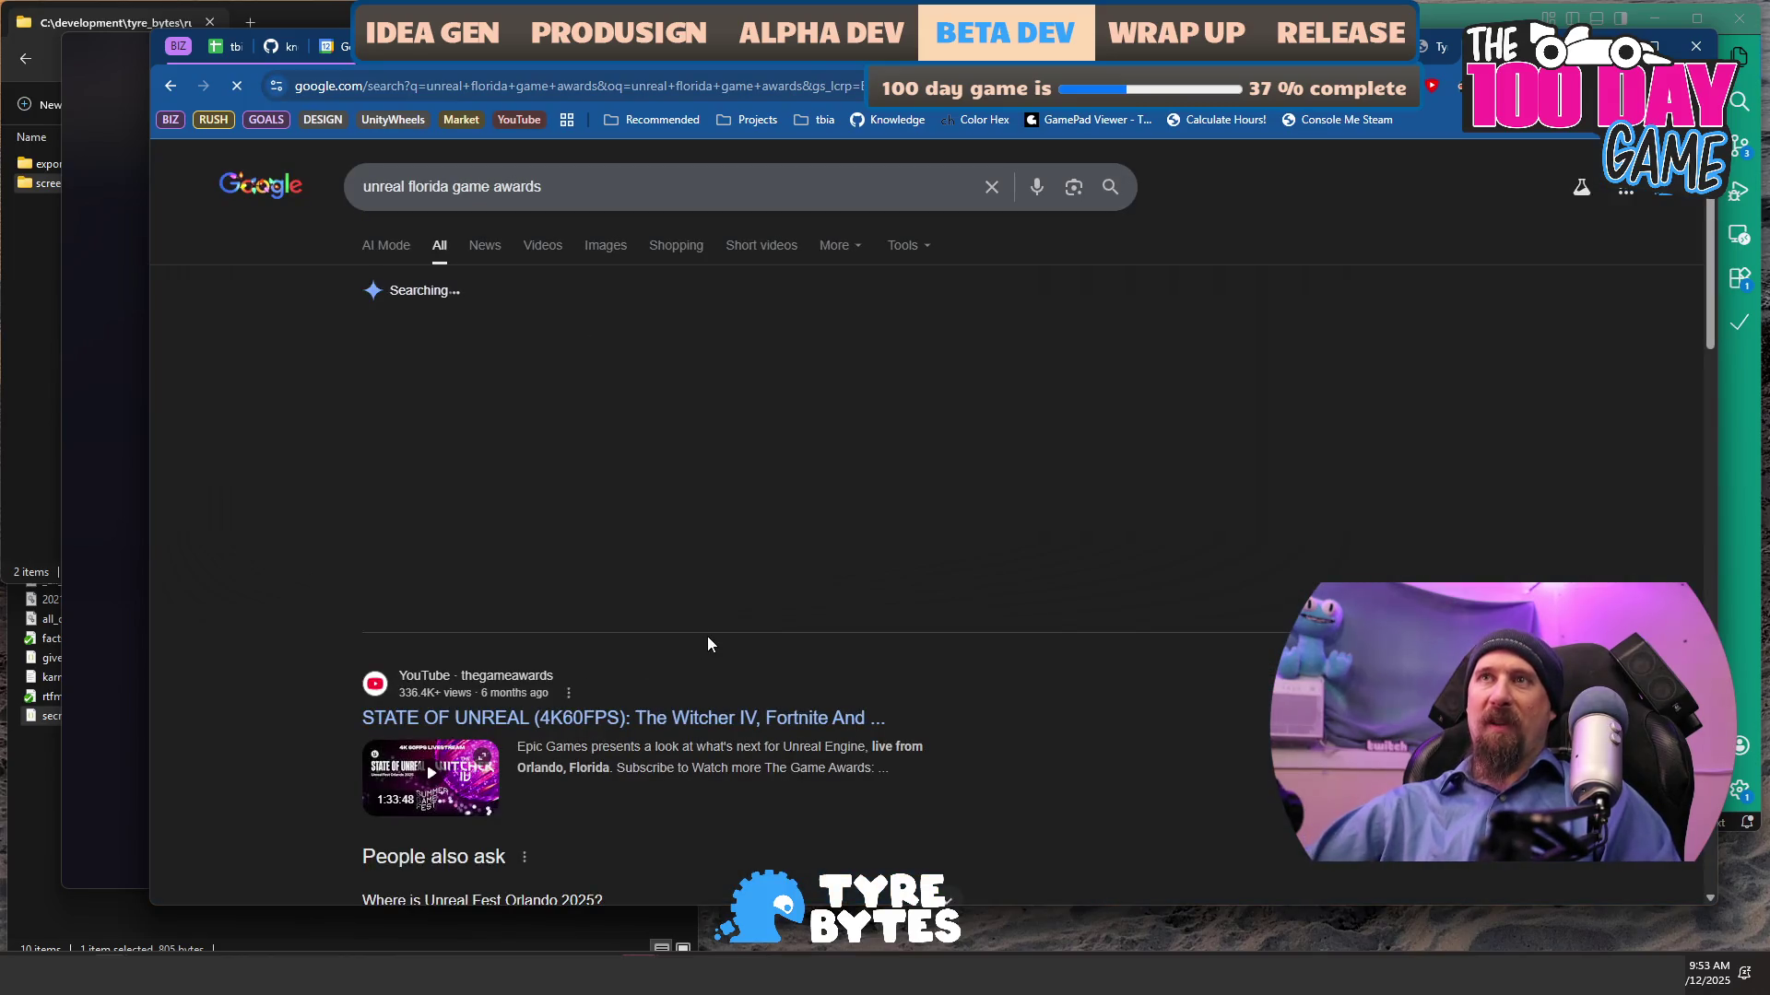
scroll(454, 508, down, 10)
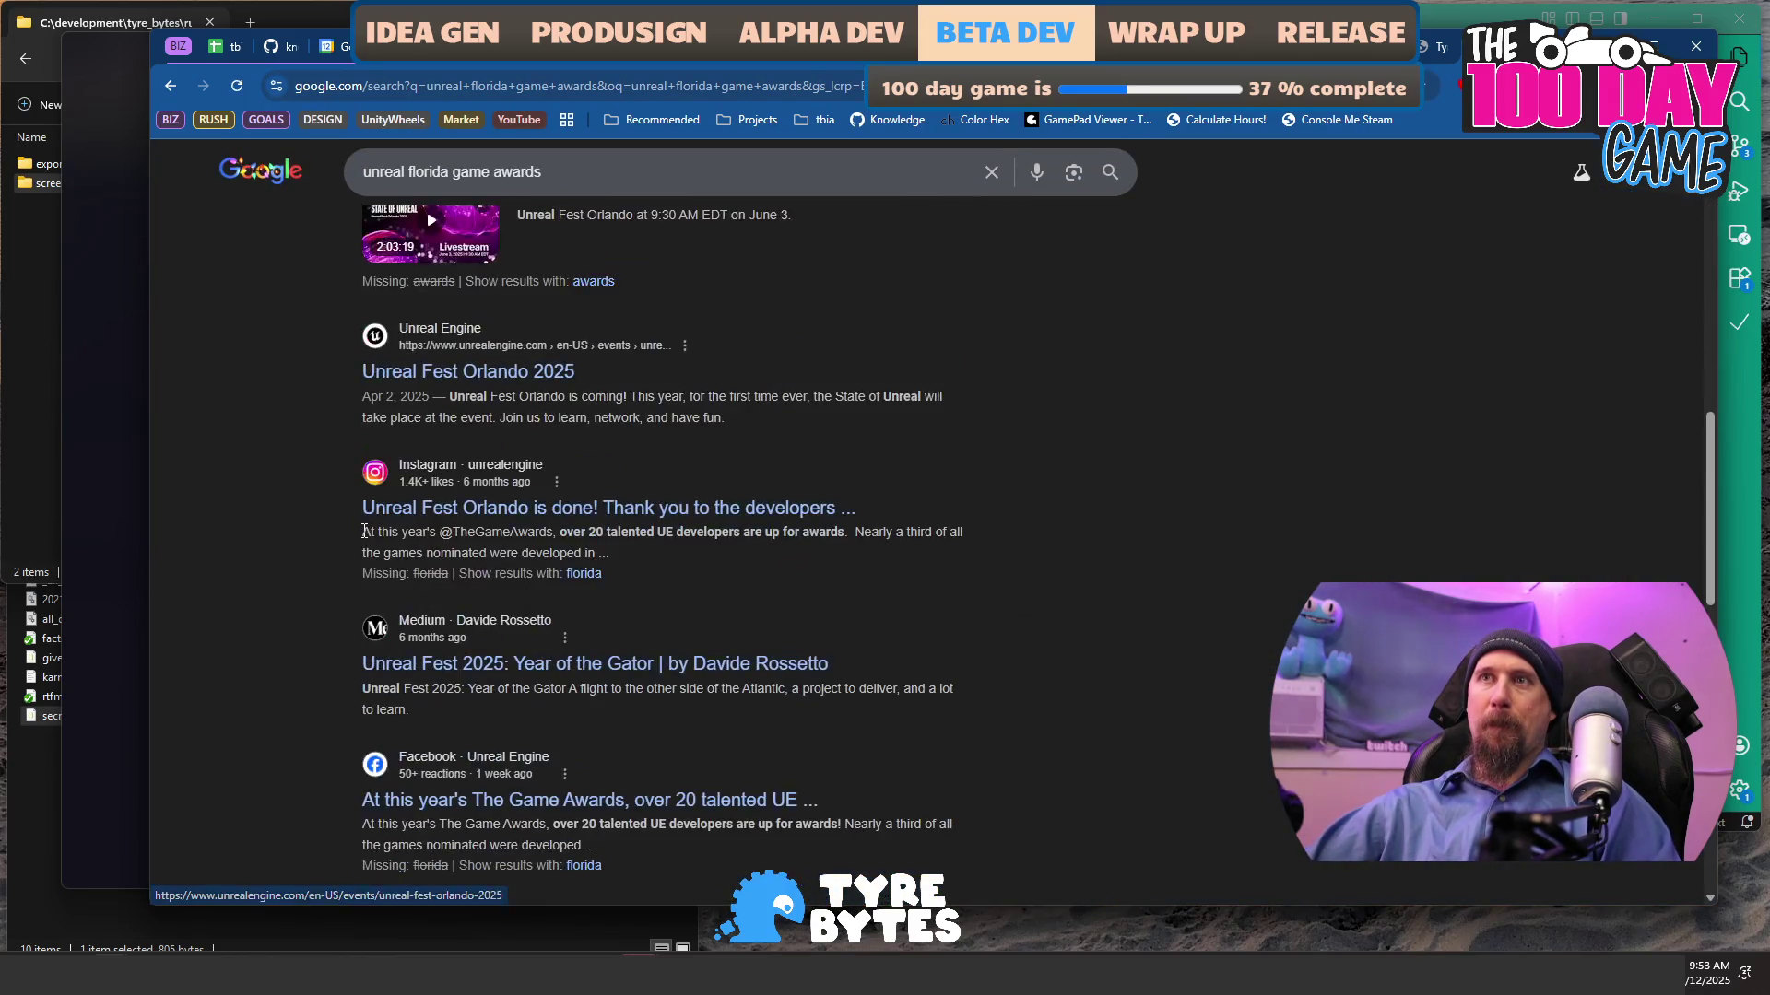
scroll(350, 537, down, 2)
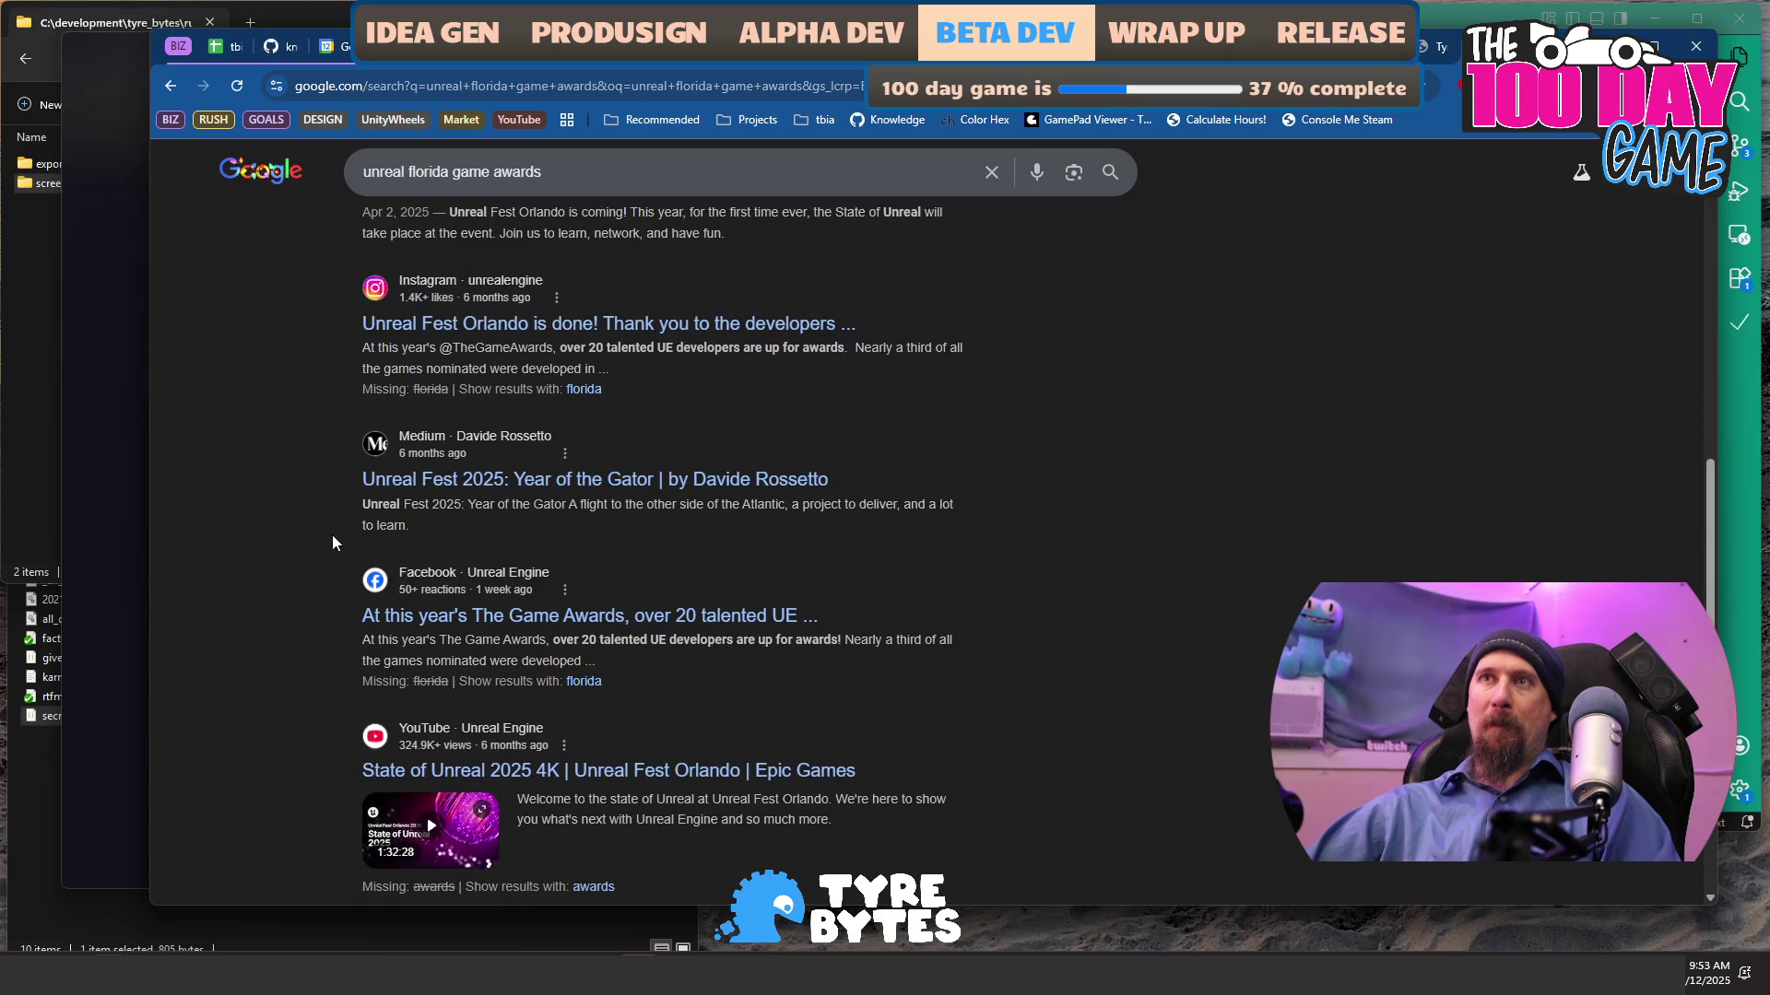
scroll(332, 535, down, 9)
scroll(312, 533, up, 6)
scroll(312, 533, up, 5)
- Change the query to 'unreal miami game awards' and browse the new results
double_click(425, 168)
text(miami)
key(Return)
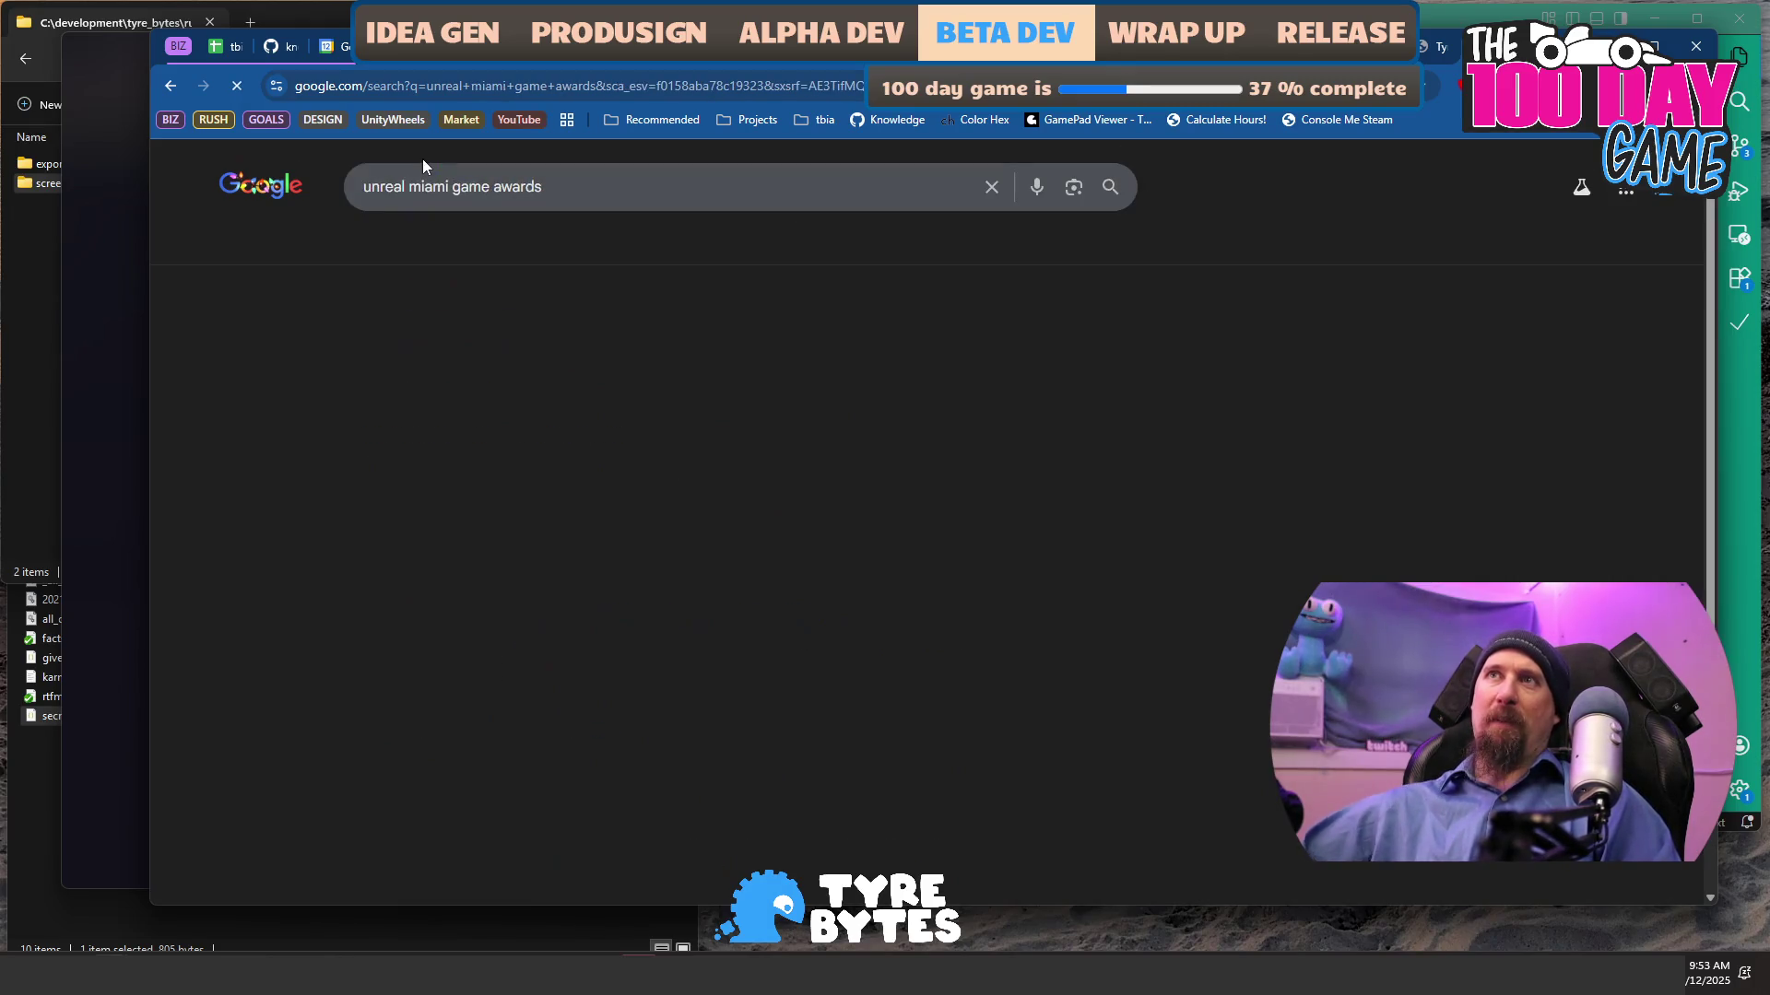
scroll(341, 505, down, 8)
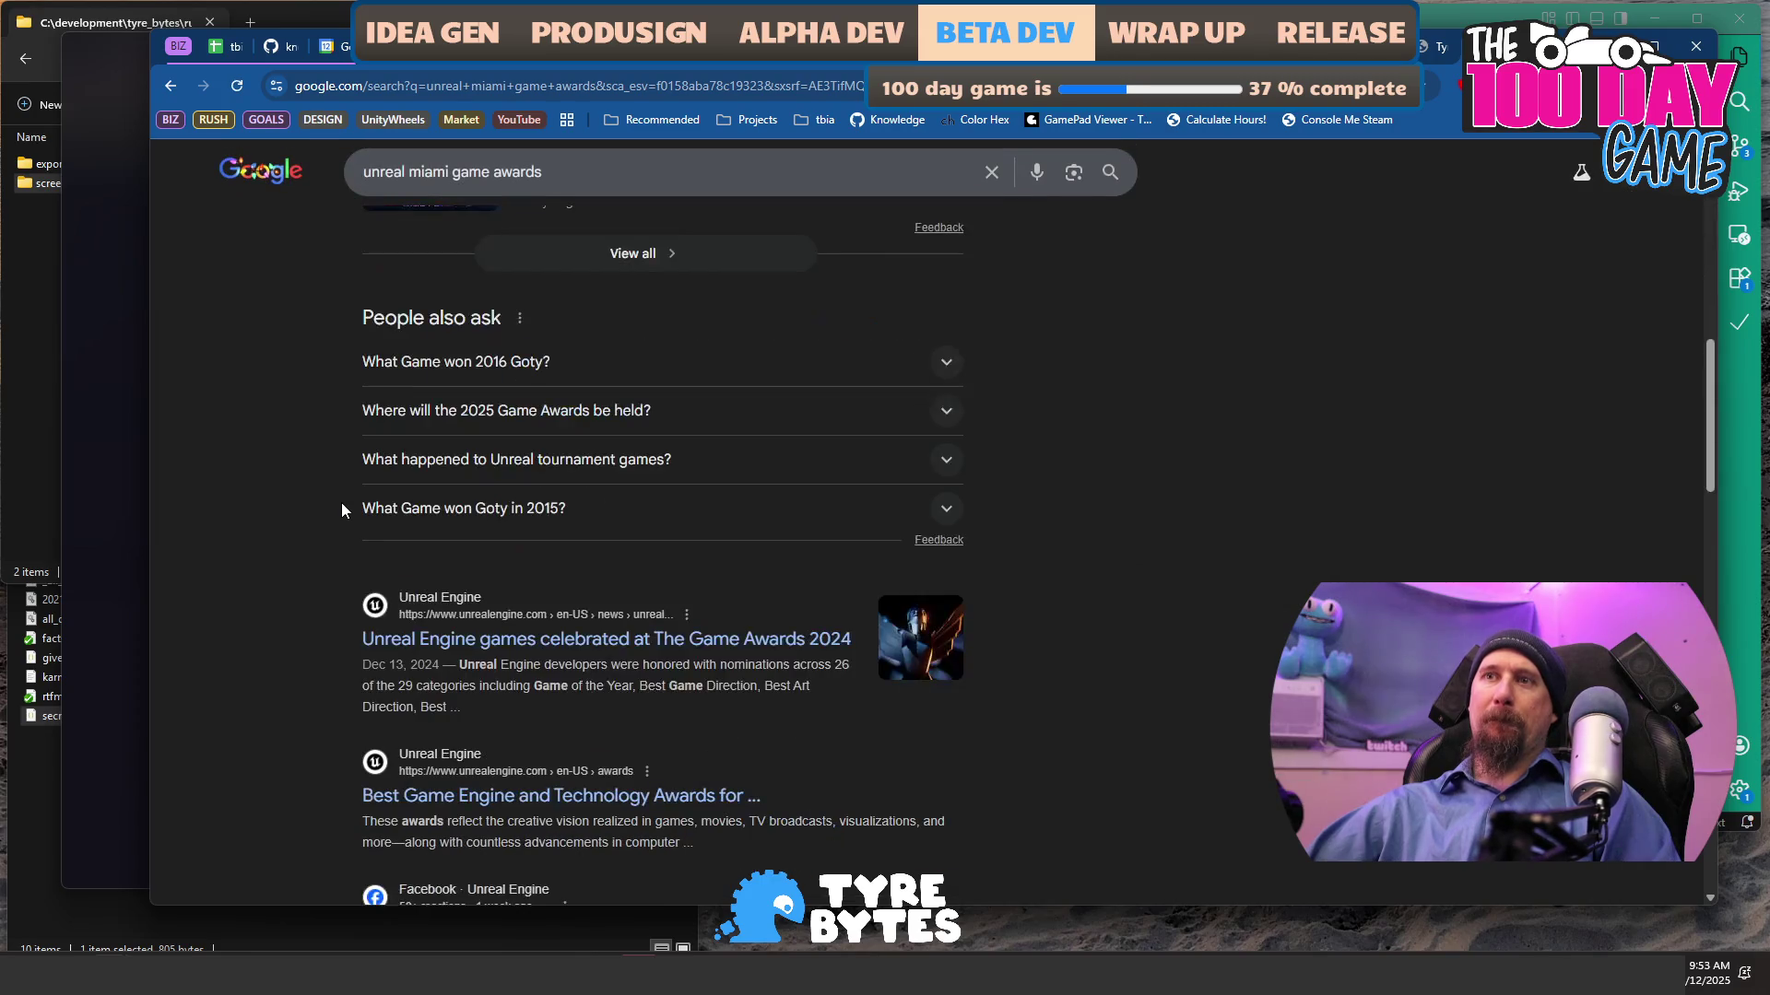
scroll(341, 502, down, 4)
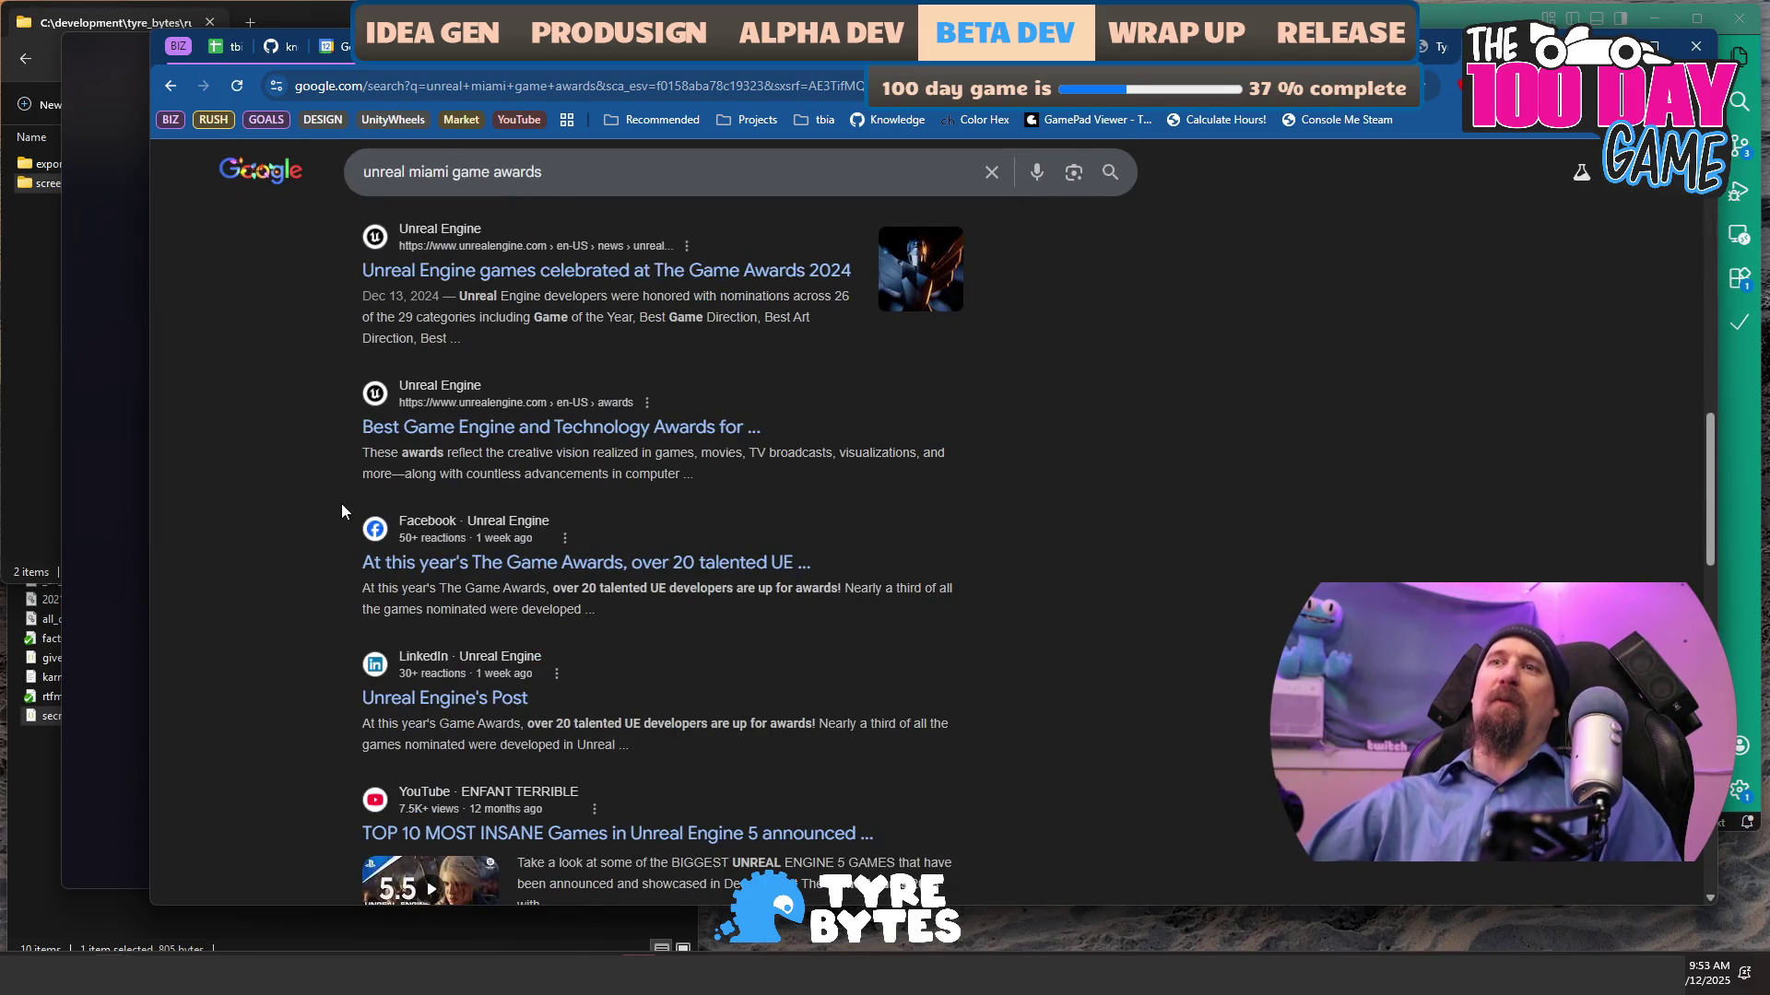
scroll(341, 503, down, 7)
scroll(629, 507, down, 4)
scroll(629, 507, down, 6)
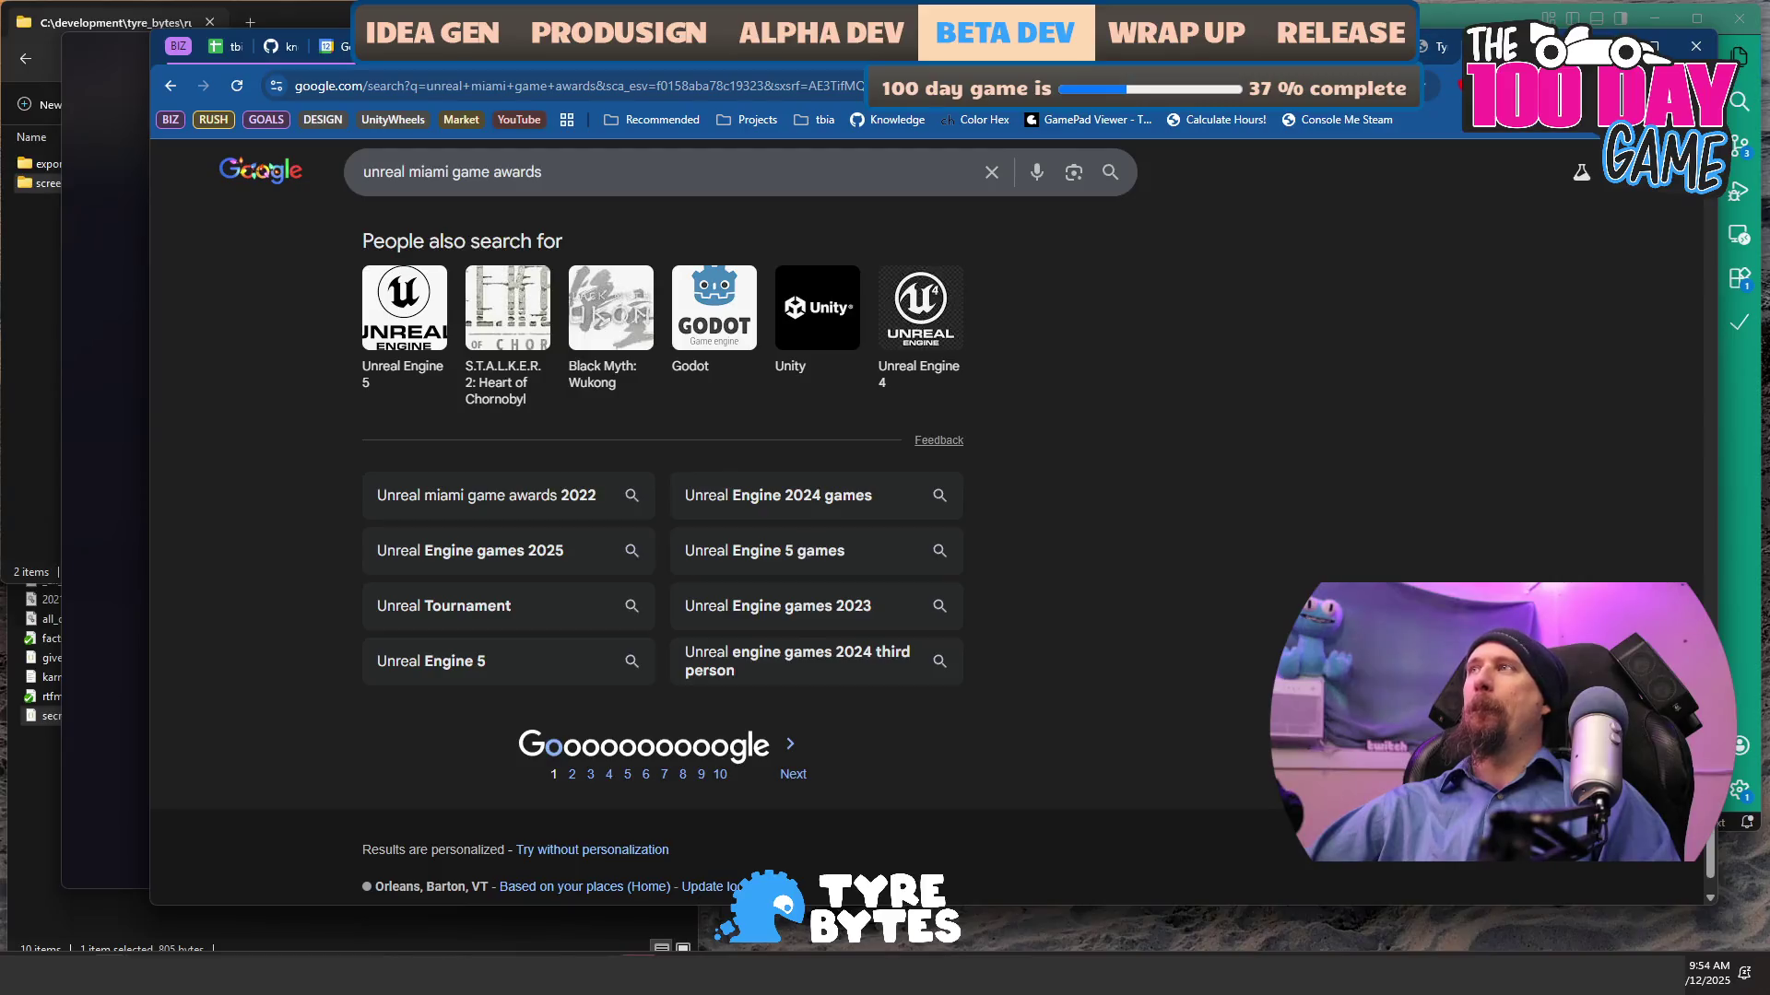
key(ctrl+Tab)
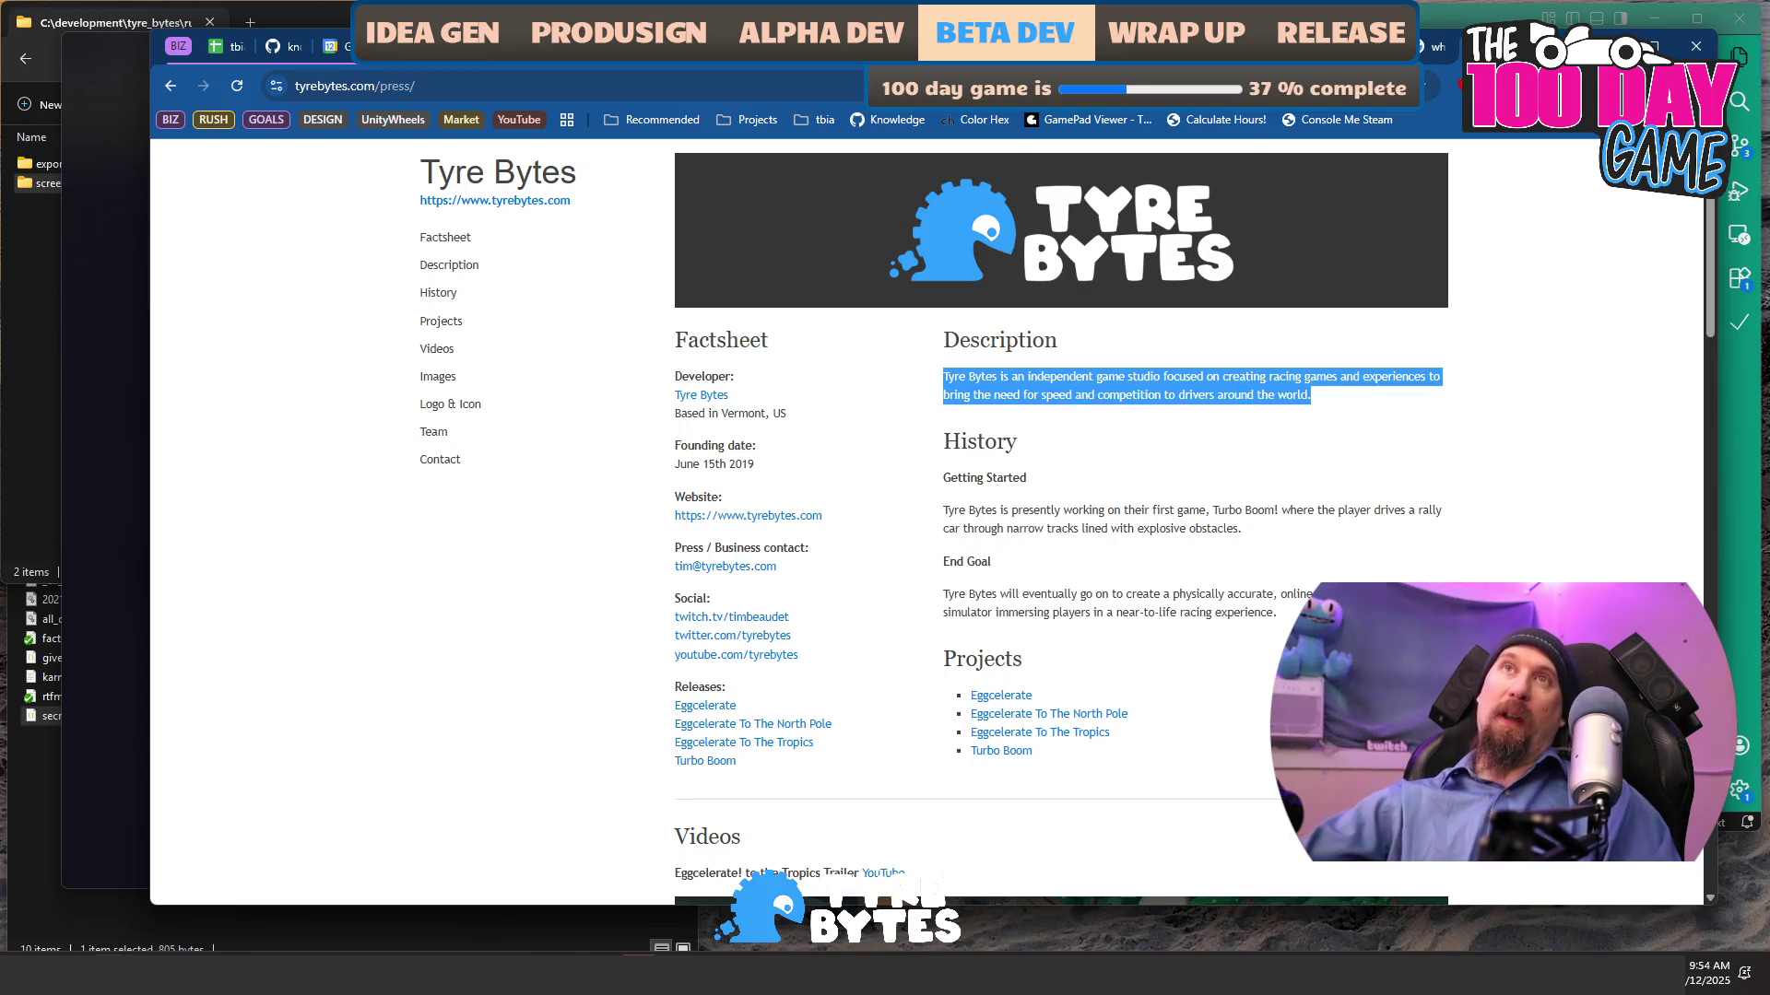
- Bring File Explorer showing the rushcremental folder to the front
click(19, 359)
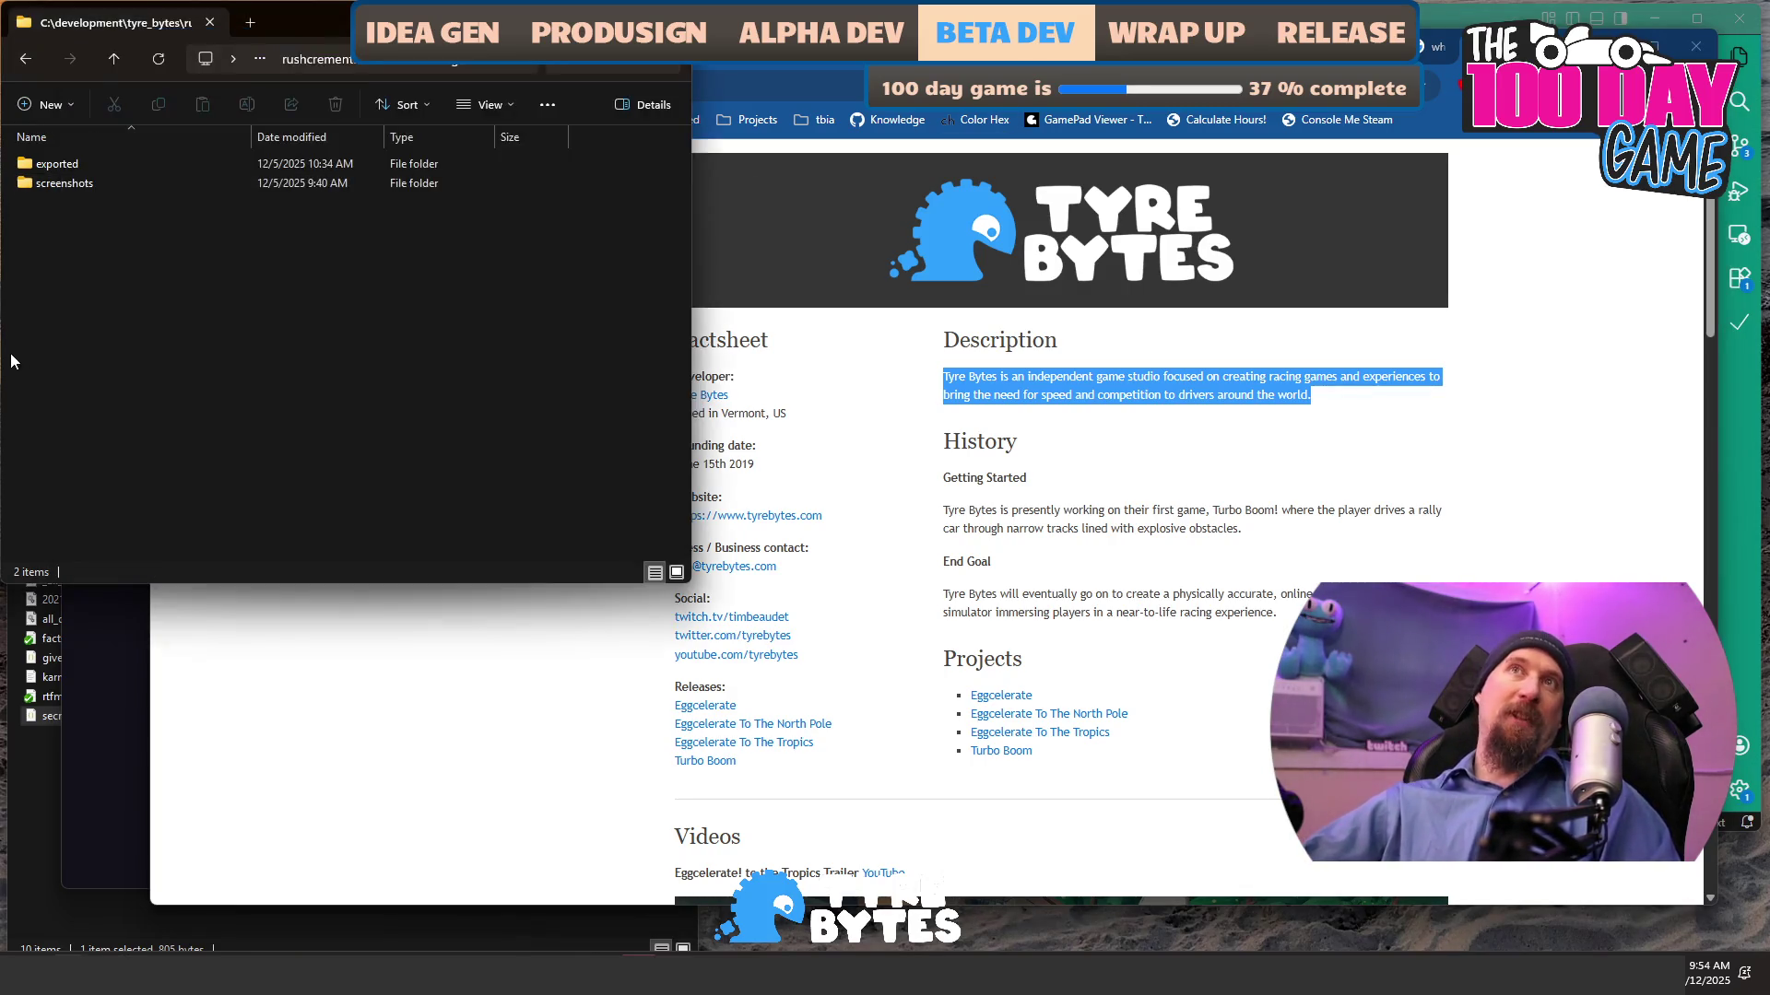
click(300, 62)
click(295, 61)
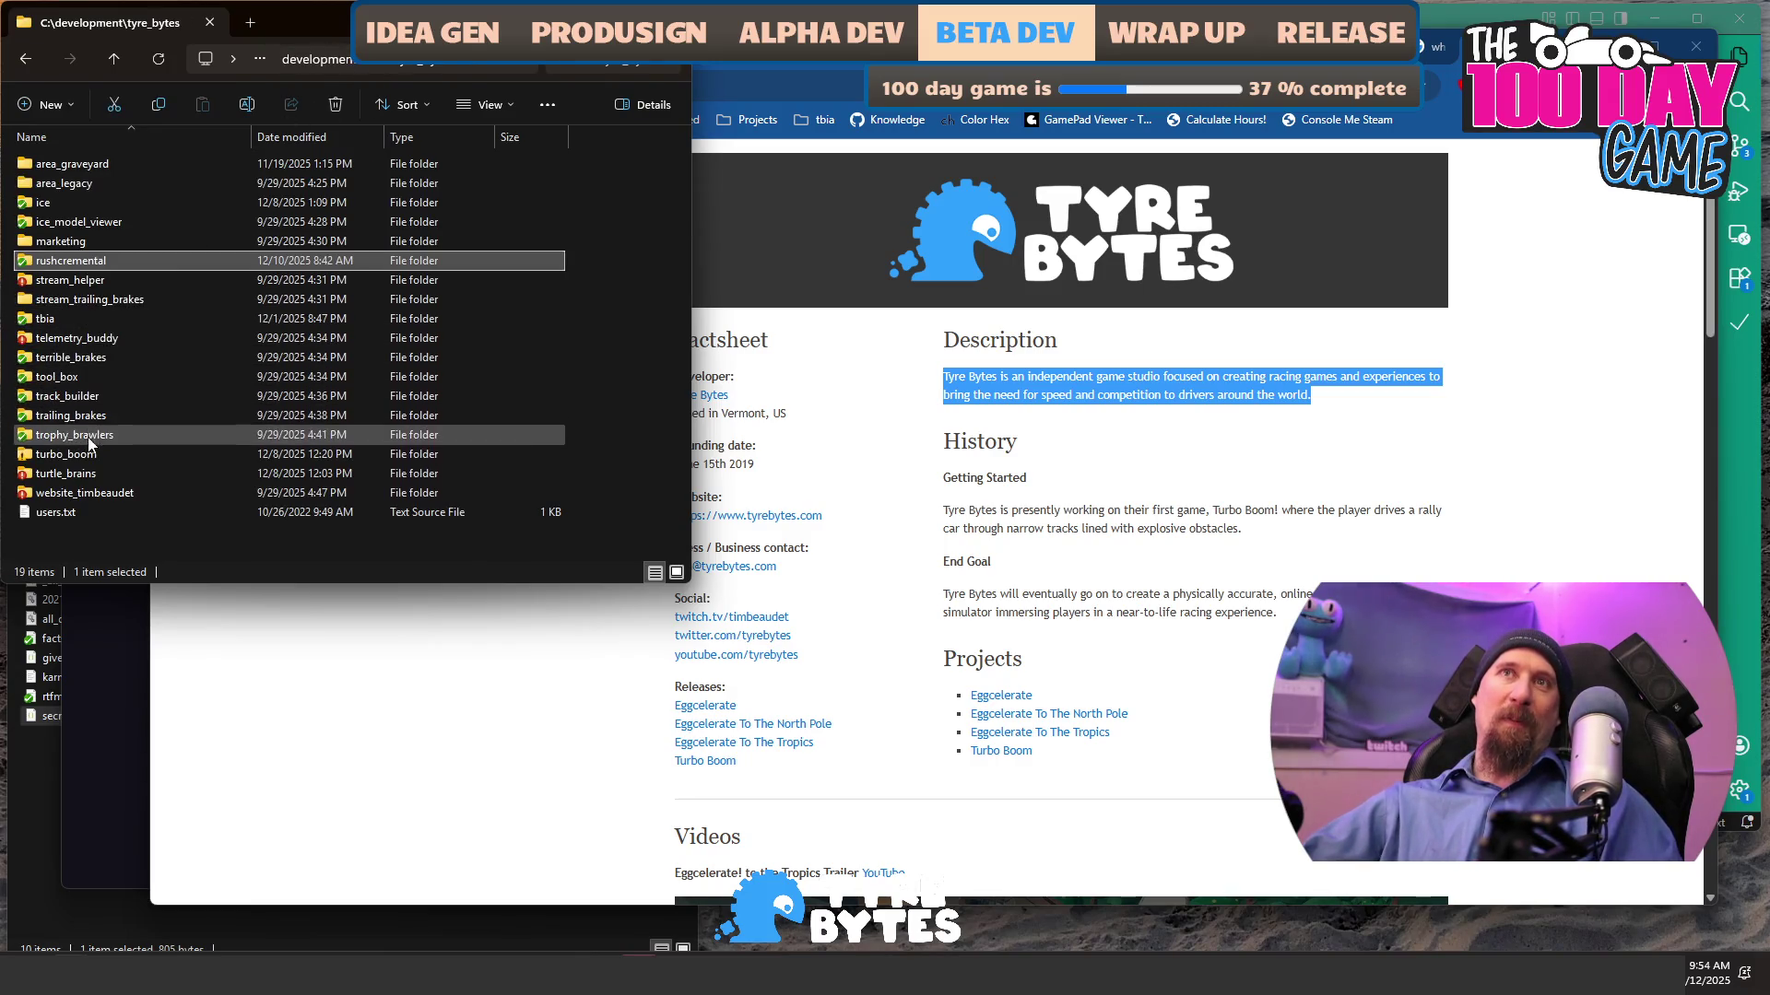
double_click(97, 472)
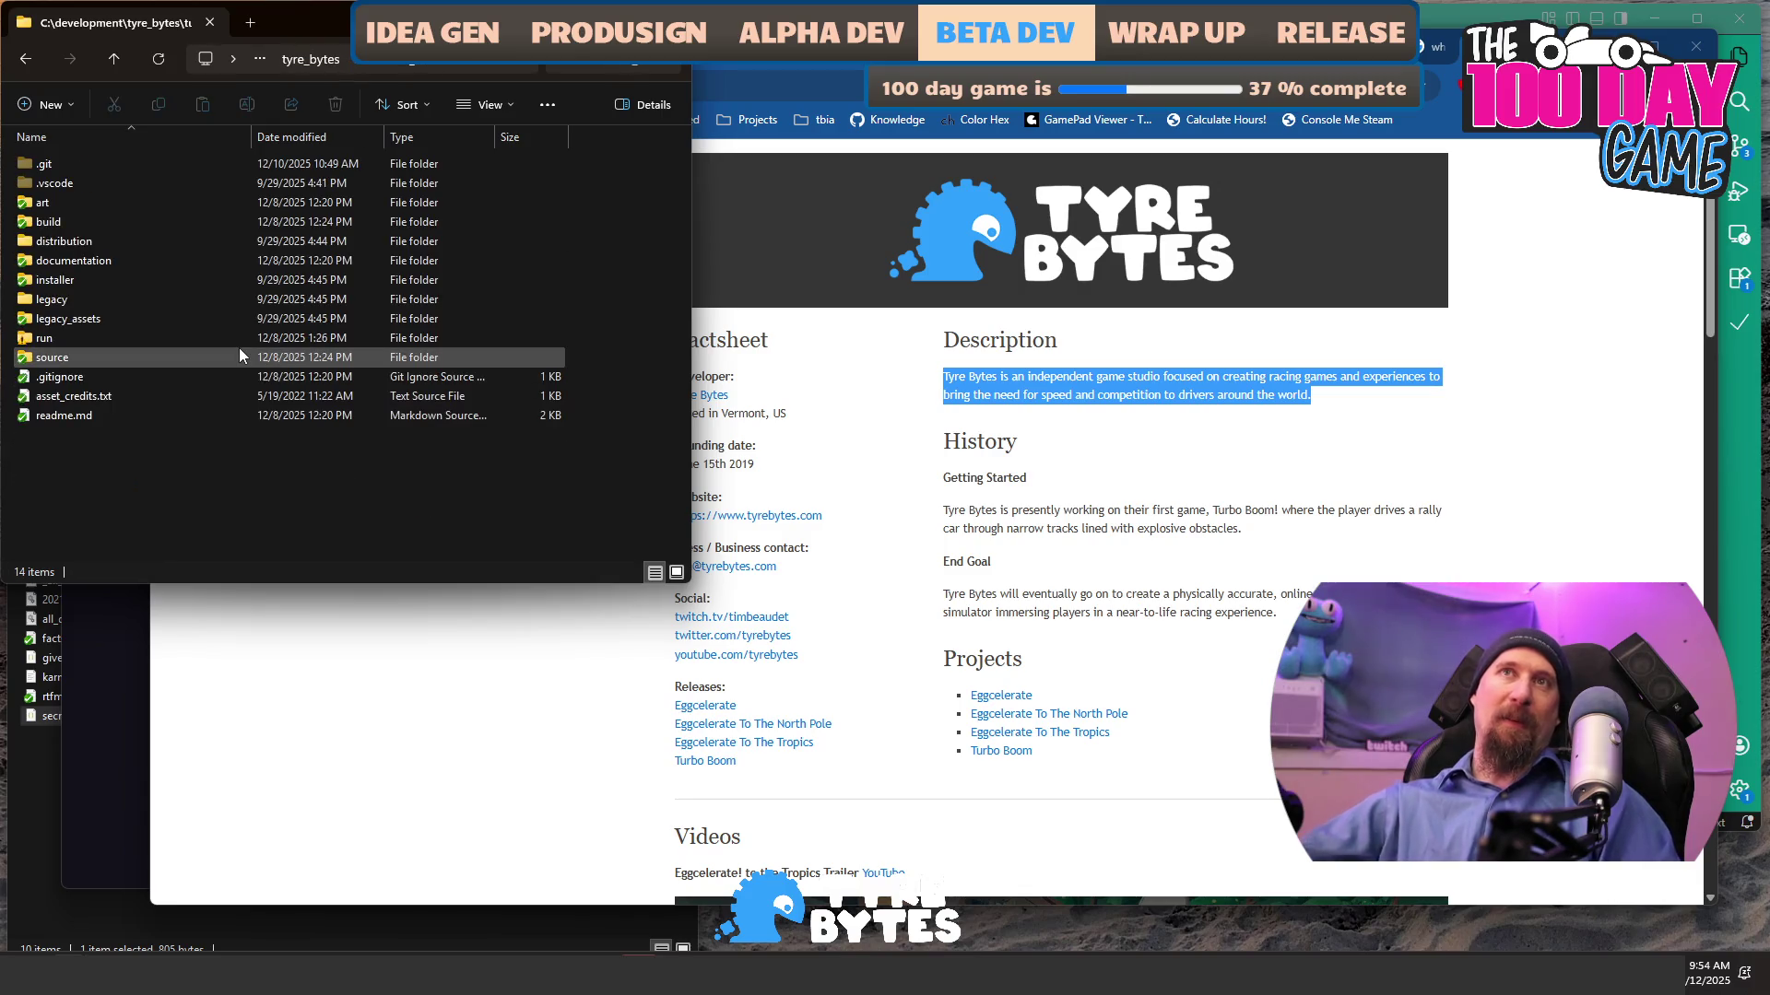
double_click(84, 262)
double_click(85, 261)
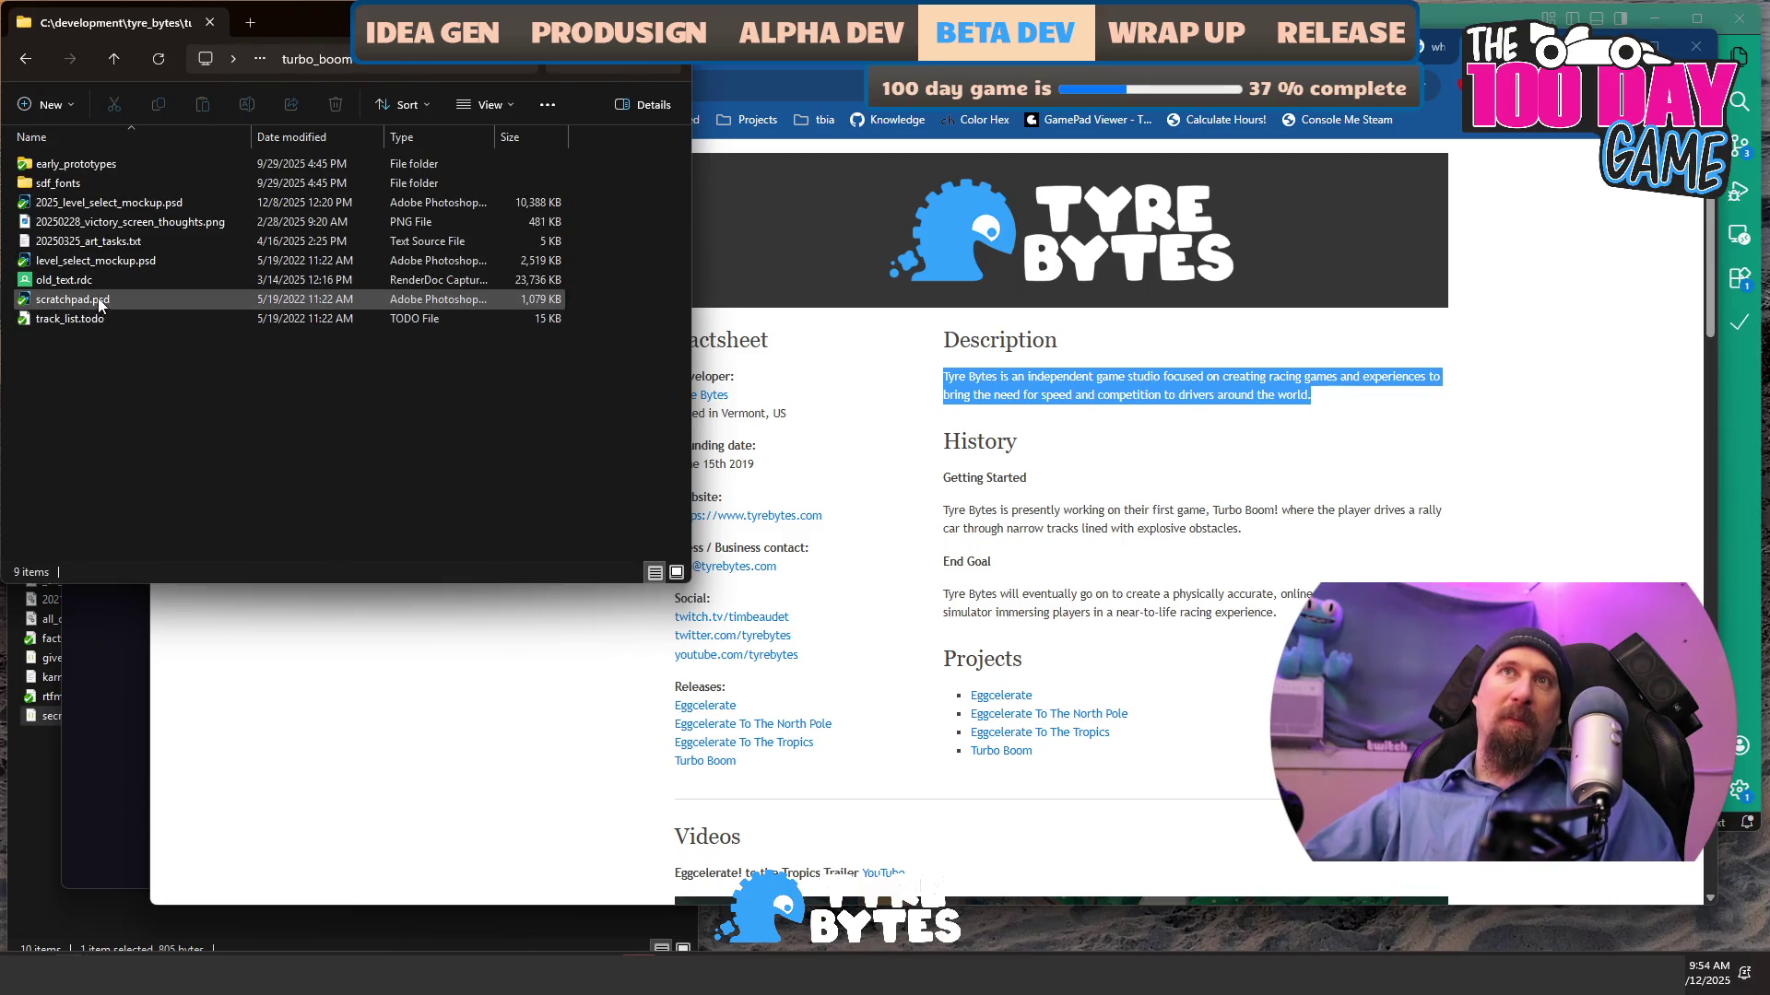
double_click(67, 184)
click(96, 188)
double_click(96, 191)
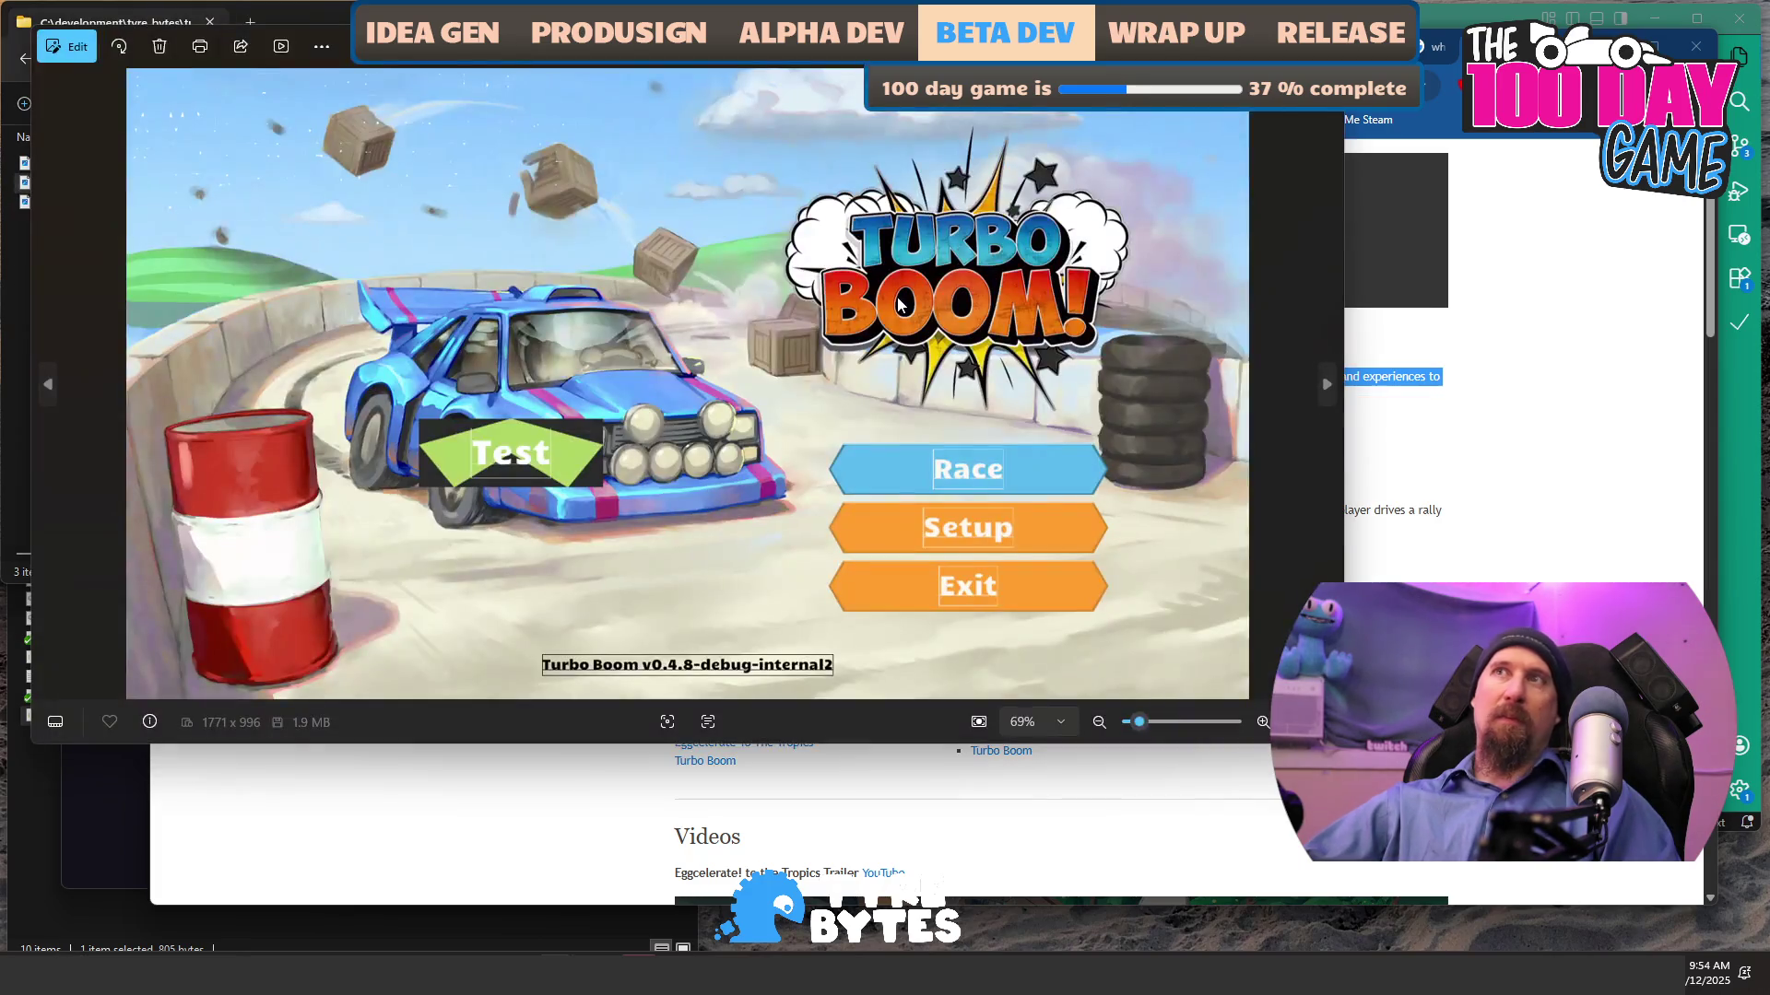
click(1324, 21)
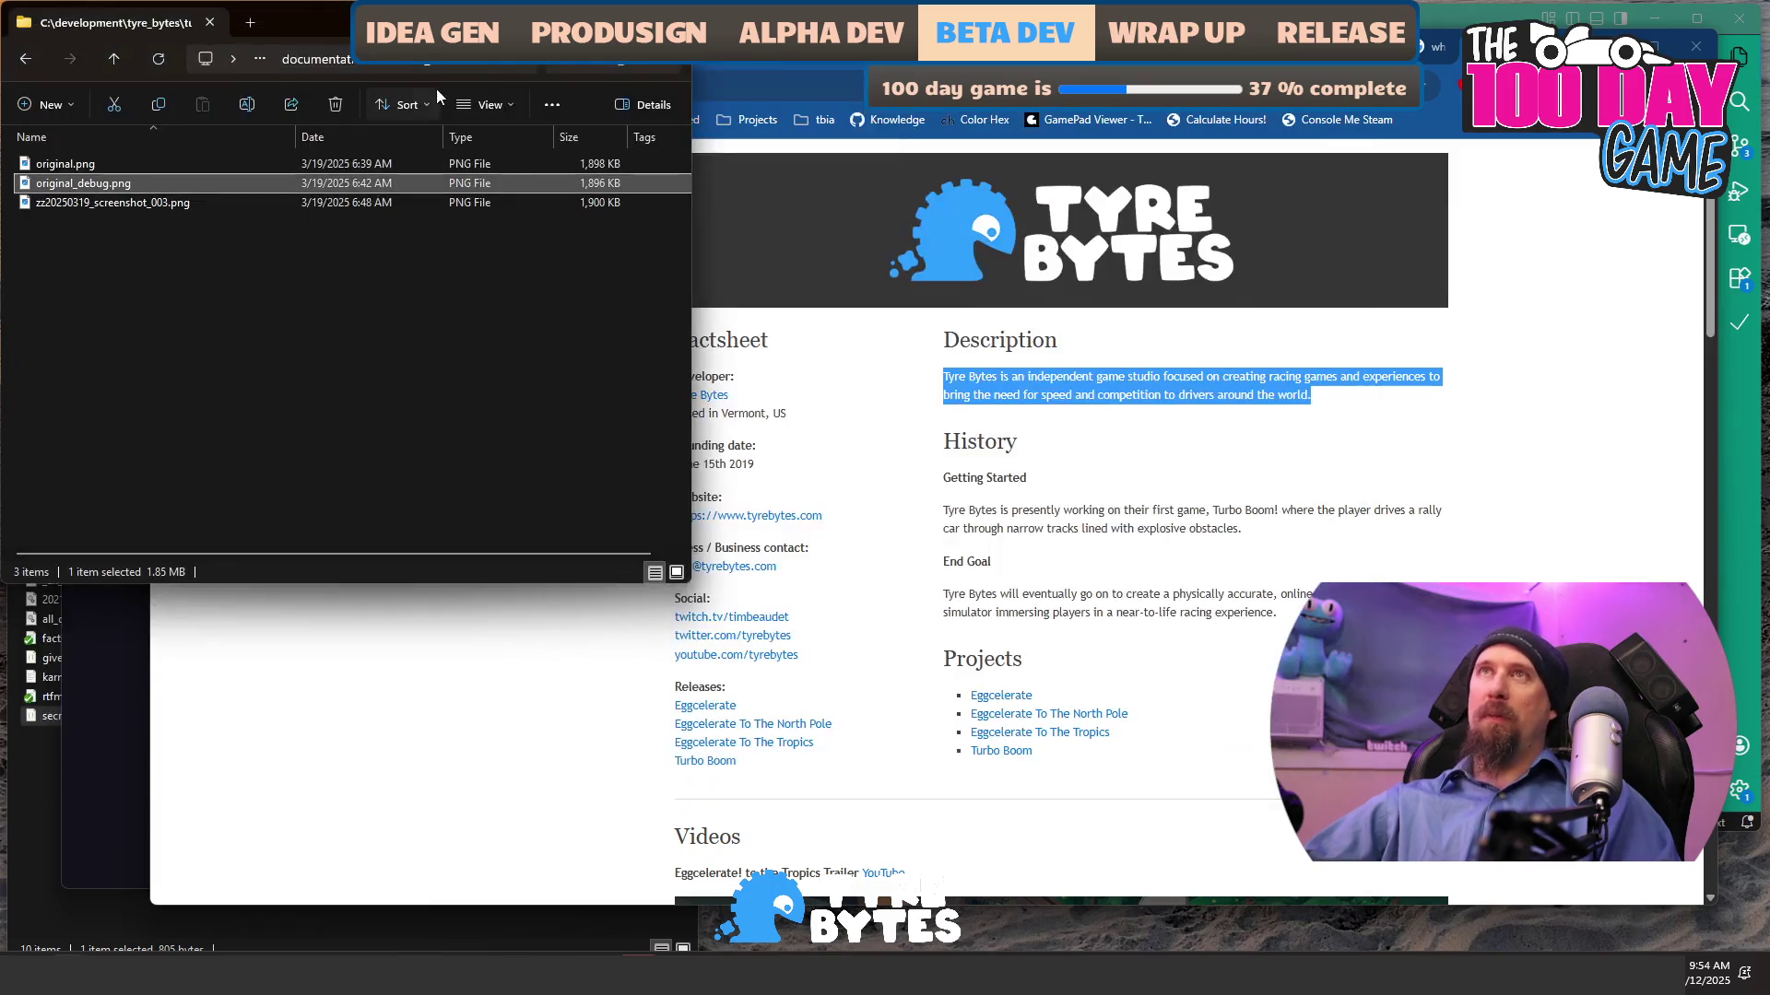
key(alt+Left)
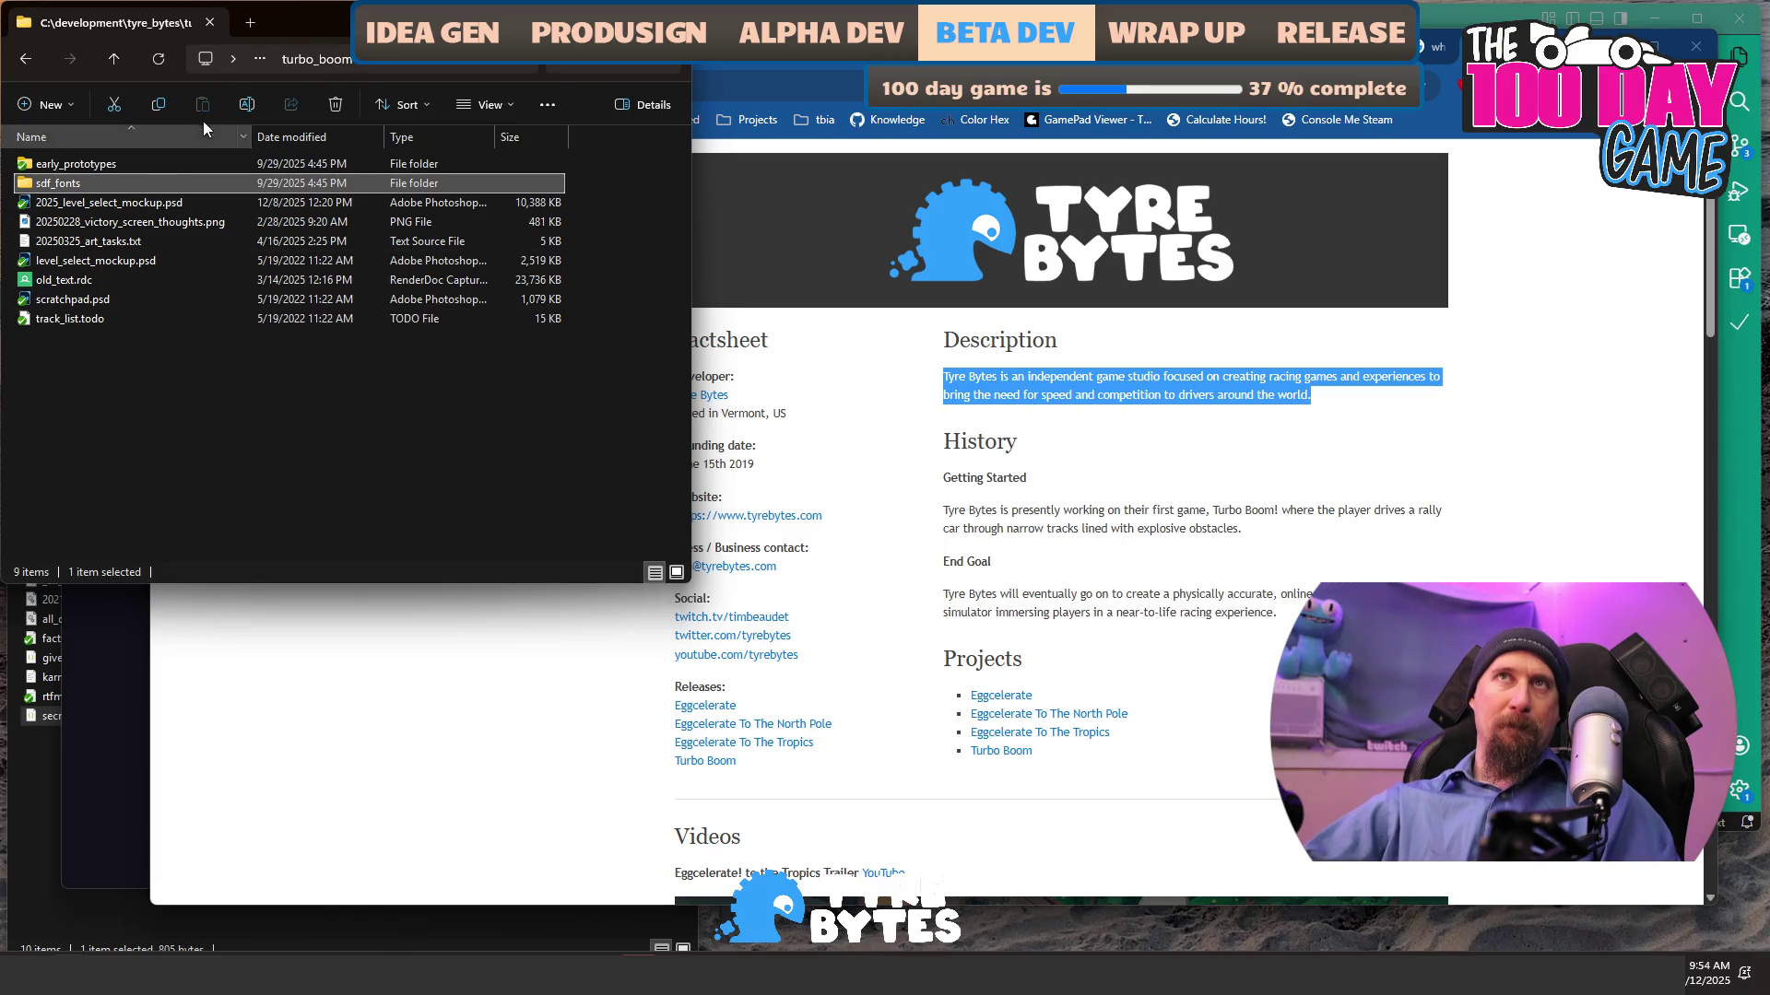
key(alt+Left)
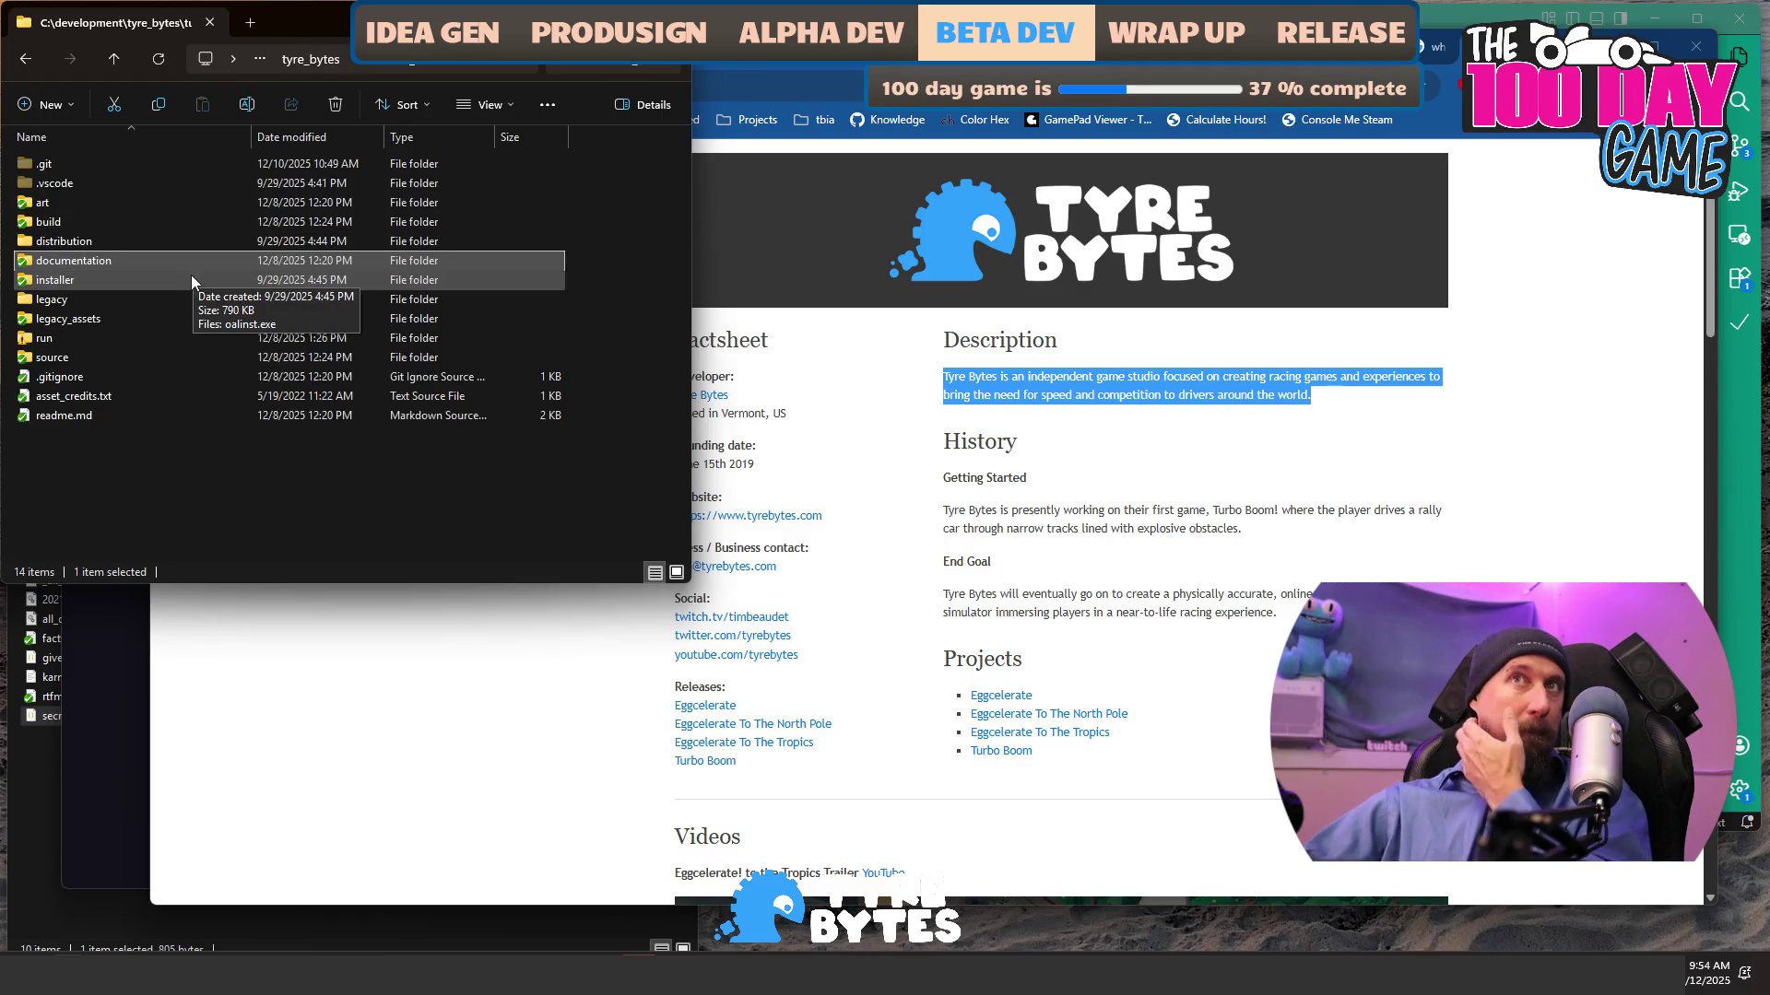
double_click(131, 299)
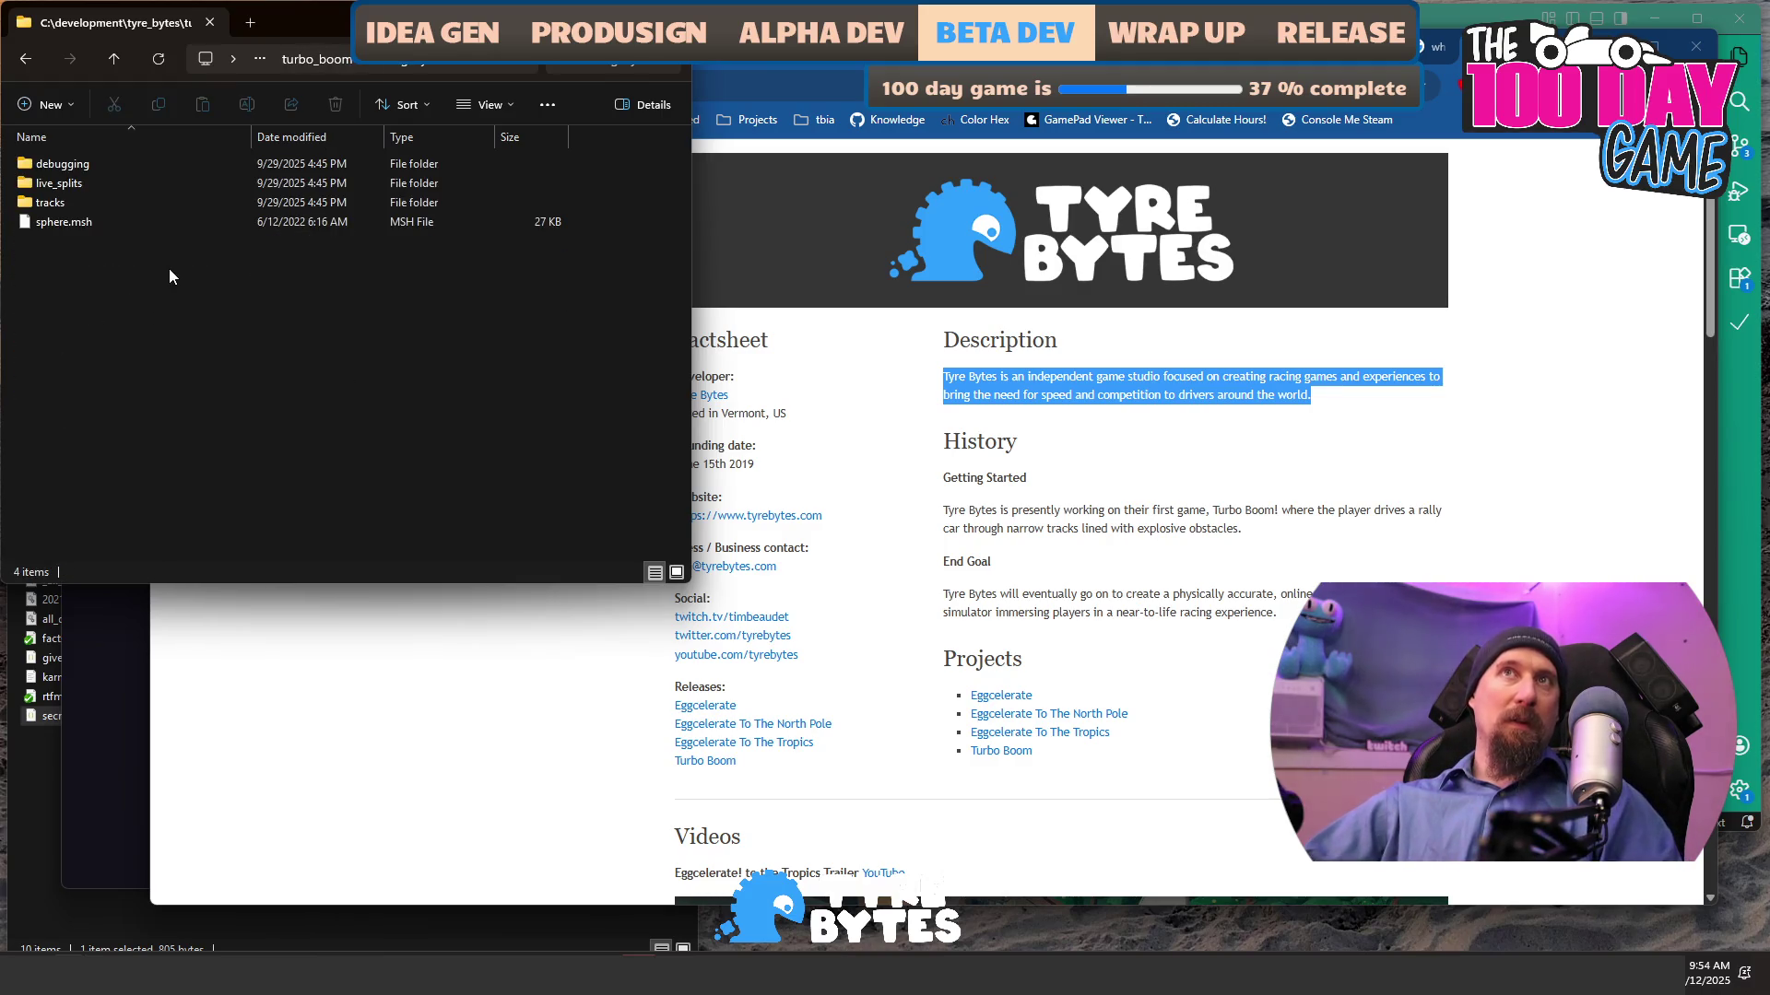
click(332, 66)
click(90, 250)
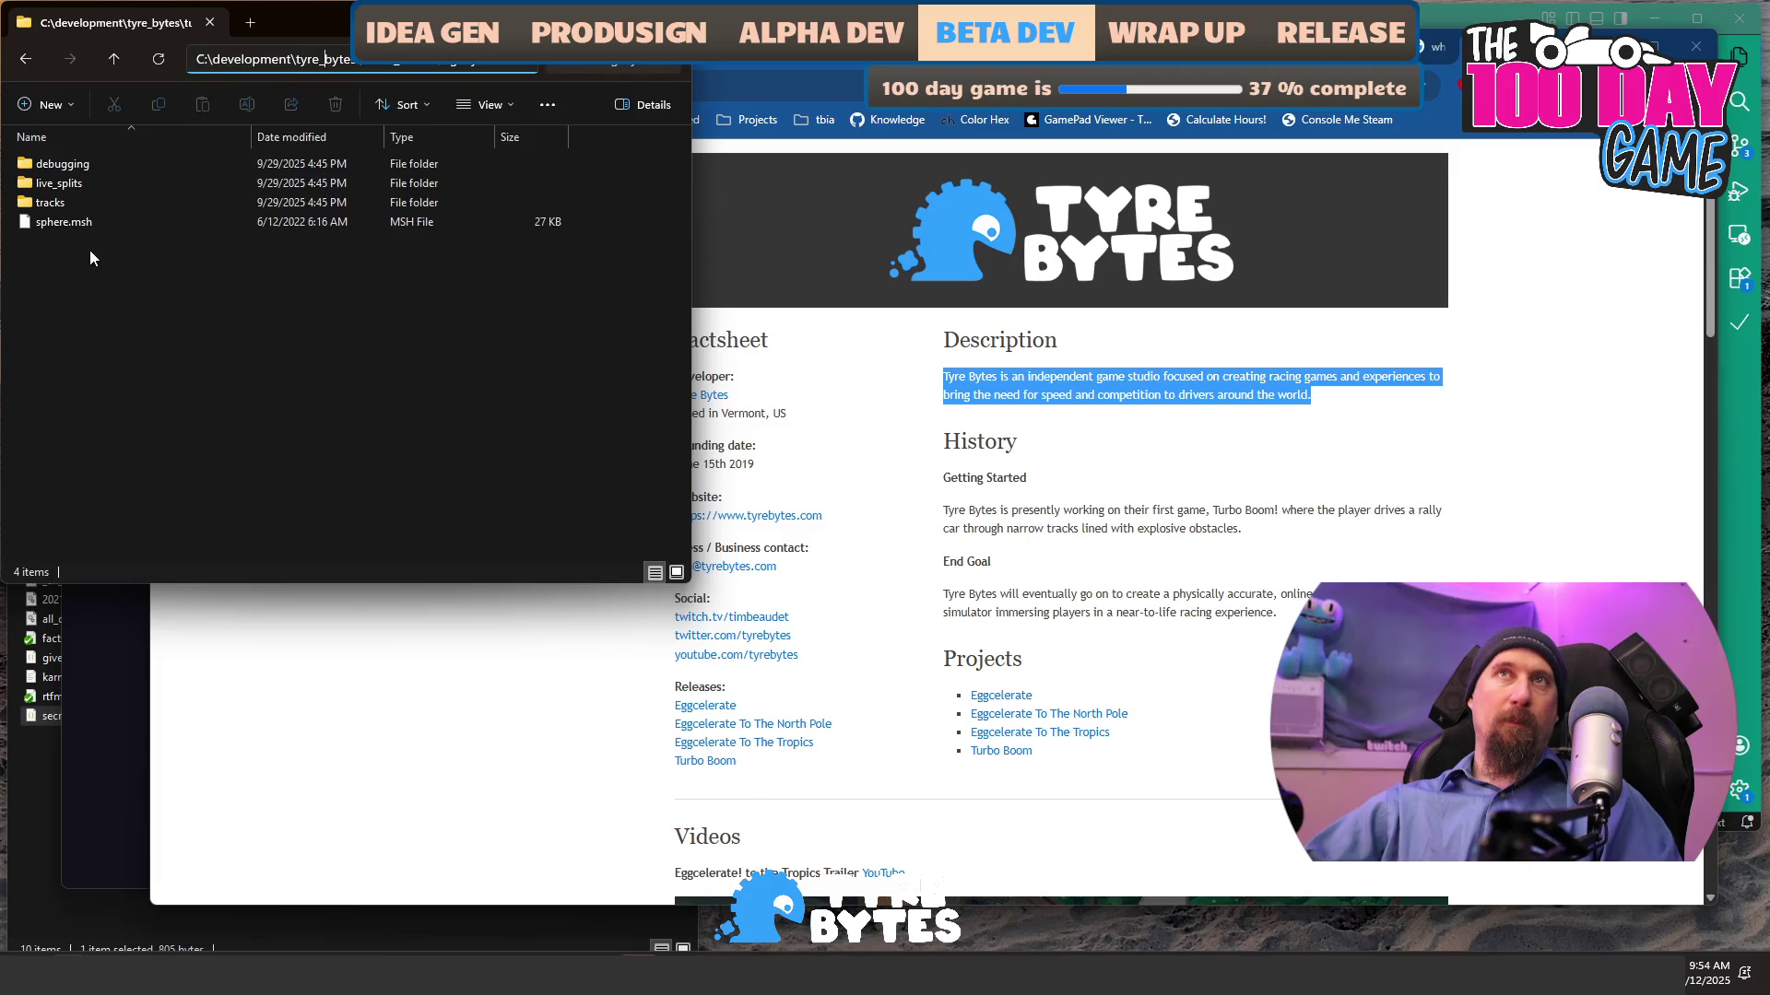
click(295, 59)
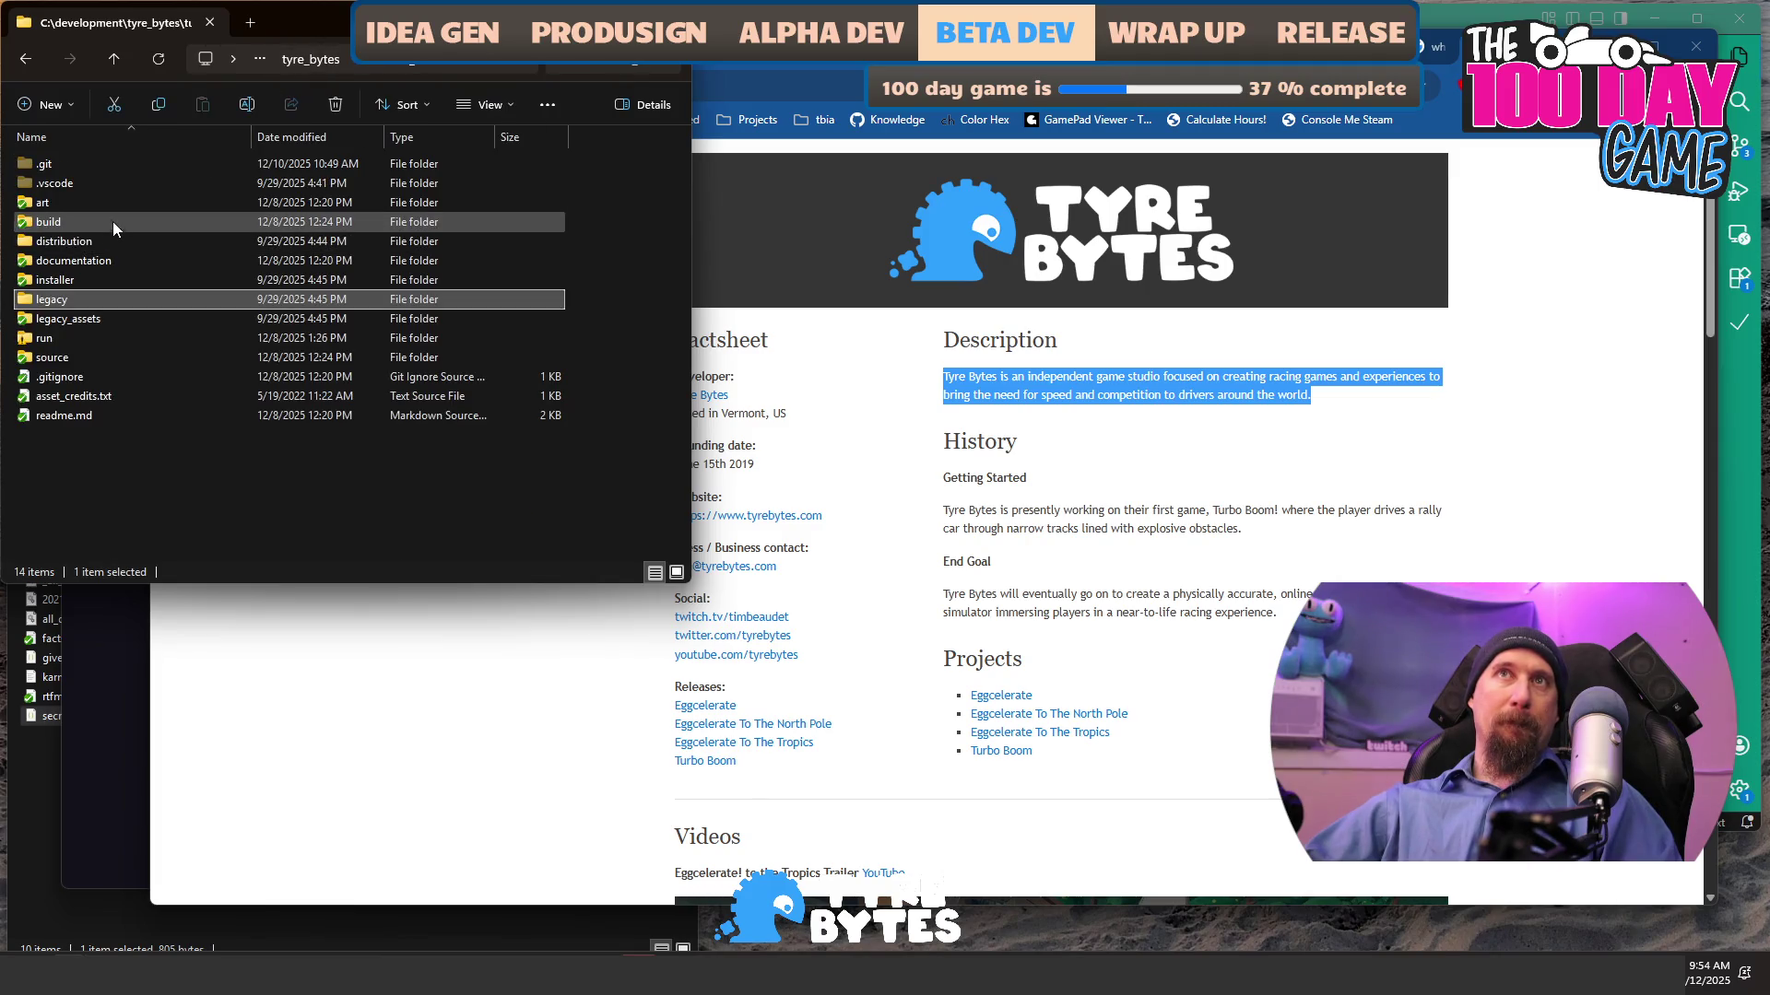
double_click(96, 202)
double_click(127, 222)
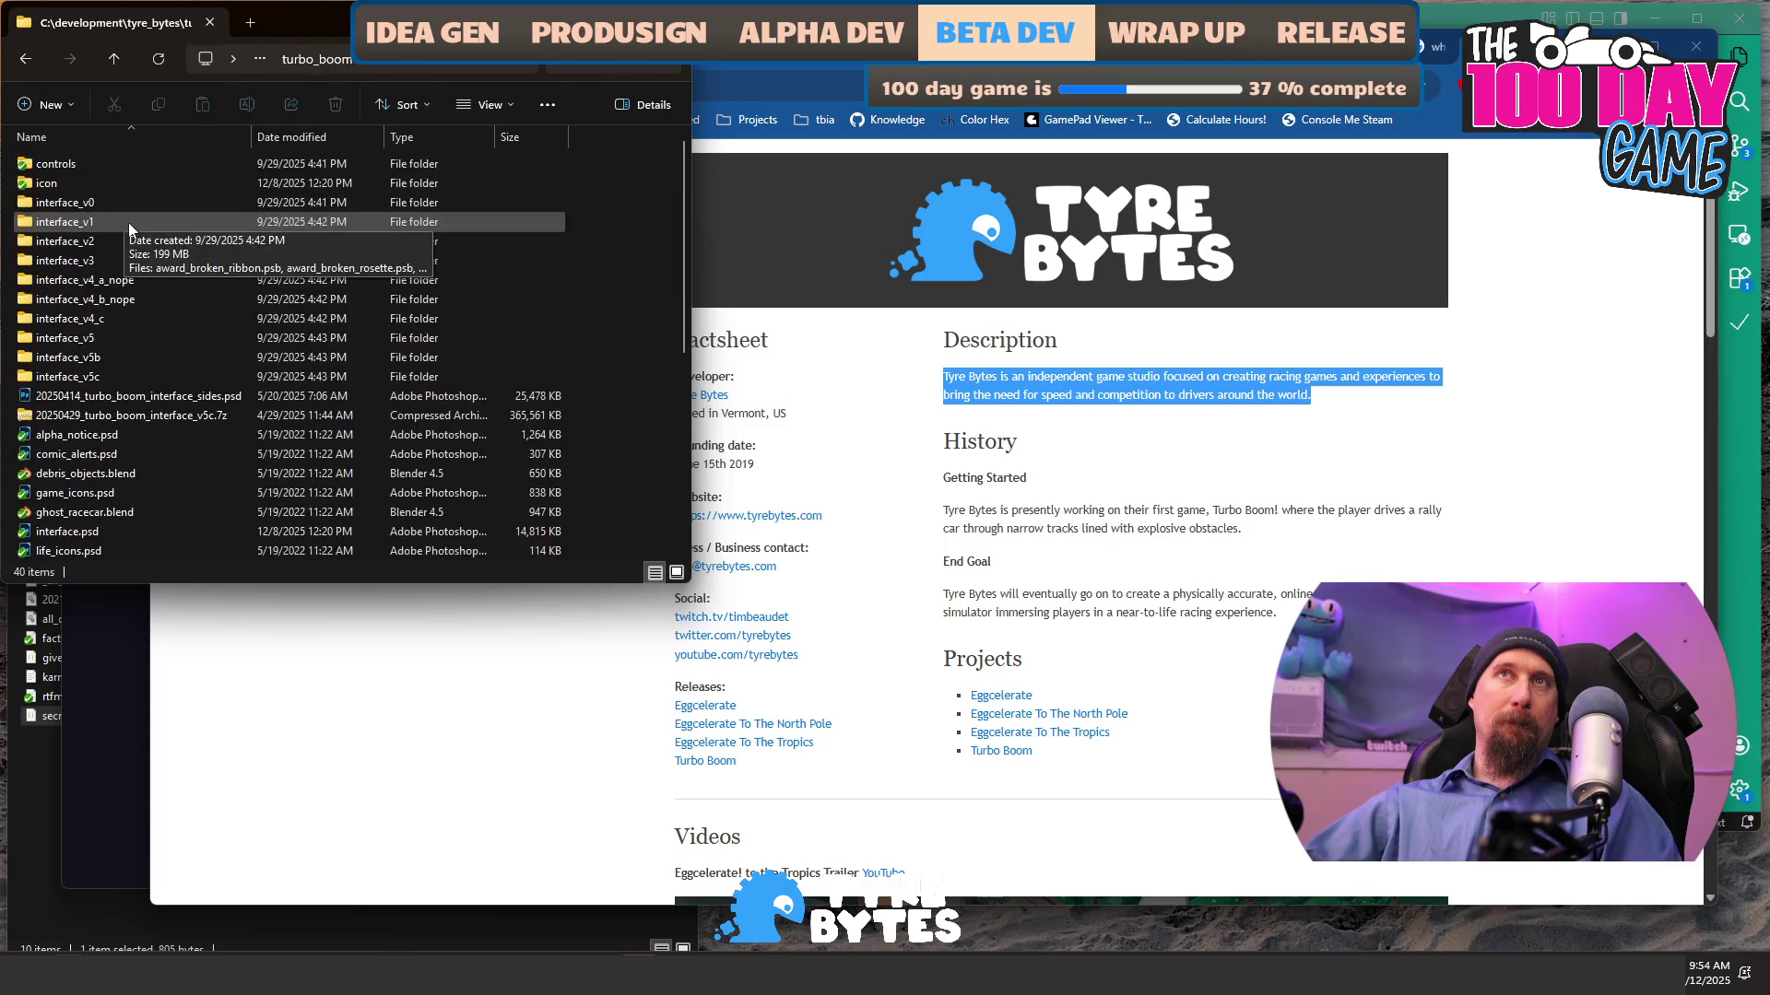
click(146, 375)
shift+click(87, 202)
scroll(171, 397, down, 3)
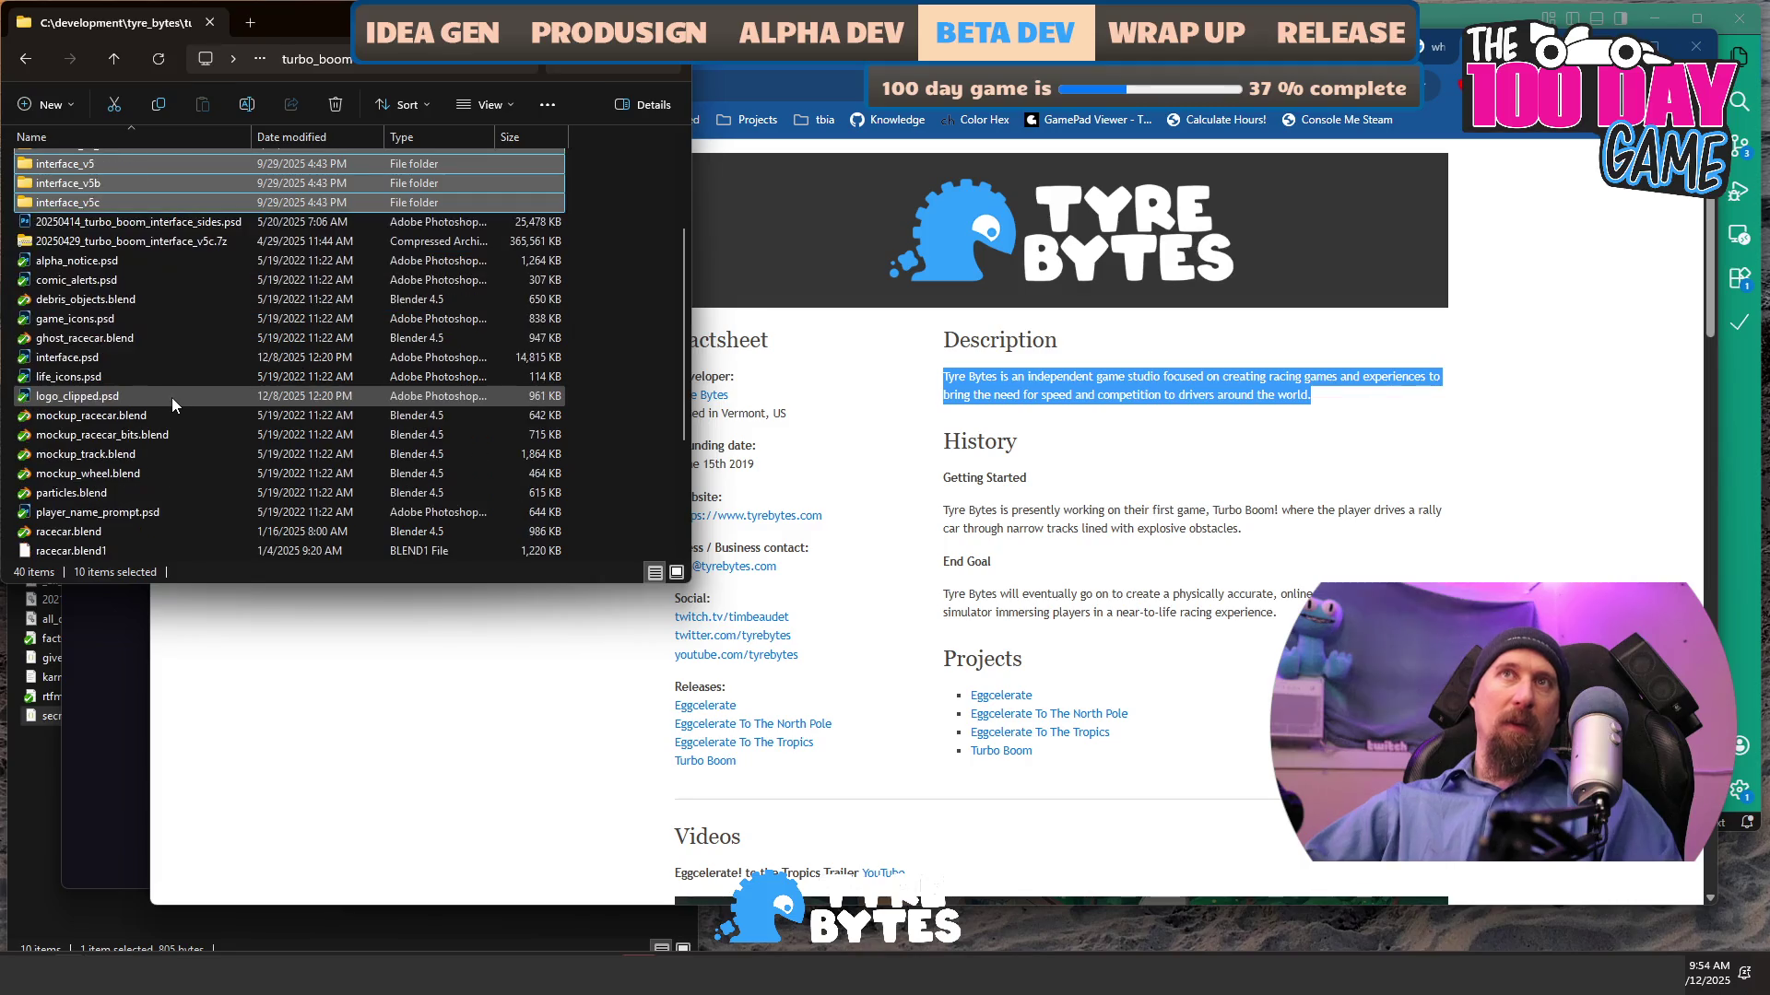
scroll(173, 394, down, 4)
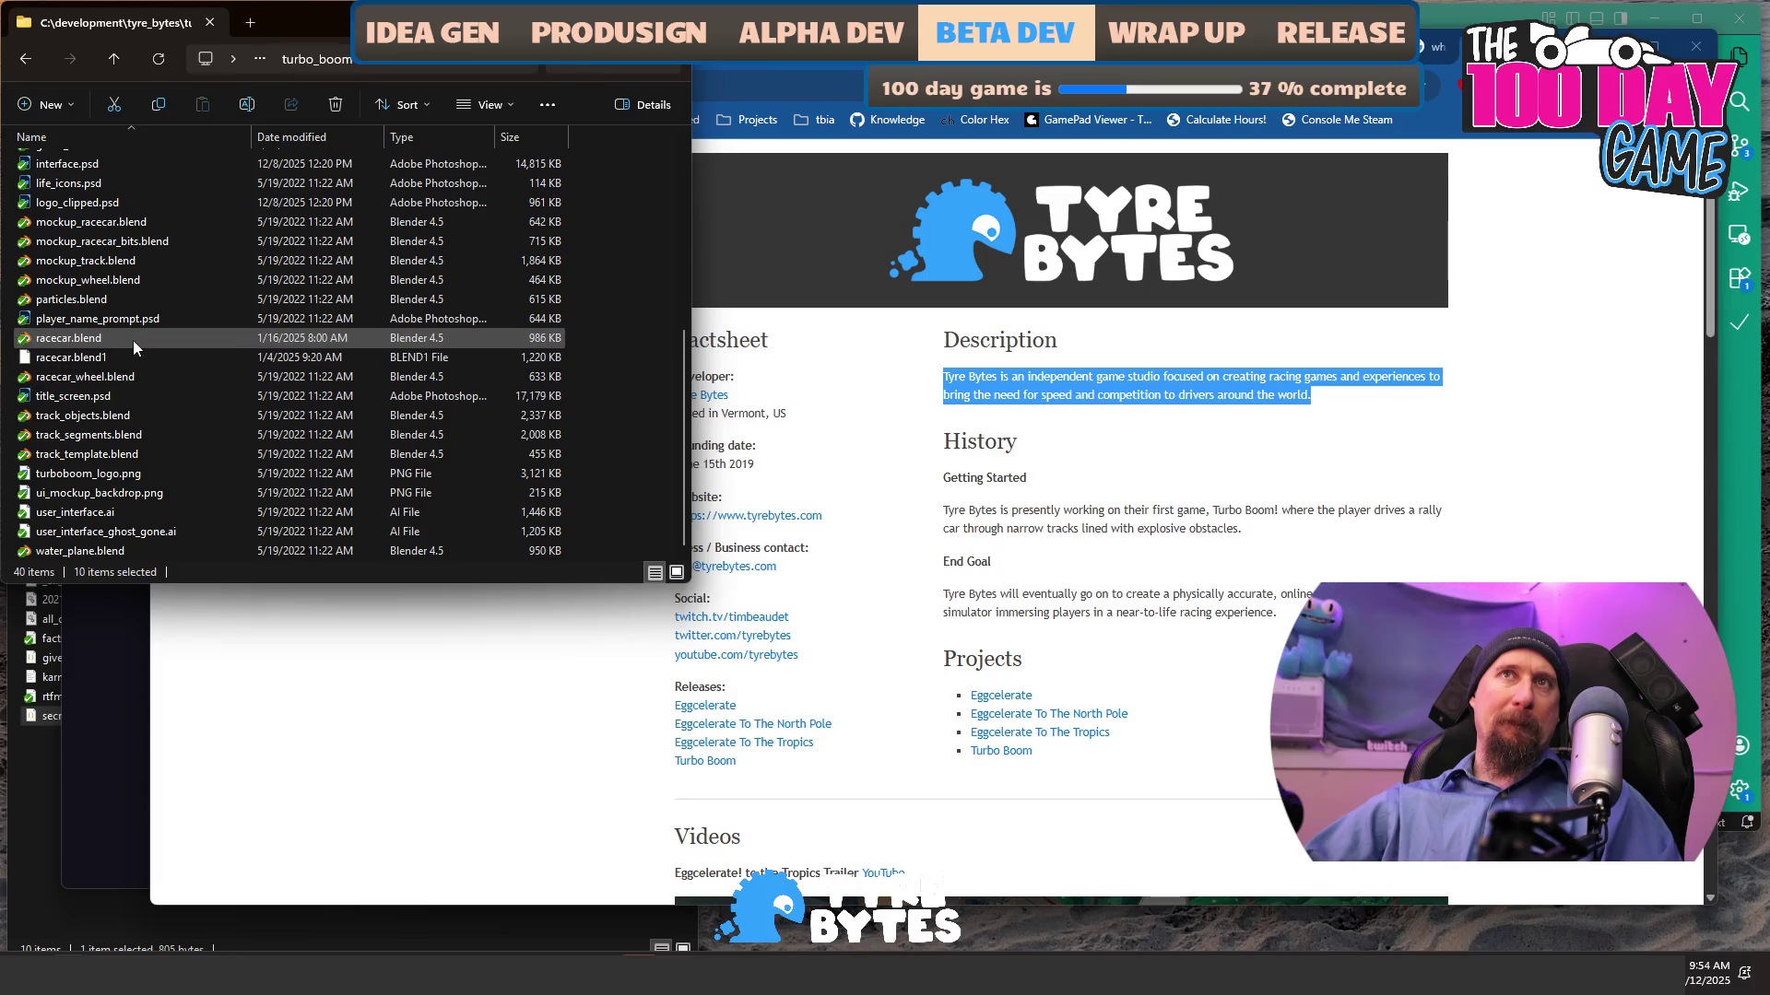
scroll(133, 341, up, 1)
scroll(133, 335, up, 5)
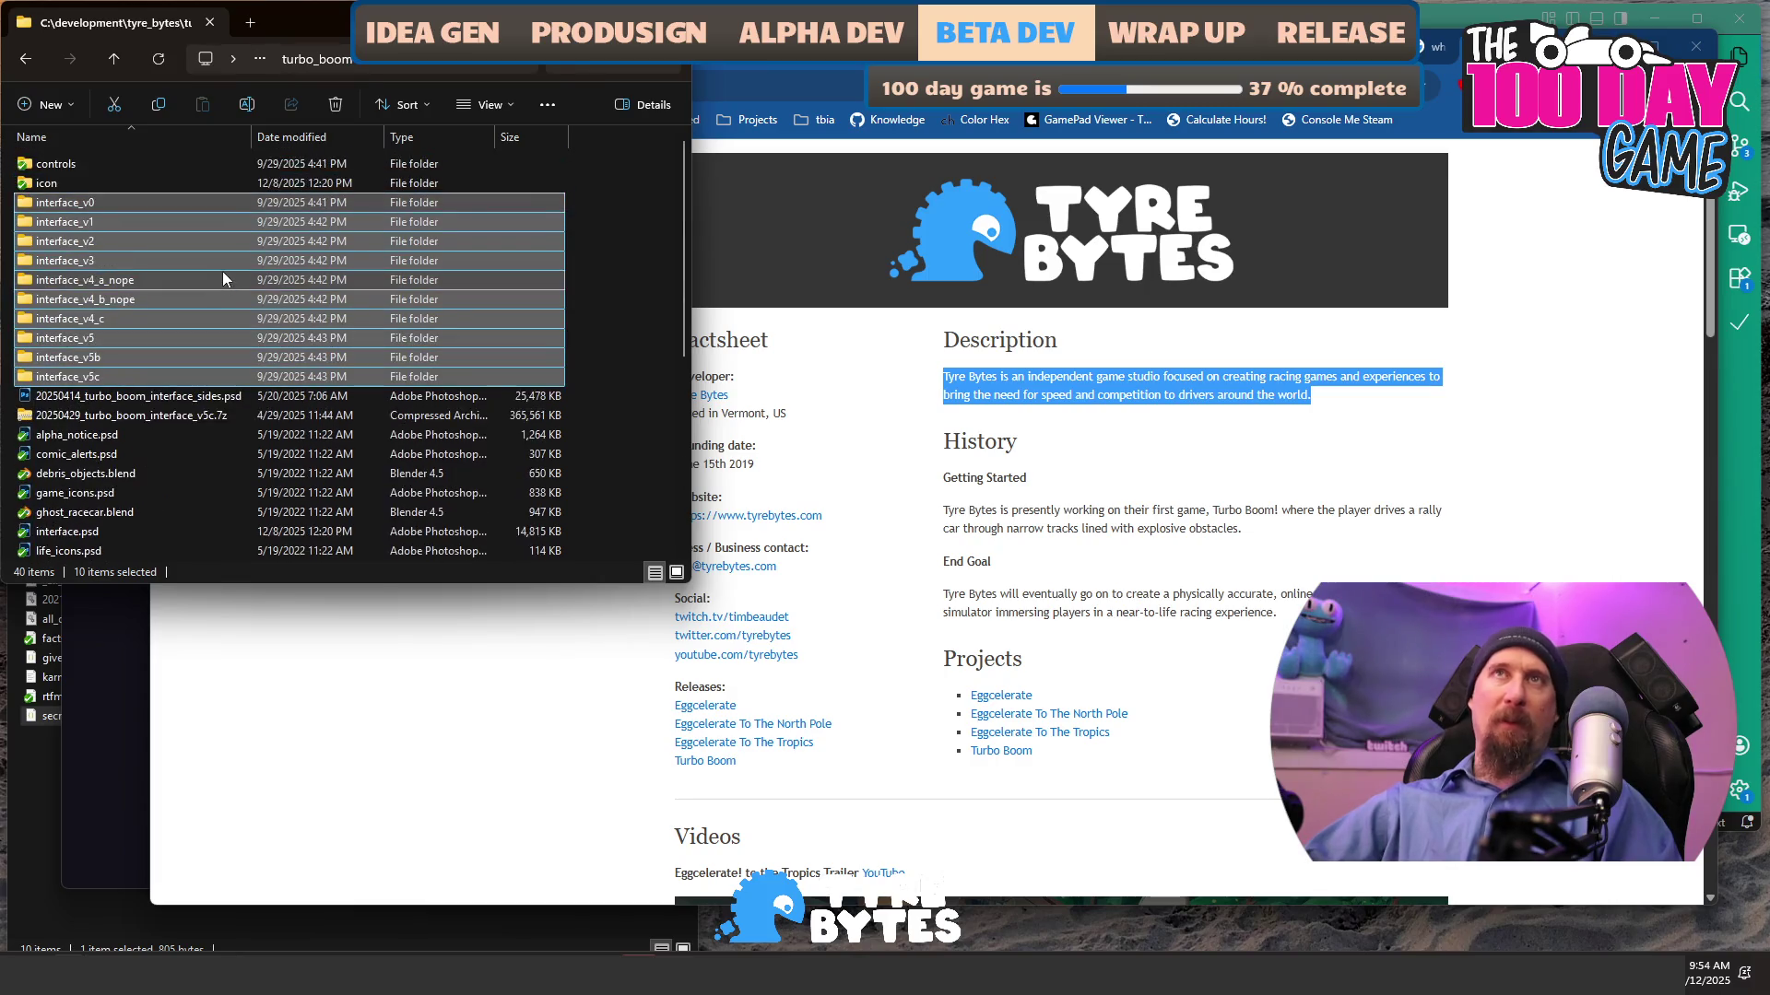
click(313, 65)
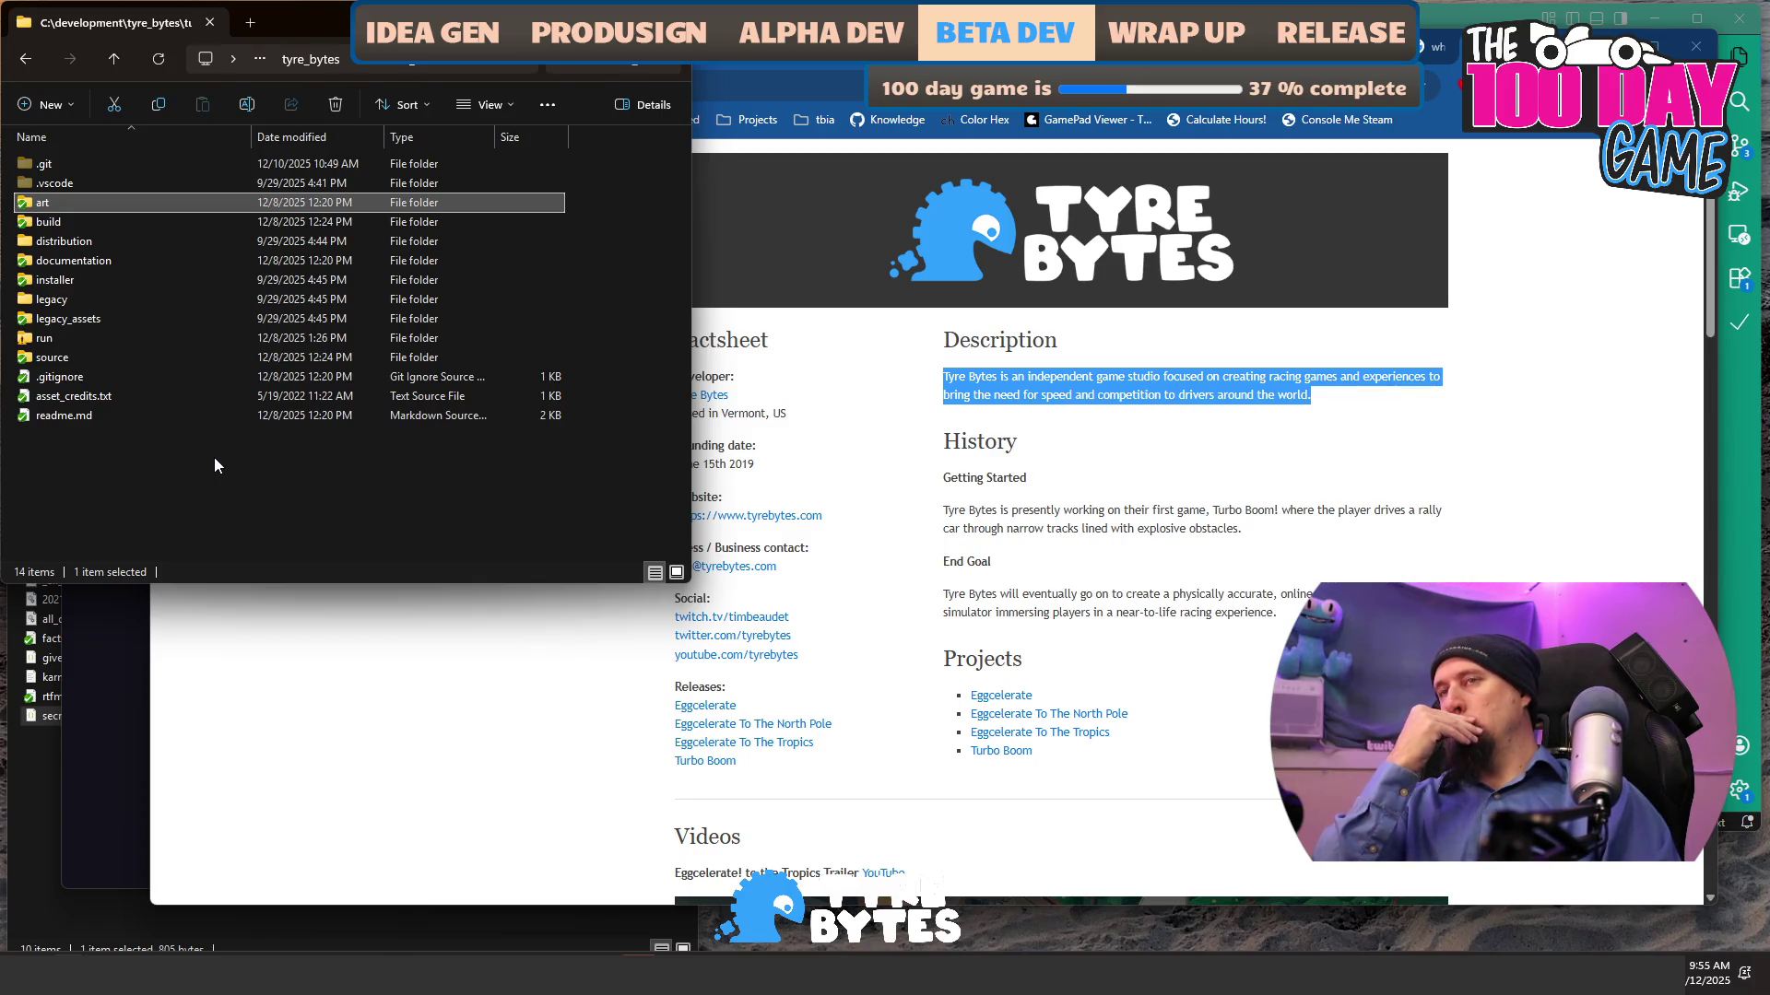
click(356, 703)
- Open the Turbo Boom! press sheet and scroll down to its Awards & Recognition list
click(1001, 752)
scroll(688, 600, down, 8)
scroll(688, 600, down, 20)
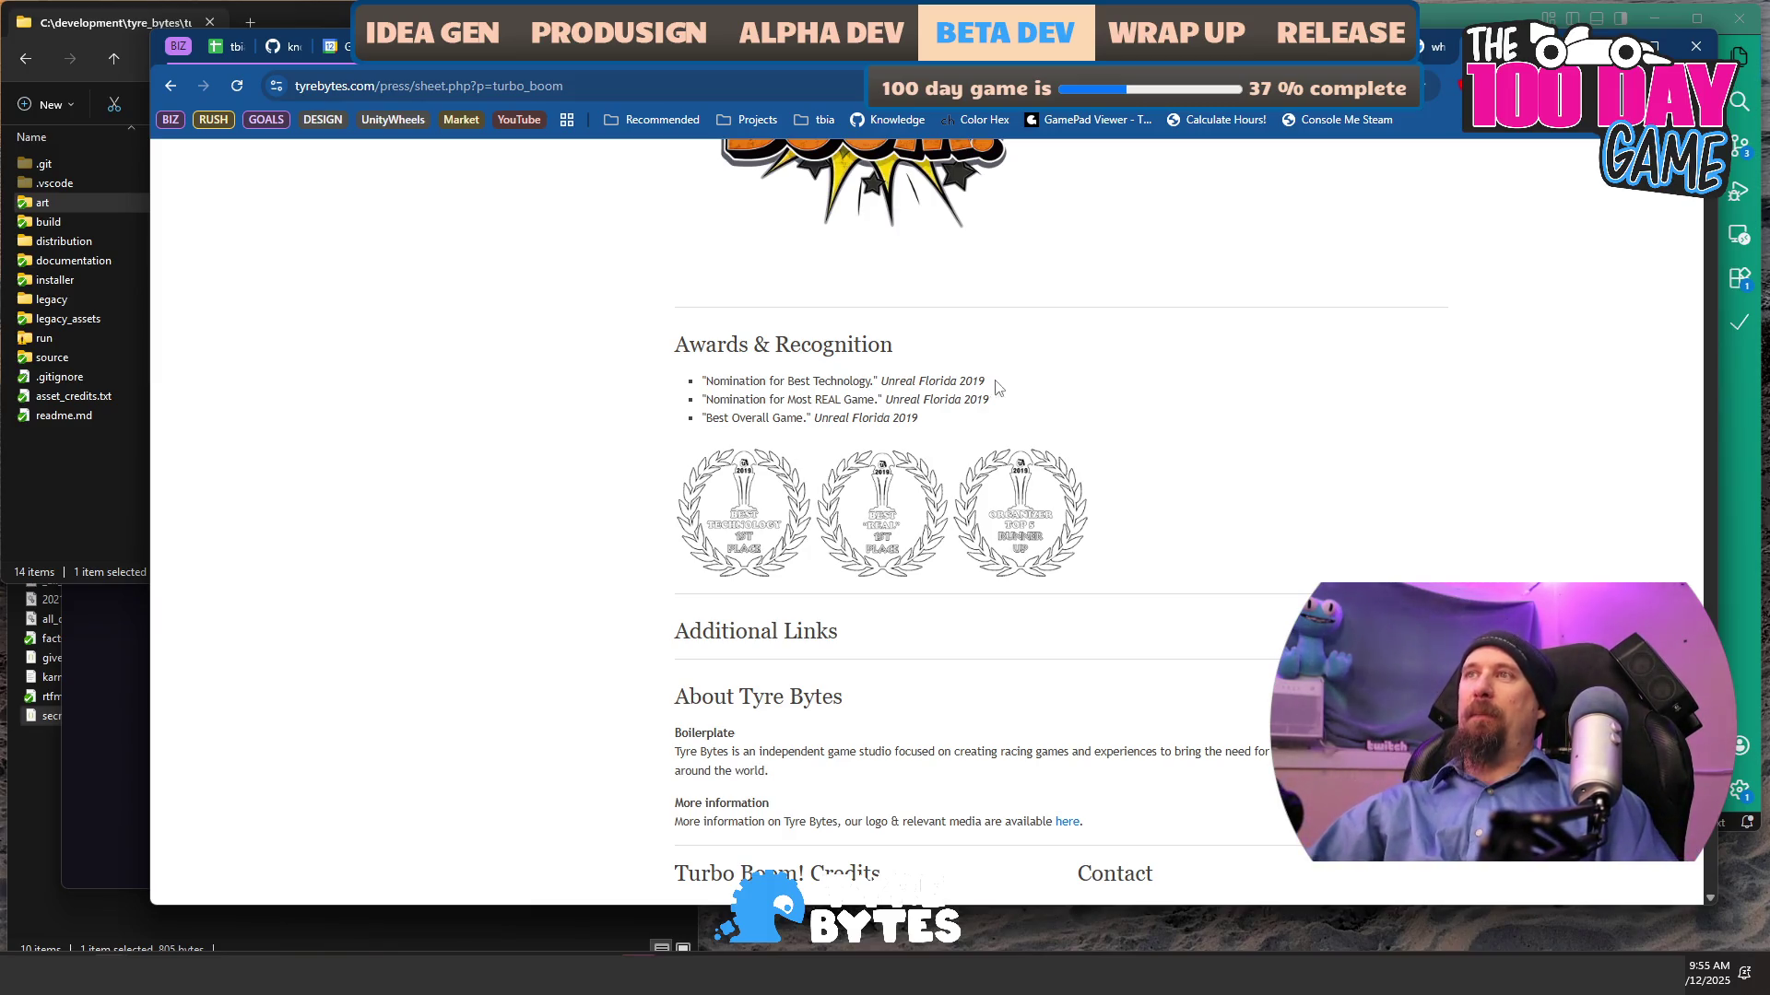
- Highlight the Turbo Boom! award lines, glancing briefly at the press-release image search tab
drag(1023, 419, 650, 387)
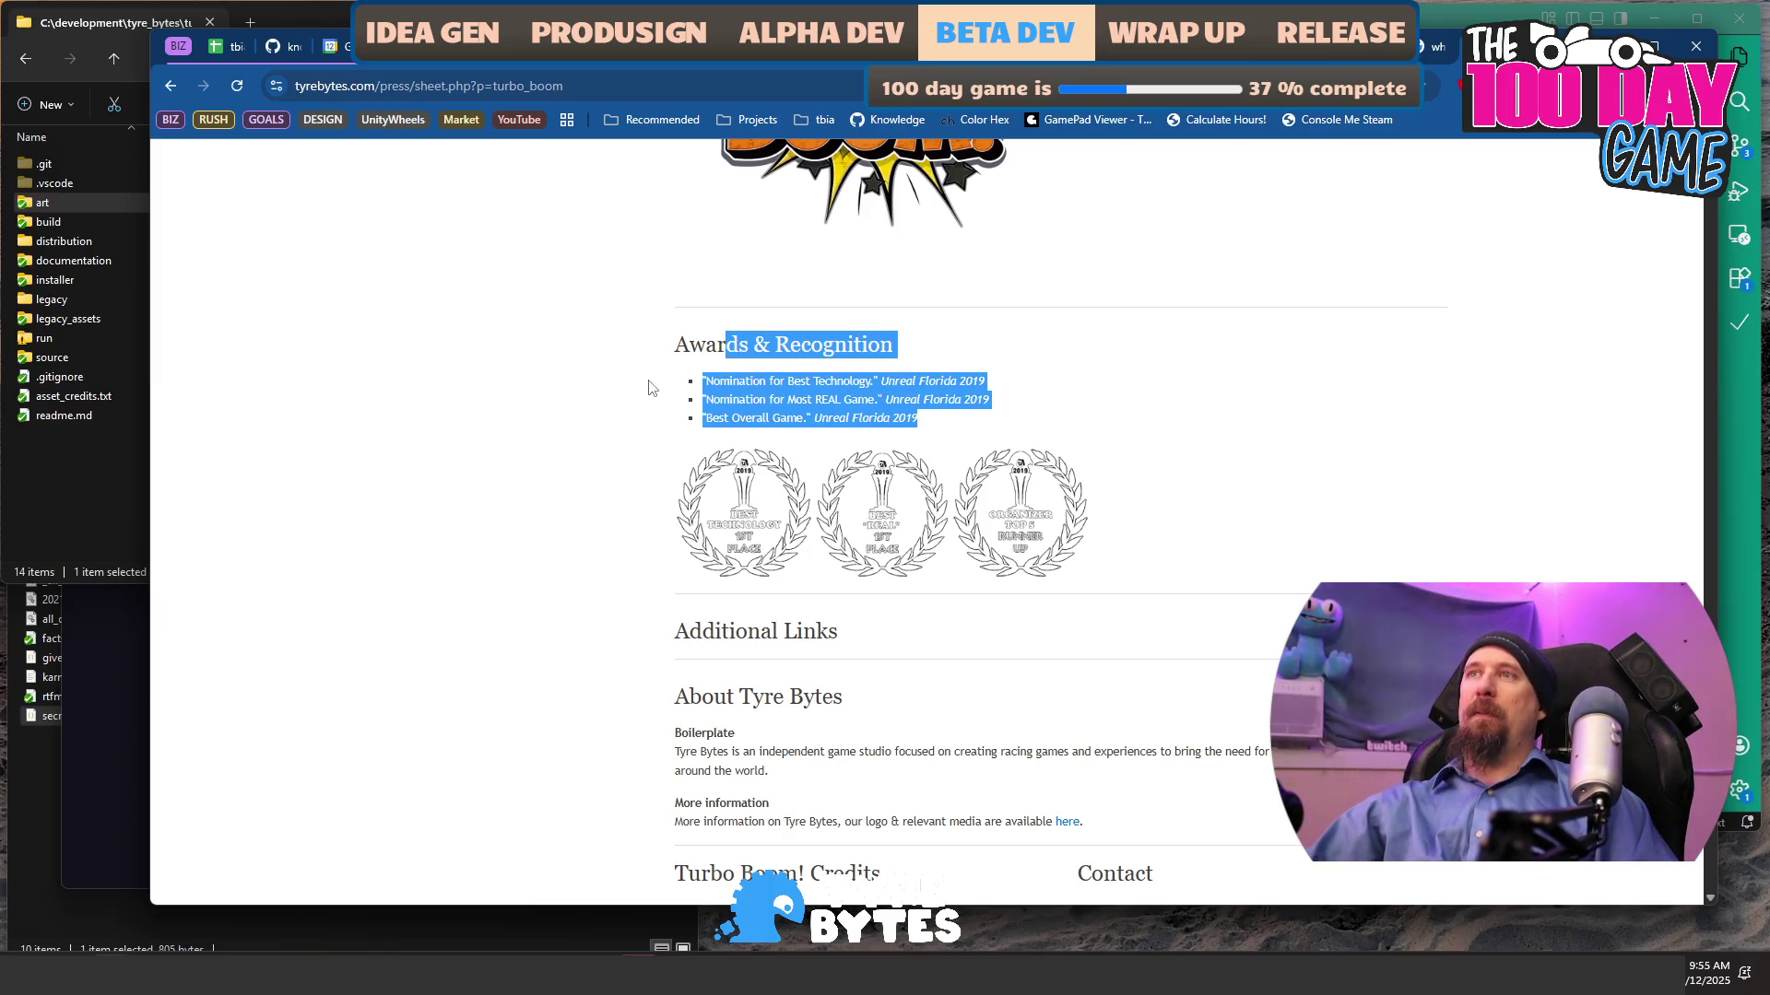
click(1120, 380)
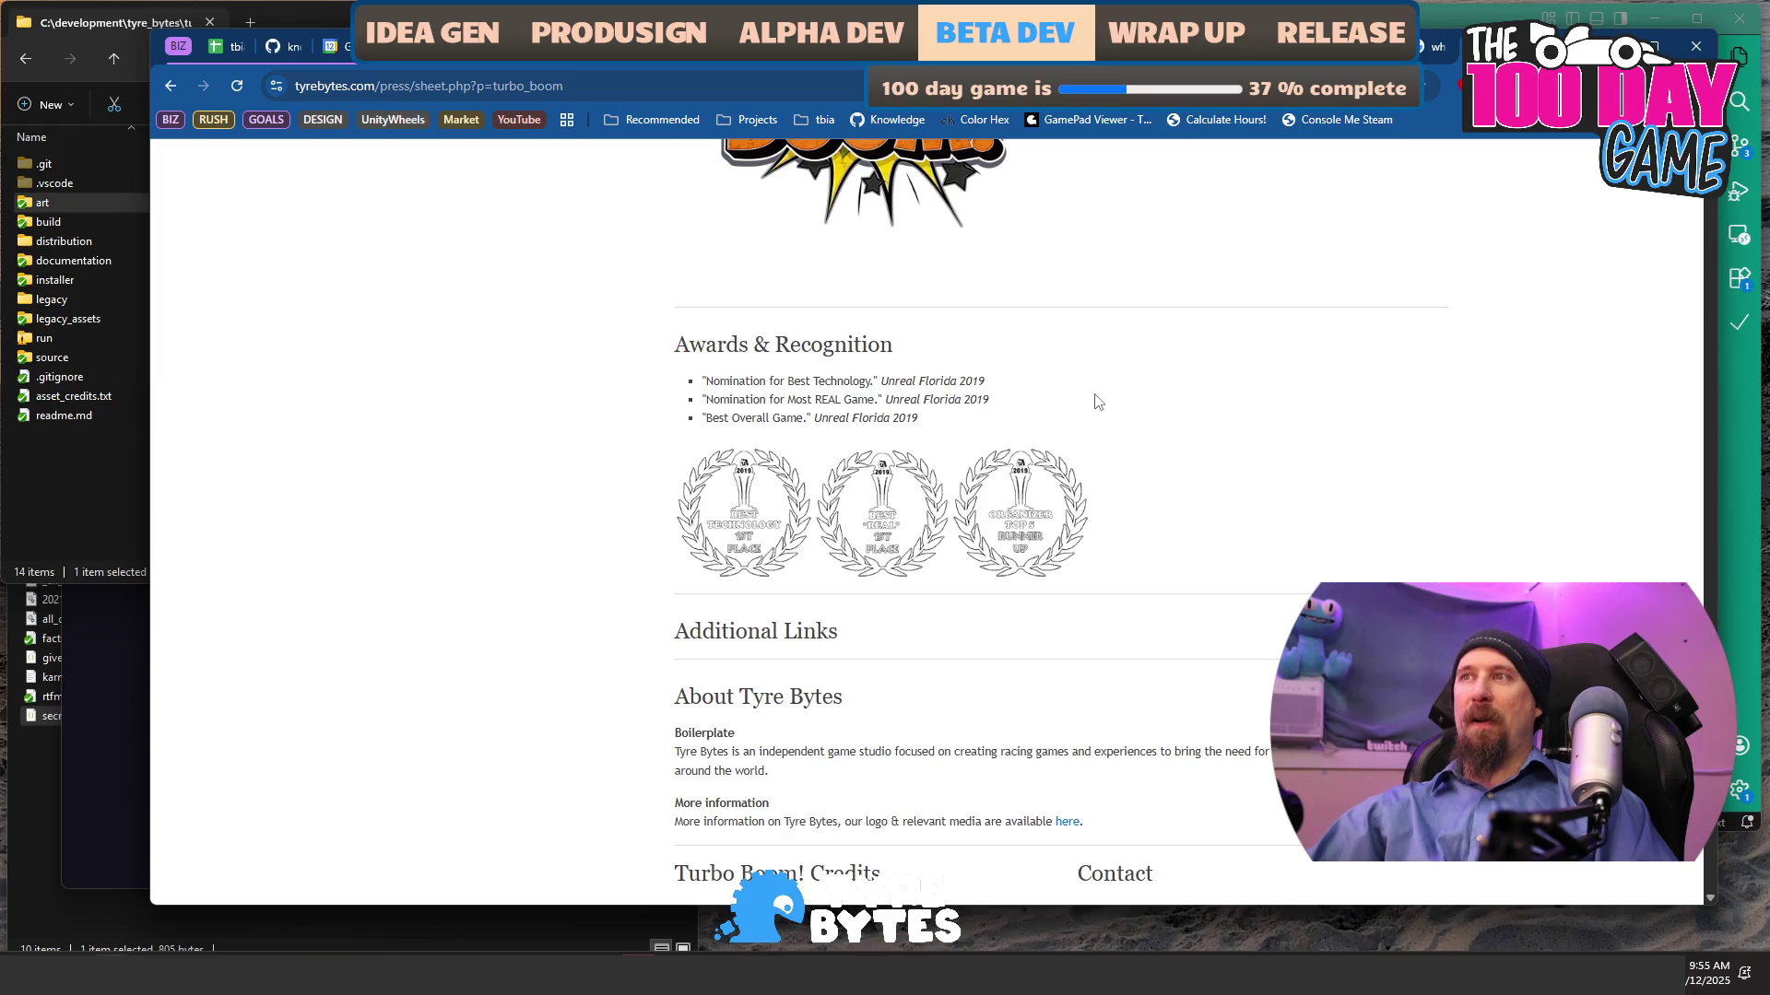
mouse_move(933, 418)
mouse_down()
mouse_move(630, 417)
mouse_move(1148, 424)
mouse_up()
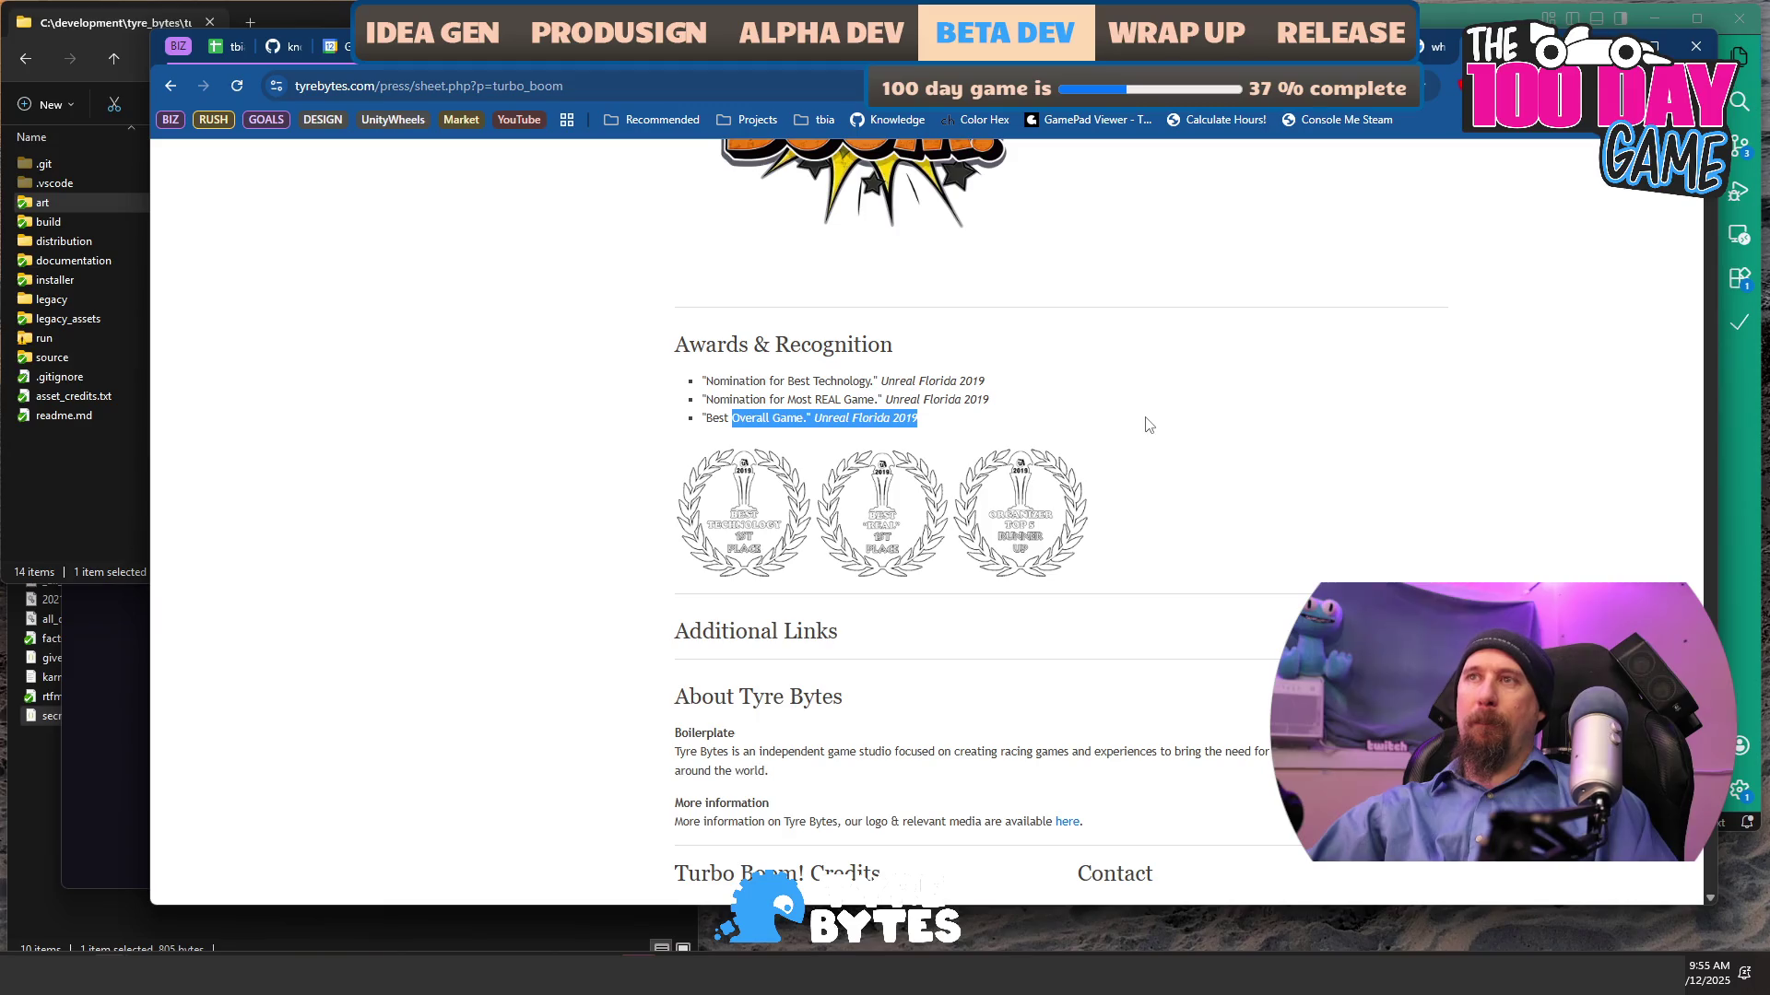
click(1434, 45)
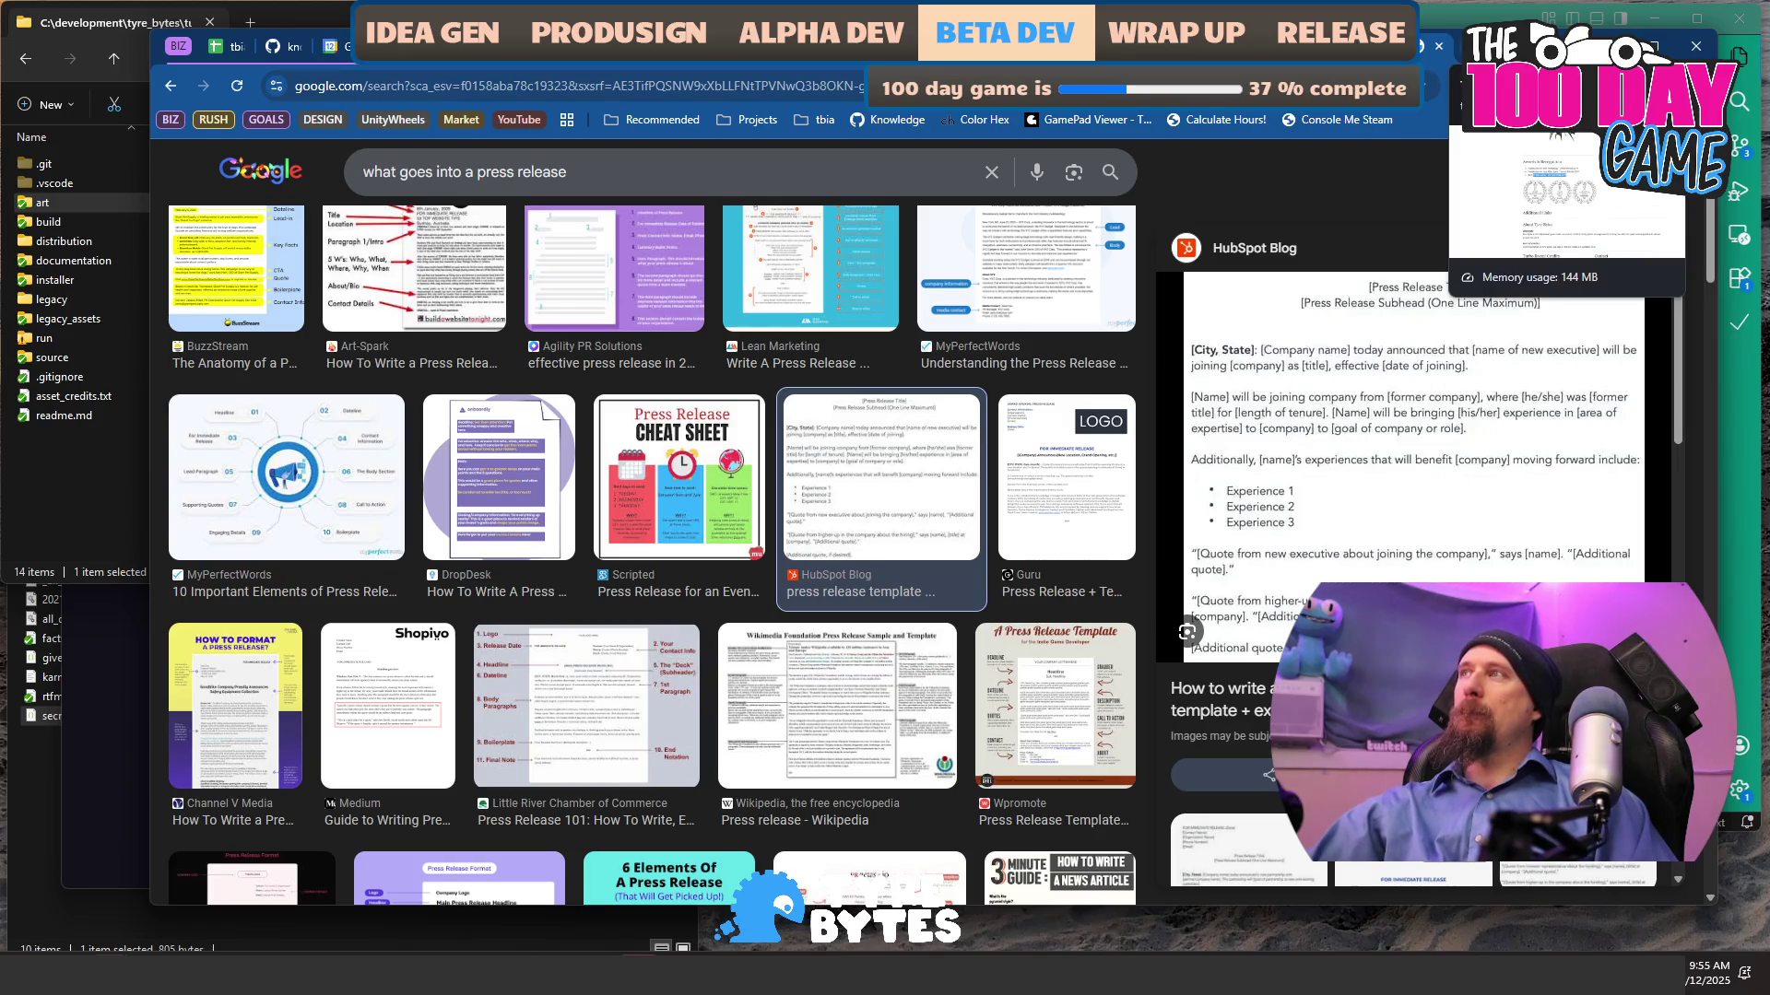
click(1475, 45)
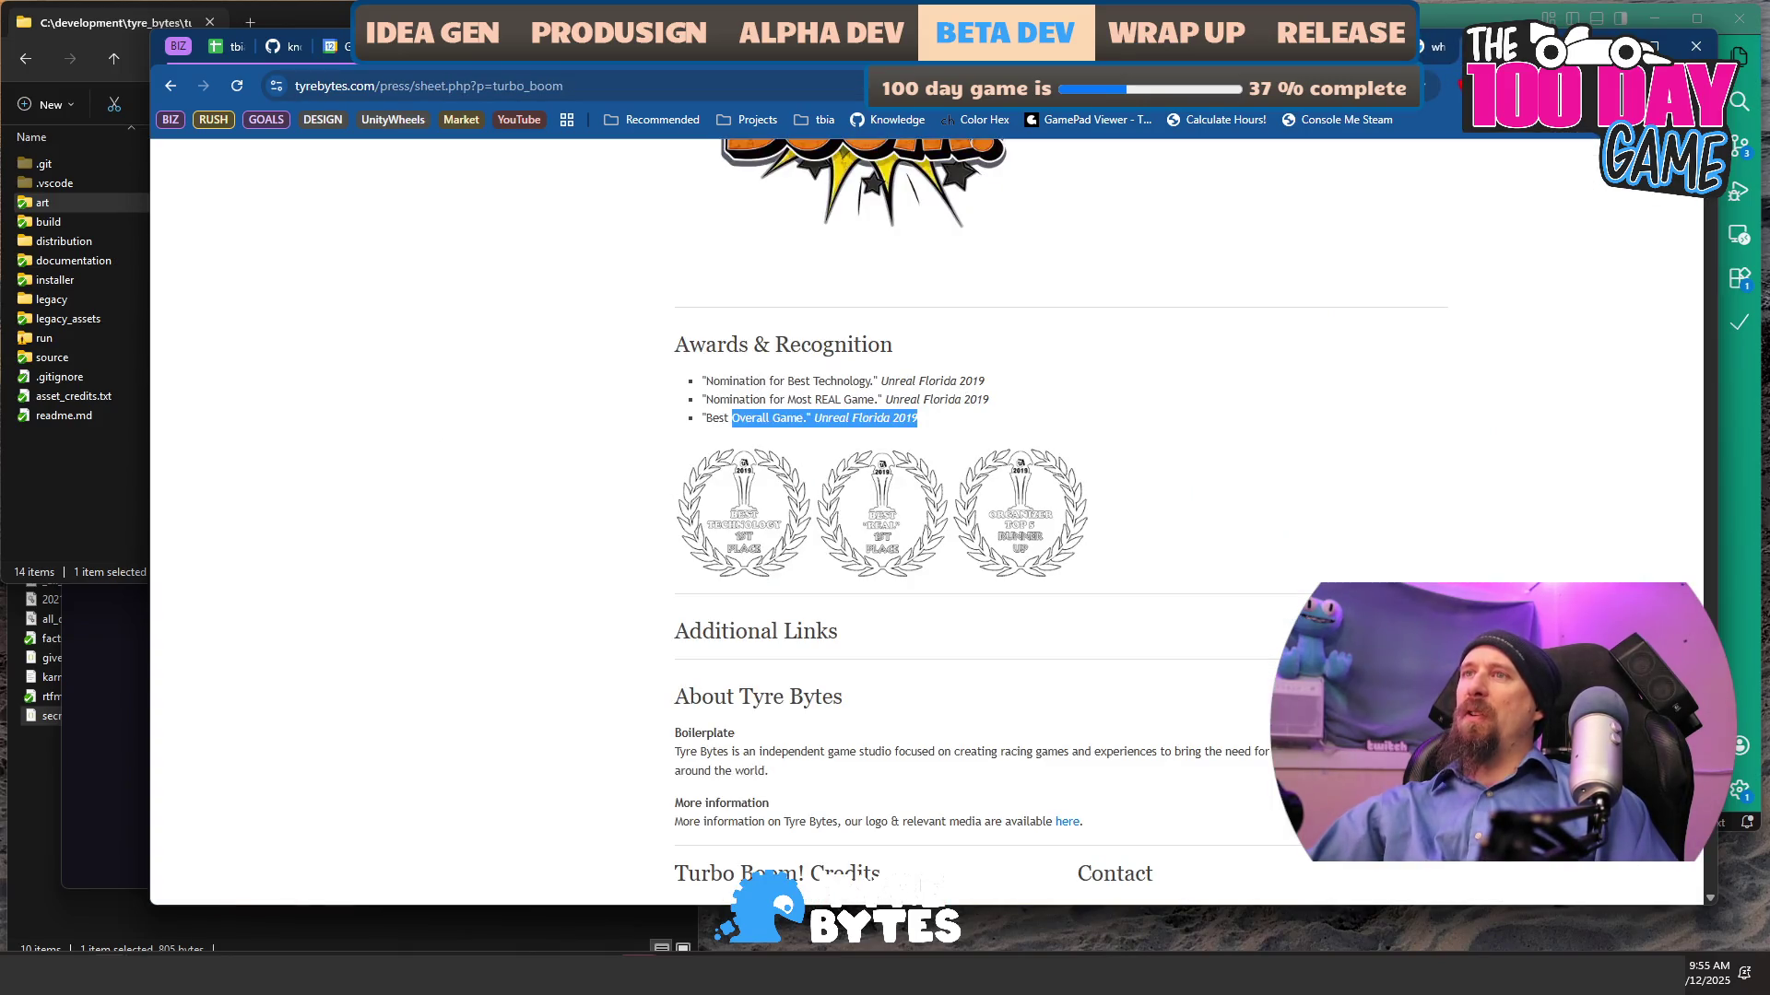
scroll(1087, 350, down, 4)
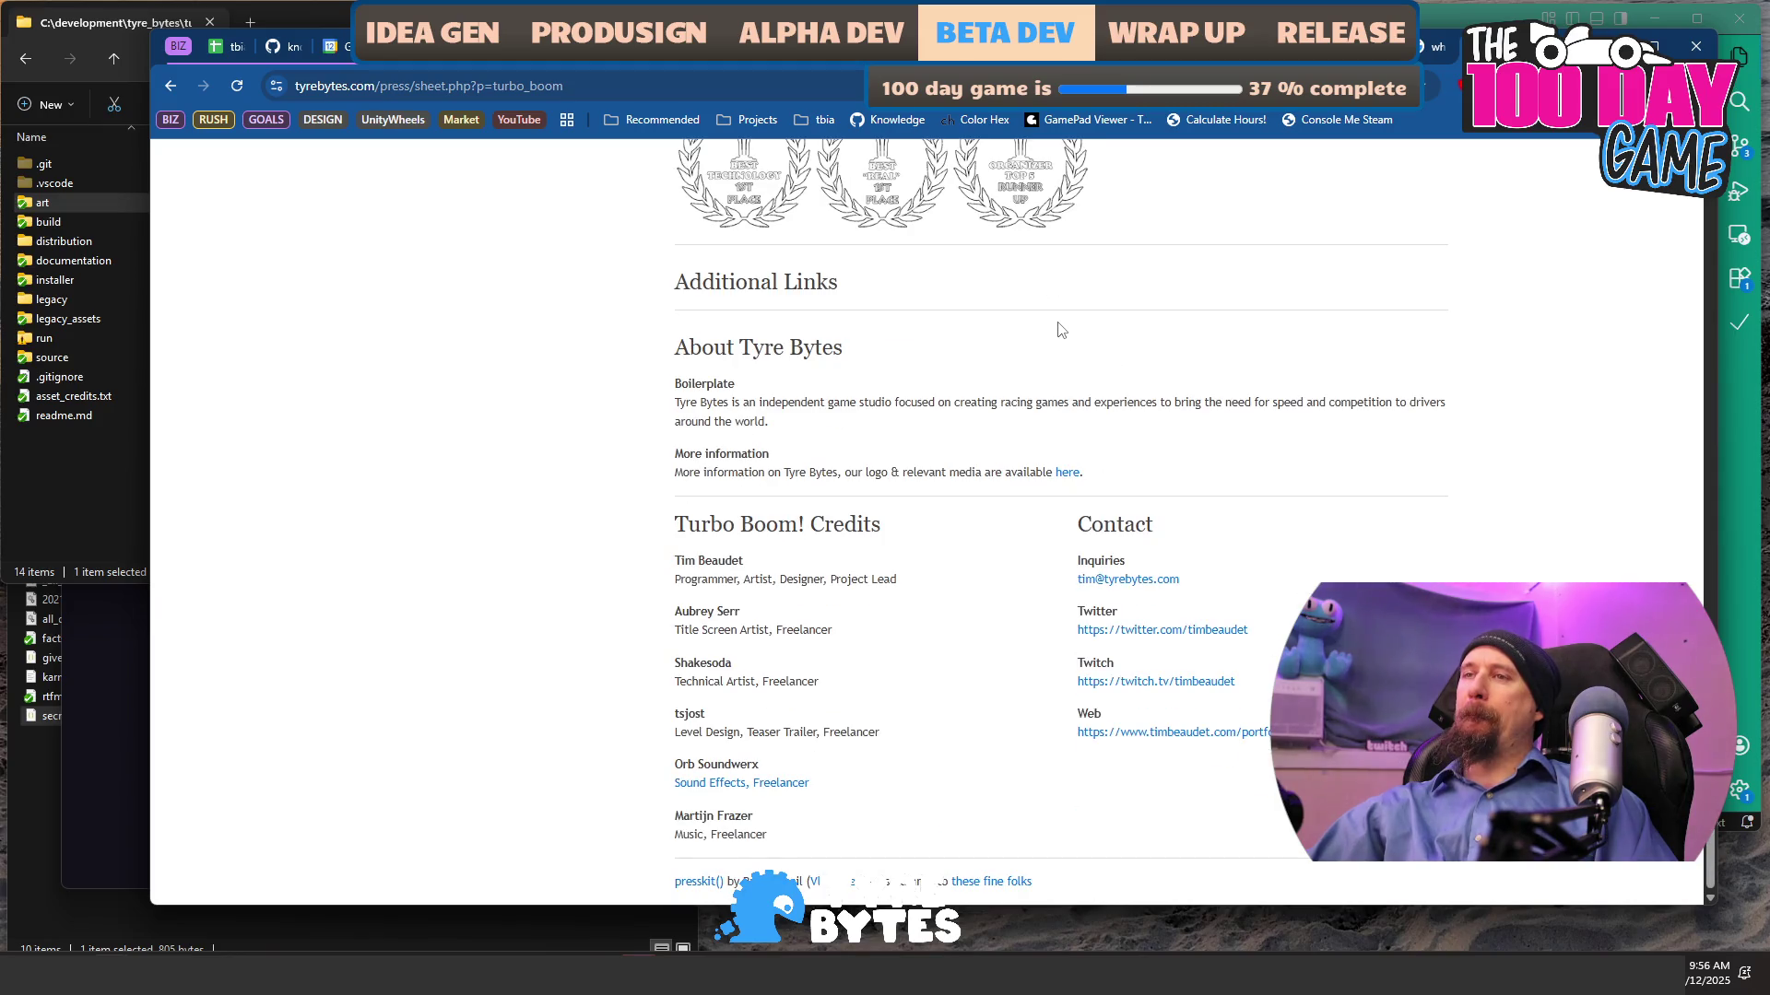
scroll(1060, 329, up, 5)
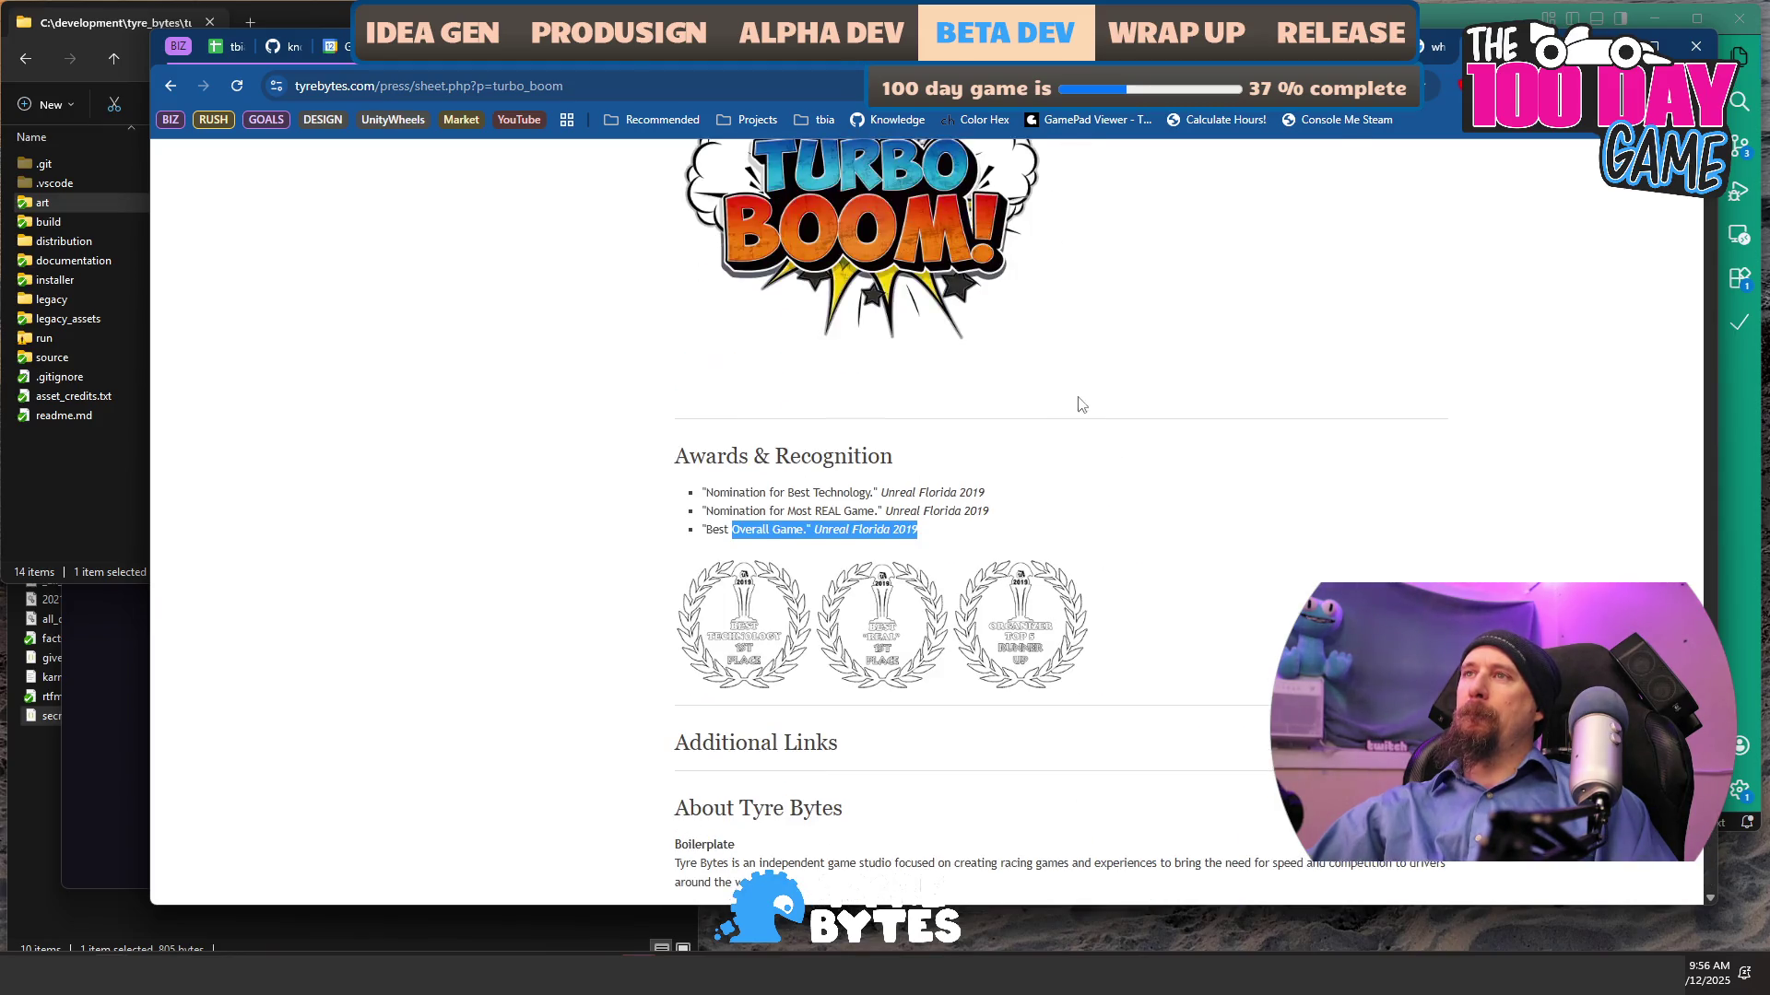
- Highlight the Best Overall Game award and two nominations, then close the image search tab
click(1015, 534)
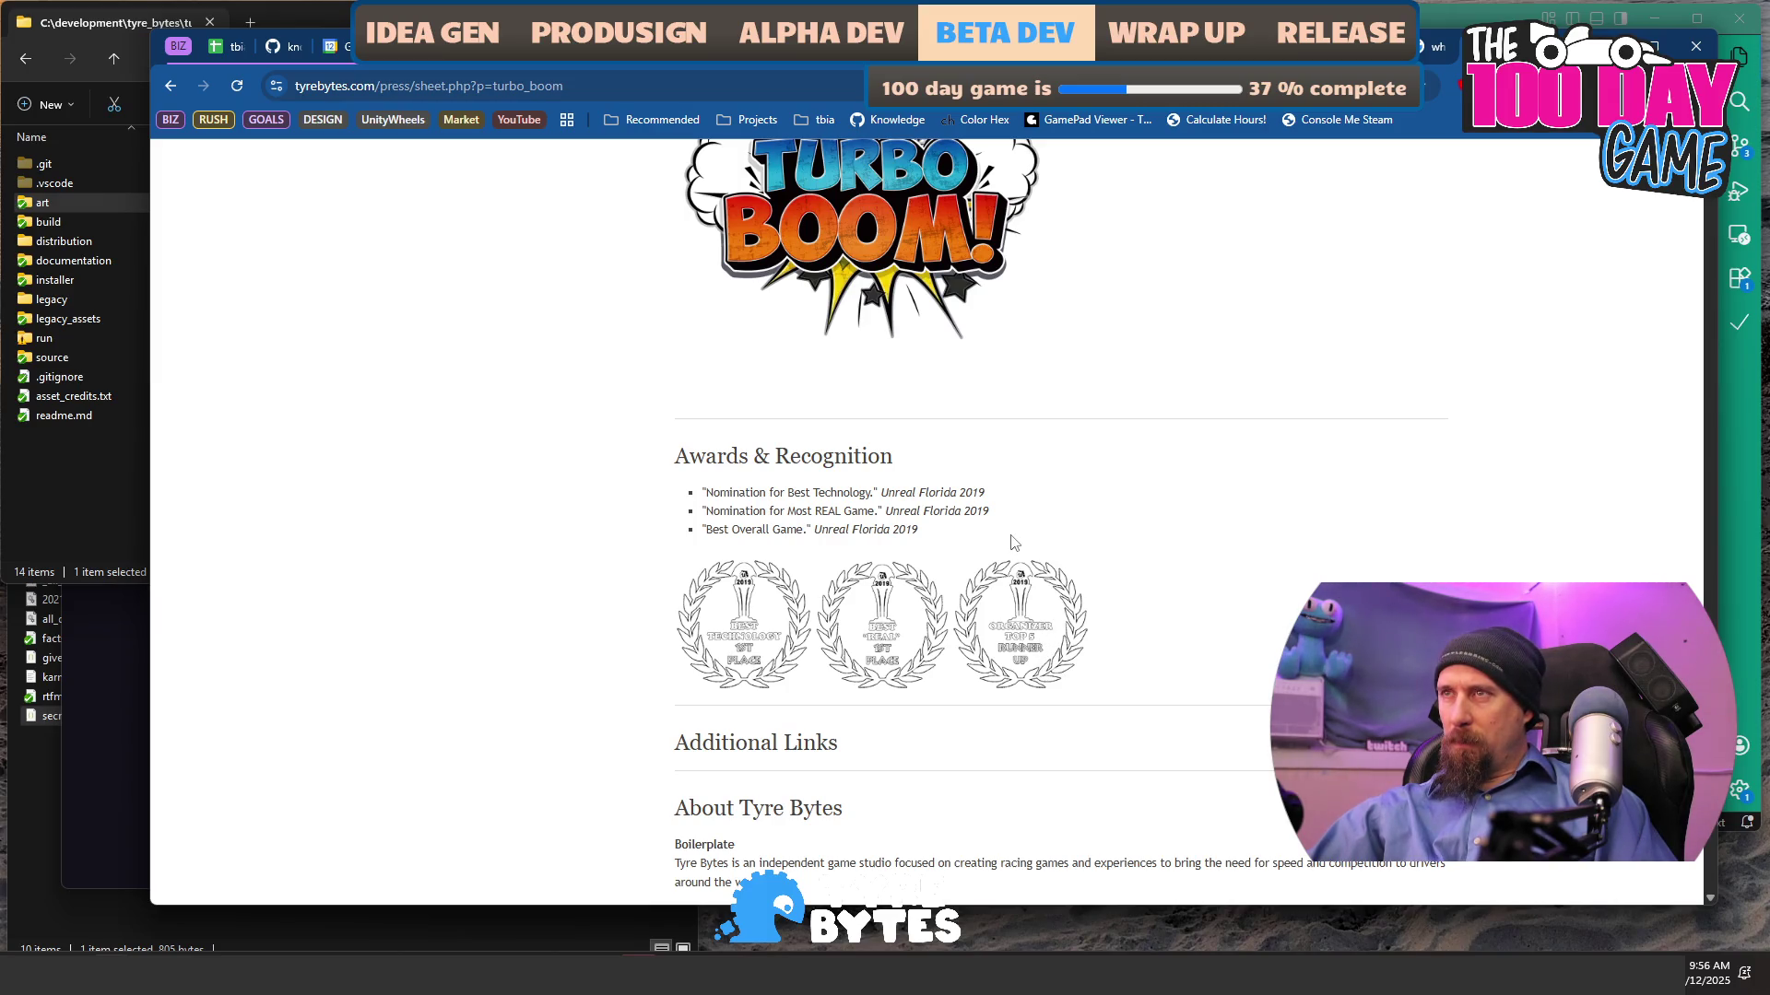
mouse_move(968, 537)
mouse_down()
mouse_move(687, 537)
mouse_move(979, 538)
mouse_up()
click(707, 527)
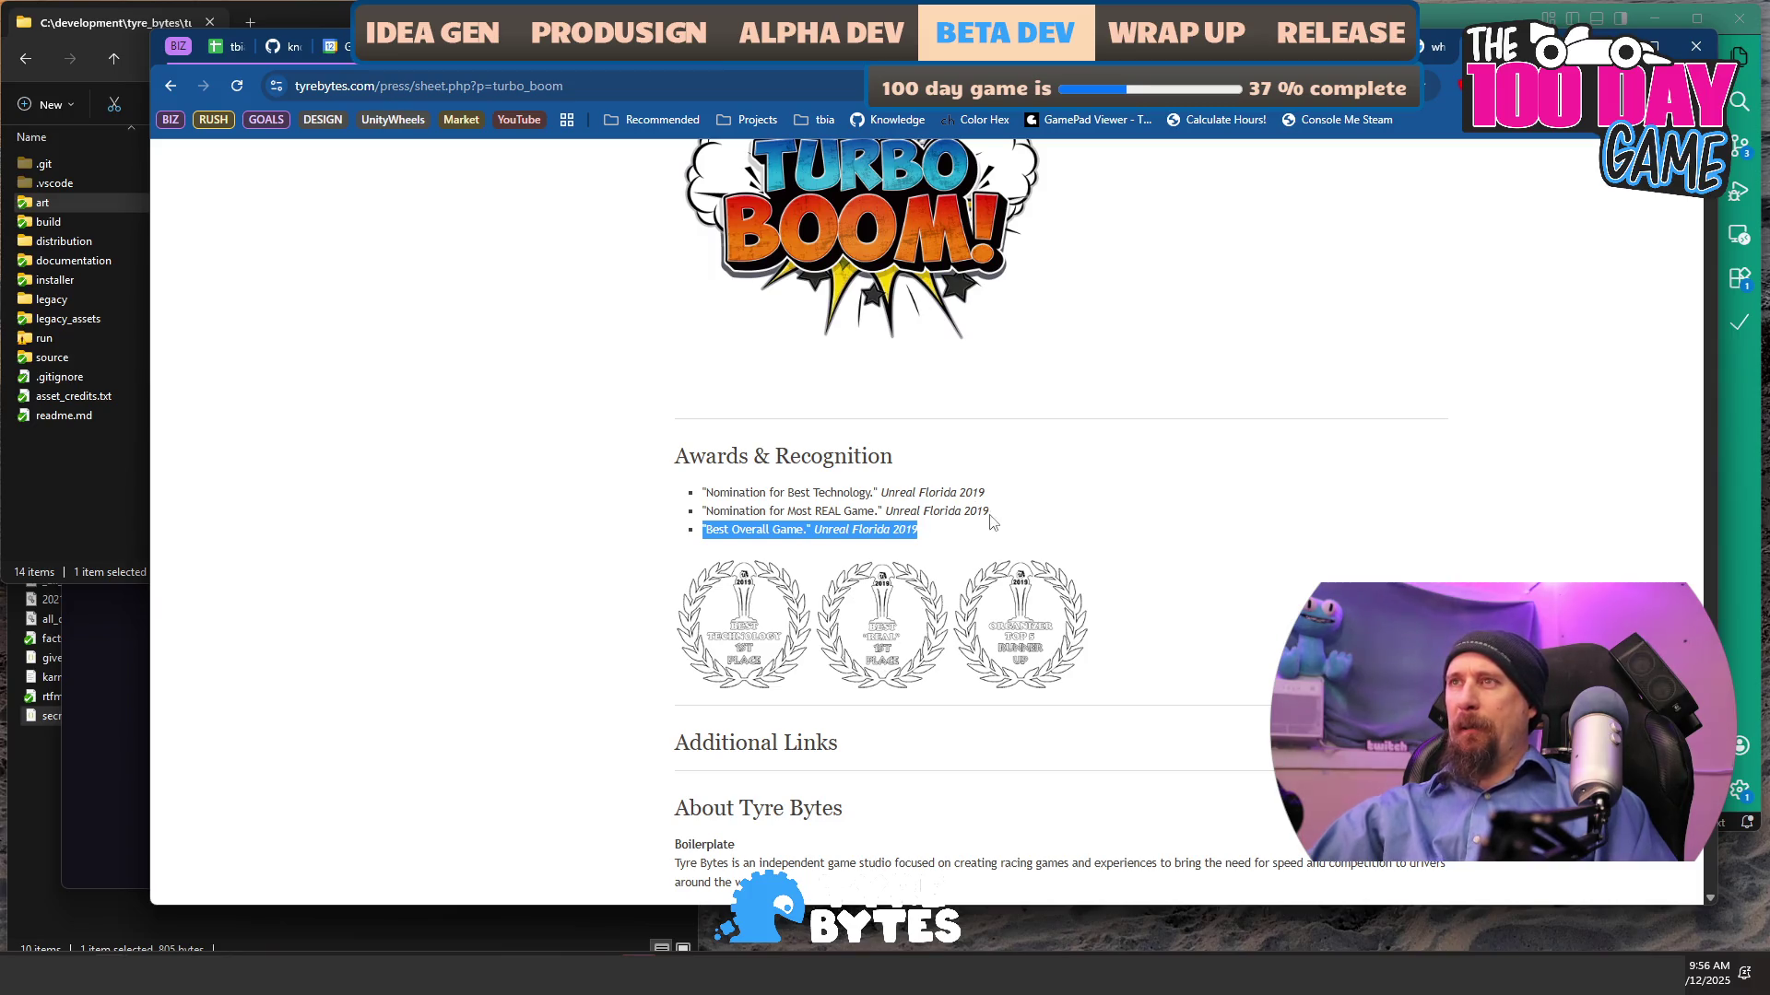
mouse_move(1003, 511)
mouse_down()
mouse_move(789, 512)
mouse_move(694, 490)
mouse_up()
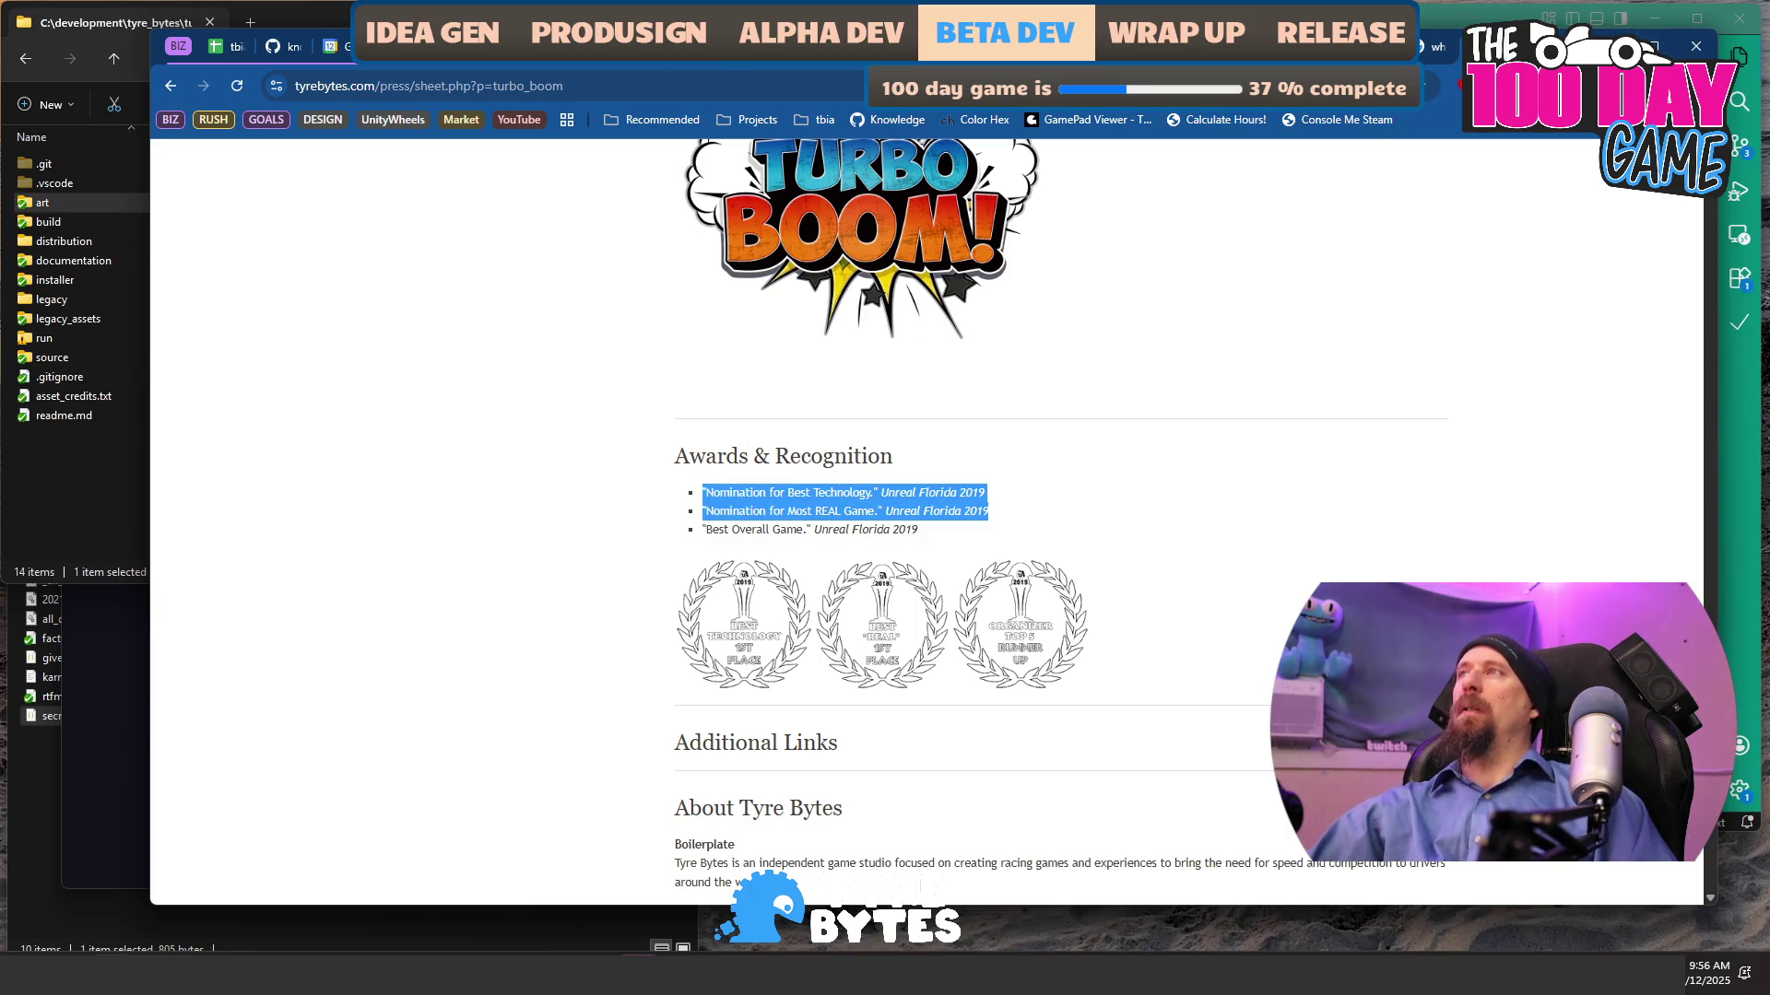
click(1448, 54)
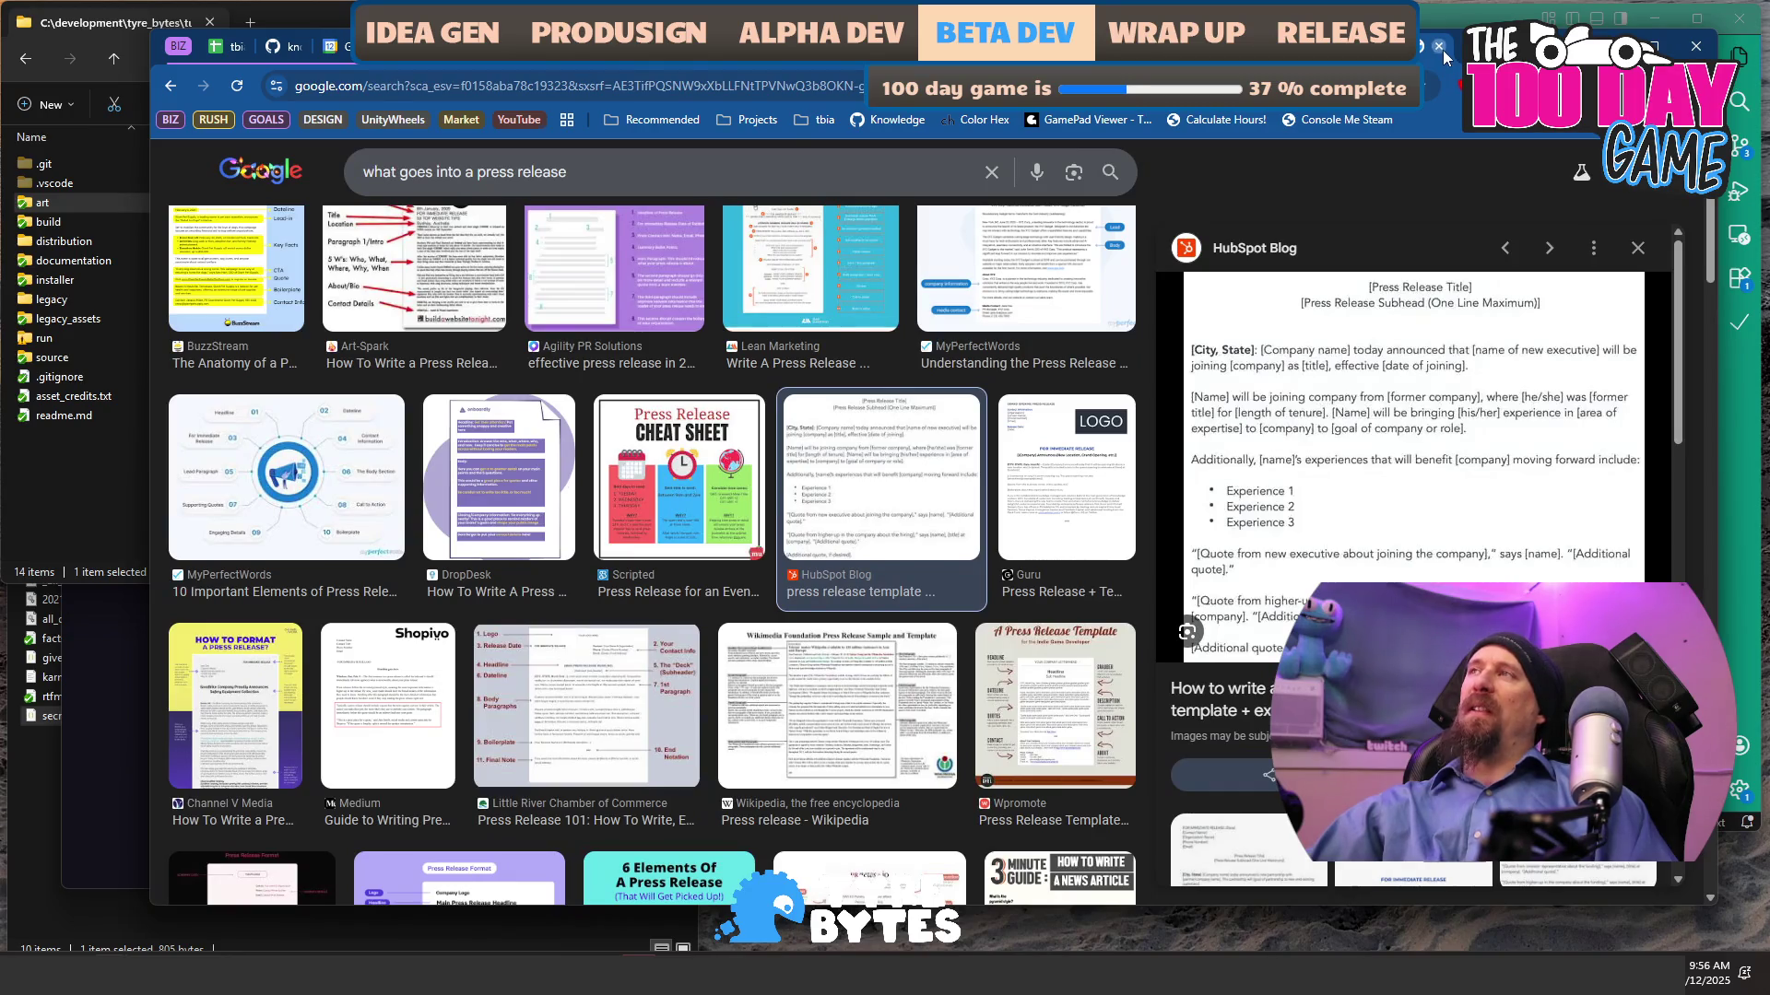
click(1440, 48)
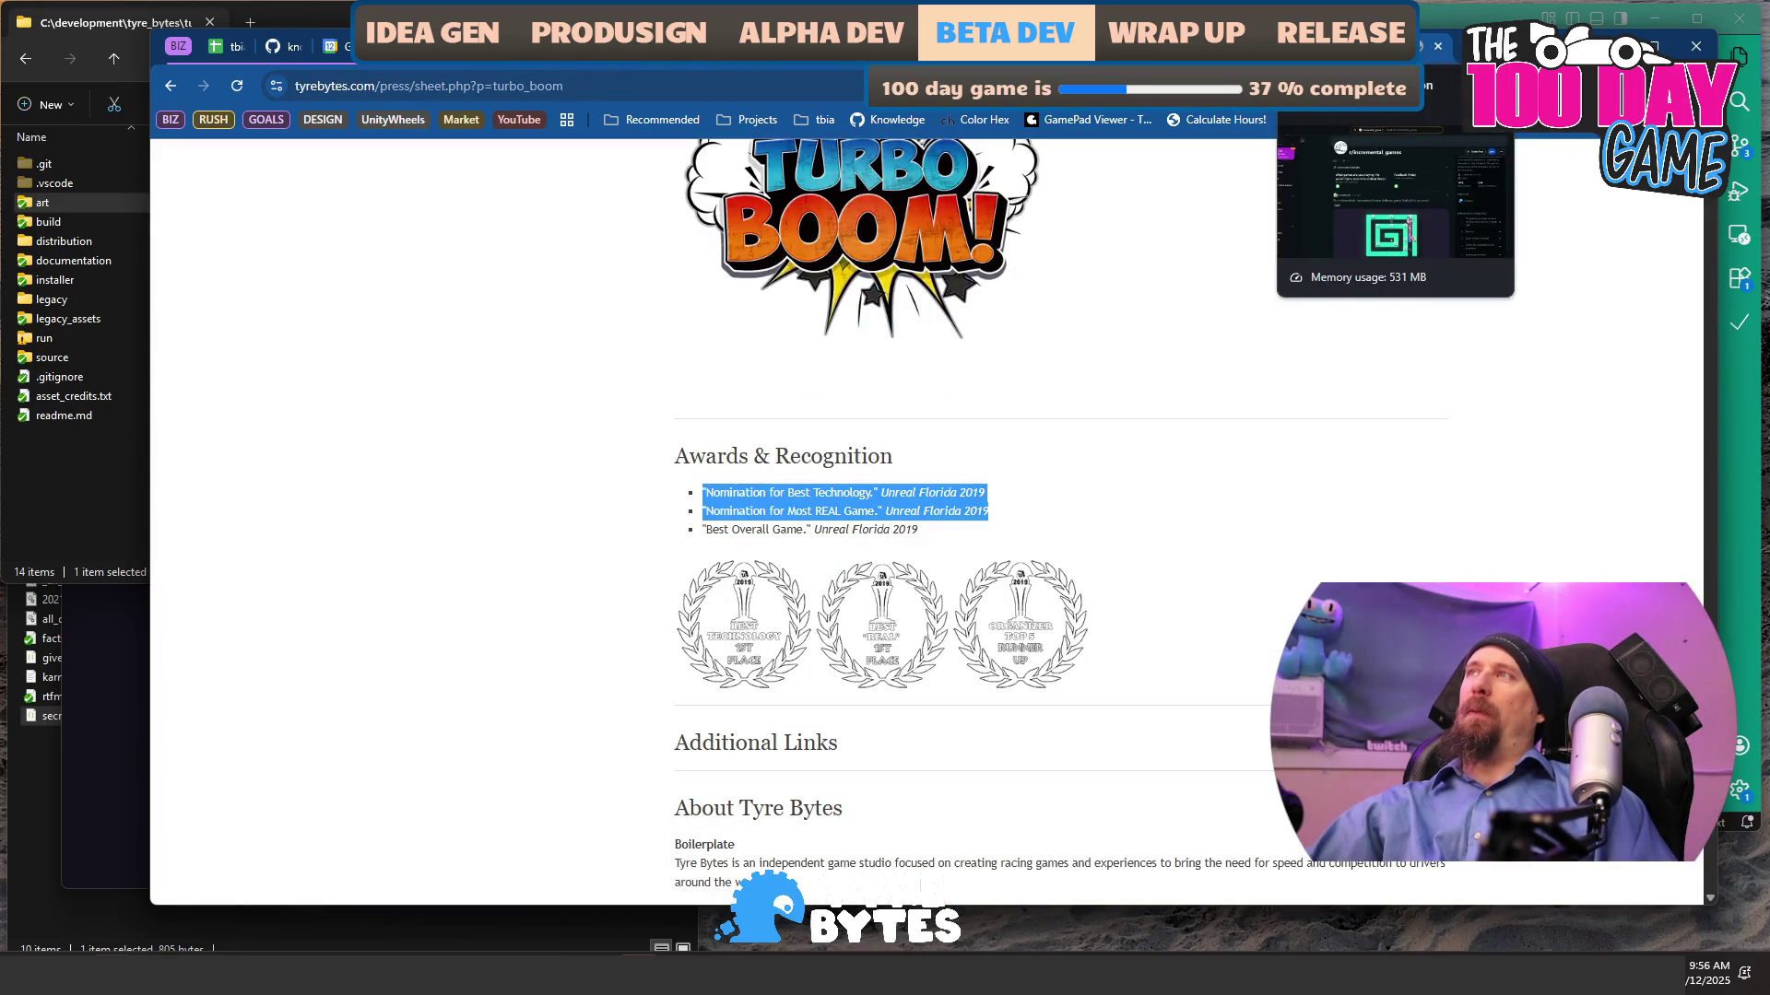
click(1364, 46)
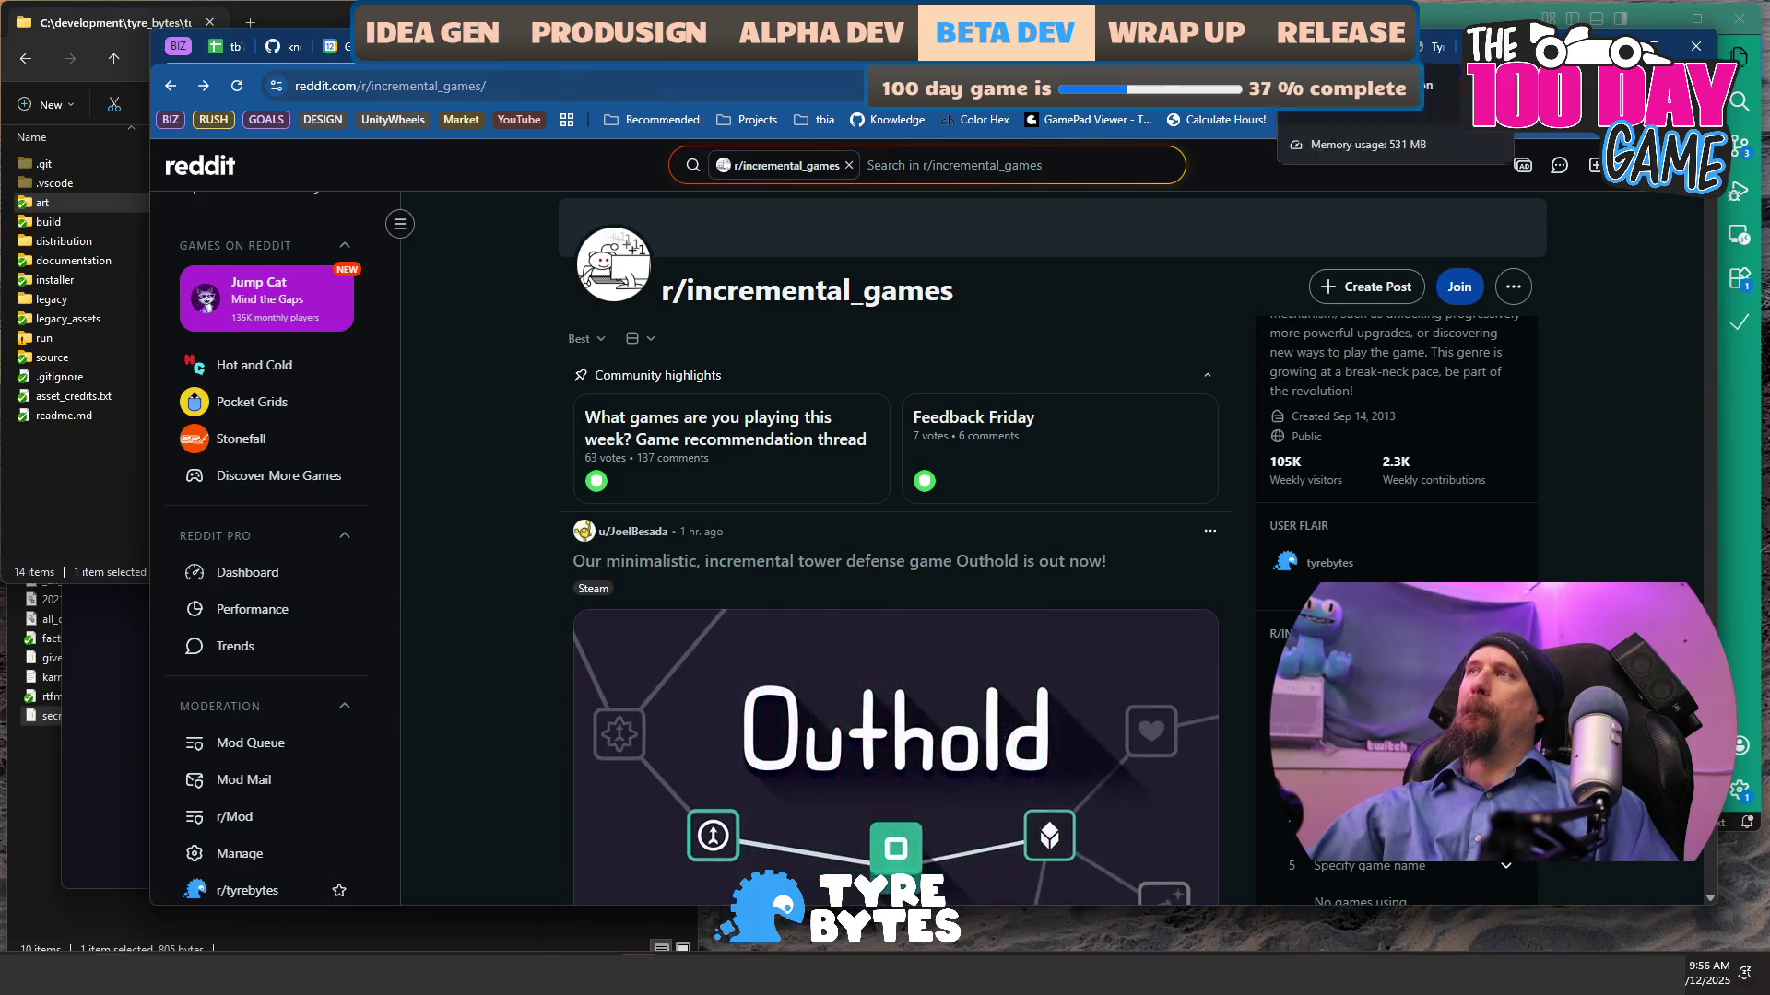
- Cycle through the open tabs to reach the gamespress.com Seablip Castle Update release
key(ctrl+Tab)
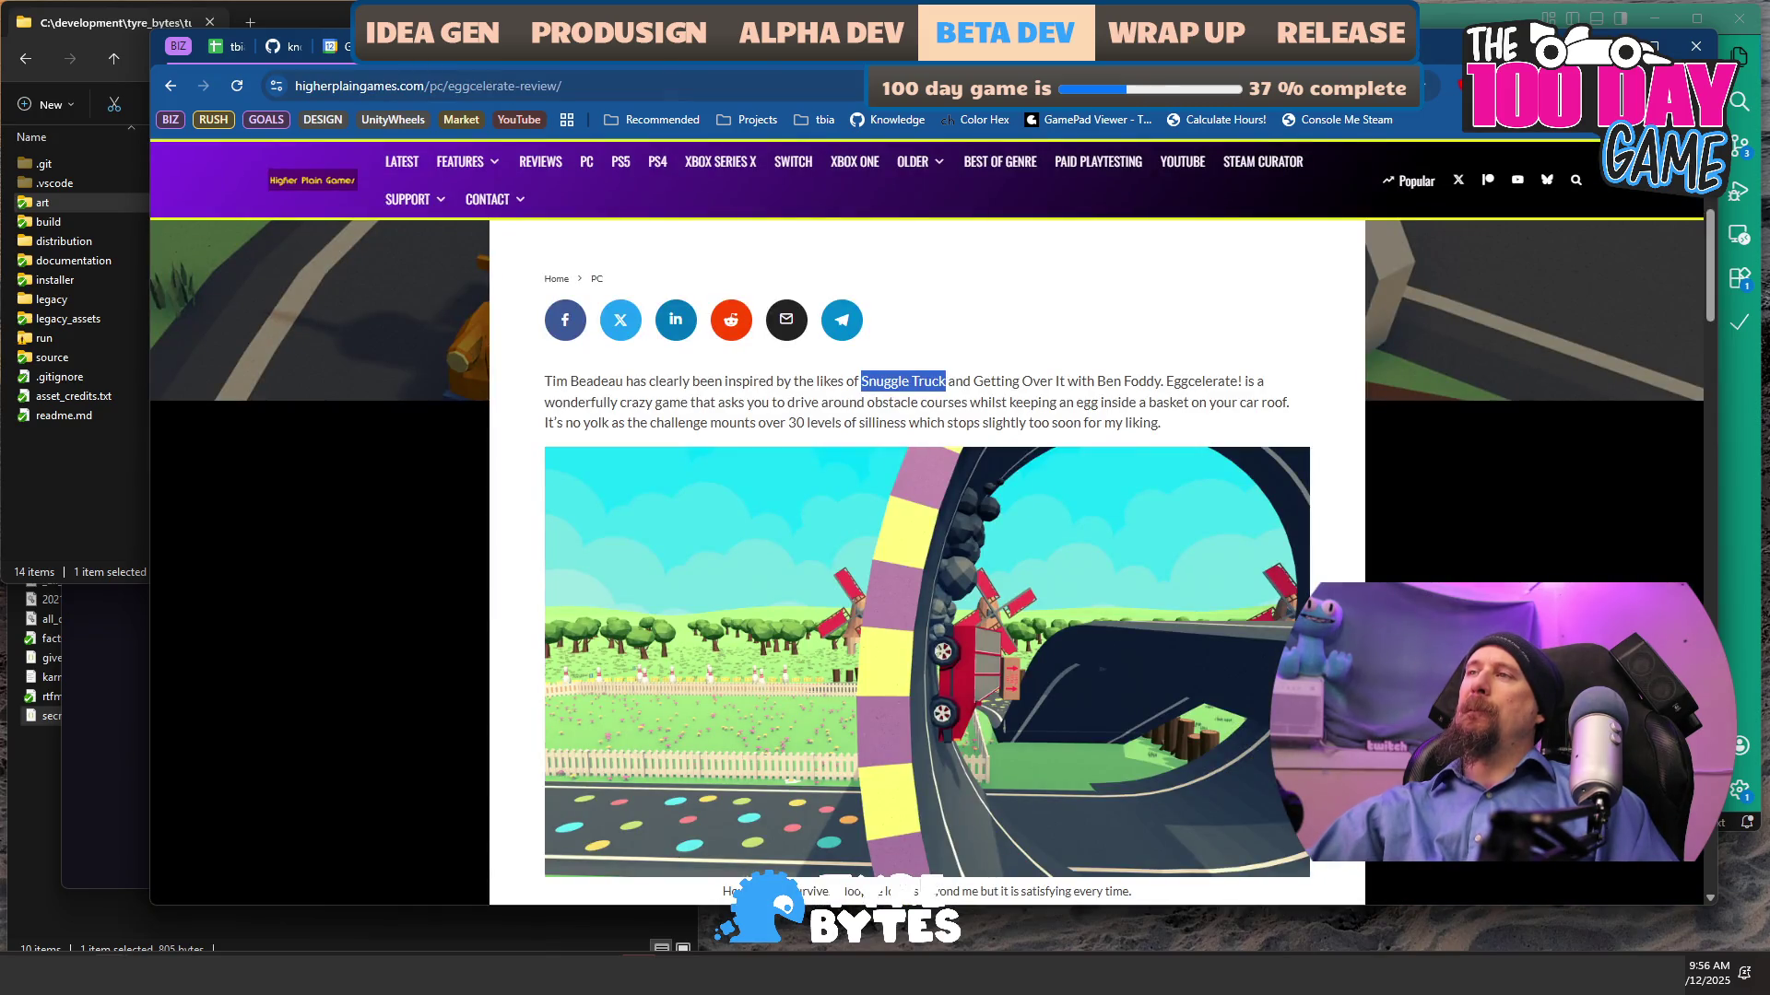
key(ctrl+Tab)
key(ctrl+Tab)
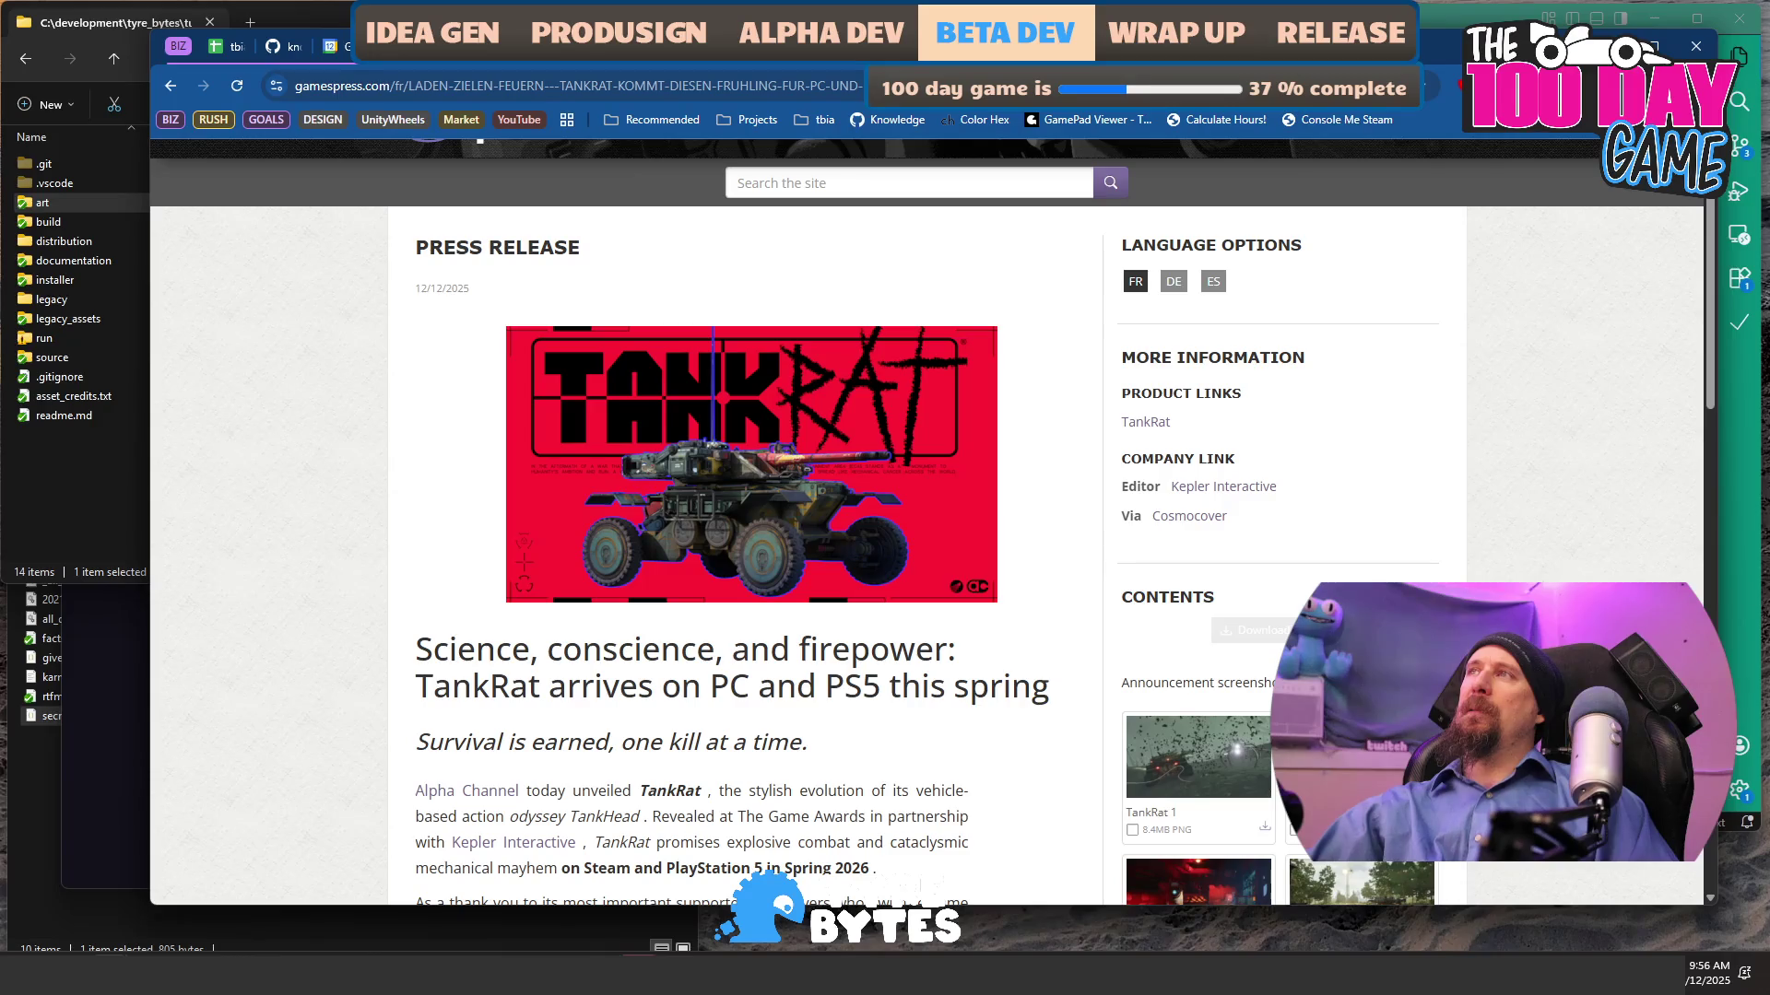
key(ctrl+shift+Tab)
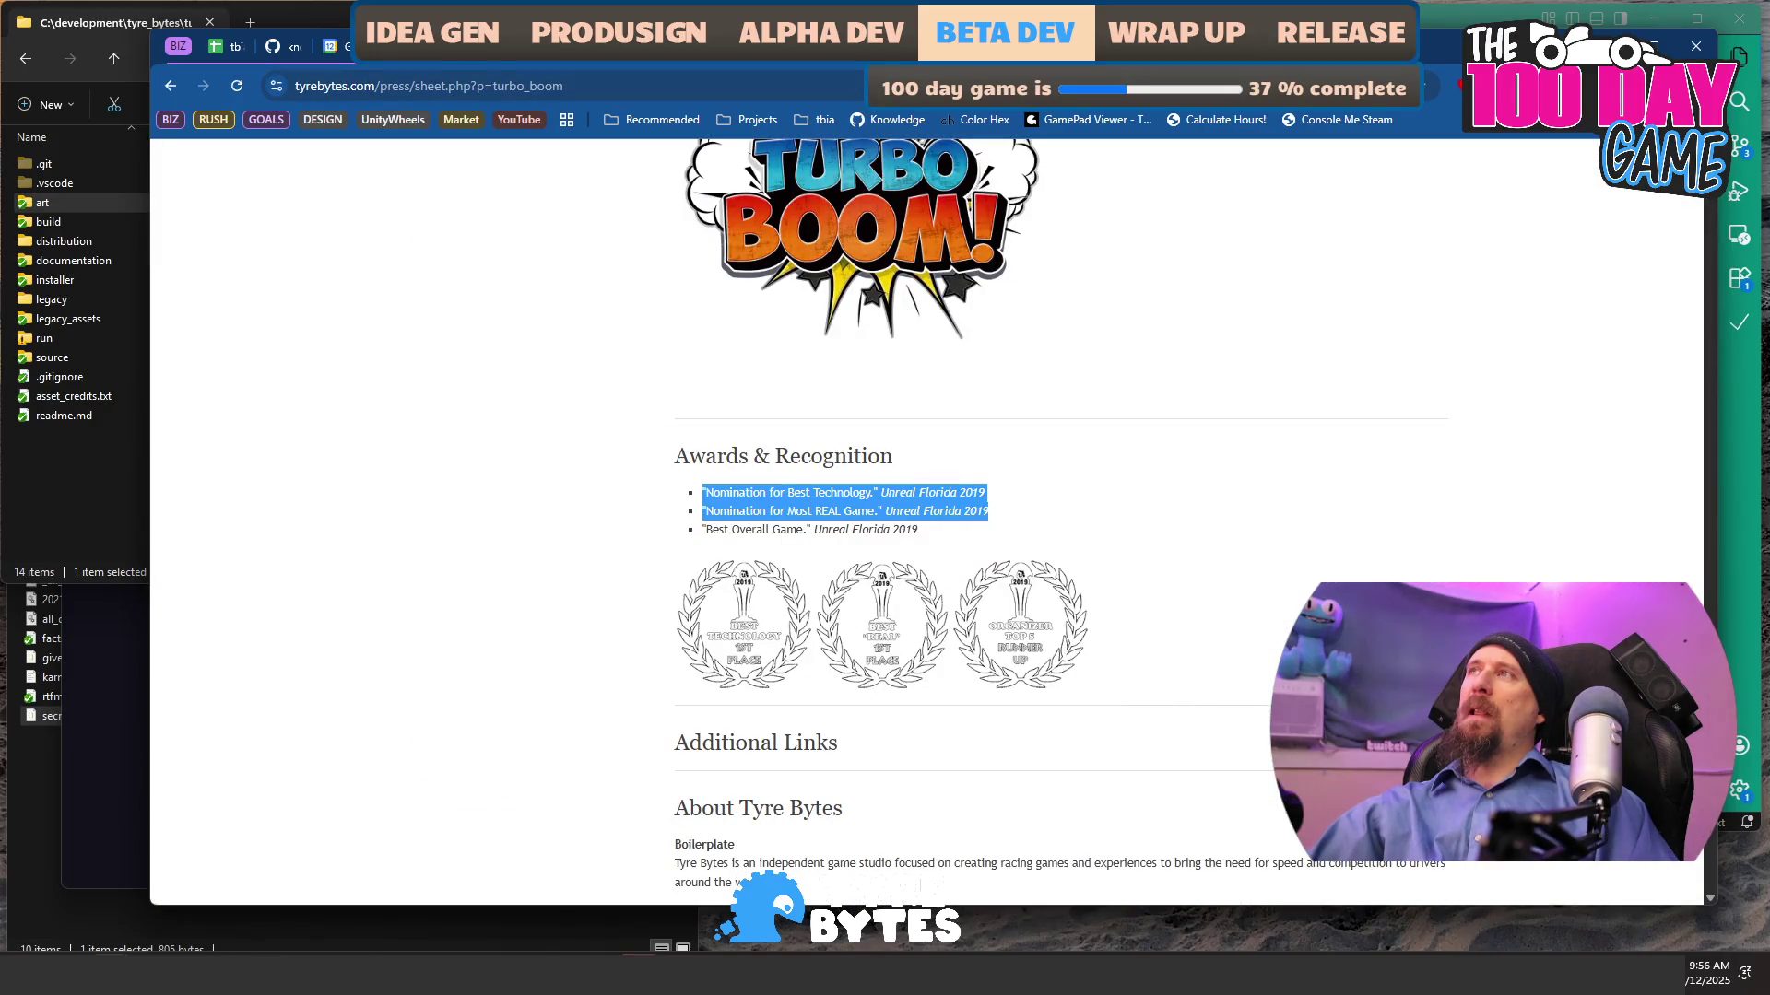
key(ctrl+Tab)
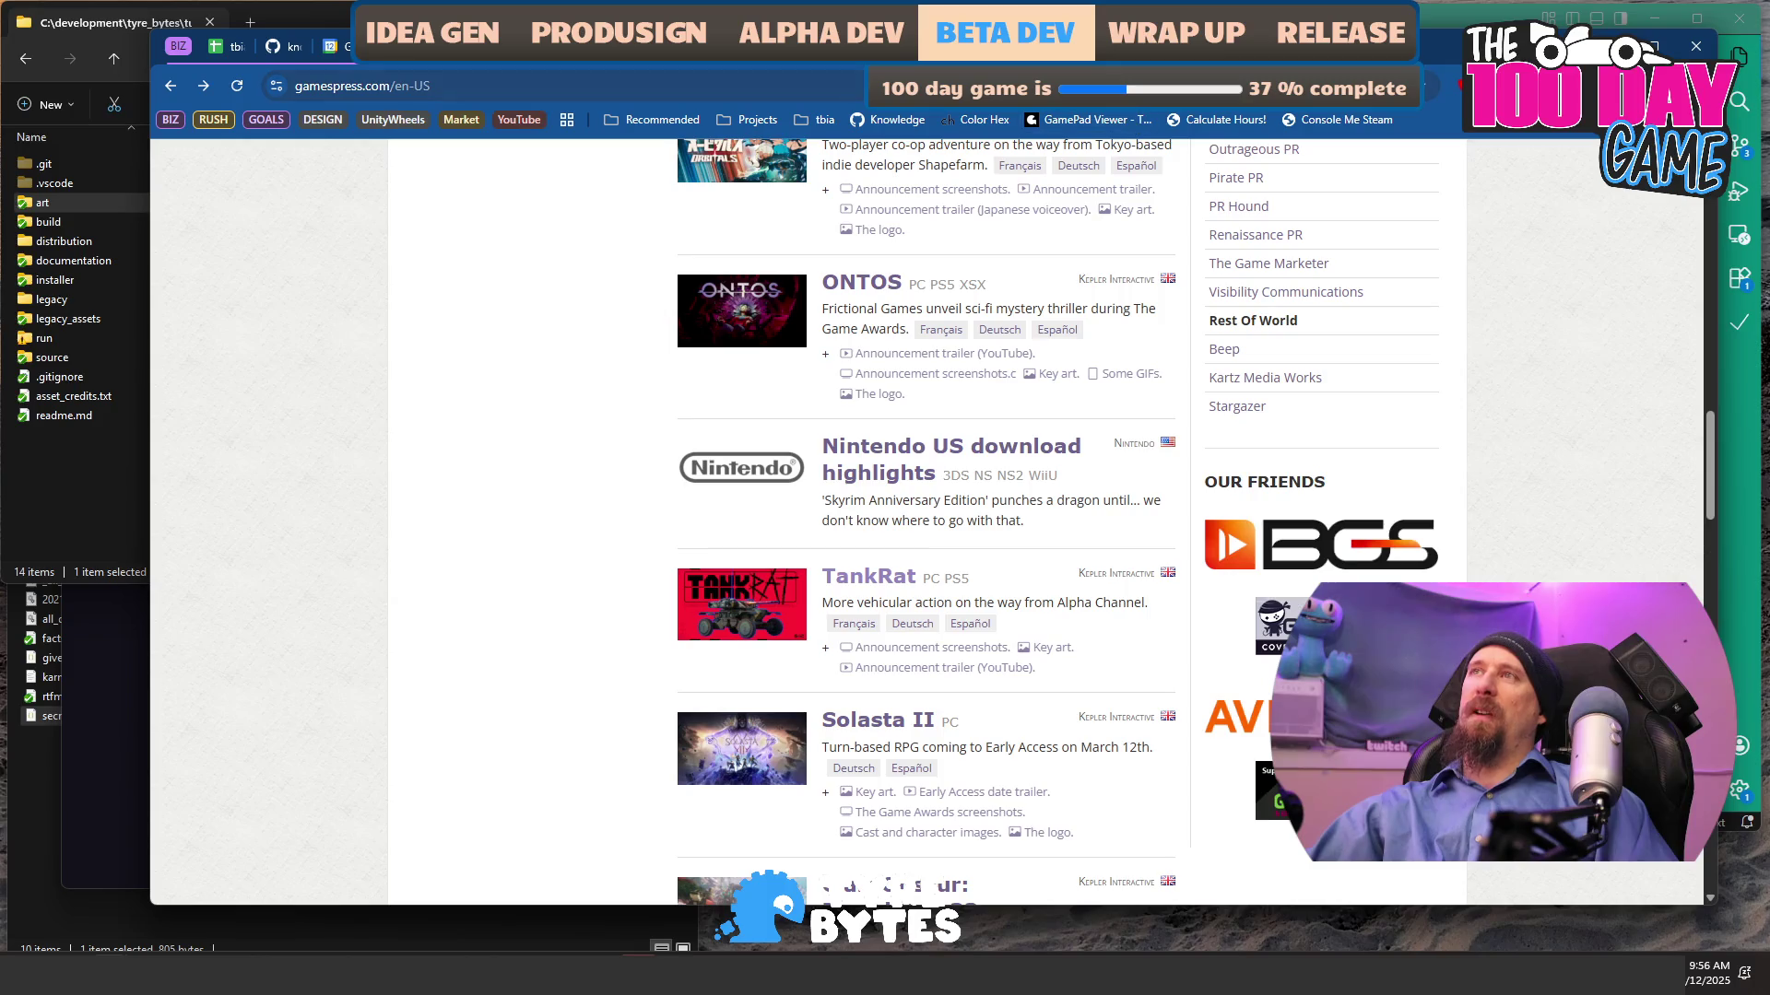
key(ctrl+Tab)
key(ctrl+Tab)
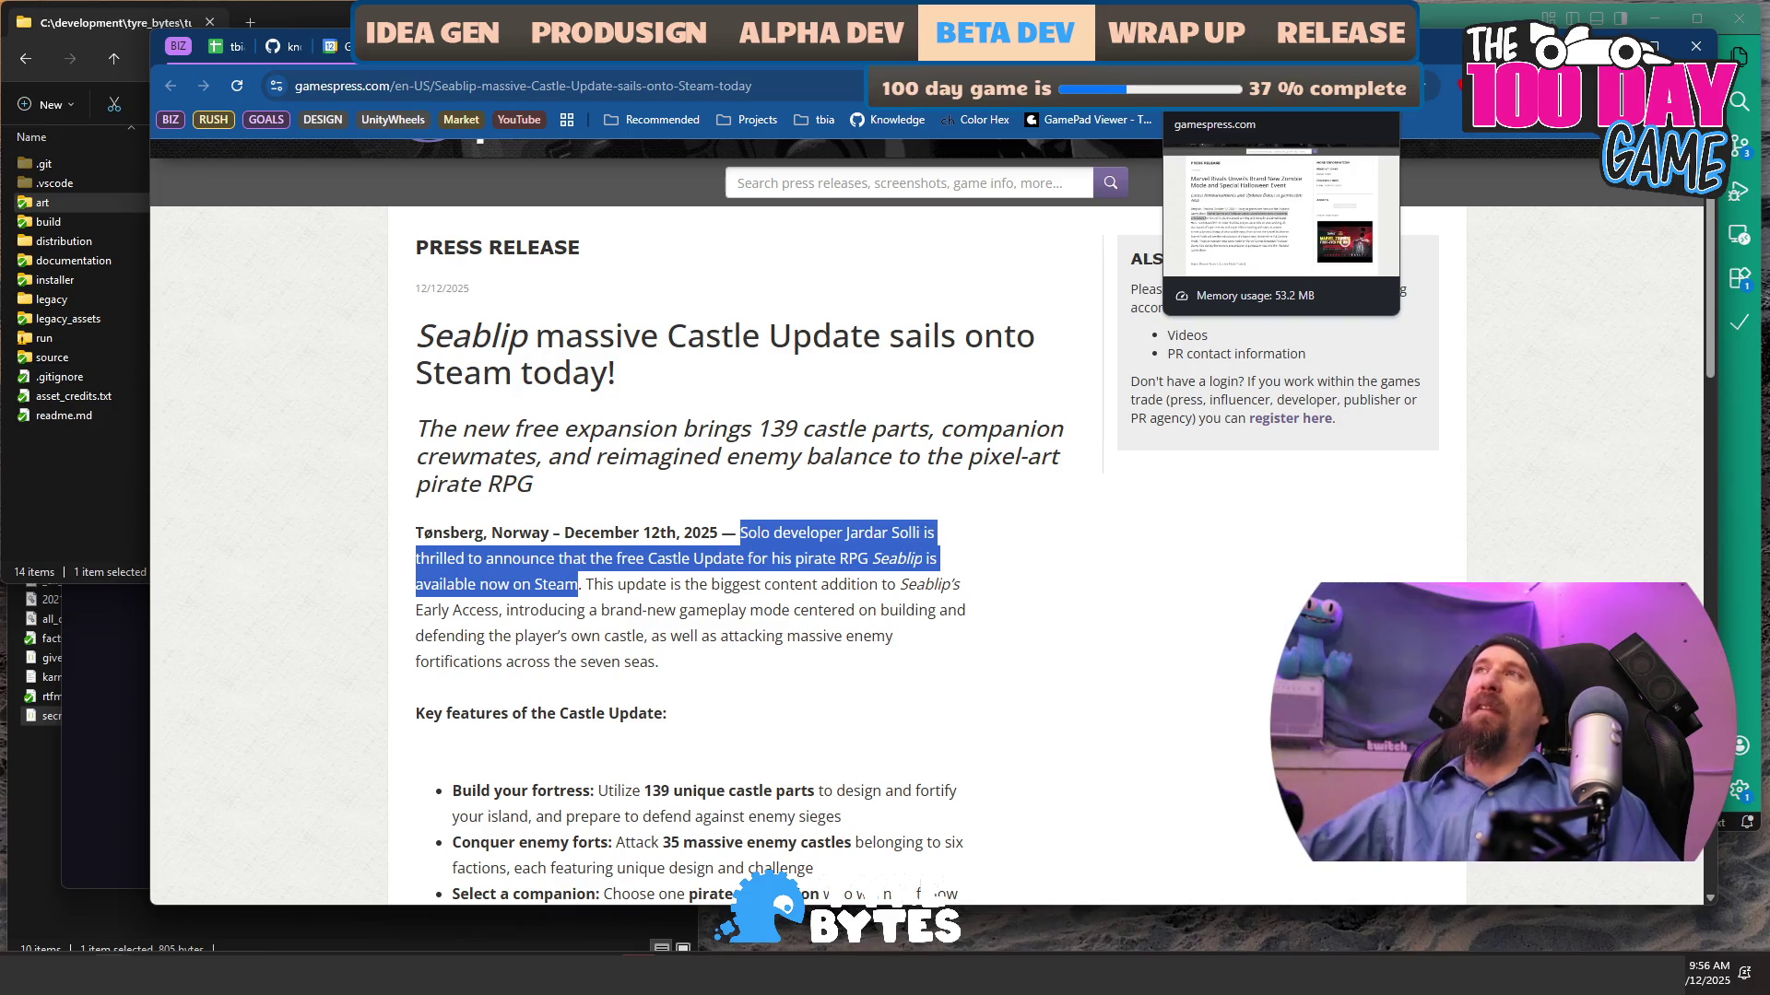
- Read the Synth Riders release opening, then return to the marketing_campaign_rushcremental draft
click(1226, 46)
key(ctrl+Tab)
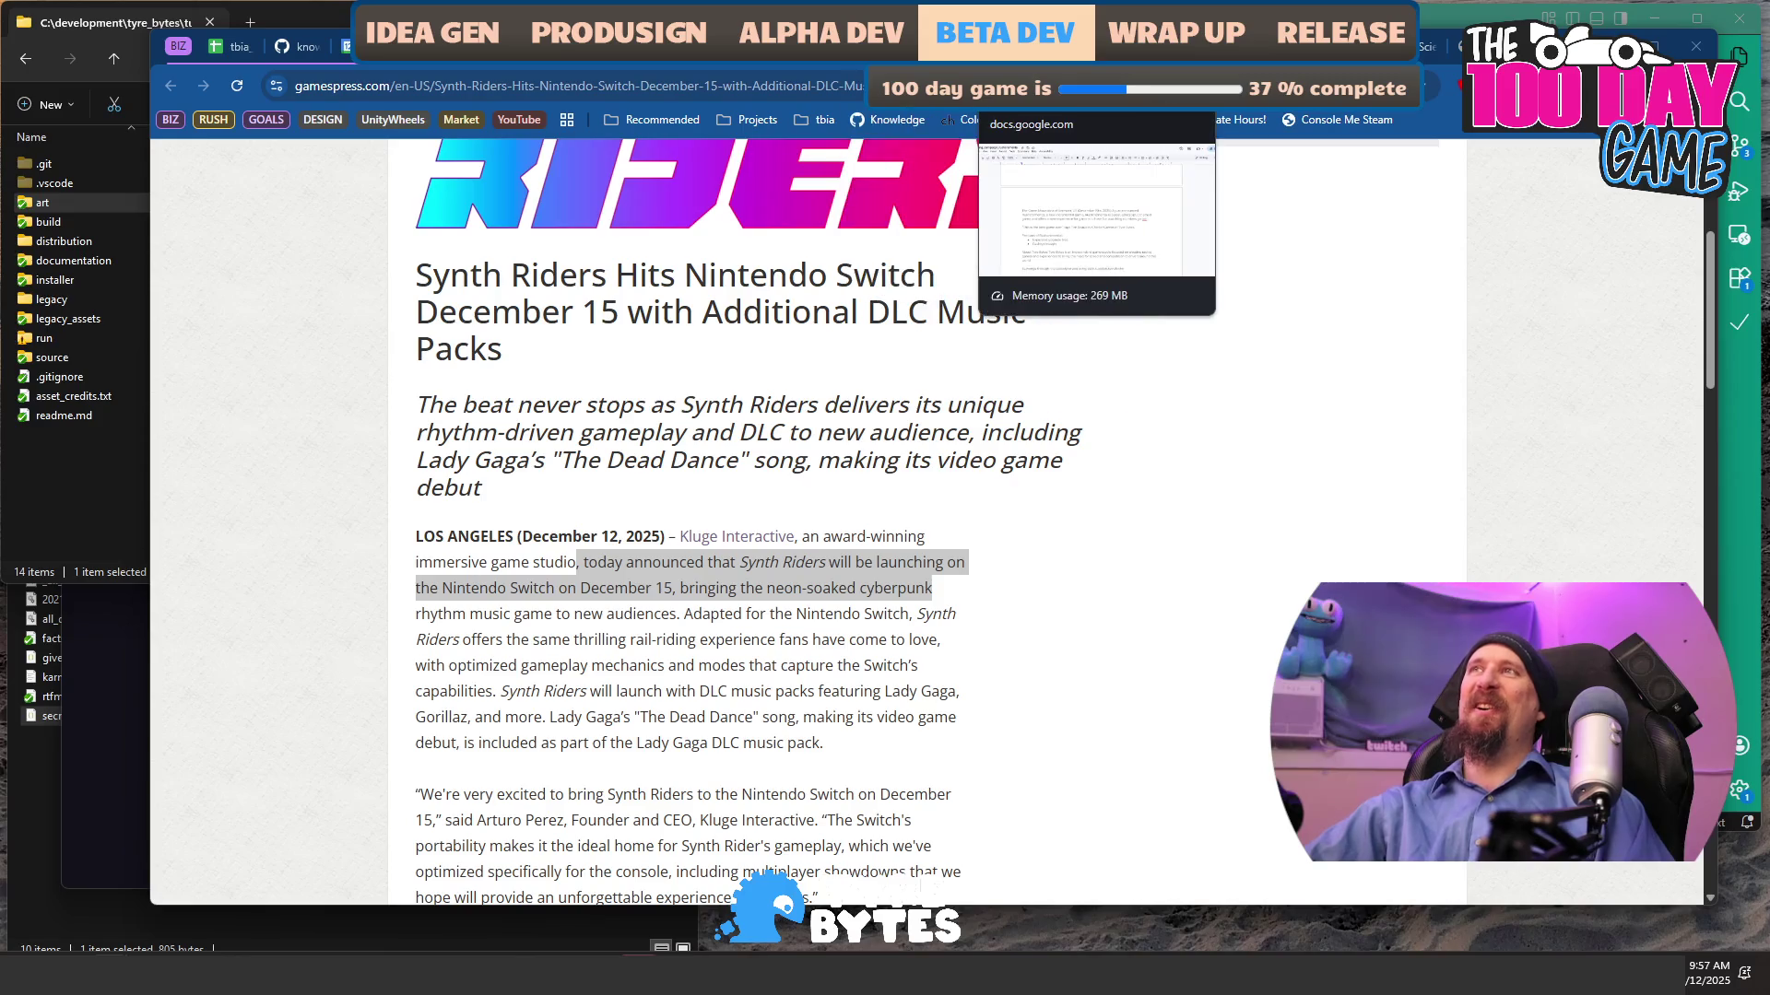
click(995, 46)
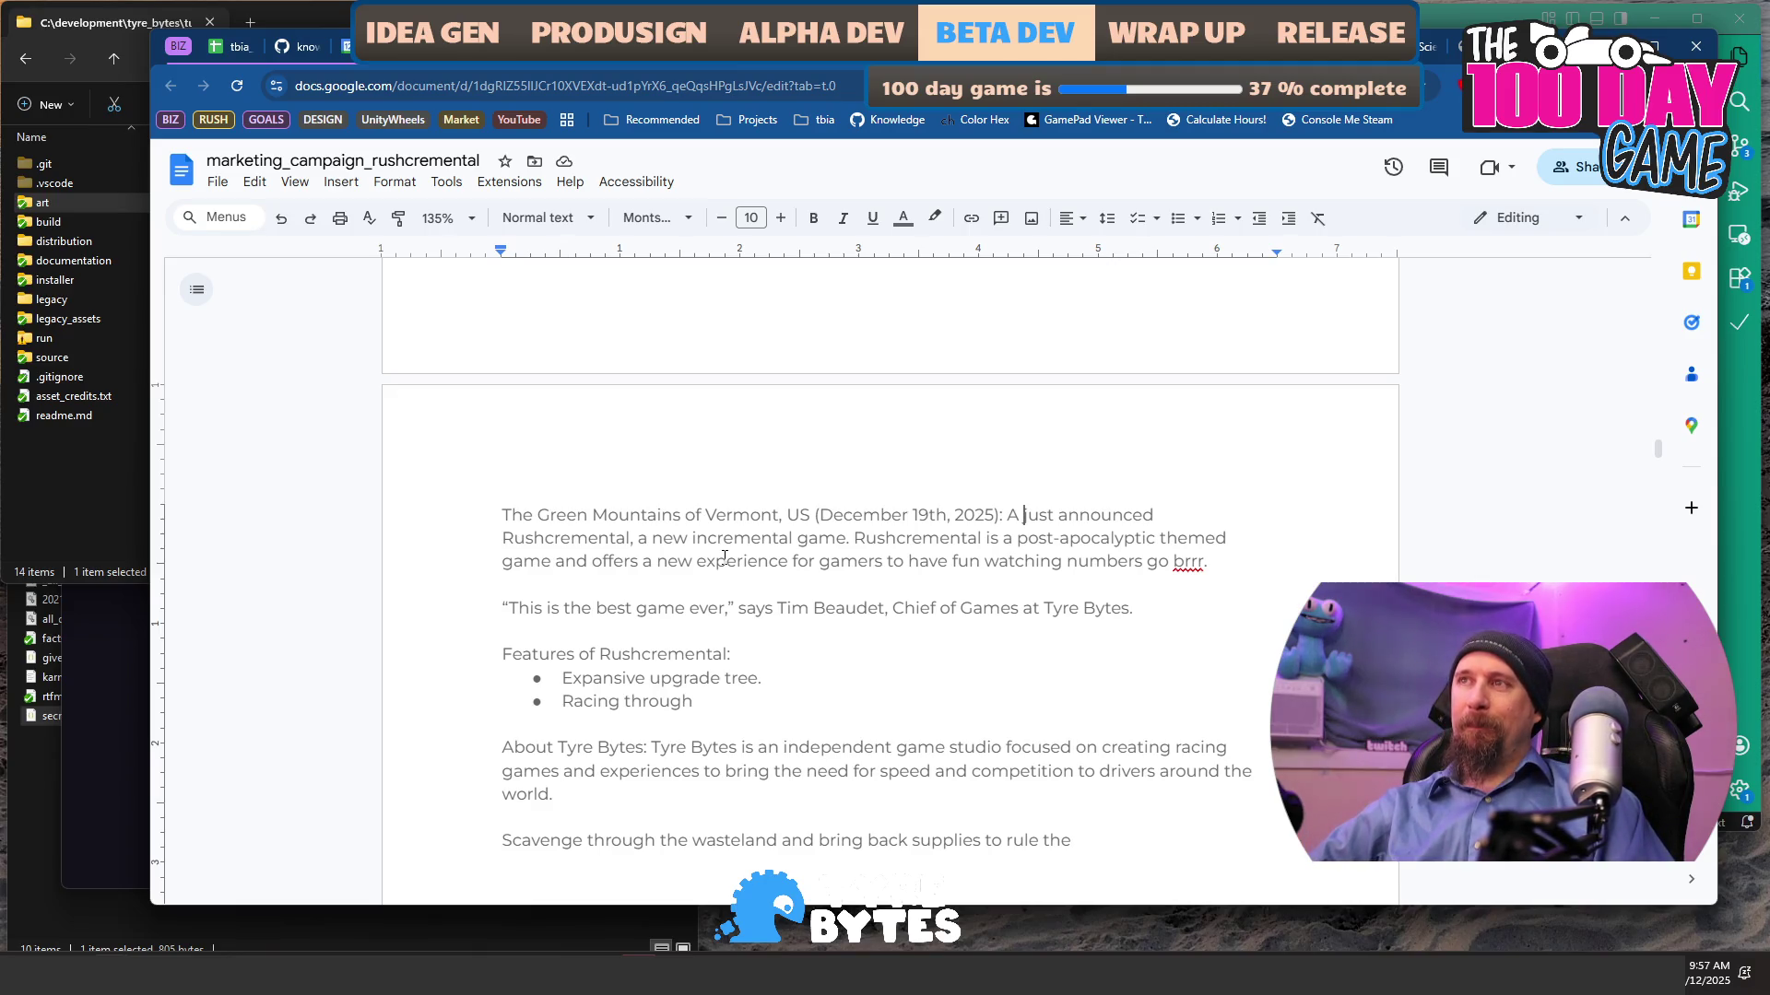
- Reword the opening to 'A two person collaboration just announced the demo of Rushcremental'
text(tiny team )
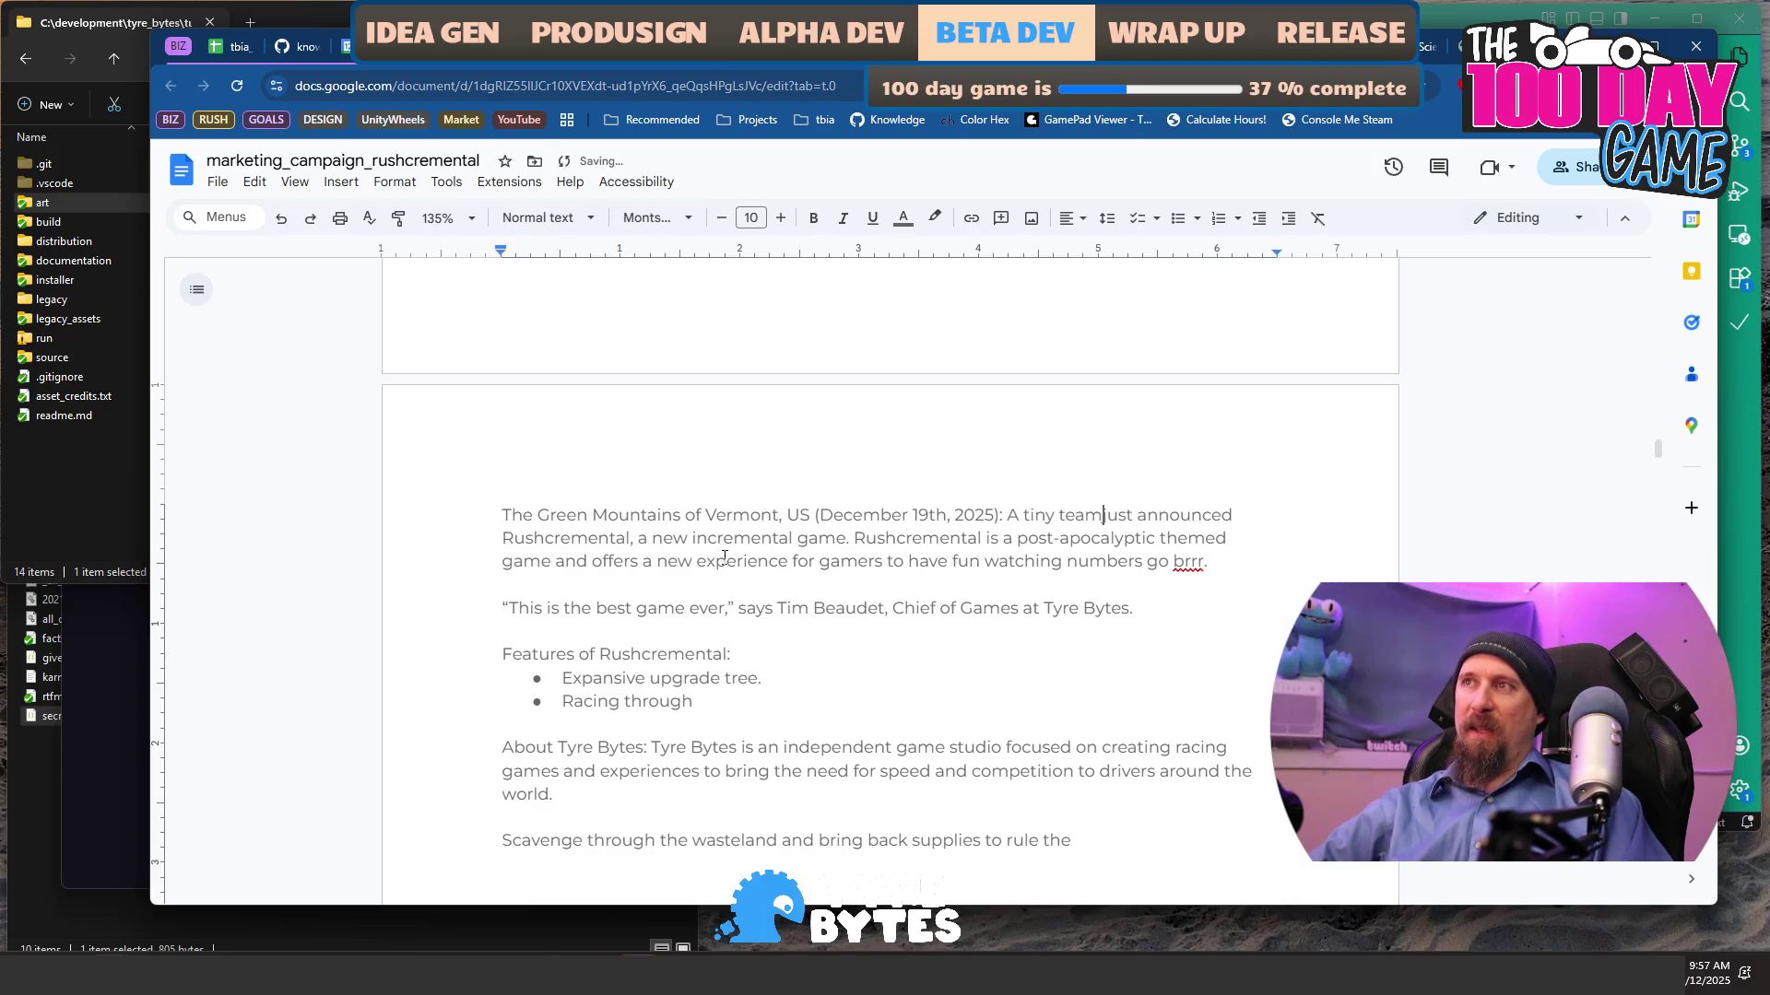
text(in the)
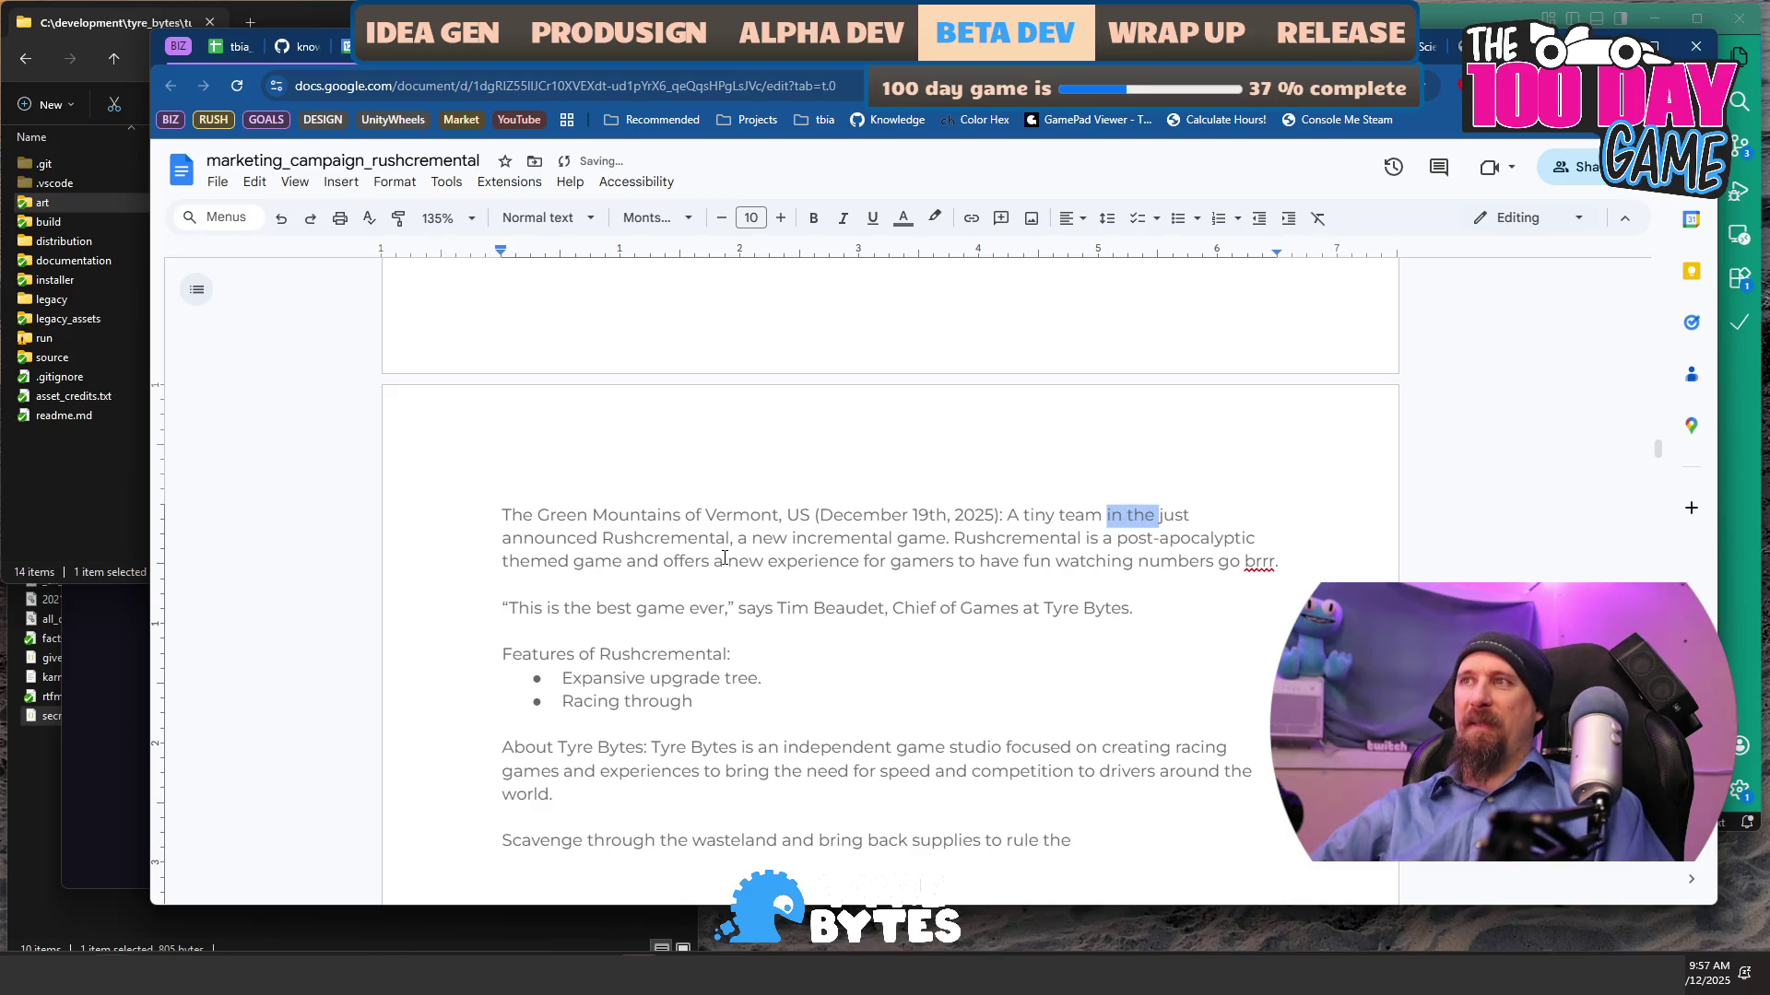
key(BackSpace)
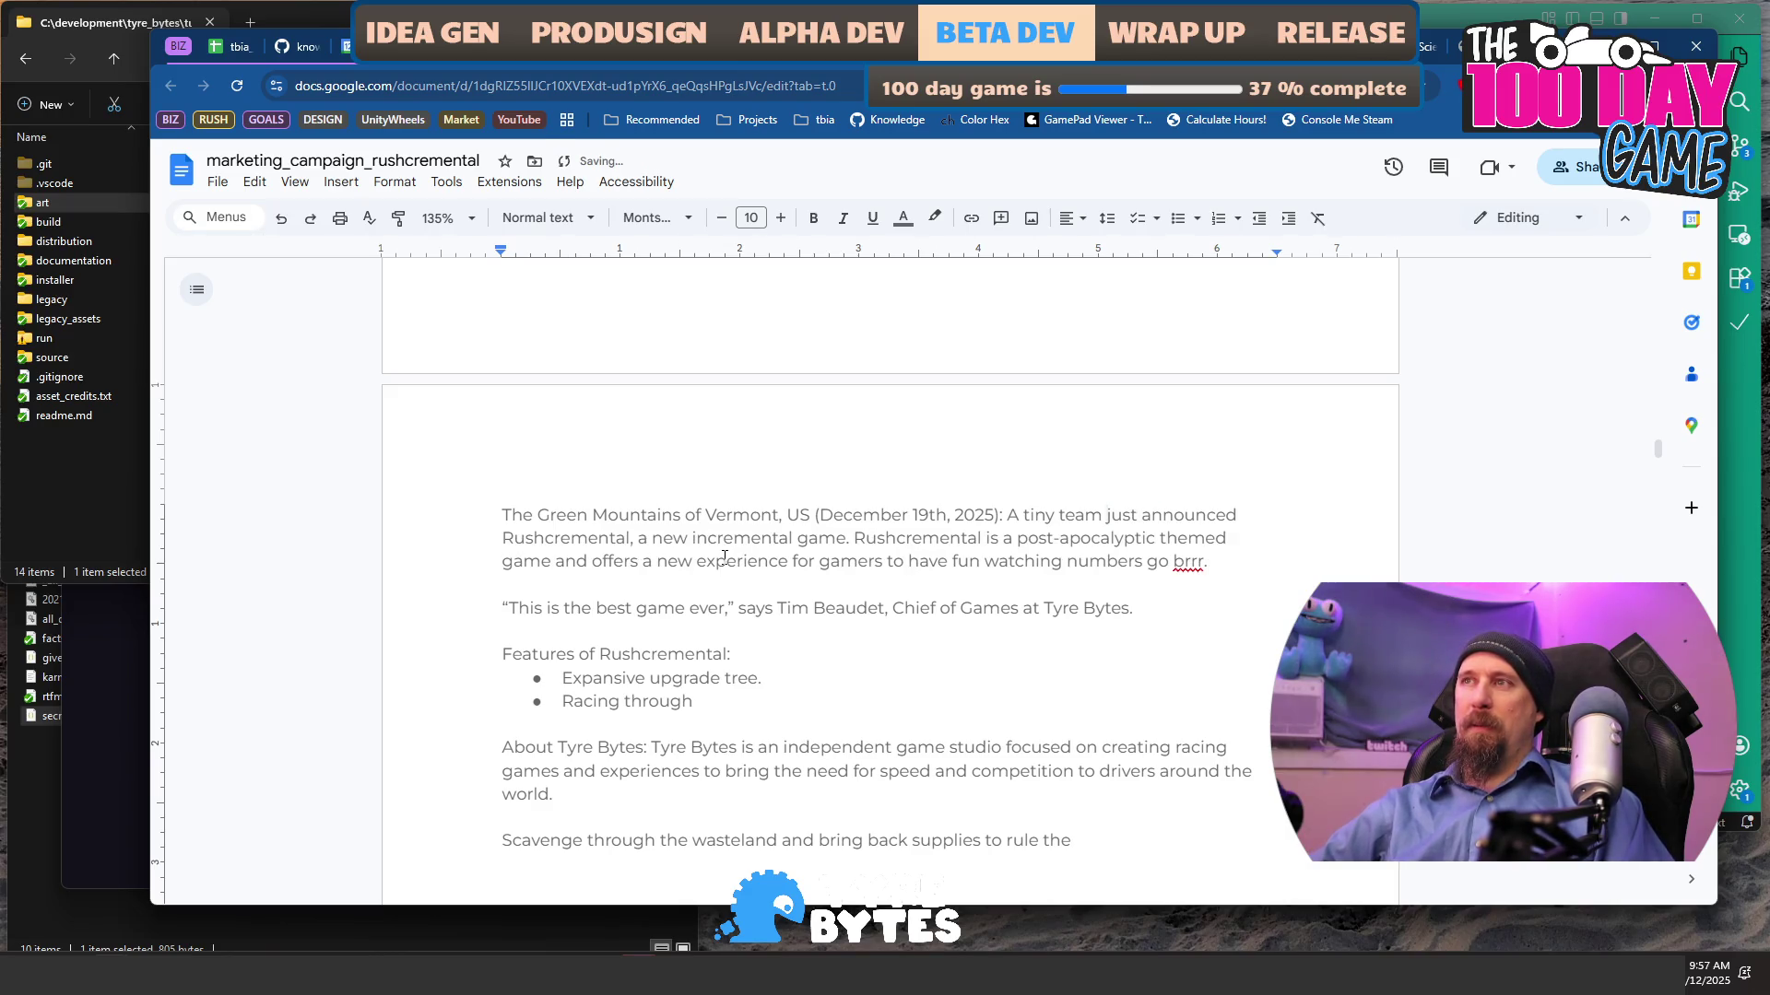
key(ctrl+BackSpace)
key(ctrl+BackSpace)
text(two person)
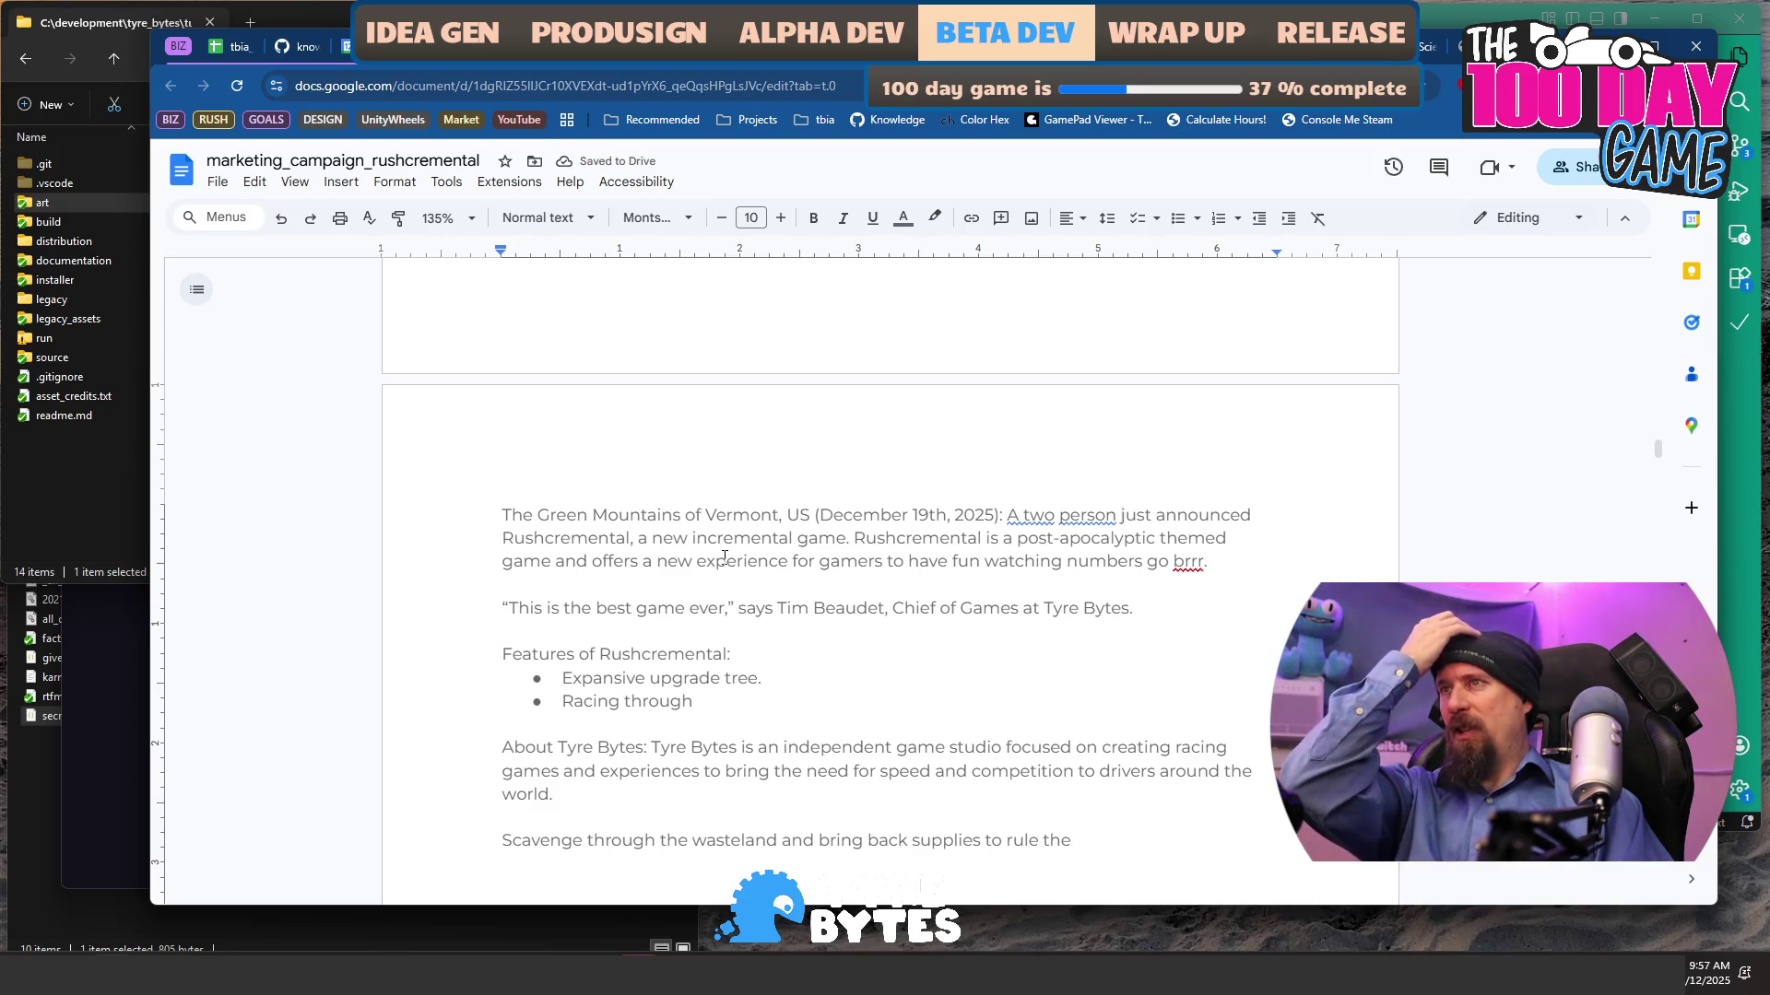
text( collaboration jus)
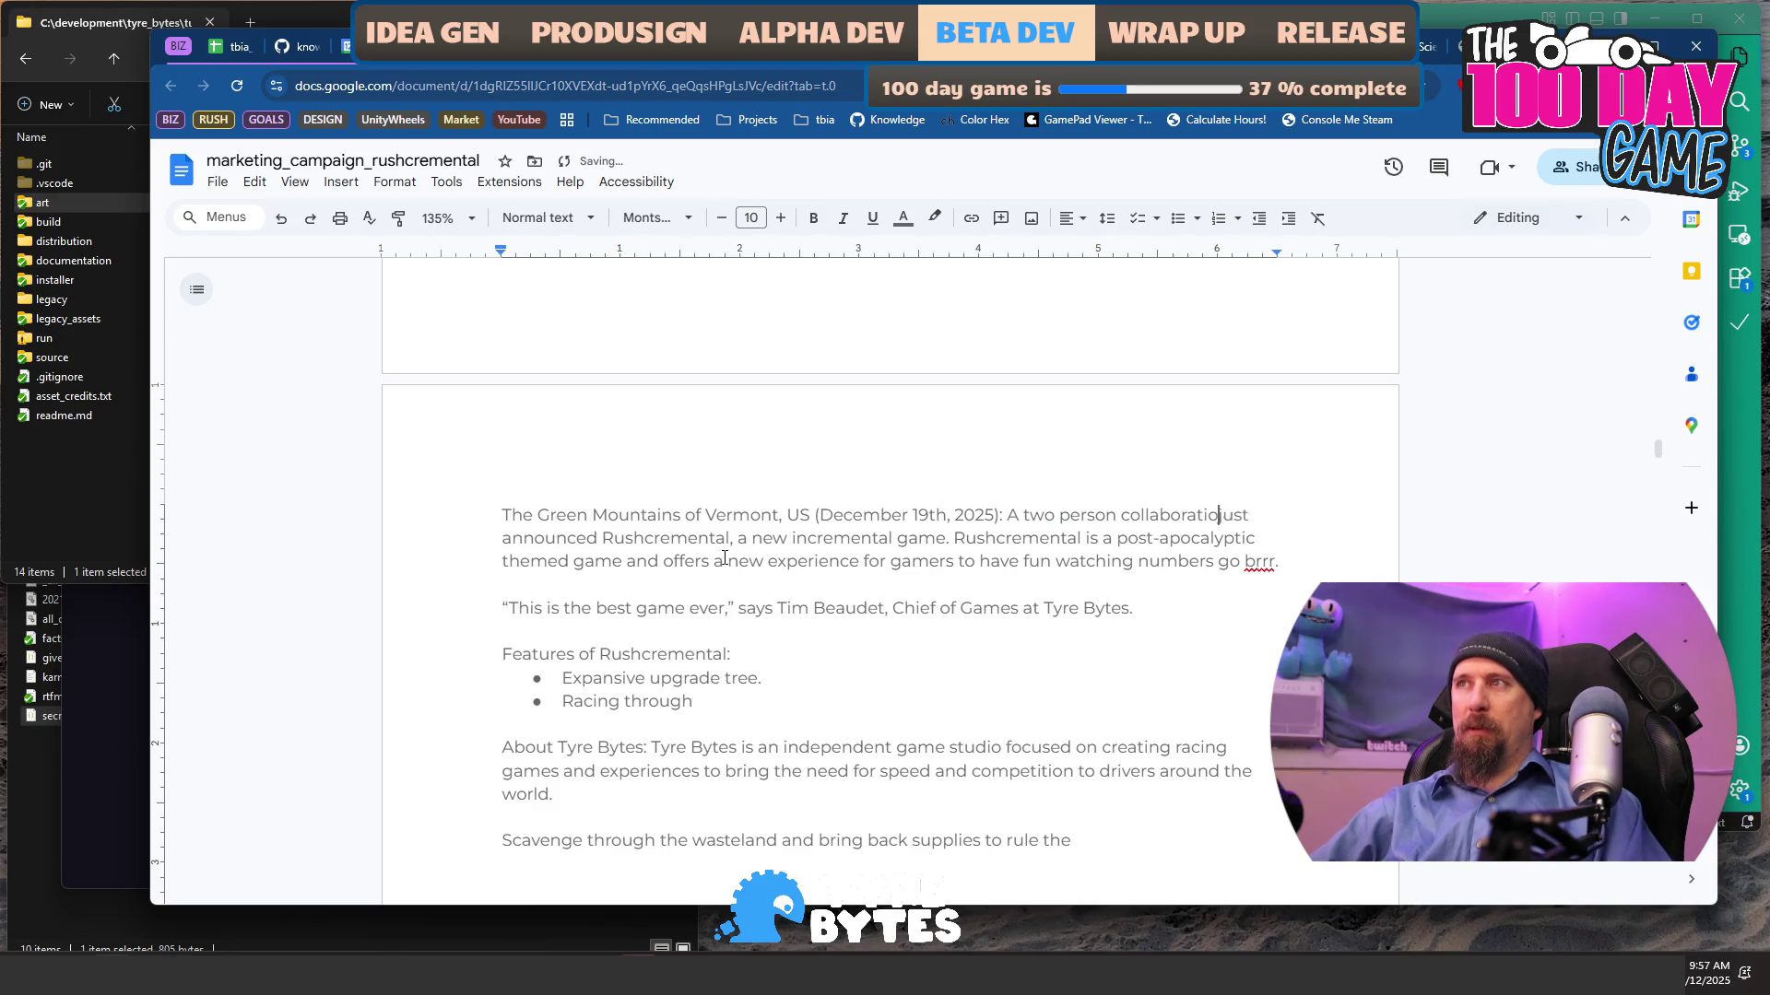
text(t announced the demo of Rushcremental)
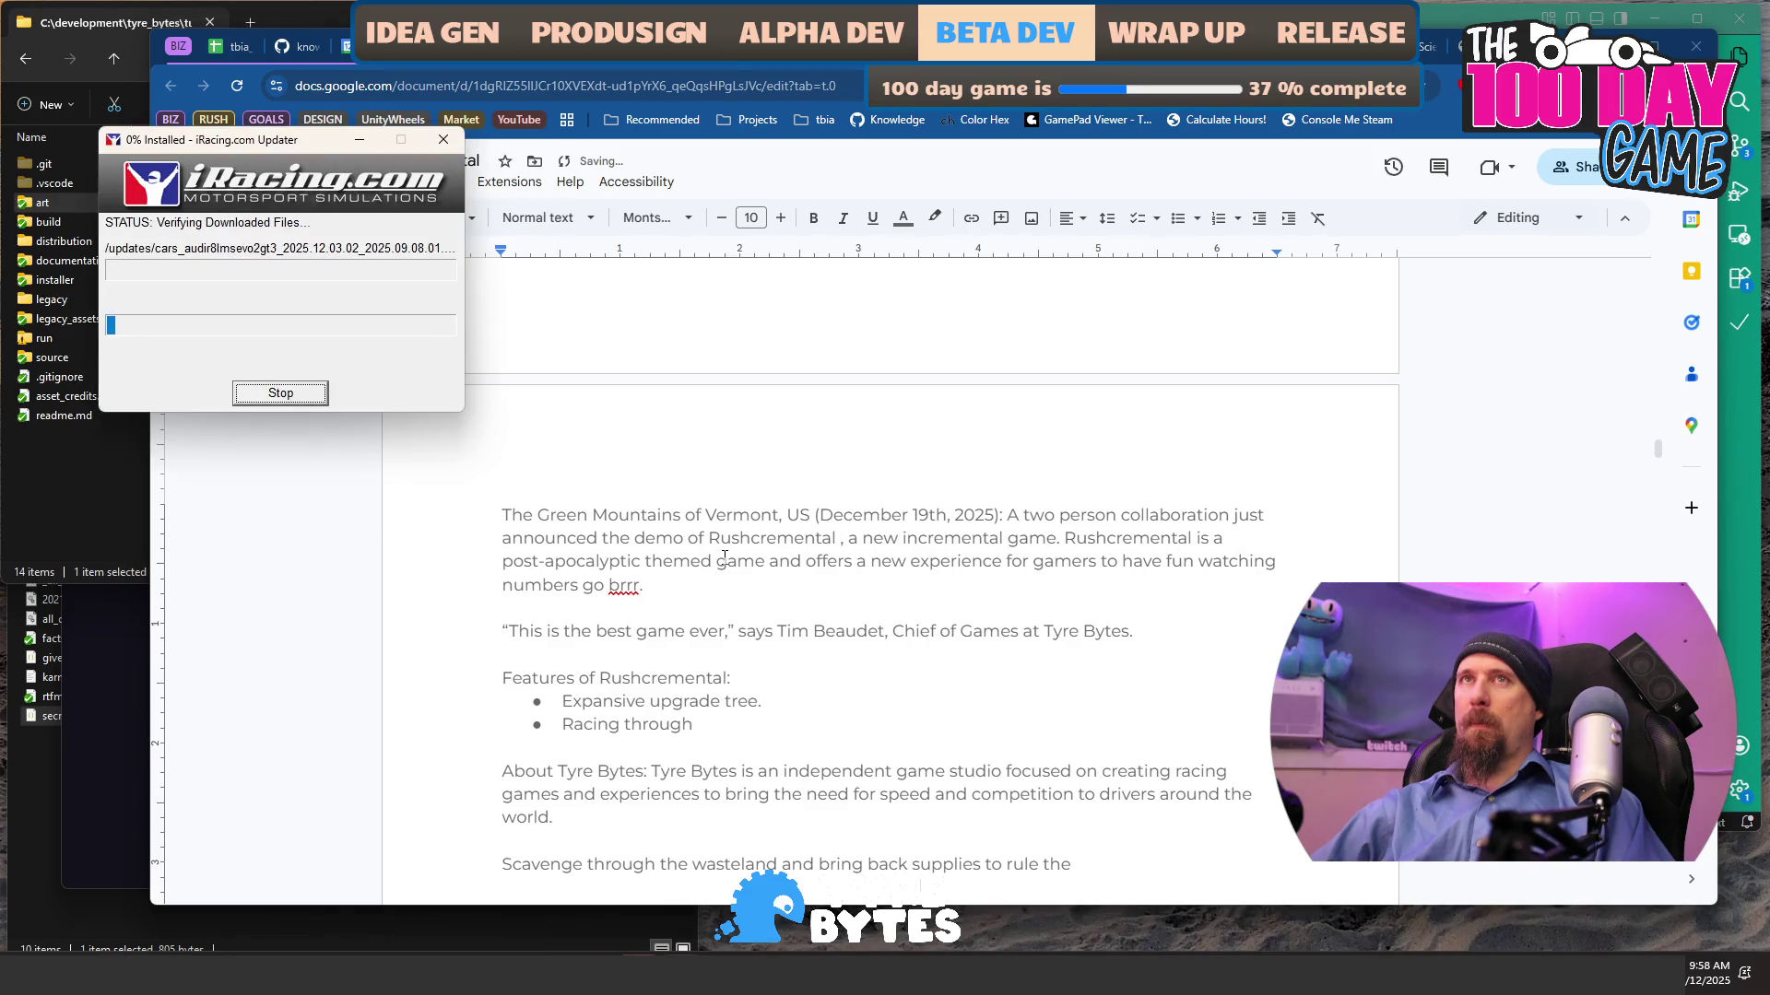
- Add 'launching on Steam.' after Rushcremental in the first paragraph
click(724, 559)
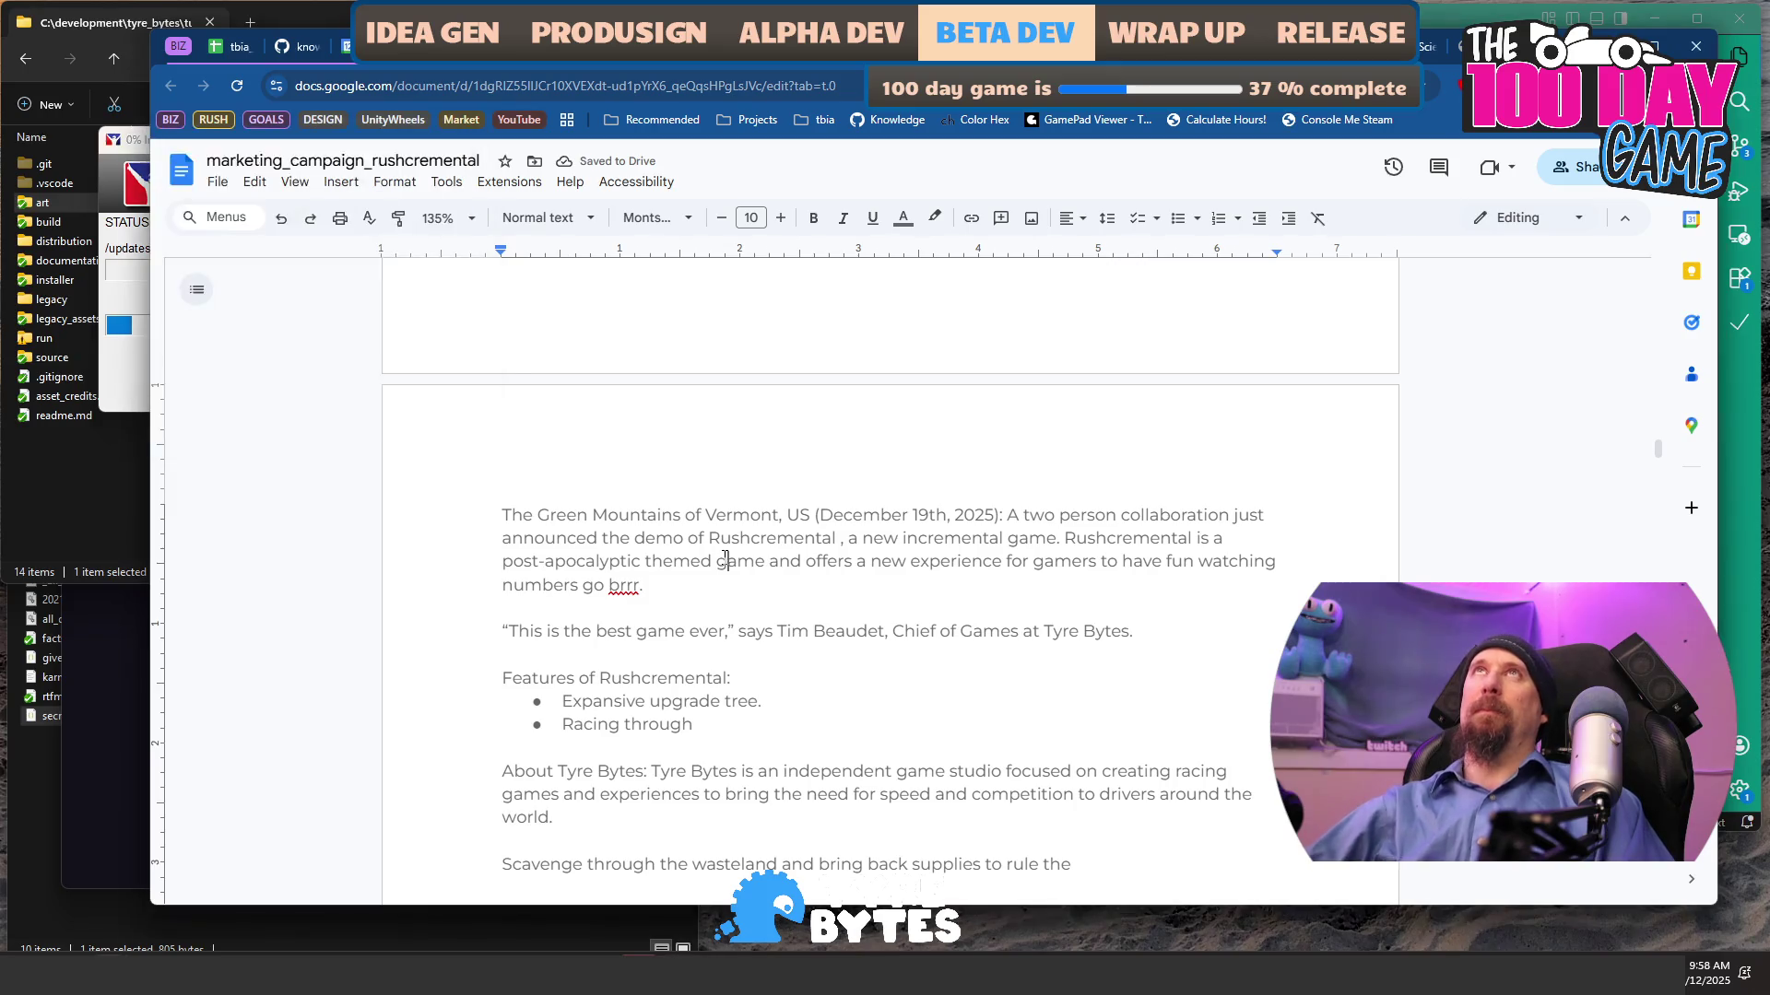
key(Down)
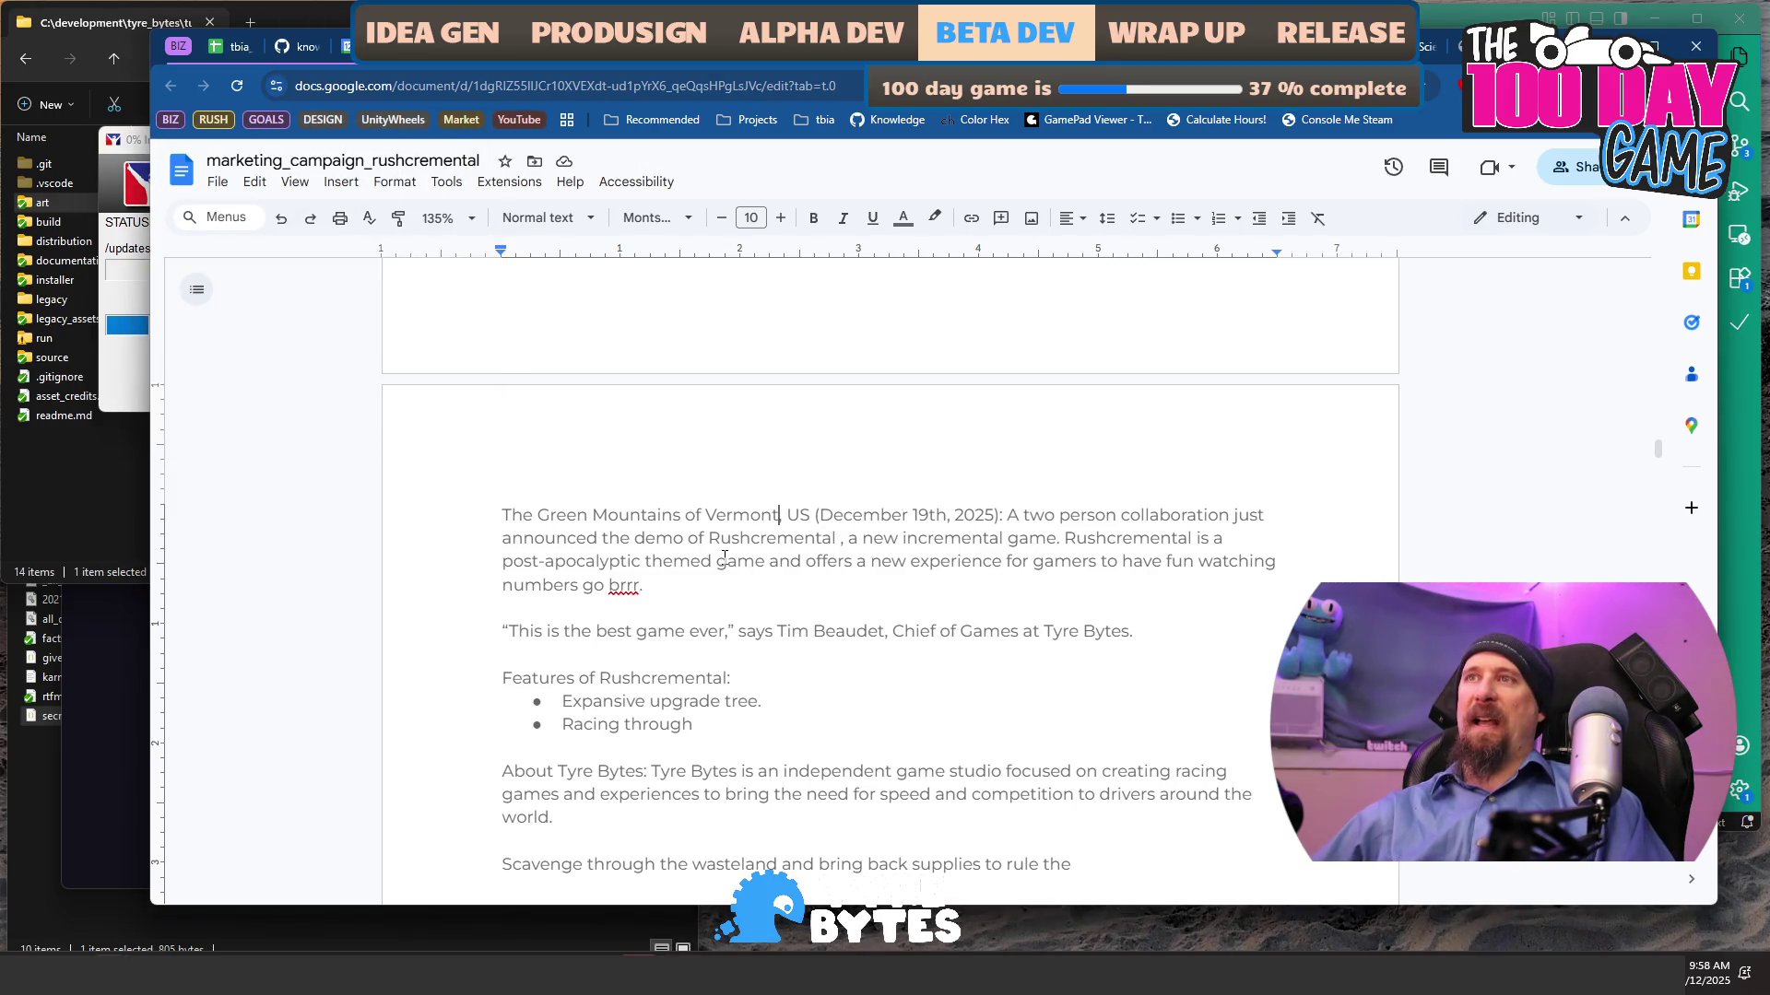
key(ctrl+Right)
text(hitting)
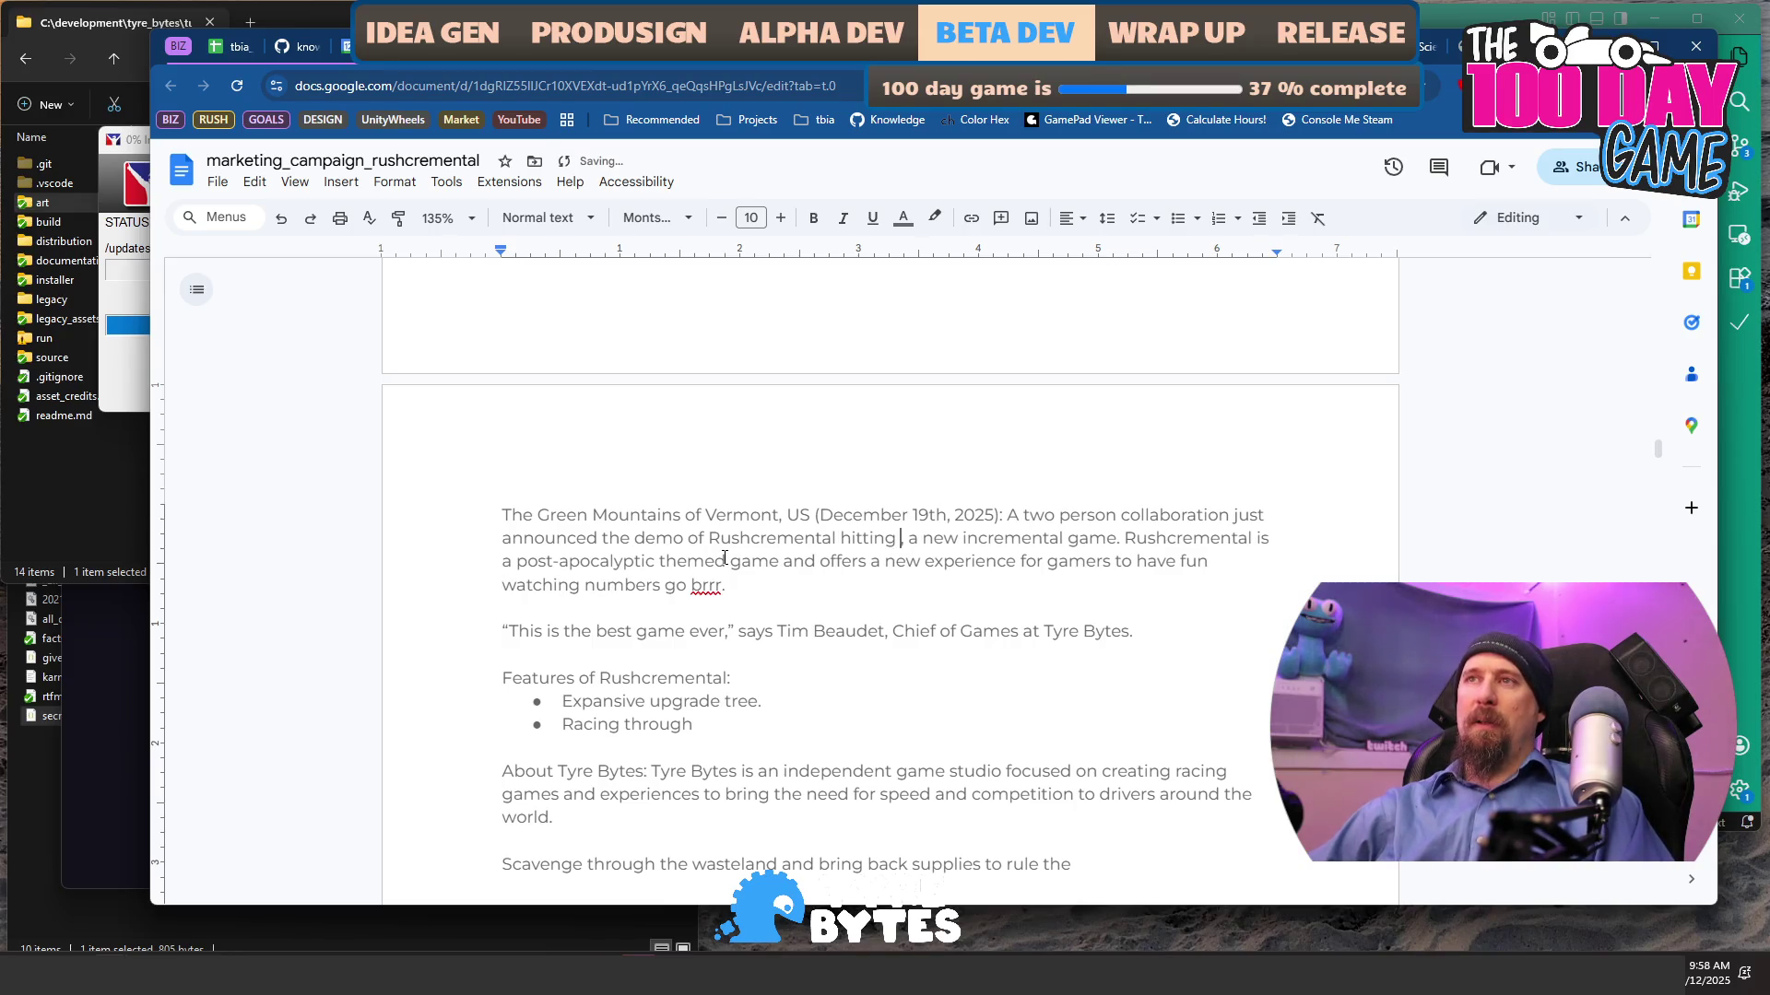
key(ctrl+BackSpace)
text(land)
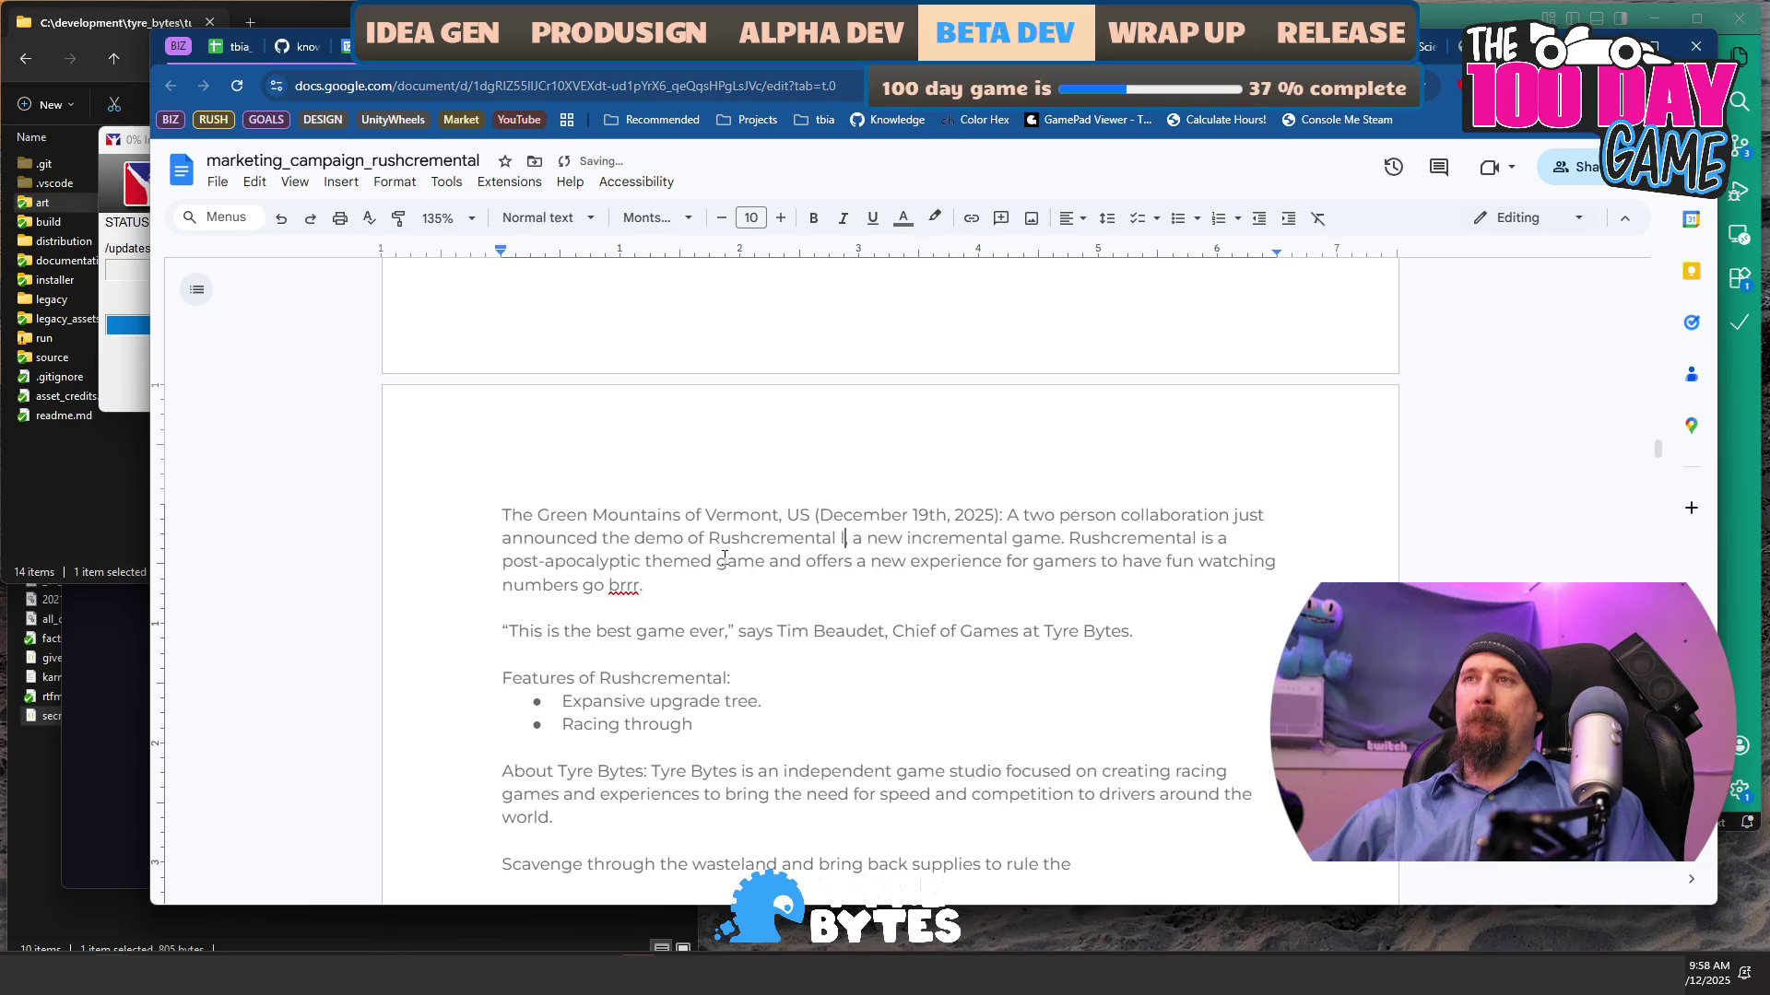
key(BackSpace)
key(BackSpace)
text(unching on Ste)
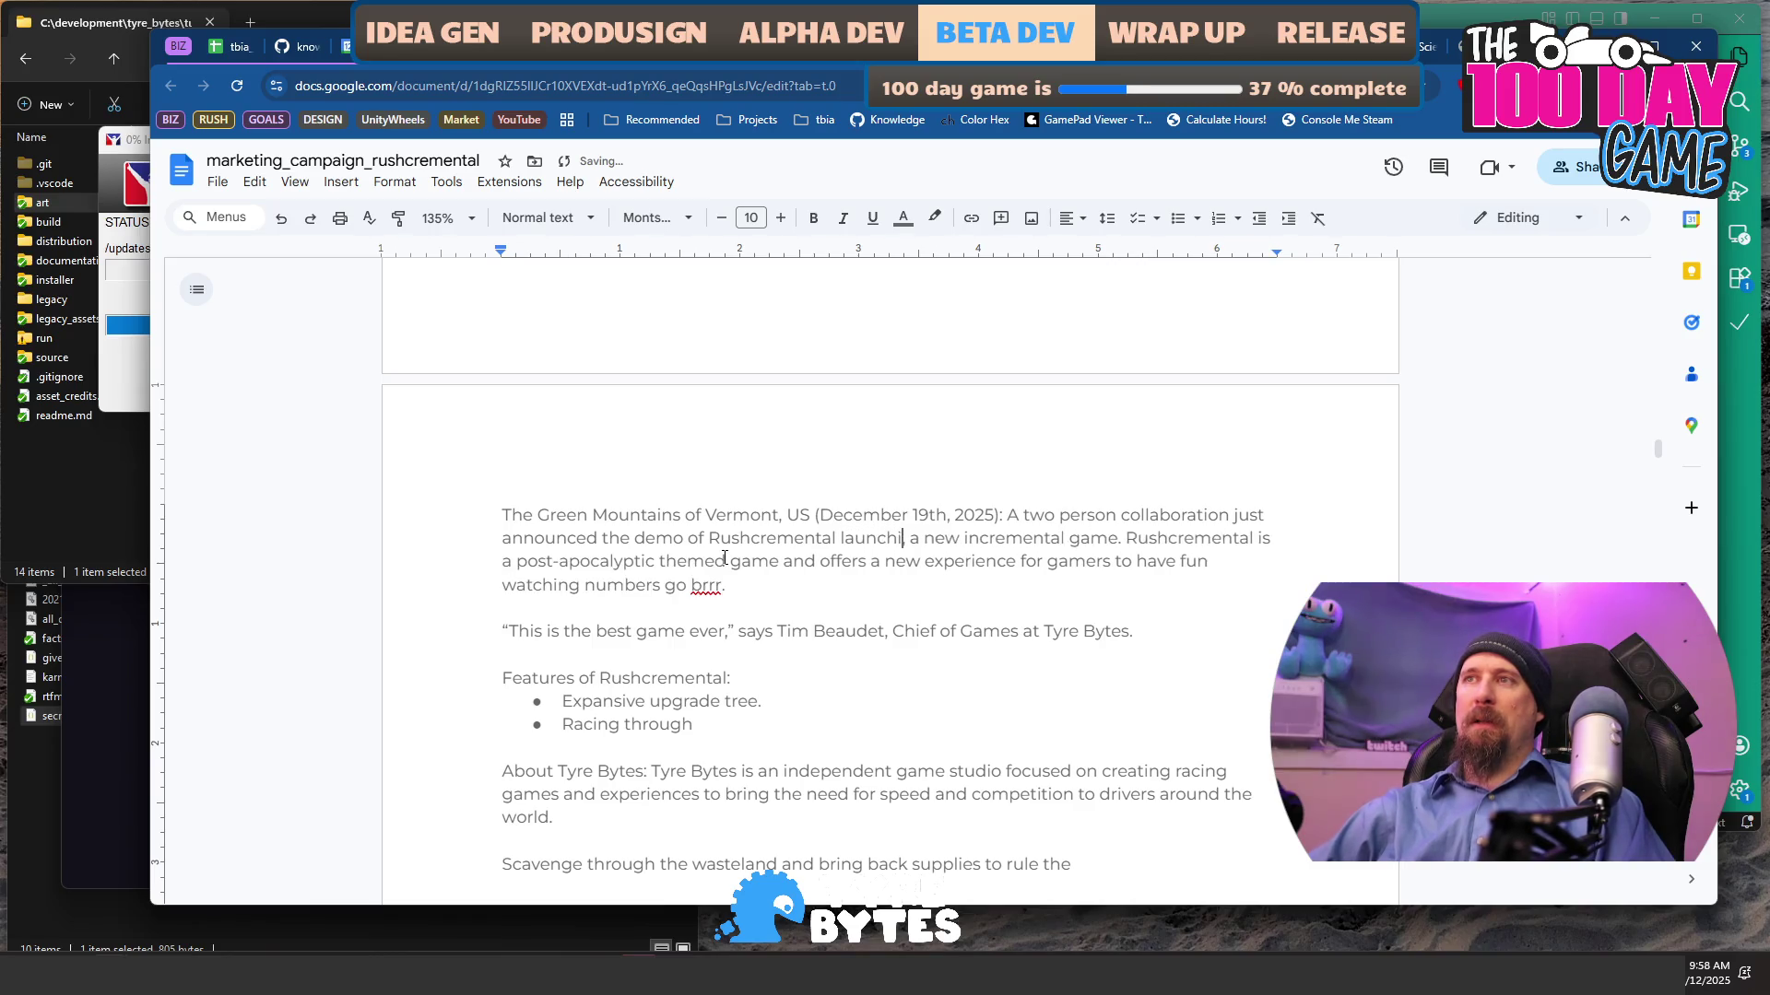
text(am. Rushc)
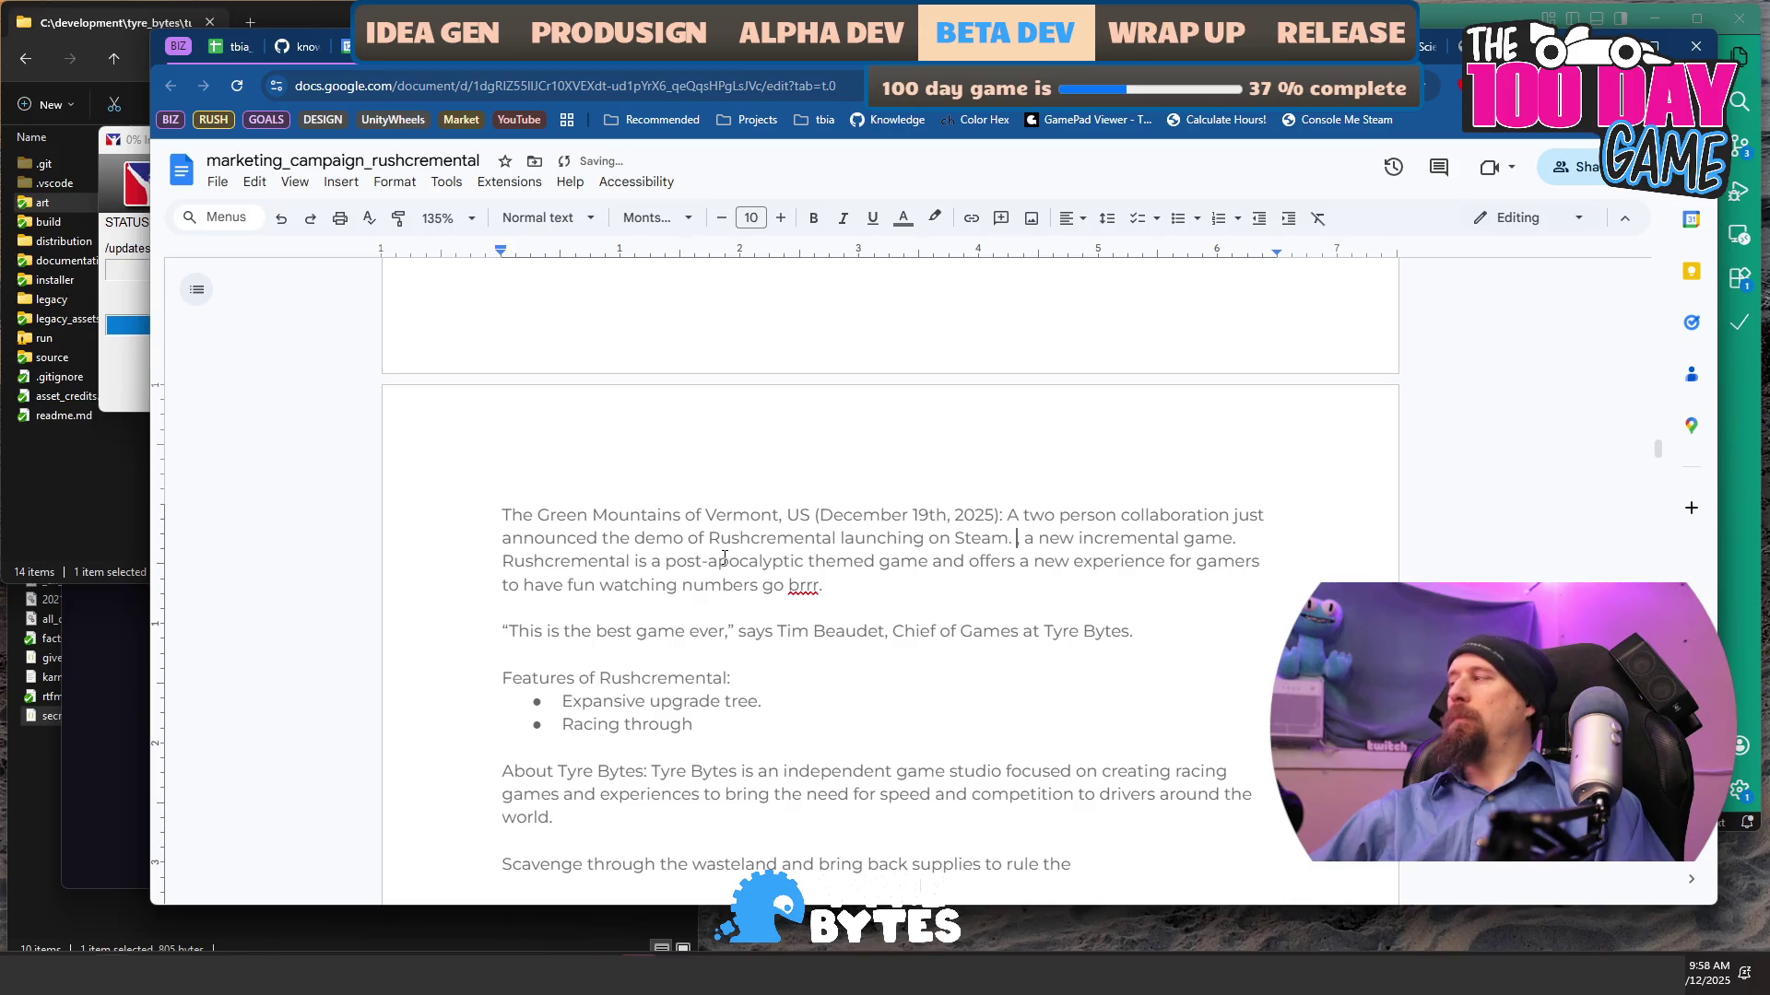
text(rement)
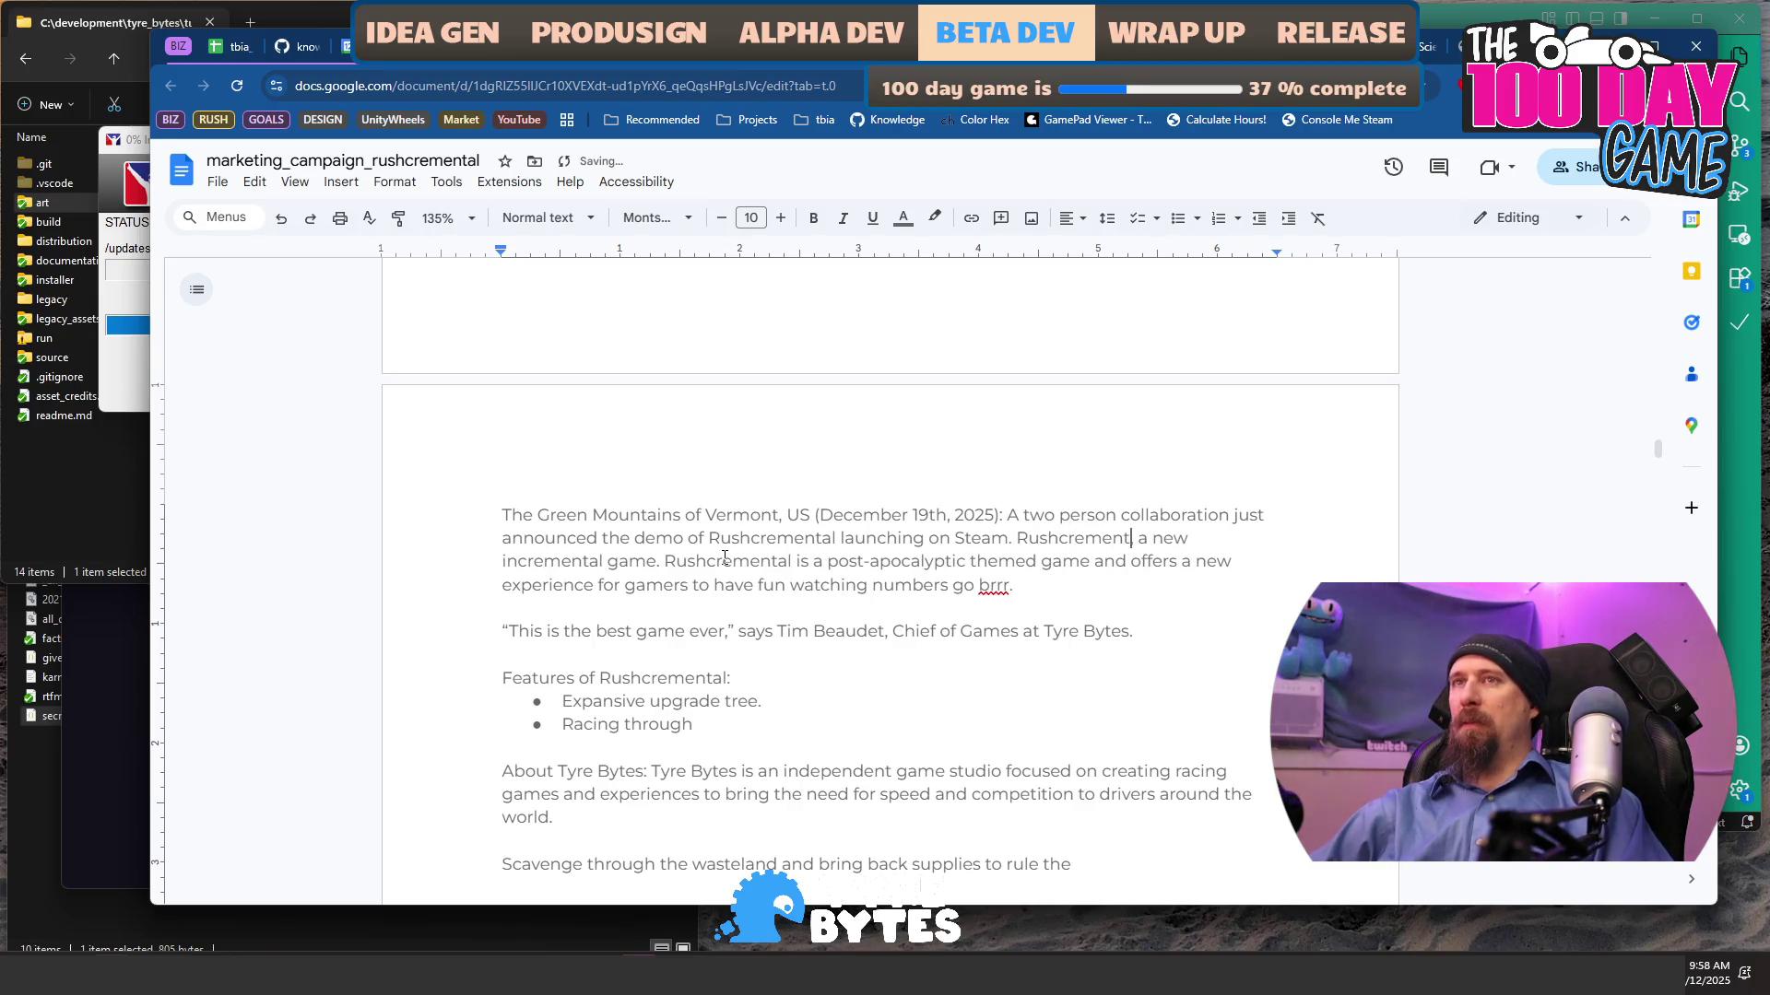
- Rewrite the next sentence to describe 'an incremental racing game in a post-apocalyptic wasteland.'
key(Delete)
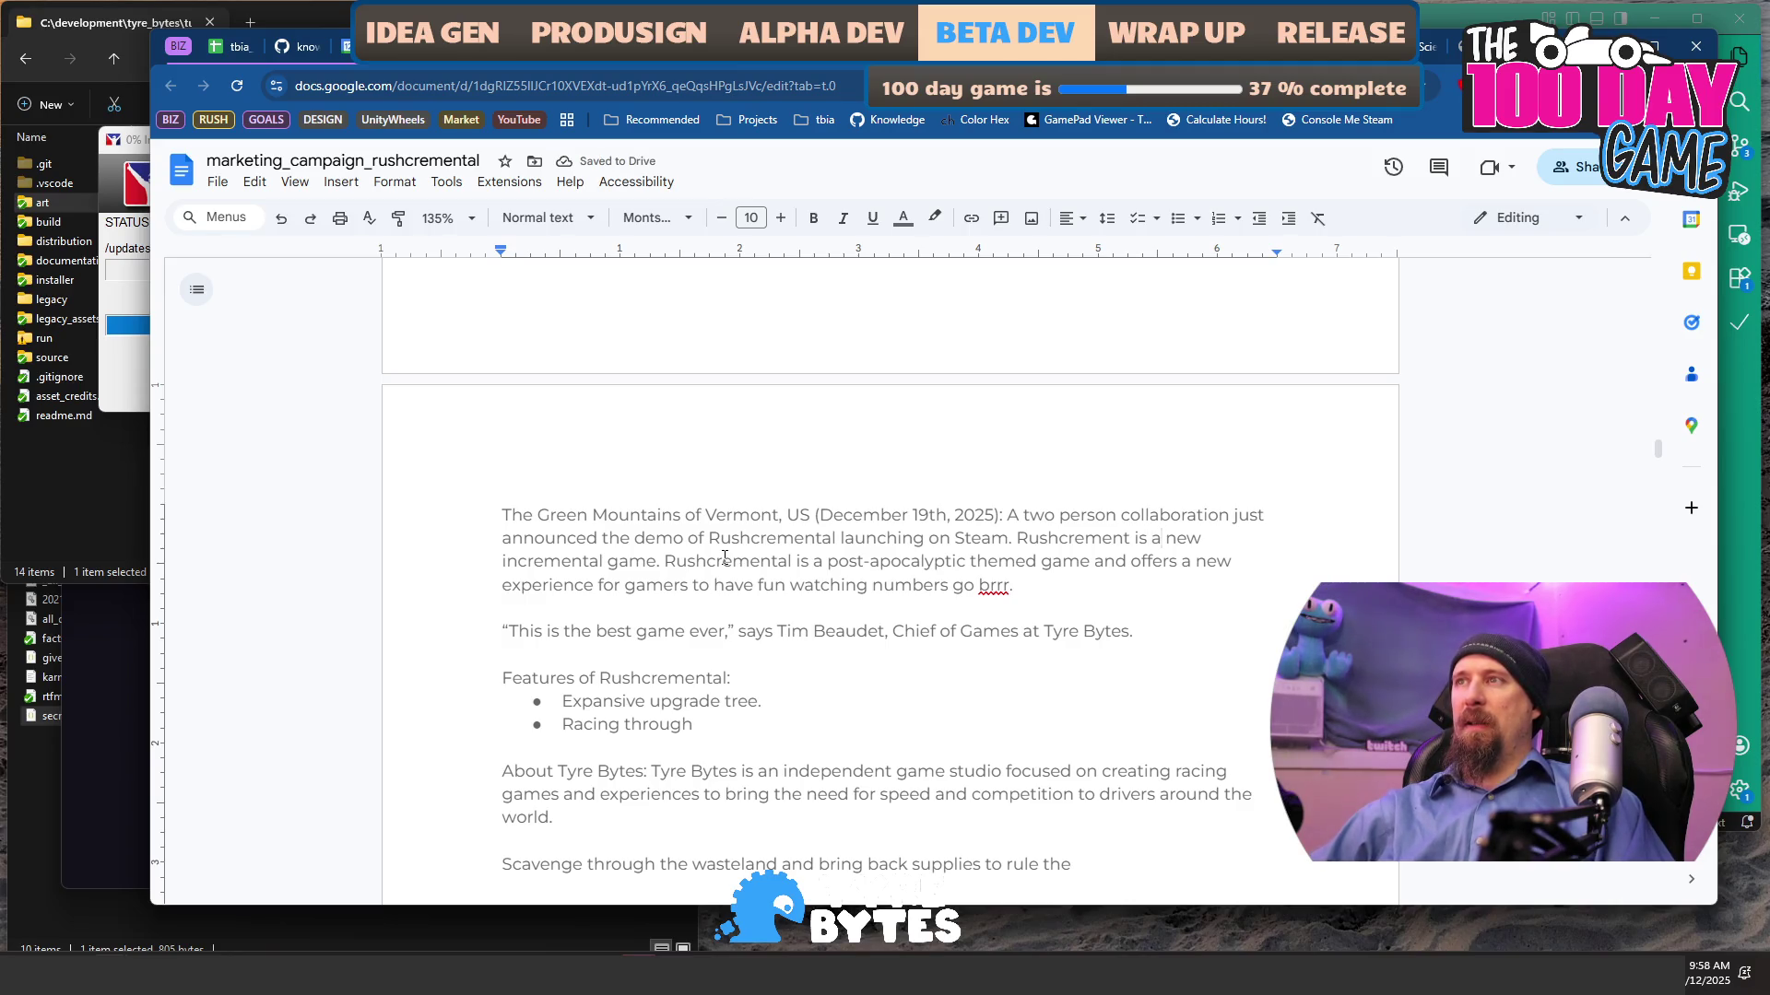
key(ctrl+shift+Right)
key(Delete)
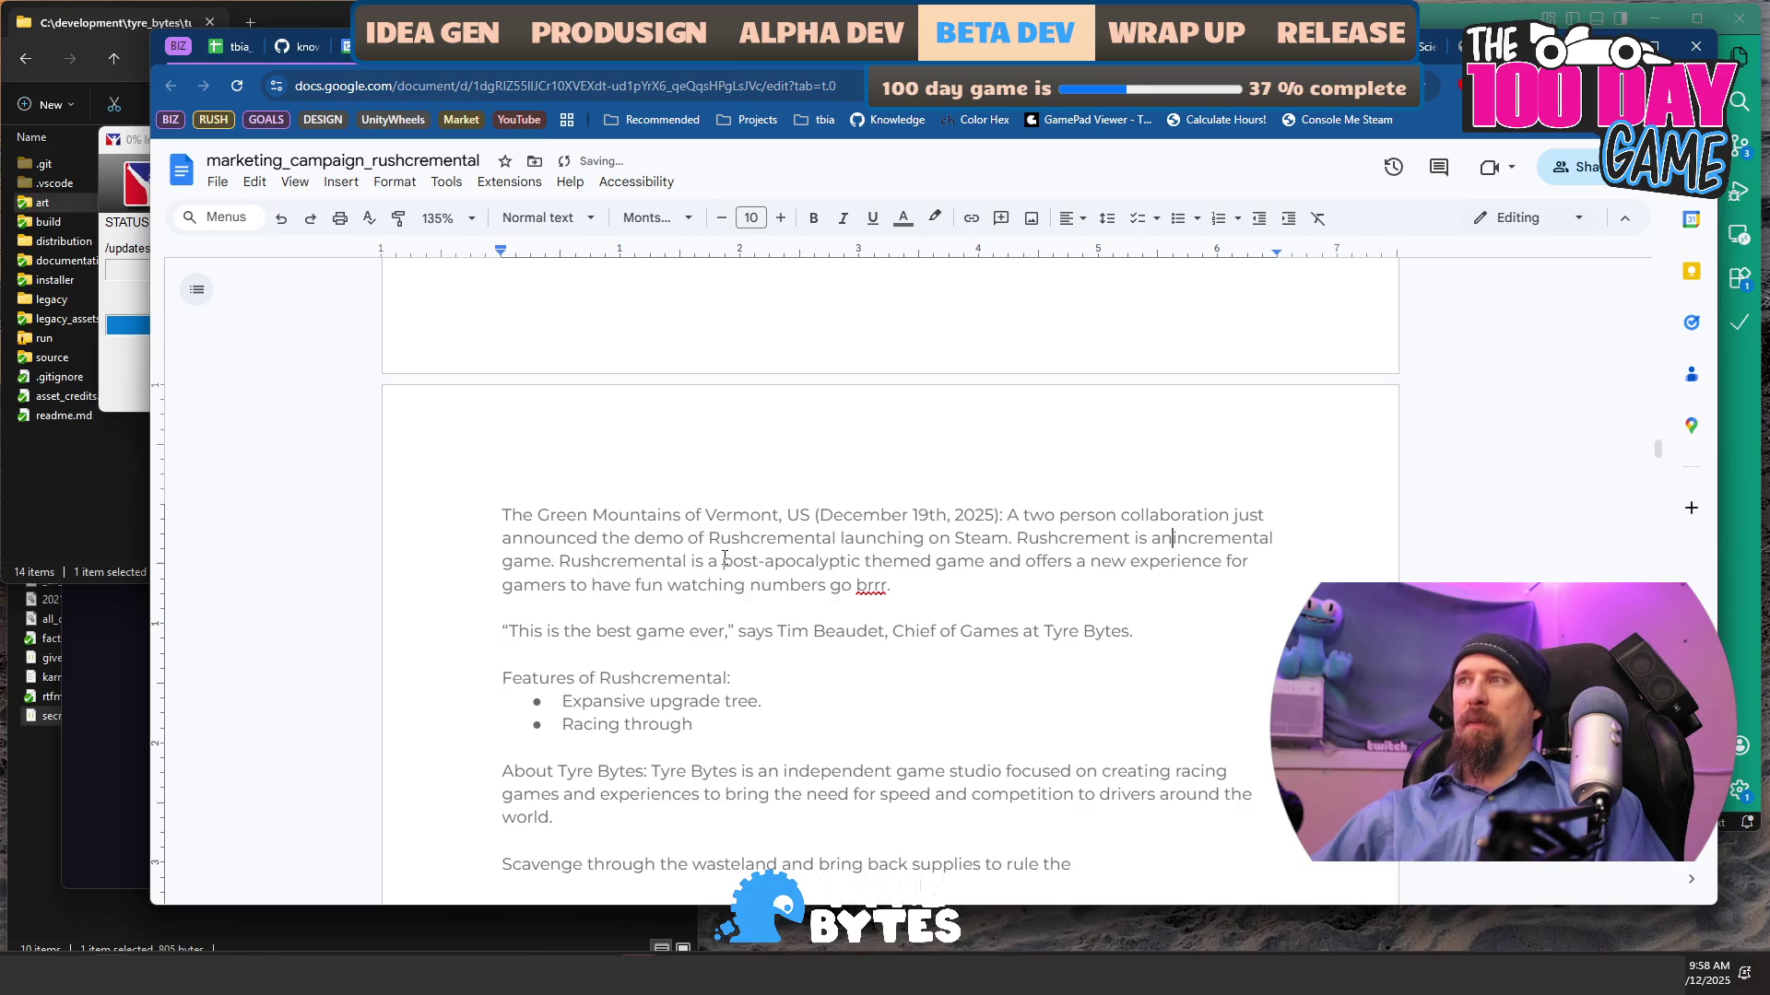
text(racing game in a)
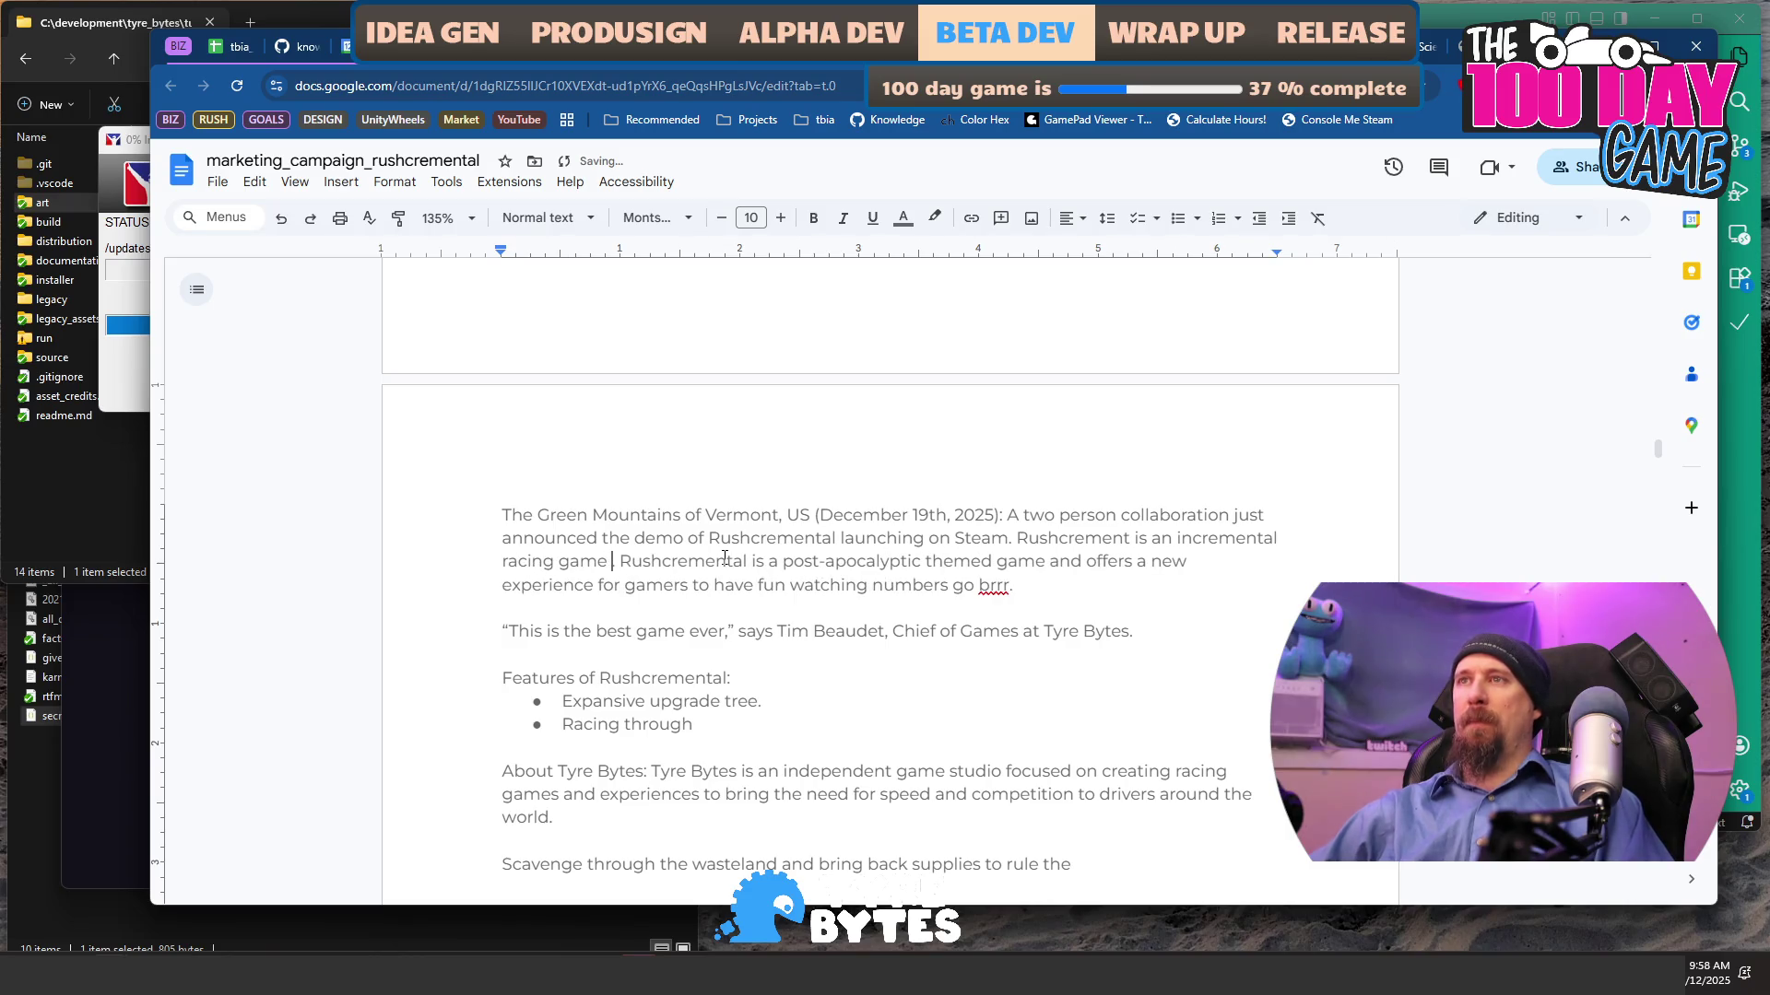
key(ctrl+shift+Right)
key(ctrl+shift+Right)
key(ctrl+shift+Right)
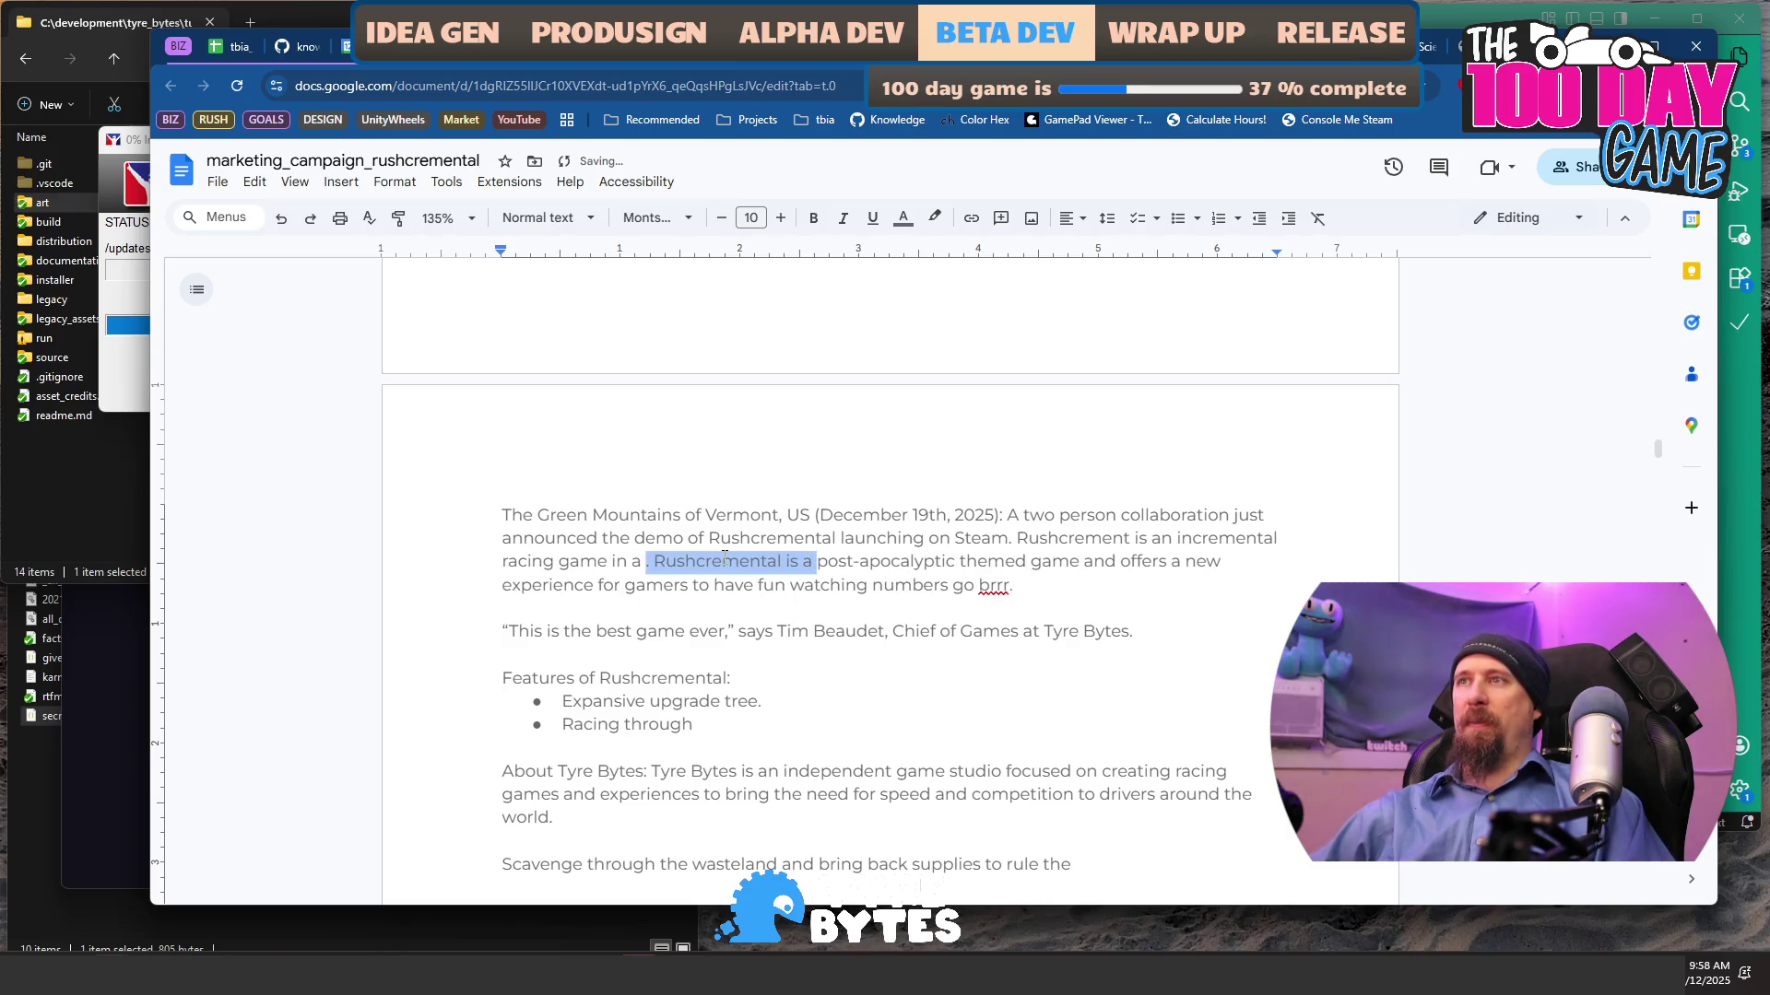
key(Delete)
key(BackSpace)
key(BackSpace)
key(ctrl+Right)
text(wasteland.)
- Move the leftover text below a blank line, then select the Marvel Rivals game description
key(Return)
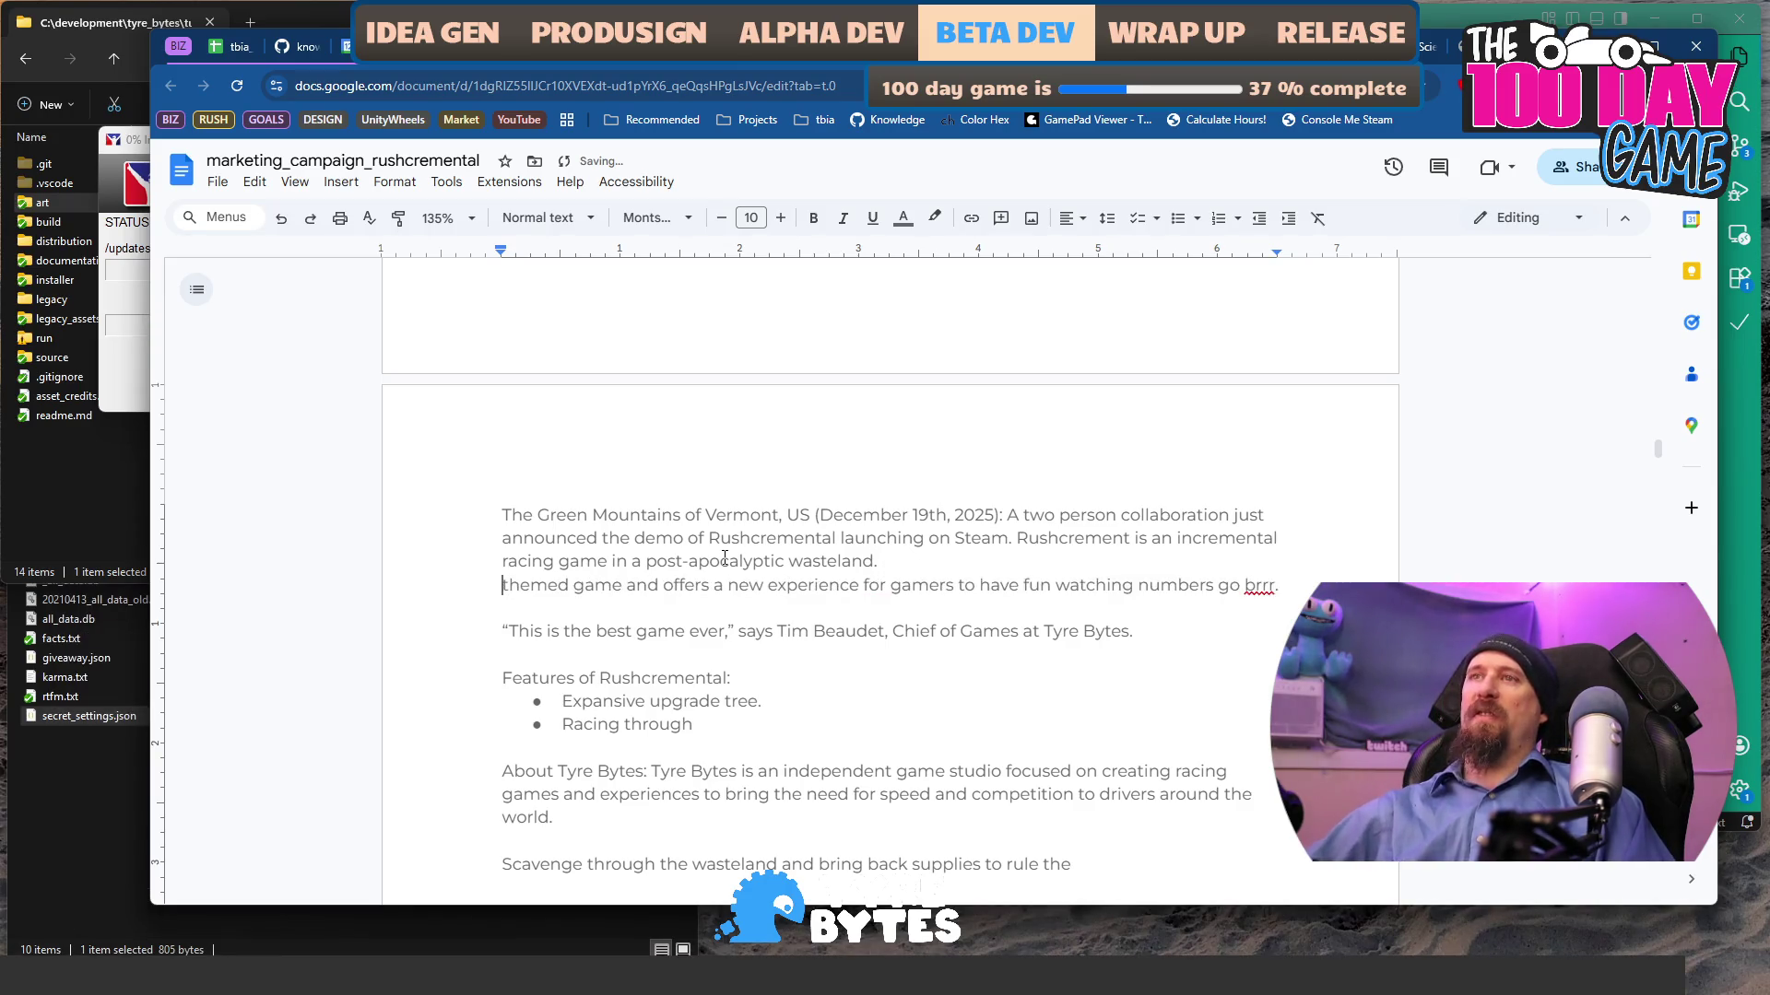
key(Return)
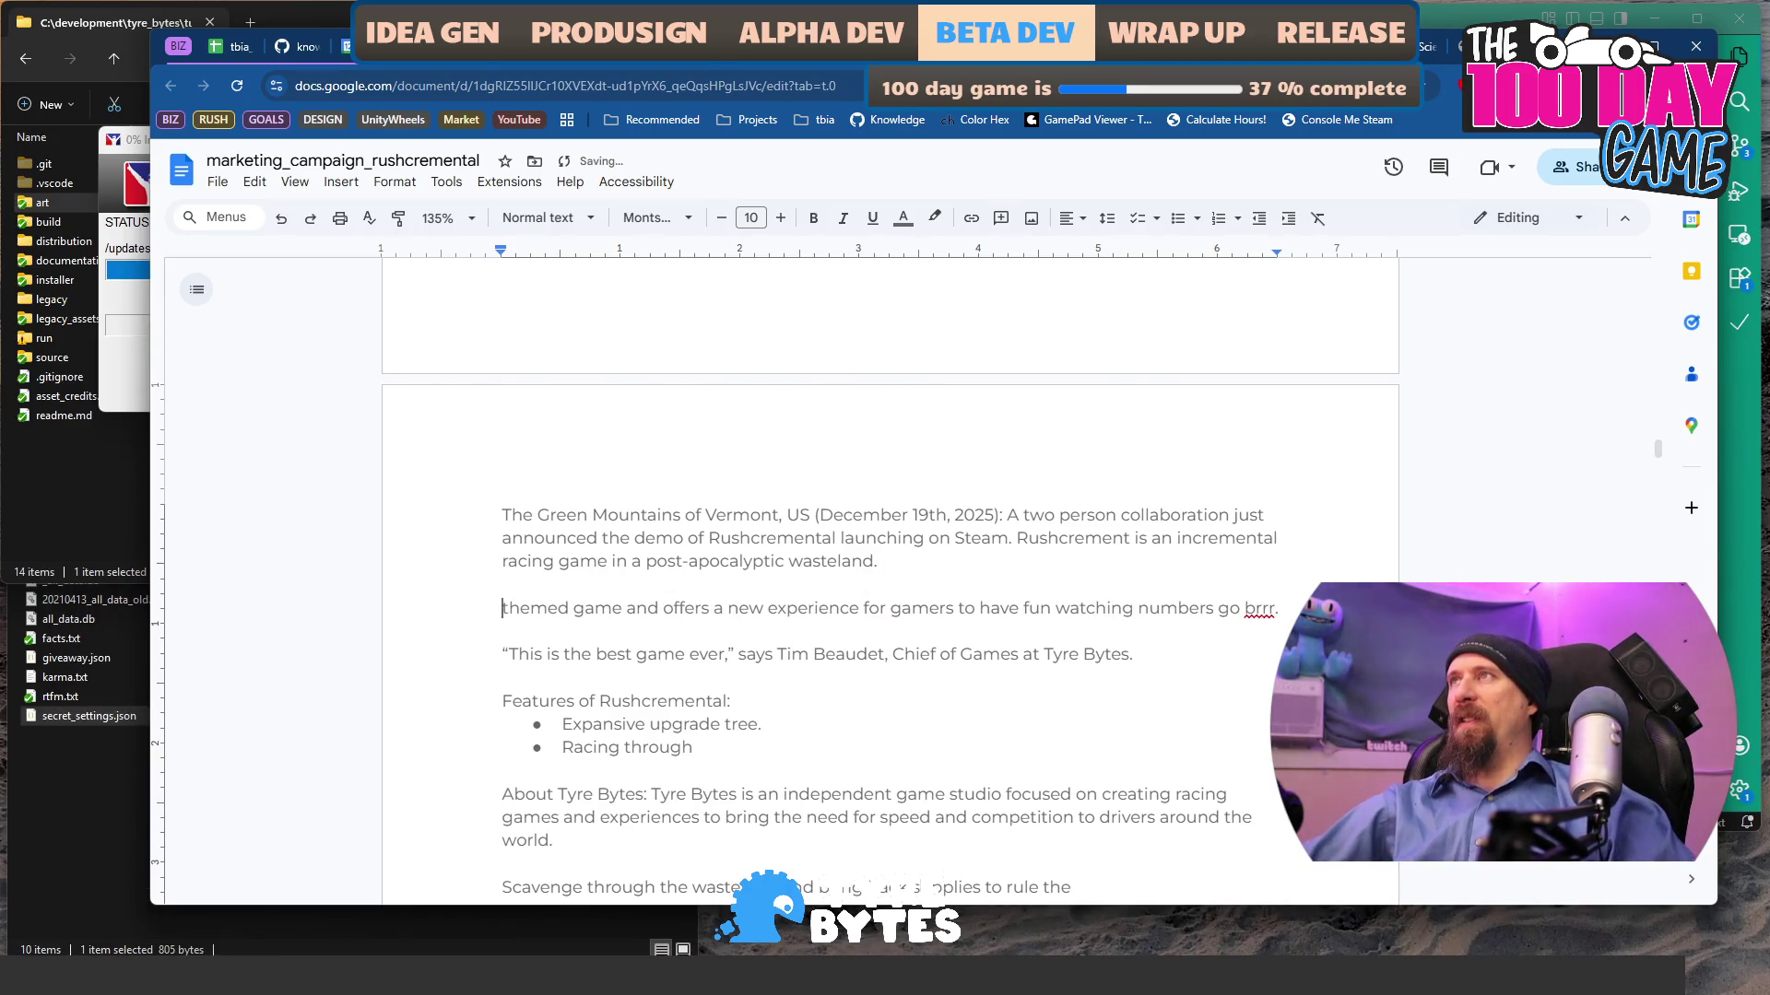
key(ctrl+Tab)
drag(664, 557, 805, 617)
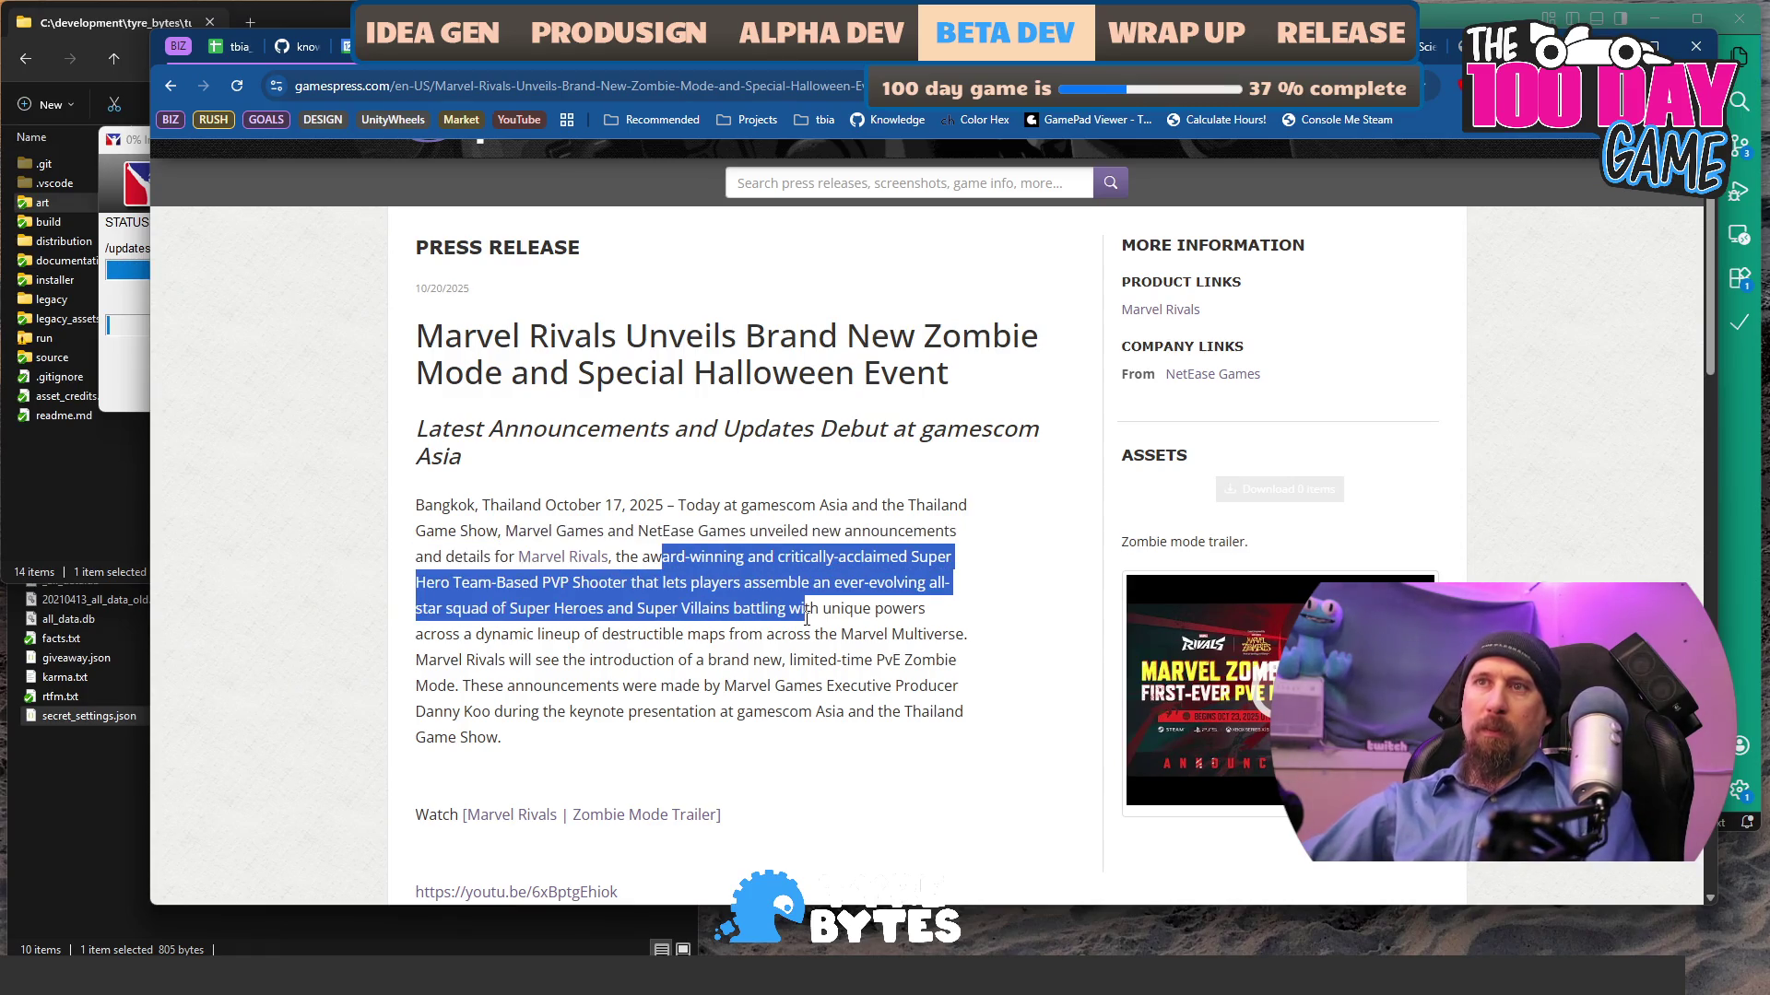
- Highlight the Seablip release's content sentence, new gameplay mode description and key features list
scroll(548, 652, down, 3)
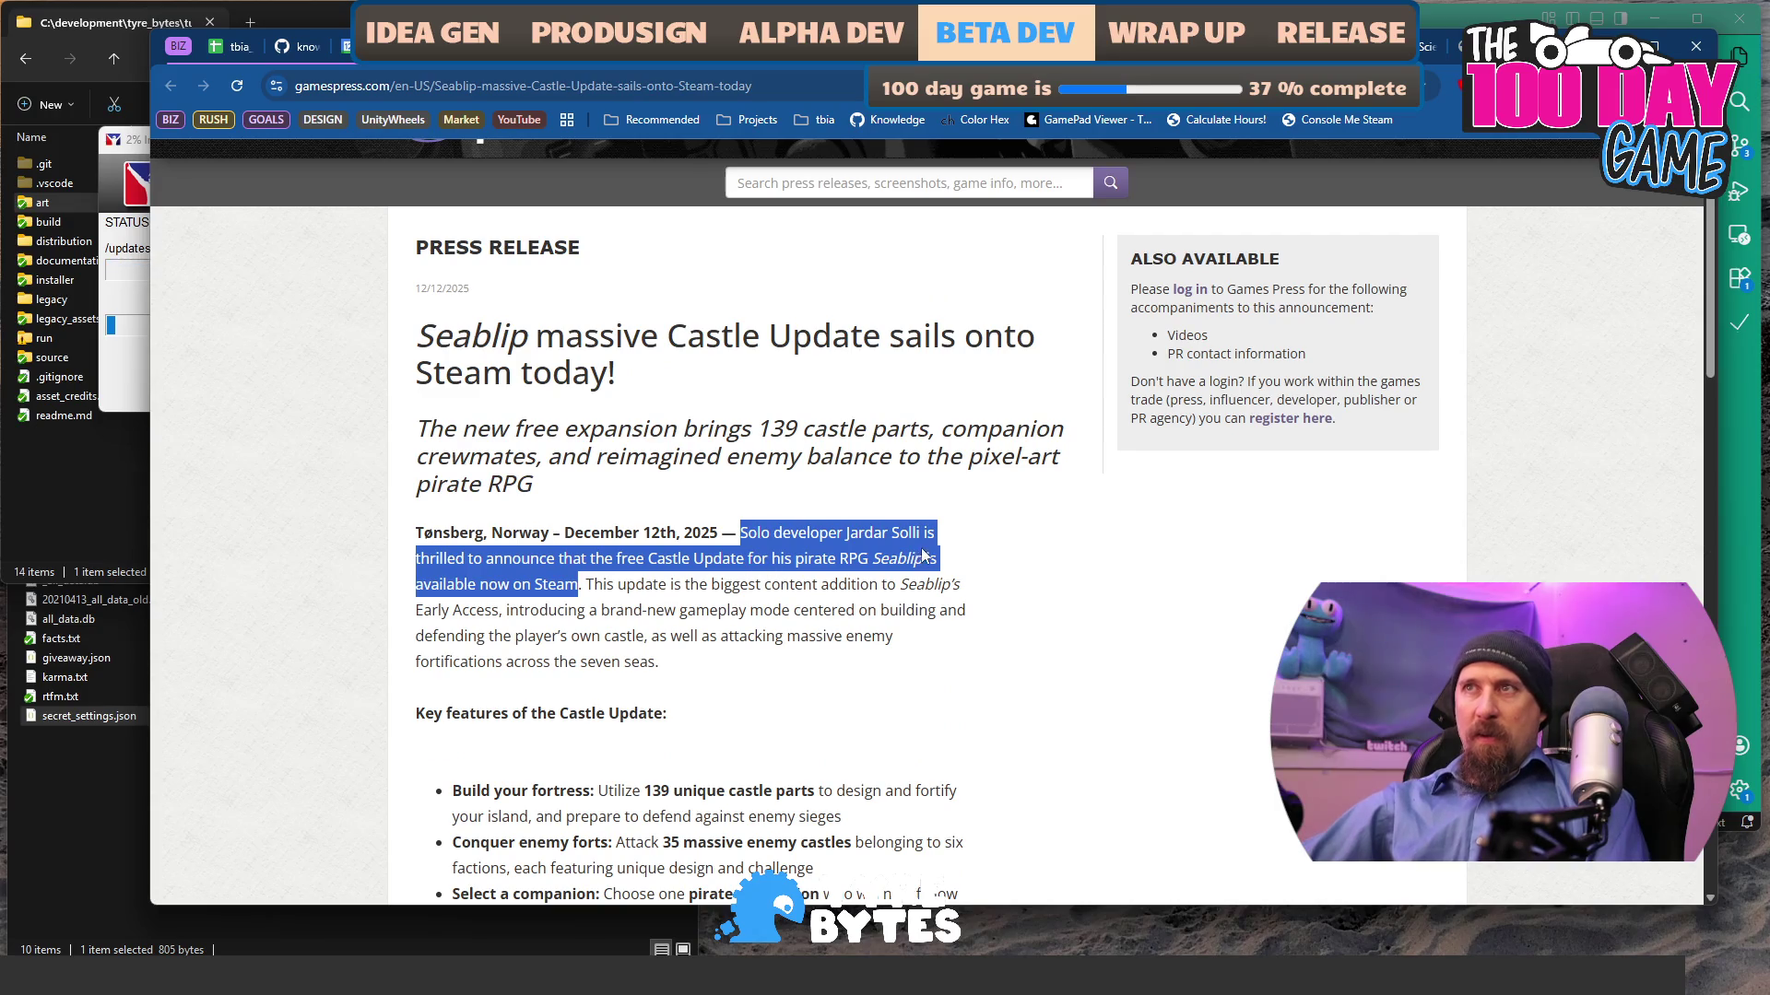
mouse_move(594, 584)
mouse_down()
mouse_move(608, 613)
mouse_move(913, 636)
mouse_move(876, 616)
mouse_move(898, 633)
mouse_up()
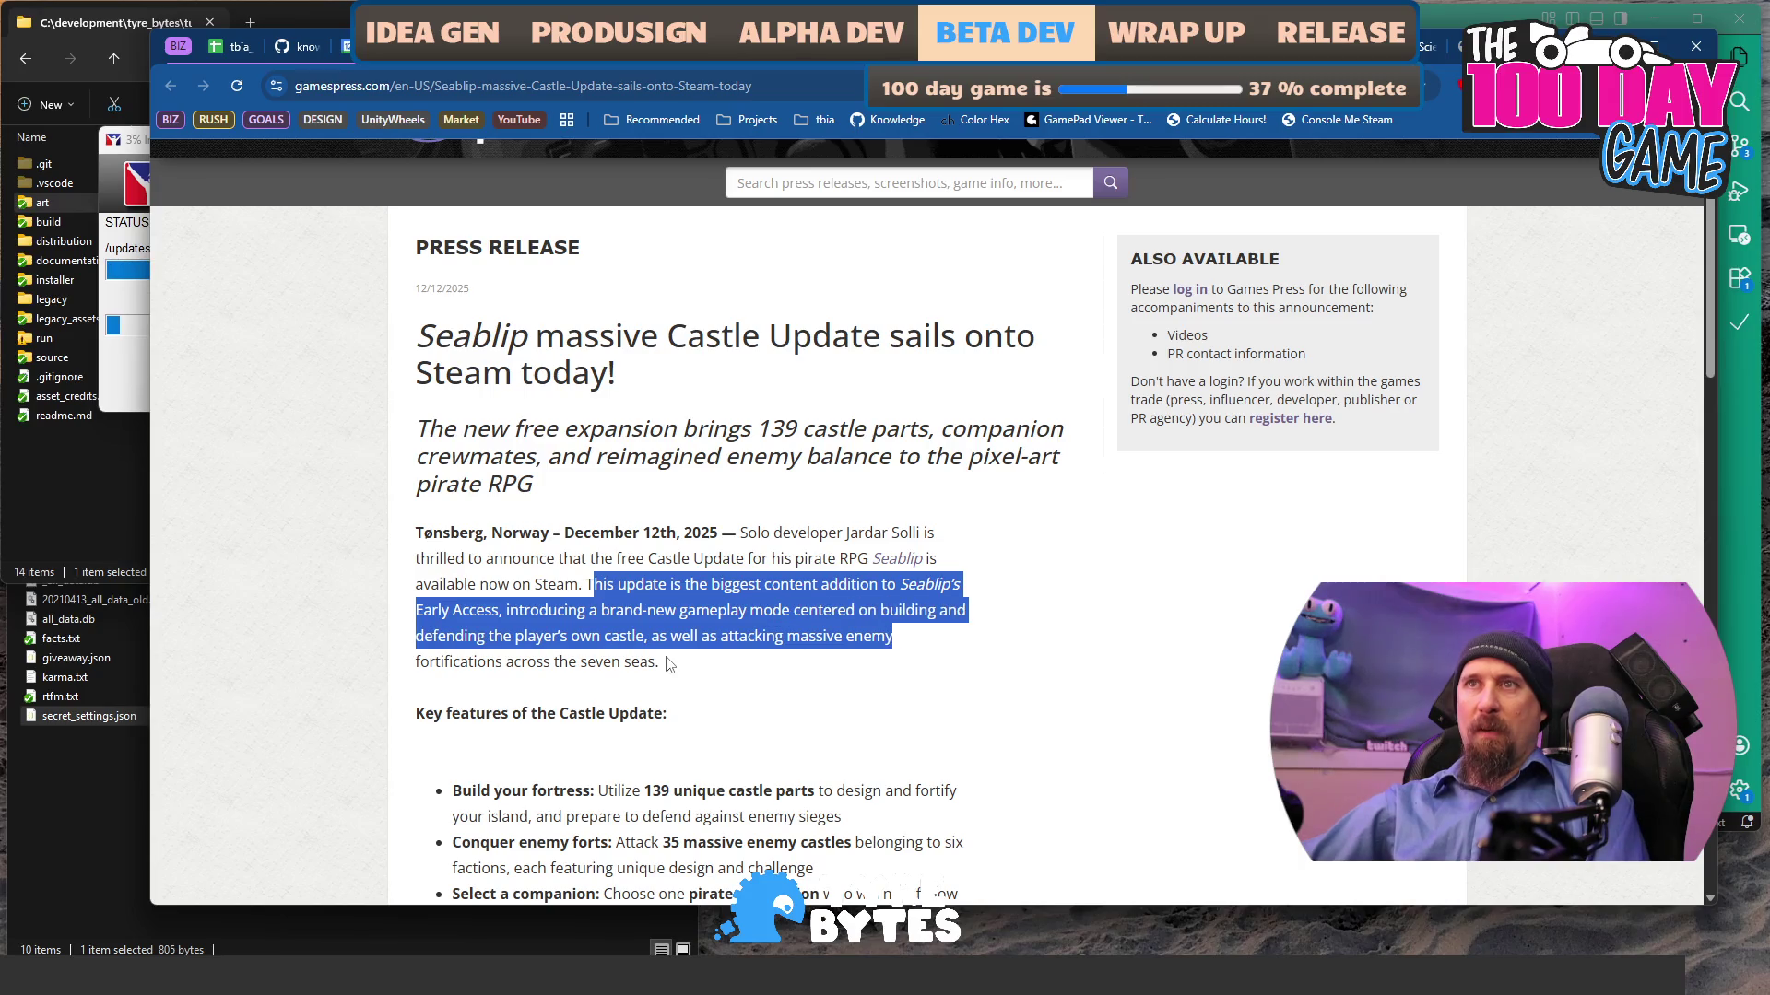
drag(669, 665, 647, 613)
scroll(588, 611, down, 3)
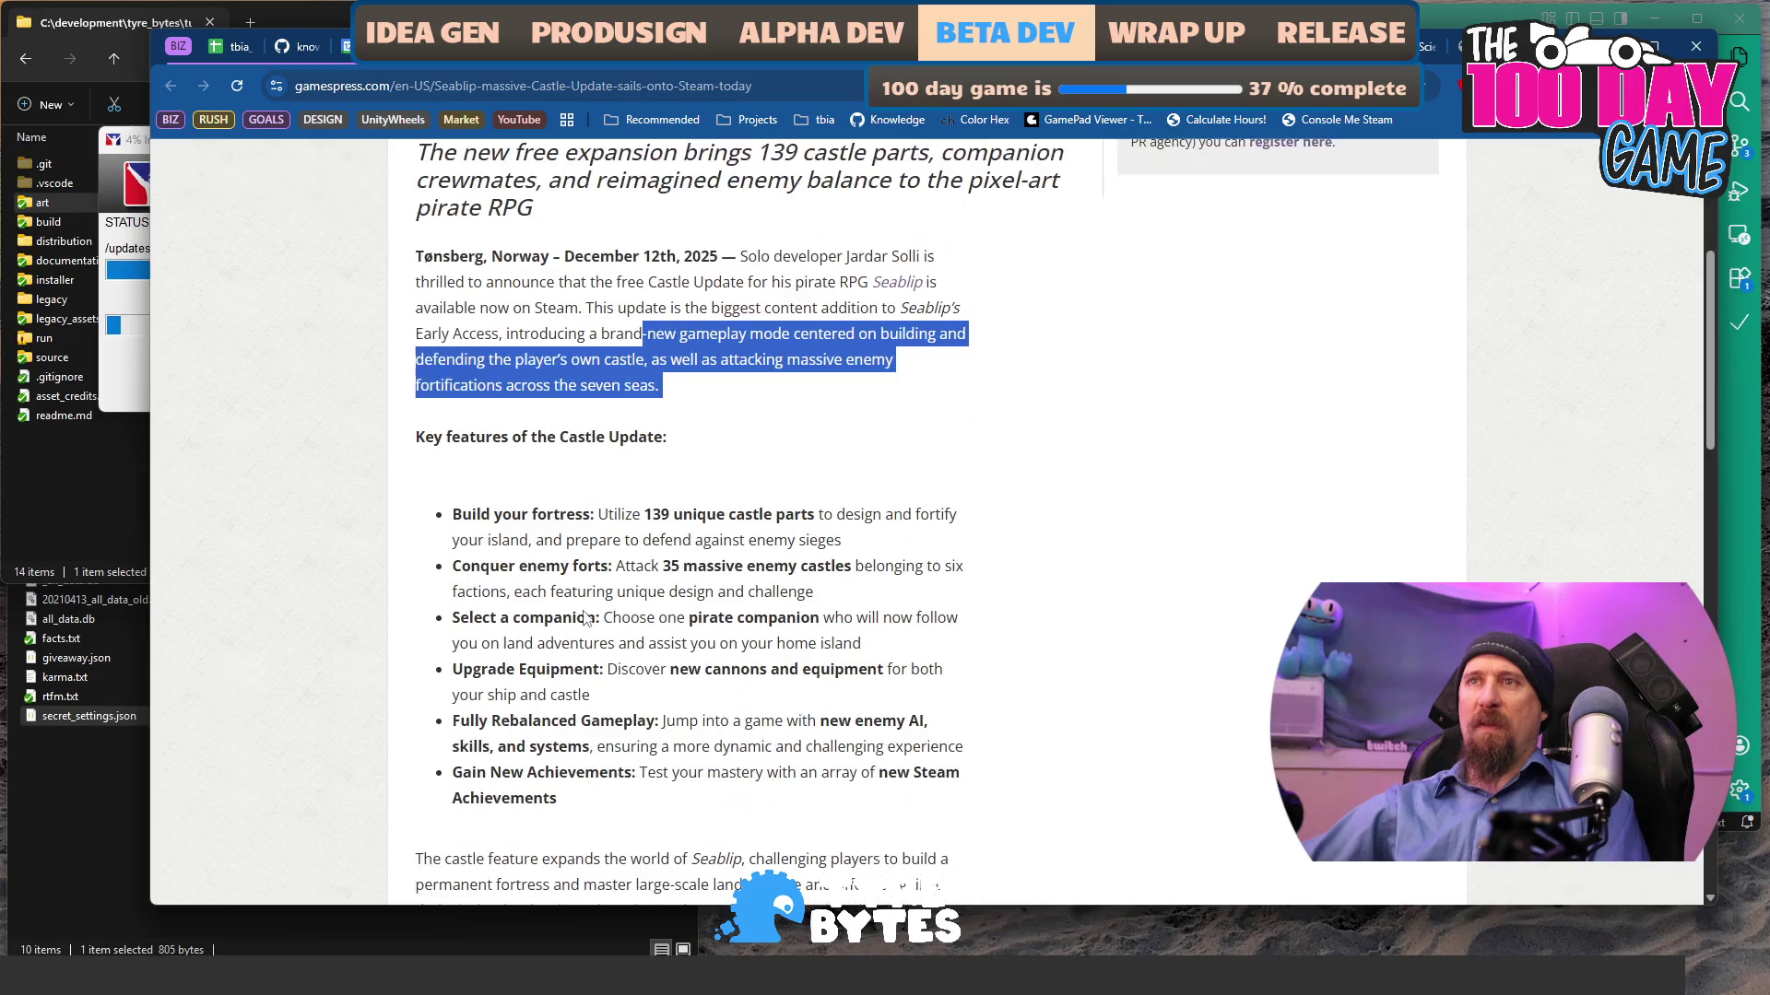
click(458, 511)
mouse_move(485, 436)
mouse_down()
mouse_move(433, 470)
mouse_move(835, 514)
mouse_up()
- Read on through the castle feature and five-years-of-development paragraphs
scroll(855, 535, down, 2)
scroll(856, 536, down, 2)
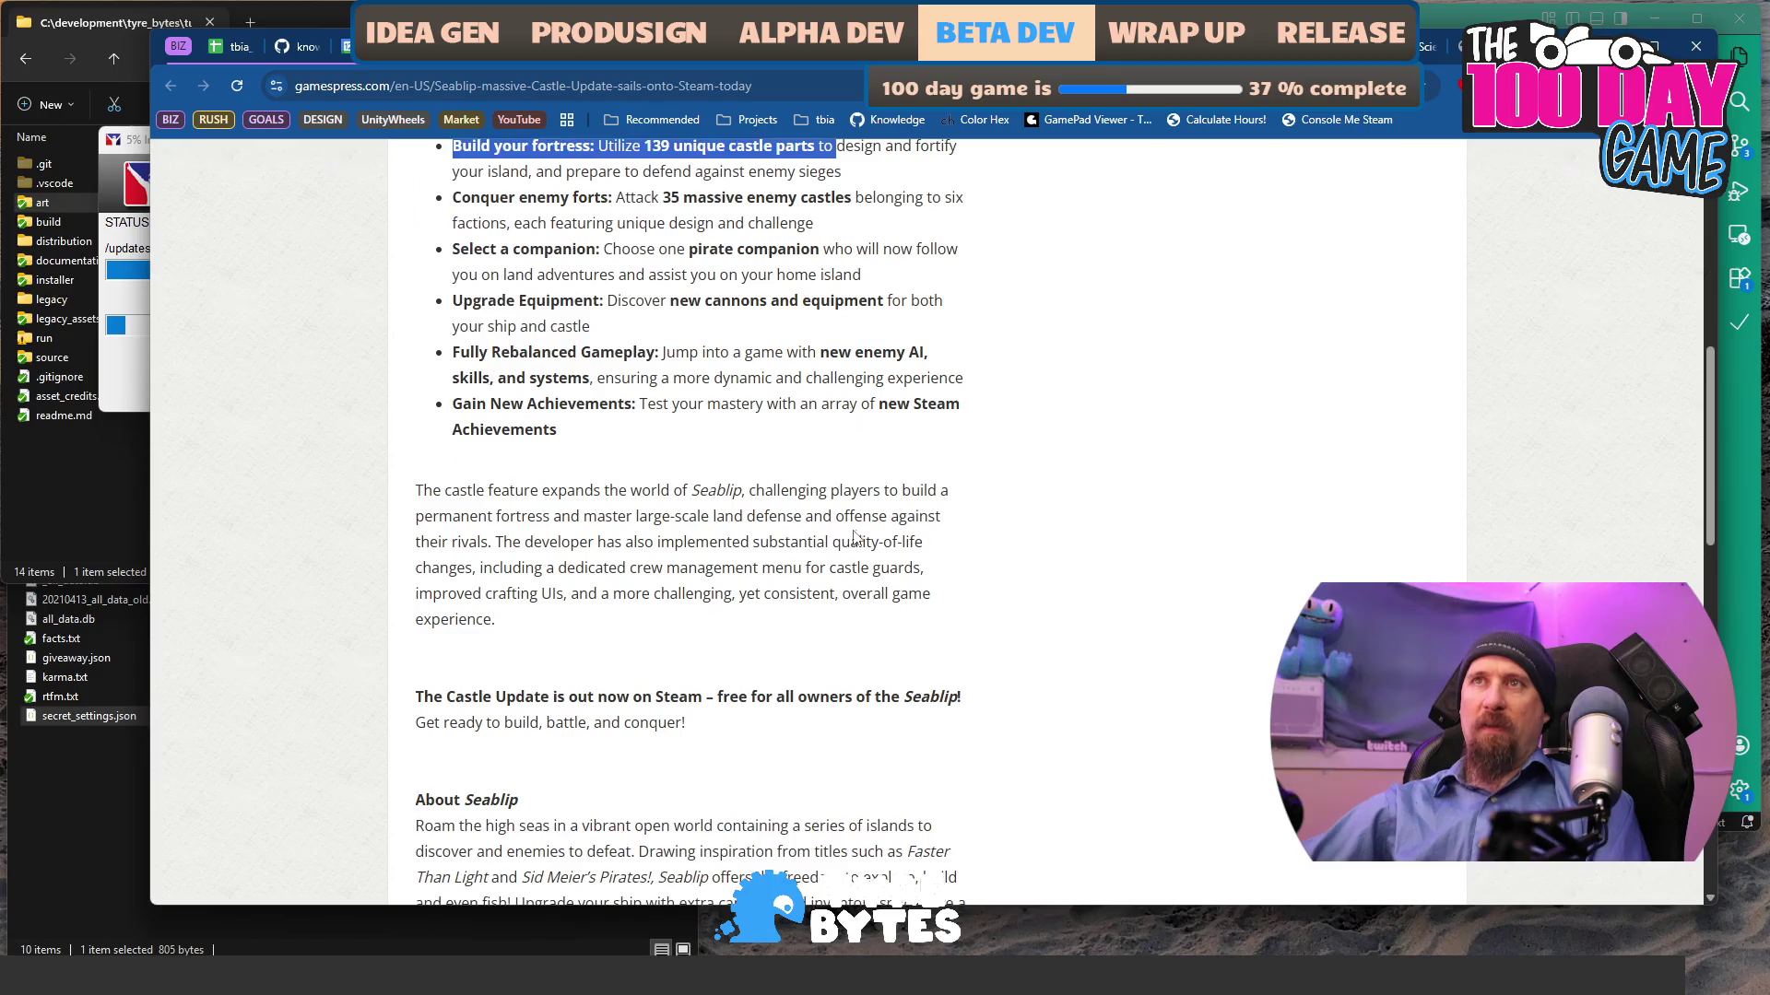
mouse_move(428, 494)
mouse_down()
mouse_move(637, 524)
mouse_move(683, 575)
mouse_up()
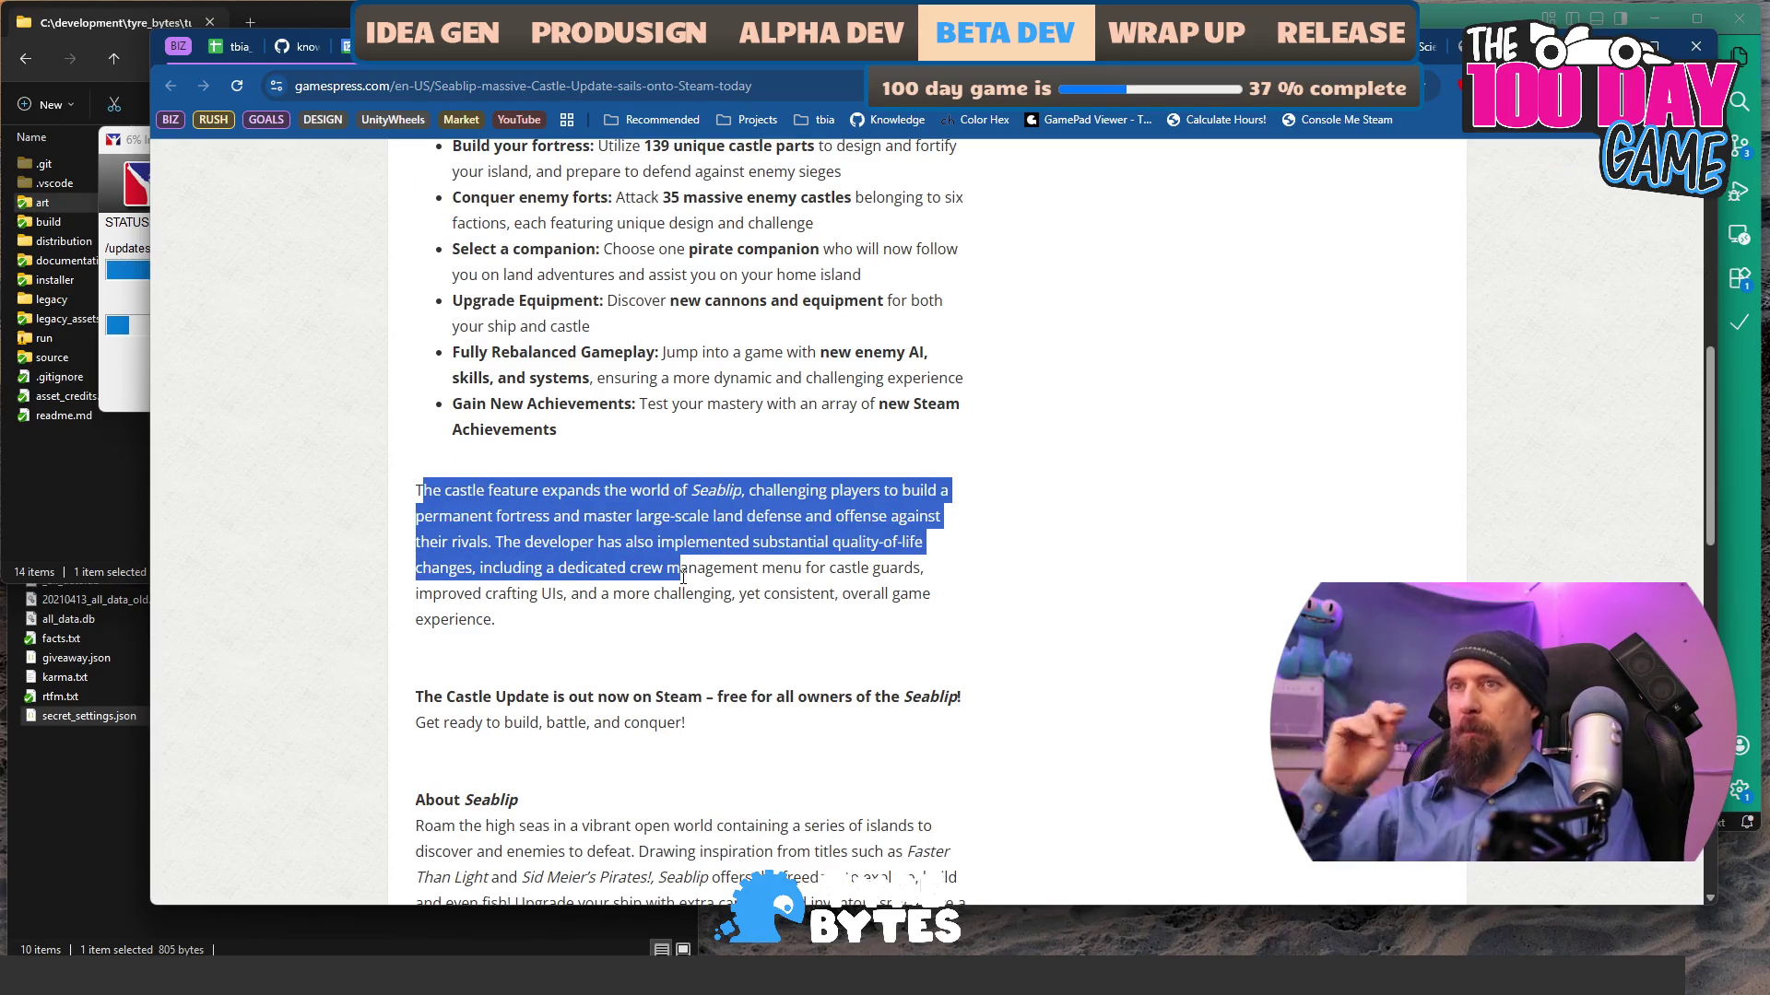
scroll(683, 575, down, 7)
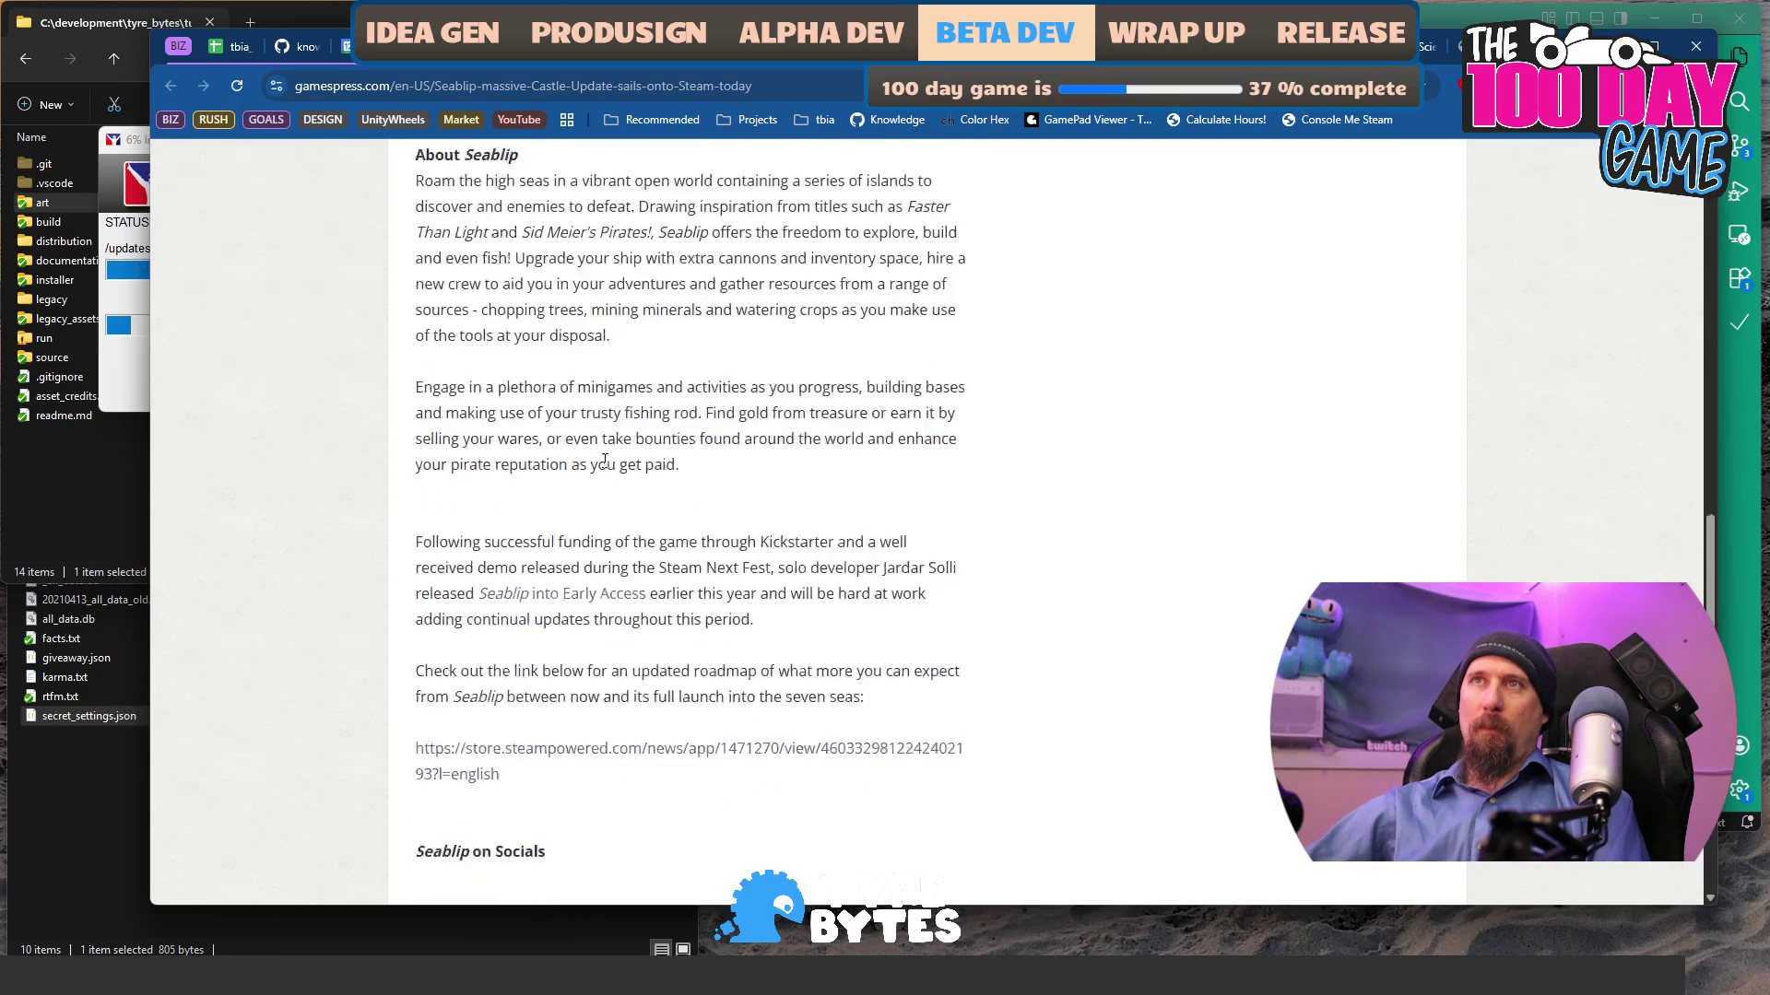
scroll(605, 460, down, 4)
scroll(605, 468, down, 3)
scroll(605, 470, up, 3)
scroll(772, 562, down, 3)
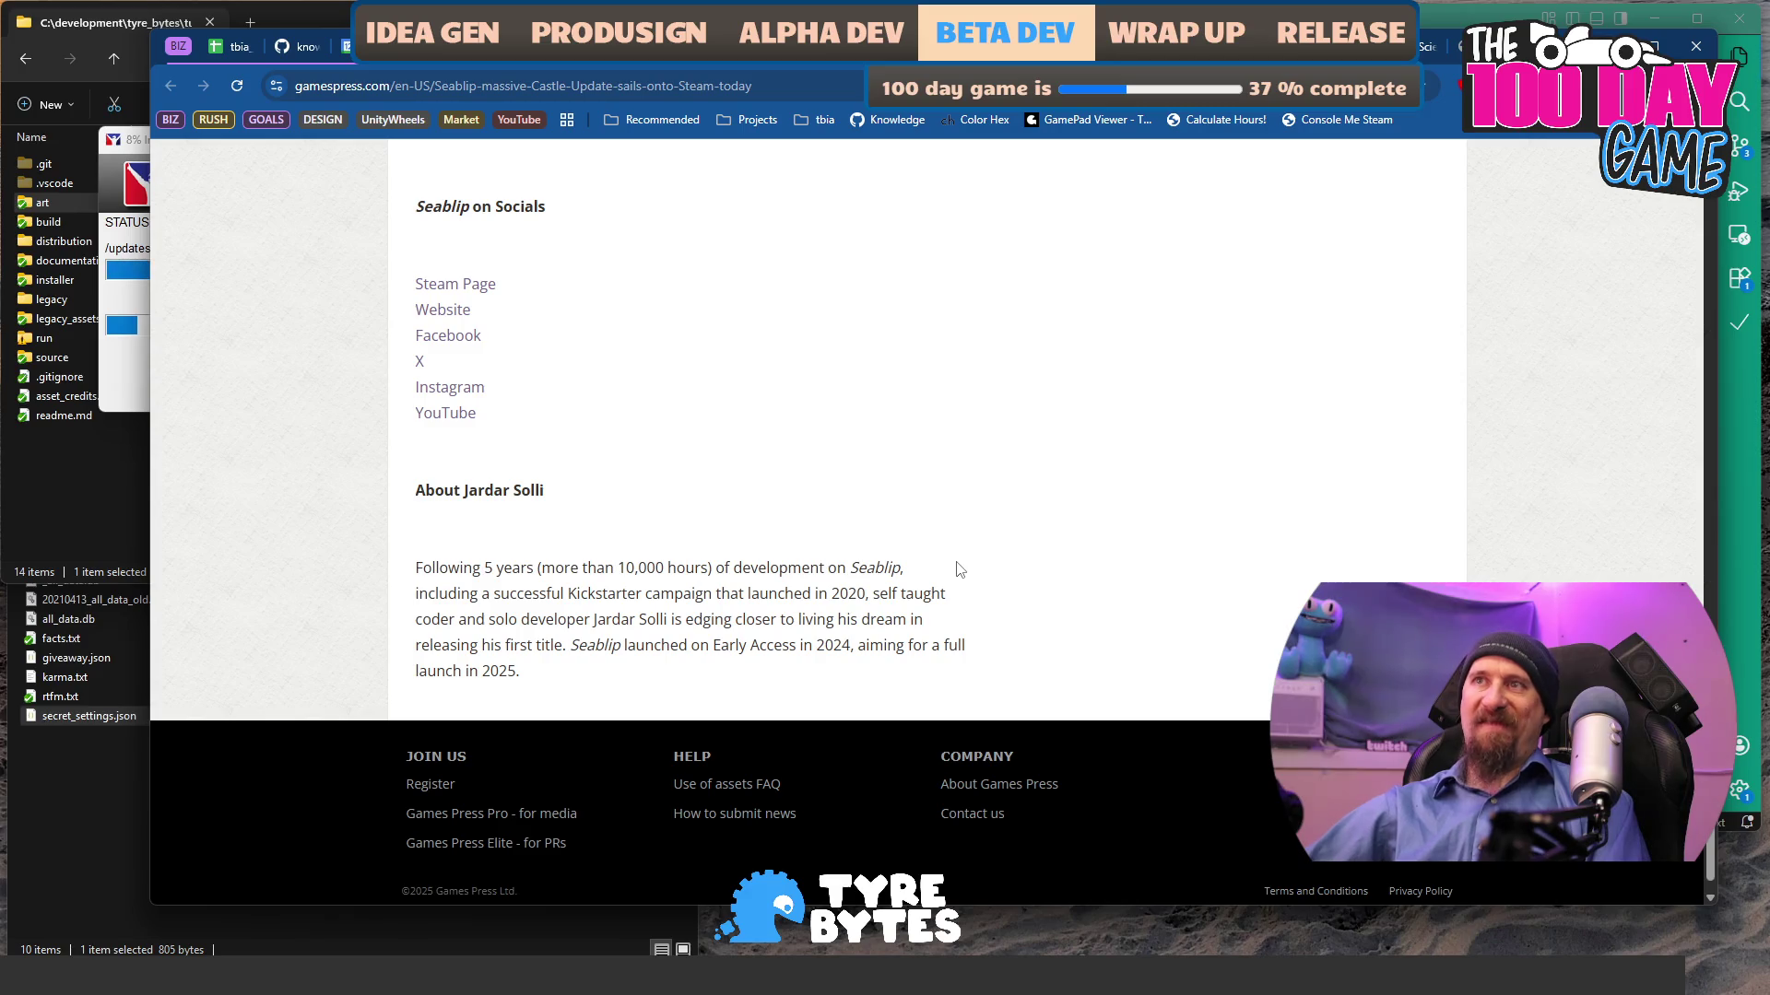
drag(937, 577, 446, 563)
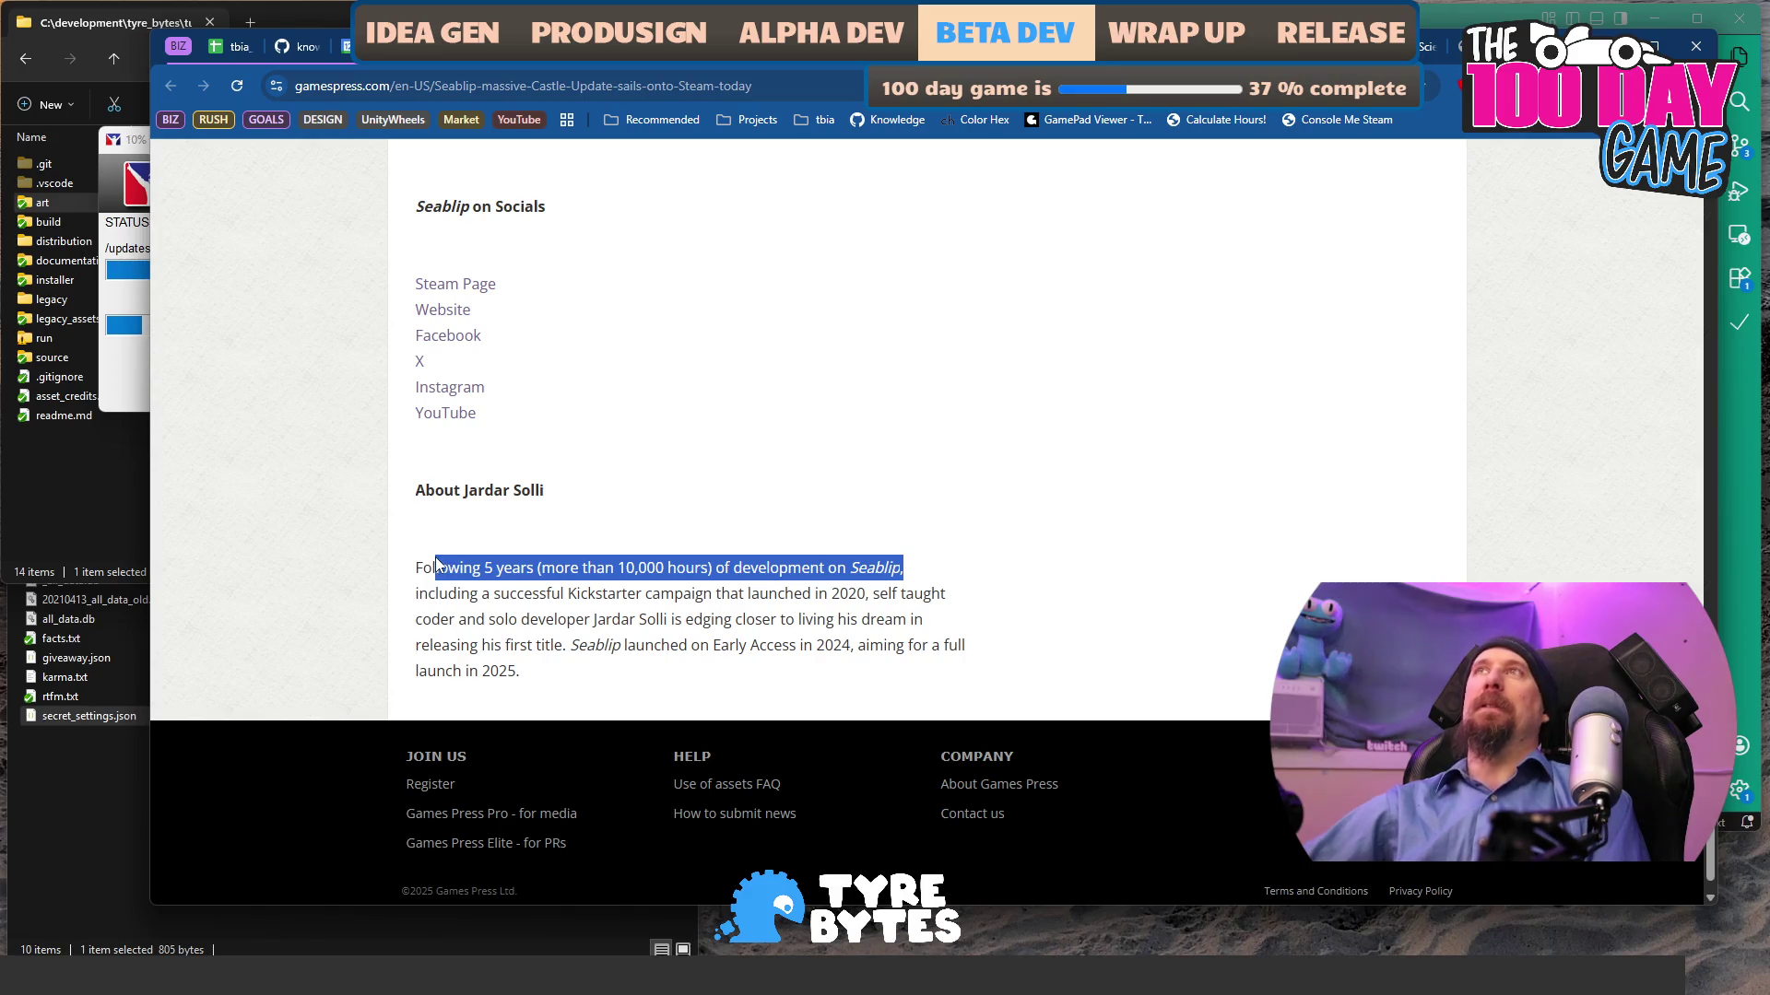
key(ctrl+t)
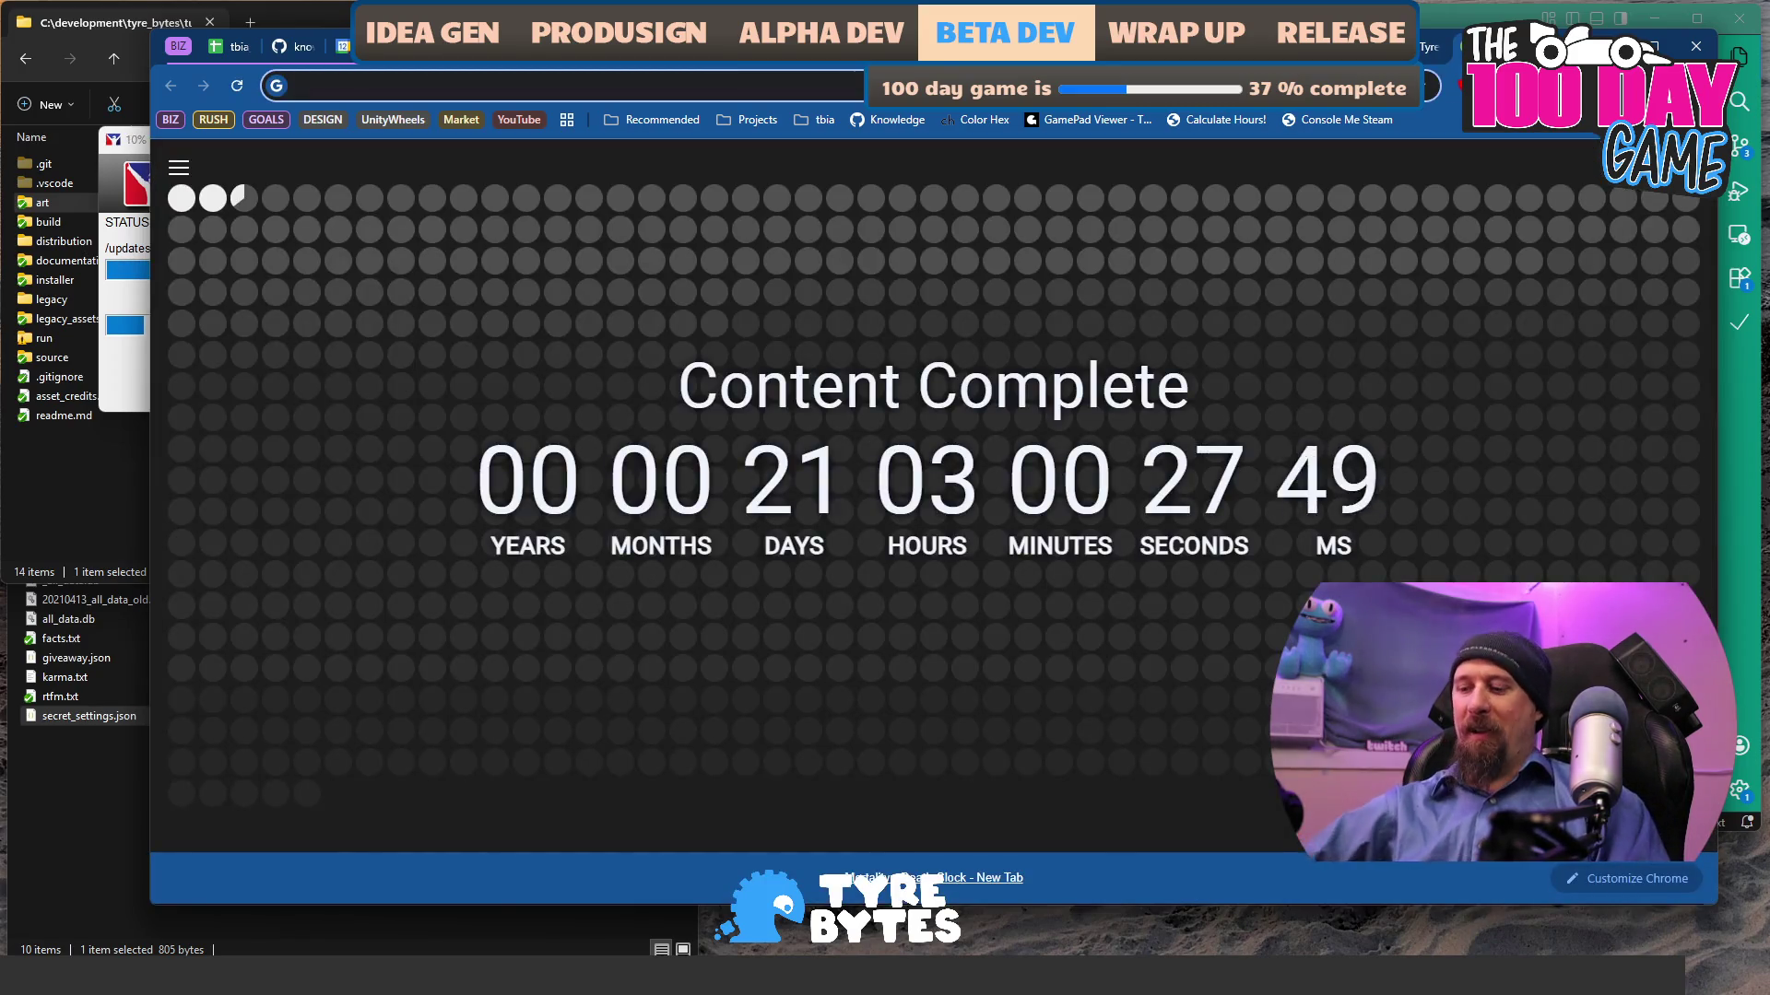
- Calculate 10000*16.15 in the address bar, clear it, and switch to the tbia_tracker_2025 spreadsheet
text(10000*)
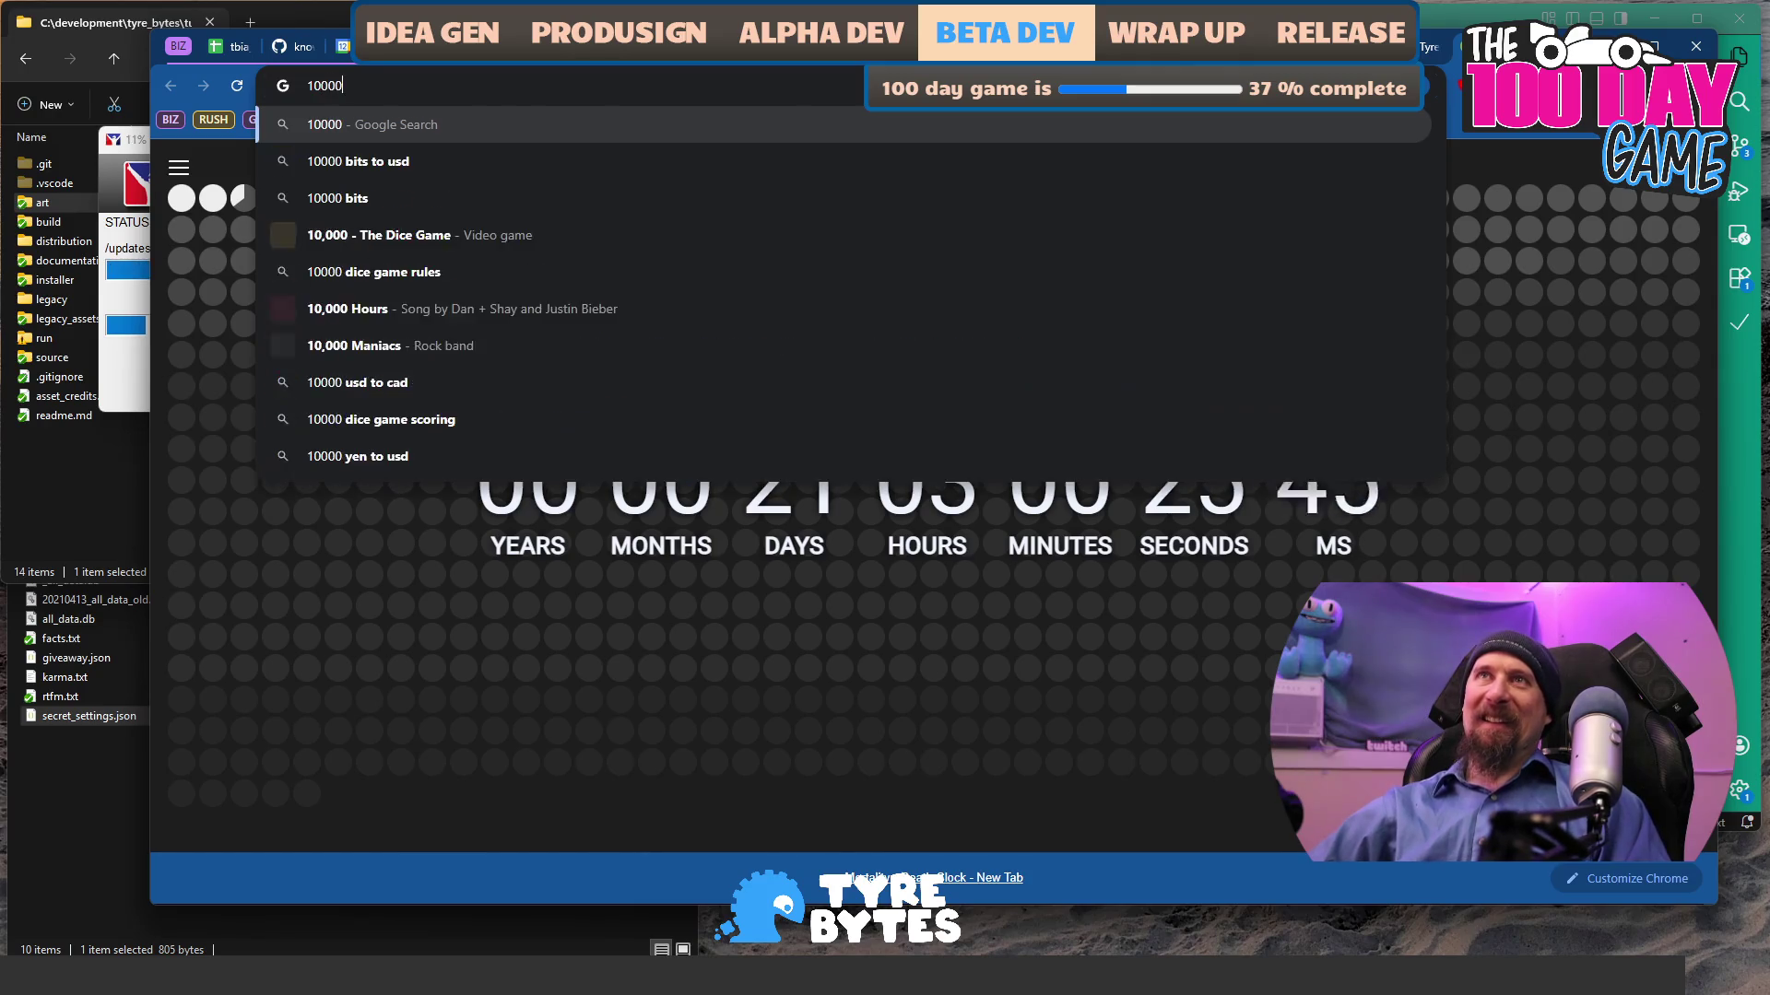
text(16.15)
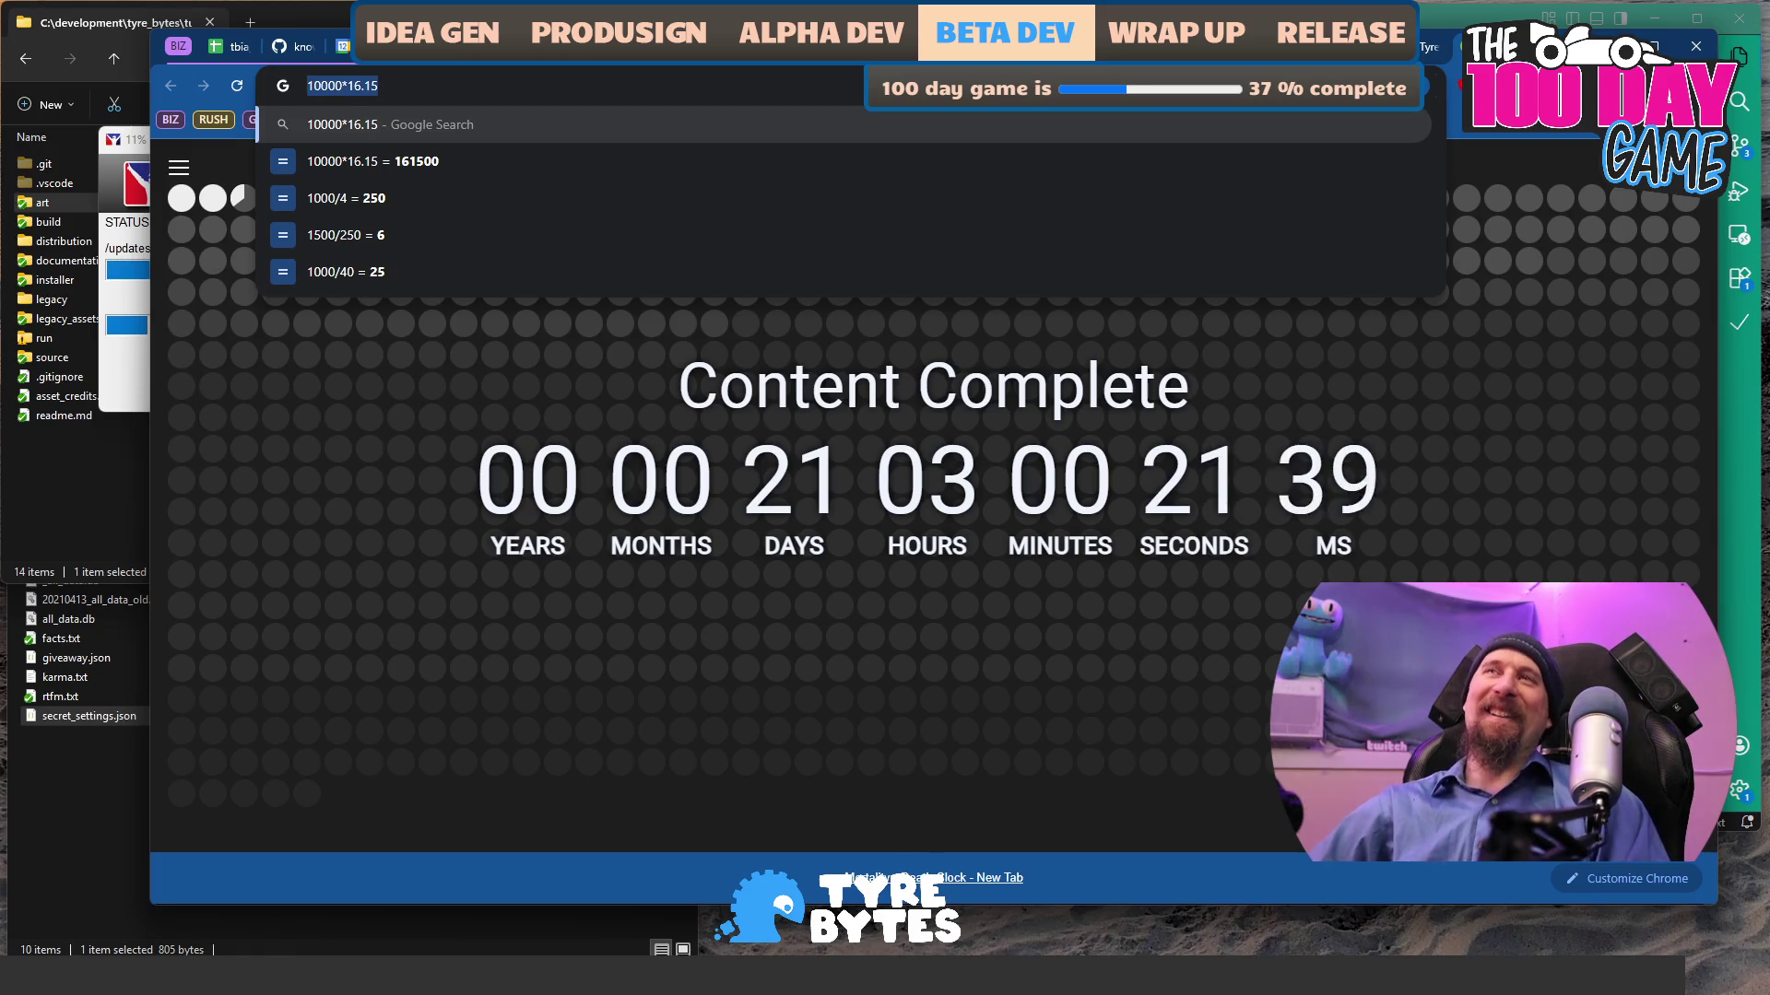
key(ctrl+a)
key(BackSpace)
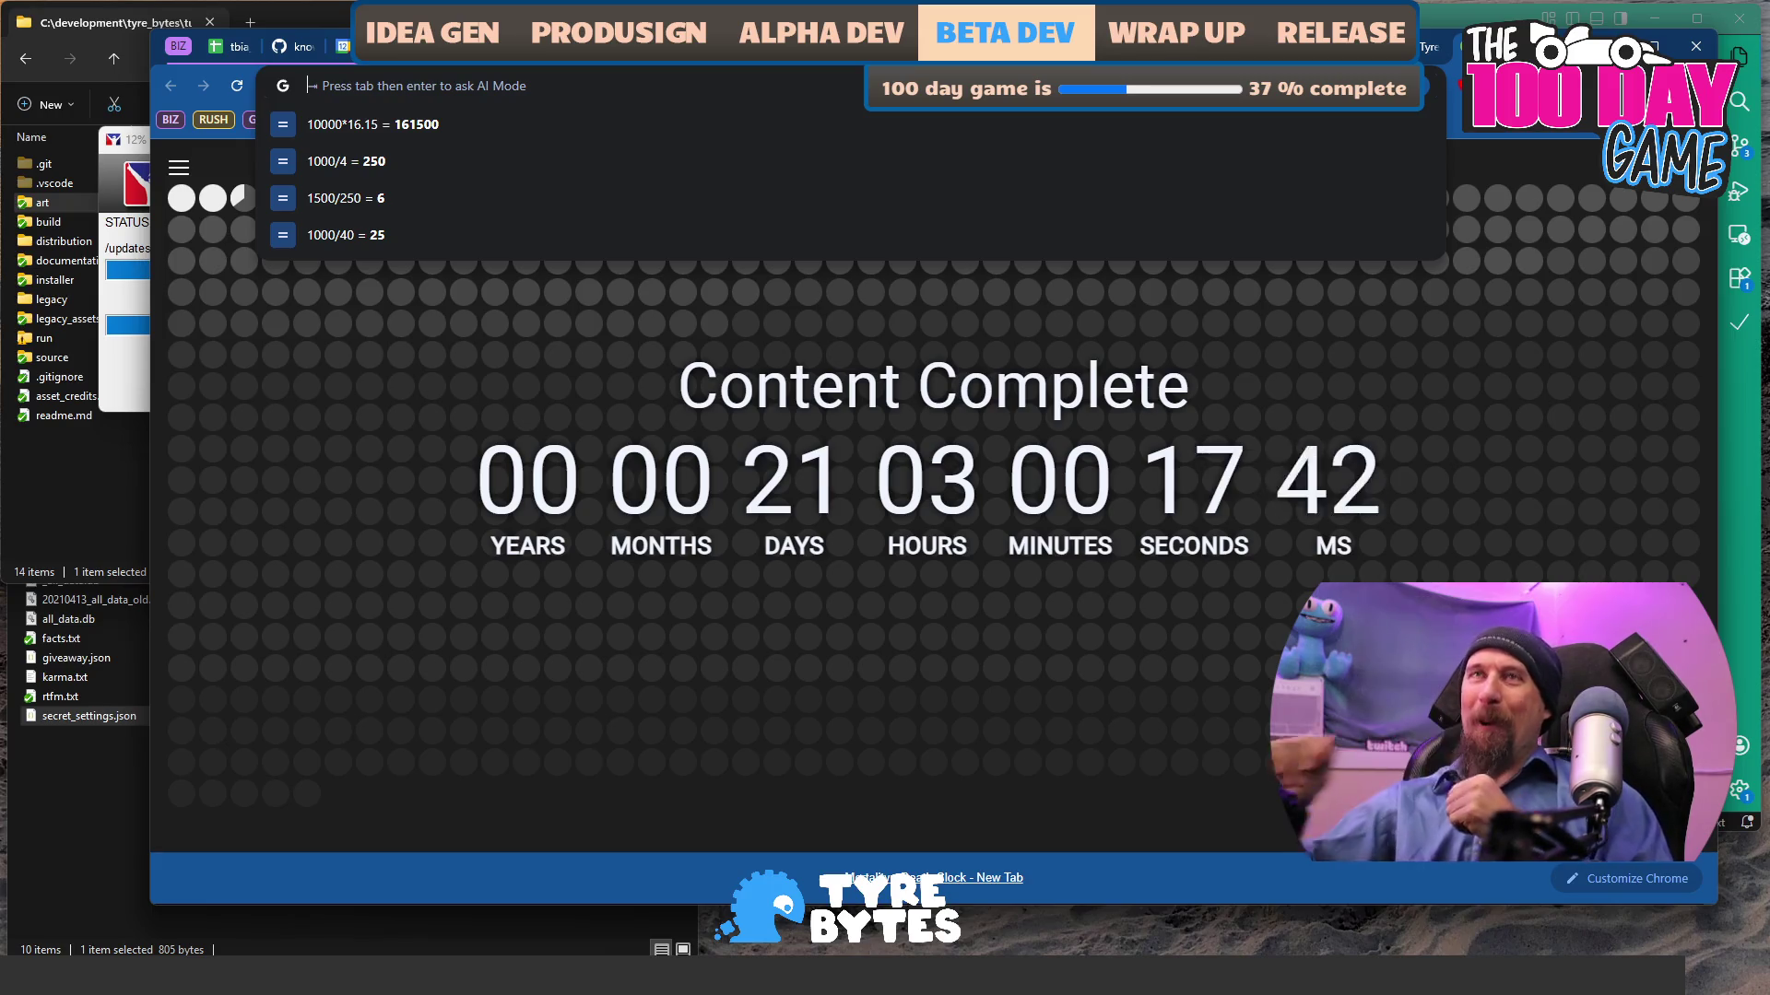
click(225, 55)
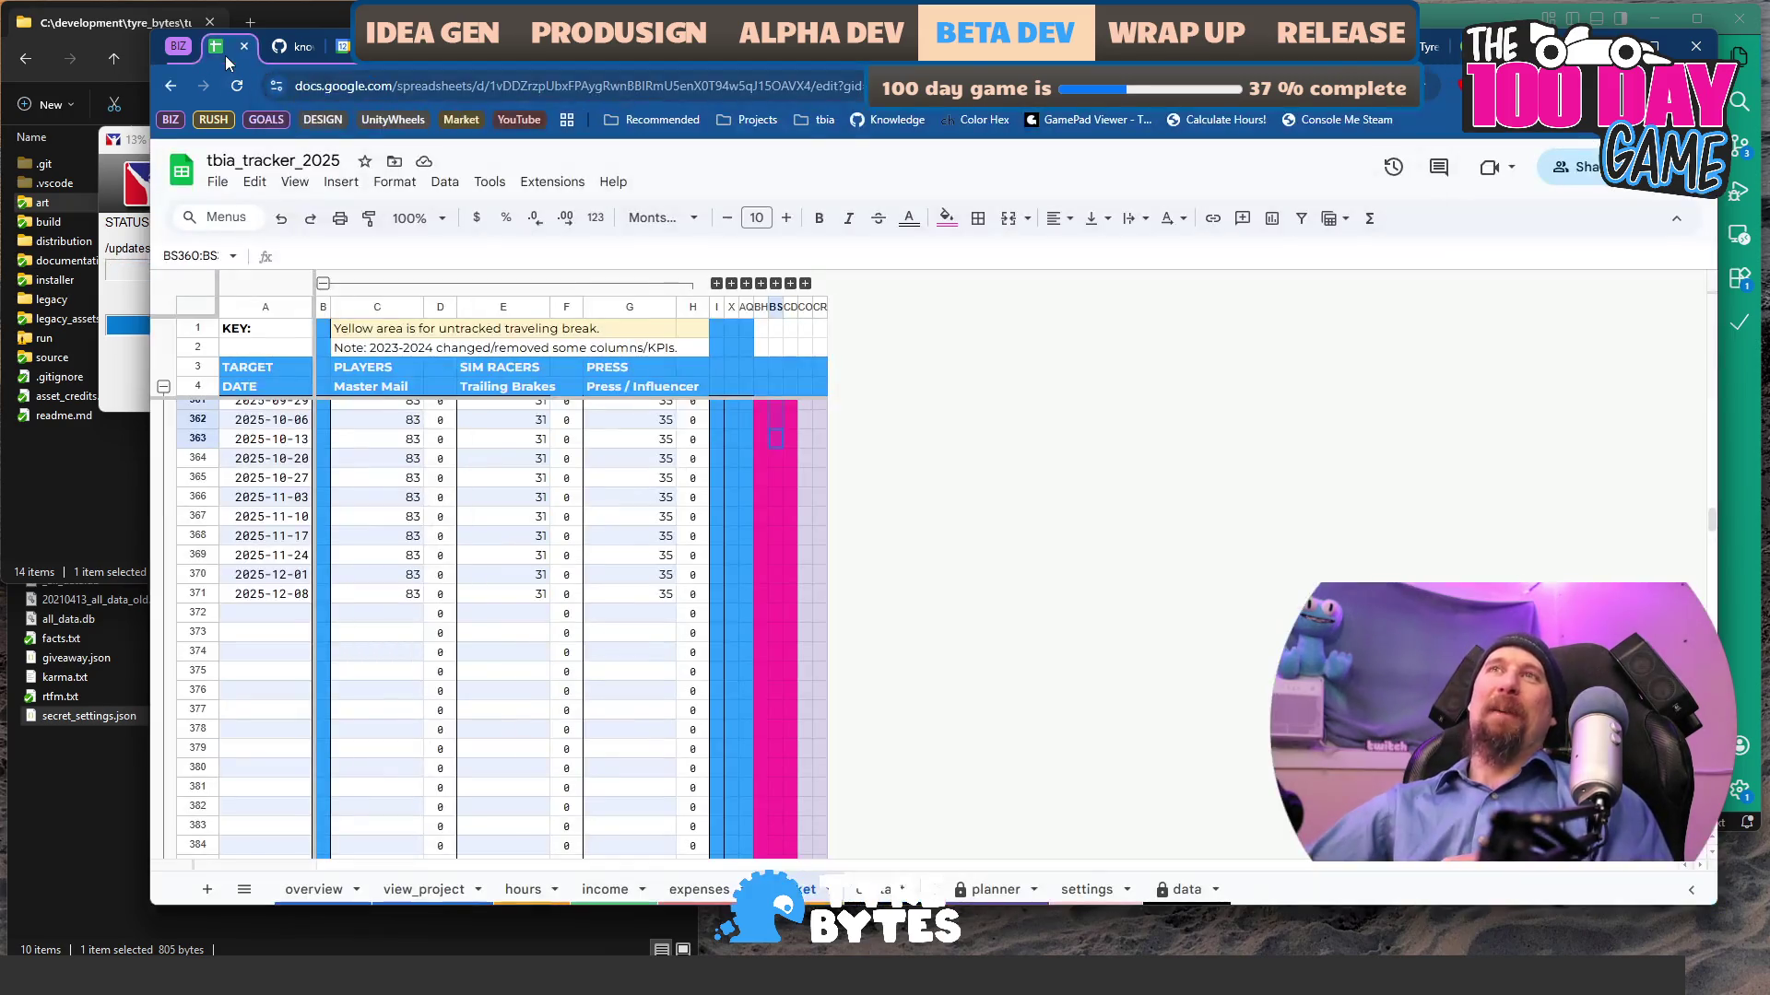
- View the Indie Career Tracker 2025 overview sheet, then return to the TankRat press release
click(313, 890)
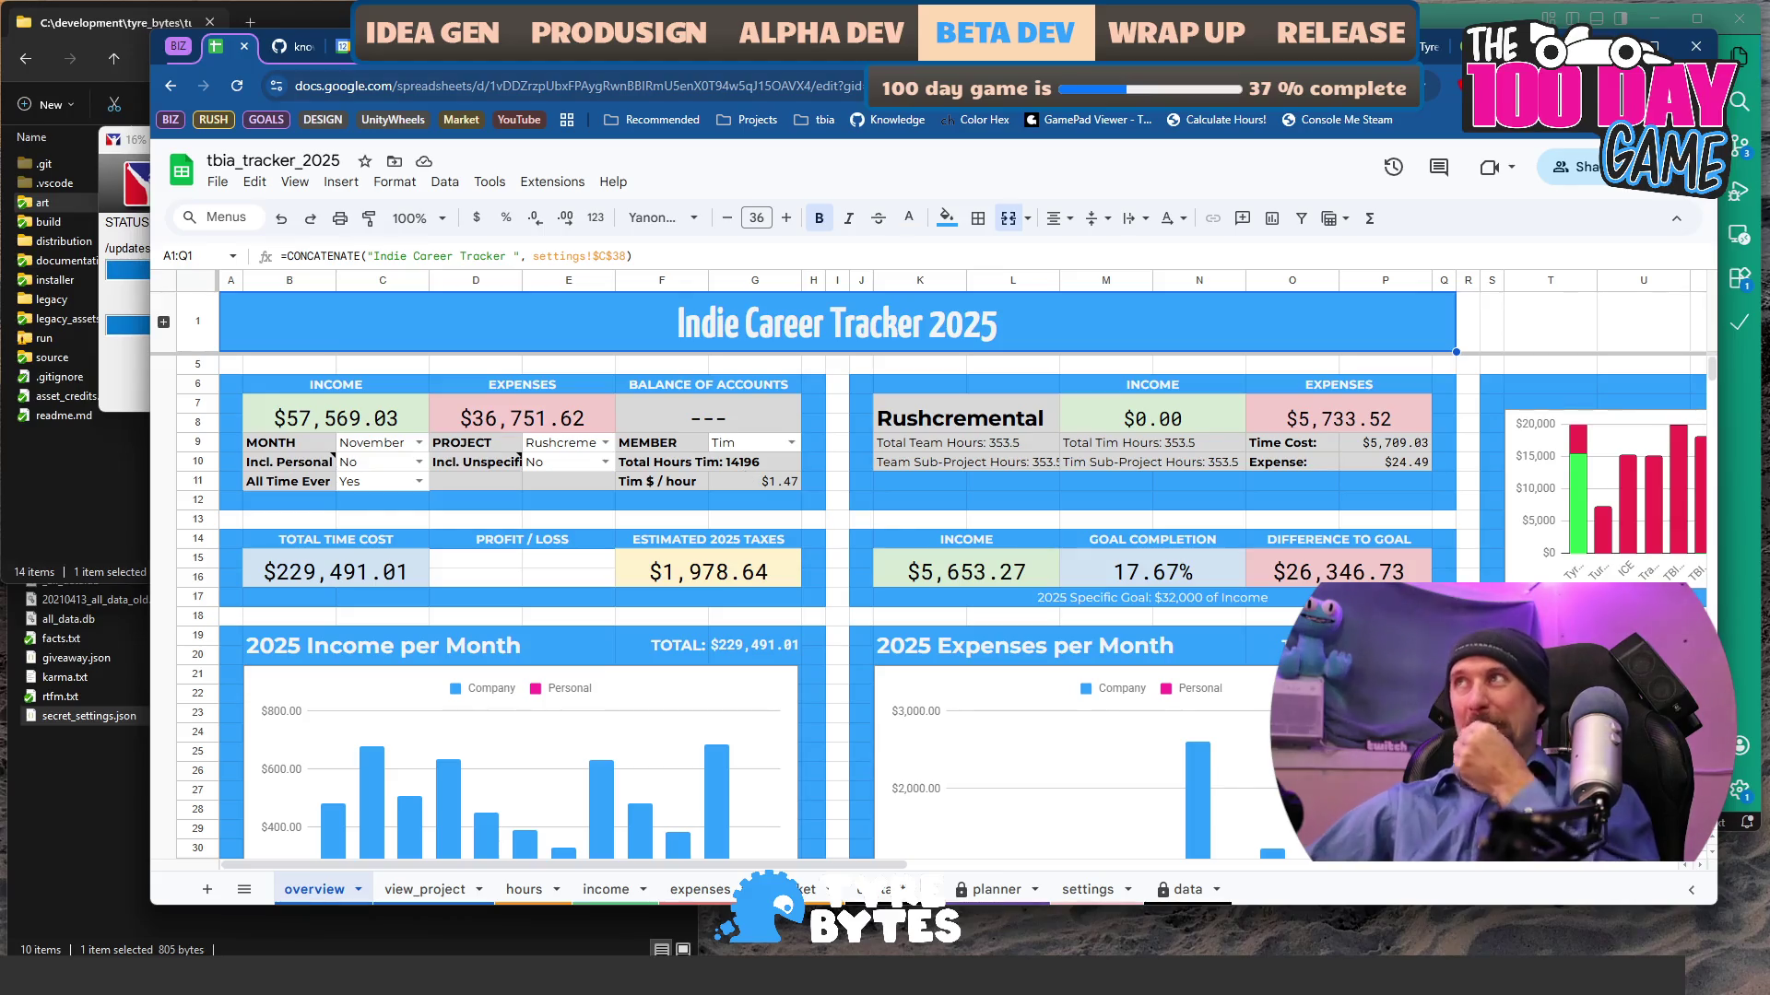
key(ctrl+shift+t)
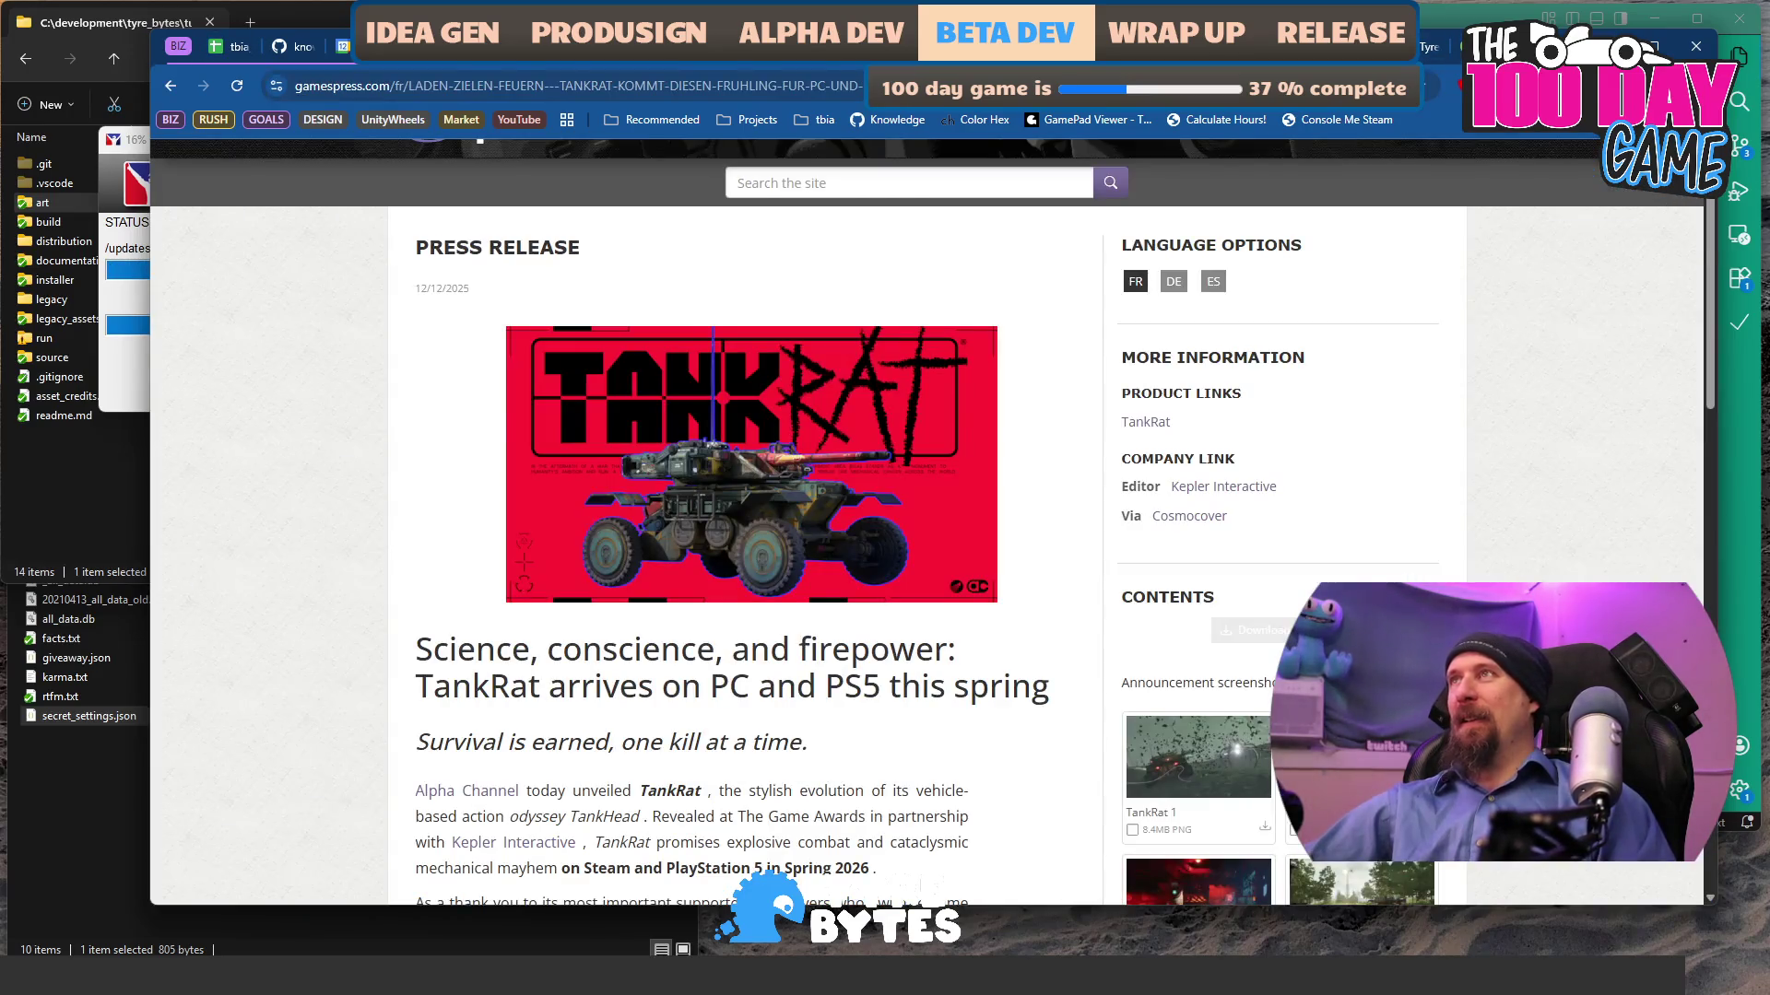
- Highlight 'Following' through 'that' in the Seablip release, then search 'seablip' in a new tab
key(ctrl+shift+t)
key(ctrl+shift+t)
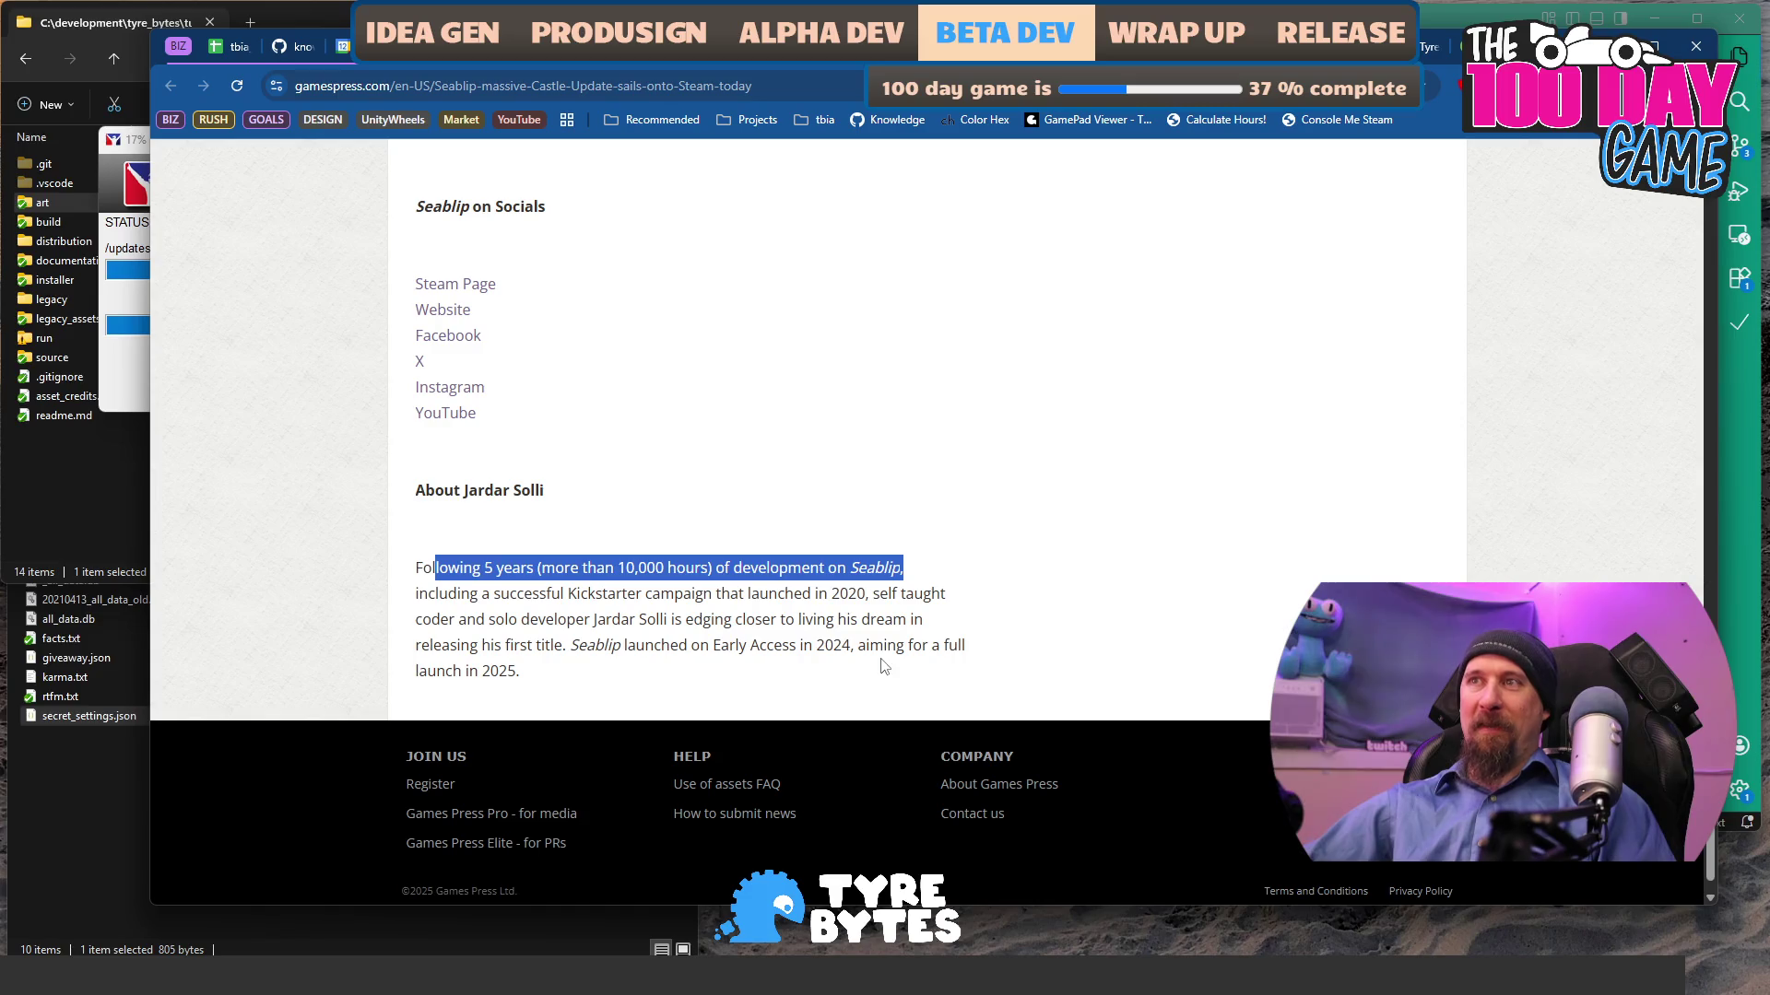
click(682, 645)
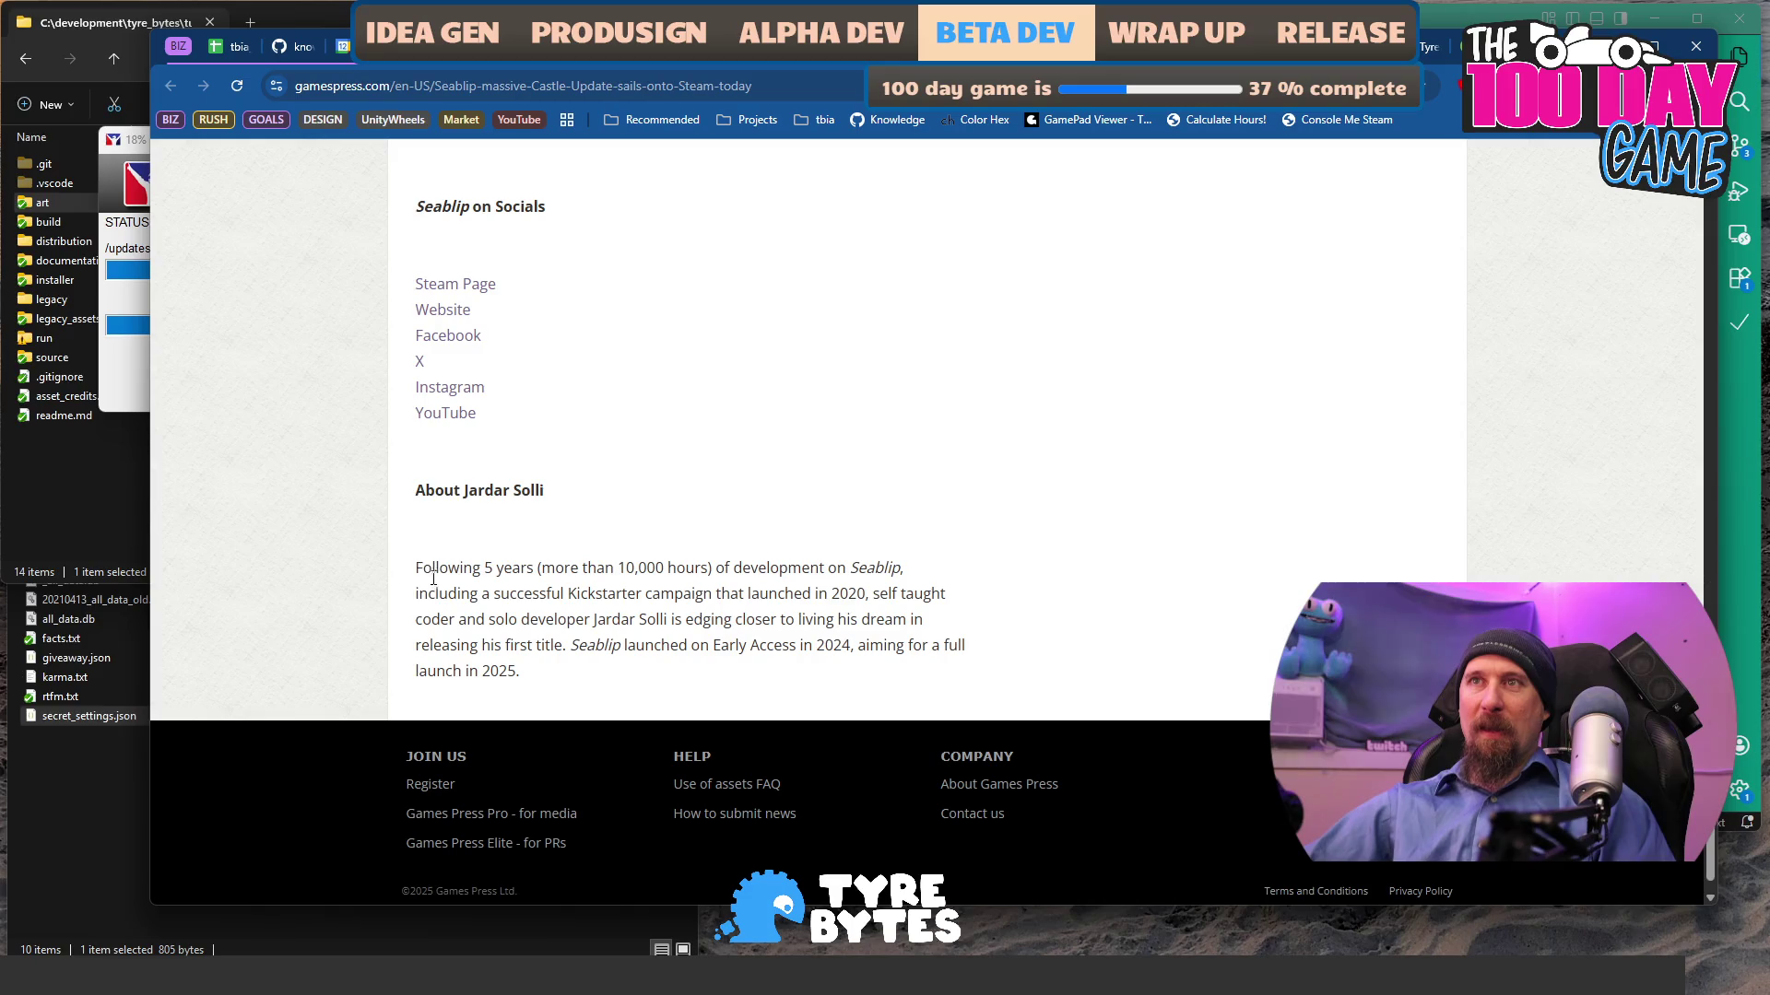
mouse_move(416, 573)
mouse_down()
mouse_move(725, 576)
mouse_move(760, 592)
mouse_up()
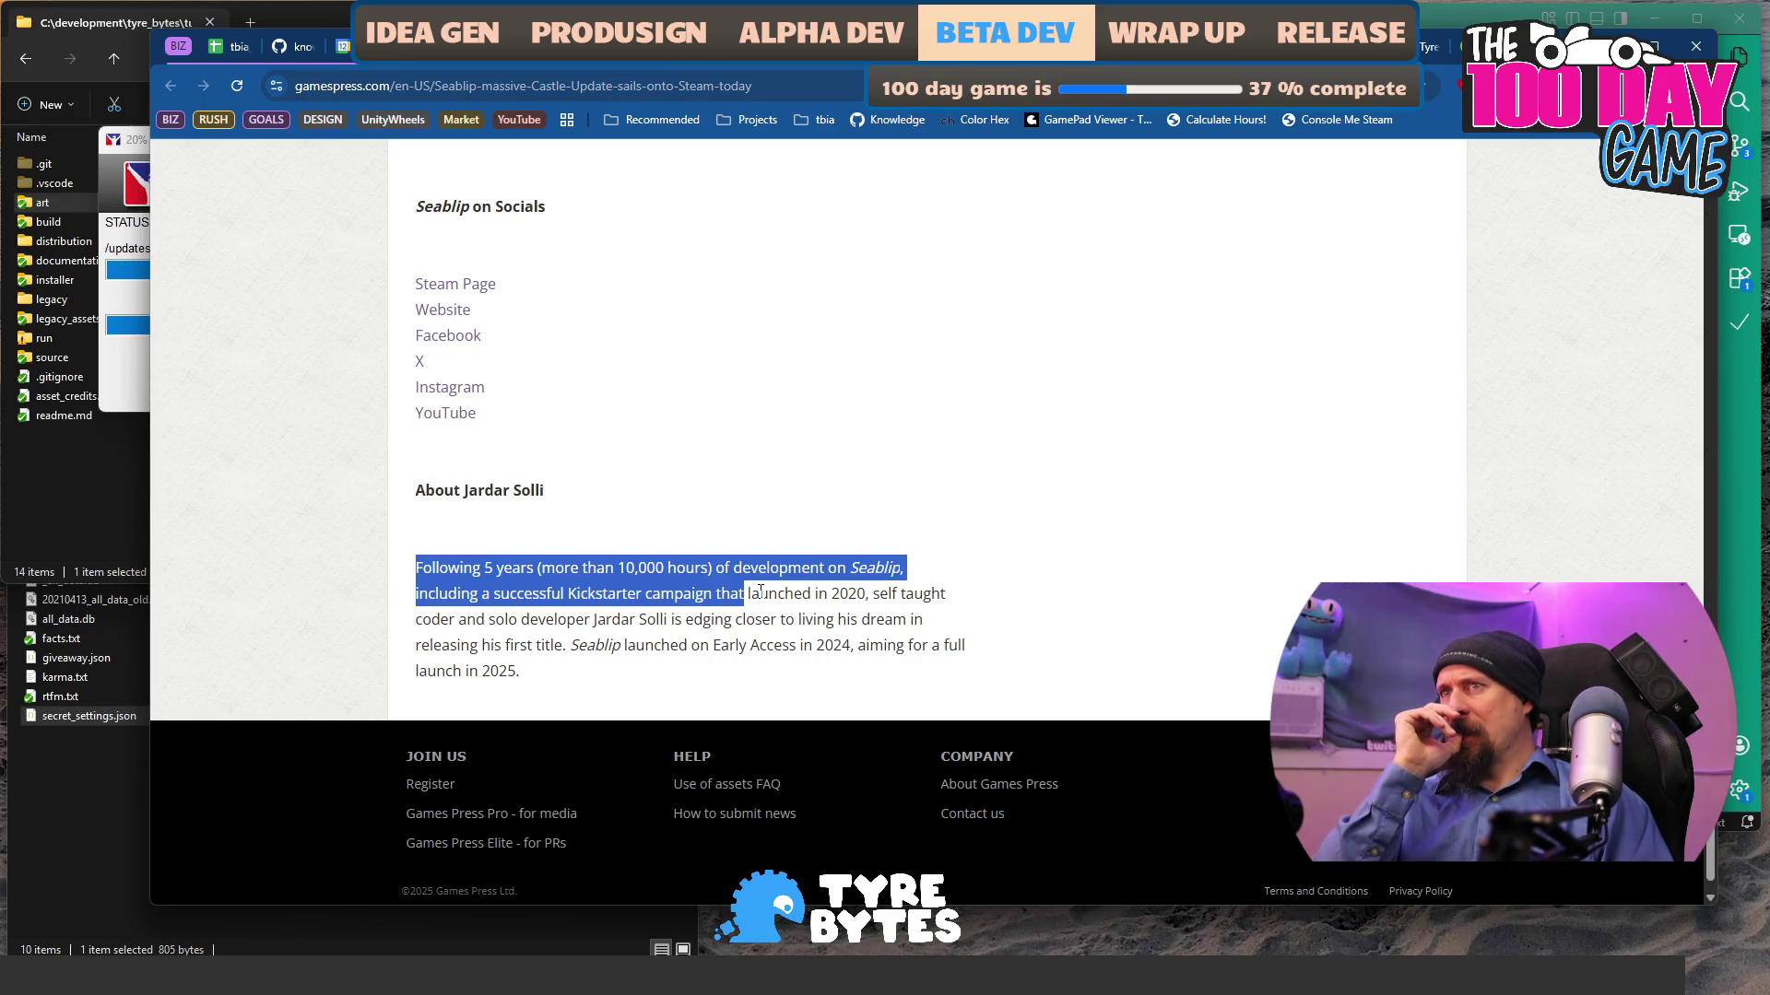
key(ctrl+t)
text(seablip)
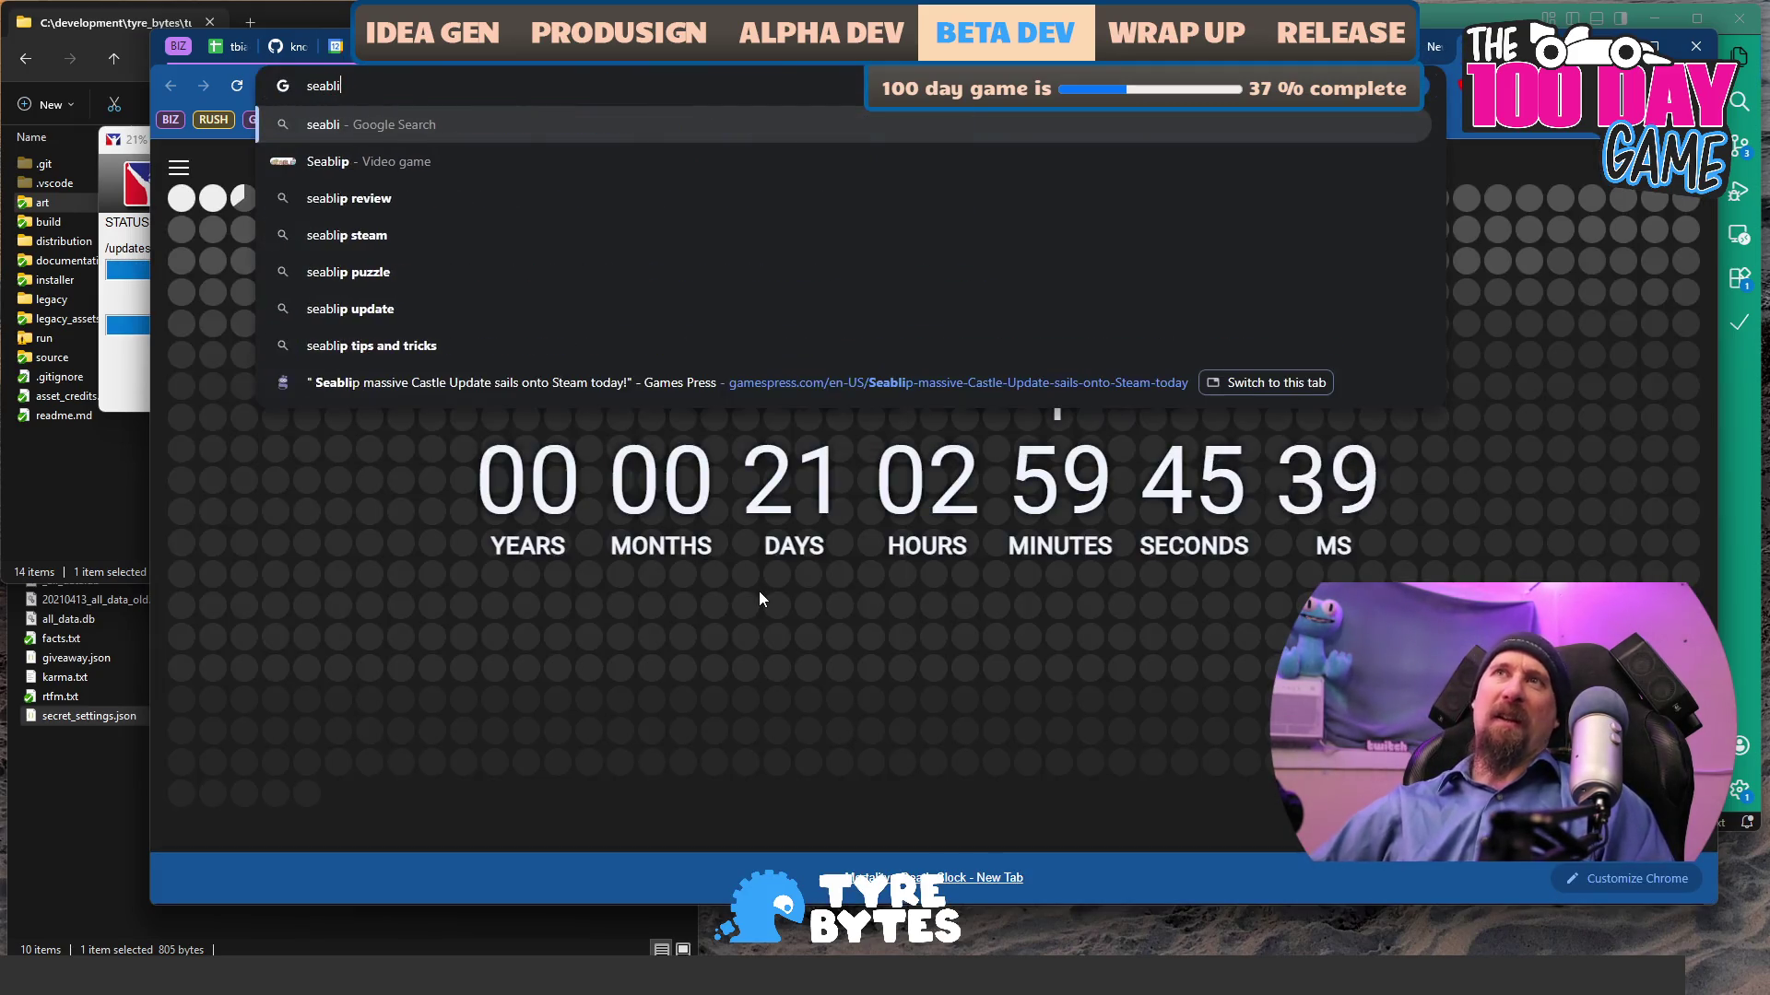
- Run the Seablip search and open the Seablip on Steam store page
key(Return)
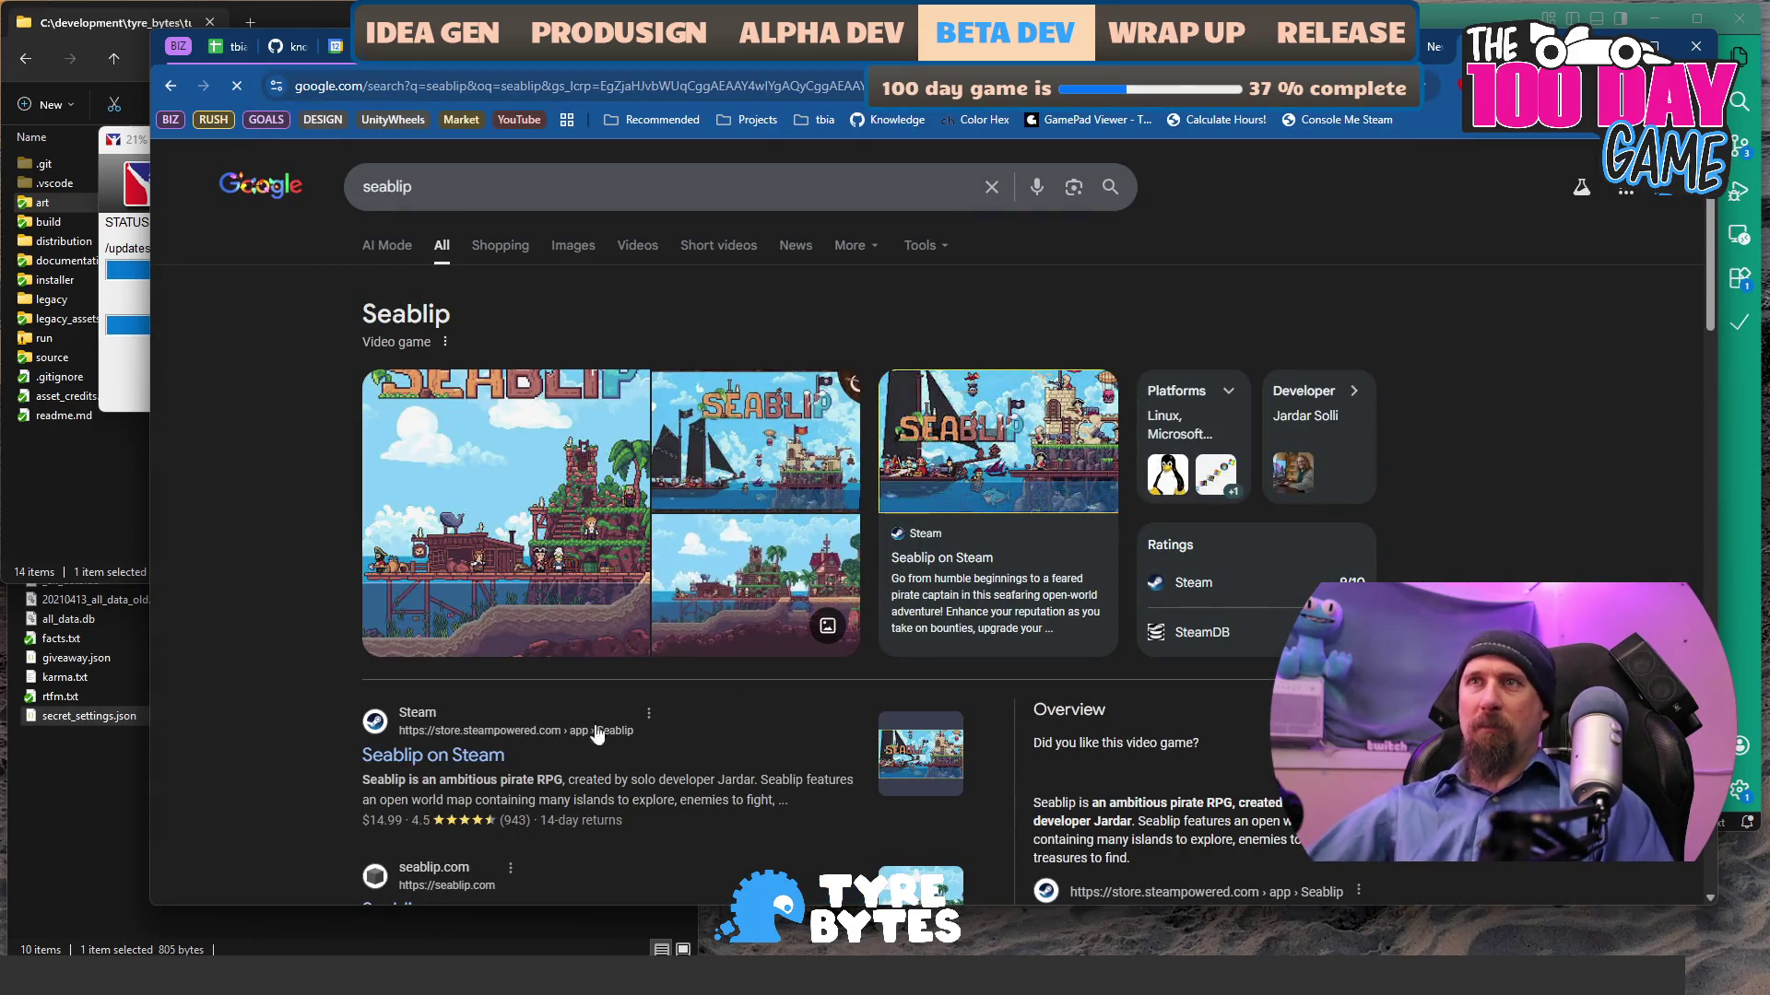
click(486, 754)
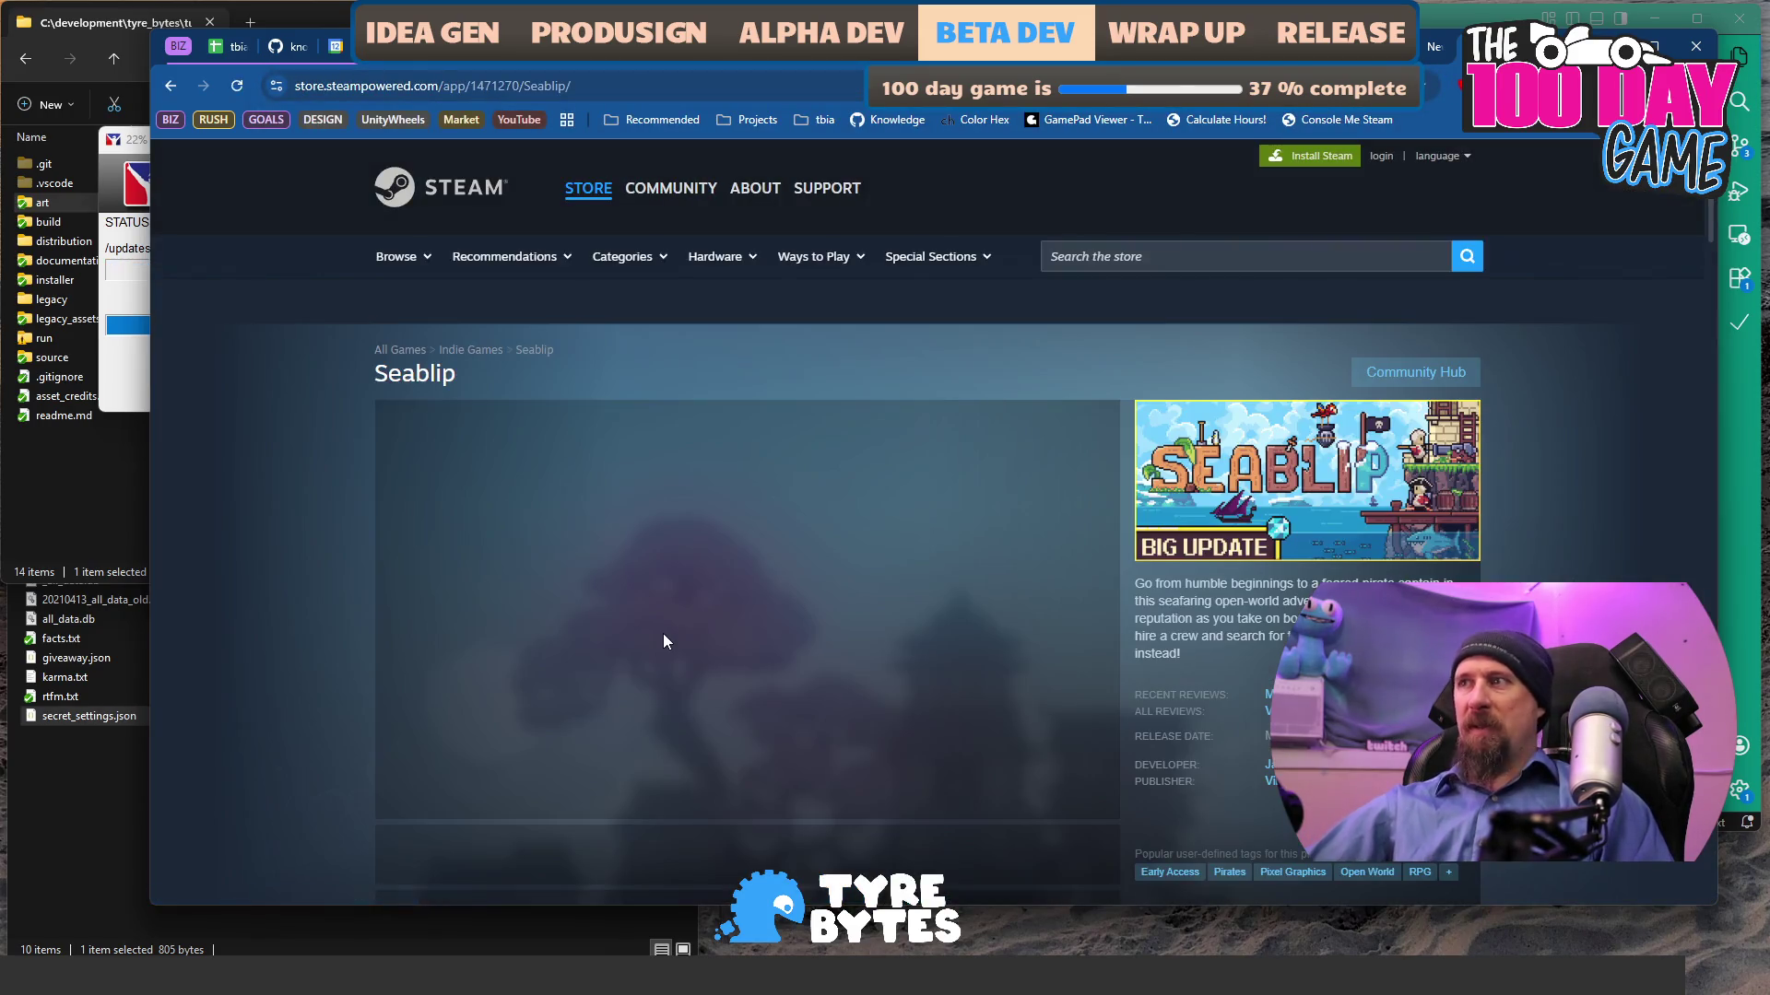
scroll(731, 660, down, 2)
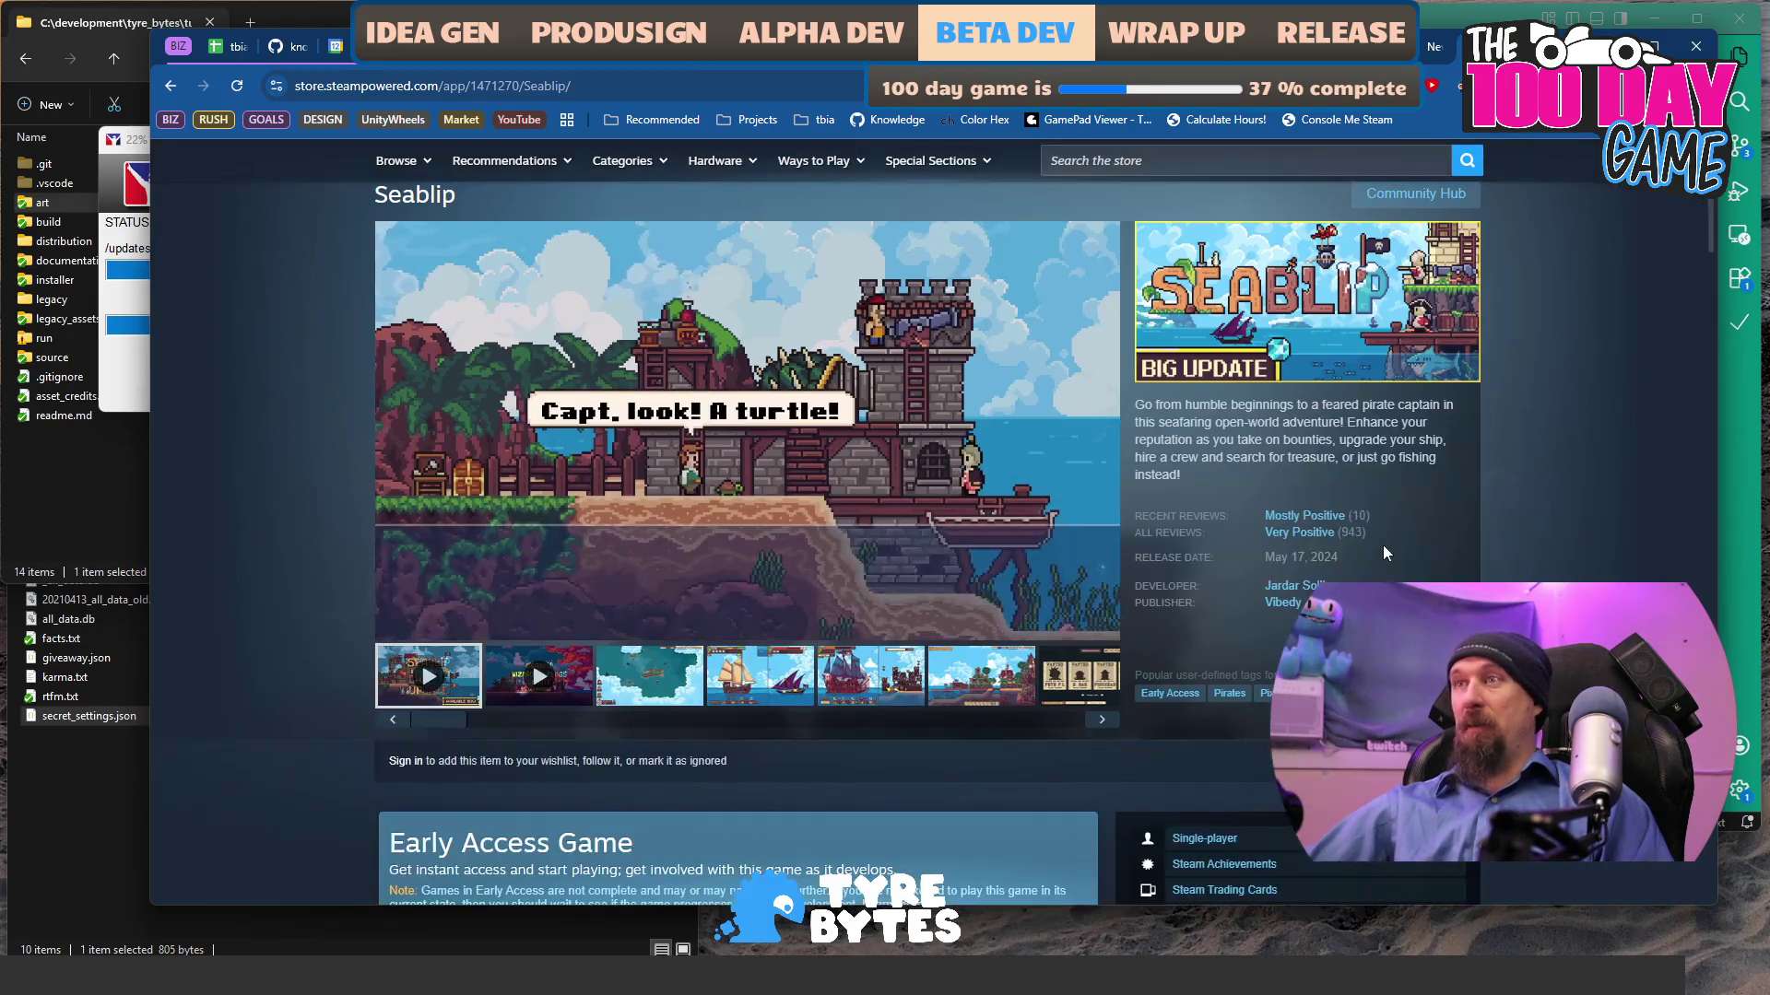
- Browse Seablip's screenshot gallery and review the $14.99 purchase options
click(682, 675)
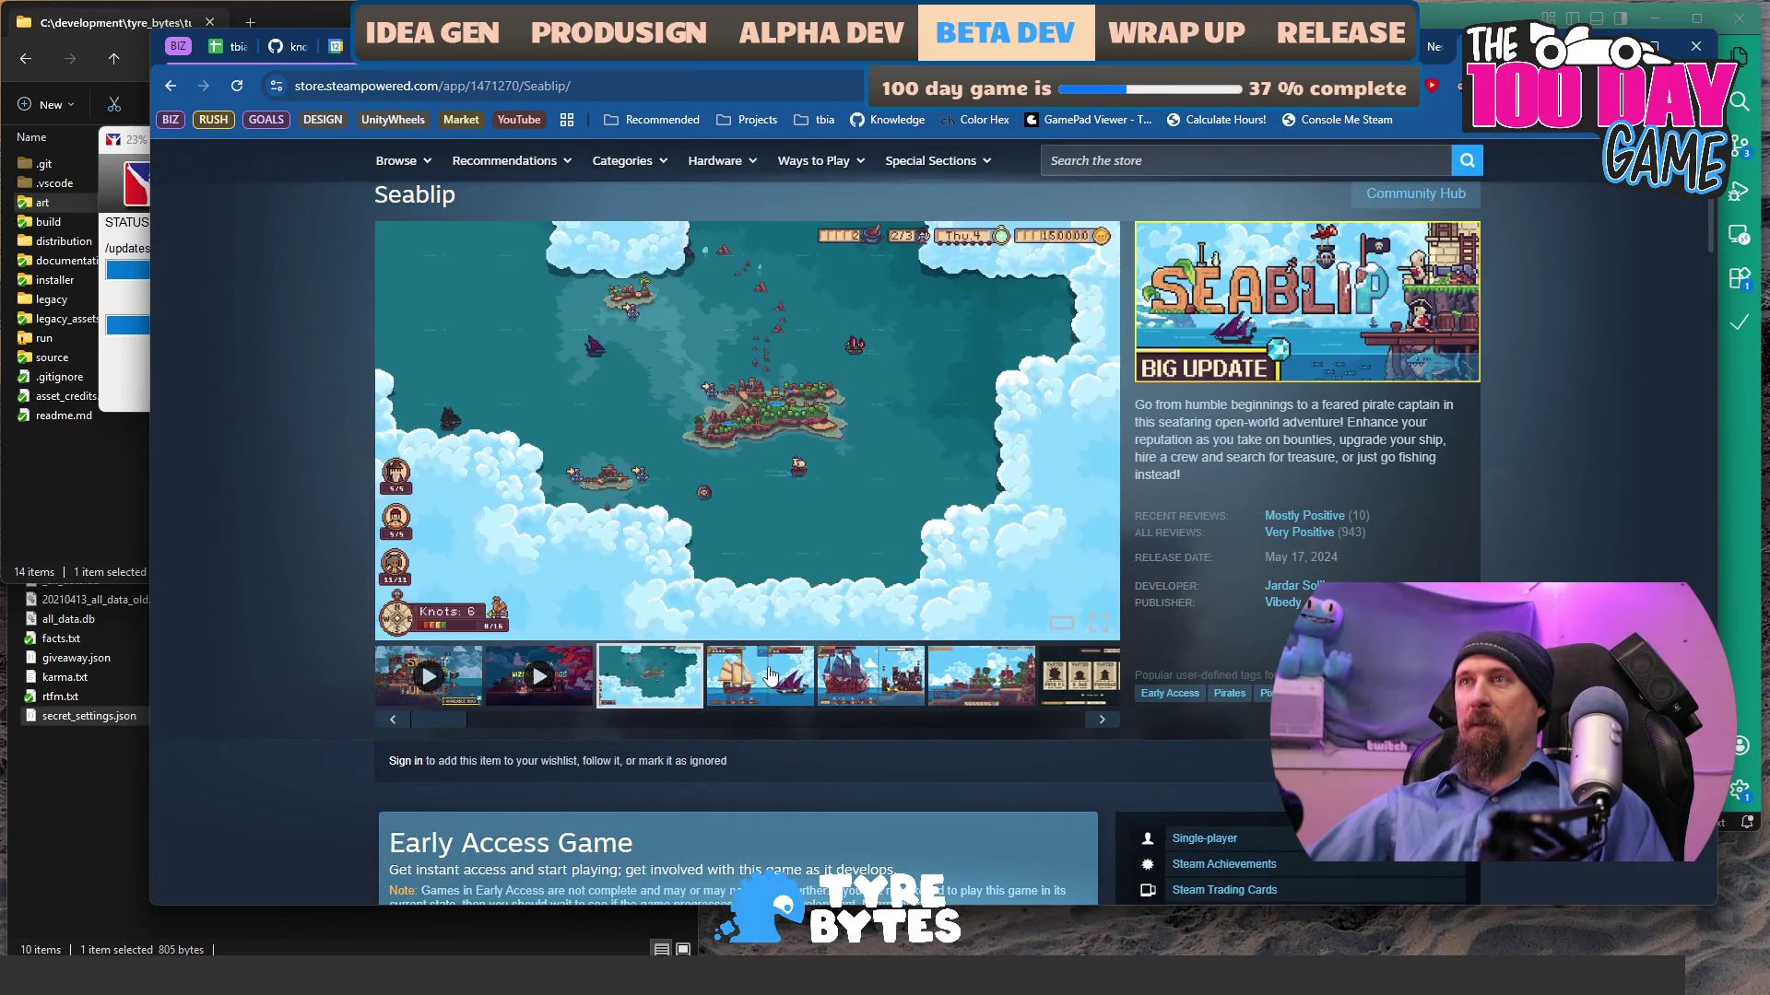
click(765, 677)
click(899, 678)
click(968, 681)
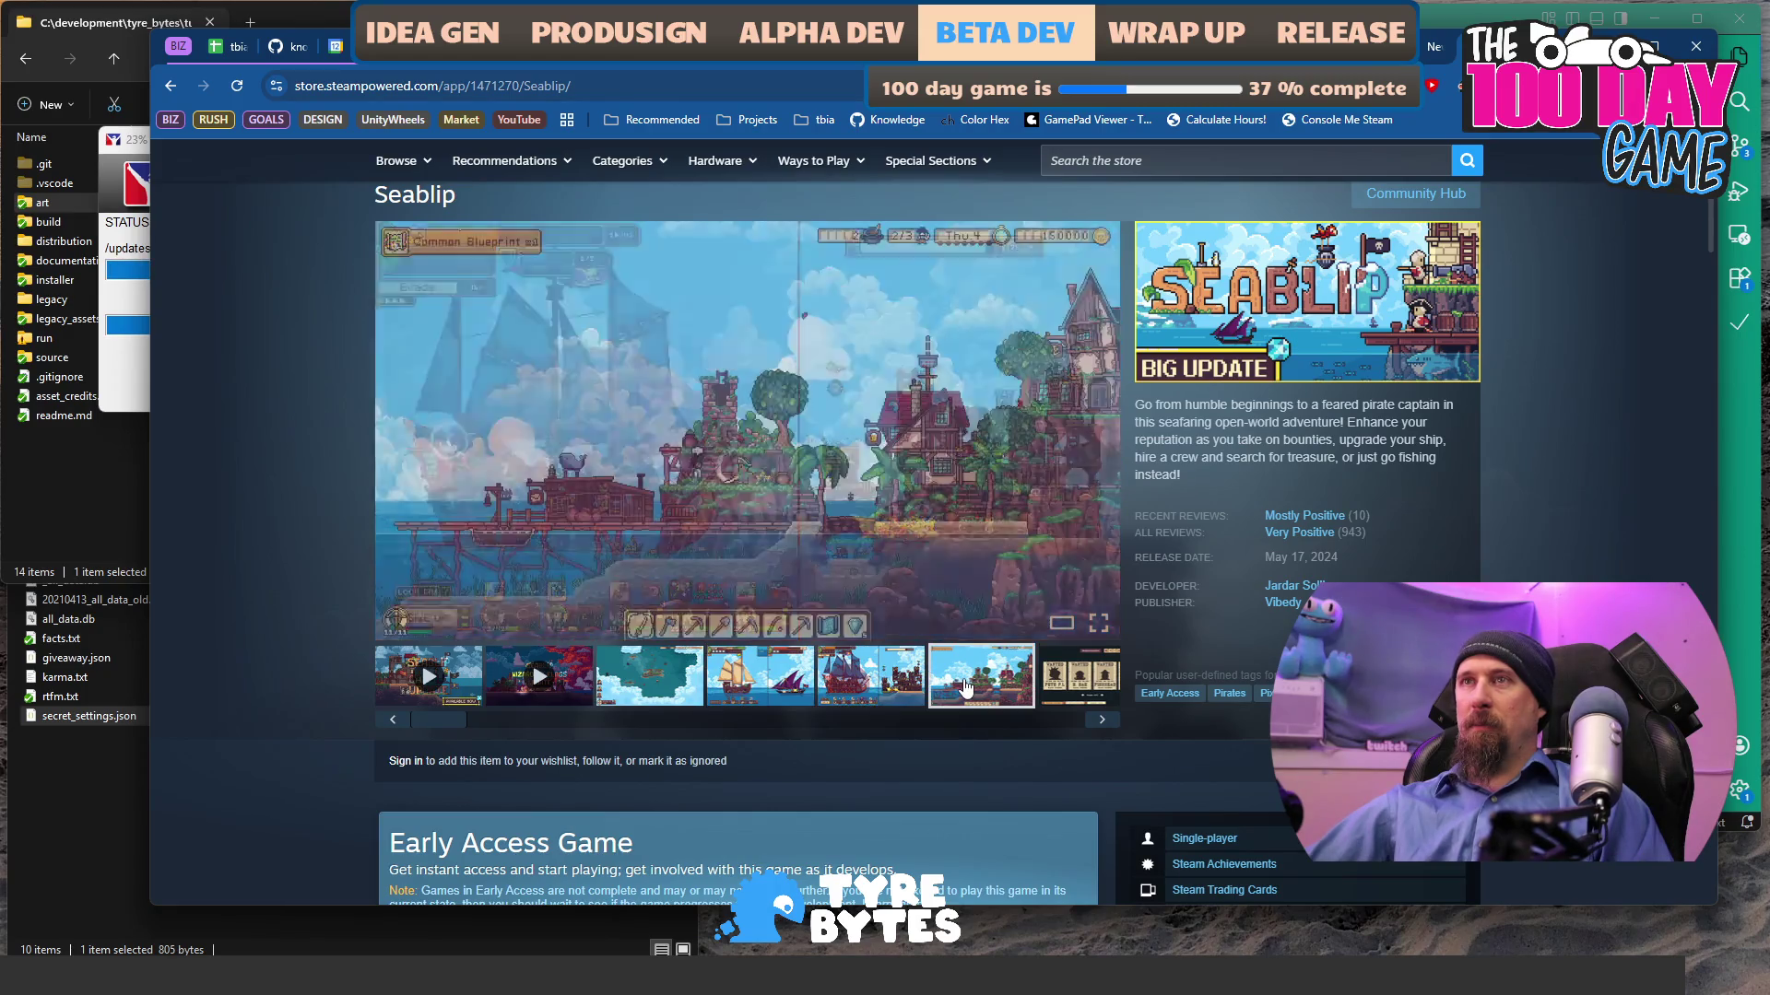
click(1102, 722)
click(1102, 724)
click(1103, 728)
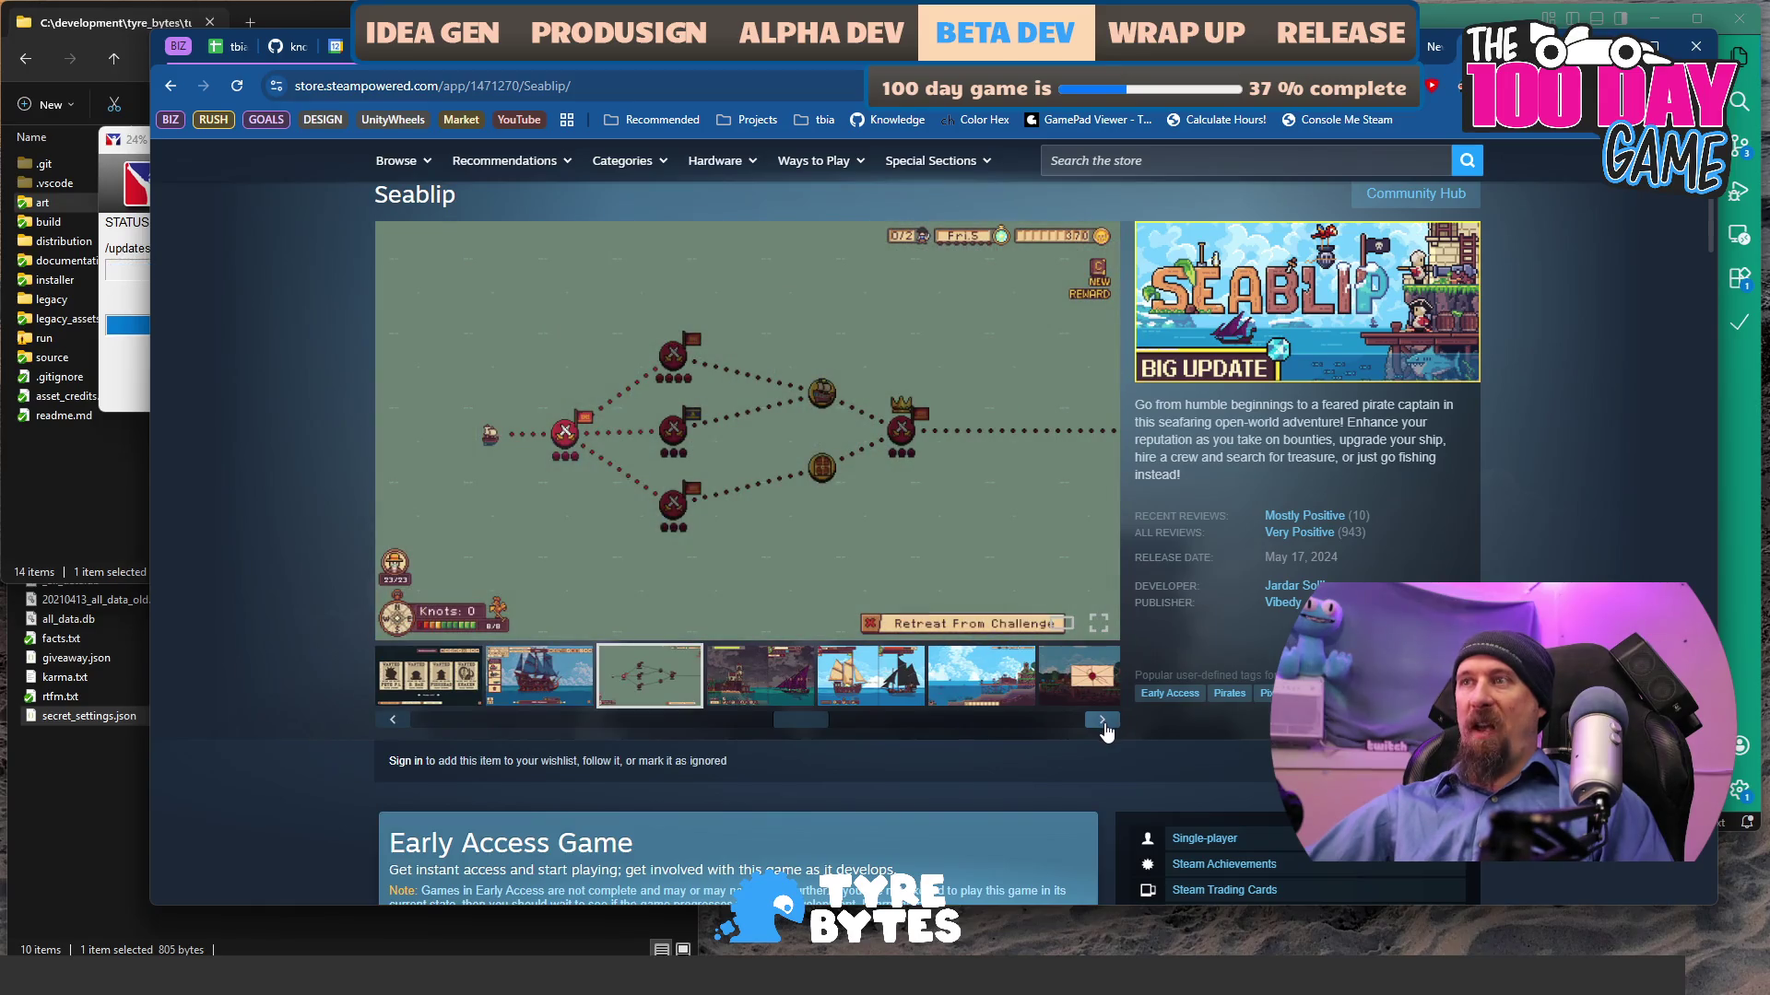
click(1103, 728)
click(1105, 730)
click(1105, 730)
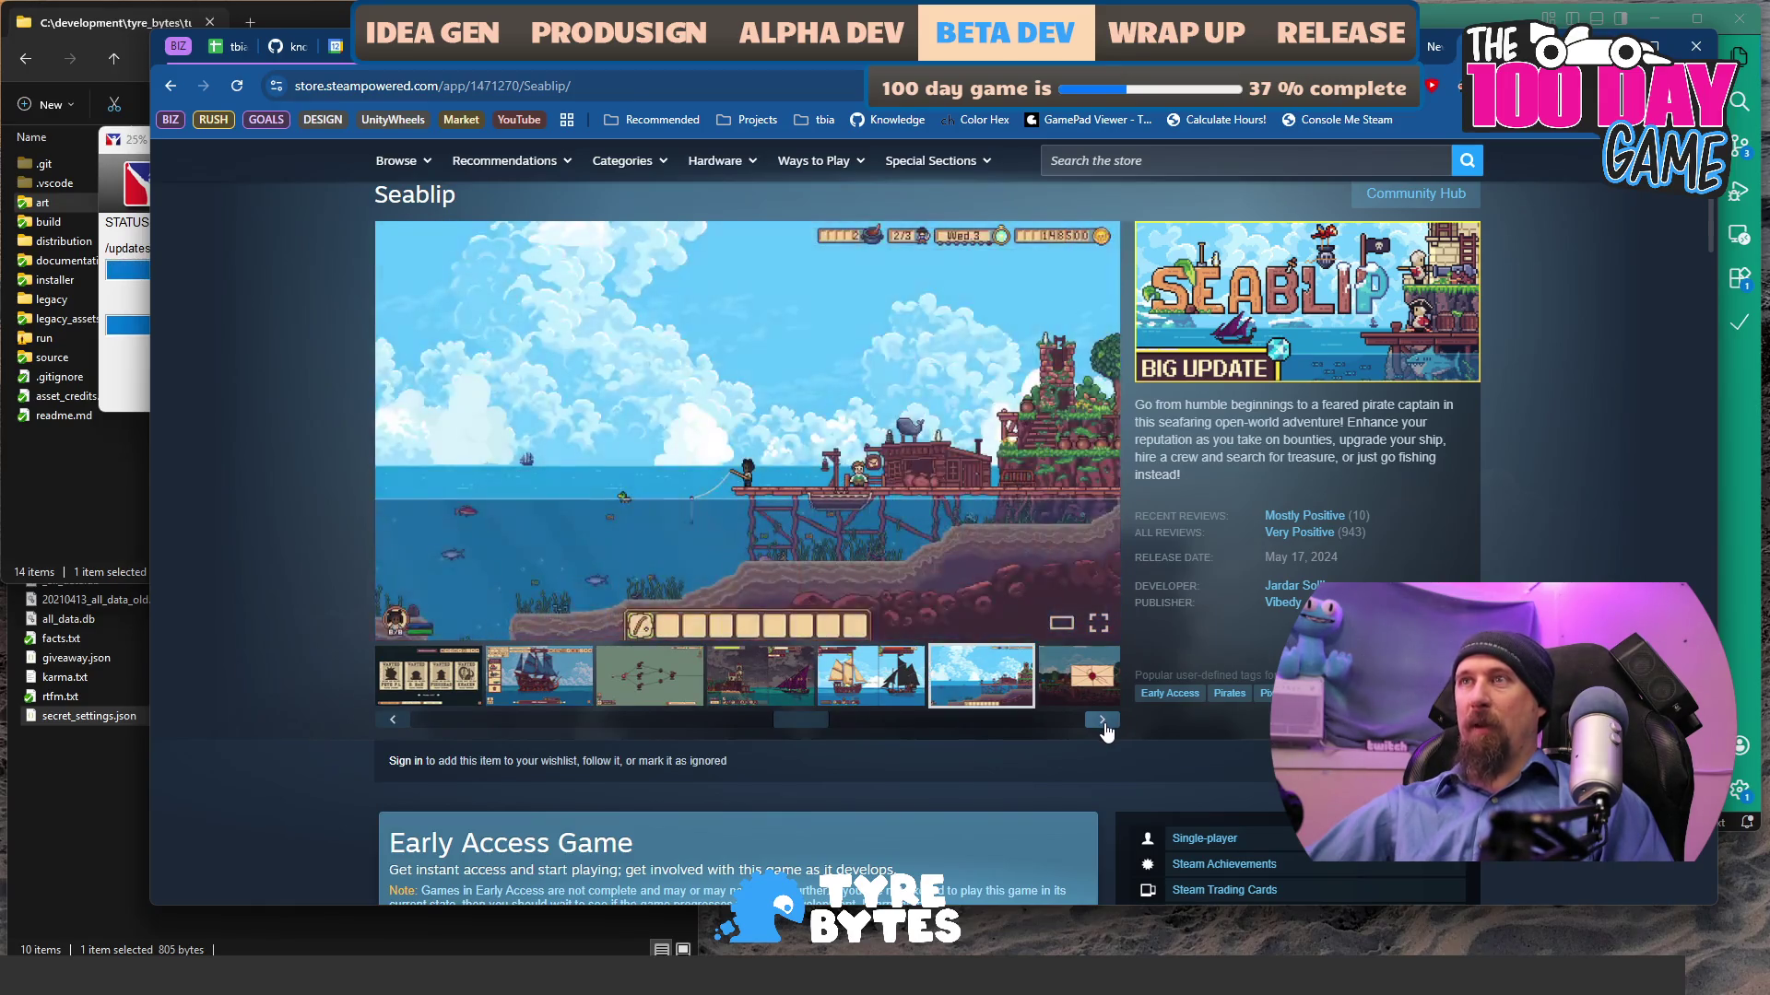
click(1105, 730)
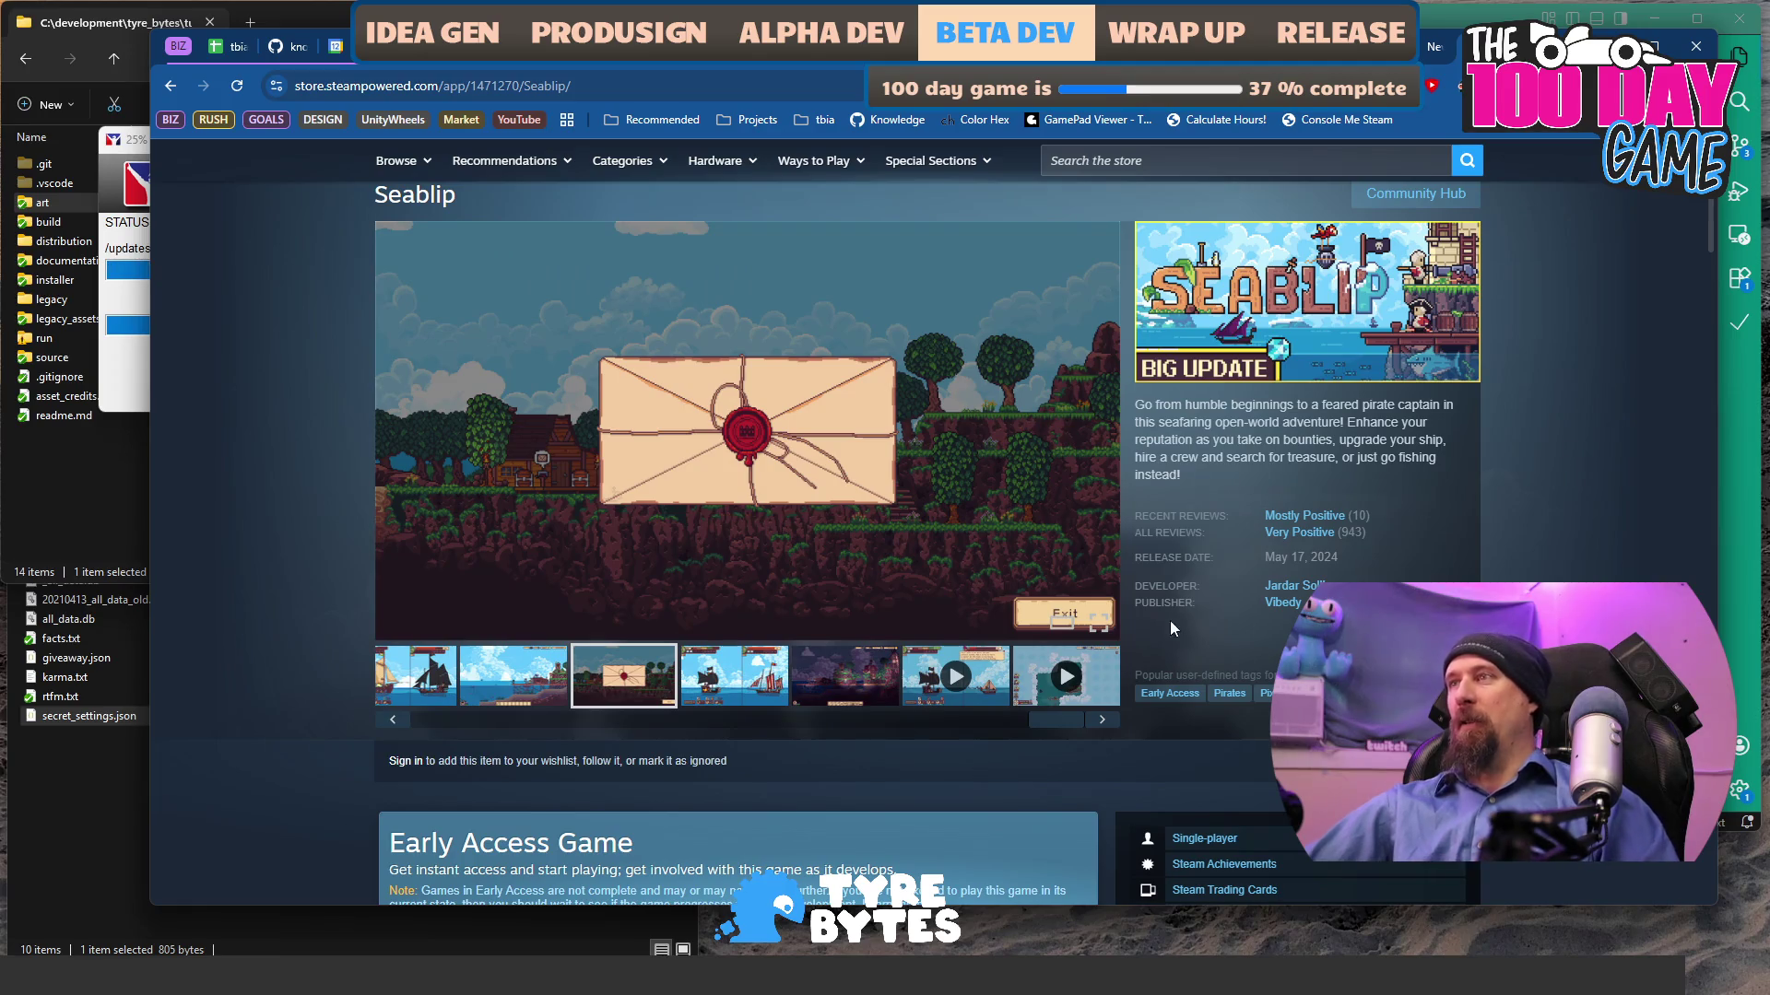
scroll(1316, 553, down, 5)
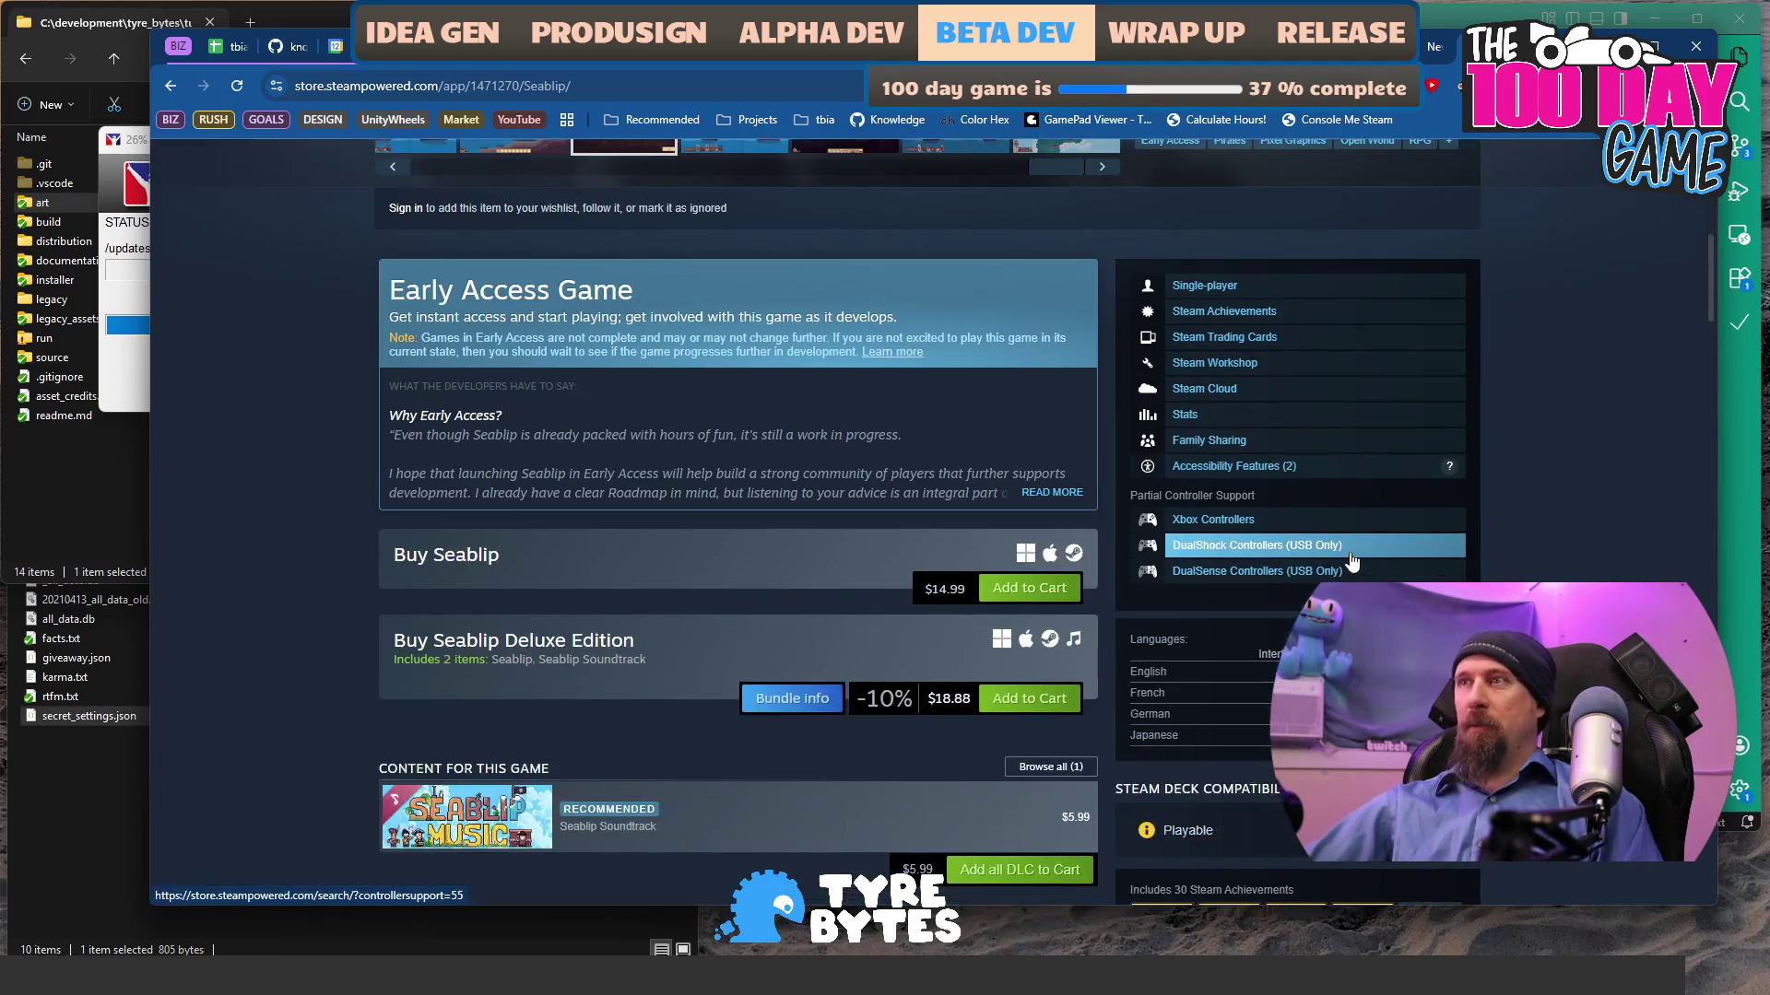
scroll(1351, 560, up, 5)
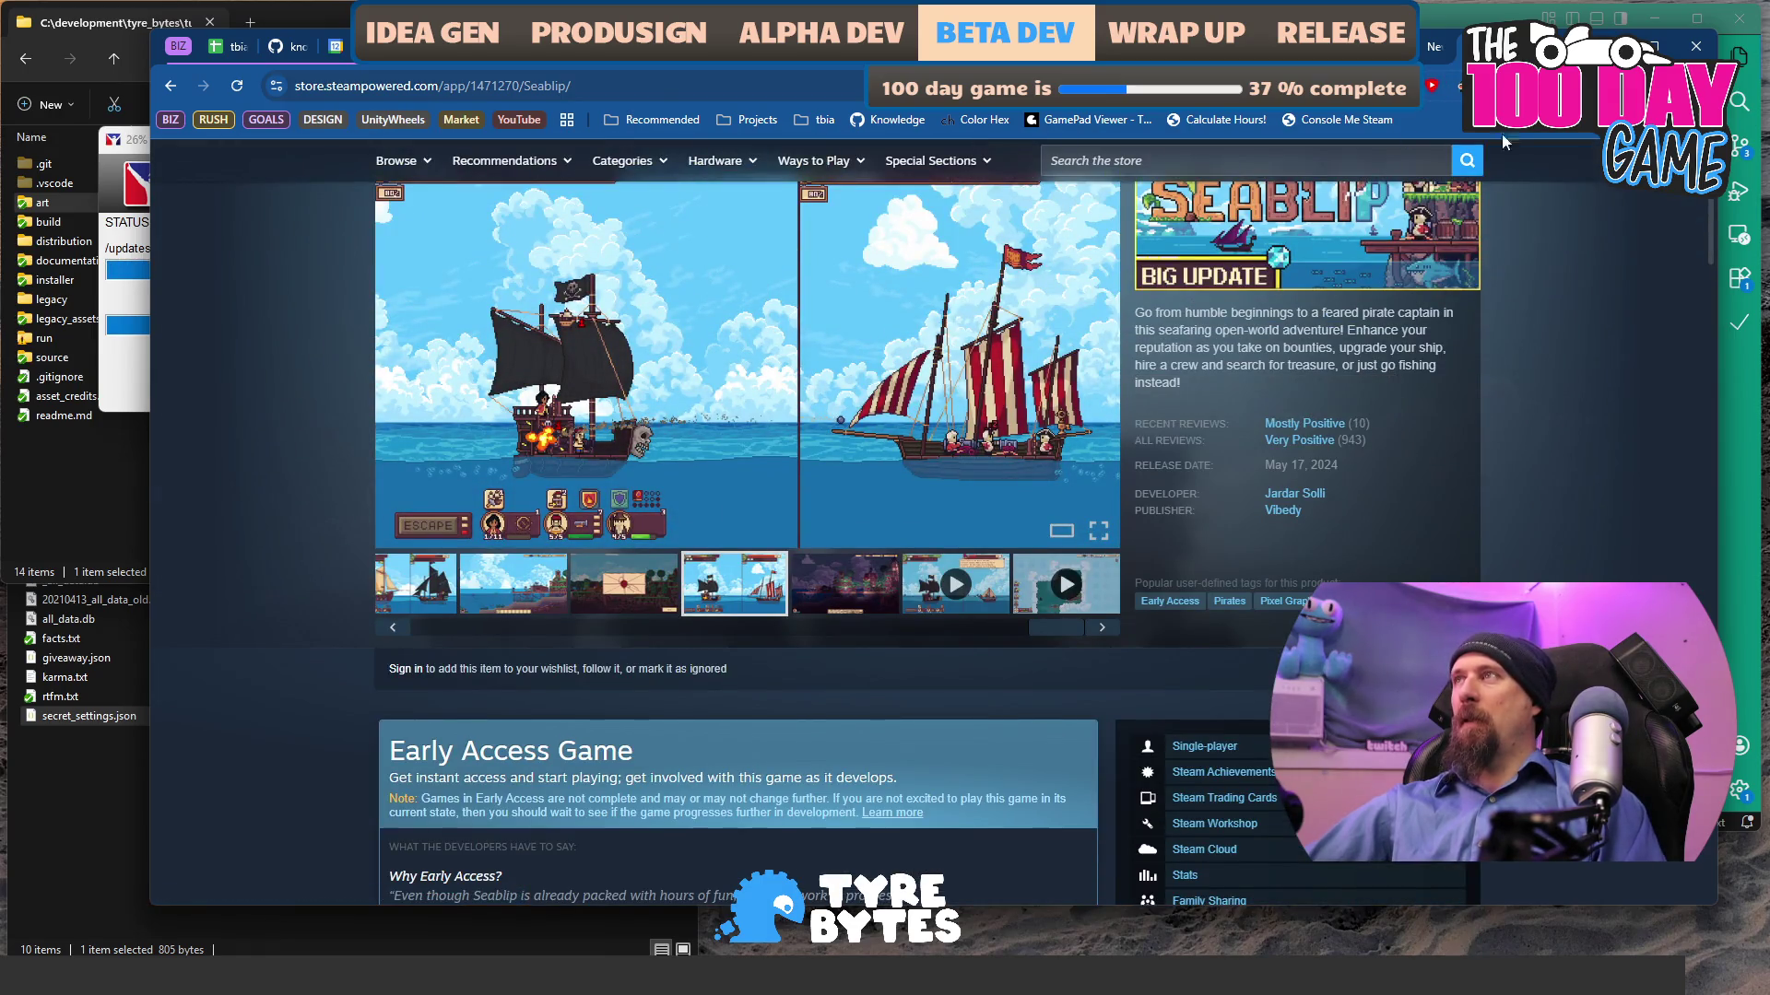
scroll(1458, 363, down, 4)
click(1434, 57)
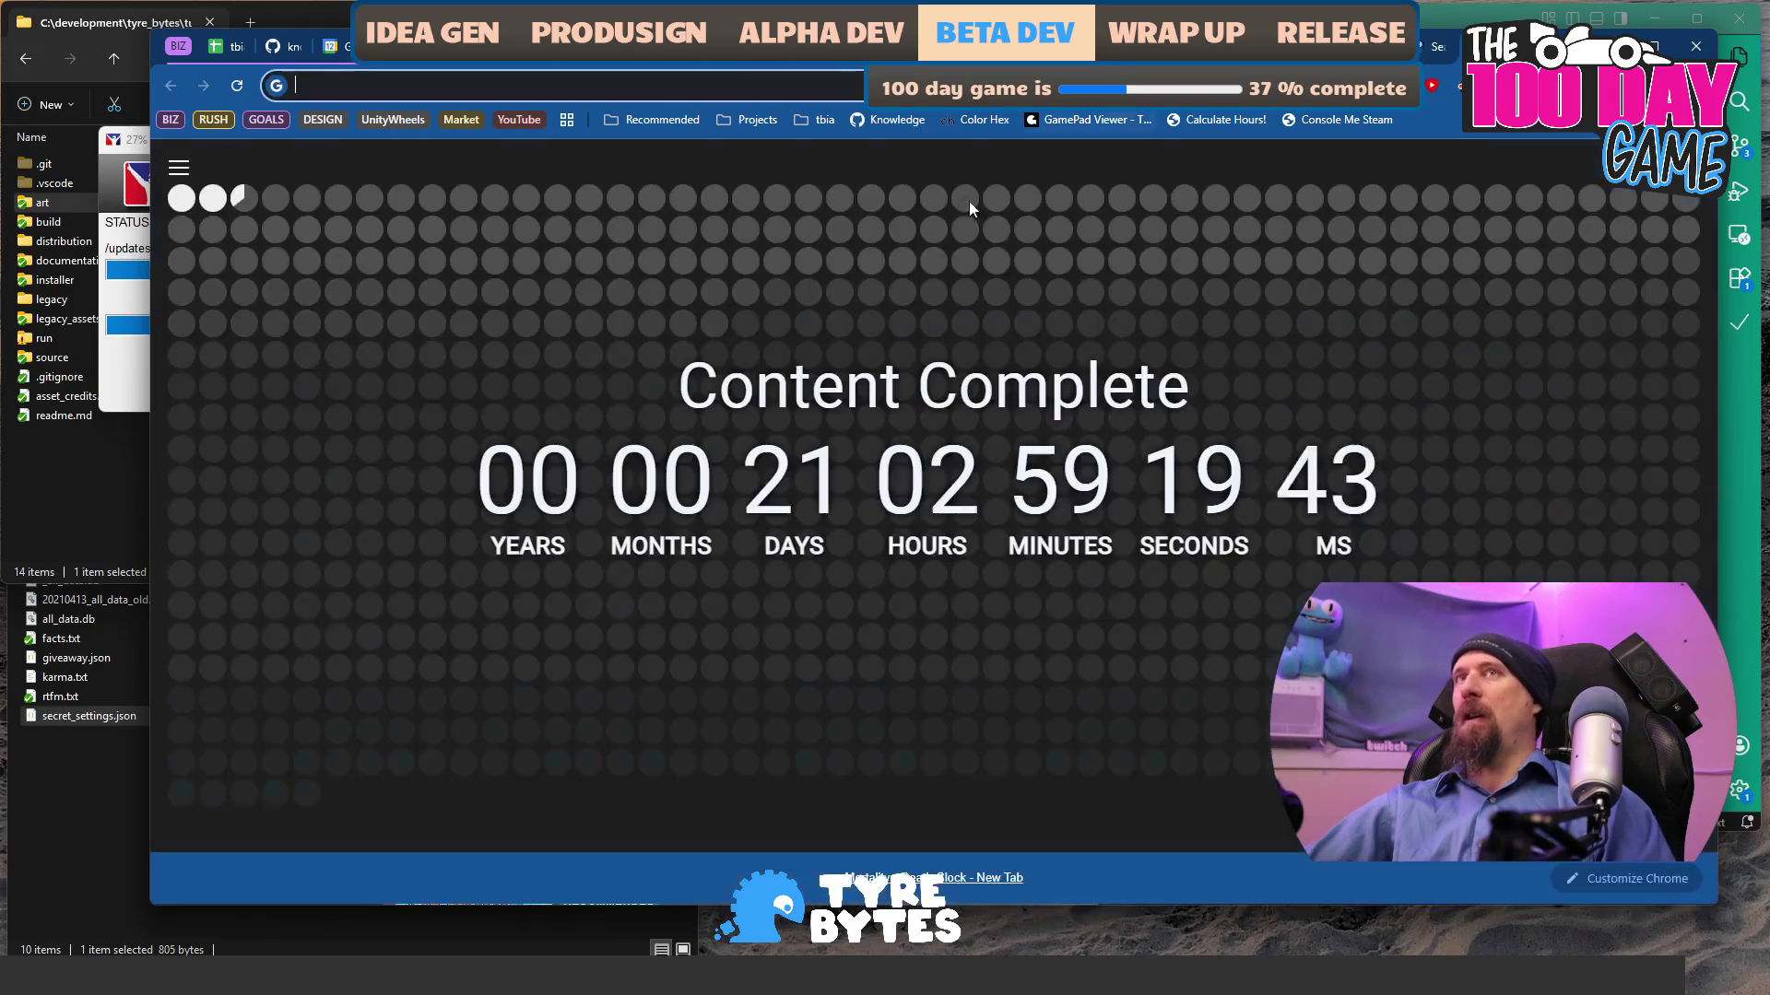
- Calculate (900 * 35 * 10) * 0.7 = 220500 in the address bar
text(900 * 10)
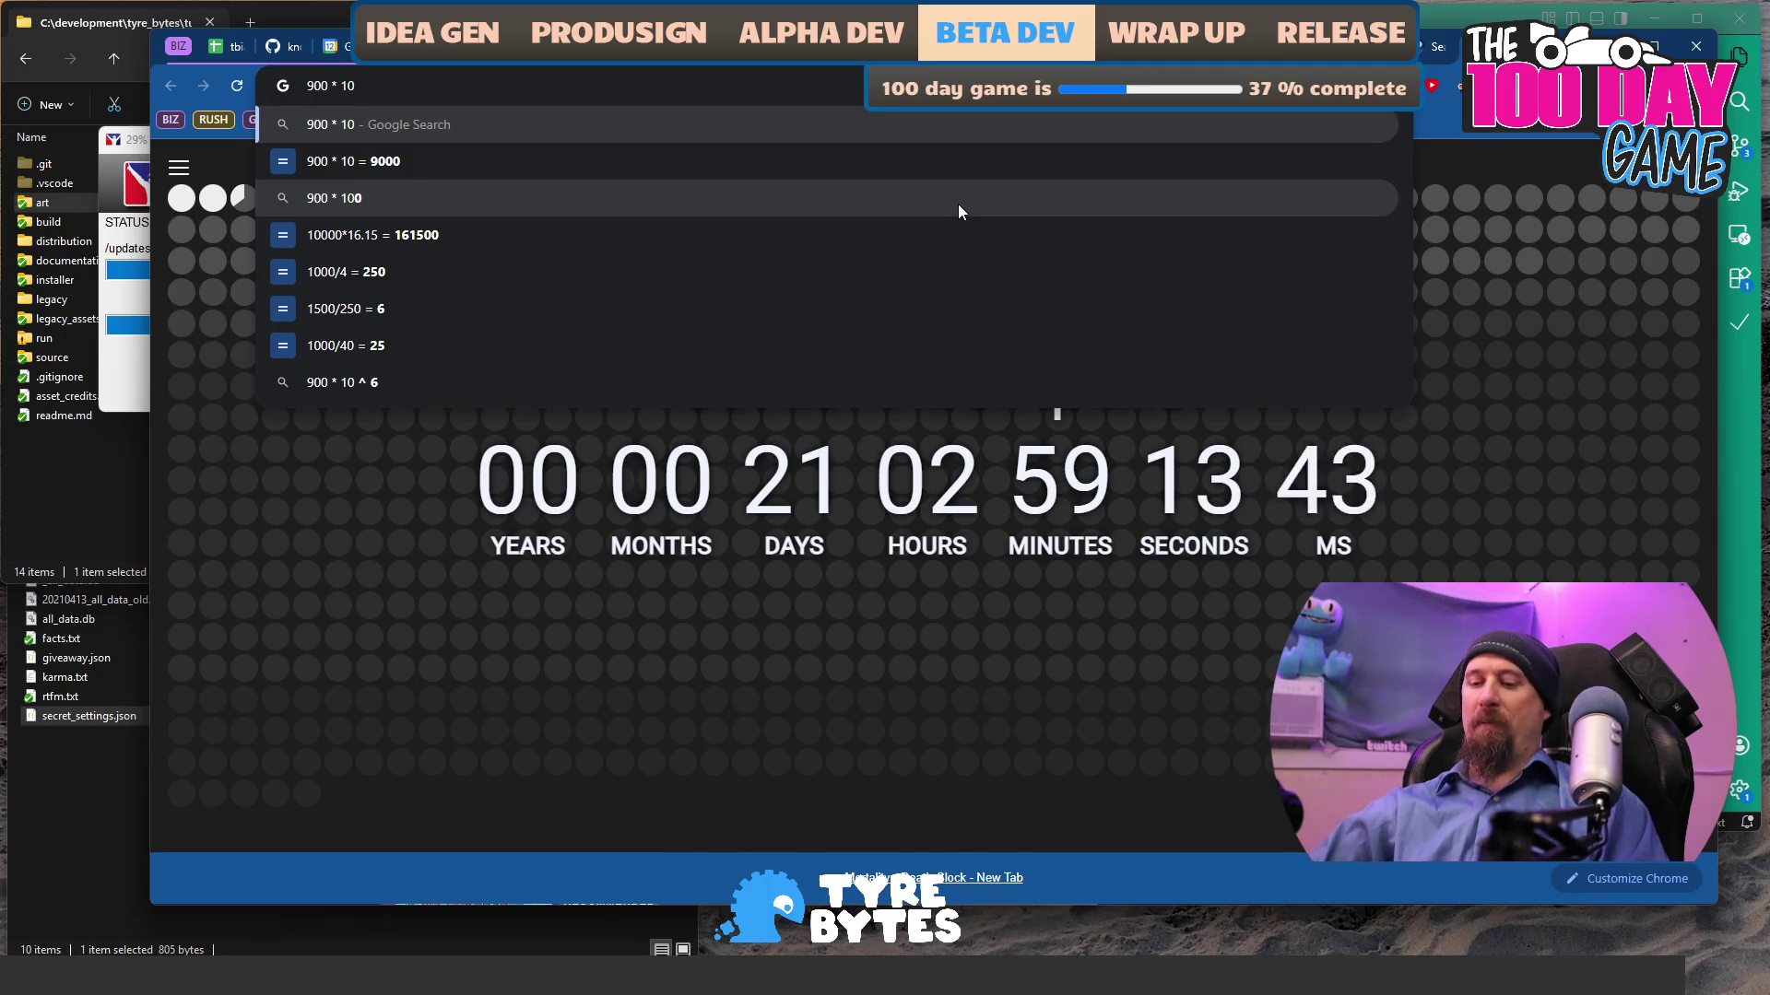
key(Left)
text(35)
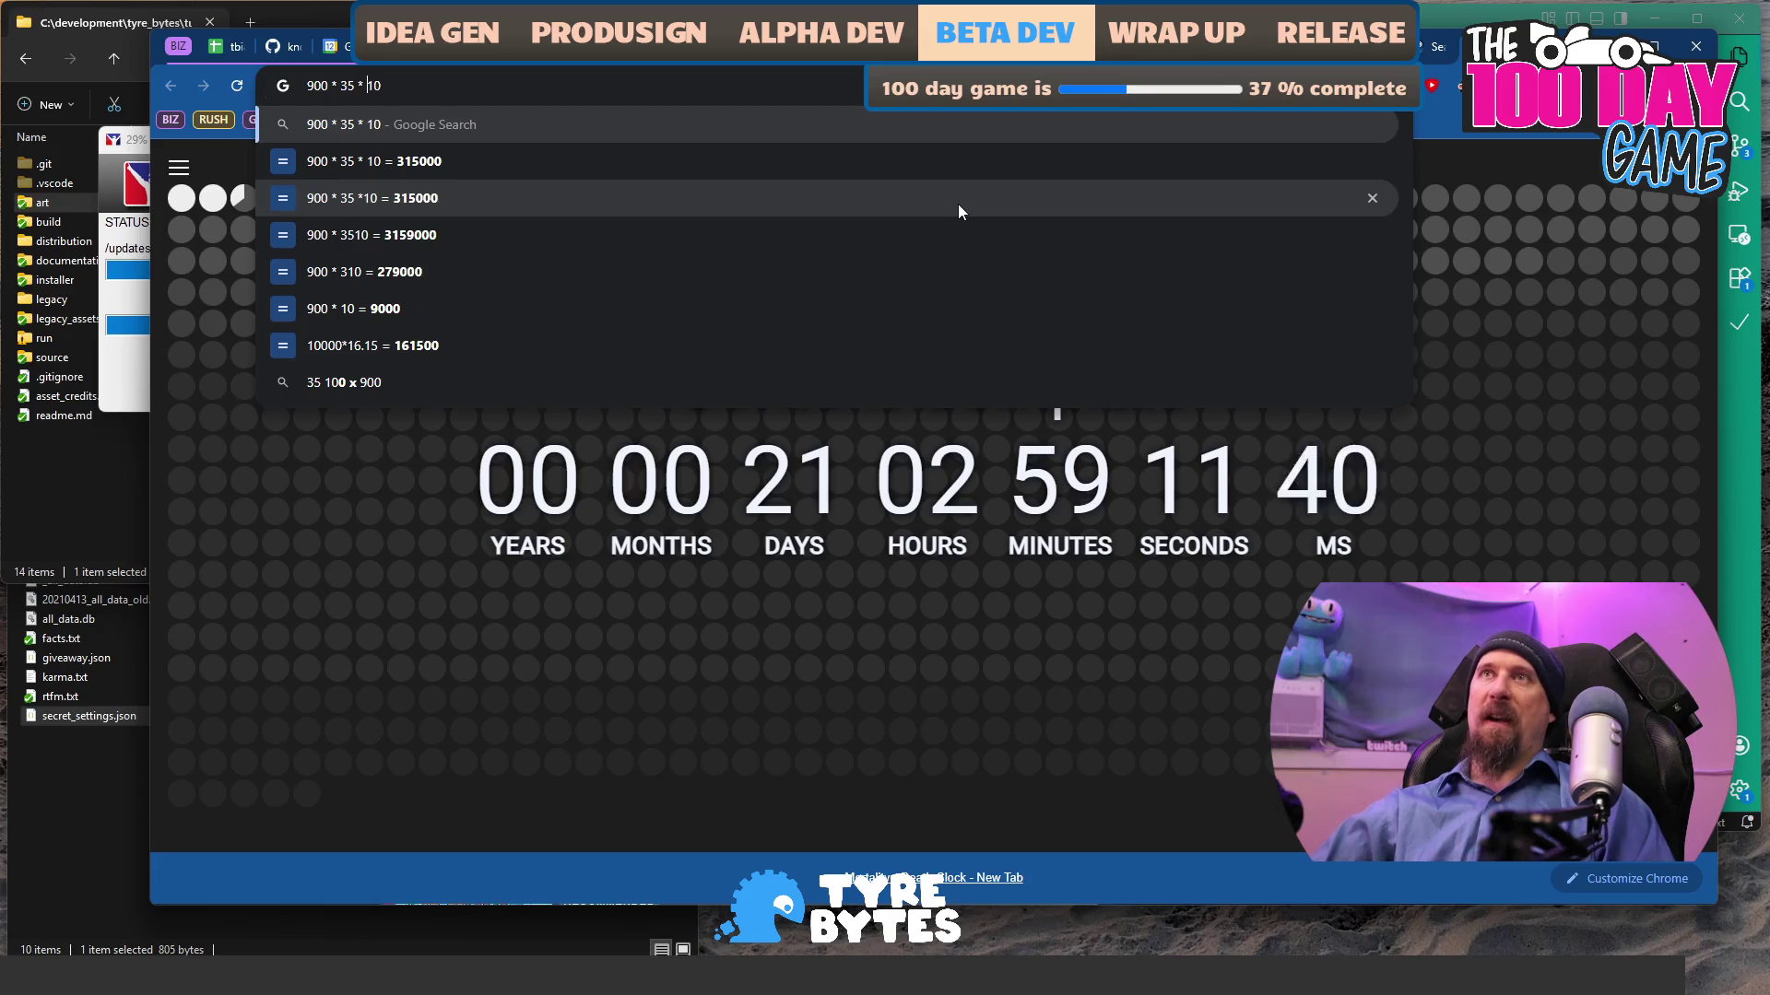
key(Home)
text(()
key(End)
text() )
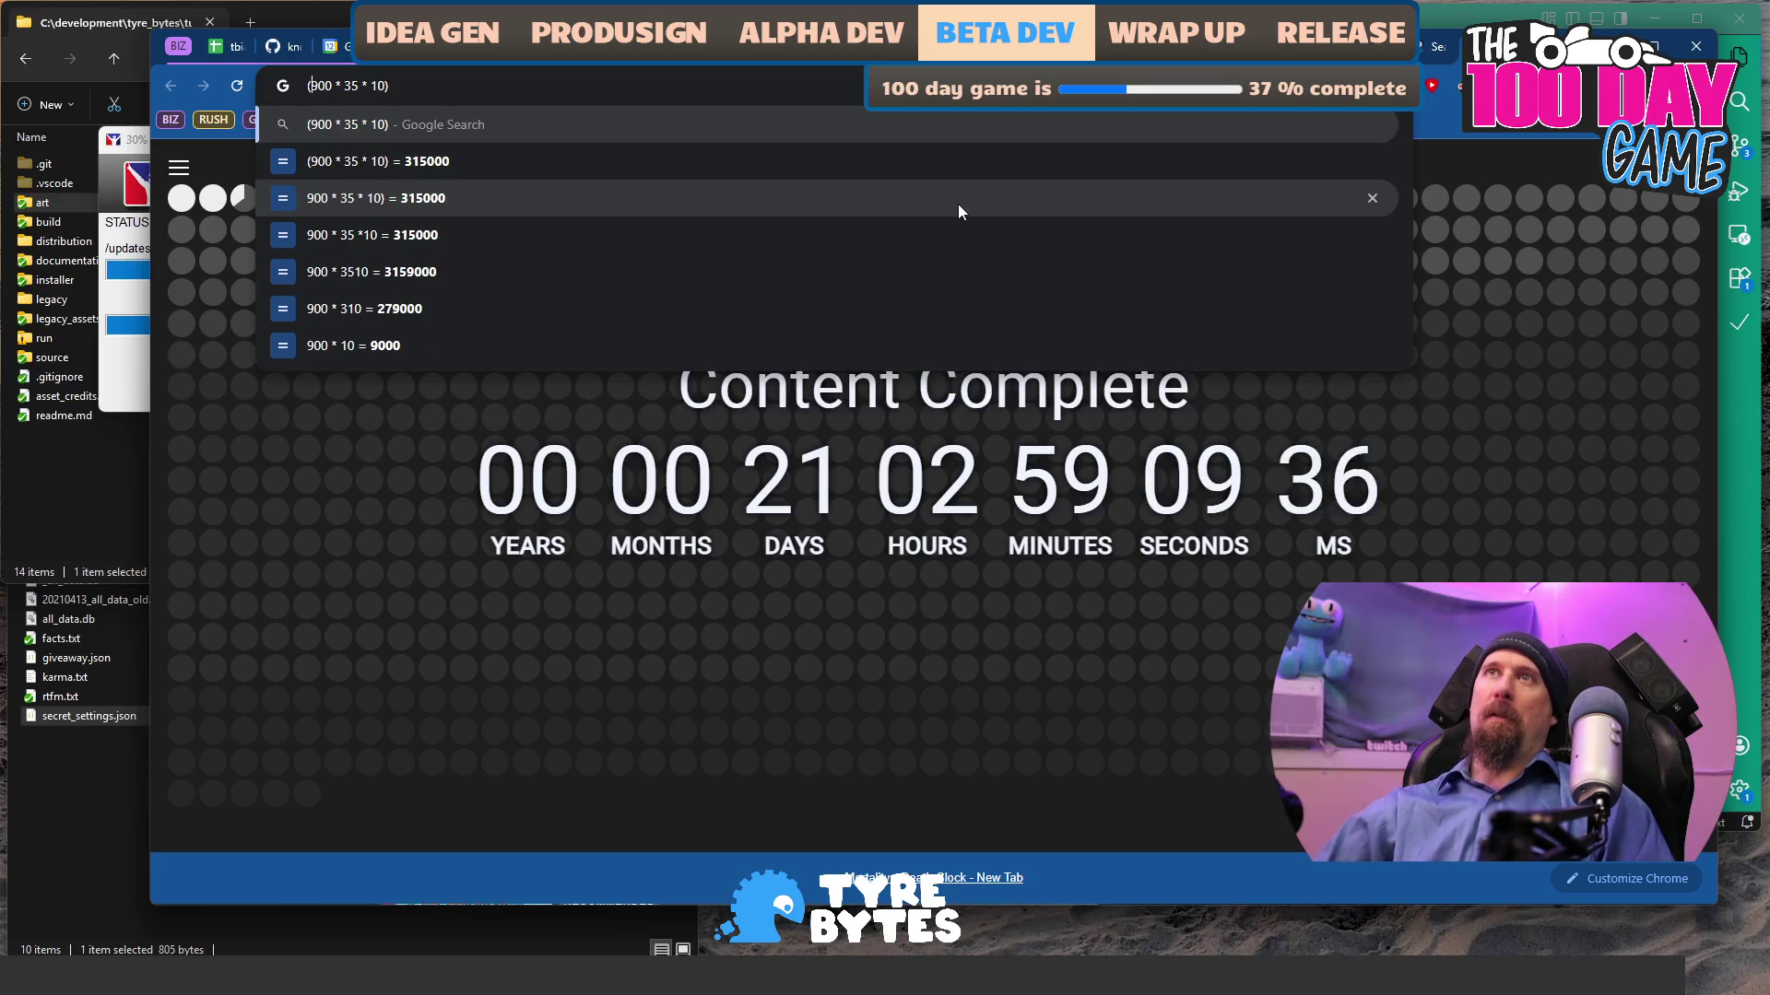
text(* 0.7)
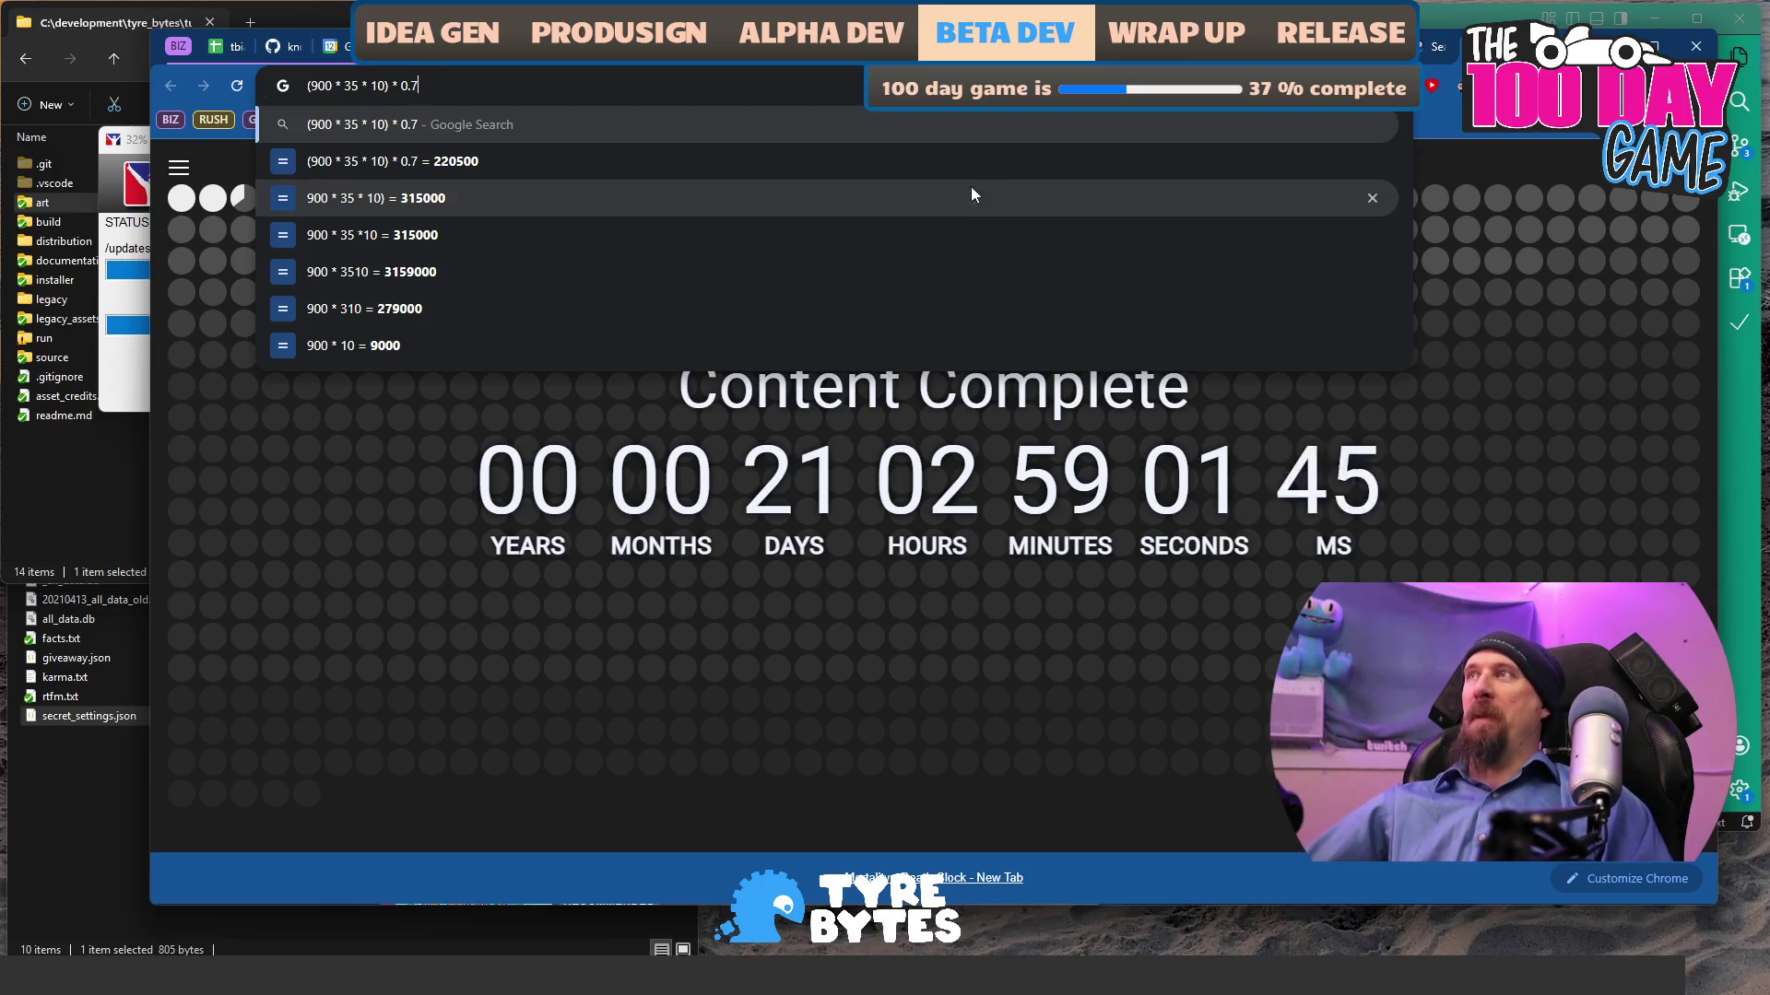
- Close the calculation tab and return to Seablip's Steam page showing the $18.88 Deluxe Edition
key(Escape)
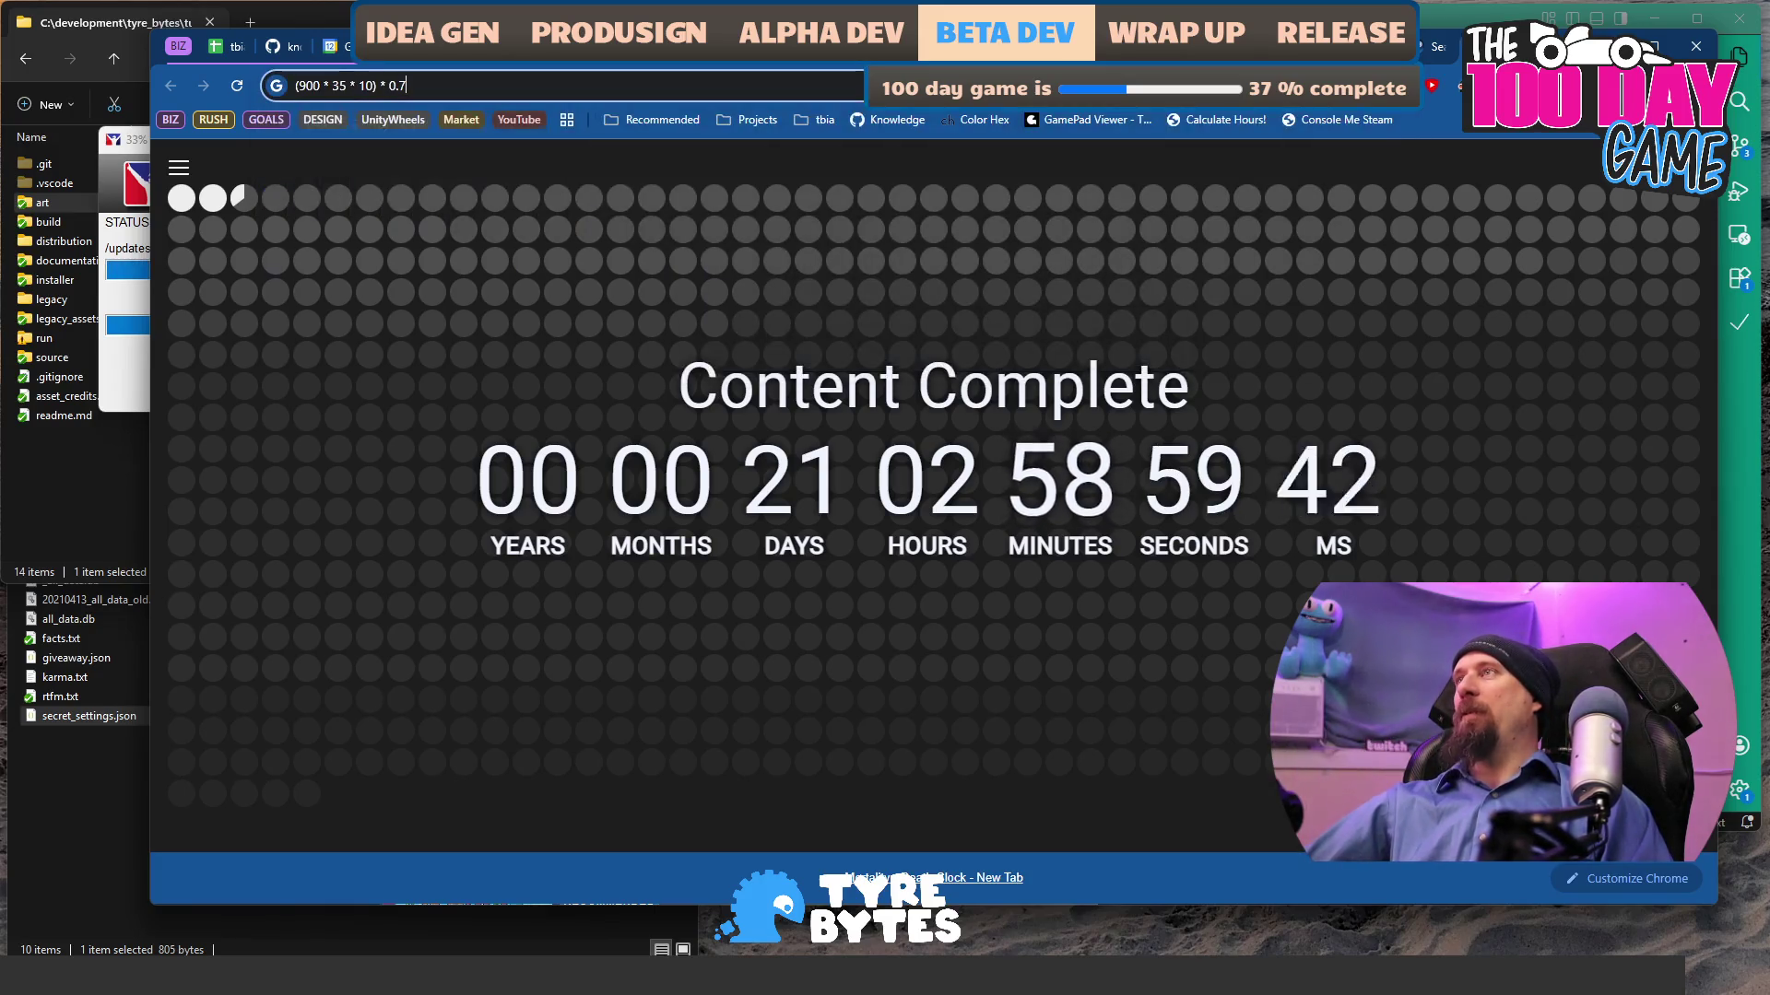
click(1430, 51)
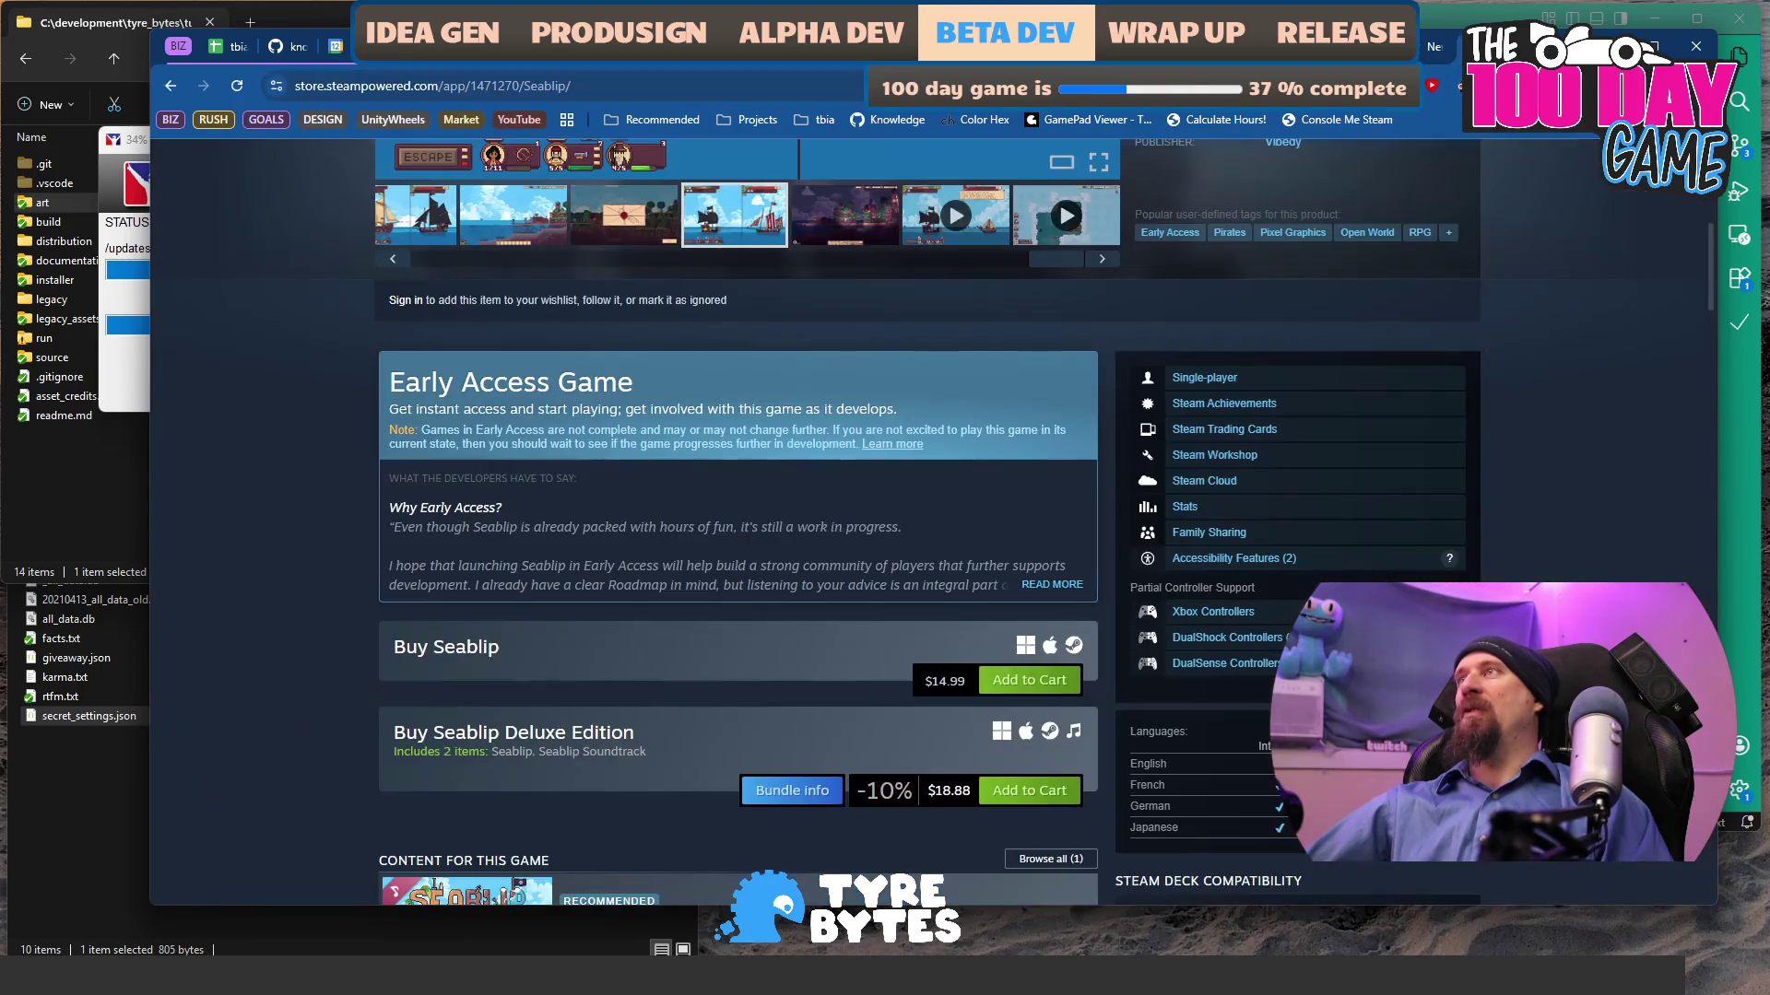
click(1431, 54)
click(1438, 48)
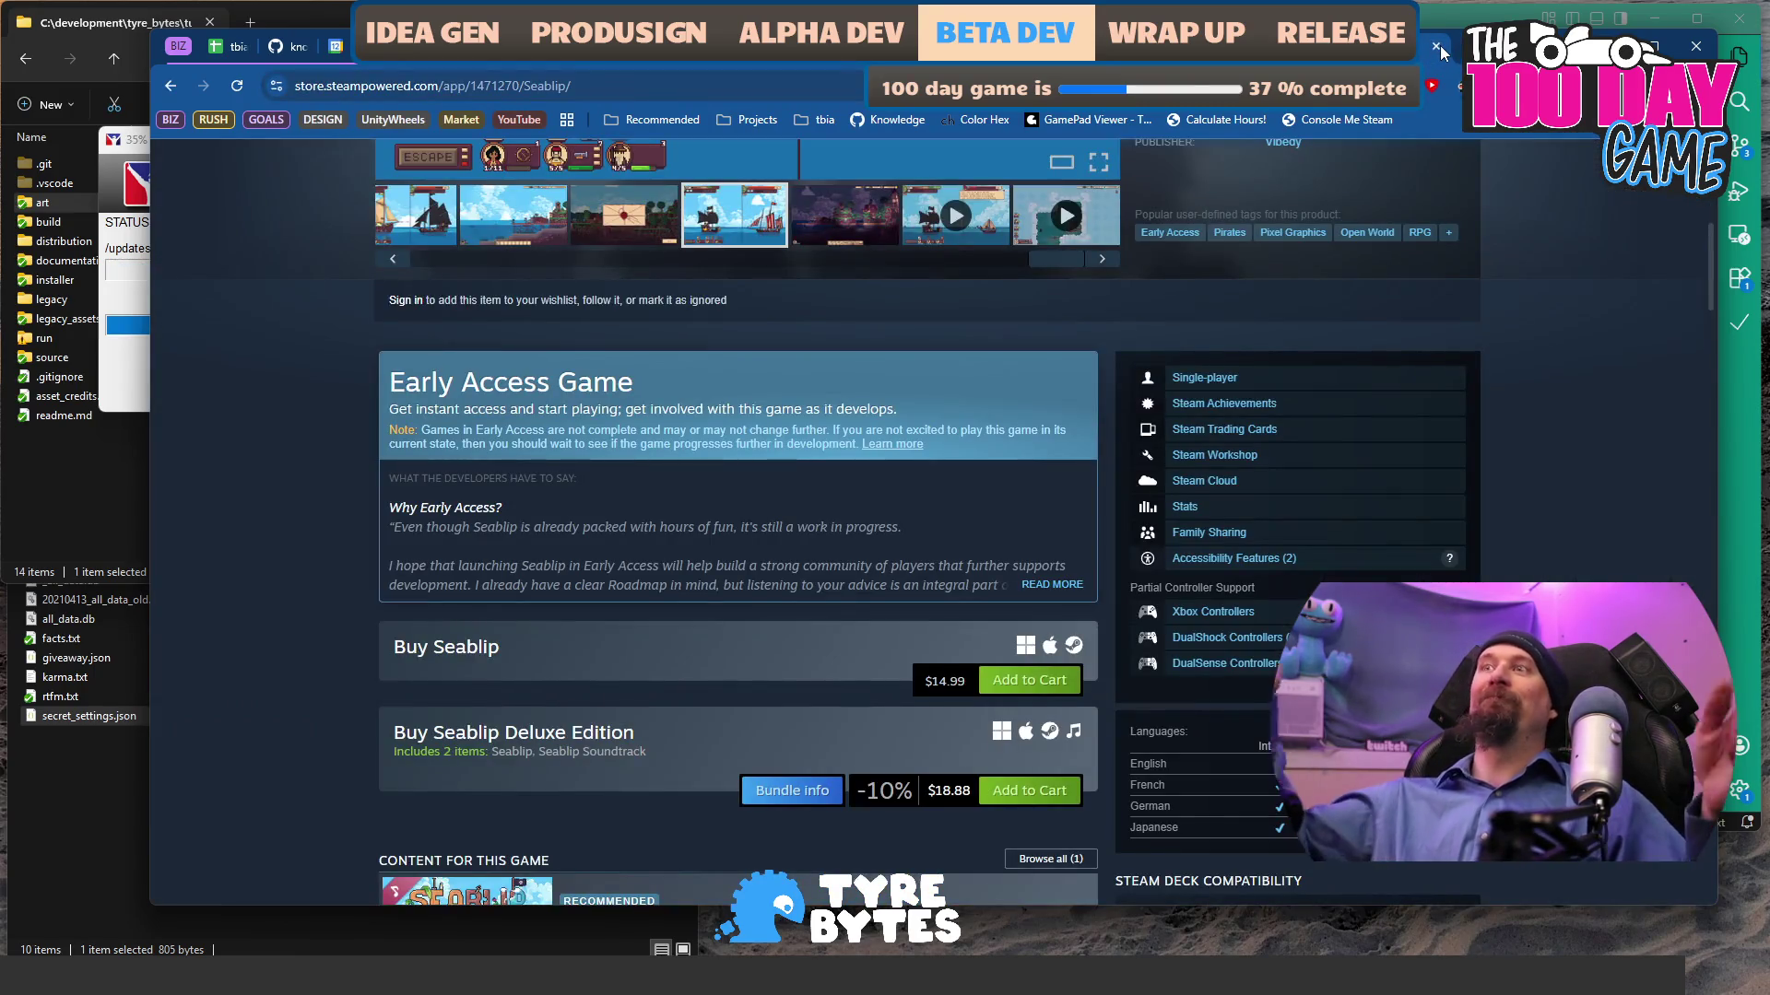
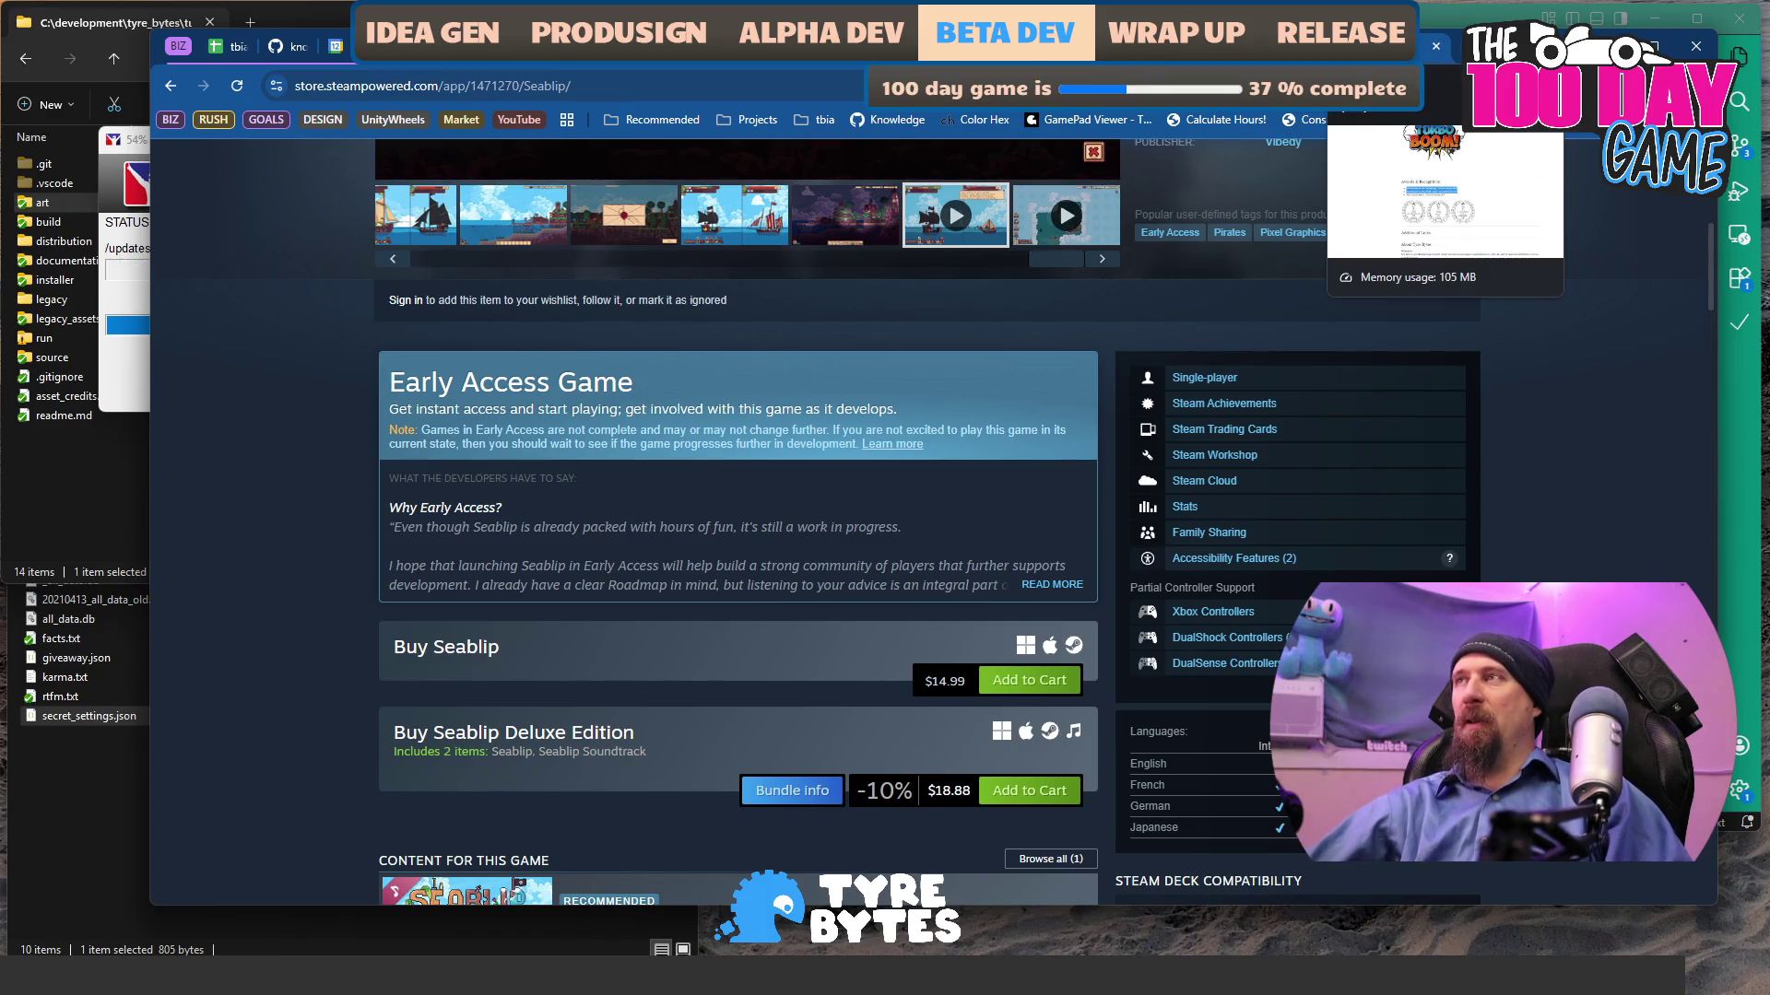
- Glance at the press sheet tab, then open a new browser tab from the Seablip store page
key(ctrl+Tab)
key(ctrl+shift+Tab)
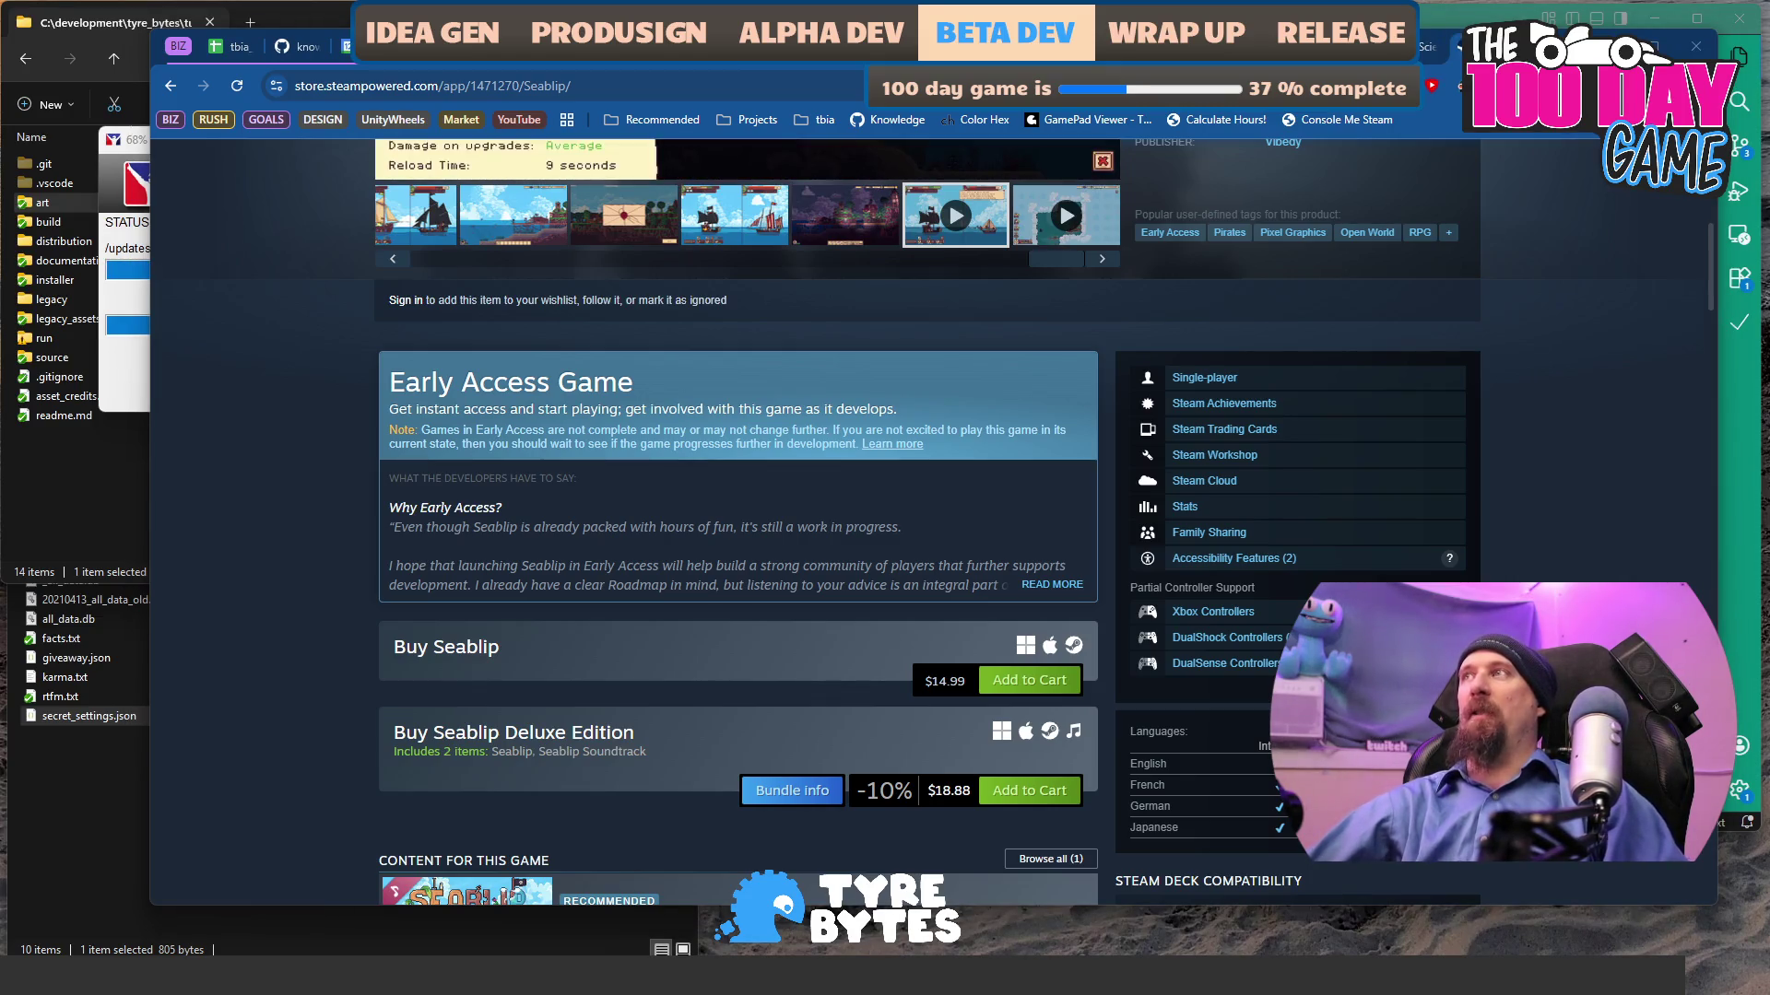
key(ctrl+t)
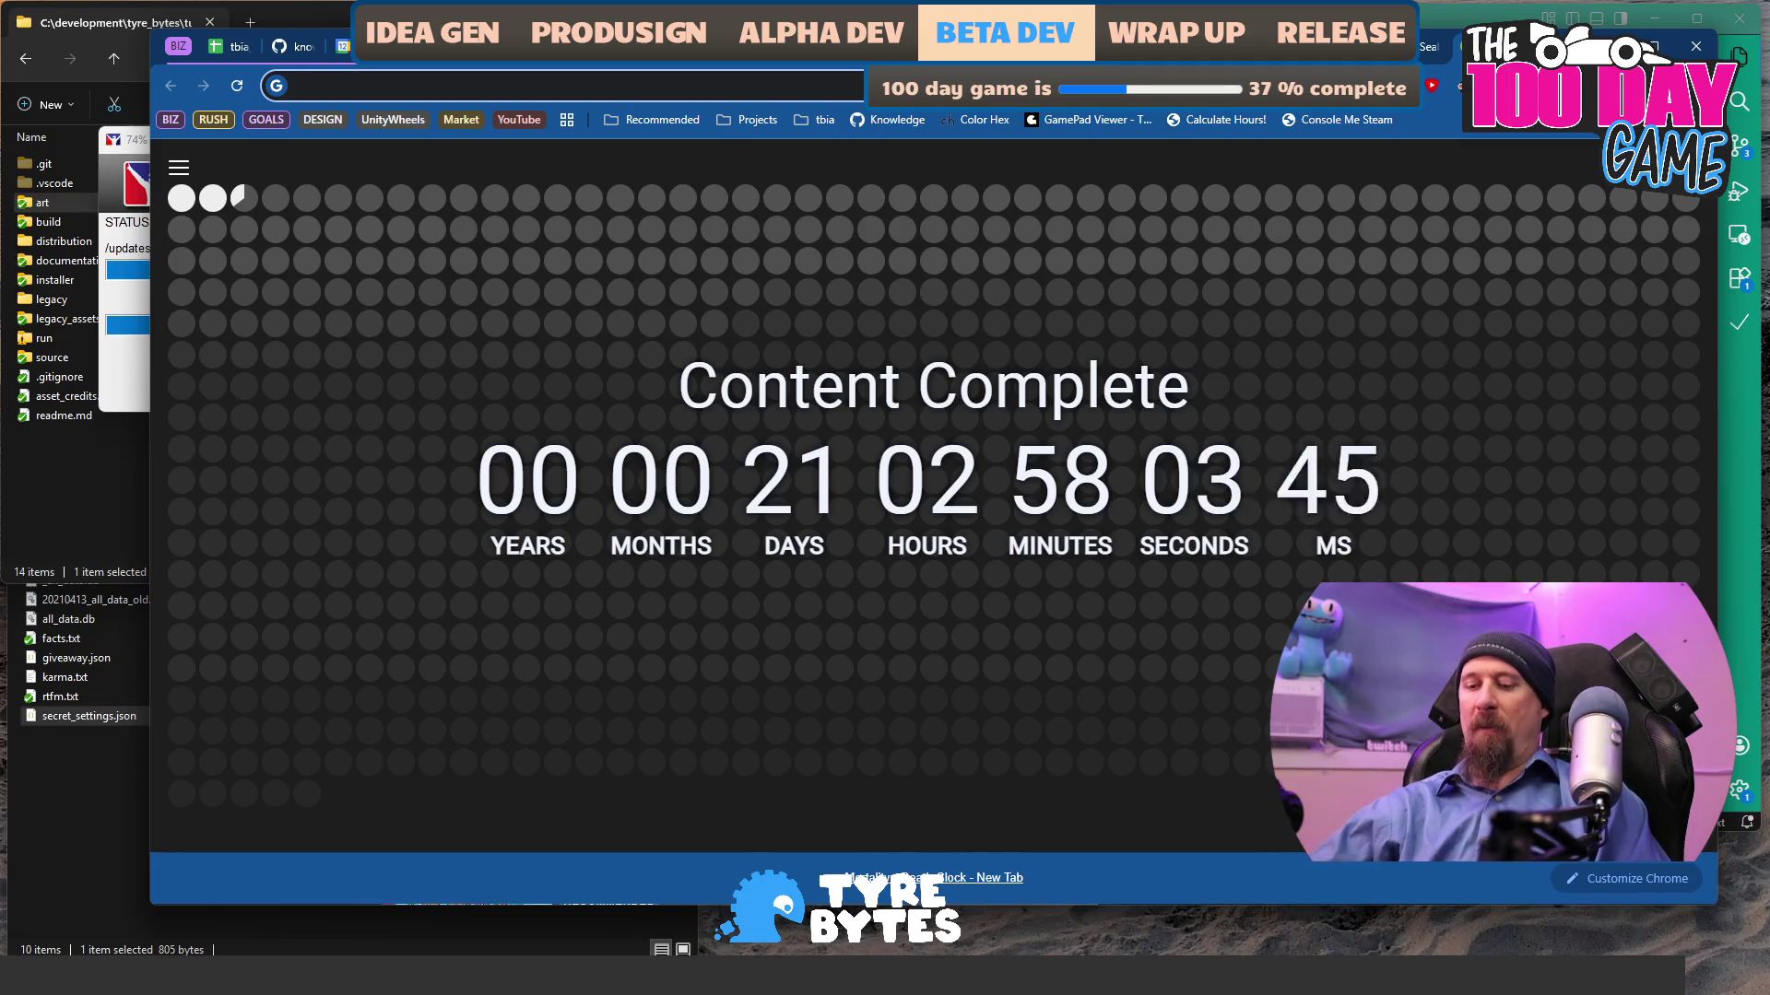
- Calculate 900*35 (31500) in the address bar, clear it, and return to the Seablip store tab
text(900*)
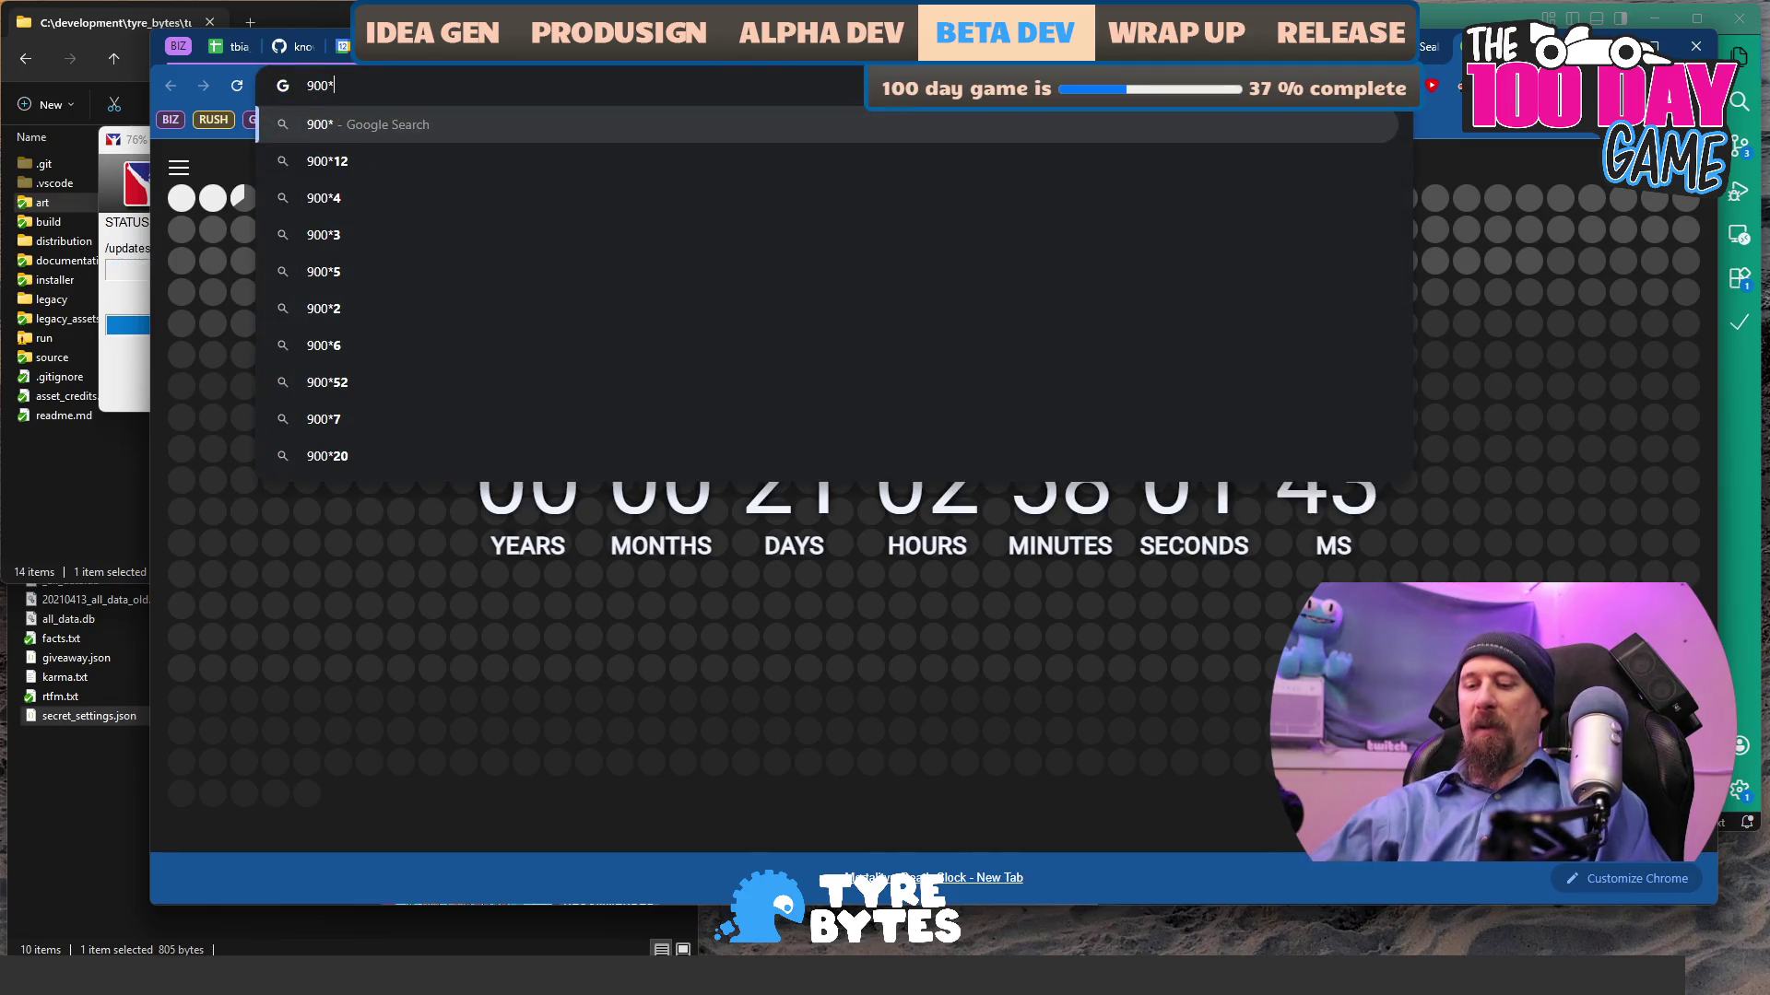
text(35)
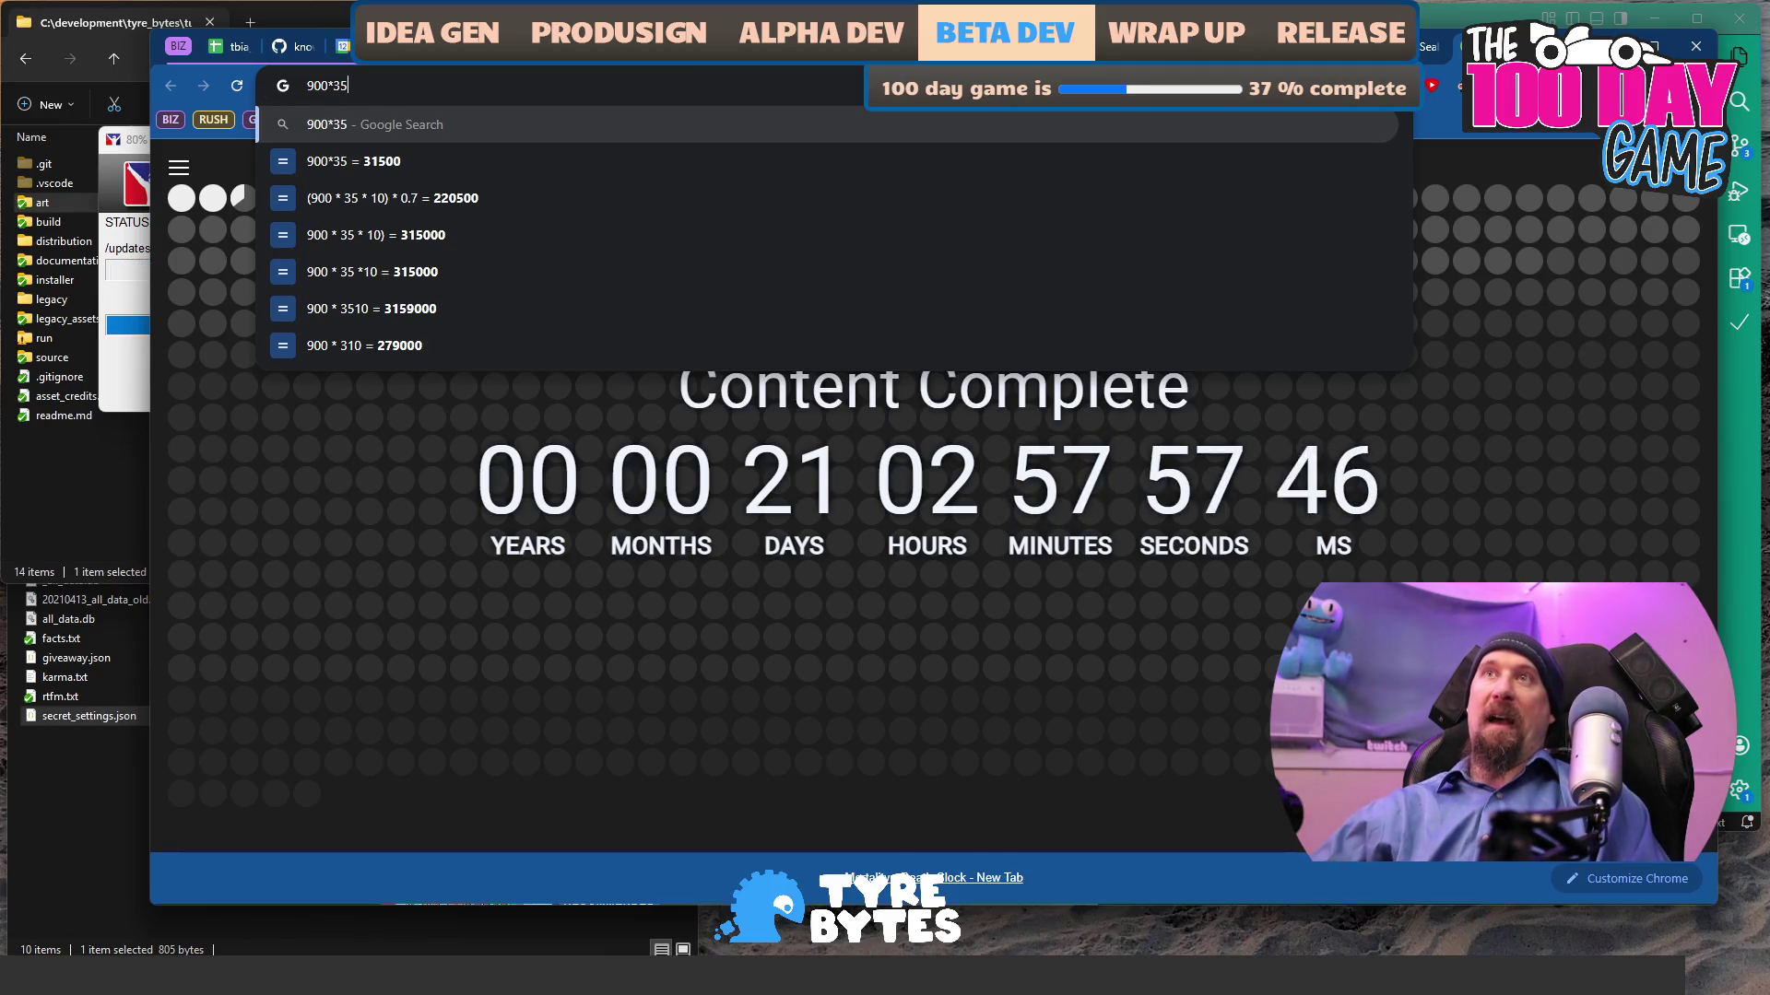
key(ctrl+a)
key(BackSpace)
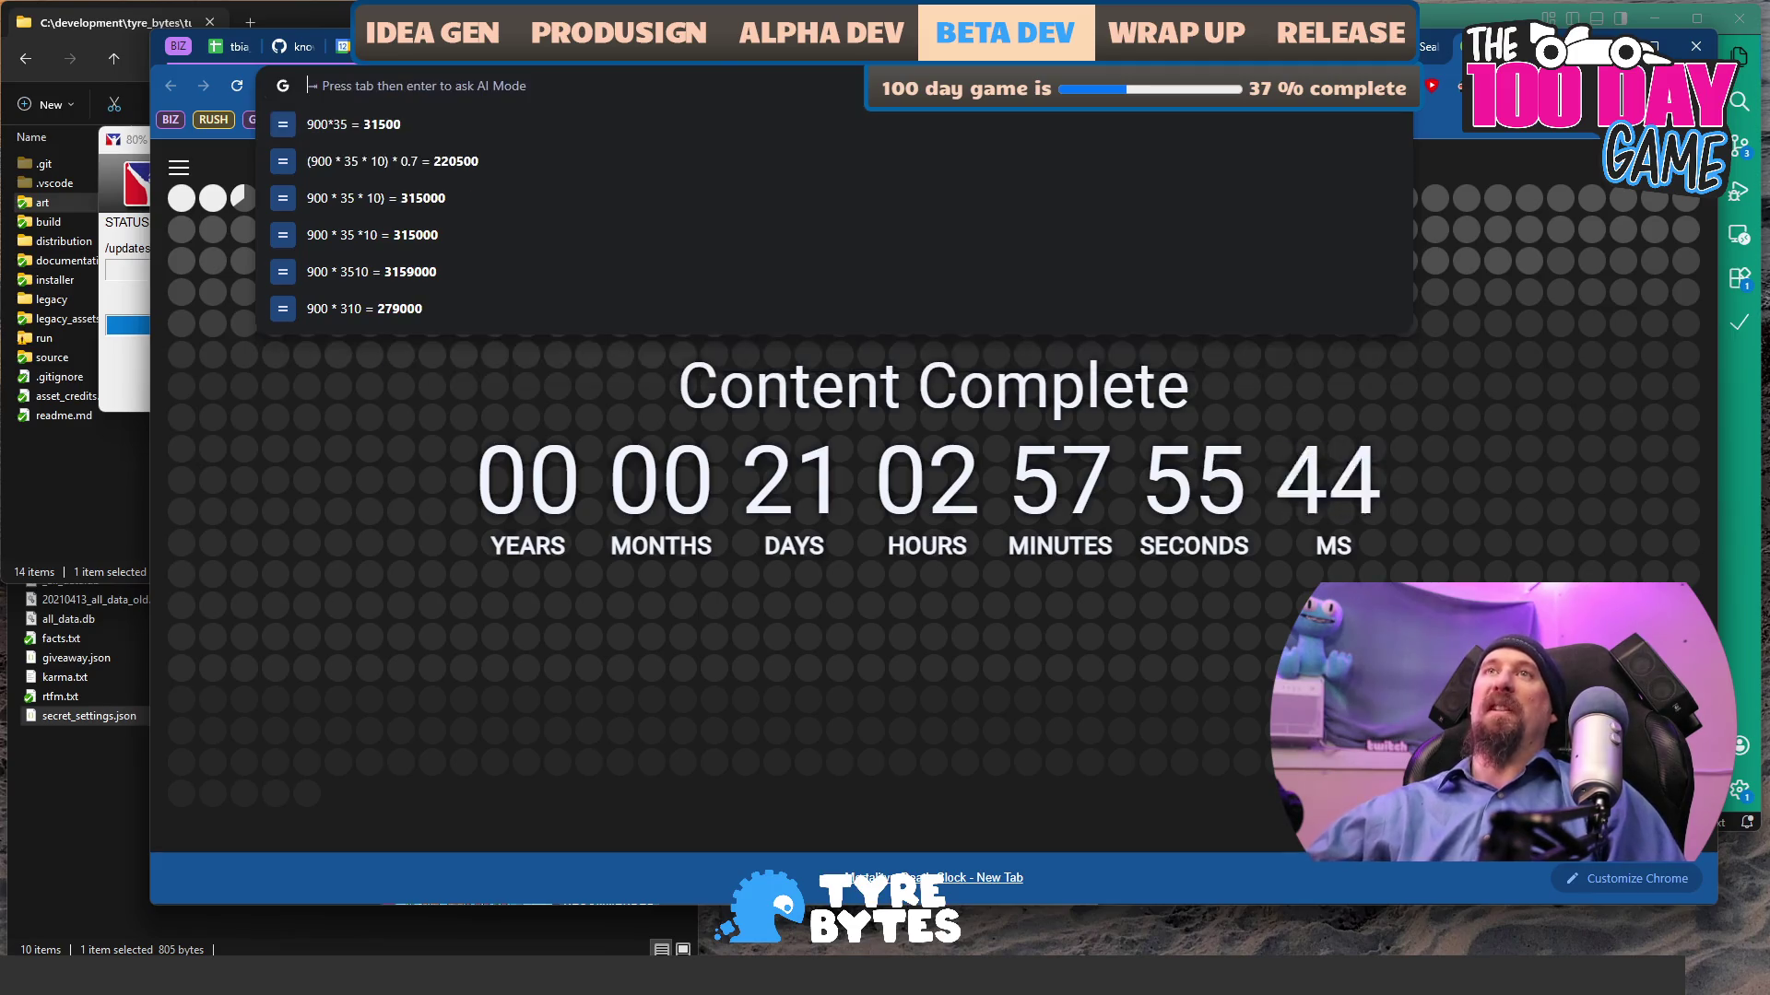
key(ctrl+Tab)
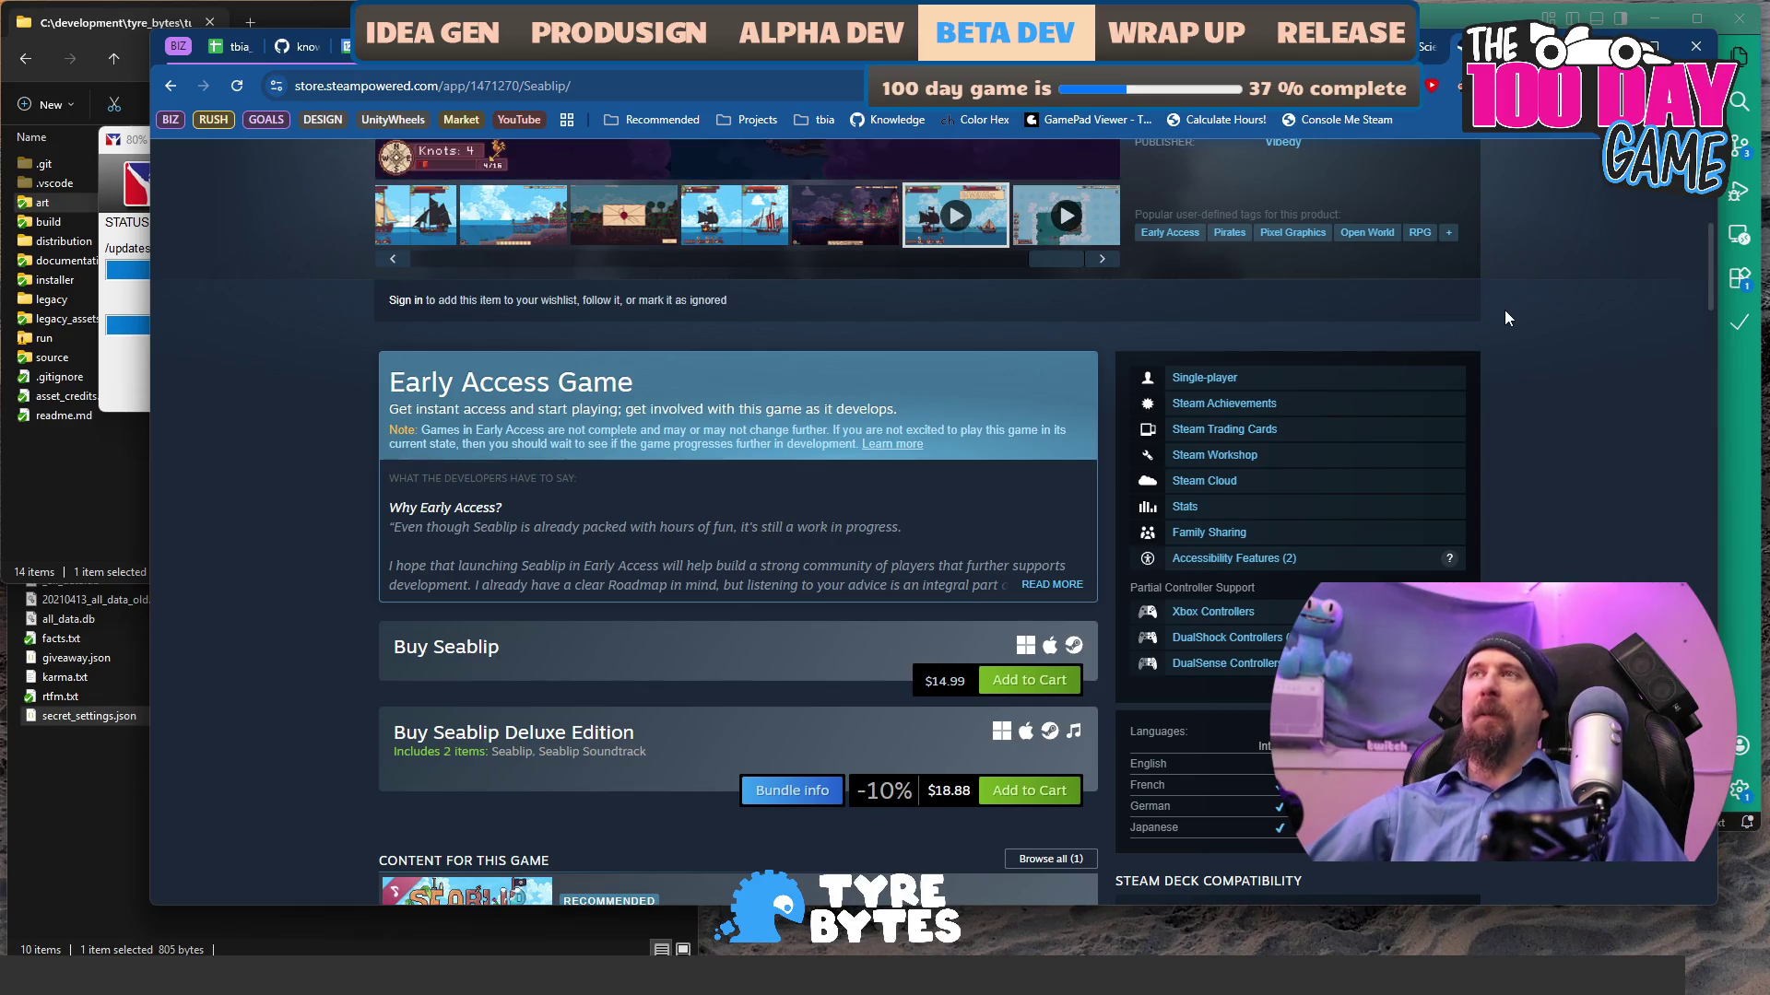
- Switch via the tbia_tracker_2025 sheet to the Rushcremental doc and add a line after the opening paragraph
scroll(1447, 532, up, 5)
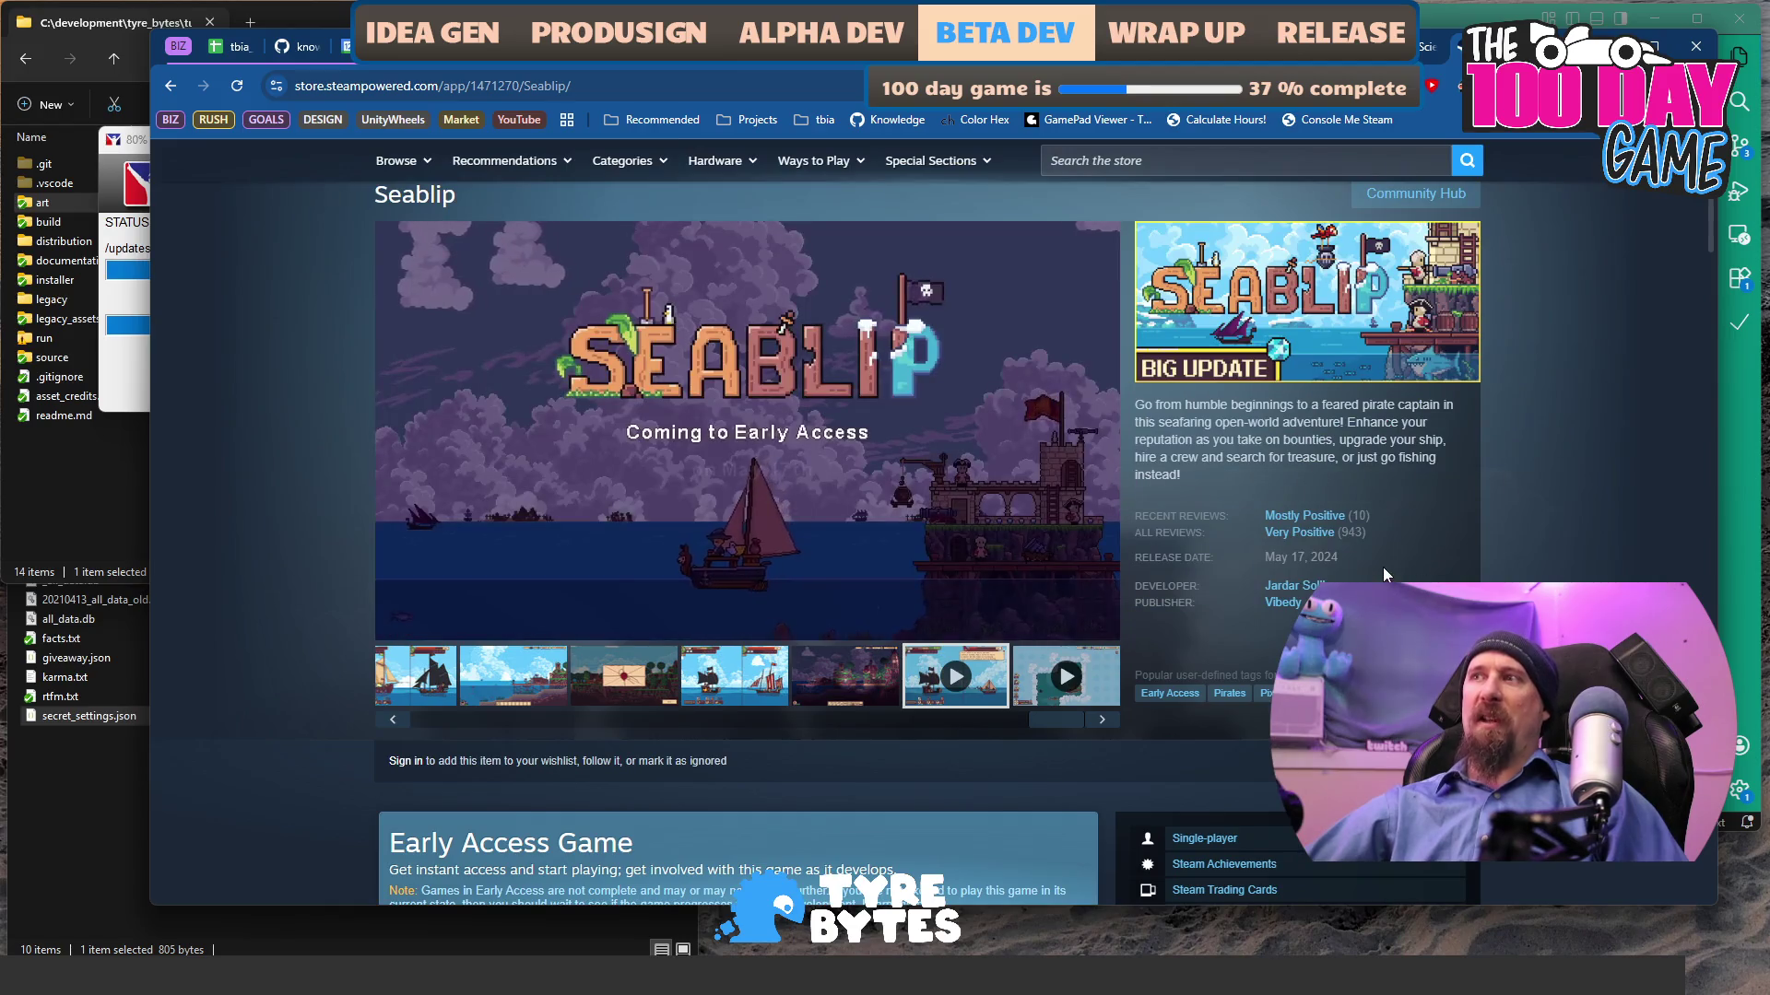
mouse_move(1179, 547)
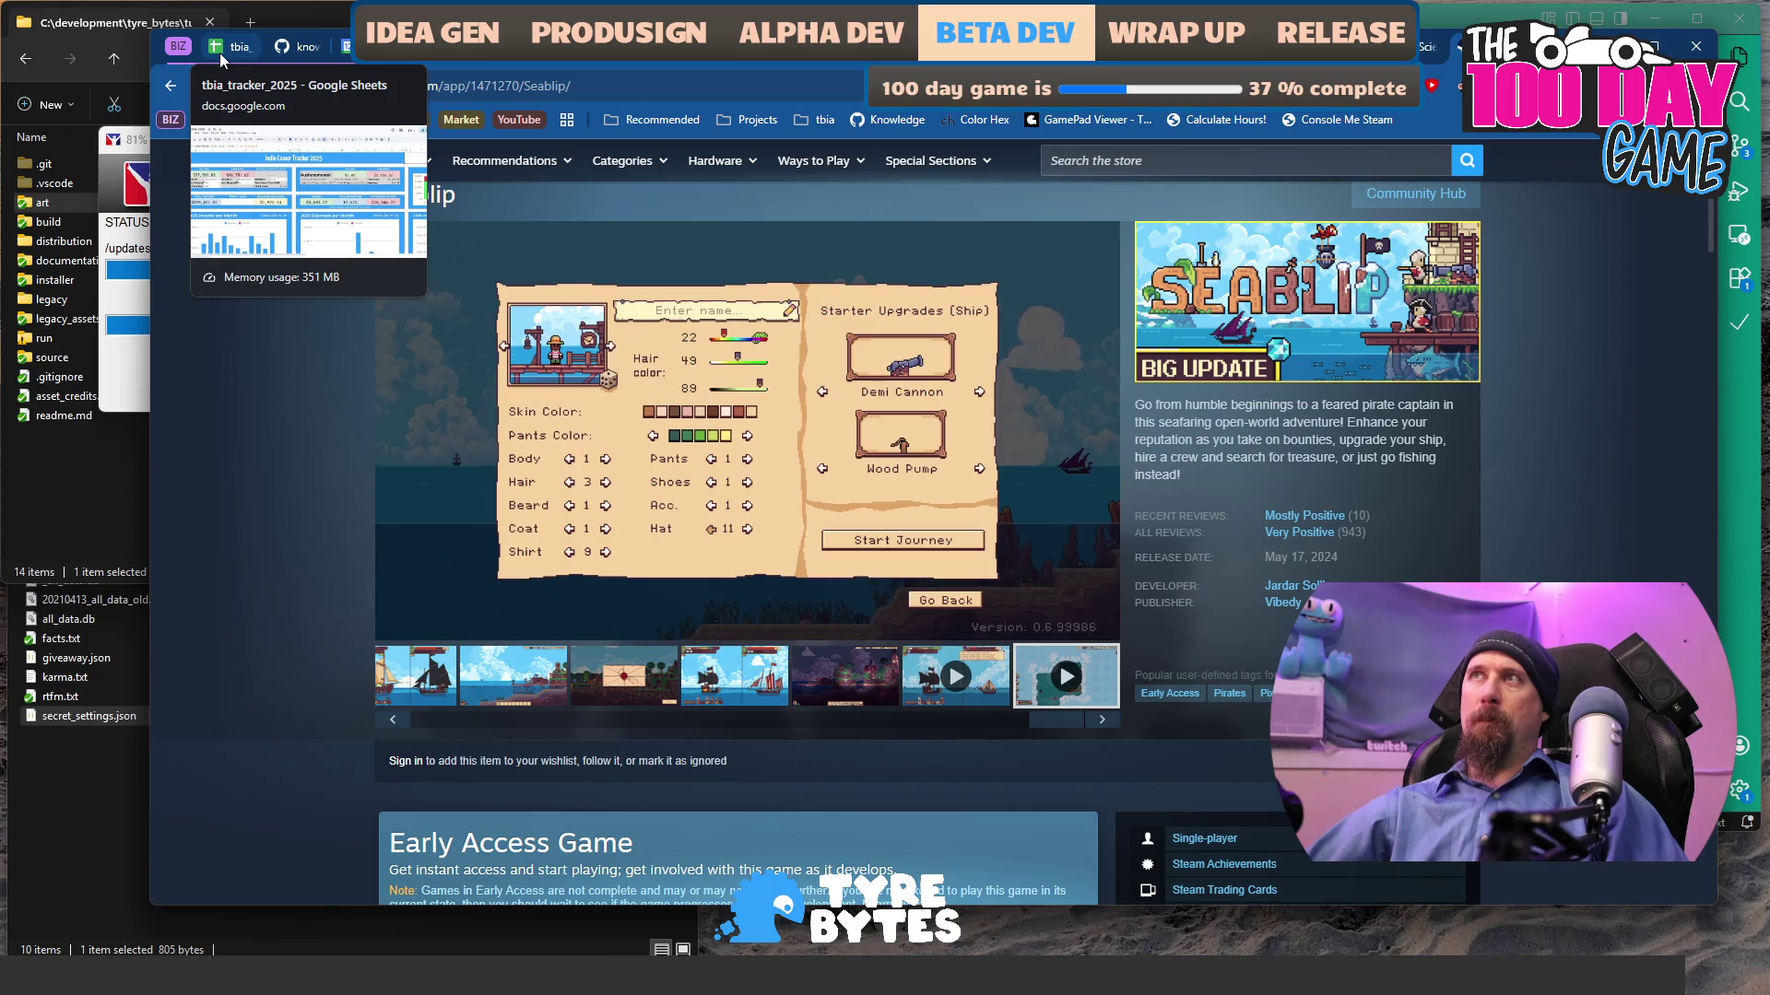
click(219, 53)
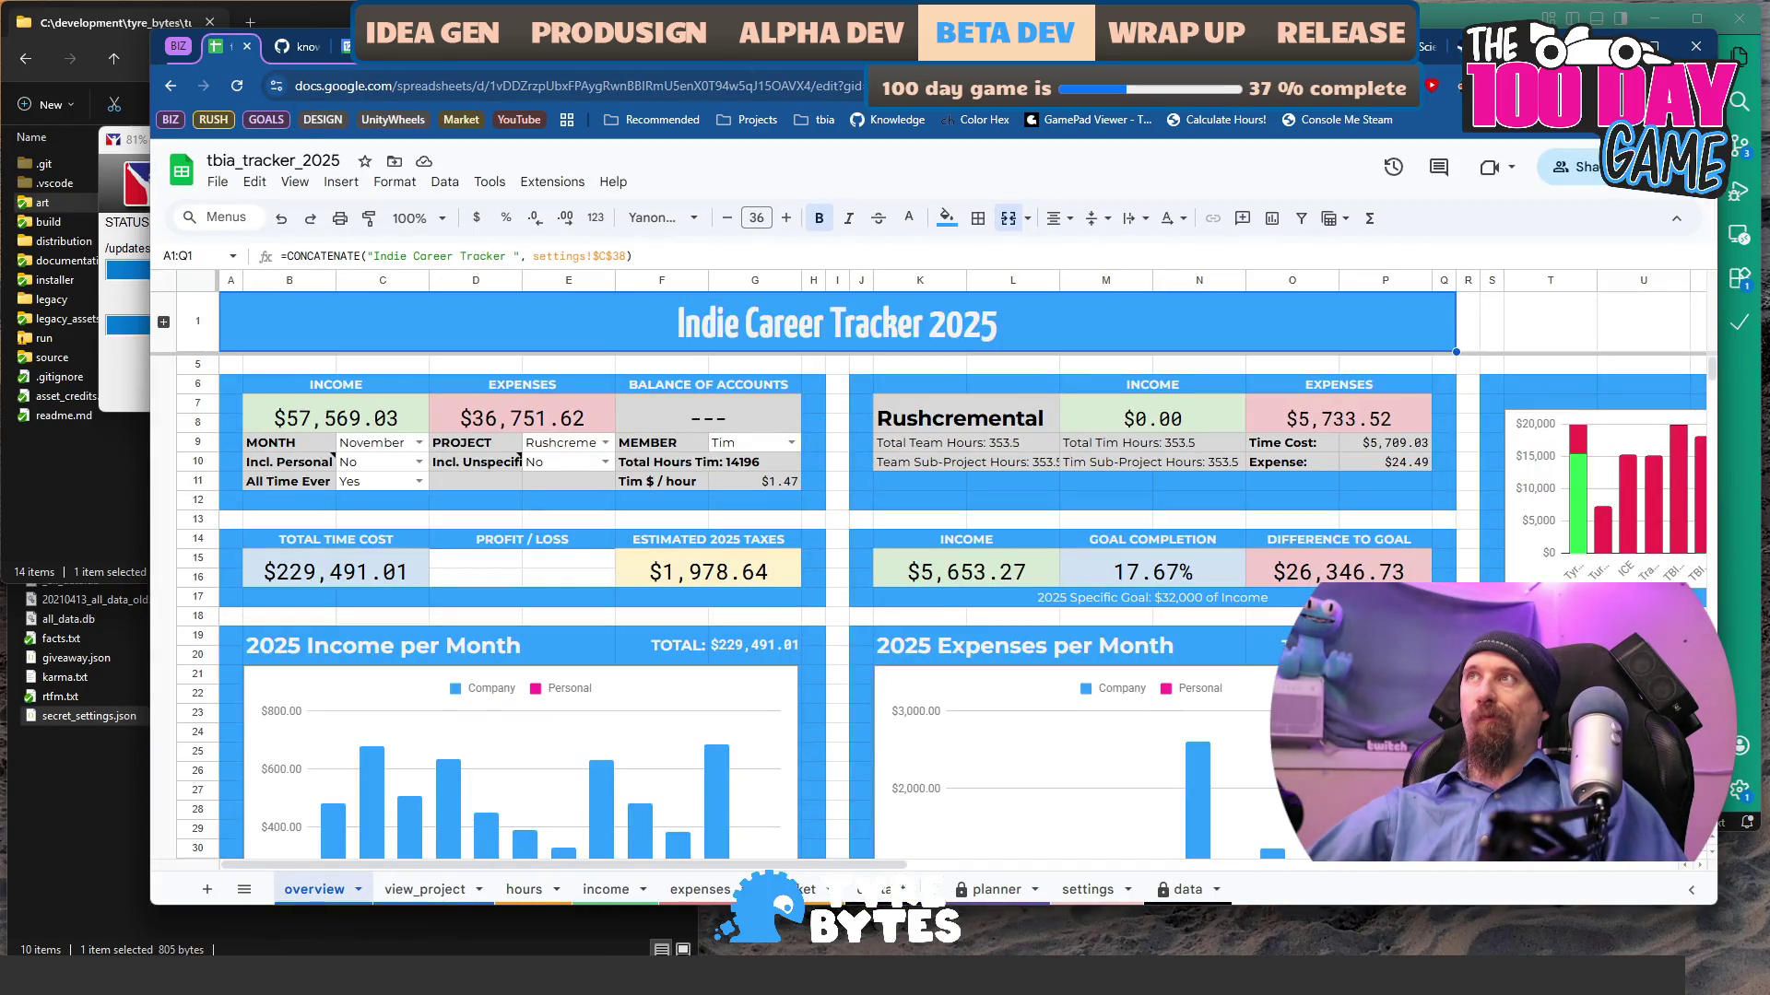
click(347, 46)
click(1082, 560)
key(Return)
key(Return)
- Add an 'About Tyre Bytes' heading and move the company description up beneath it
text(About Tyre Bytes:)
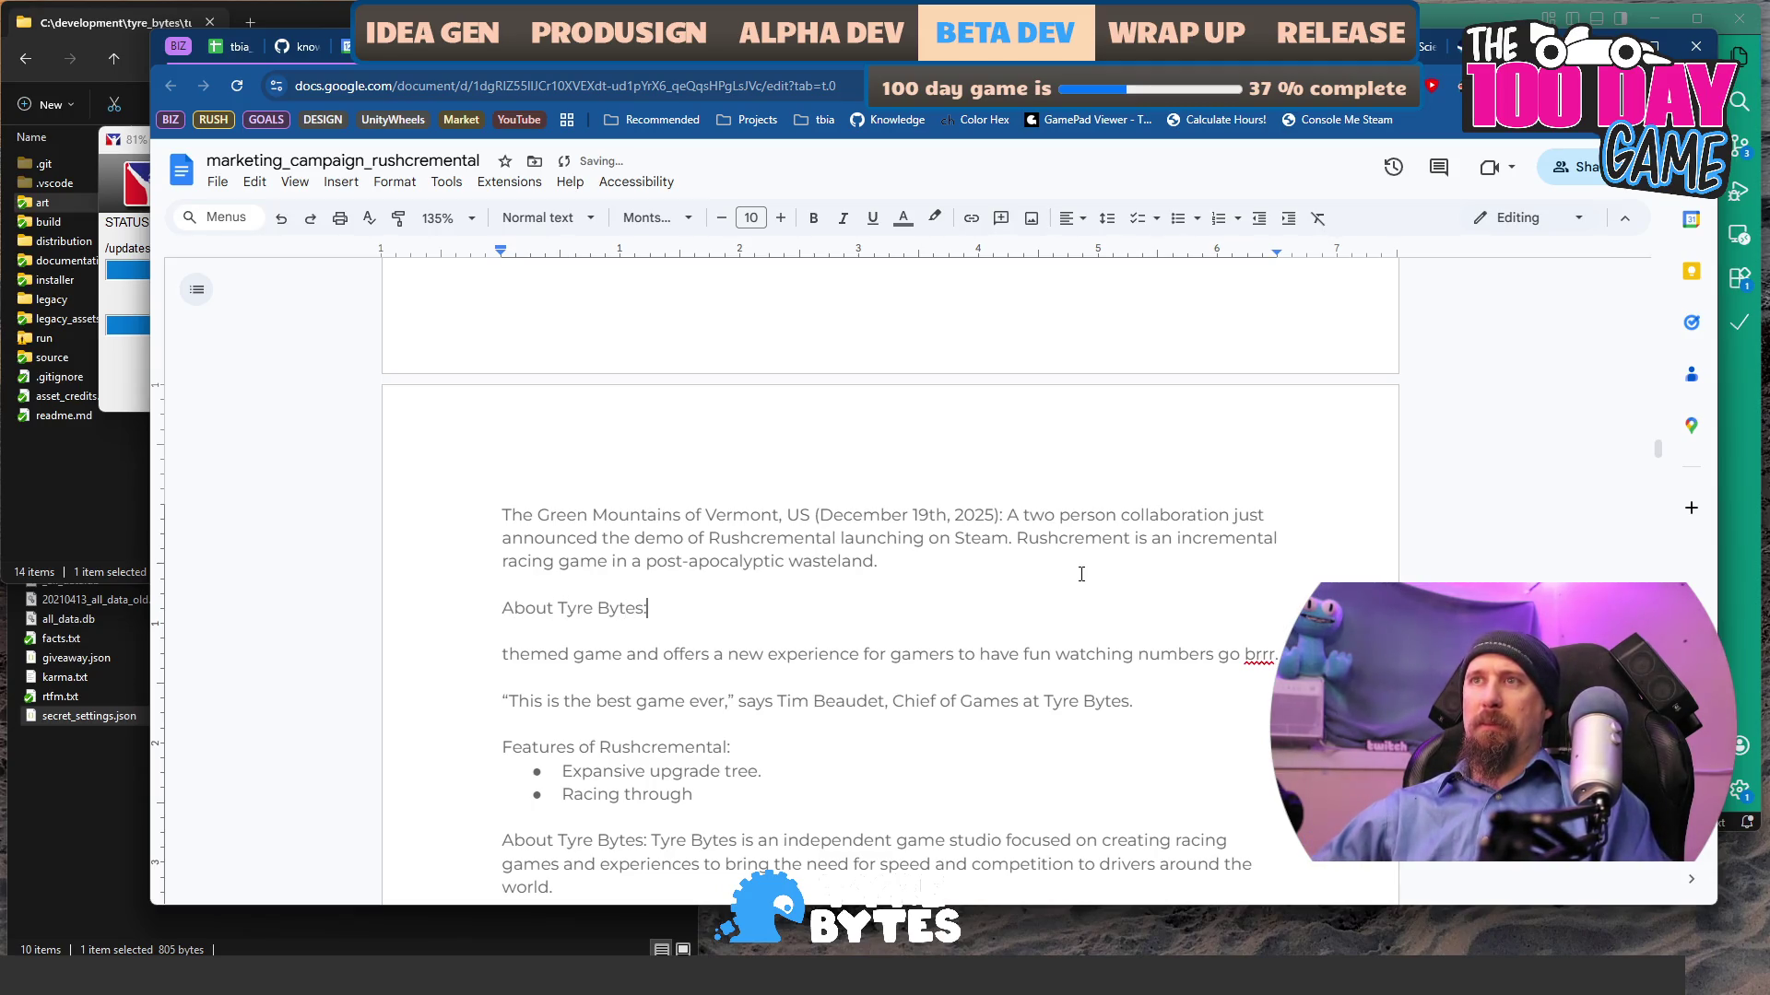
scroll(662, 651, down, 3)
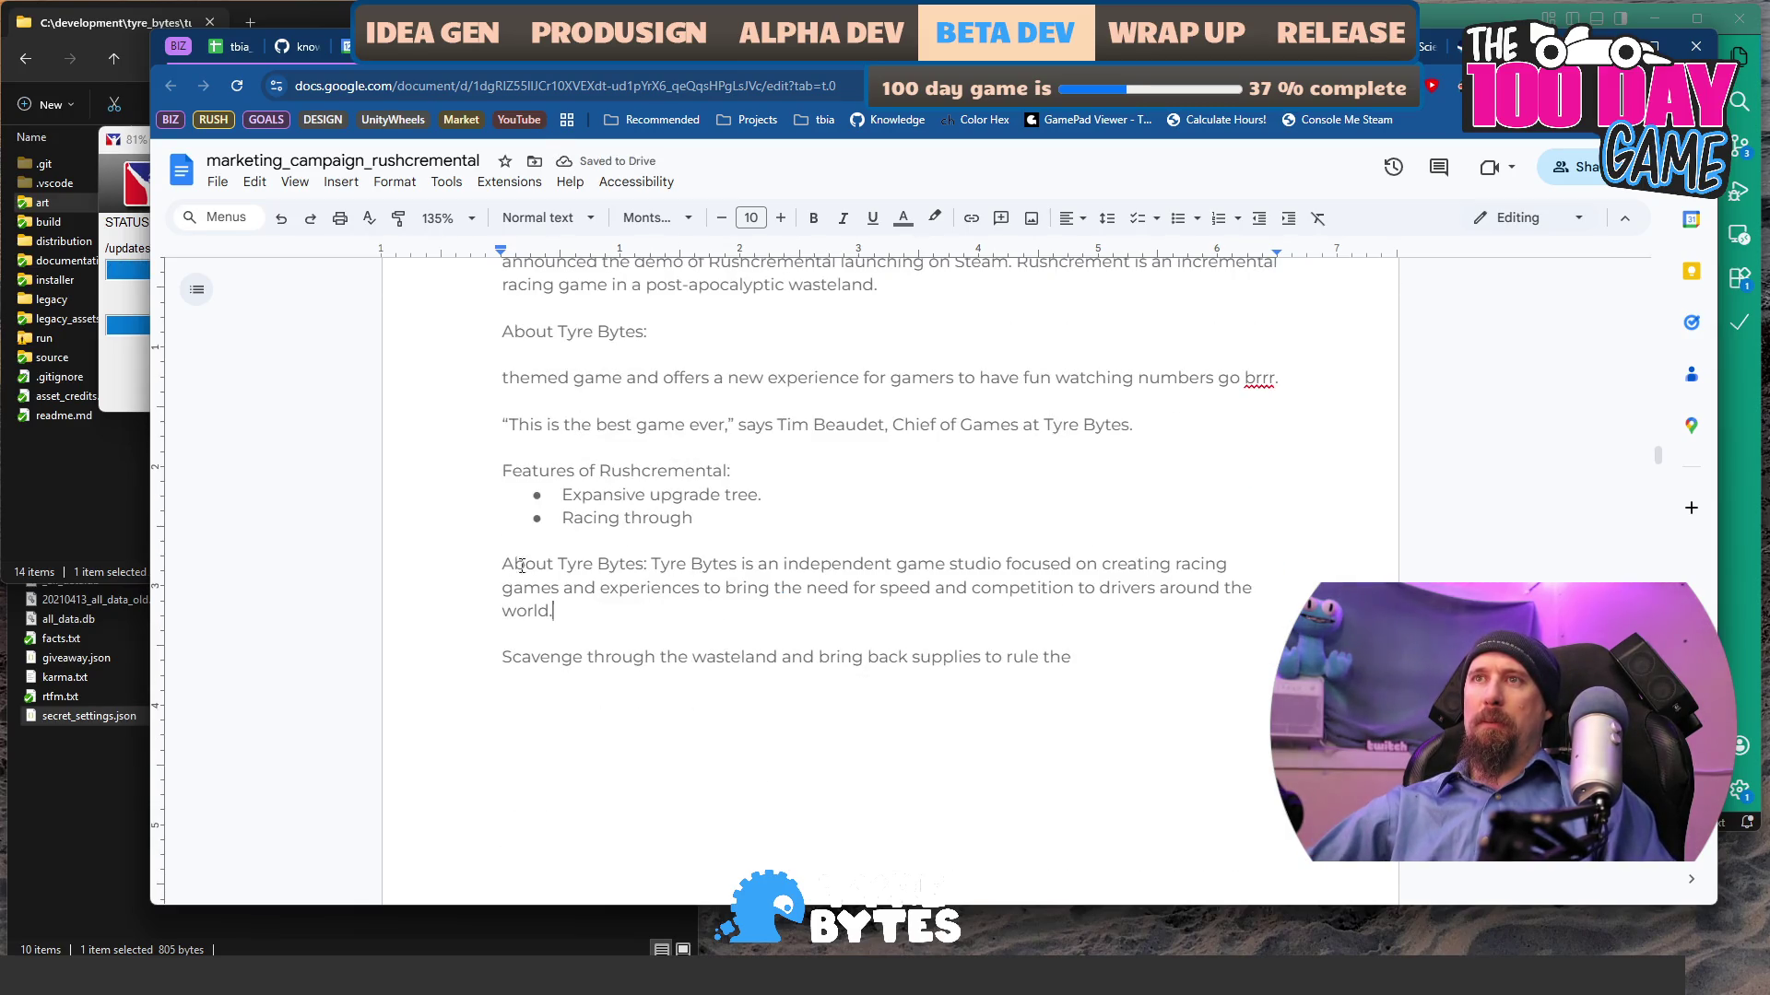
shift+click(663, 563)
key(ctrl+x)
click(711, 331)
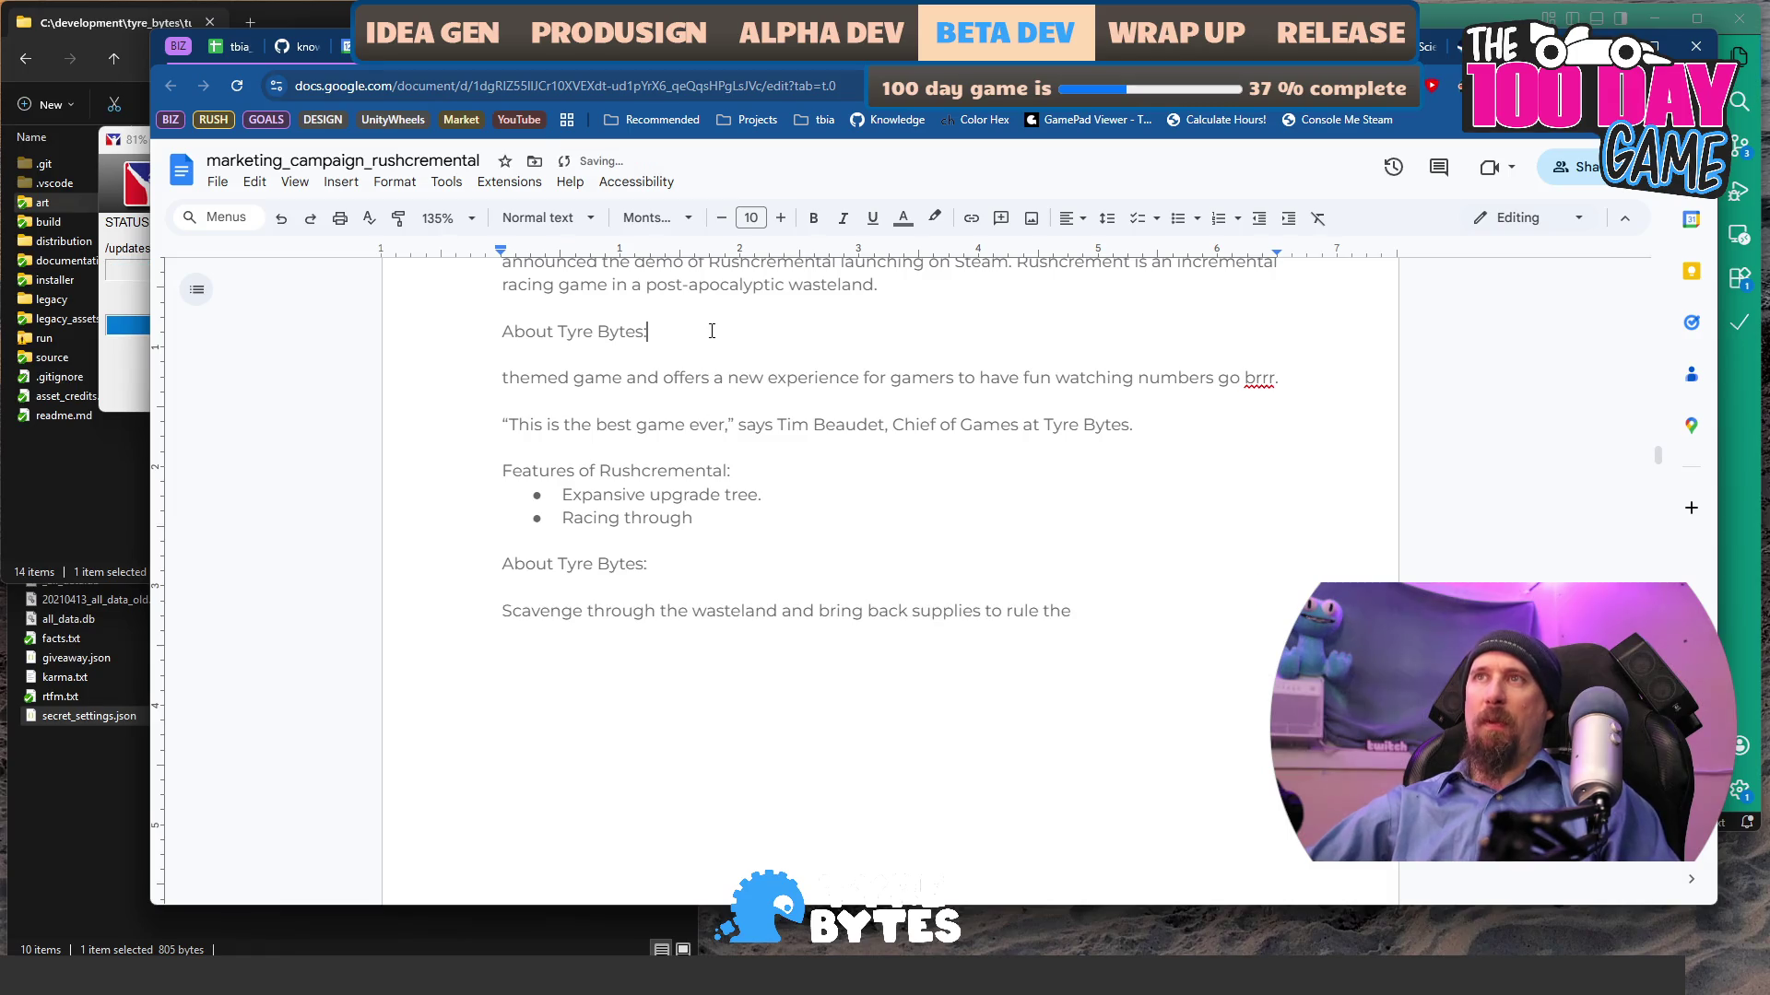
key(ctrl+v)
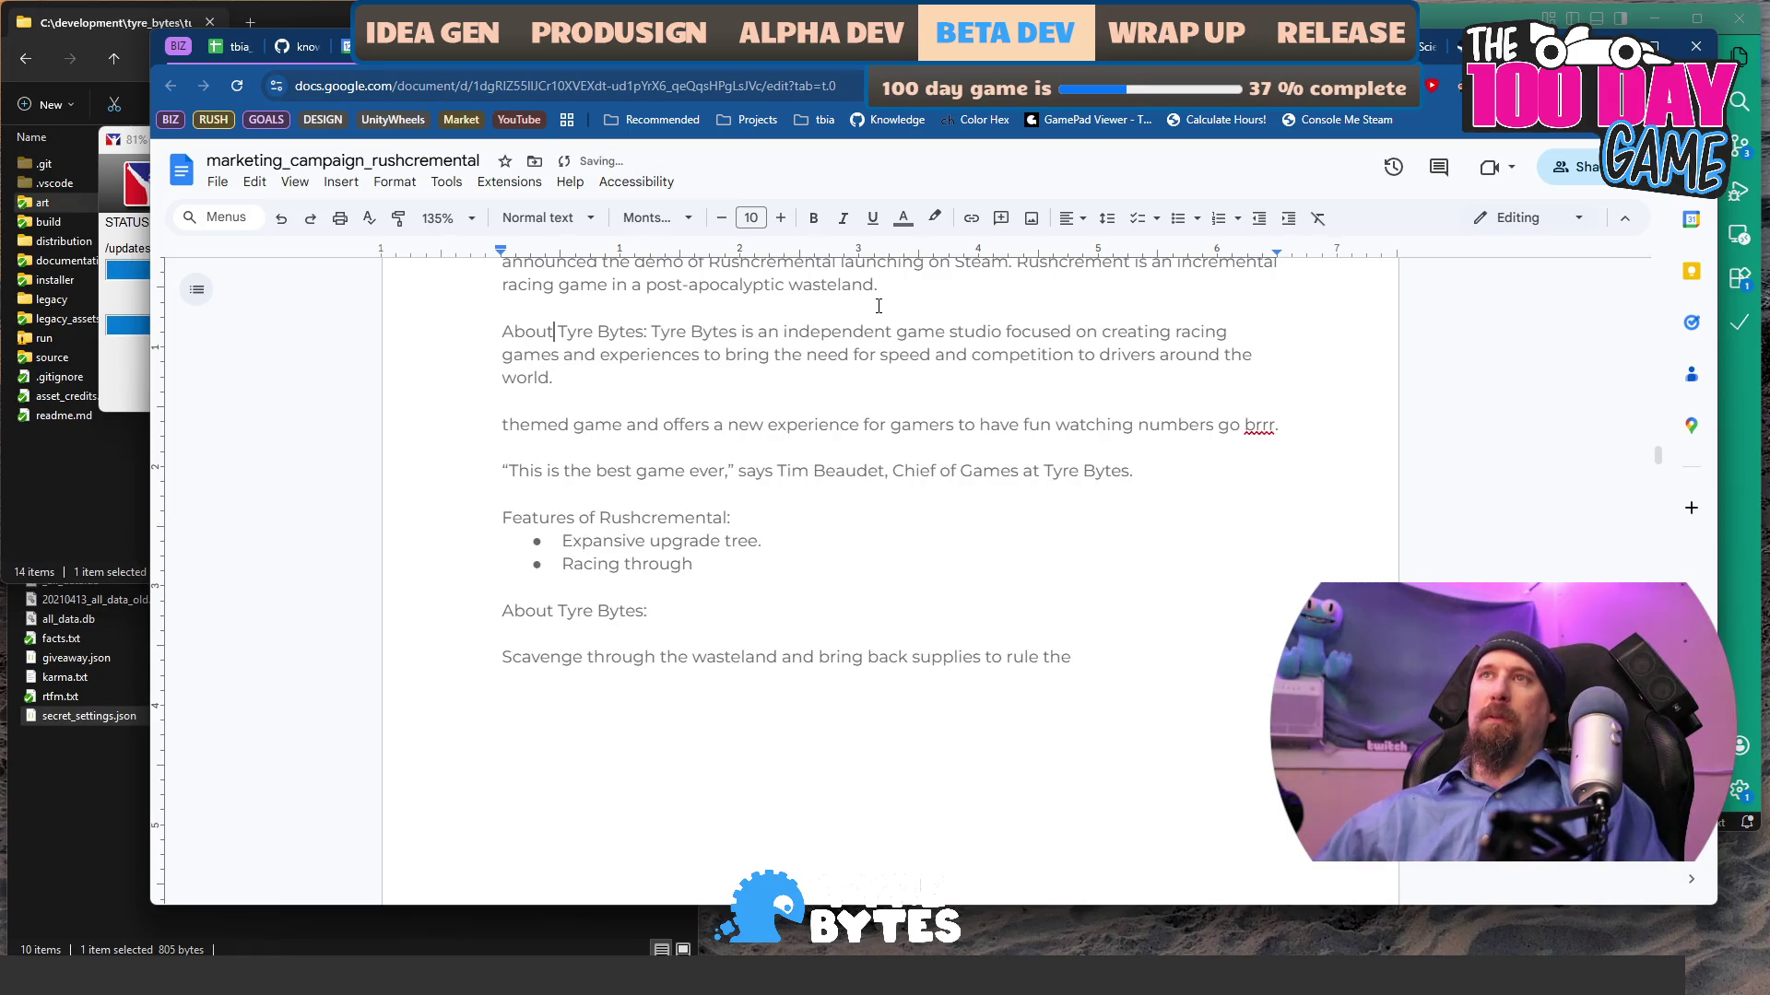
- Insert '[ Trailer ]' and '[ Steam Page / Demo ]' placeholder lines above the company blurb
click(878, 306)
key(Return)
key(Return)
key(Up)
text(About )
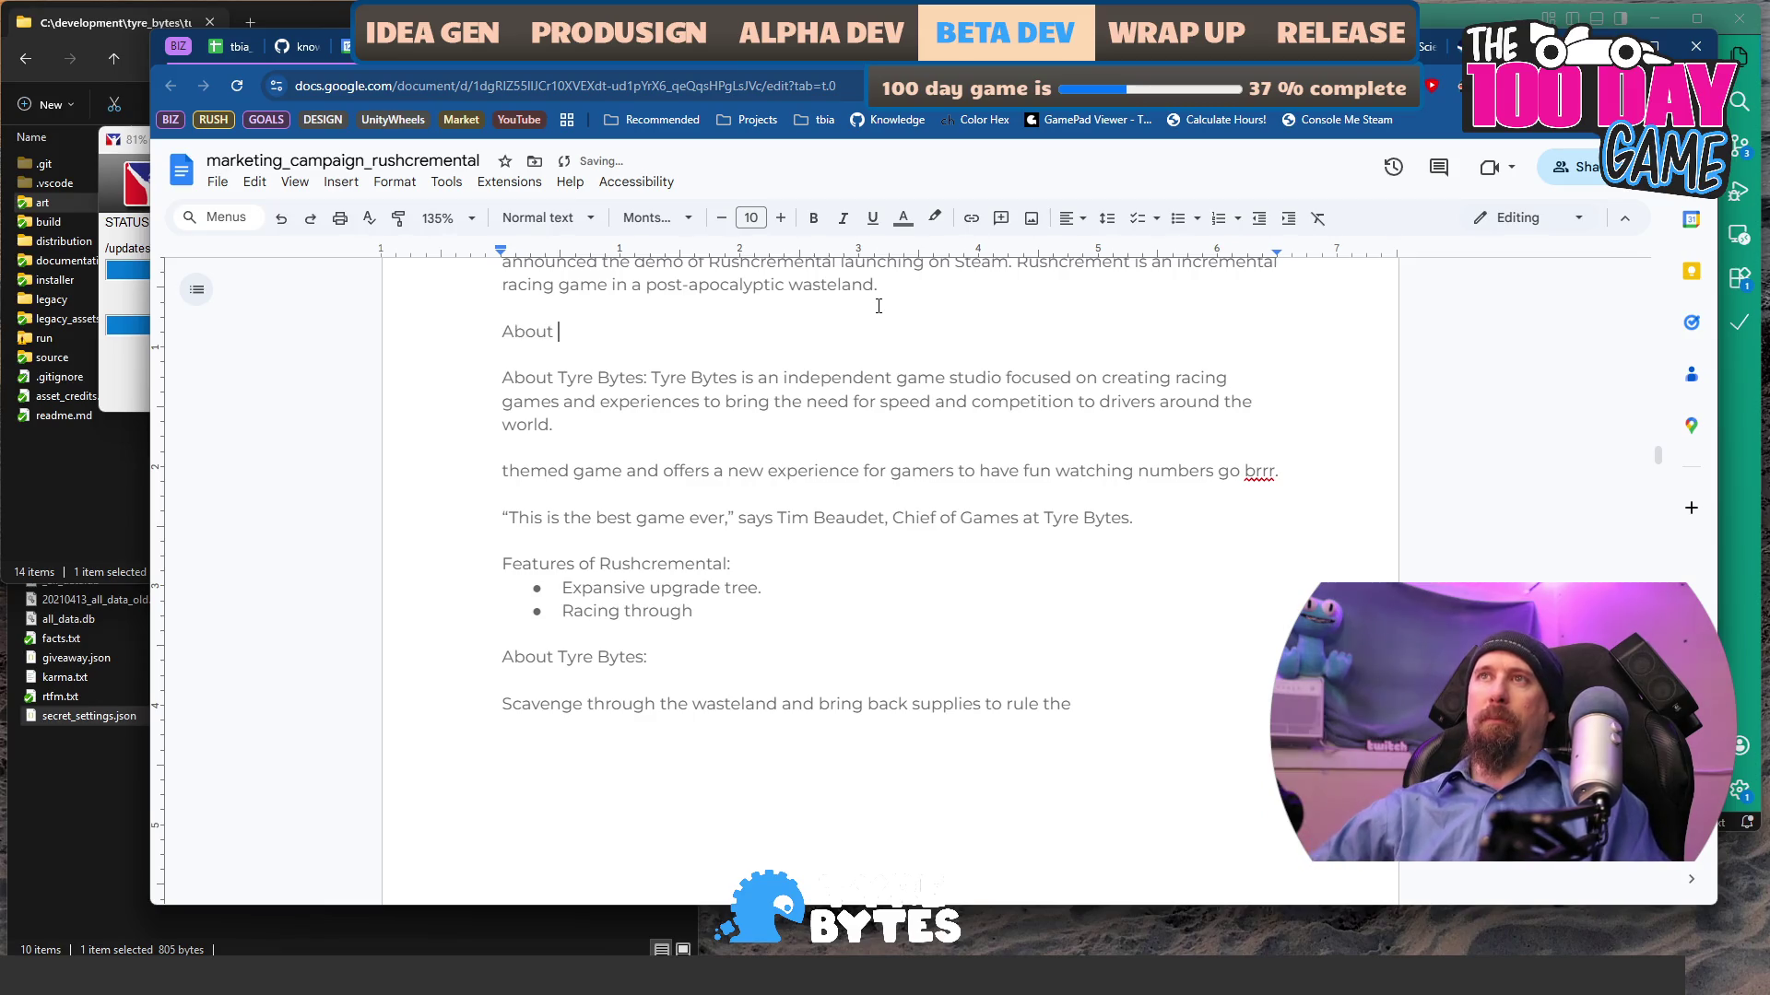
text(Rush)
key(shift+Home)
key(BackSpace)
text(Trailer ])
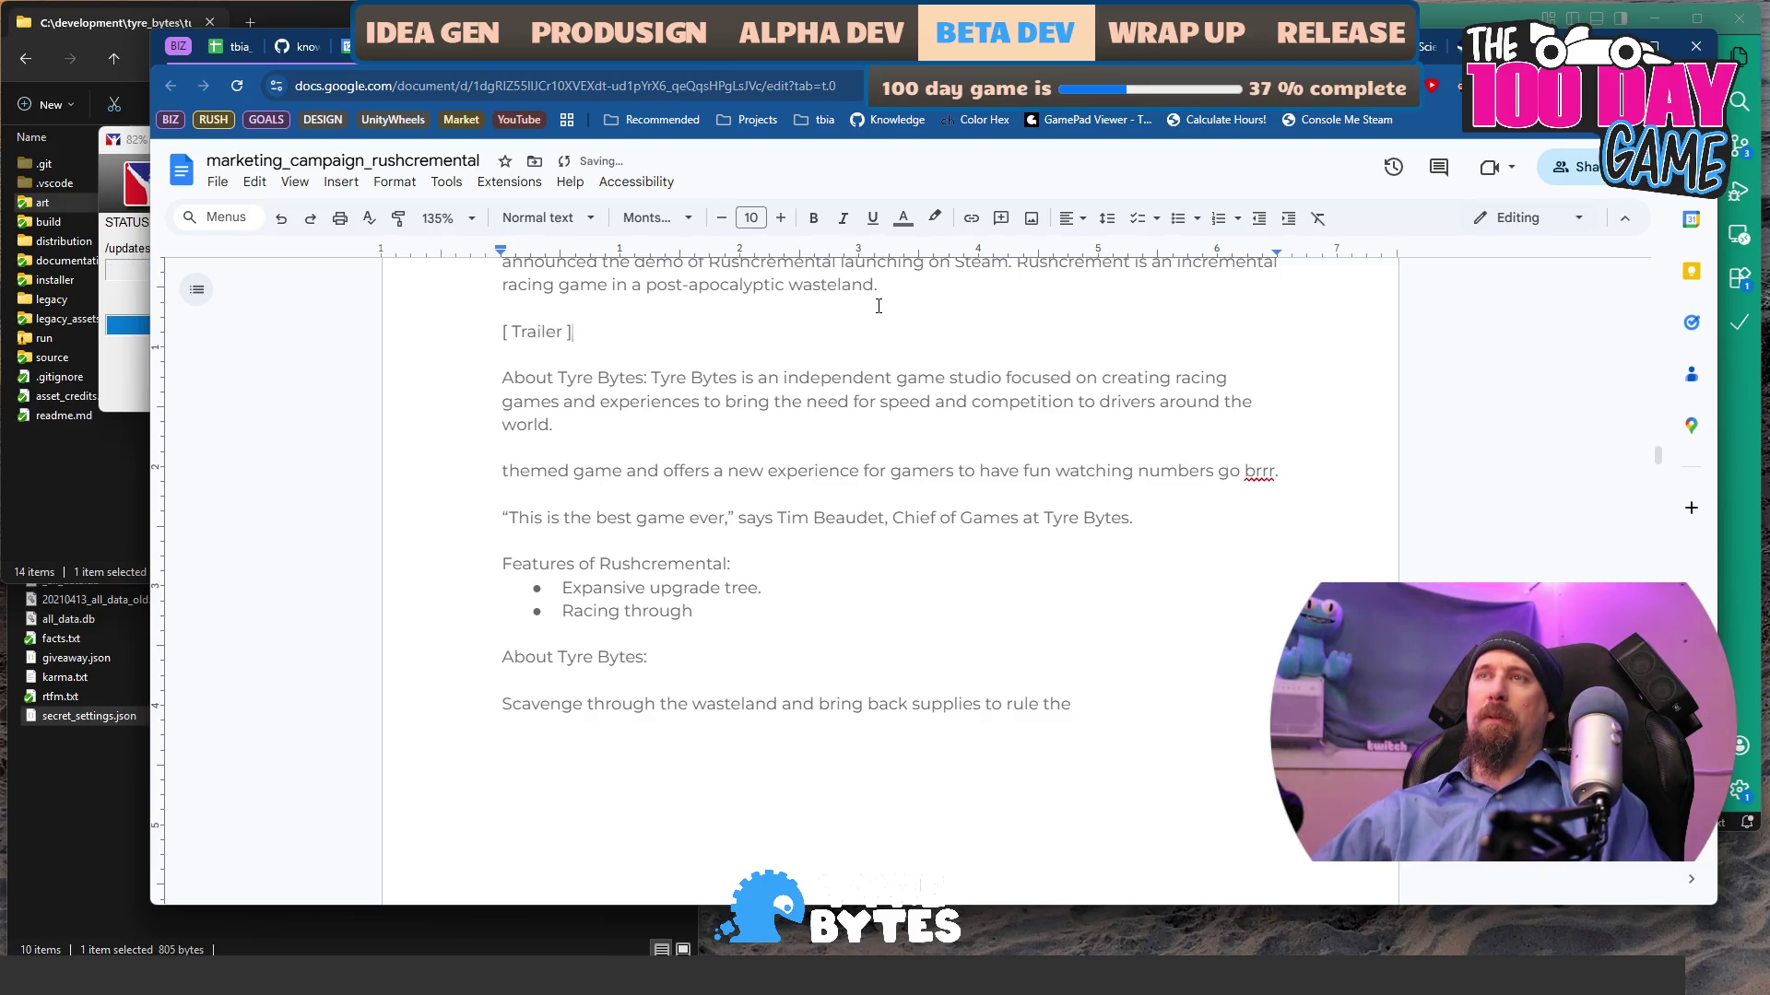
key(Return)
text(p)
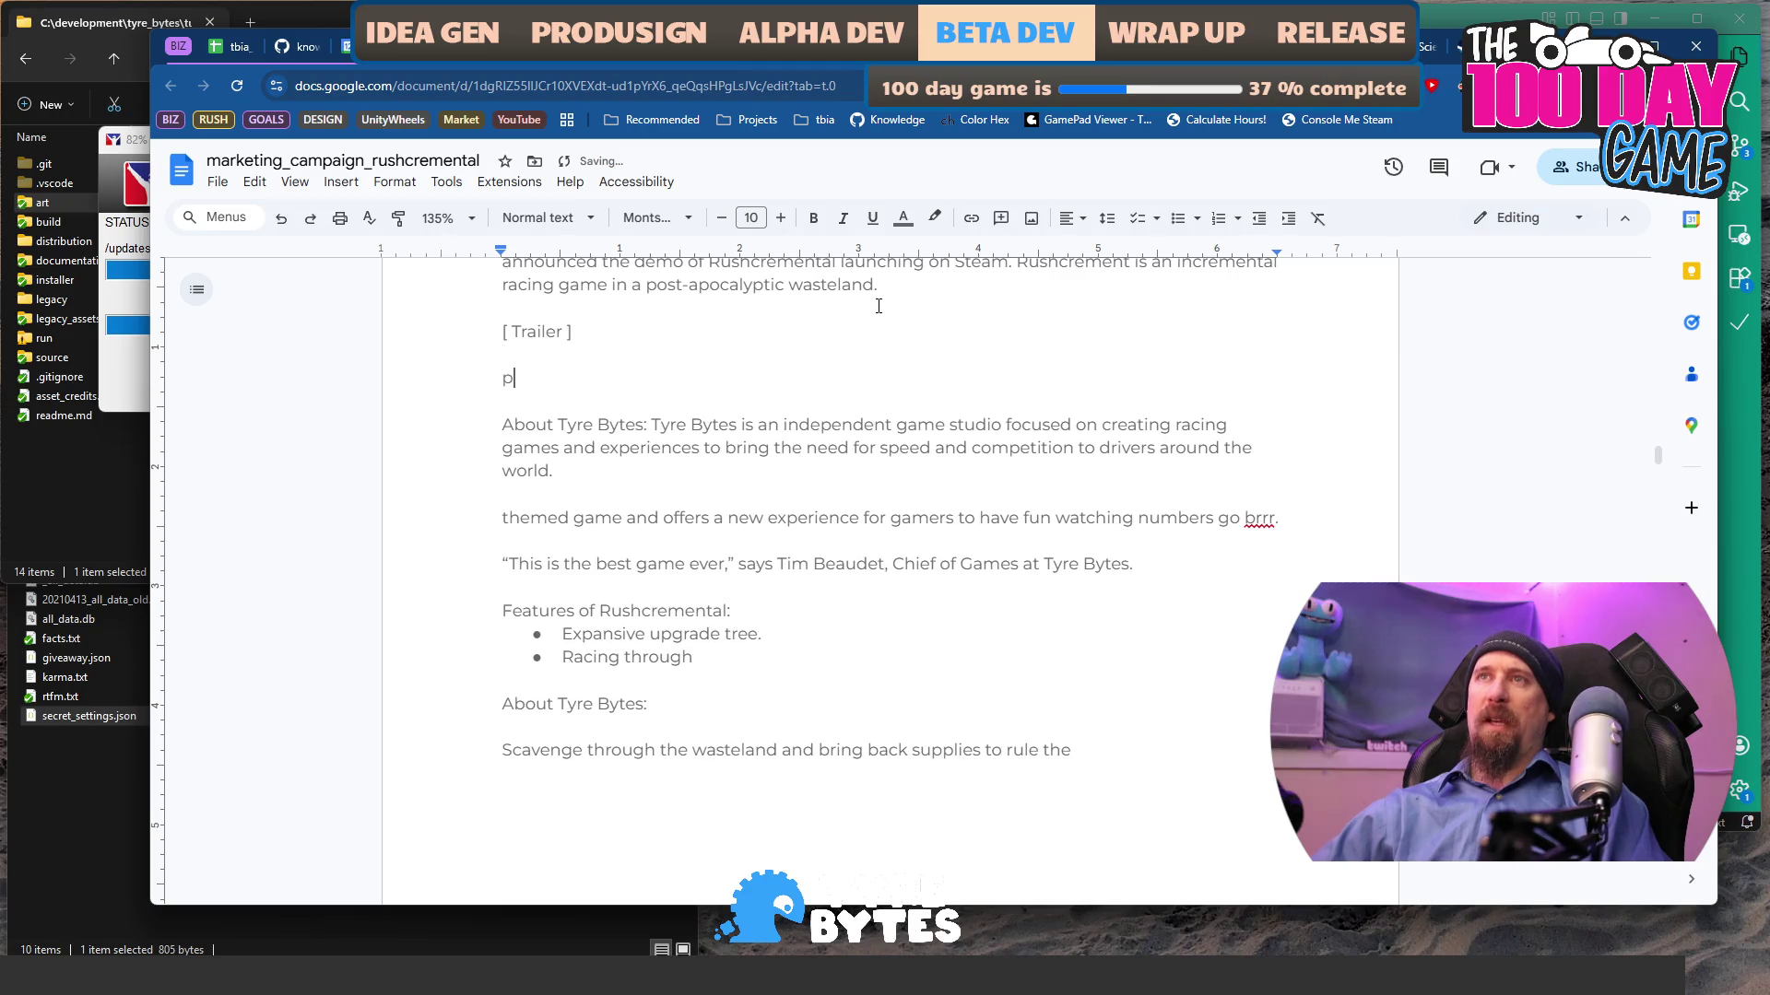
text(team Page / Demo ])
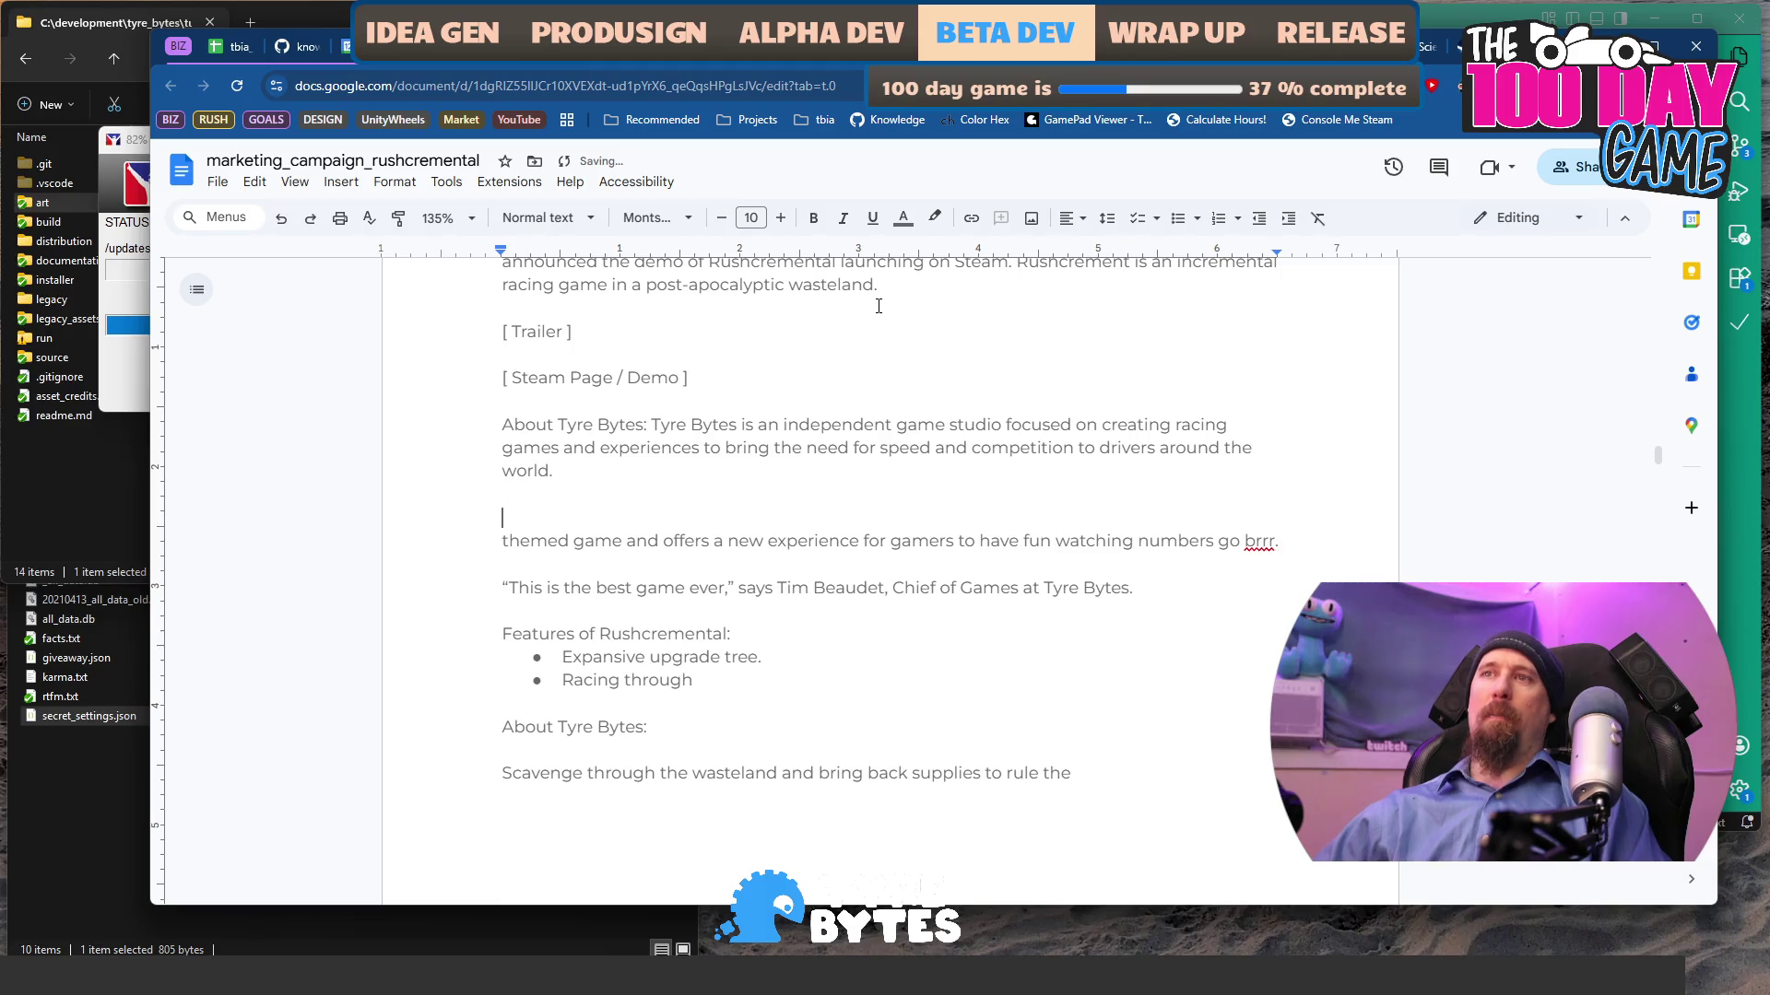
- Add blank lines above the themed game paragraph and select 'The Green Mountains'
scroll(925, 500, up, 4)
scroll(917, 525, down, 2)
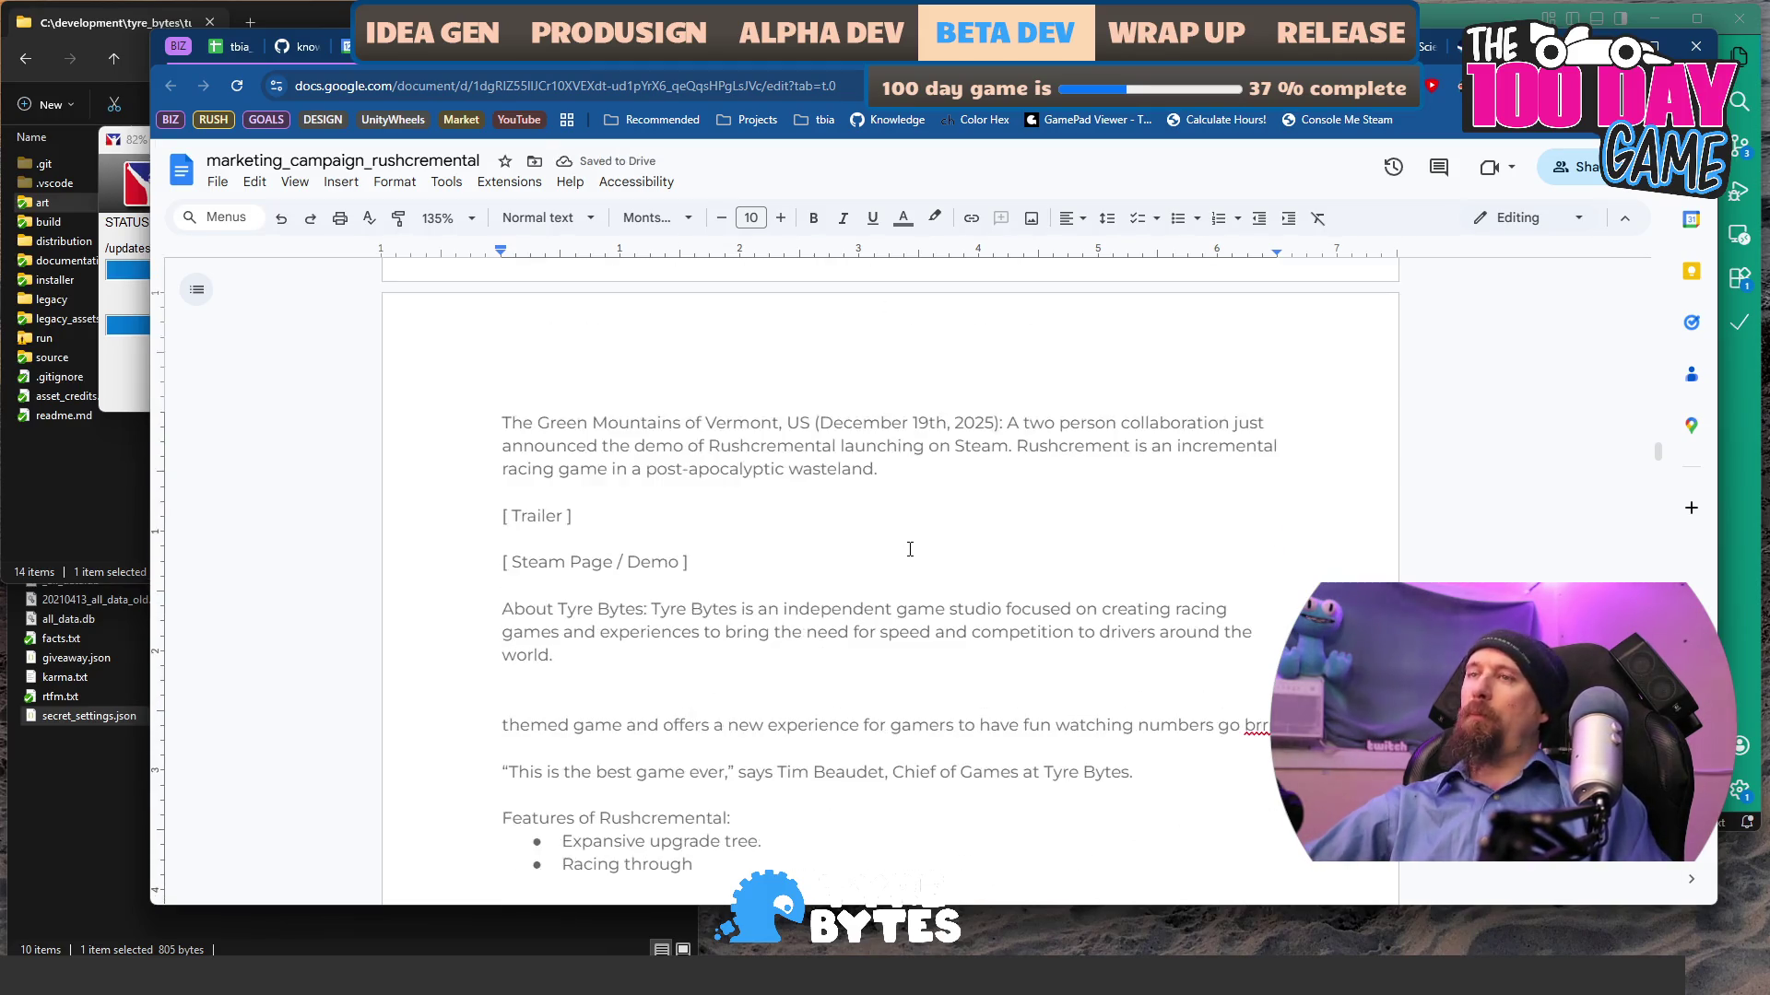
key(Return)
key(Return)
key(Return)
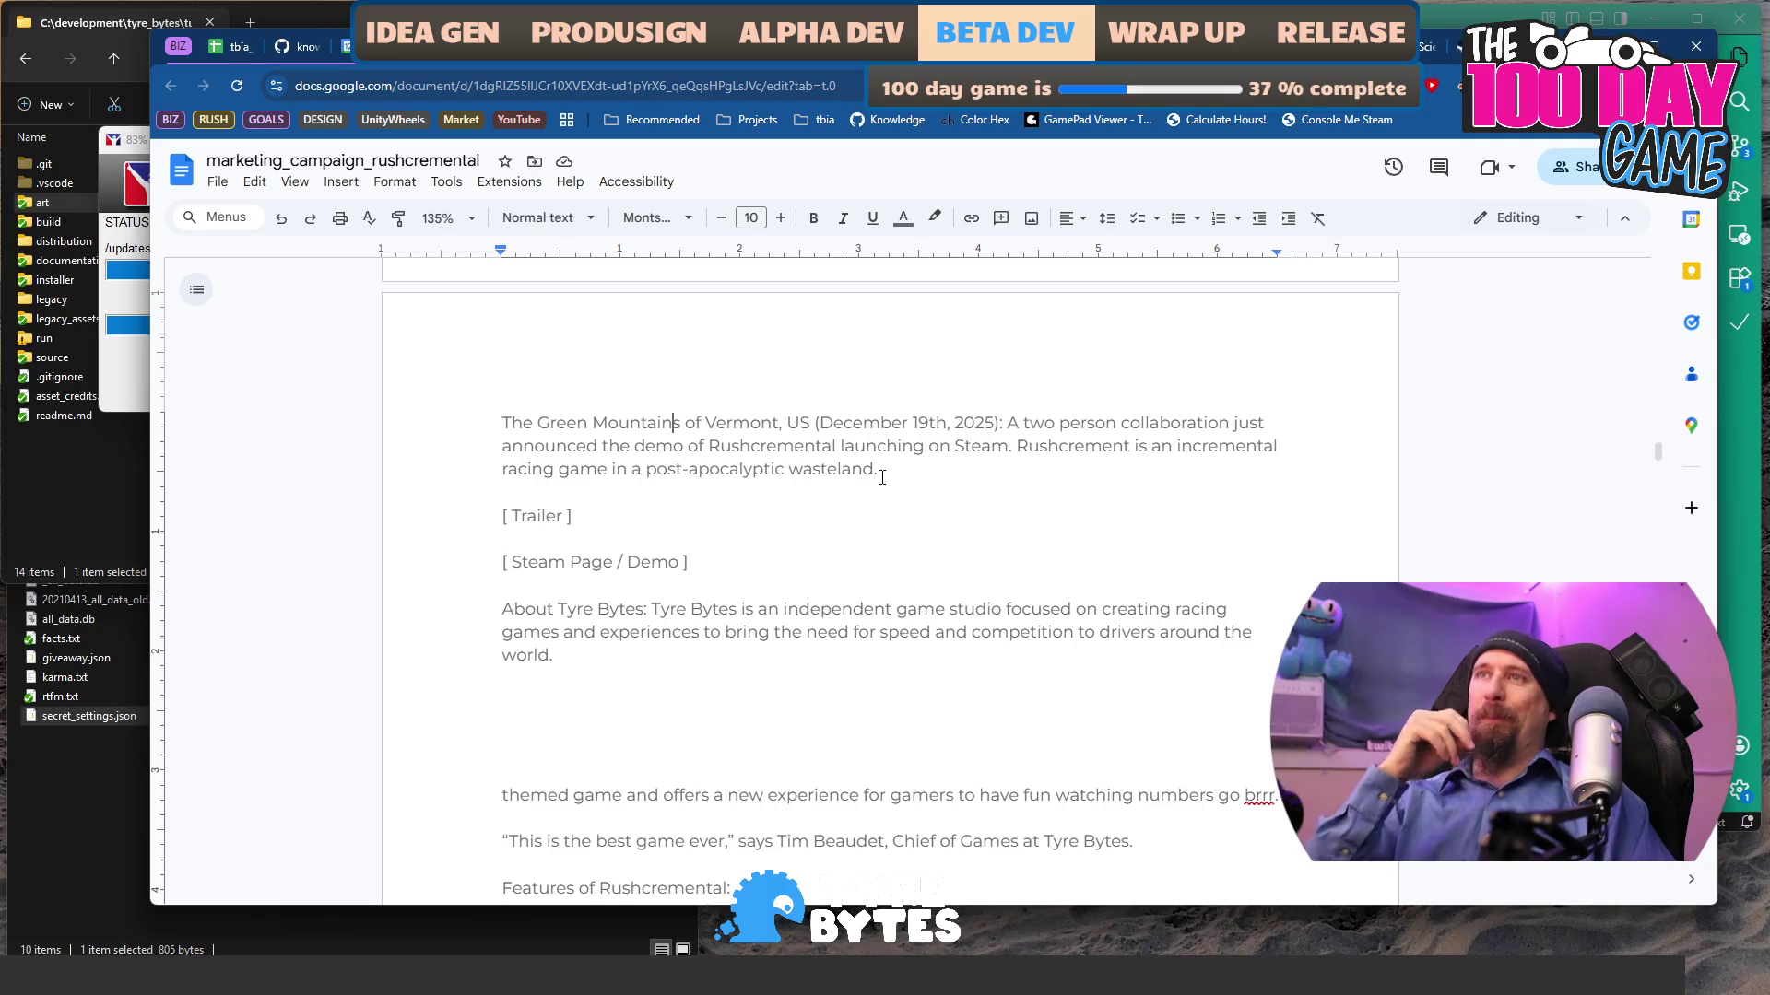
key(shift+Home)
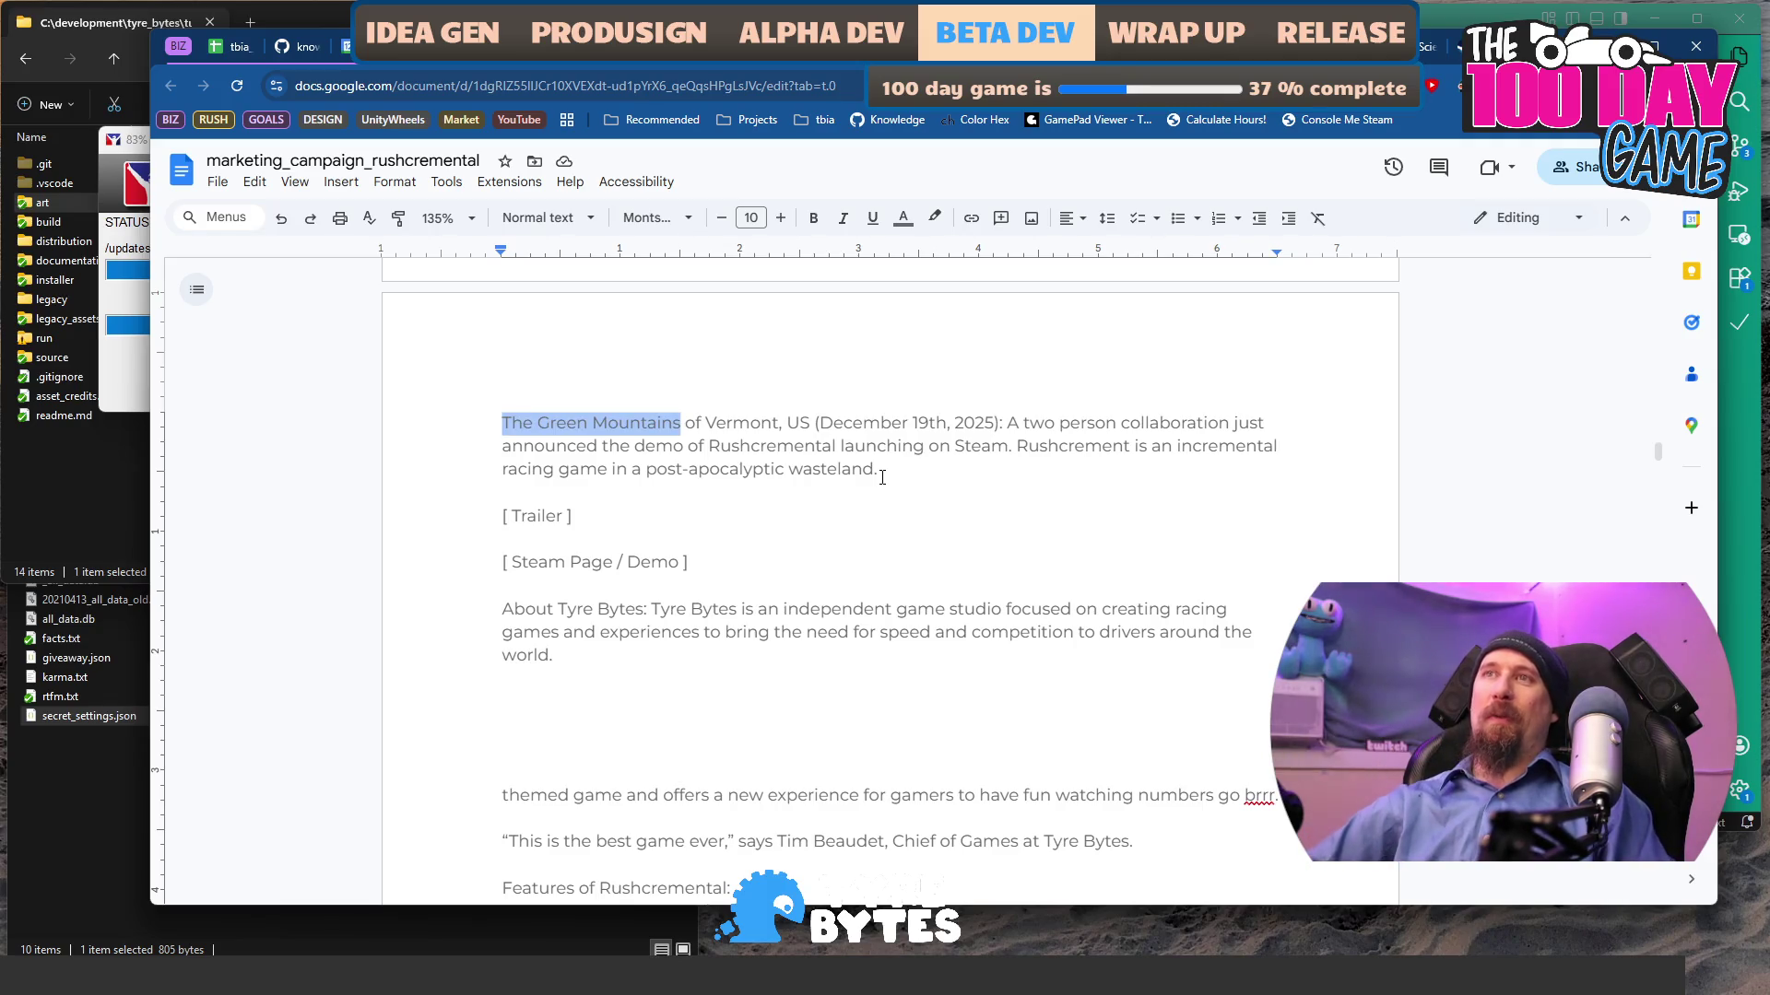
key(BackSpace)
text(Orleans)
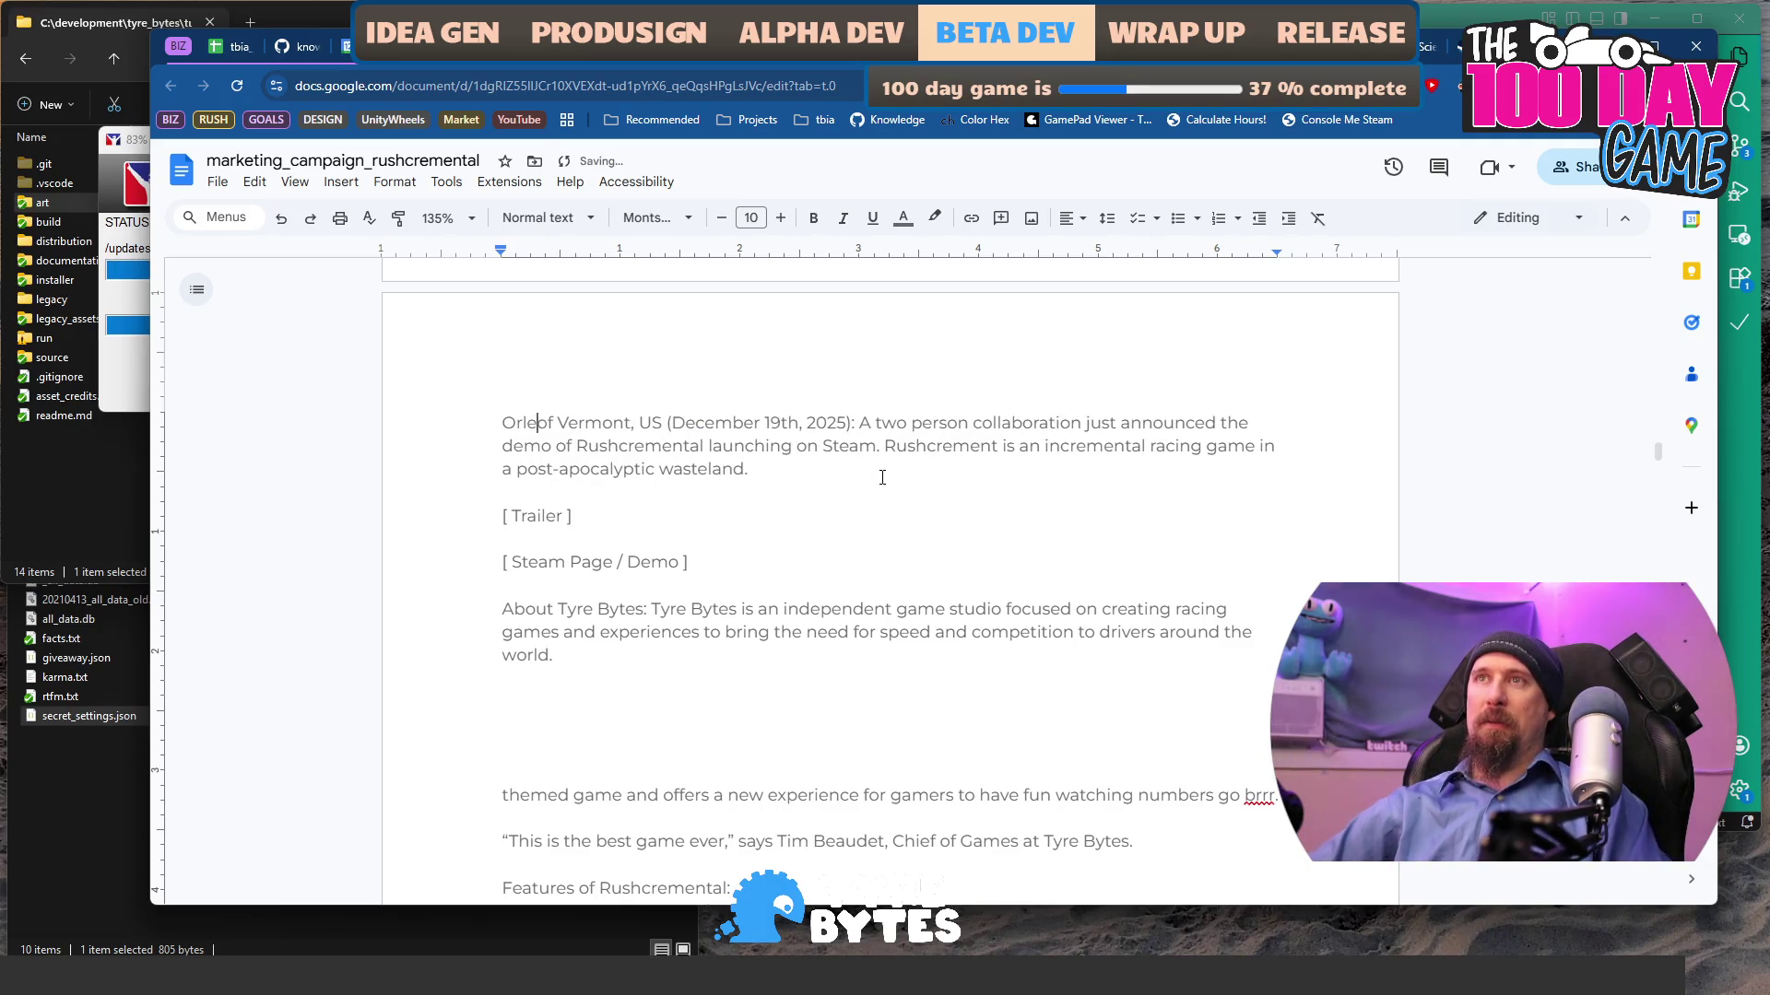
text(,)
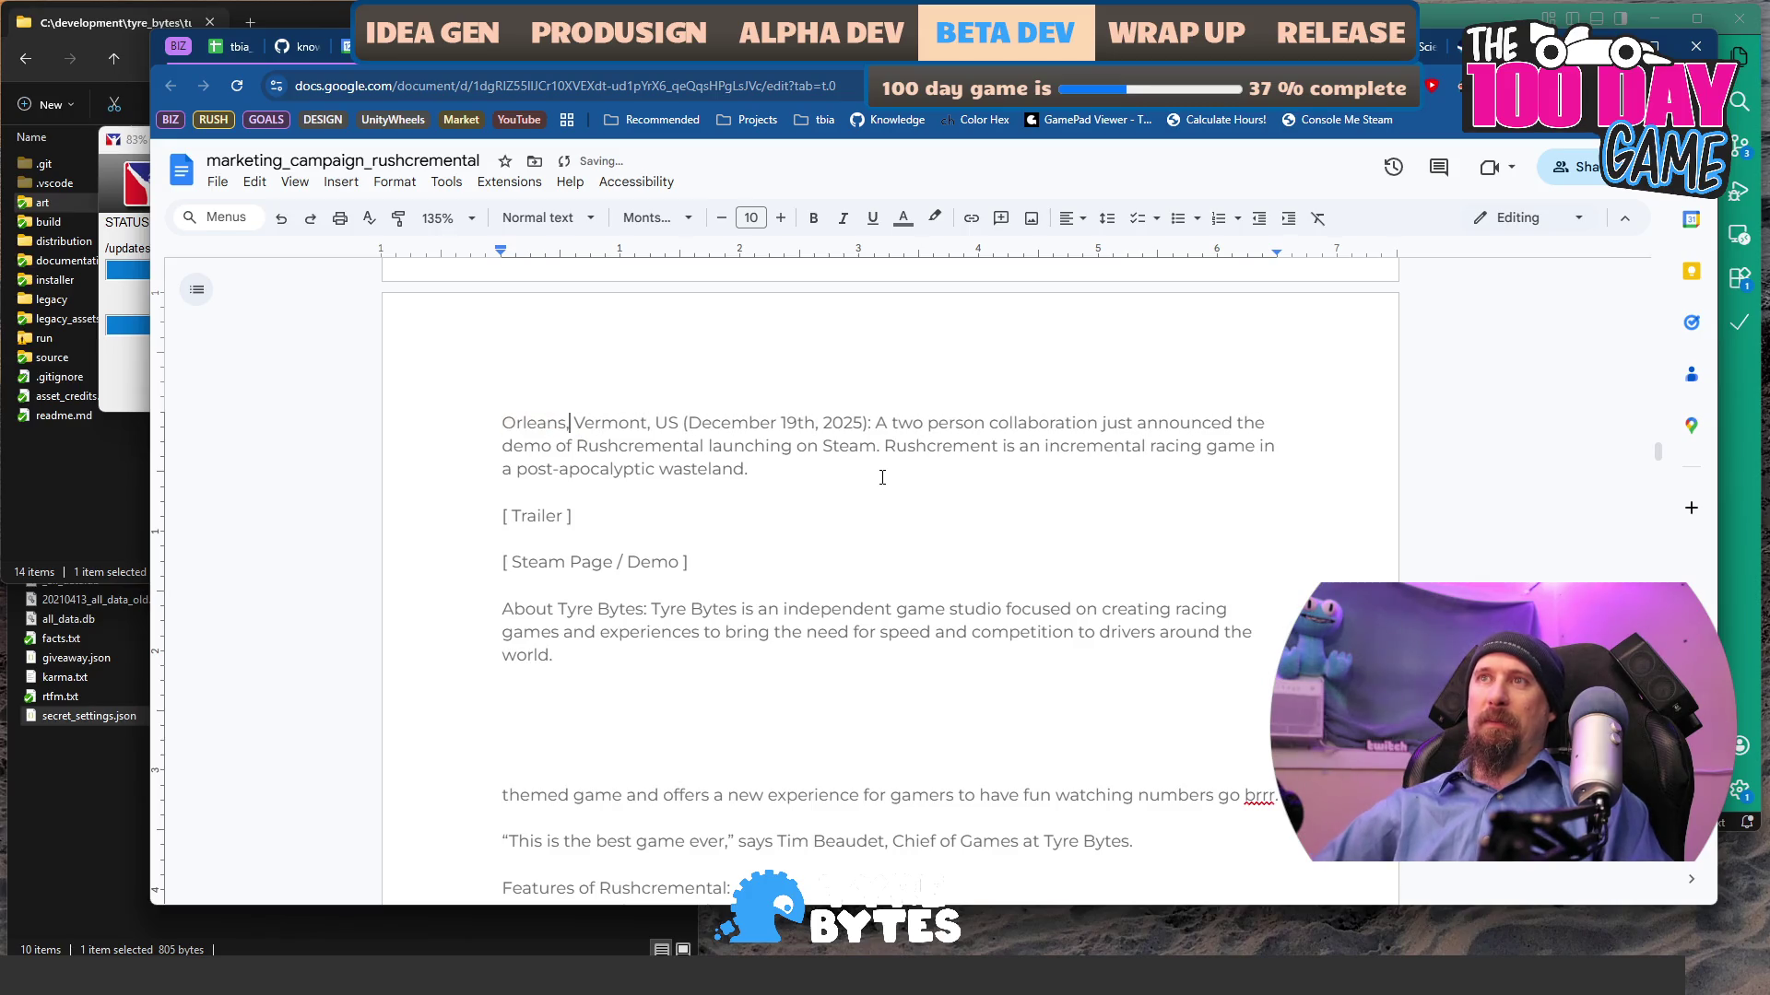
key(ctrl+z)
key(ctrl+z)
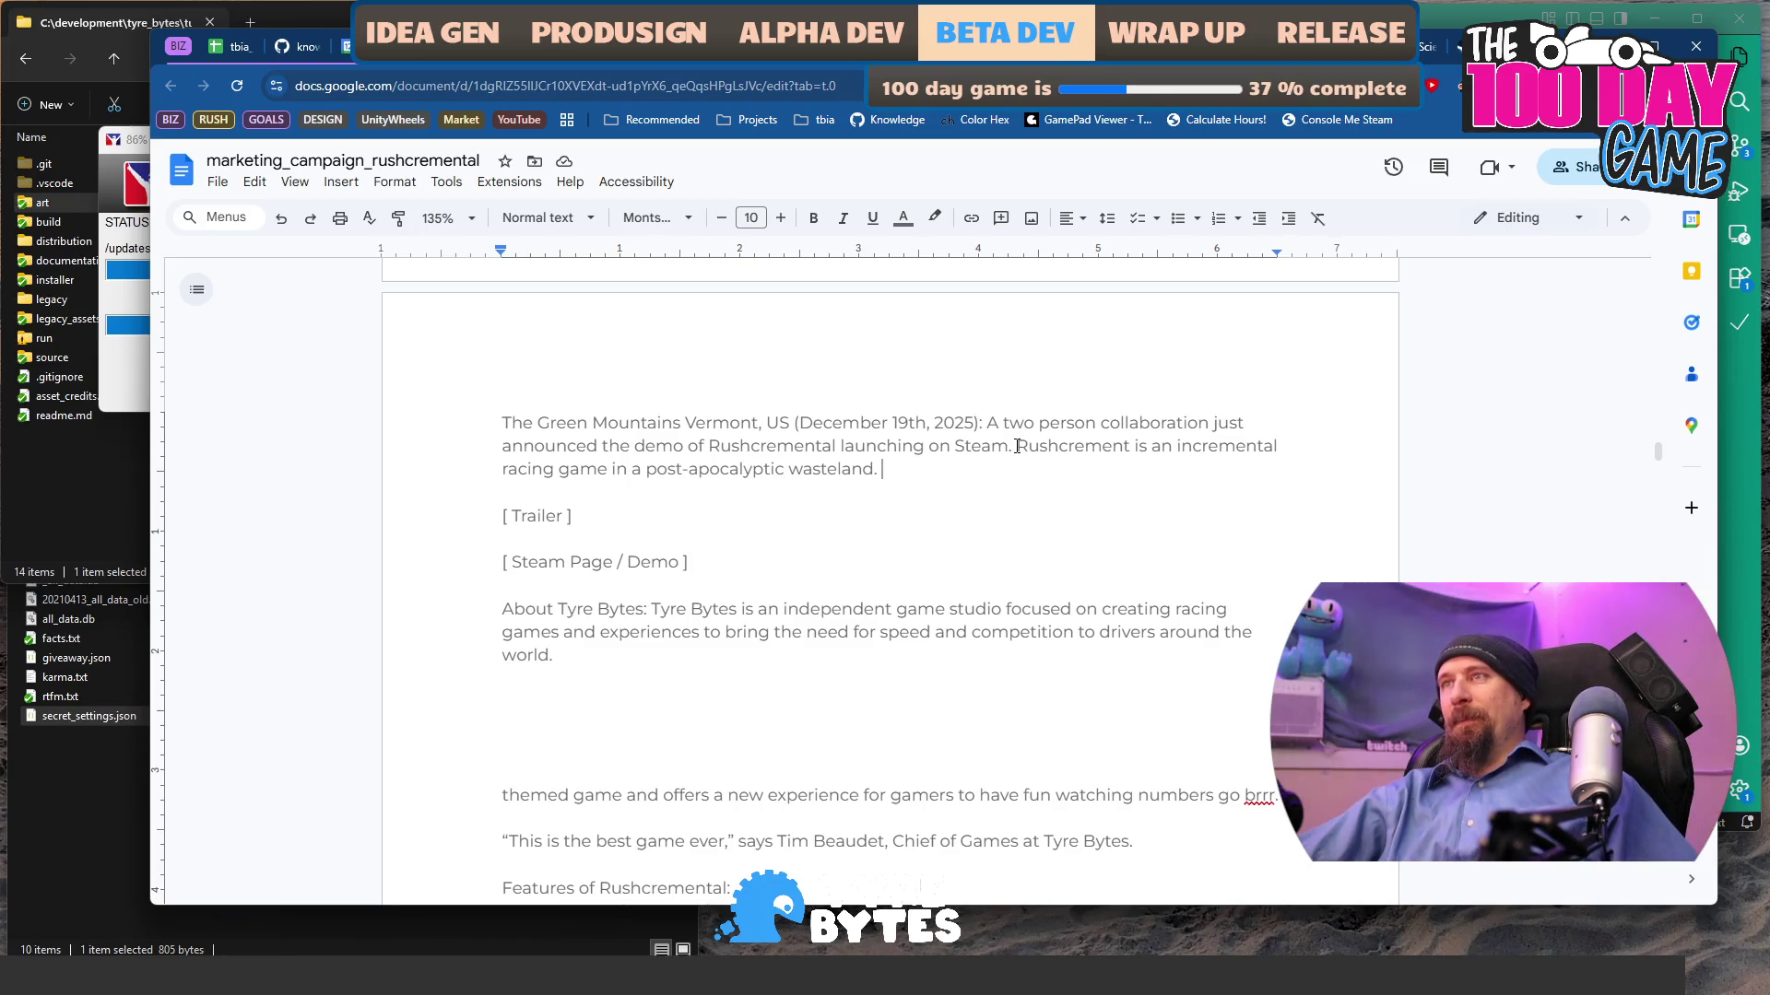
- Try replacing the dateline location with a quoted 'Just Outside Boston,' and dropping Vermont, US
click(682, 427)
key(shift+Home)
text(Just Outside Boston,)
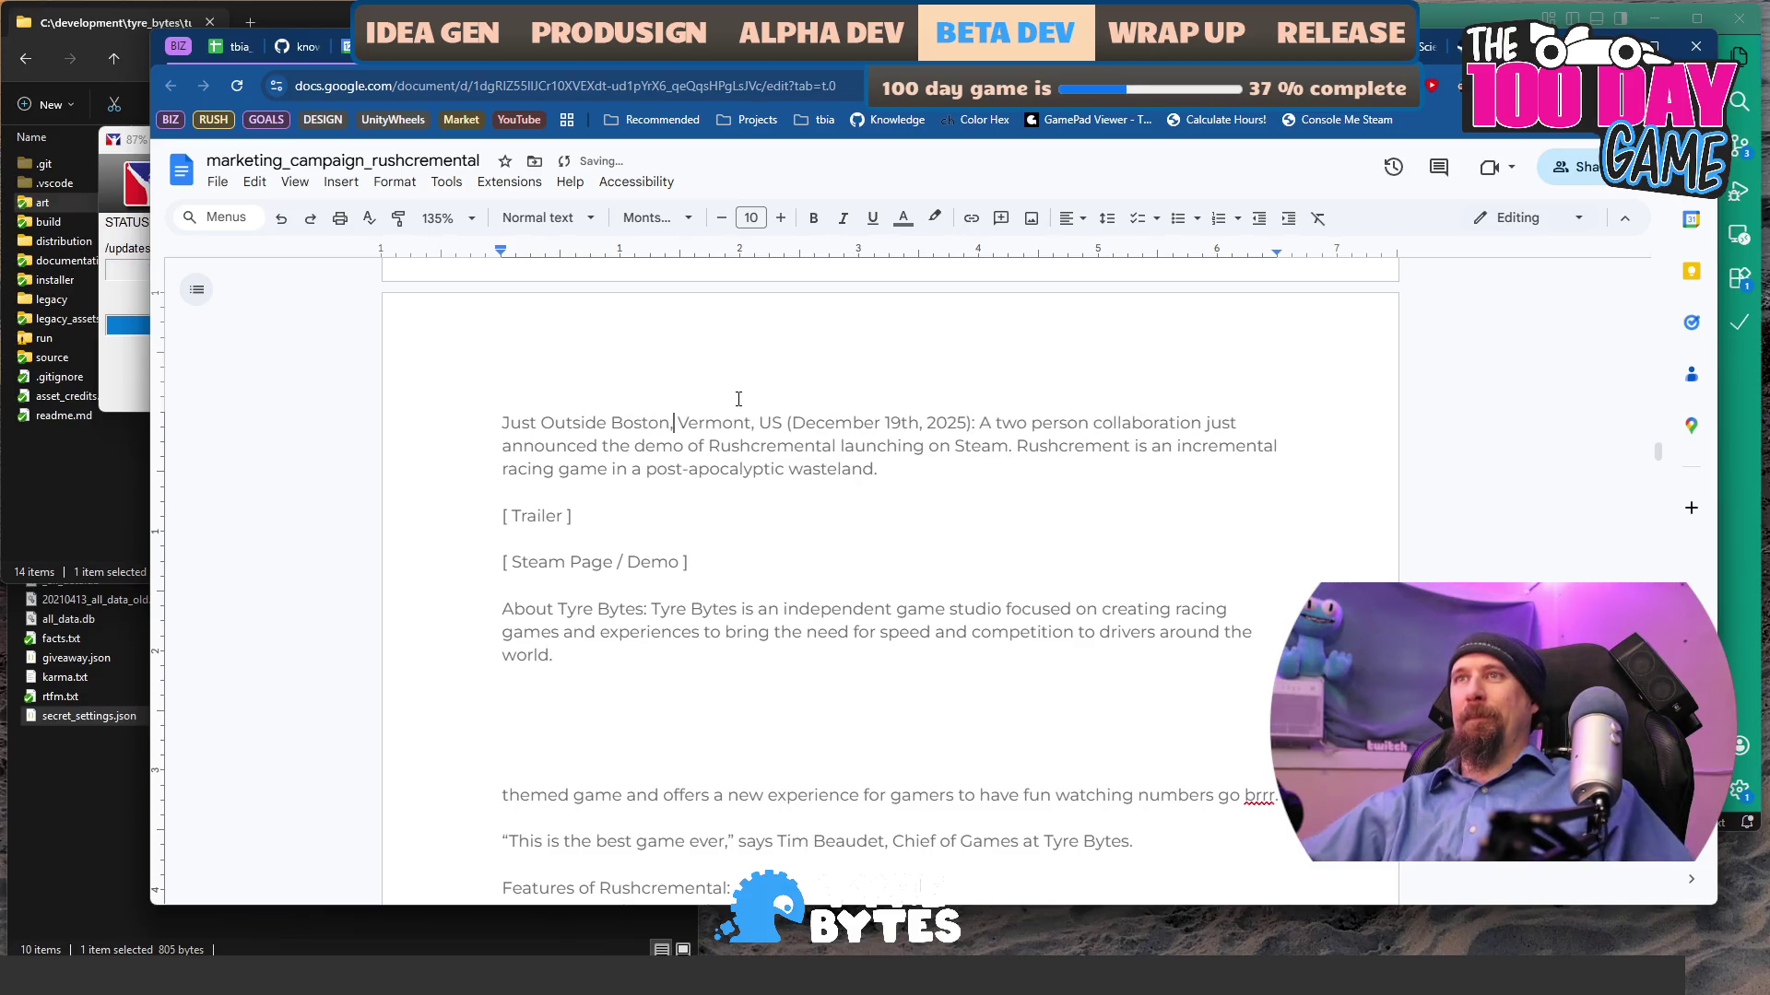
key(ctrl+shift+Right)
key(ctrl+shift+Right)
key(ctrl+shift+Right)
key(BackSpace)
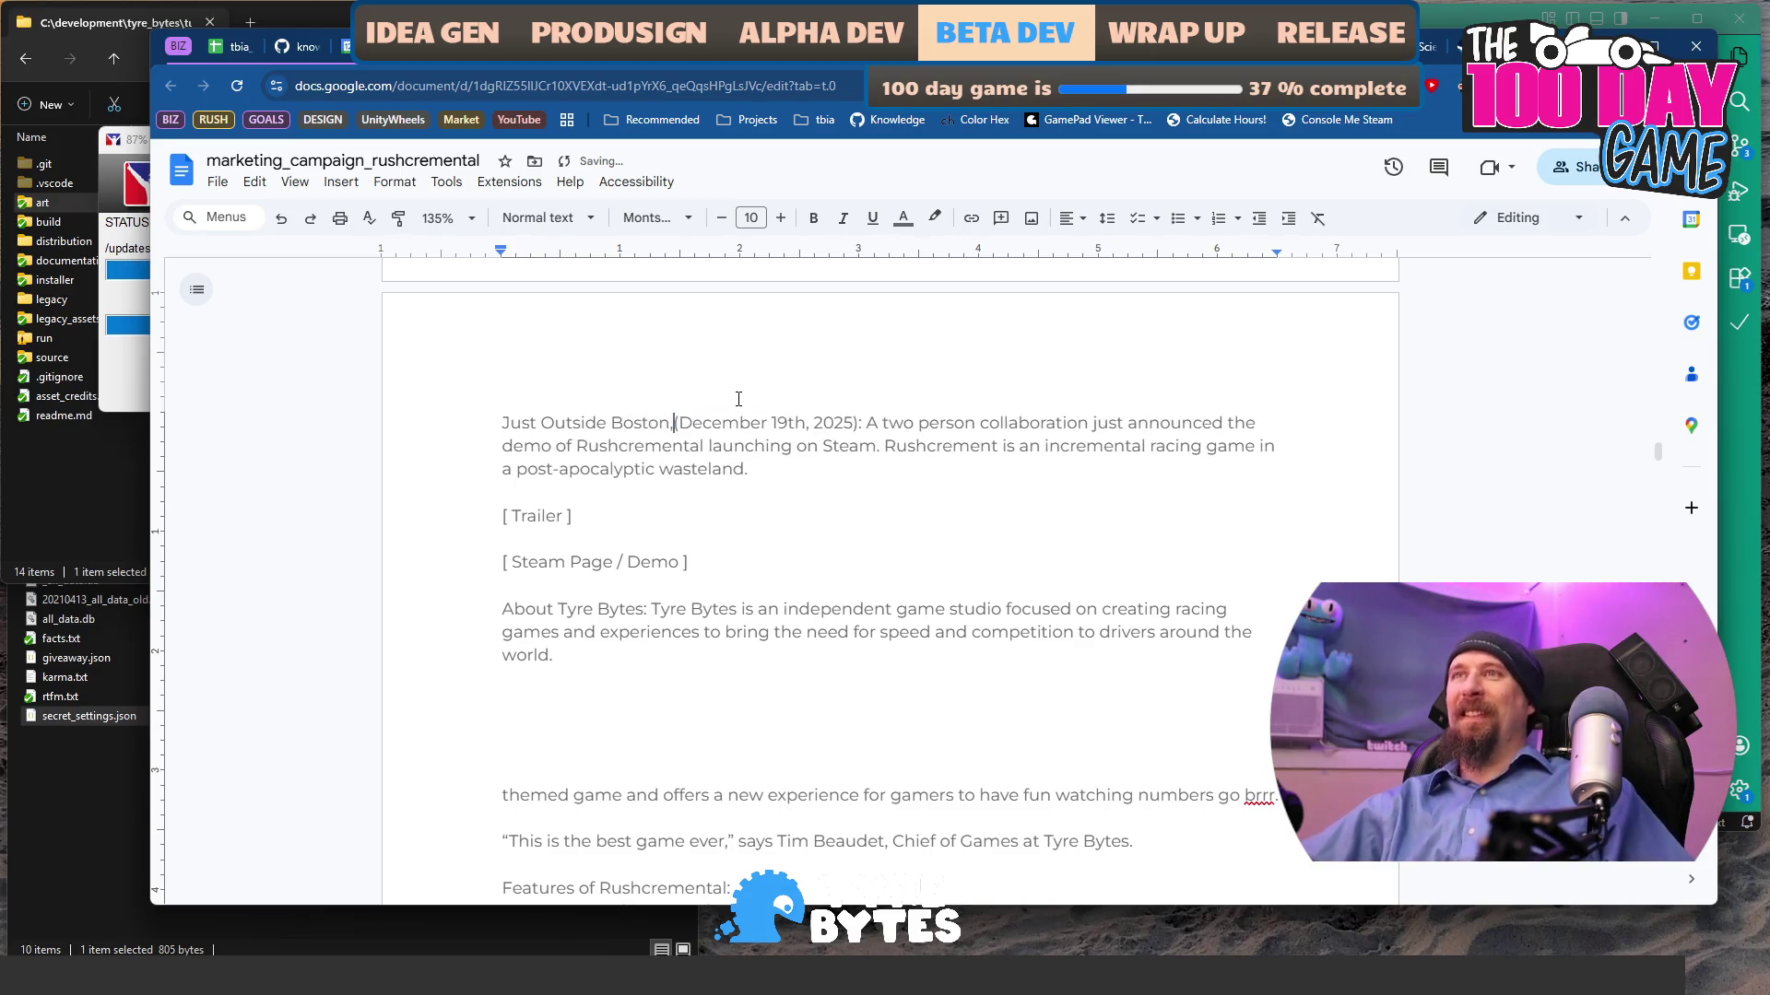
key(Home)
text(")
key(Return)
key(BackSpace)
key(Left)
text(”)
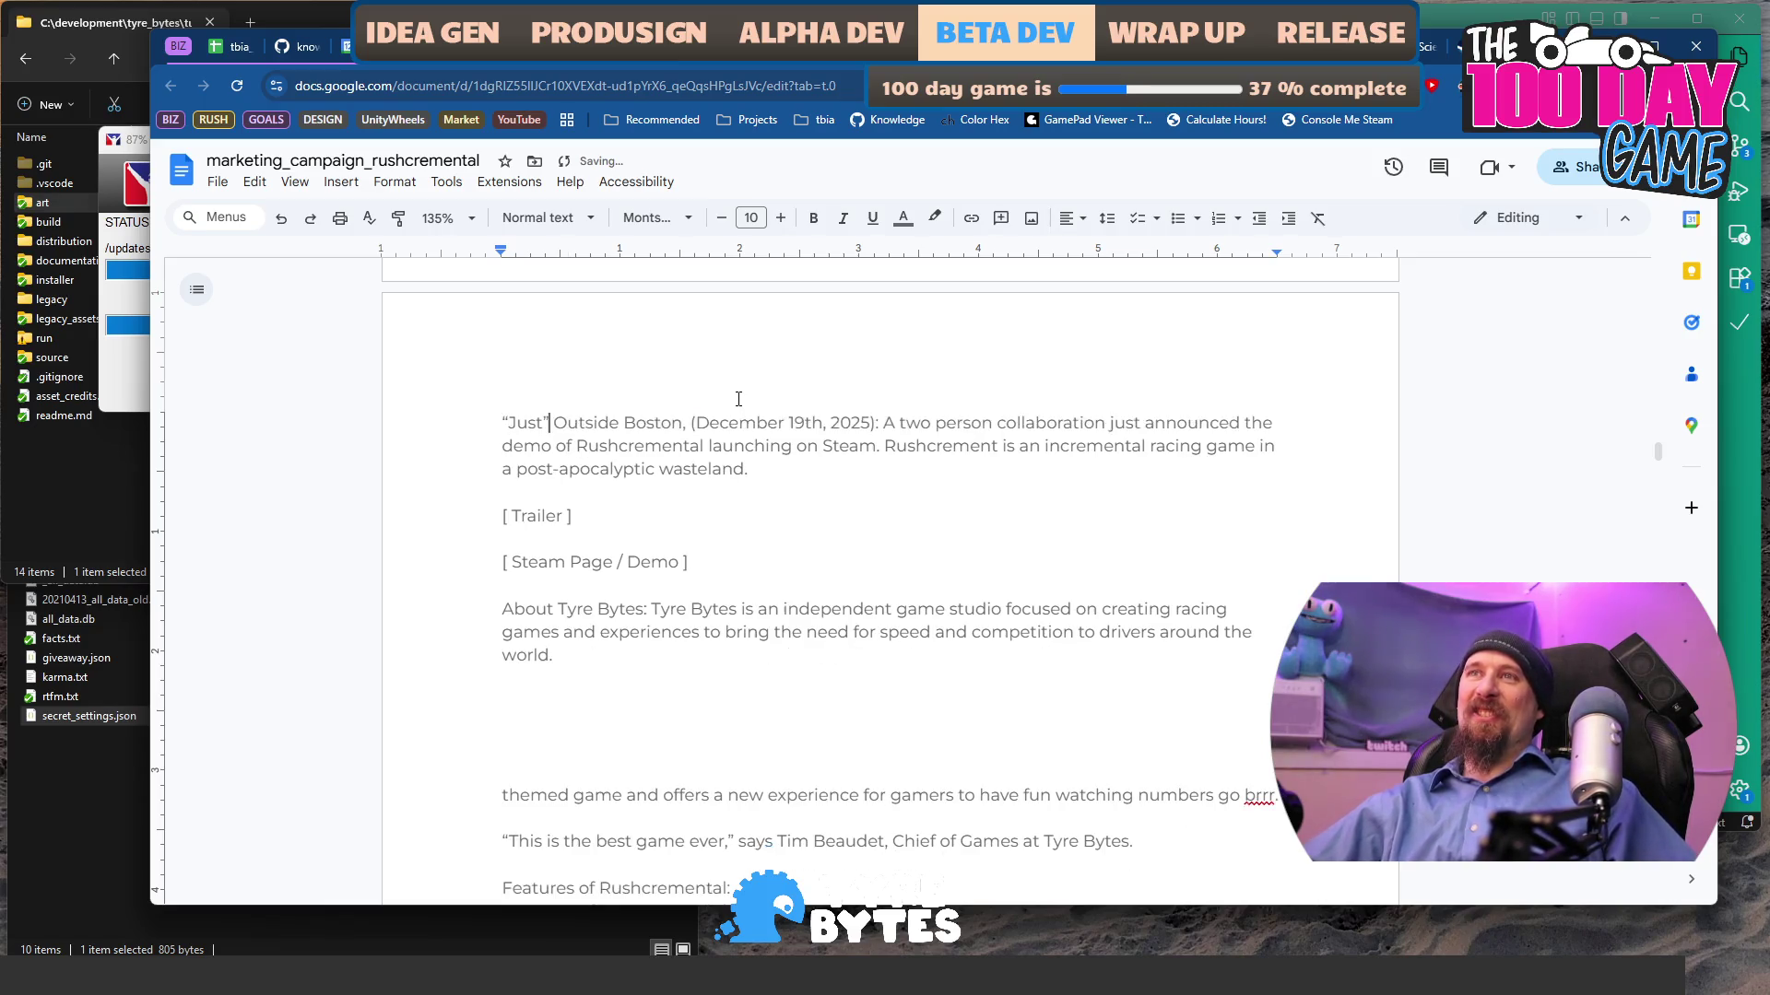
- Undo the 'Just Outside Boston' edits, restoring Vermont, US to the dateline
key(Down)
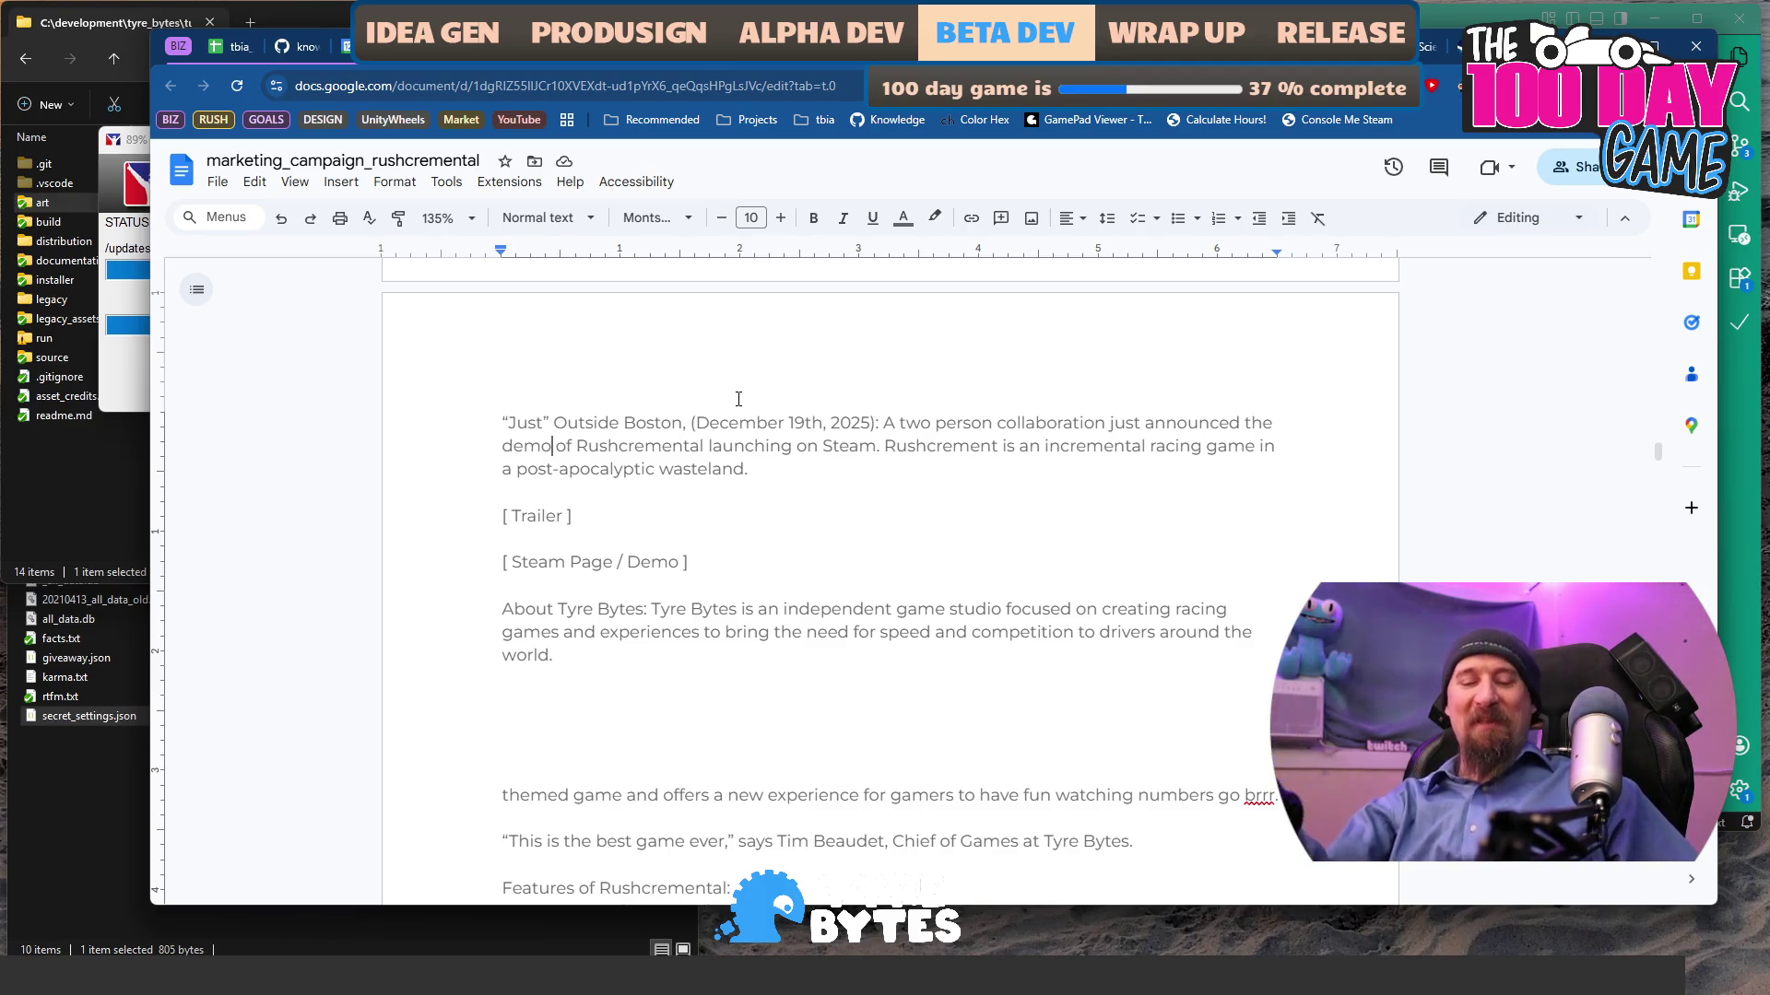
key(Up)
key(Return)
key(BackSpace)
key(BackSpace)
key(Home)
key(Delete)
key(ctrl+Right)
key(ctrl+Right)
key(ctrl+Right)
key(BackSpace)
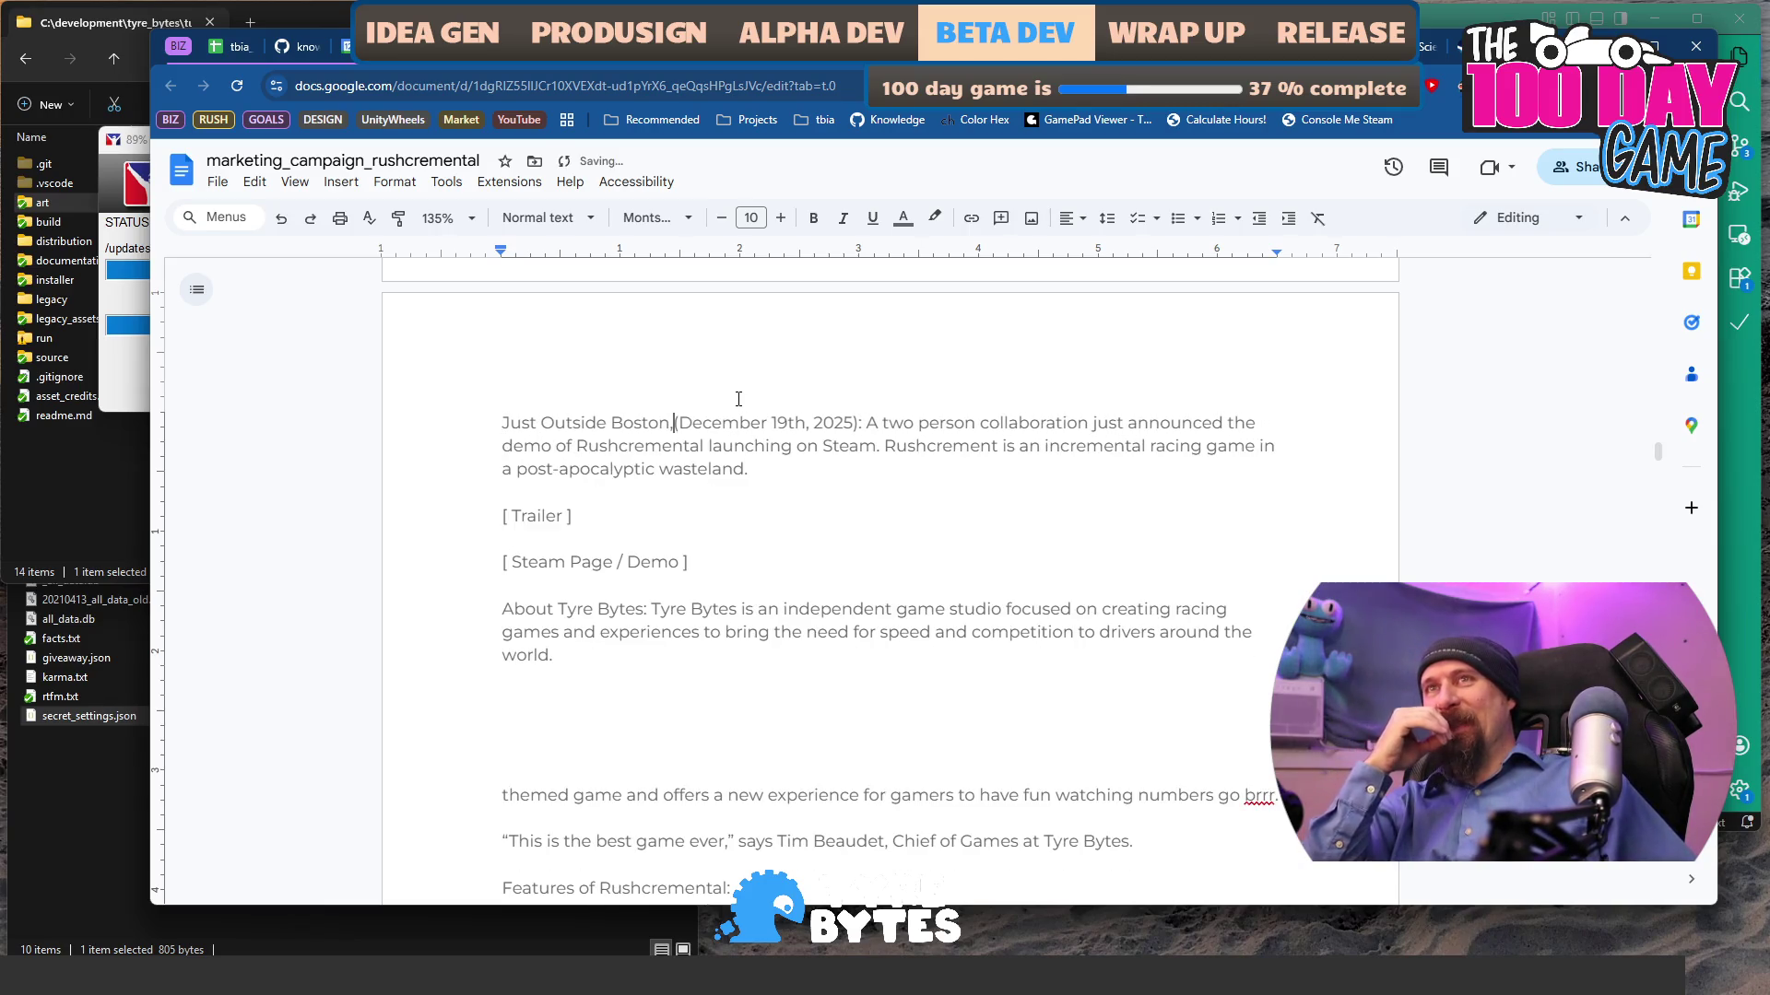
key(ctrl+z)
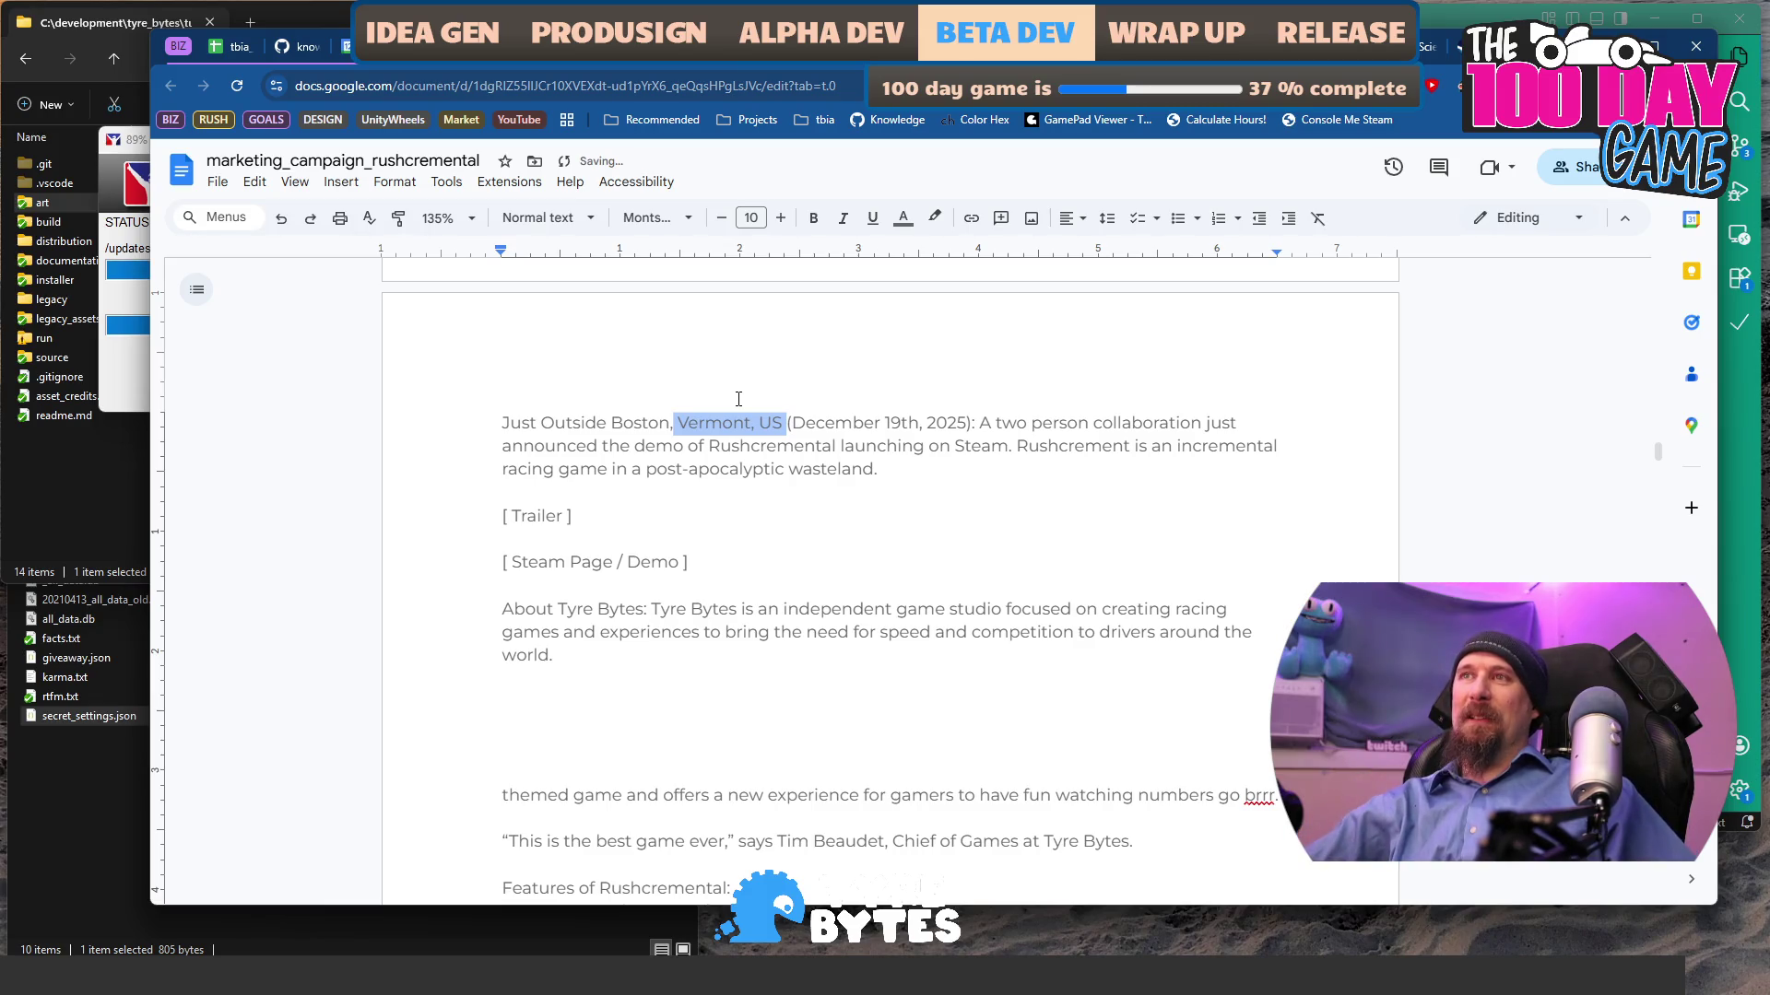
key(Left)
- Try 'Across the Border from Montreal CA,' as the location, then revert to The Green Mountains
key(ctrl+BackSpace)
key(ctrl+BackSpace)
key(ctrl+BackSpace)
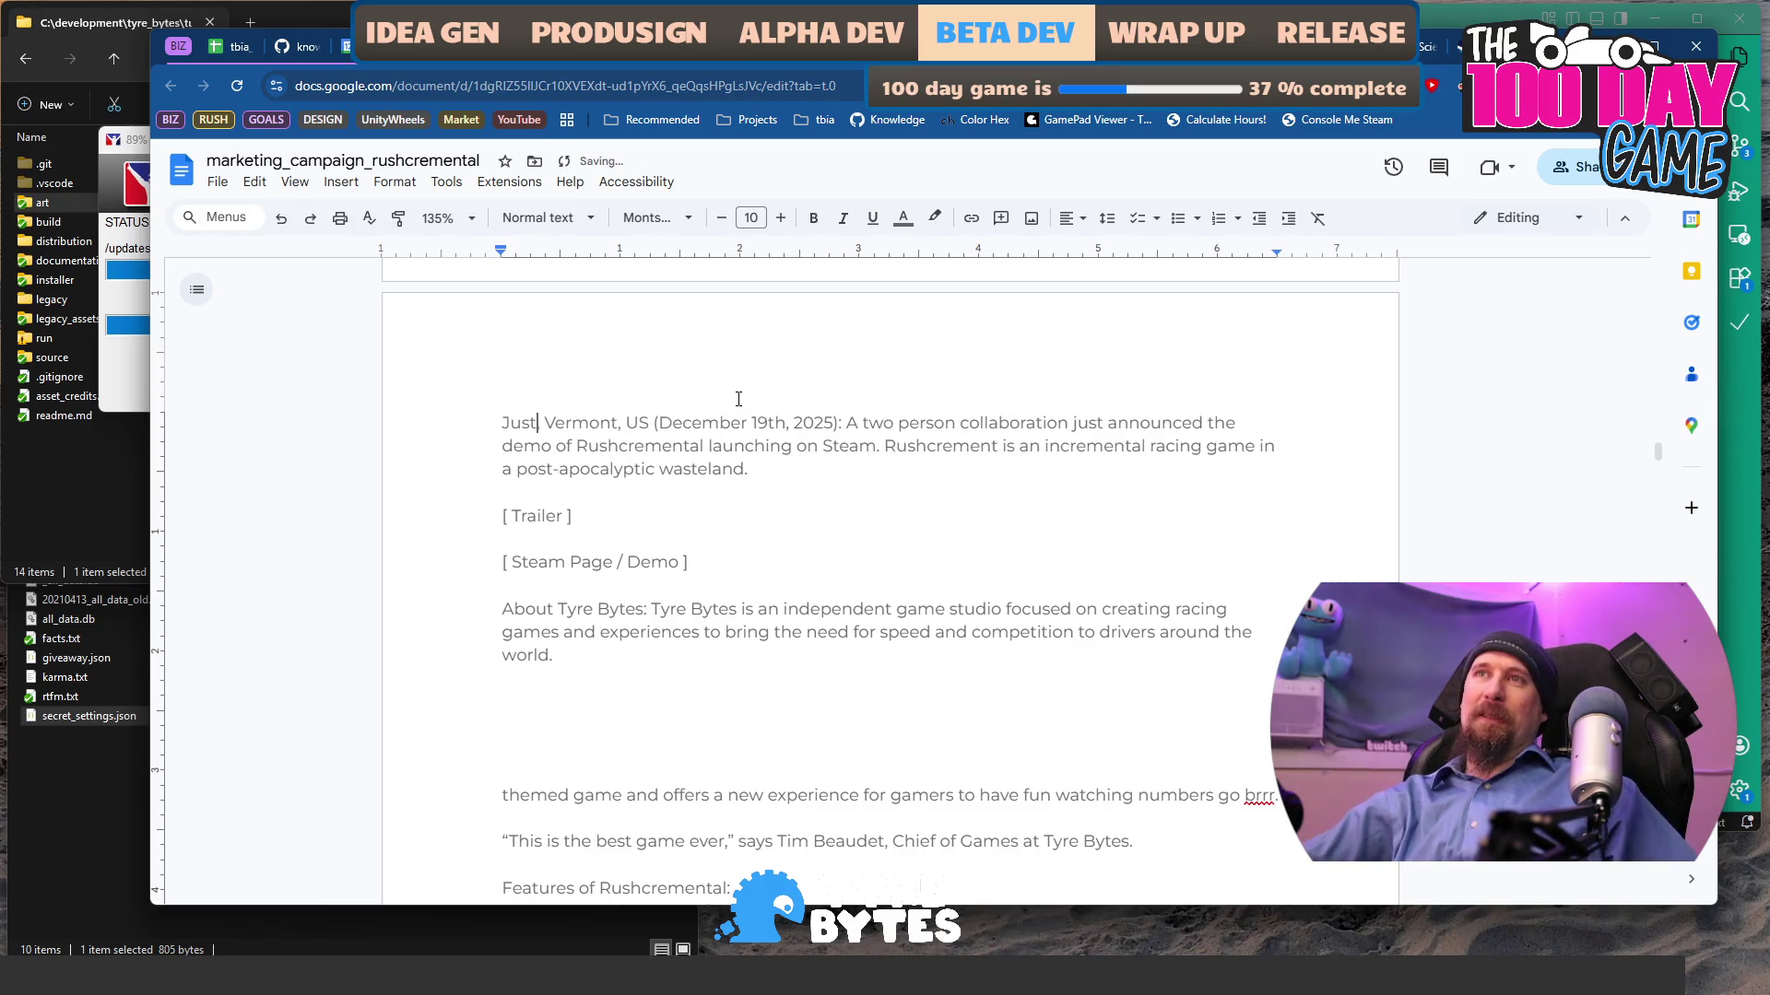
text(Across the Border from Montreal)
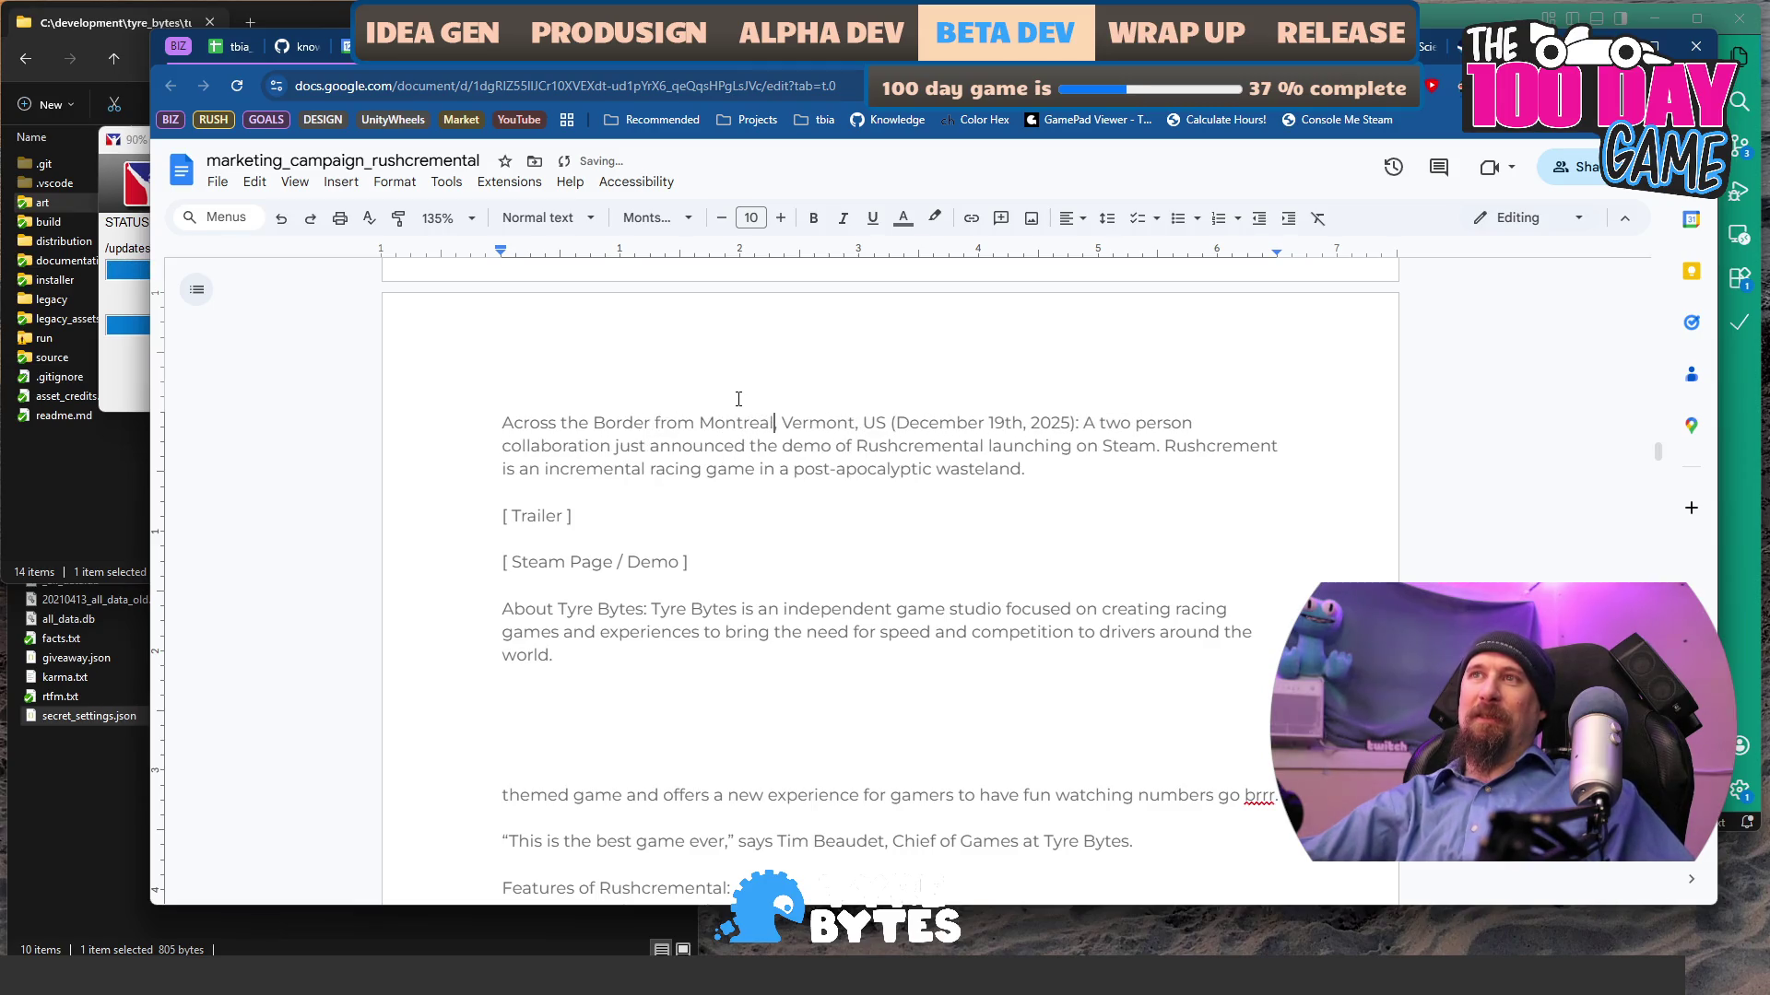
text( CA,)
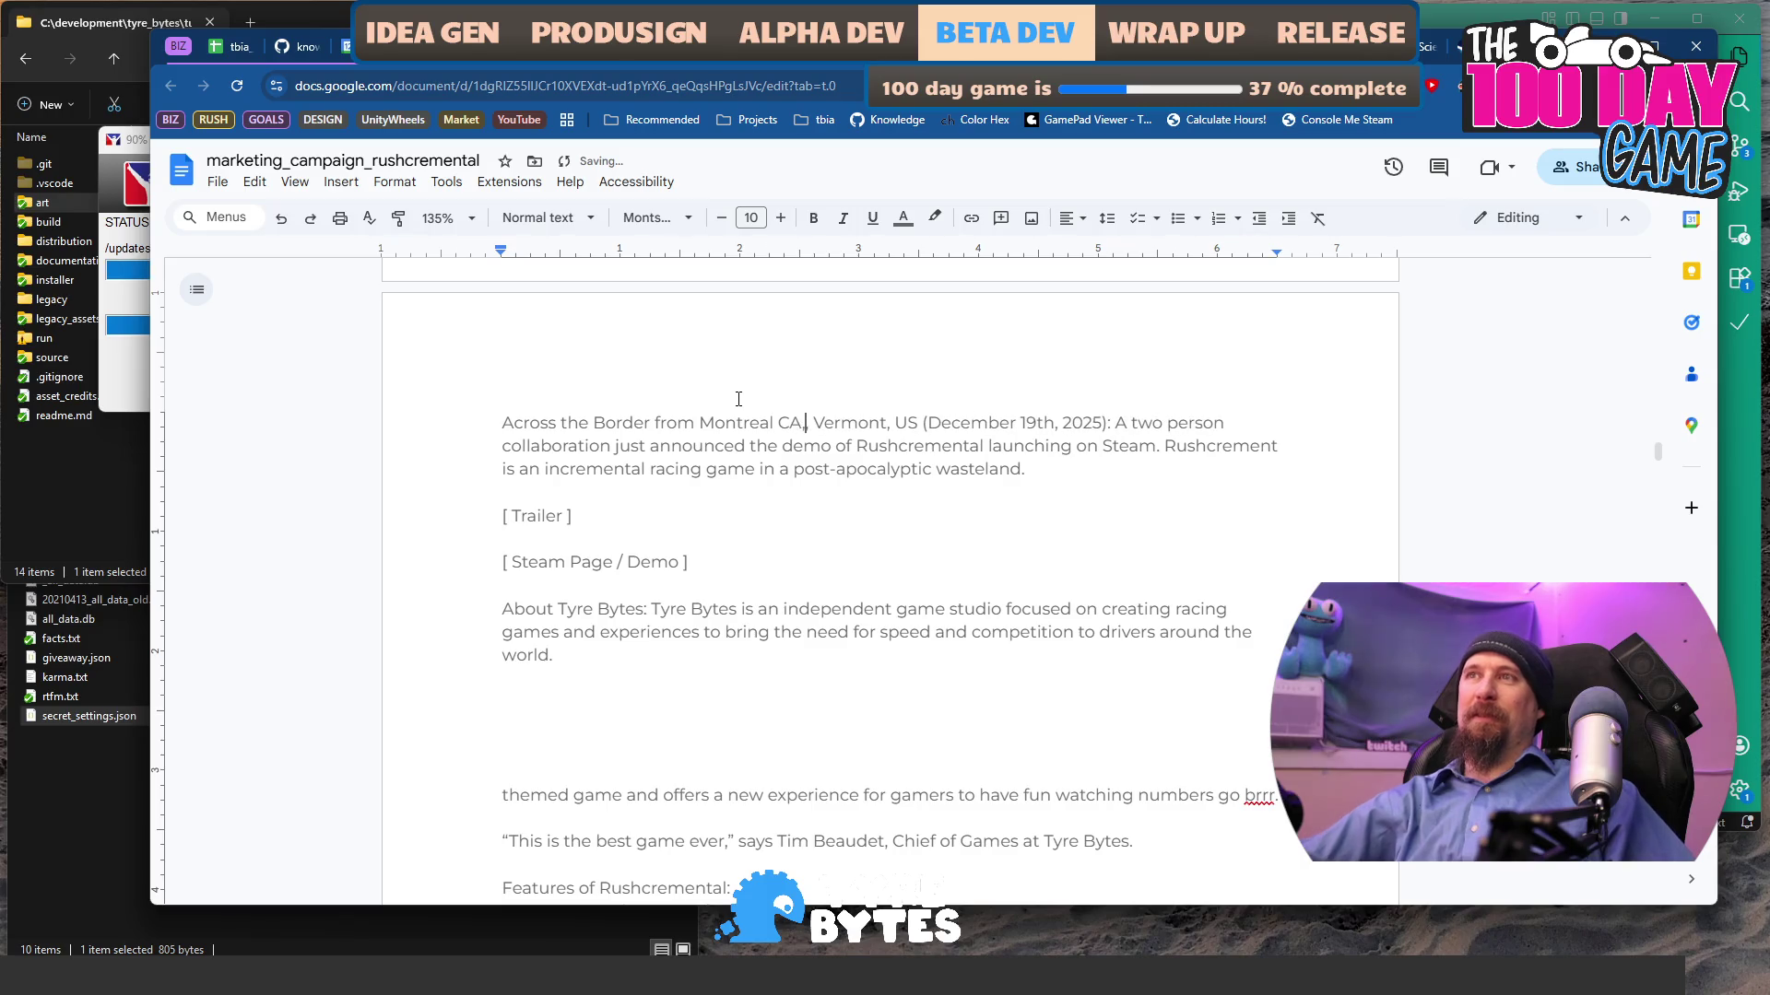
key(ctrl+shift+Right)
key(ctrl+shift+Right)
key(ctrl+shift+Right)
key(ctrl+shift+Right)
key(BackSpace)
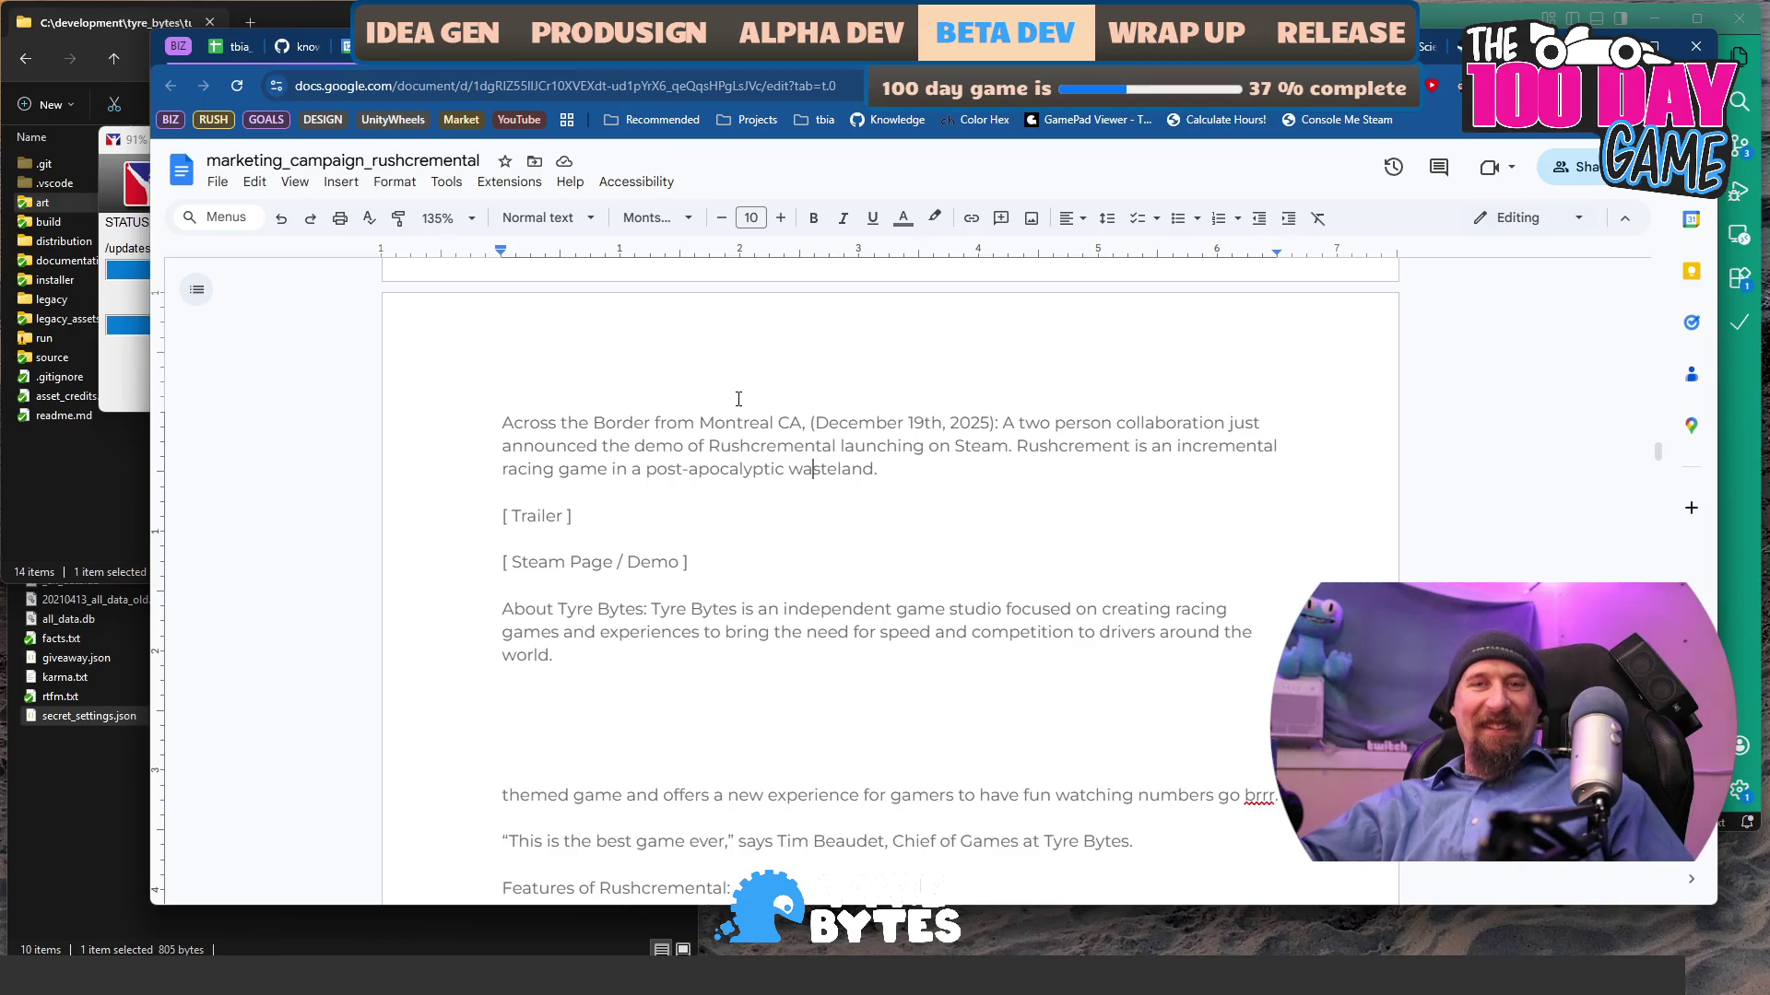
key(Up)
key(Up)
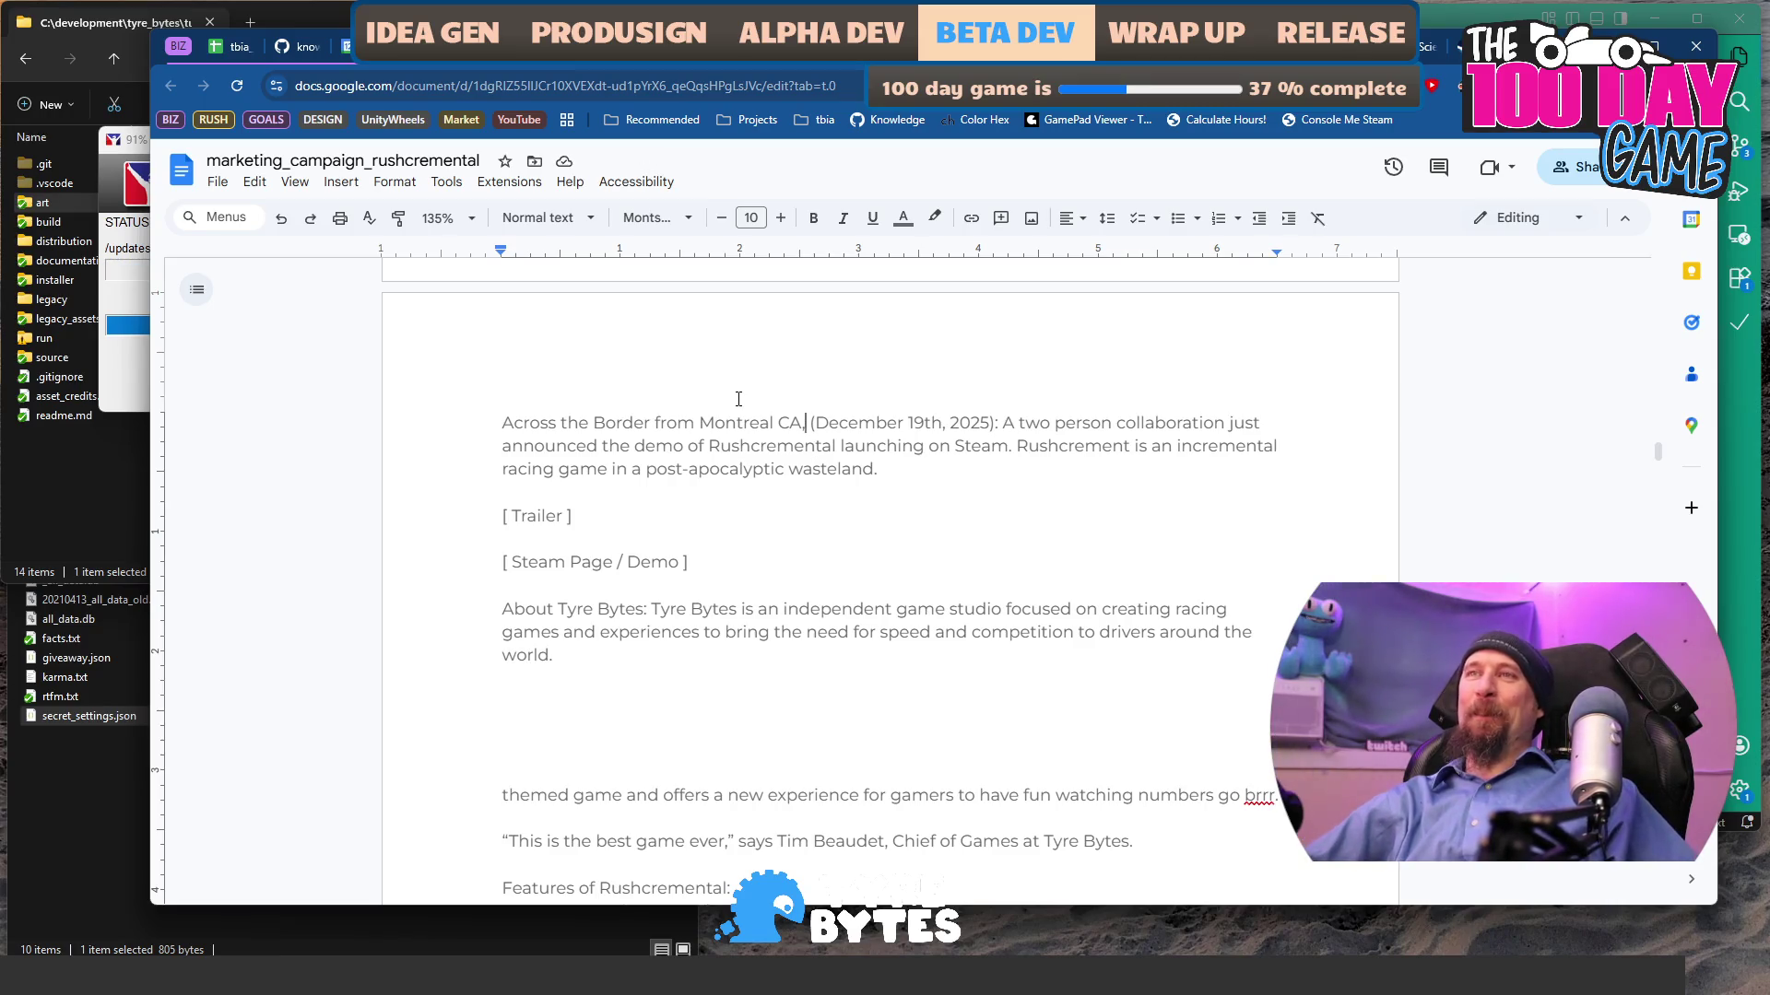
key(ctrl+z)
key(BackSpace)
key(BackSpace)
key(BackSpace)
key(ctrl+z)
key(ctrl+z)
key(ctrl+z)
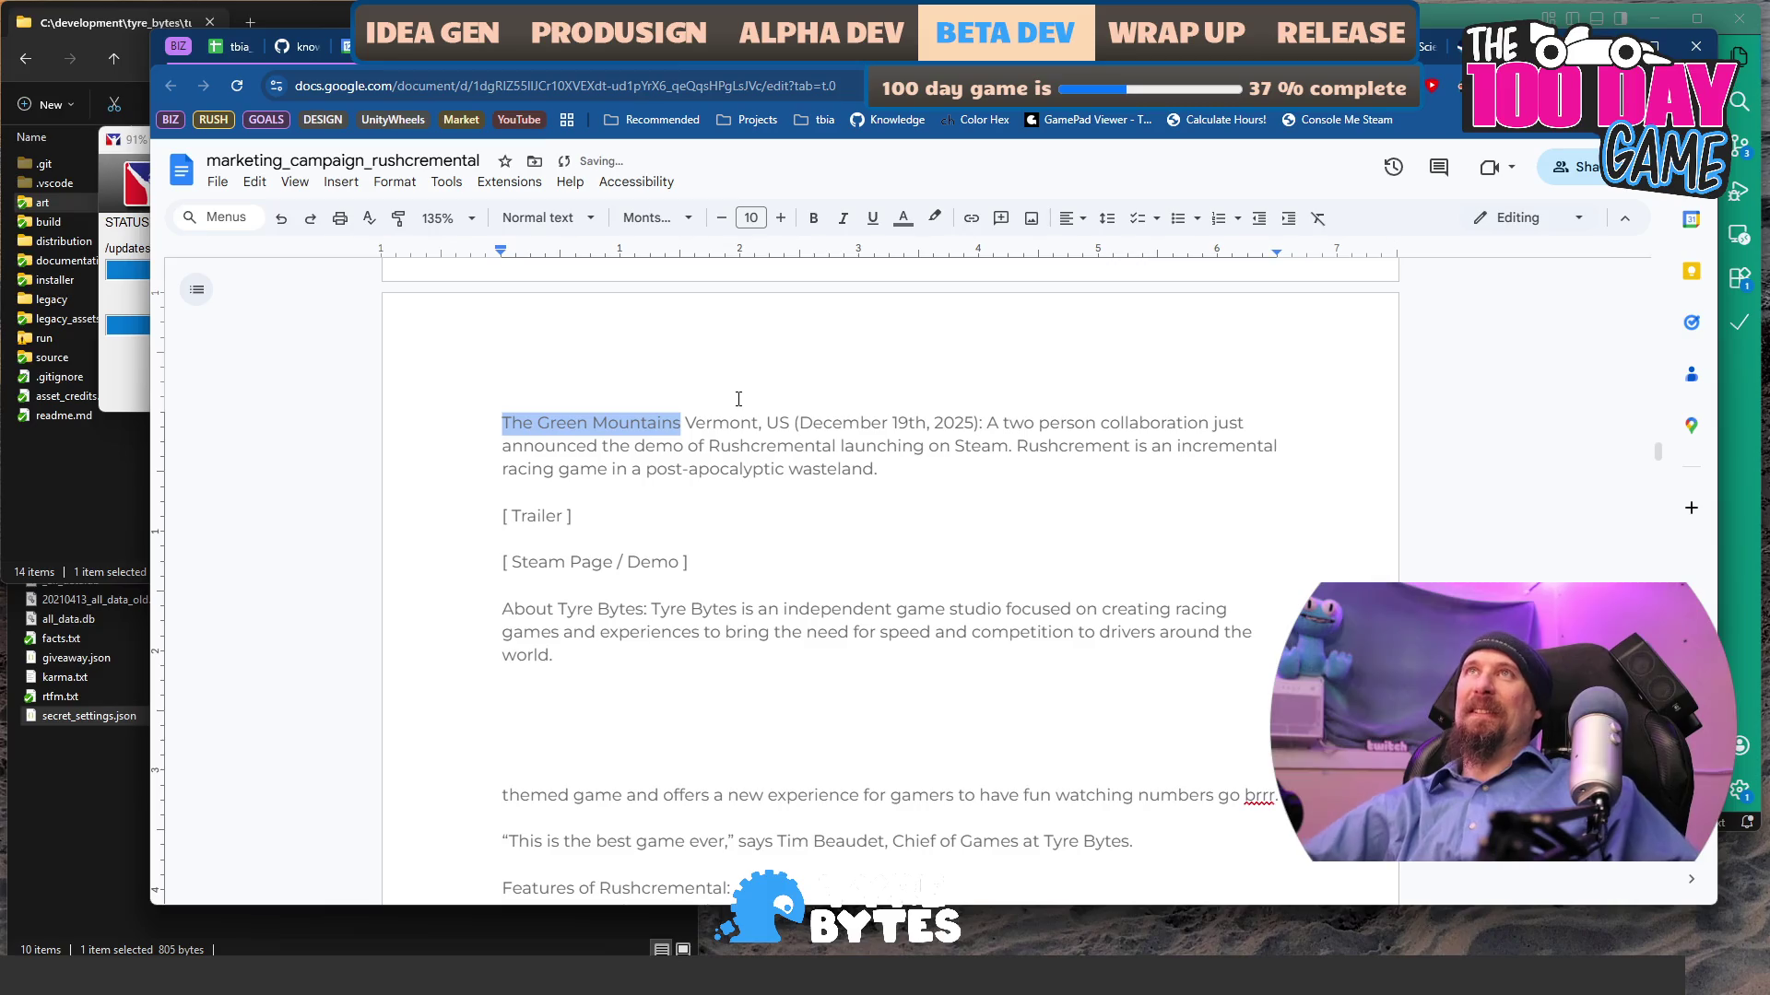
- Make the dateline read 'The Green Mountains in Vermont, US' by adding 'in' and a comma
key(Right)
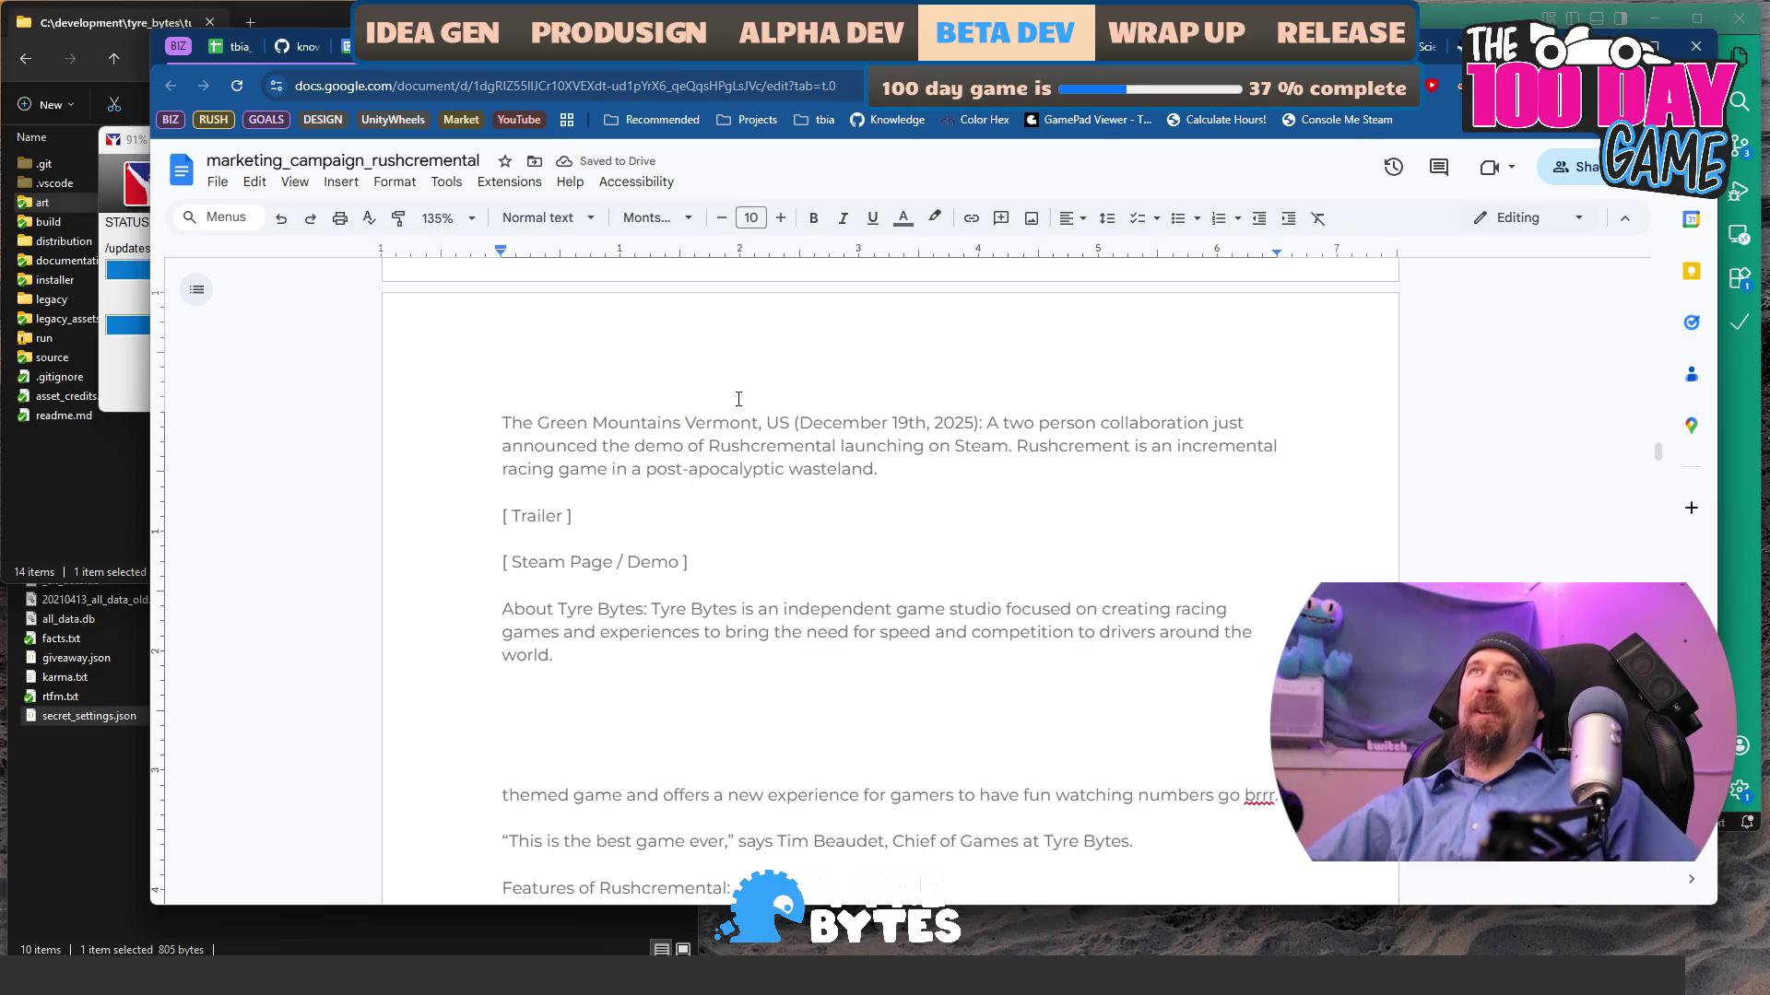
text(in)
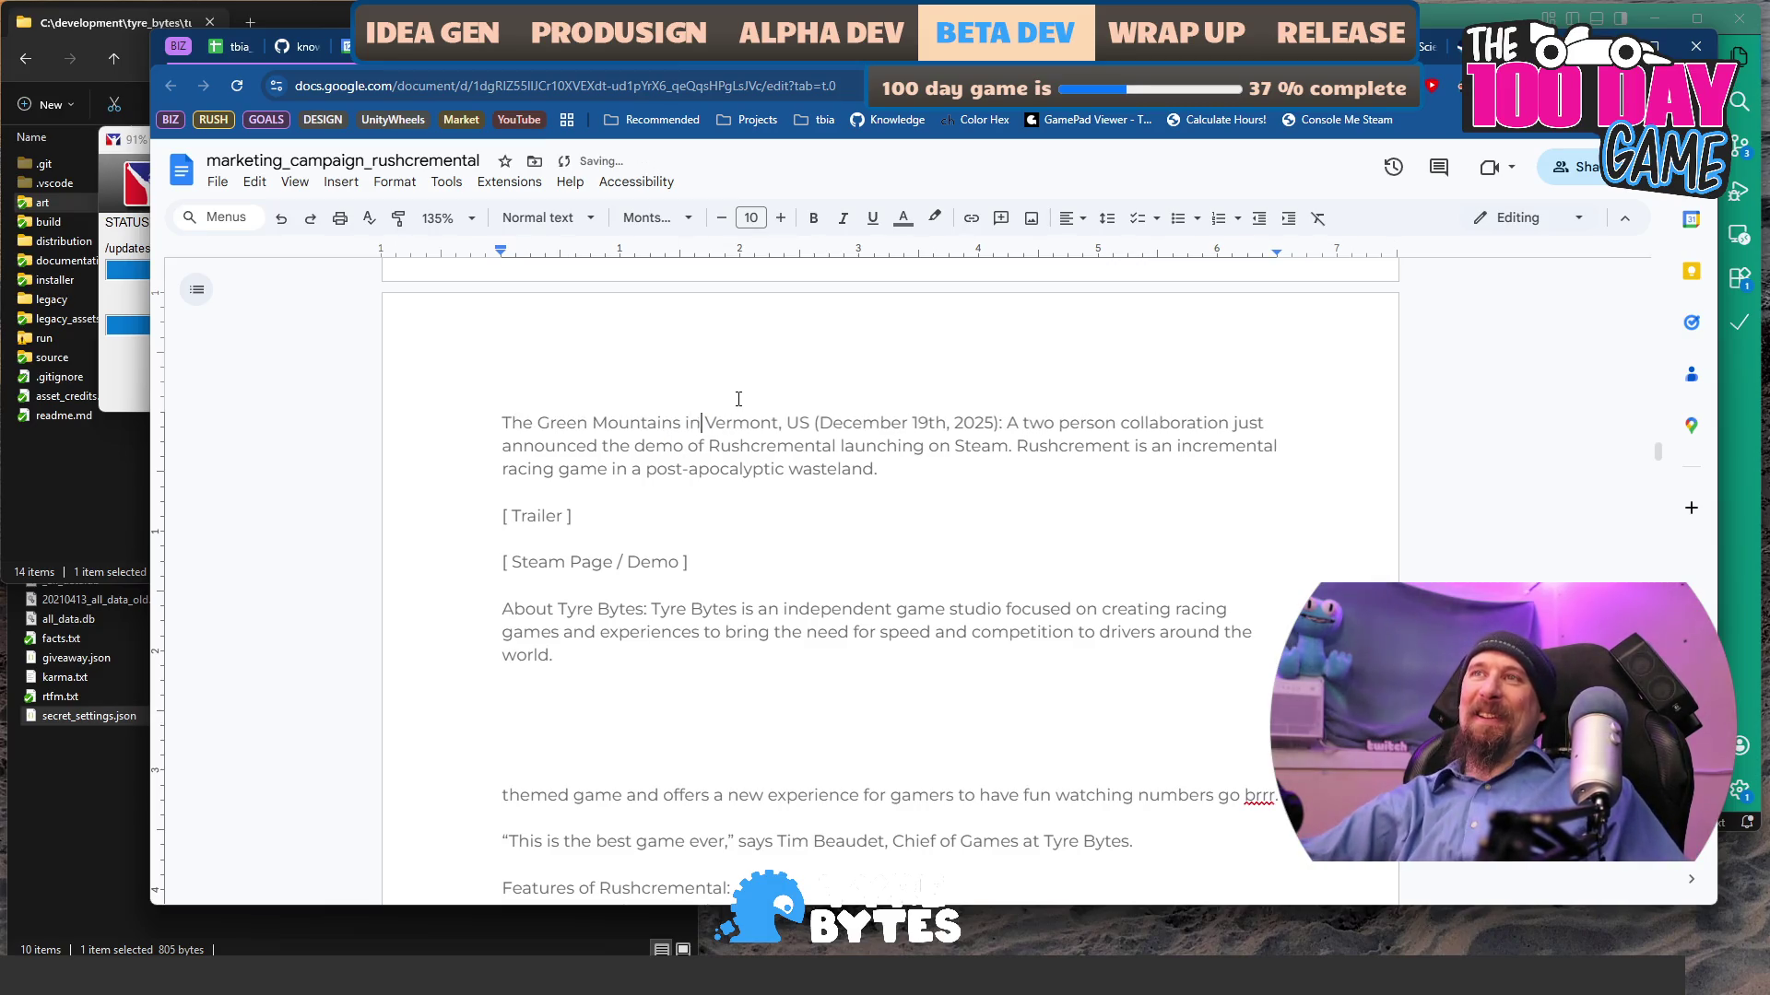
key(ctrl+Right)
text(,)
key(ctrl+Right)
key(ctrl+Right)
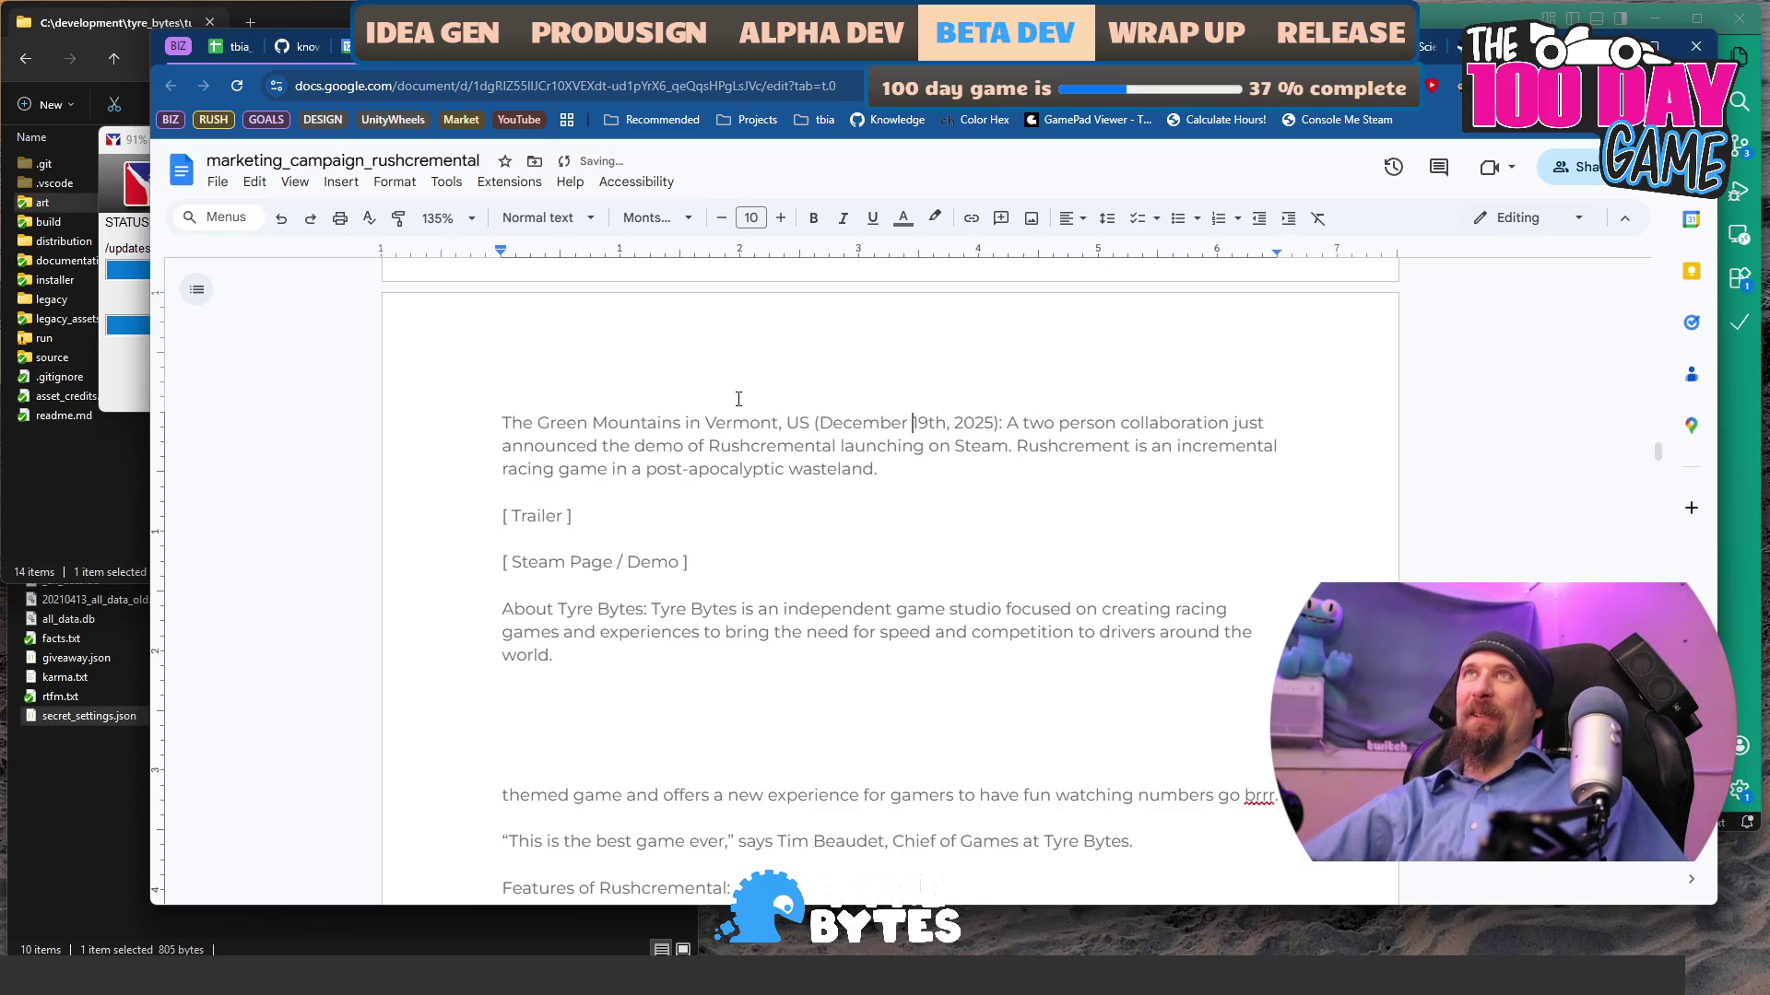
key(ctrl+Right)
key(ctrl+Right)
key(ctrl+Right)
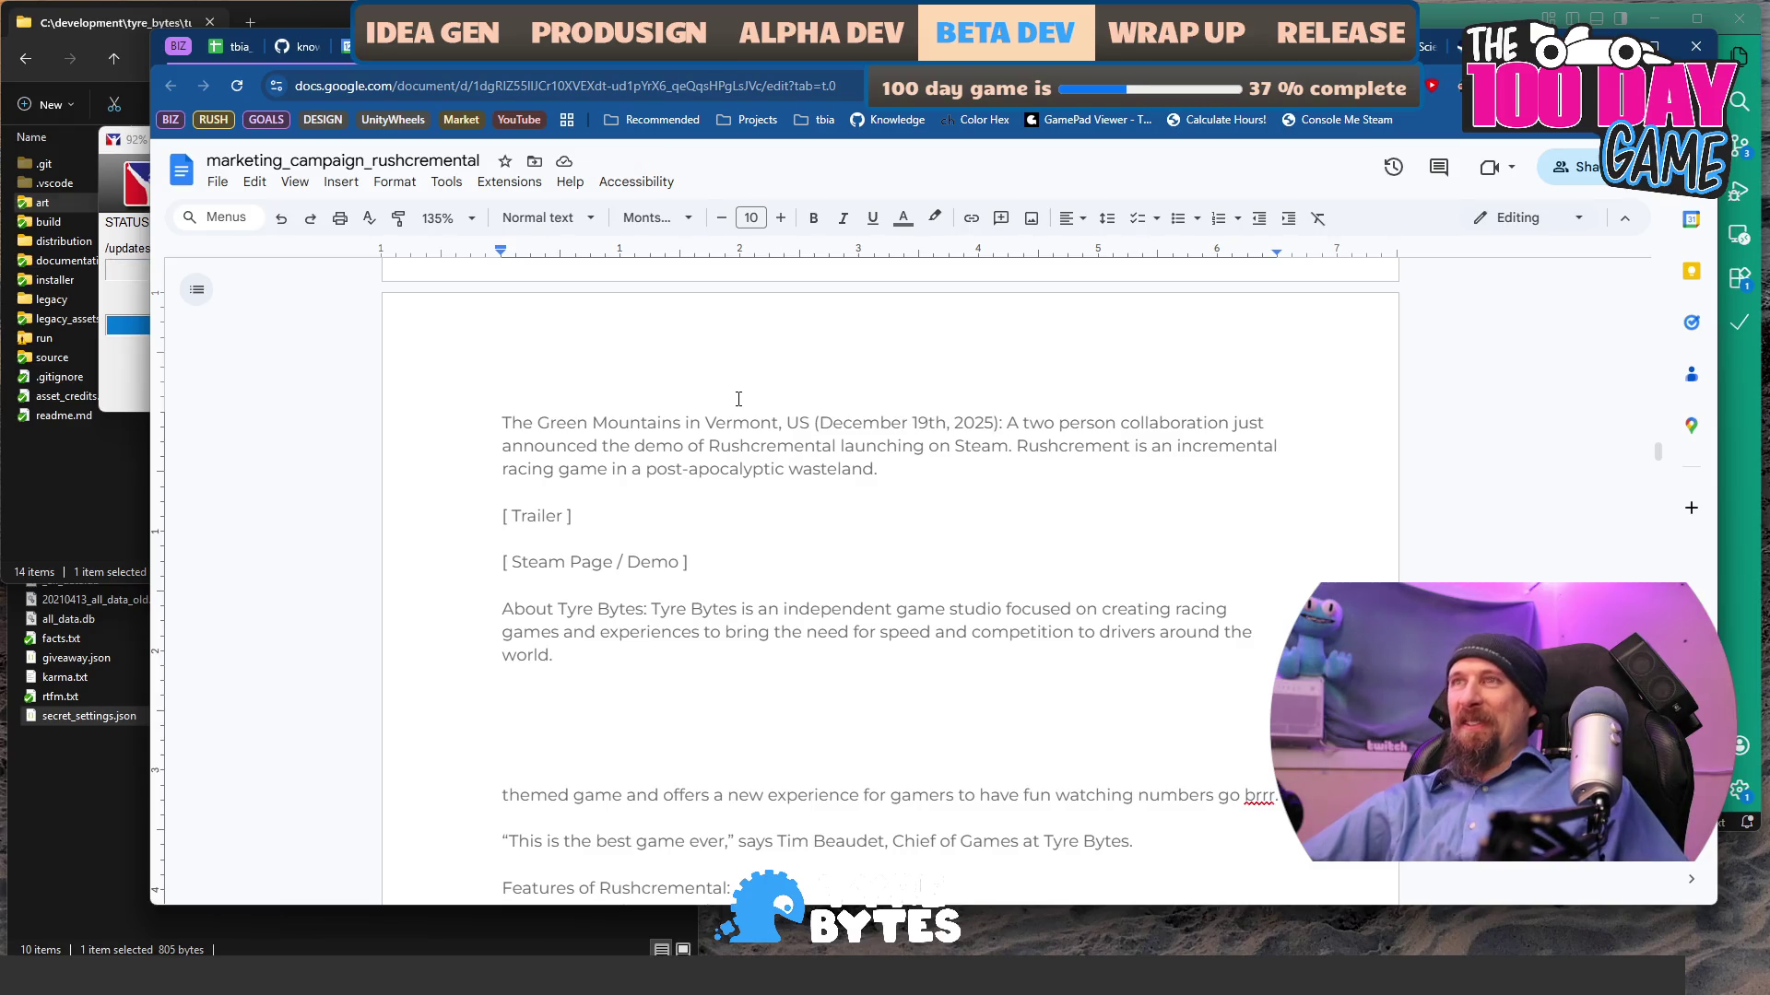
key(ctrl+Right)
key(ctrl+Right)
key(ctrl+Right)
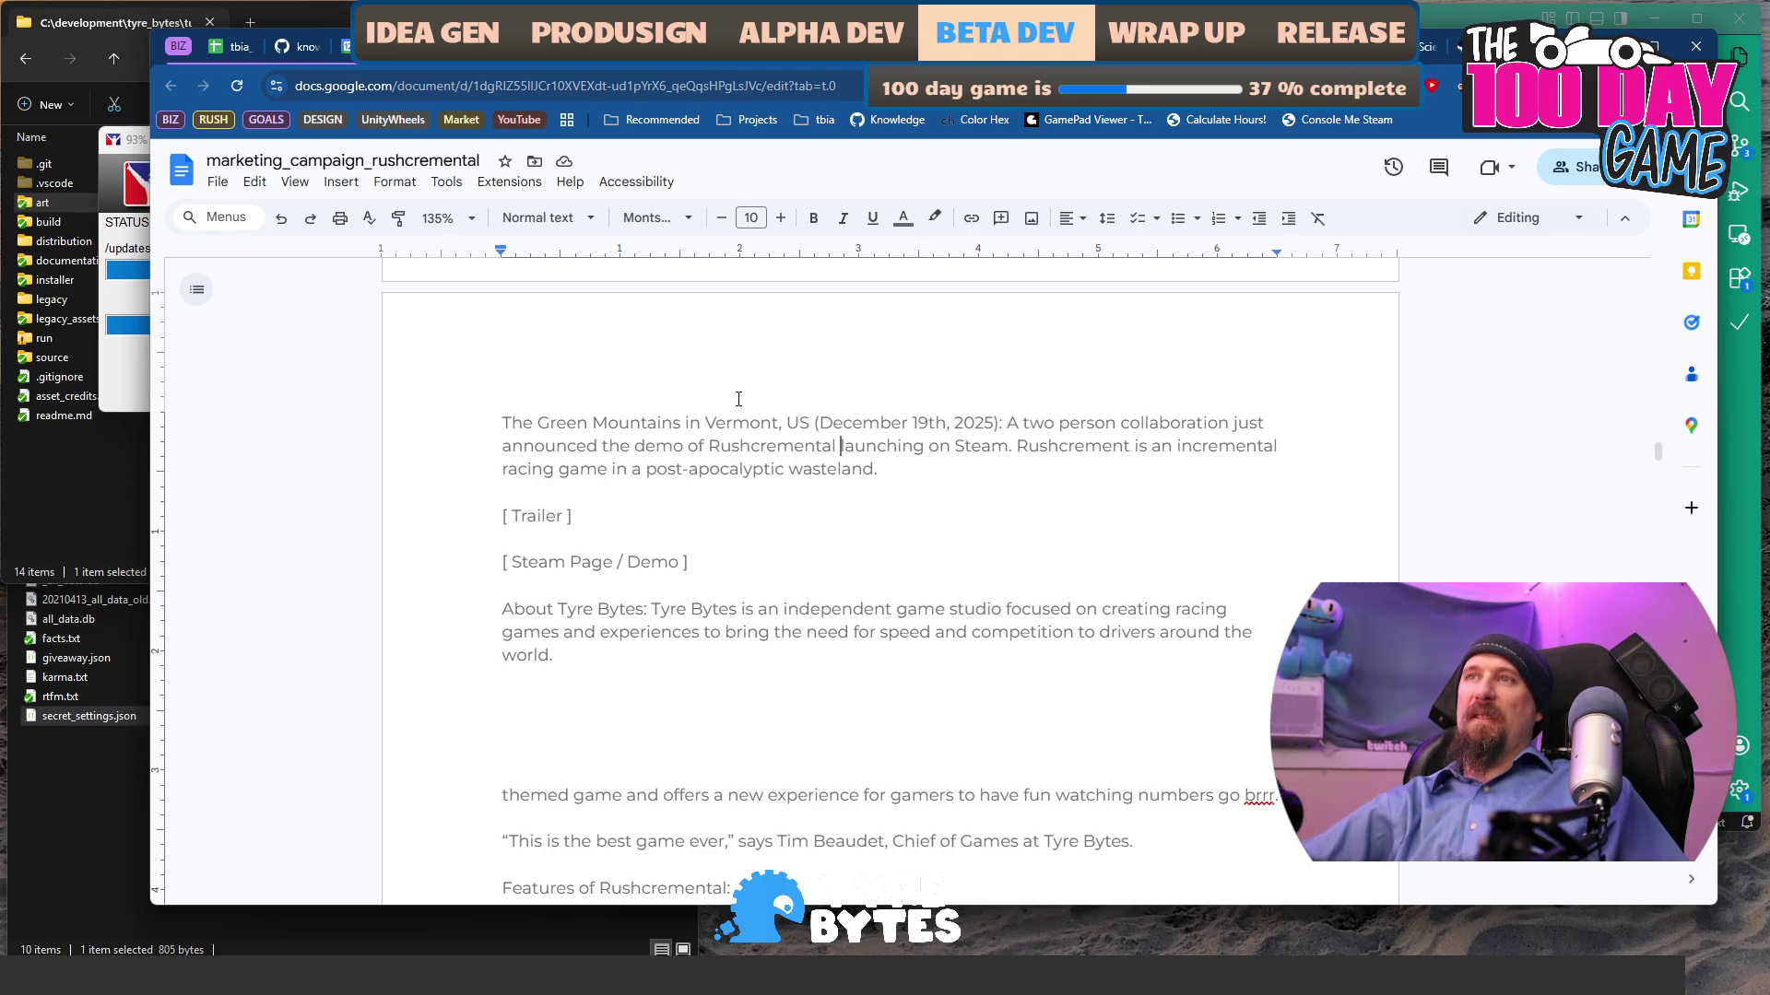
- Change 'launching' to 'launch' and insert 'set' before 'in a post-apocalyptic wasteland'
key(ctrl+shift+Left)
key(BackSpace)
key(ctrl+Left)
key(ctrl+Left)
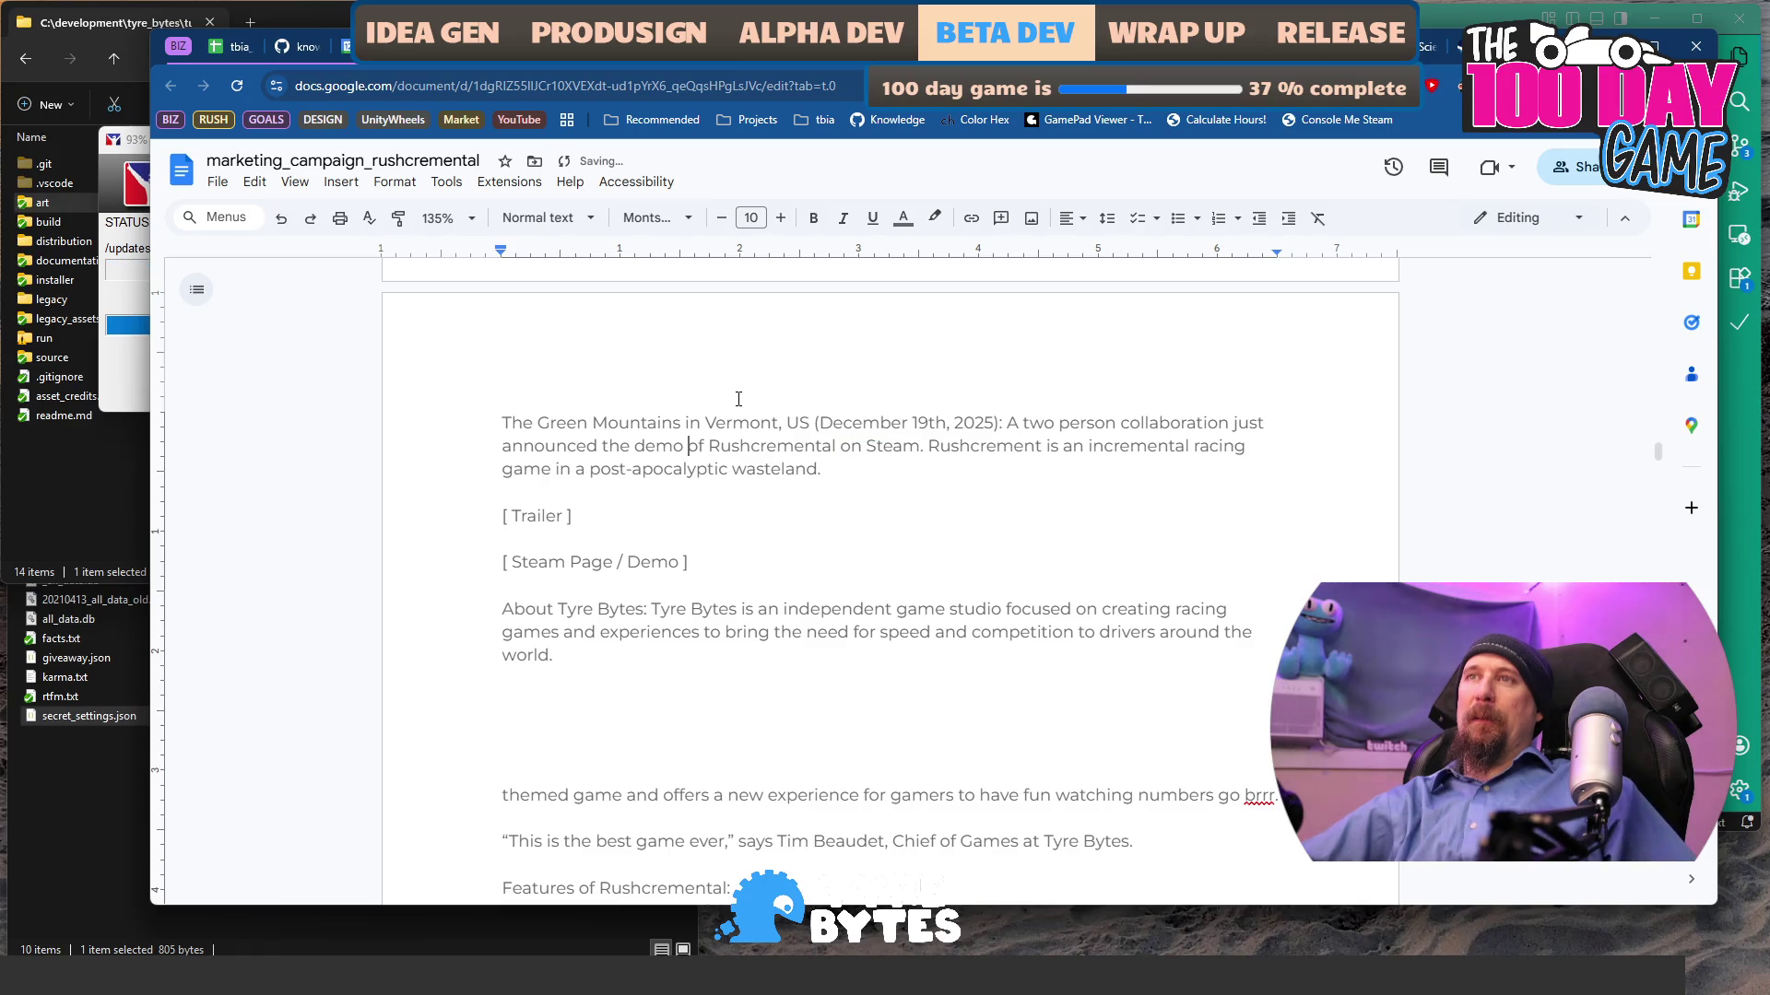
text(launch)
key(ctrl+Right)
key(ctrl+Right)
key(ctrl+Right)
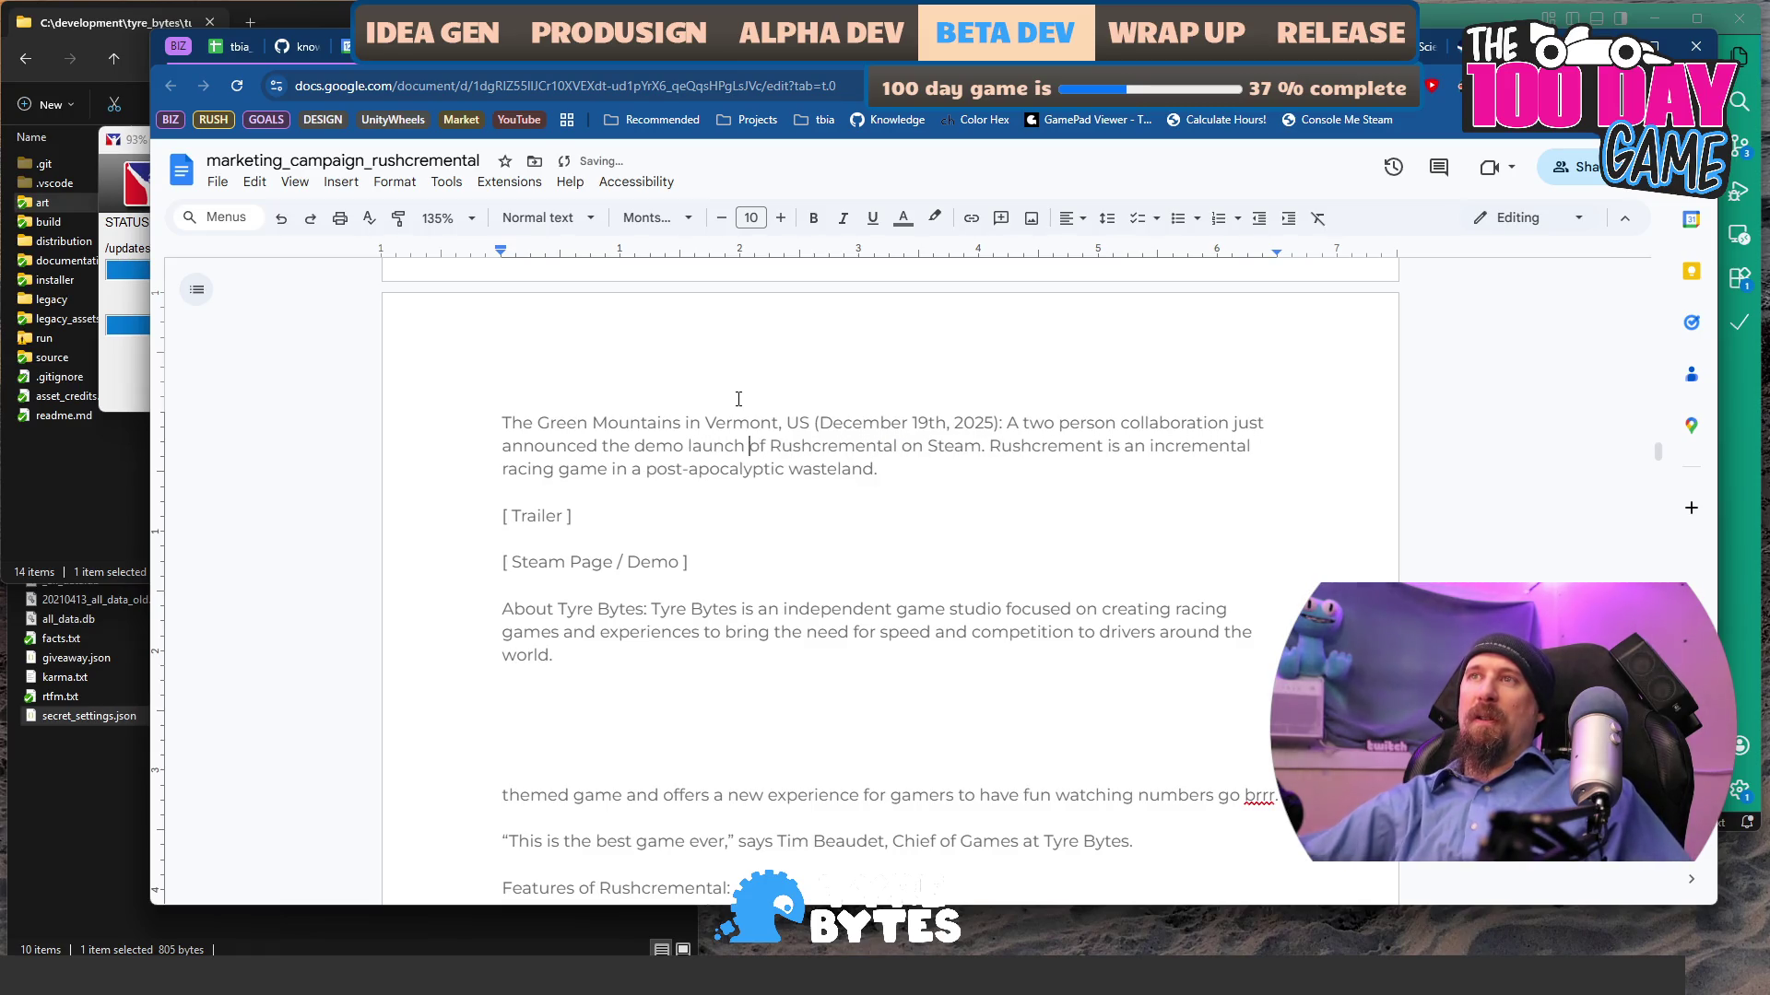
key(ctrl+Right)
key(ctrl+Right)
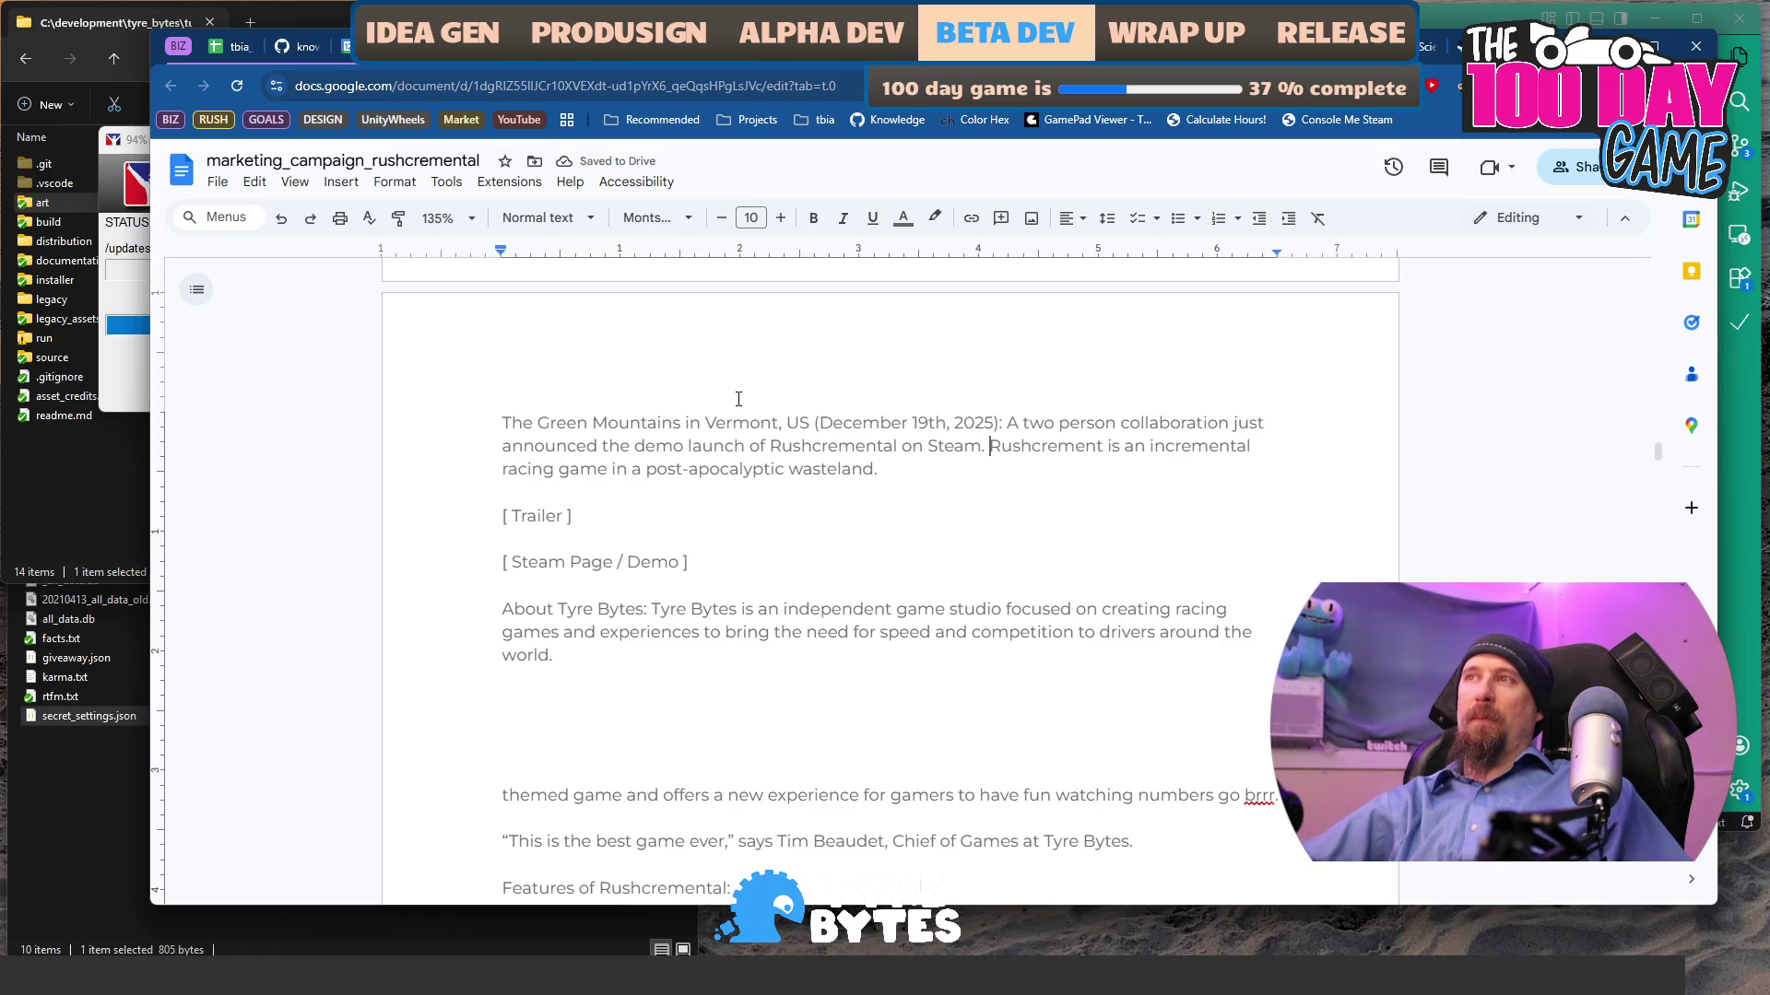
key(ctrl+shift+Down)
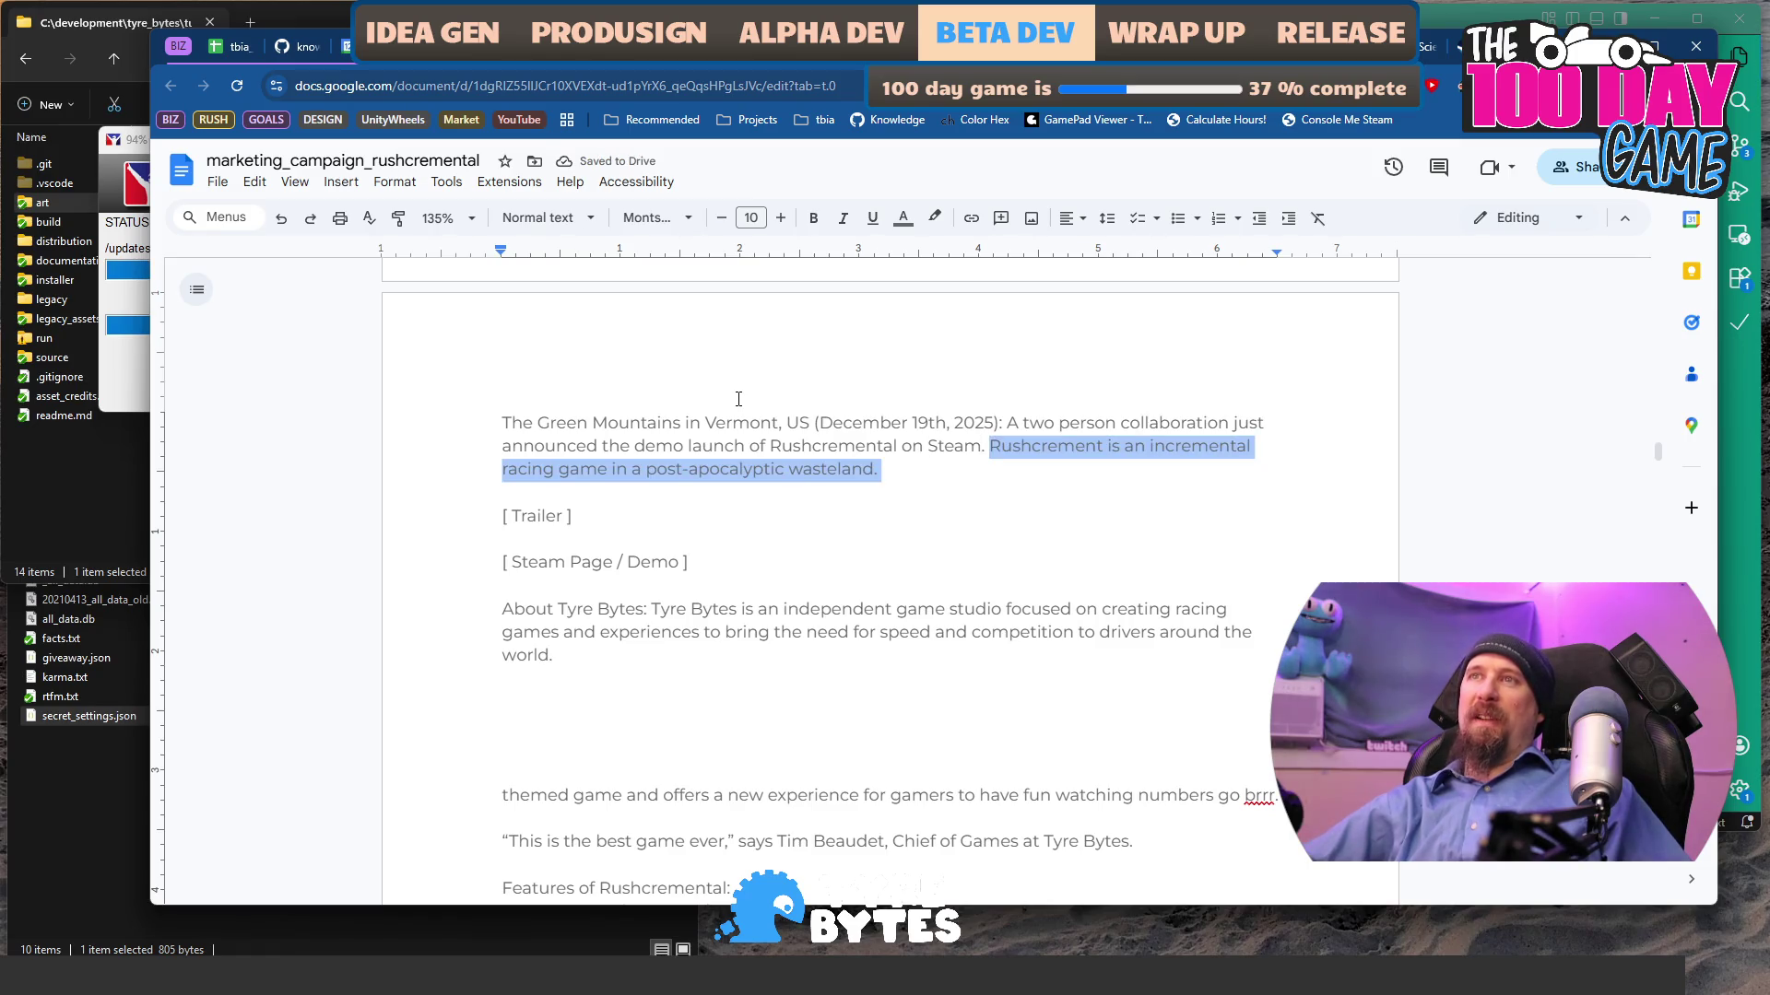
key(Home)
key(ctrl+Right)
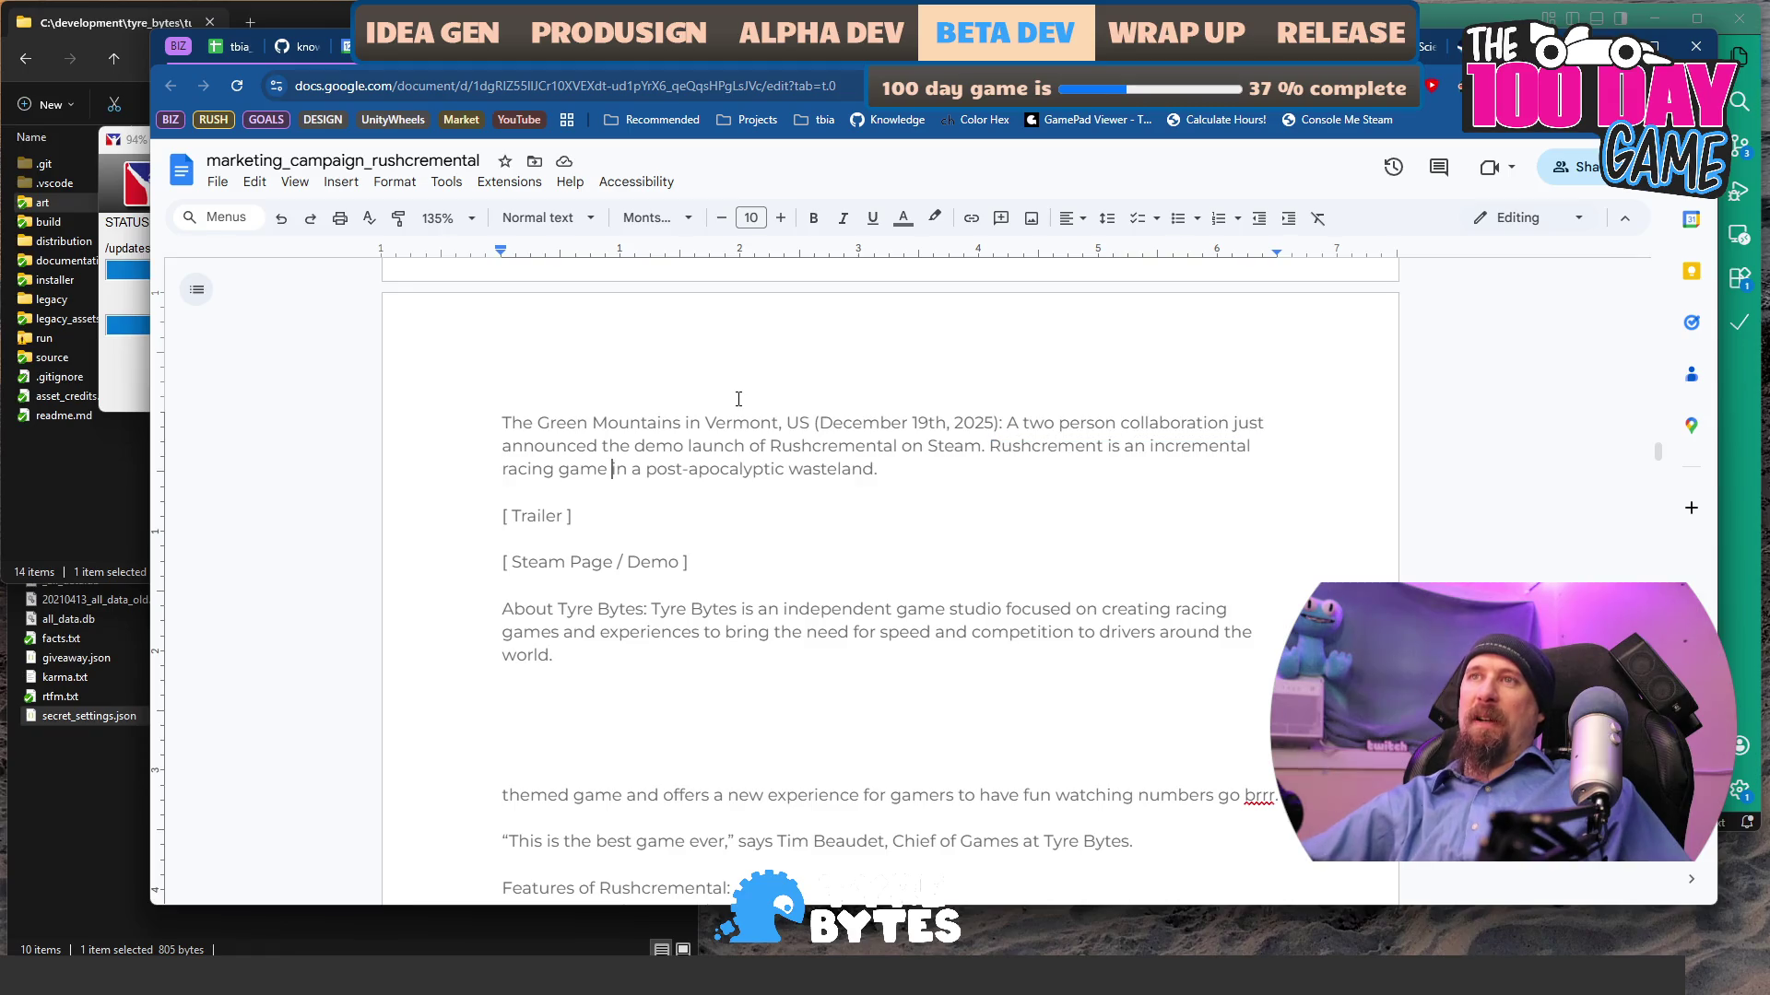
key(ctrl+Right)
text(set)
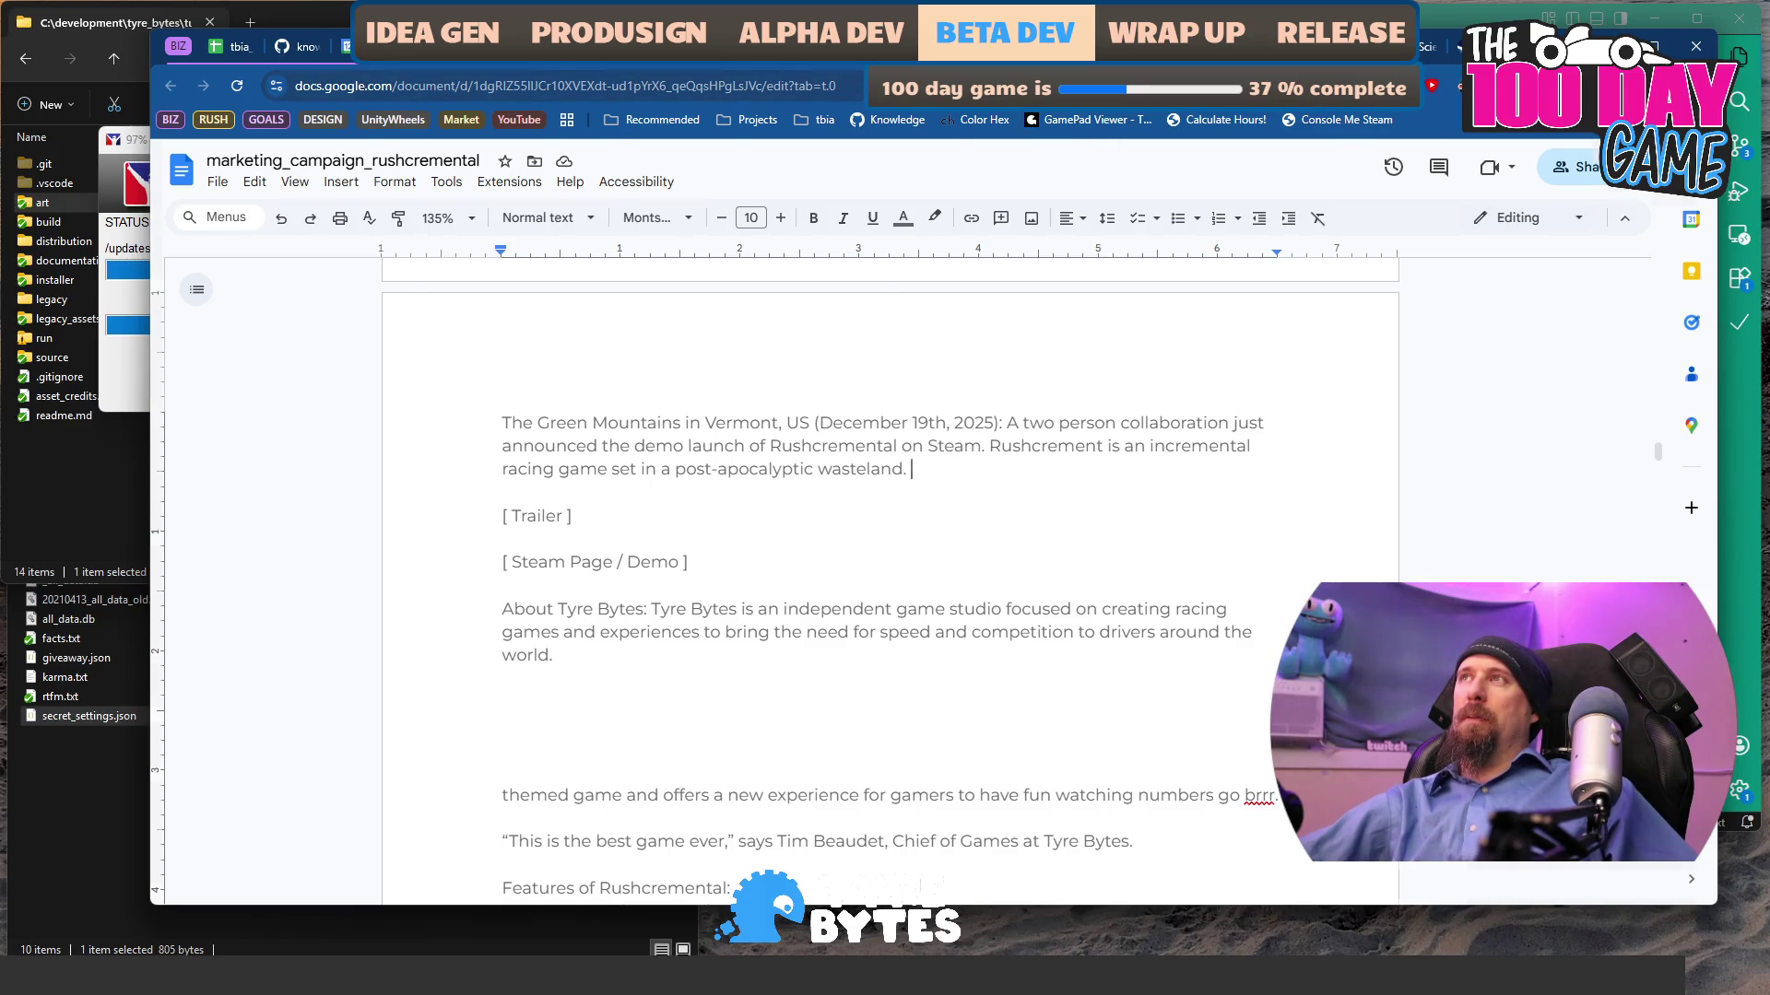
key(ctrl+Tab)
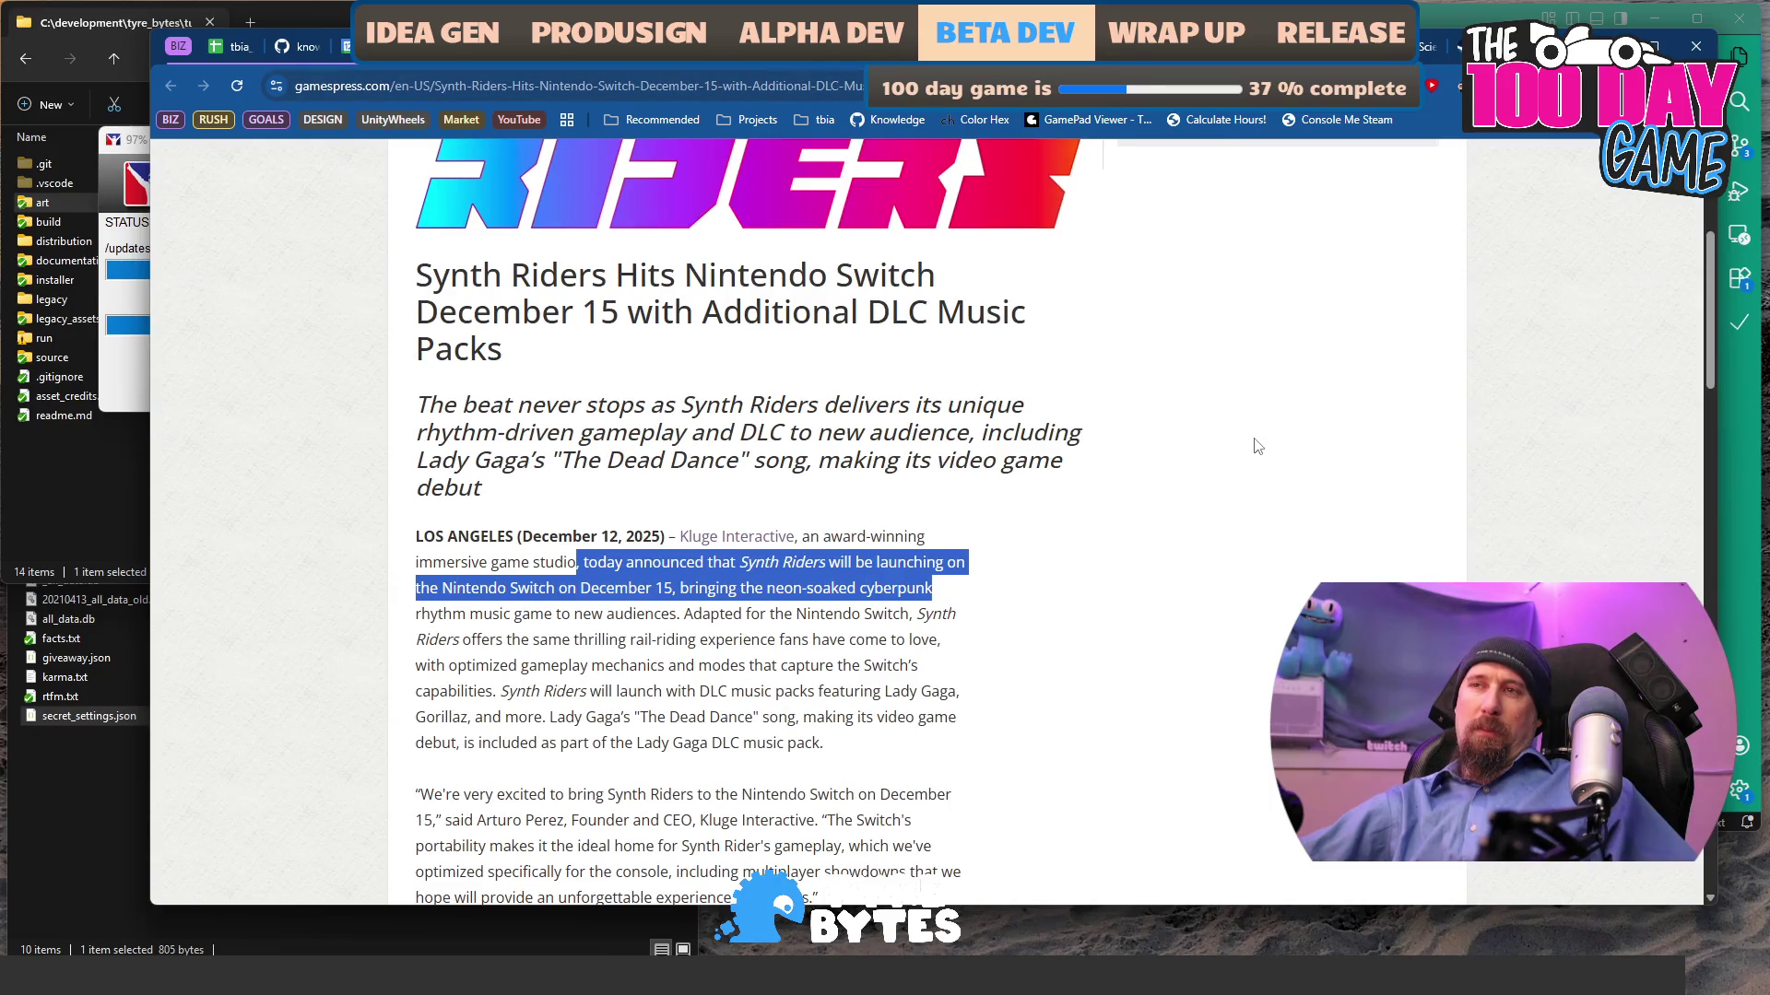
- Select the Synth Riders 'today announced that … December 15' wording as a model
scroll(1257, 446, down, 3)
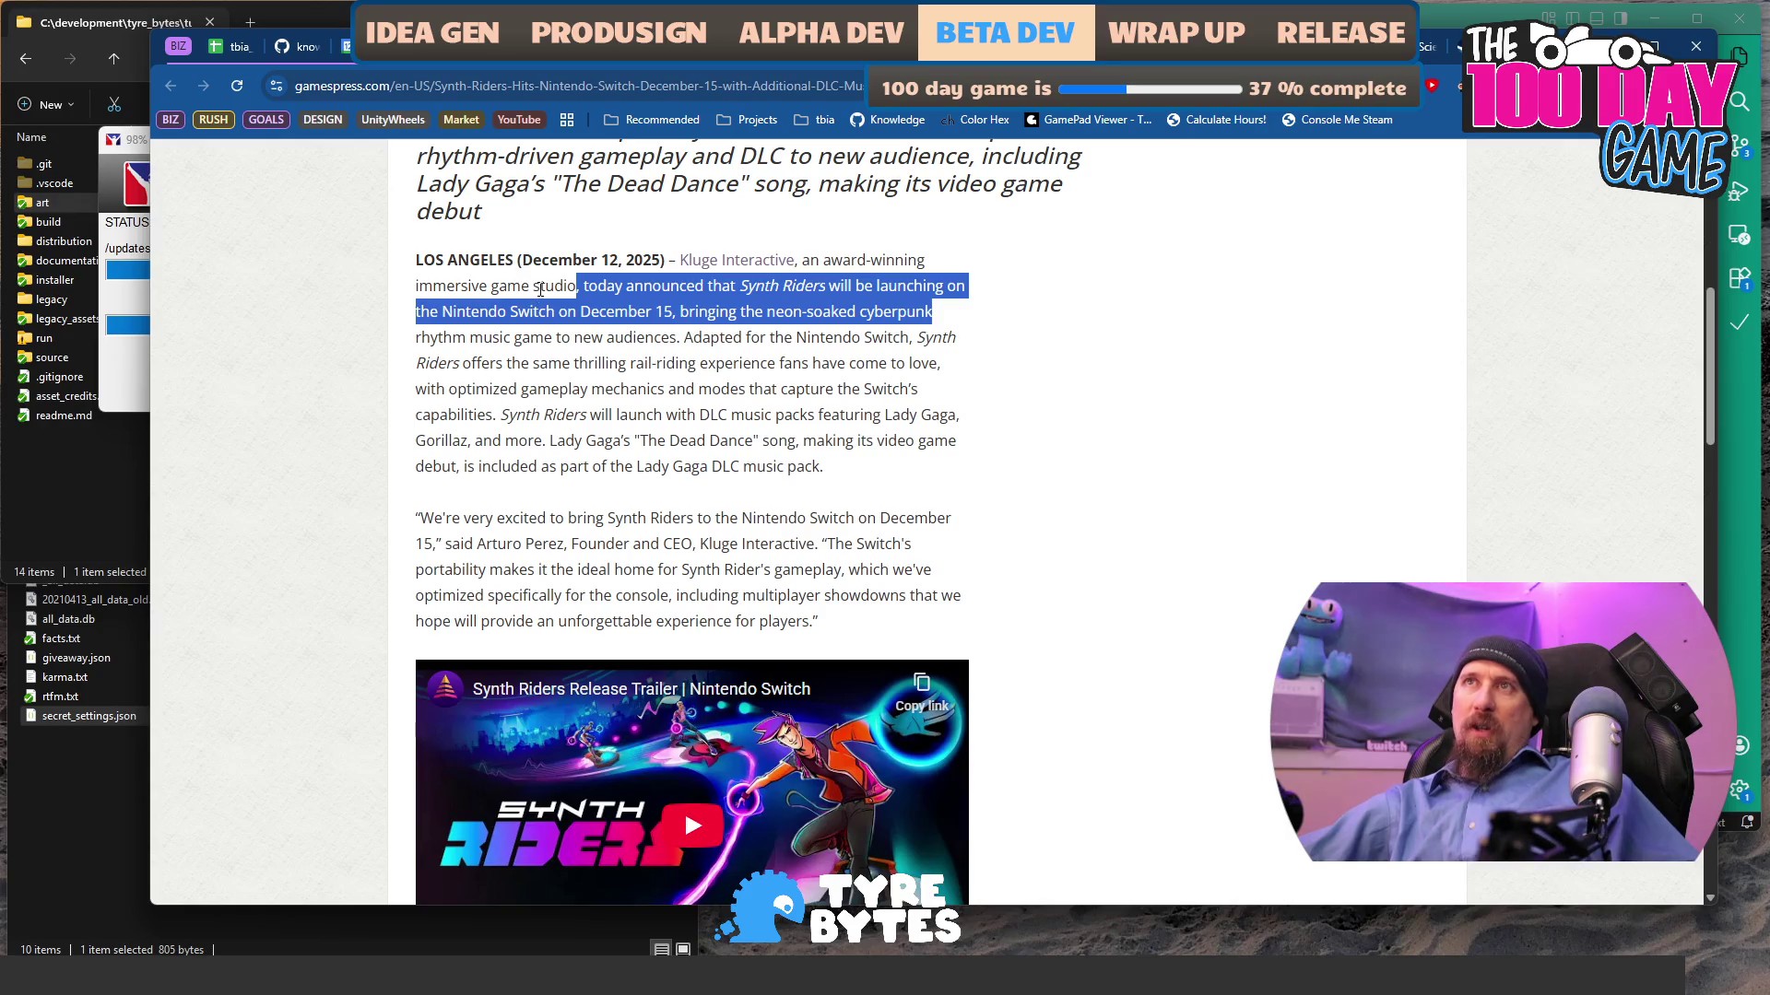
click(561, 296)
mouse_move(587, 281)
mouse_down()
mouse_move(733, 287)
mouse_move(648, 314)
mouse_move(634, 337)
mouse_move(674, 312)
mouse_up()
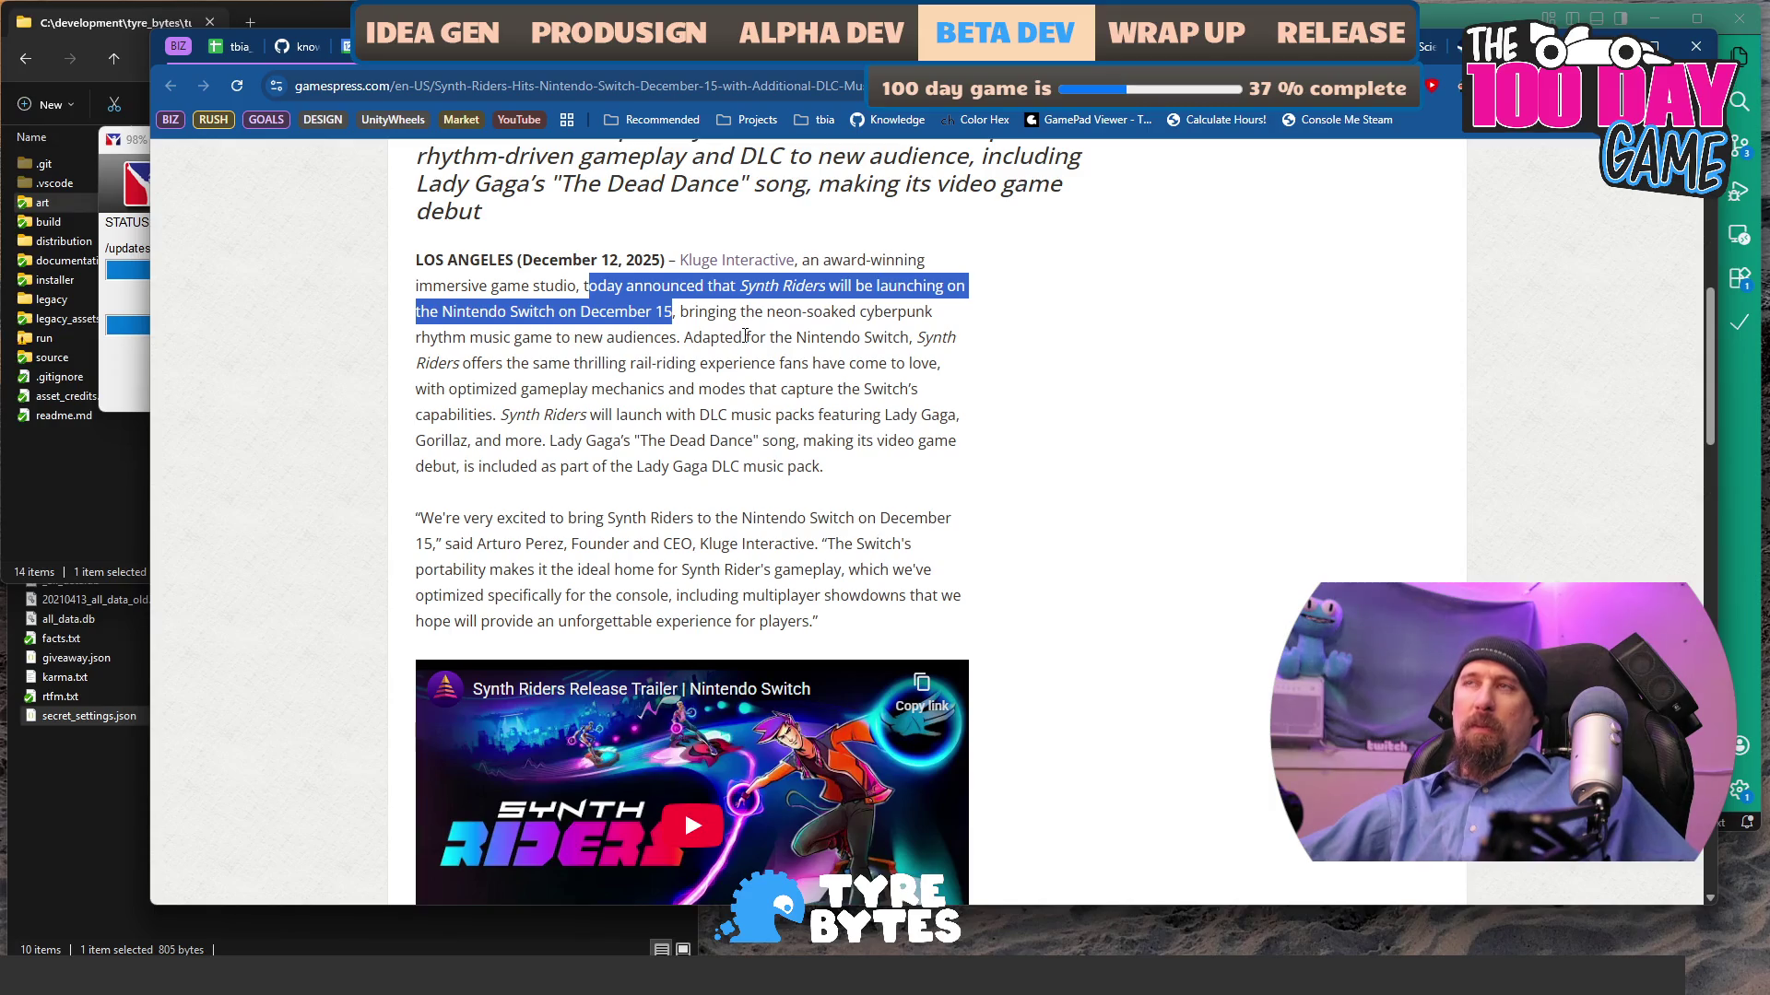
- Back in the draft, select the opening paragraph and add a blank line below it
key(ctrl+Tab)
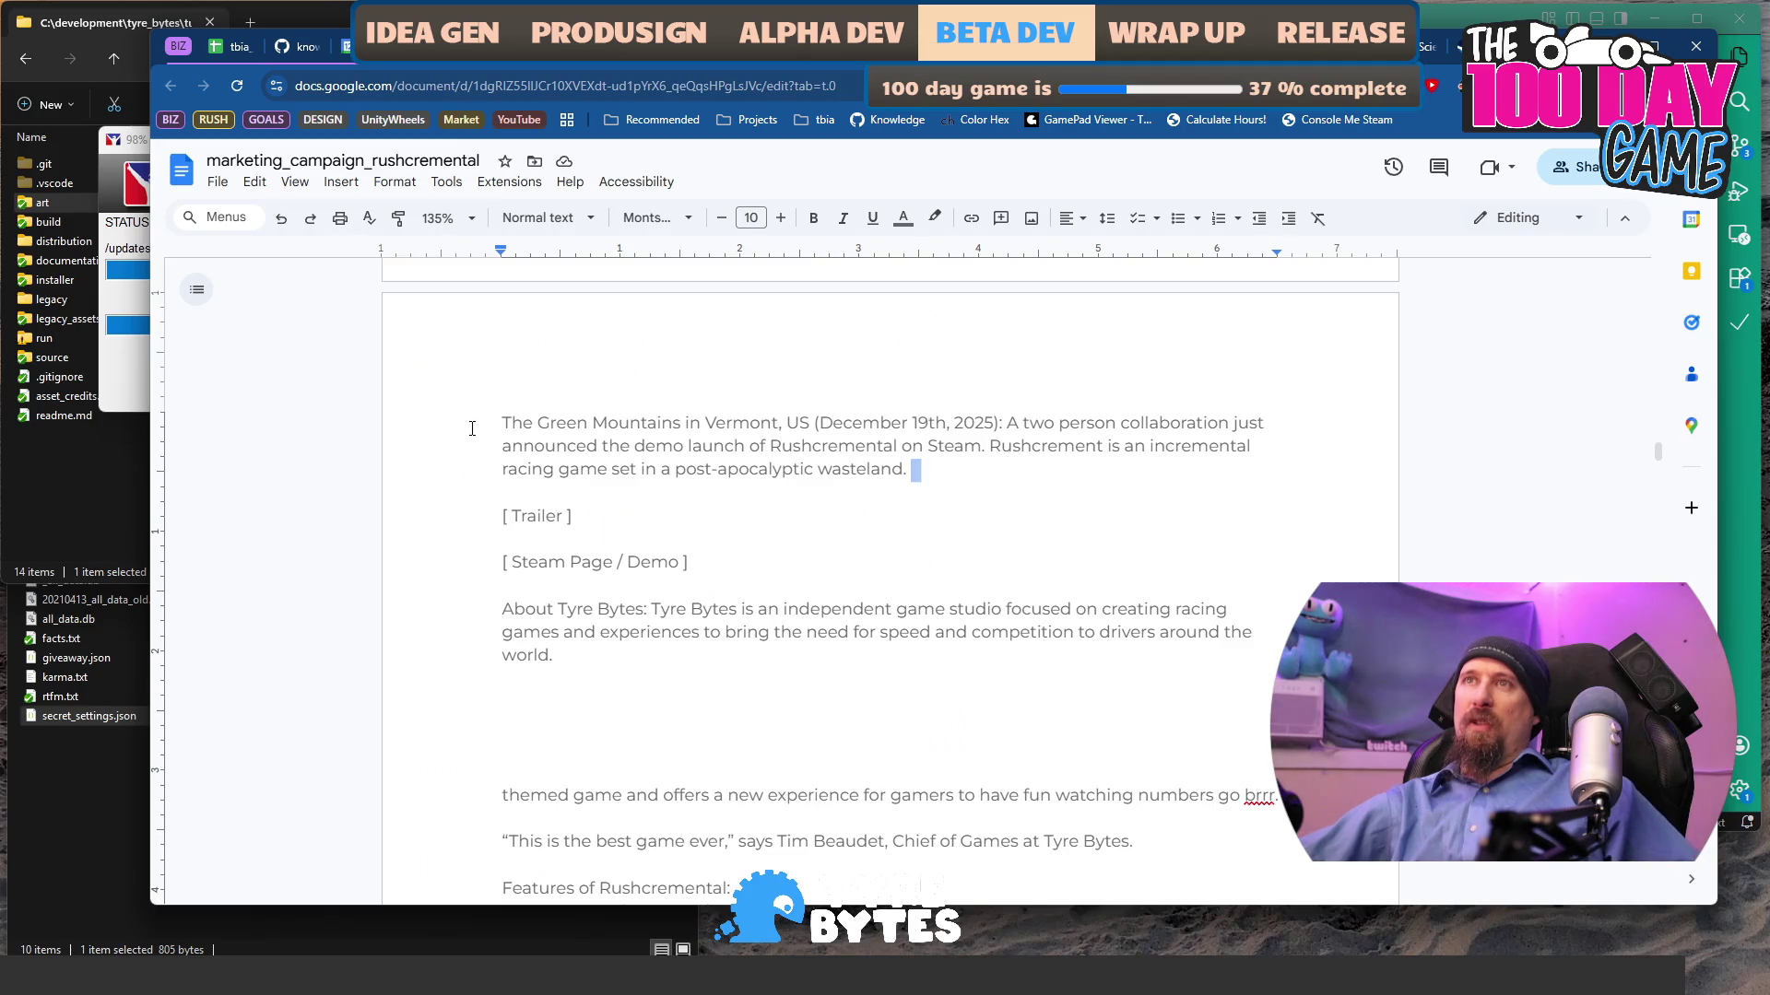
triple_click(472, 428)
key(ctrl+c)
scroll(482, 416, down, 2)
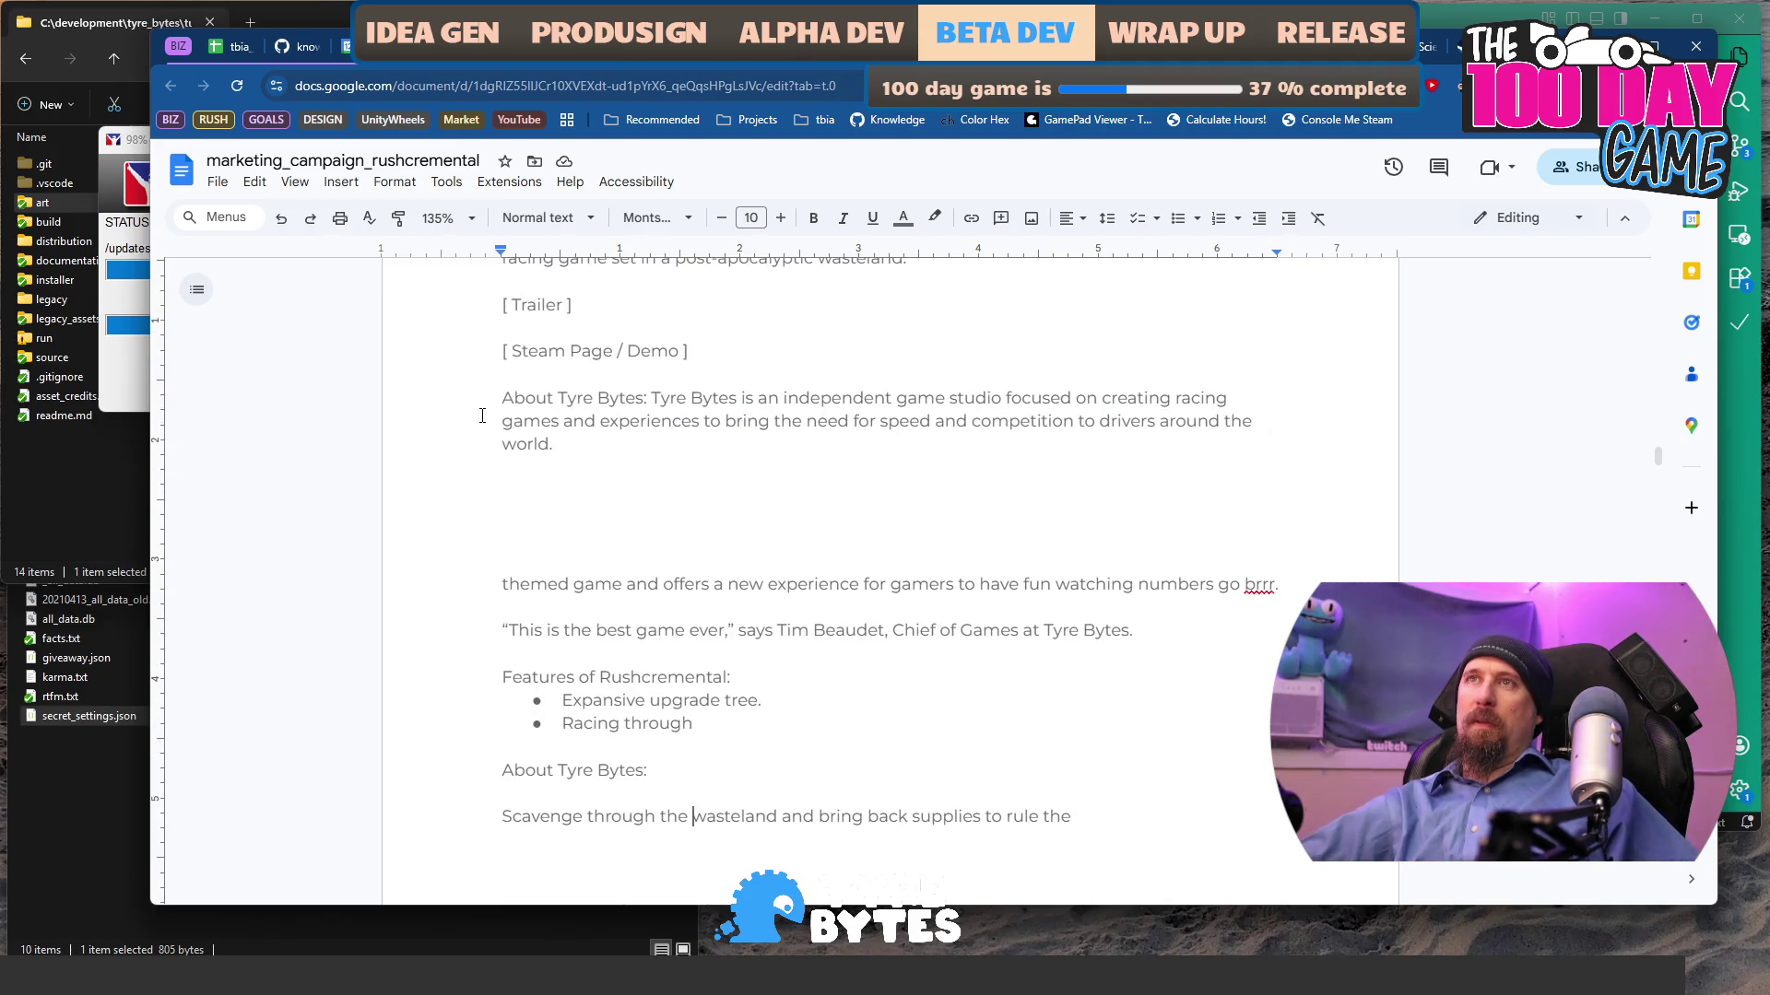
scroll(750, 494, up, 5)
scroll(925, 630, down, 2)
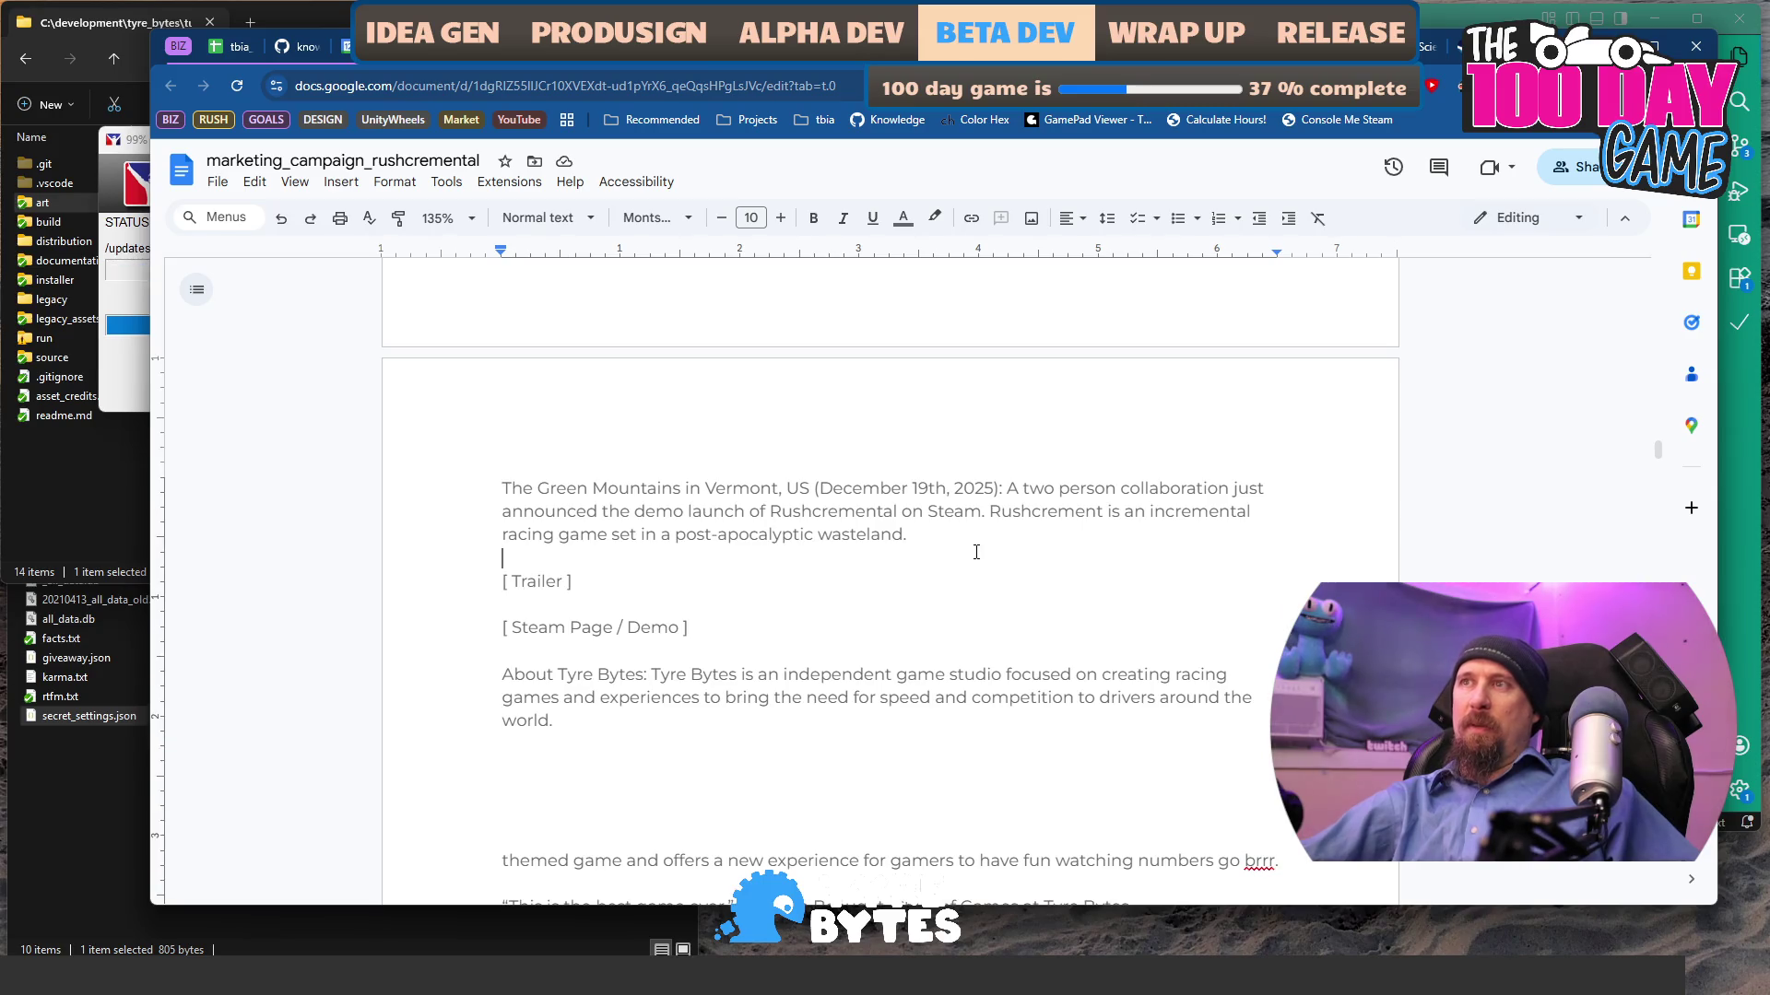
key(Return)
- Paste a copy of the opening paragraph and change 'just' to 'today' in it
key(ctrl+v)
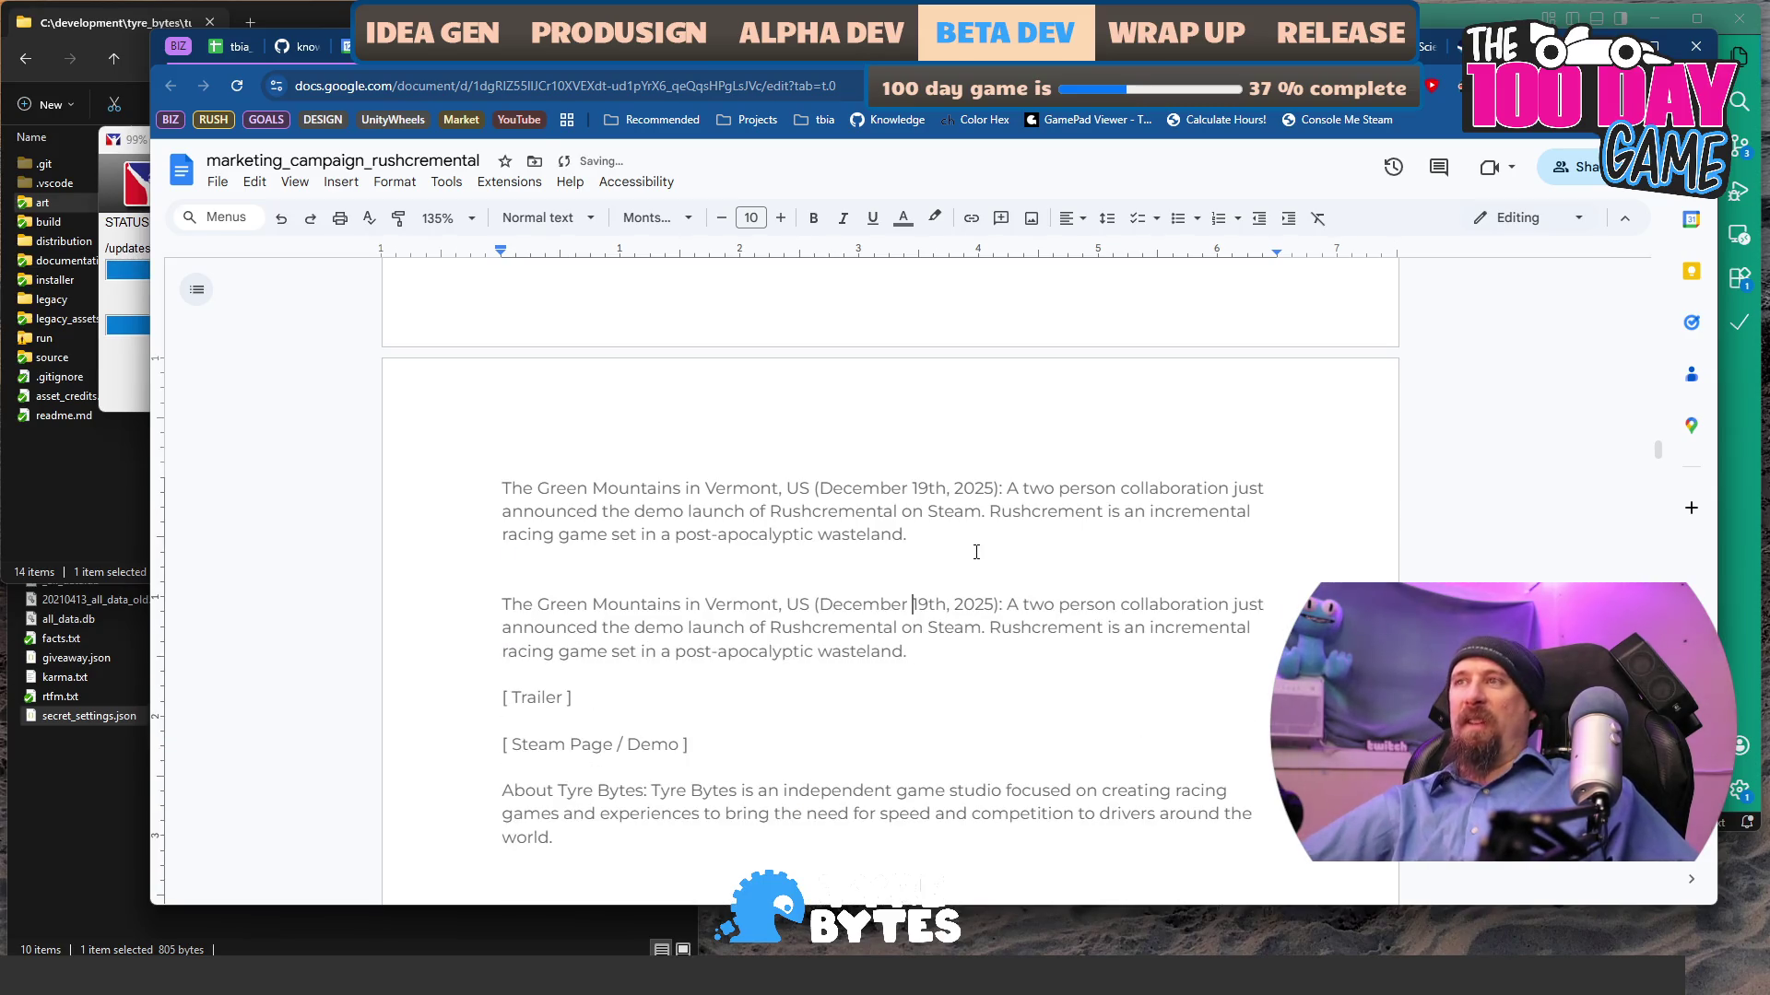
key(ctrl+shift+Left)
text(today)
key(ctrl+Right)
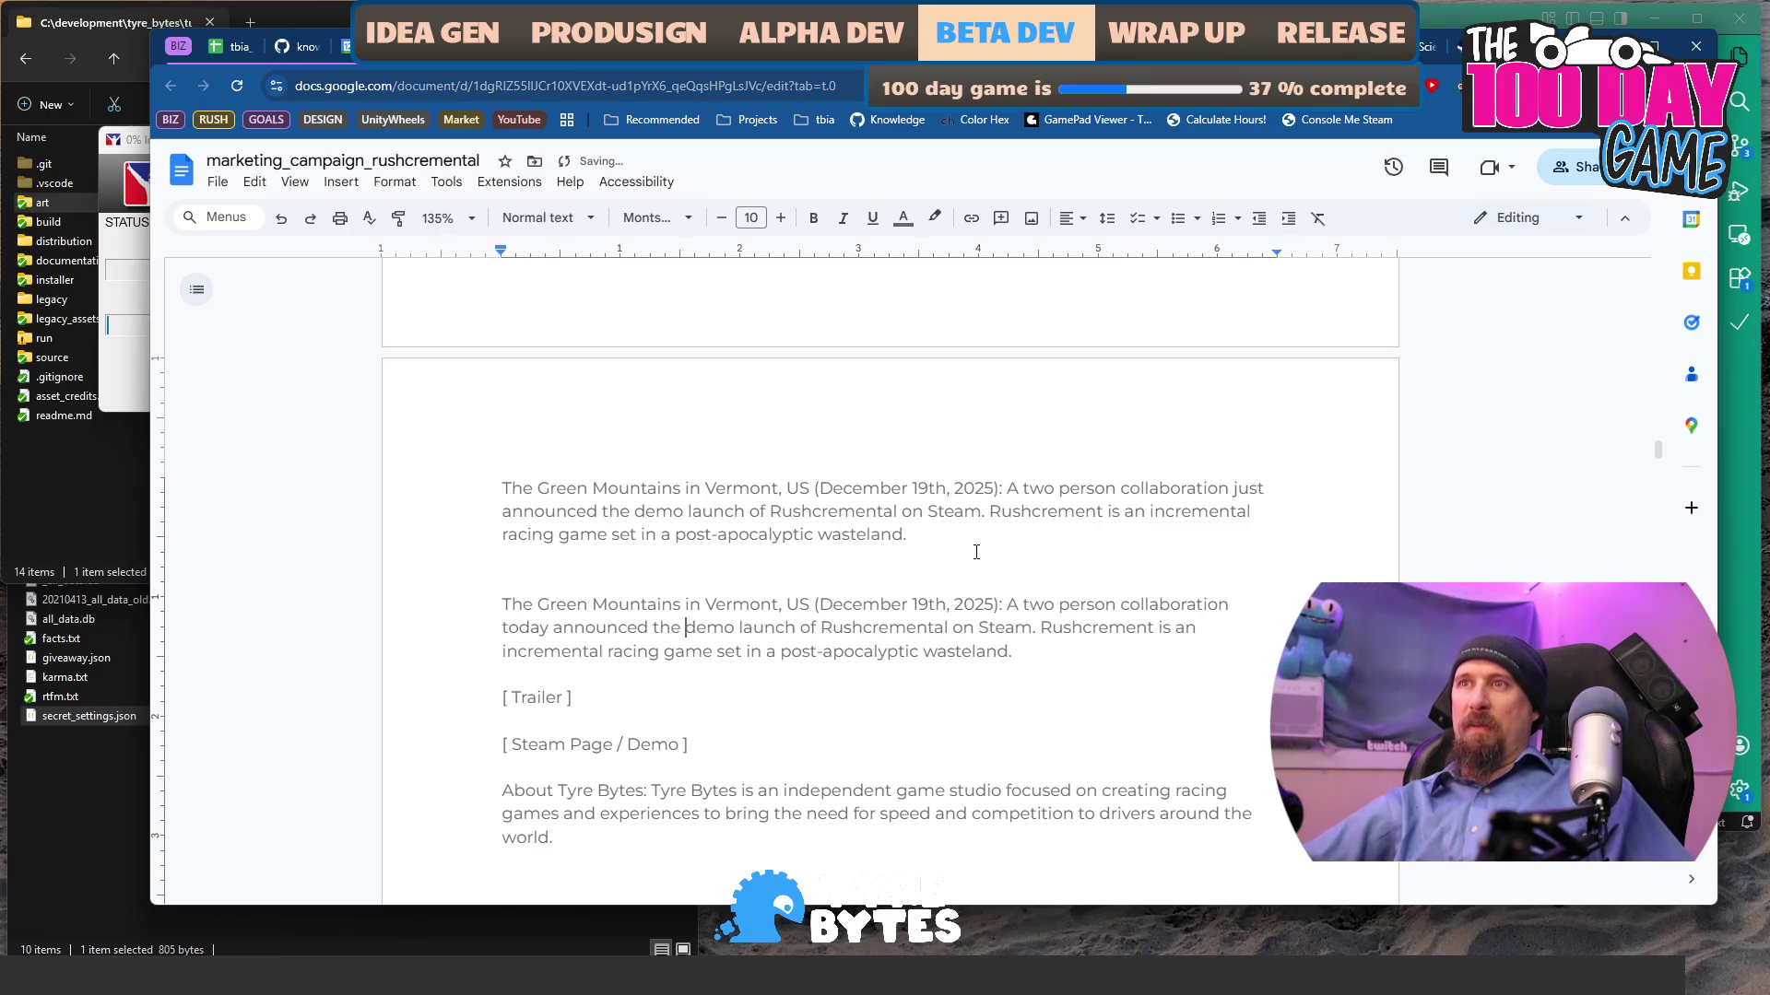
key(ctrl+Tab)
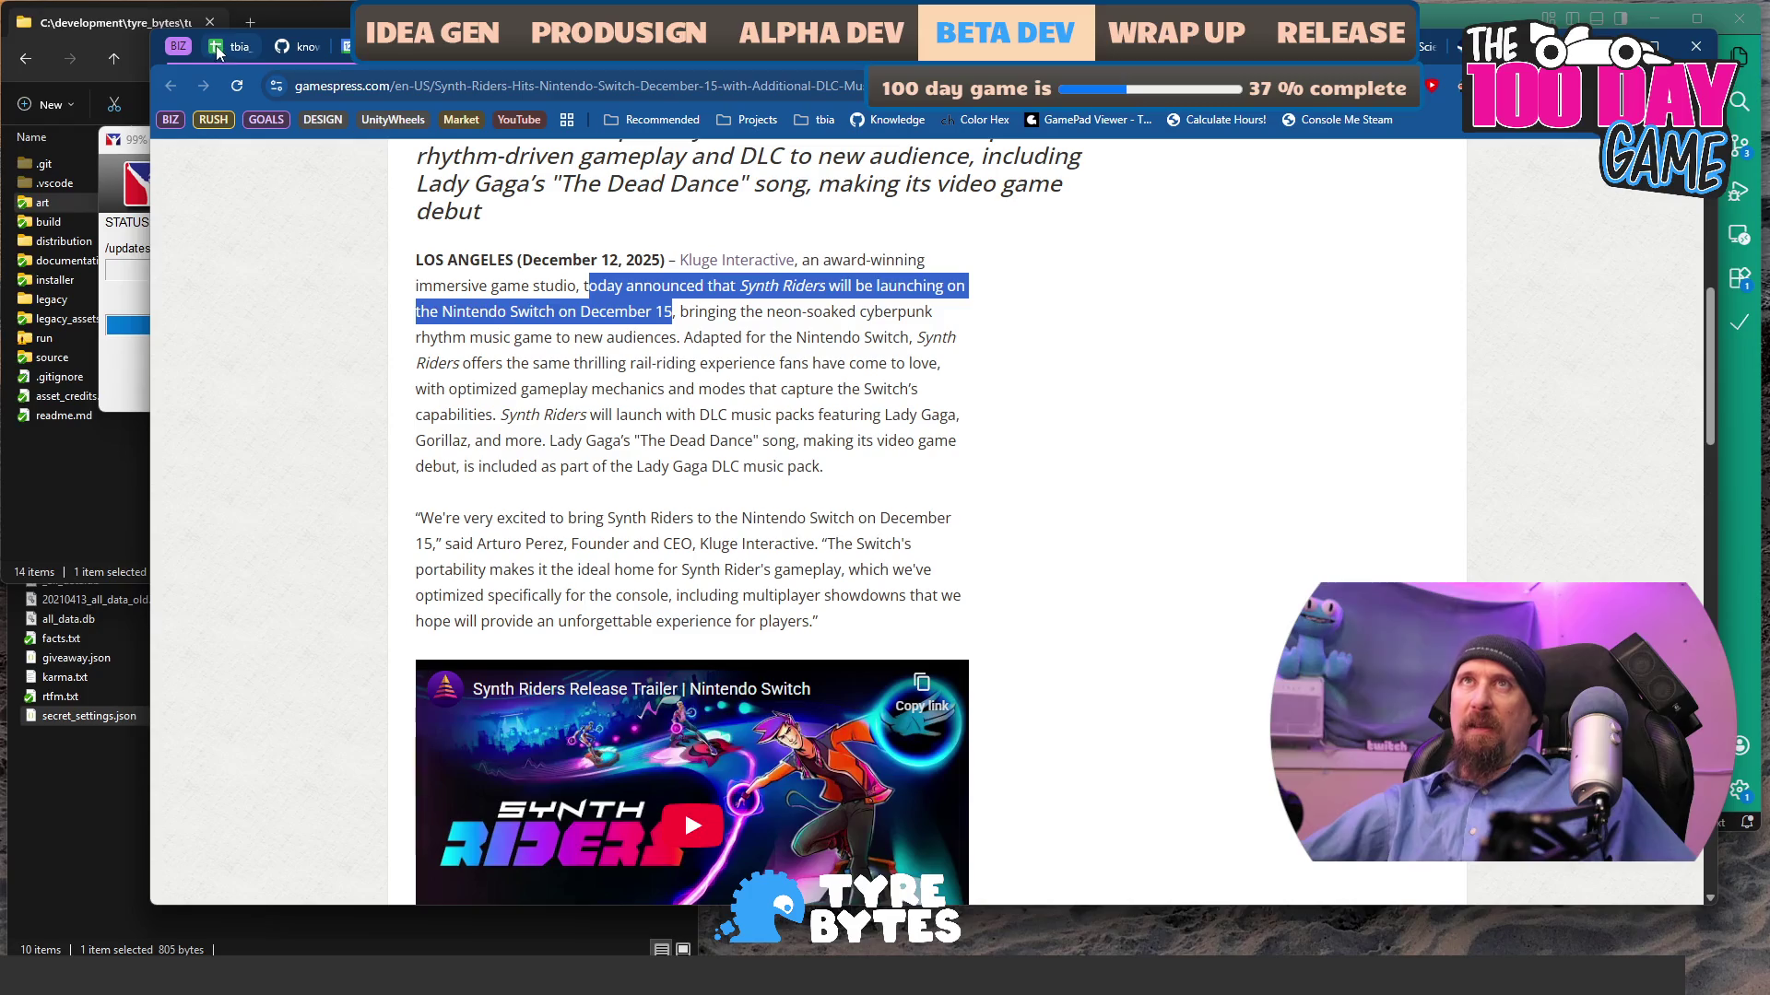
click(1005, 46)
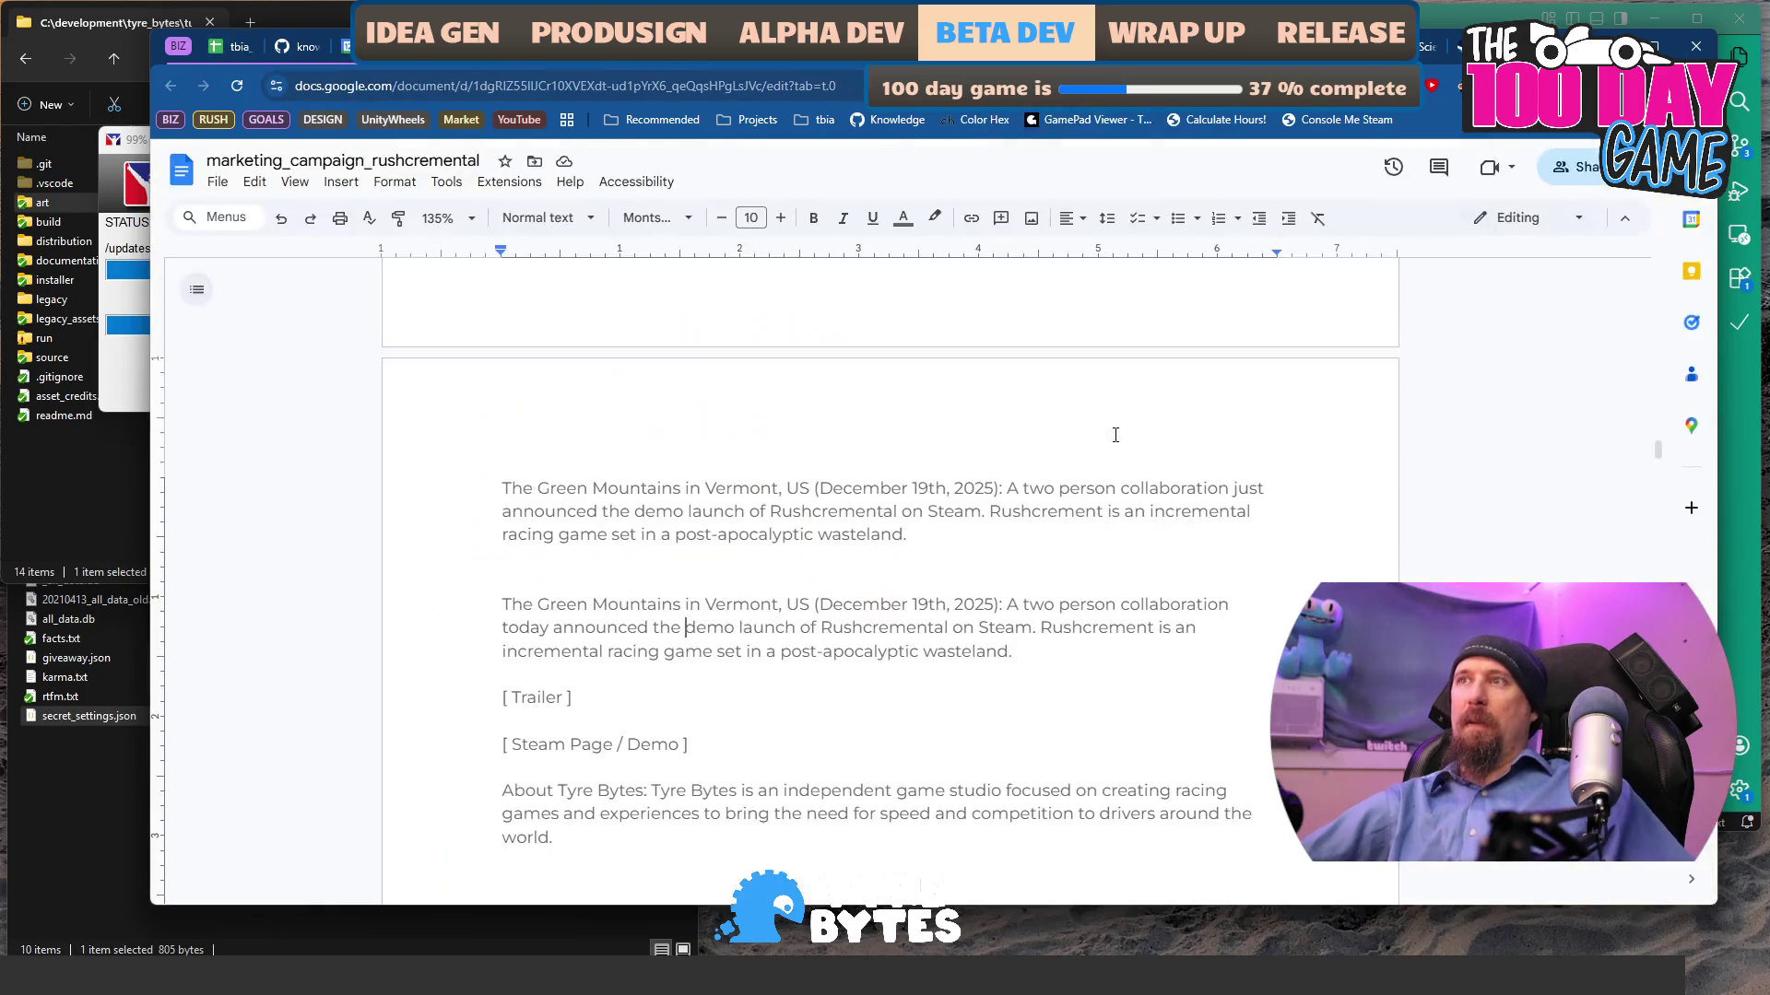
- Reword the copy to 'that the Rushcremental demo will be released on Steam', ignoring the grammar suggestion
key(BackSpace)
key(BackSpace)
key(BackSpace)
key(BackSpace)
text(that Rushcremental demo will be)
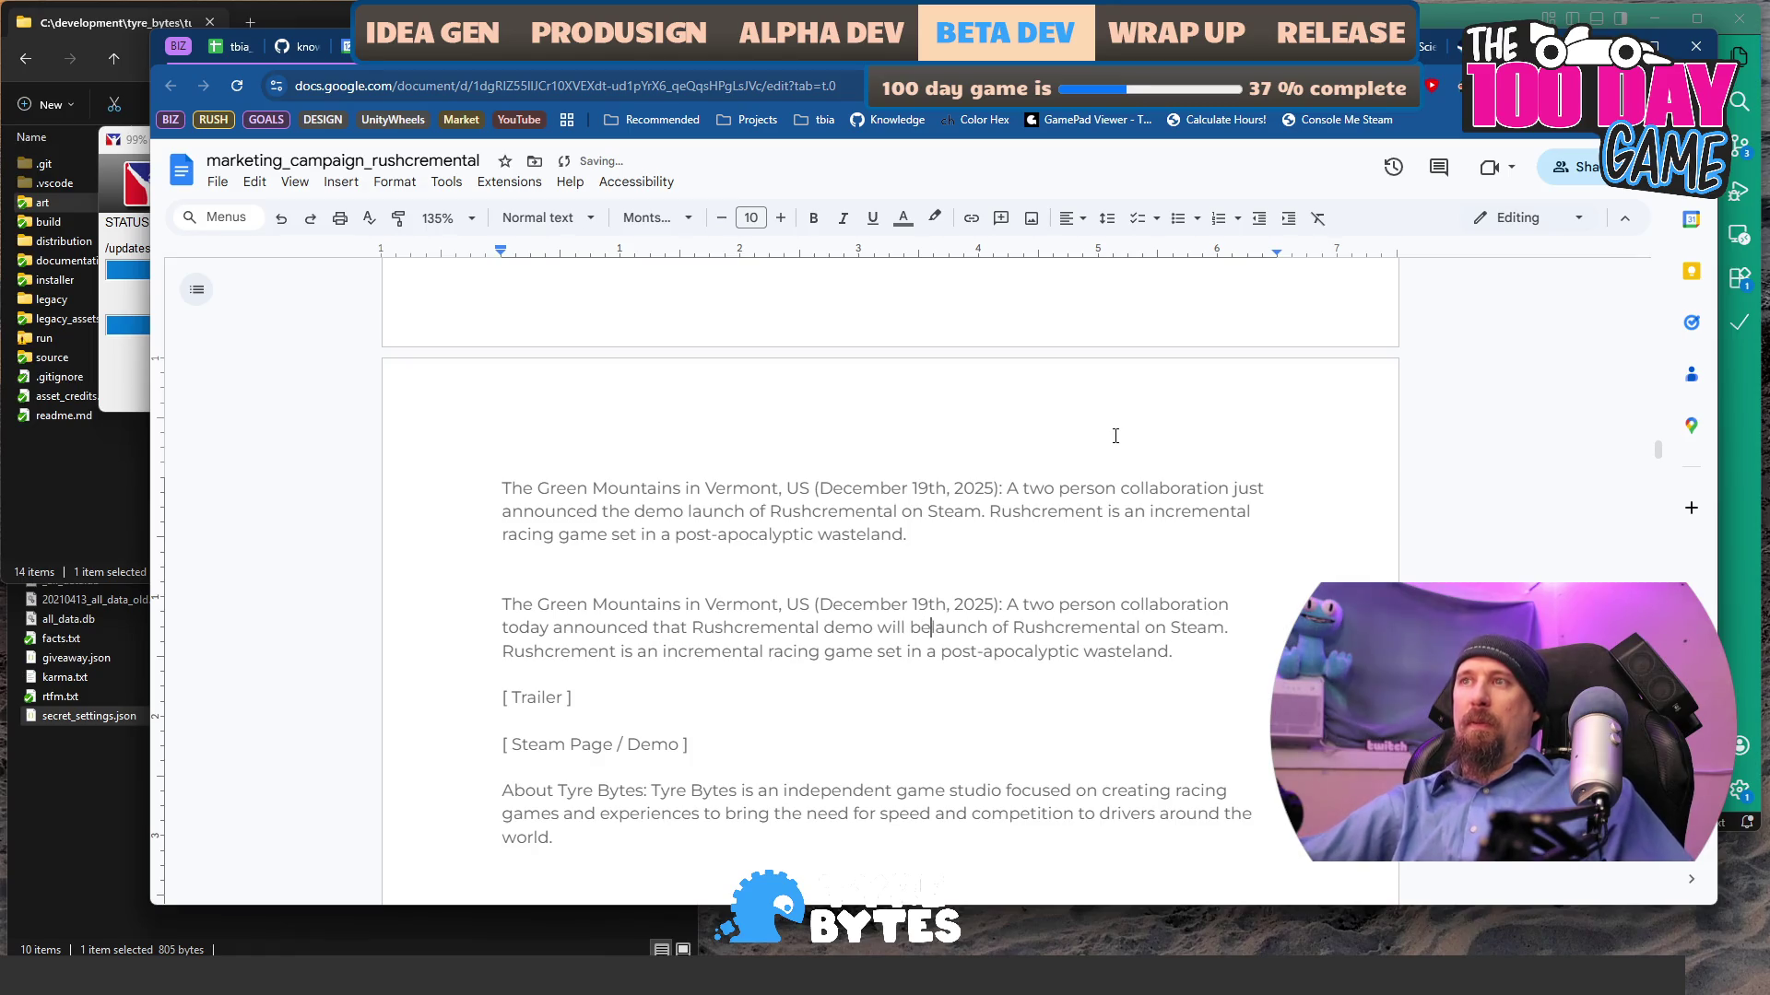
key(BackSpace)
key(BackSpace)
key(BackSpace)
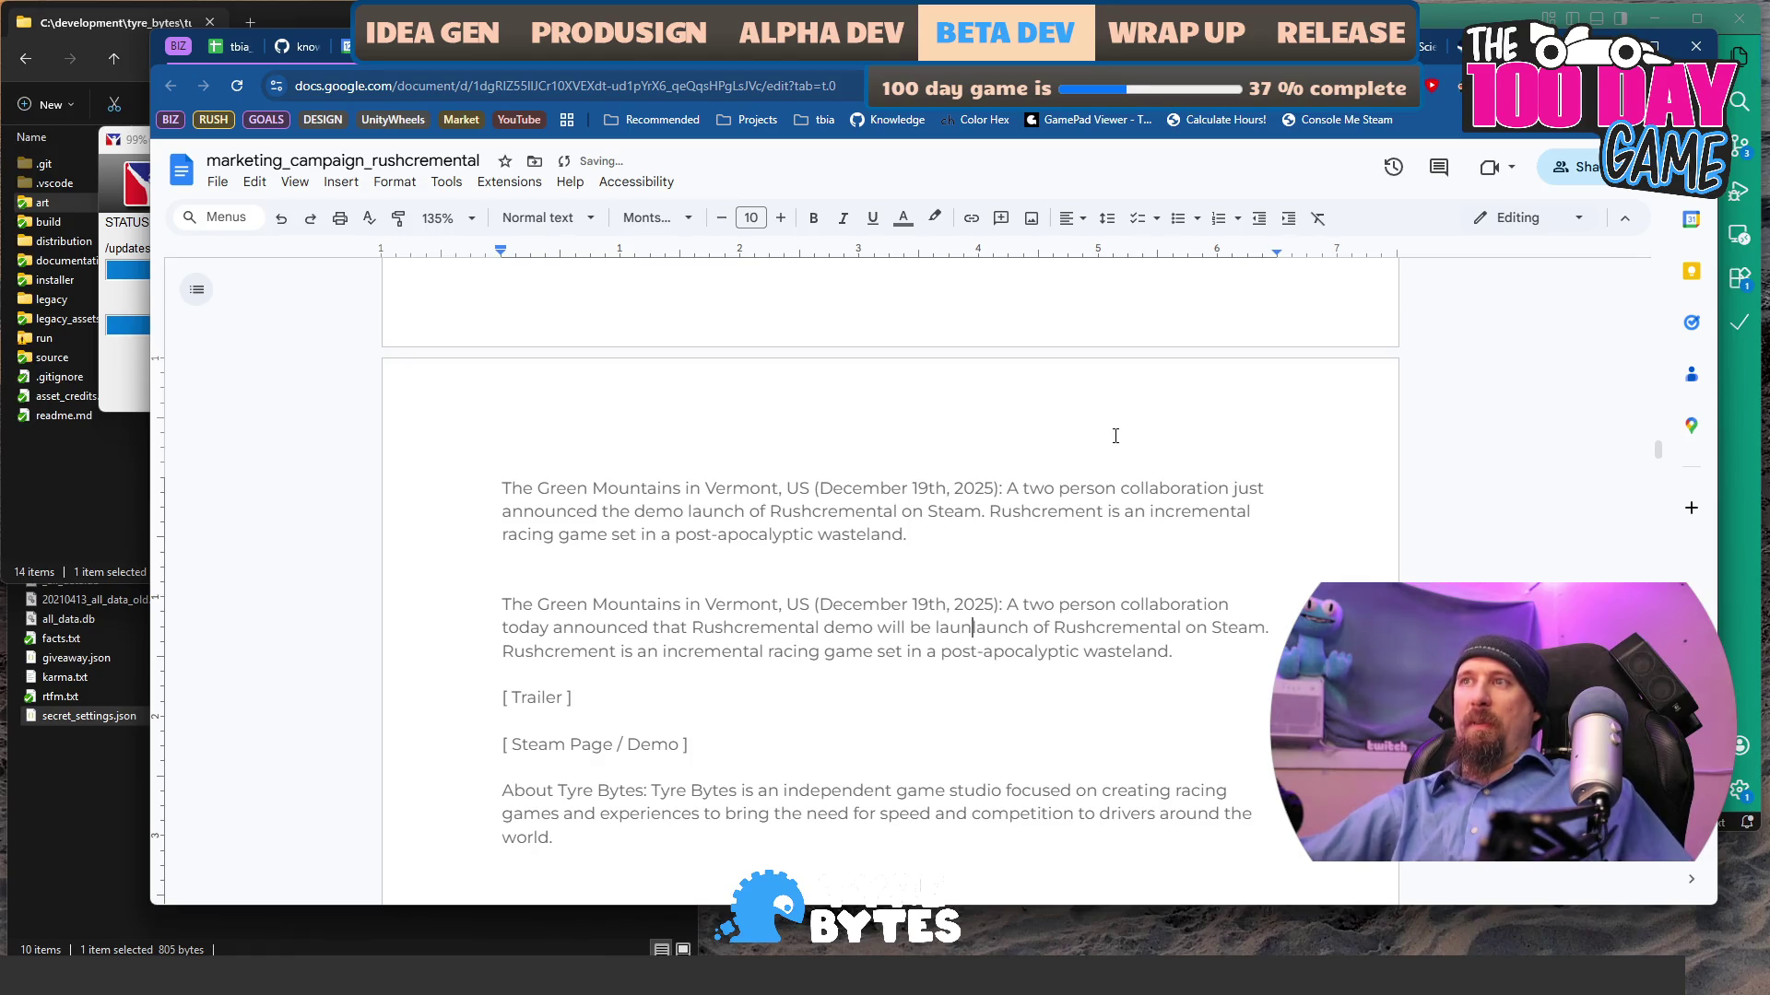
text(ne)
key(BackSpace)
key(BackSpace)
text(be released)
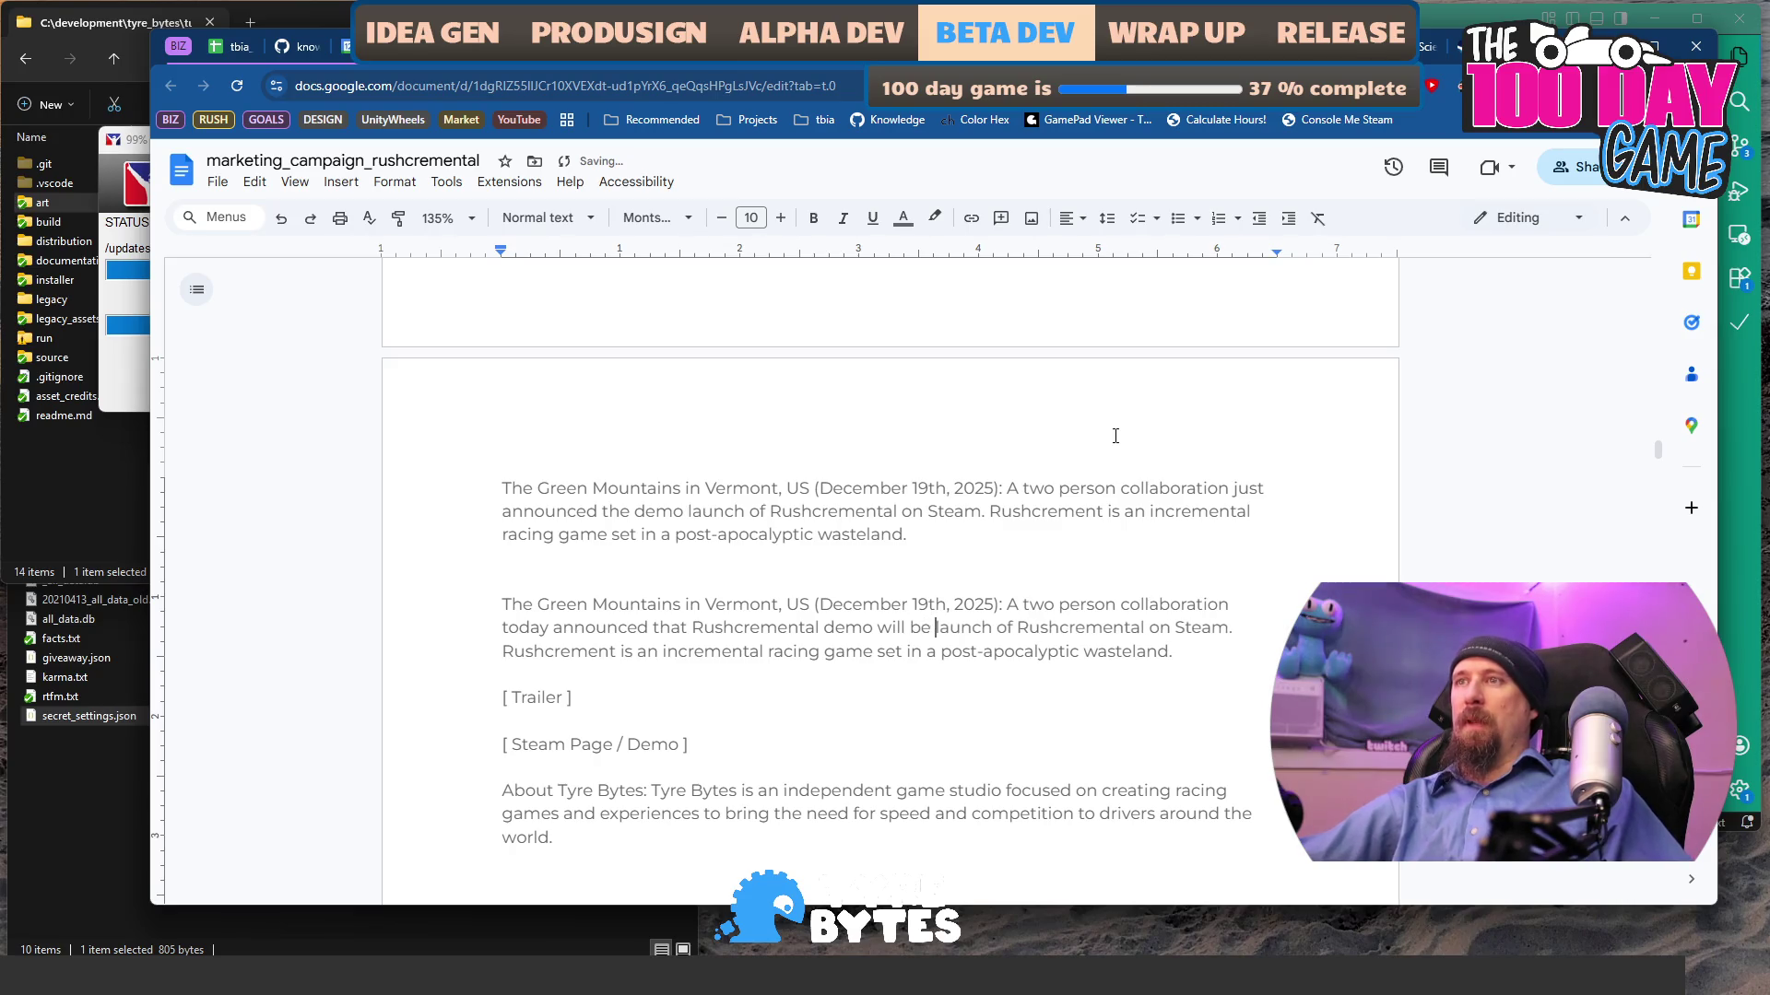
key(ctrl+shift+Right)
key(ctrl+shift+Right)
key(ctrl+shift+Right)
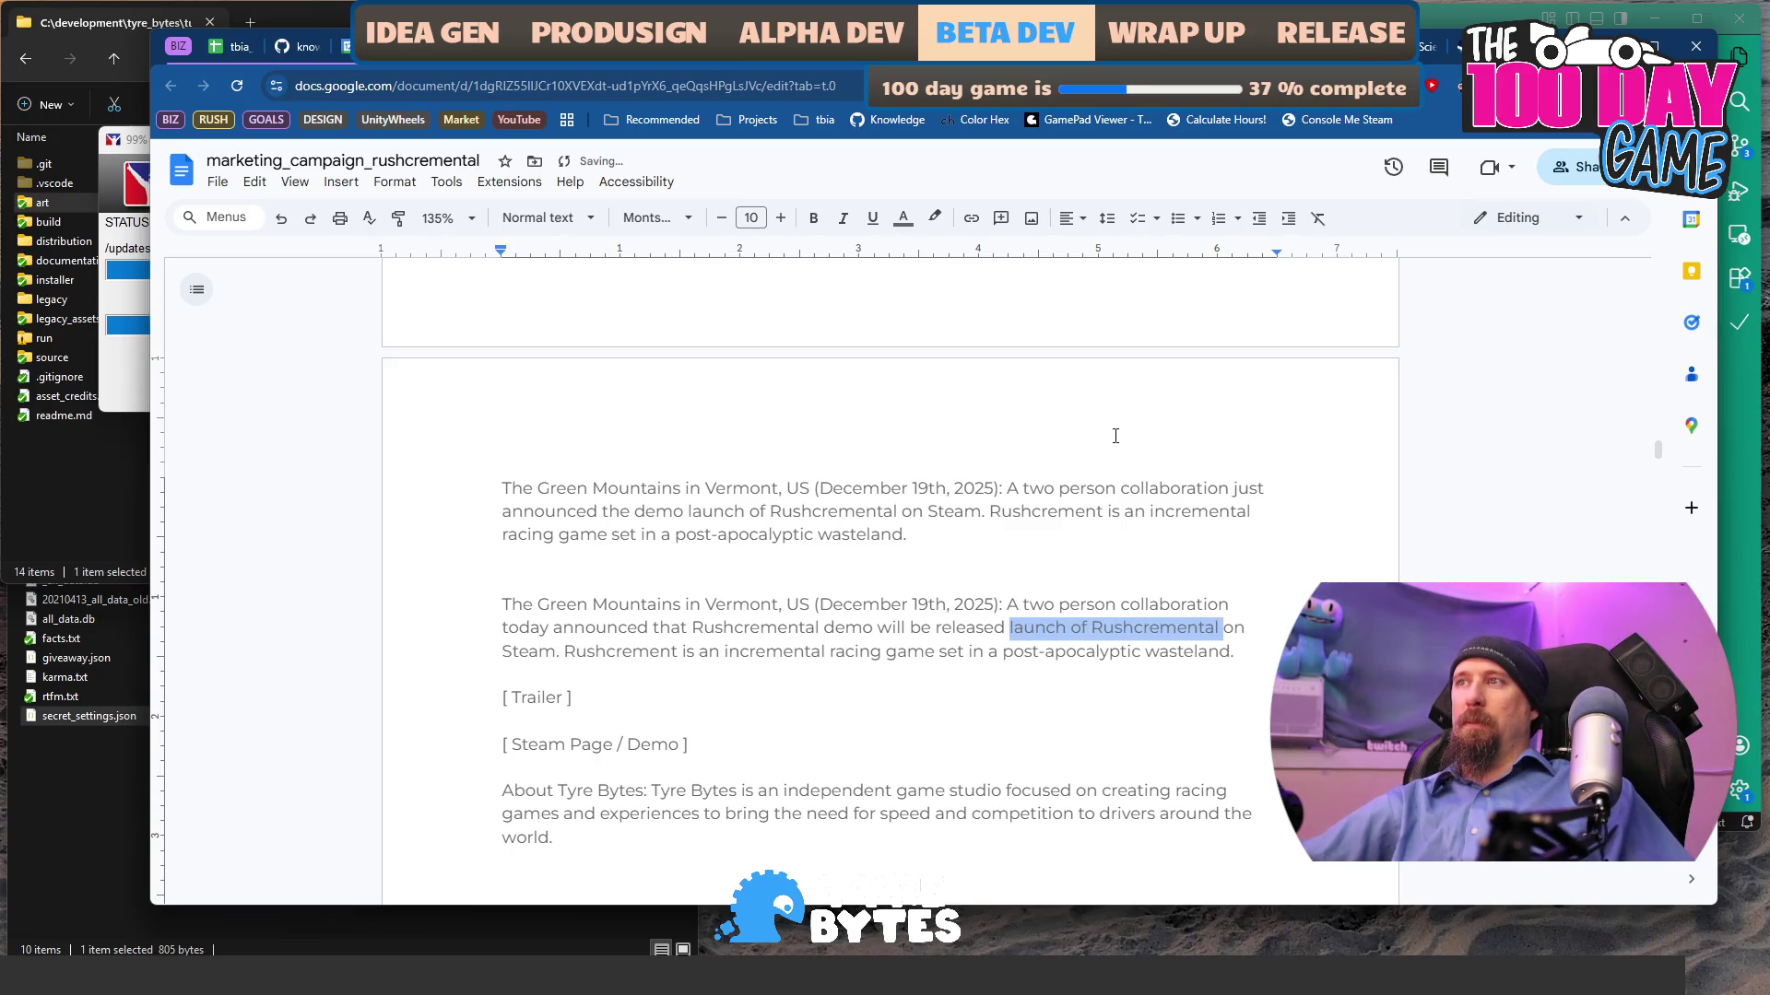
key(BackSpace)
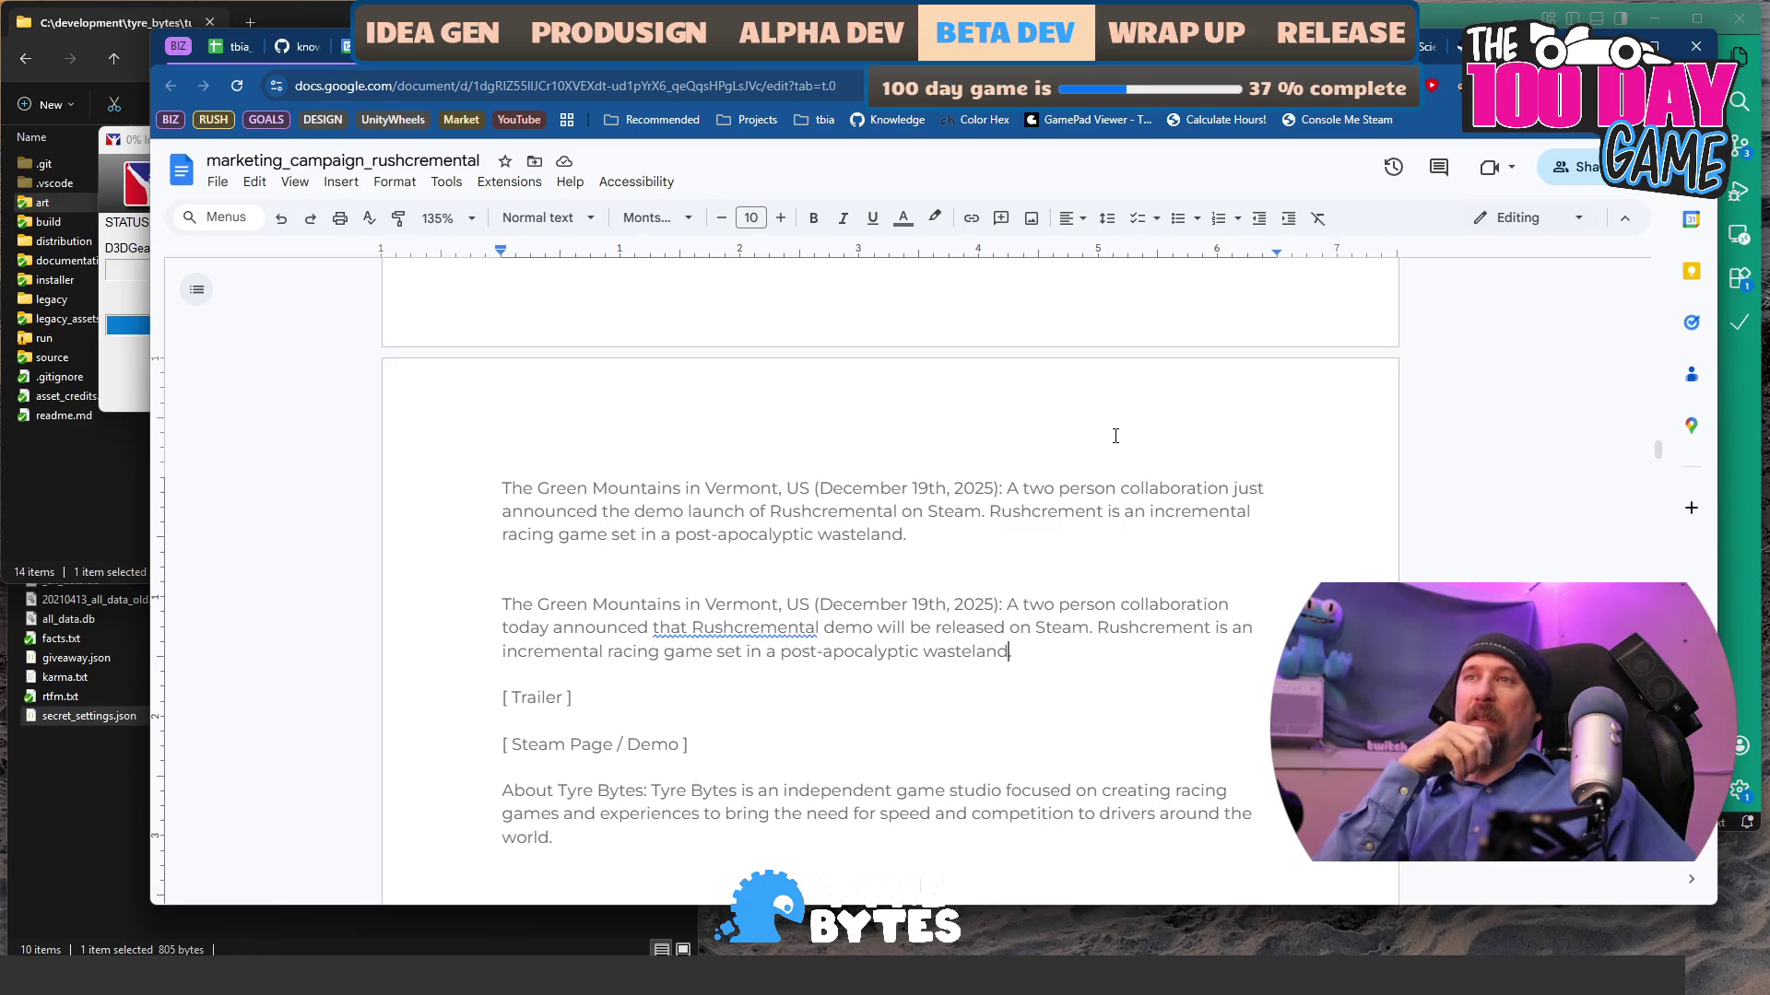
key(End)
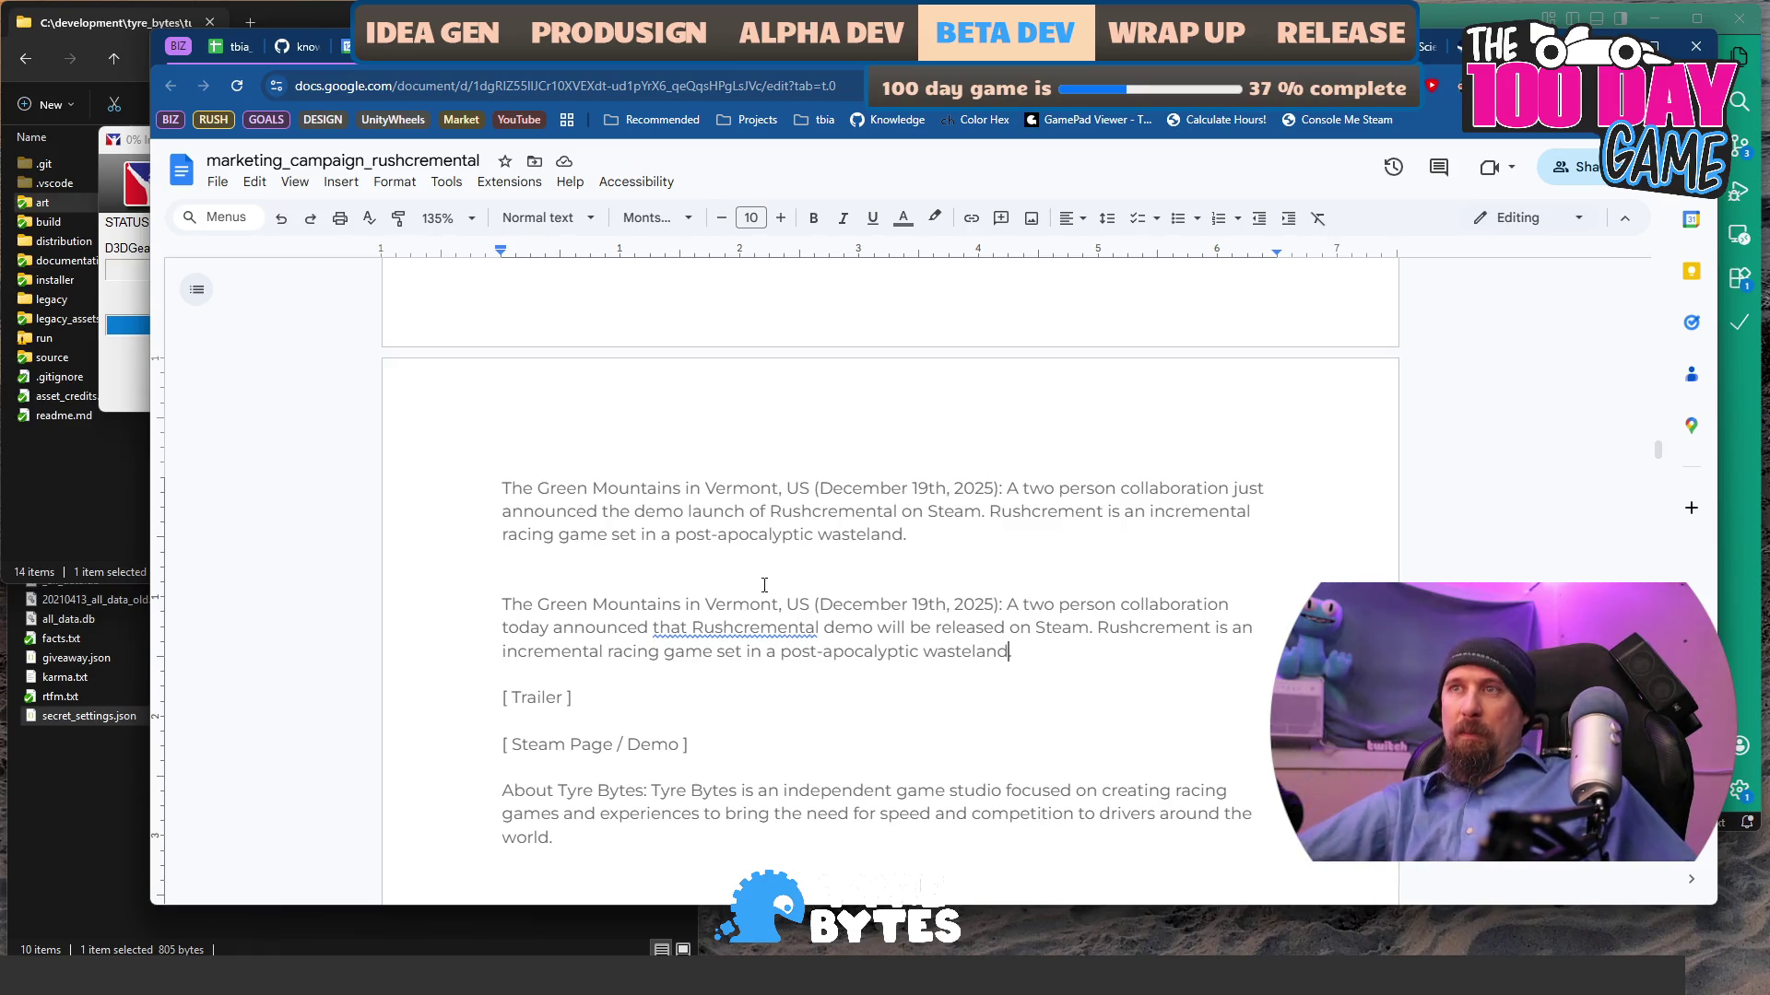
click(755, 628)
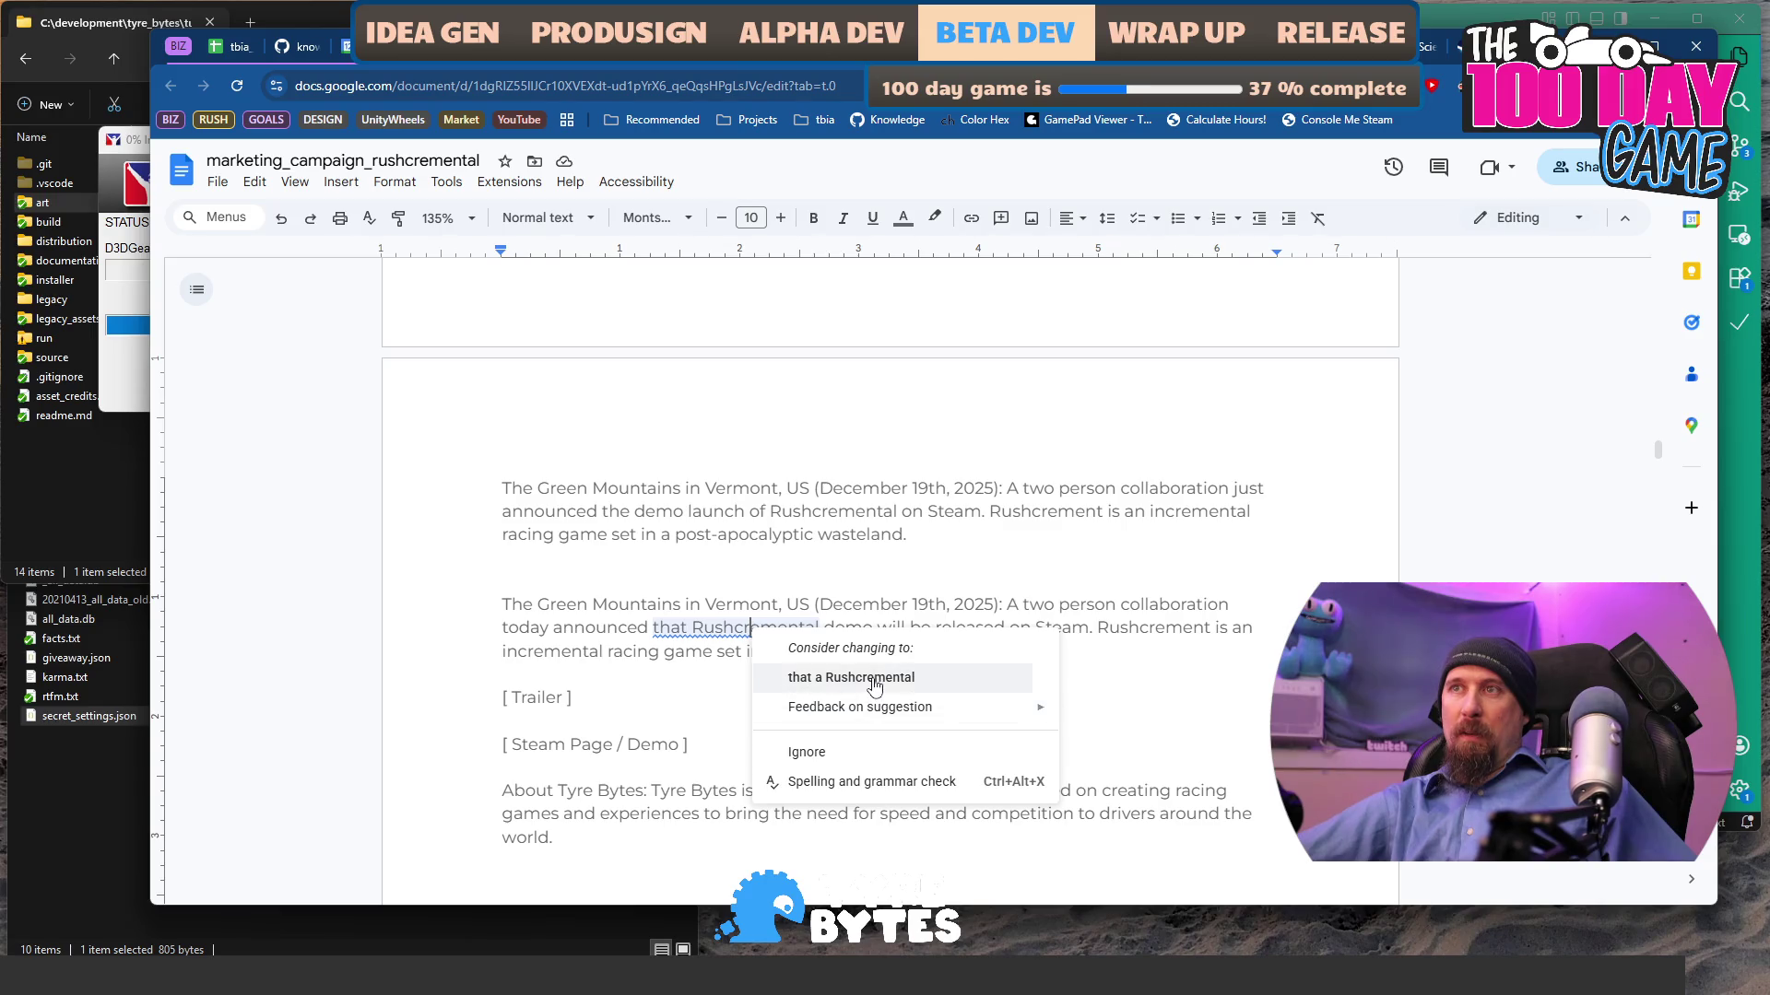
click(690, 627)
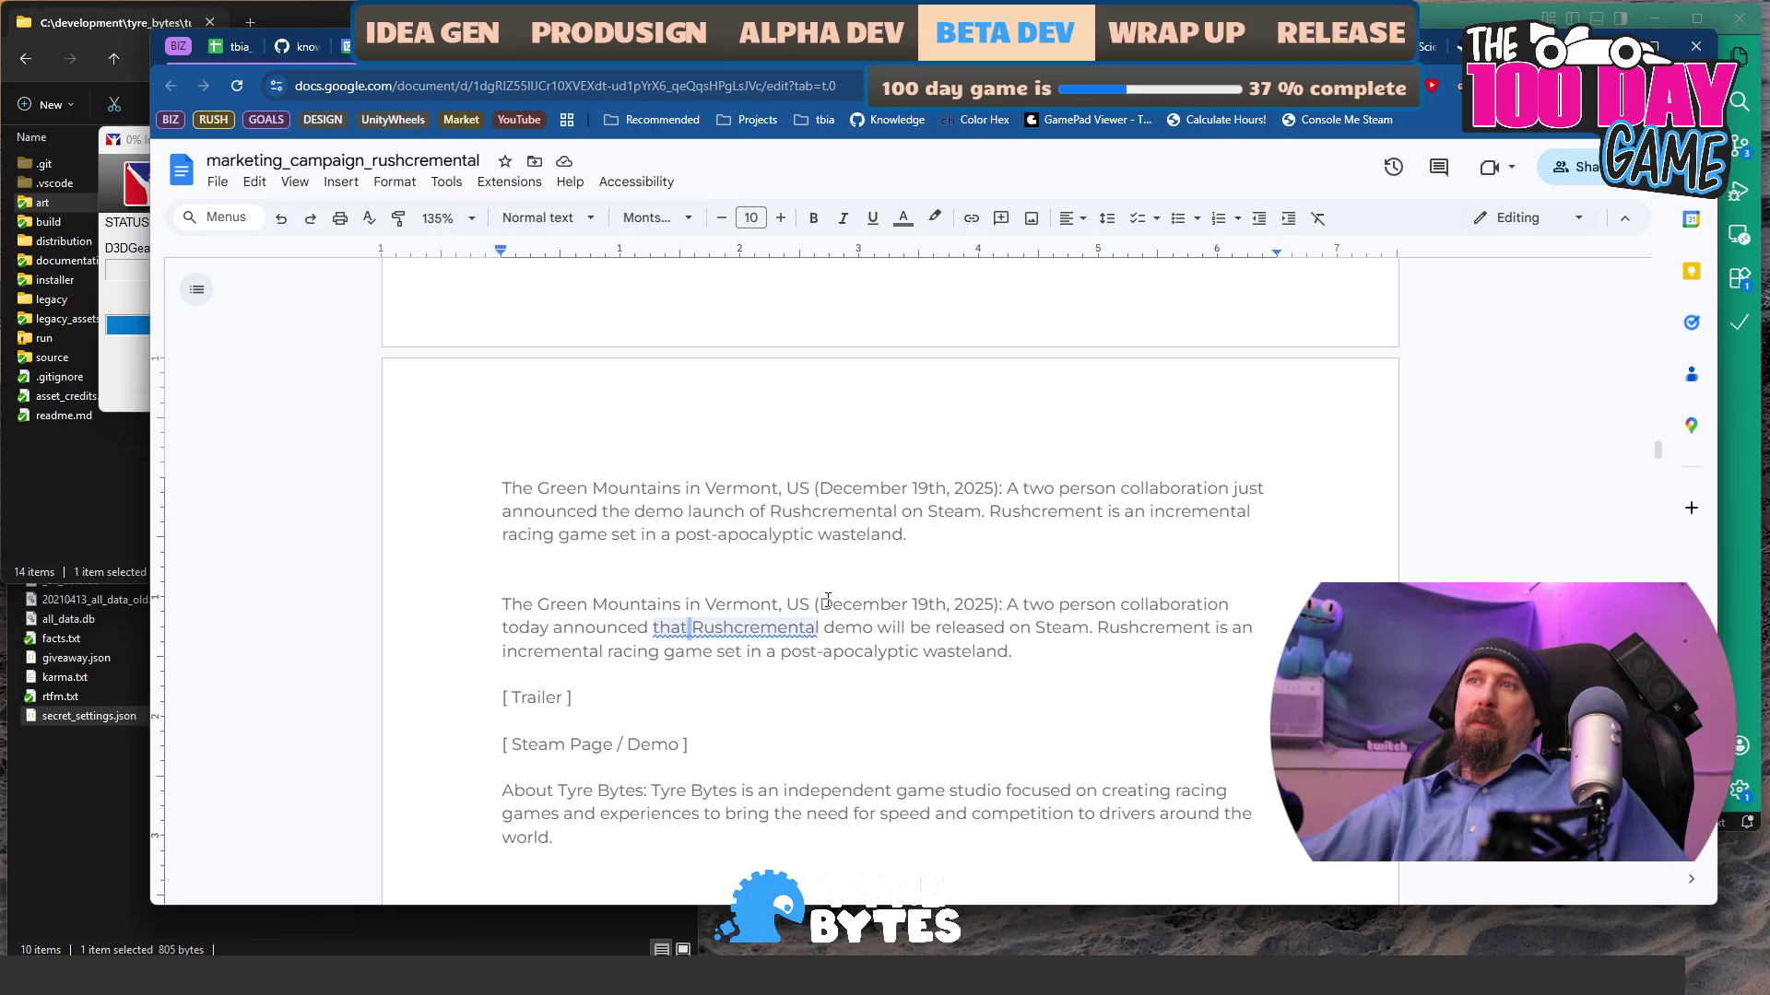
text(the)
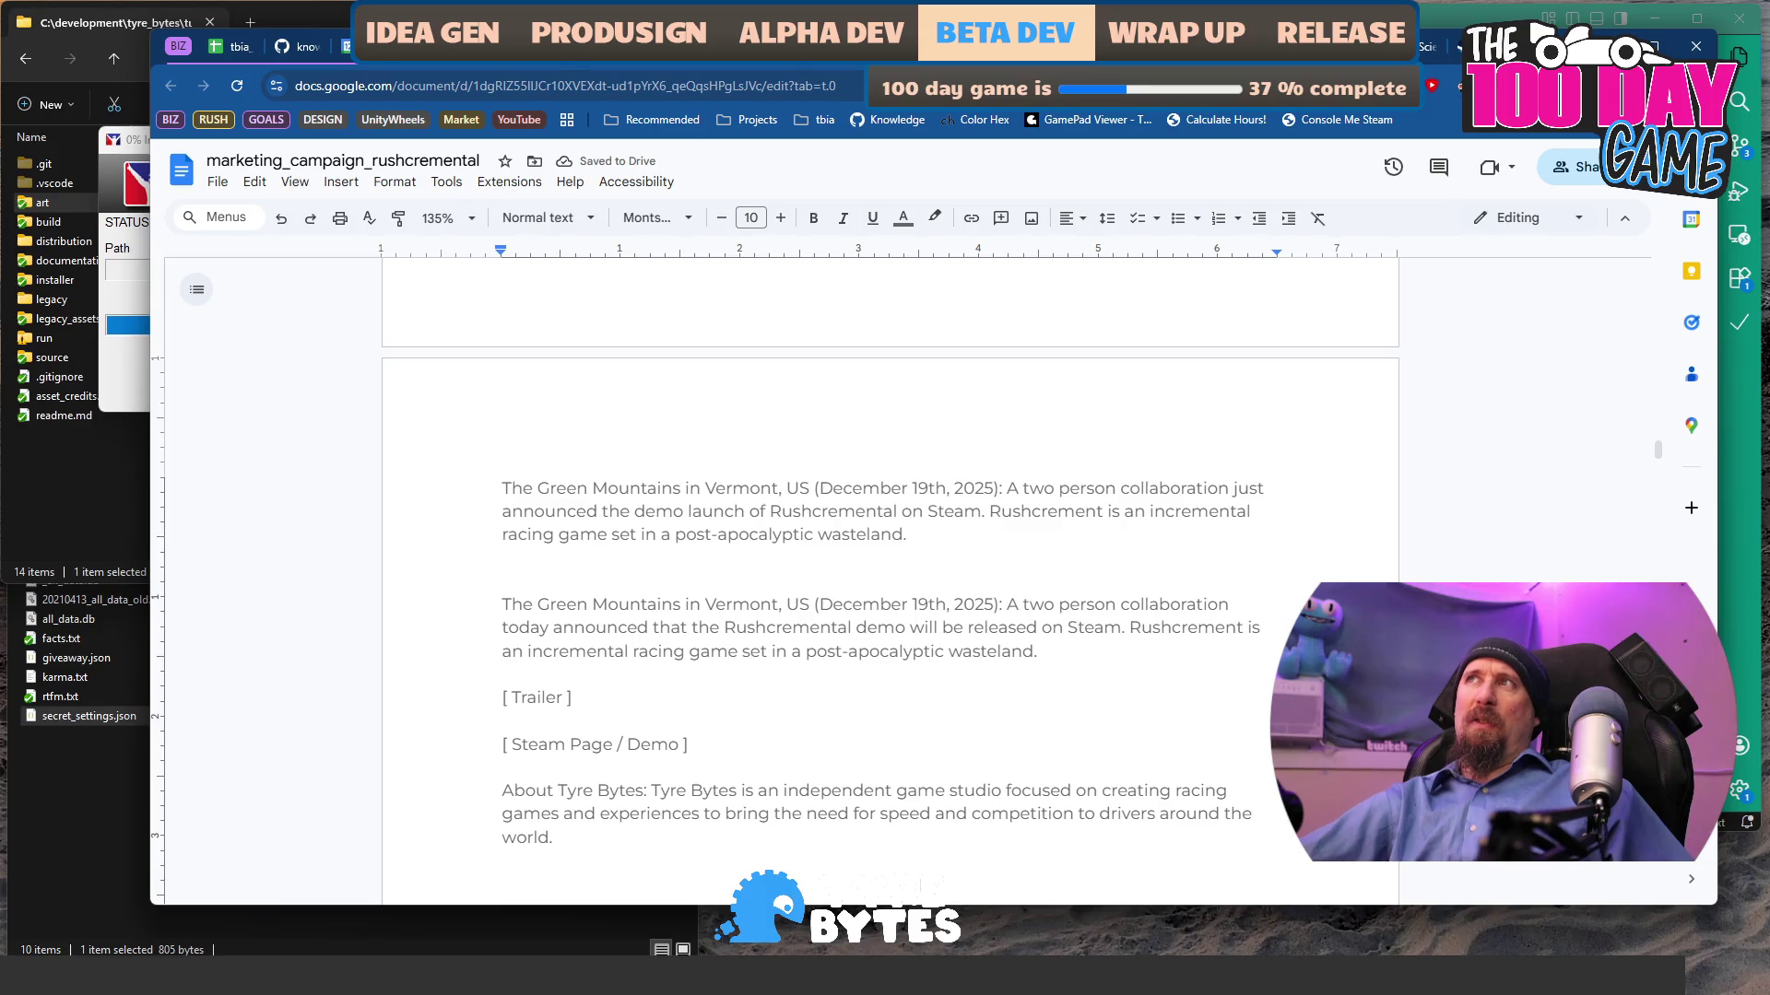
key(ctrl+Tab)
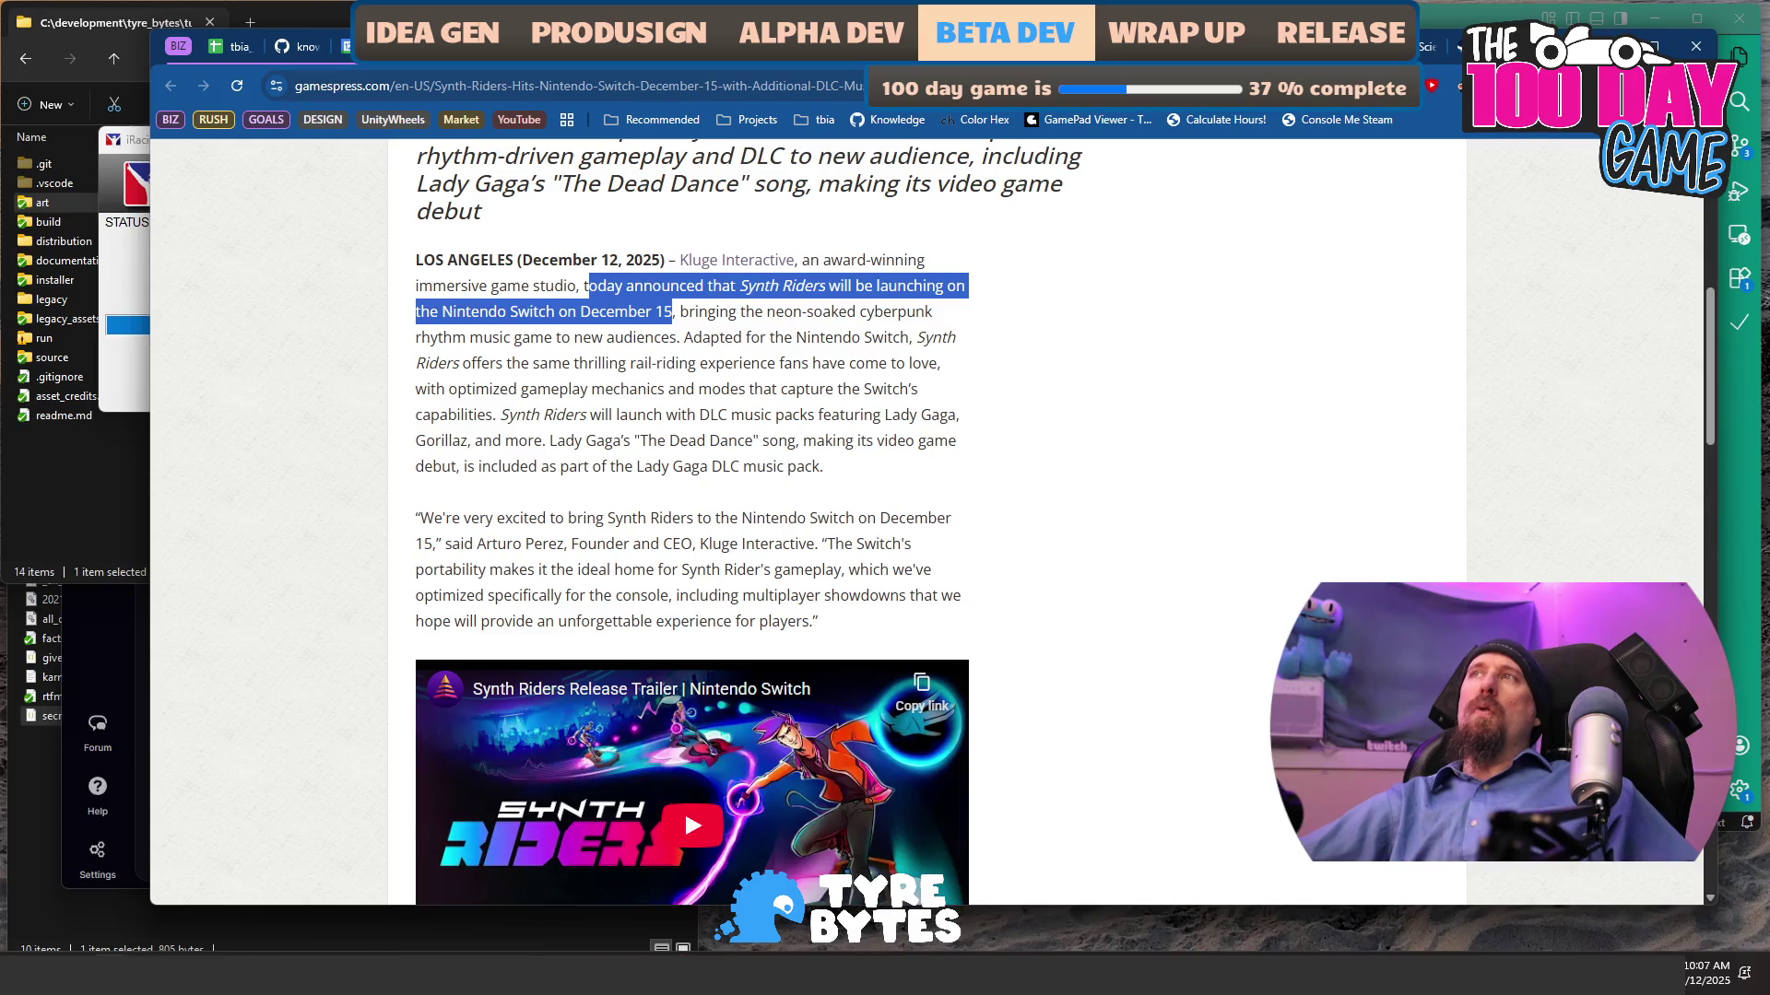
- Open the 'Aerosurfer Takes Flight Today on Meta Quest' release on Games Press and select its headline
key(alt+Left)
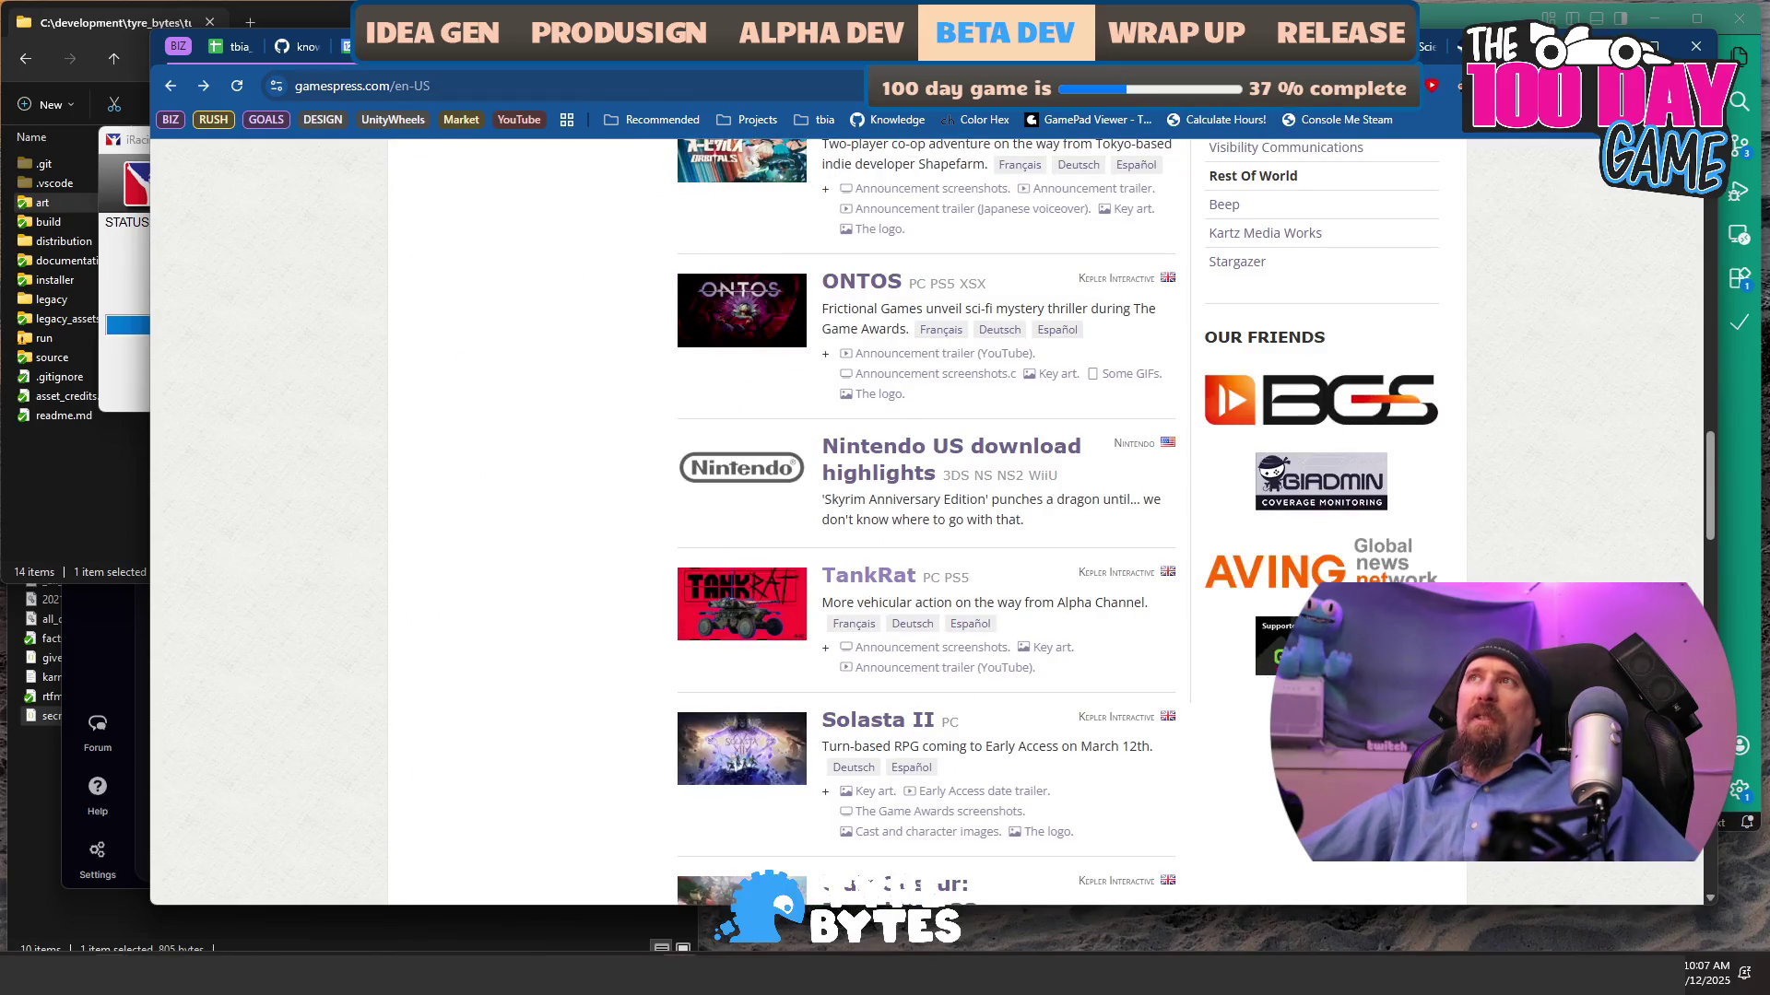
key(ctrl+shift+Tab)
scroll(802, 516, up, 3)
scroll(811, 535, down, 2)
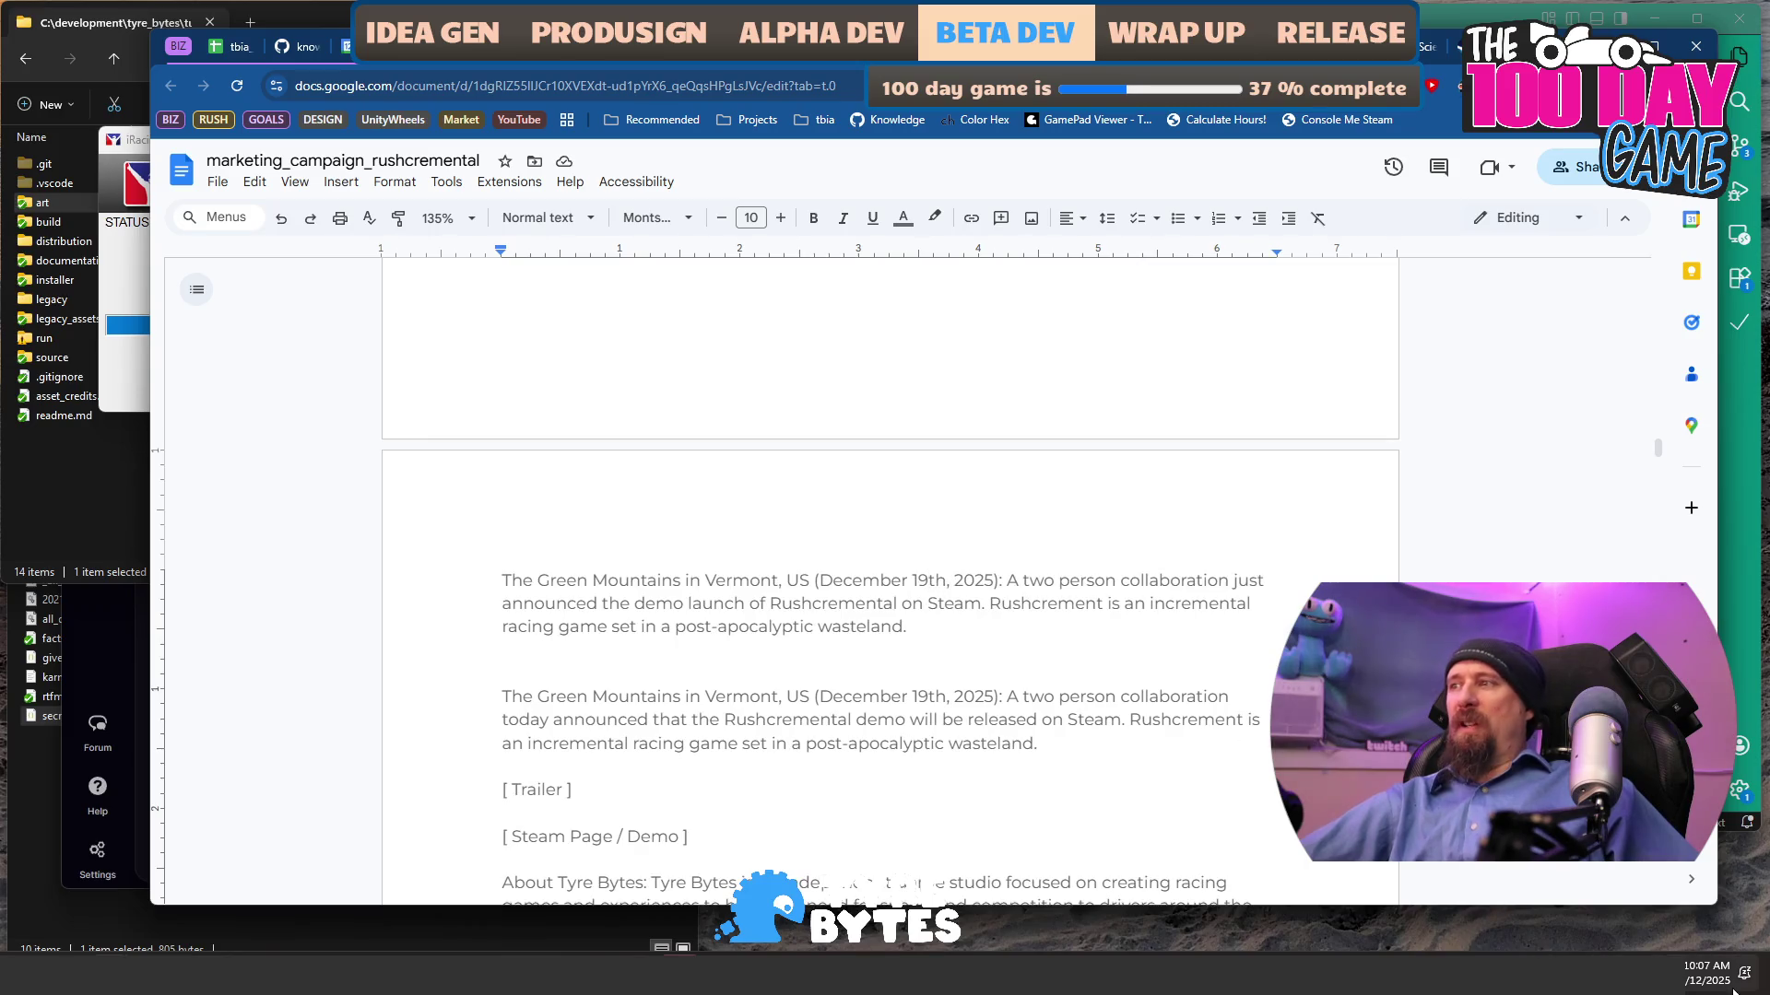
mouse_move(1715, 977)
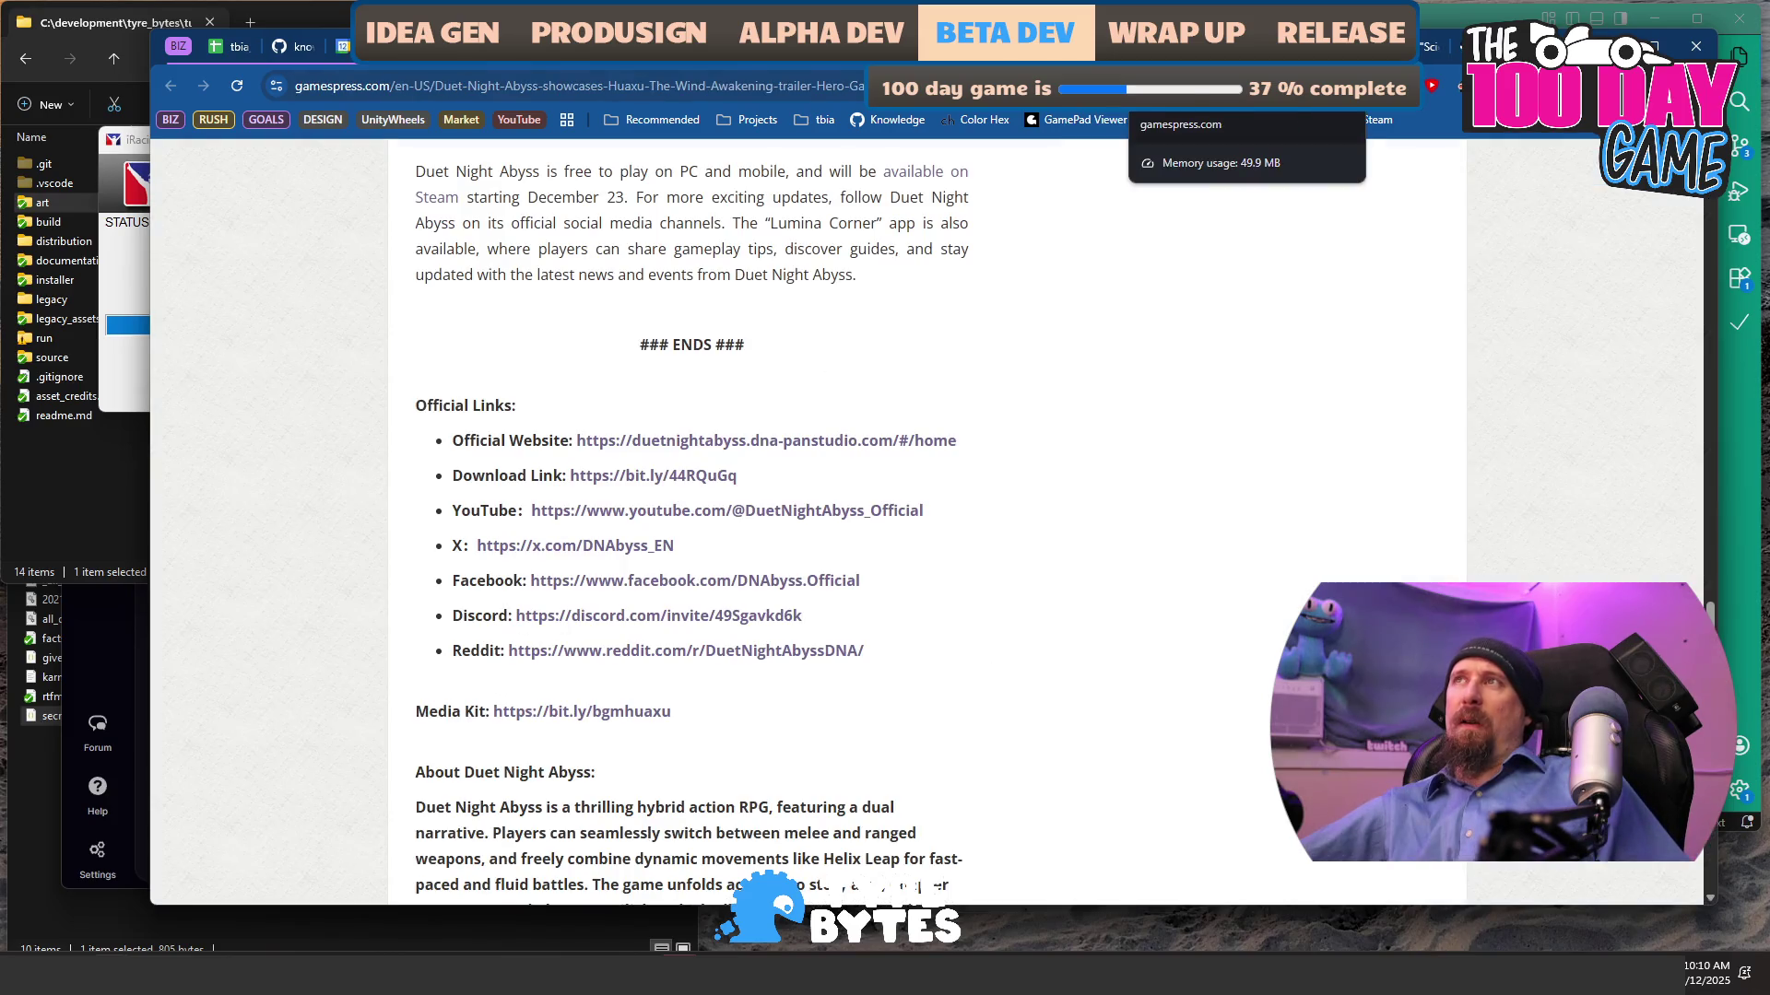
click(1189, 46)
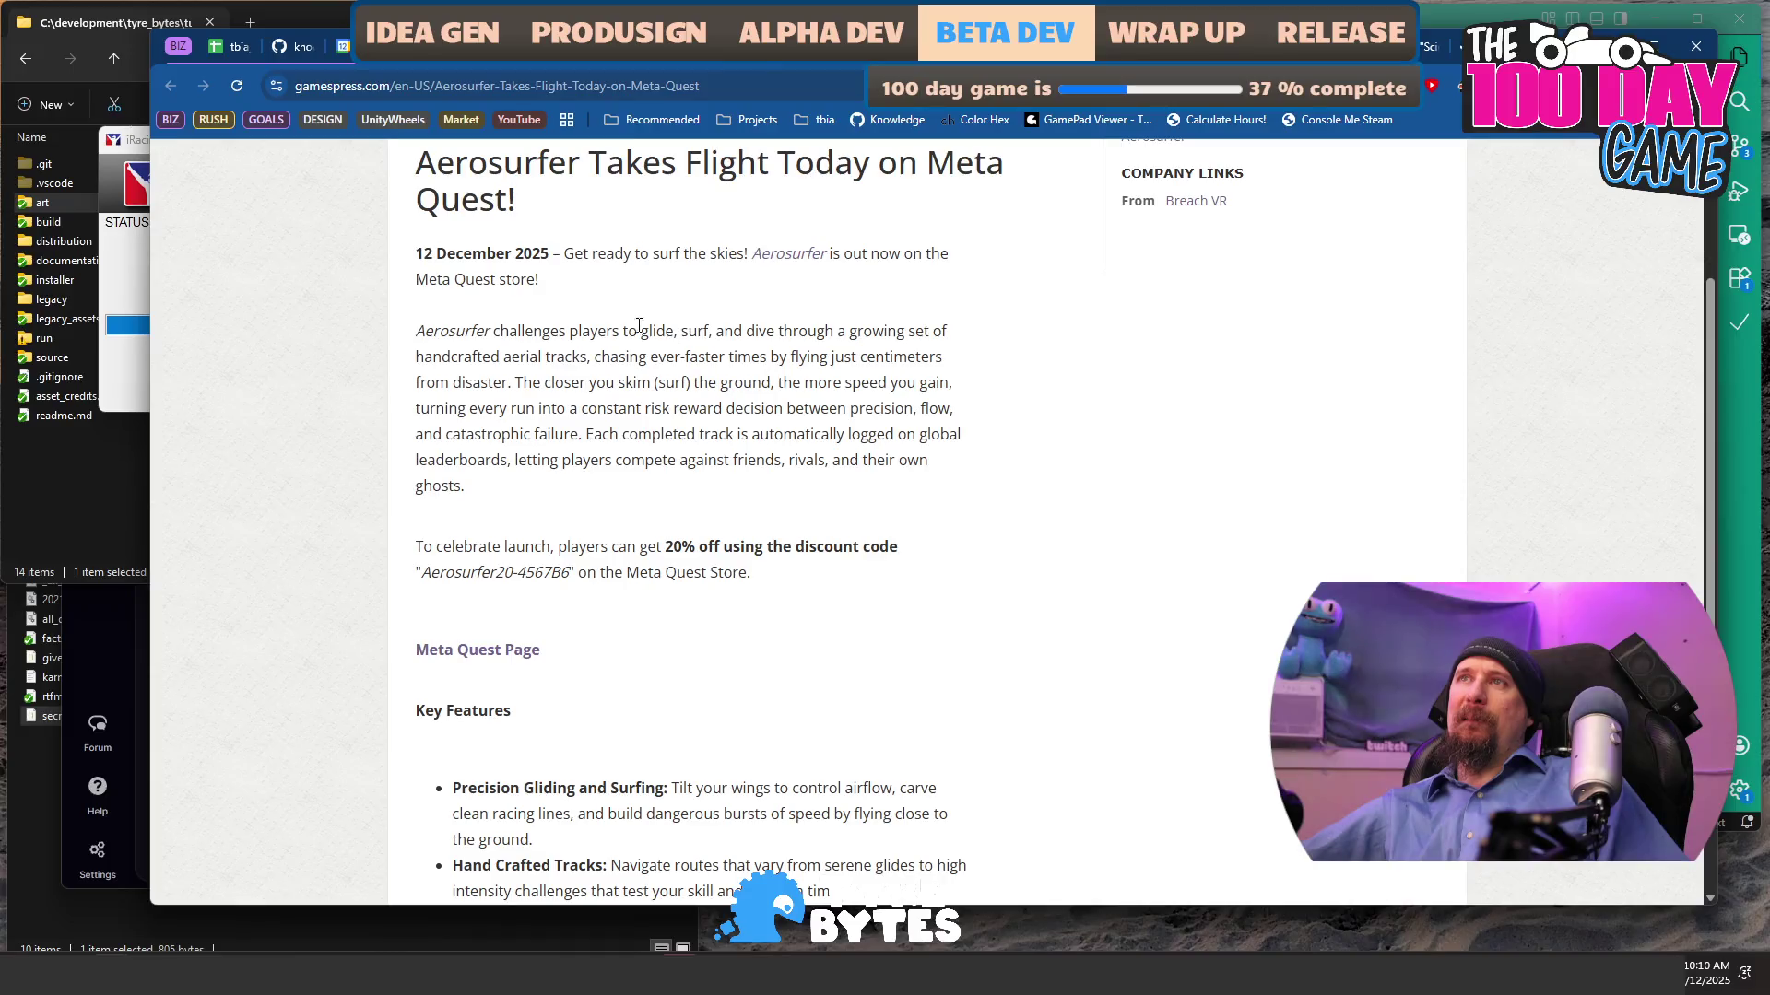
drag(583, 252, 624, 285)
scroll(738, 415, up, 2)
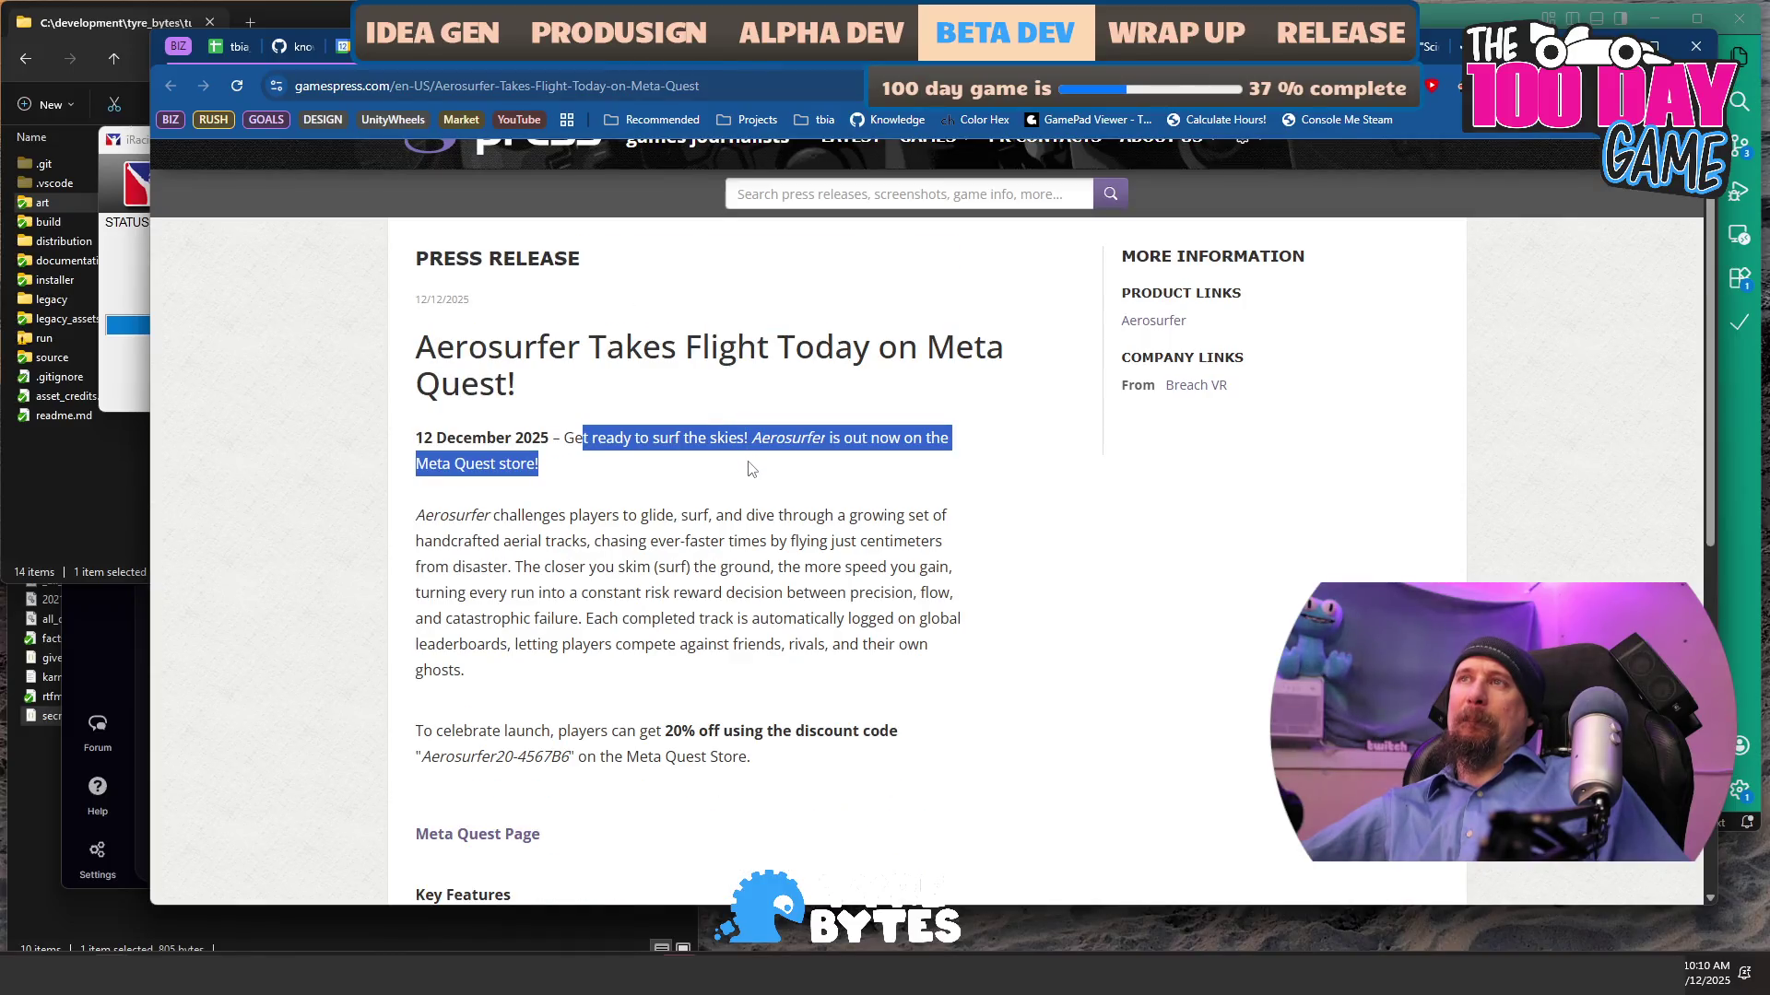
drag(608, 392, 488, 346)
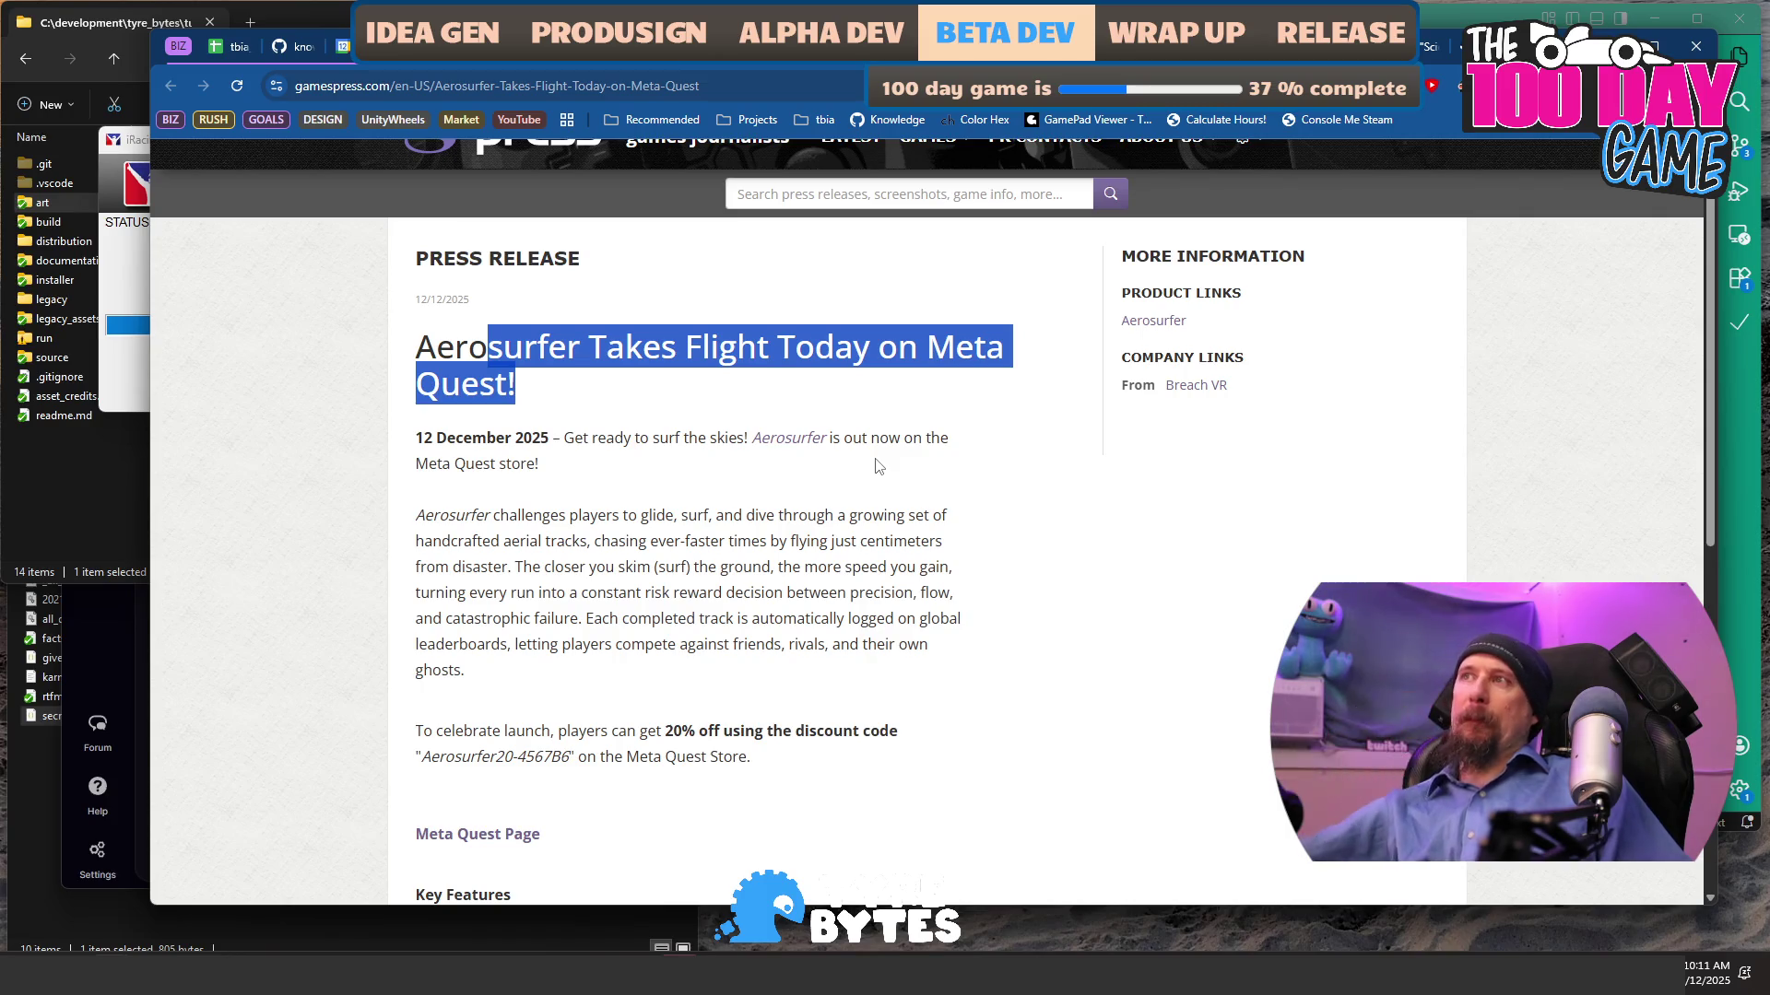
scroll(877, 466, down, 8)
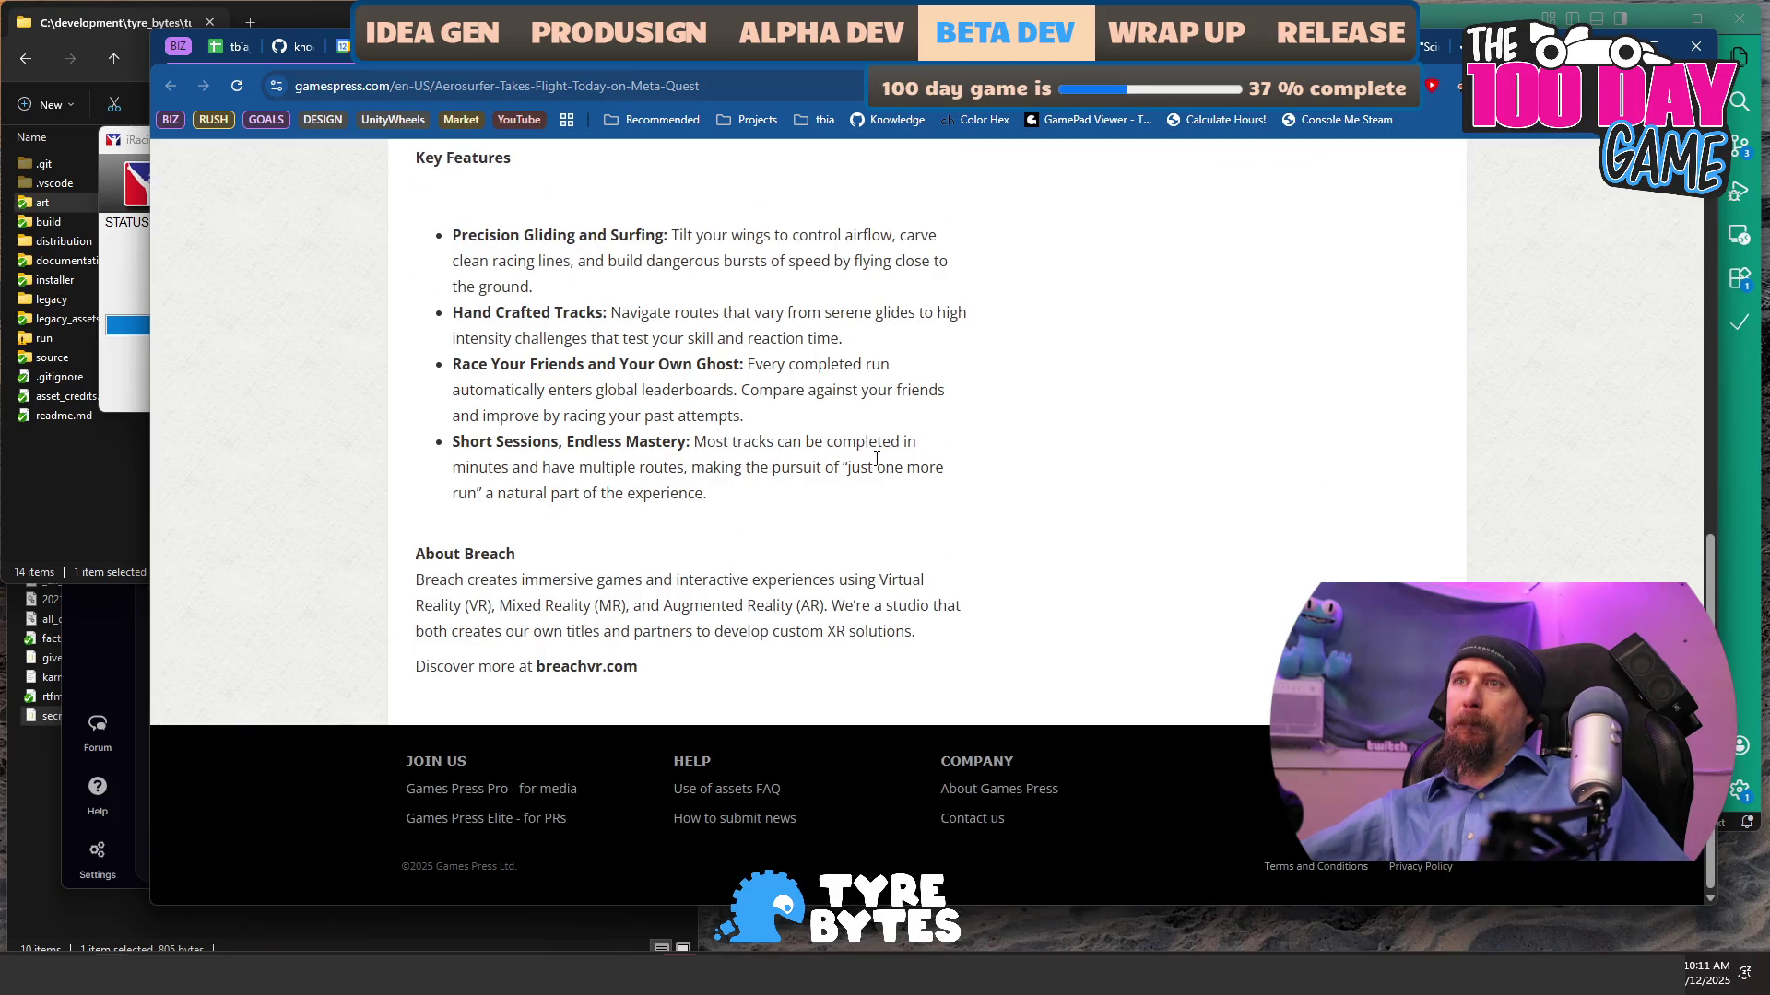
scroll(877, 458, up, 10)
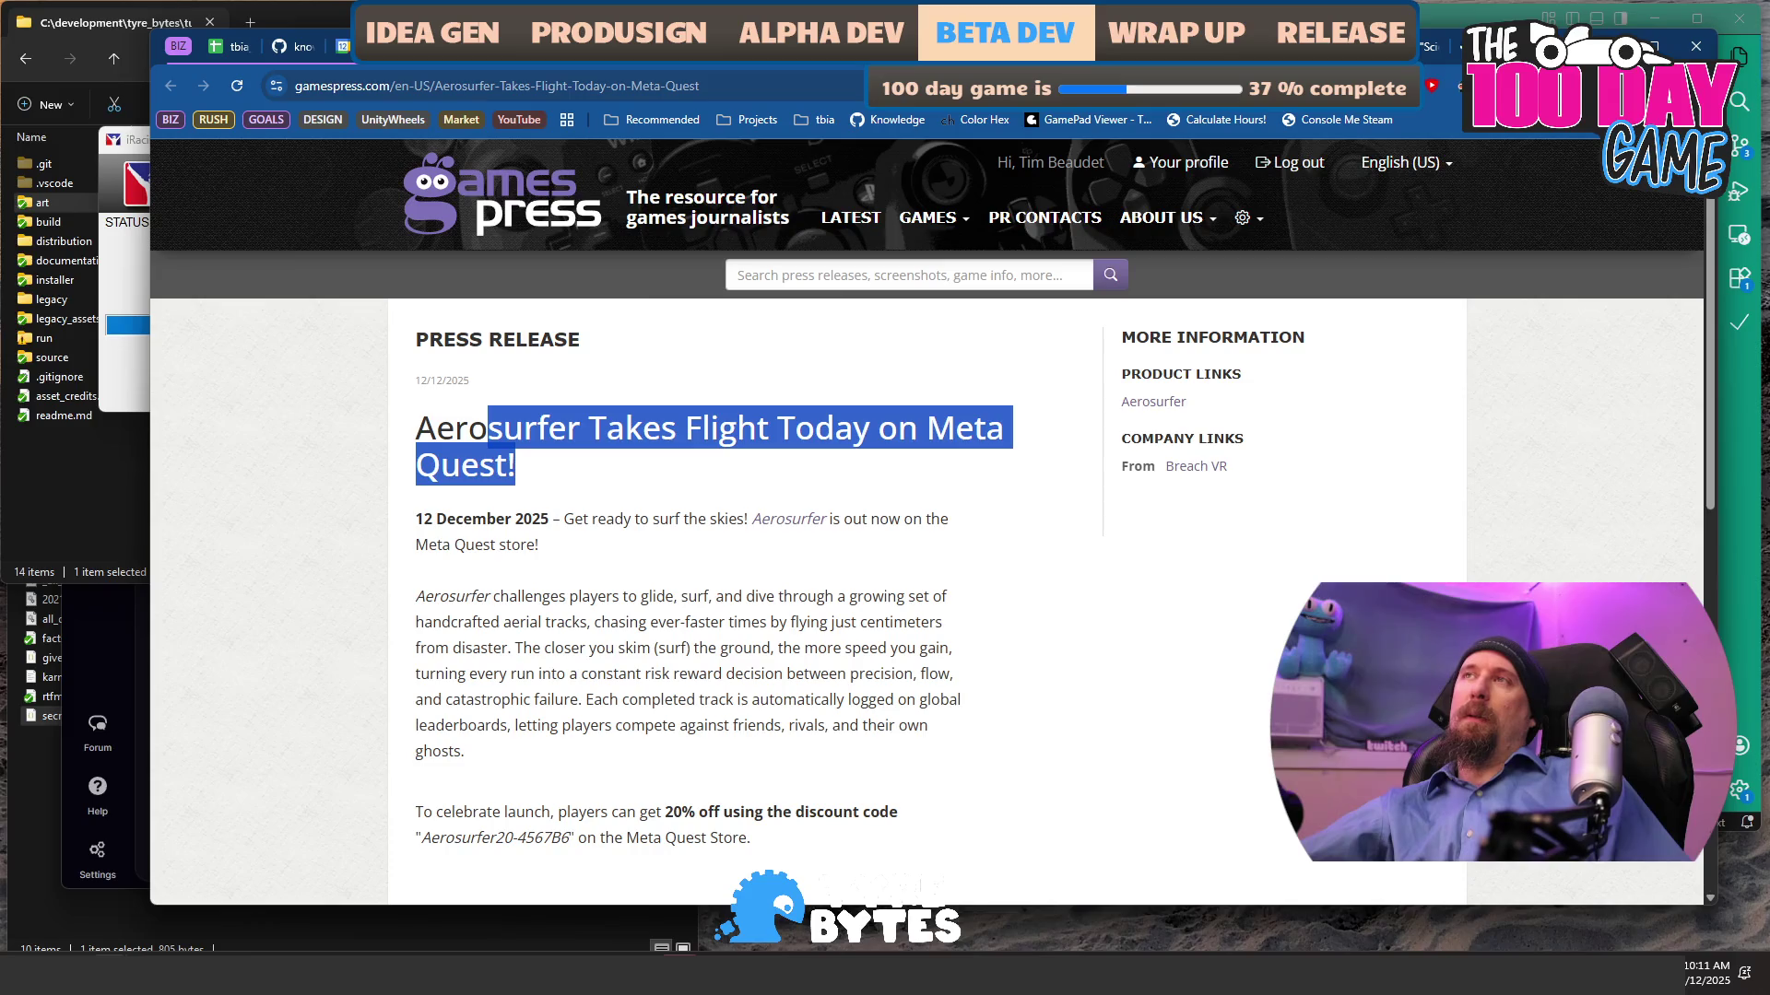
key(ctrl+Tab)
- Select and review the December 16th paragraph in the press release
scroll(922, 599, down, 3)
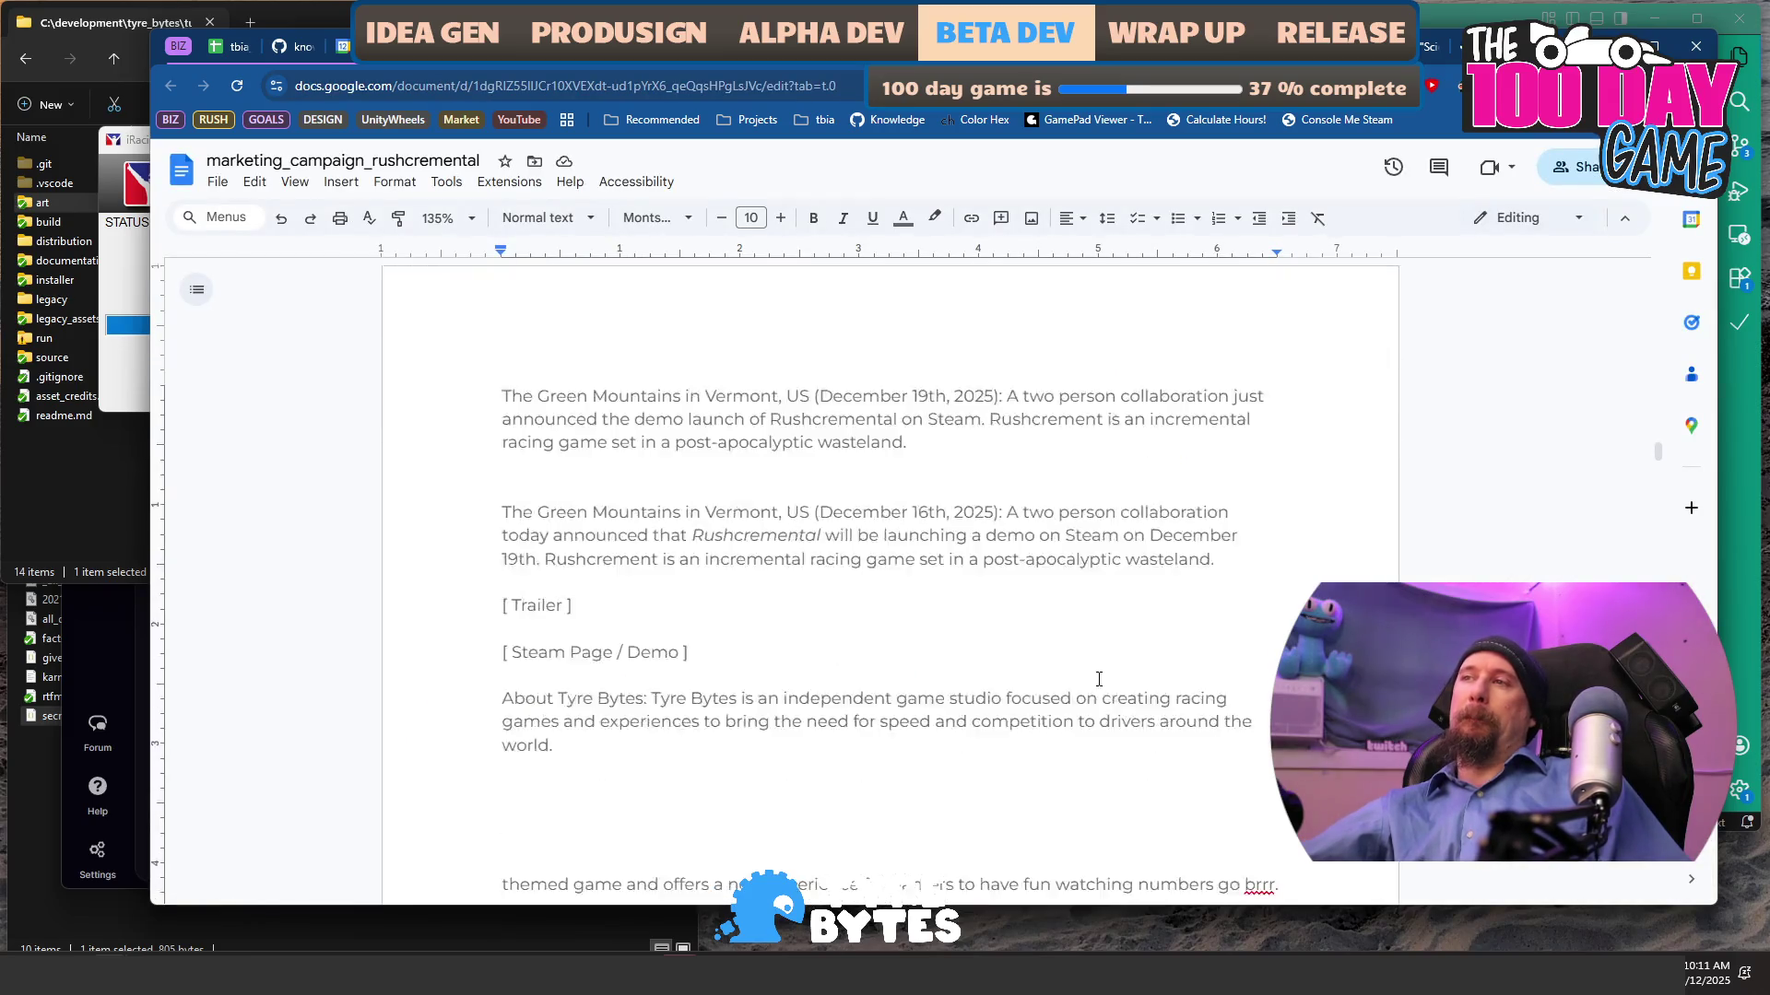
mouse_move(498, 417)
mouse_down()
mouse_move(1143, 487)
mouse_move(1120, 492)
mouse_move(1208, 475)
mouse_move(1189, 653)
mouse_up()
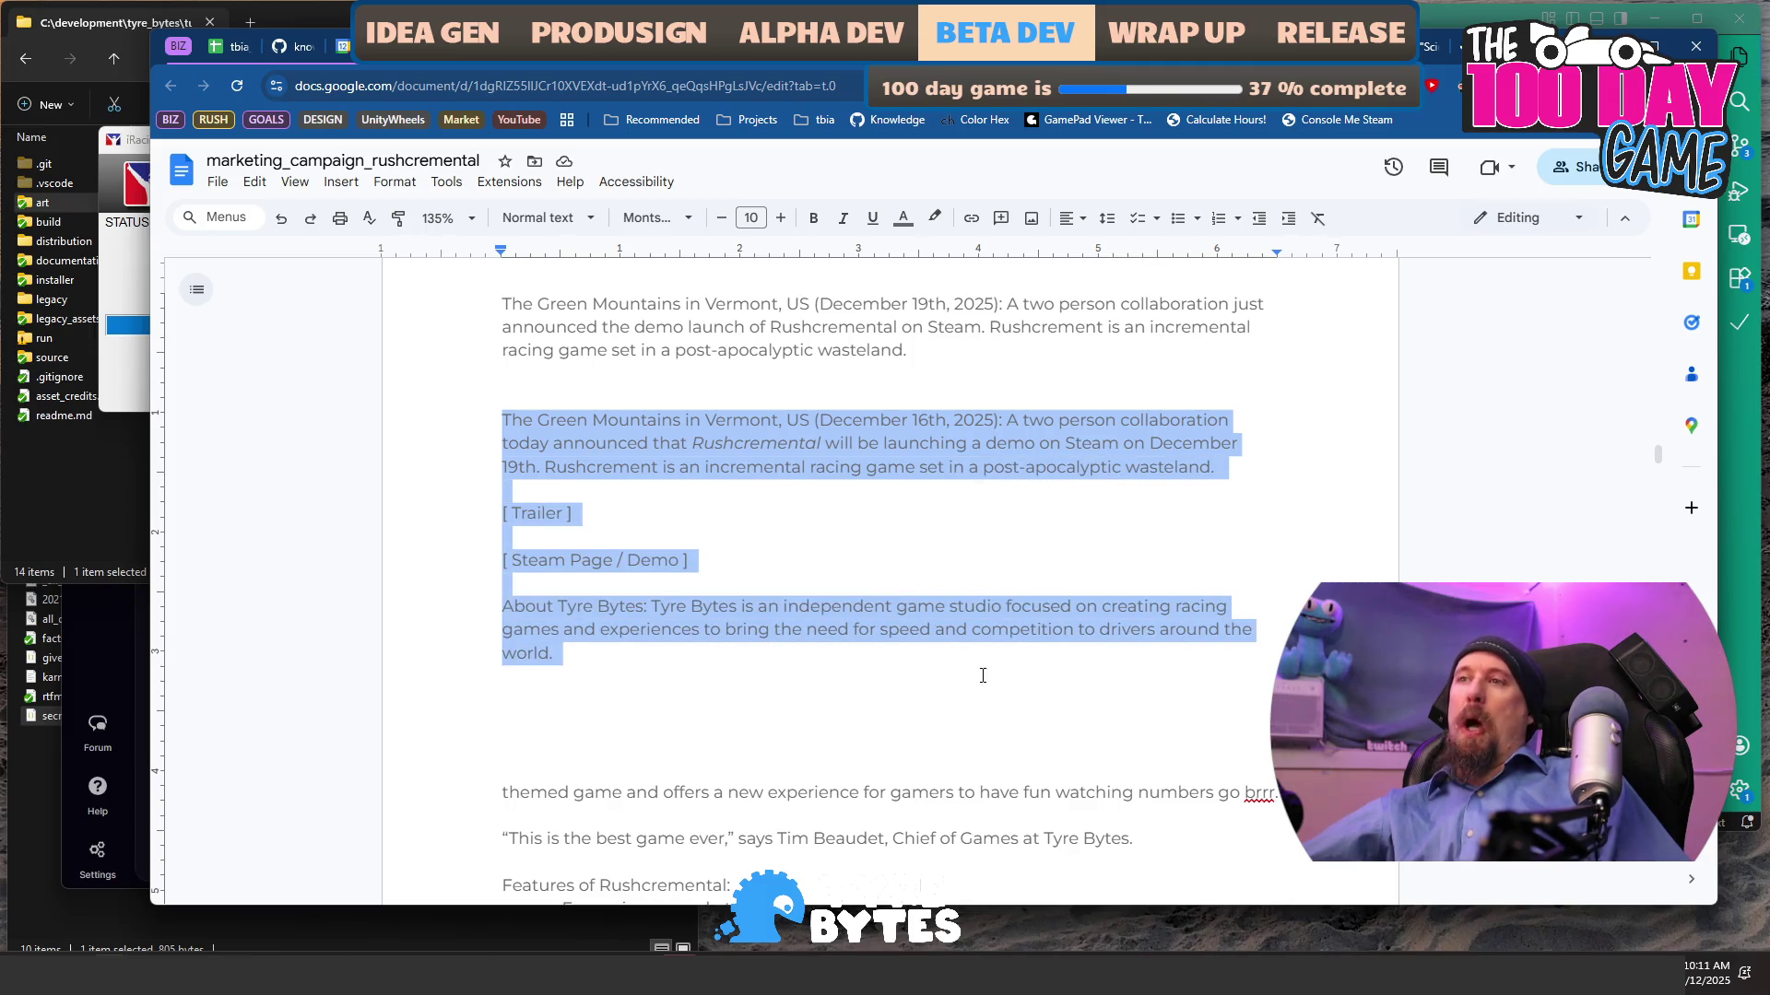
click(949, 679)
scroll(786, 675, down, 3)
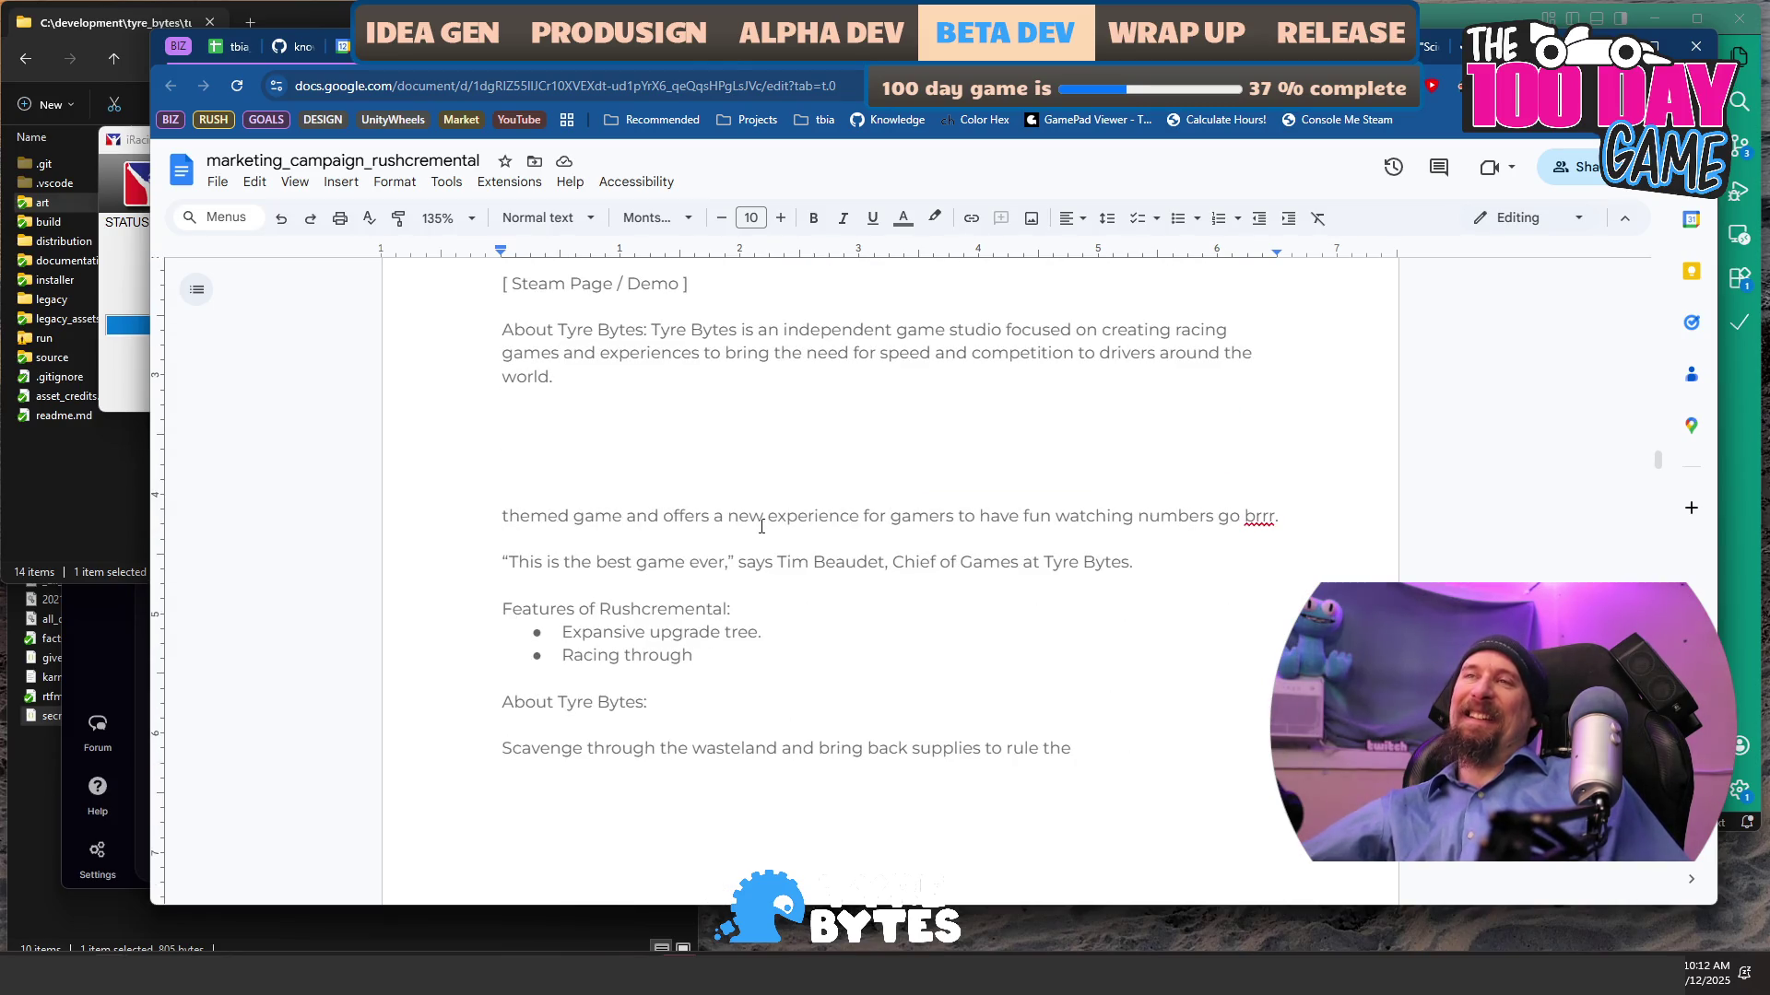
scroll(761, 526, up, 2)
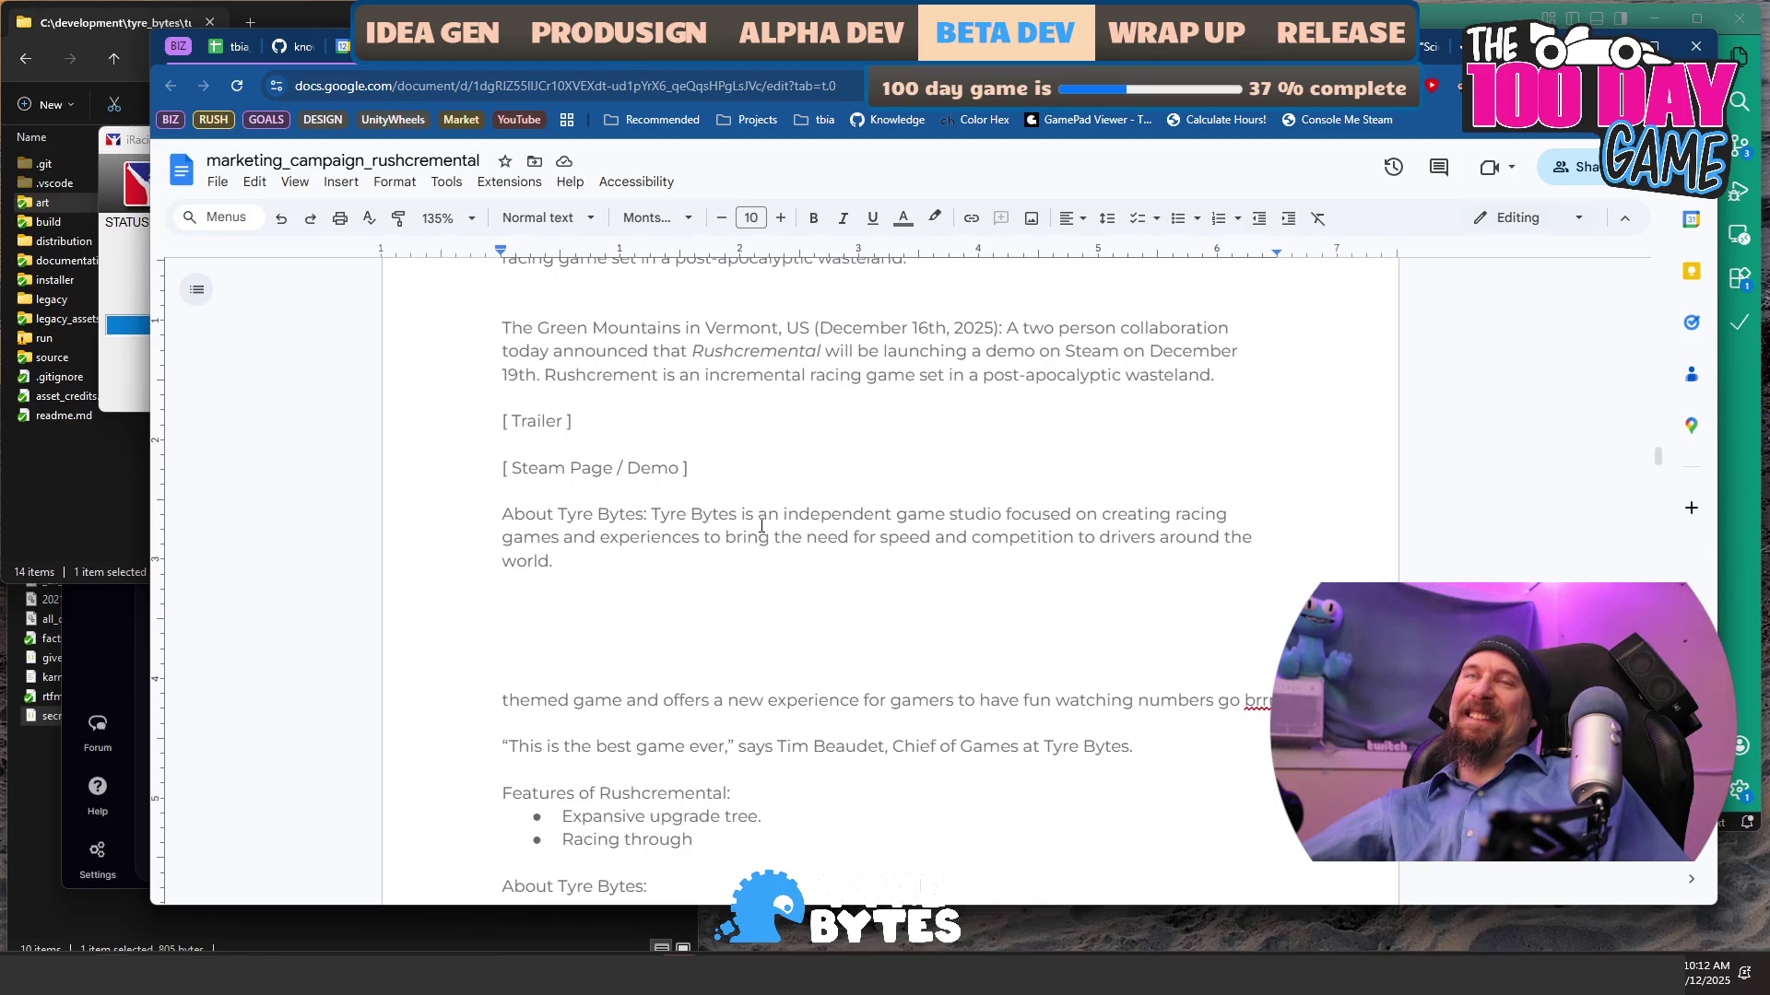
- Scroll through the title shortlist in the rusty_racer design scratch pad, cycling between doc tabs
key(alt+Tab)
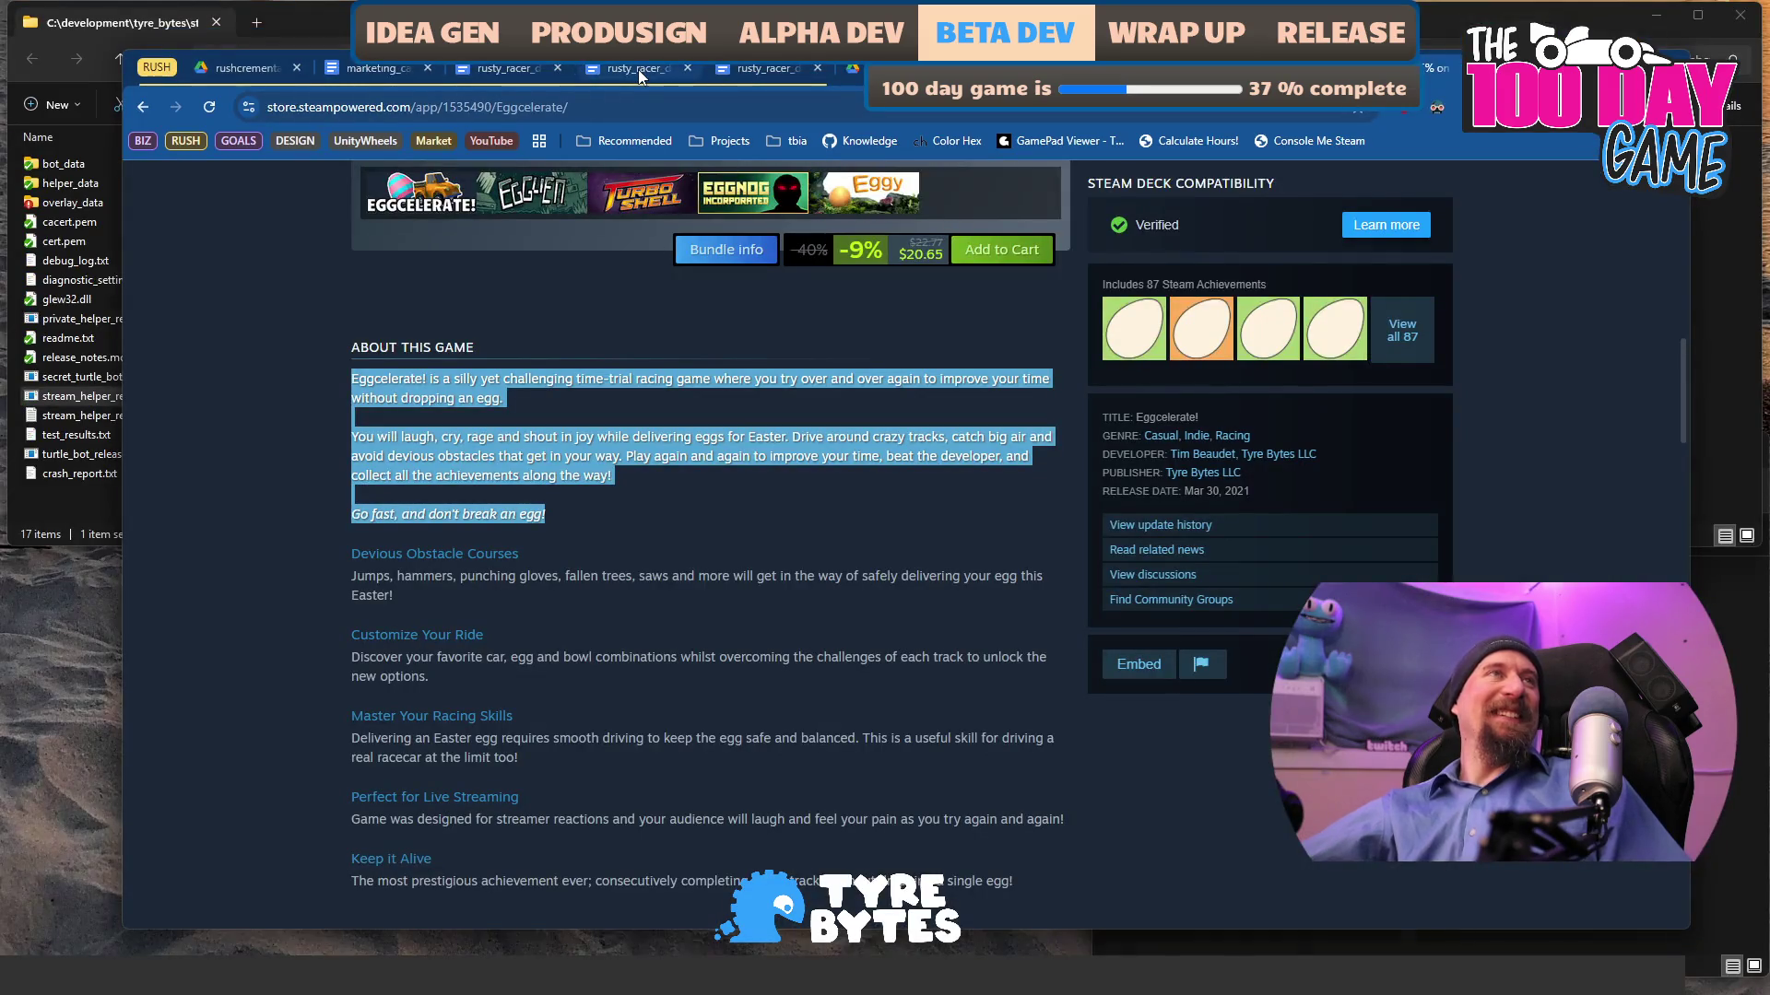
click(639, 72)
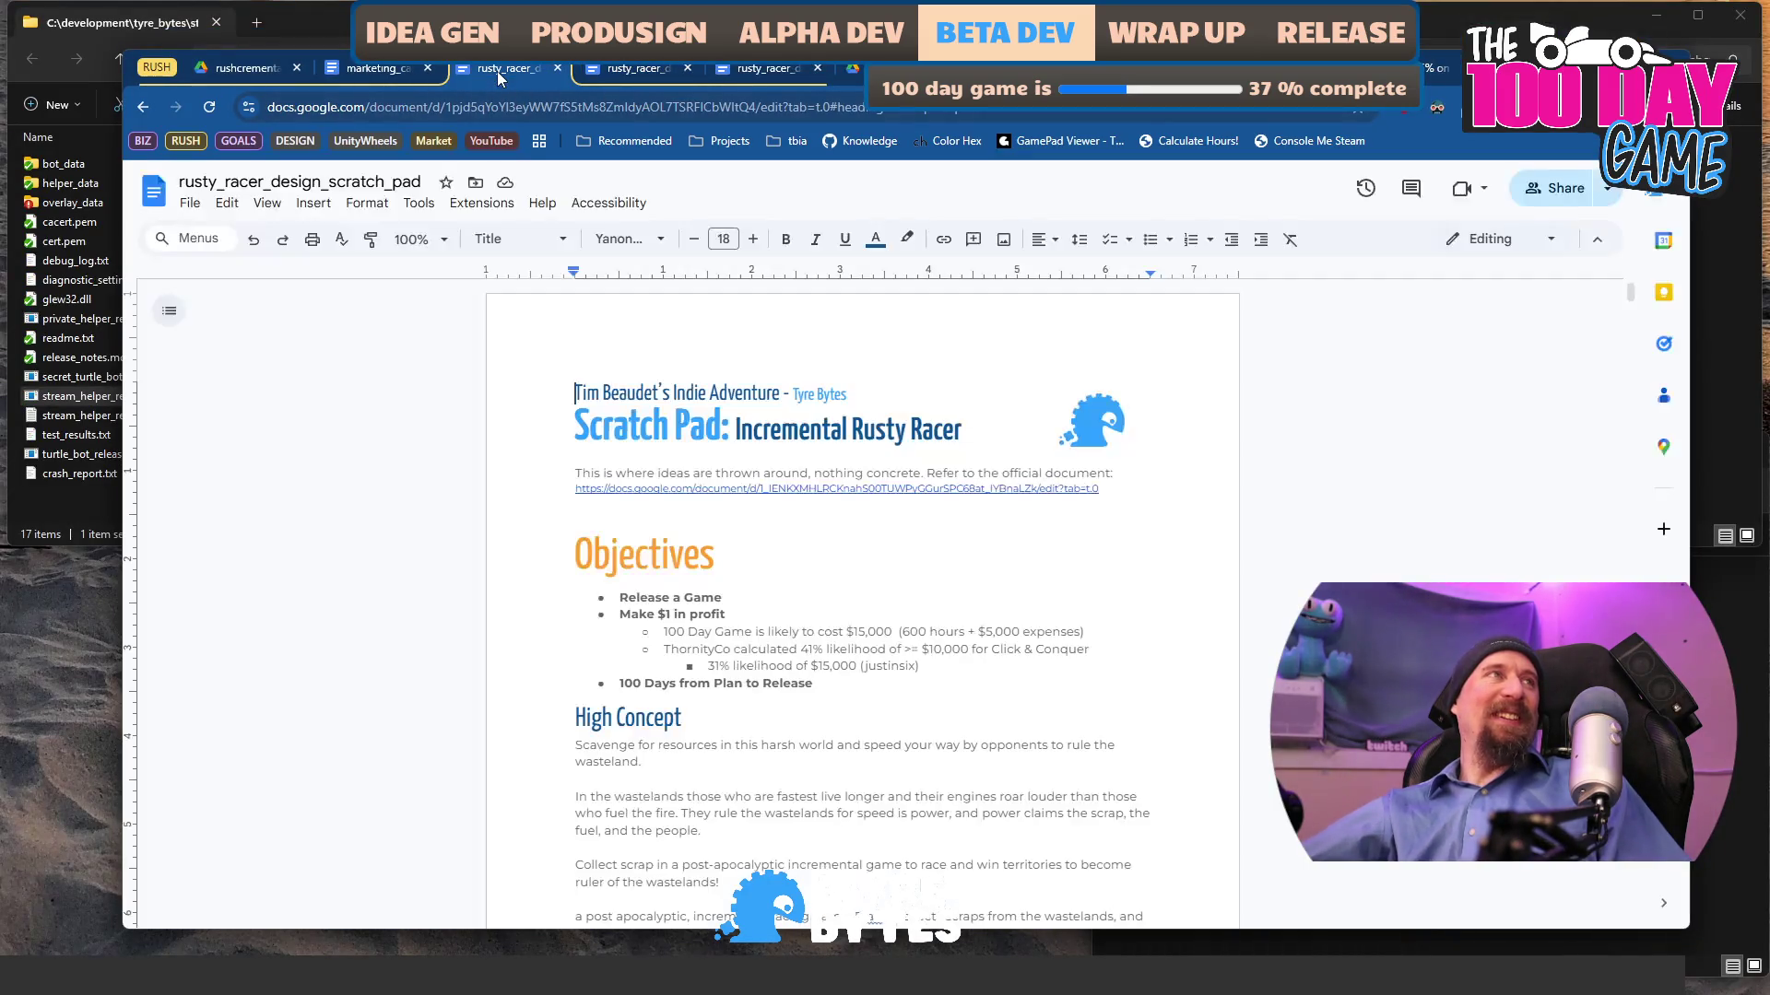
scroll(656, 472, down, 15)
scroll(657, 472, down, 20)
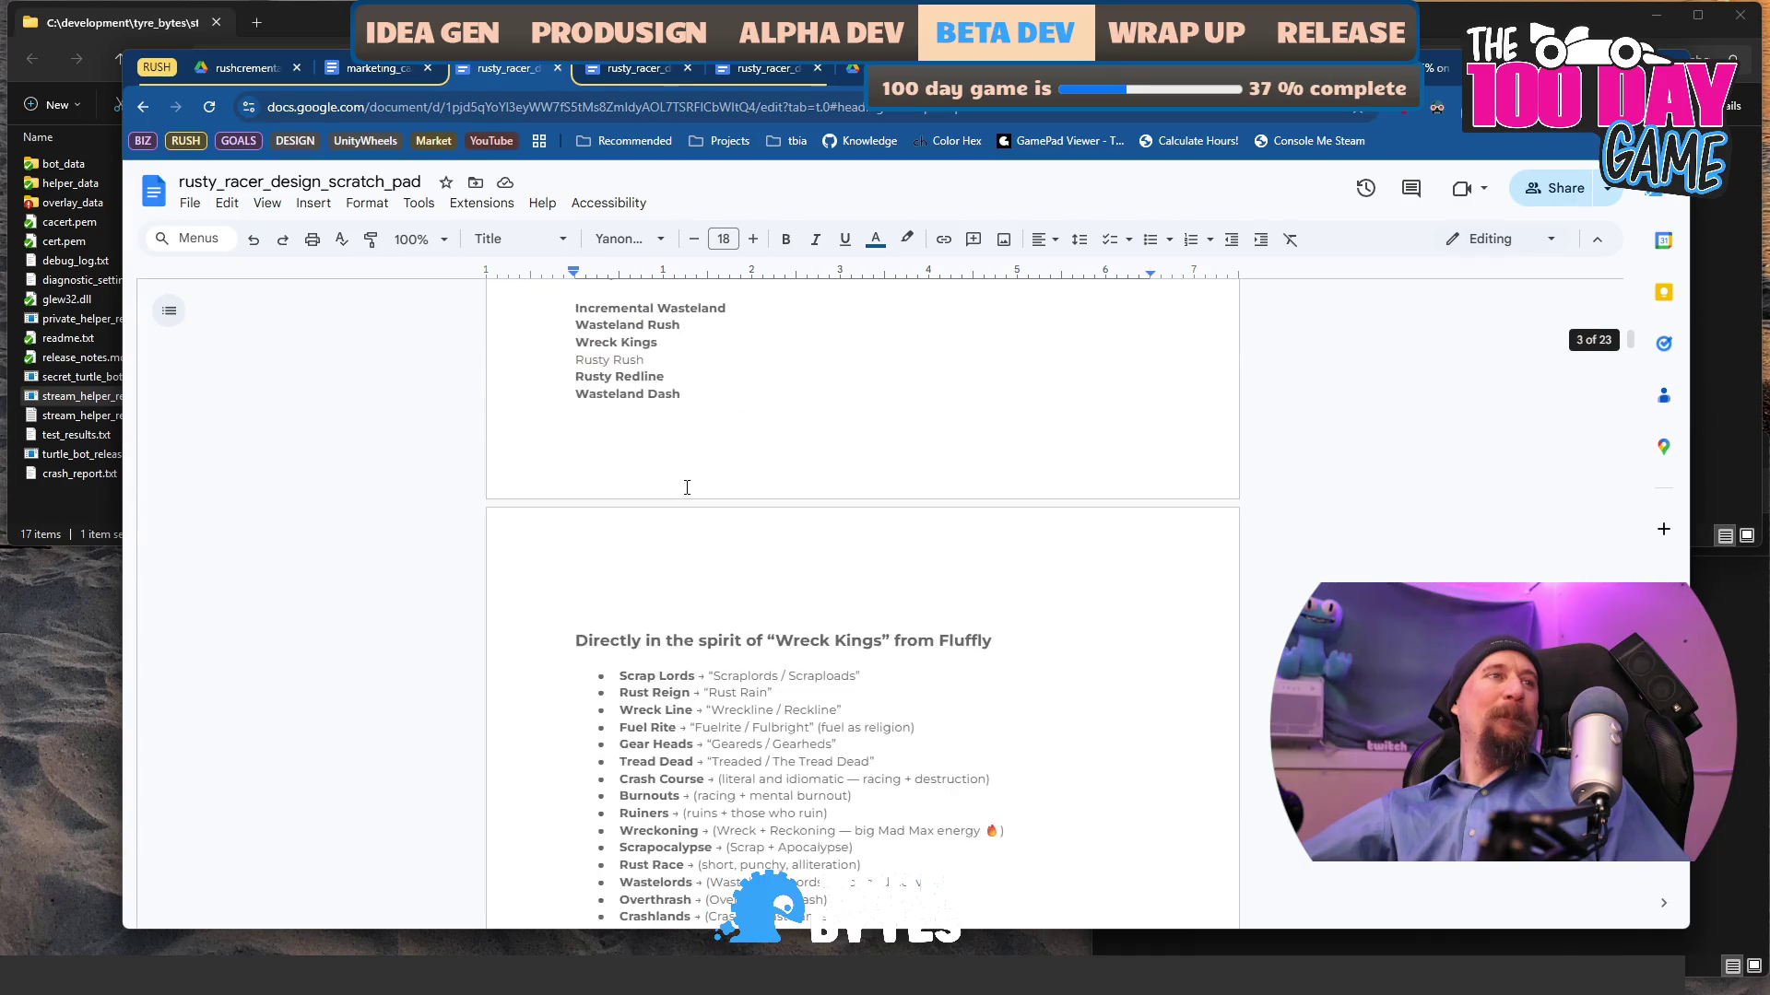
scroll(700, 495, up, 20)
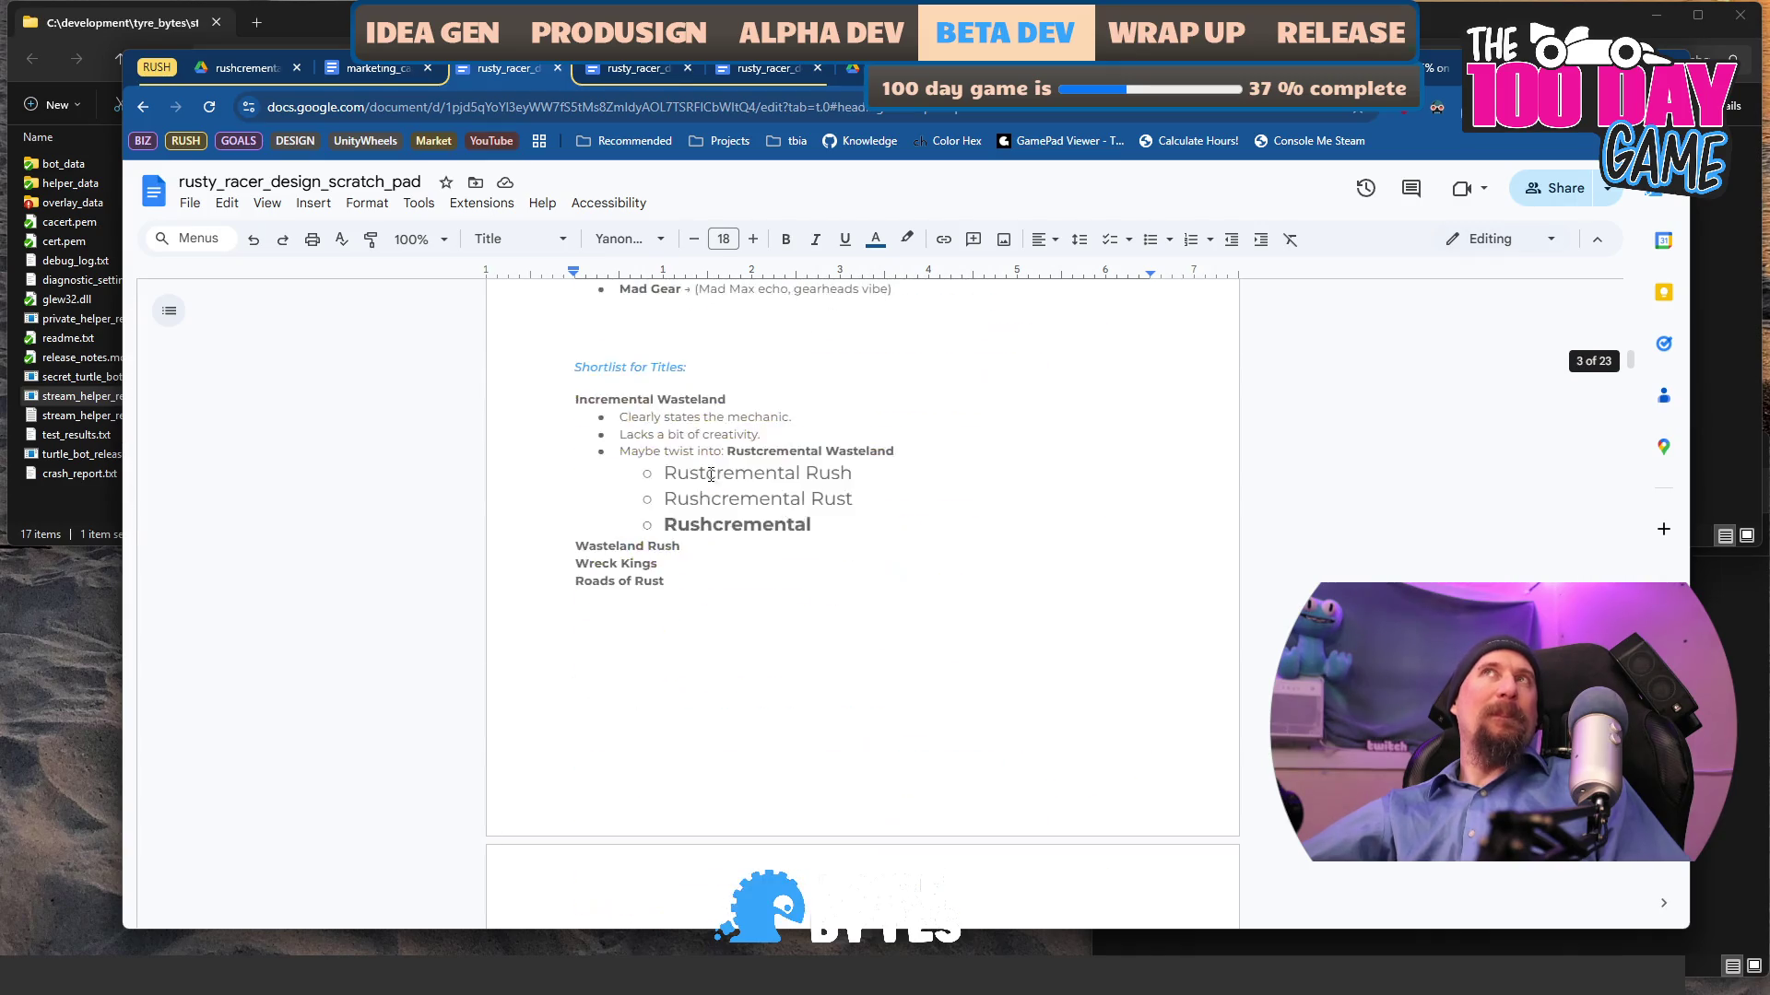
click(351, 68)
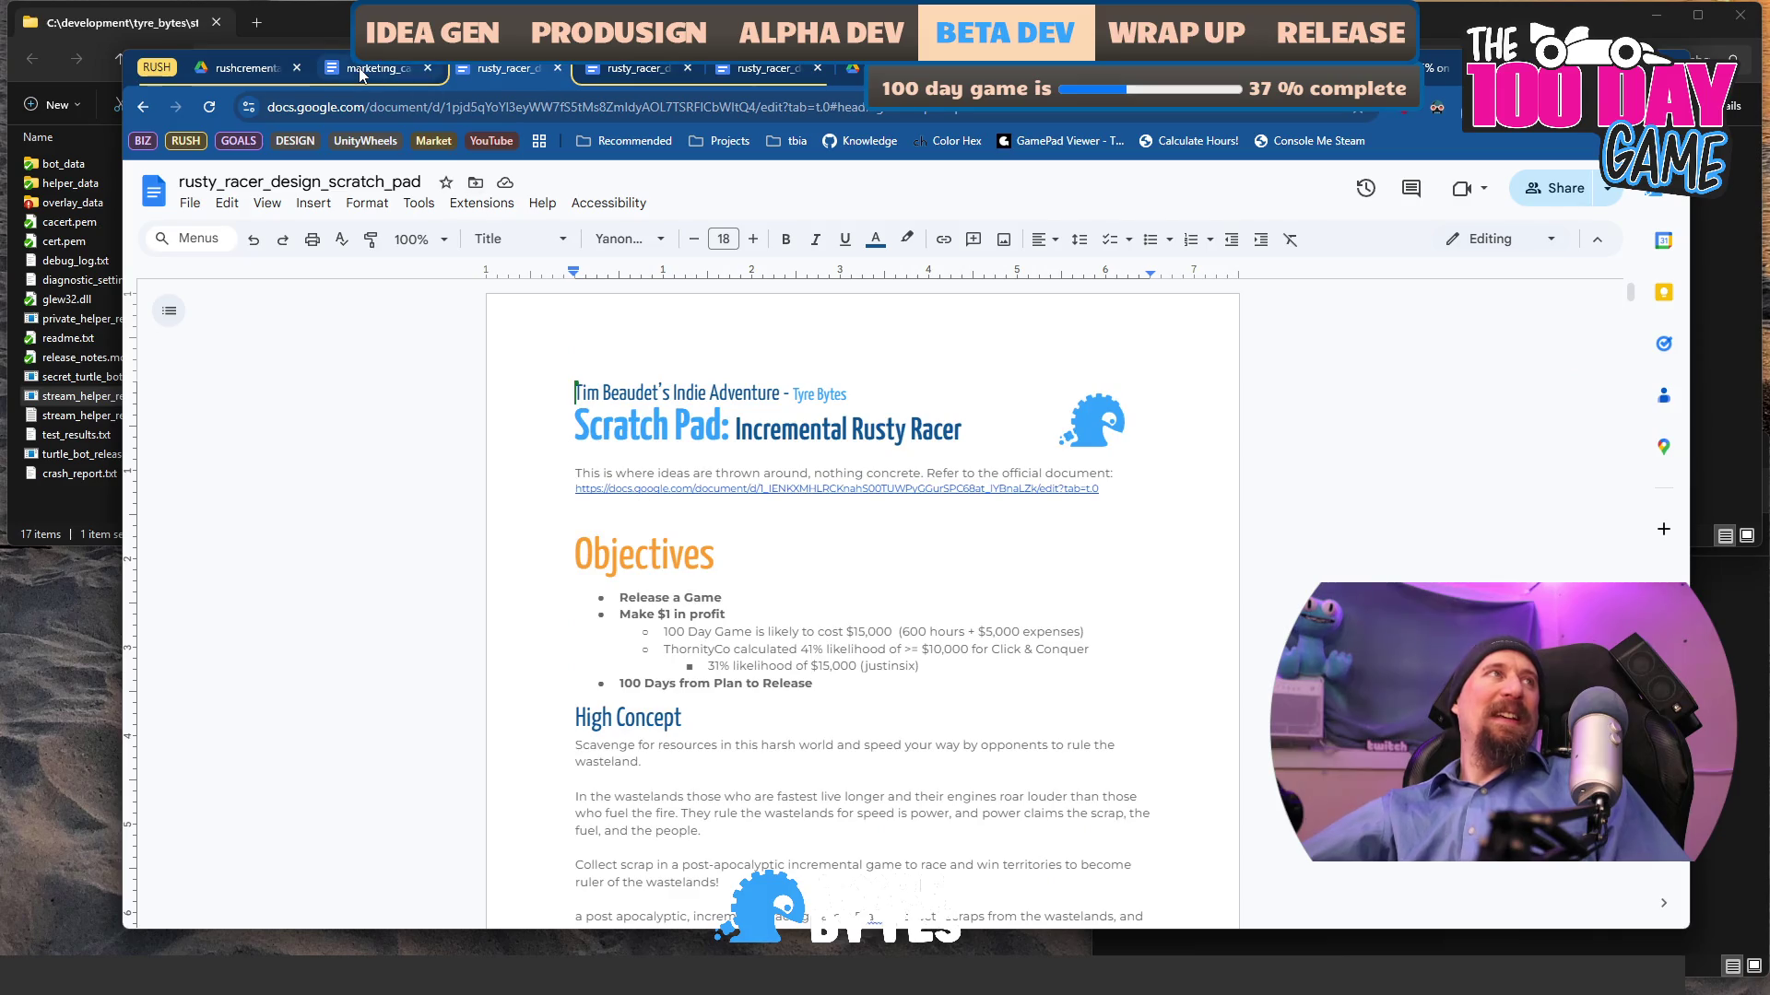
key(ctrl+Tab)
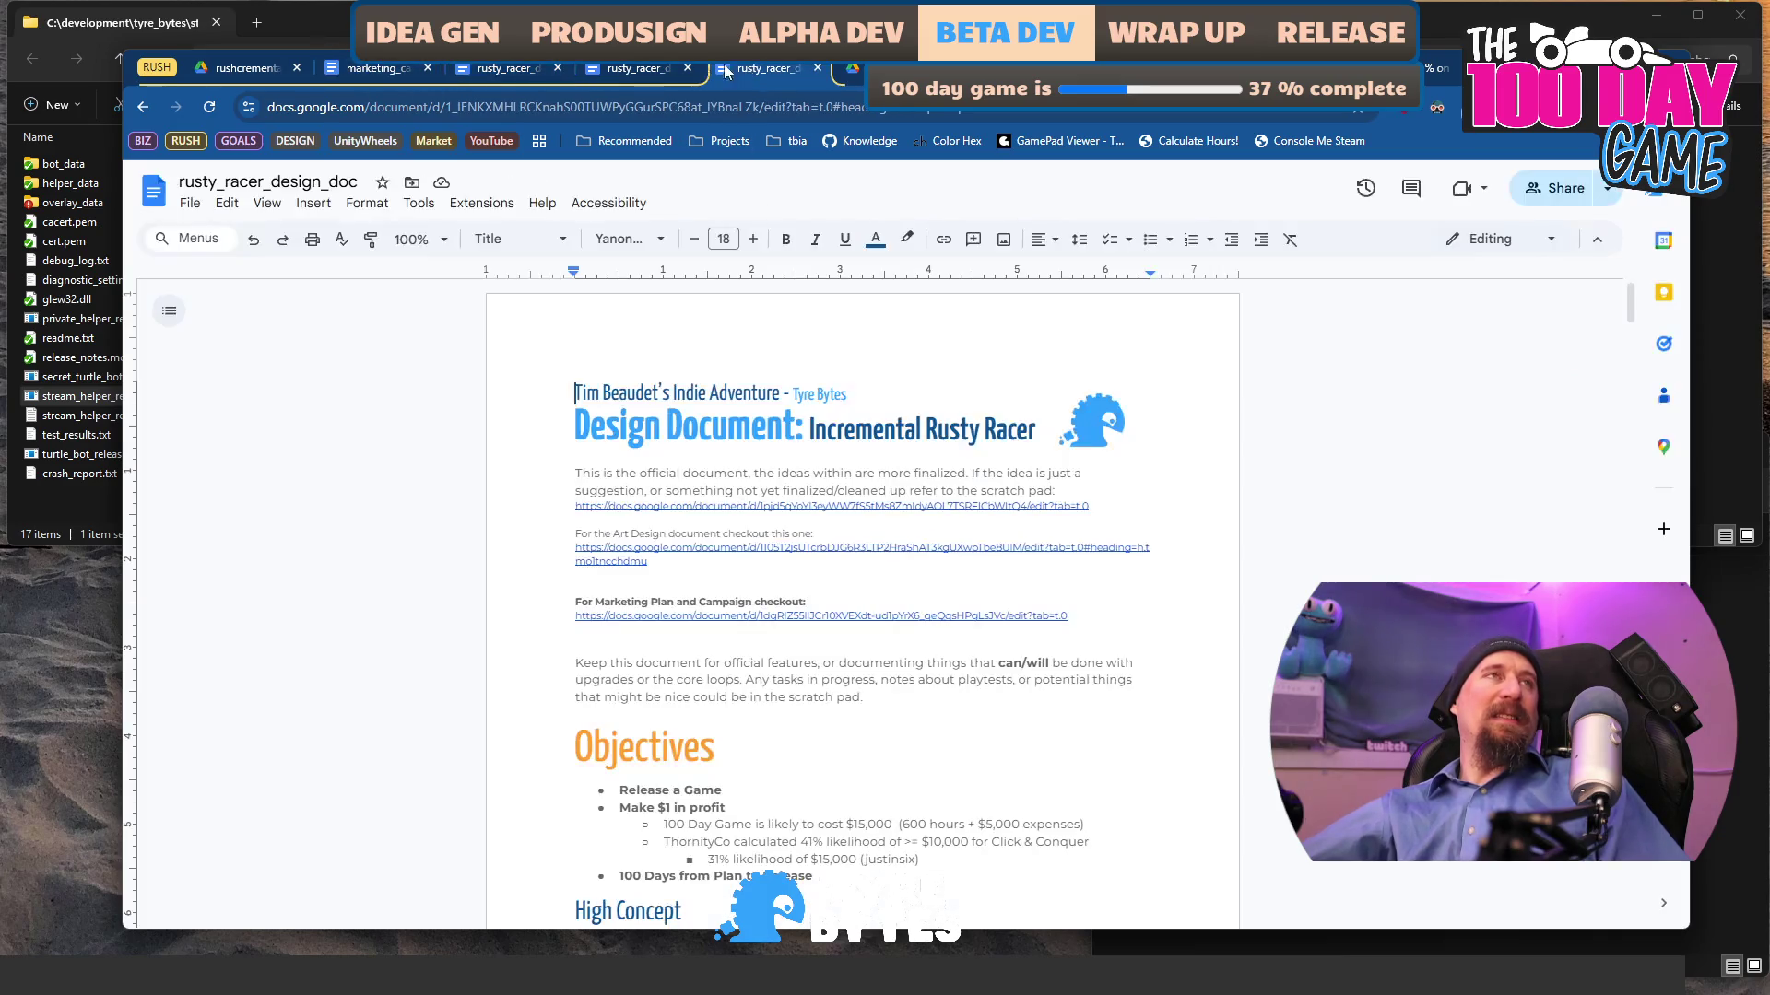
key(ctrl+Tab)
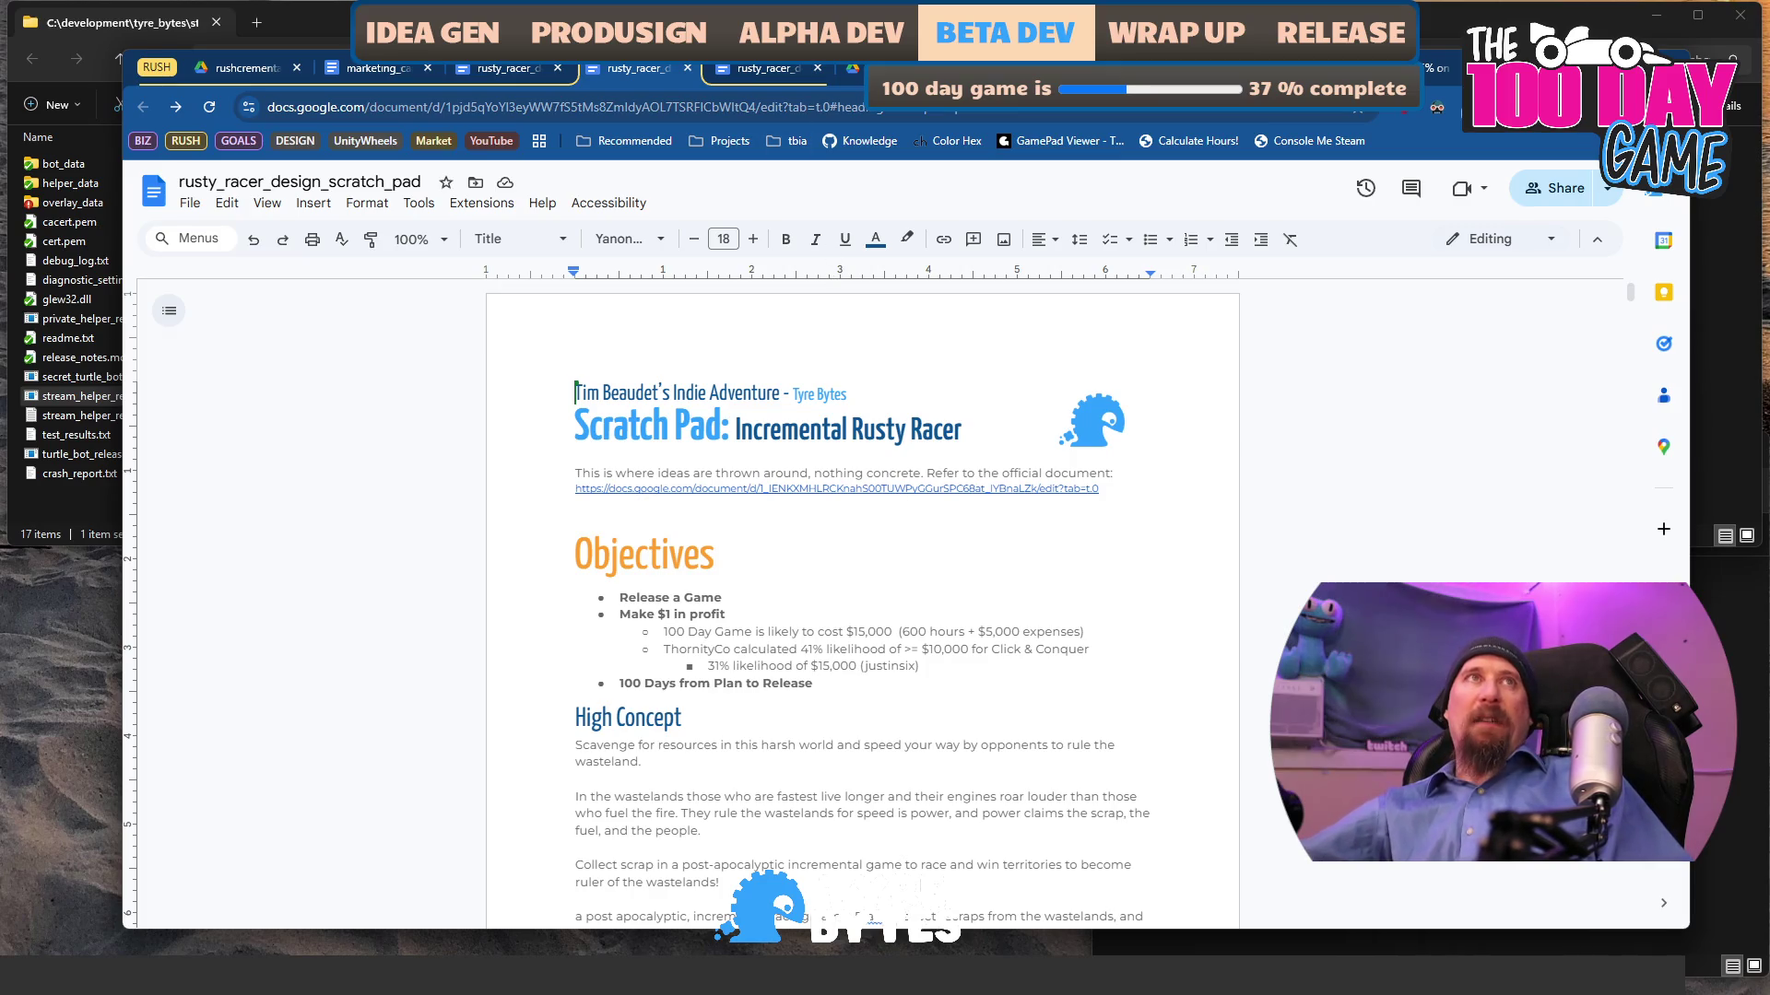
key(ctrl+Tab)
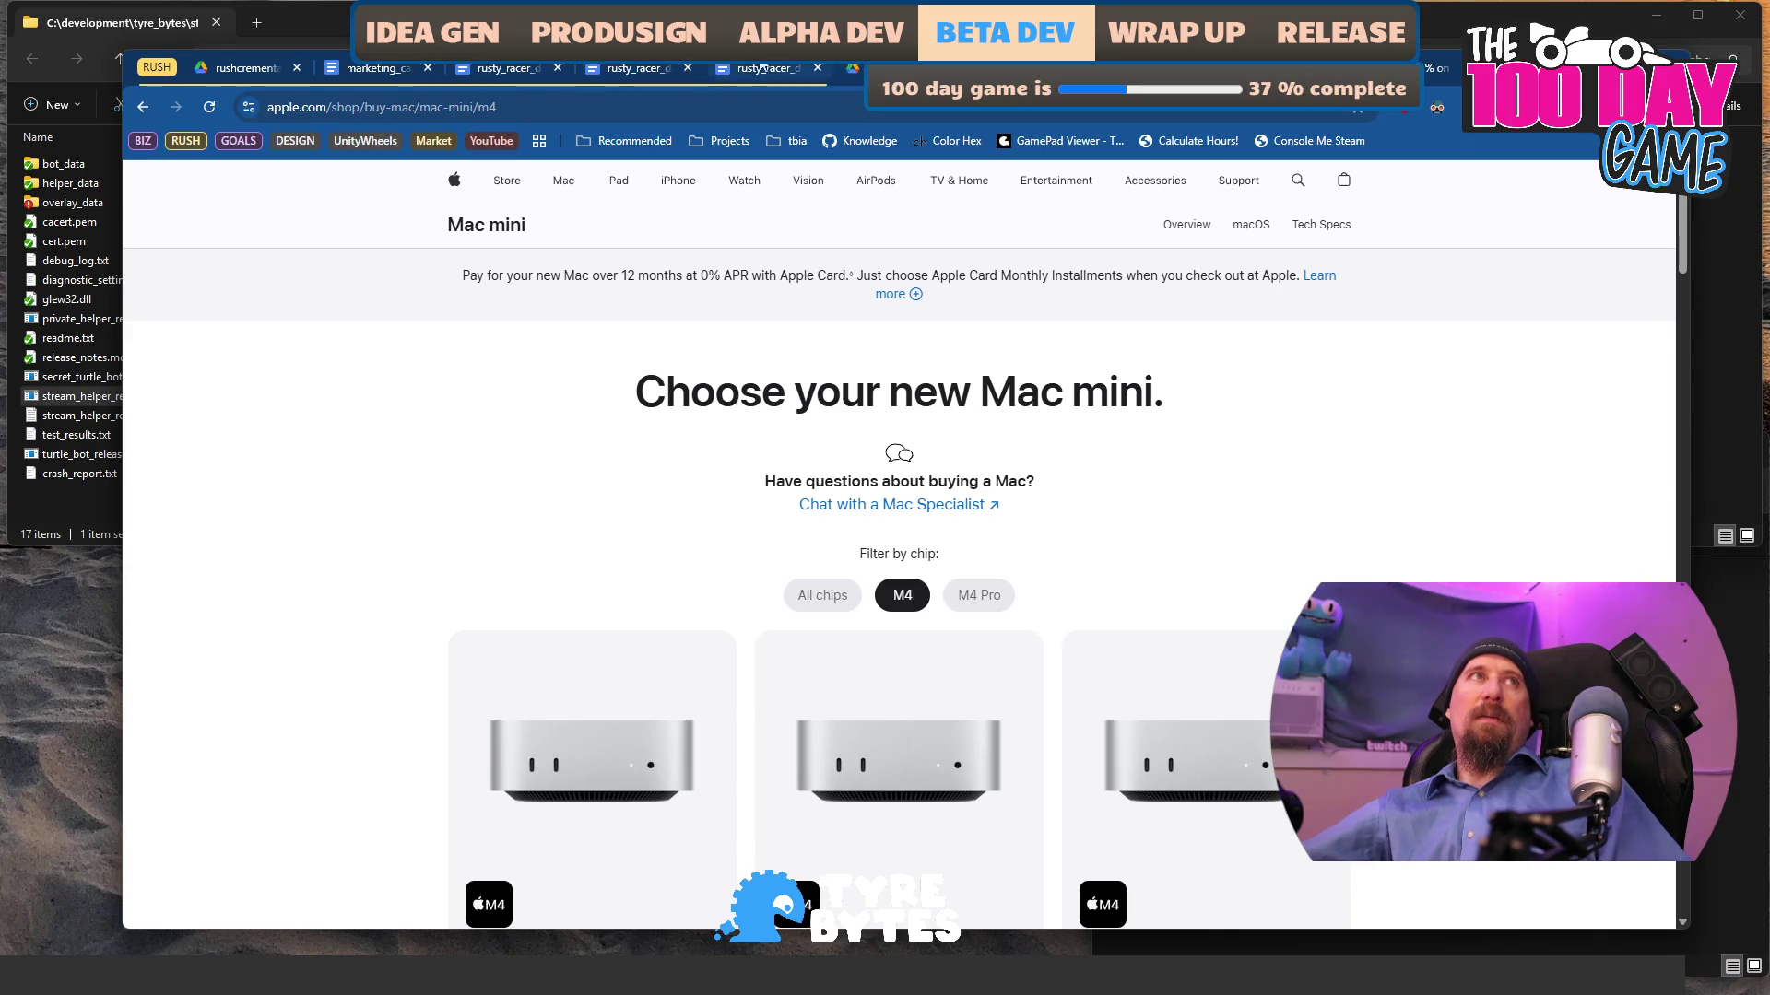
- Bring the marketing doc window forward and close the finished iRacing Updater notice with Done
mouse_move(771, 72)
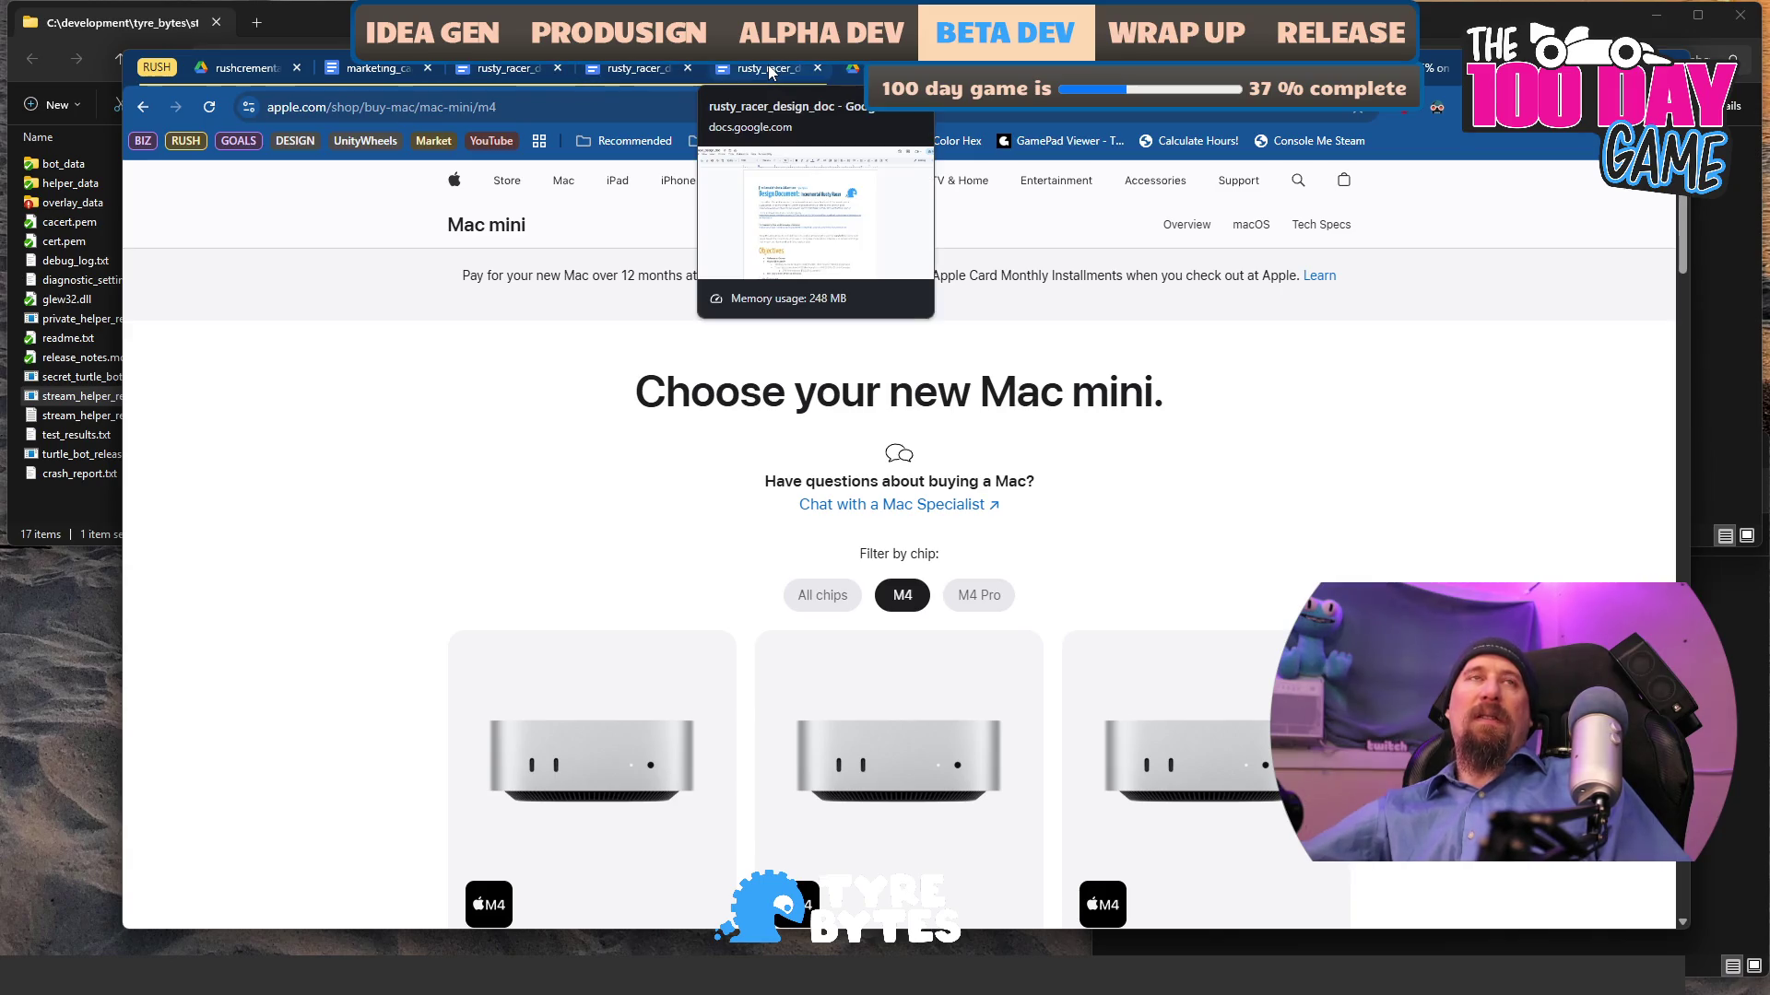
key(alt+Tab)
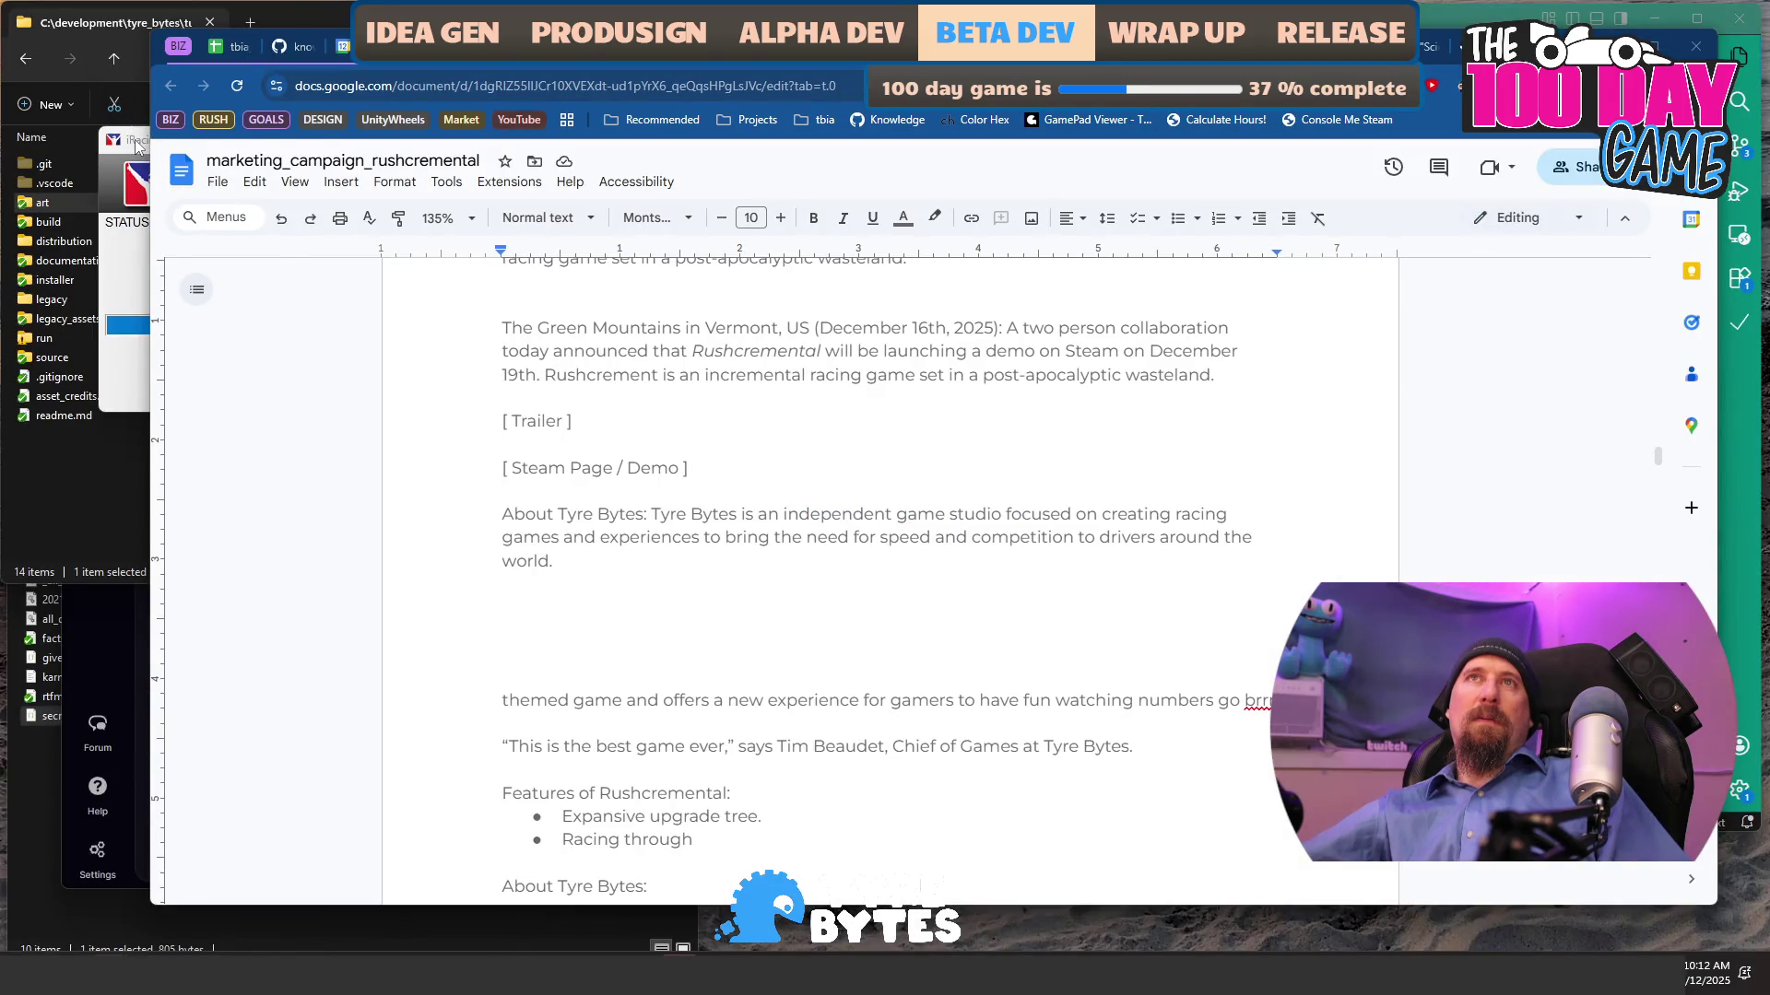
click(138, 144)
click(290, 394)
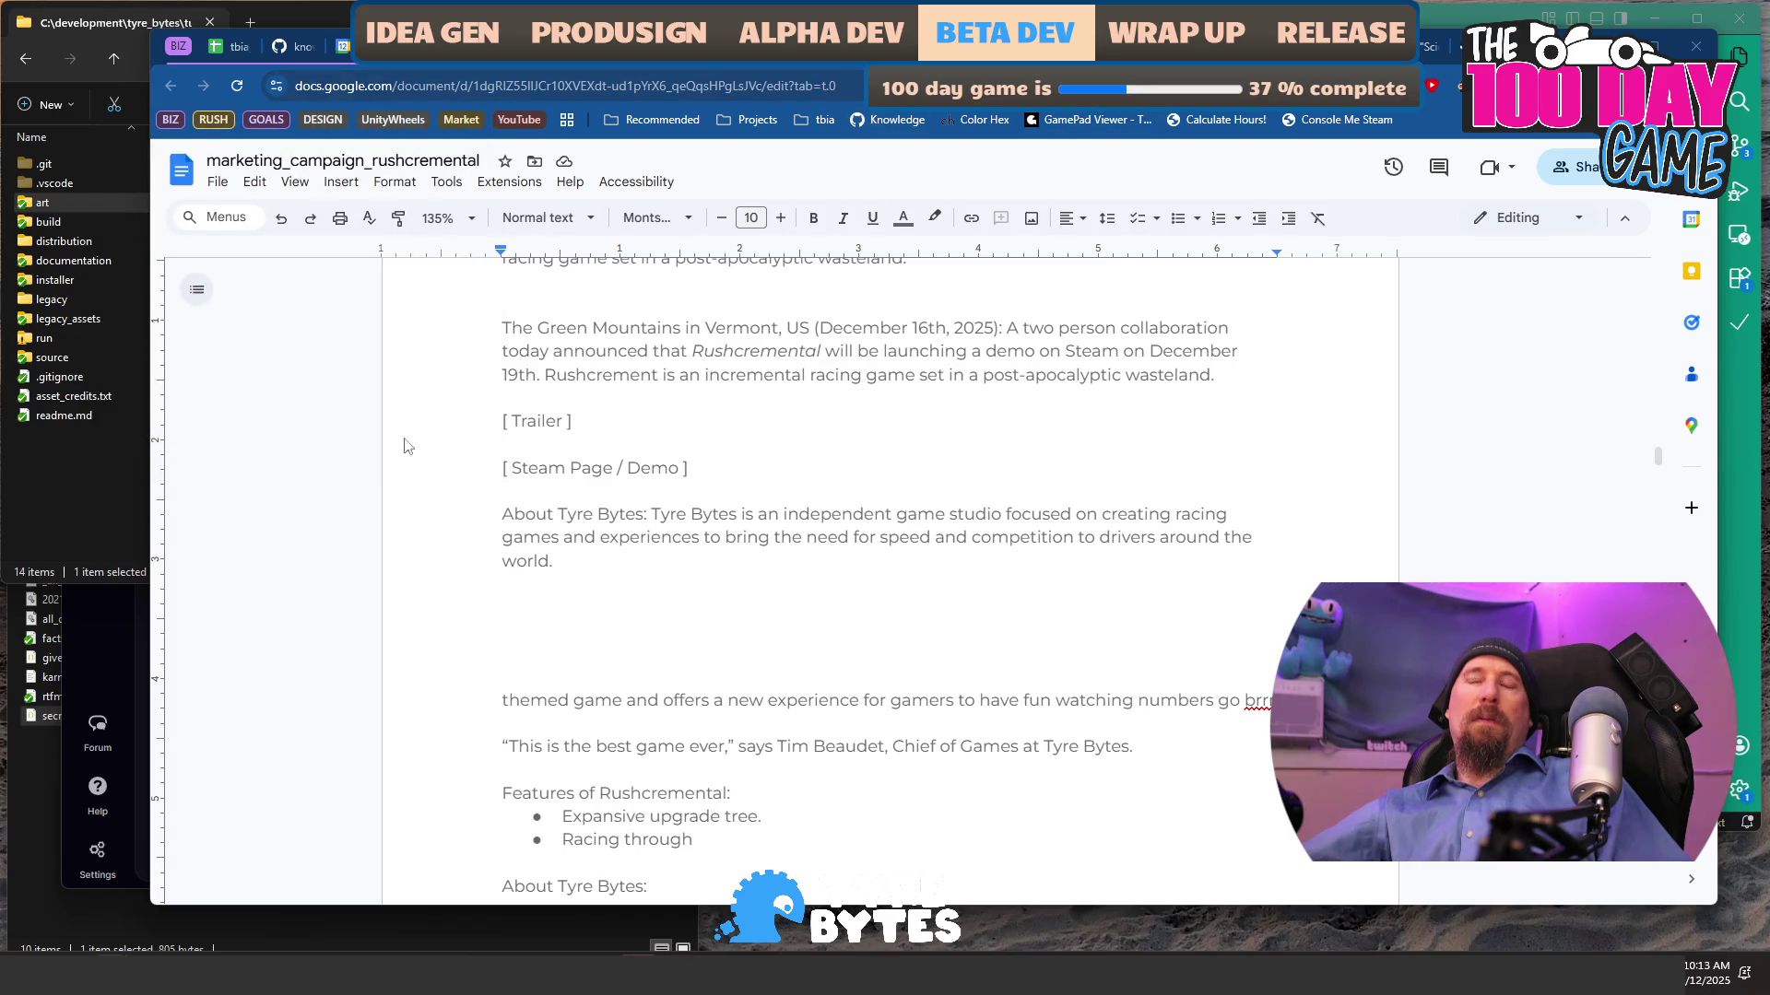
key(alt+Tab)
key(alt+Tab)
- Pull rushcremental with git prp, fast-forwarding main to 0c30939, then check git st
text(git g)
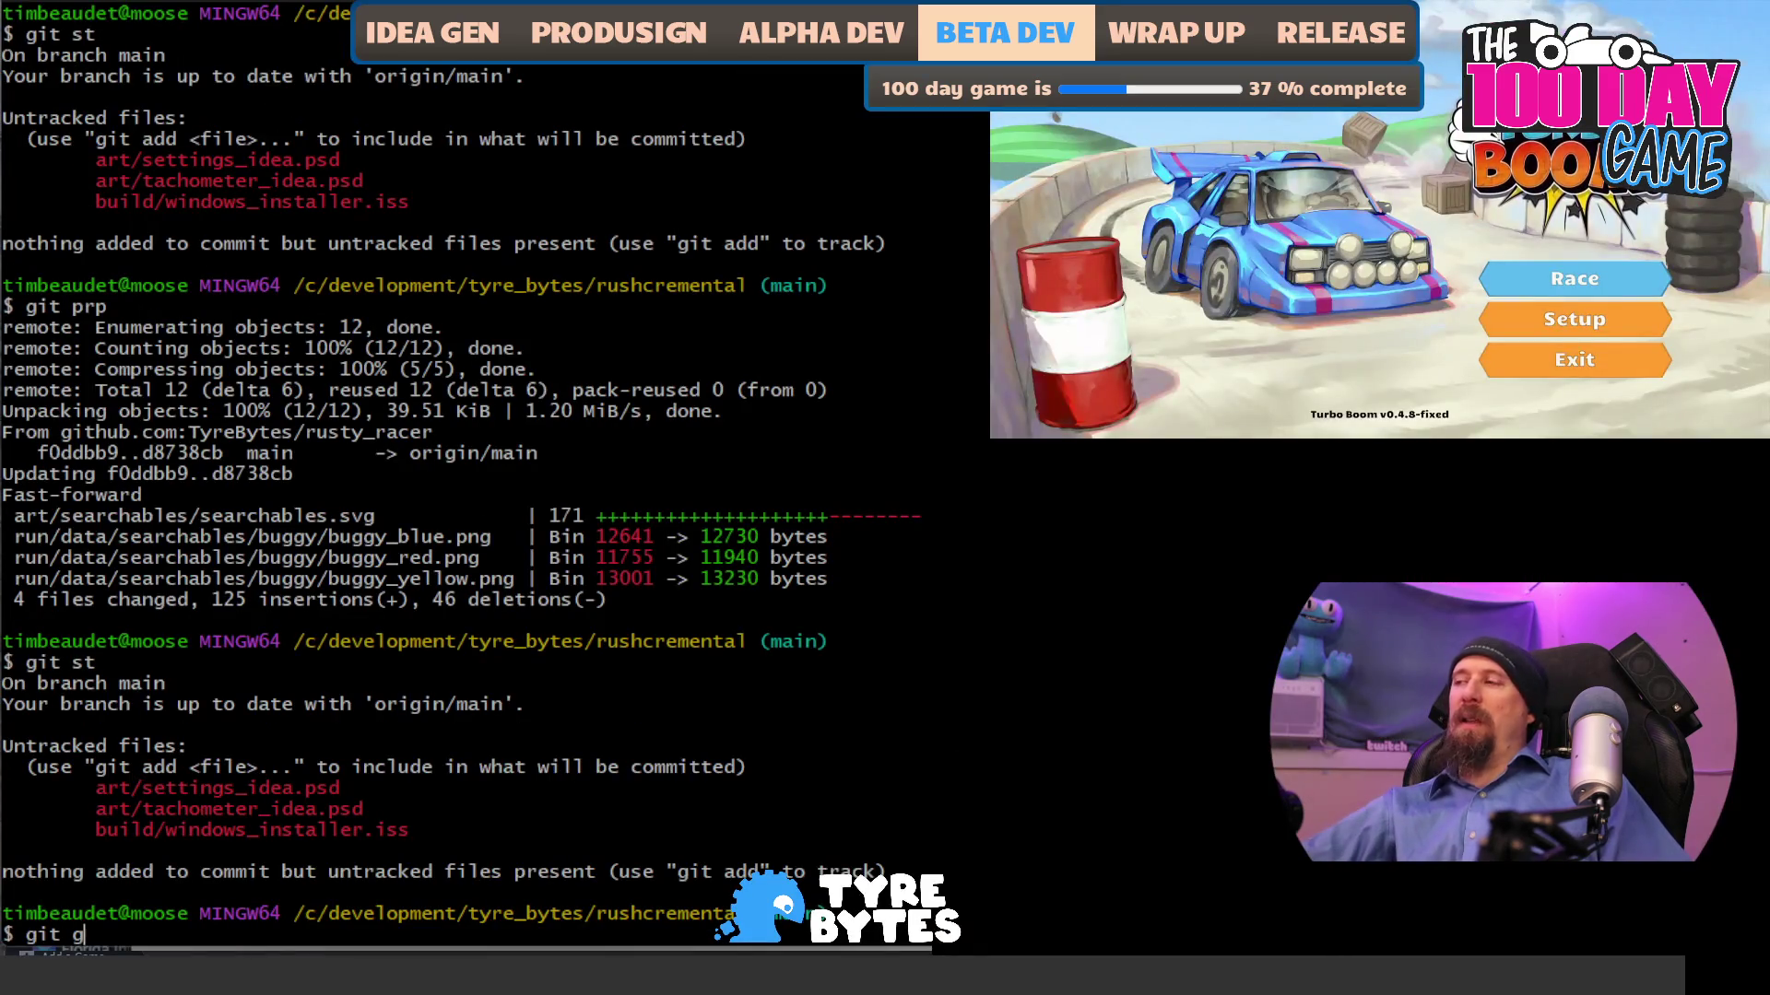
key(BackSpace)
text(prp)
key(Return)
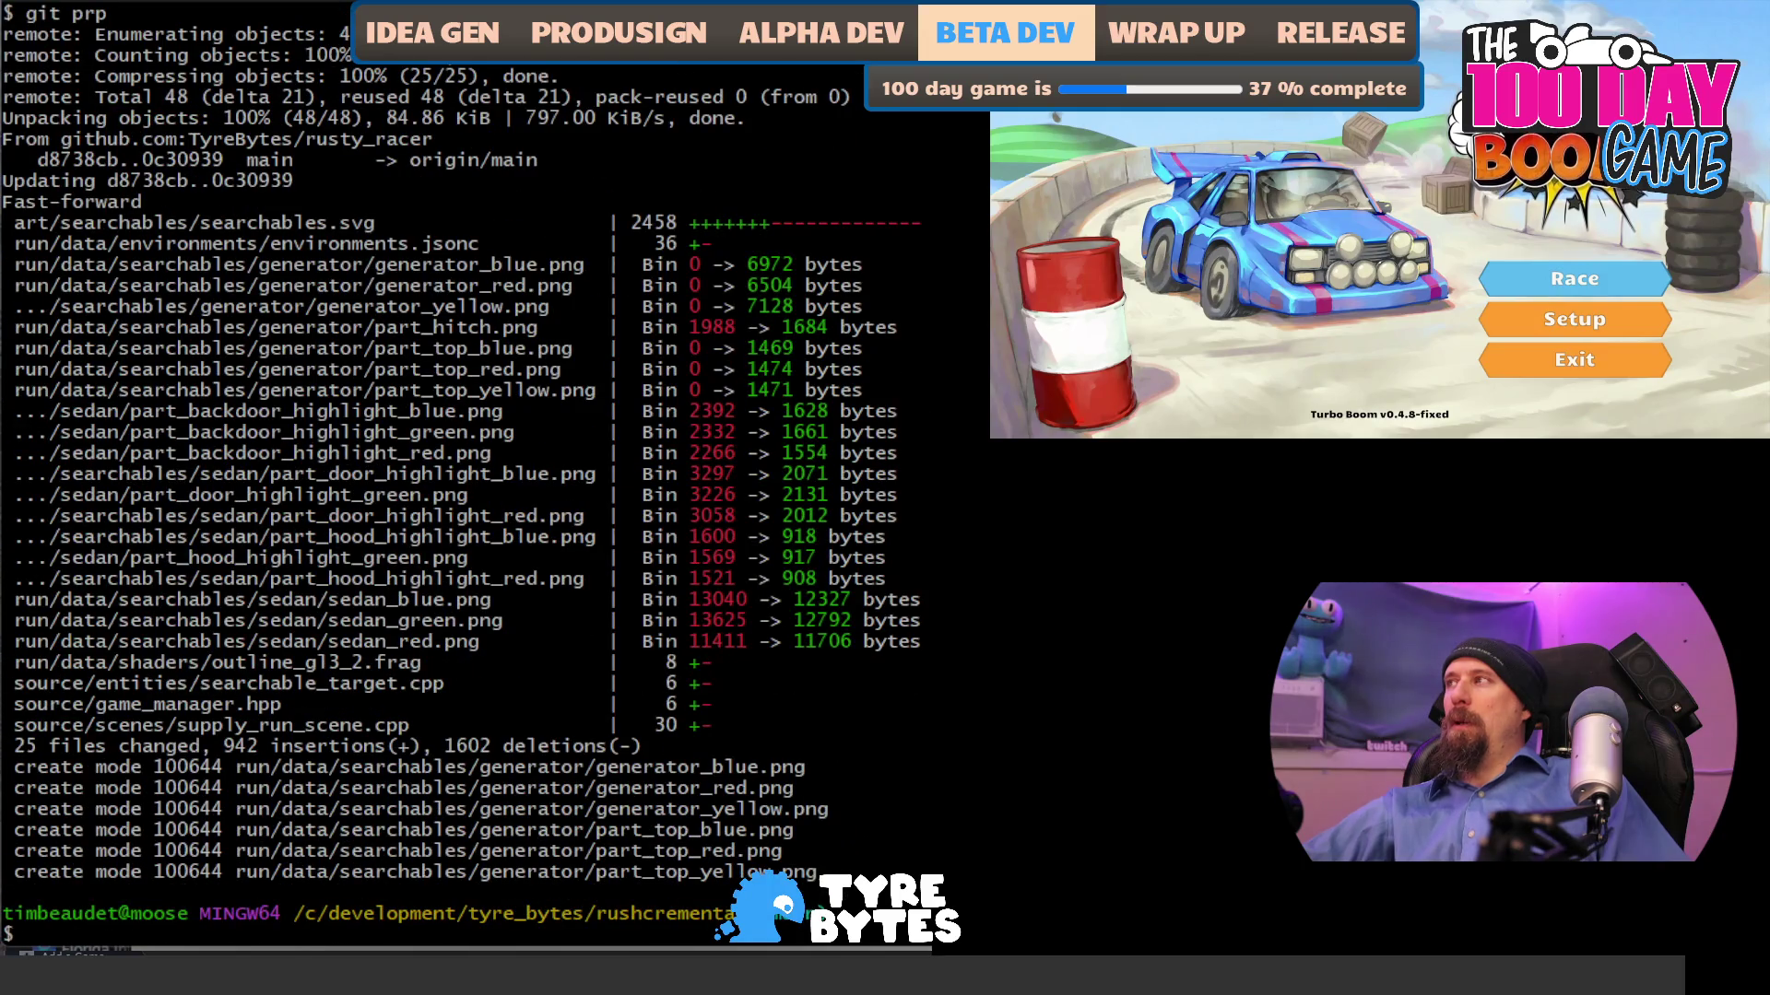
key(Return)
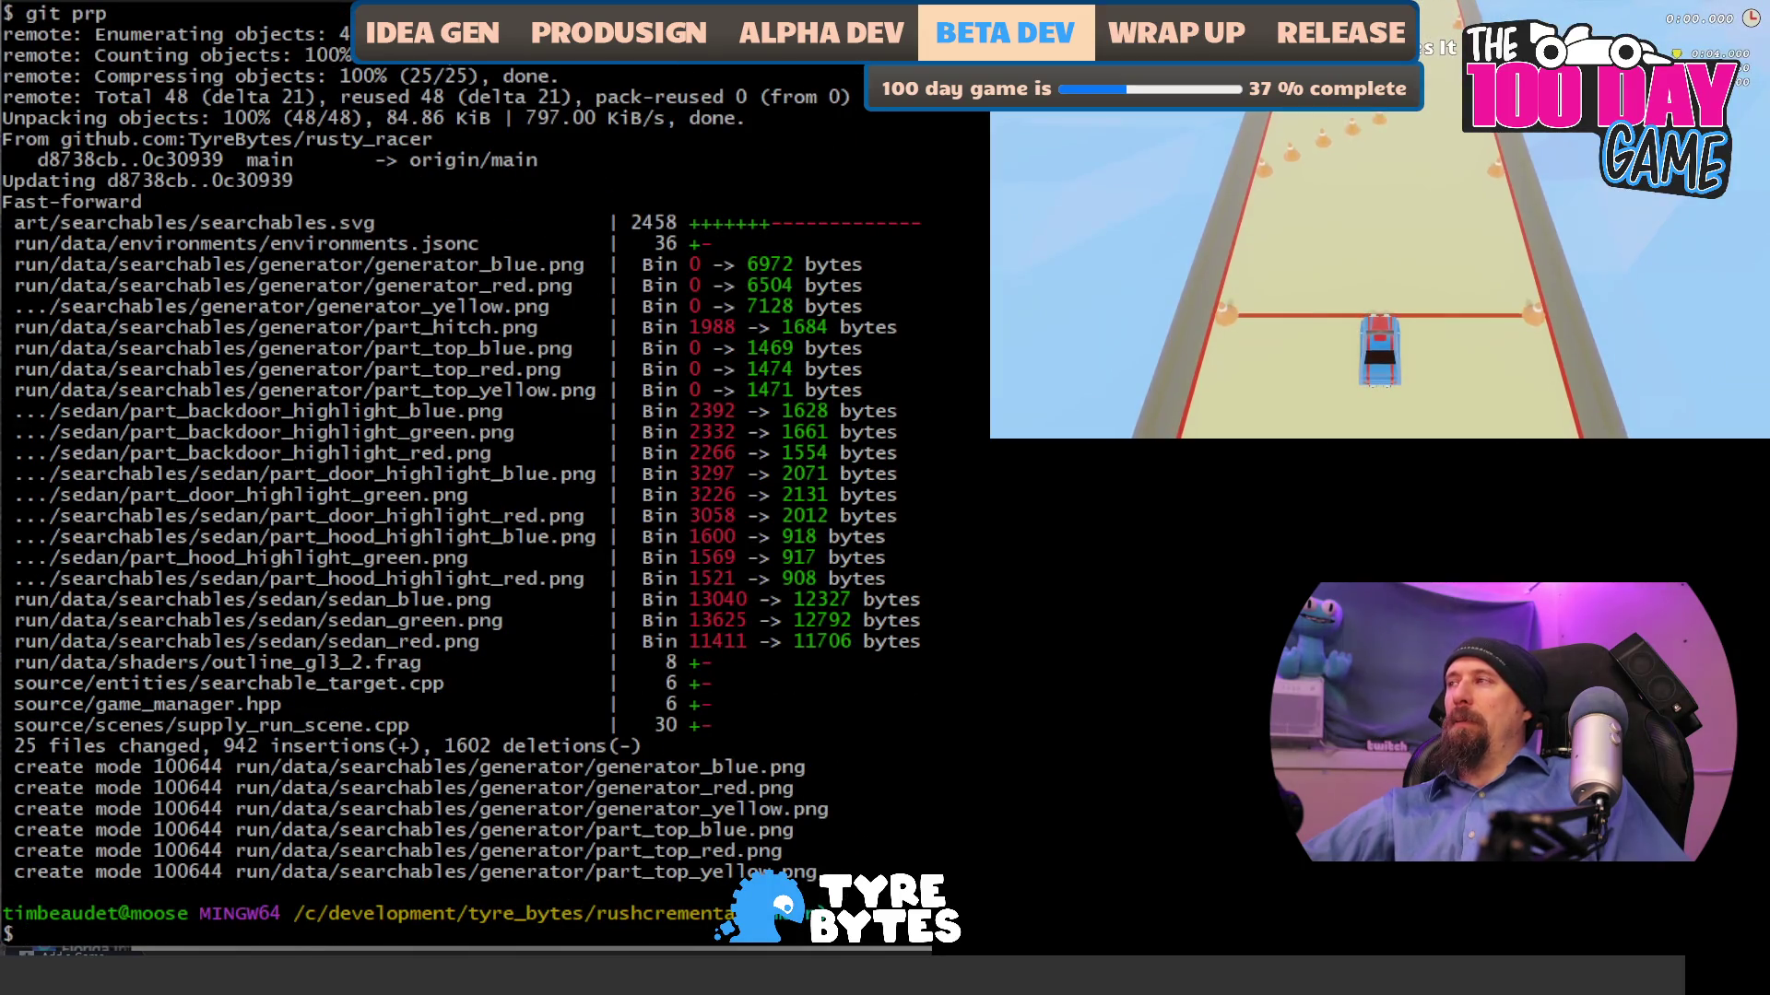
text(git st)
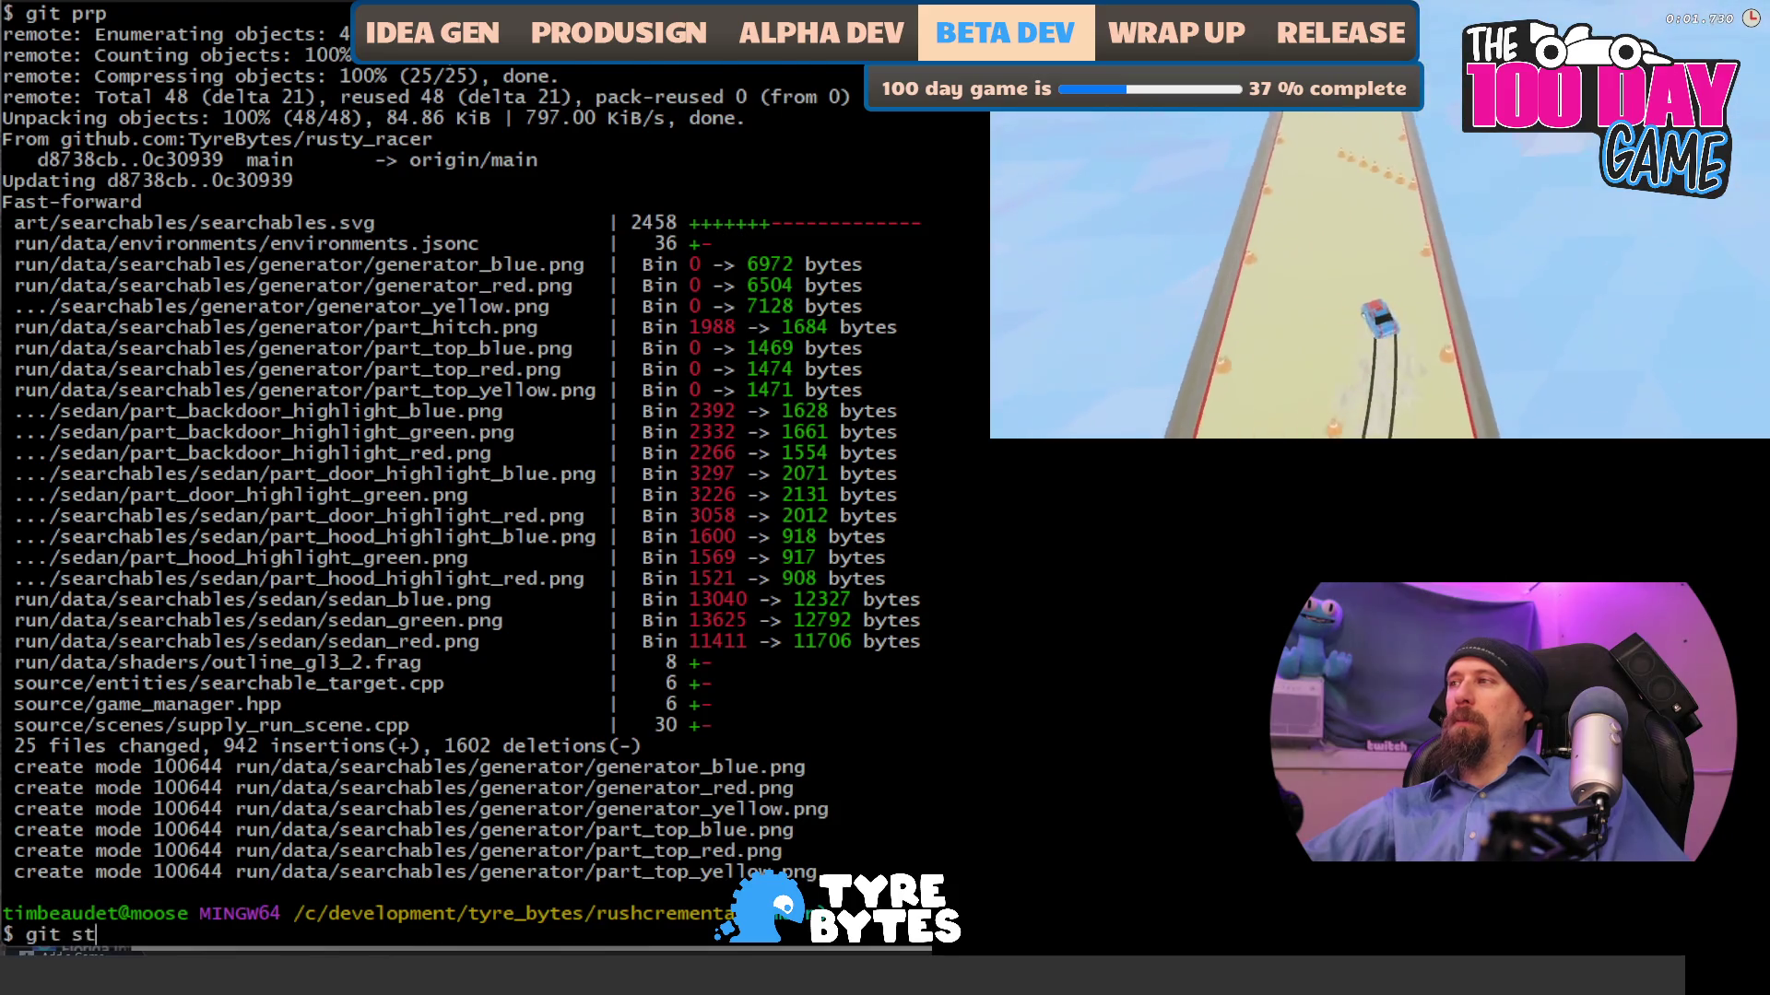
key(Return)
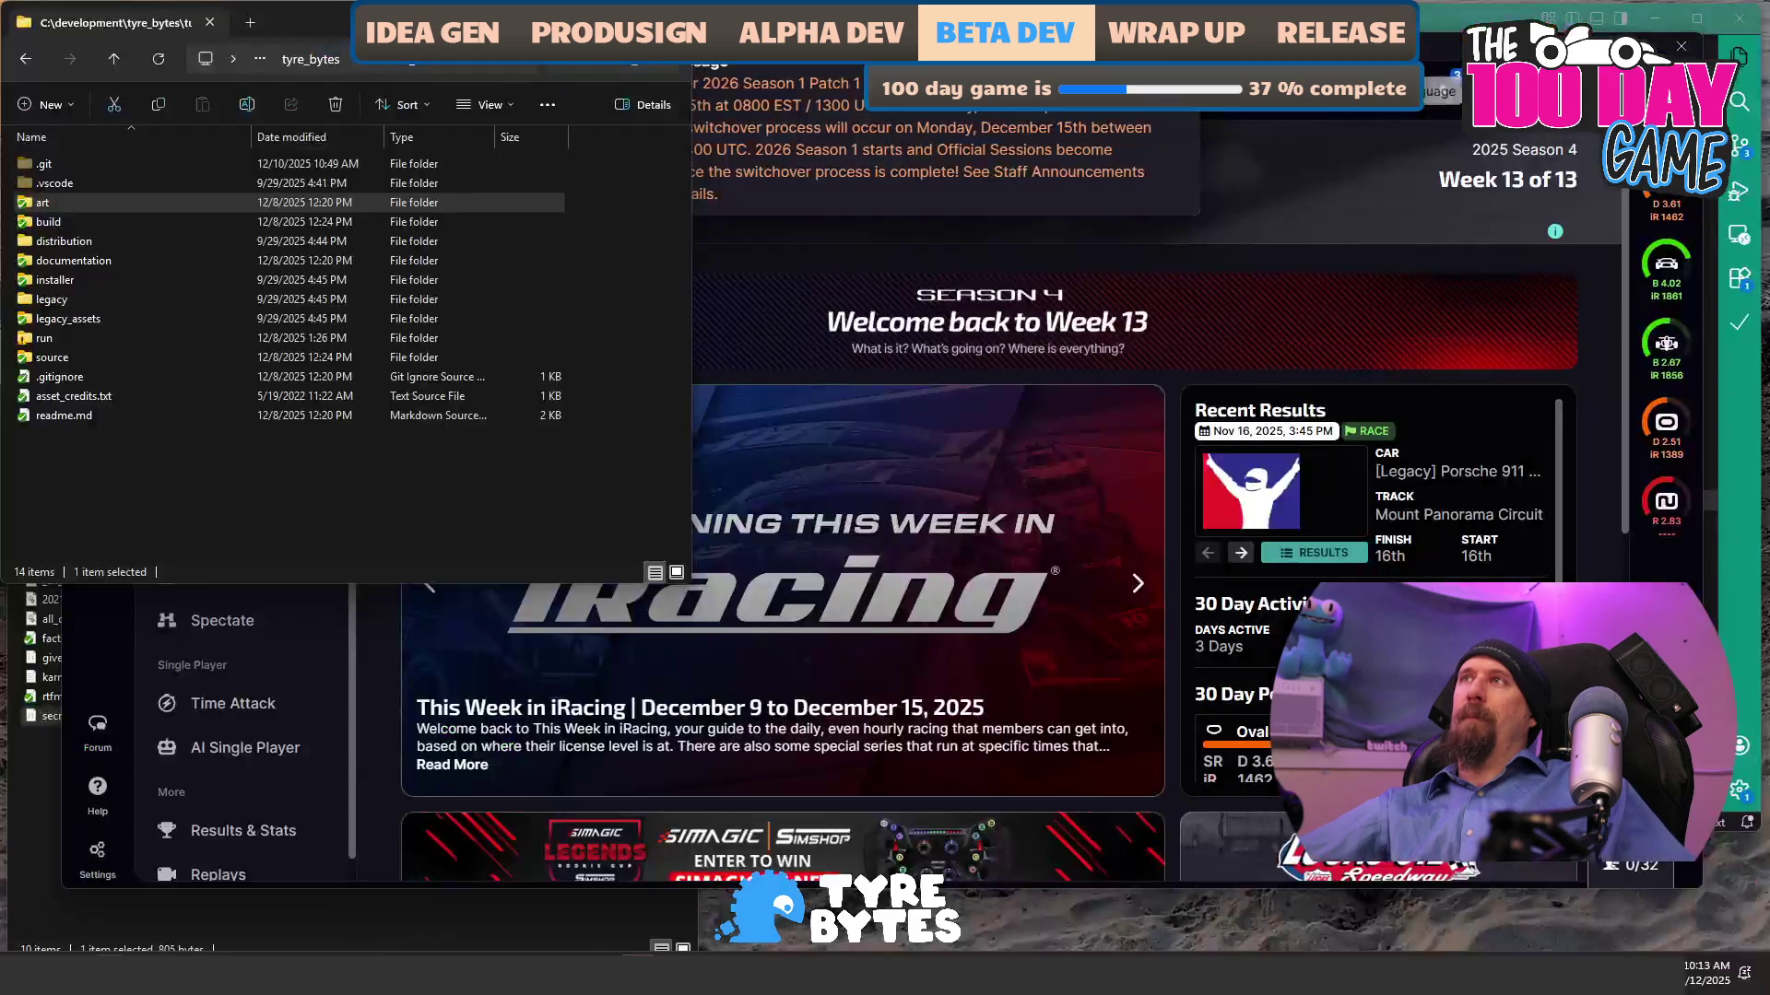
- Bring iRacing forward, scroll through its dashboard, and close the iRacing window
key(alt+Tab)
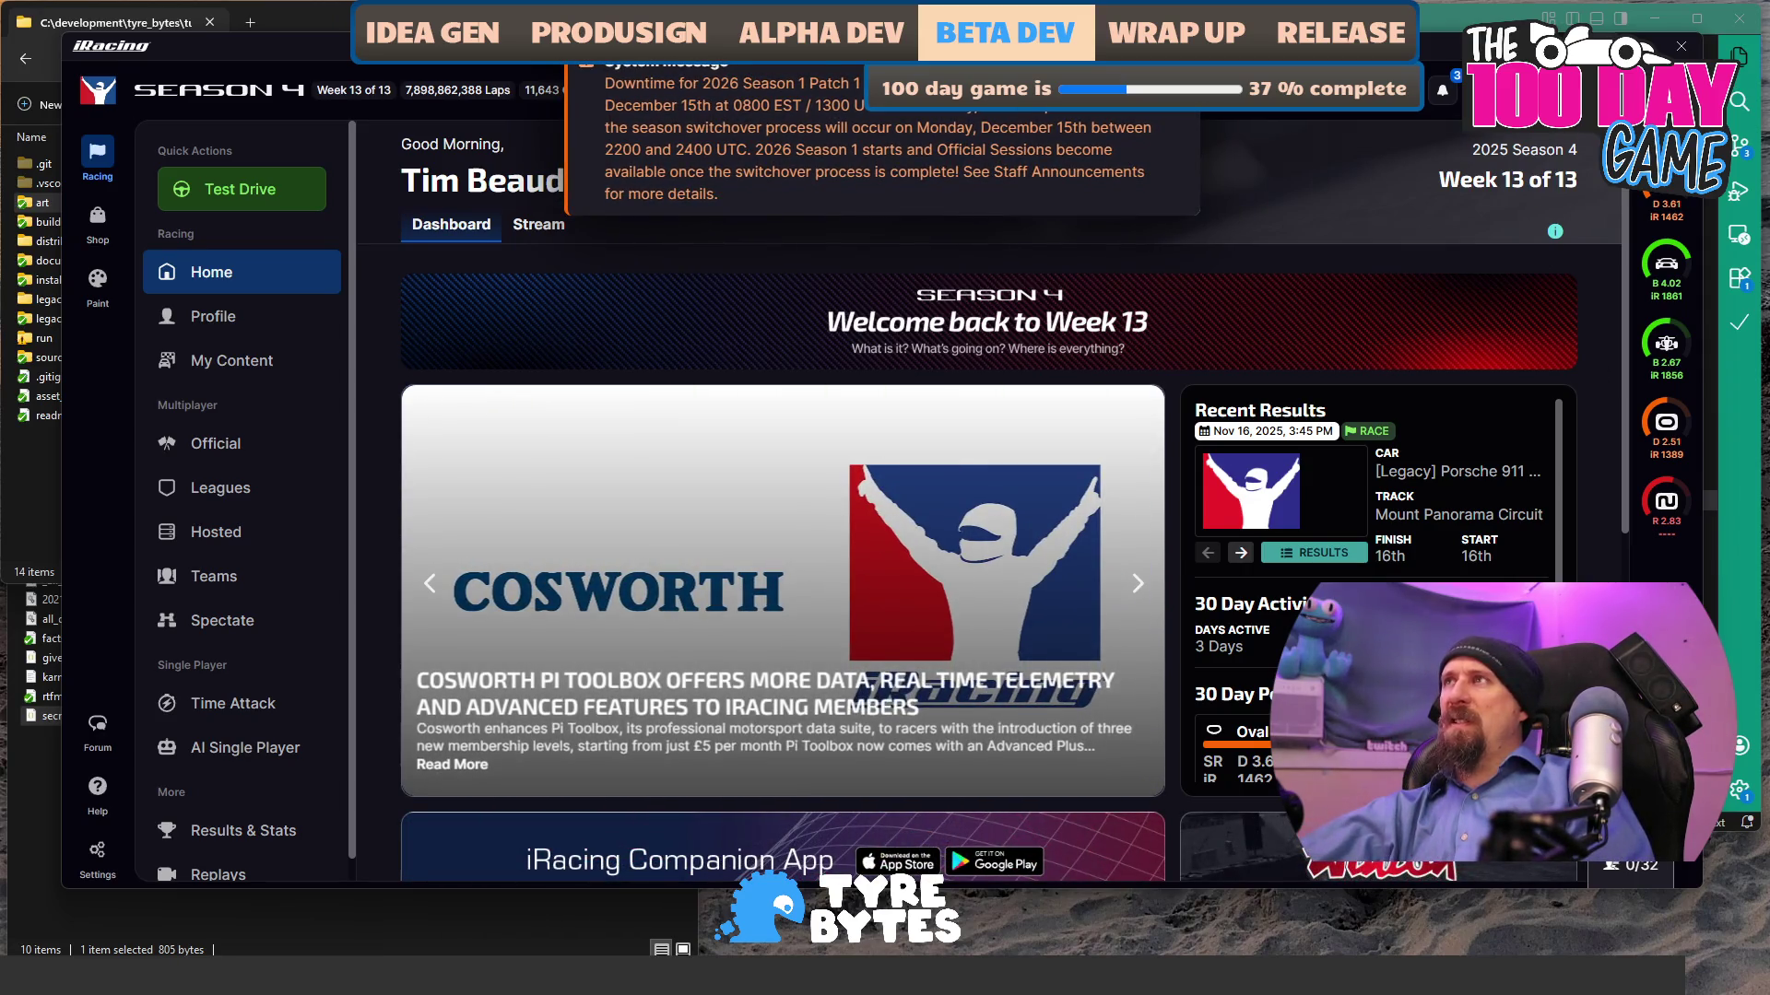
scroll(1272, 413, down, 8)
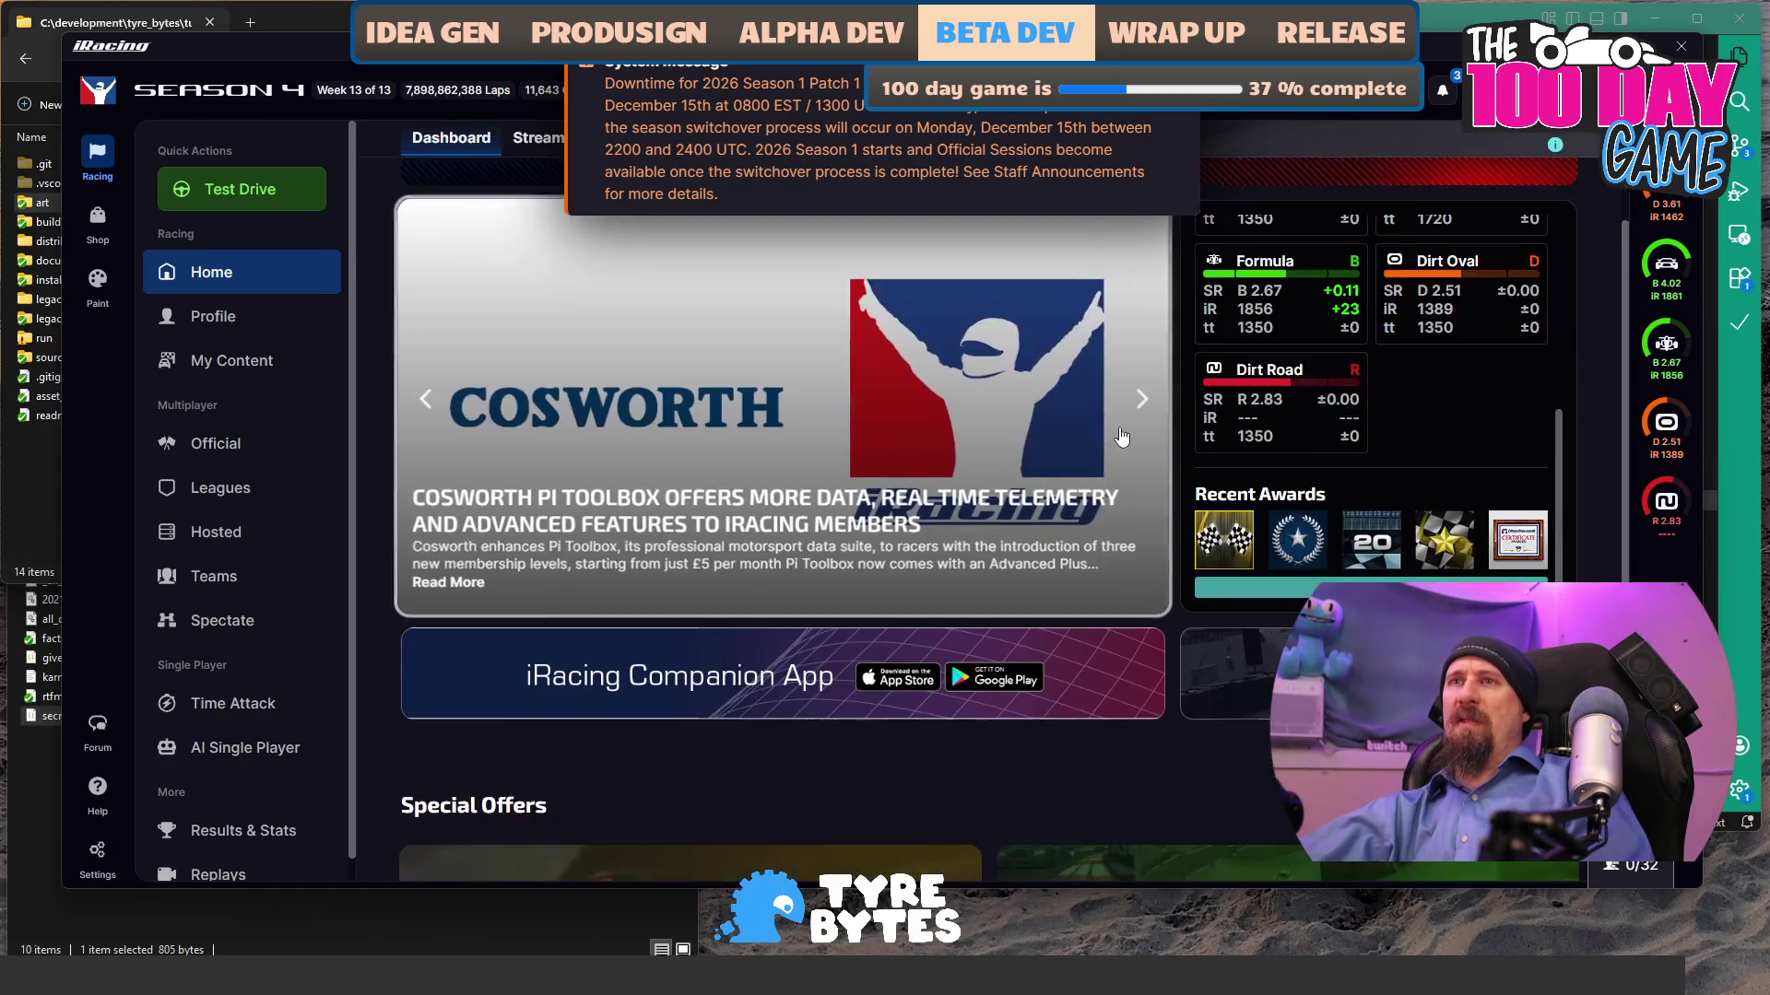
scroll(1120, 439, up, 8)
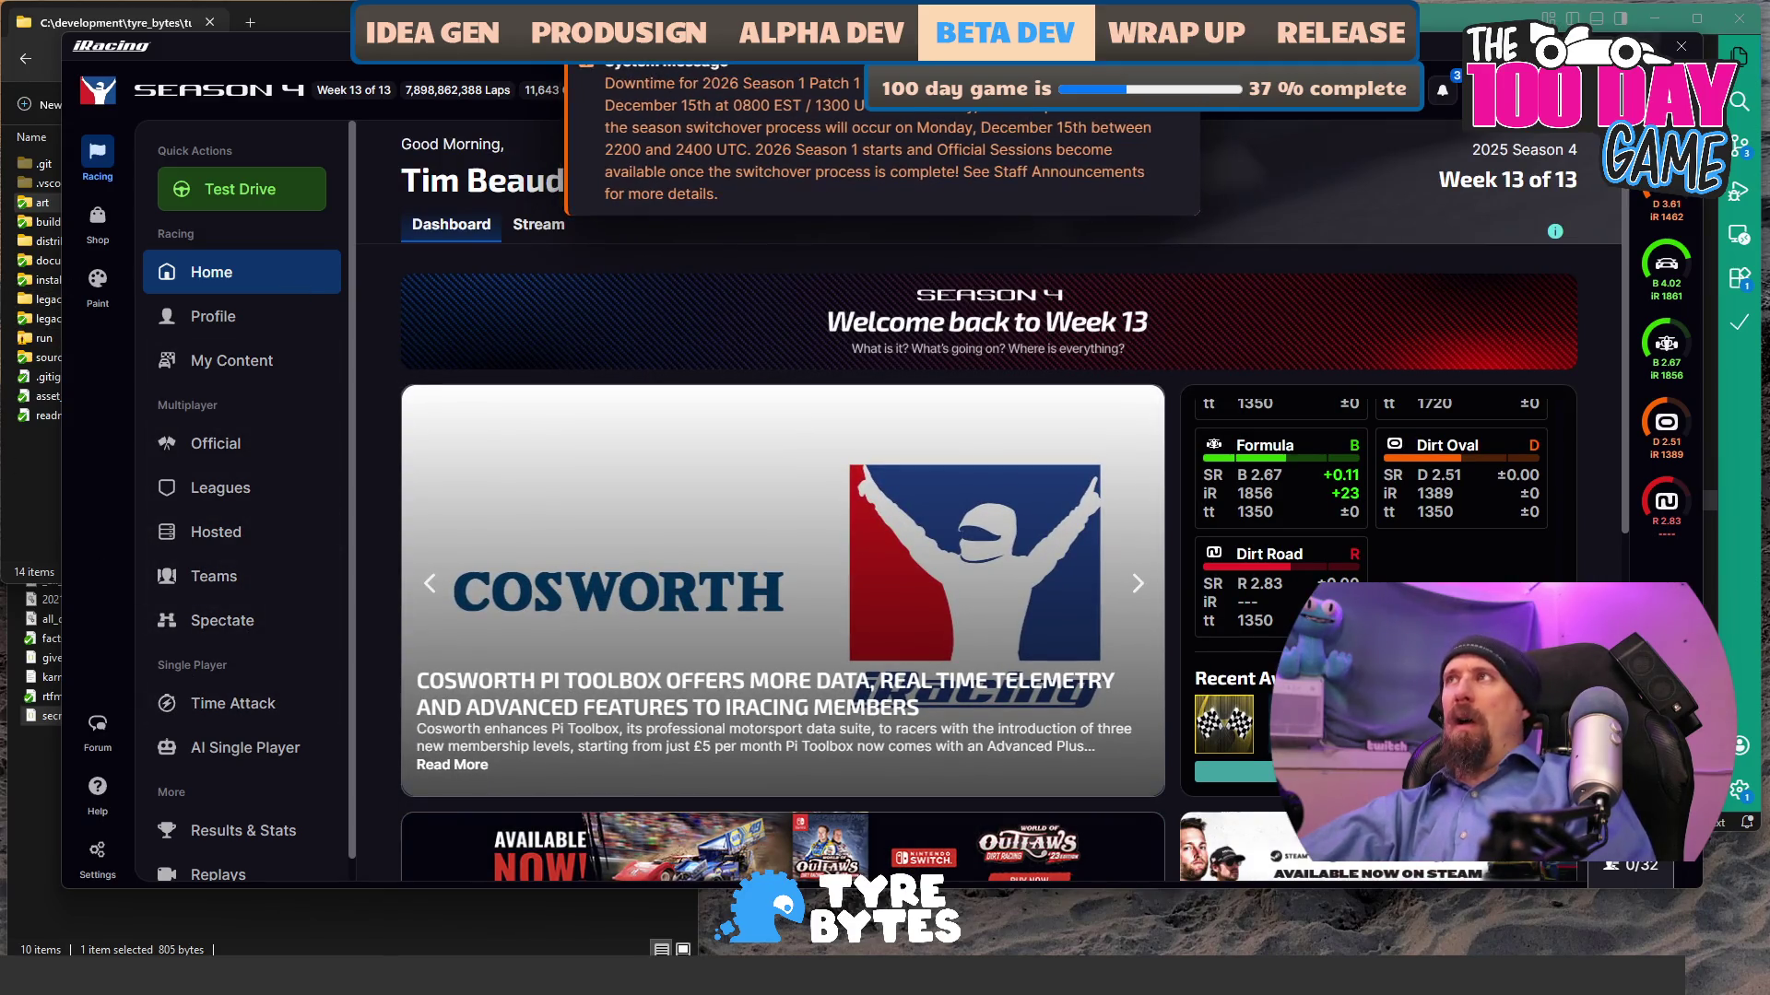
click(1681, 47)
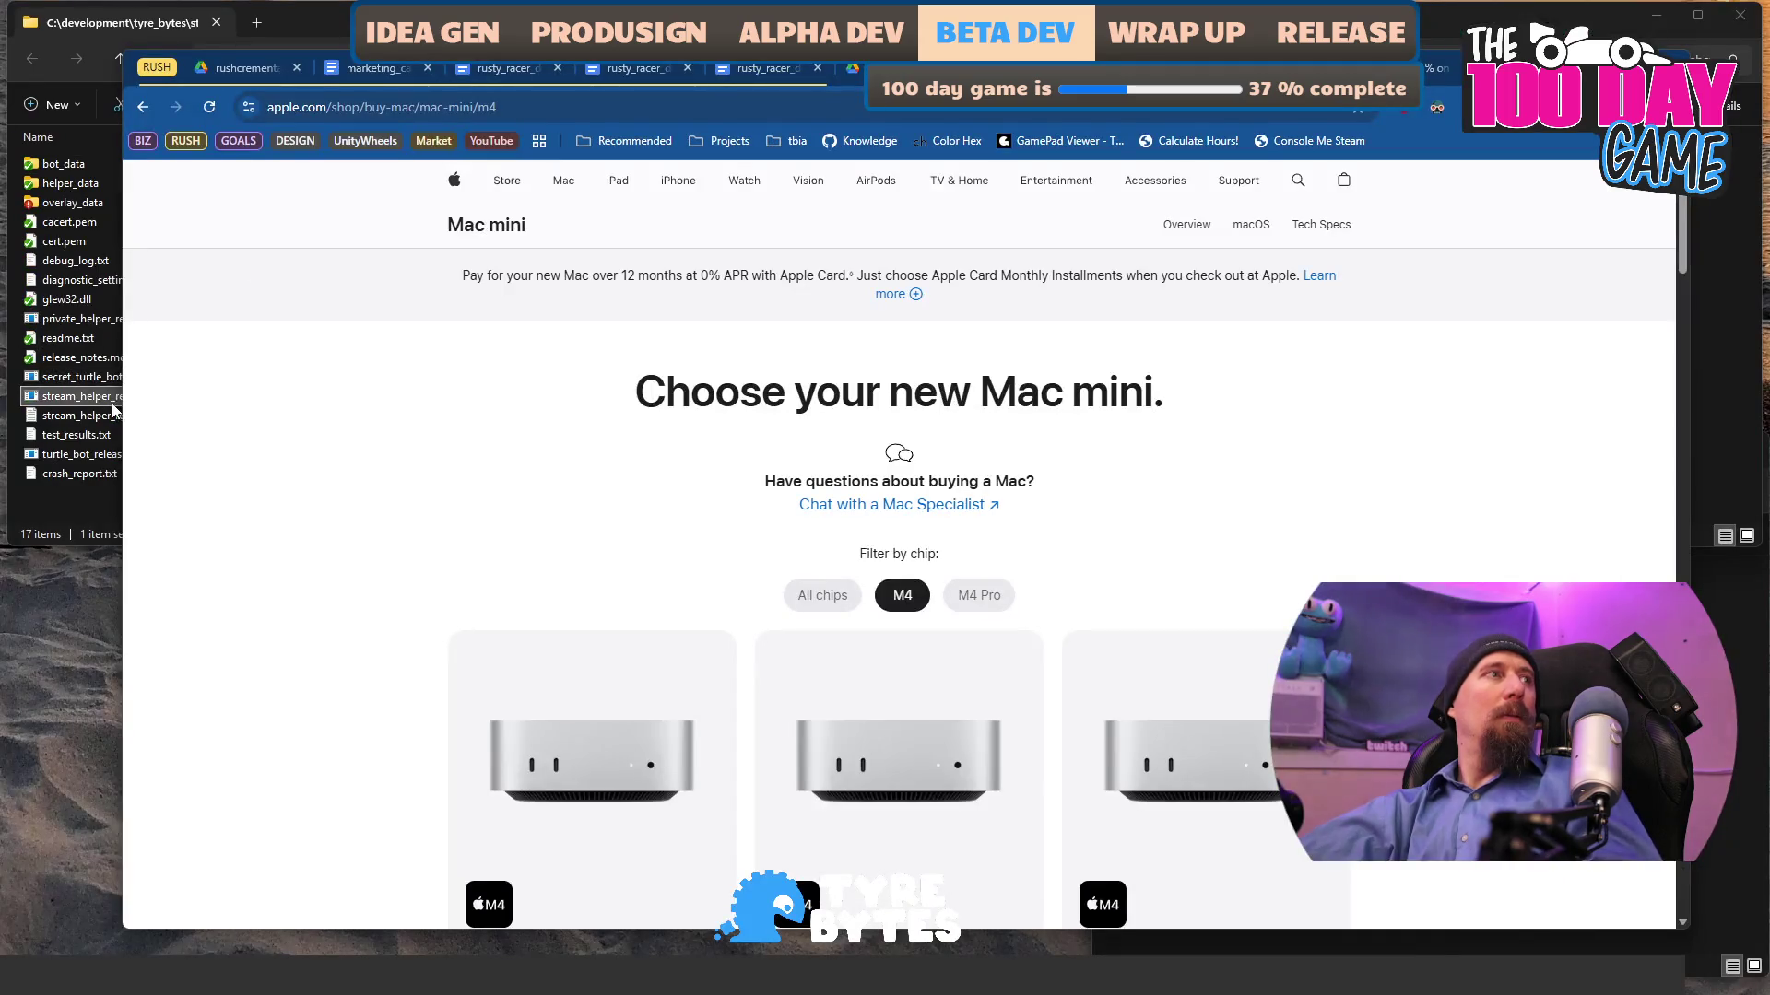
double_click(113, 402)
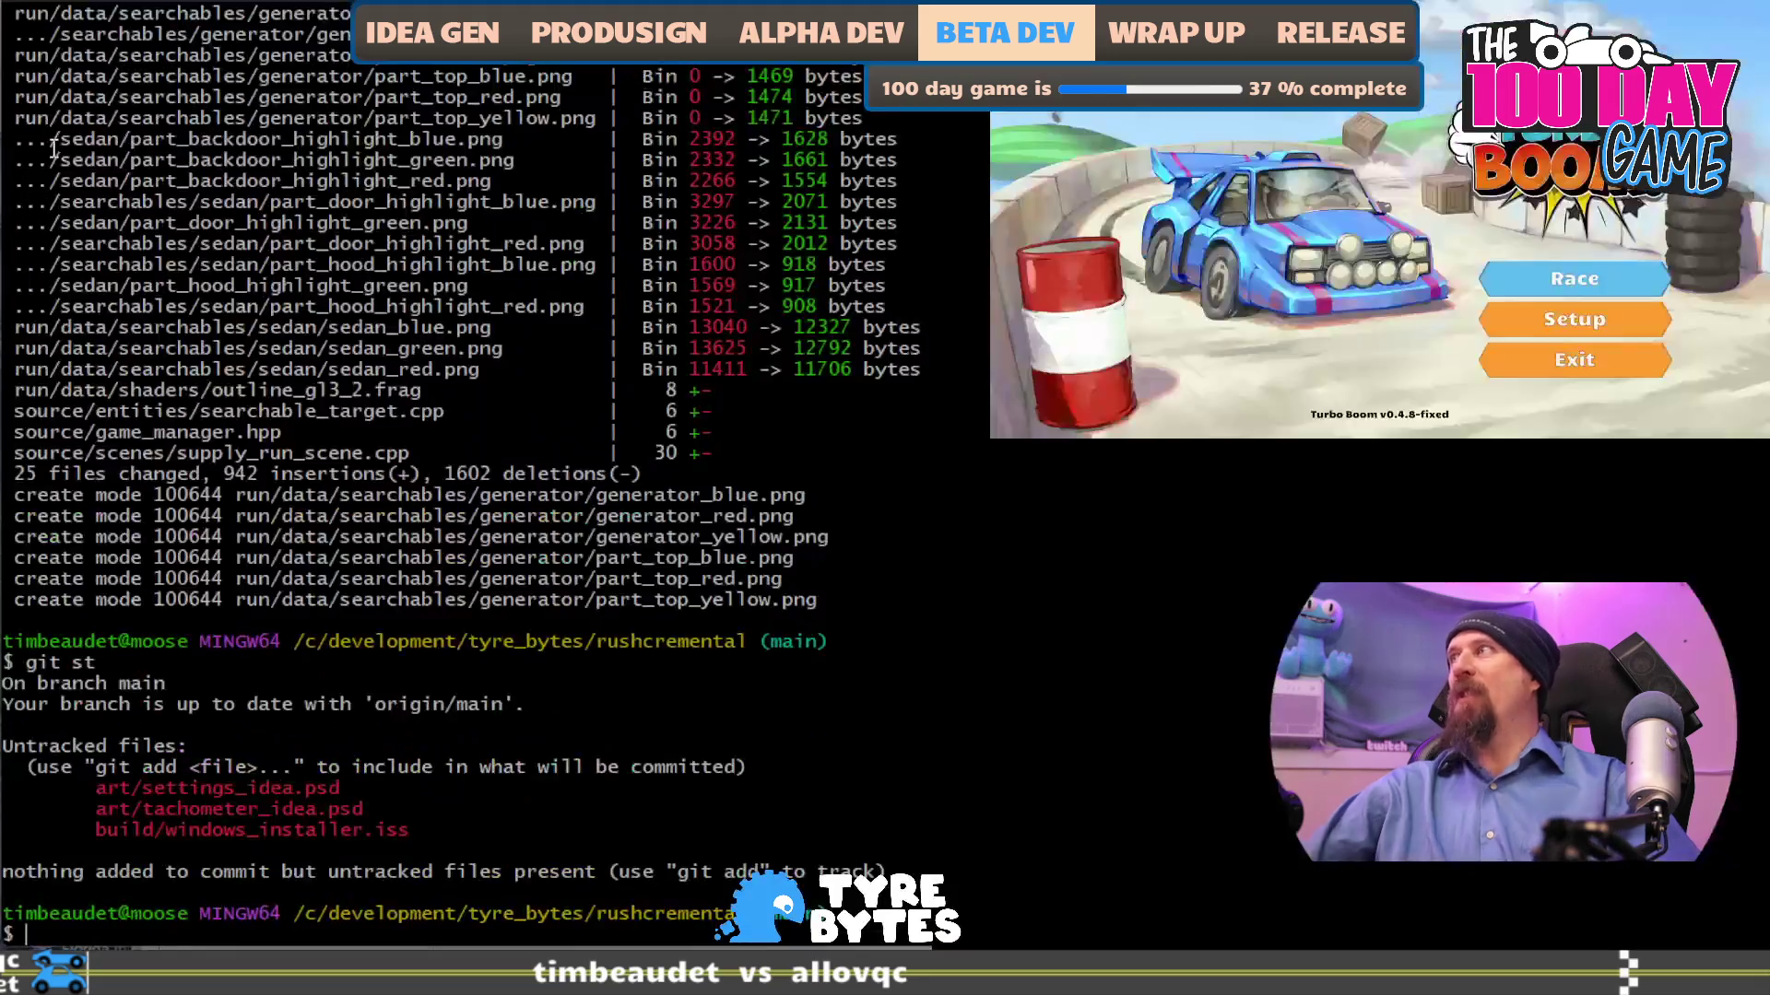
- Run another git pull command in the rushcremental repository
text(git pr)
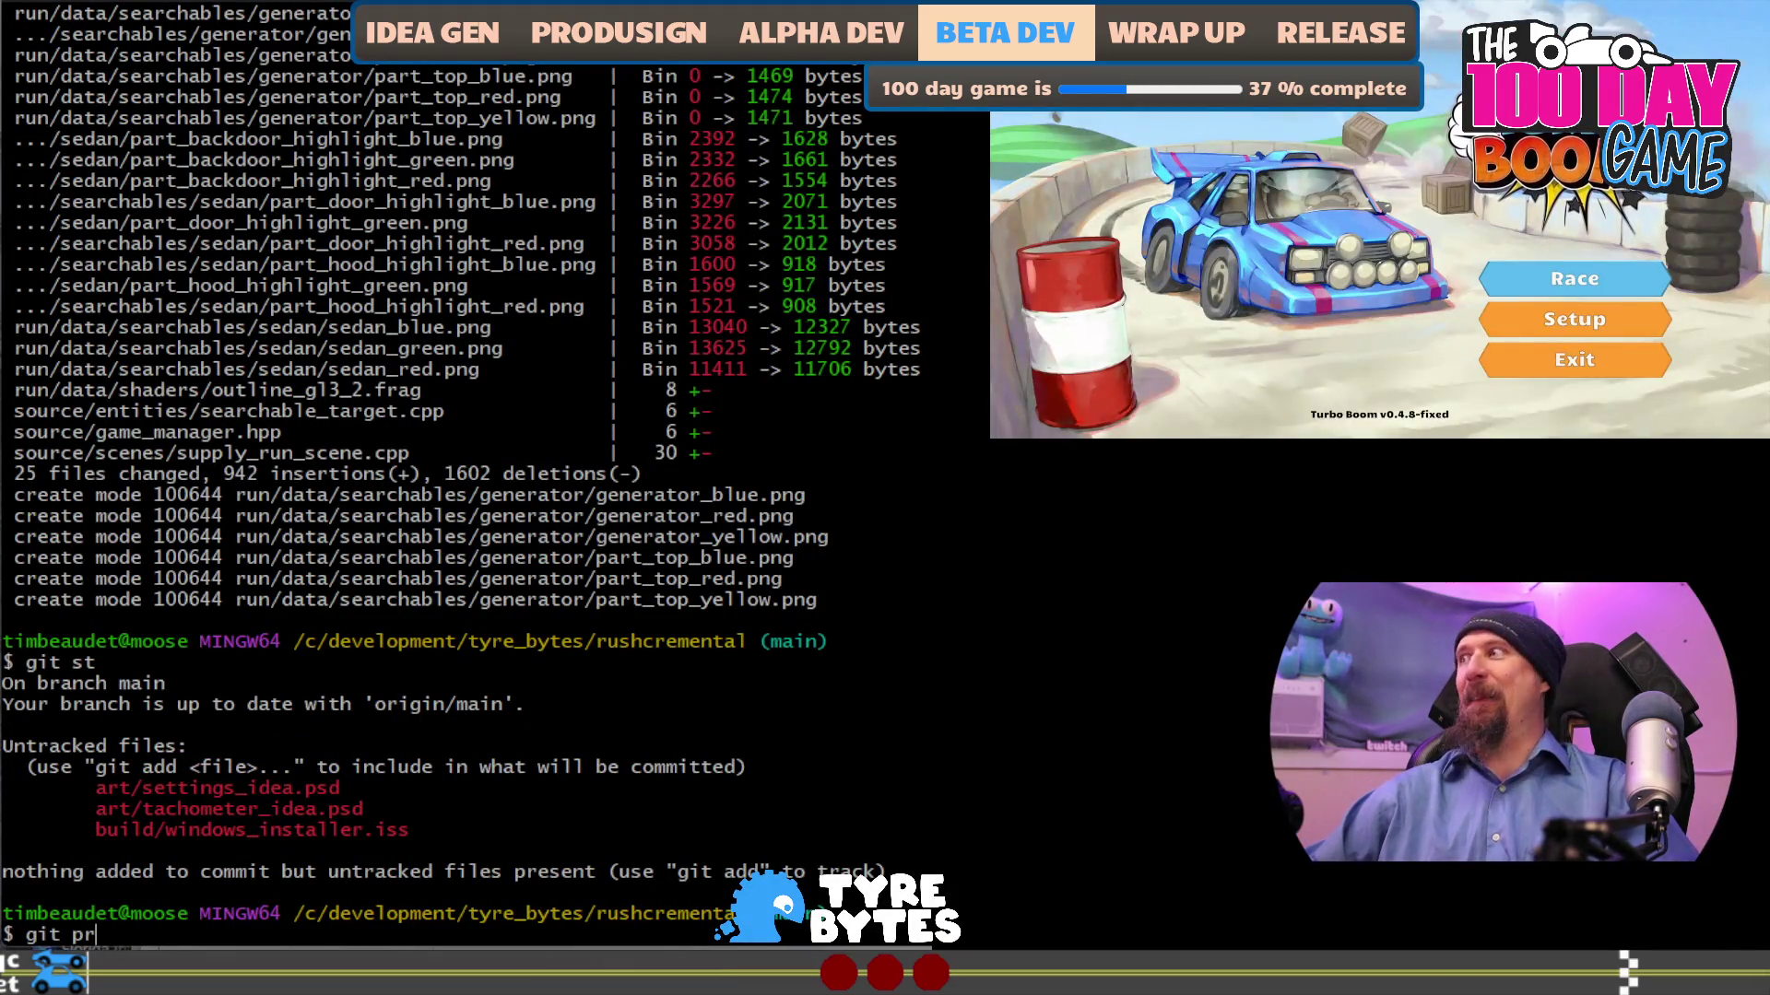
text(p)
key(Return)
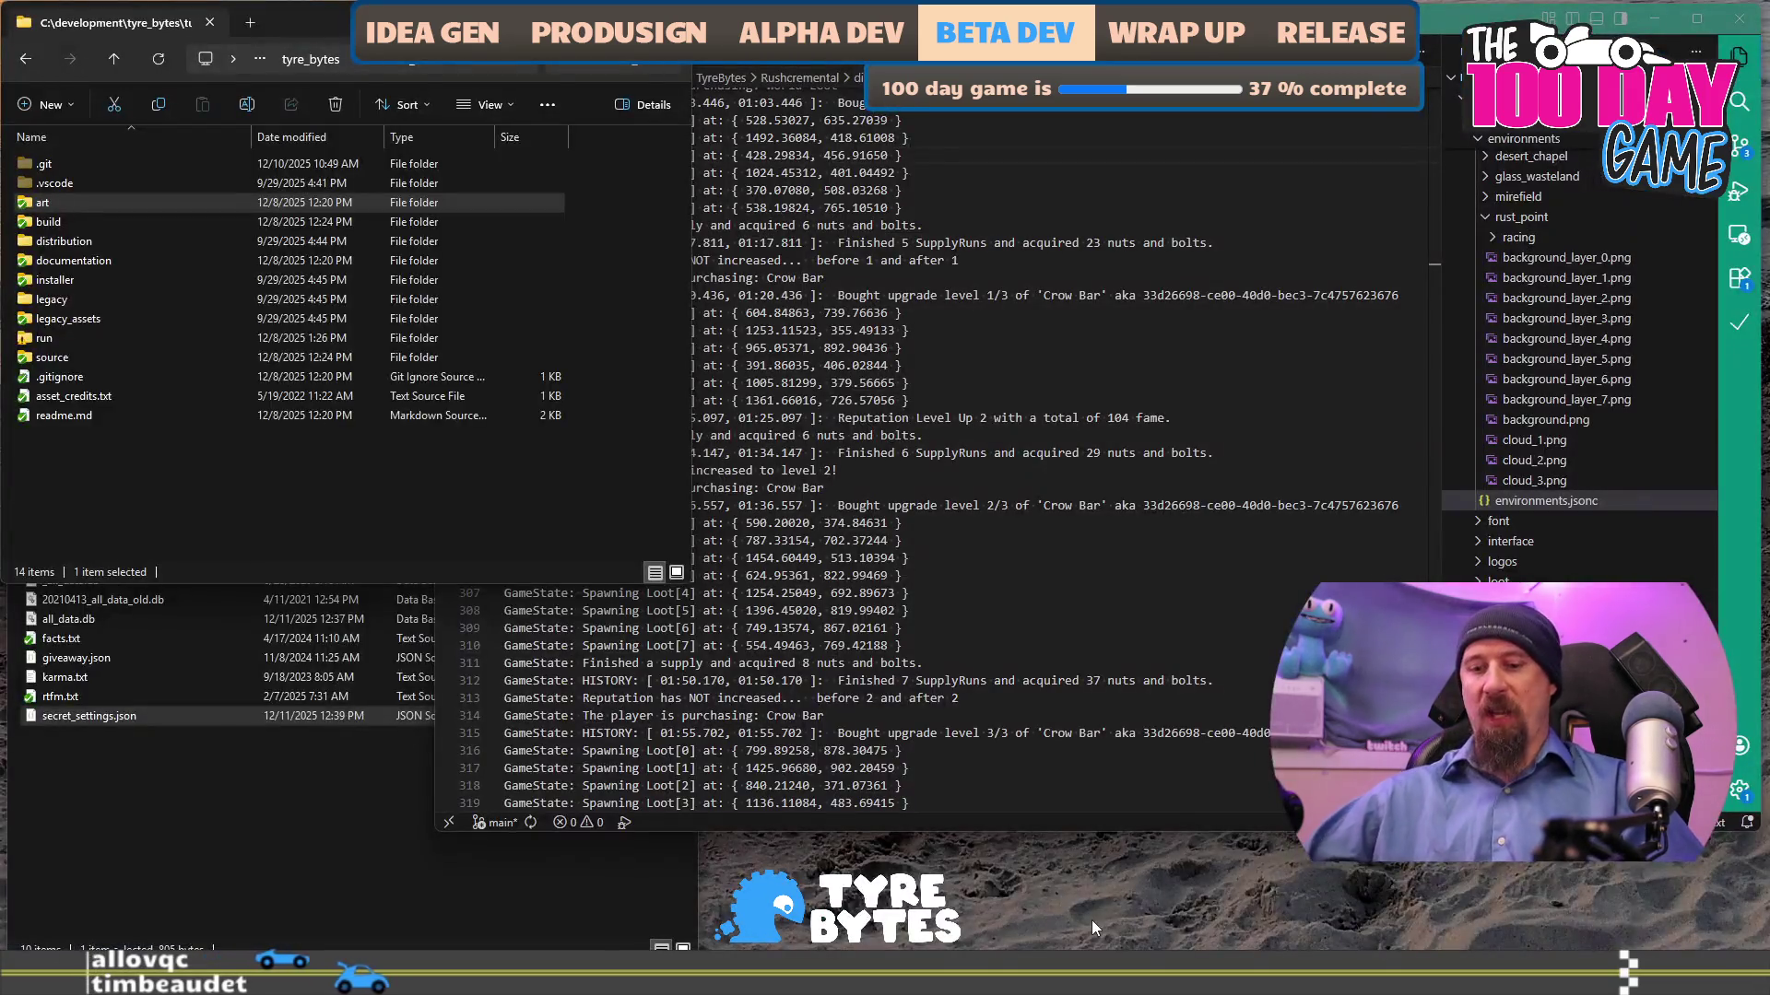
- Search 'vis' and open rushcremental.sln from Visual Studio 2022's recent list
key(super)
text(visual Studio 2022)
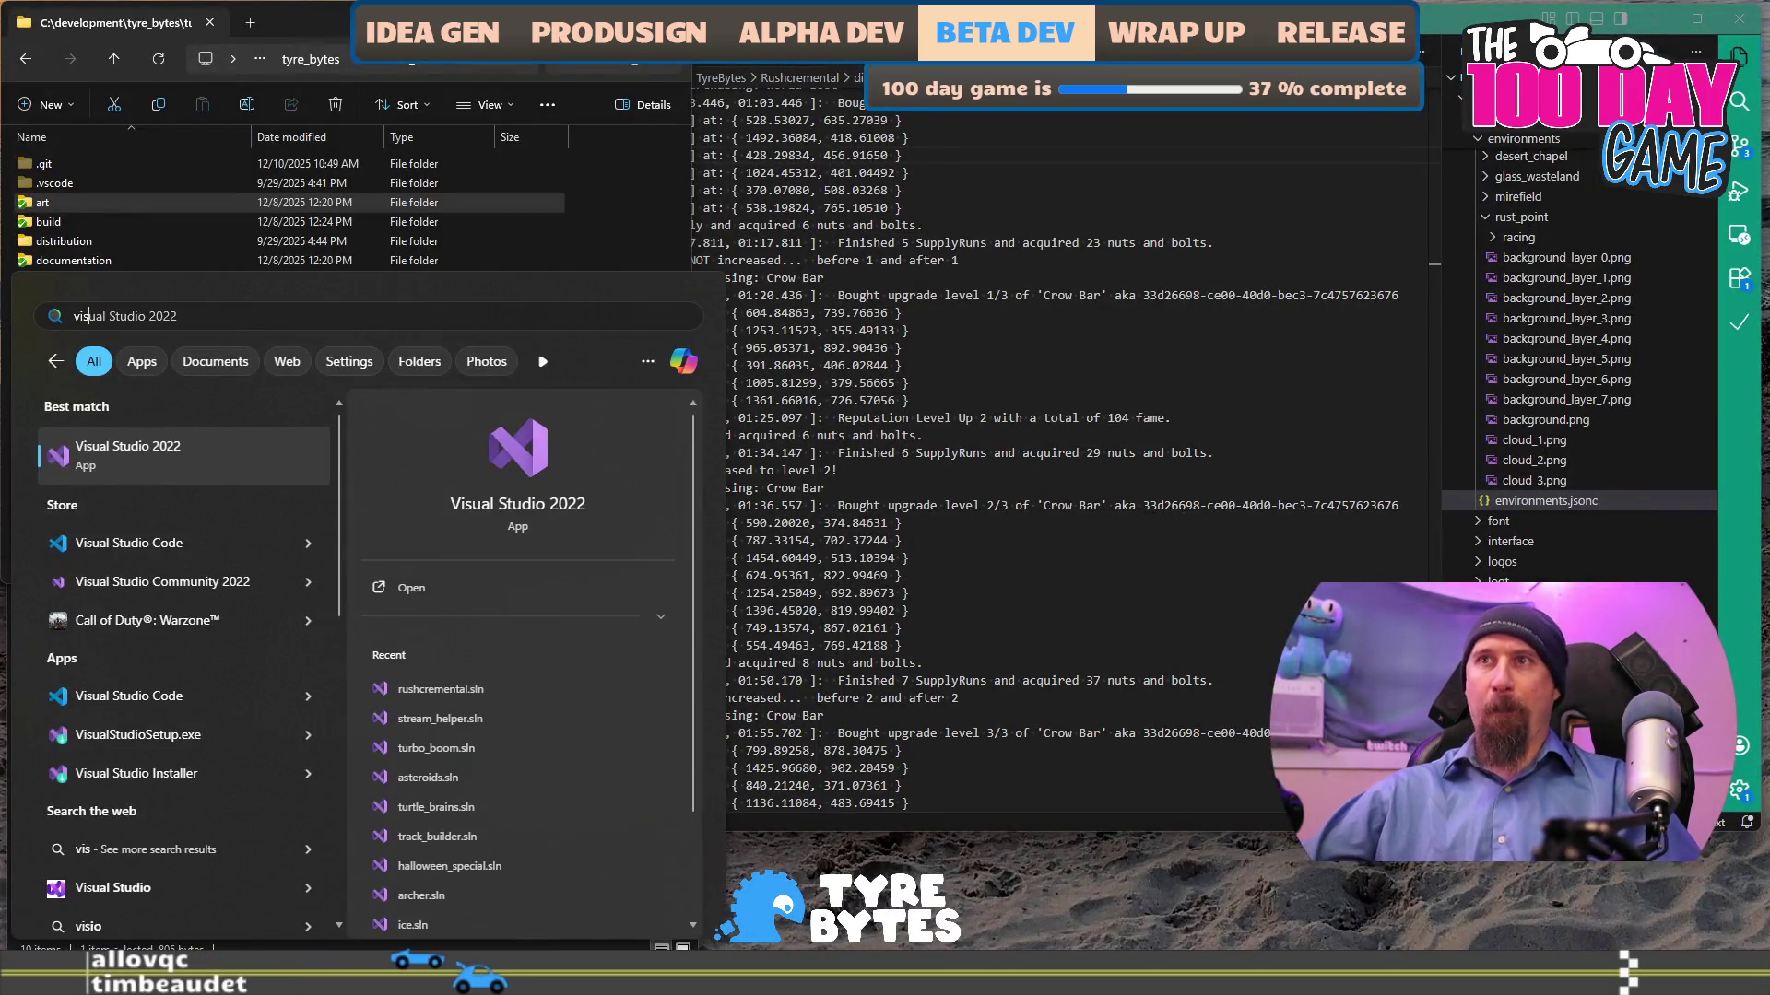
click(551, 693)
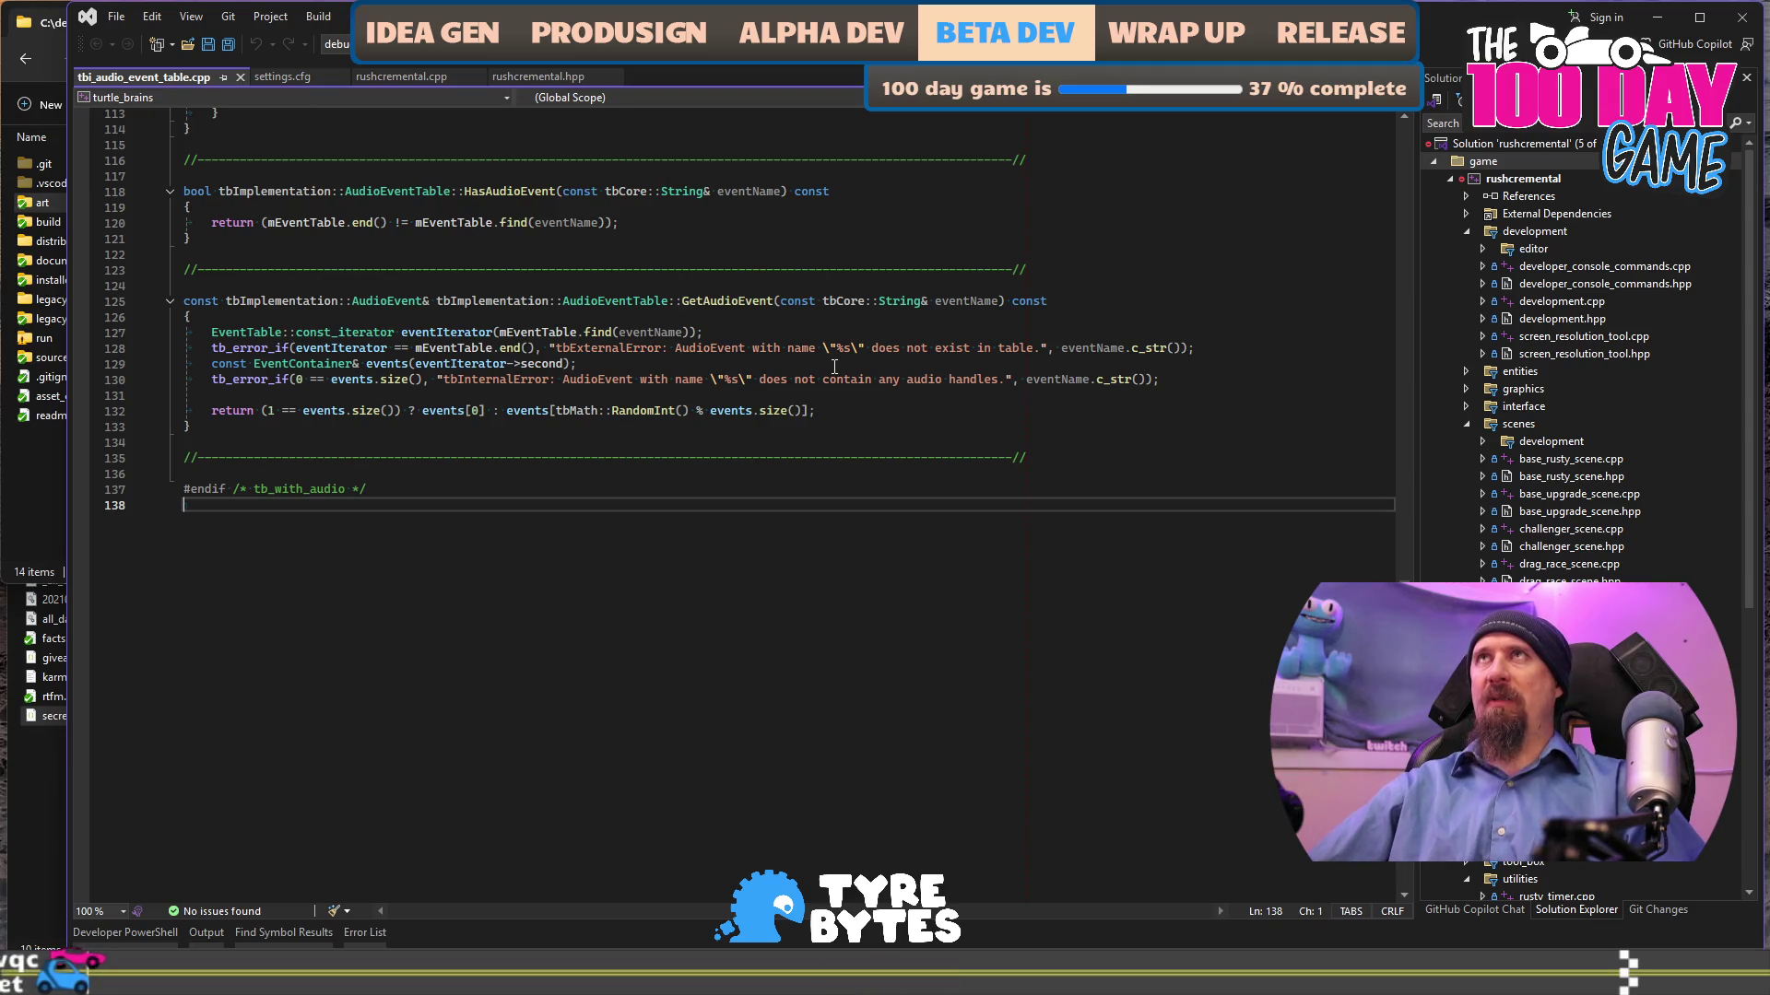
- Build and launch rushcremental to reach the Profile 1 / Profile 2 title screen
click(851, 284)
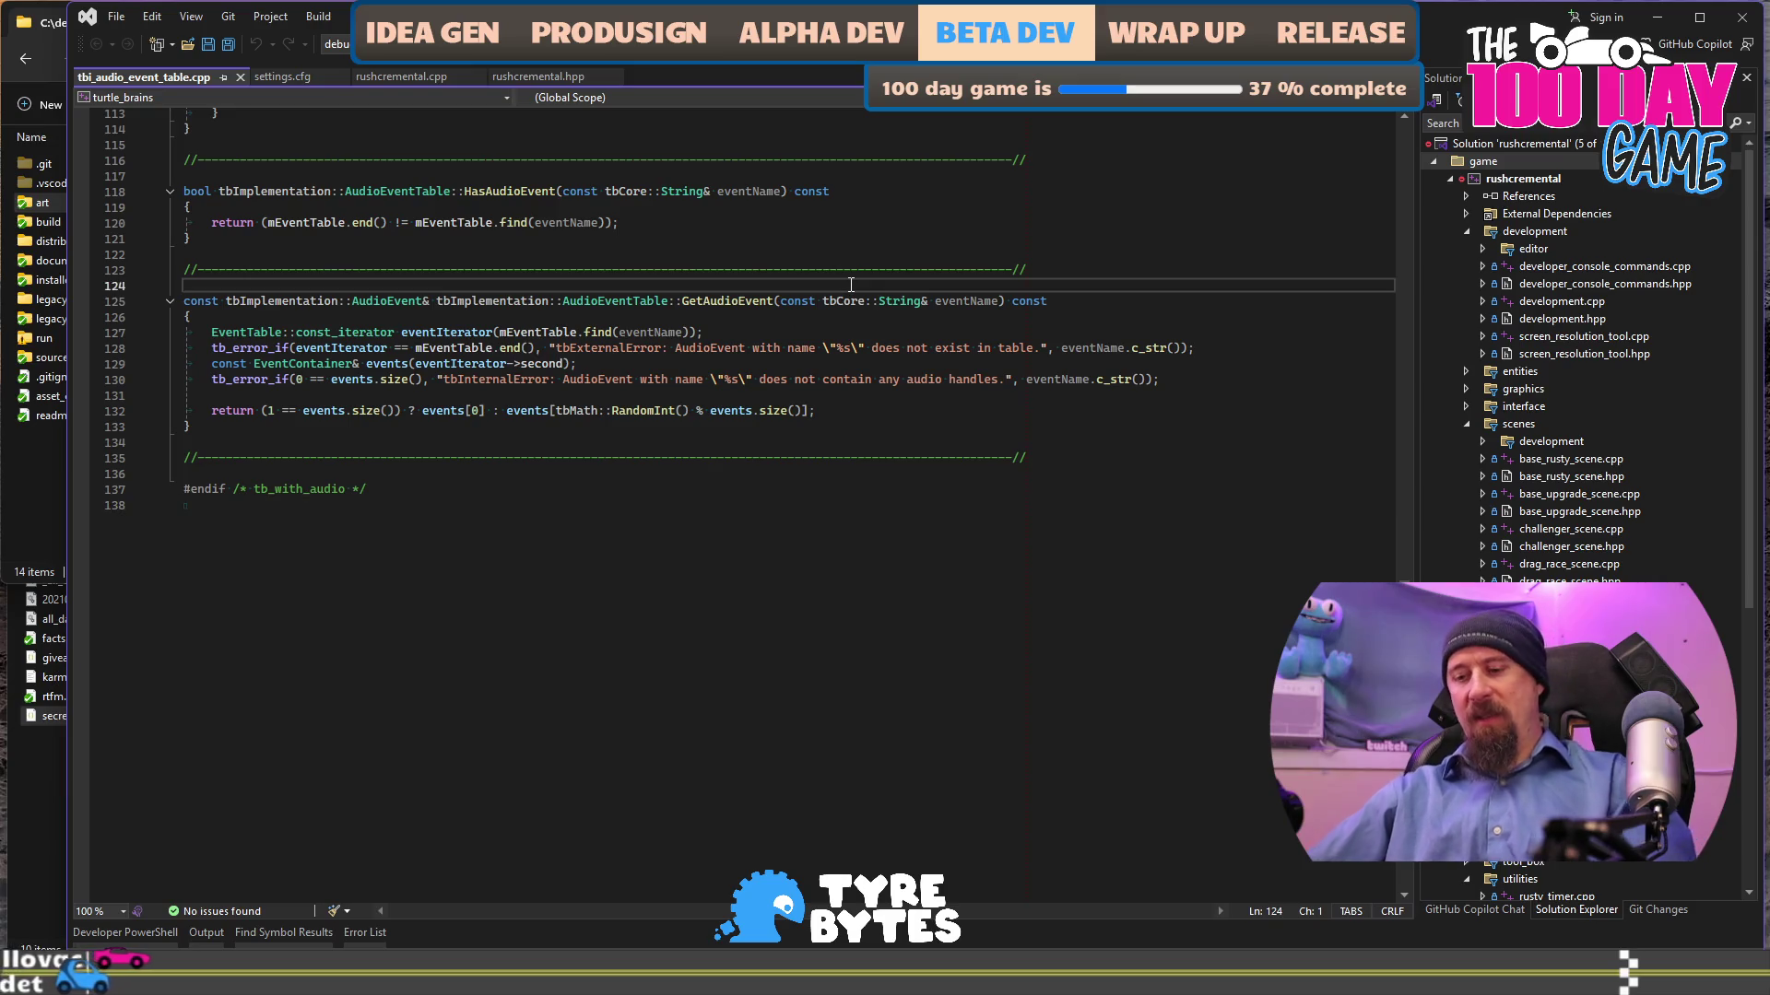
key(ctrl+shift+b)
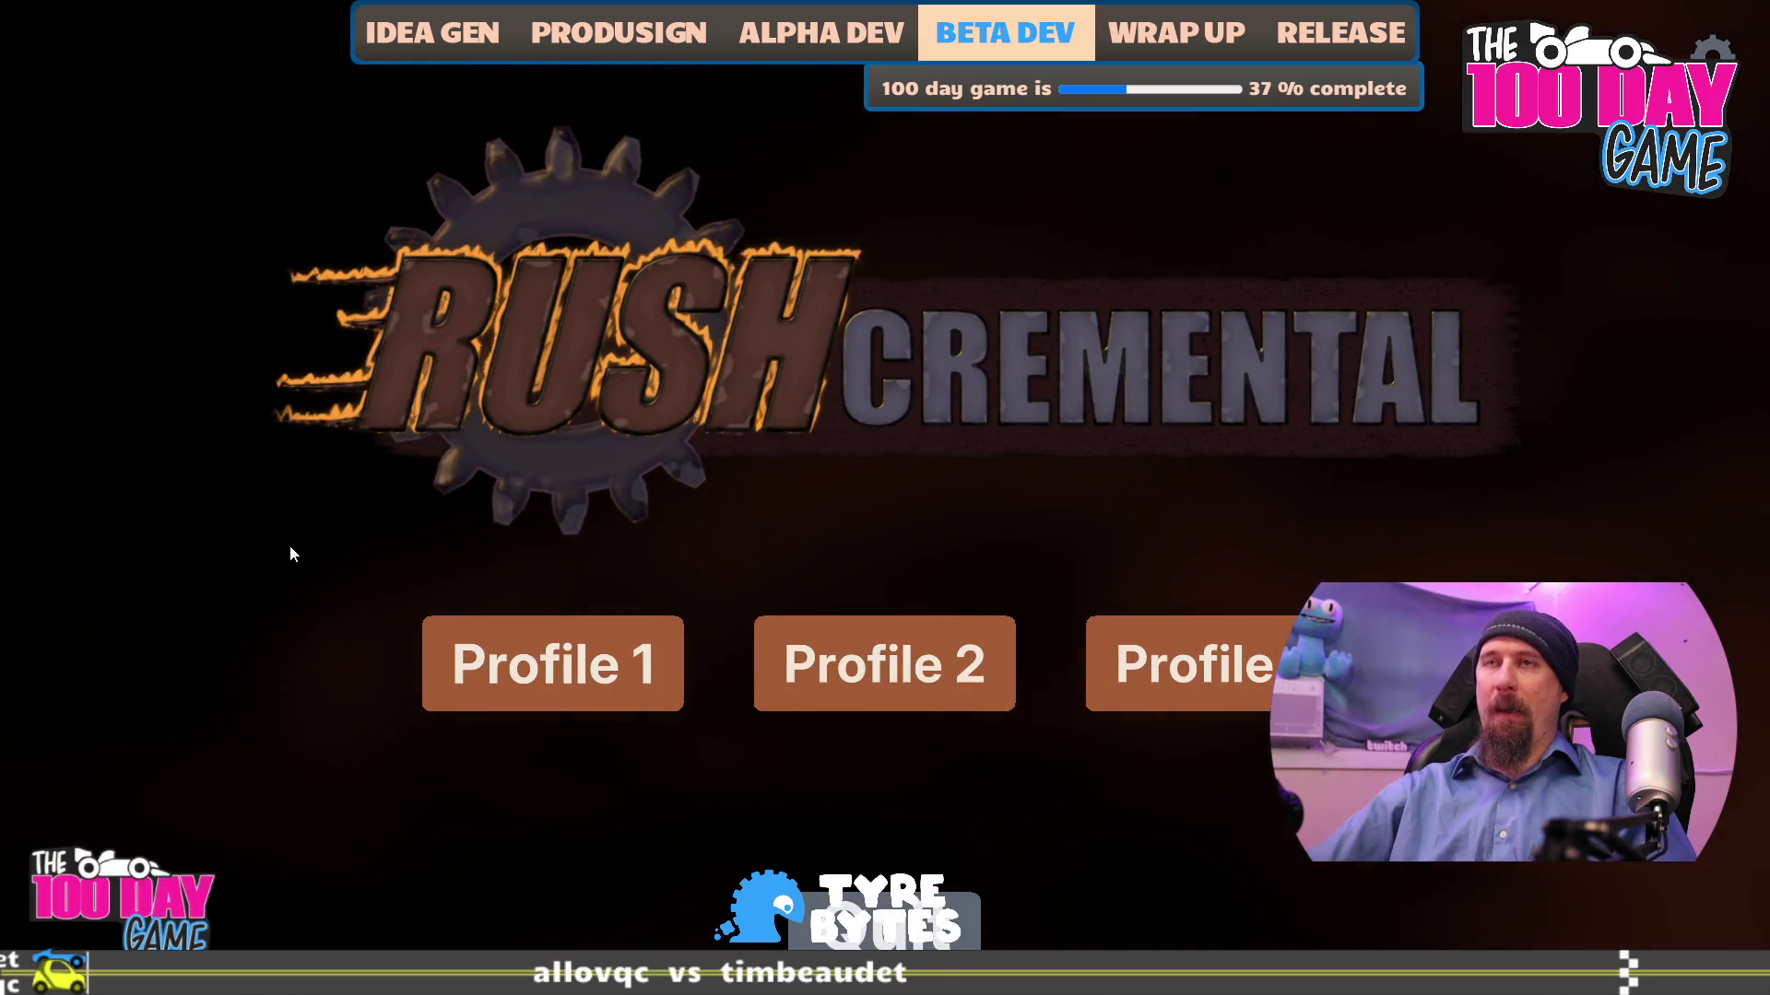
- Open the developer console and unlock the buggy1 key
key(grave)
text(unlock buggy)
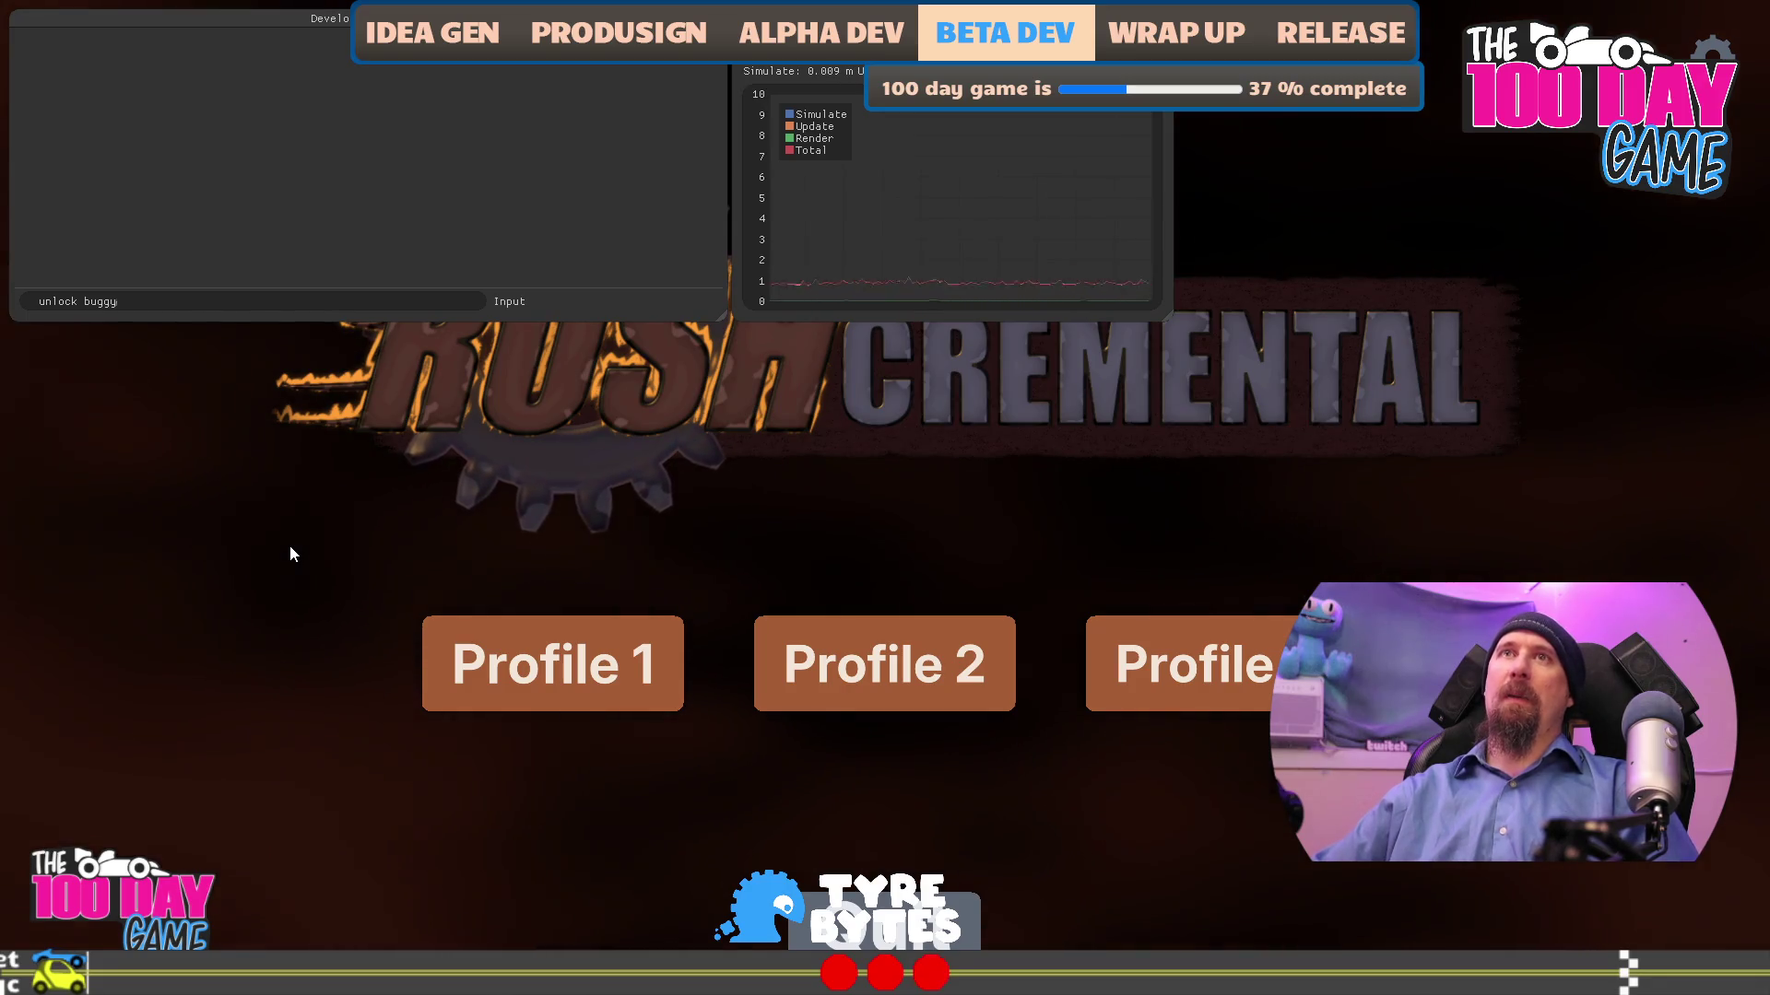
text(1)
key(Return)
text(unloc)
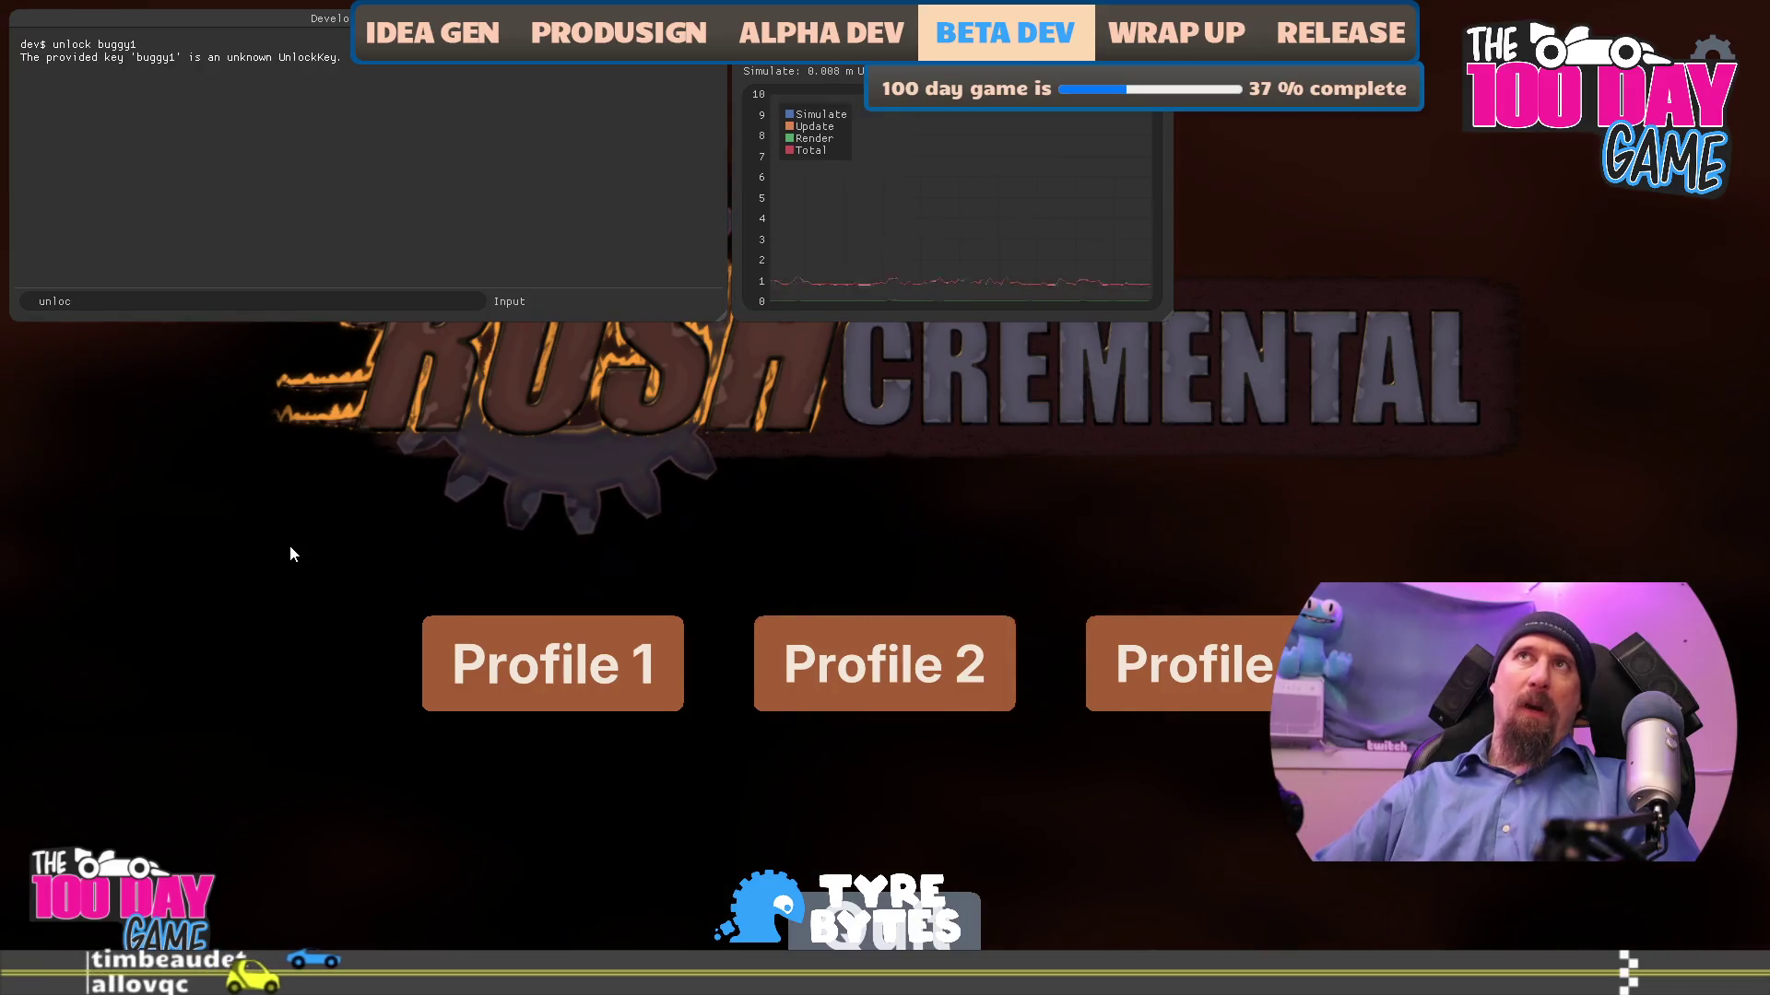
key(BackSpace)
key(BackSpace)
key(BackSpace)
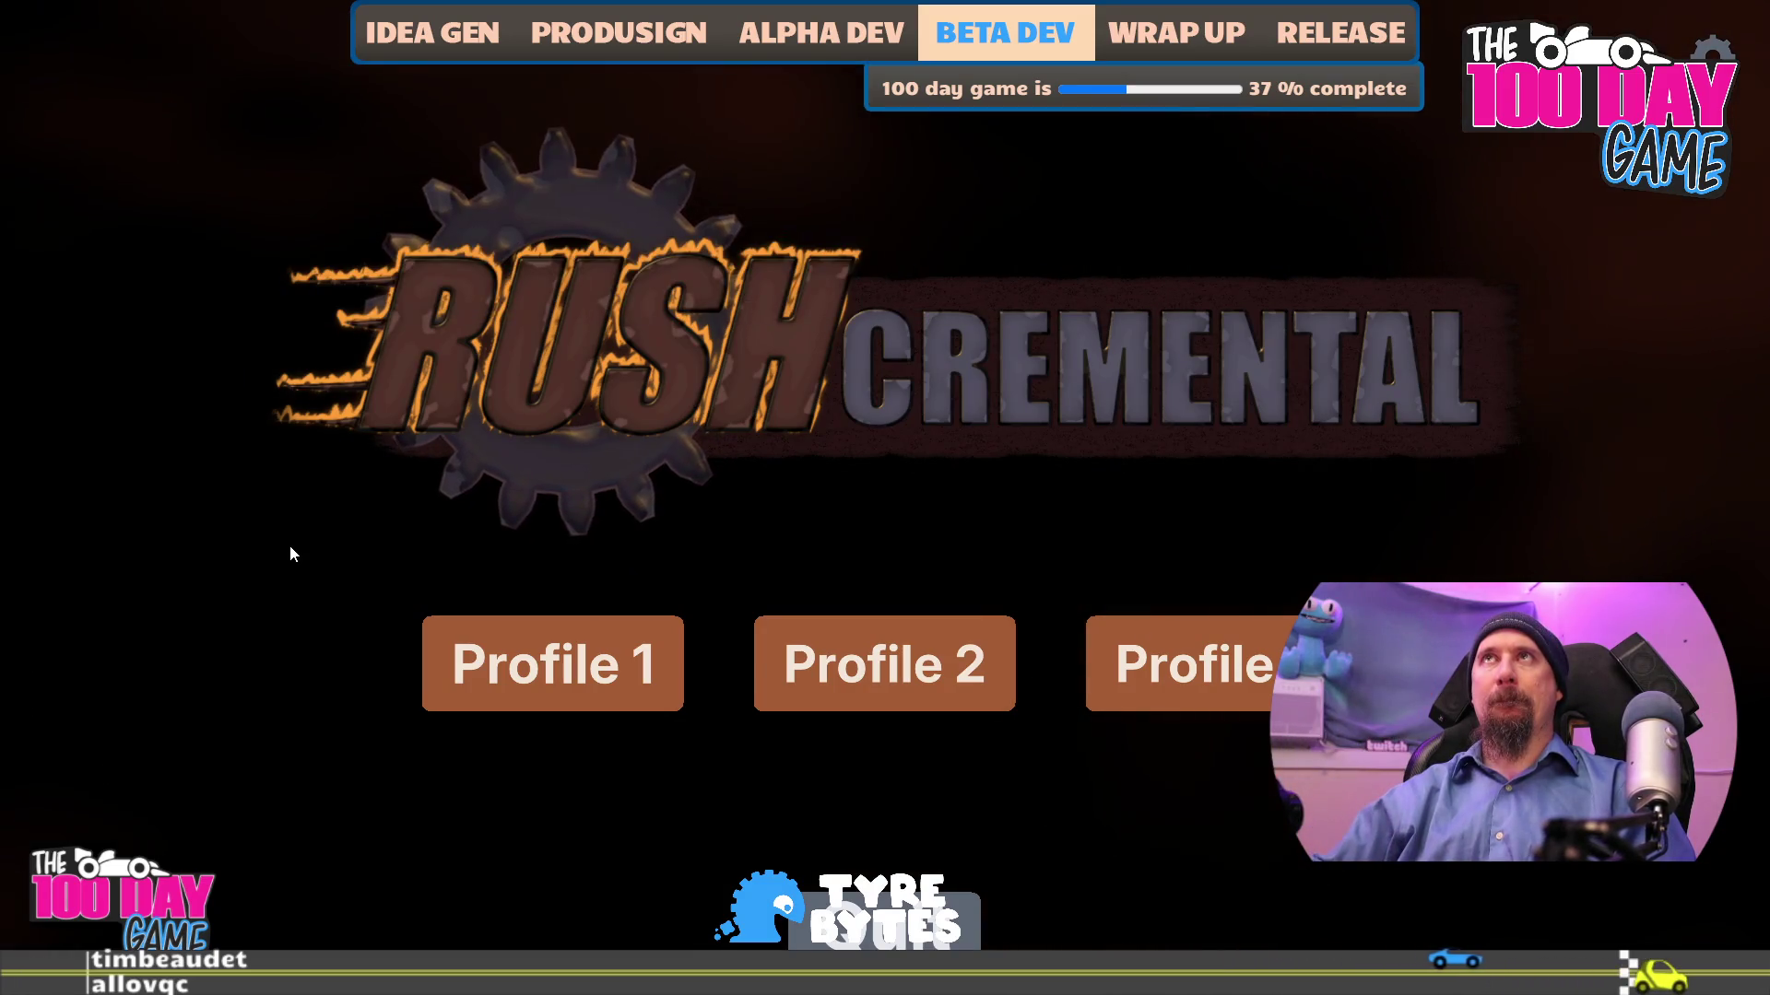
- Unlock generator1, generator2 and generator3, then load Profile 1 from the title screen
text(unlo)
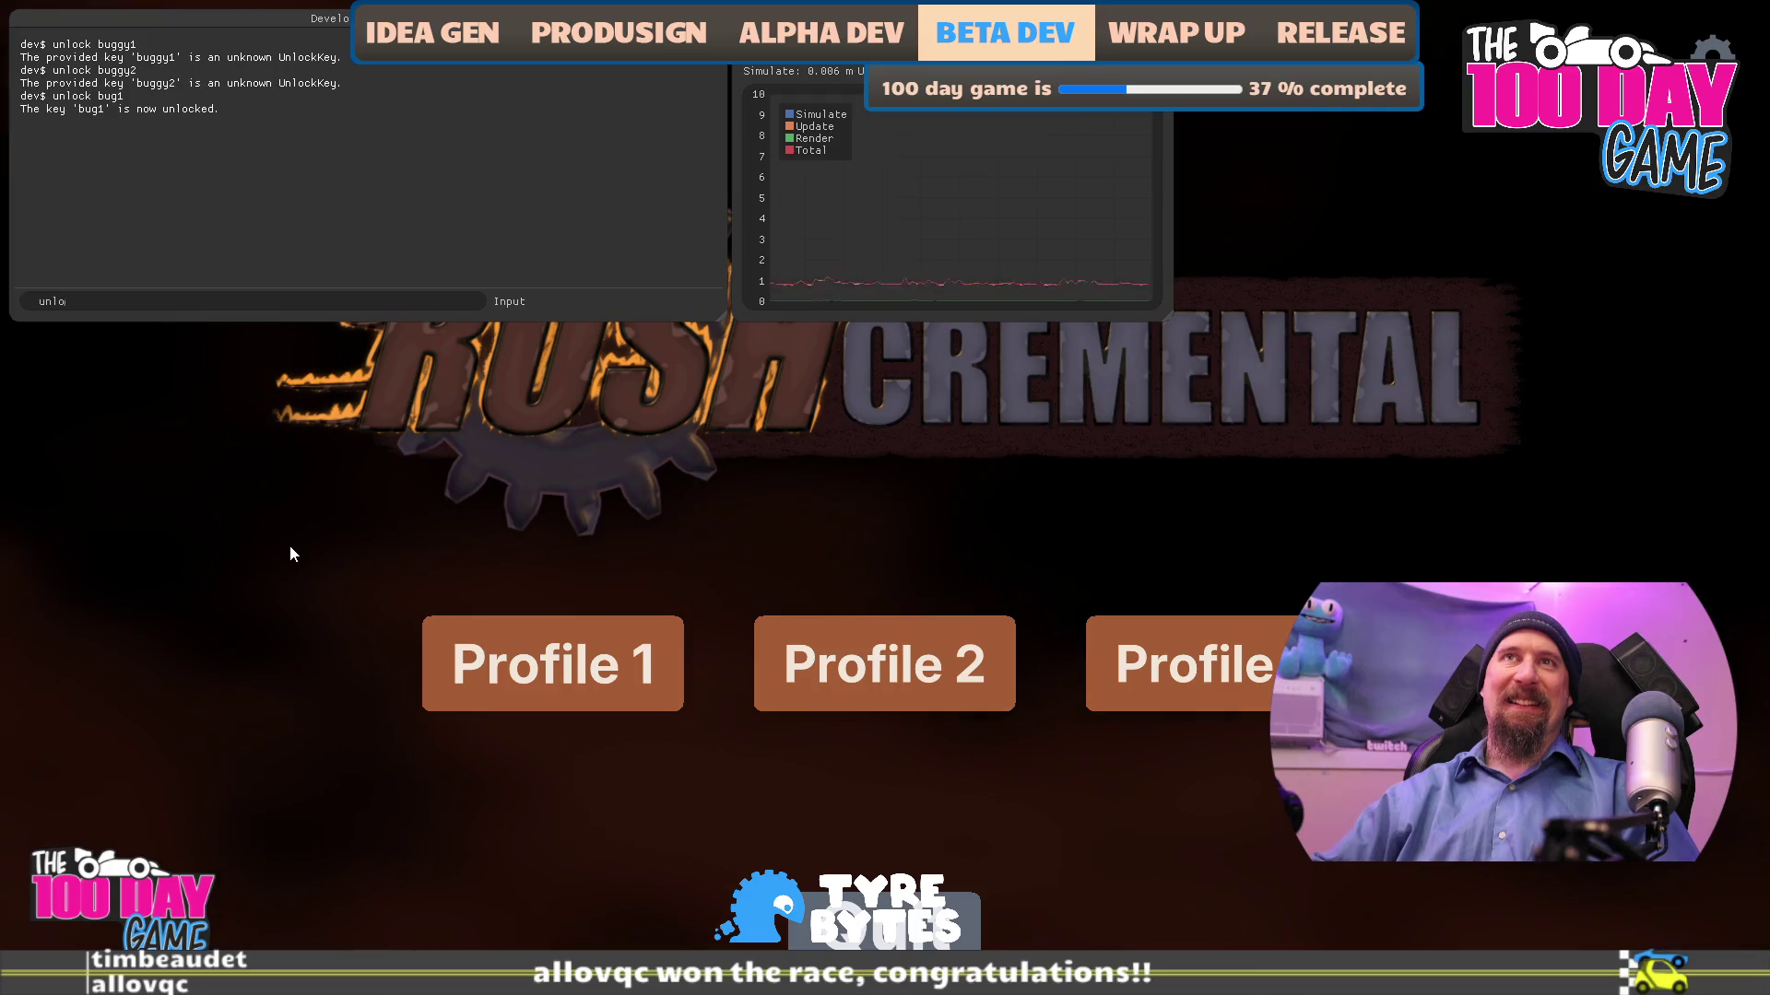
text(k )
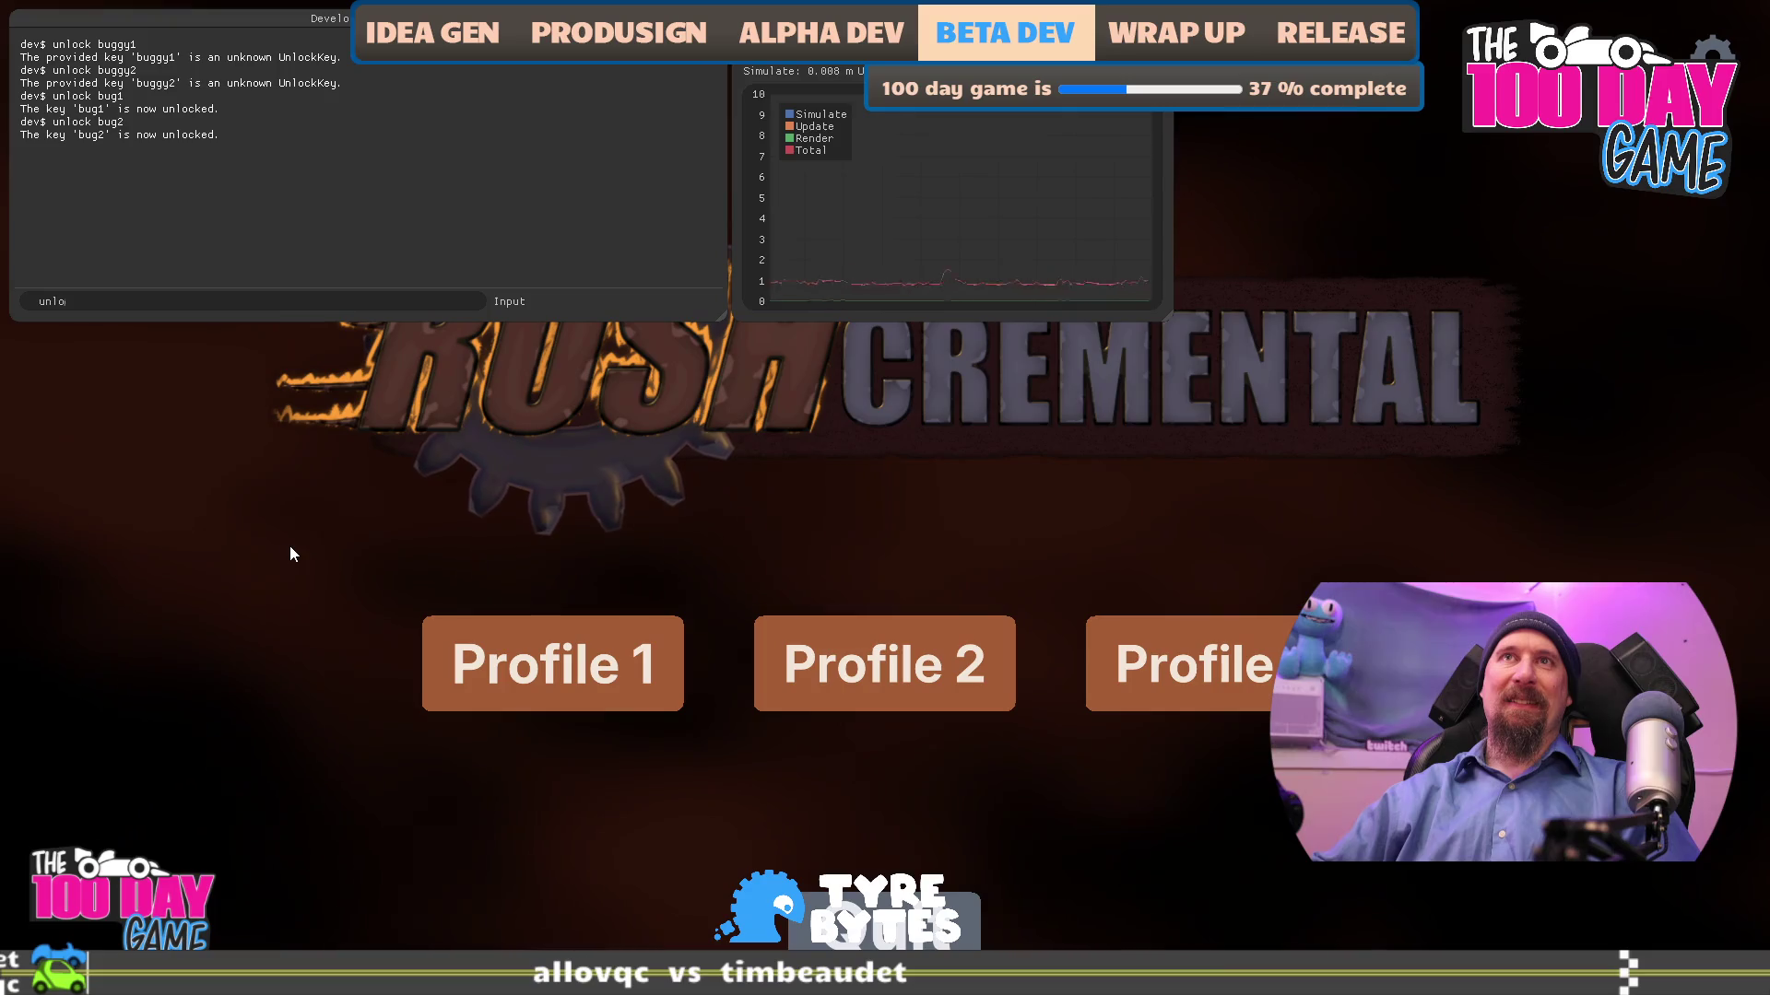
text(3)
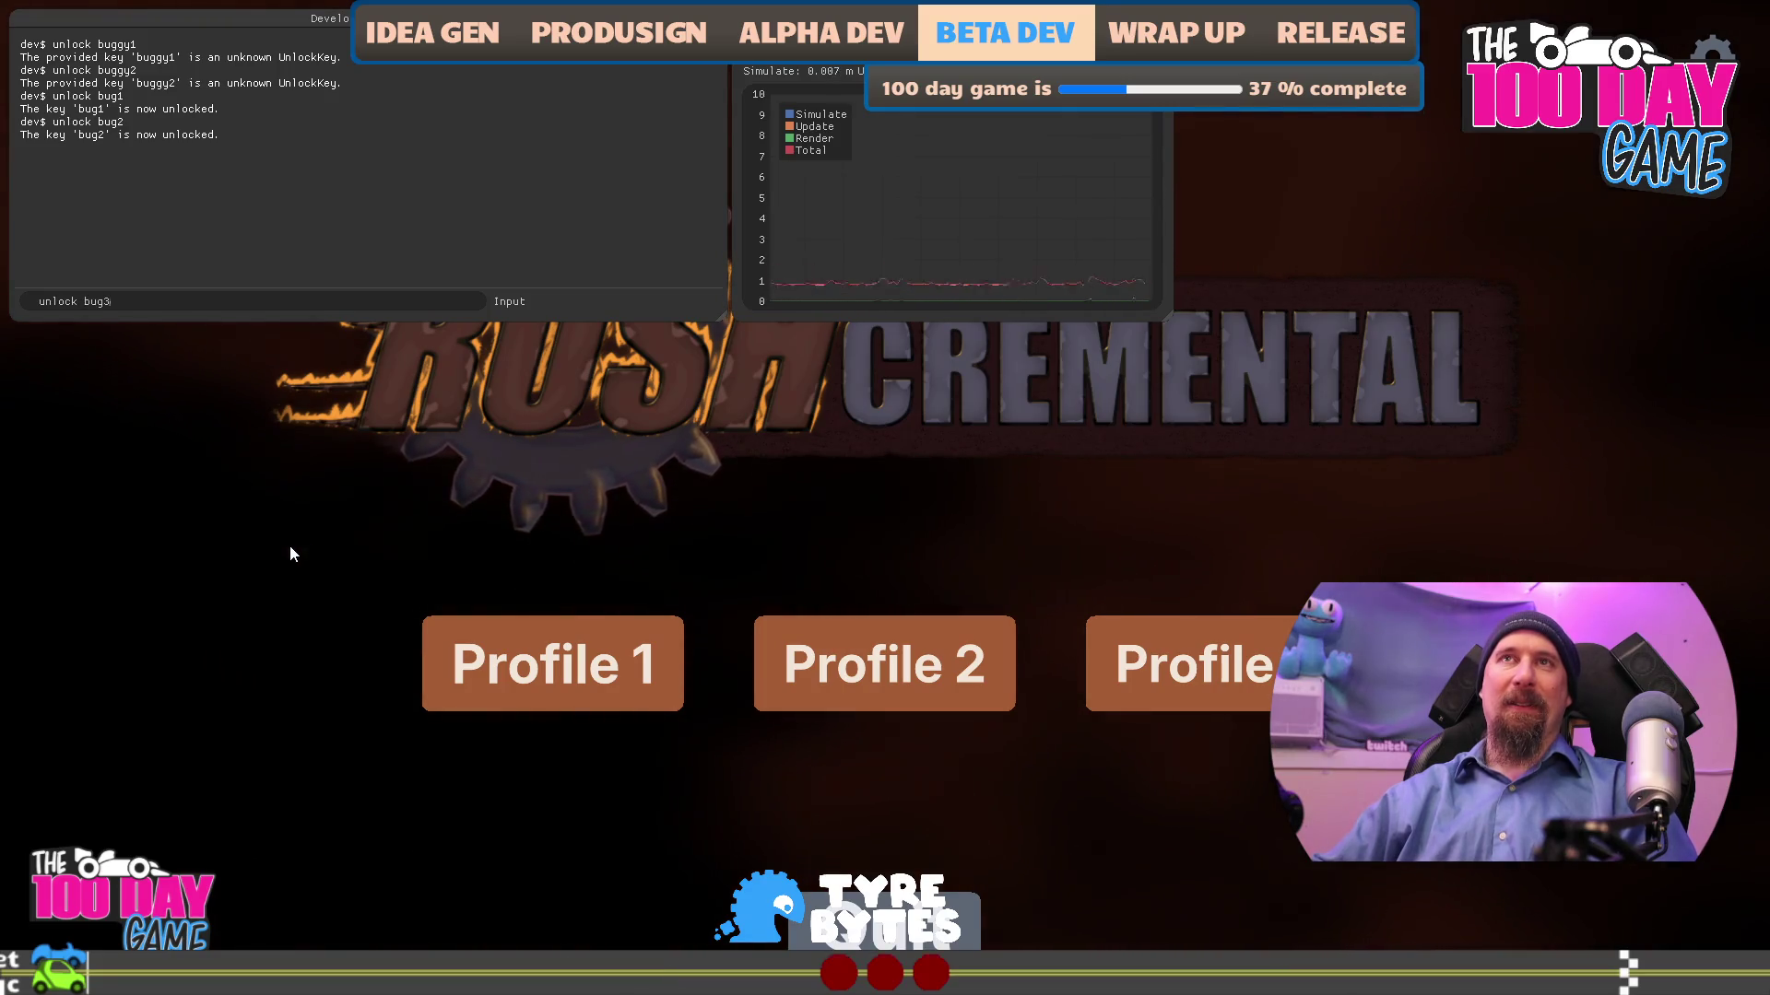
text(lock)
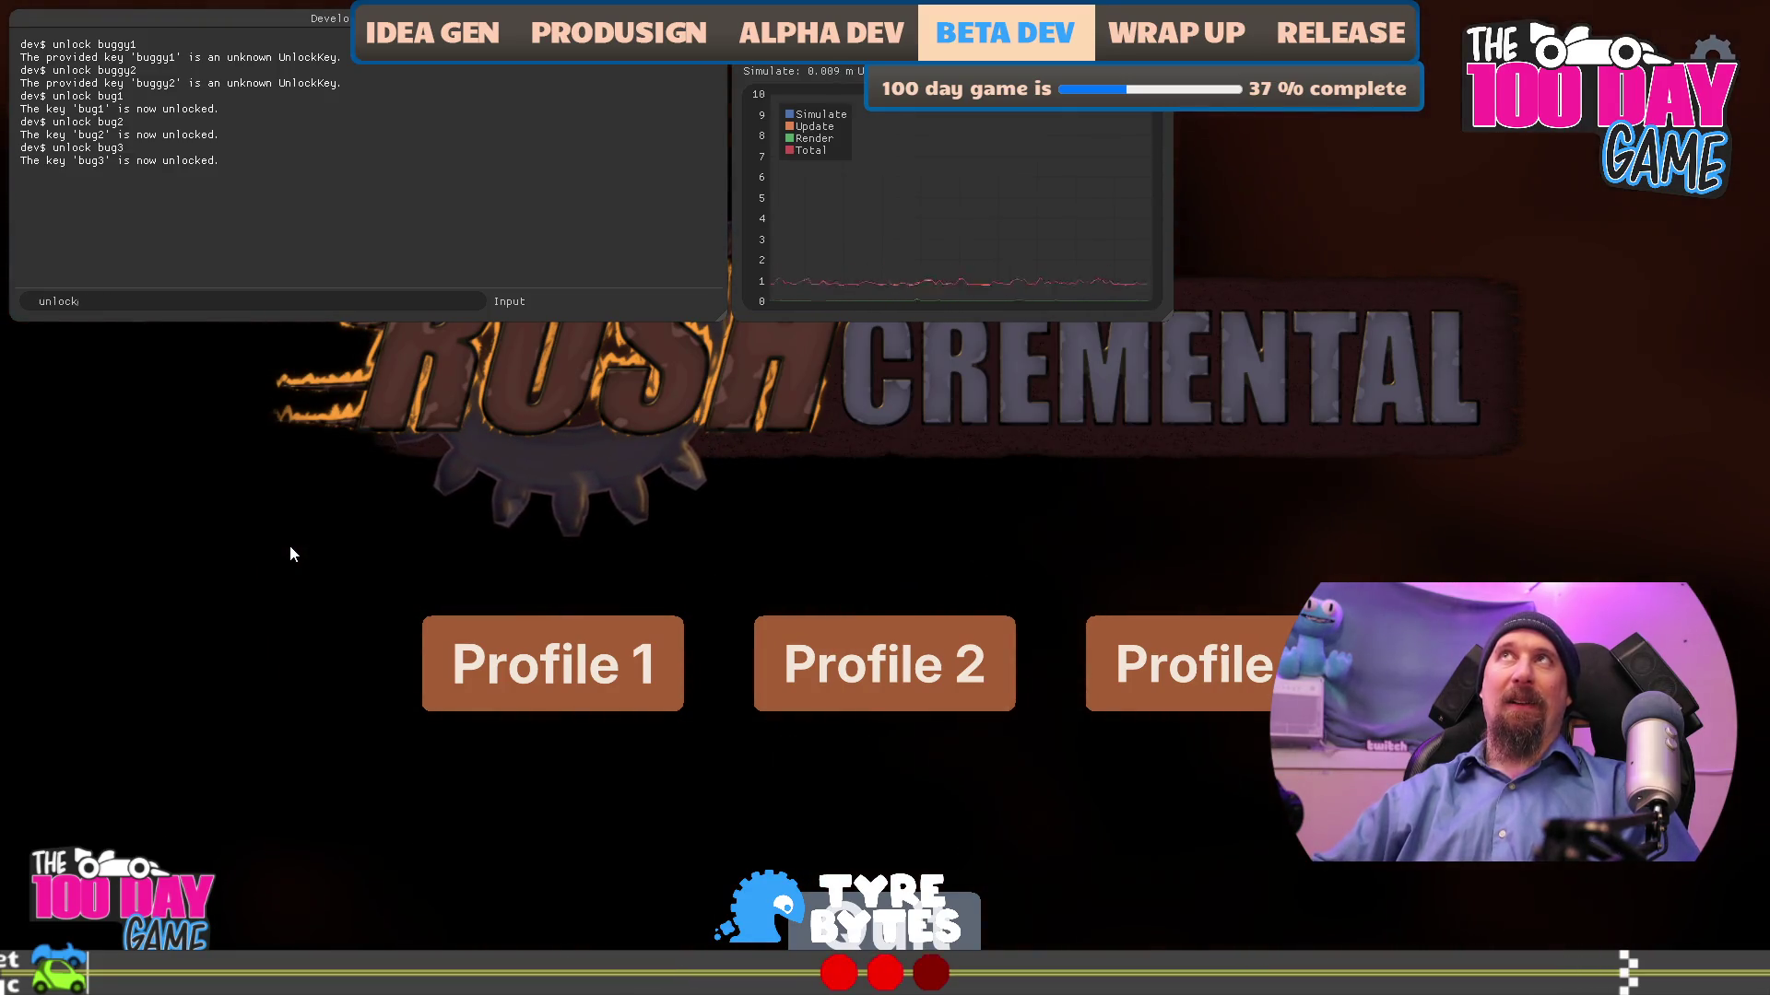
text( generator1)
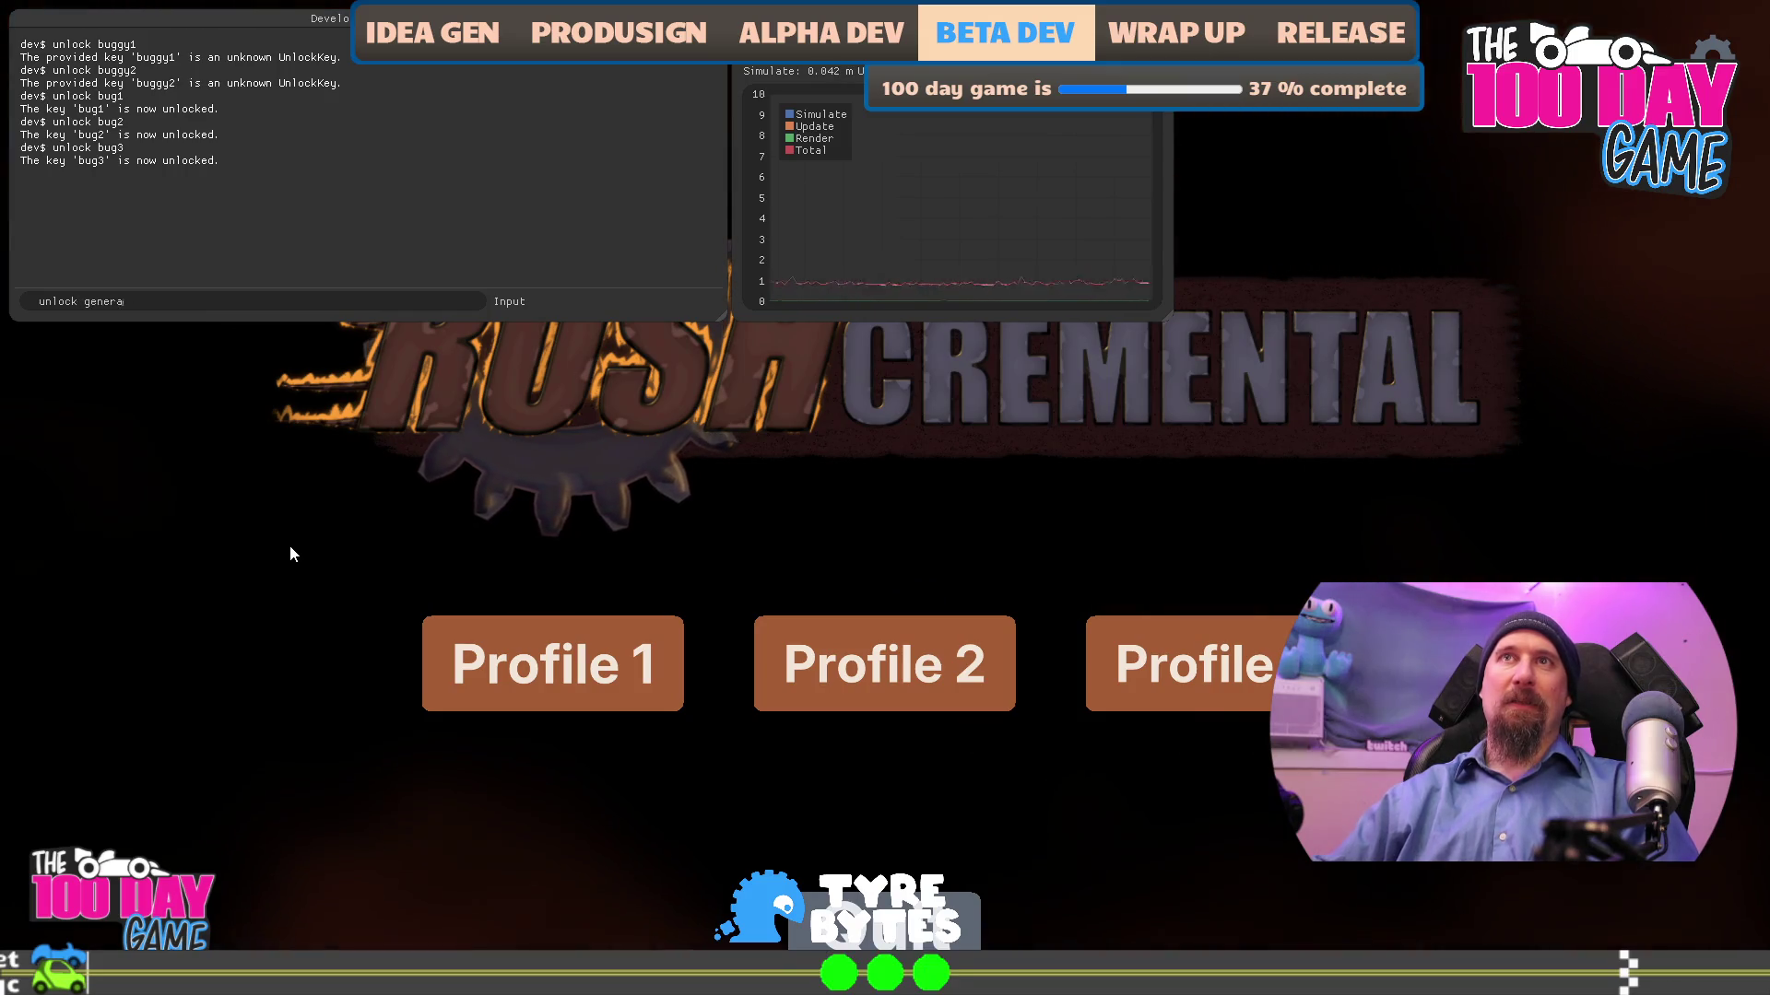
key(Return)
text(unlock generator2)
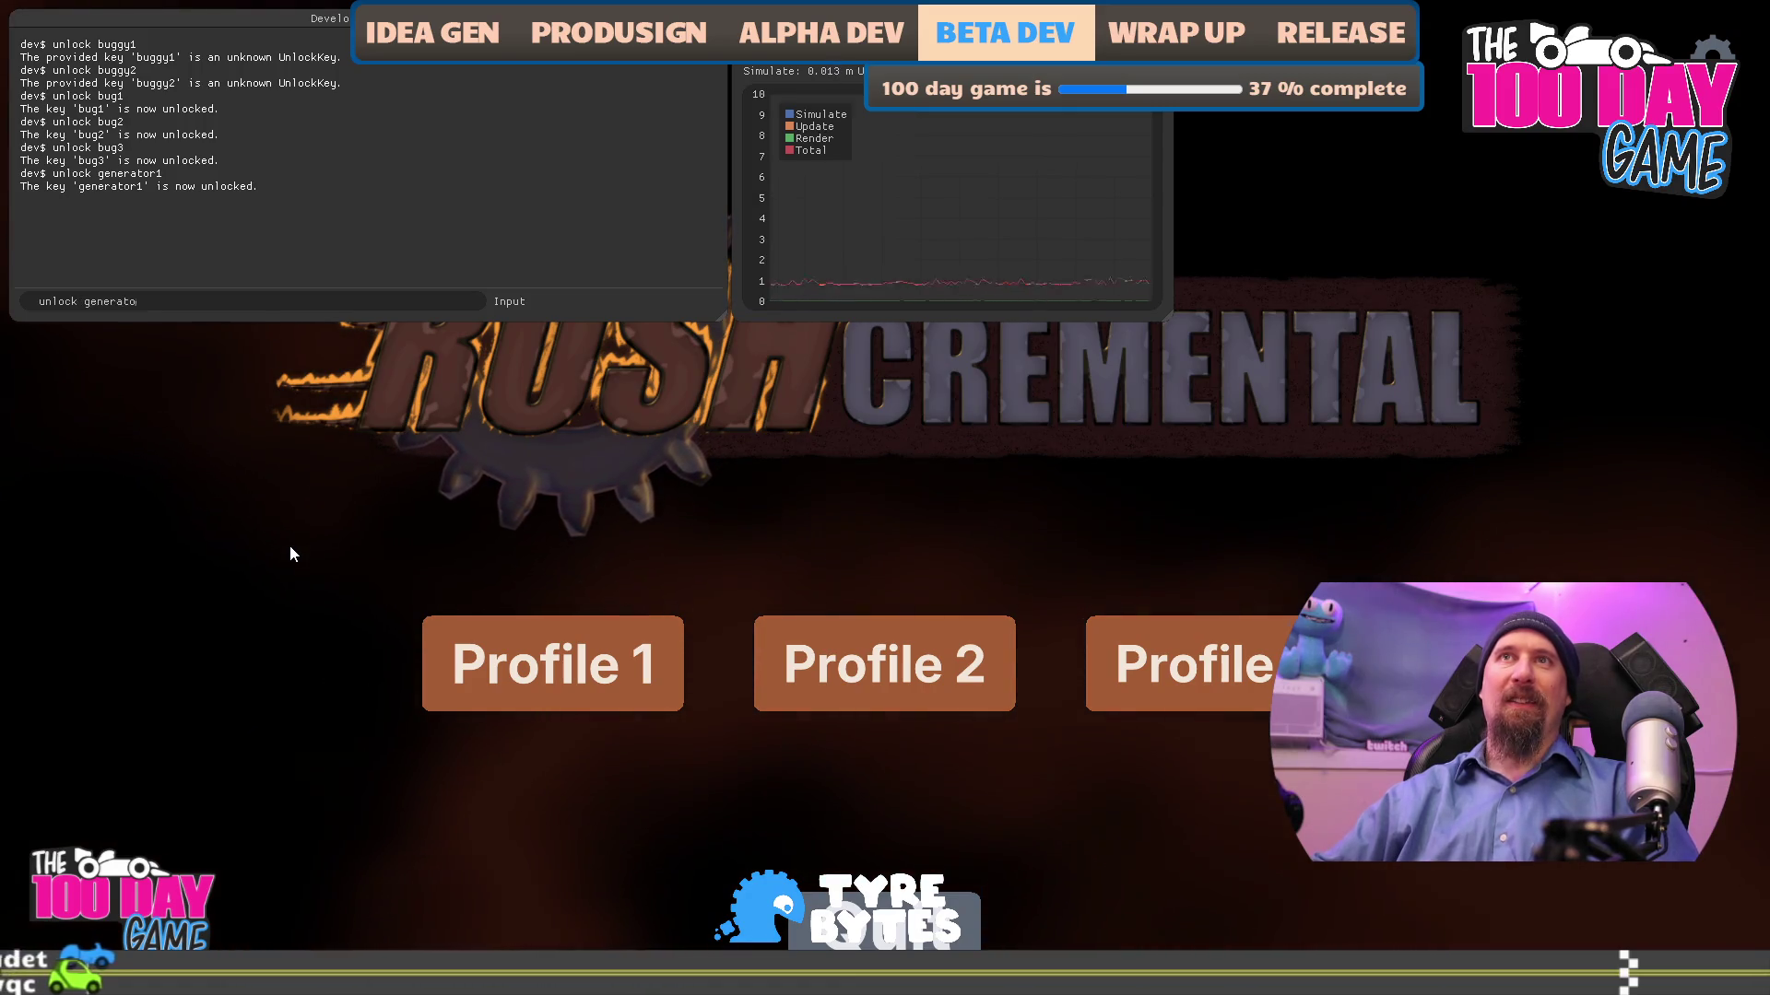
key(Return)
text(unlock gern)
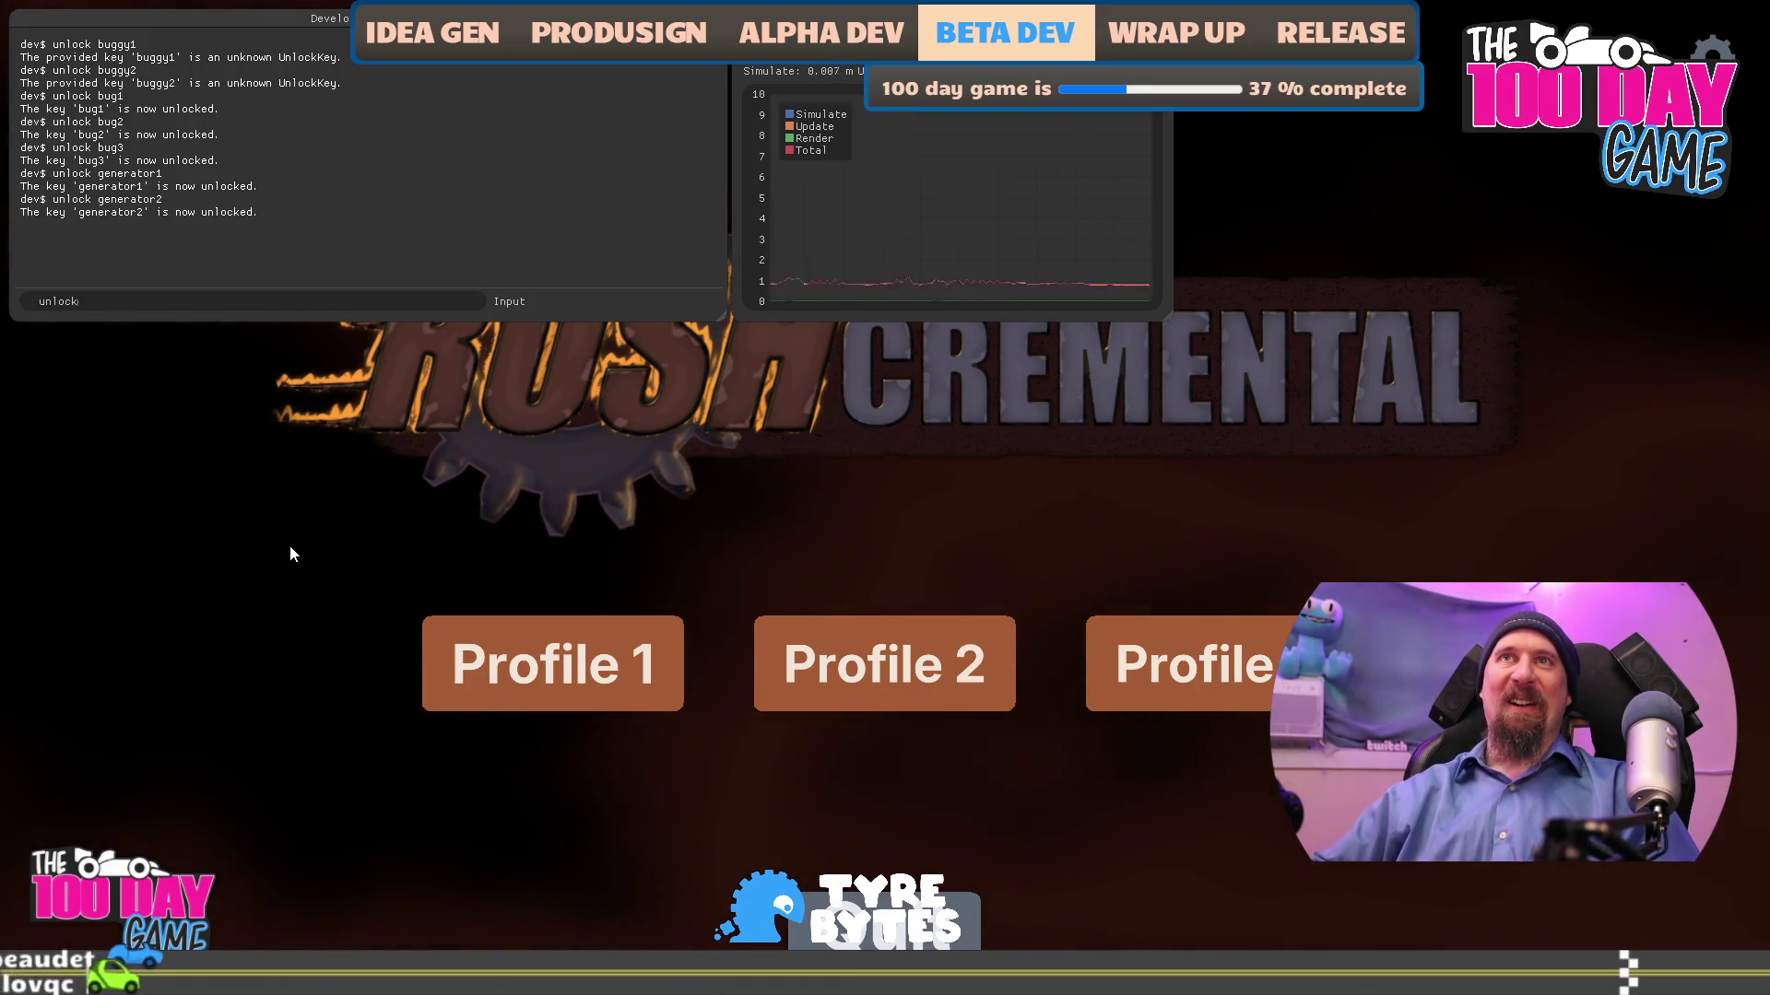
key(BackSpace)
key(BackSpace)
text(ner)
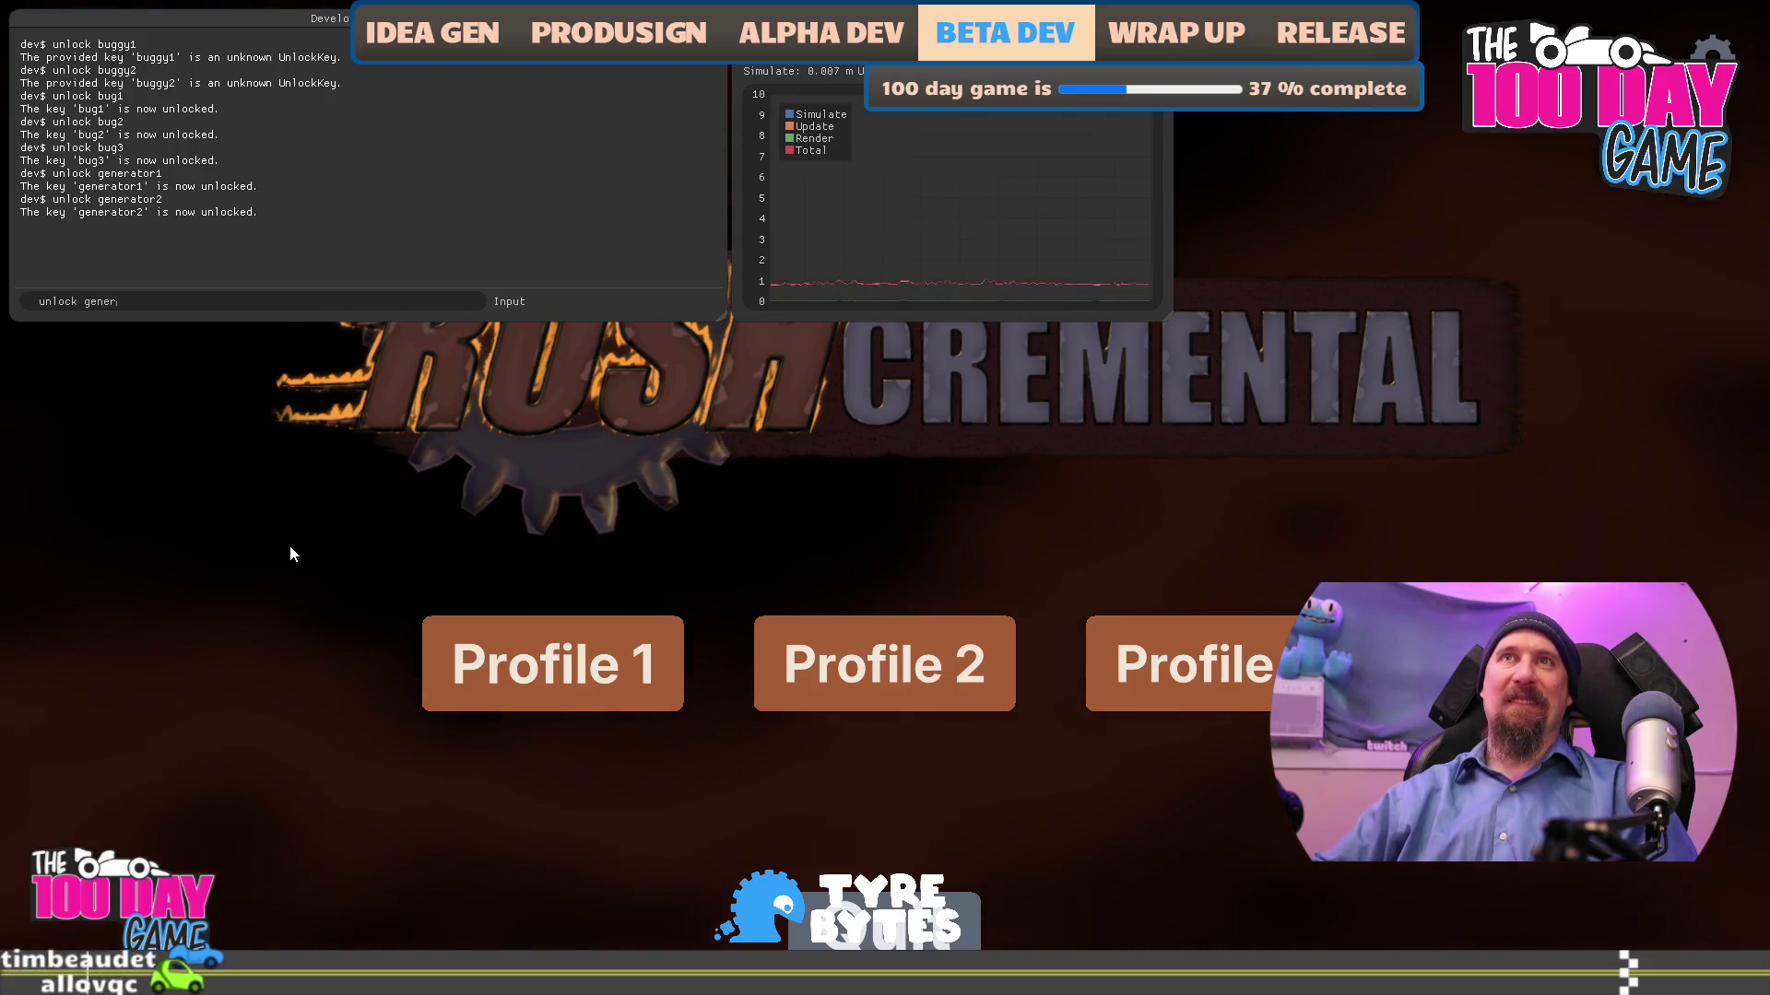
text(ator3)
key(Return)
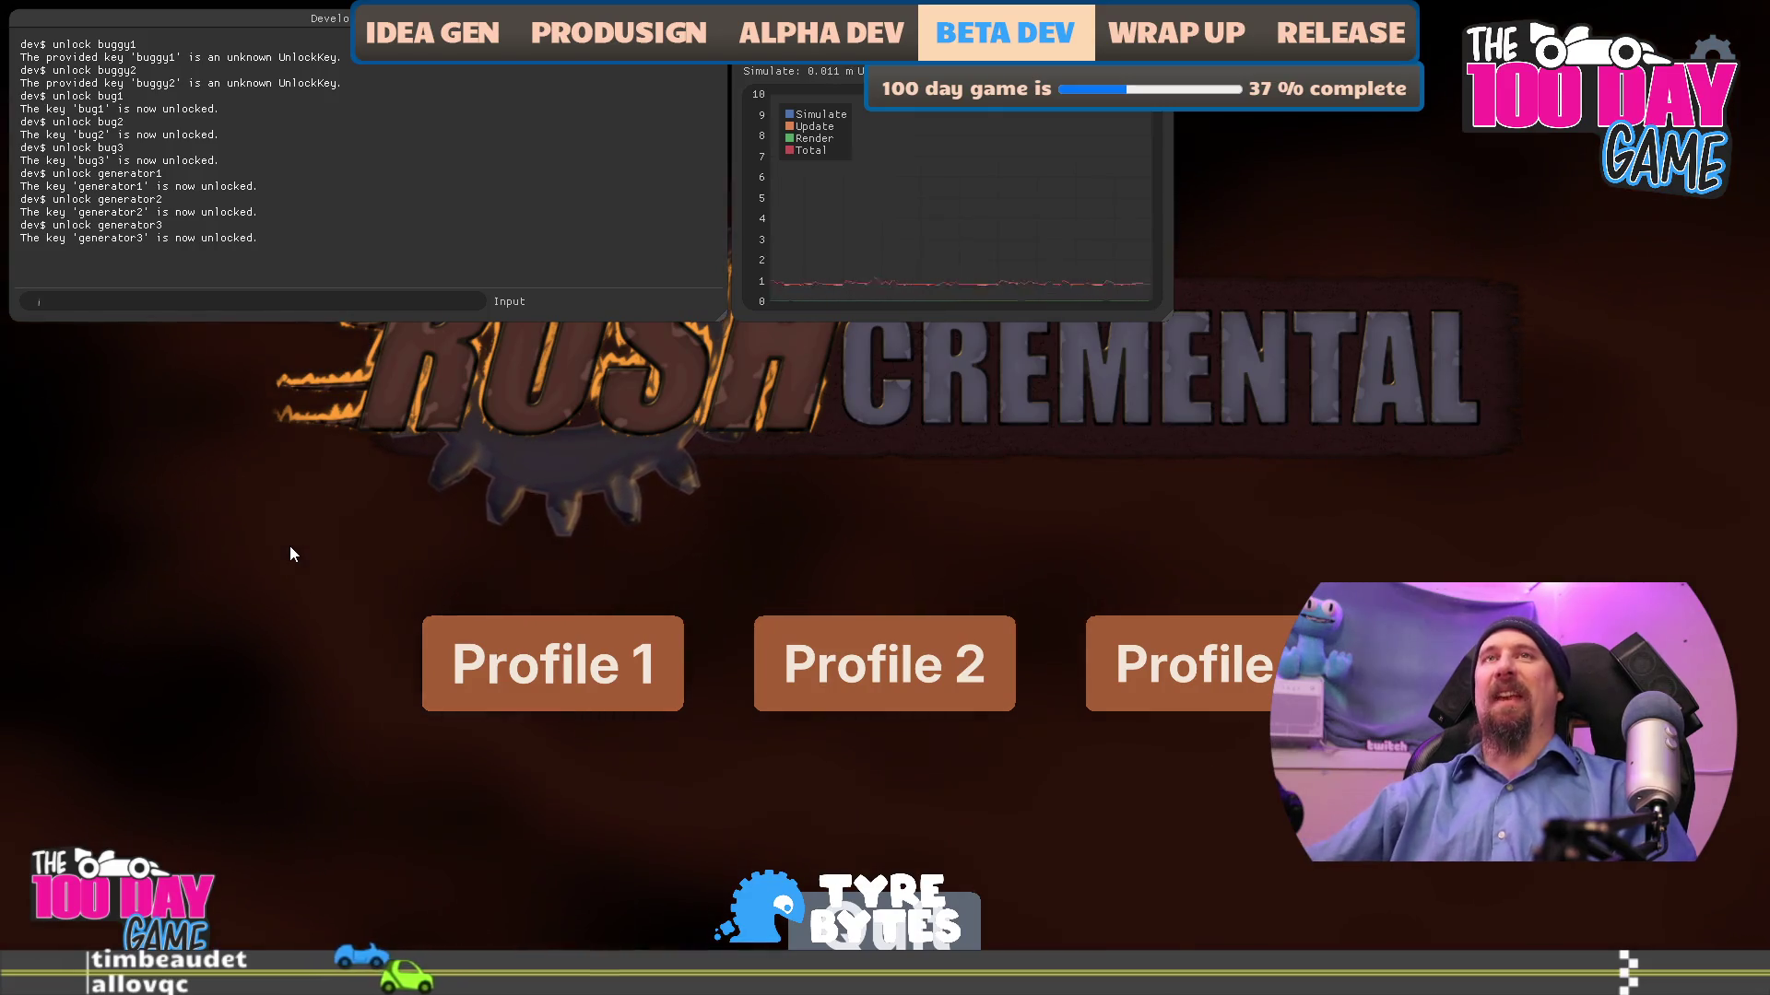
key(grave)
click(495, 683)
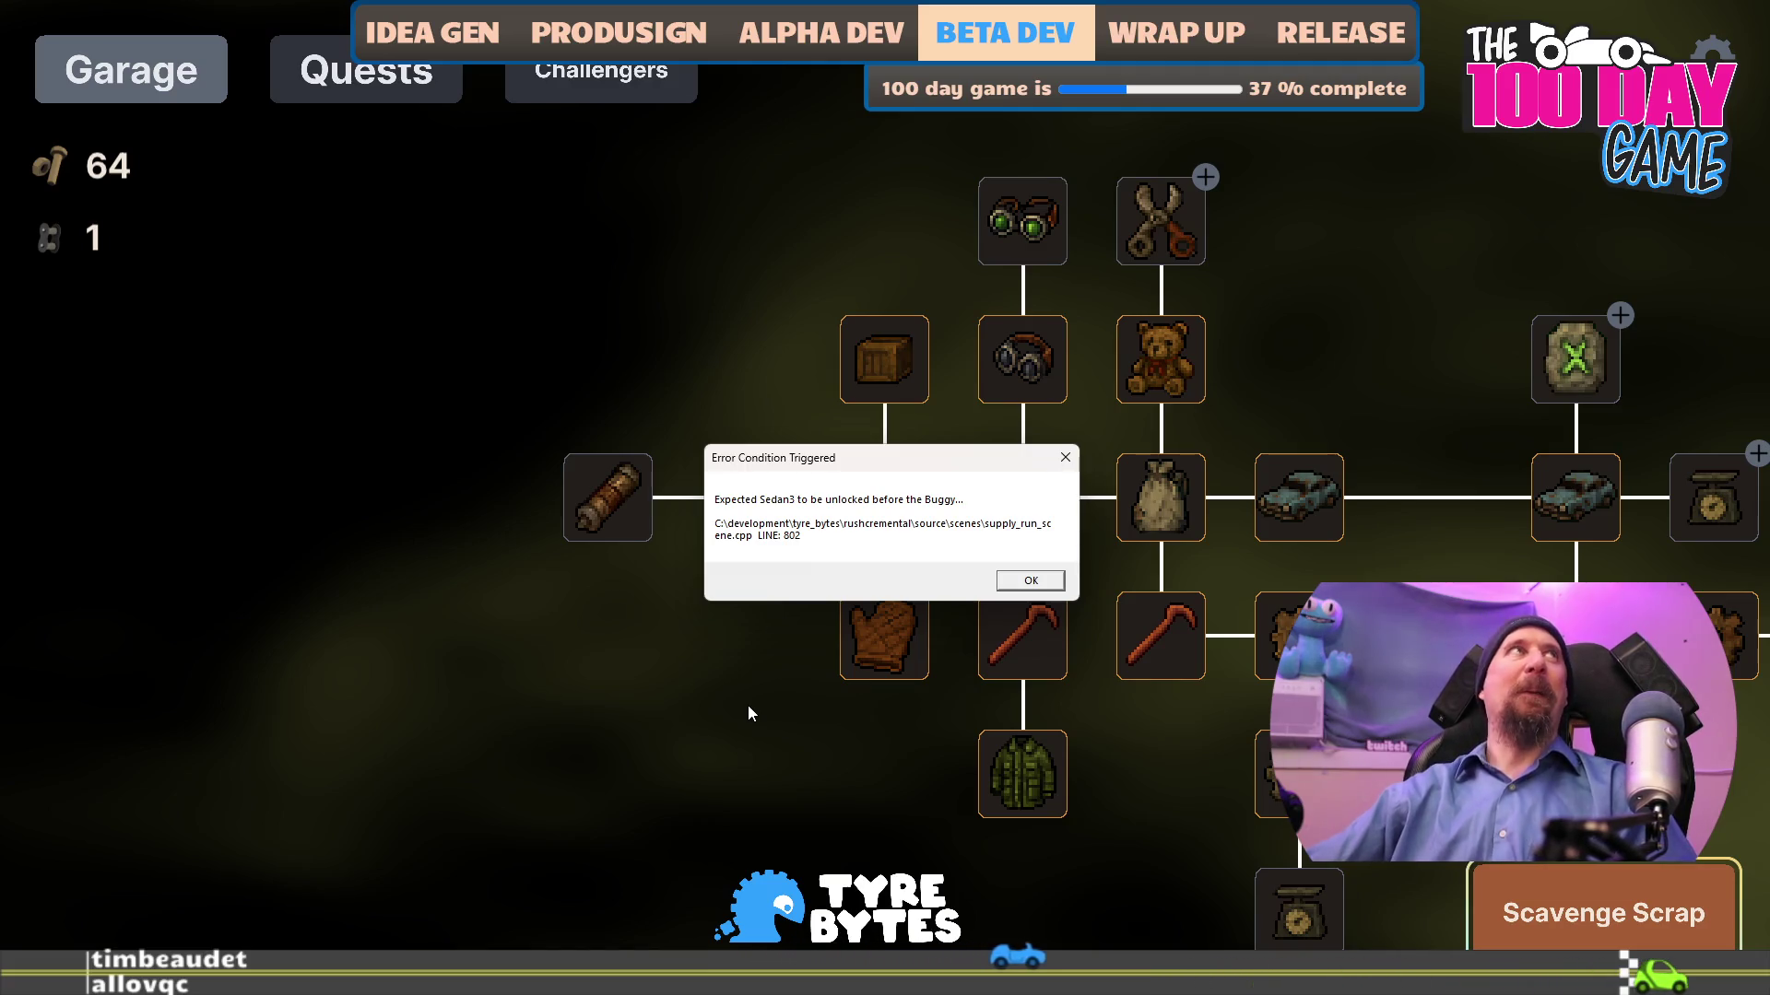
- Dismiss the 'Sedan3 must be unlocked before the Buggy' error dialog
click(1050, 581)
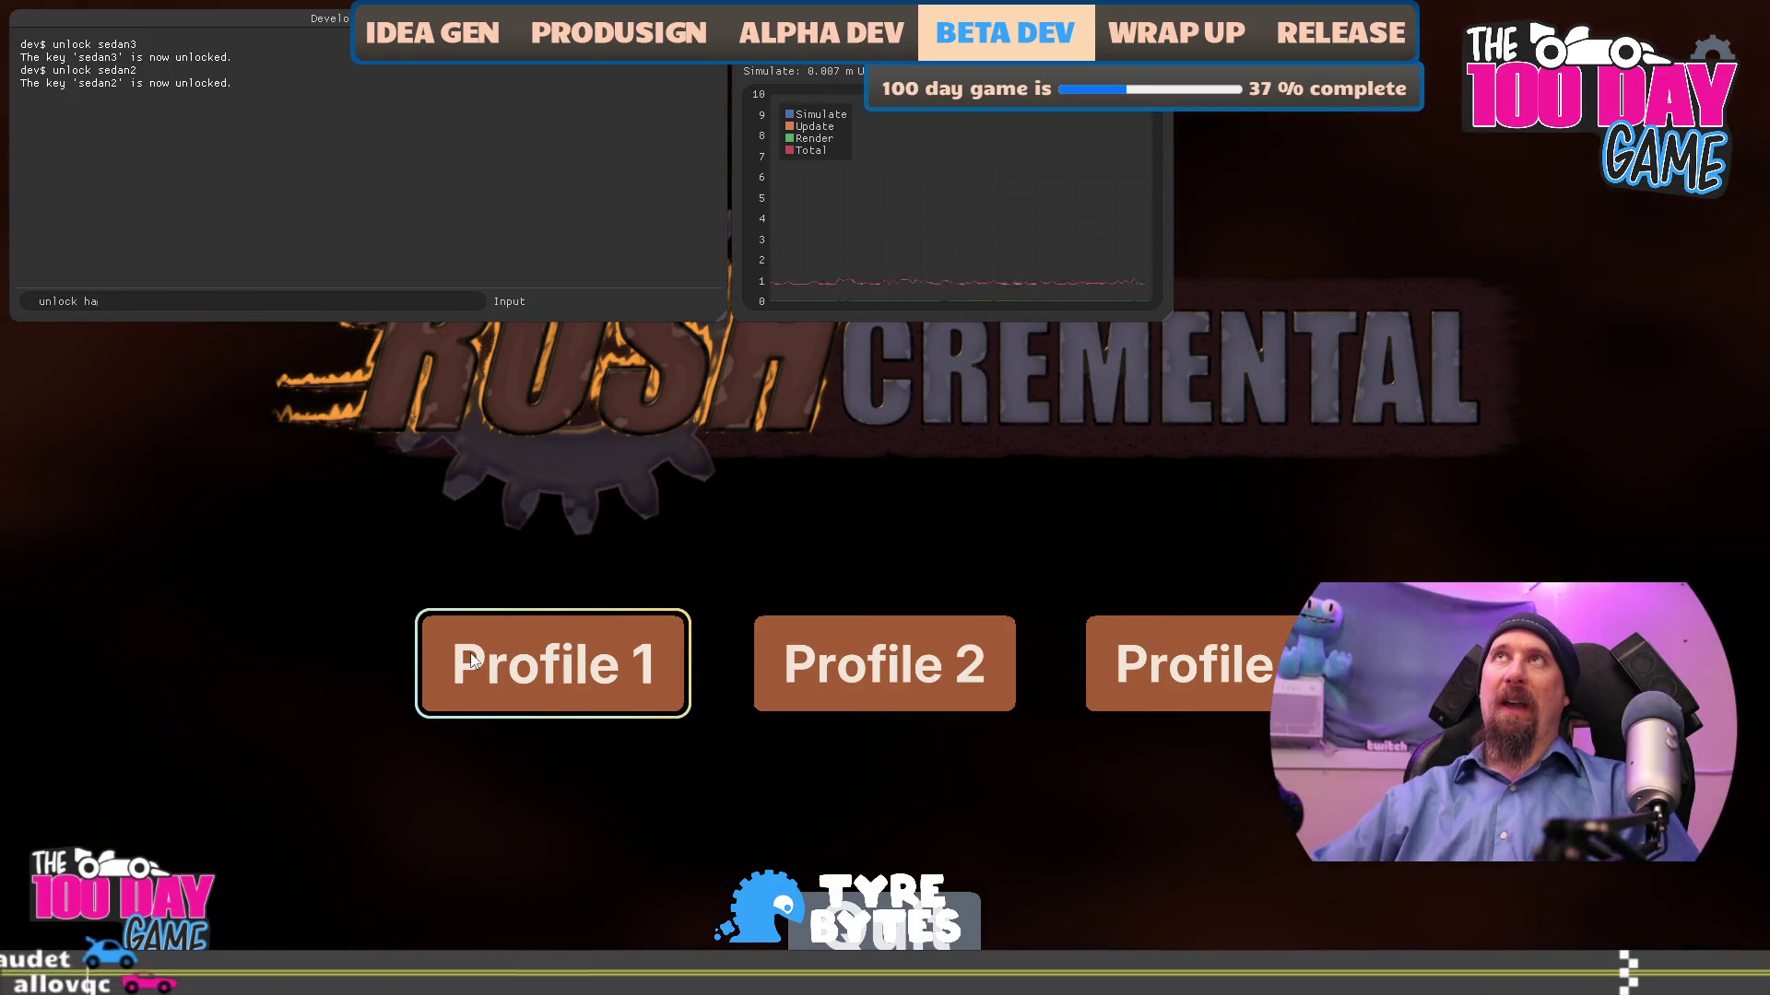
text(unlock hatb)
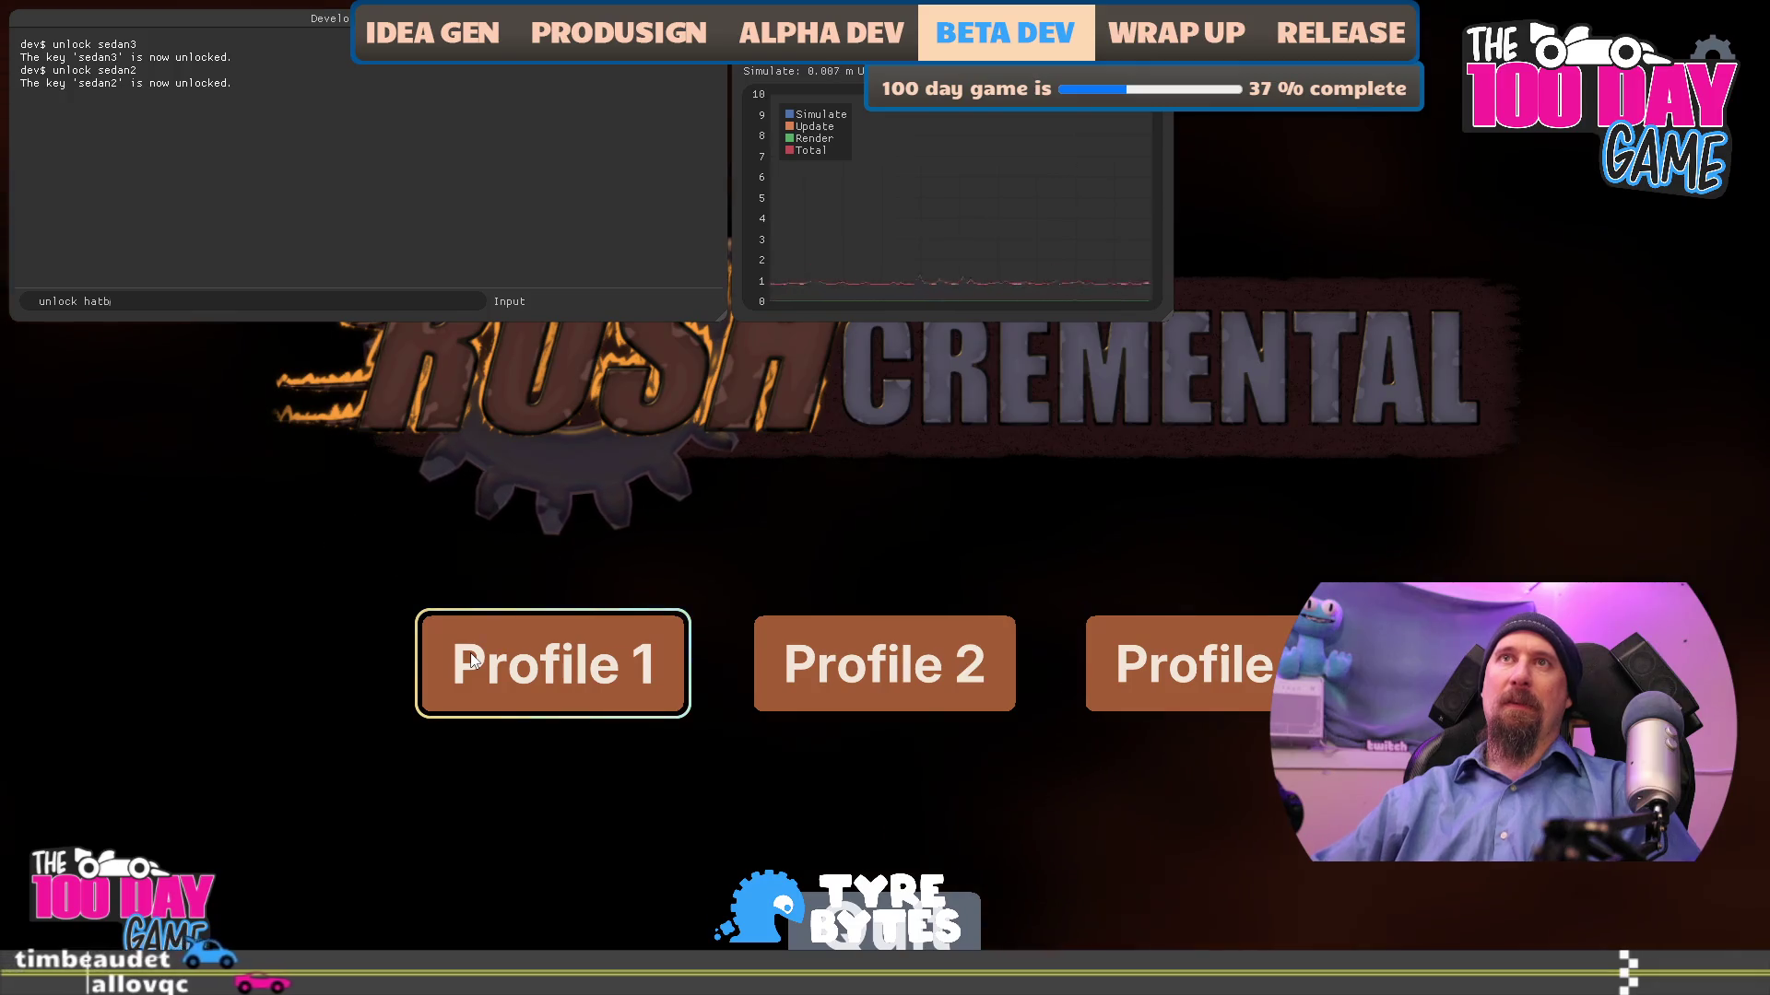
- Try unlocking hatchback (rejected as unknown), then close the console and load Profile 1
key(BackSpace)
text(chback)
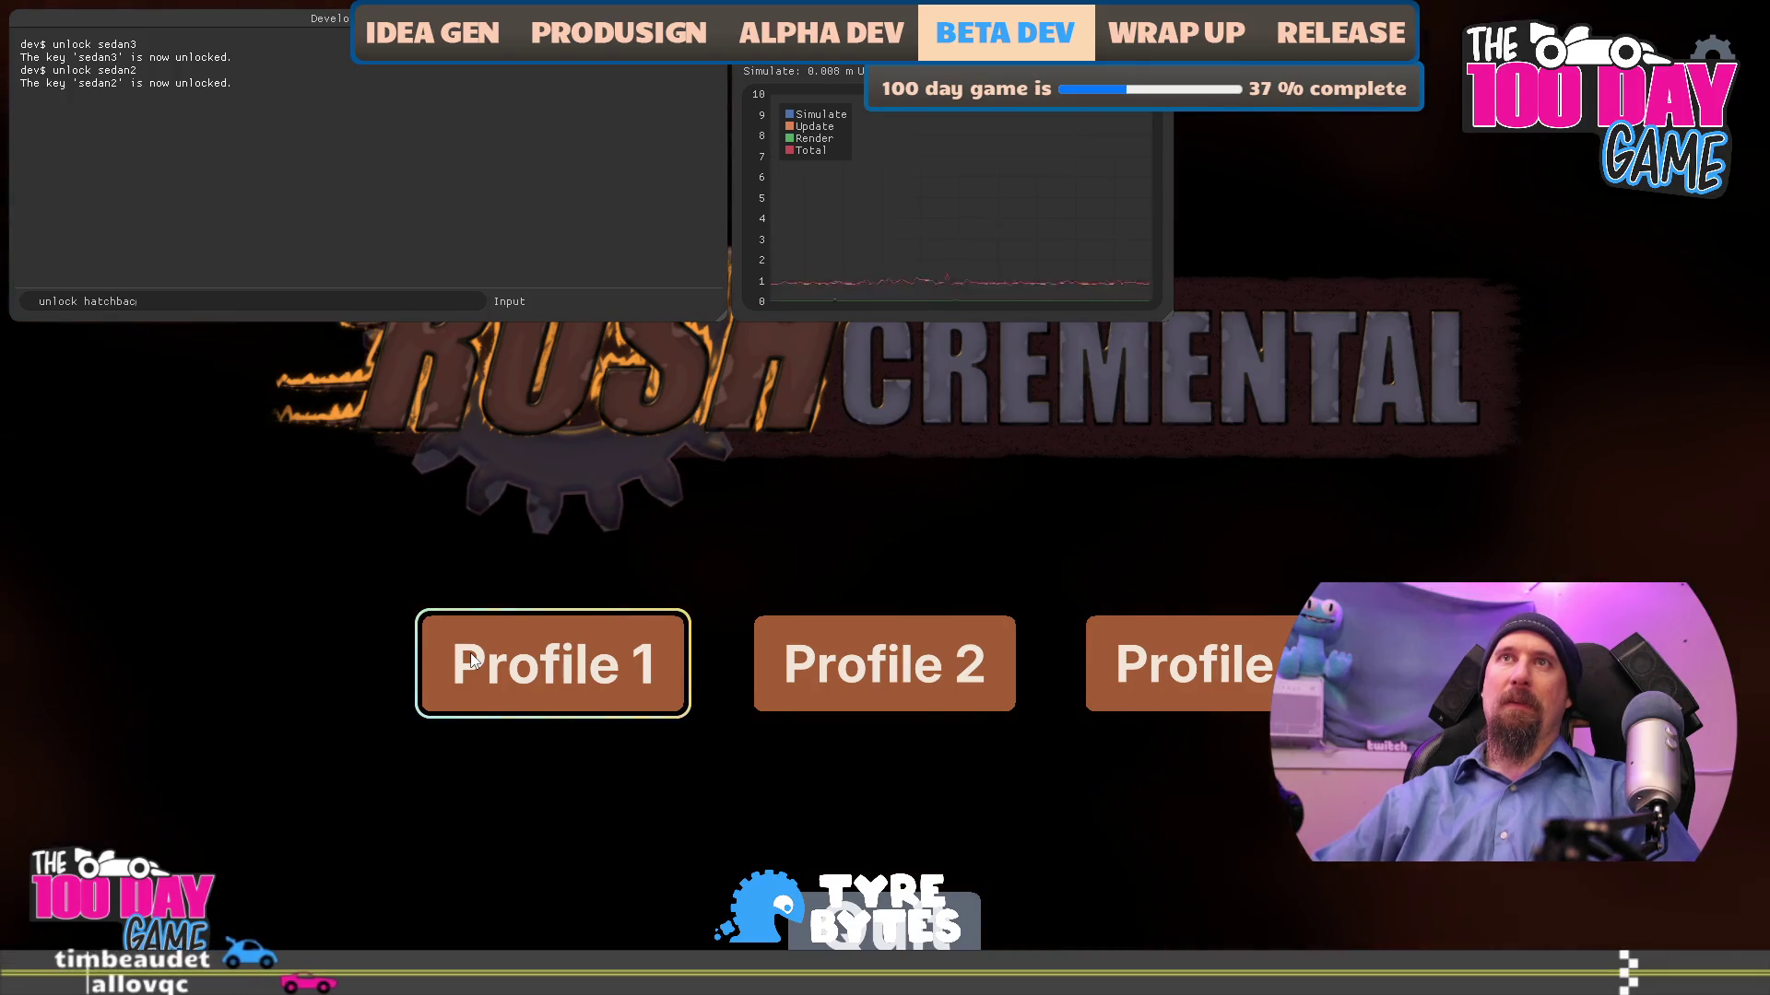
key(Return)
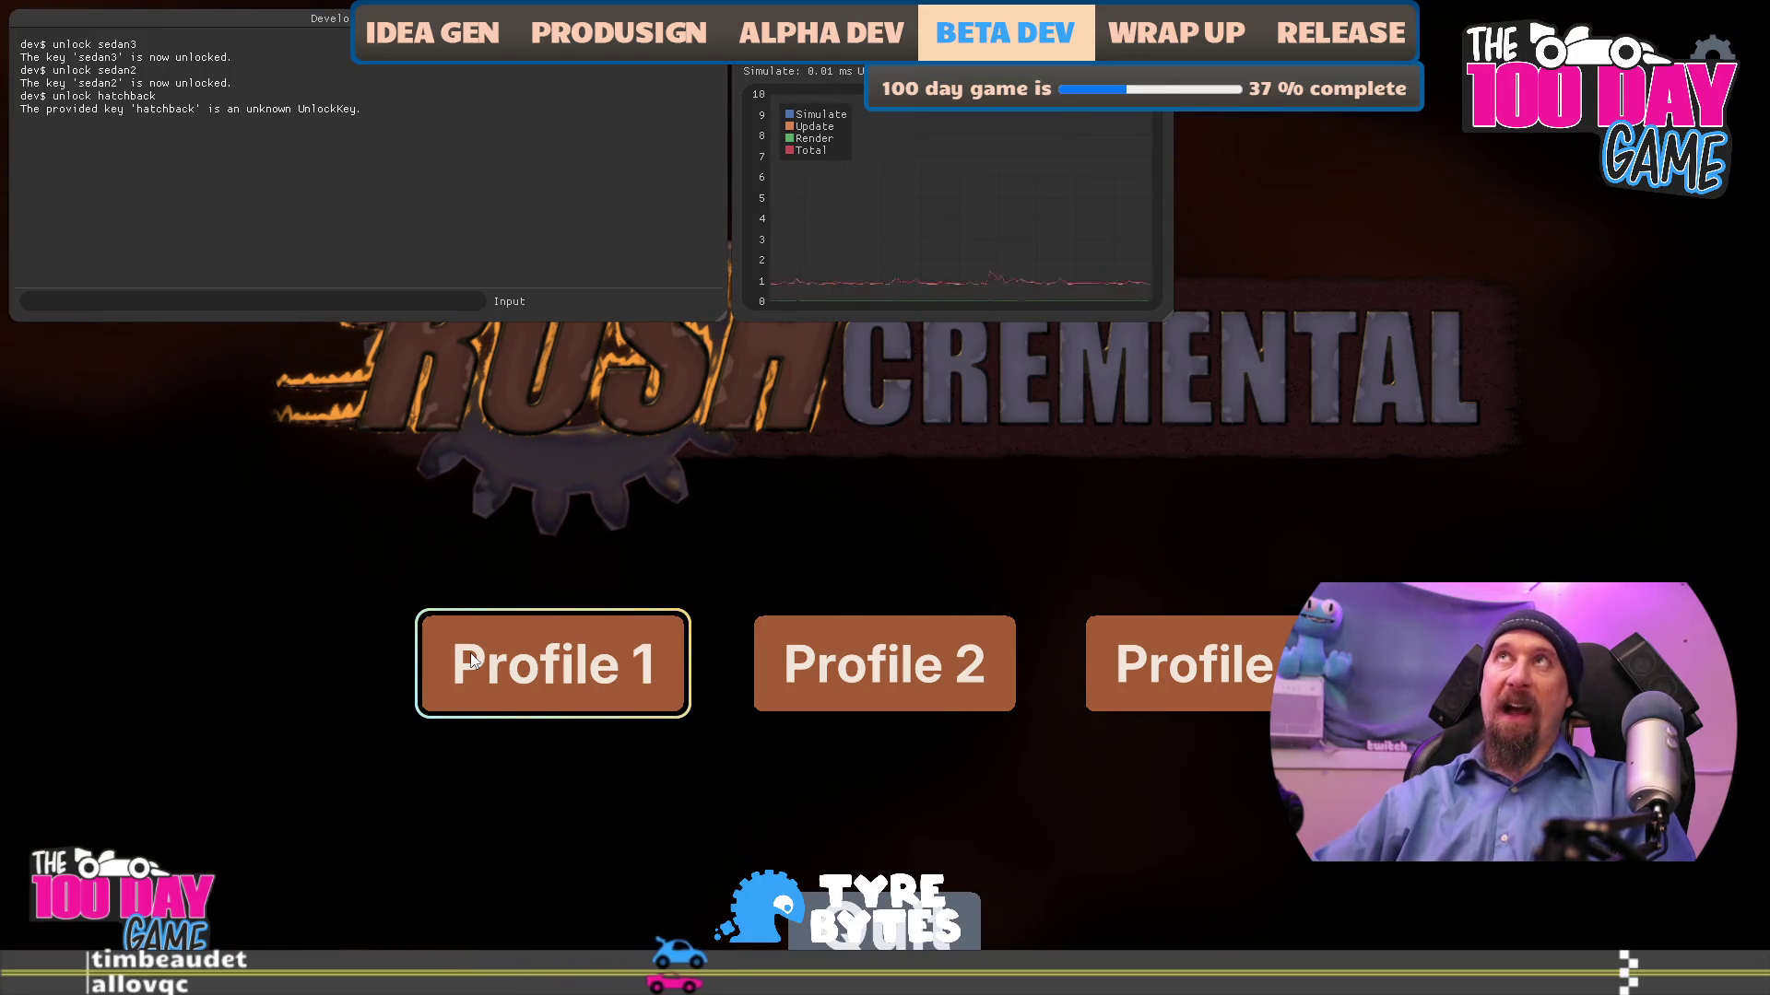
key(grave)
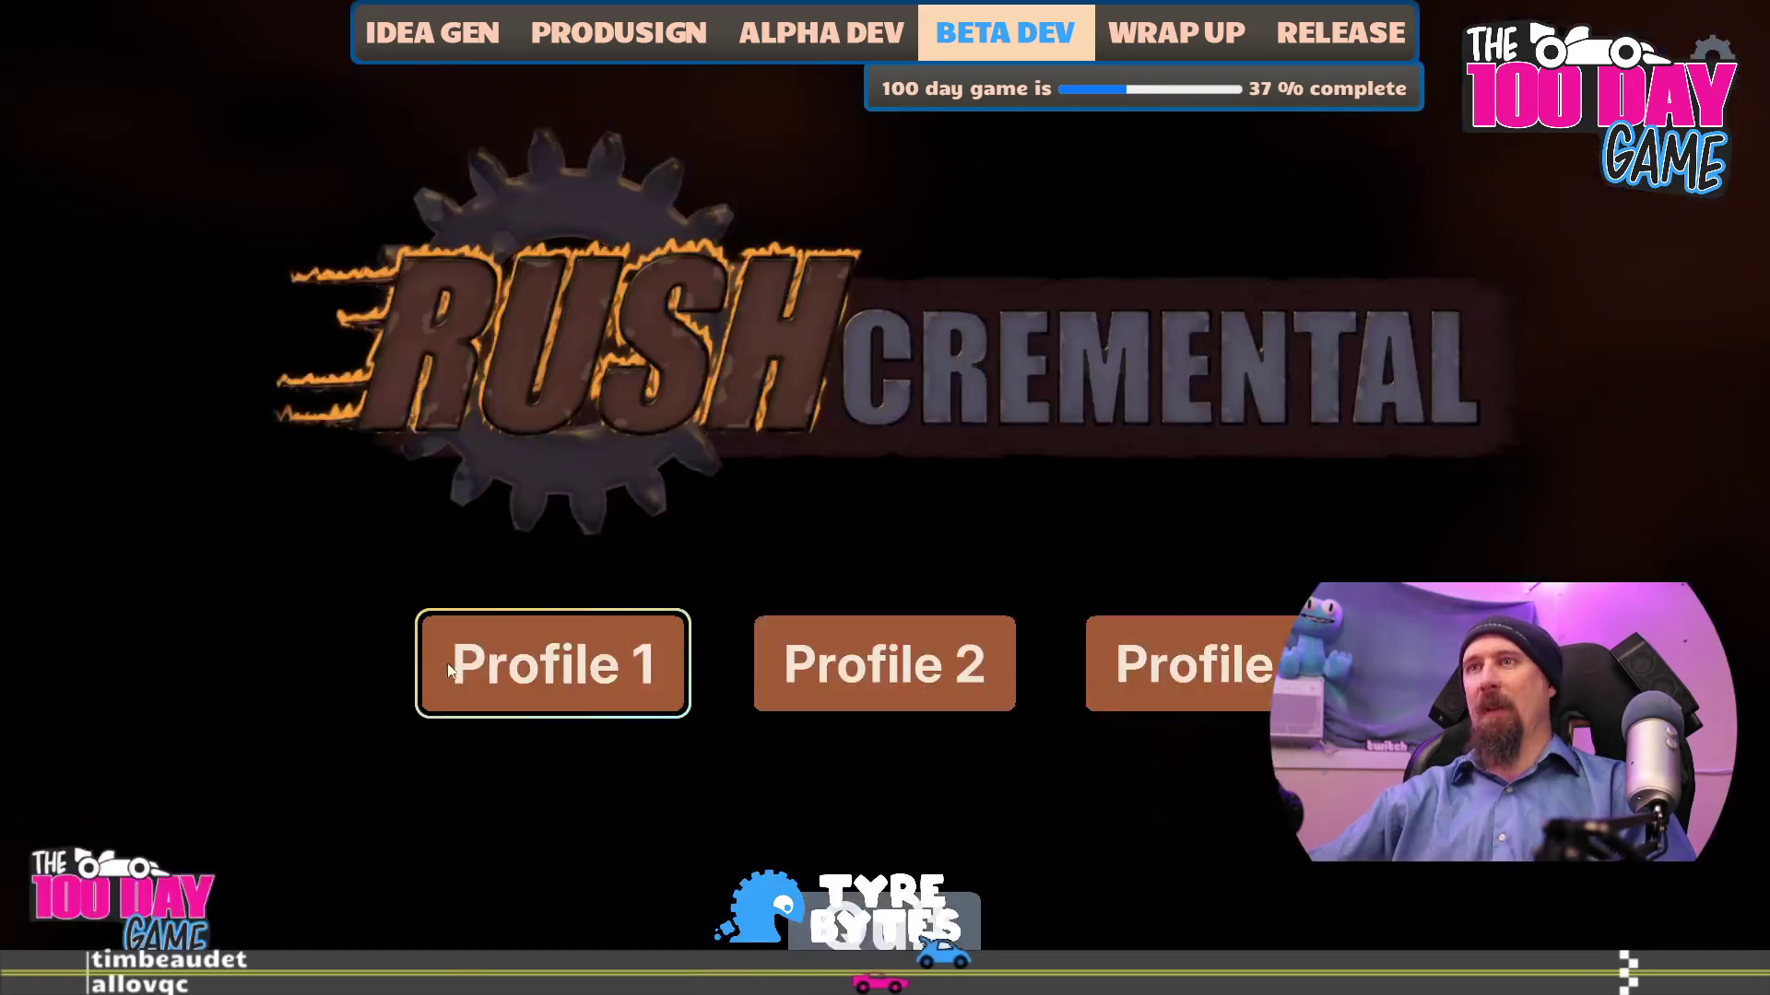
click(457, 663)
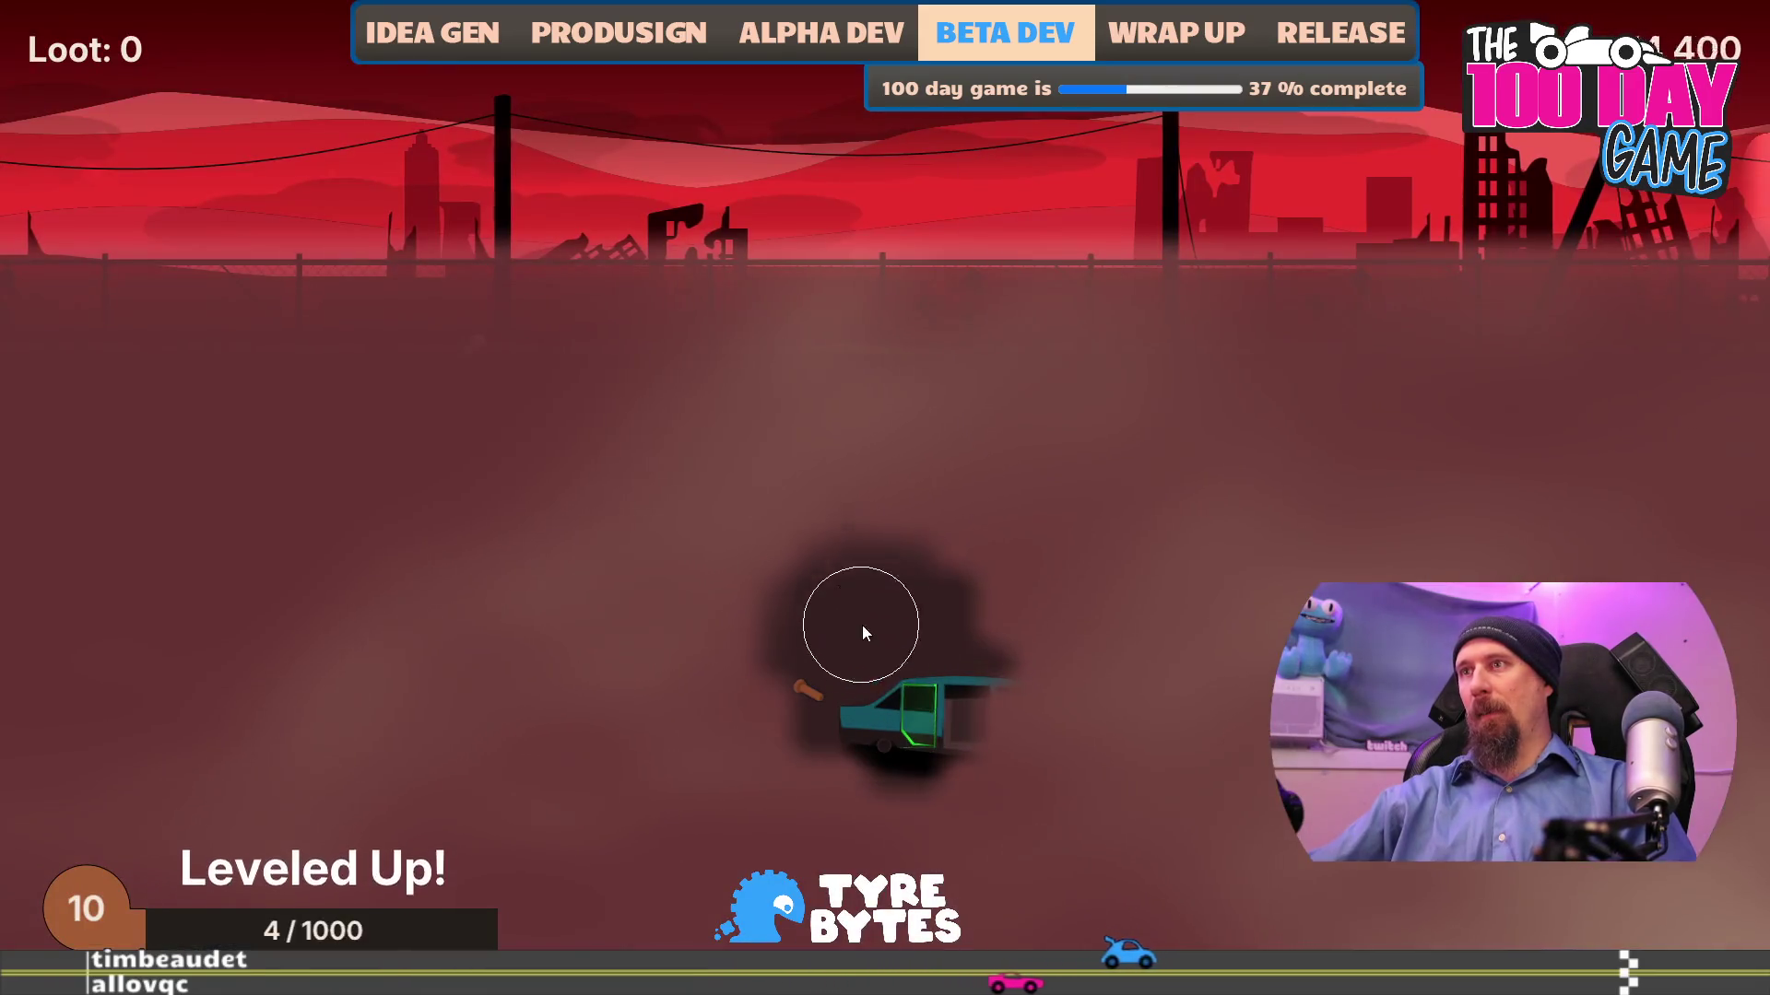
- Sweep the scavenge circle over the cars and field to collect 45 bolts, then leave the results
click(804, 693)
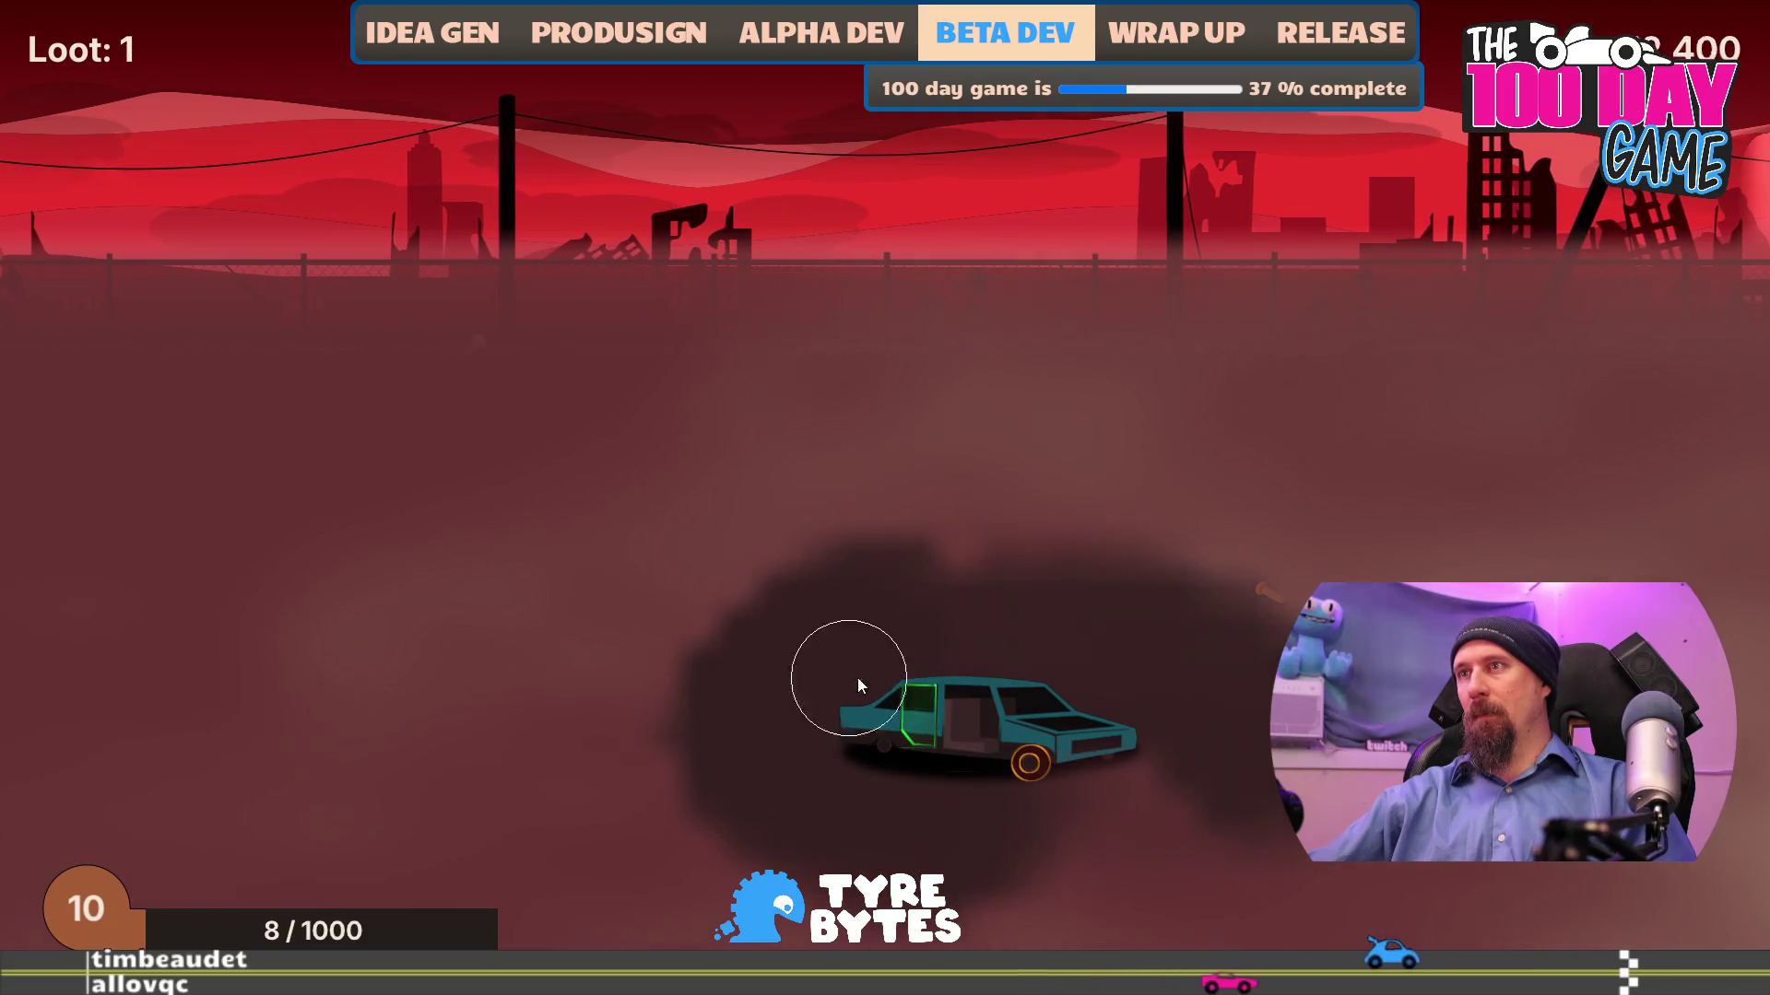
mouse_move(1287, 597)
mouse_down()
mouse_move(1343, 423)
mouse_move(1177, 400)
mouse_move(508, 423)
mouse_move(372, 525)
mouse_move(600, 838)
mouse_move(596, 514)
mouse_move(490, 371)
mouse_move(882, 418)
mouse_move(966, 406)
mouse_move(966, 439)
mouse_move(836, 446)
mouse_move(953, 446)
mouse_move(798, 429)
mouse_move(983, 420)
mouse_up()
drag(885, 447, 782, 433)
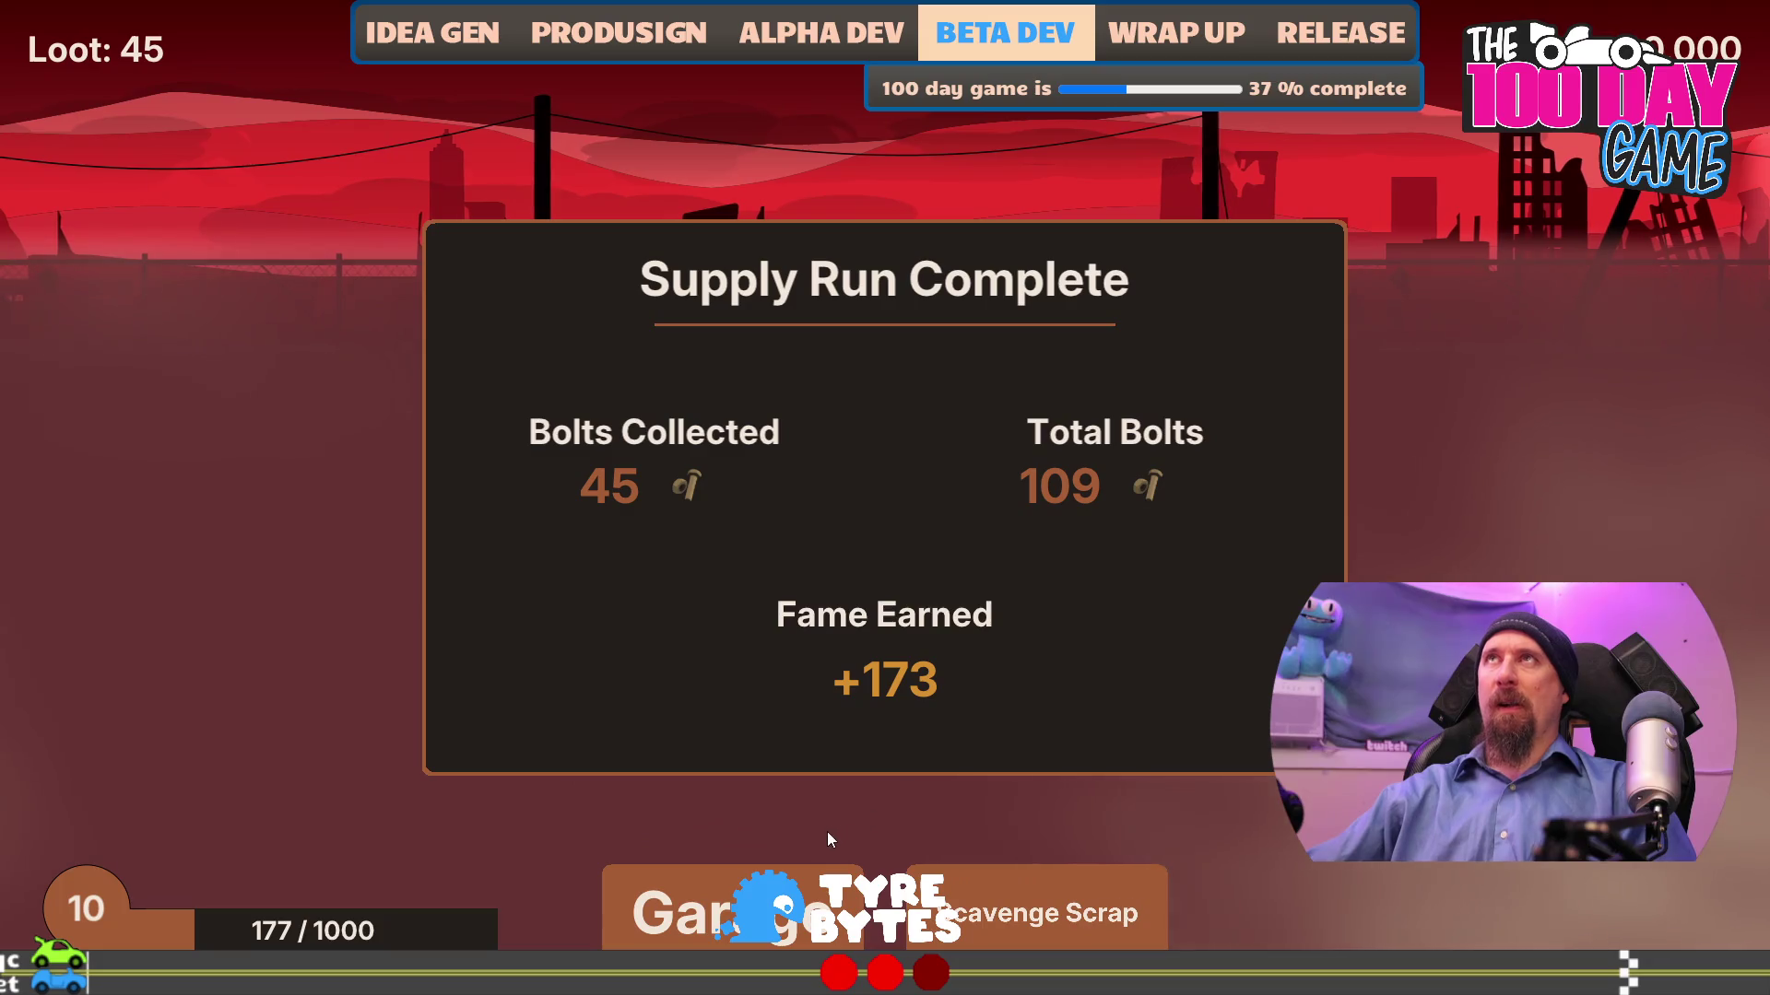
click(805, 918)
- Unlock hatchback1, hatchback2 and hatchback3 in the developer console, then close it
key(grave)
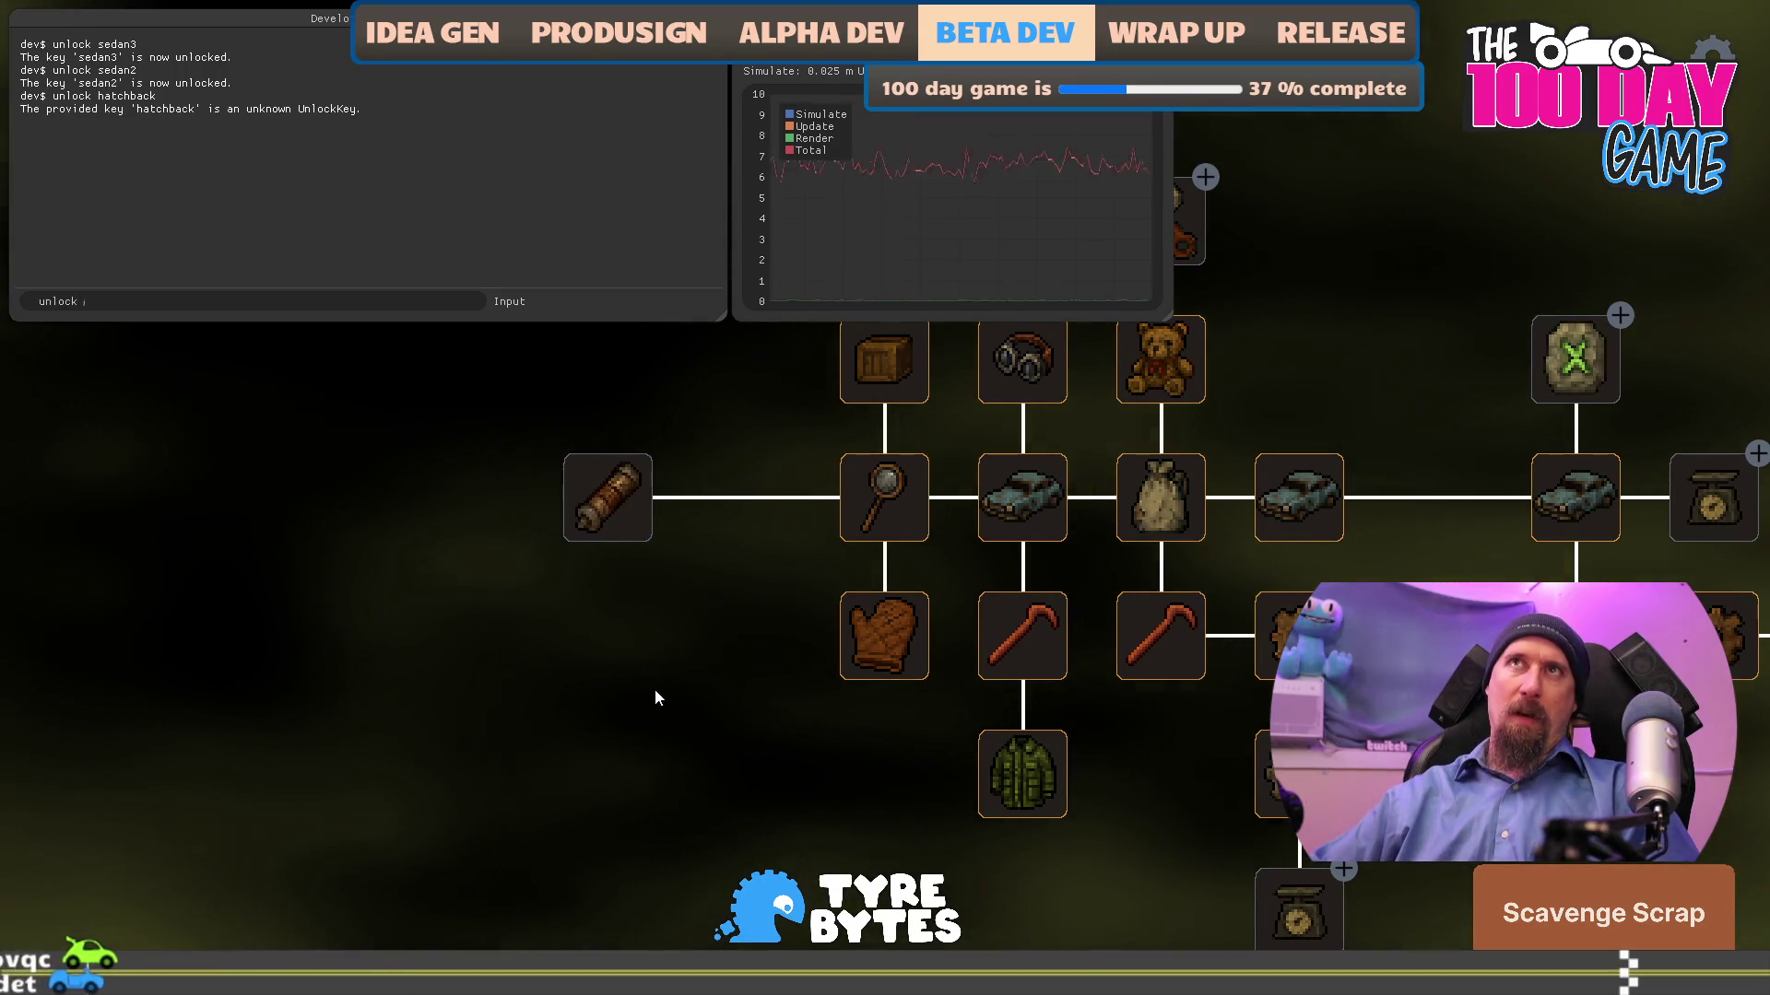
text(hatc)
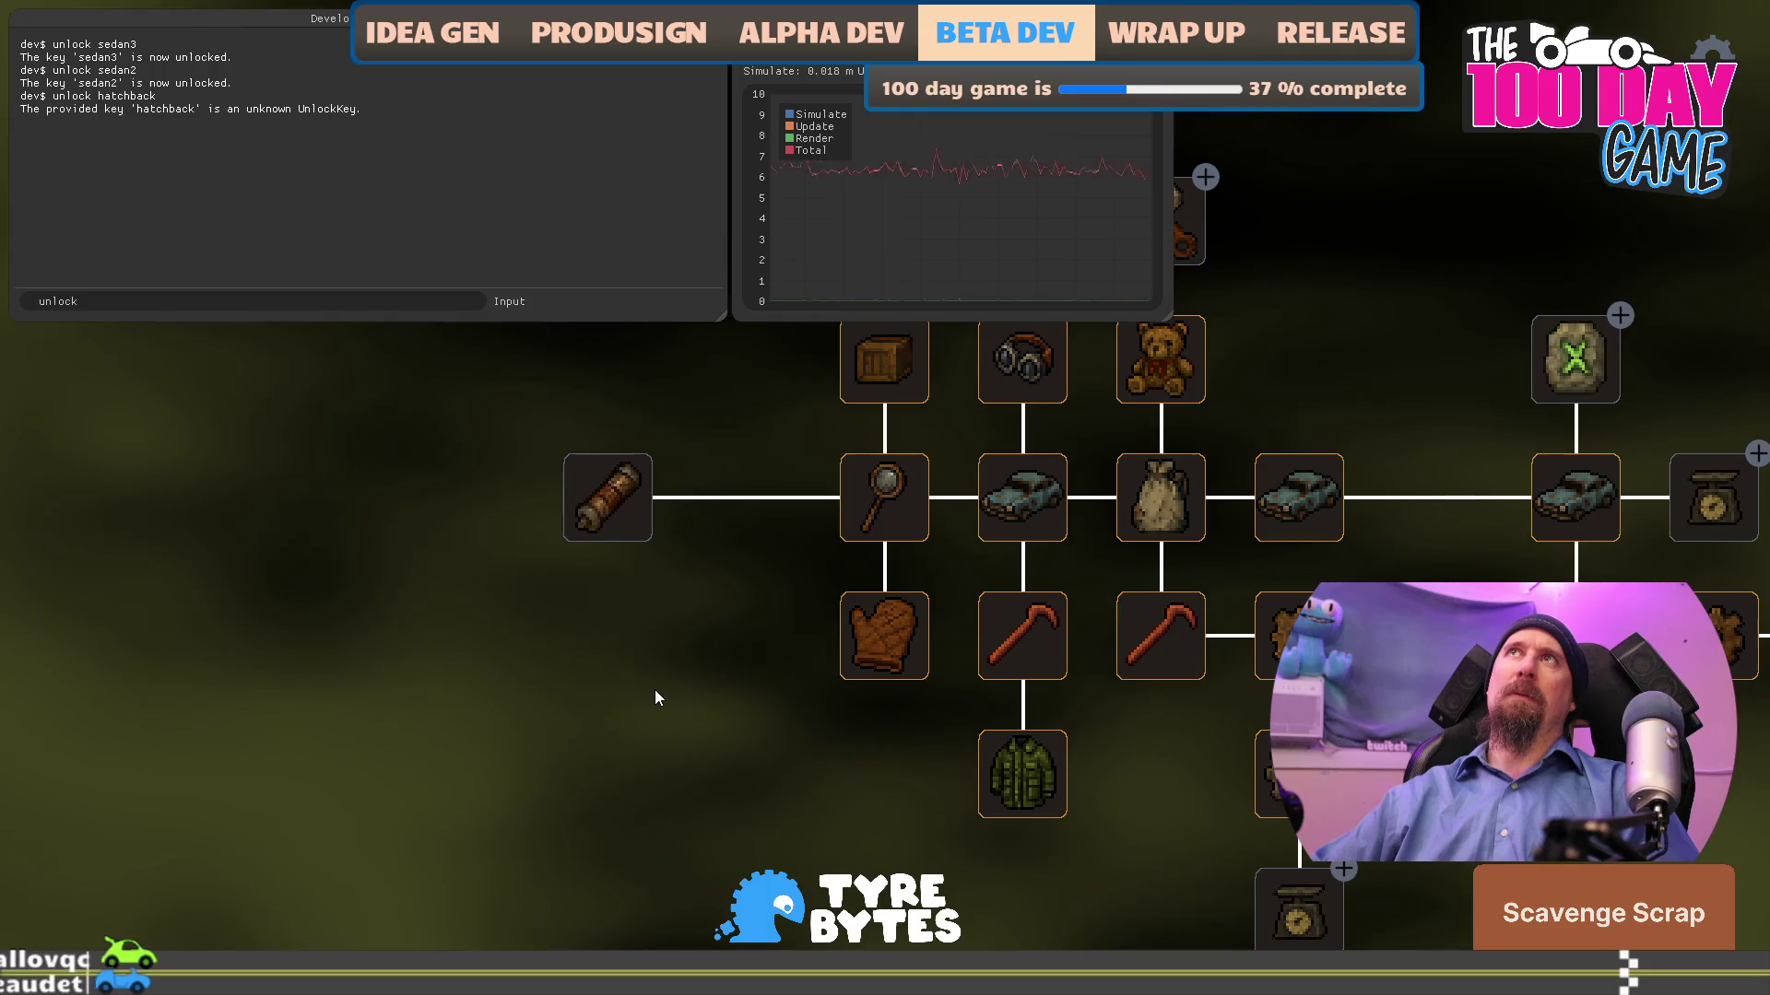
text(hback1)
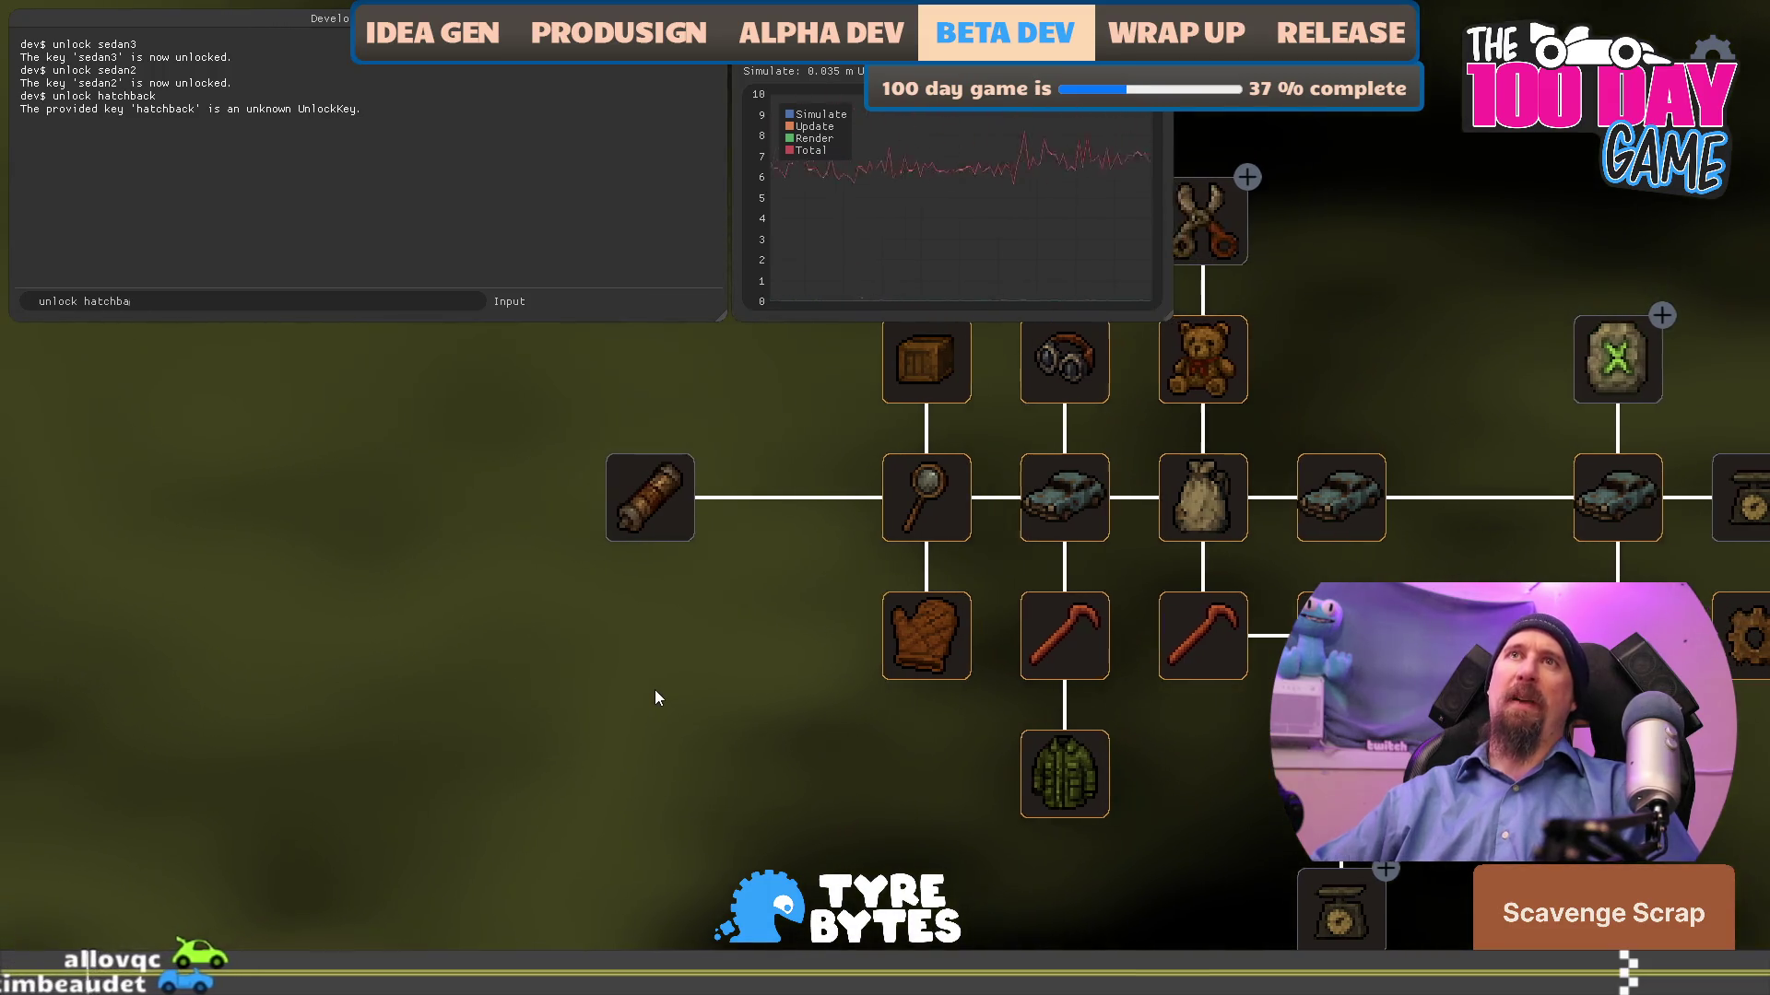
key(Return)
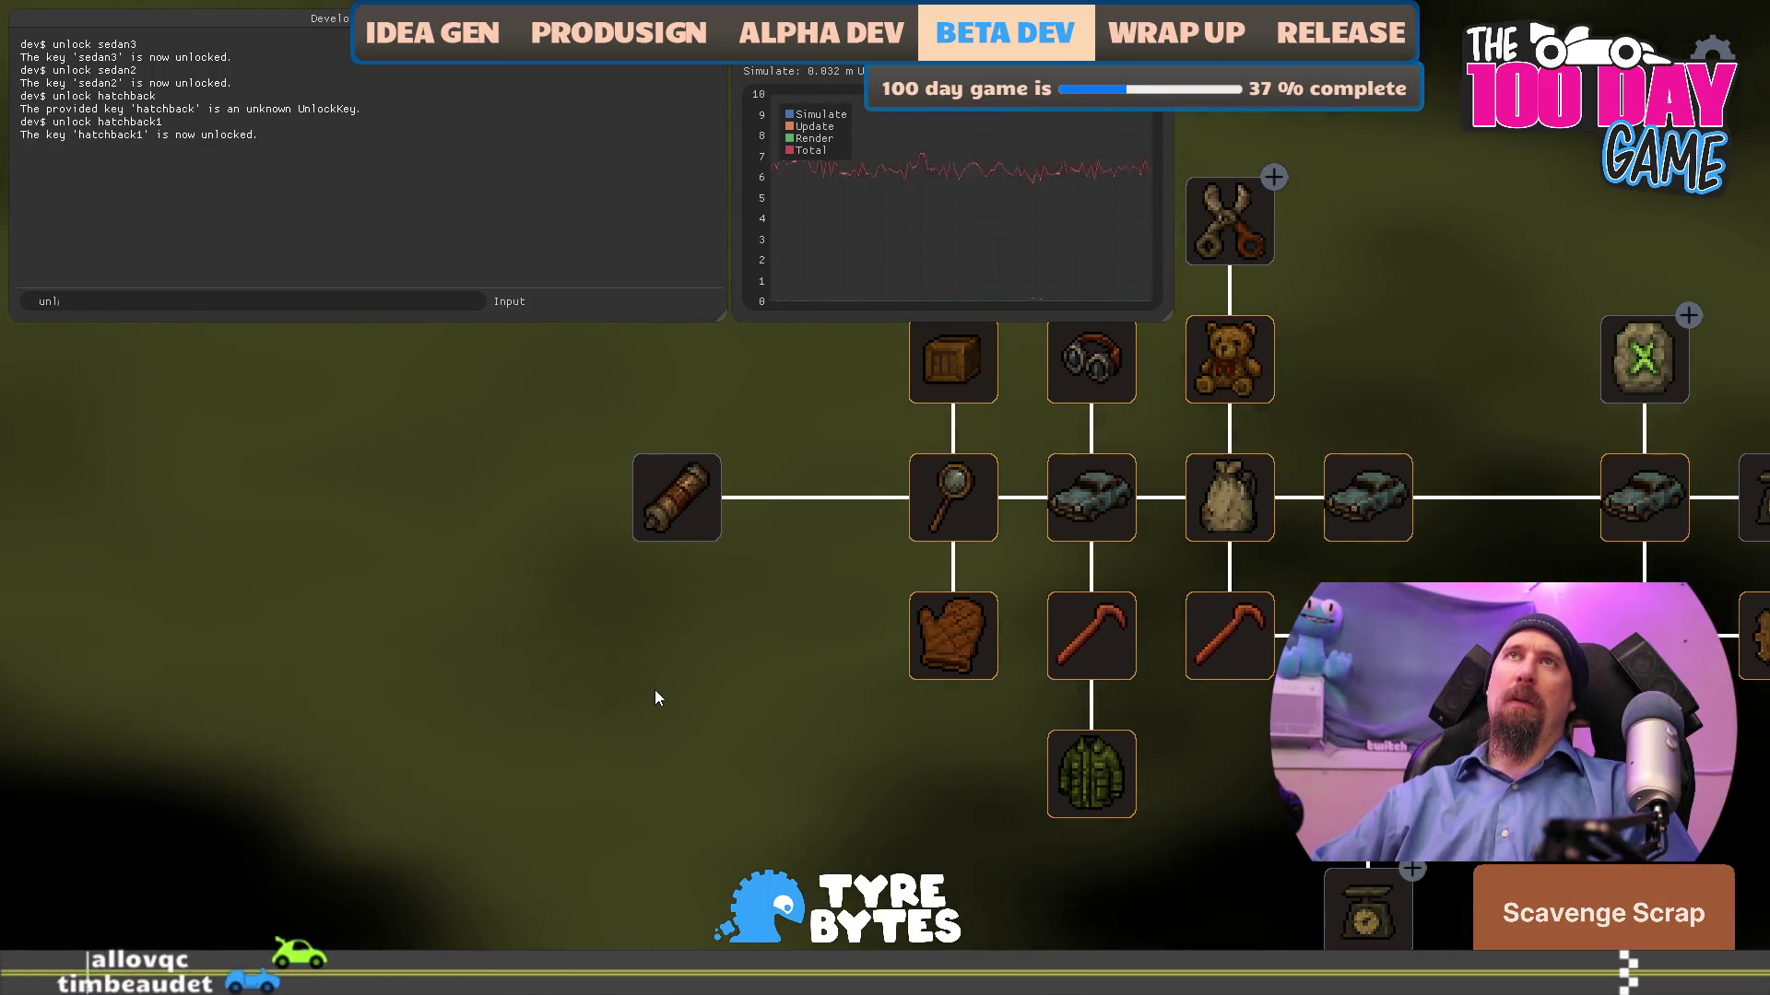
text(unlock )
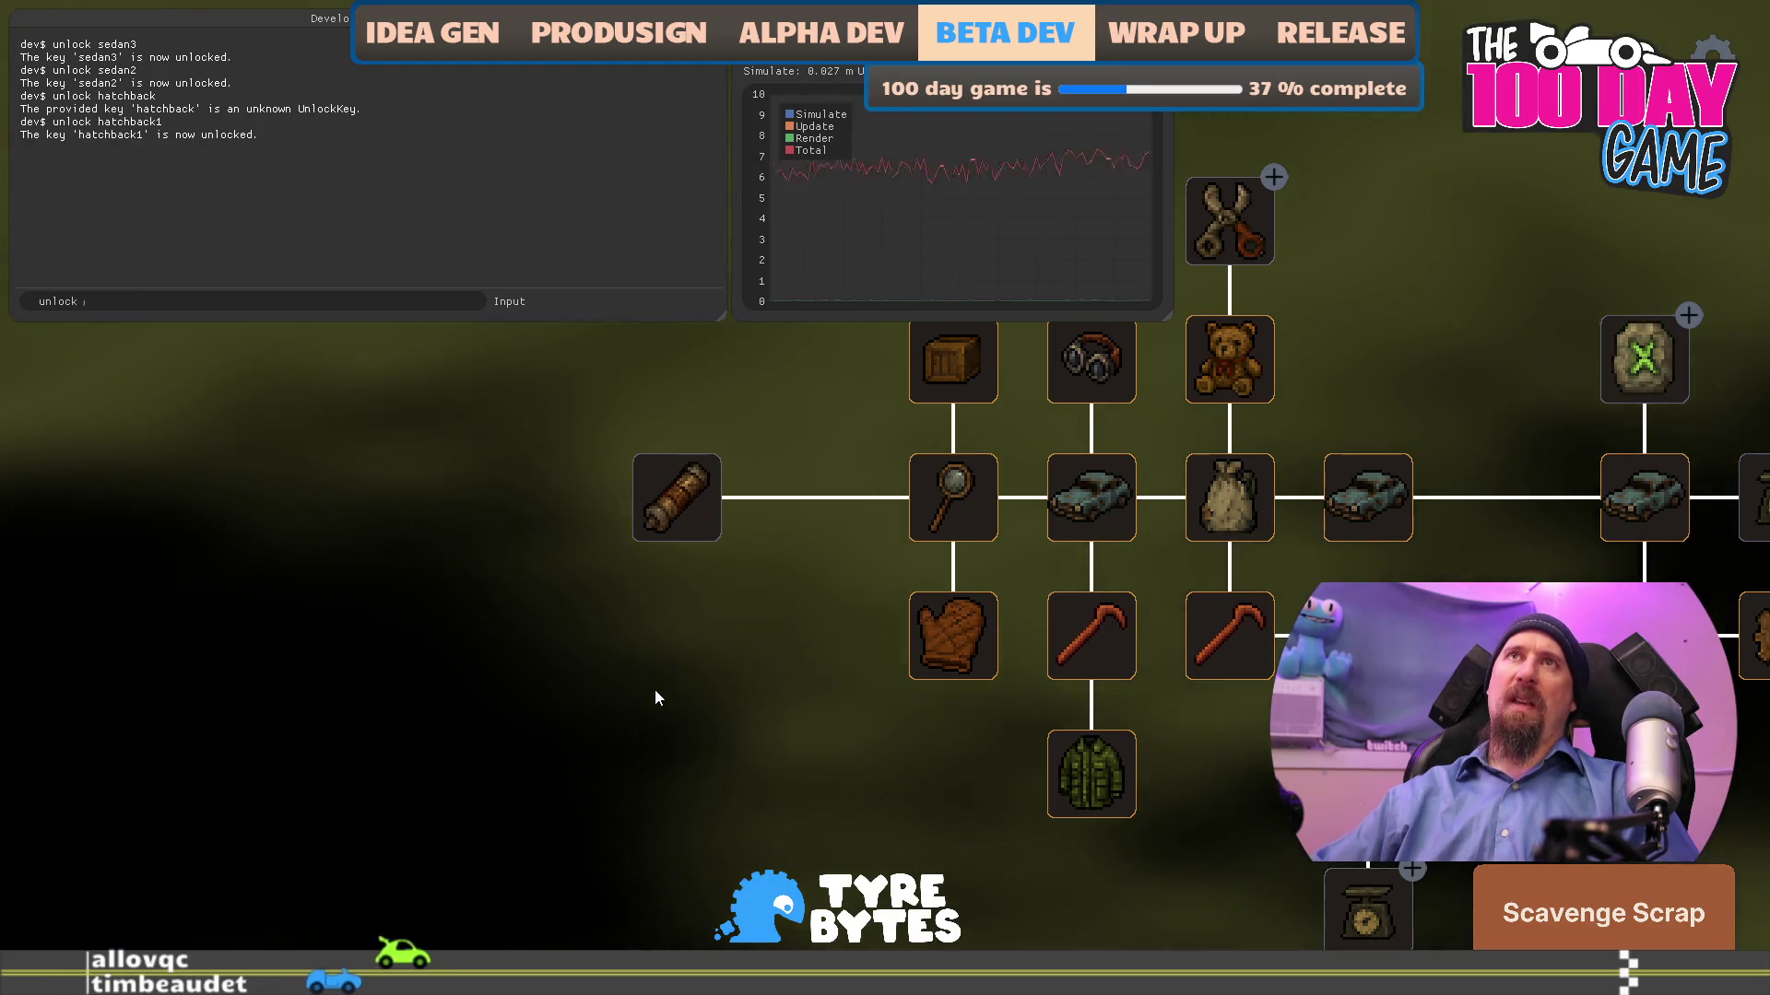
text(hatchback2)
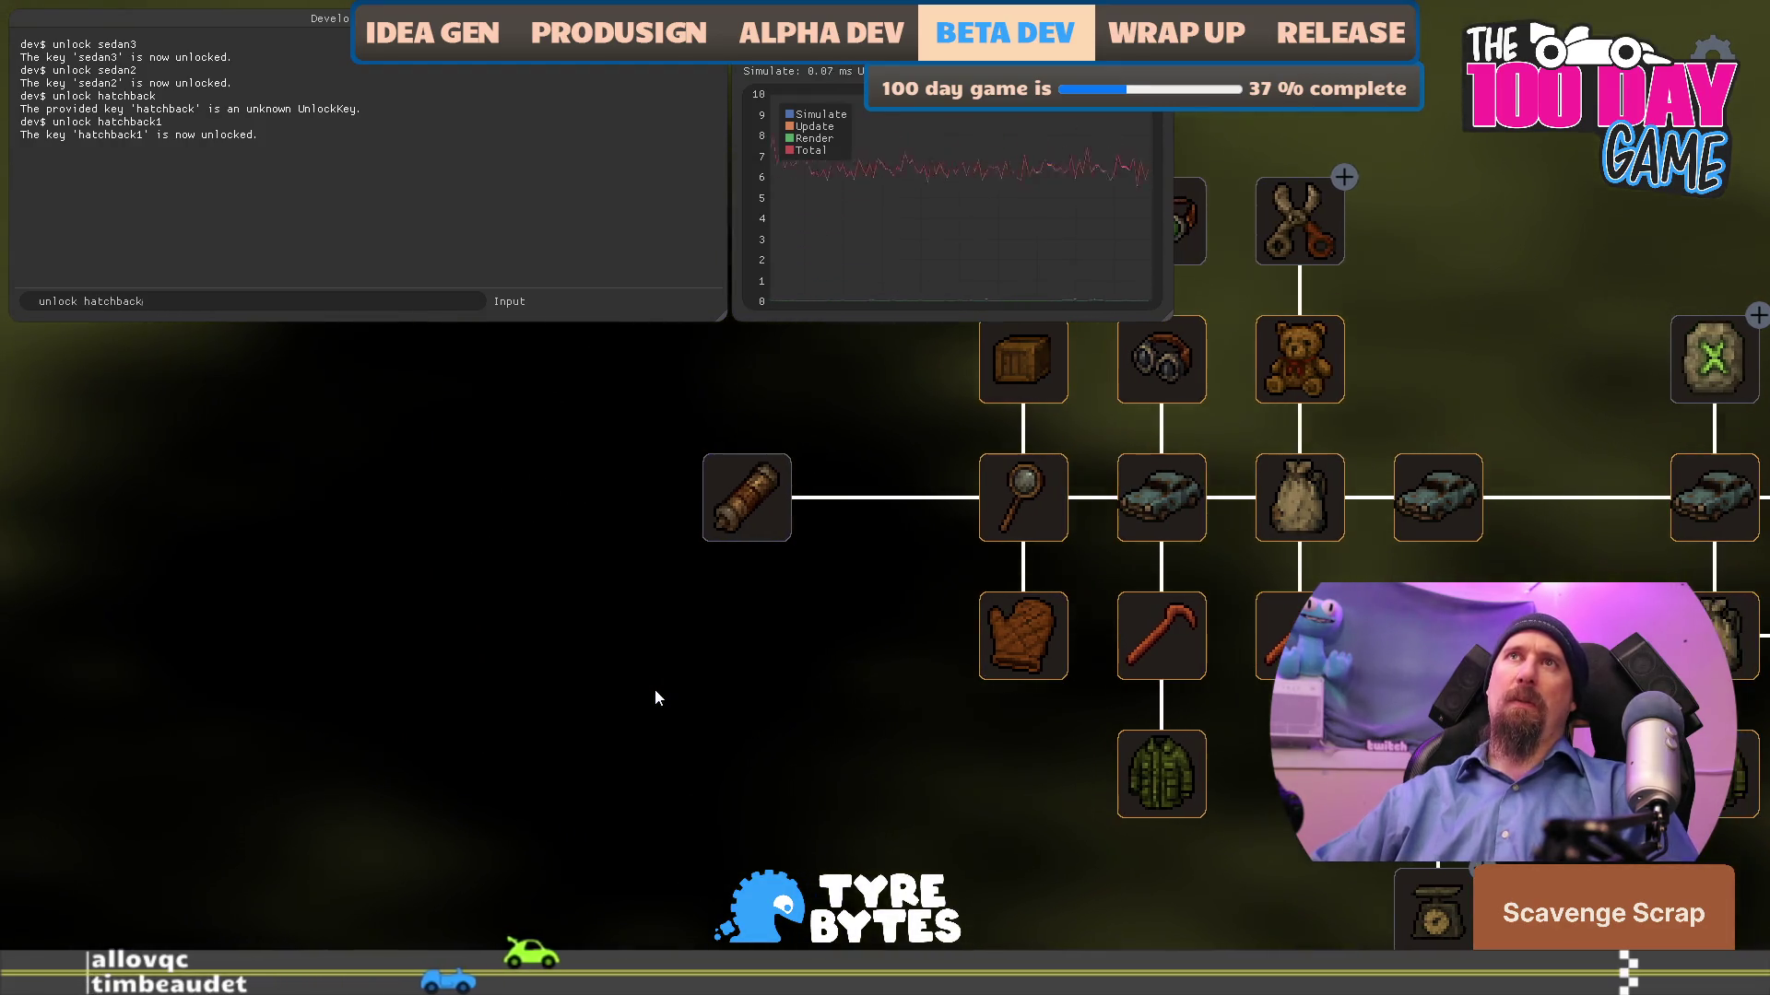
key(Return)
text(unlo)
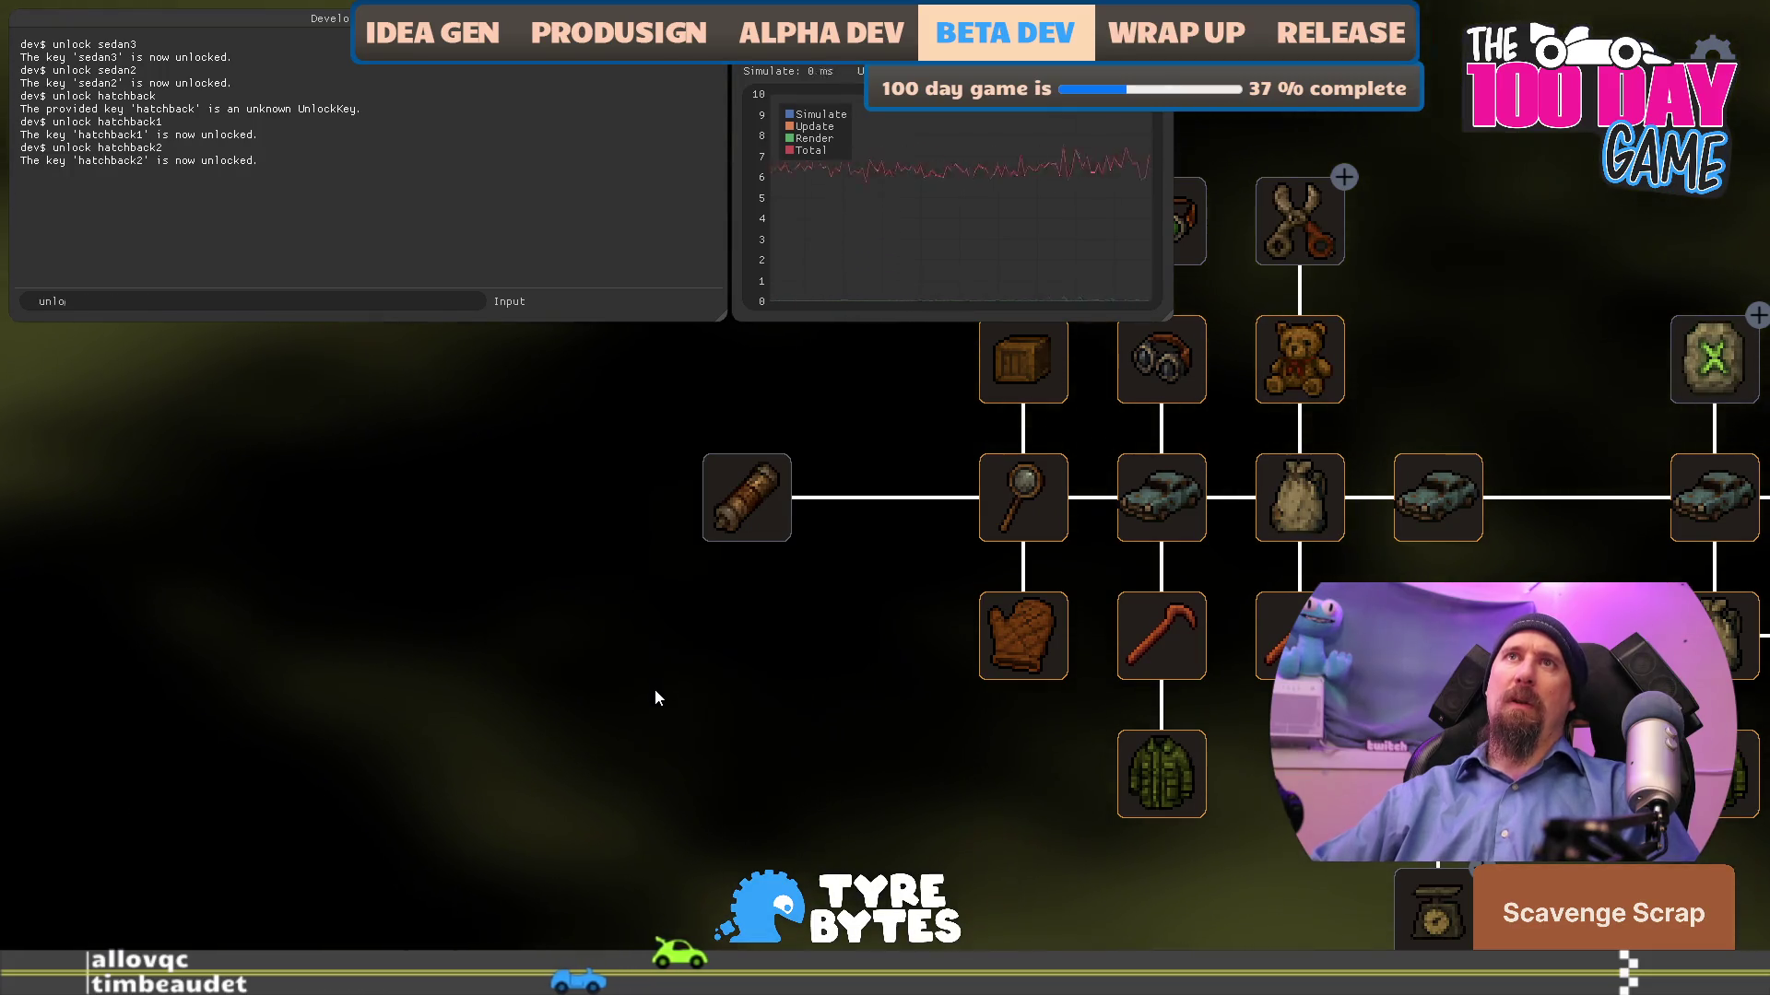
text(ck hatchback3)
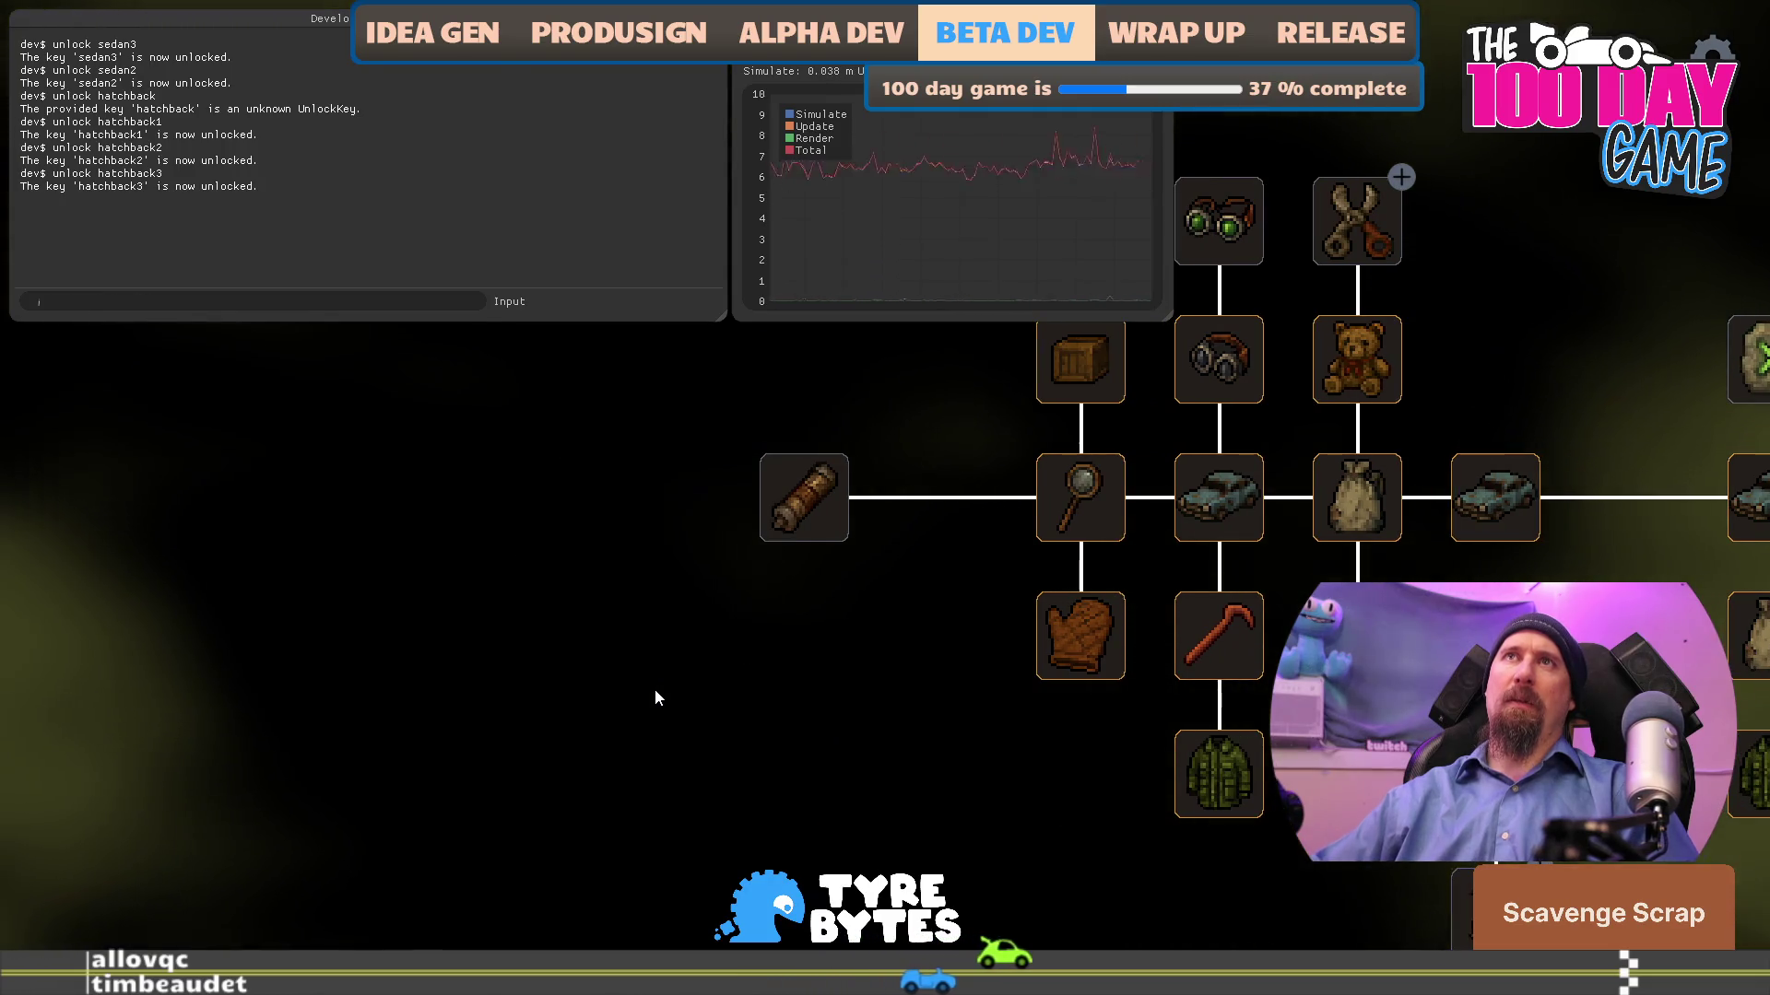
key(grave)
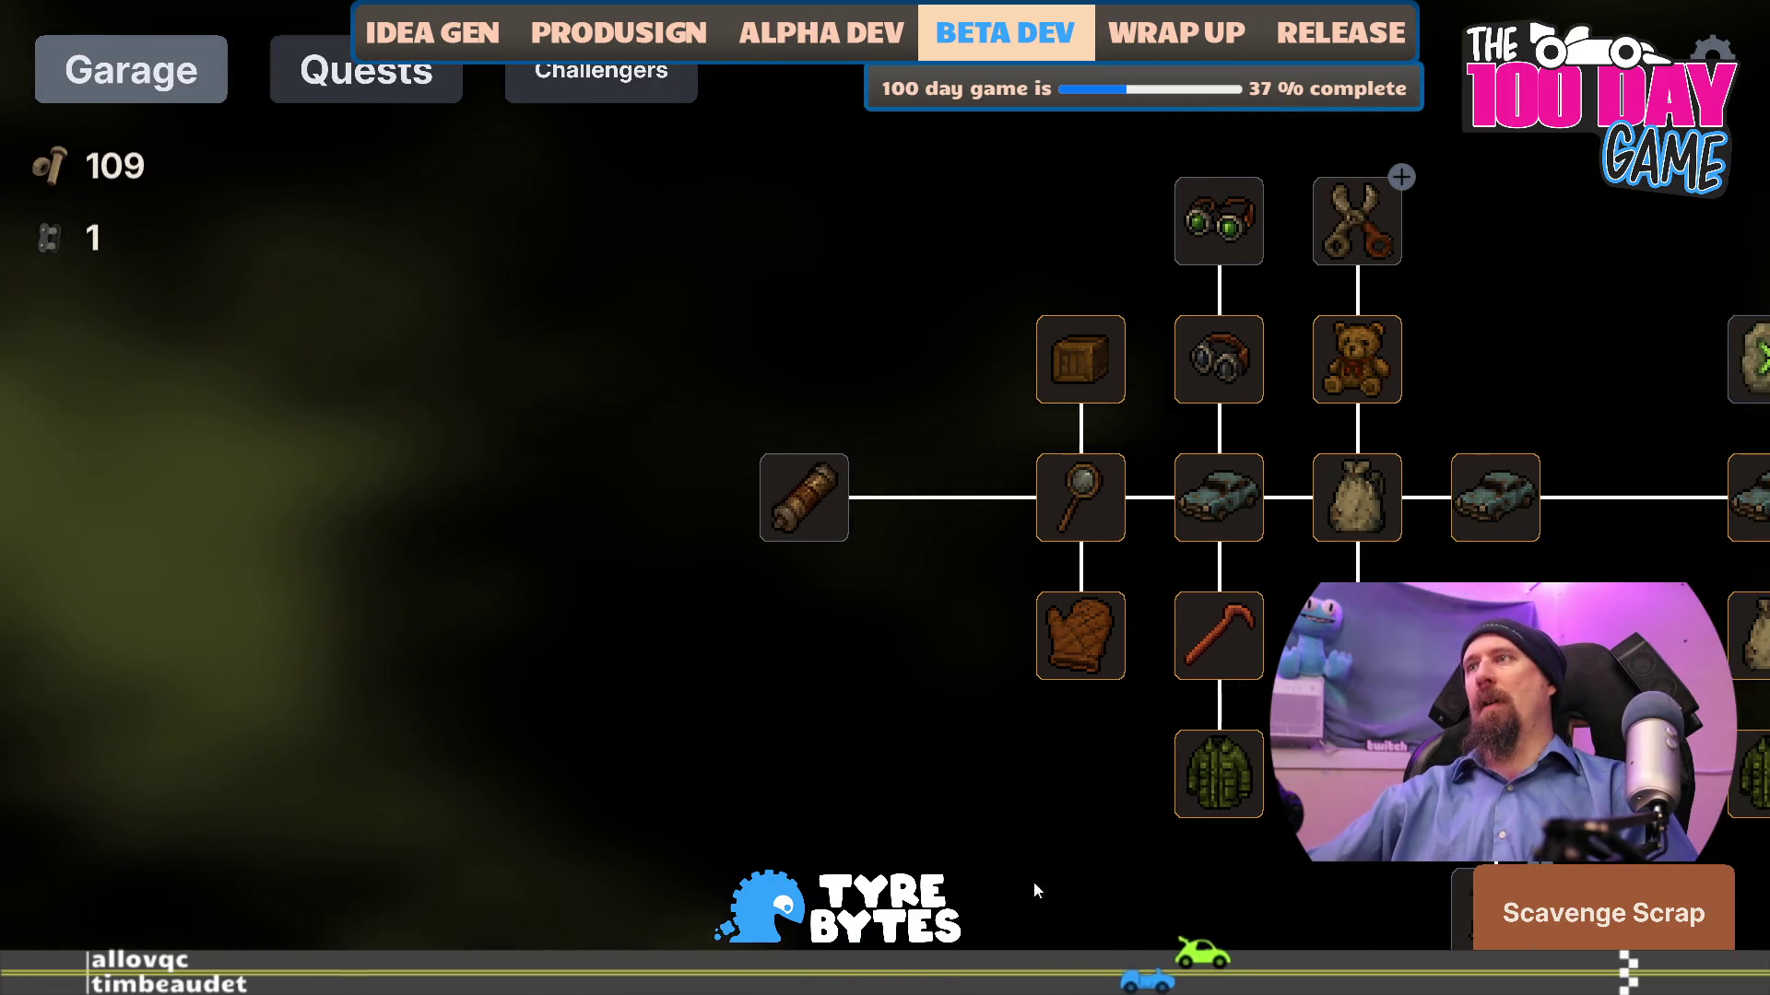
- Run a supply run sweeping the car and field for 21 bolts, then return to the garage
click(1604, 912)
mouse_move(759, 651)
mouse_down()
mouse_move(907, 650)
mouse_move(859, 649)
mouse_move(878, 651)
mouse_up()
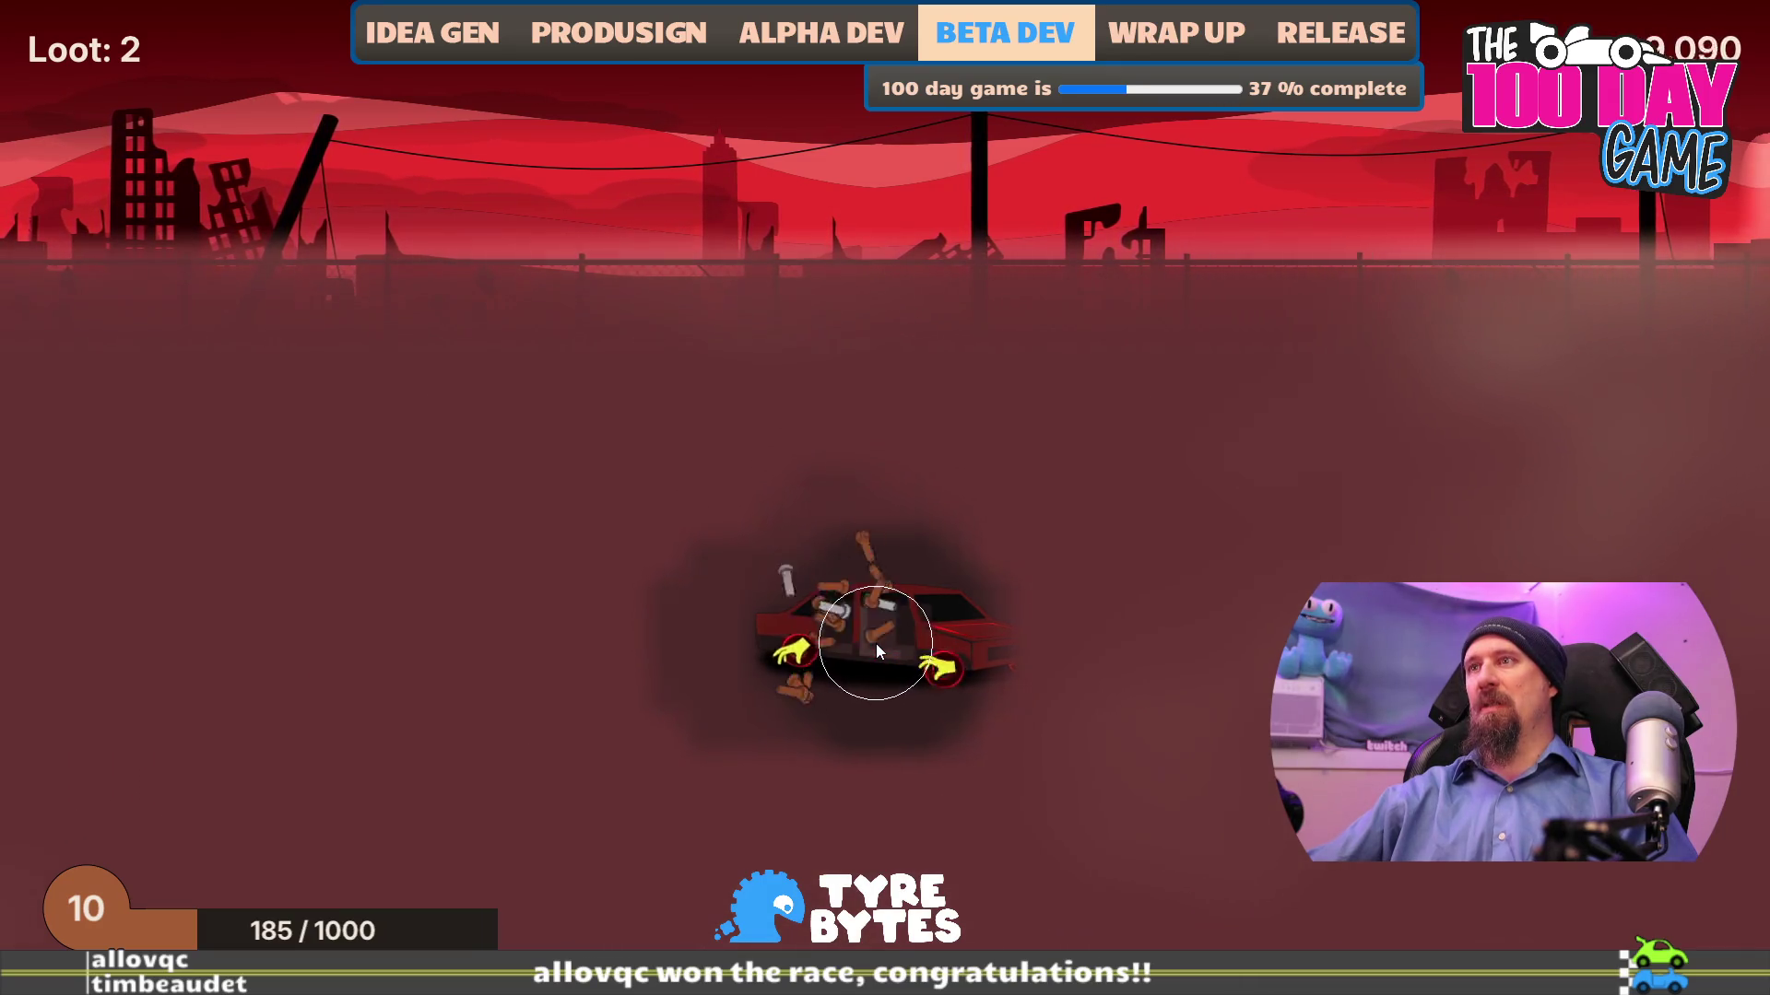
mouse_move(894, 677)
mouse_down()
mouse_move(809, 689)
mouse_move(307, 413)
mouse_move(1404, 411)
mouse_move(1456, 885)
mouse_move(573, 911)
mouse_move(344, 894)
mouse_move(202, 564)
mouse_move(267, 496)
mouse_move(1114, 539)
mouse_move(787, 722)
mouse_move(404, 804)
mouse_move(439, 804)
mouse_up()
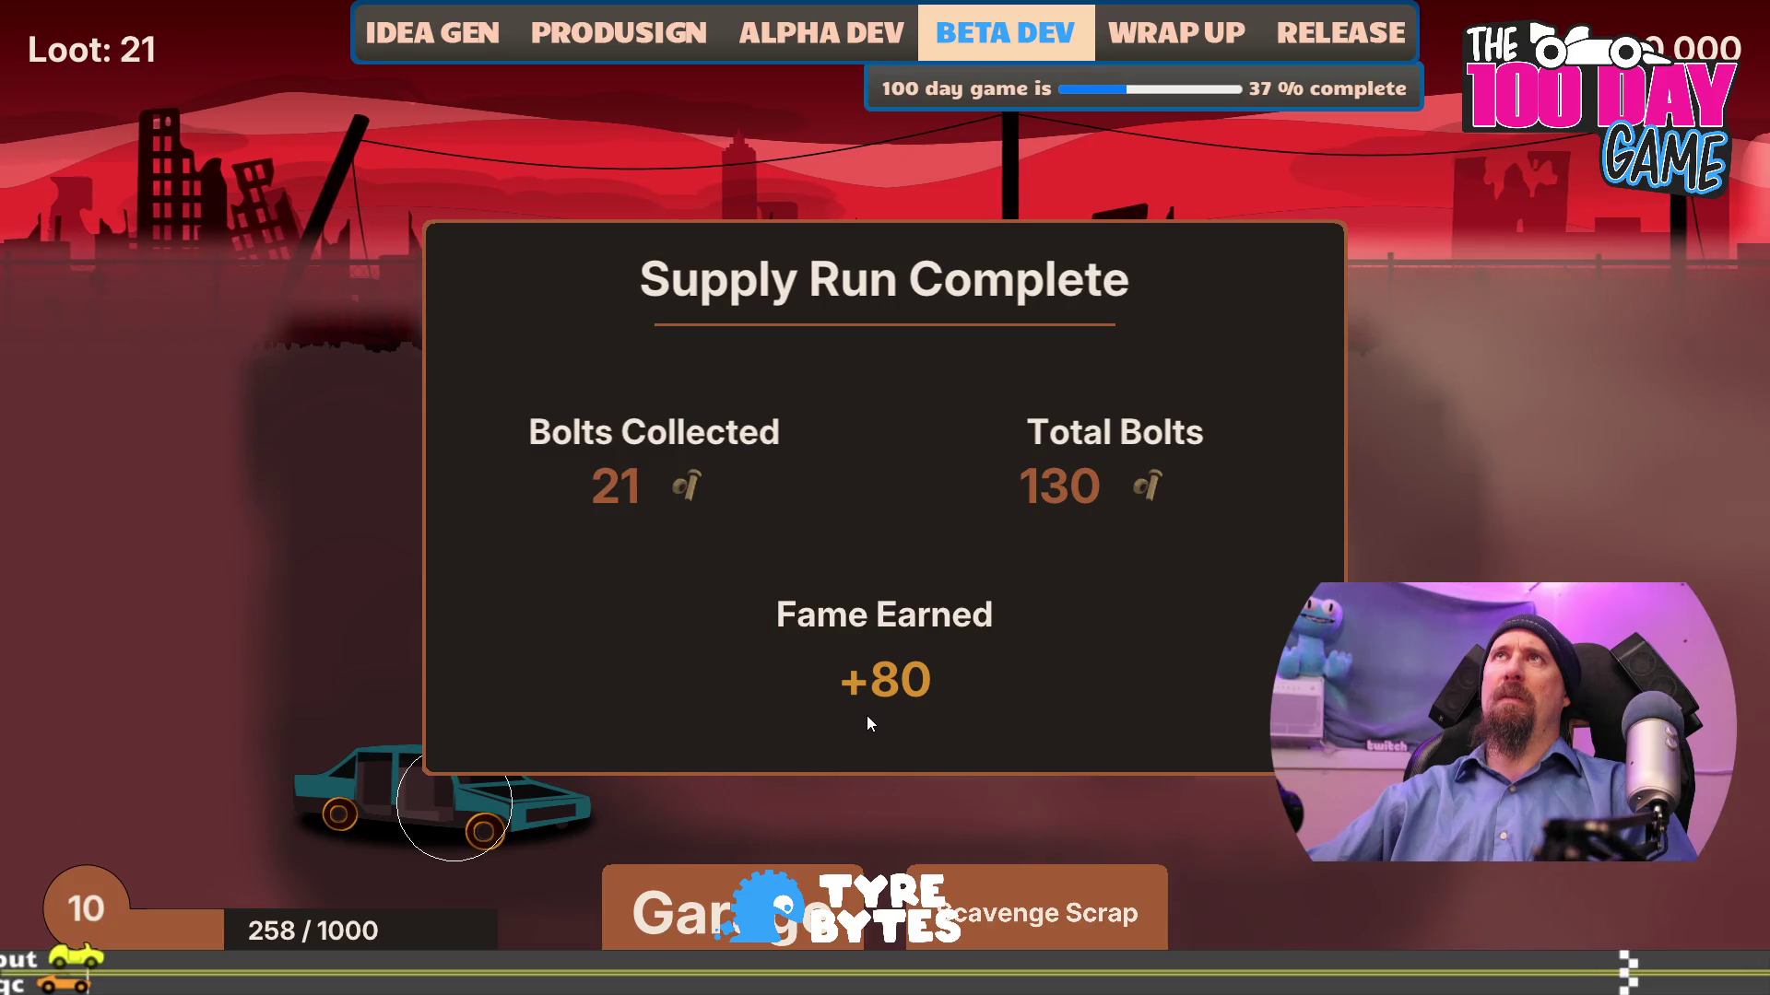
click(812, 903)
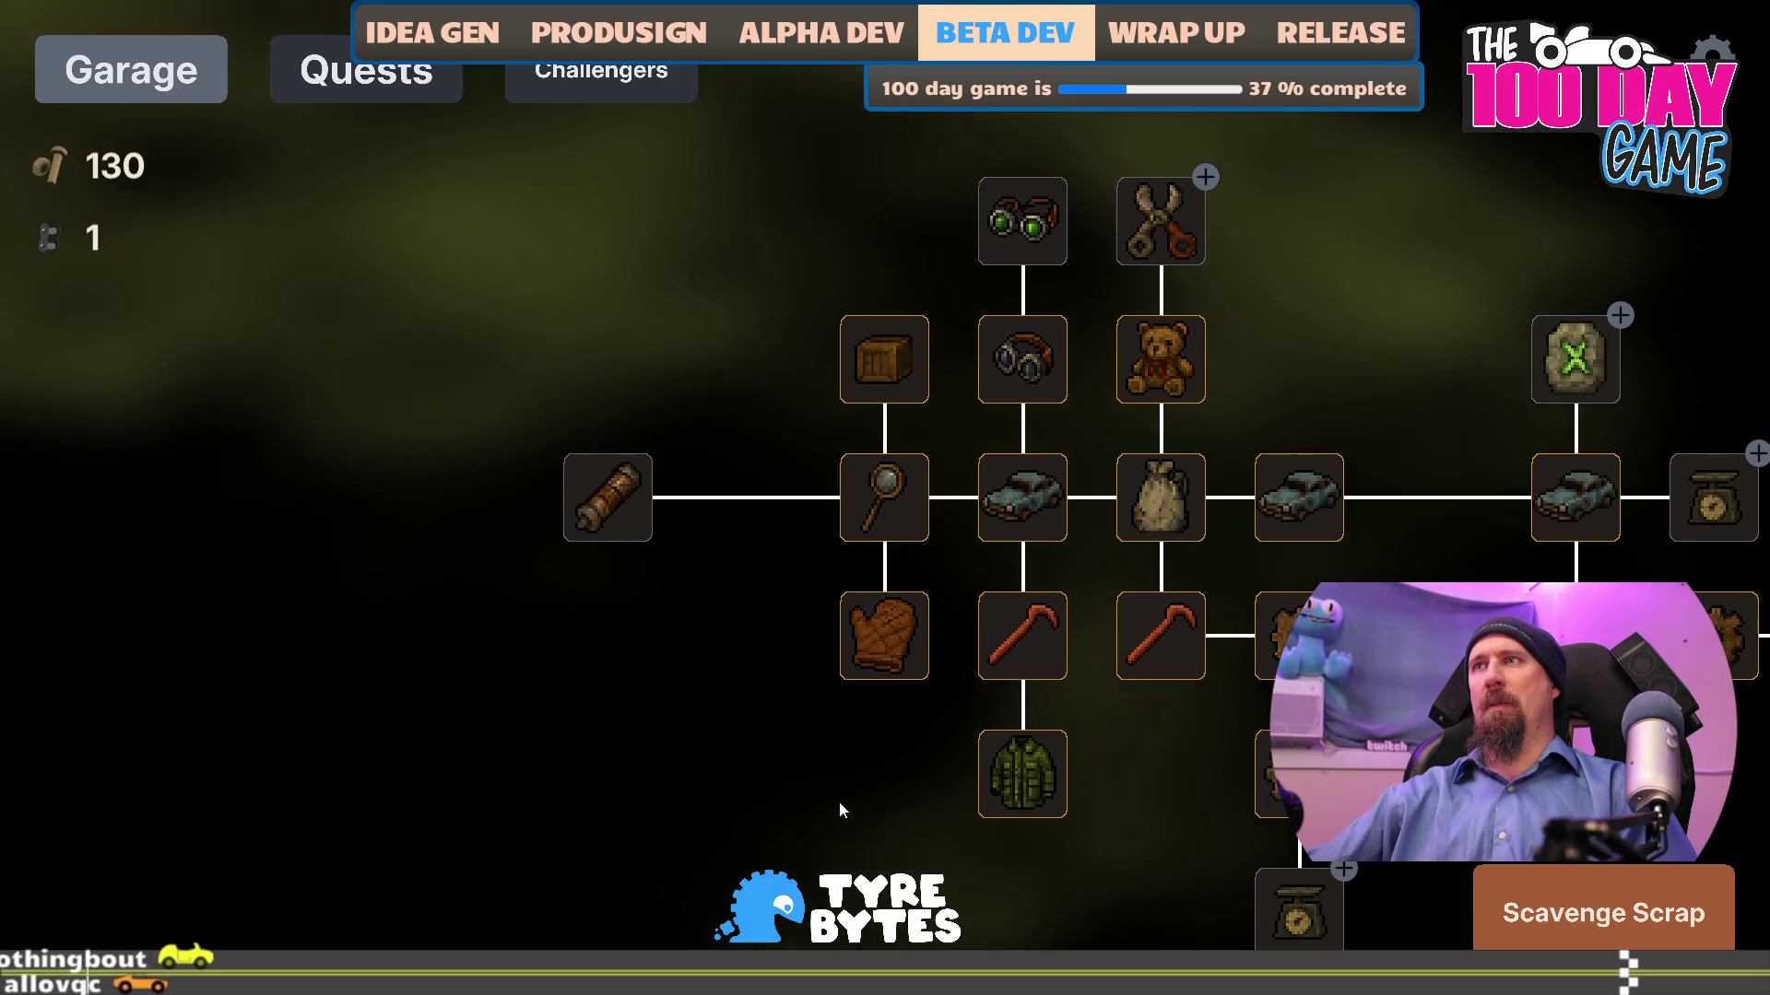
- Pan to the right-hand branches of the upgrade tree and buy the gear upgrade
drag(839, 801, 509, 656)
mouse_move(1020, 680)
mouse_down()
mouse_move(975, 695)
mouse_move(921, 766)
mouse_up()
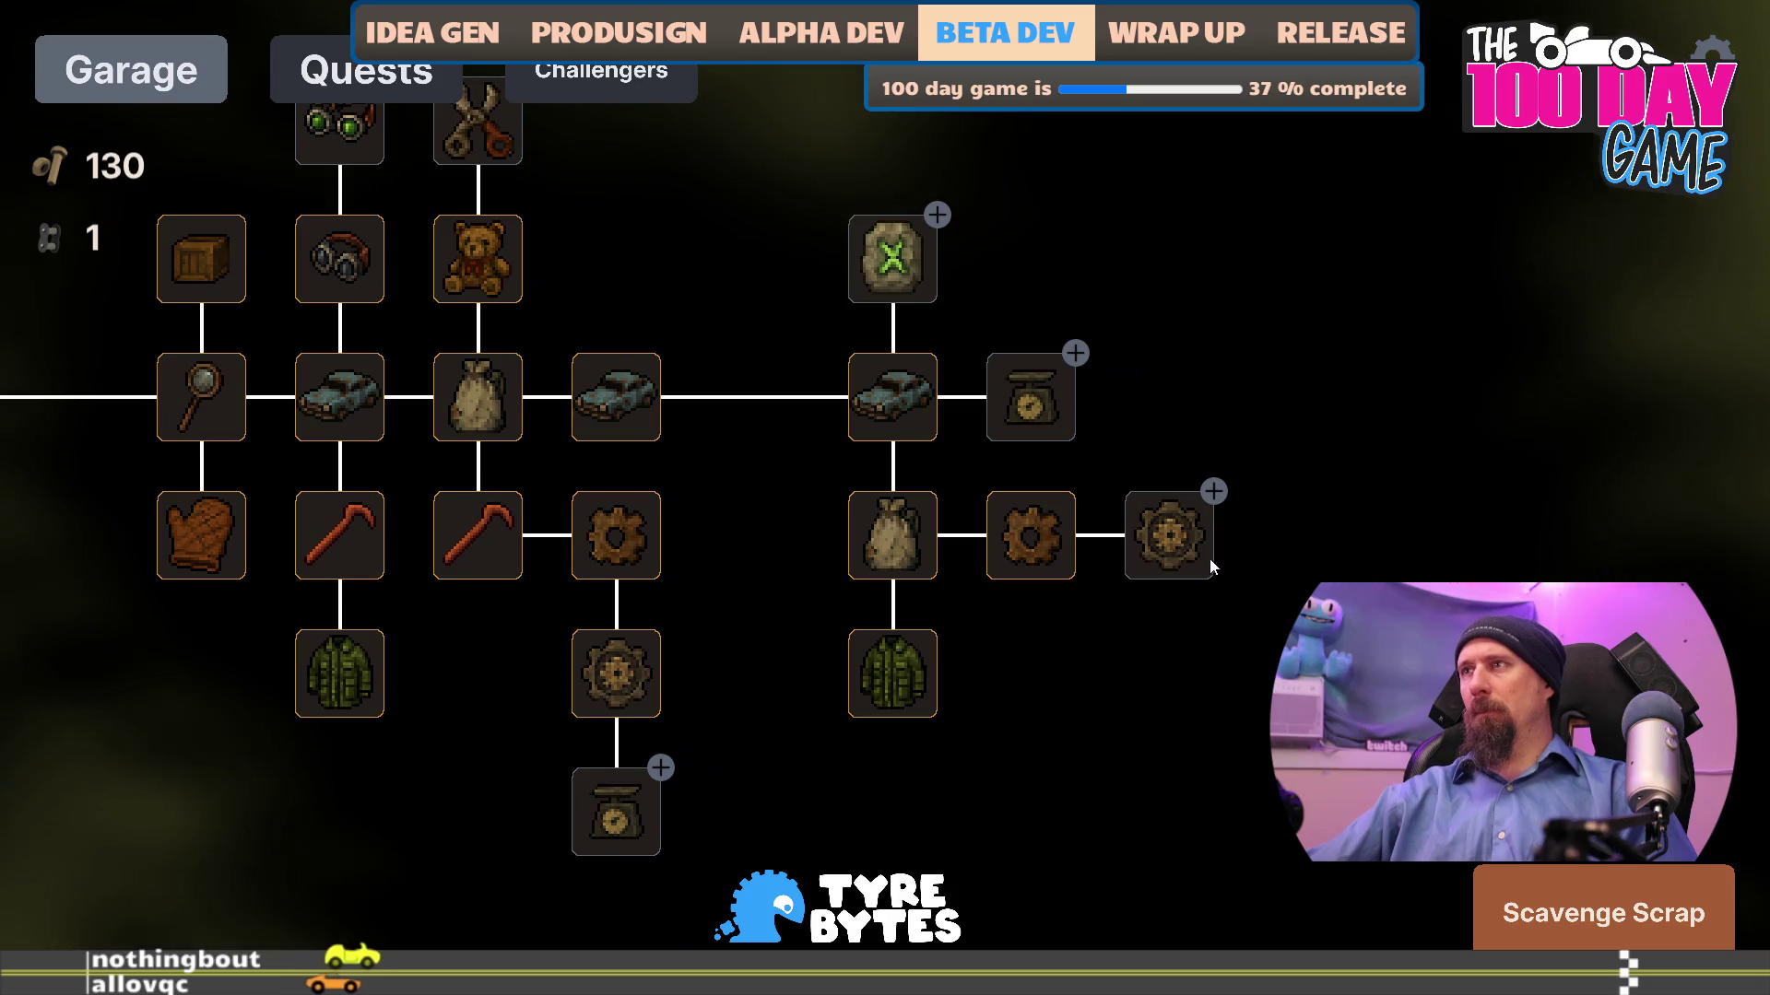
click(1171, 551)
- Grant the profile 10000 bolts with the console command 'give 10000 bolts'
key(grave)
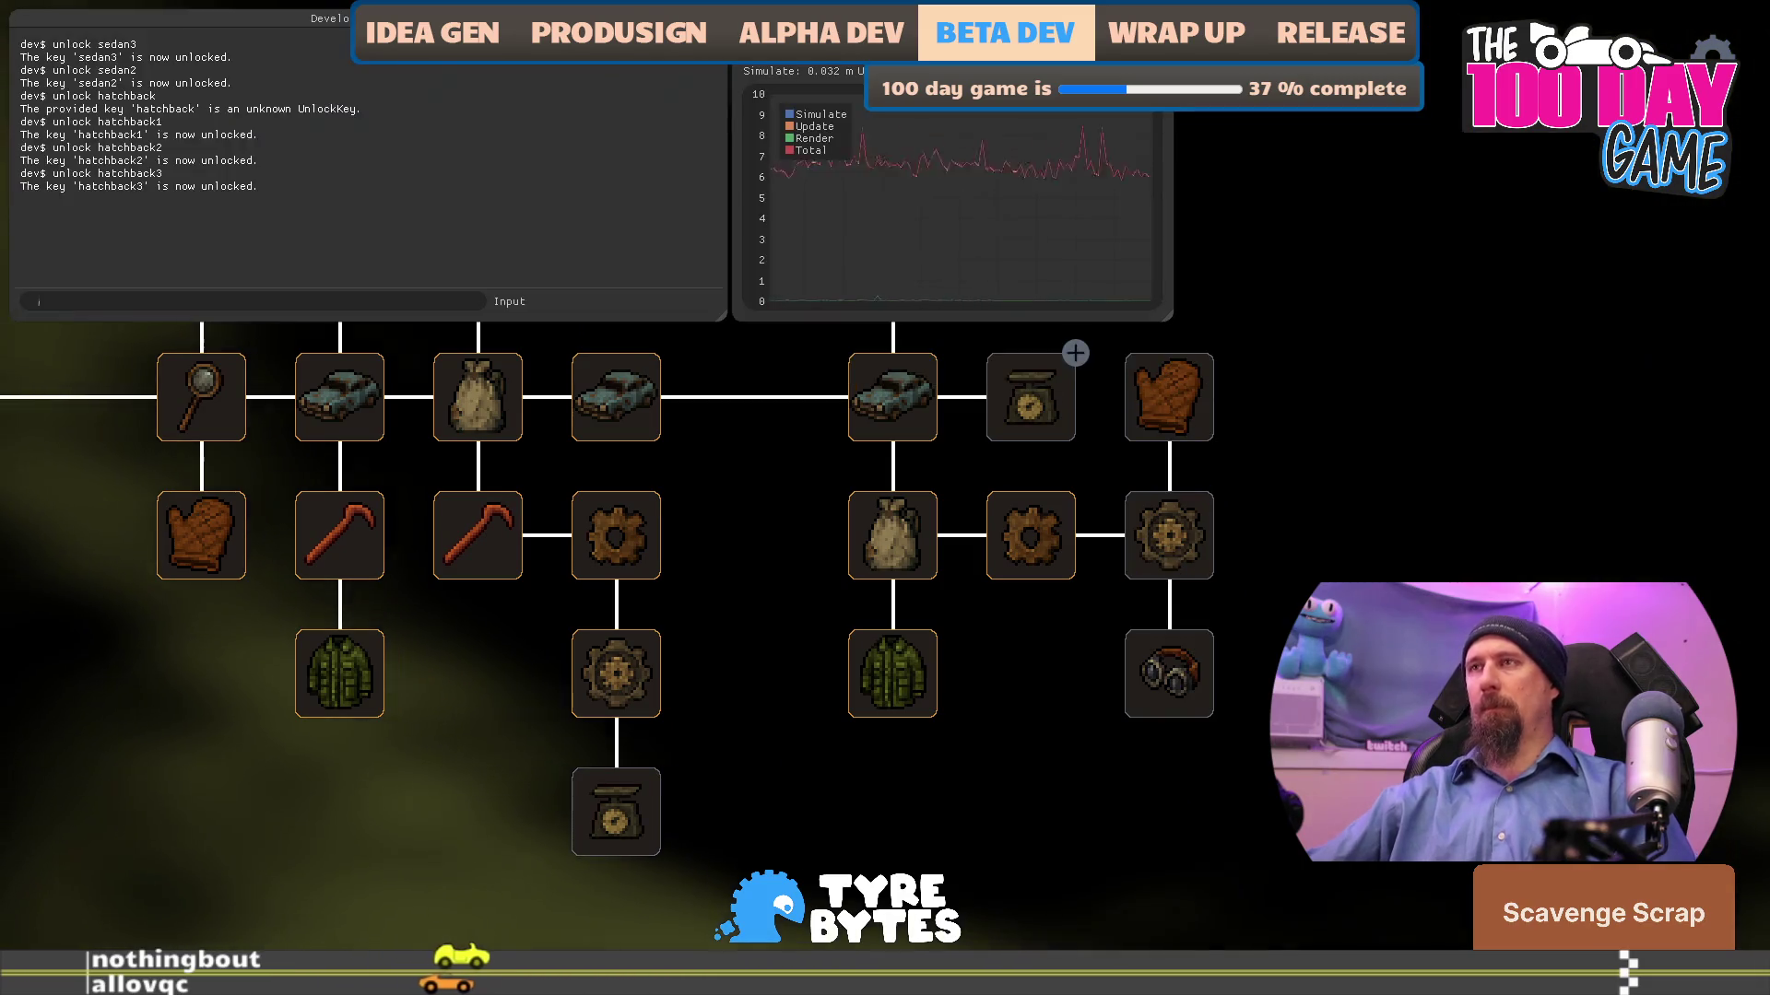
text(give)
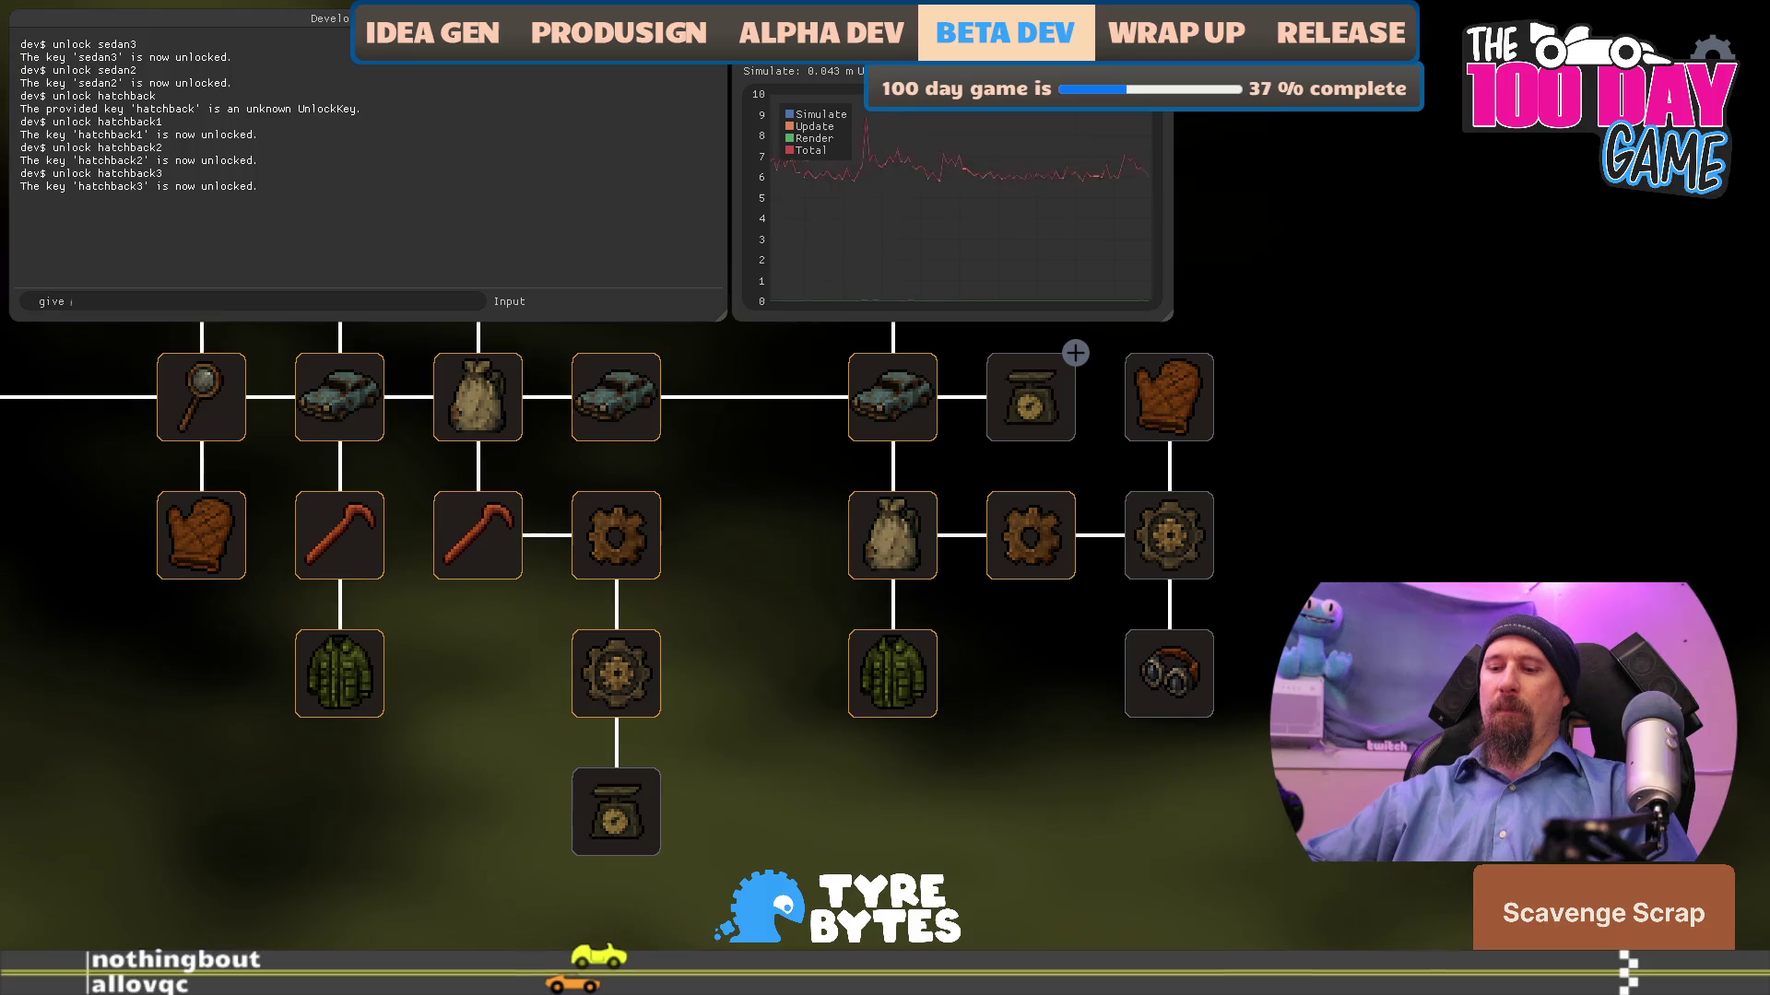
text( 10000 bolts)
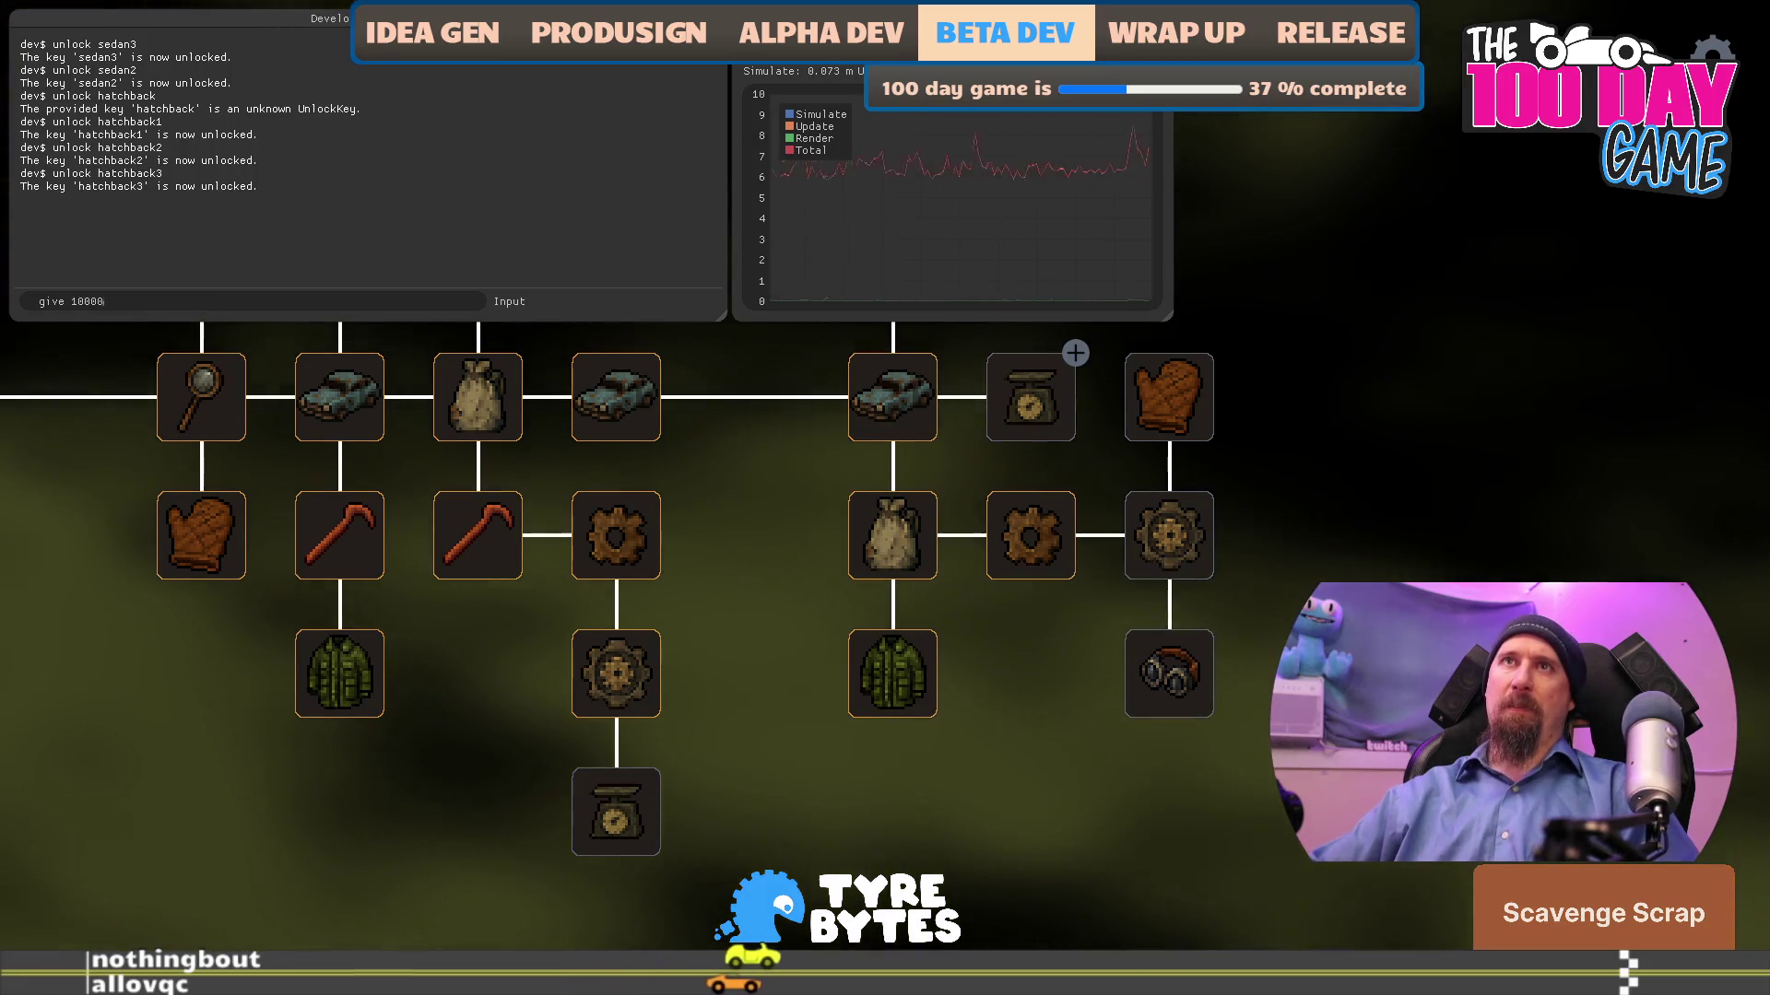
key(Return)
key(grave)
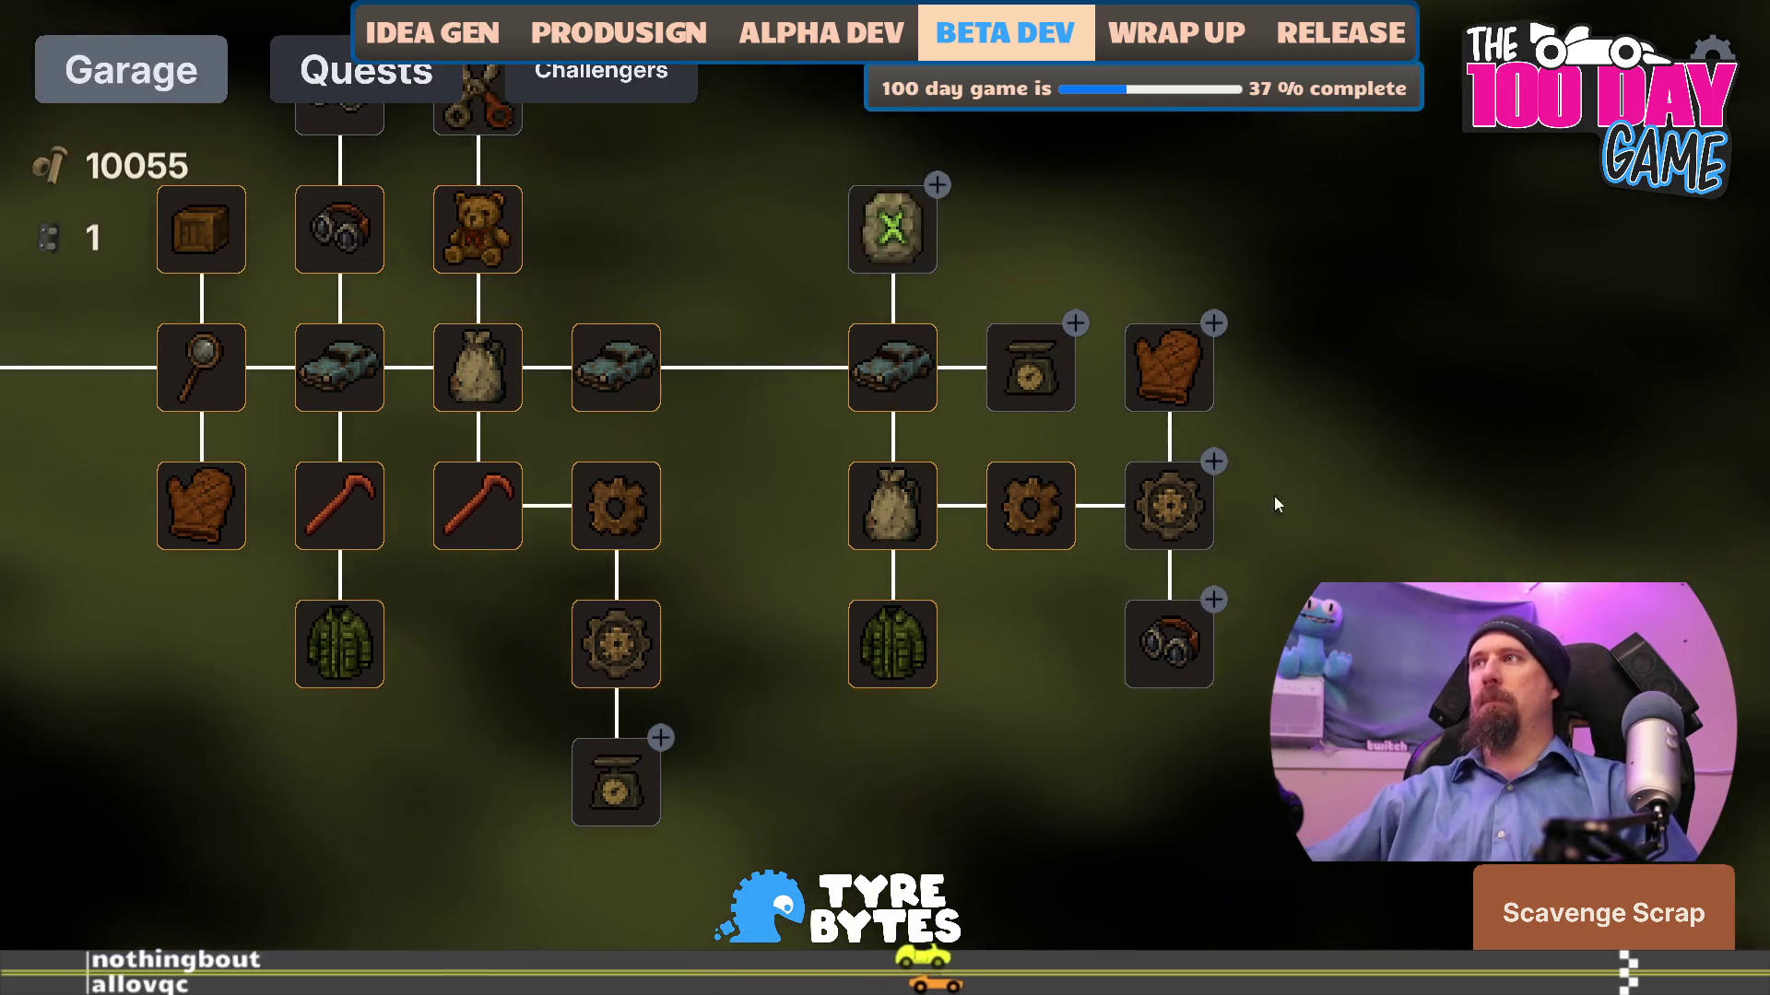
- Buy two scale levels, gloves, gear, Best Loot, Glasses and More Cars upgrades
click(1046, 377)
click(1055, 375)
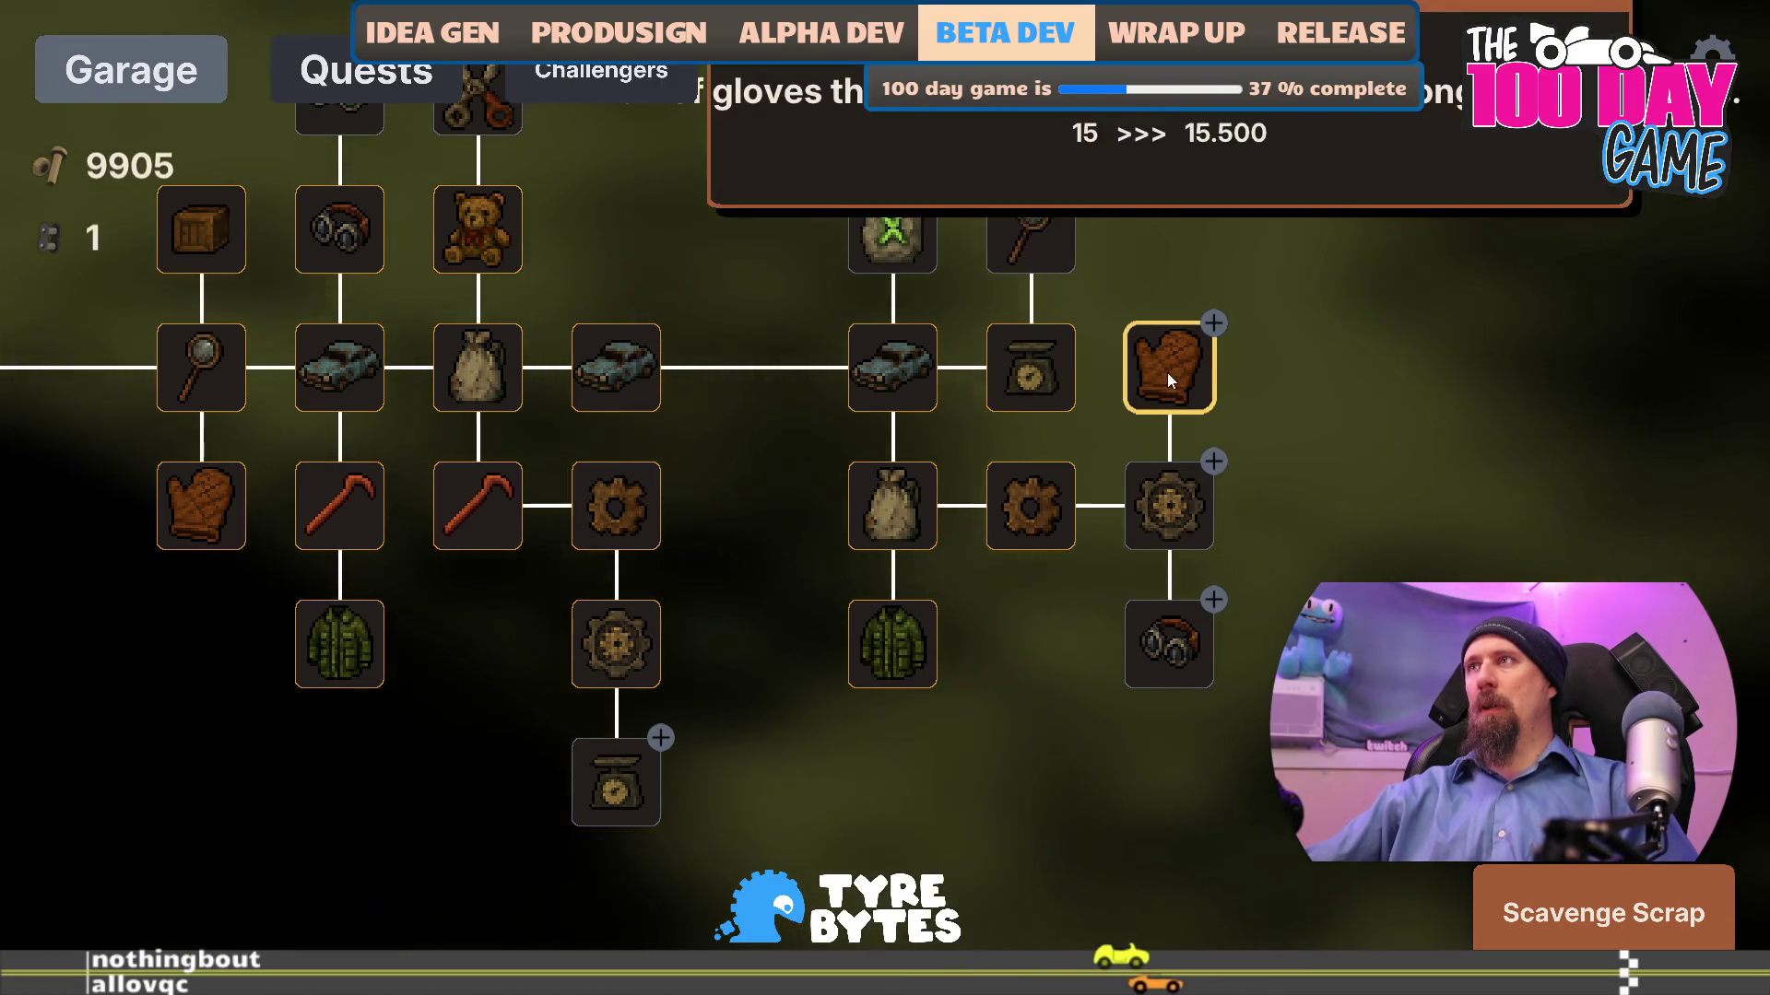
click(1167, 372)
click(1185, 542)
click(1186, 542)
click(1169, 646)
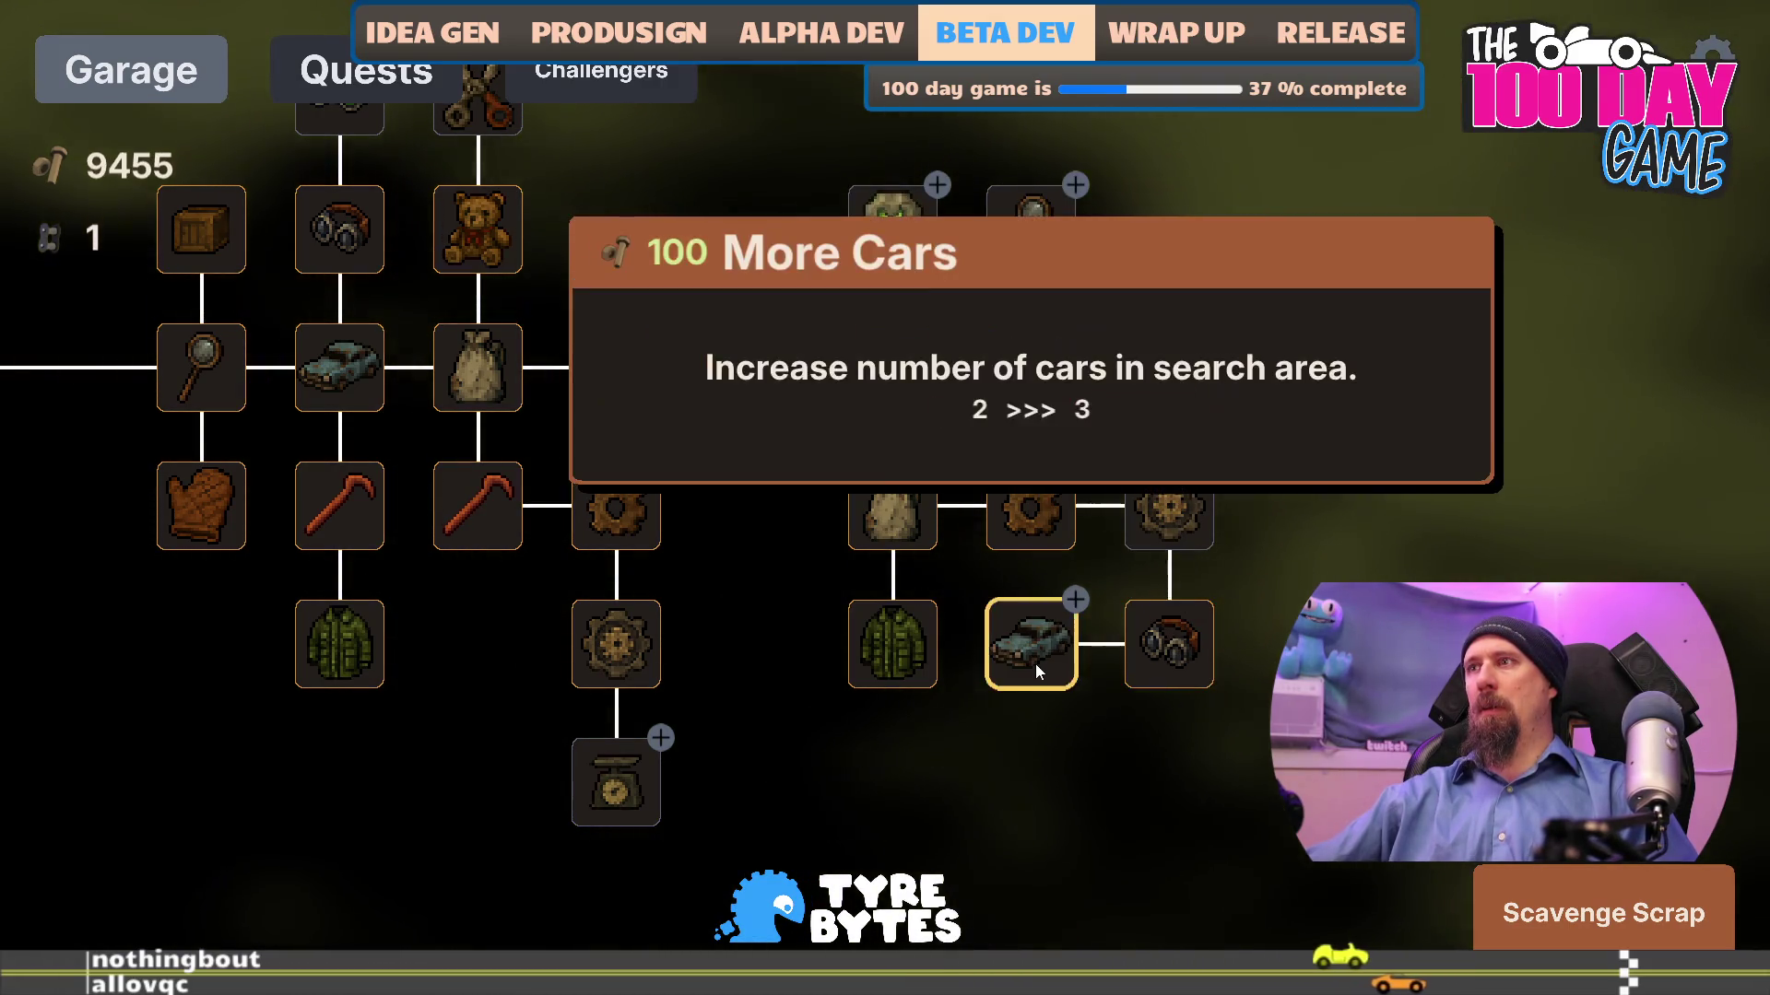
click(1036, 664)
- Buy two Better Car upgrades, two Crow Bar levels, and max out the Dismantler
click(1042, 903)
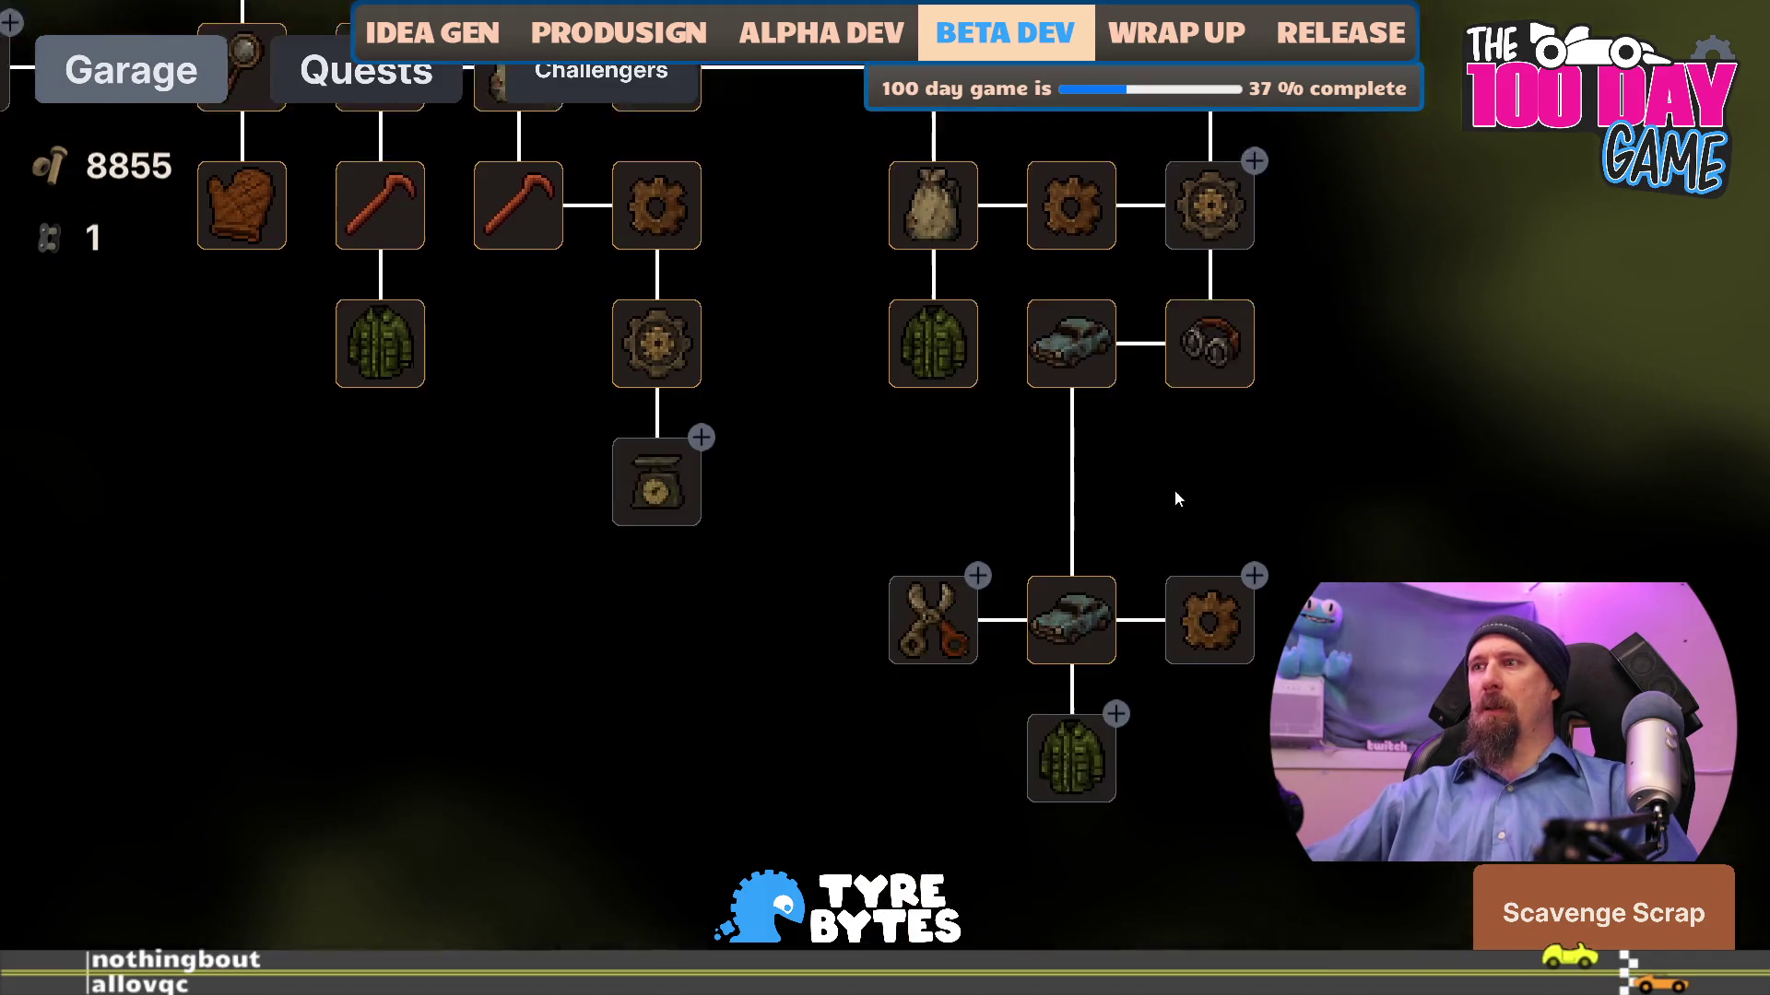
click(938, 564)
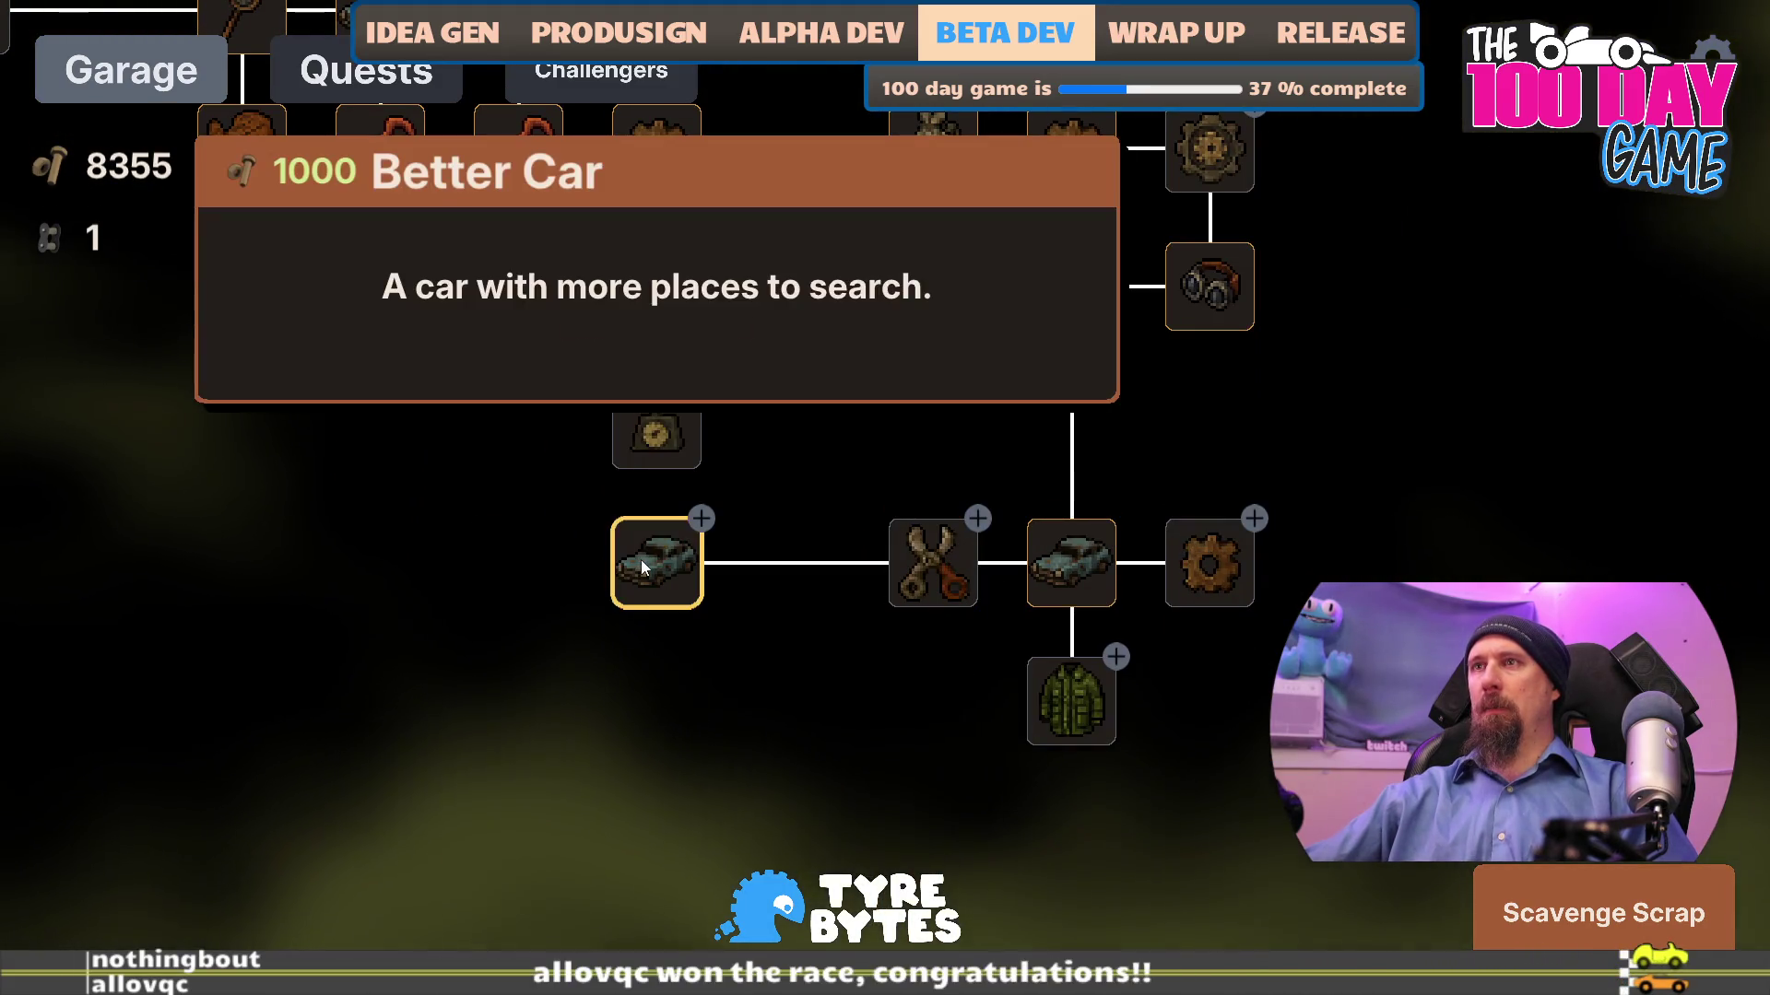
click(645, 559)
click(651, 694)
click(651, 694)
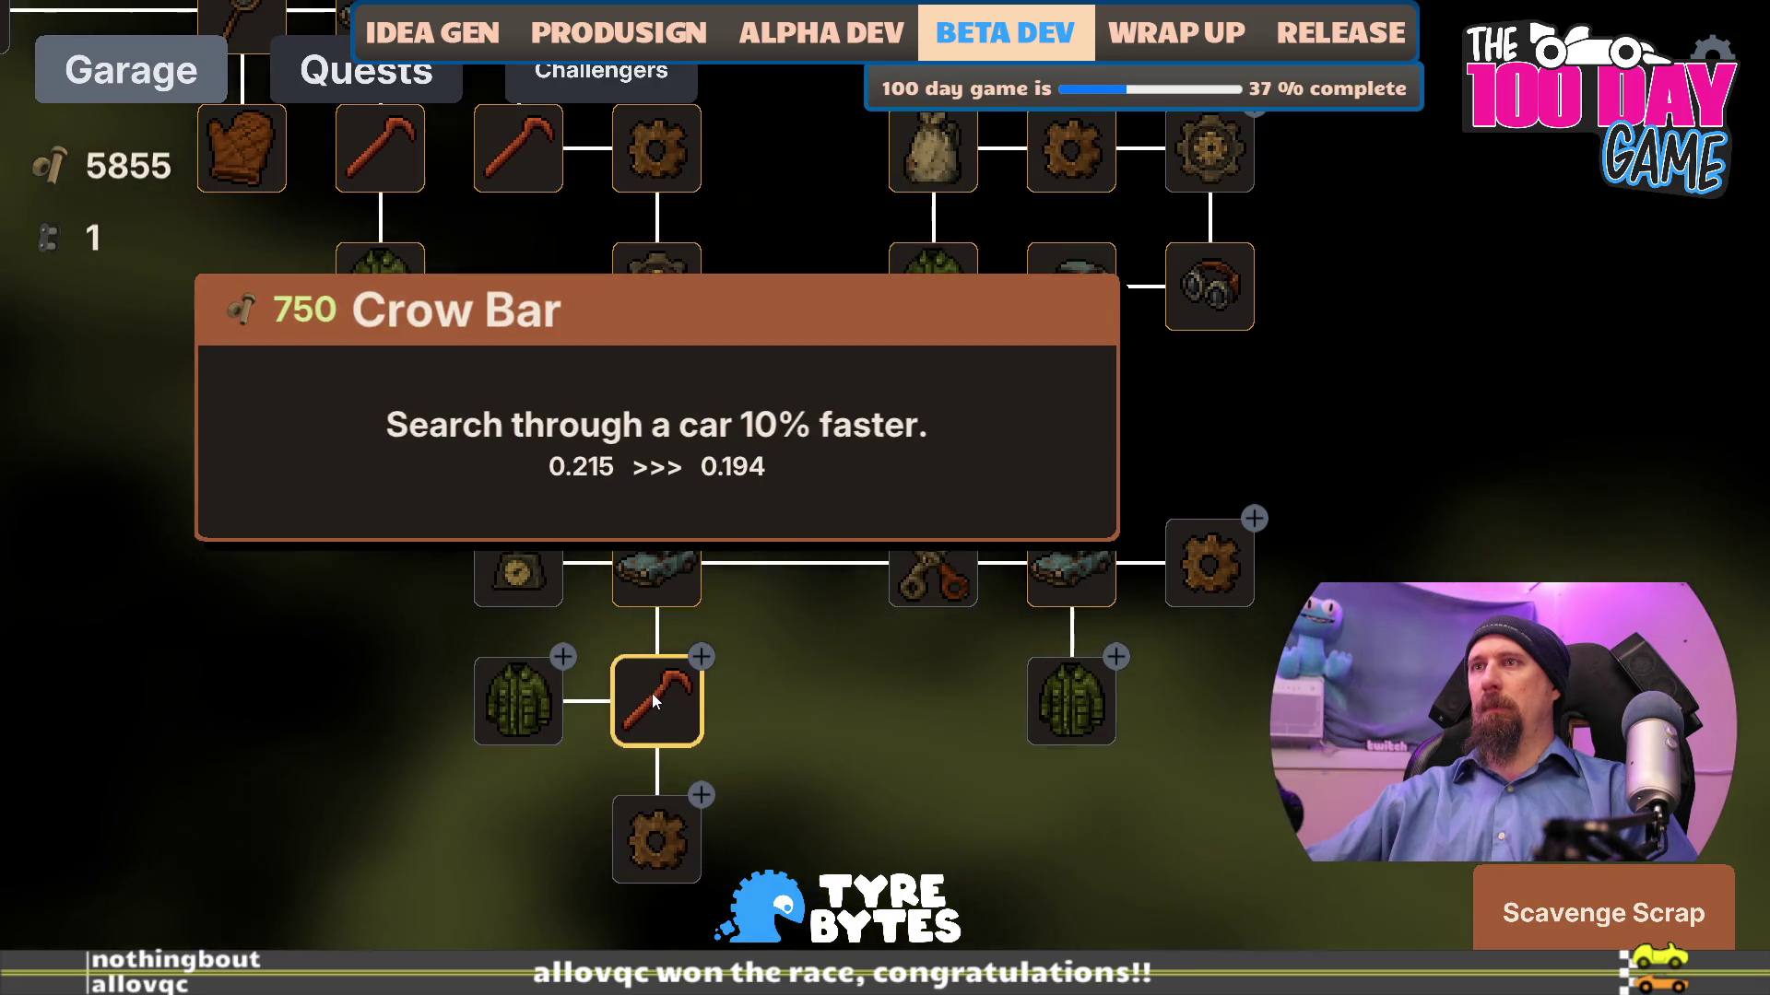
click(650, 694)
scroll(1218, 545, up, 3)
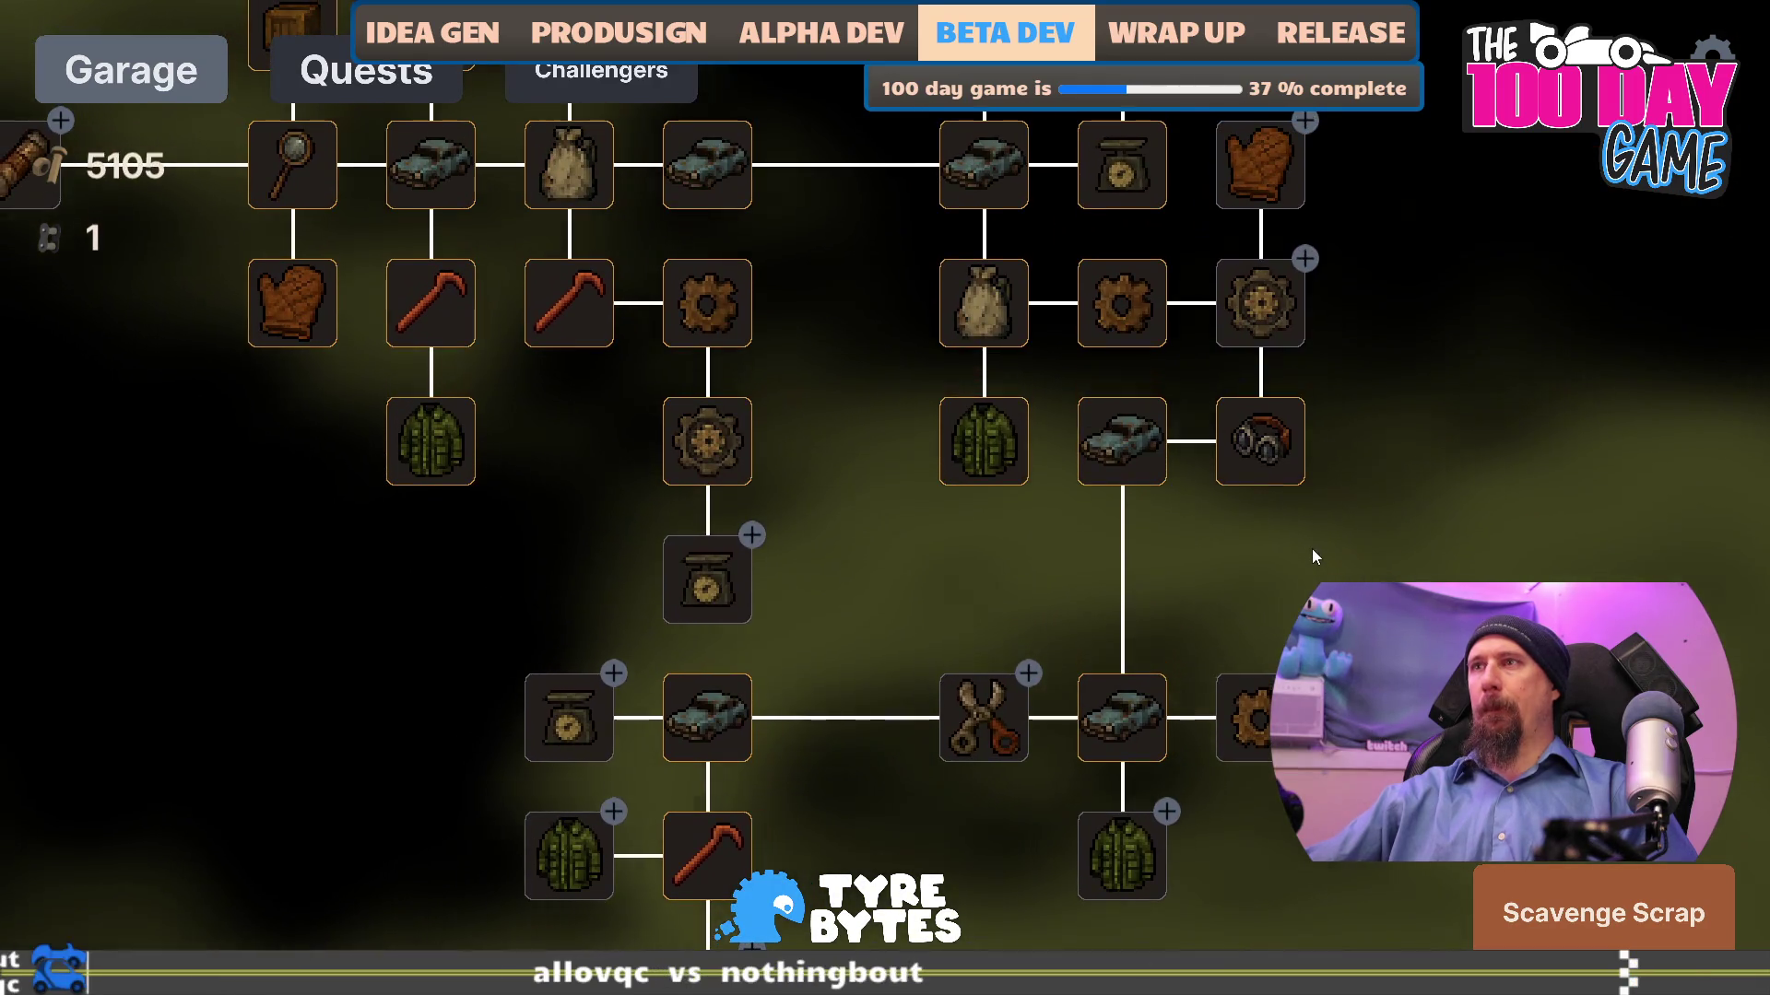
click(823, 805)
click(823, 805)
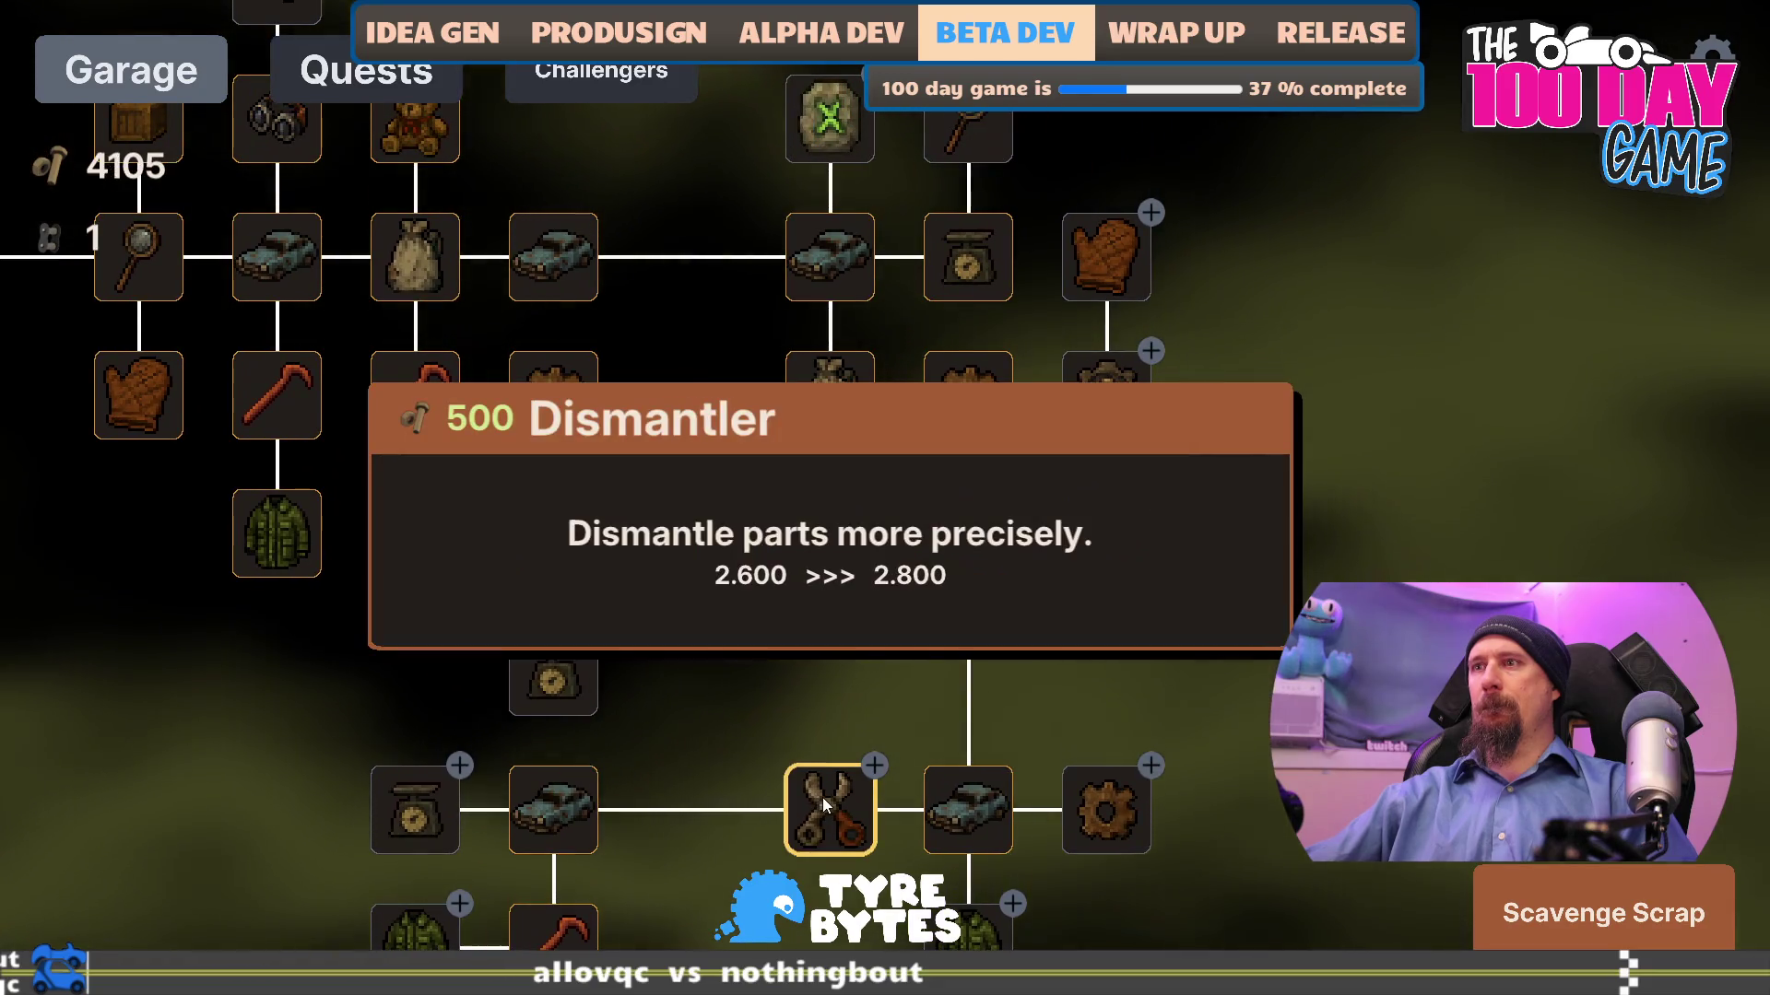
click(823, 805)
click(823, 804)
- Buy two Cargo Jacket levels, Increase Scrap Value and Better Loot upgrades
scroll(1434, 407, down, 4)
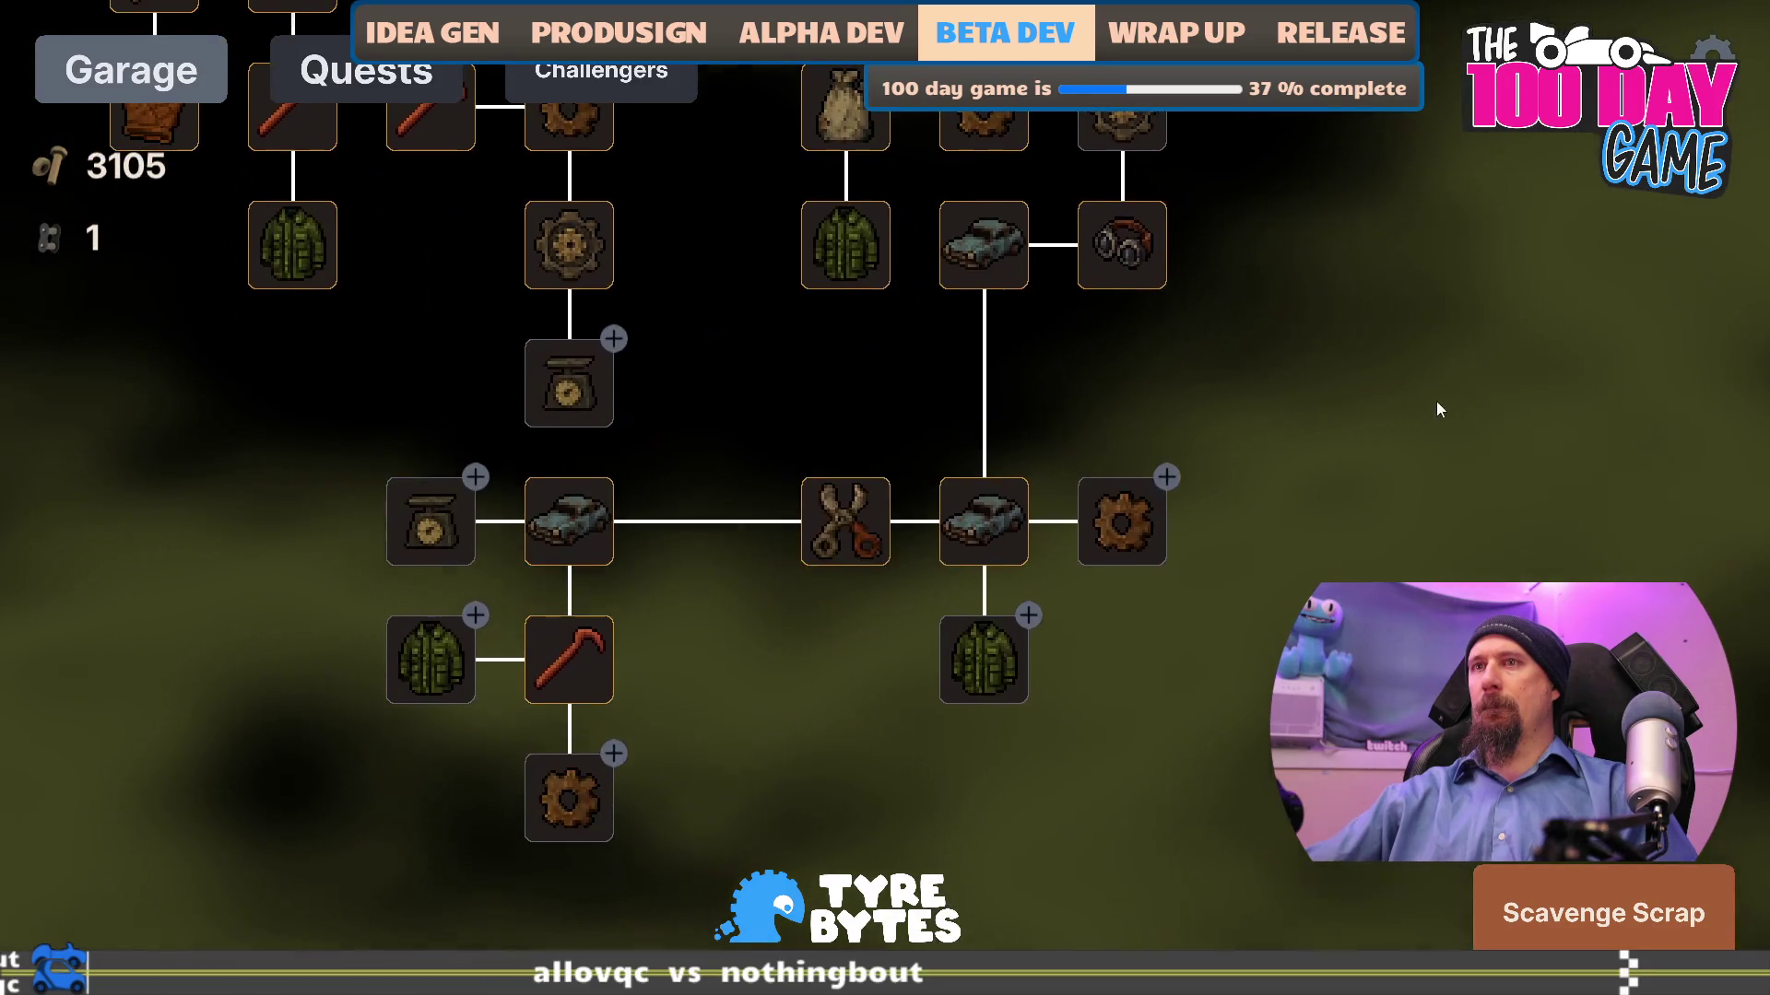
click(406, 666)
click(407, 666)
click(425, 542)
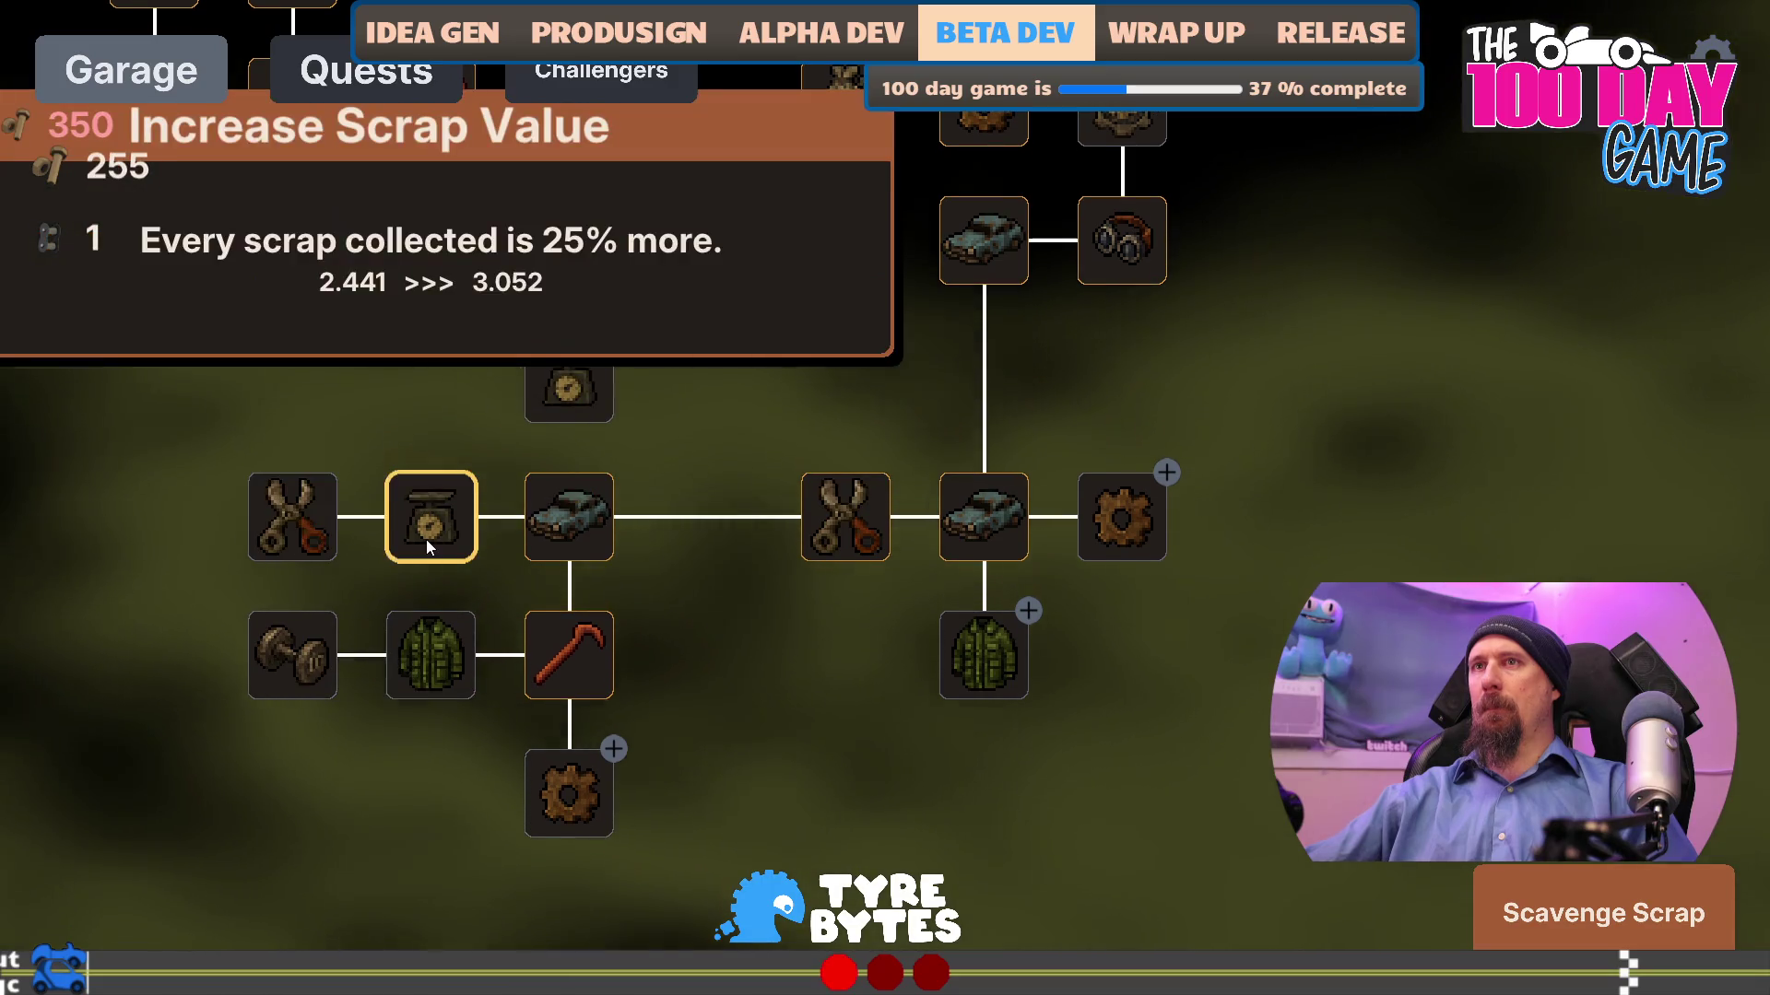
drag(708, 706, 798, 700)
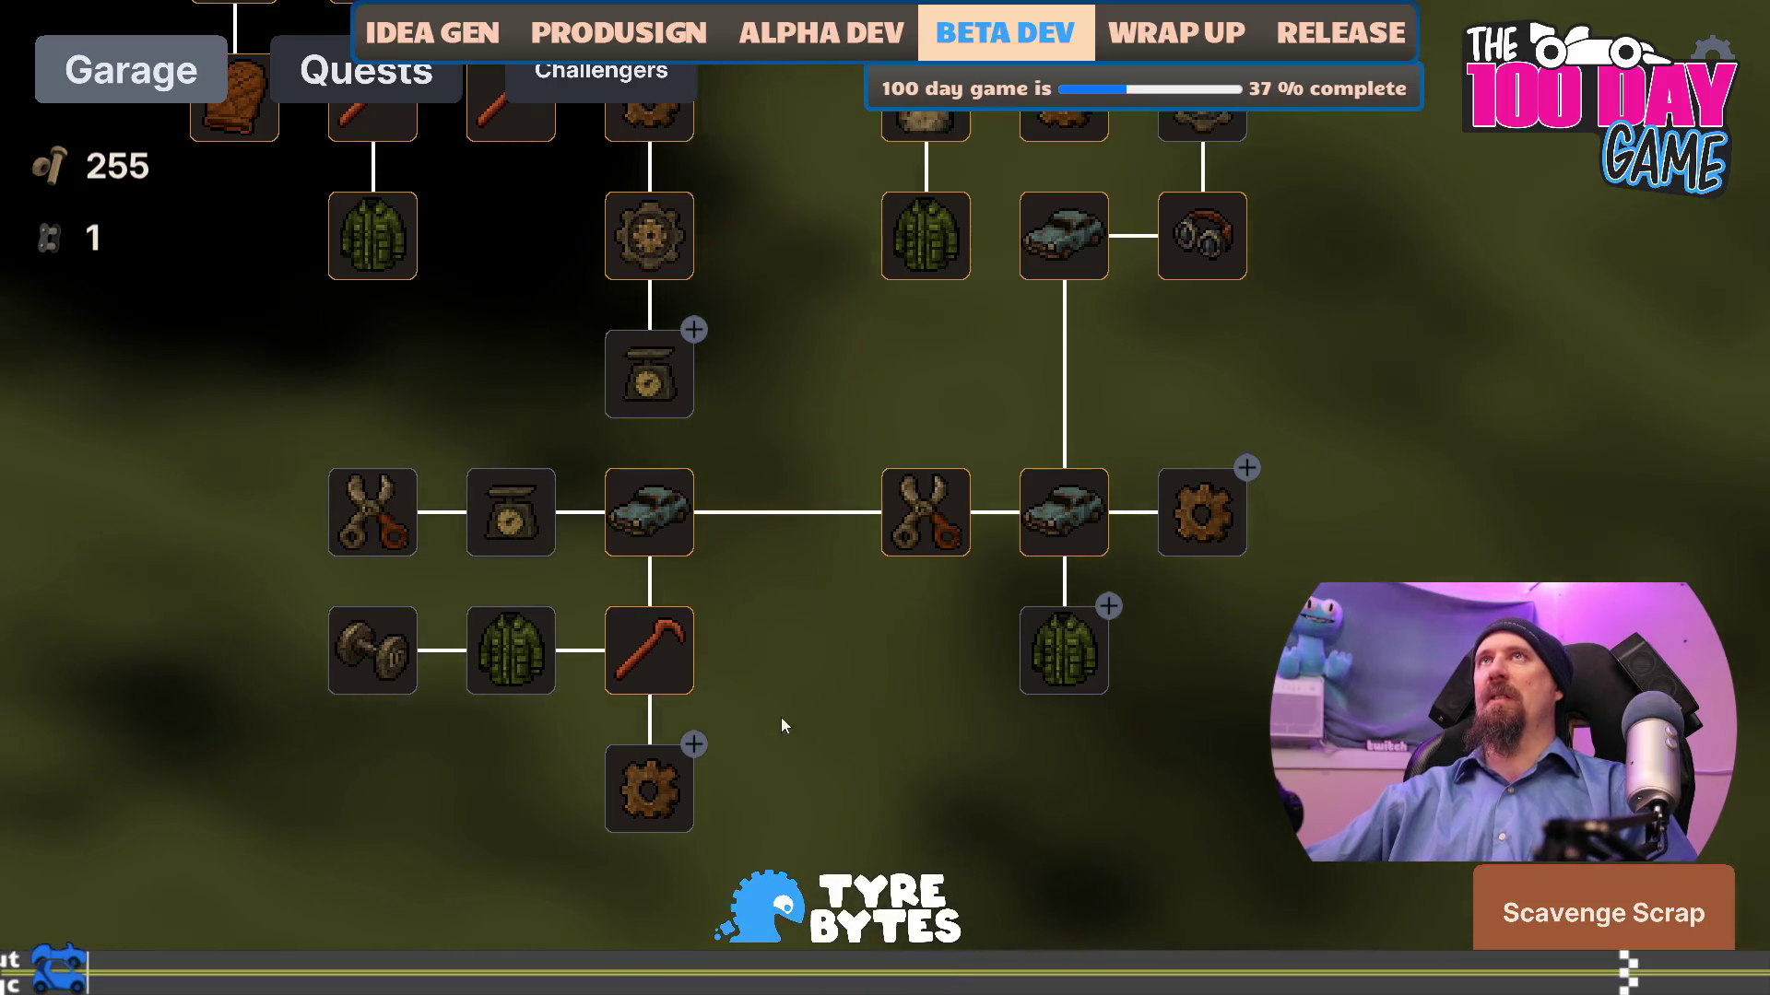
click(641, 798)
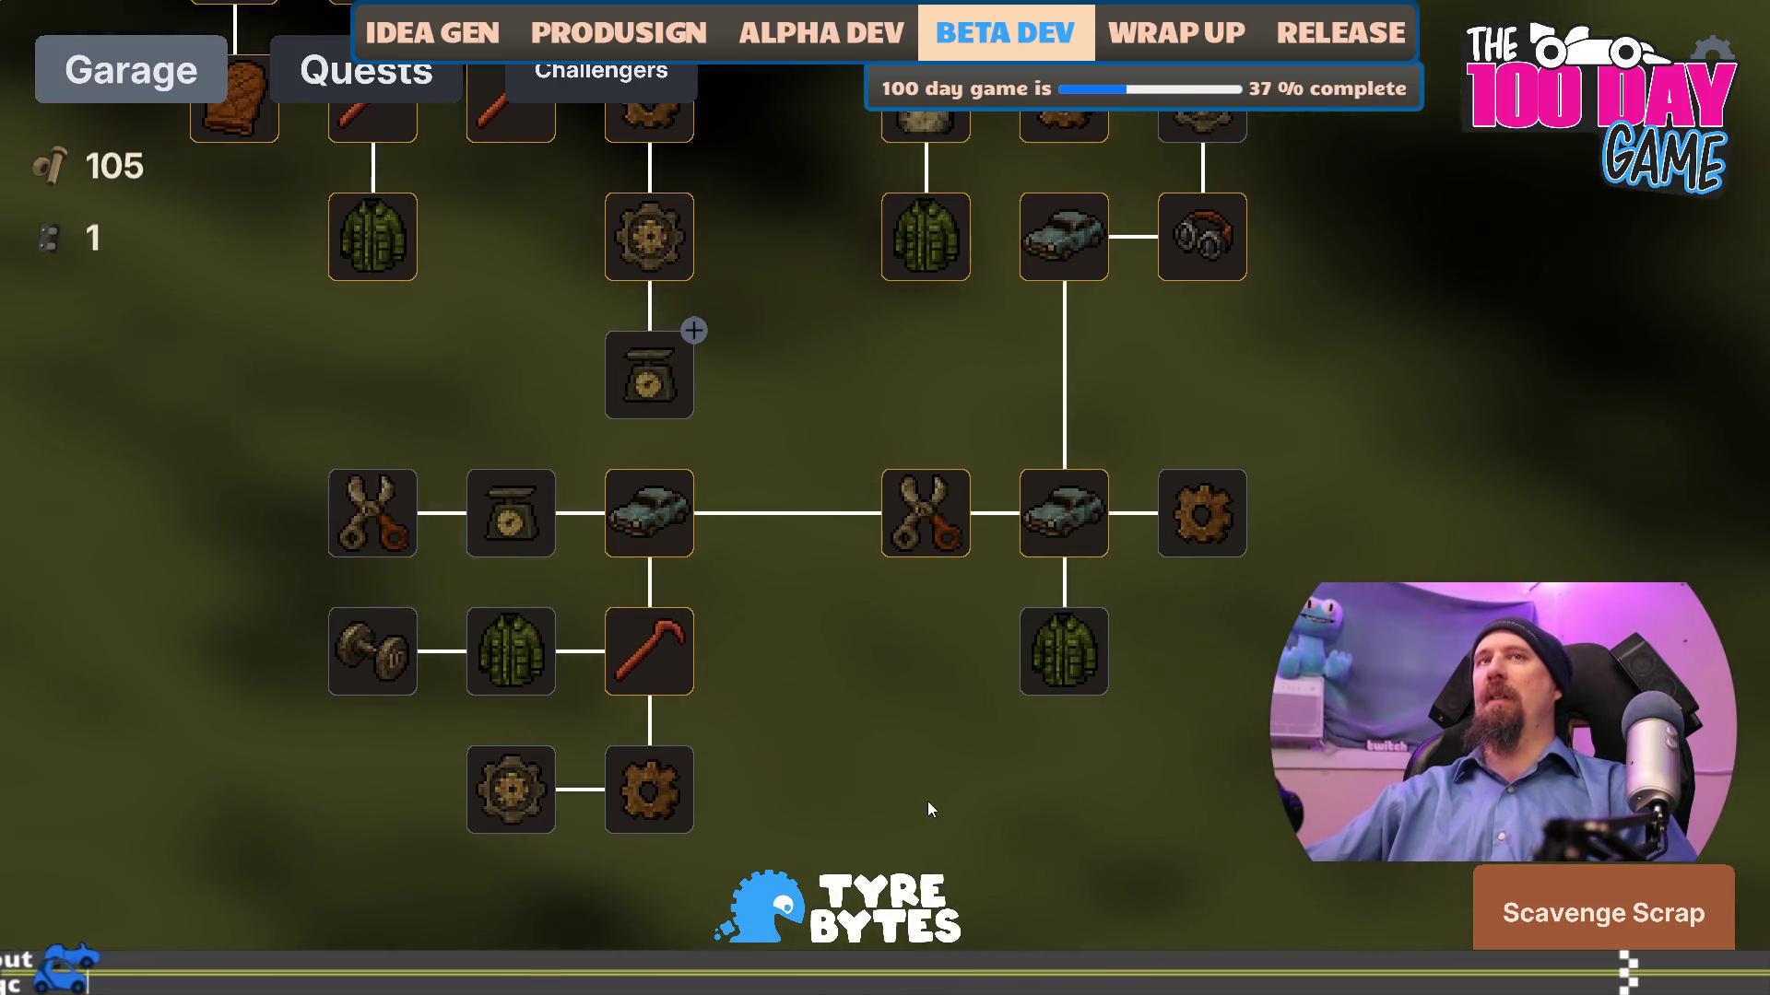
- Start a supply run, clear the dust and loot the red and teal cars
click(1572, 878)
click(888, 667)
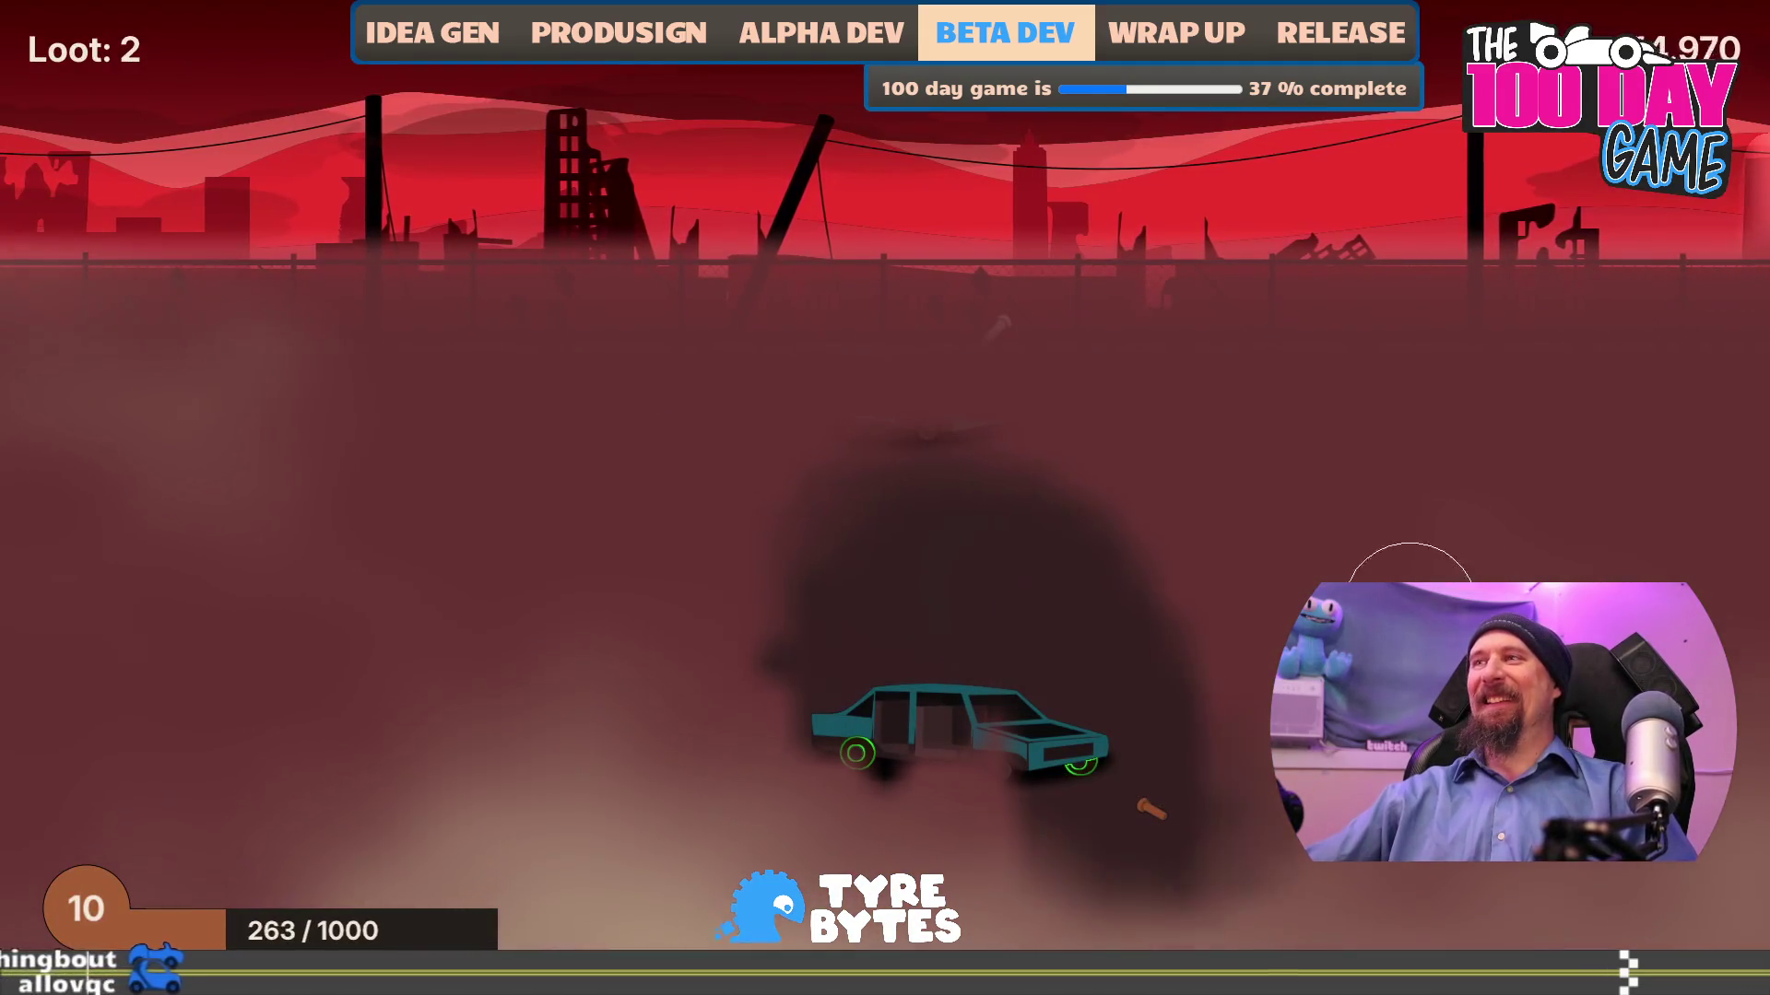
mouse_move(600, 379)
mouse_down()
mouse_move(359, 446)
mouse_move(263, 828)
mouse_move(674, 947)
mouse_up()
click(410, 793)
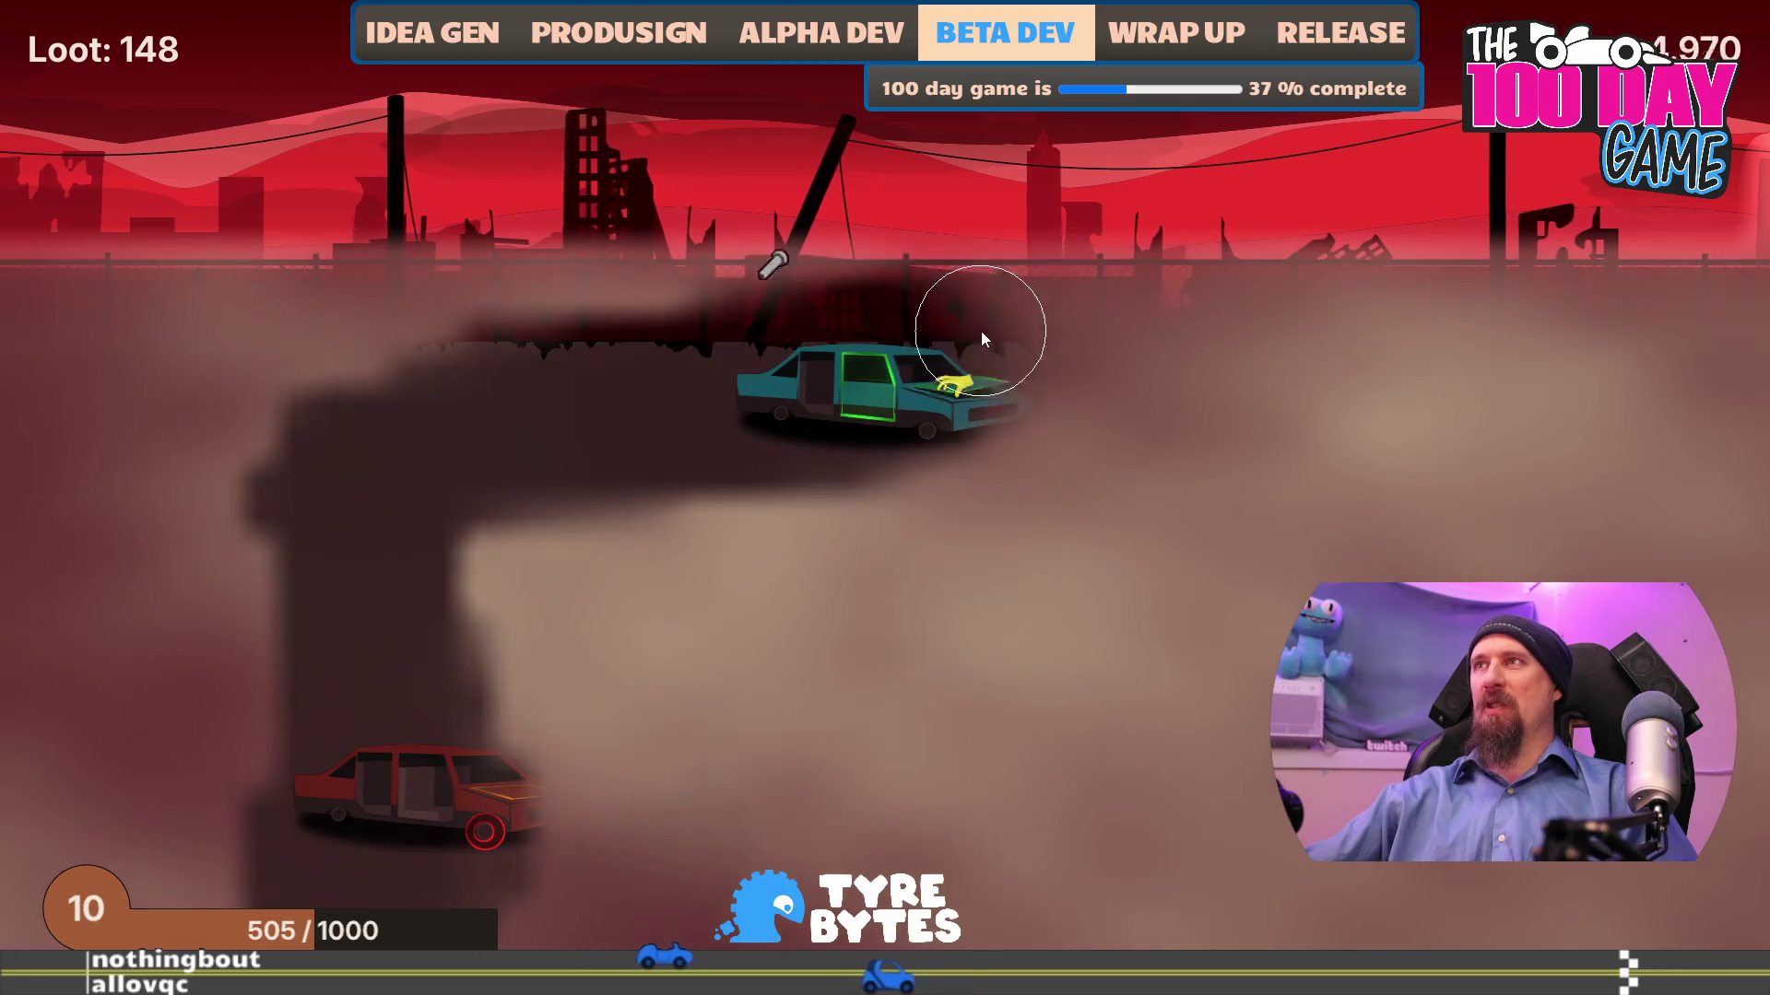
click(957, 380)
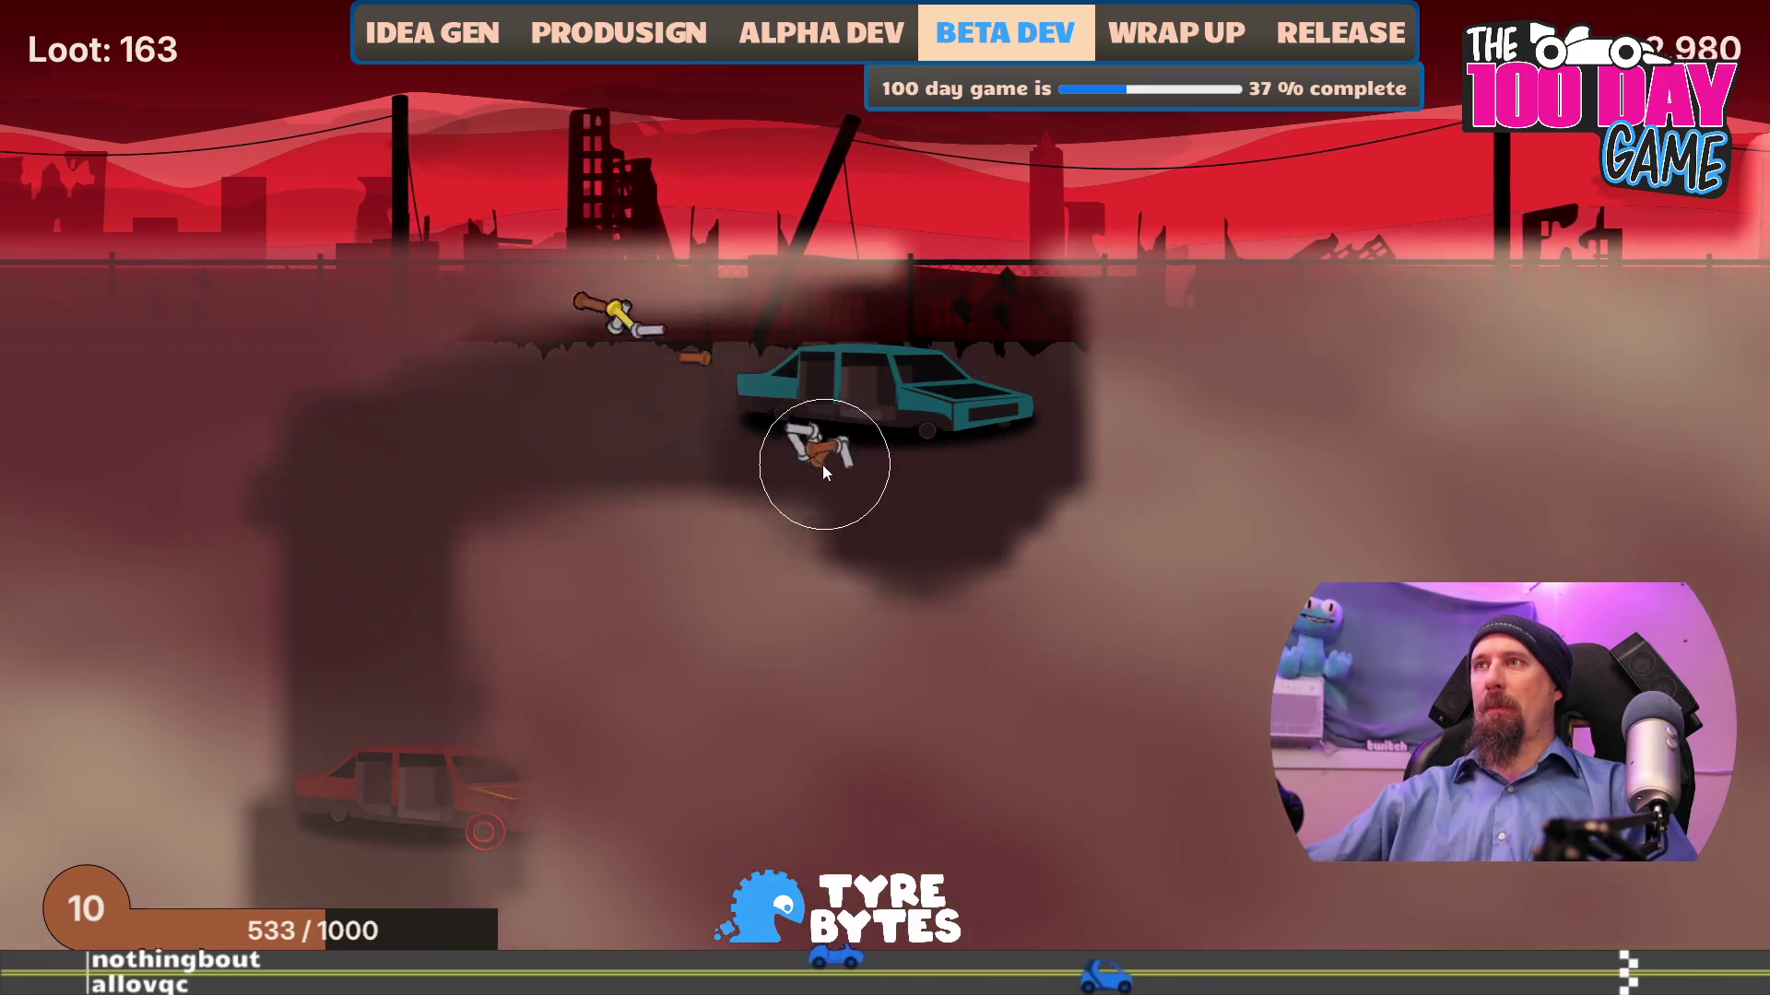
- Loot the last car to finish the 212-bolt run, dismiss the error, and relaunch with F5
click(1038, 811)
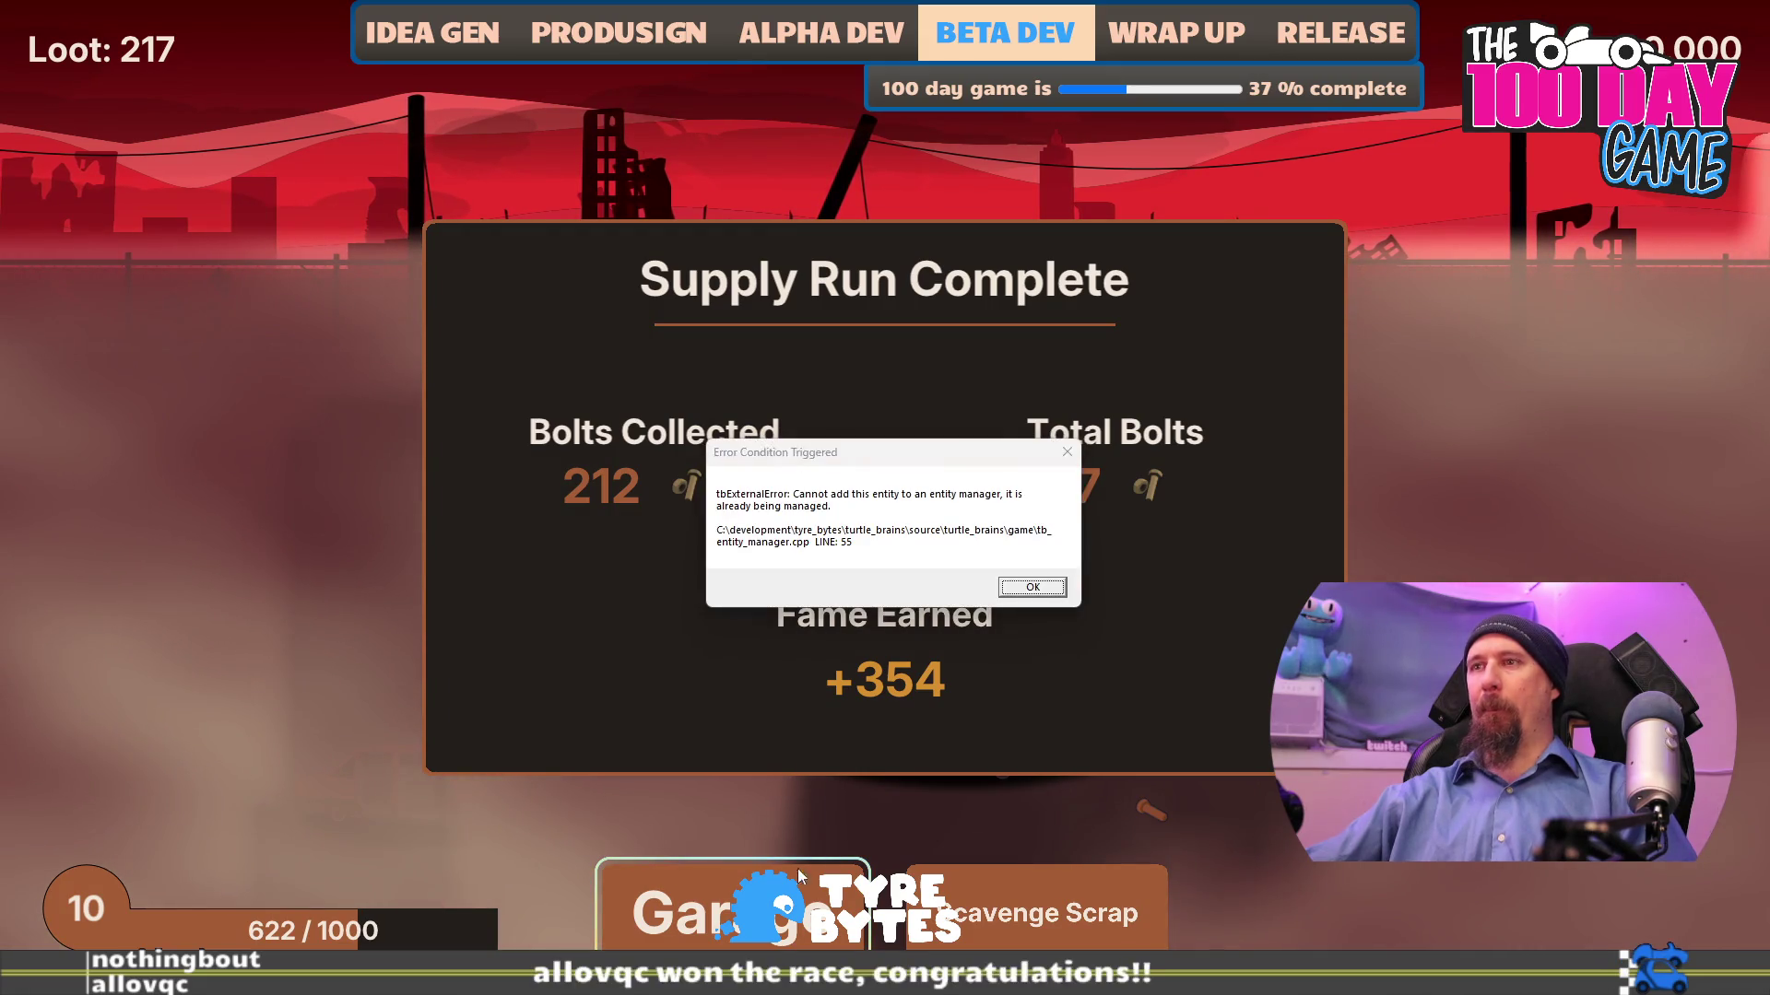
click(1033, 589)
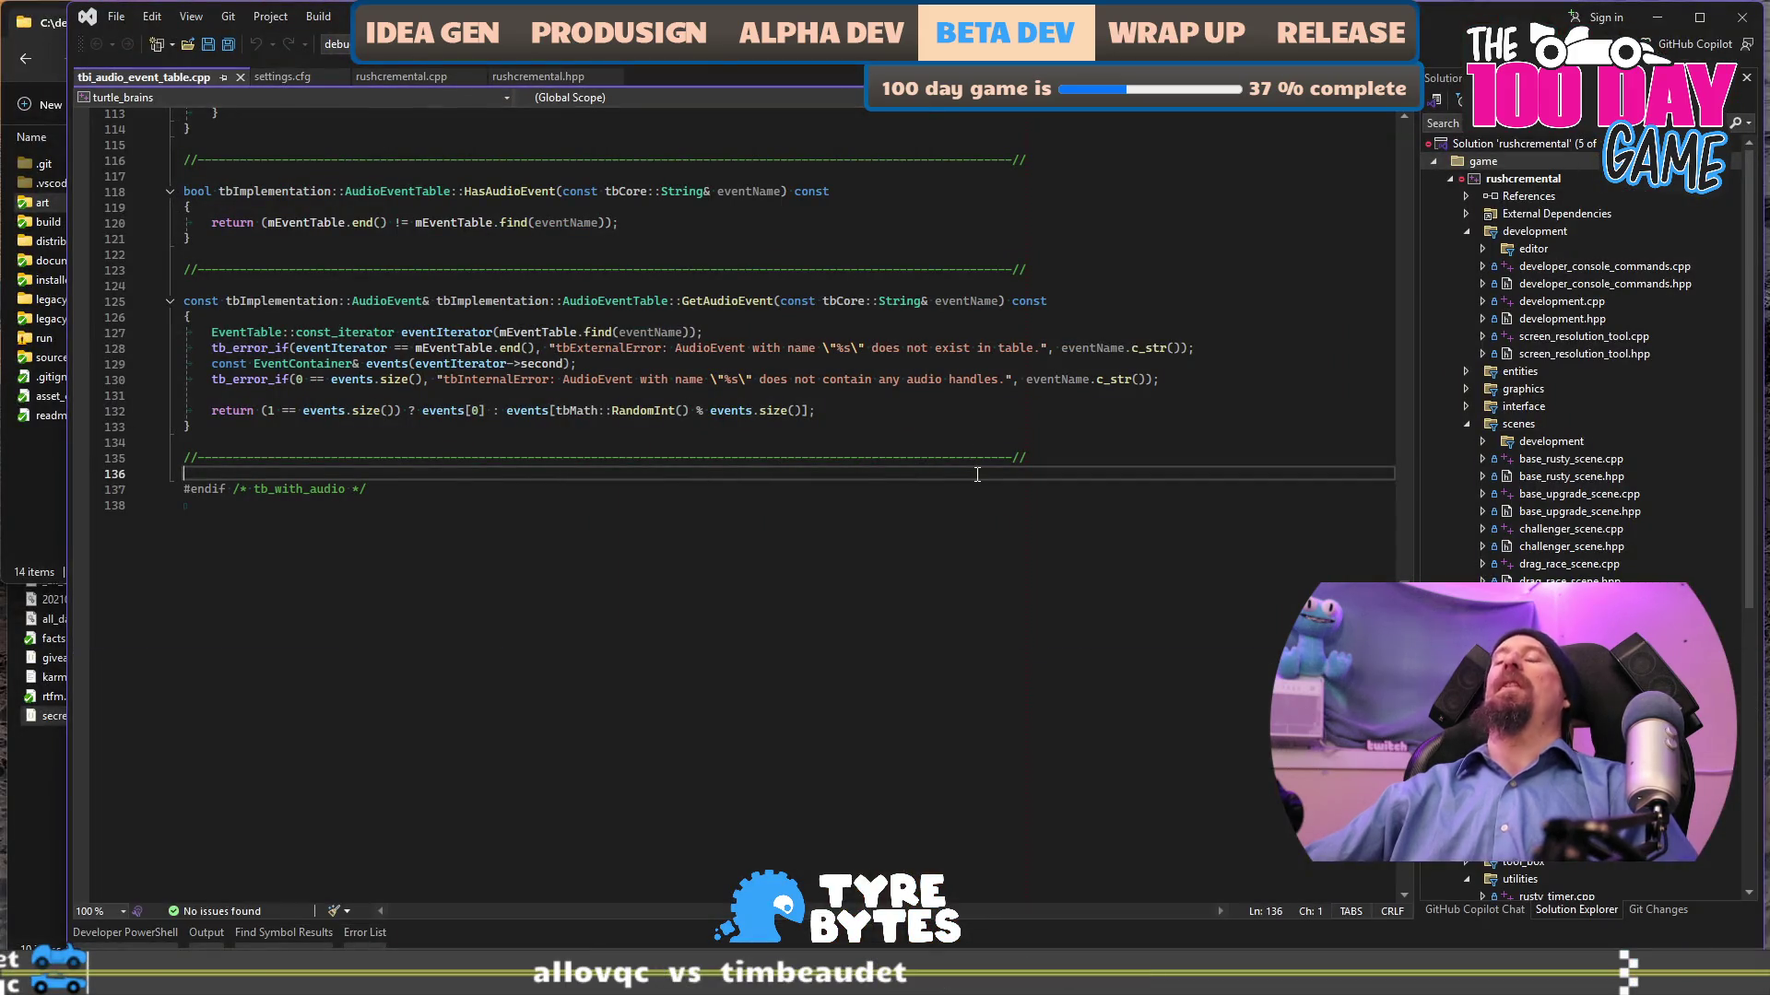
key(F5)
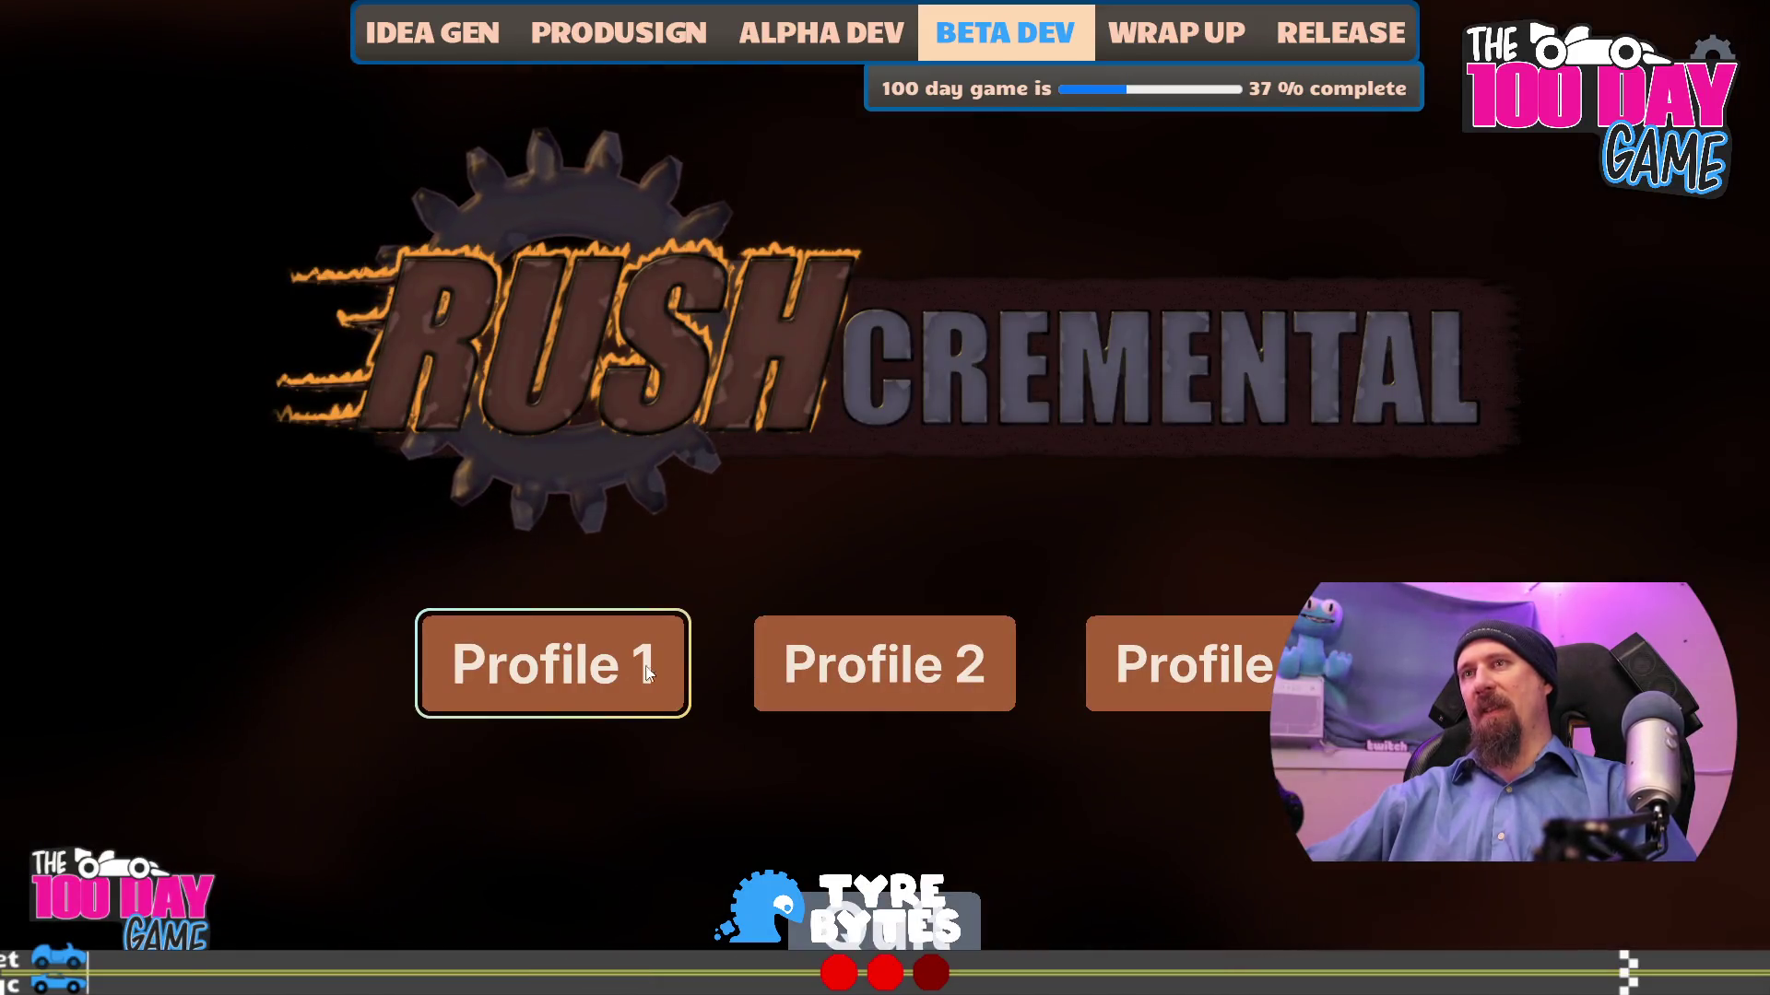
- Load Profile 1 and run the sedan2 unlock command in the developer console
click(658, 669)
mouse_move(756, 310)
mouse_down()
mouse_move(709, 559)
mouse_move(900, 614)
mouse_up()
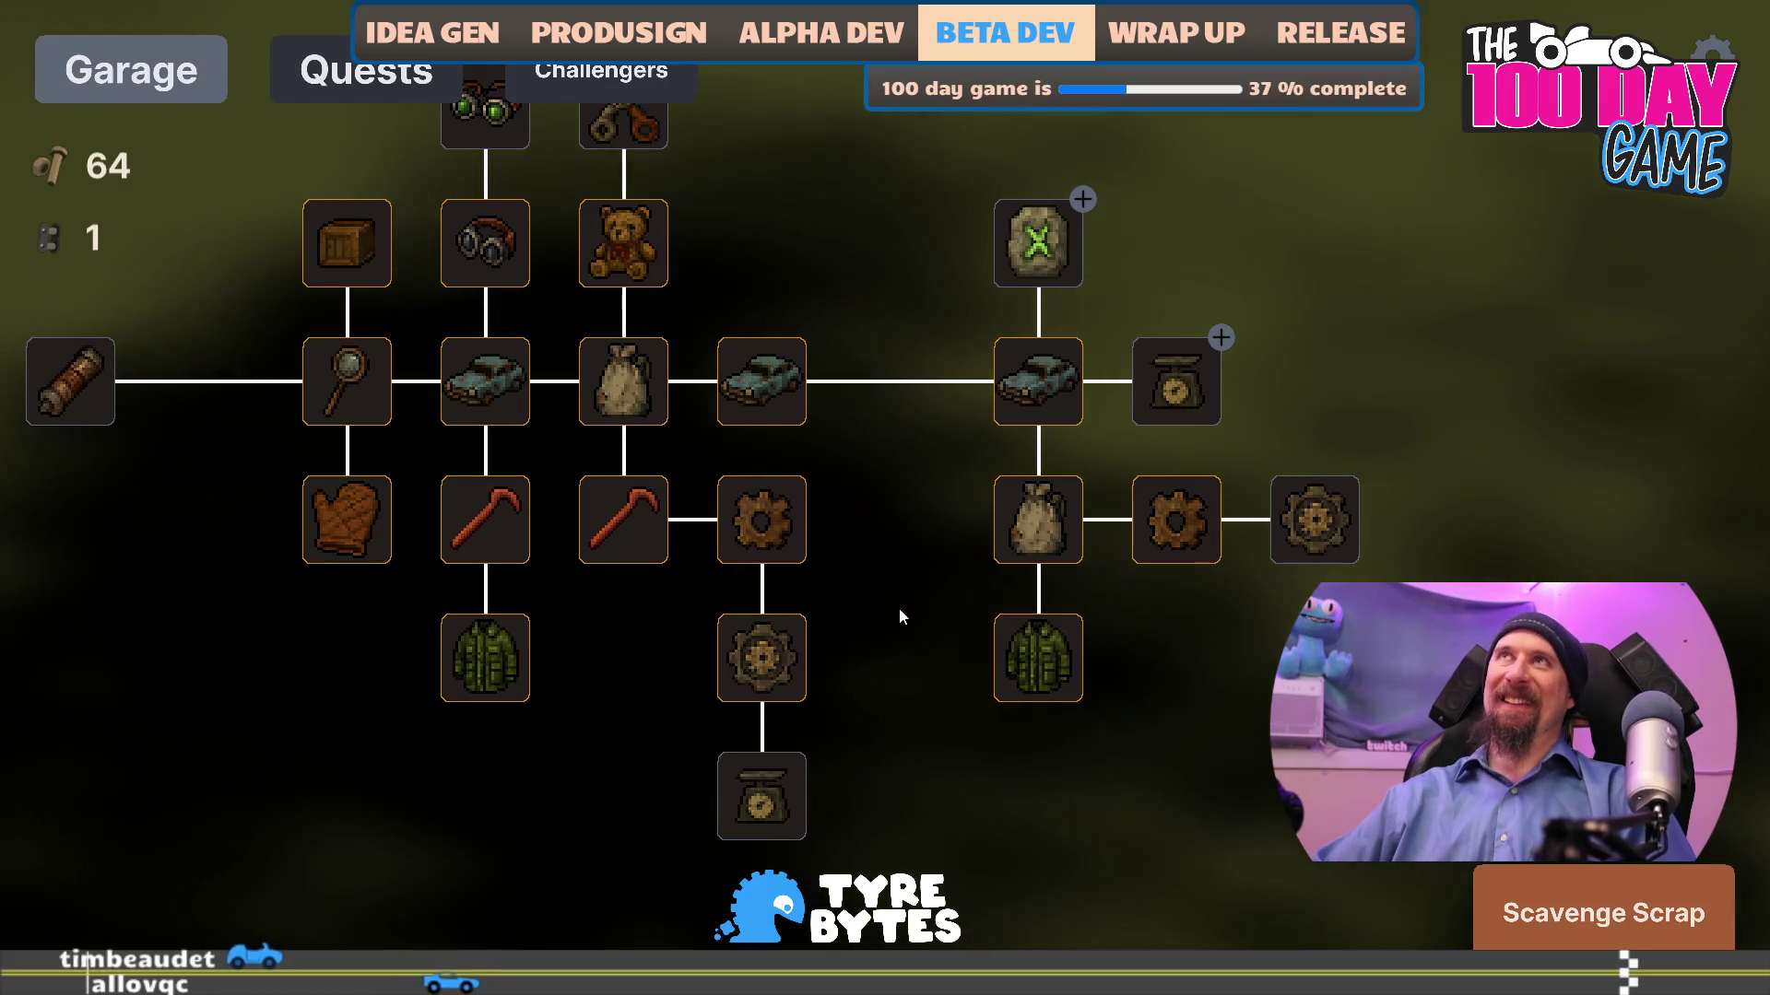
key(grave)
text(unlock s)
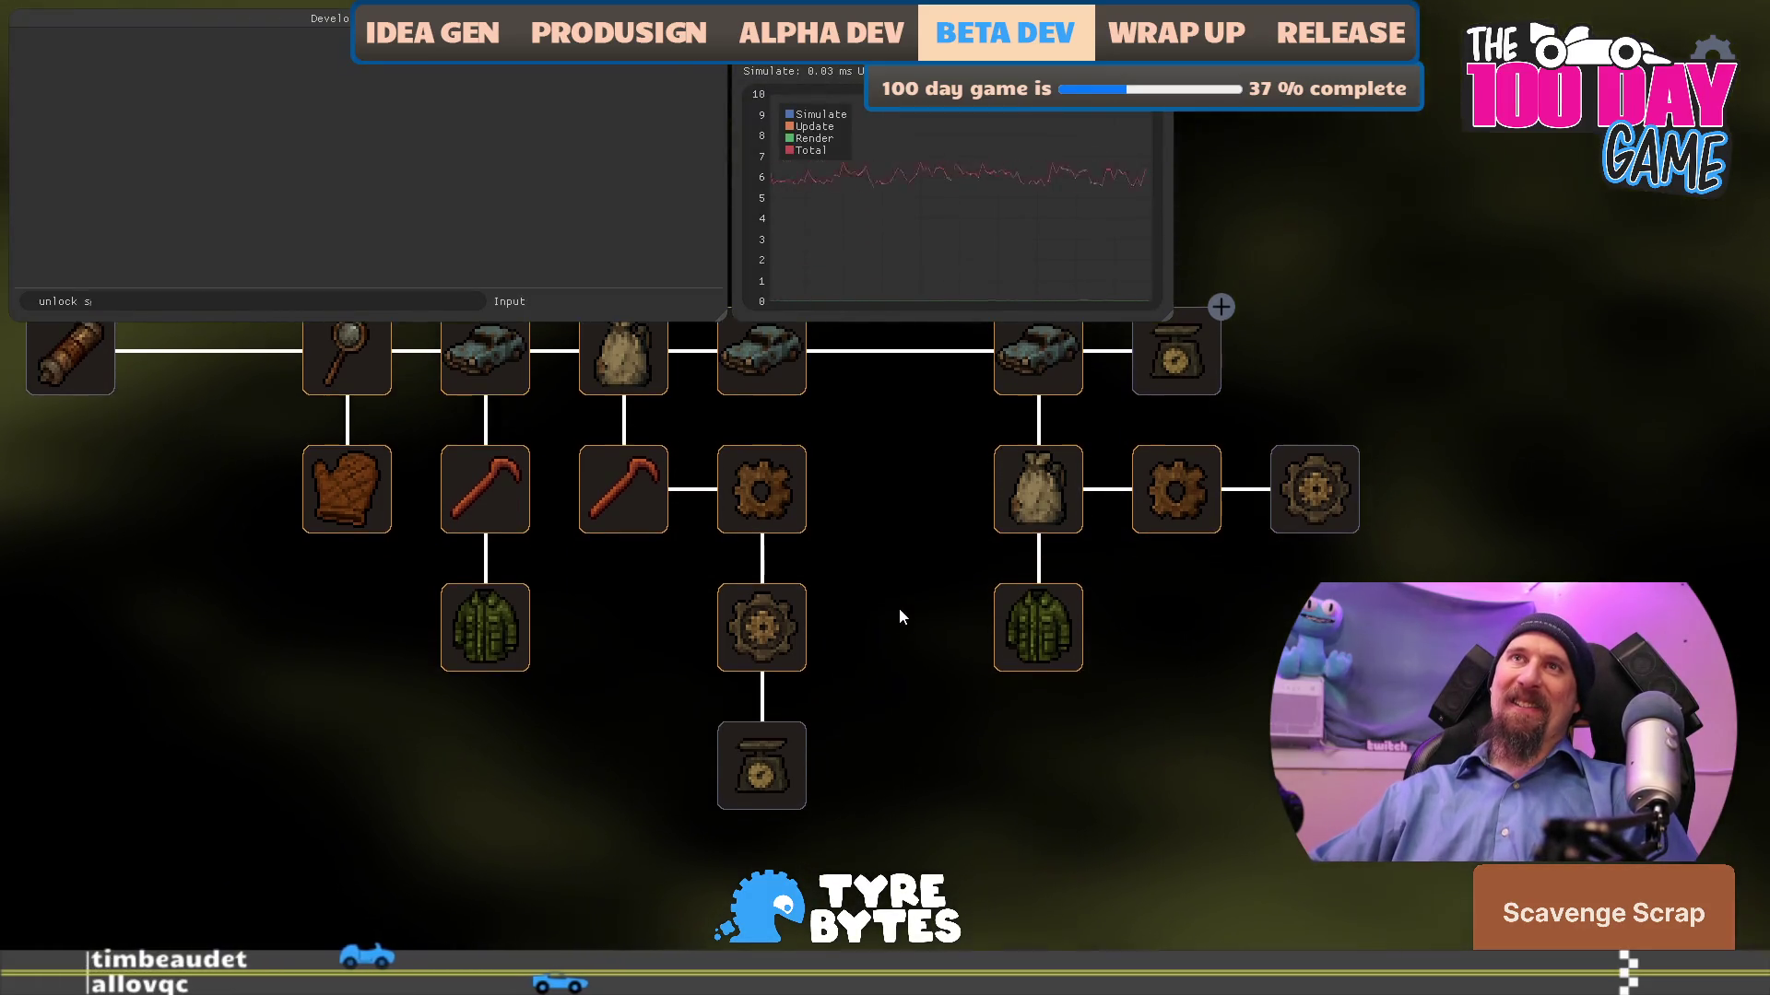
text(edan2)
key(Return)
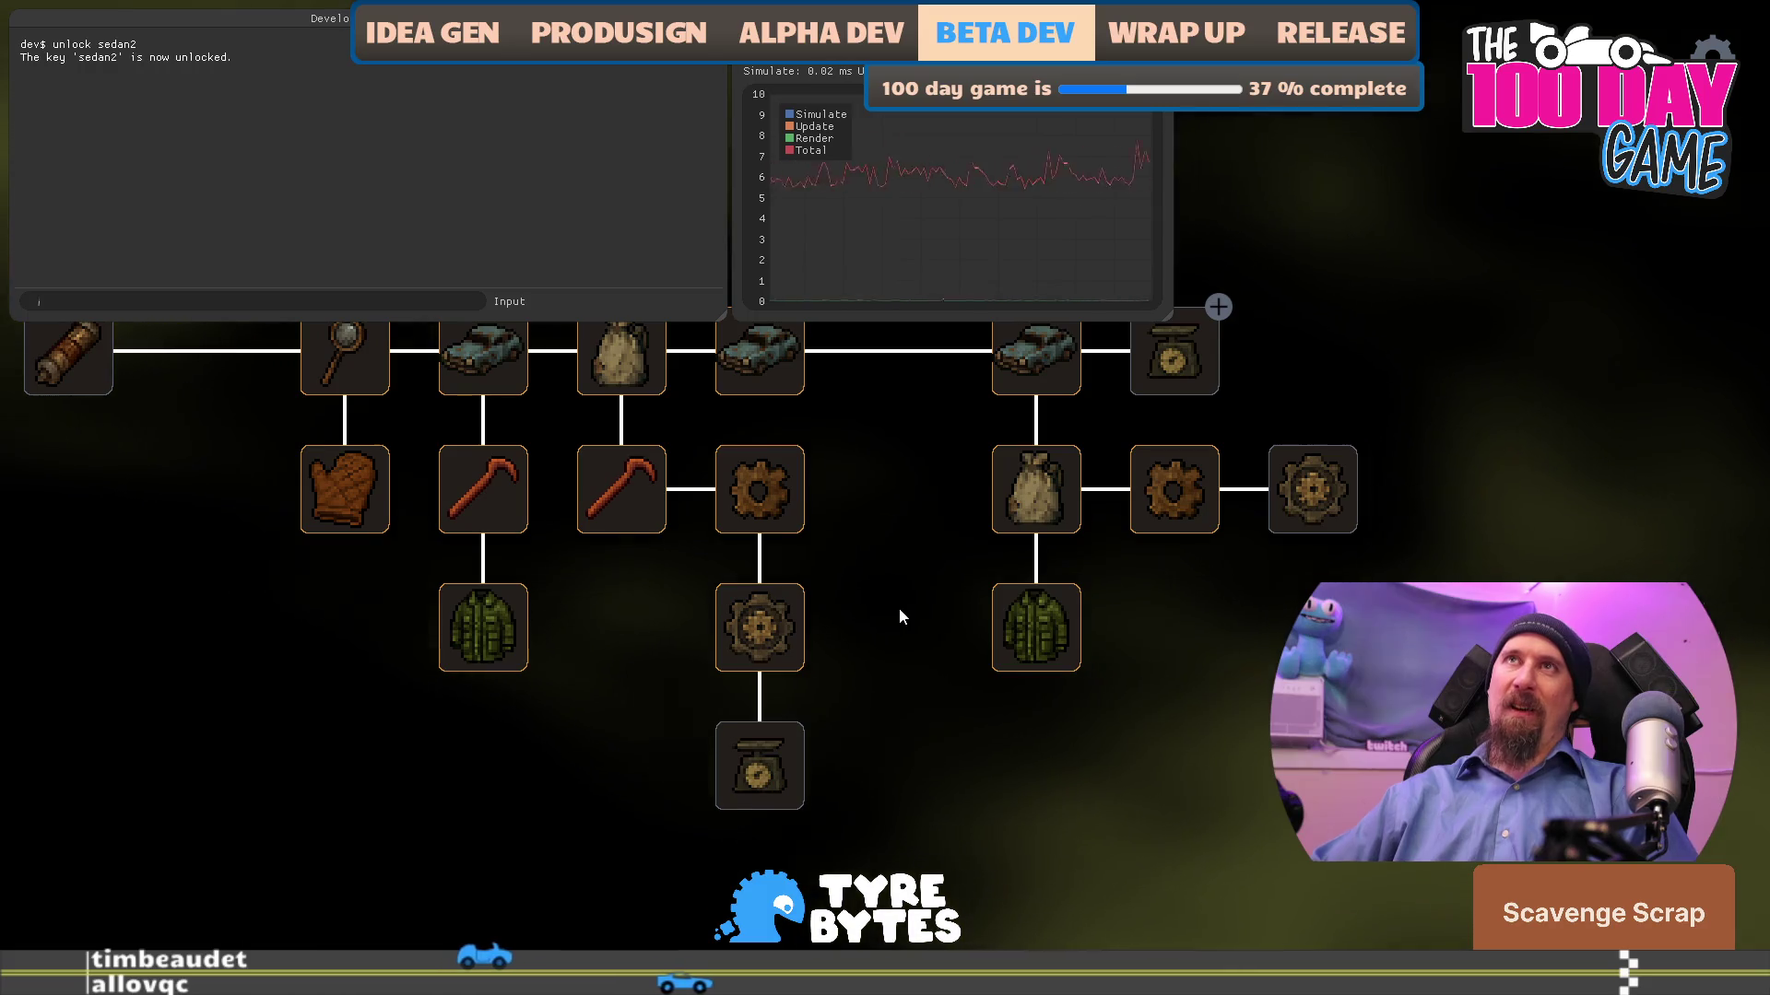
- Run 'unlocks' to list all currently unlocked keys
text(unlock)
key(BackSpace)
key(BackSpace)
key(BackSpace)
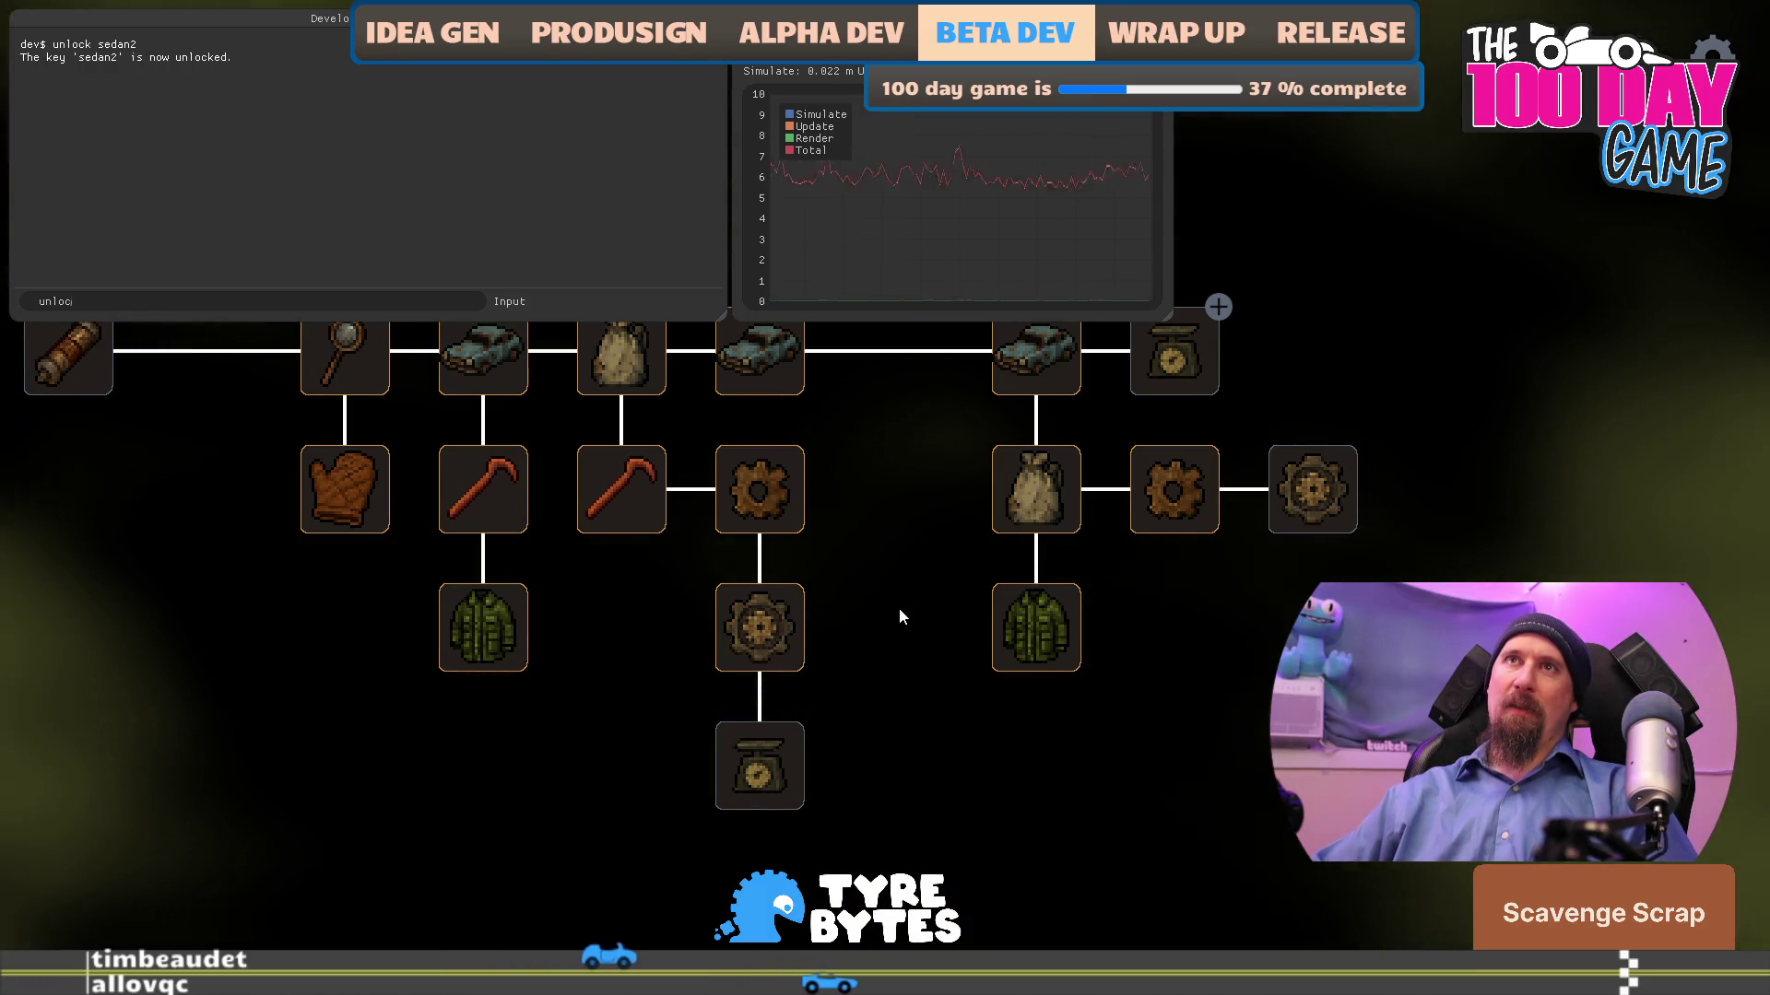
text(ocks)
key(Return)
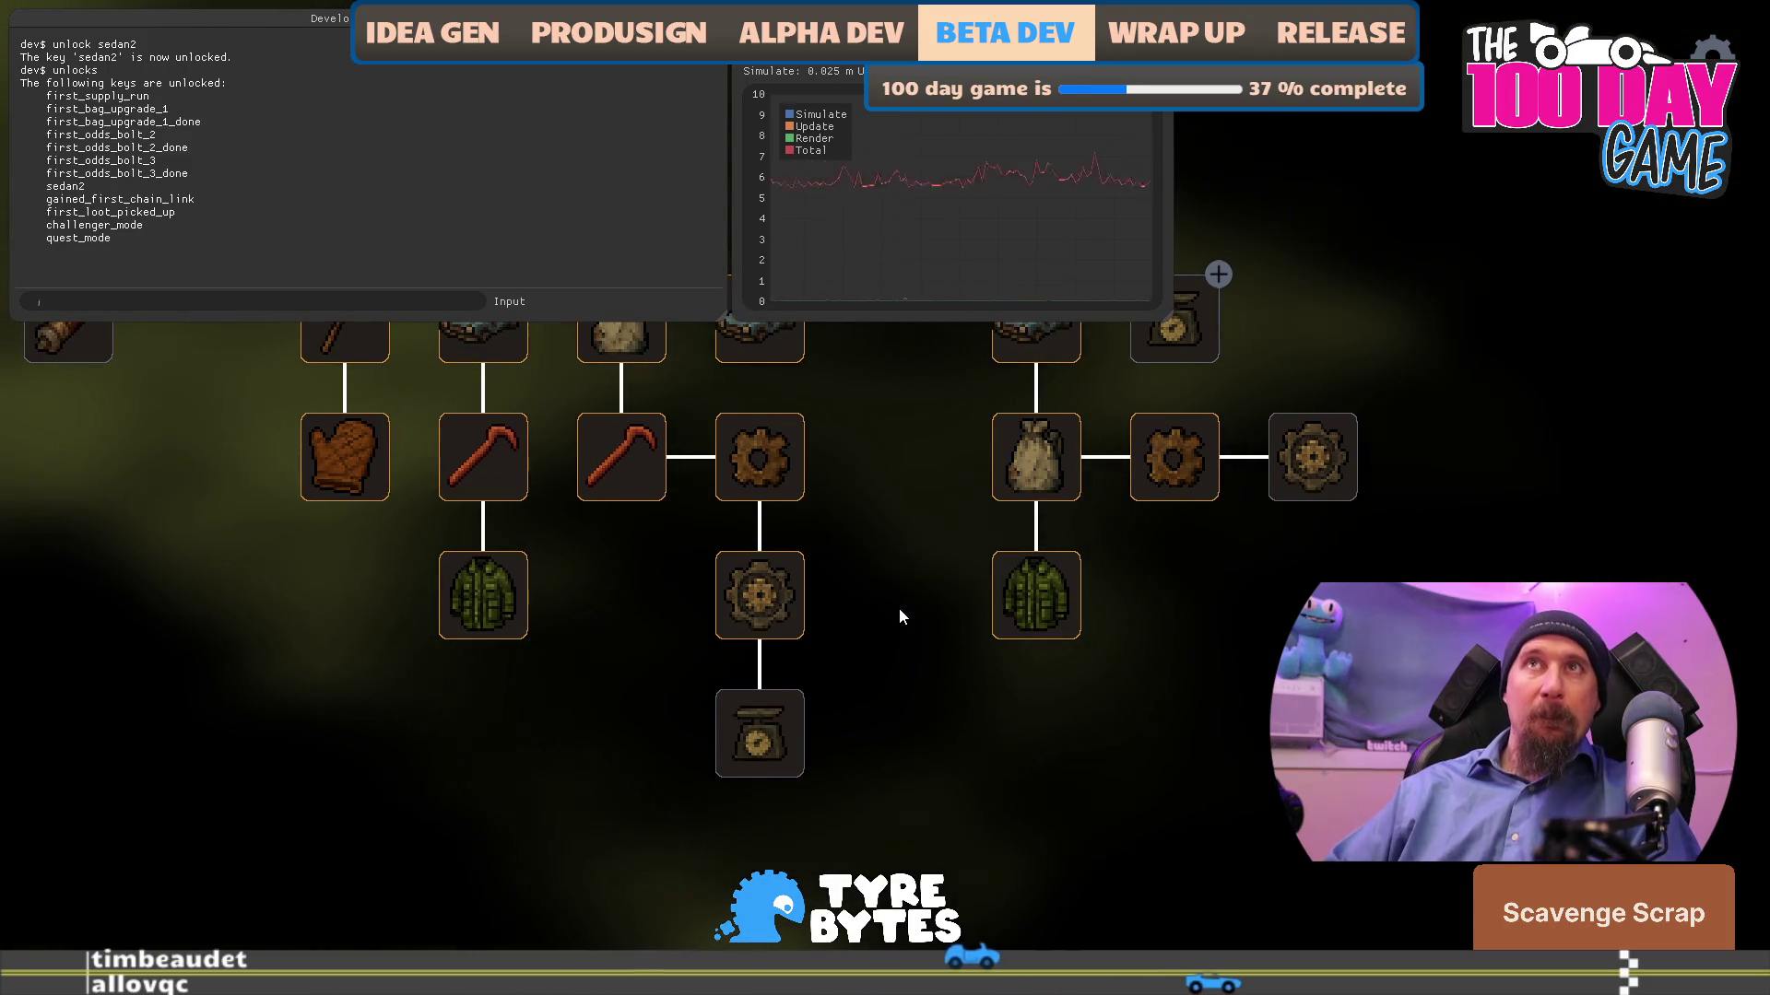
- Unlock the sedan3, bug1, bug2 and bug3 cars from the console
text(unlock)
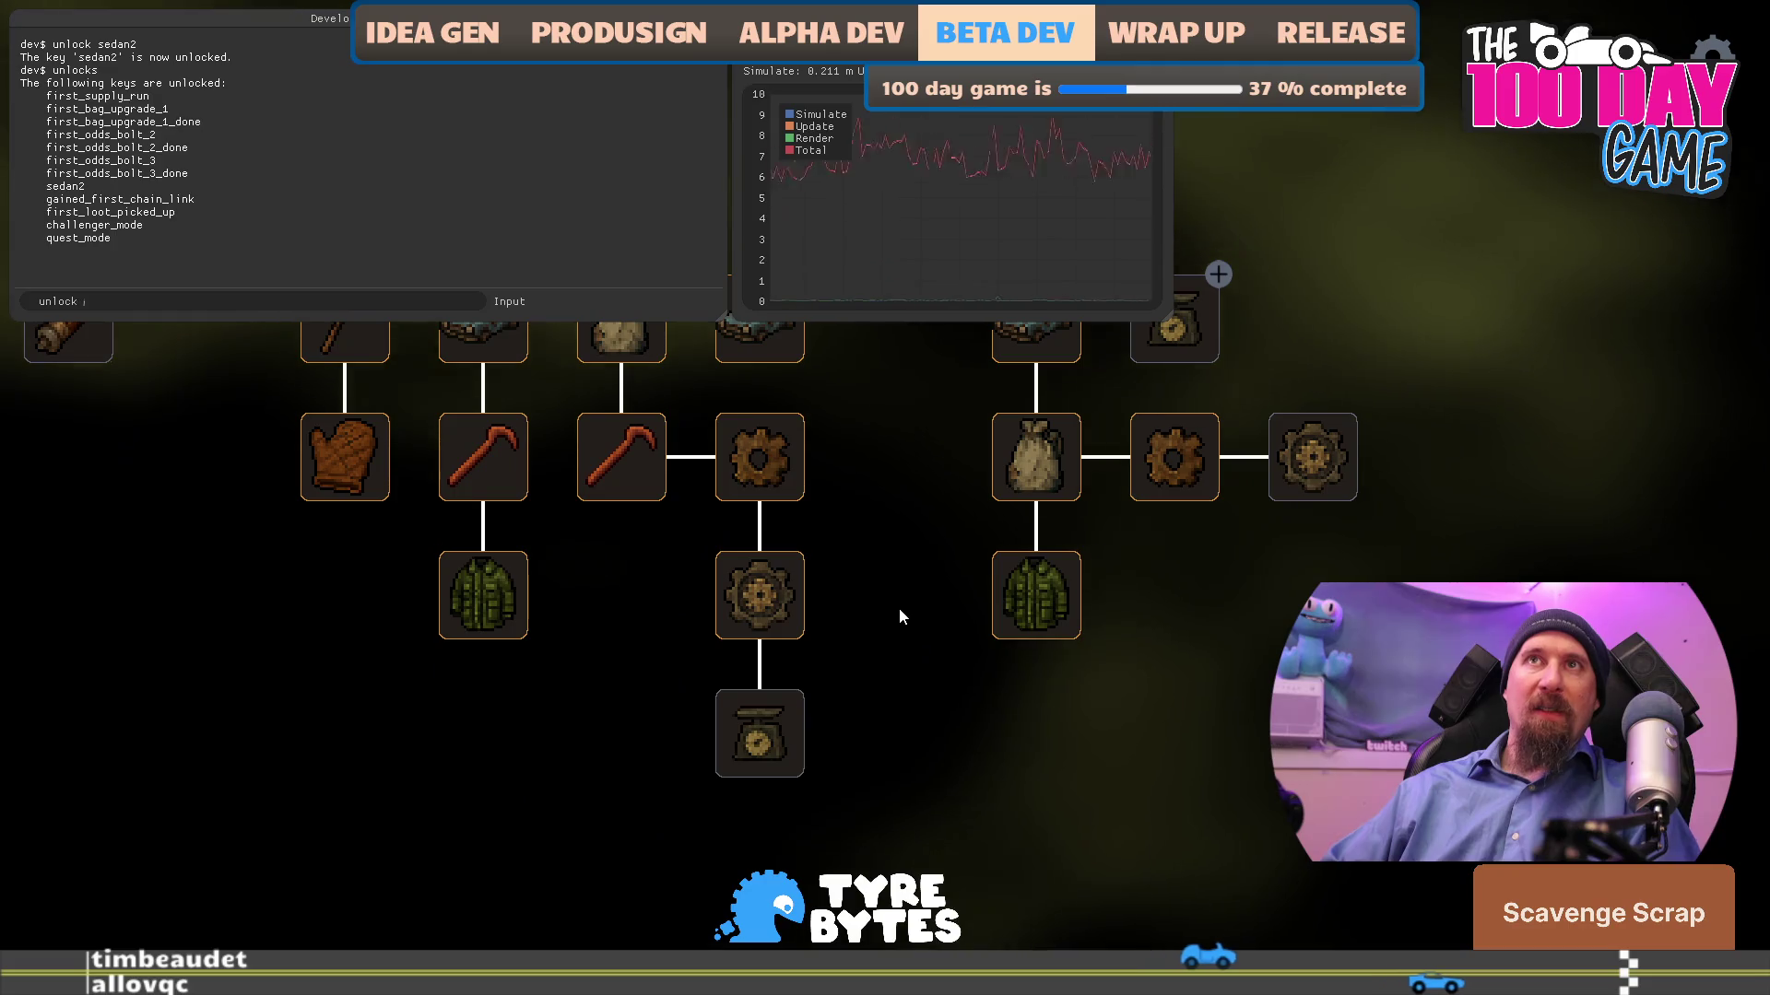
text(sedan)
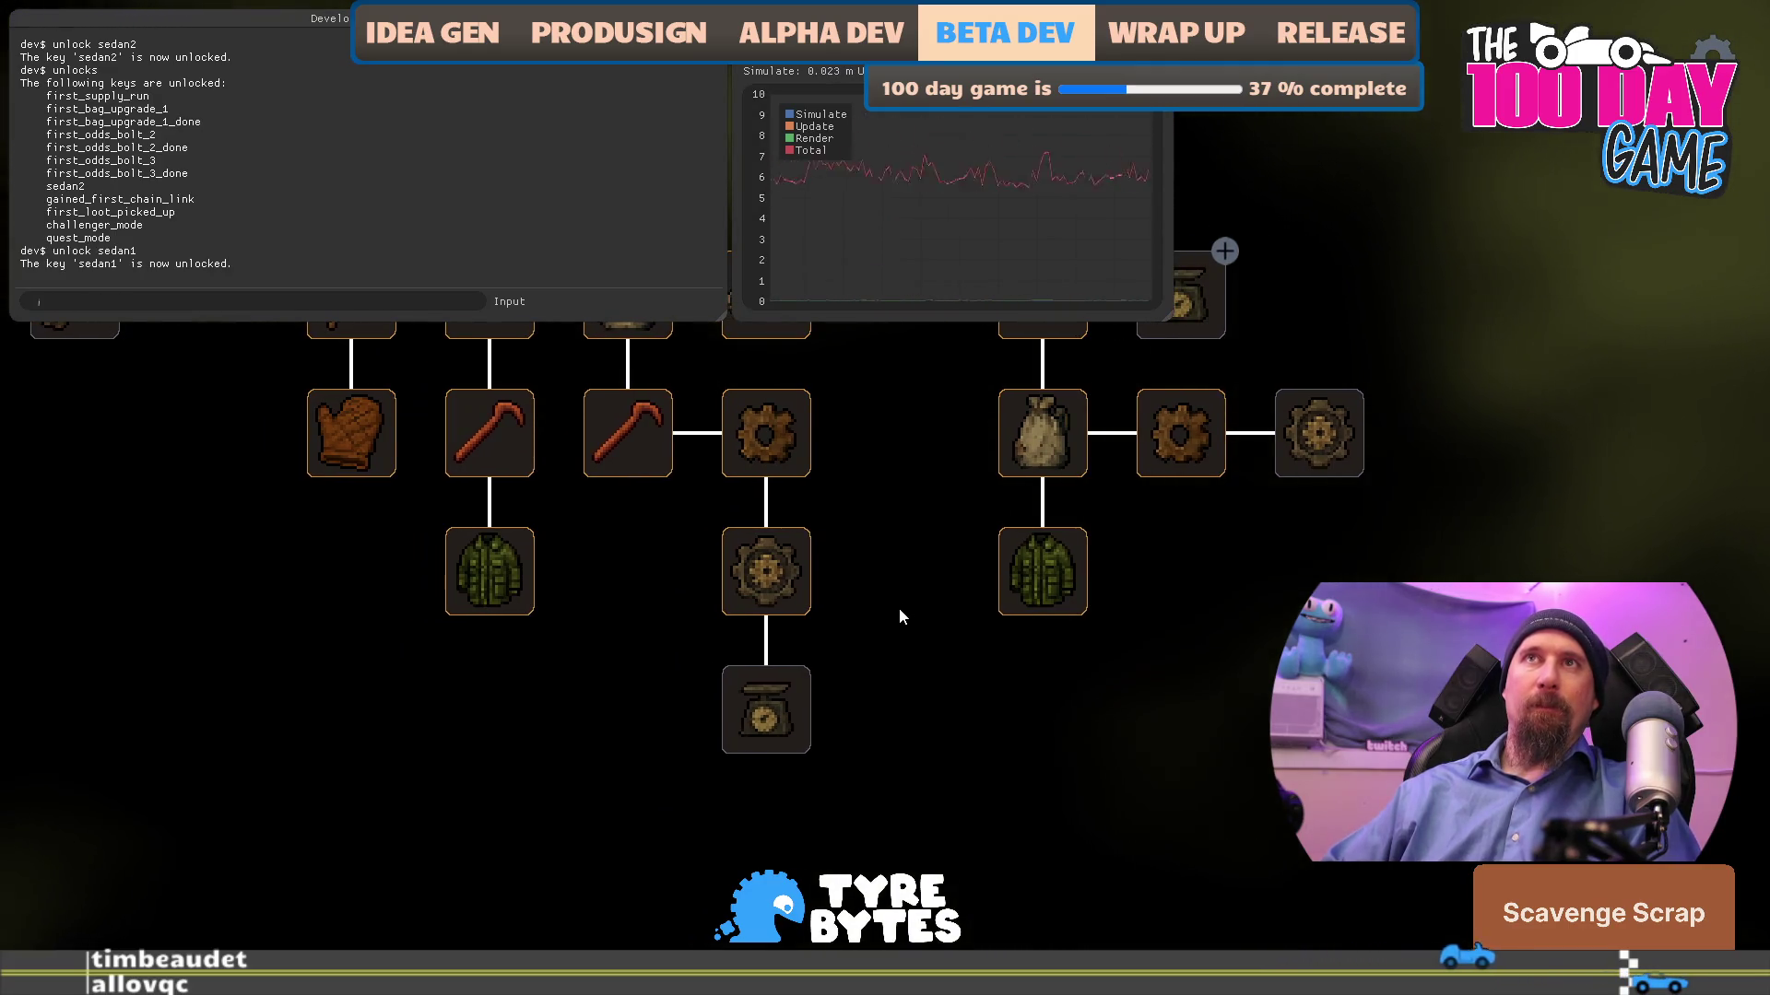
text(sedan3)
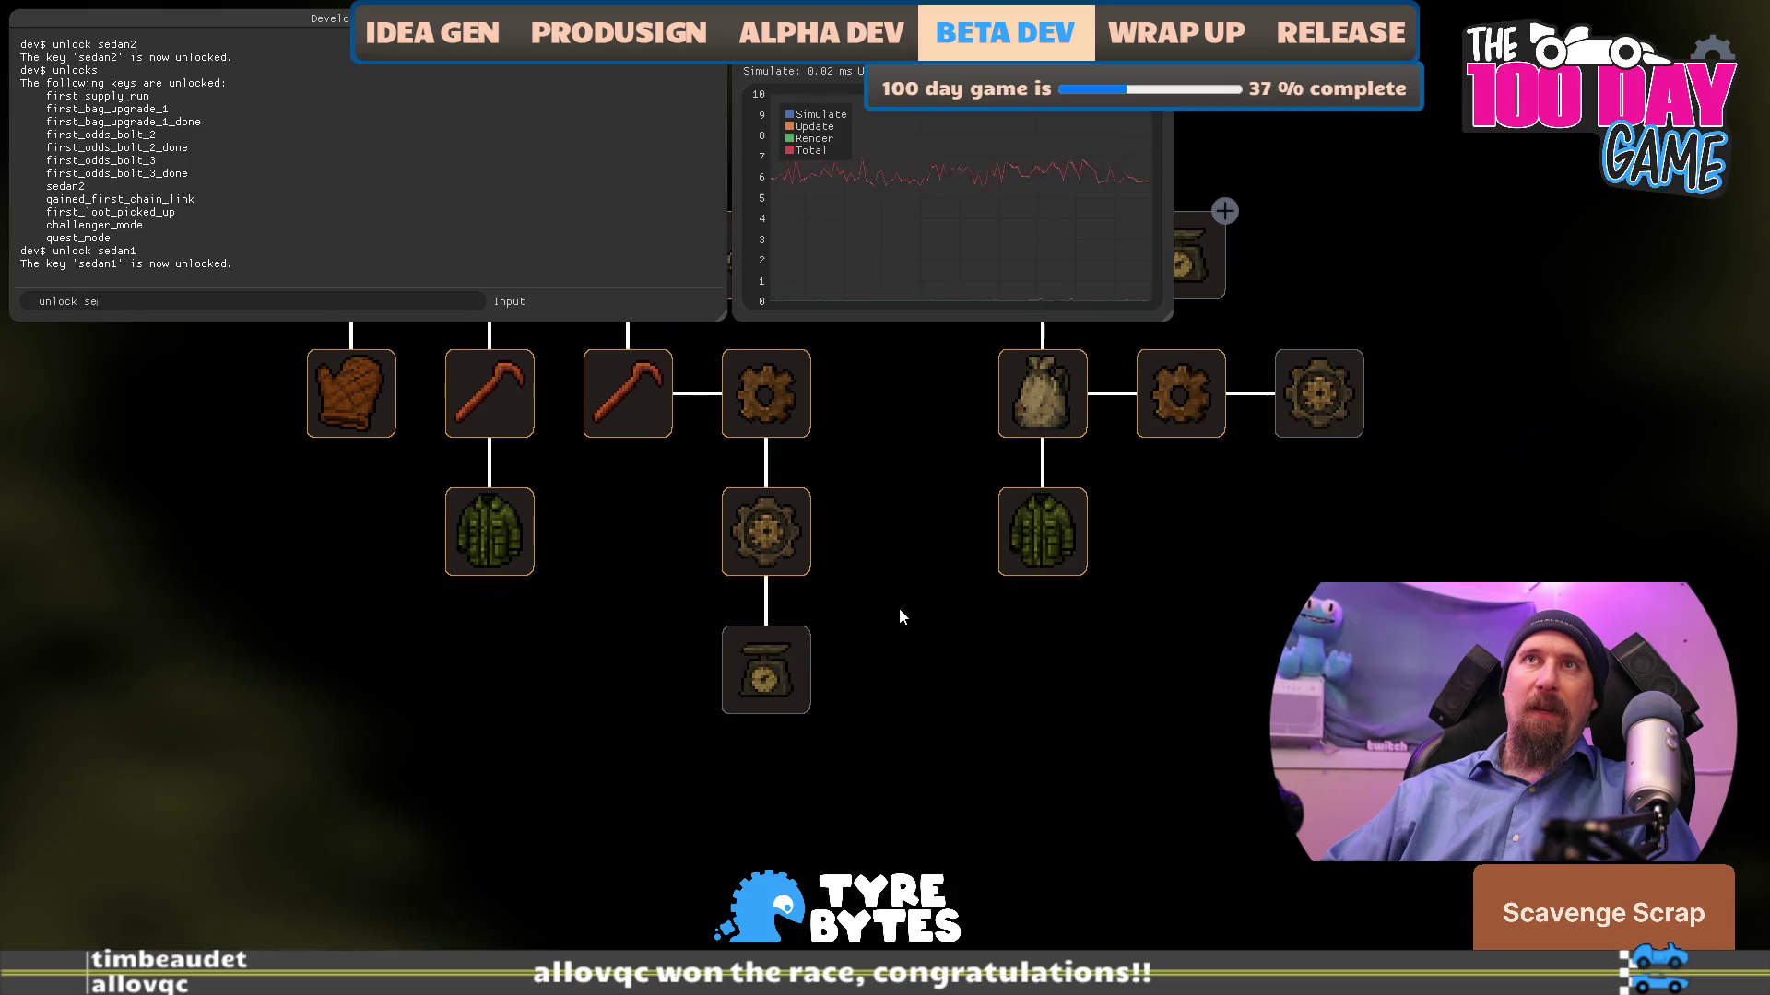
key(Return)
text(unlo)
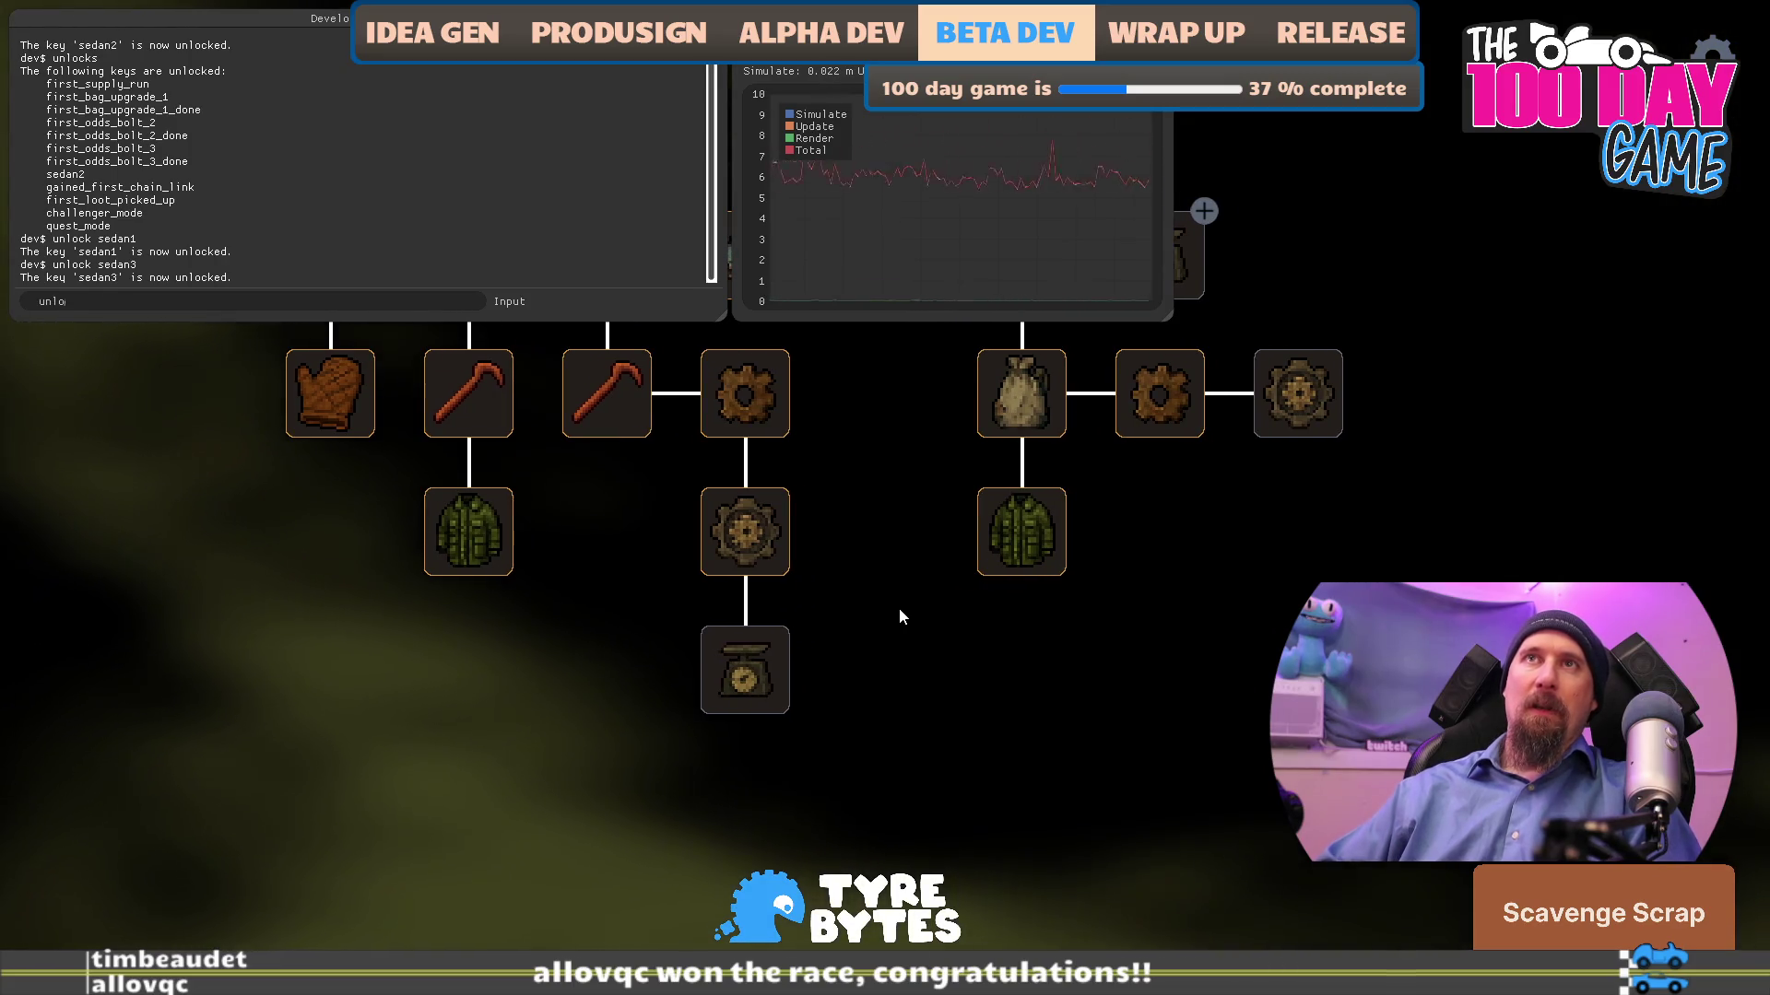
text(ck bug1)
key(Return)
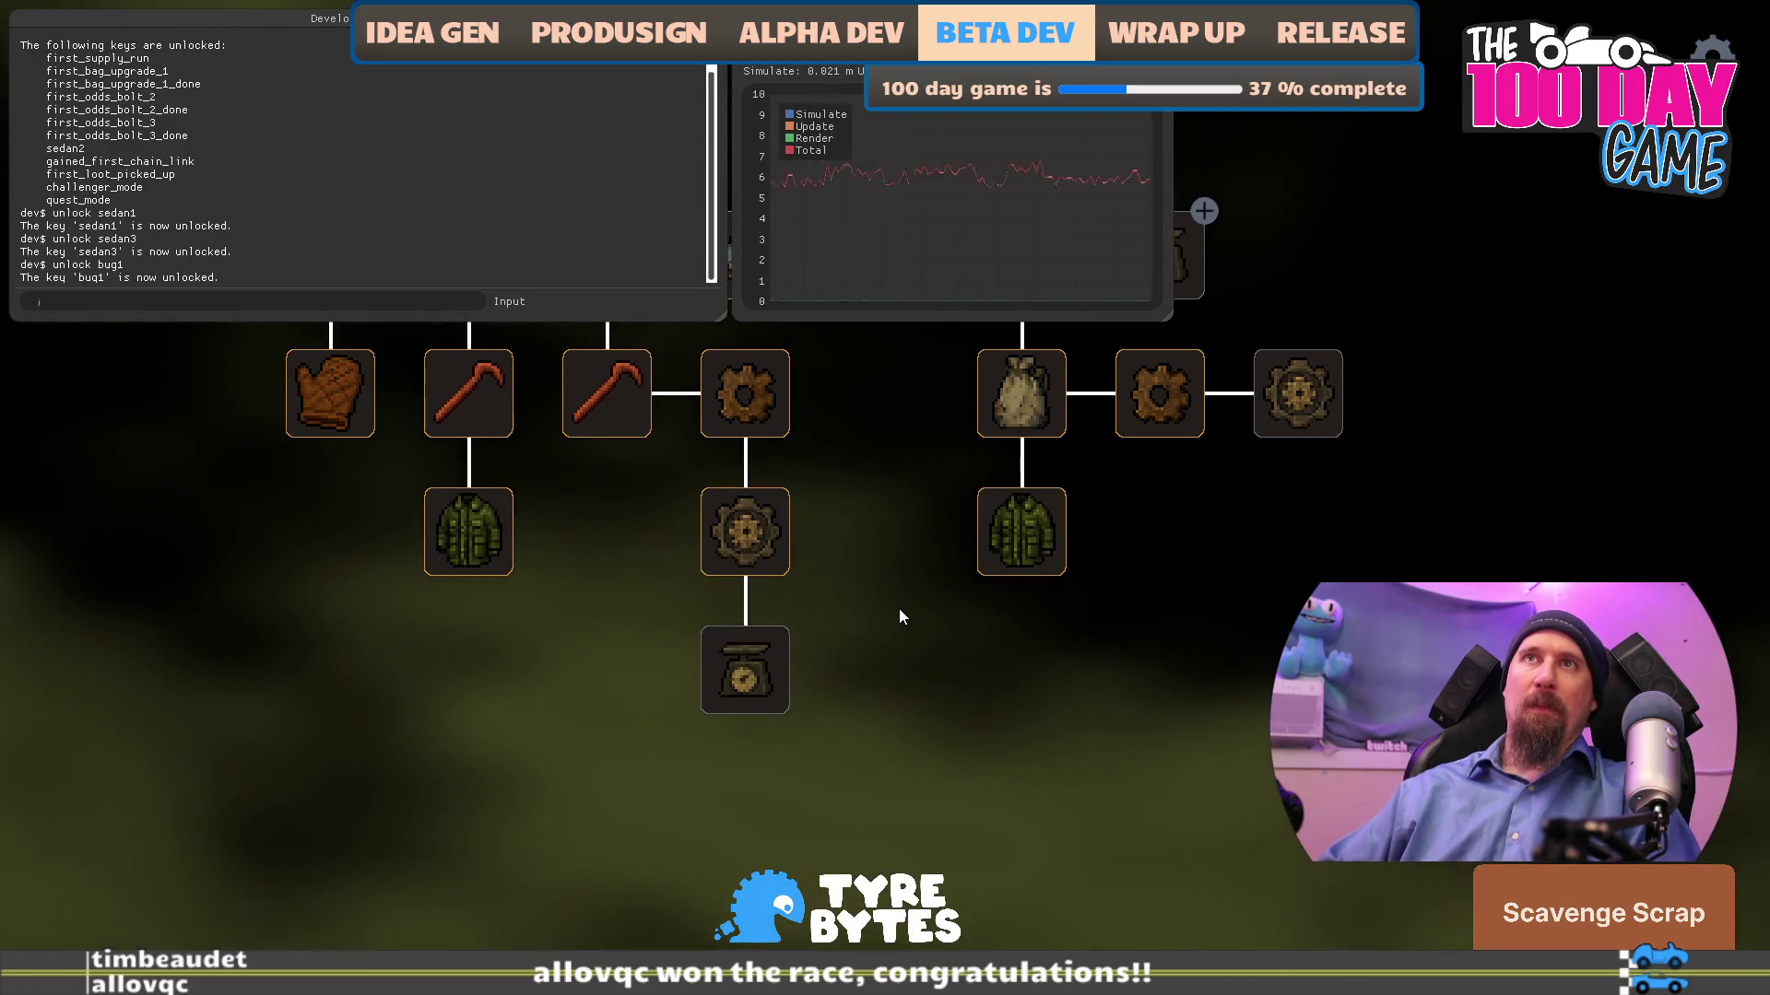
text(unlock bug2)
key(Return)
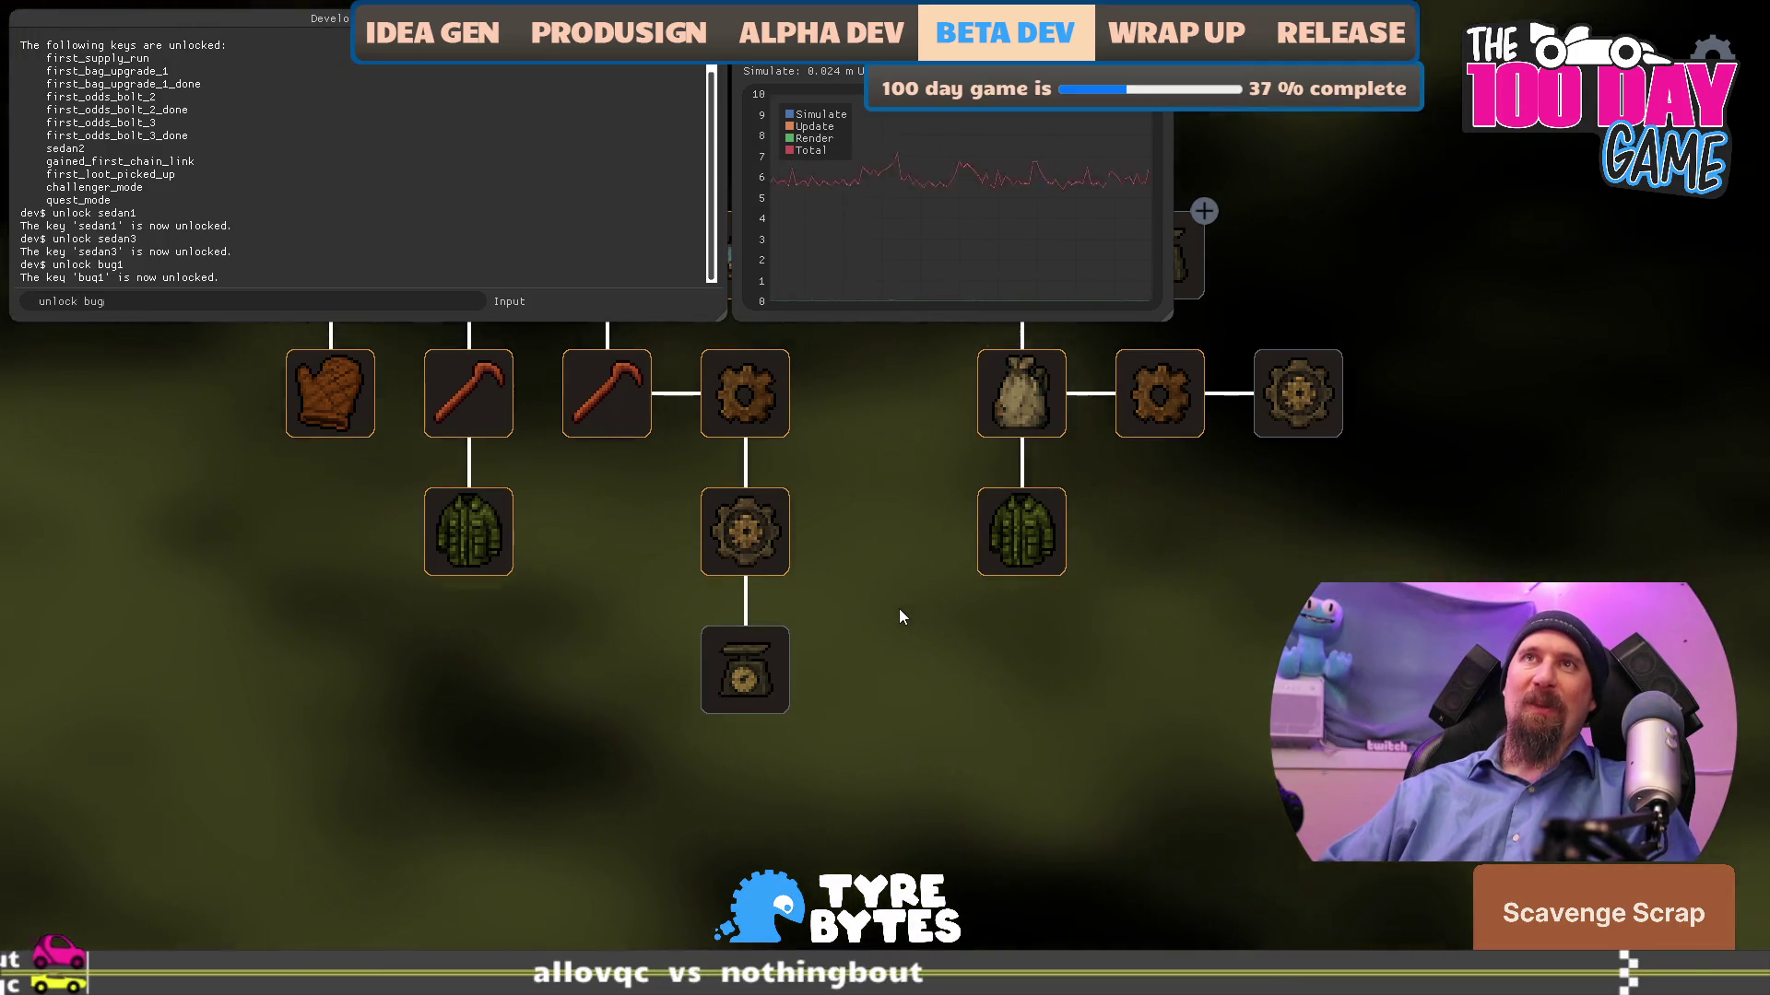
text(unlo)
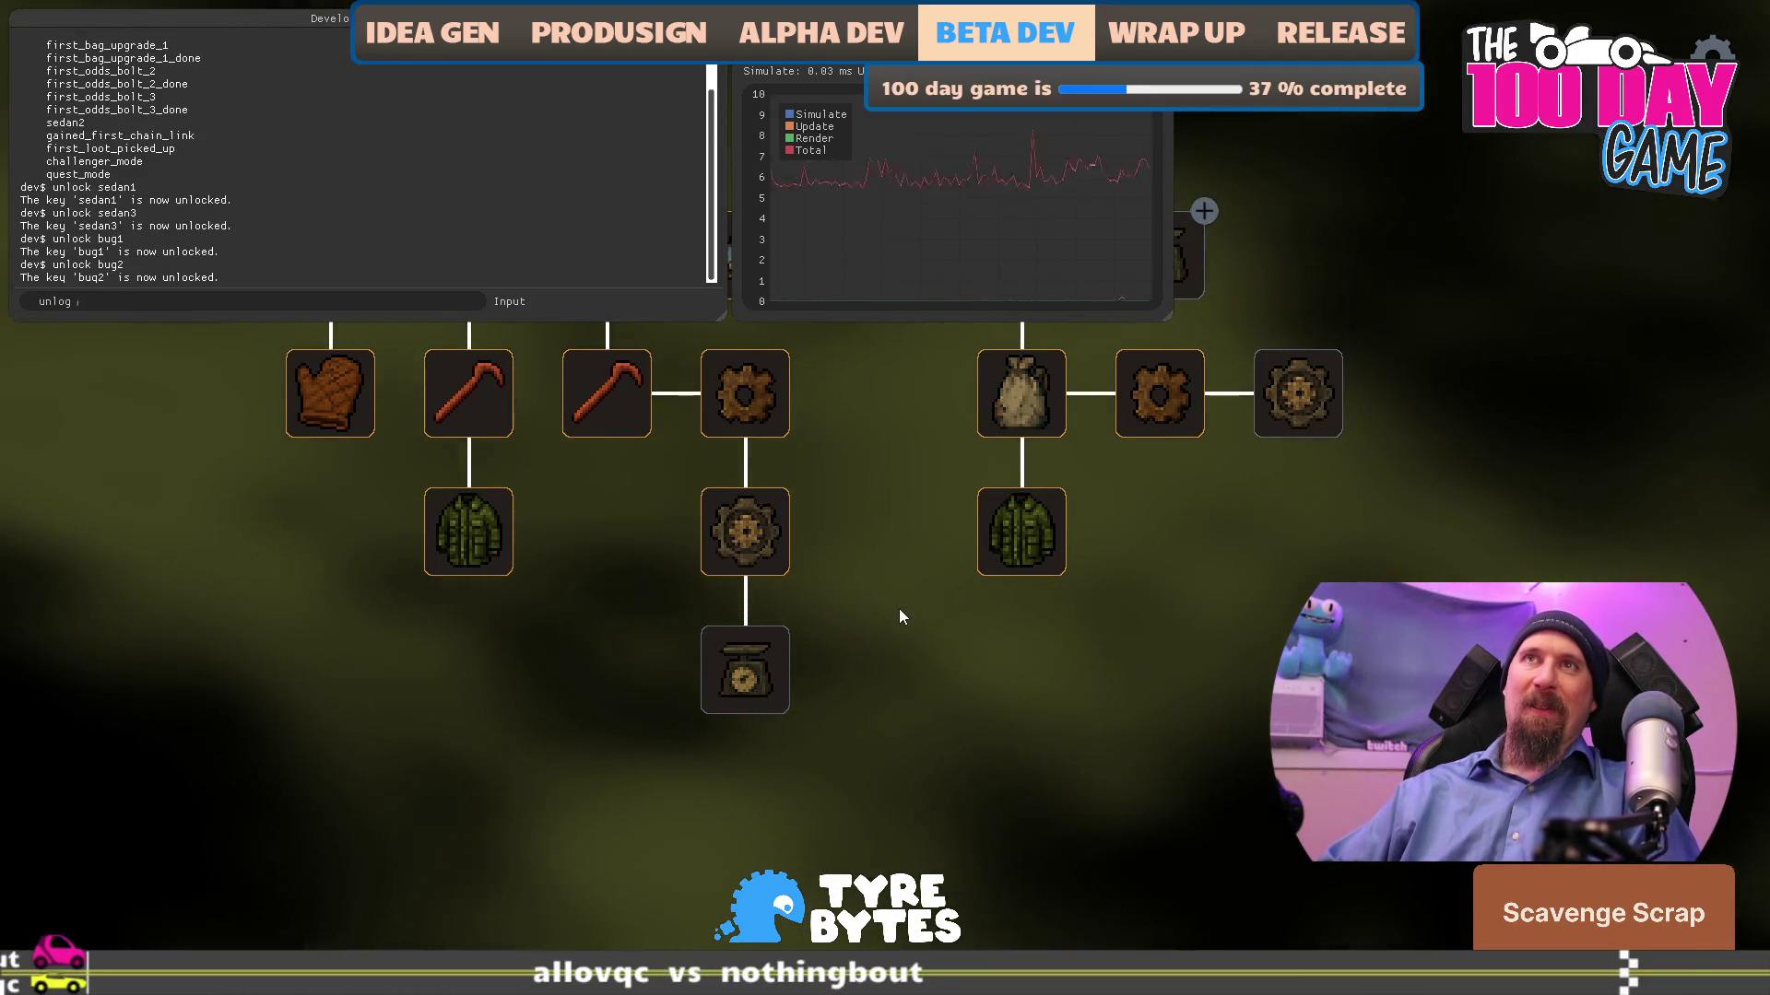
text(ck bug3)
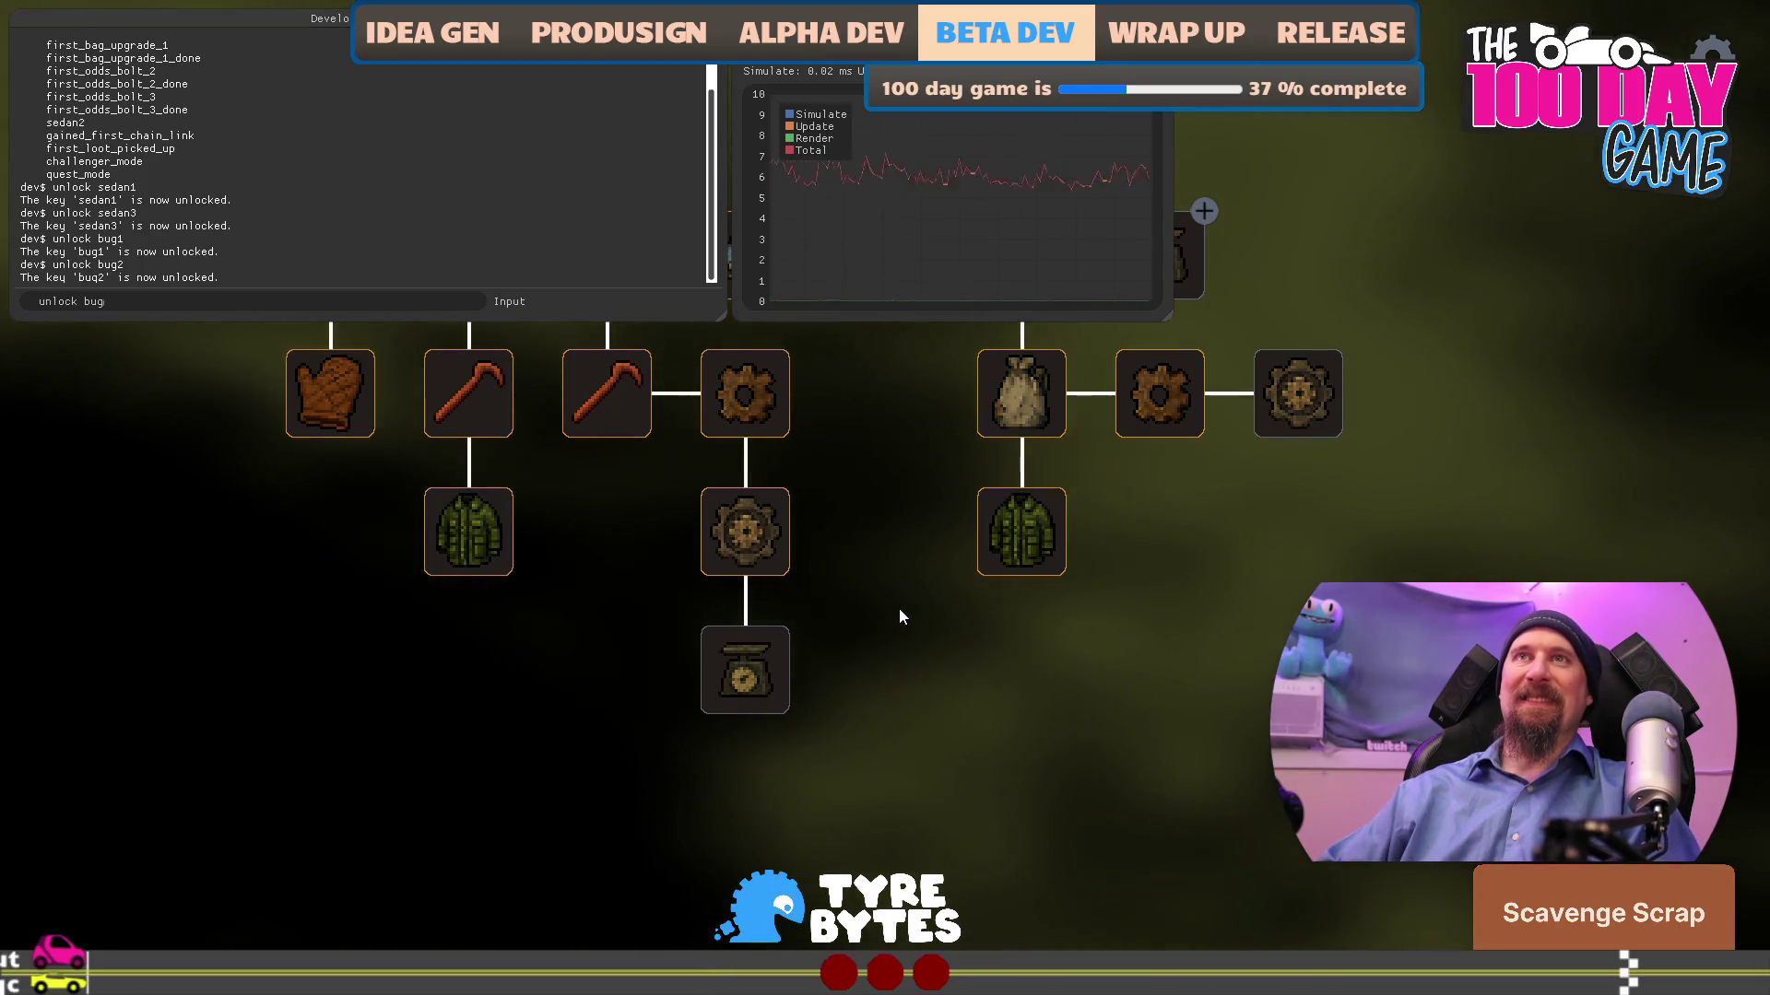
key(Return)
- List unlocked keys again, then unlock generator1, generator2 and generator3
text(u)
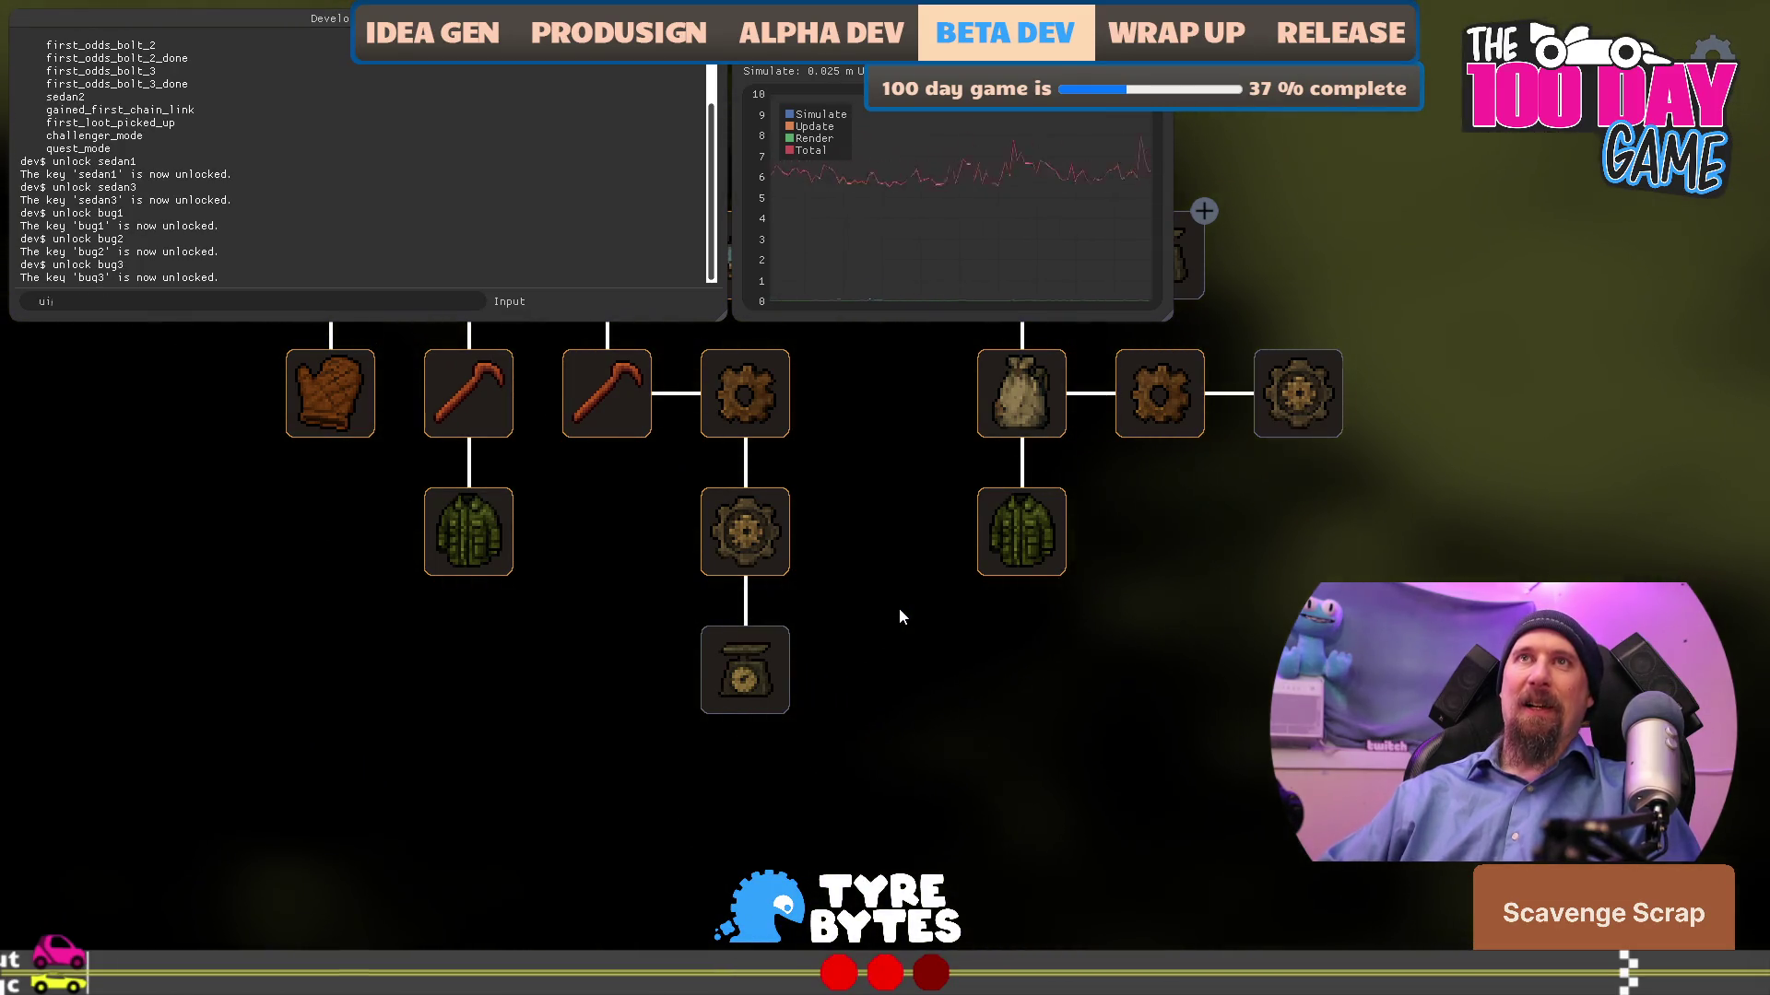
text(nlocks)
key(Return)
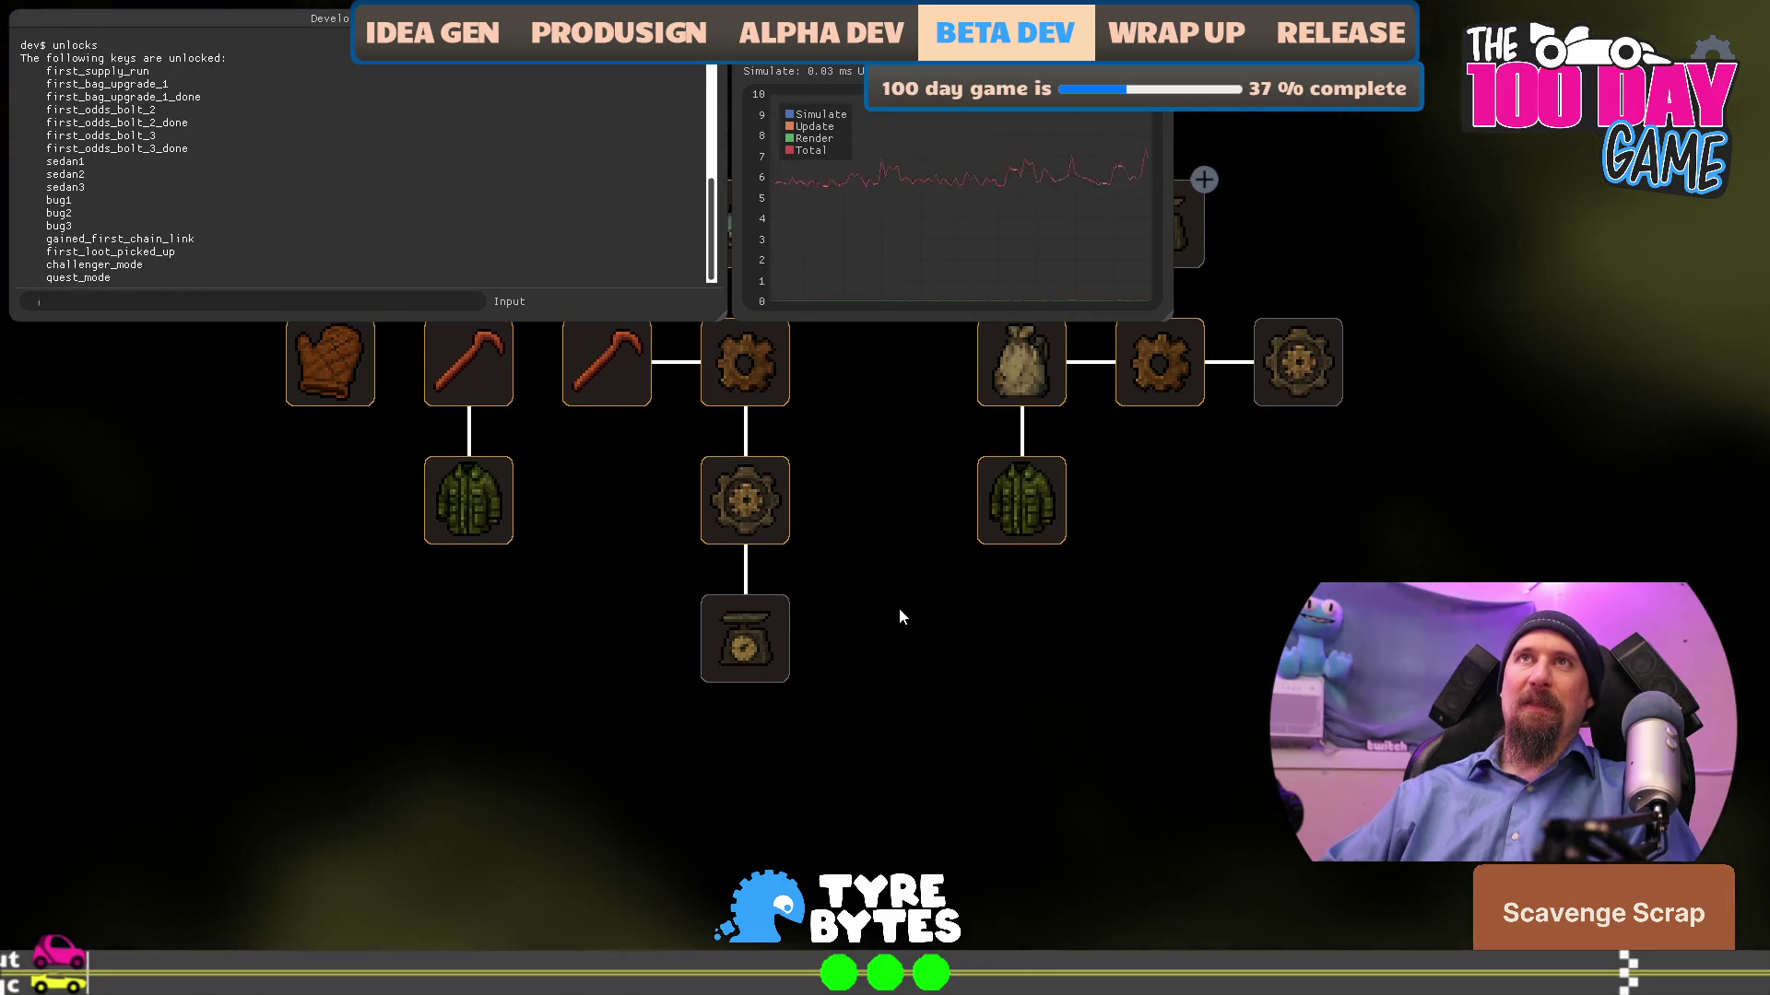
text(un)
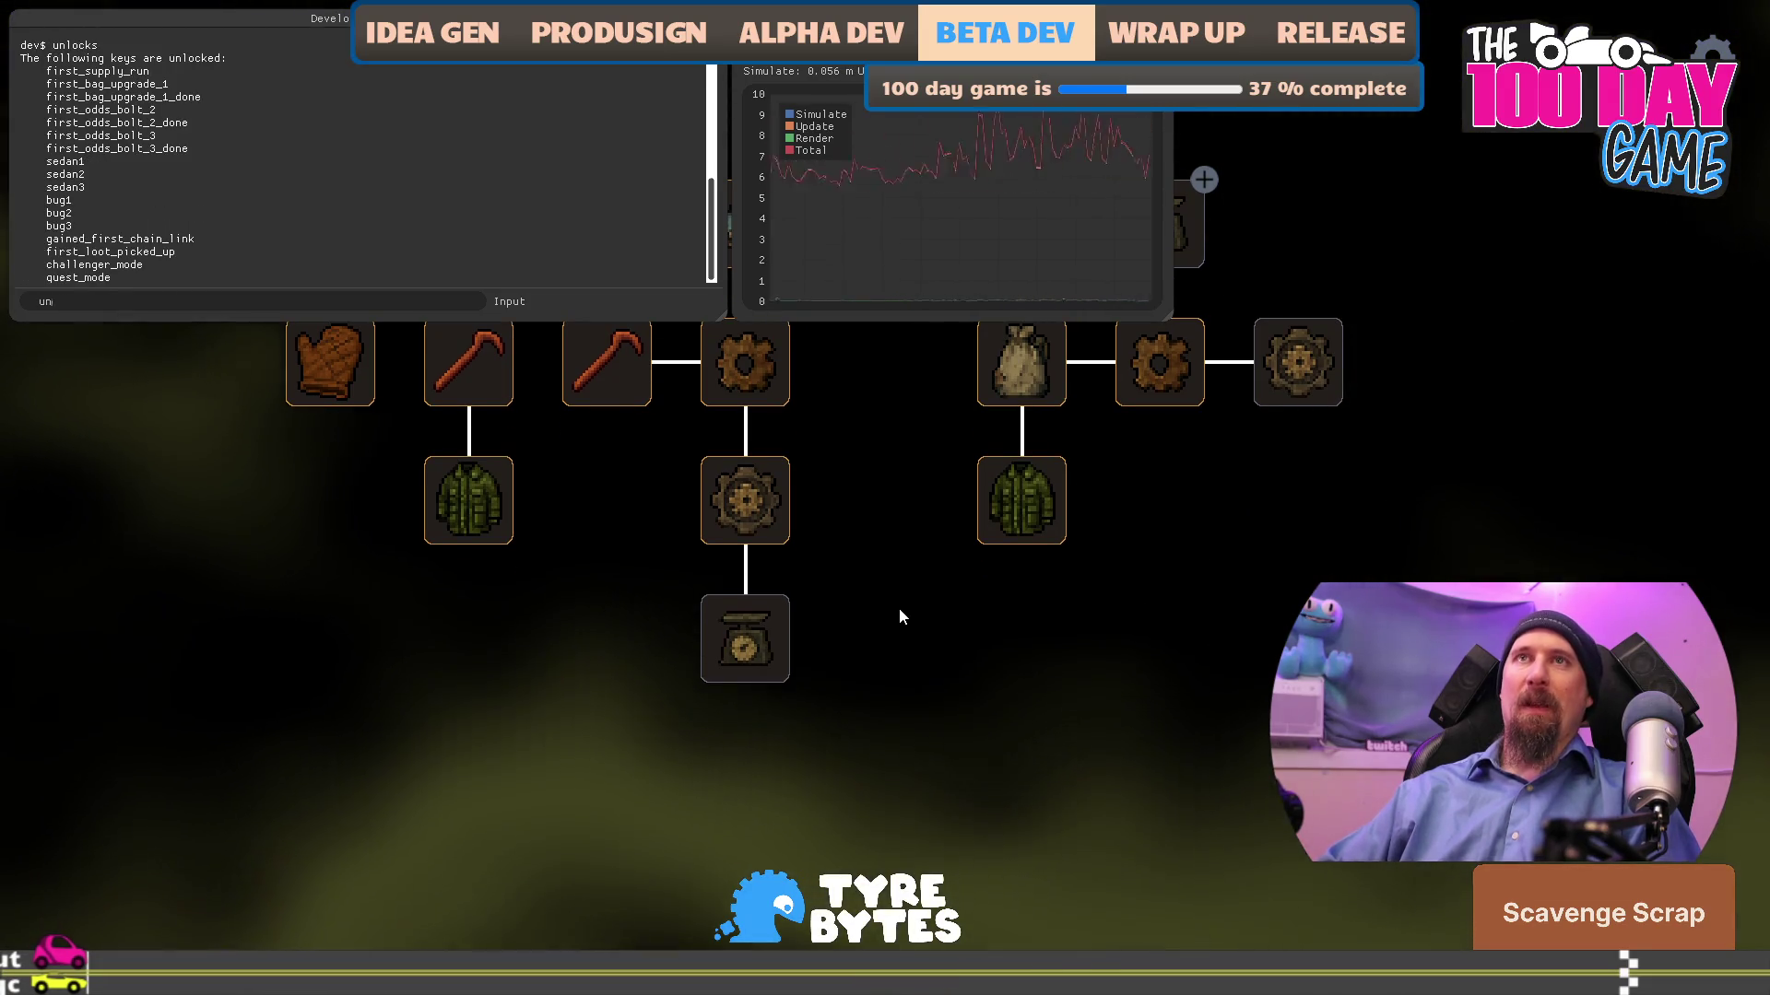
text(lock generator1)
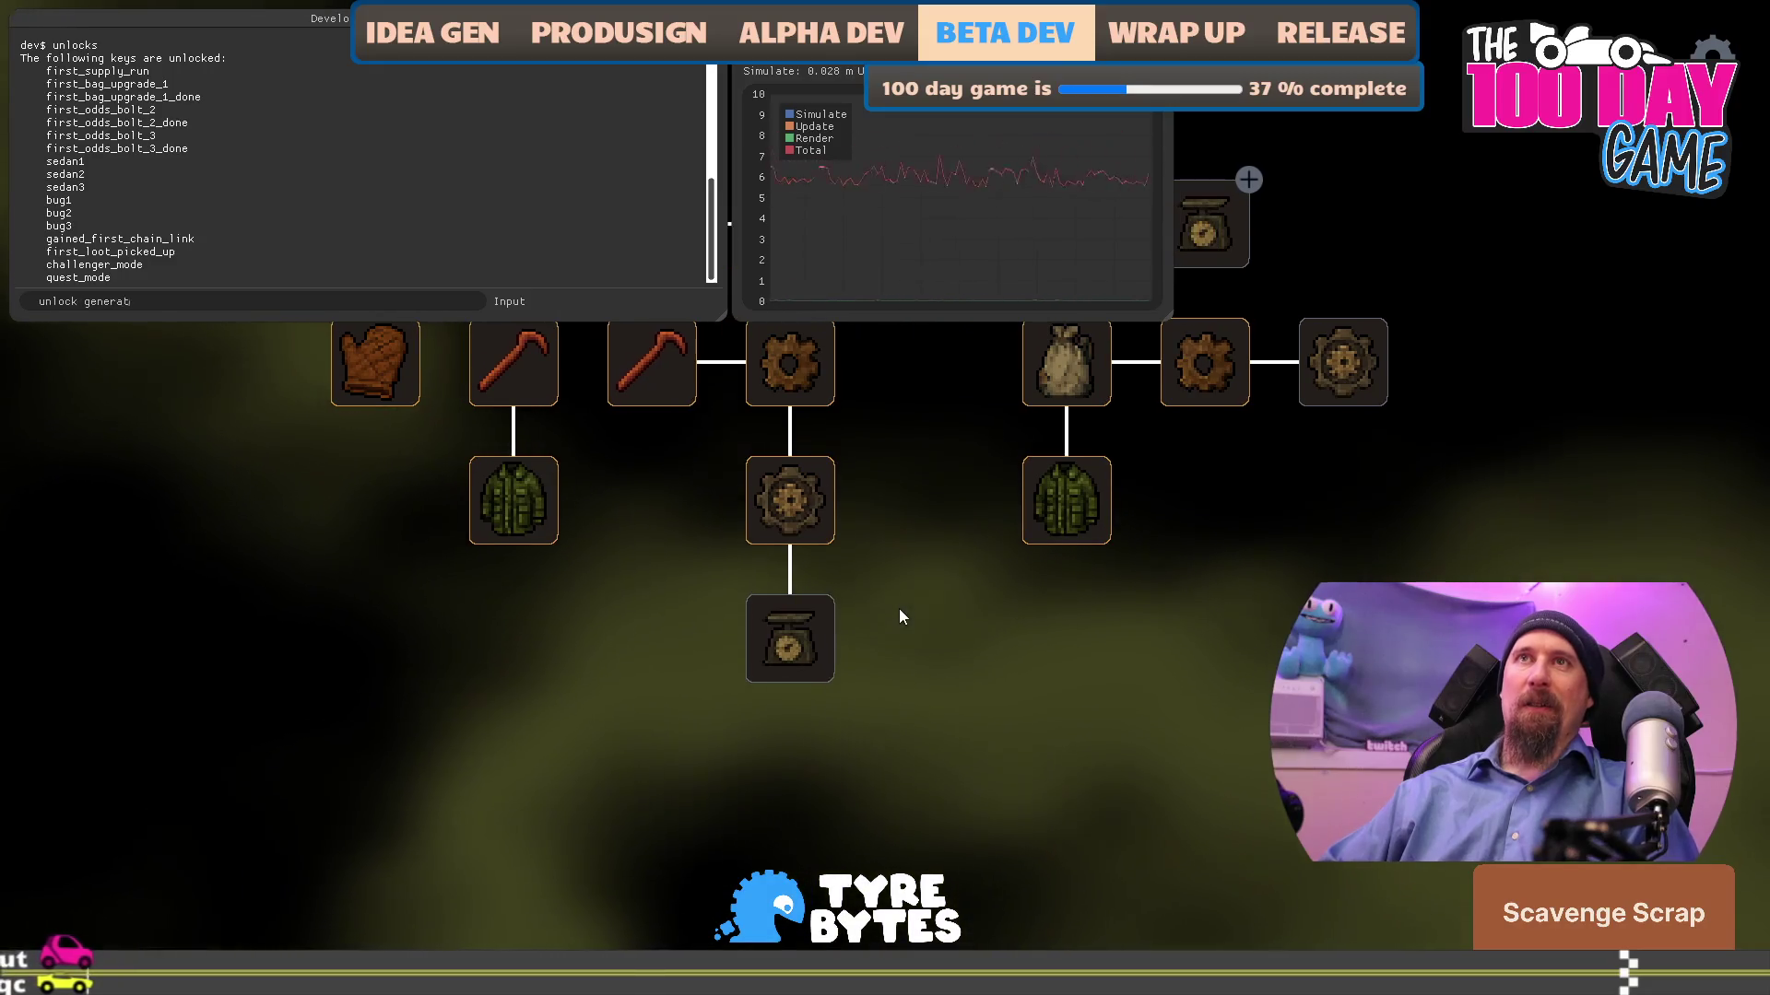
key(Return)
text(unlock )
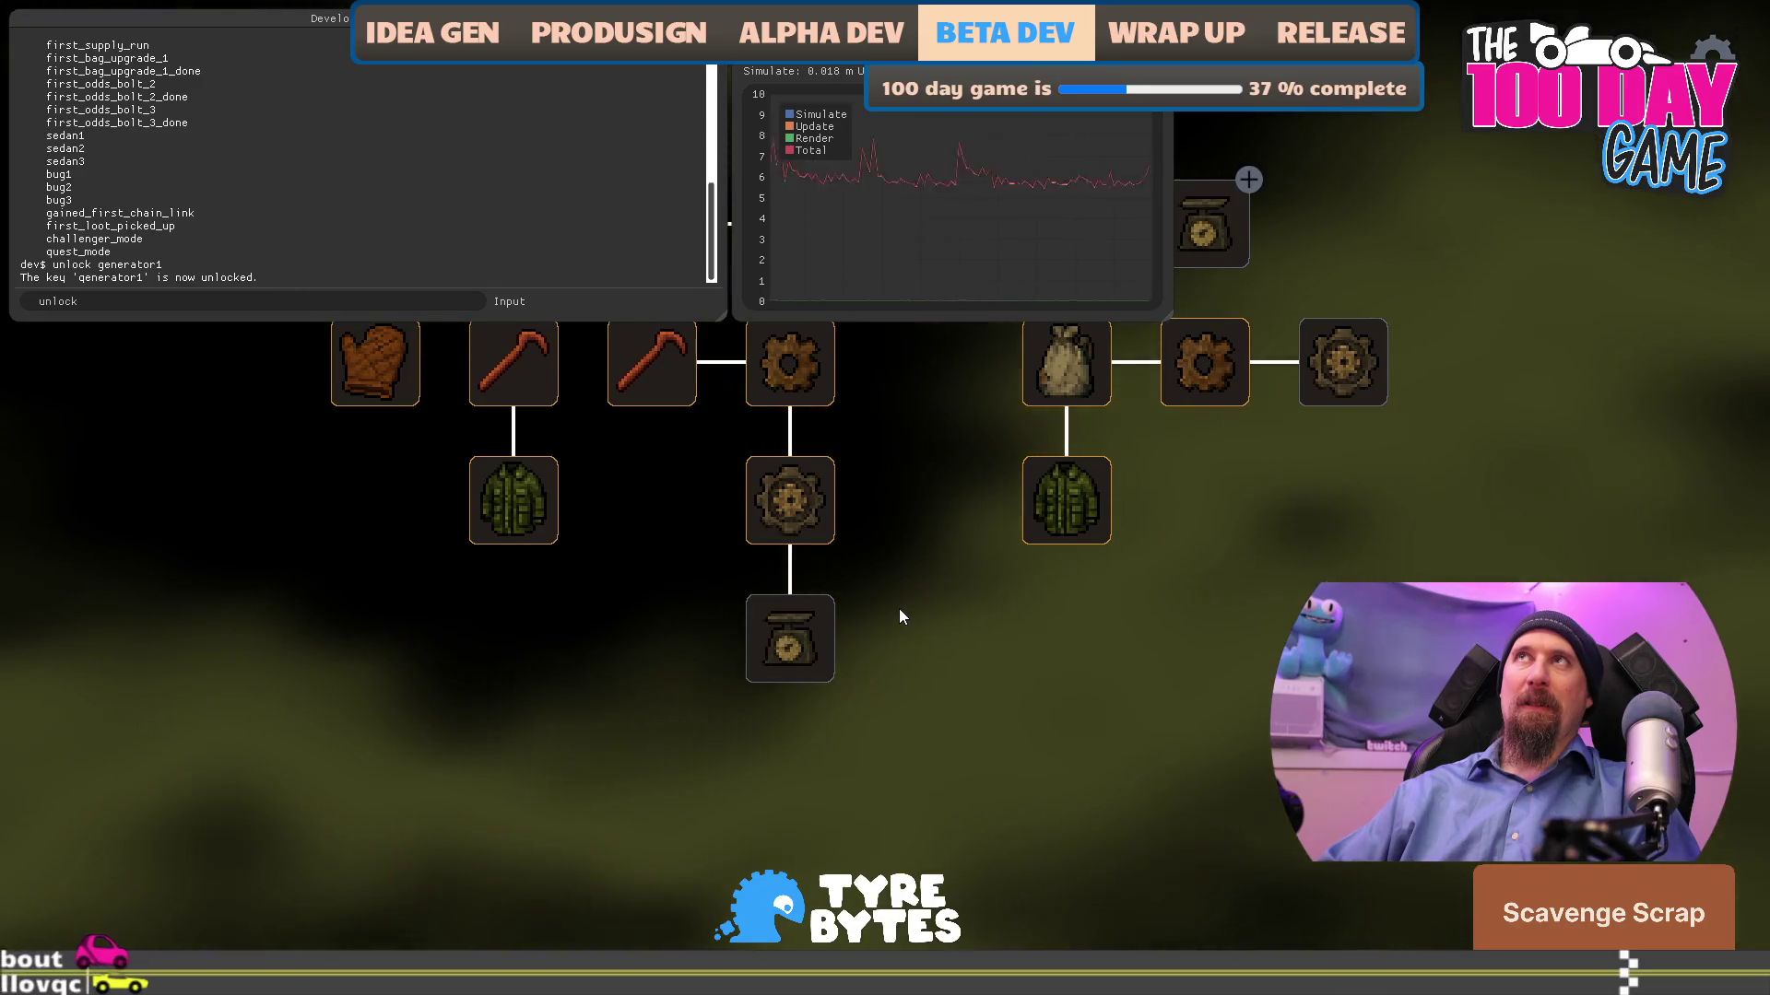
text(gener)
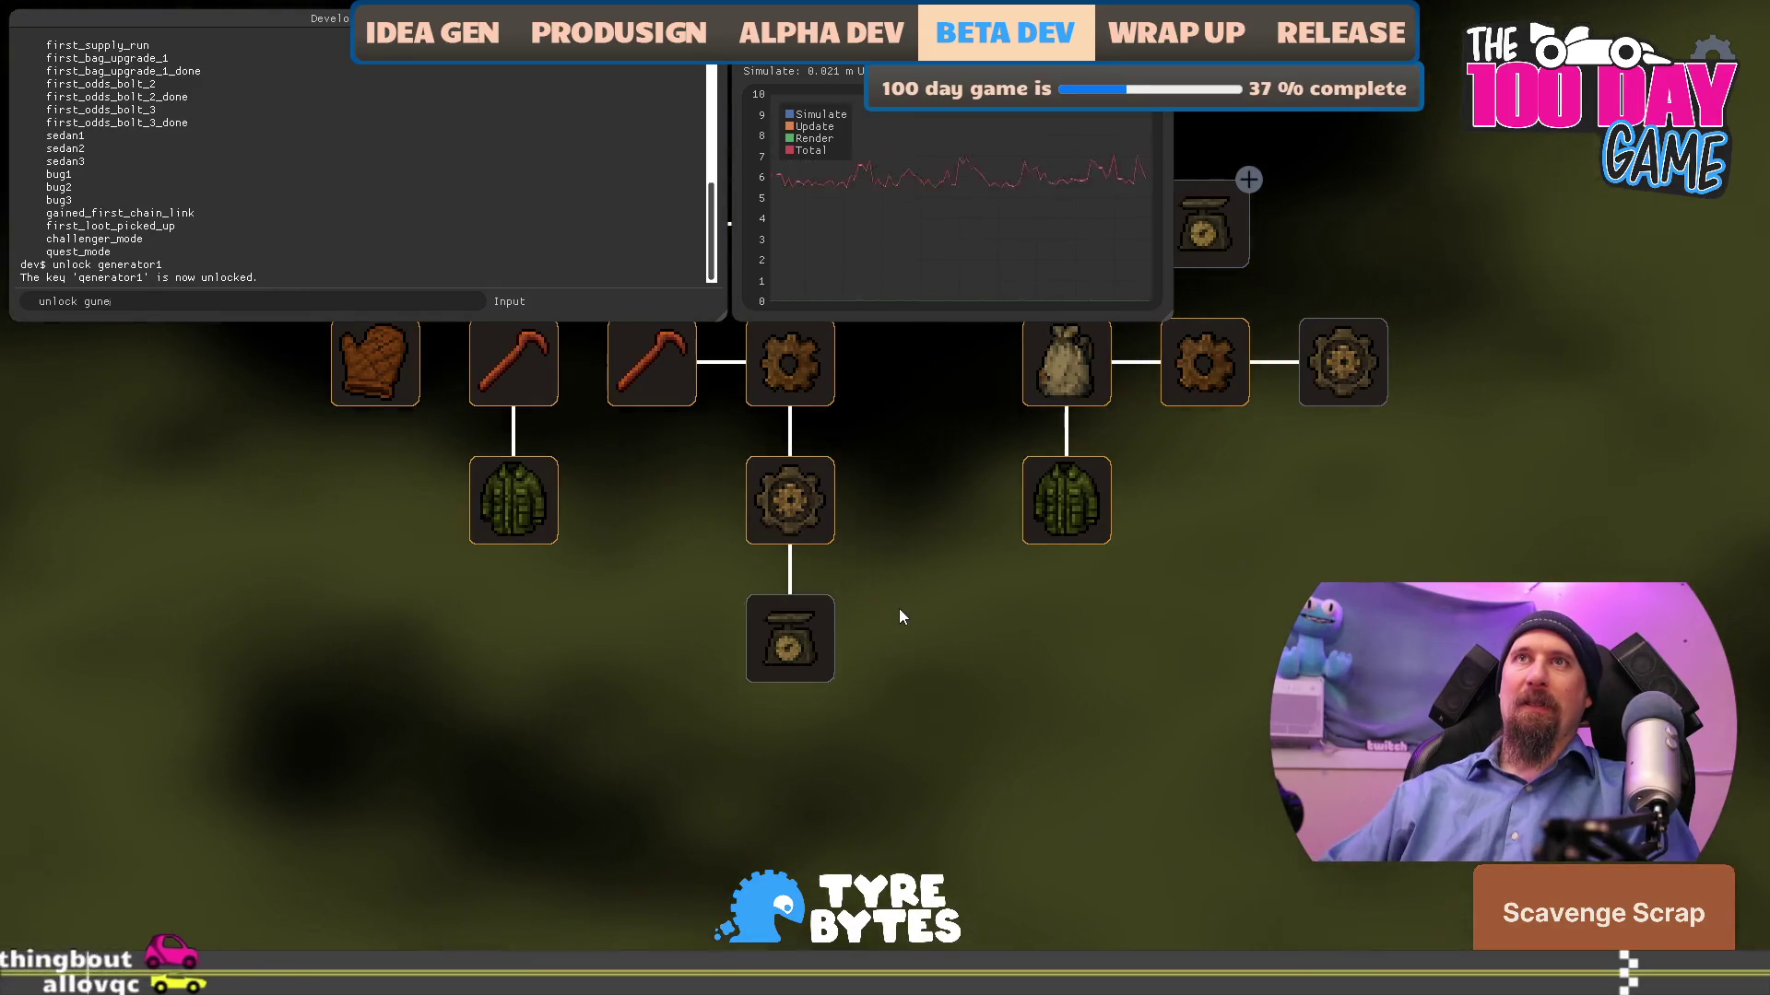
text(ator2)
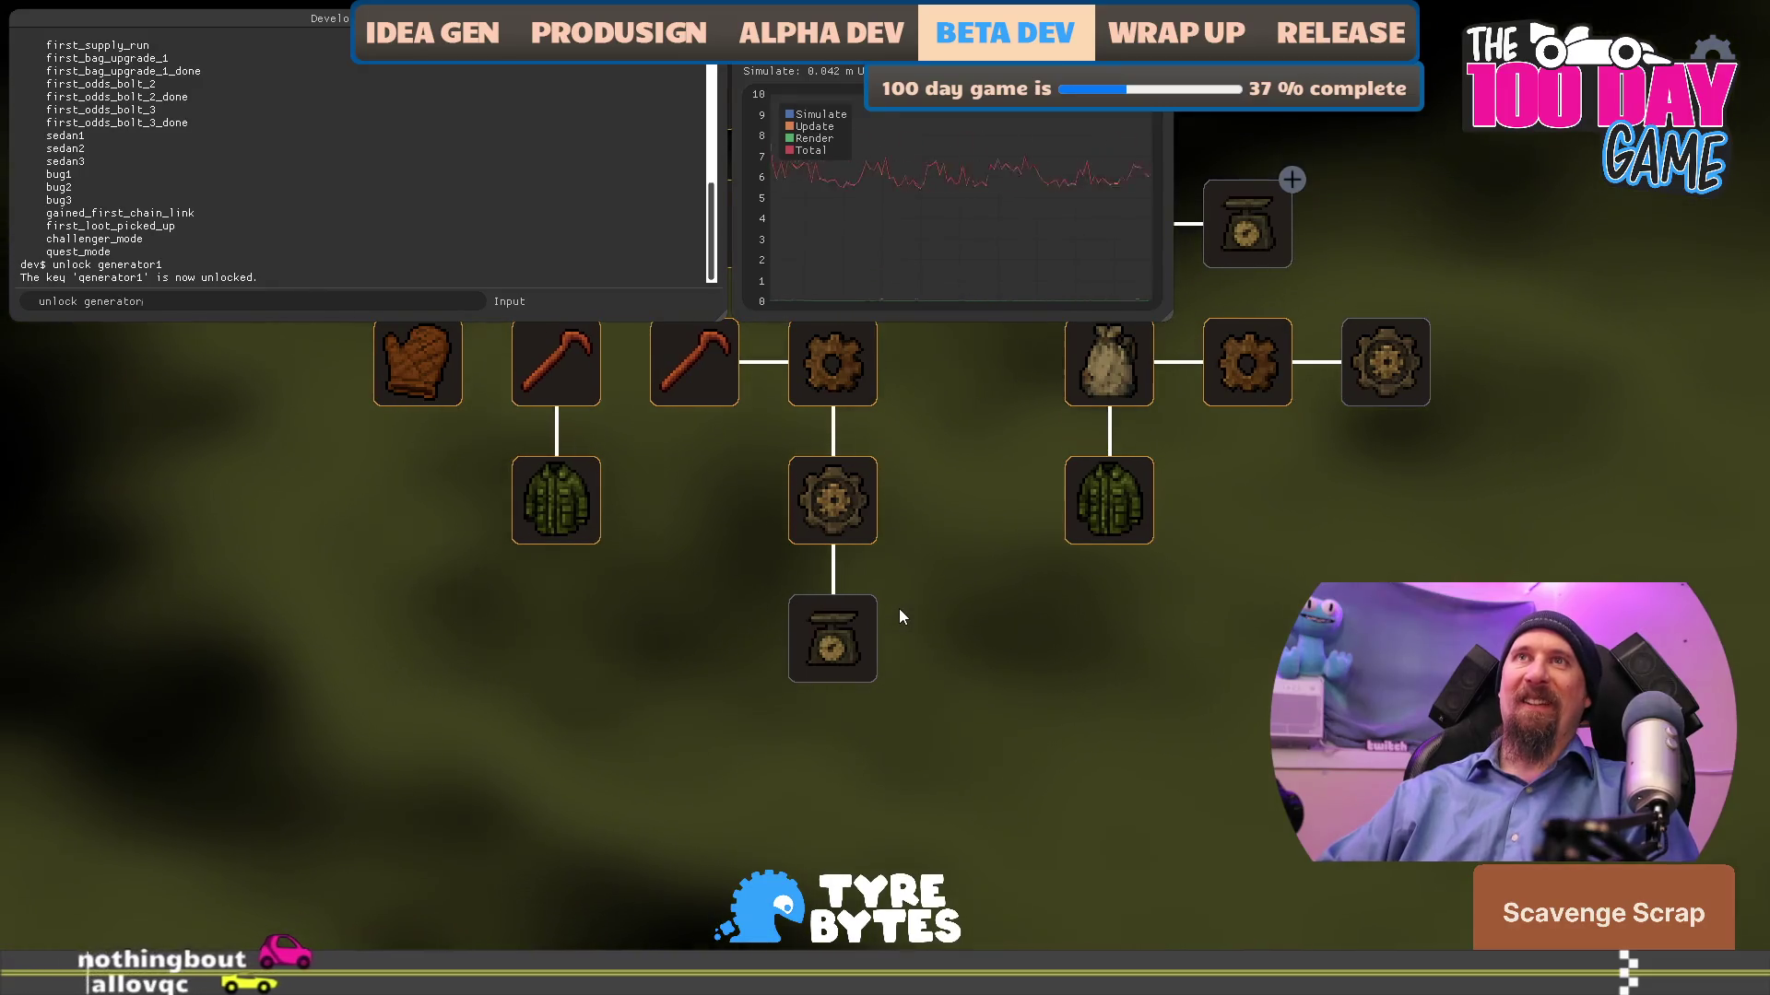
key(Return)
text(unlock)
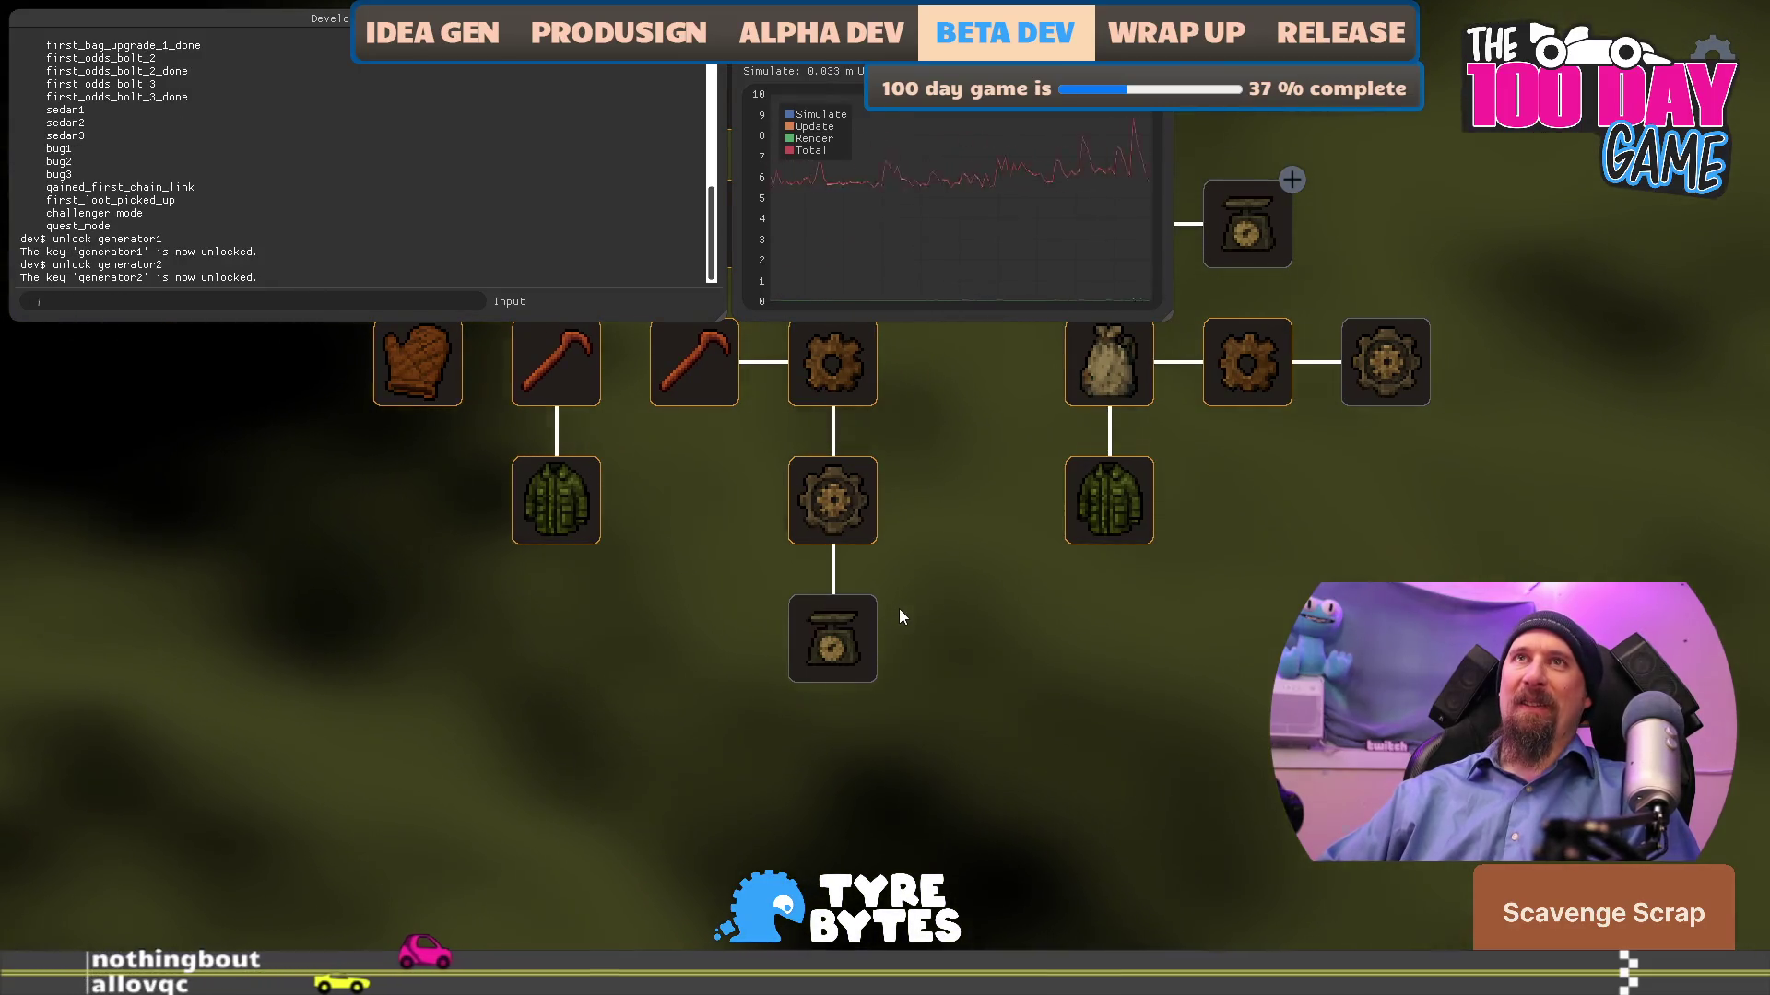
text( generator3)
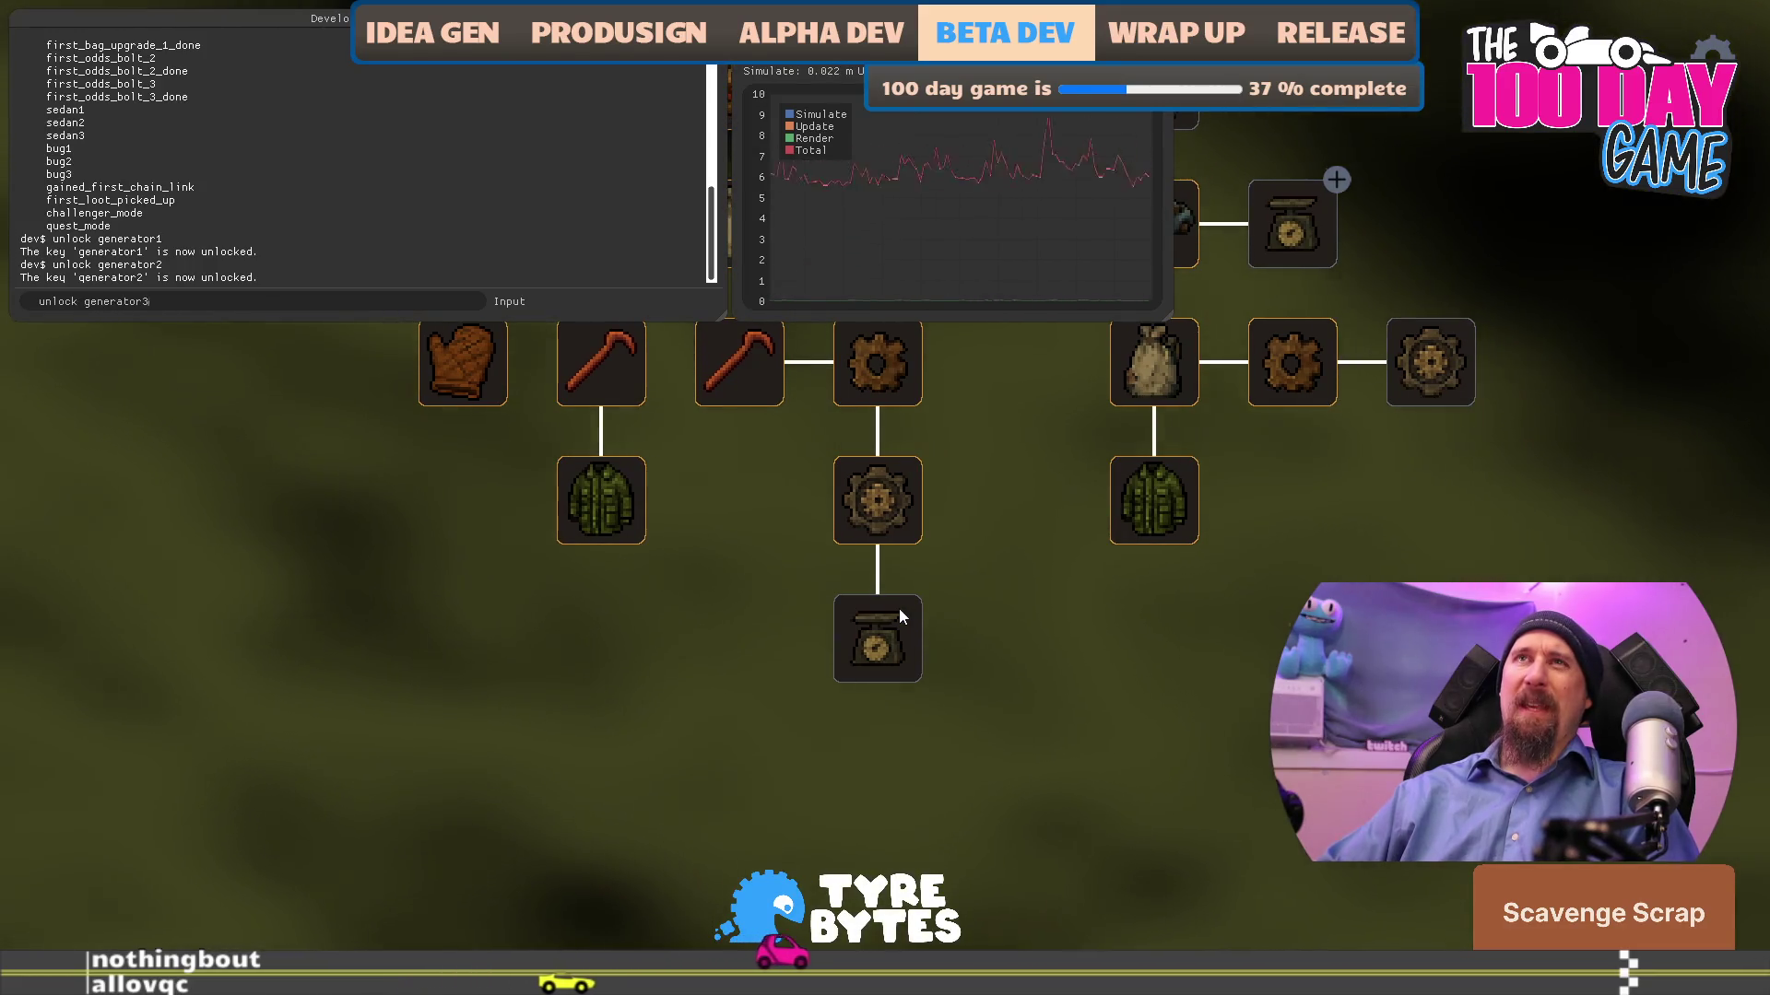
key(Return)
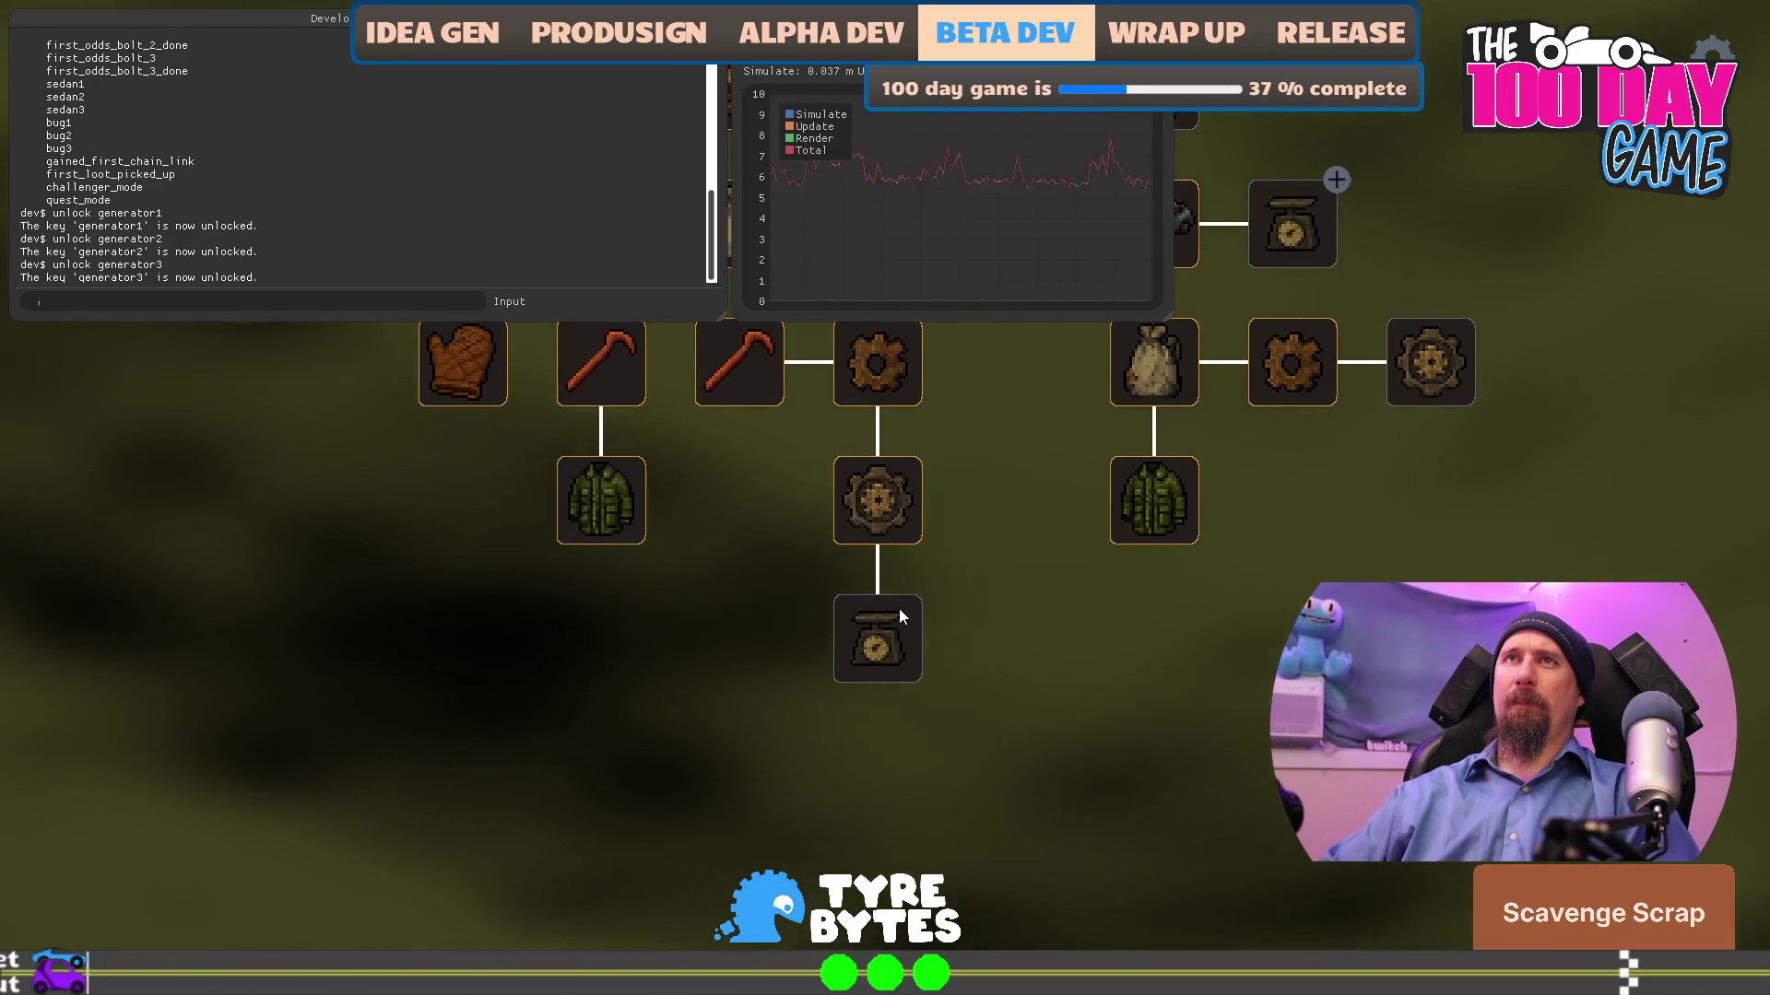
- Unlock hatchback1, hatchback2 and hatchback3 via Tab-completed console commands, then close the console
text(unlo)
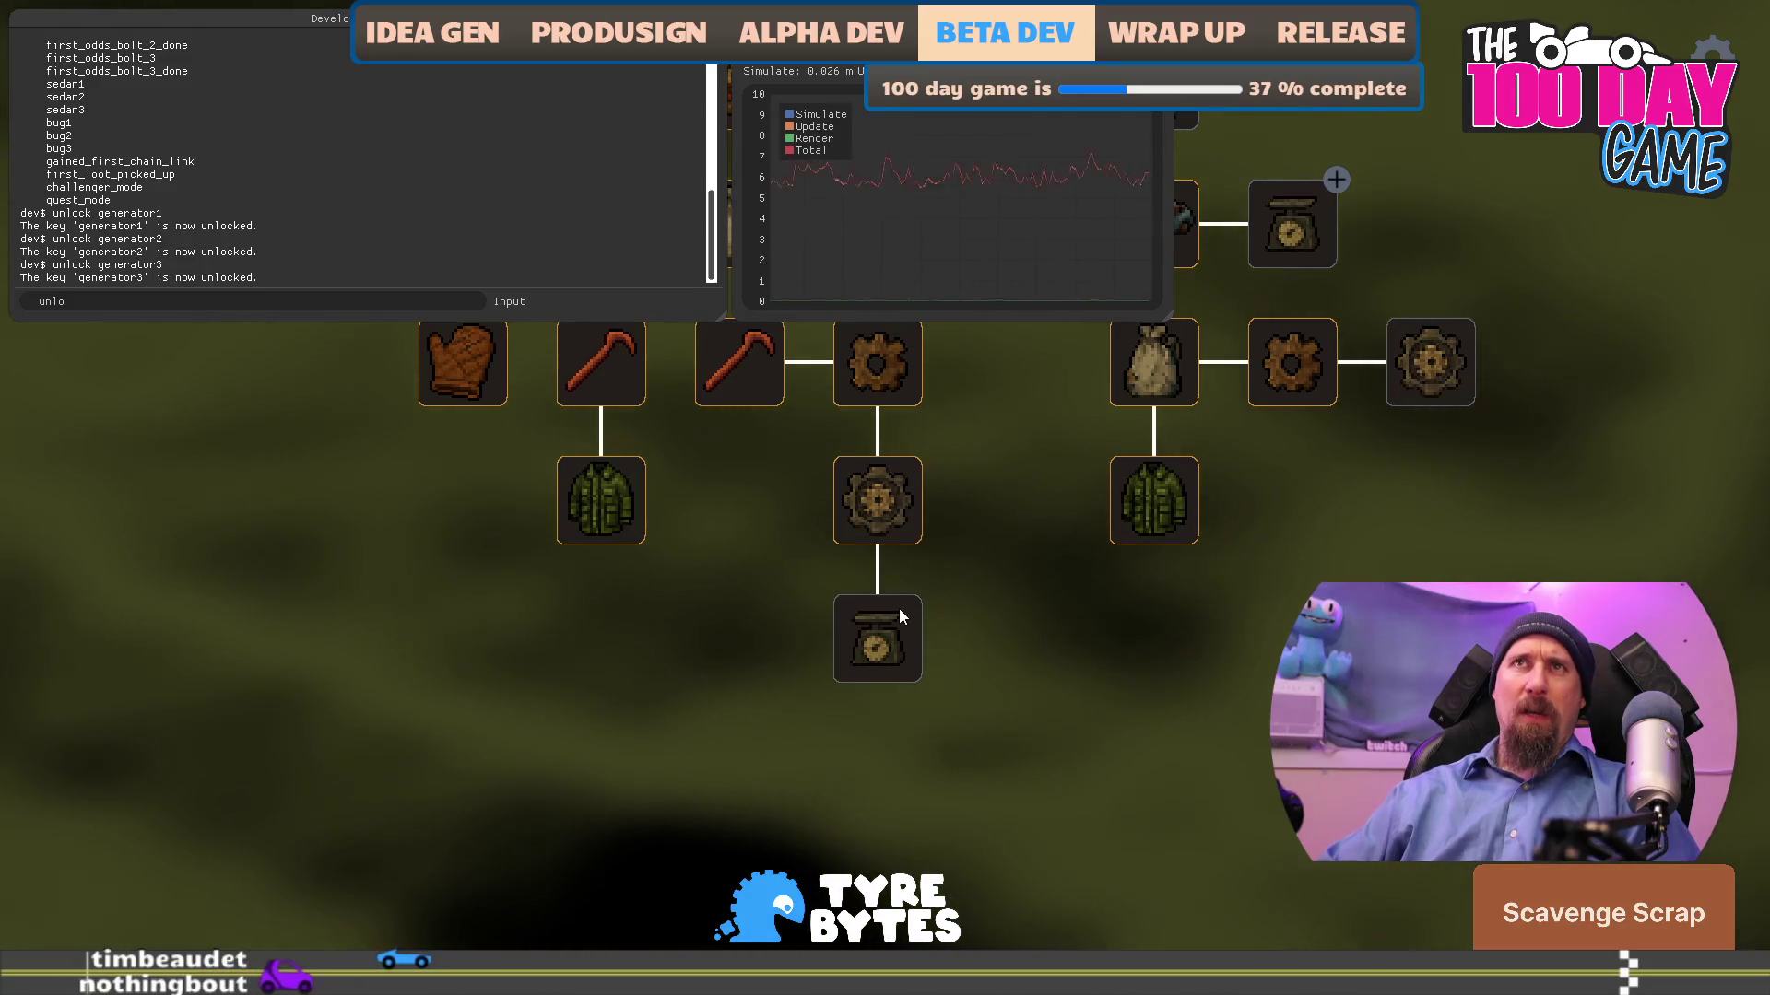
text(ck hatch)
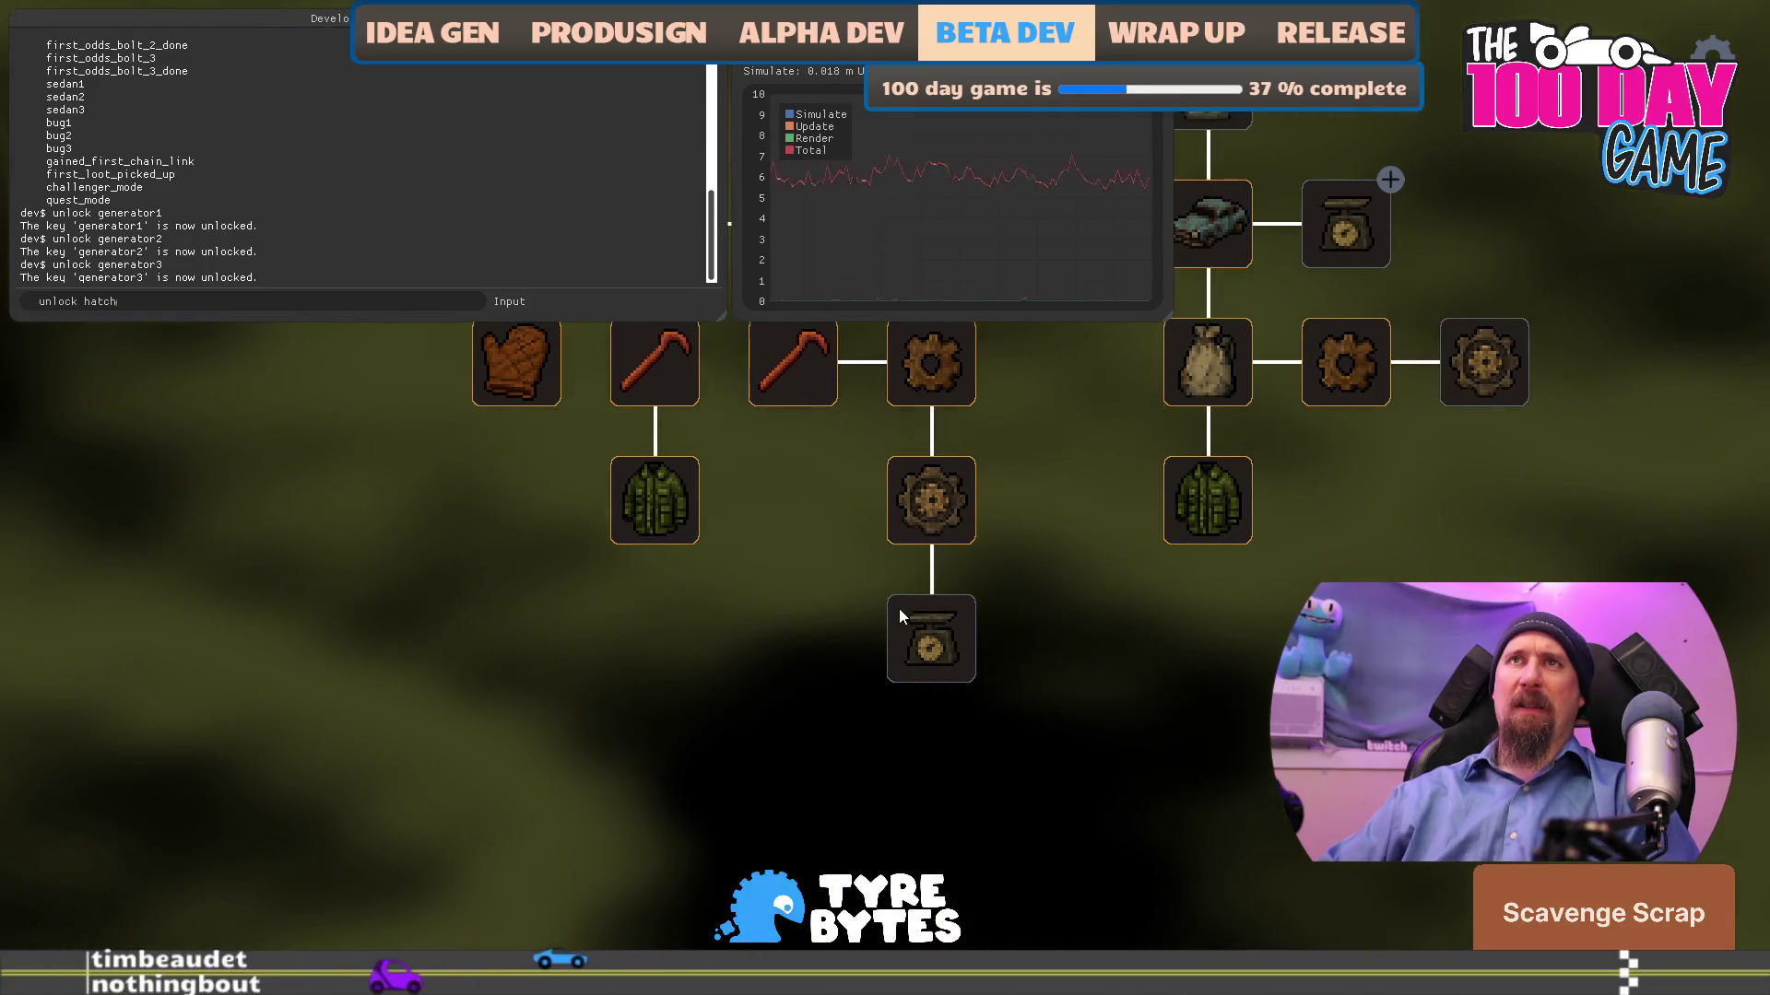
text(back1)
key(Return)
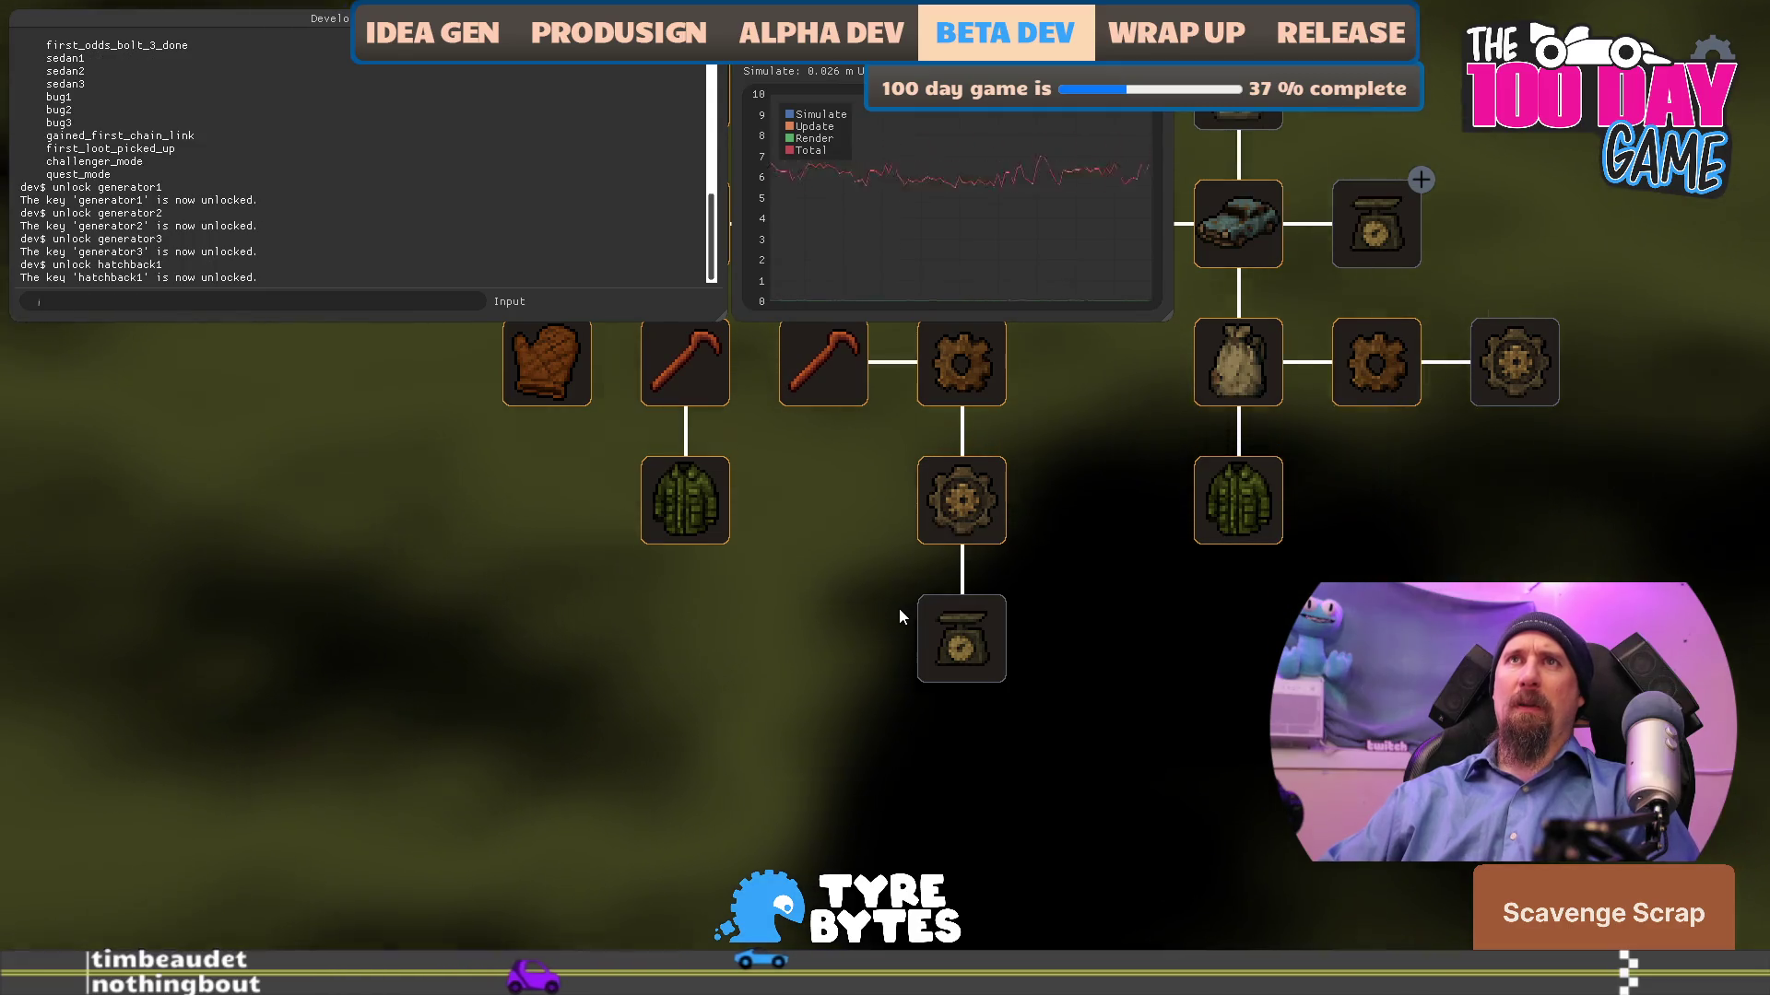
text(unl)
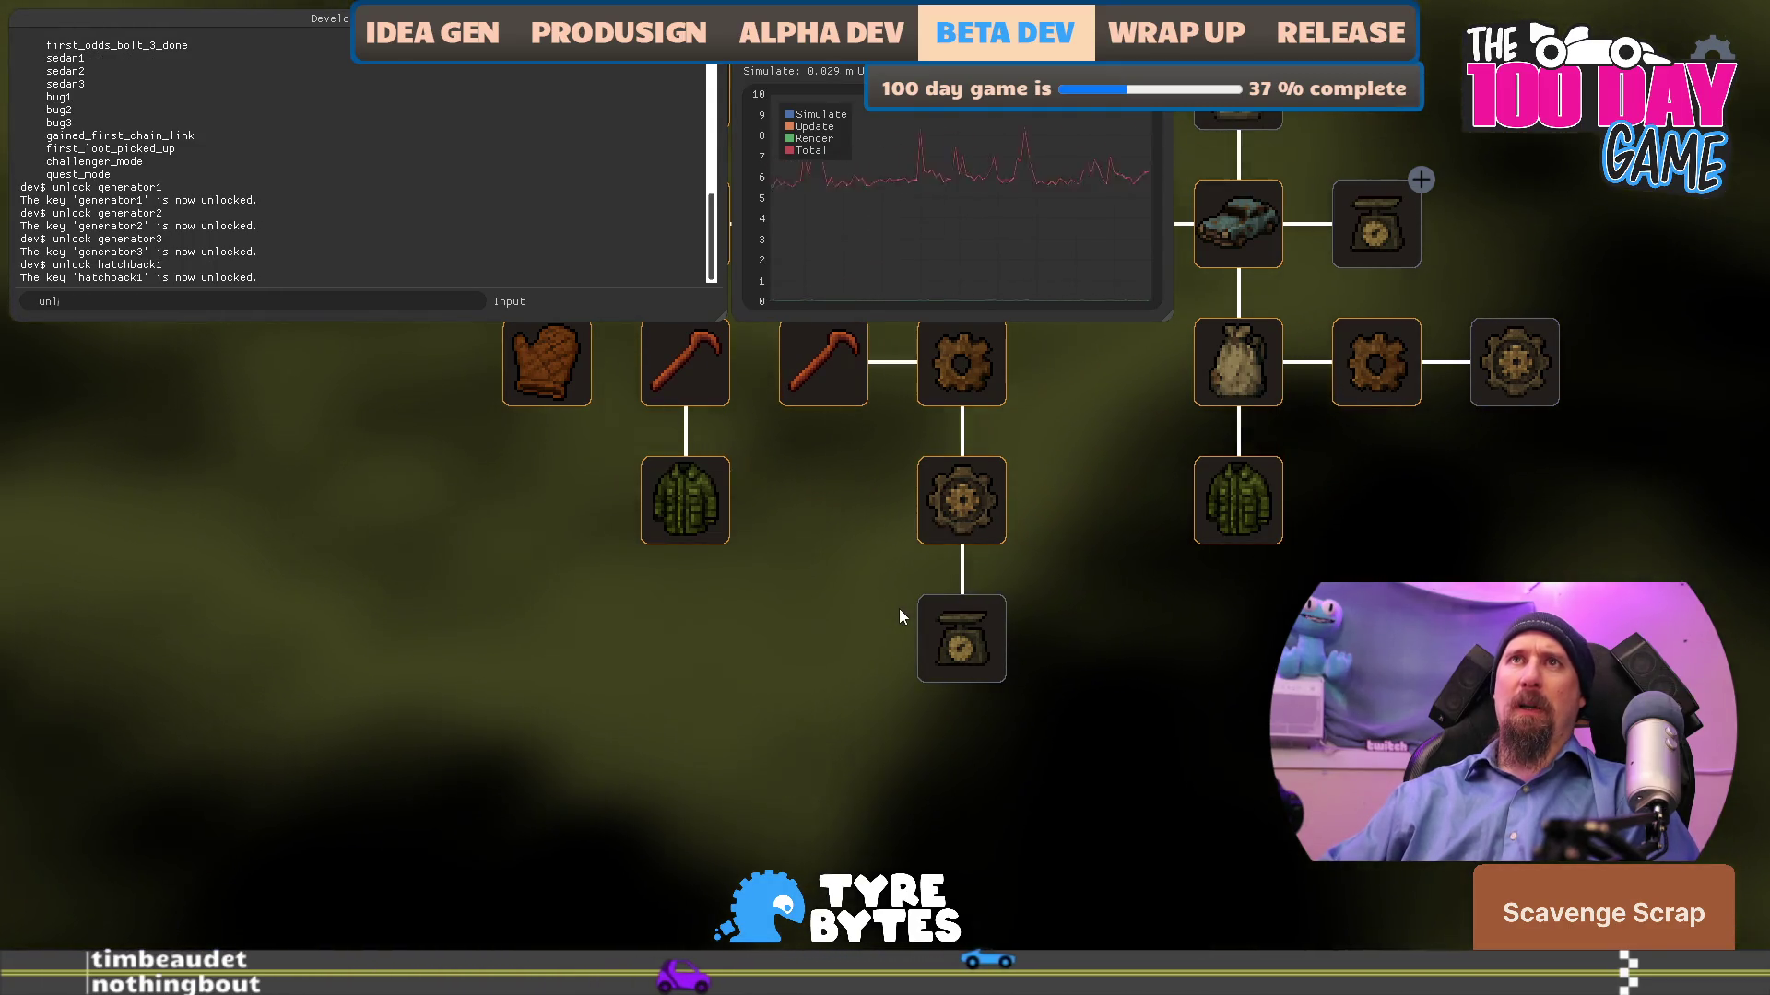
text(ock hatb)
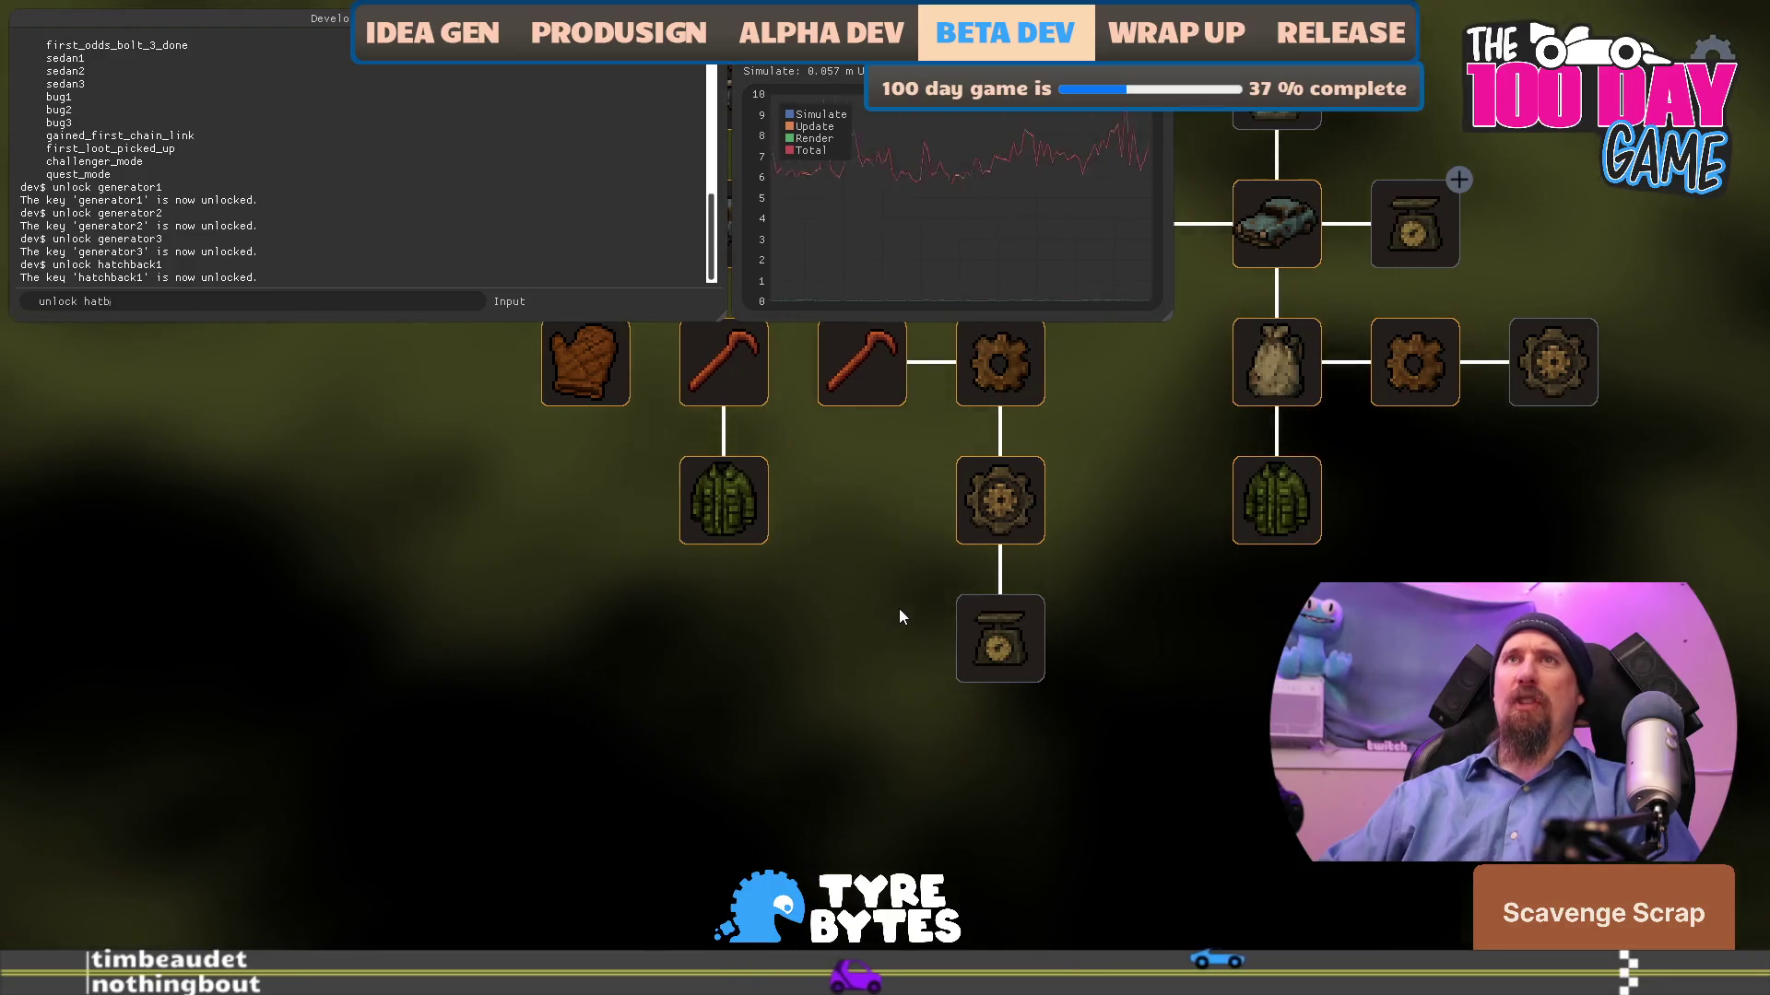
key(BackSpace)
text(chback2)
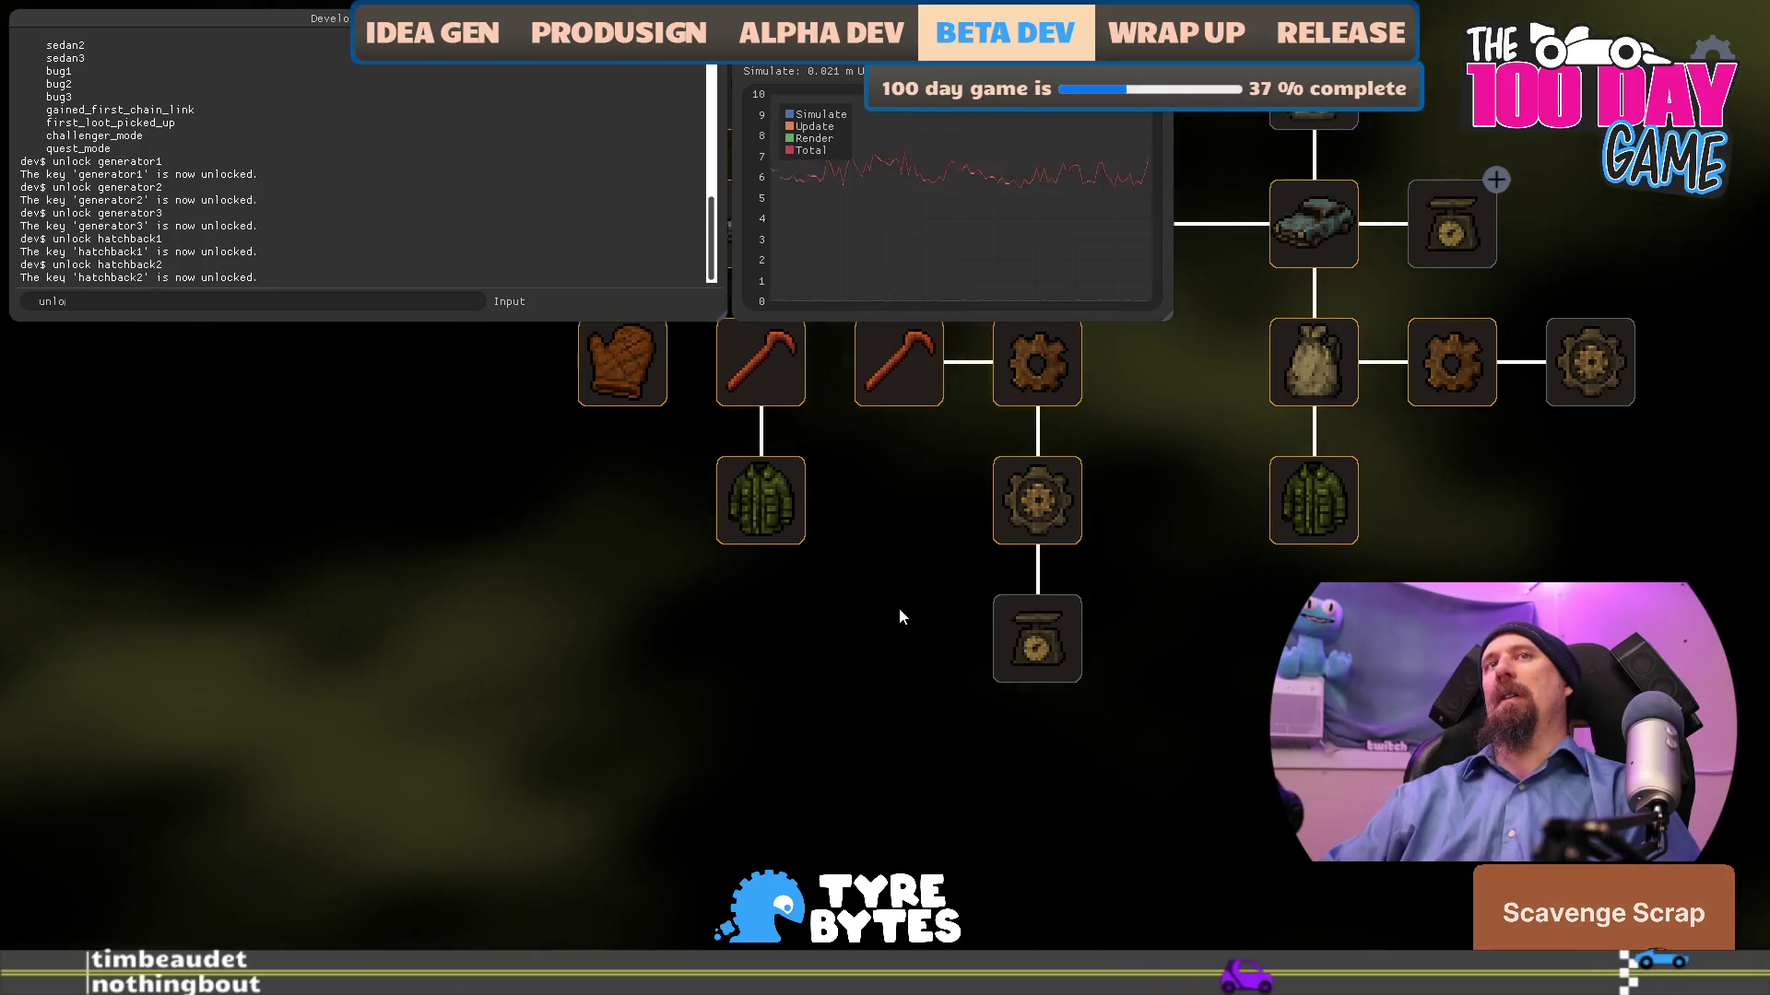
text( hatch)
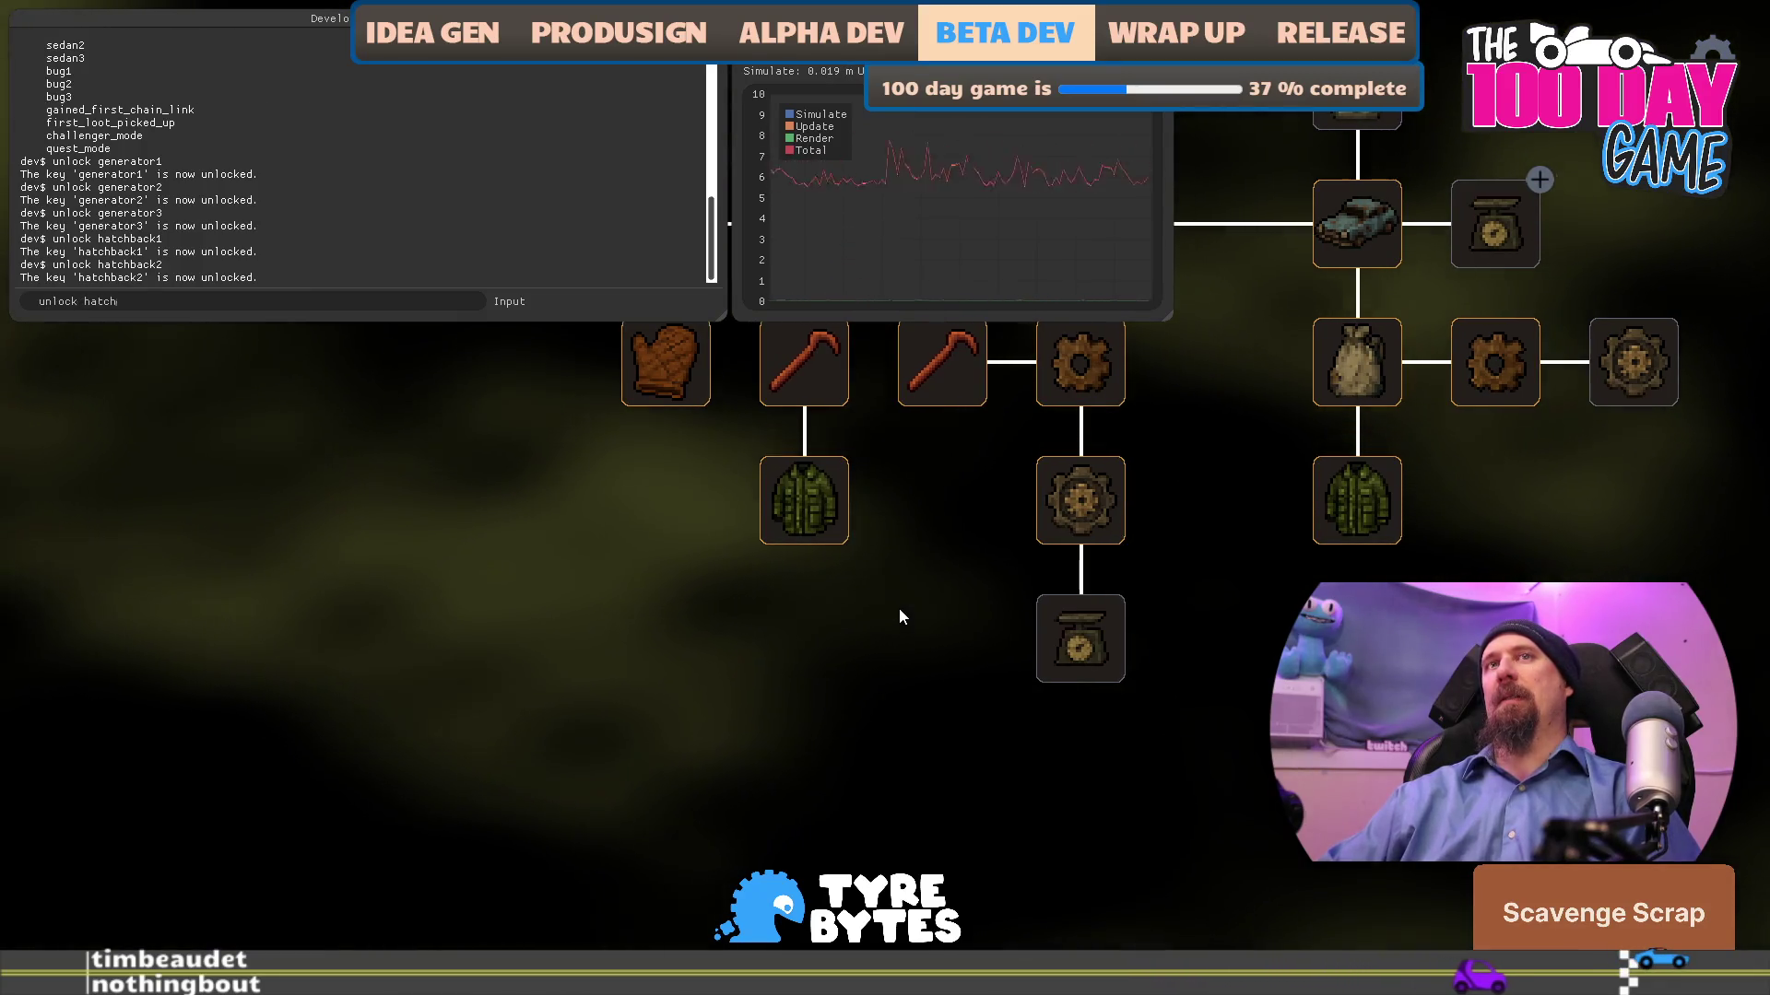
text(back3)
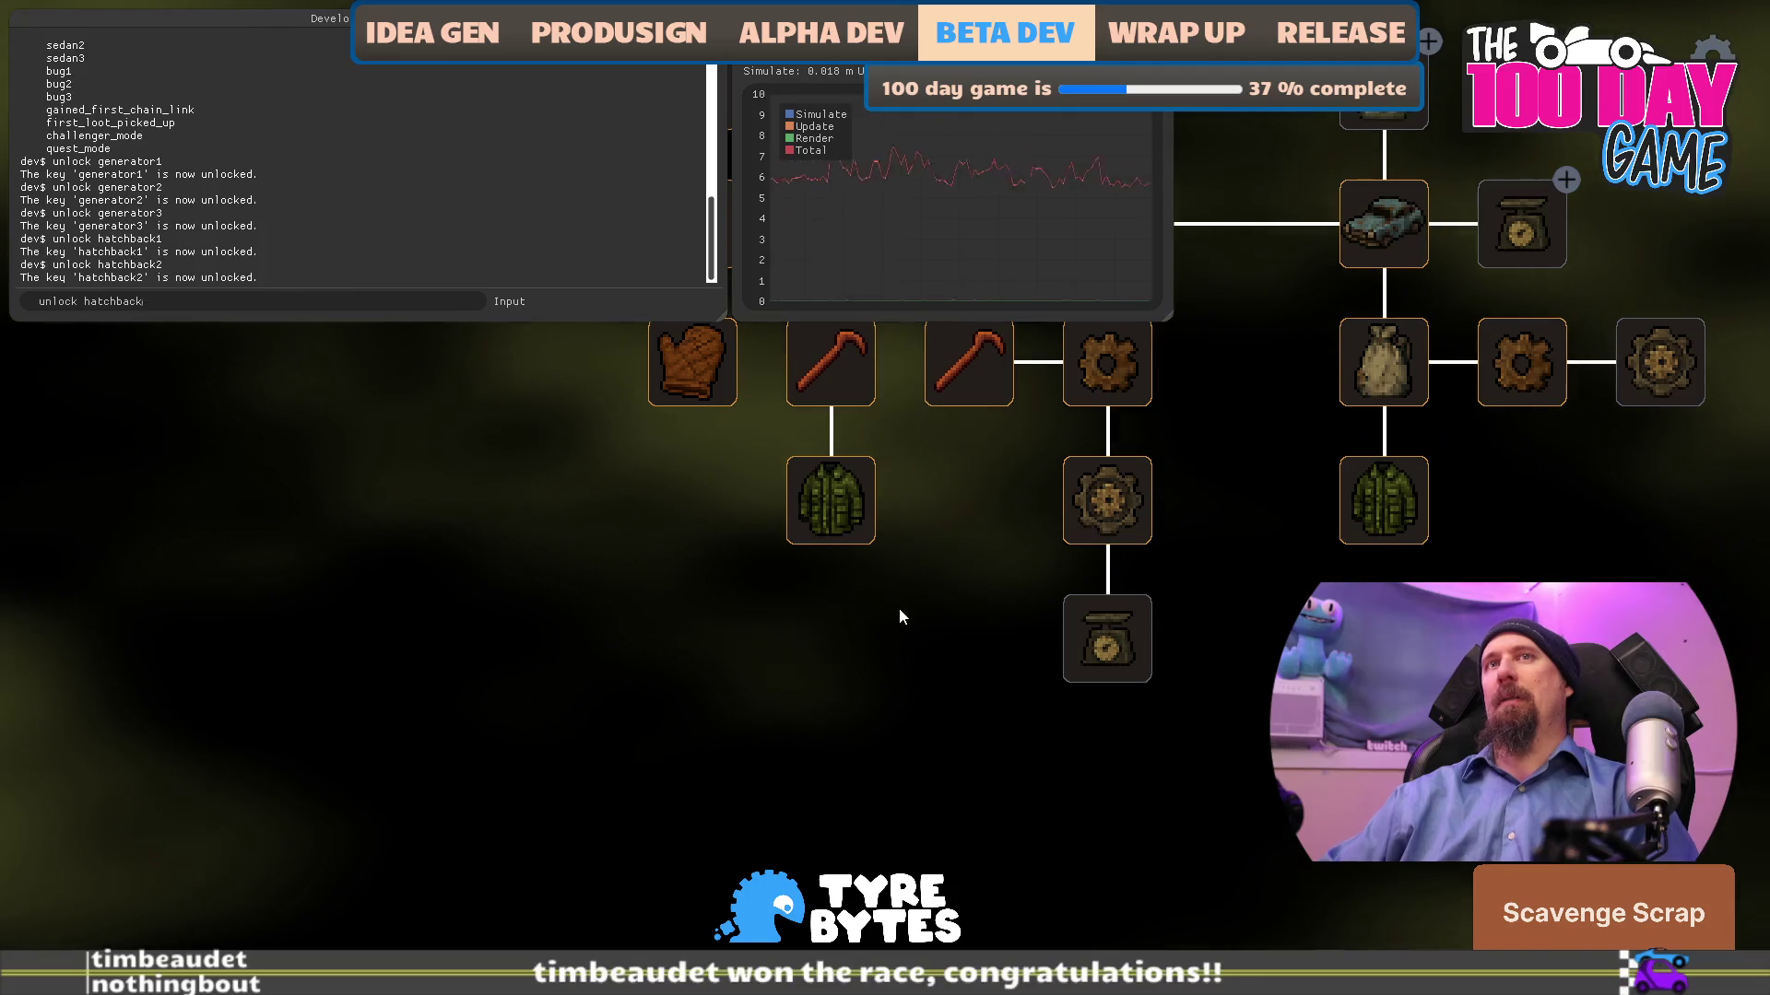
key(Return)
key(grave)
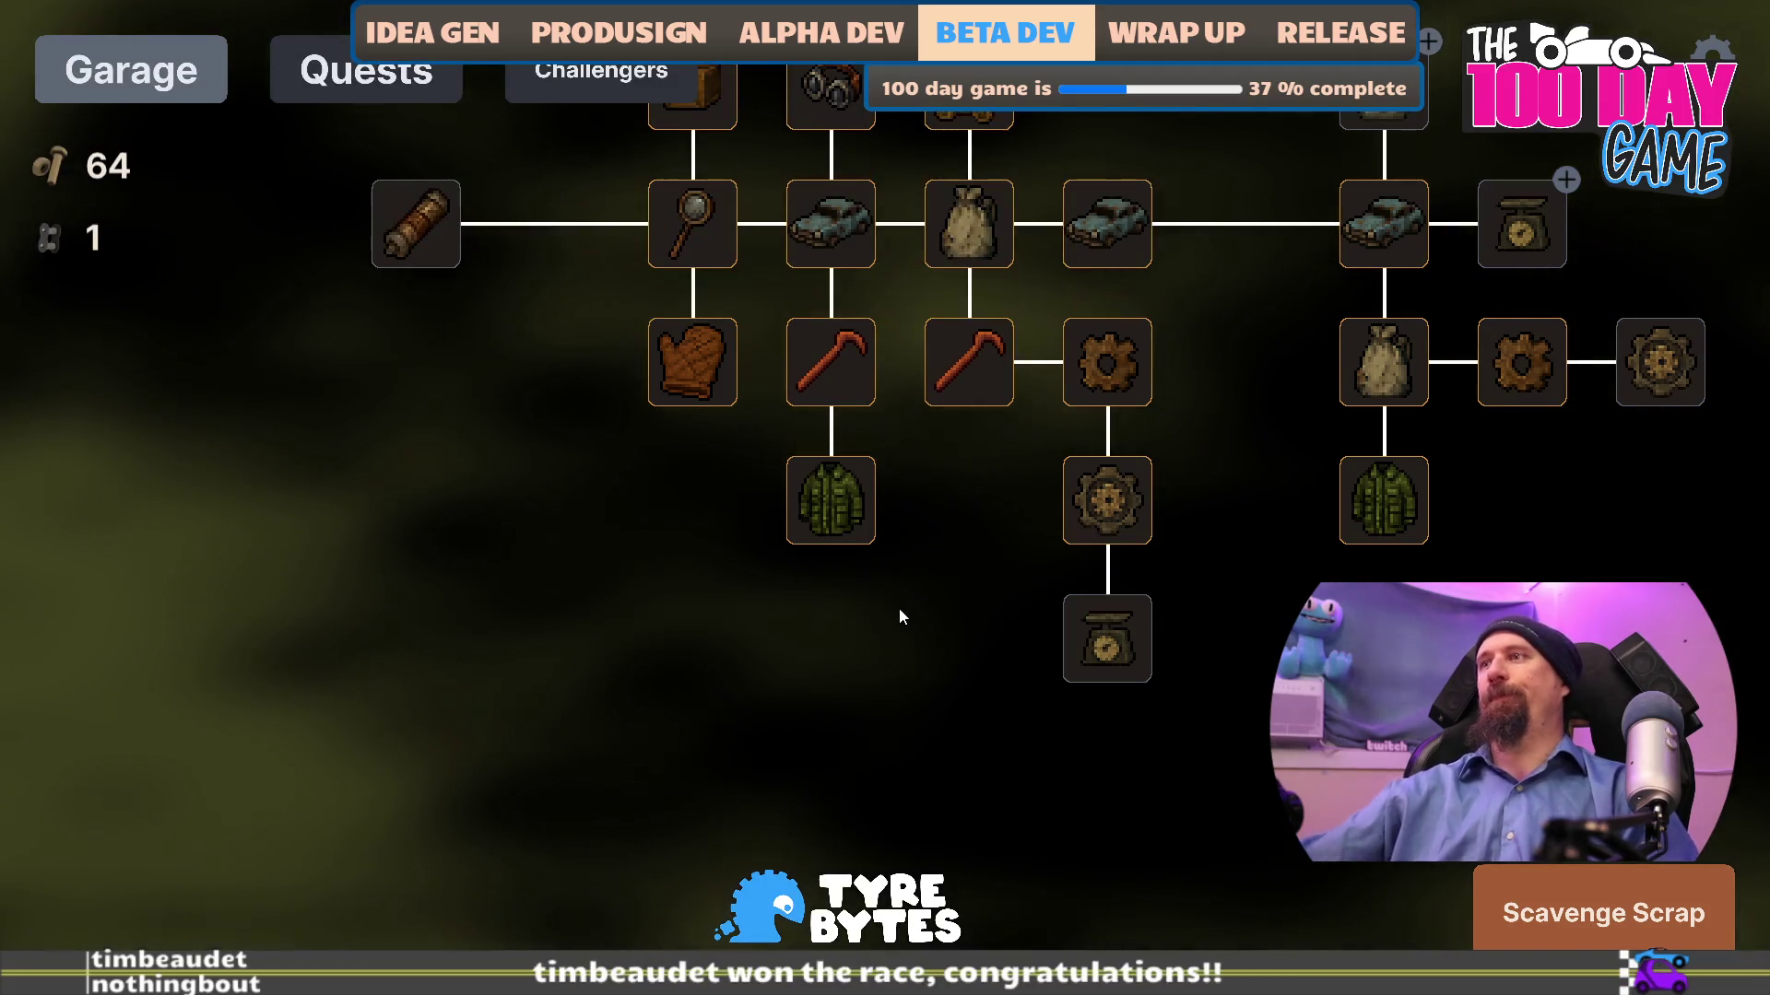
- Grant the profile 15000 scrap with the console give command
key(grave)
text(g)
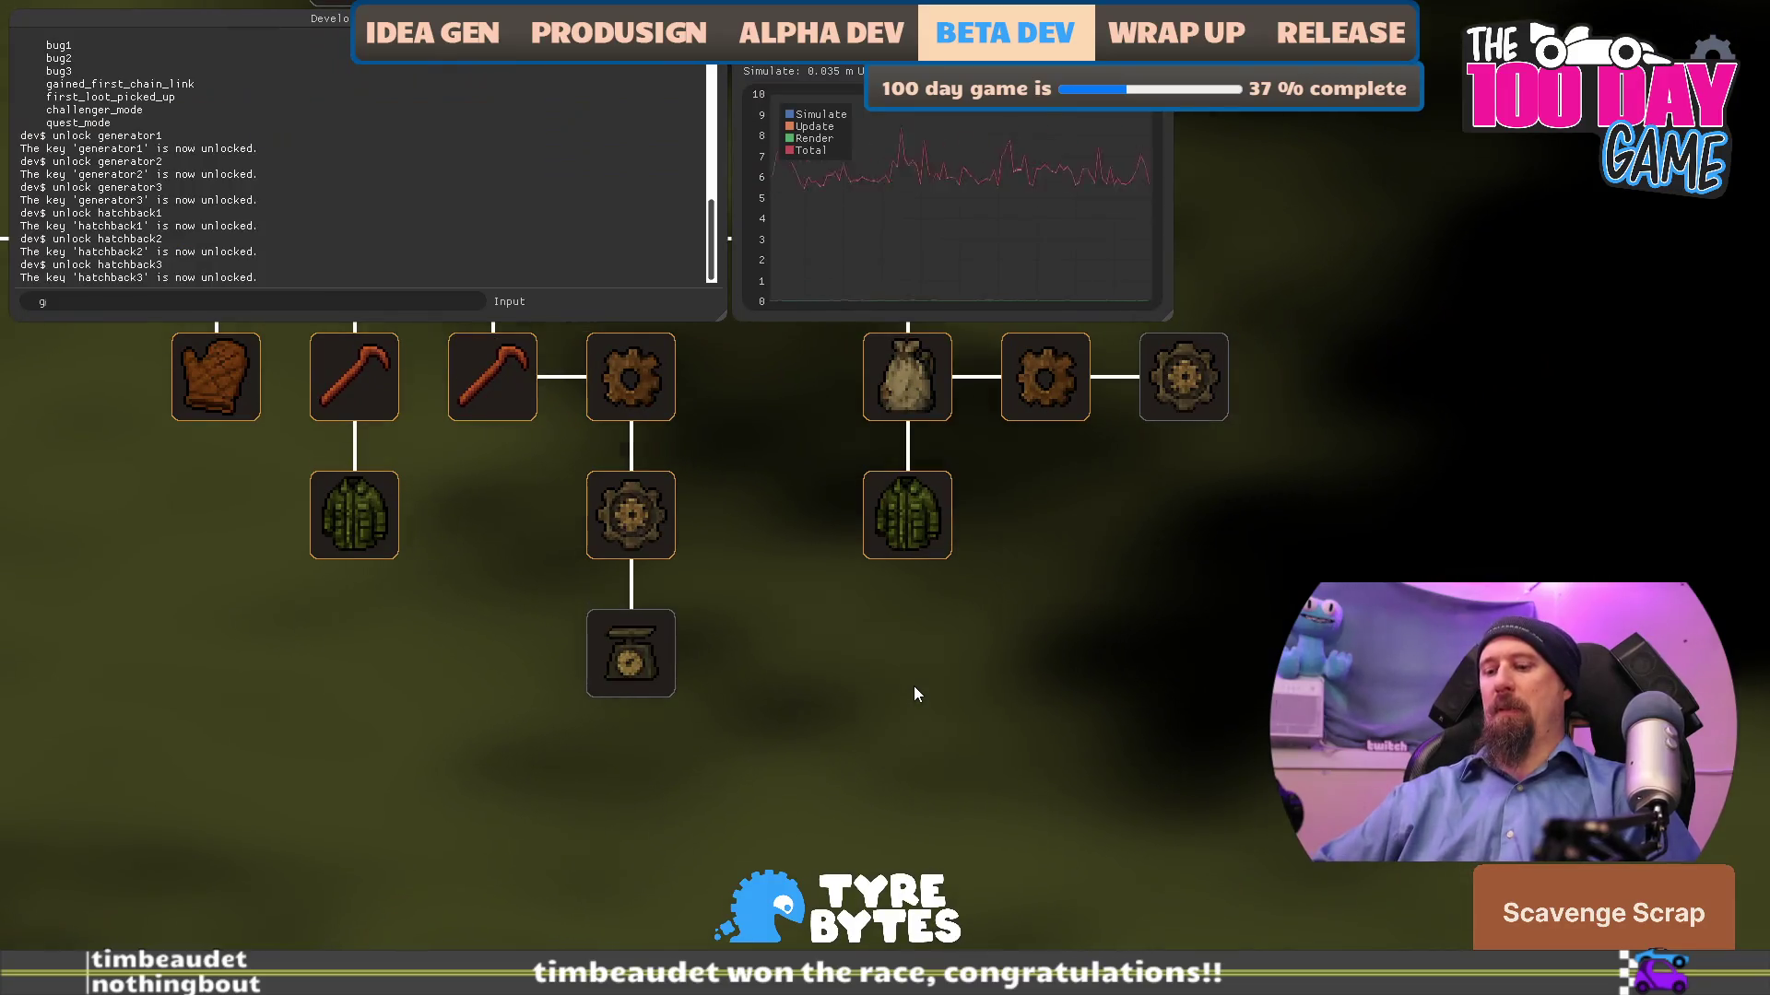
text(ive 15000 b)
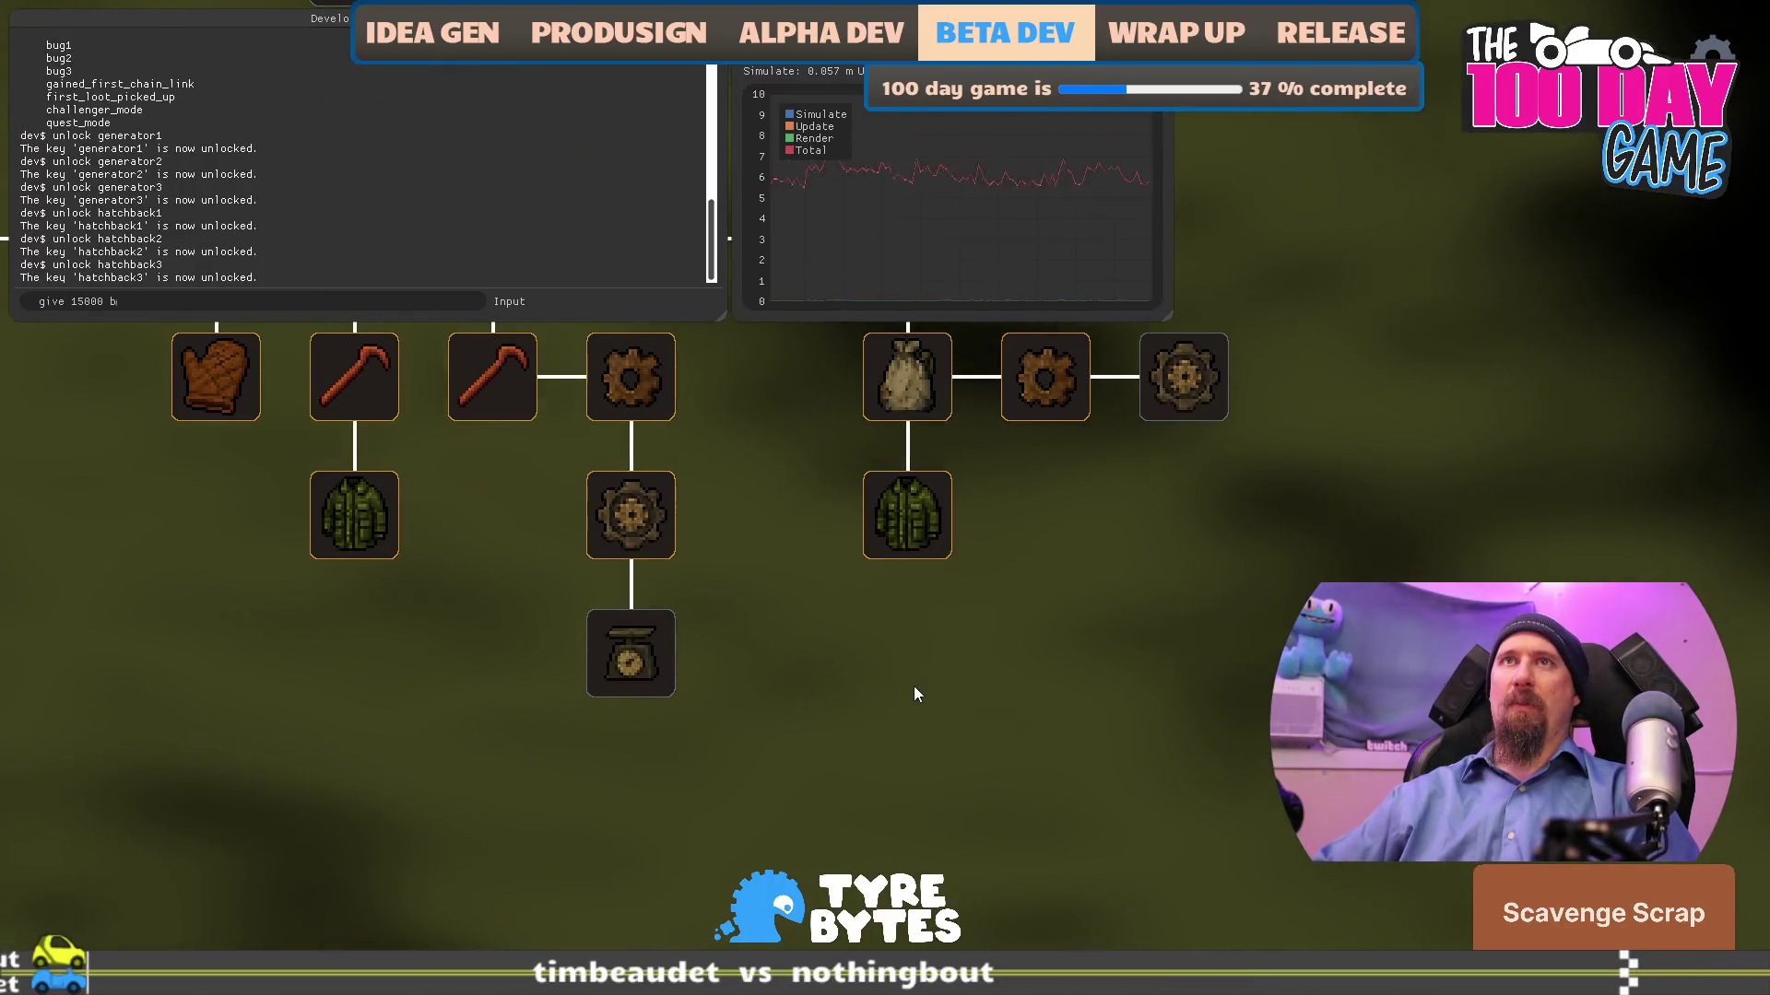
key(Return)
key(grave)
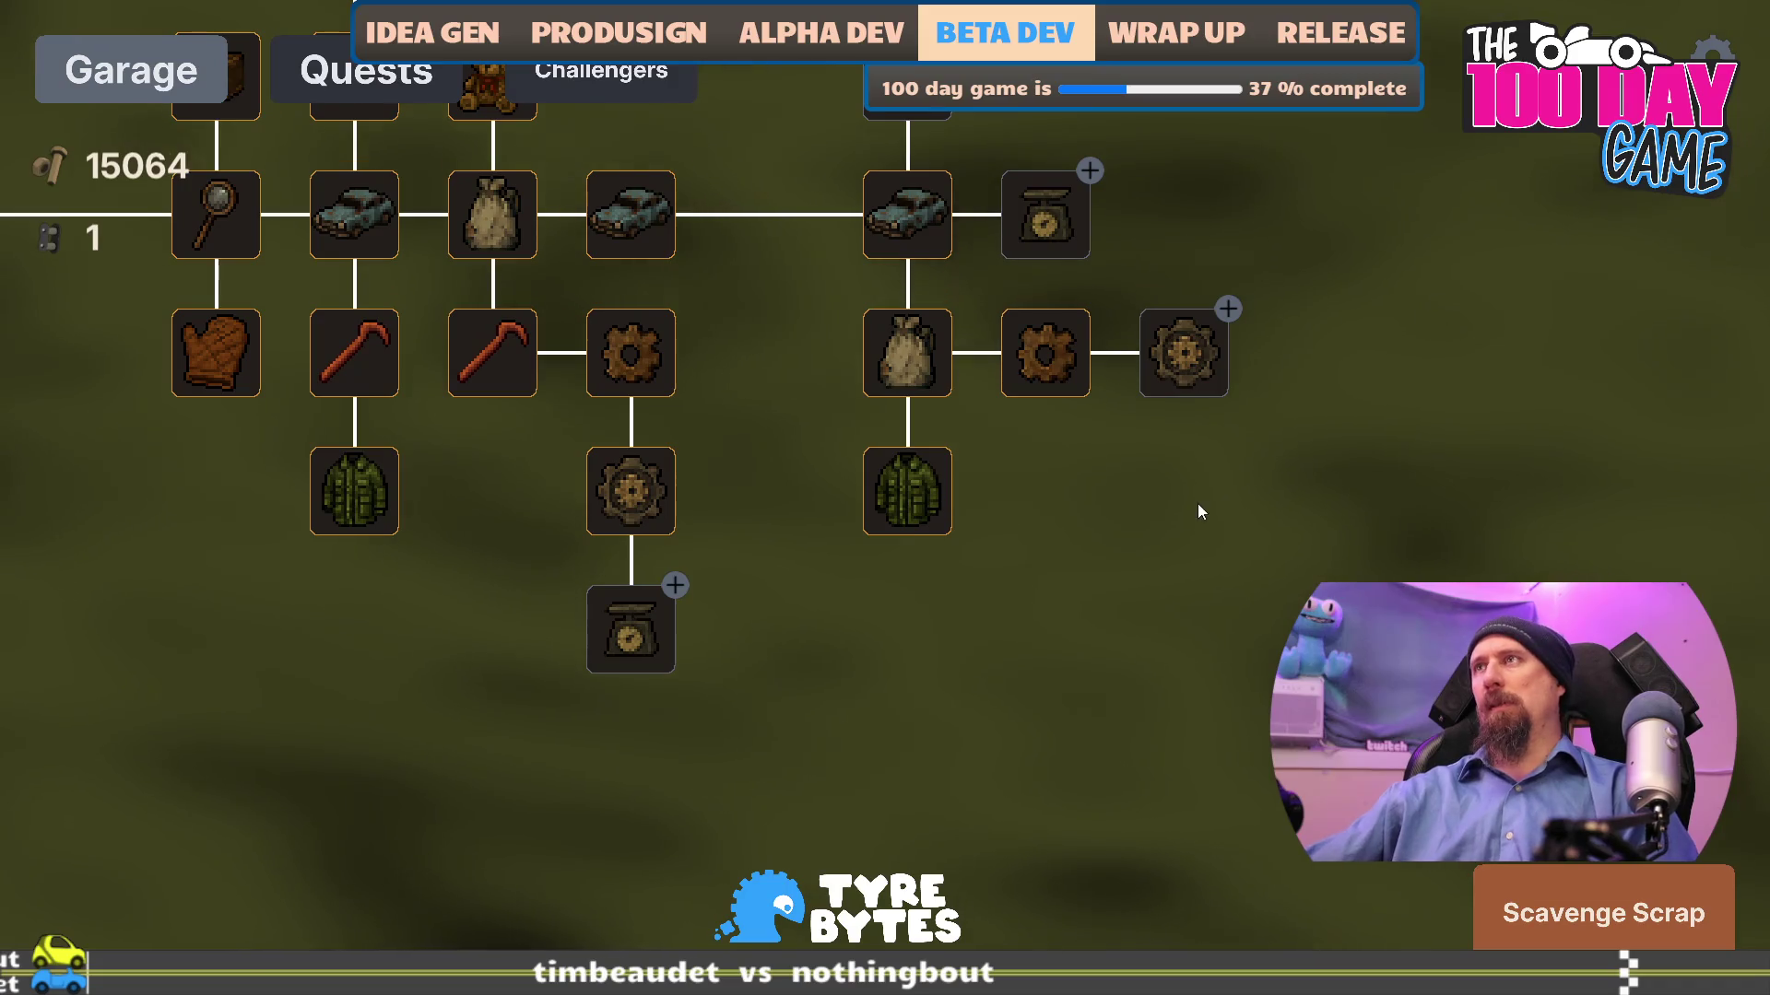
- Max the gear upgrade, buy two Glasses levels, More Cars and three Better Car upgrades
click(1161, 386)
click(1164, 343)
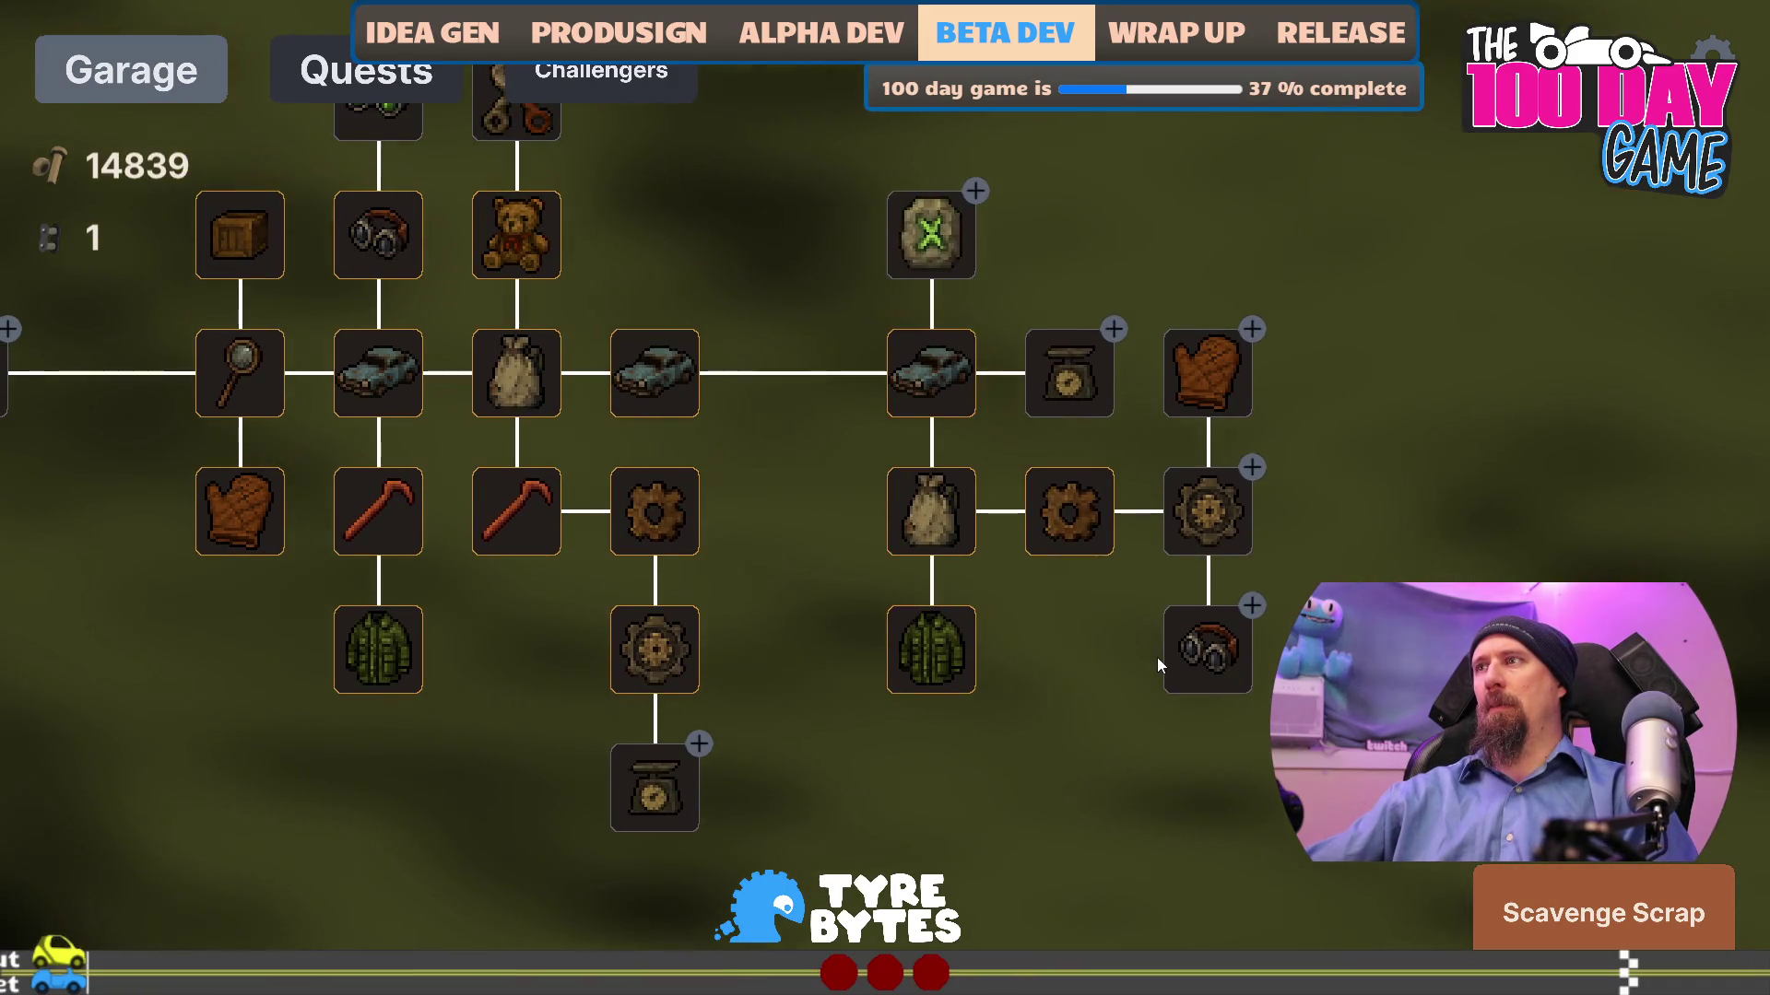
click(1192, 655)
click(1191, 656)
click(1052, 671)
click(1066, 913)
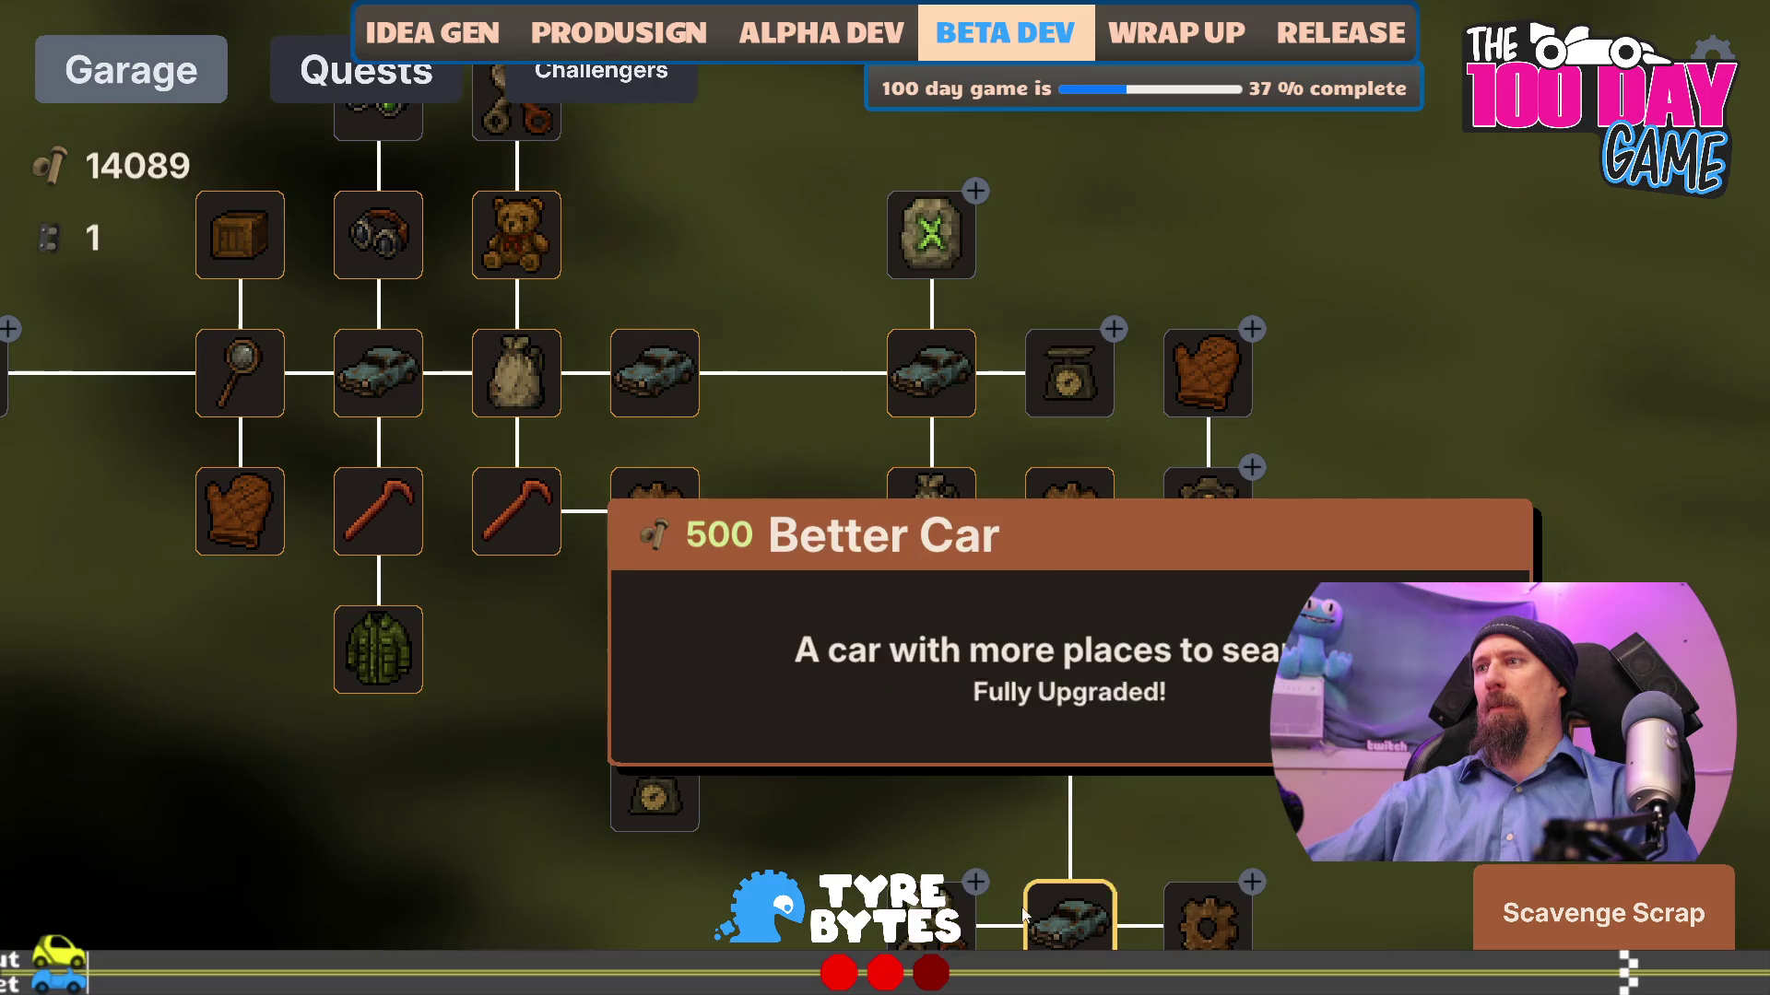
click(931, 913)
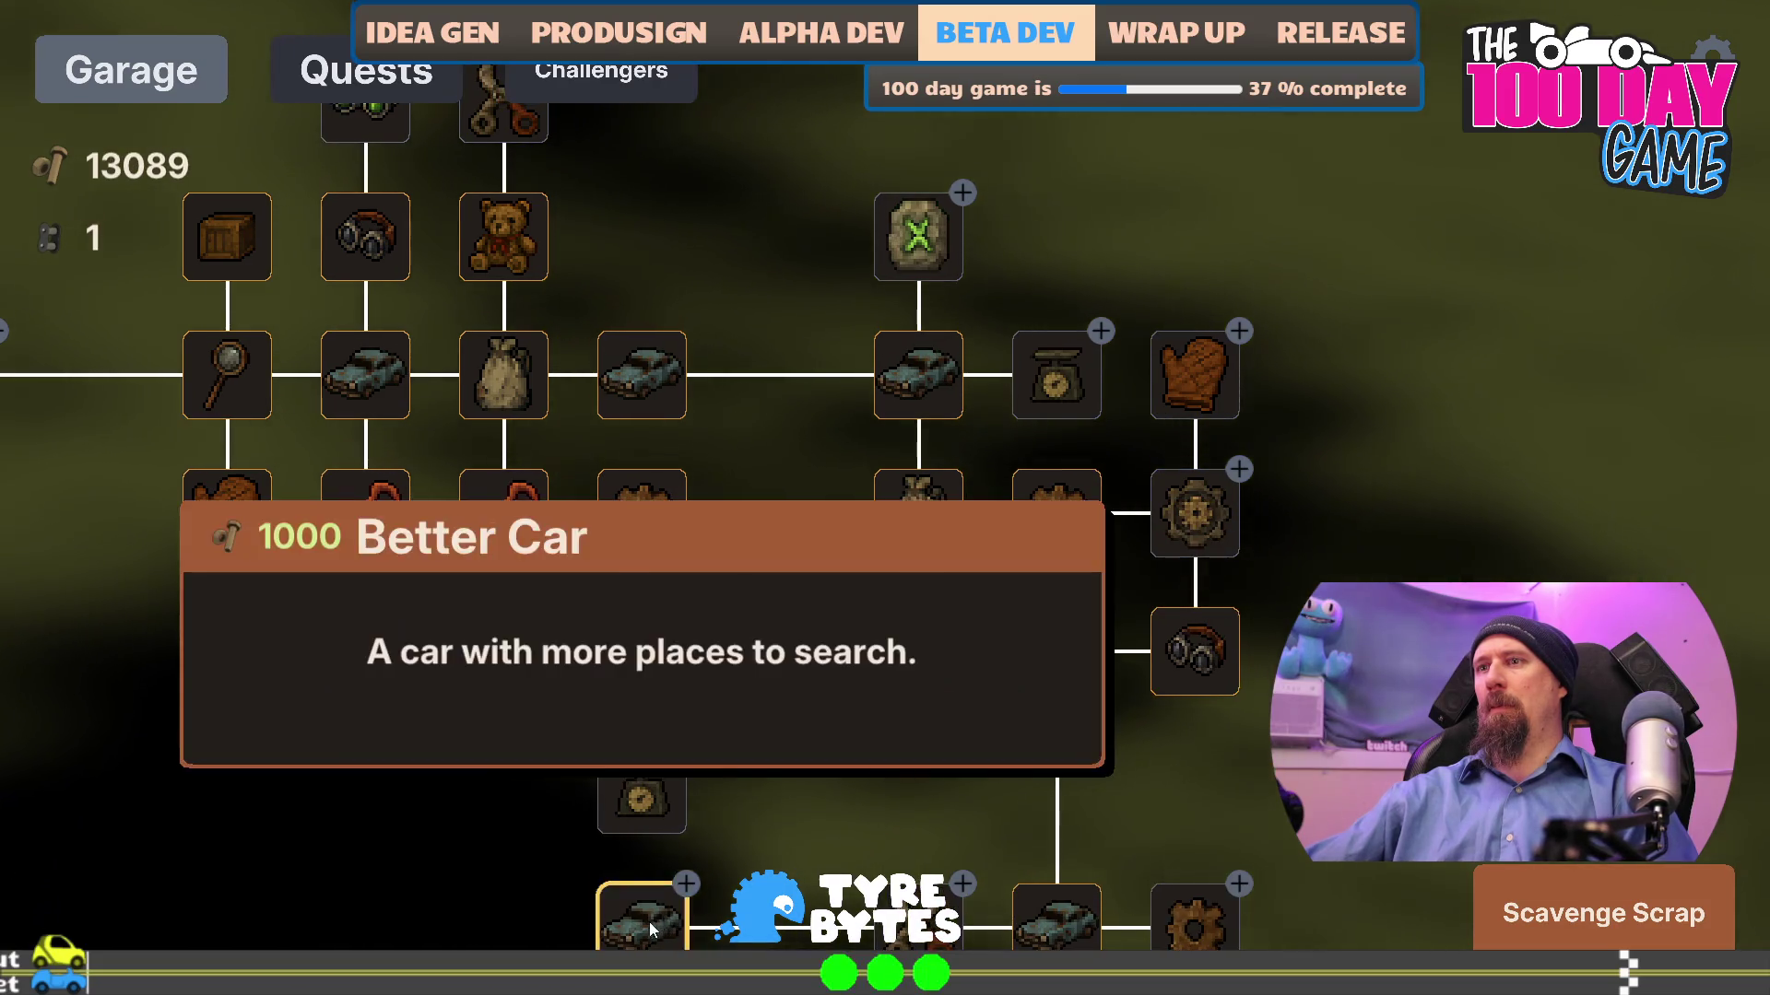
click(642, 916)
- Max Dismantler and Crowbar, buy Cargo Jacket, Better Searching, Goggles, and max the new Crow Bar
click(926, 912)
click(926, 913)
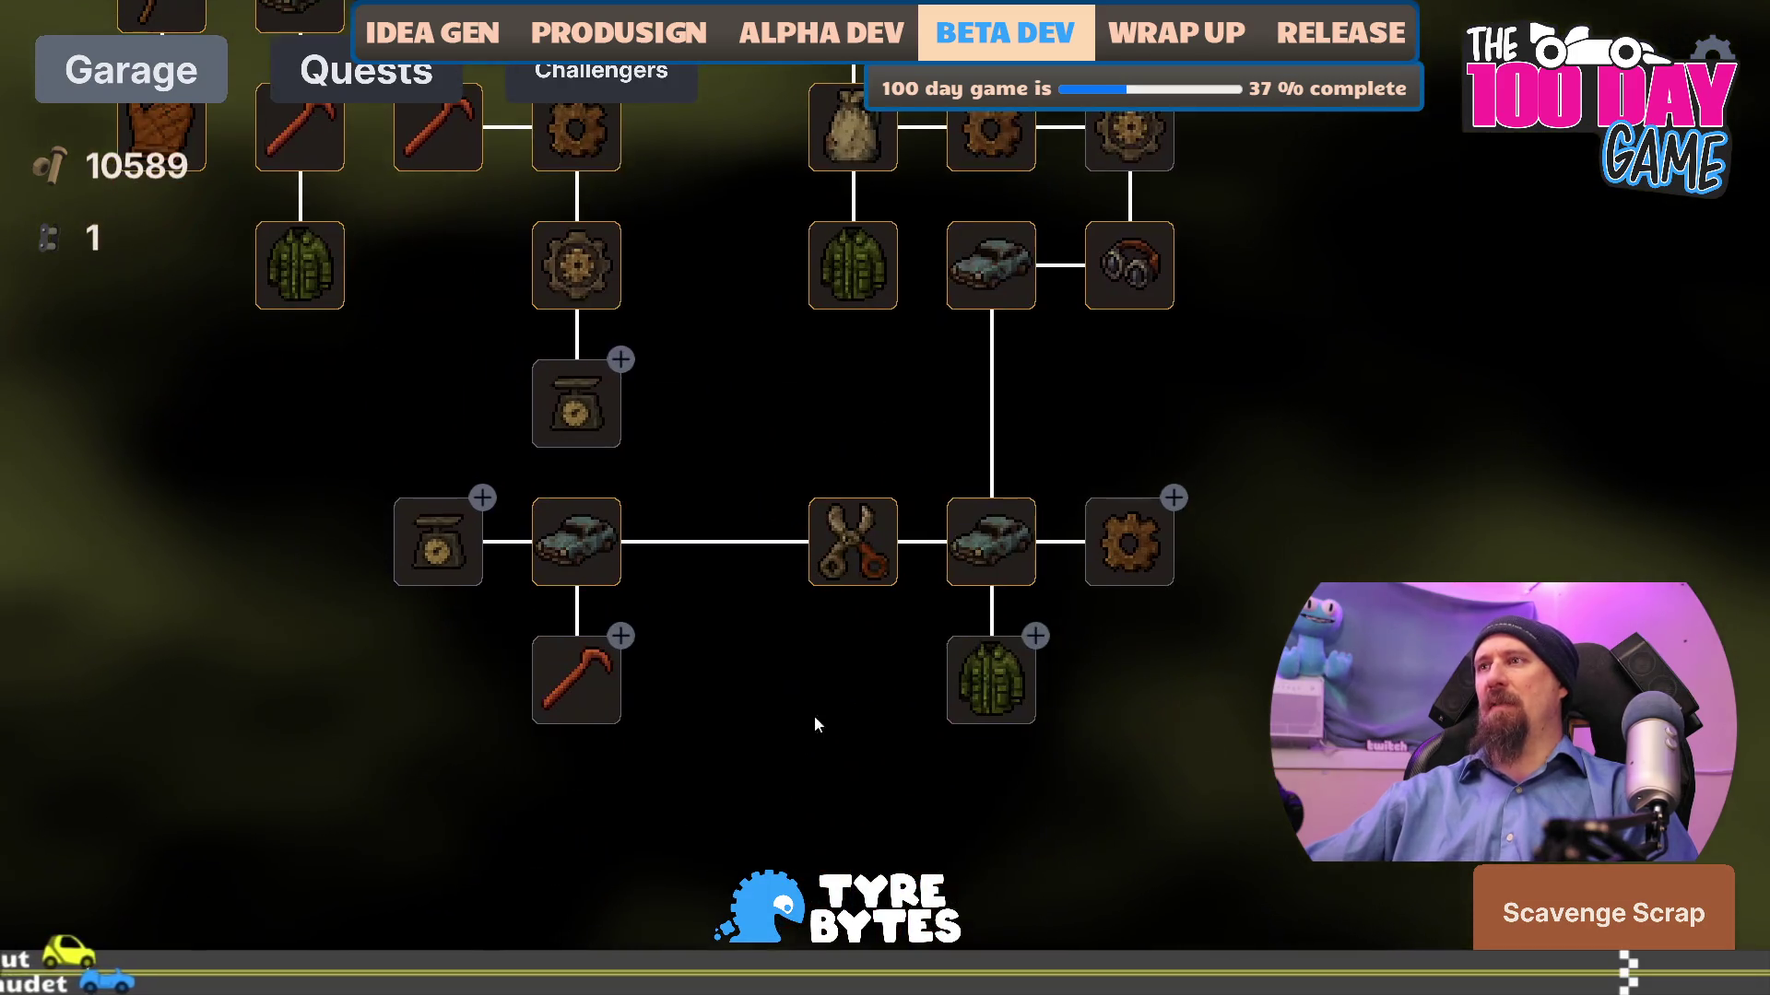
click(573, 687)
click(573, 687)
click(573, 687)
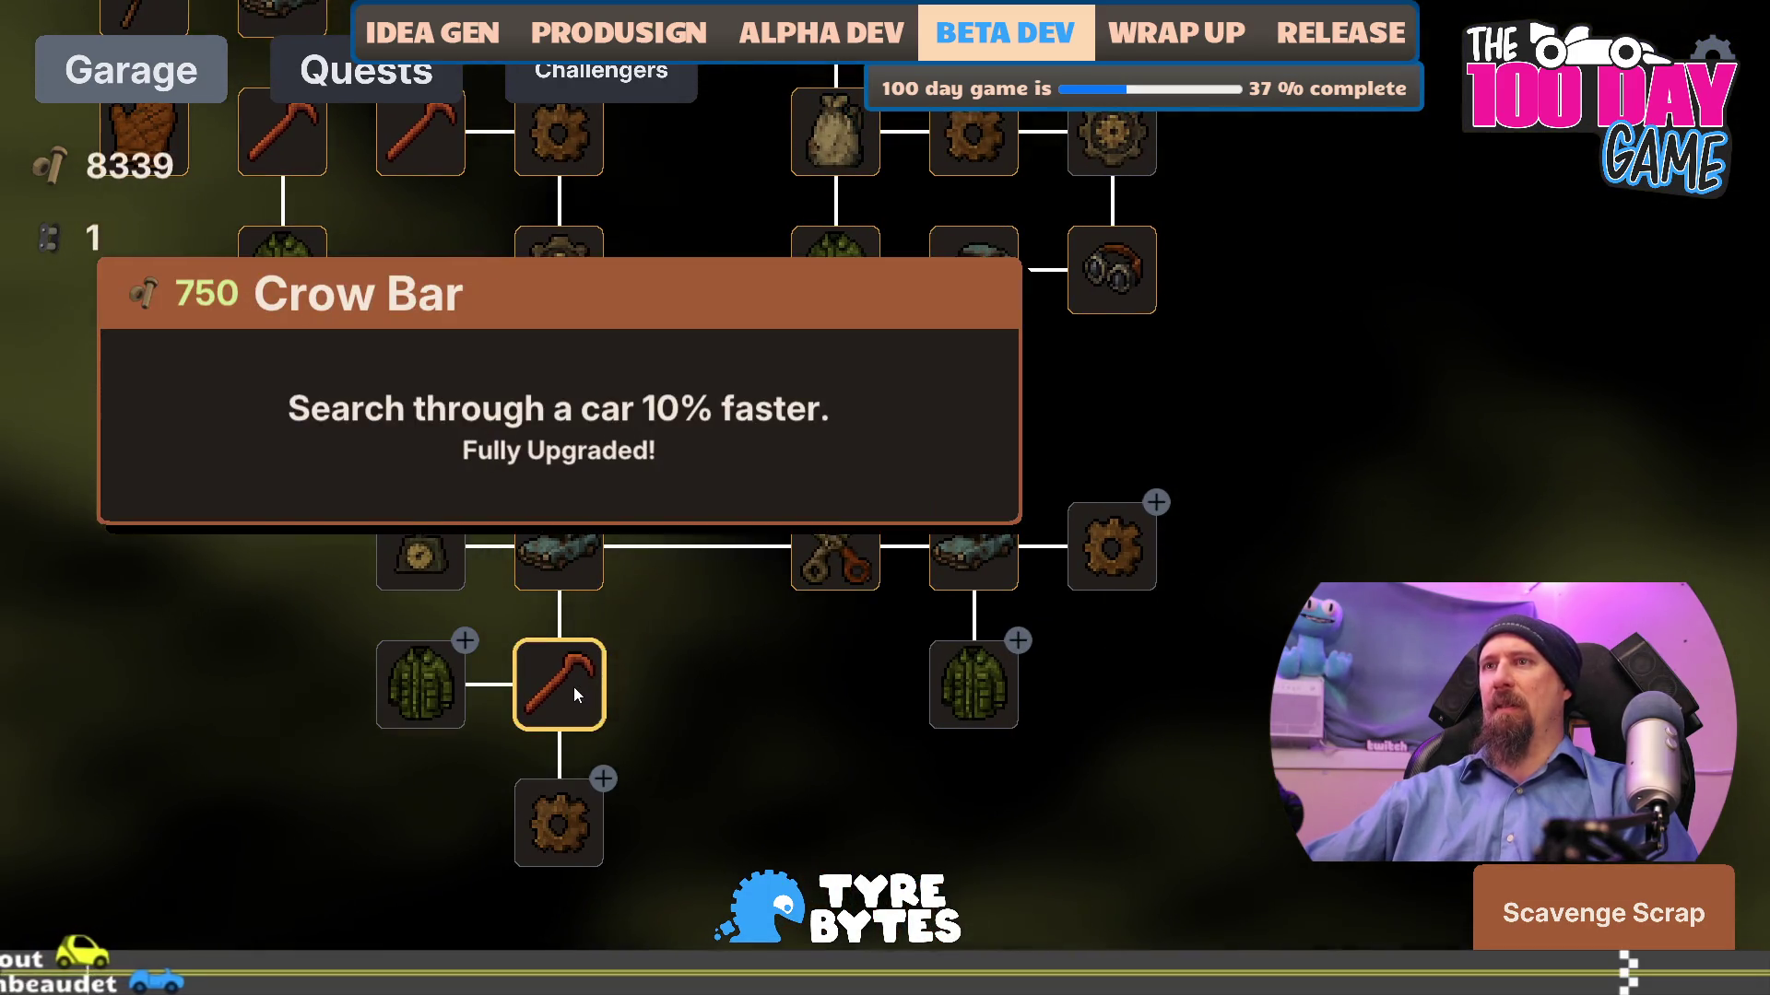
click(1001, 669)
click(844, 696)
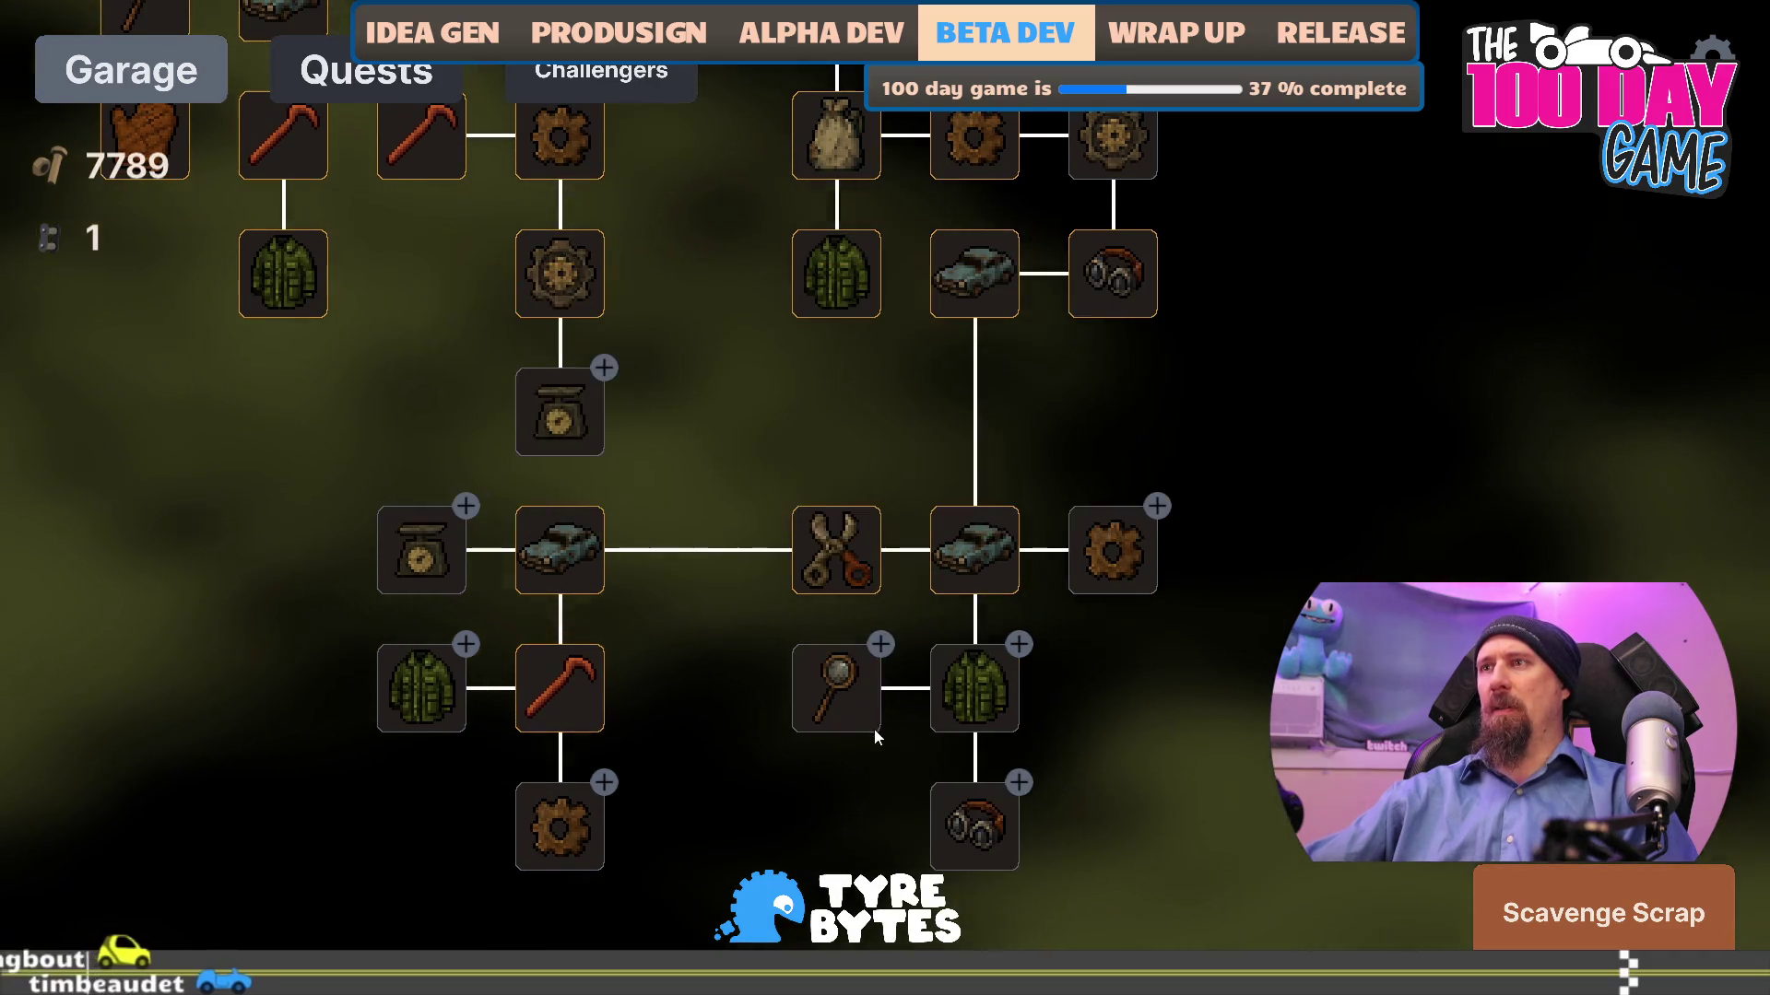
click(940, 823)
click(854, 831)
click(853, 831)
click(854, 831)
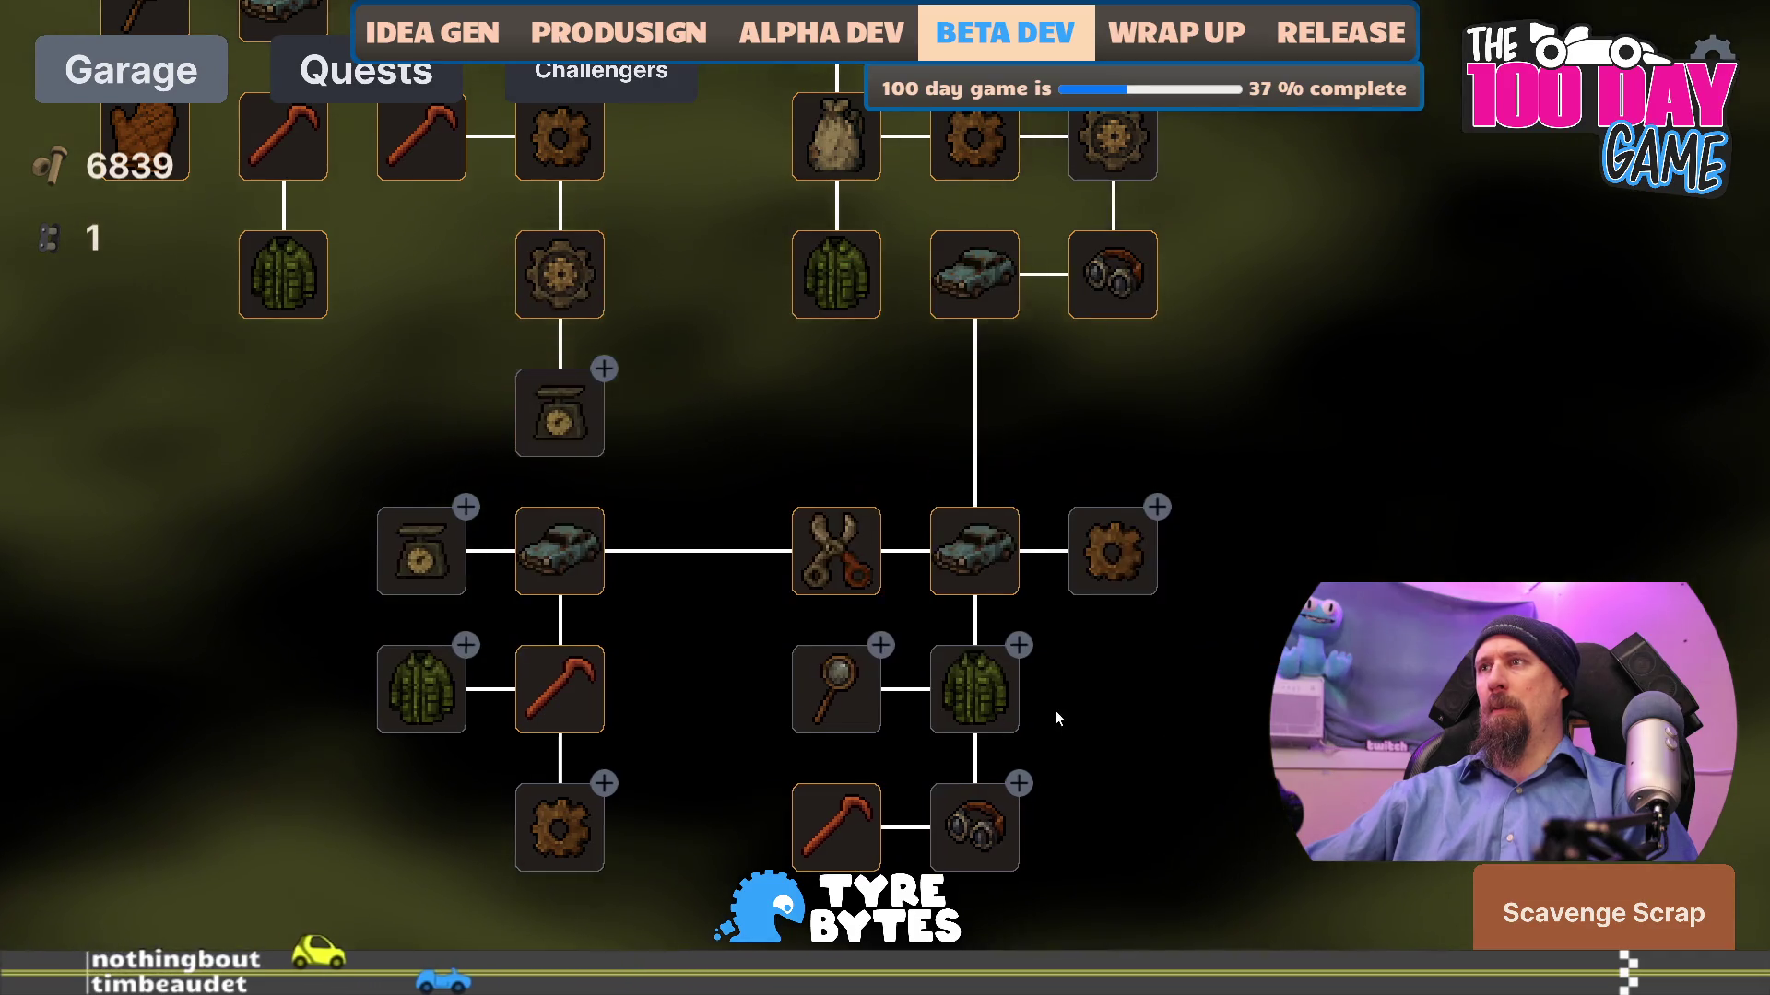
- Buy the gear, Best Loot and Tear Off upgrades and max a crowbar upgrade
drag(1058, 718, 905, 767)
click(960, 599)
click(959, 737)
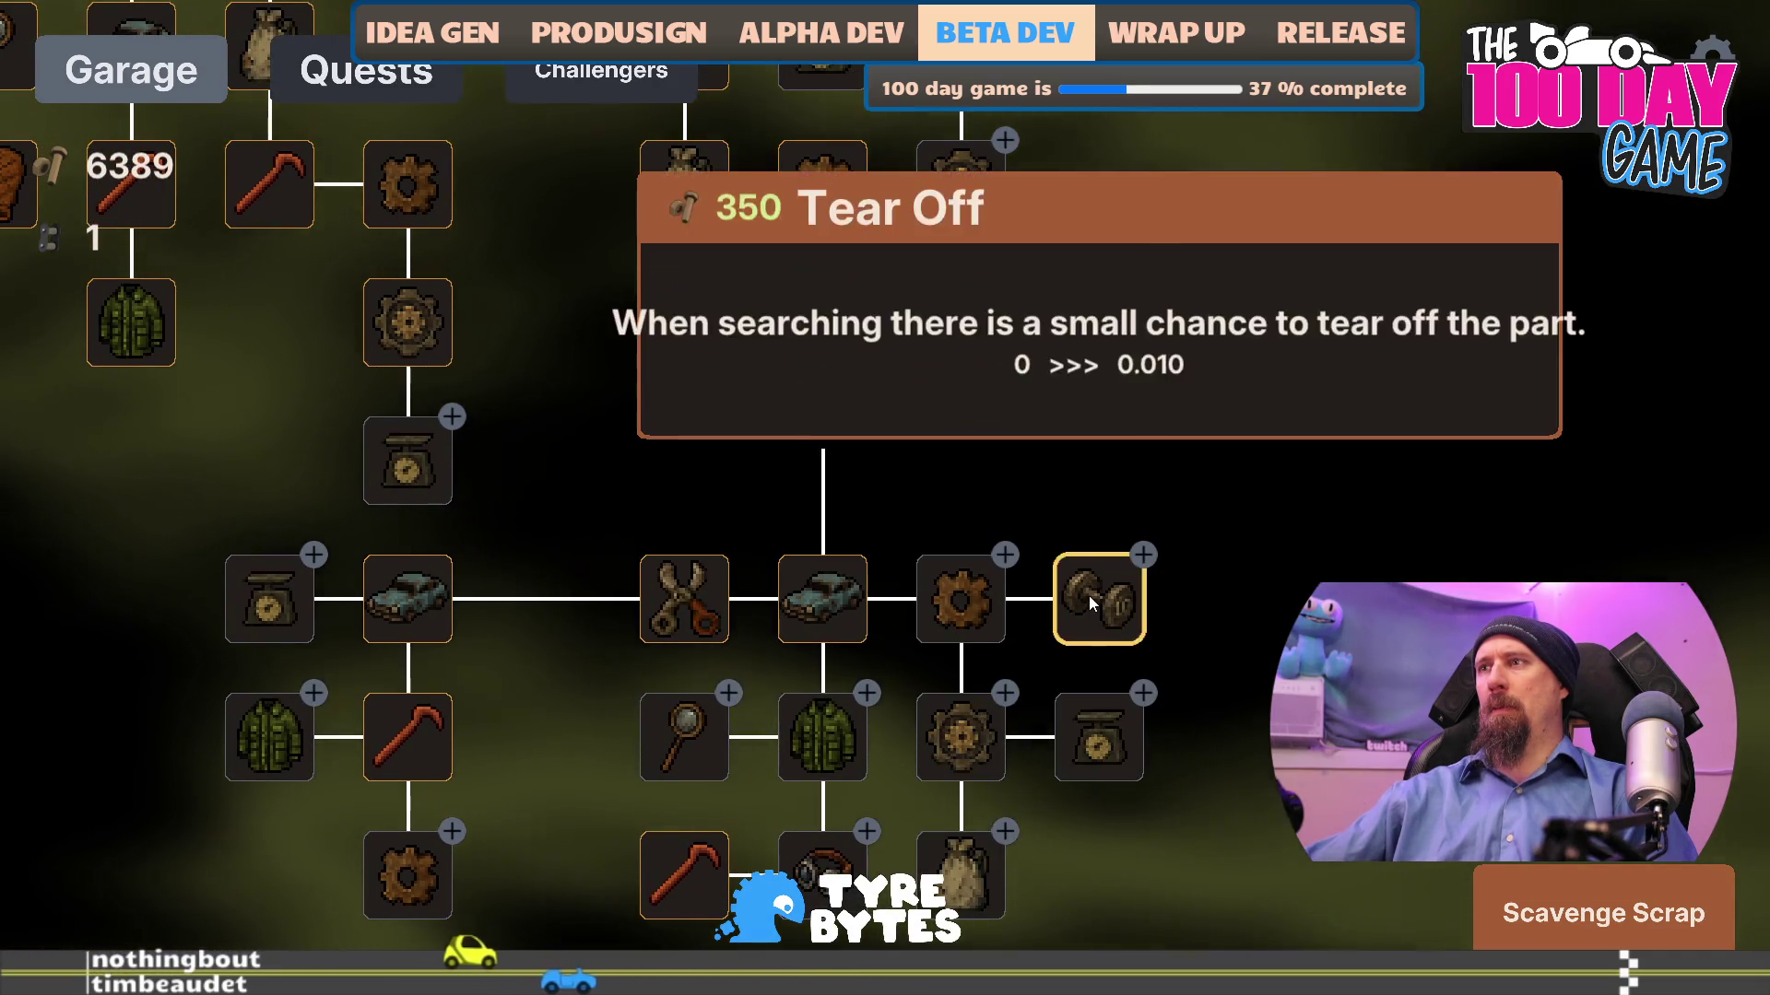
click(1090, 601)
click(1098, 452)
click(1098, 451)
click(1099, 452)
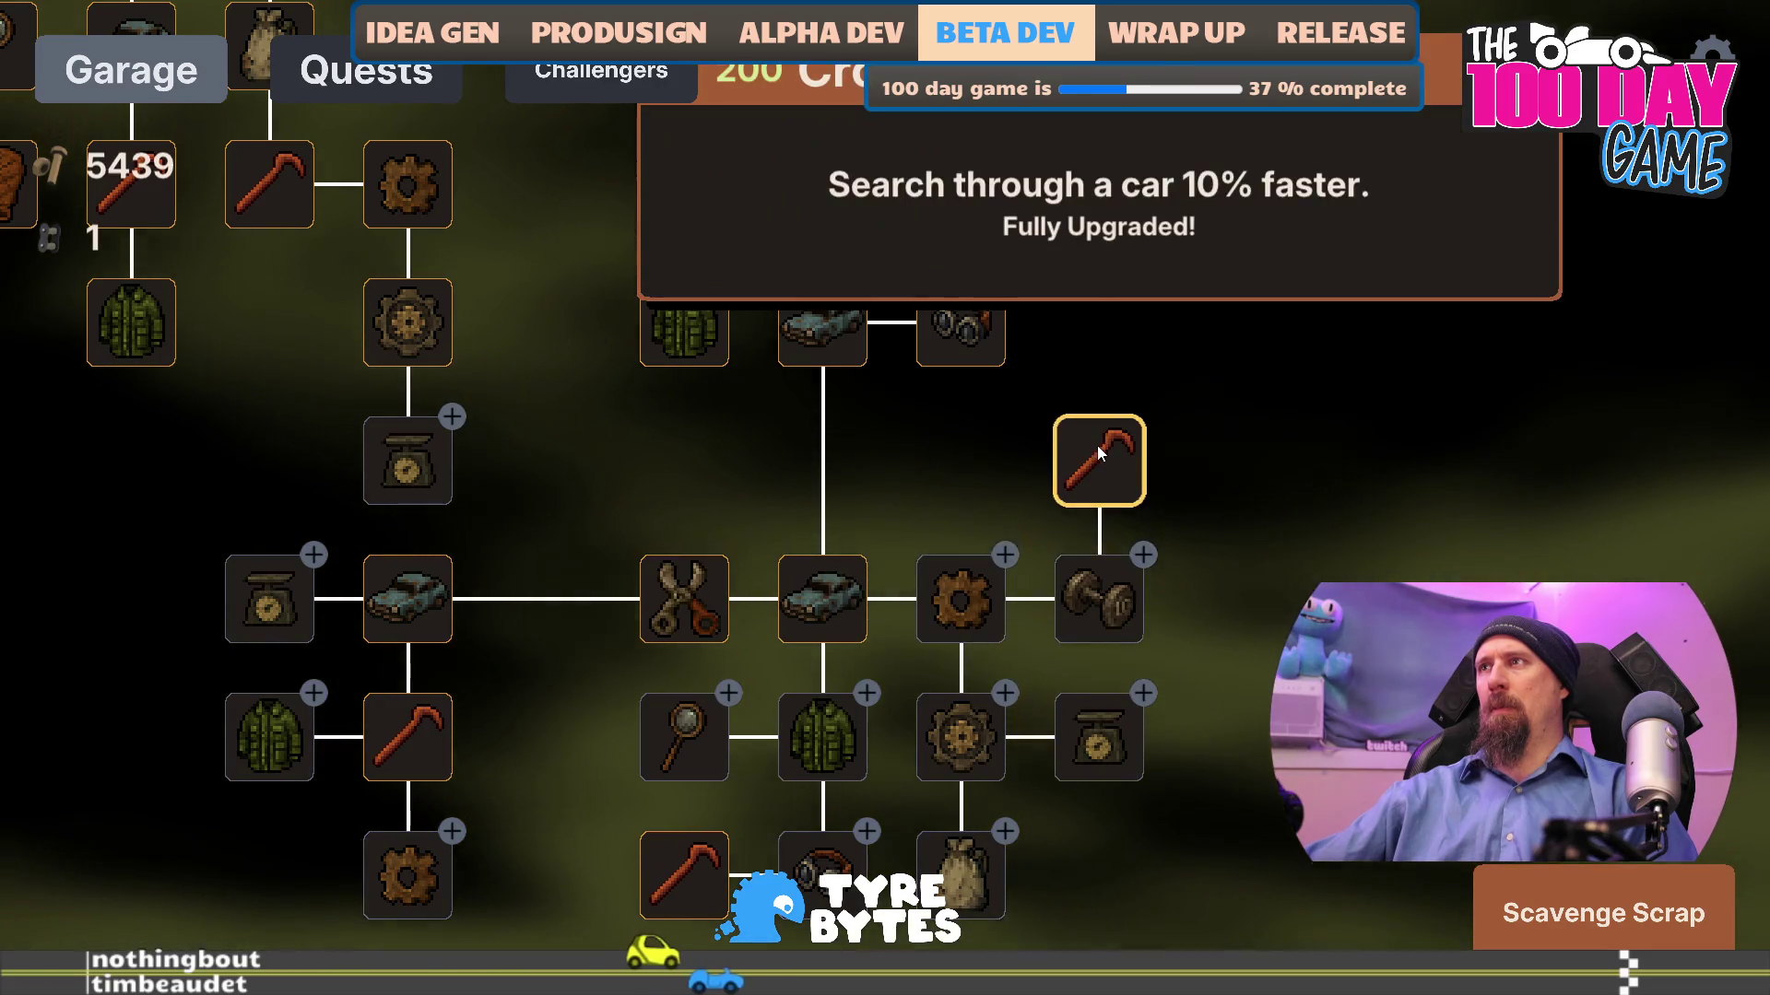
- Buy the gear, scale and magnifier upgrades and three teddy bear levels
click(960, 181)
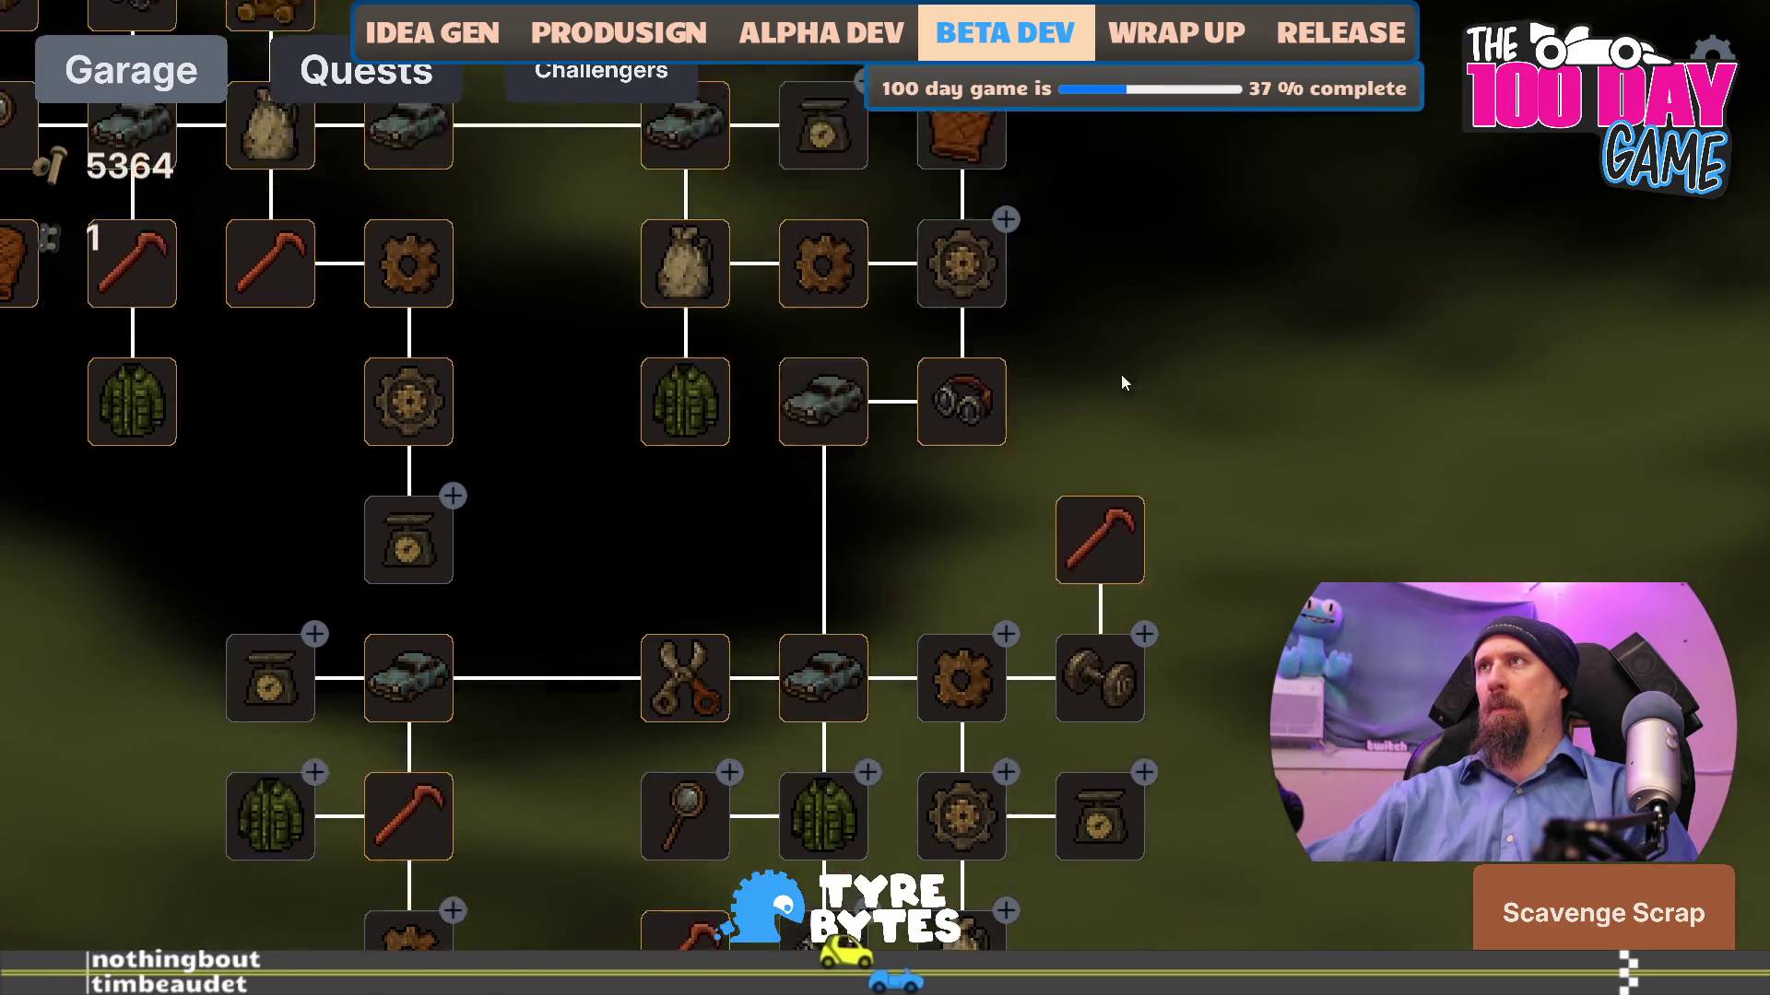
click(900, 330)
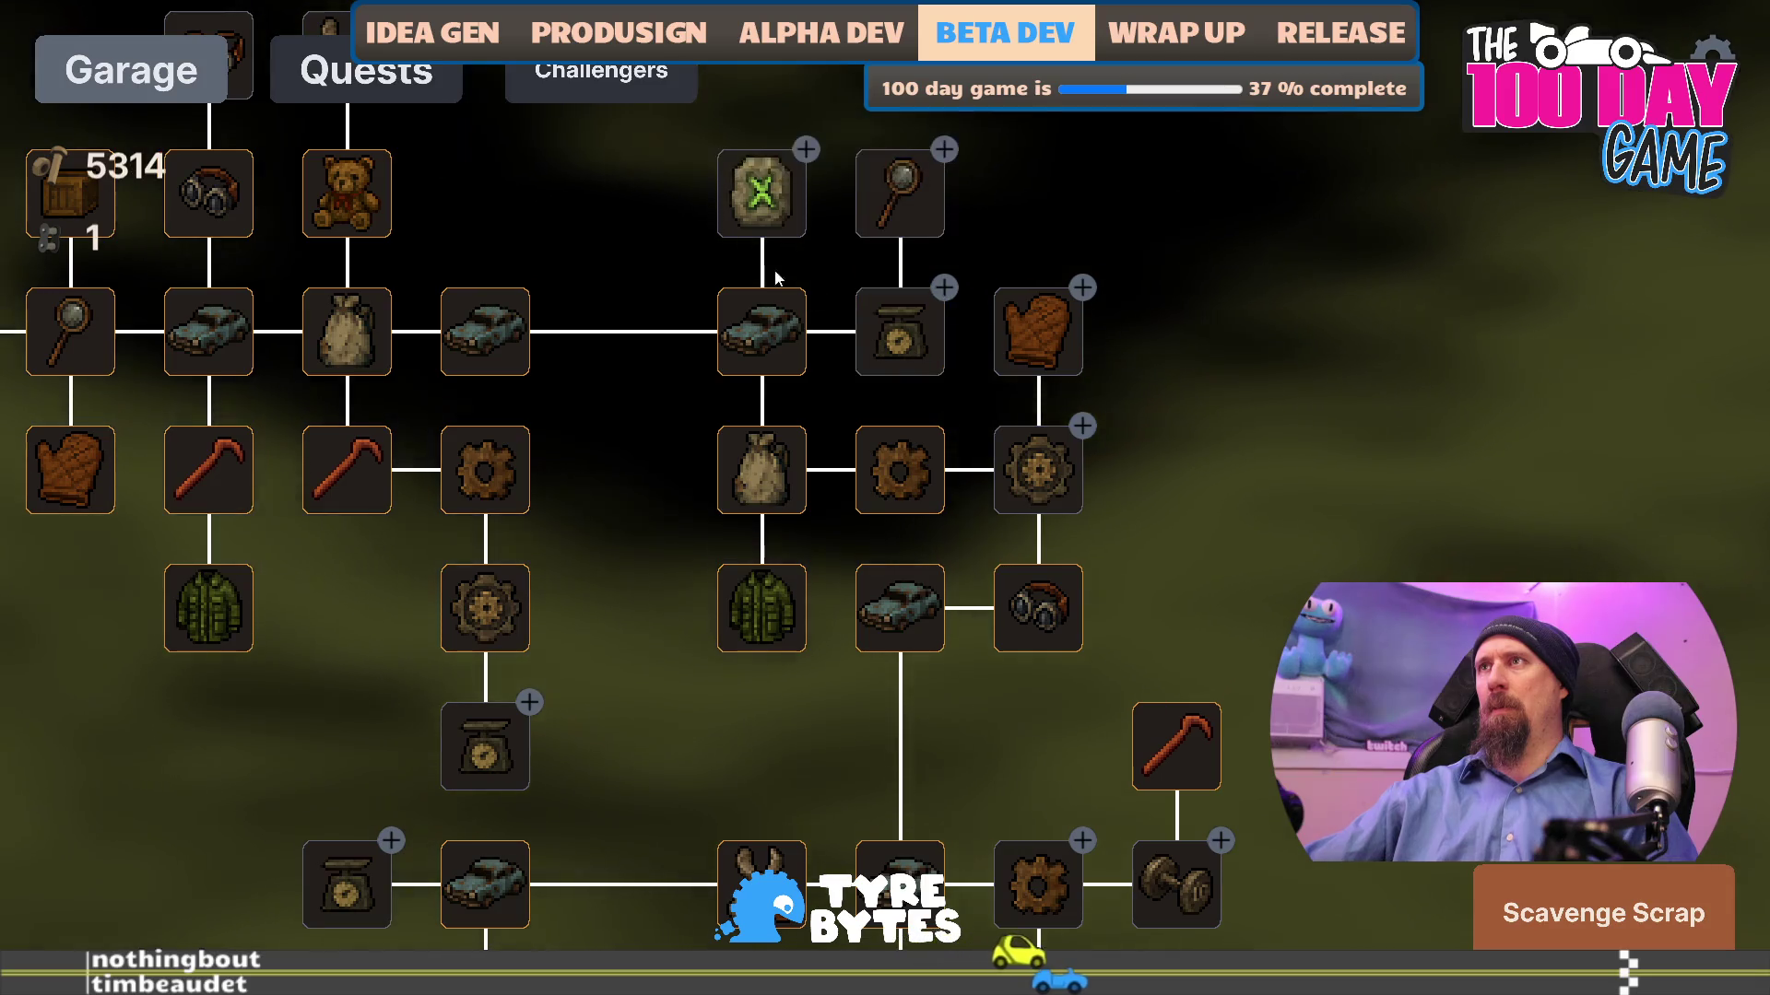
click(904, 217)
click(1022, 225)
click(1024, 218)
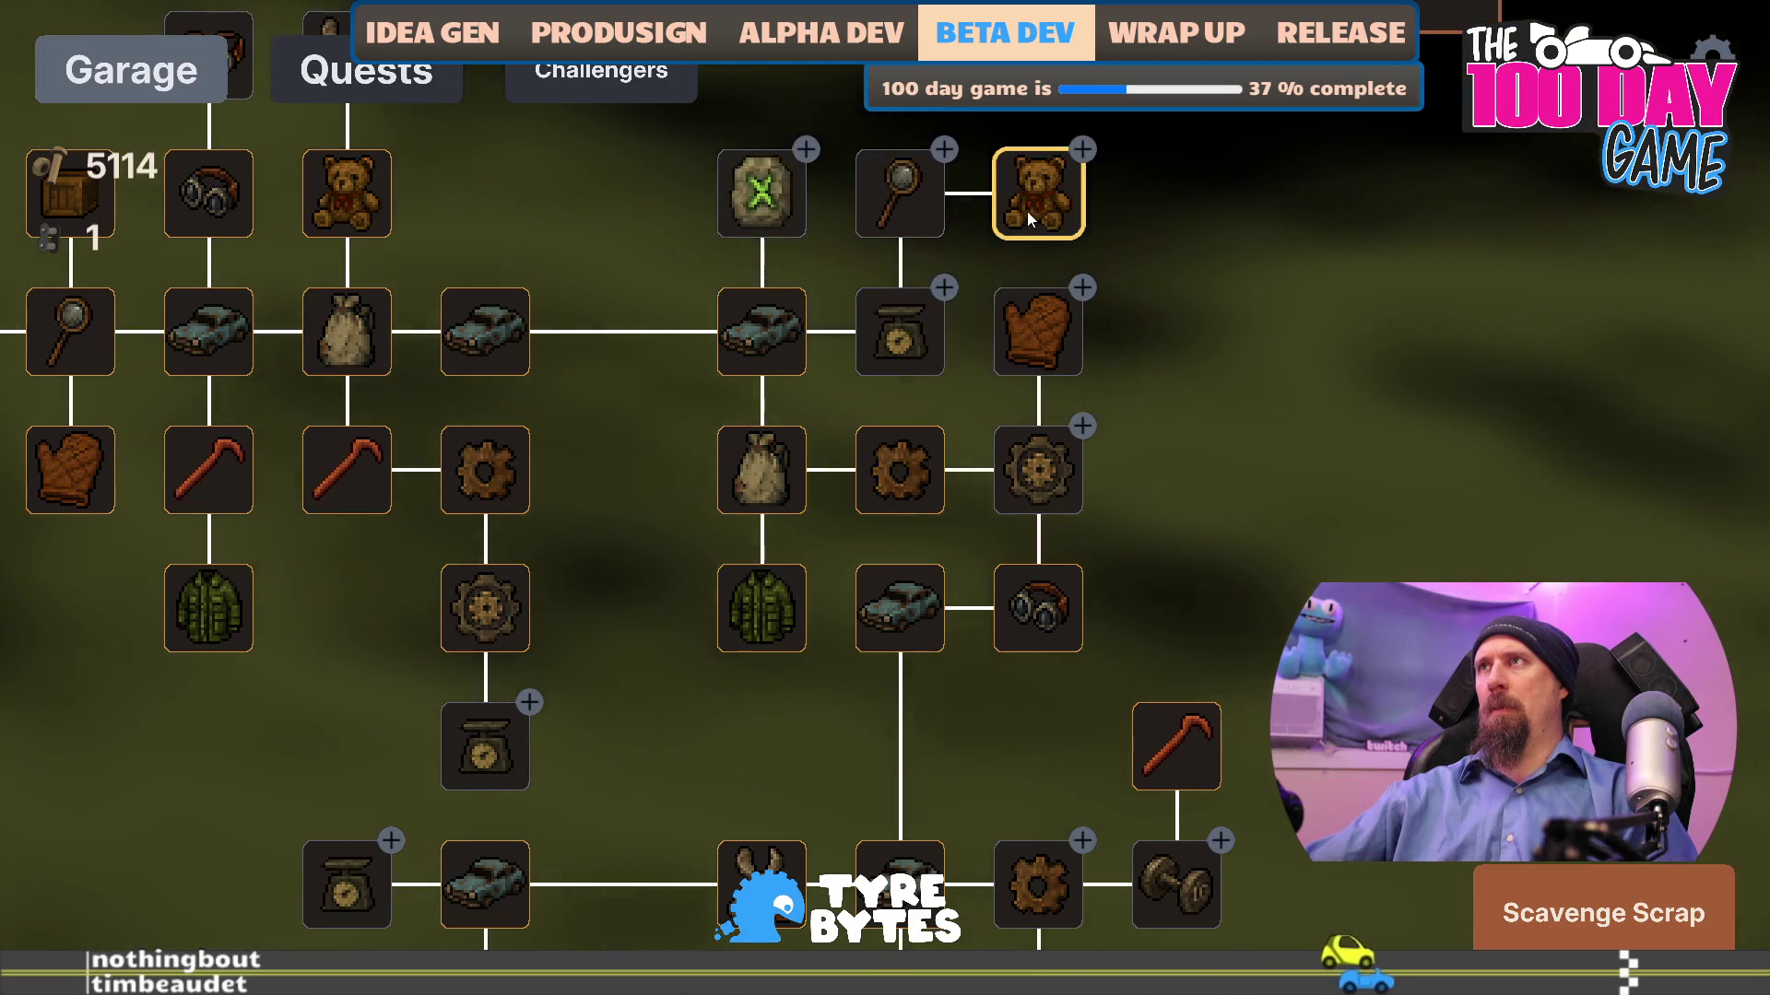
click(1027, 214)
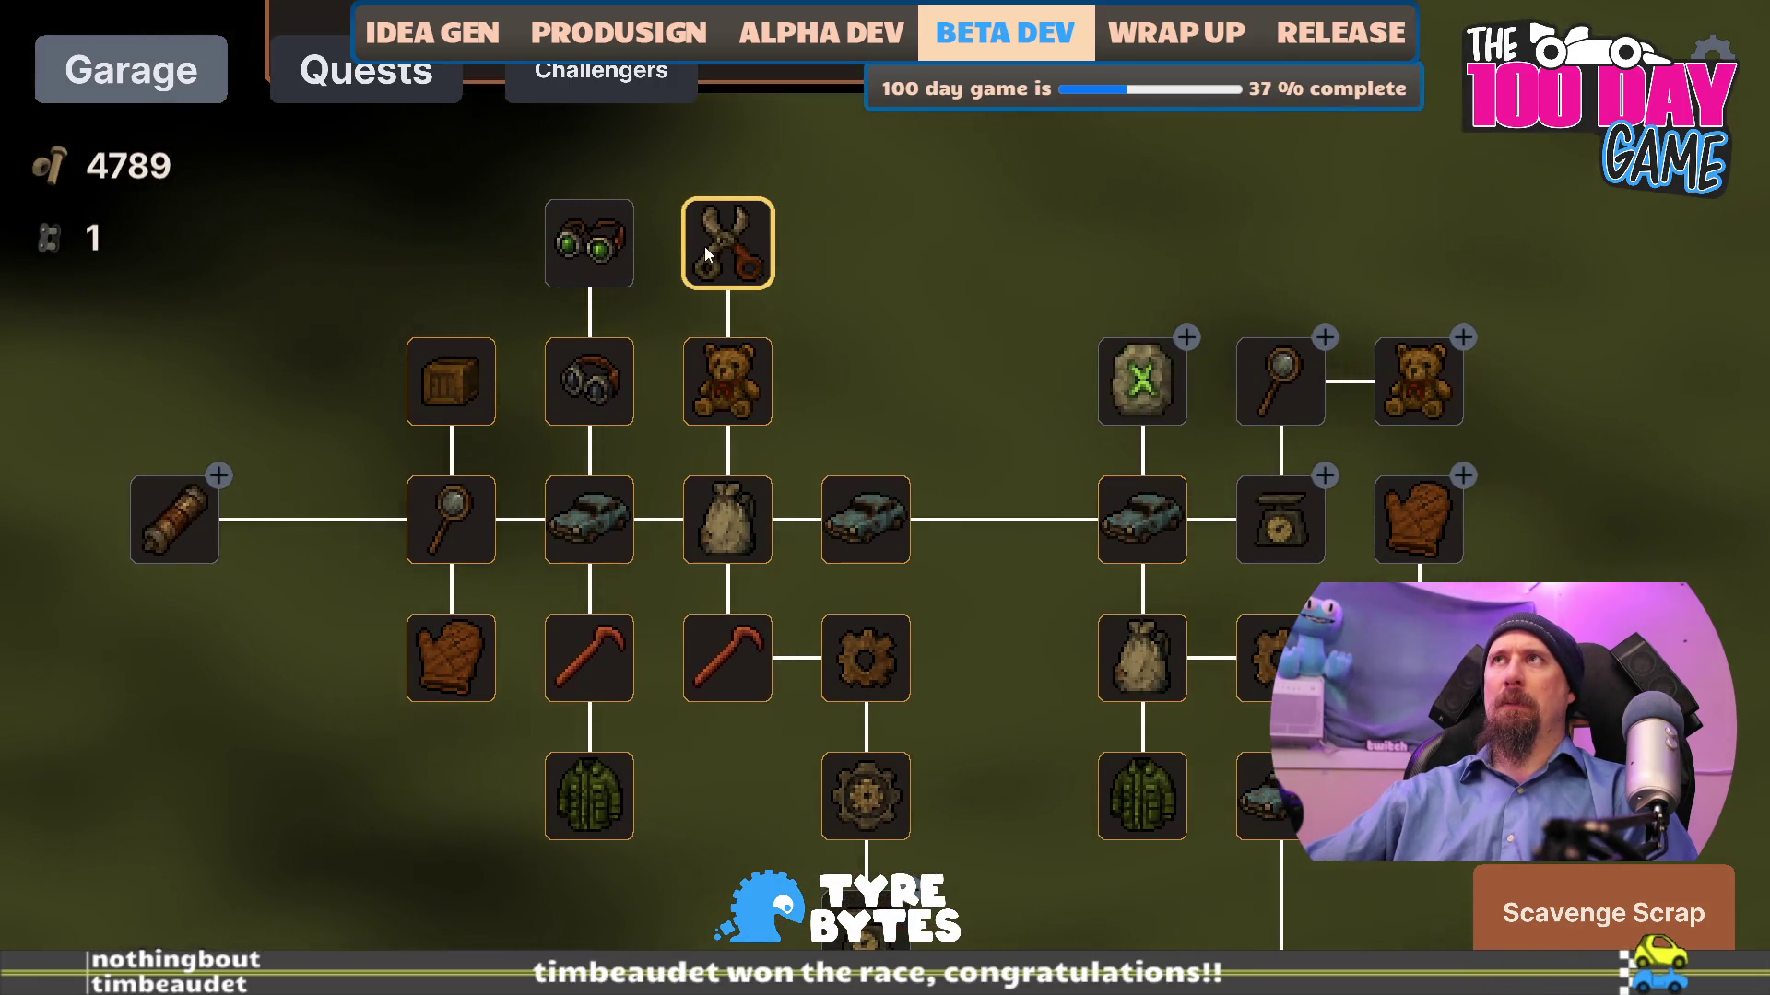
- Max a gear upgrade and buy scale, Increase Scrap Value and Best Loot gear upgrades
drag(922, 379, 847, 179)
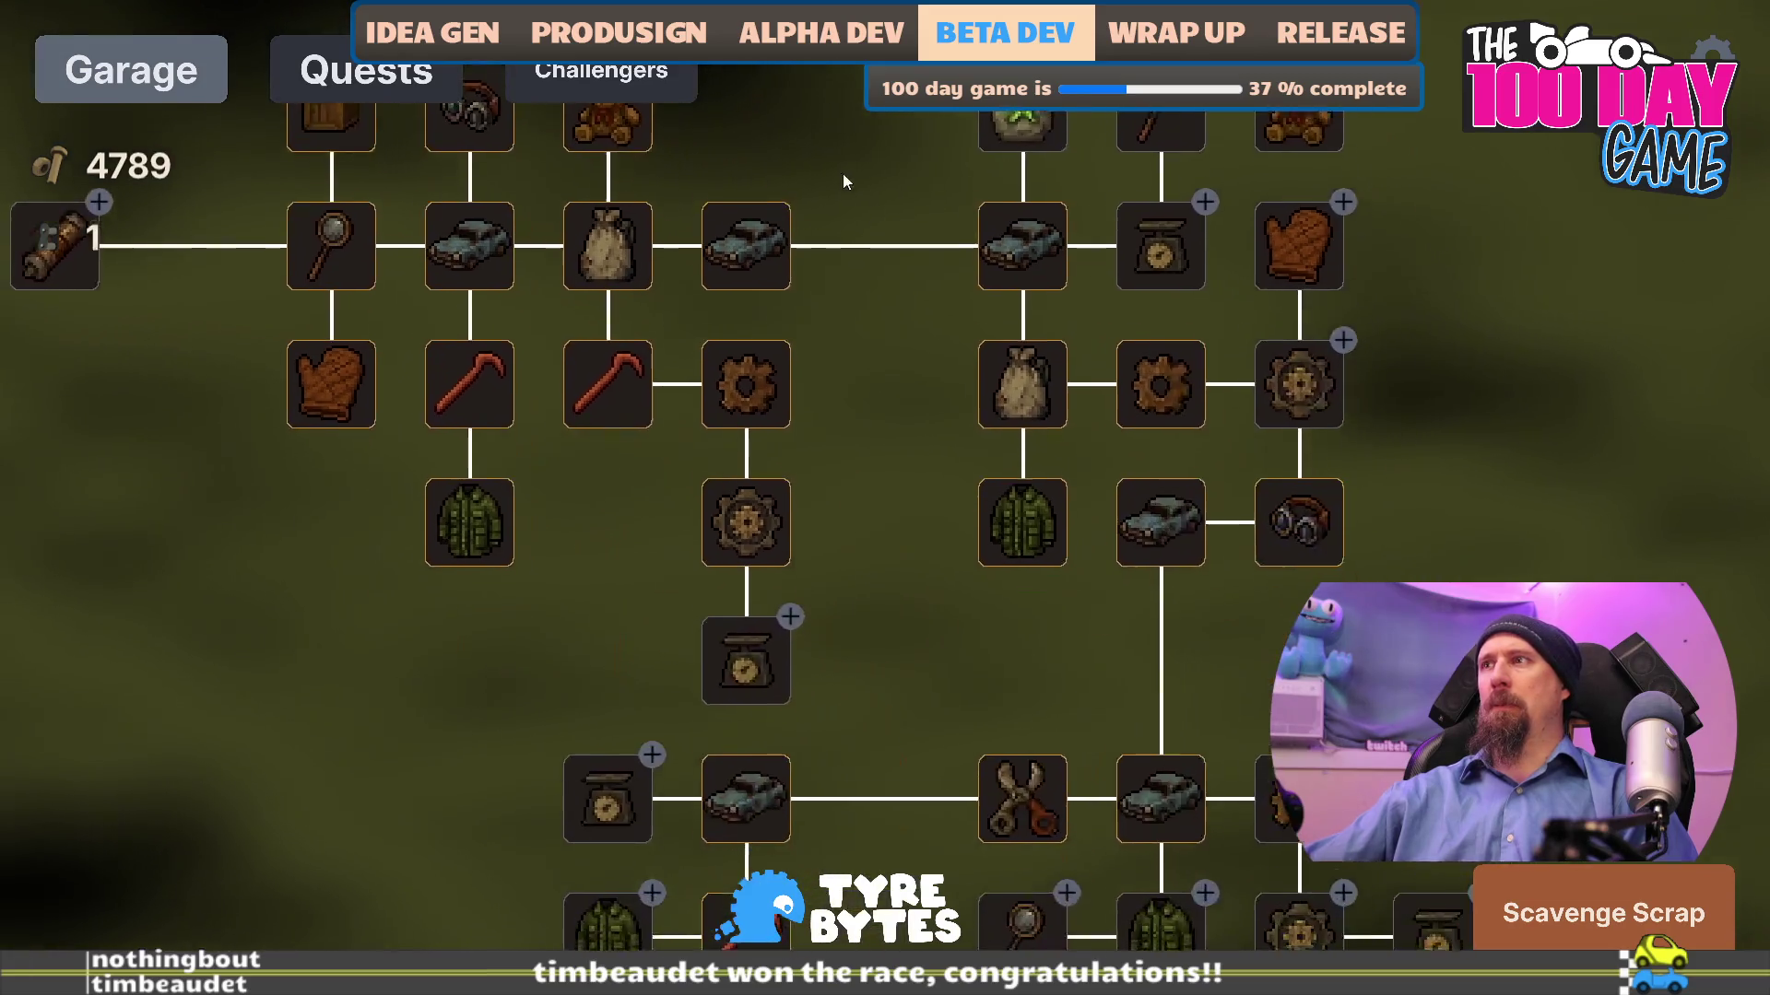
click(1300, 363)
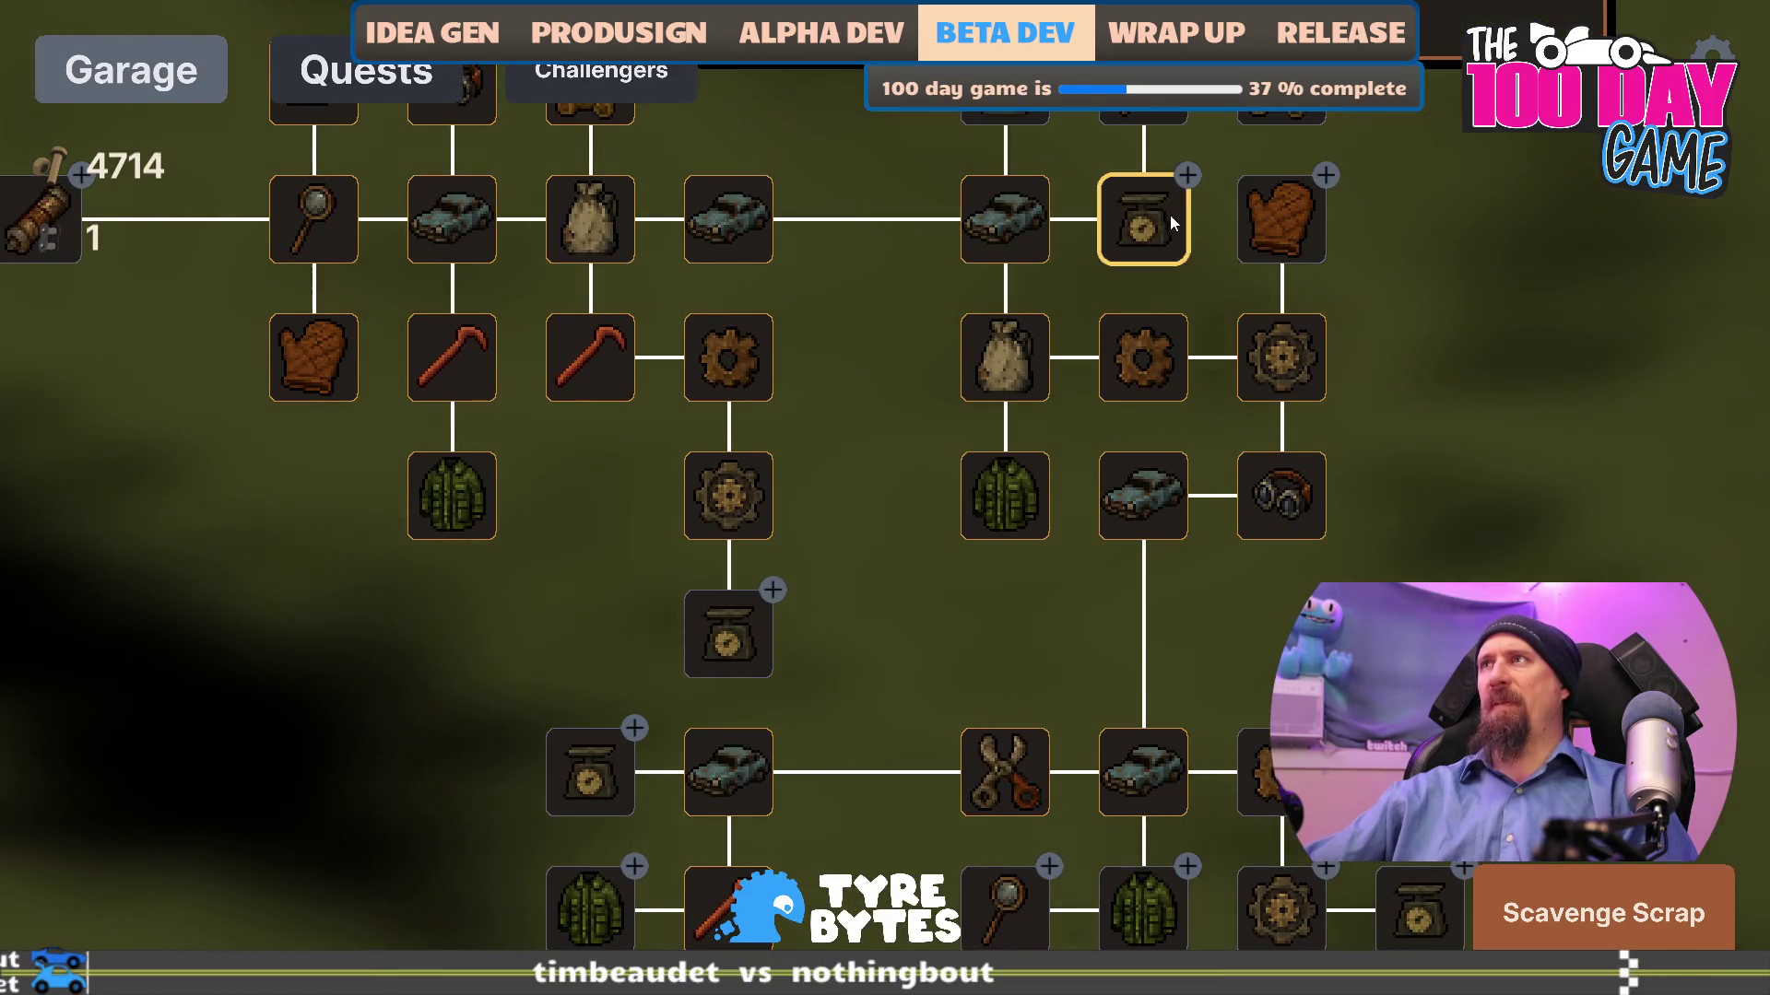
click(1166, 215)
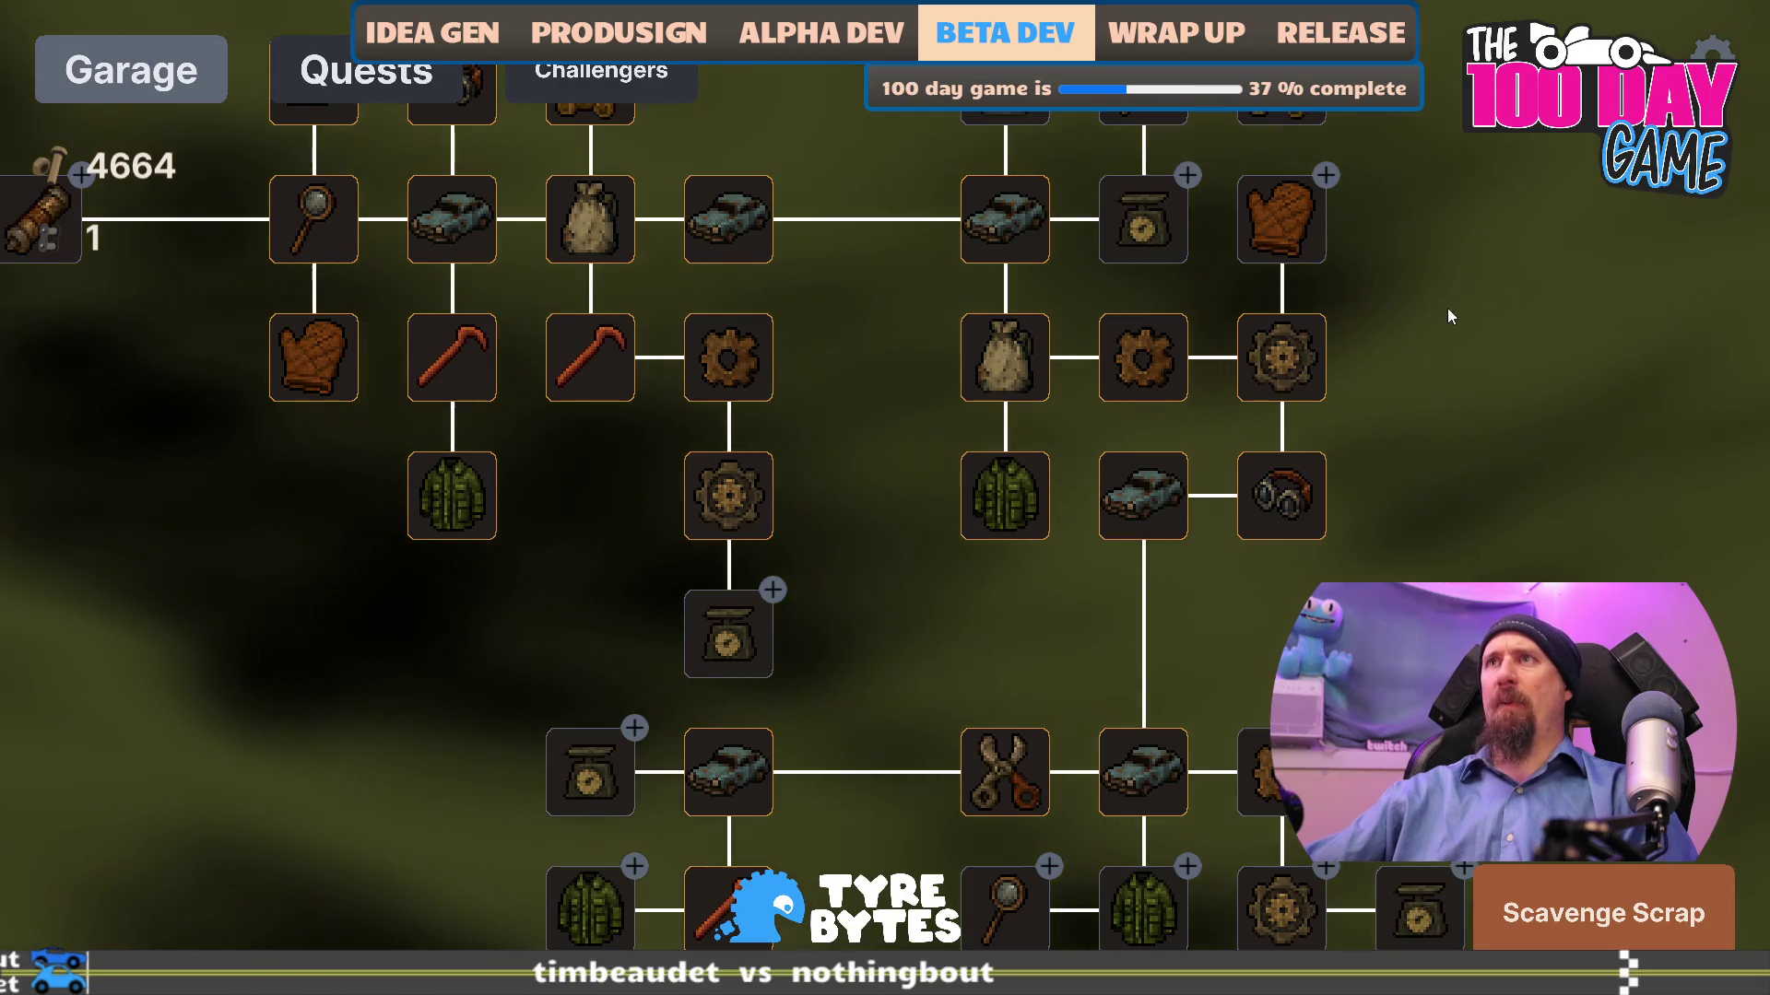
click(855, 484)
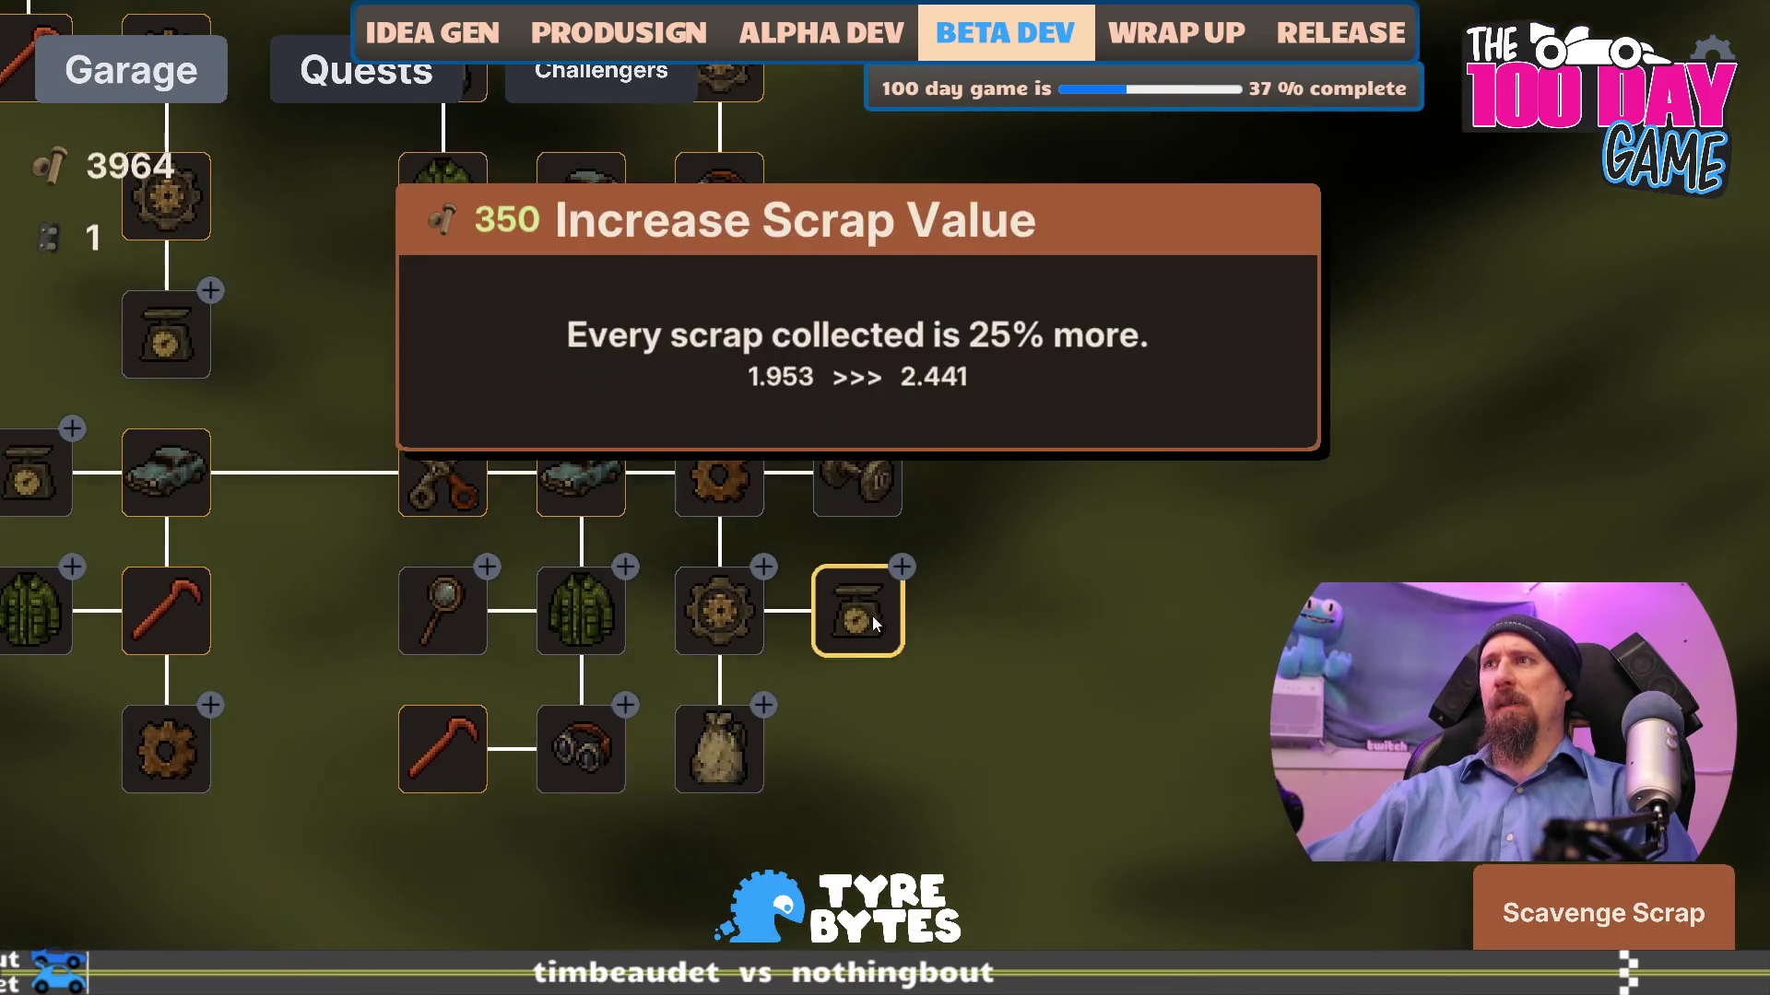
click(874, 616)
click(728, 618)
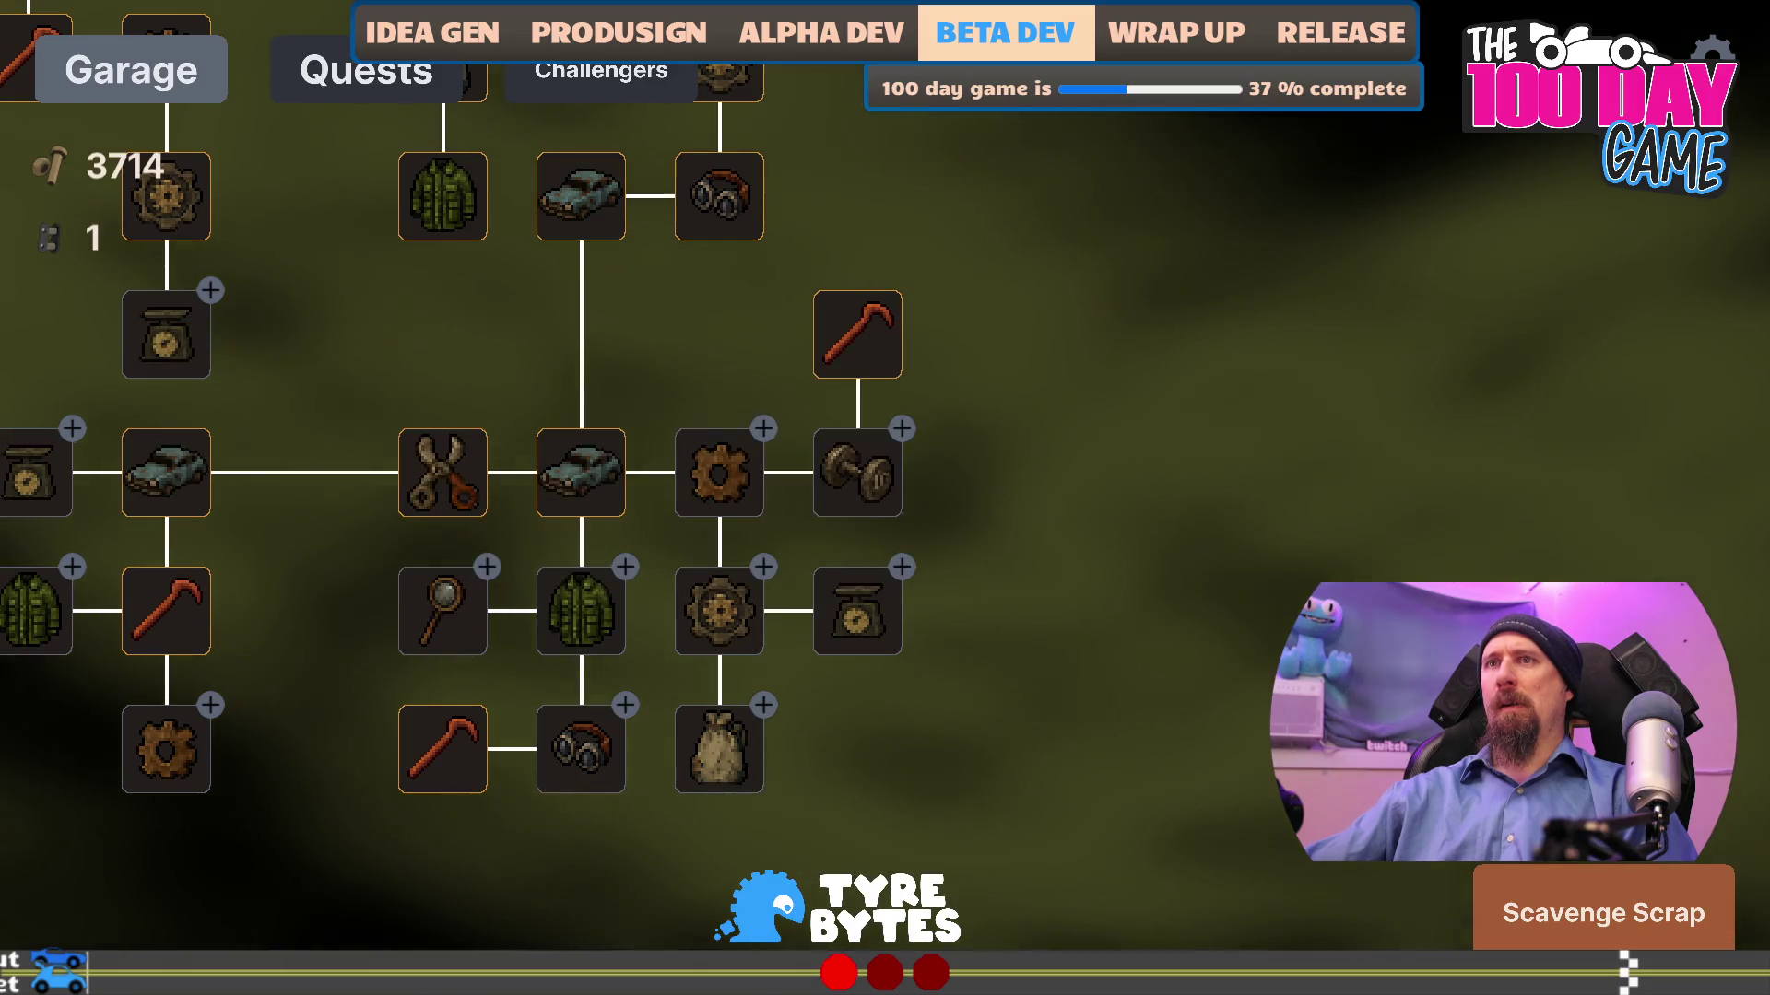
- Buy two lower-left gear upgrades, scale, Cargo Jacket and precise-dismantling scissors
click(337, 668)
click(241, 686)
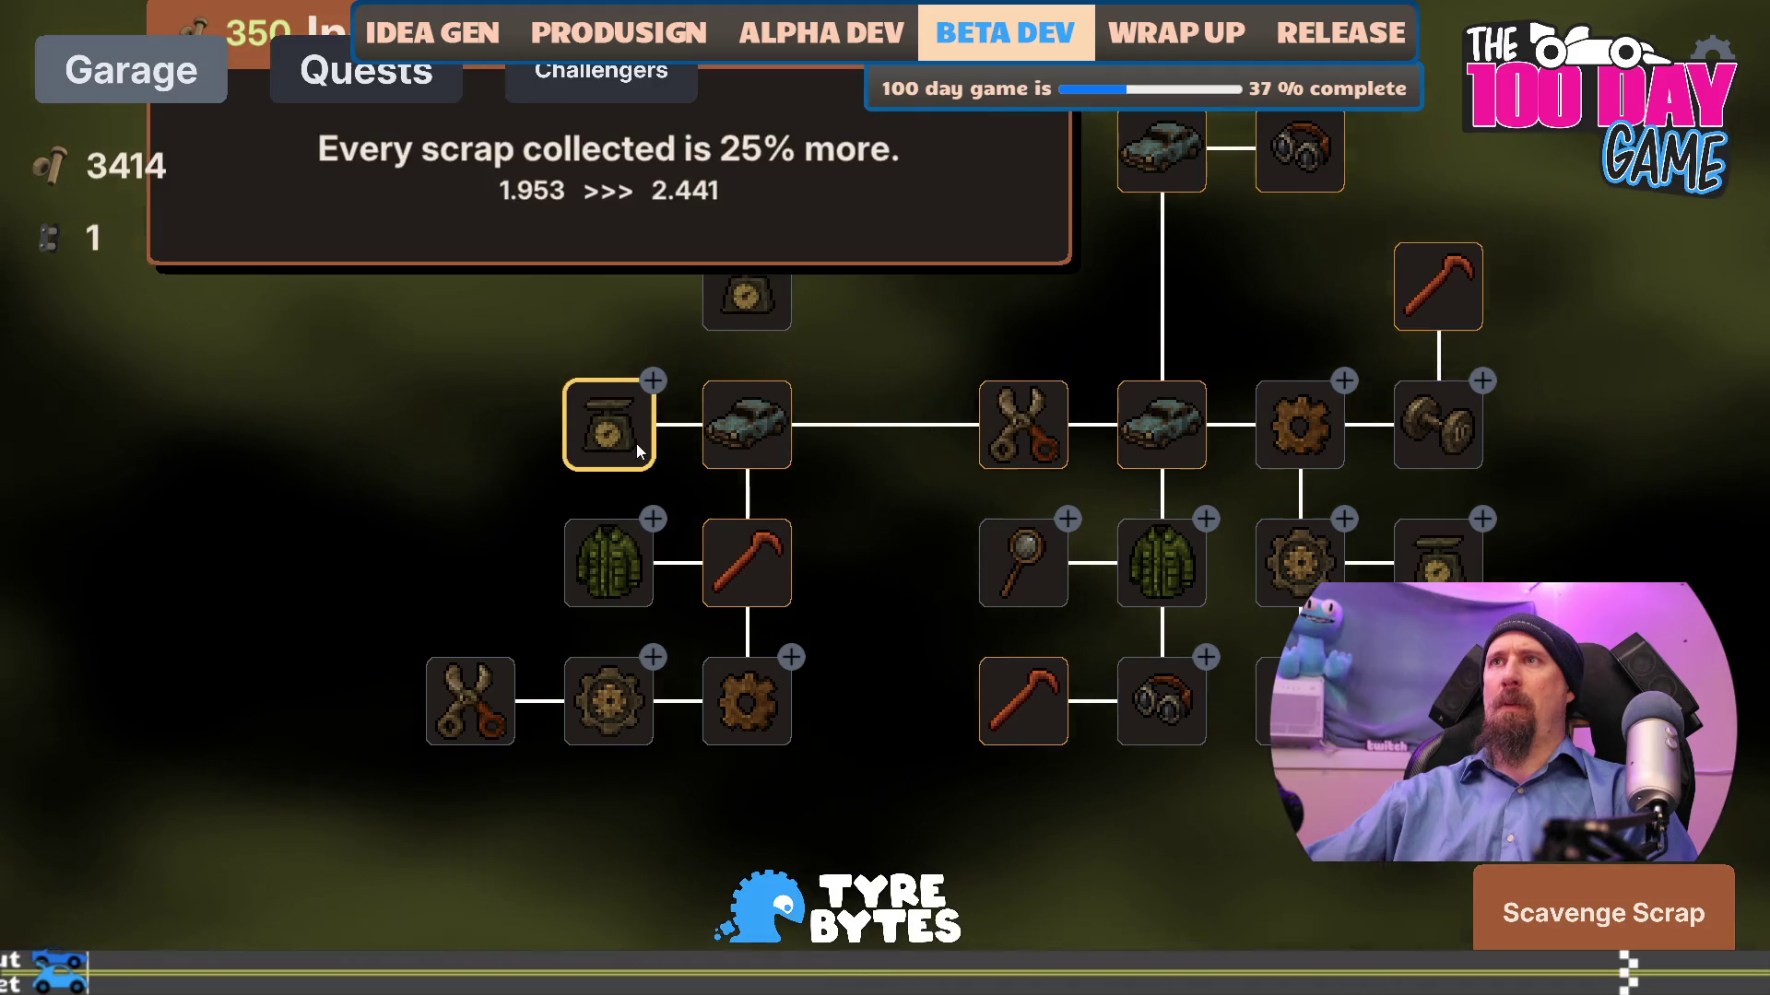
click(636, 444)
click(610, 558)
click(484, 417)
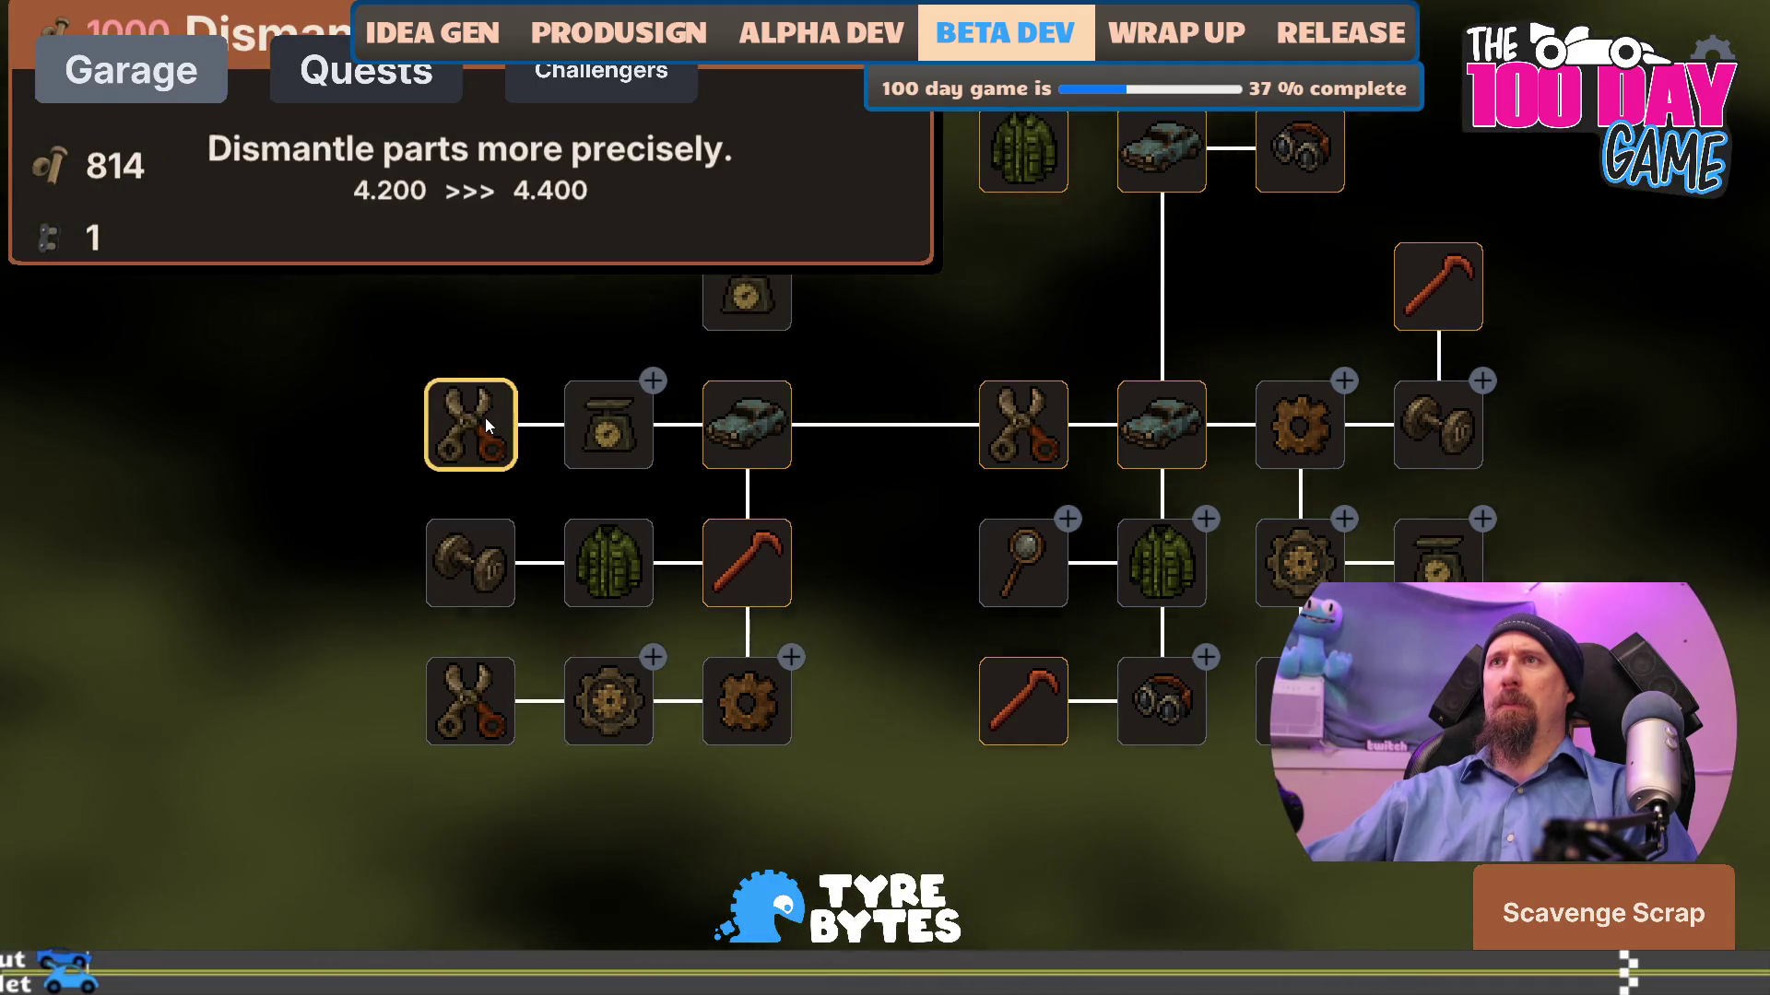
mouse_move(859, 562)
mouse_down()
mouse_move(716, 822)
mouse_move(829, 624)
mouse_move(762, 547)
mouse_up()
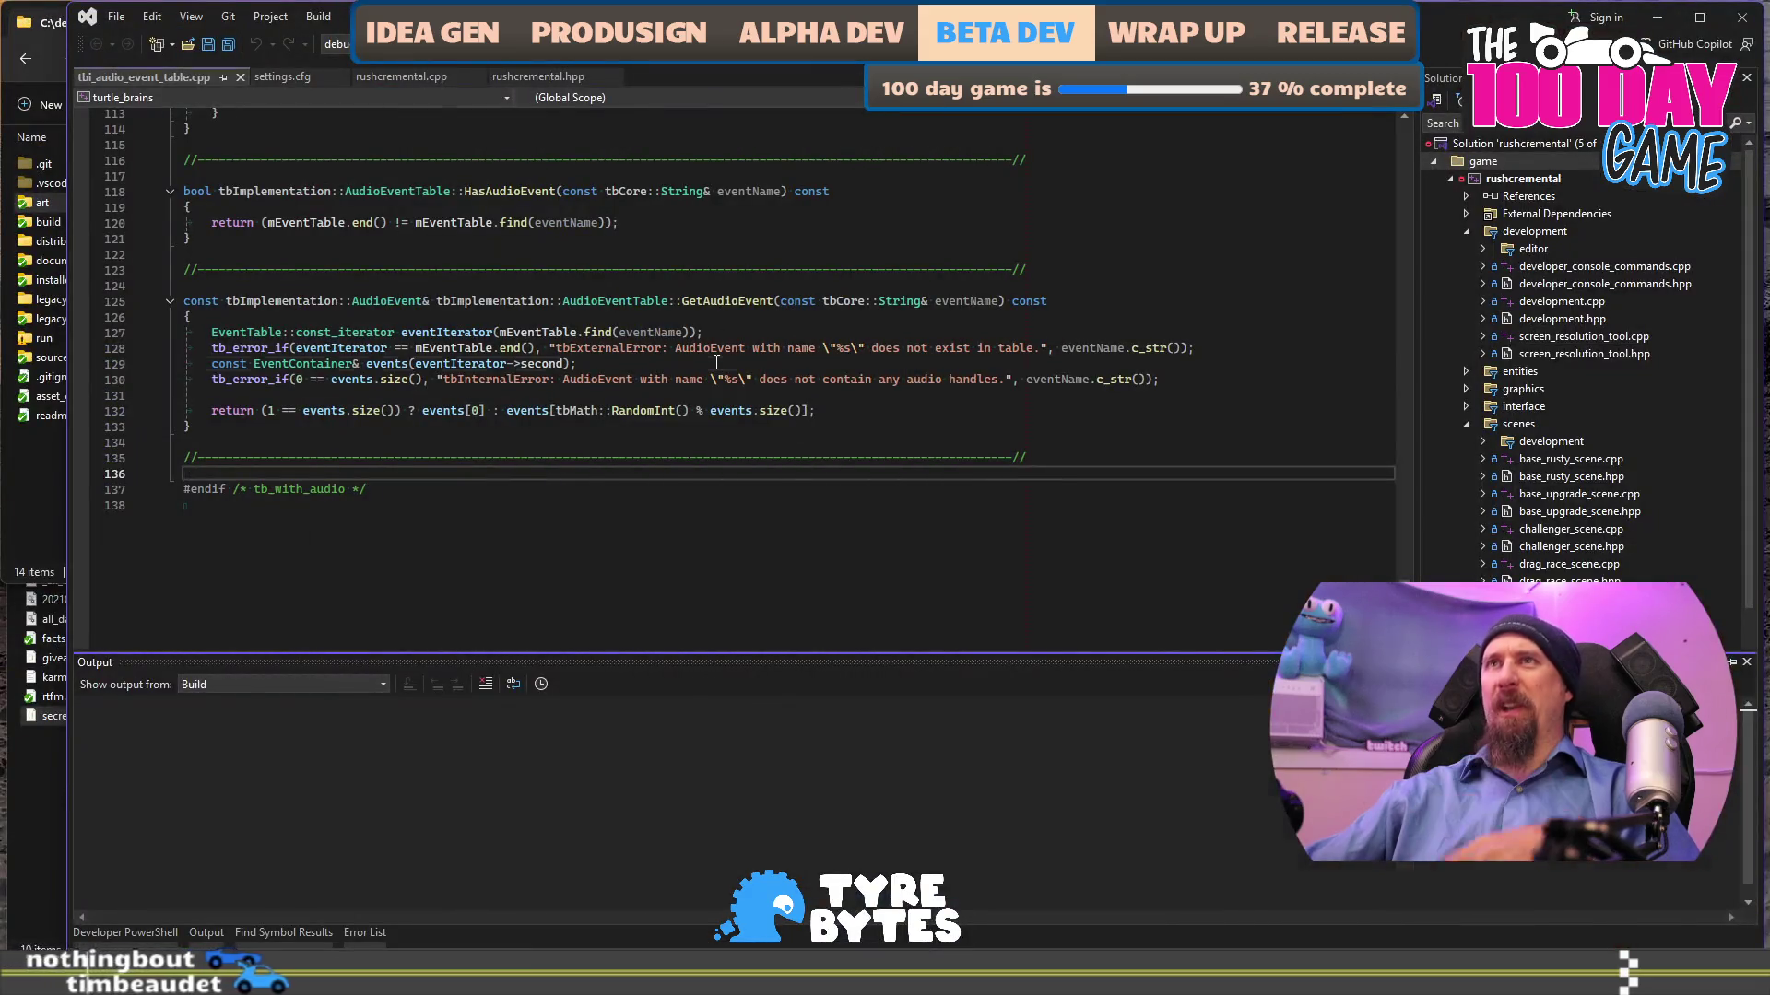
- Relaunch the game build from Visual Studio with F5 and load Profile 1
click(716, 364)
key(F5)
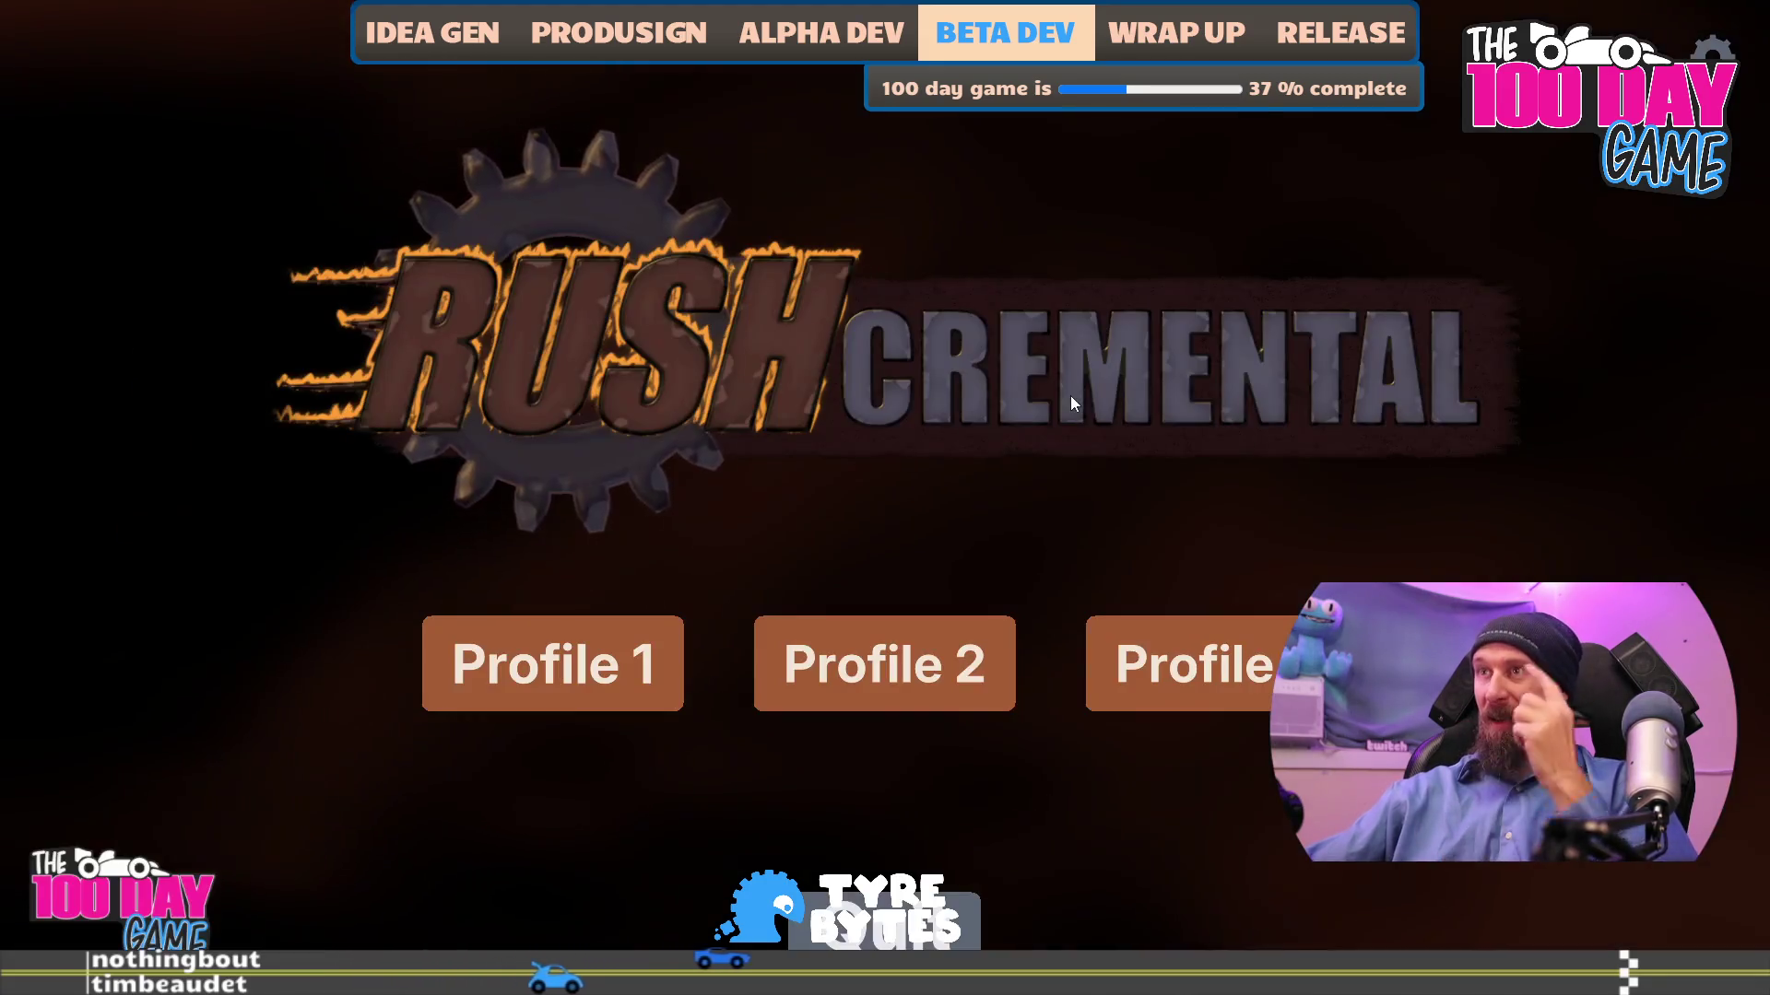
click(517, 689)
- Play a scavenging run, clearing fog and collecting the revealed scrap pile
click(1519, 880)
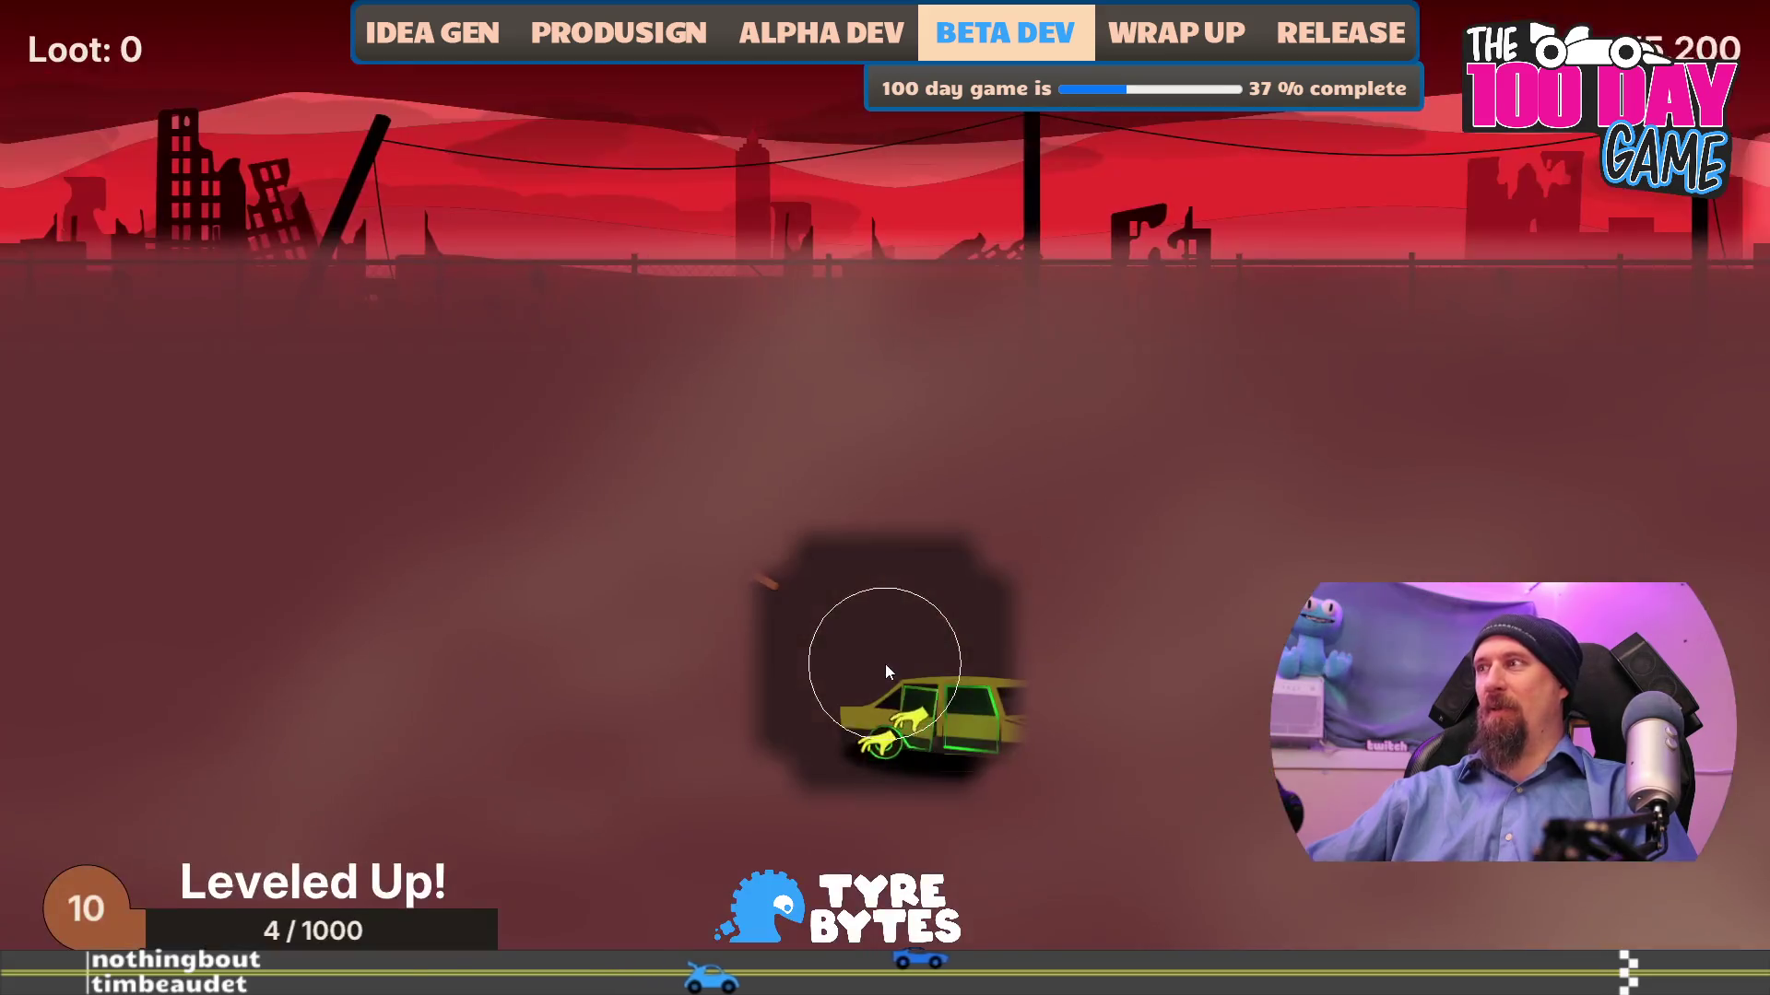
mouse_move(1493, 428)
mouse_down()
mouse_move(595, 448)
mouse_move(341, 409)
mouse_move(332, 765)
mouse_move(714, 991)
mouse_move(974, 739)
mouse_move(920, 794)
mouse_move(821, 796)
mouse_move(1076, 769)
mouse_move(1287, 661)
mouse_move(1258, 656)
mouse_move(1290, 664)
mouse_up()
drag(1199, 723, 1202, 728)
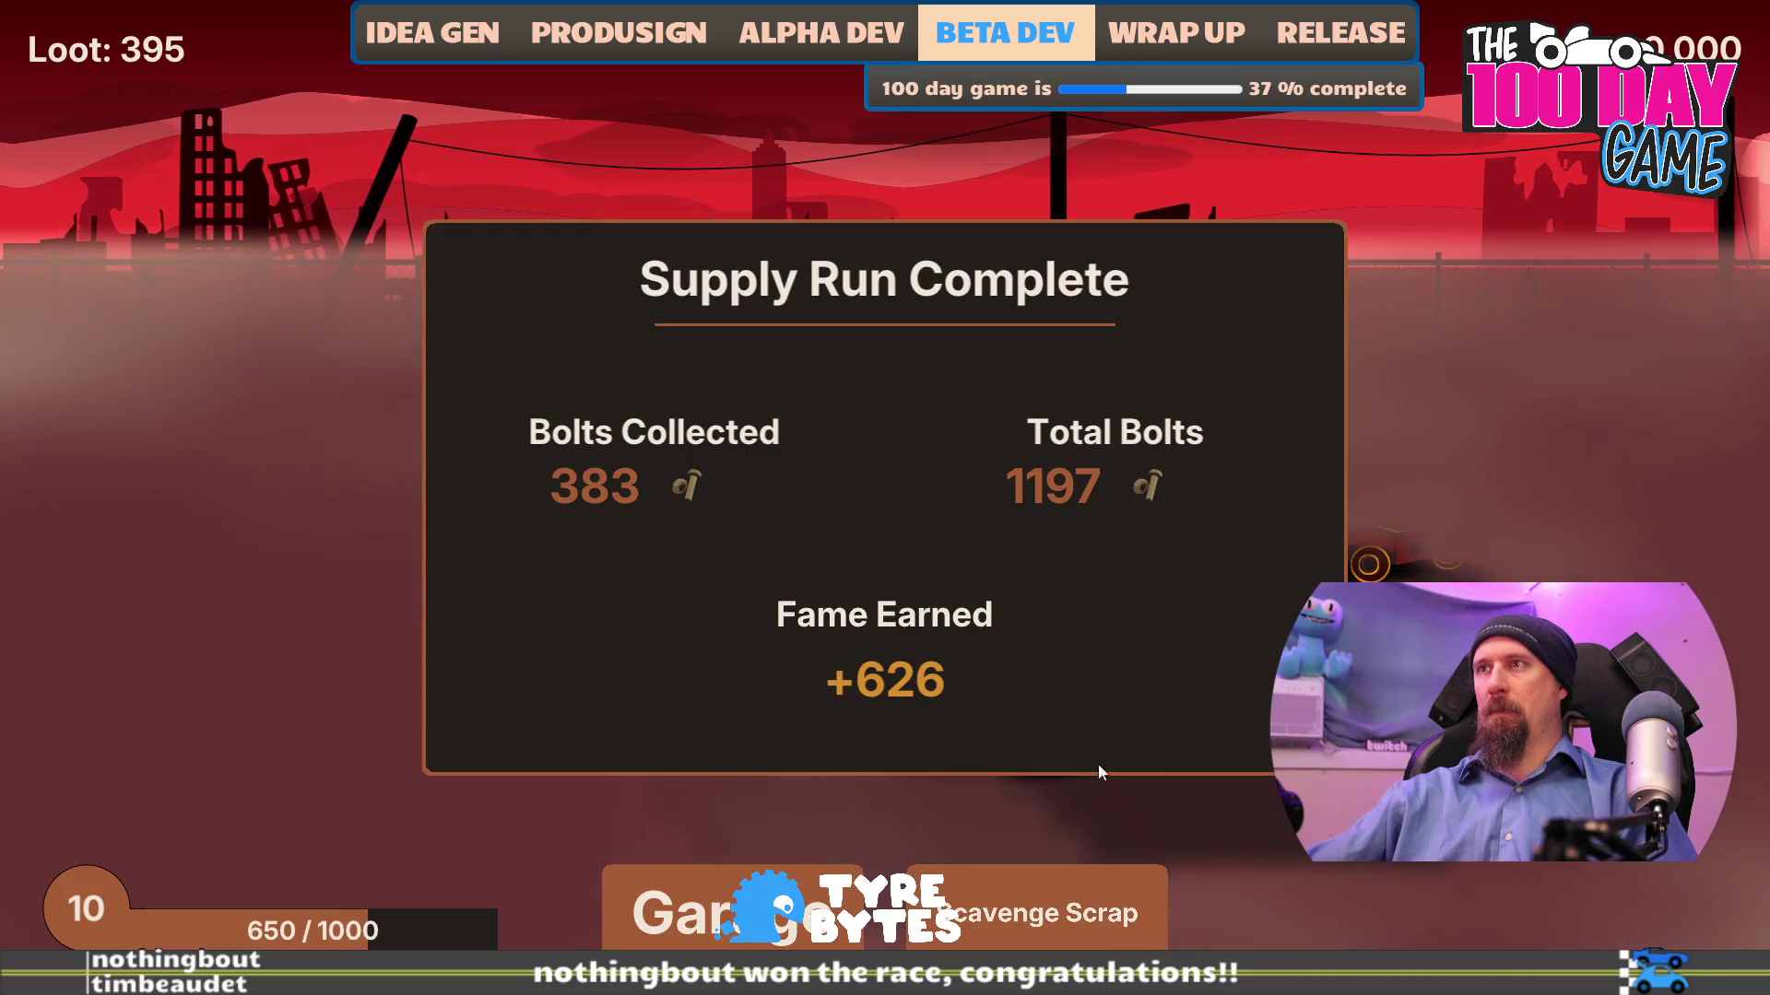
- Play a second scavenging run, then return to the garage with 1434 scrap
click(1015, 898)
mouse_move(1243, 546)
mouse_down()
mouse_move(926, 419)
mouse_move(378, 380)
mouse_move(242, 595)
mouse_move(516, 866)
mouse_move(550, 671)
mouse_move(395, 644)
mouse_move(572, 687)
mouse_move(321, 701)
mouse_move(398, 708)
mouse_move(420, 828)
mouse_move(364, 828)
mouse_move(472, 819)
mouse_move(443, 844)
mouse_move(629, 751)
mouse_move(429, 794)
mouse_move(481, 722)
mouse_move(1058, 621)
mouse_move(1331, 474)
mouse_move(952, 497)
mouse_move(1184, 471)
mouse_up()
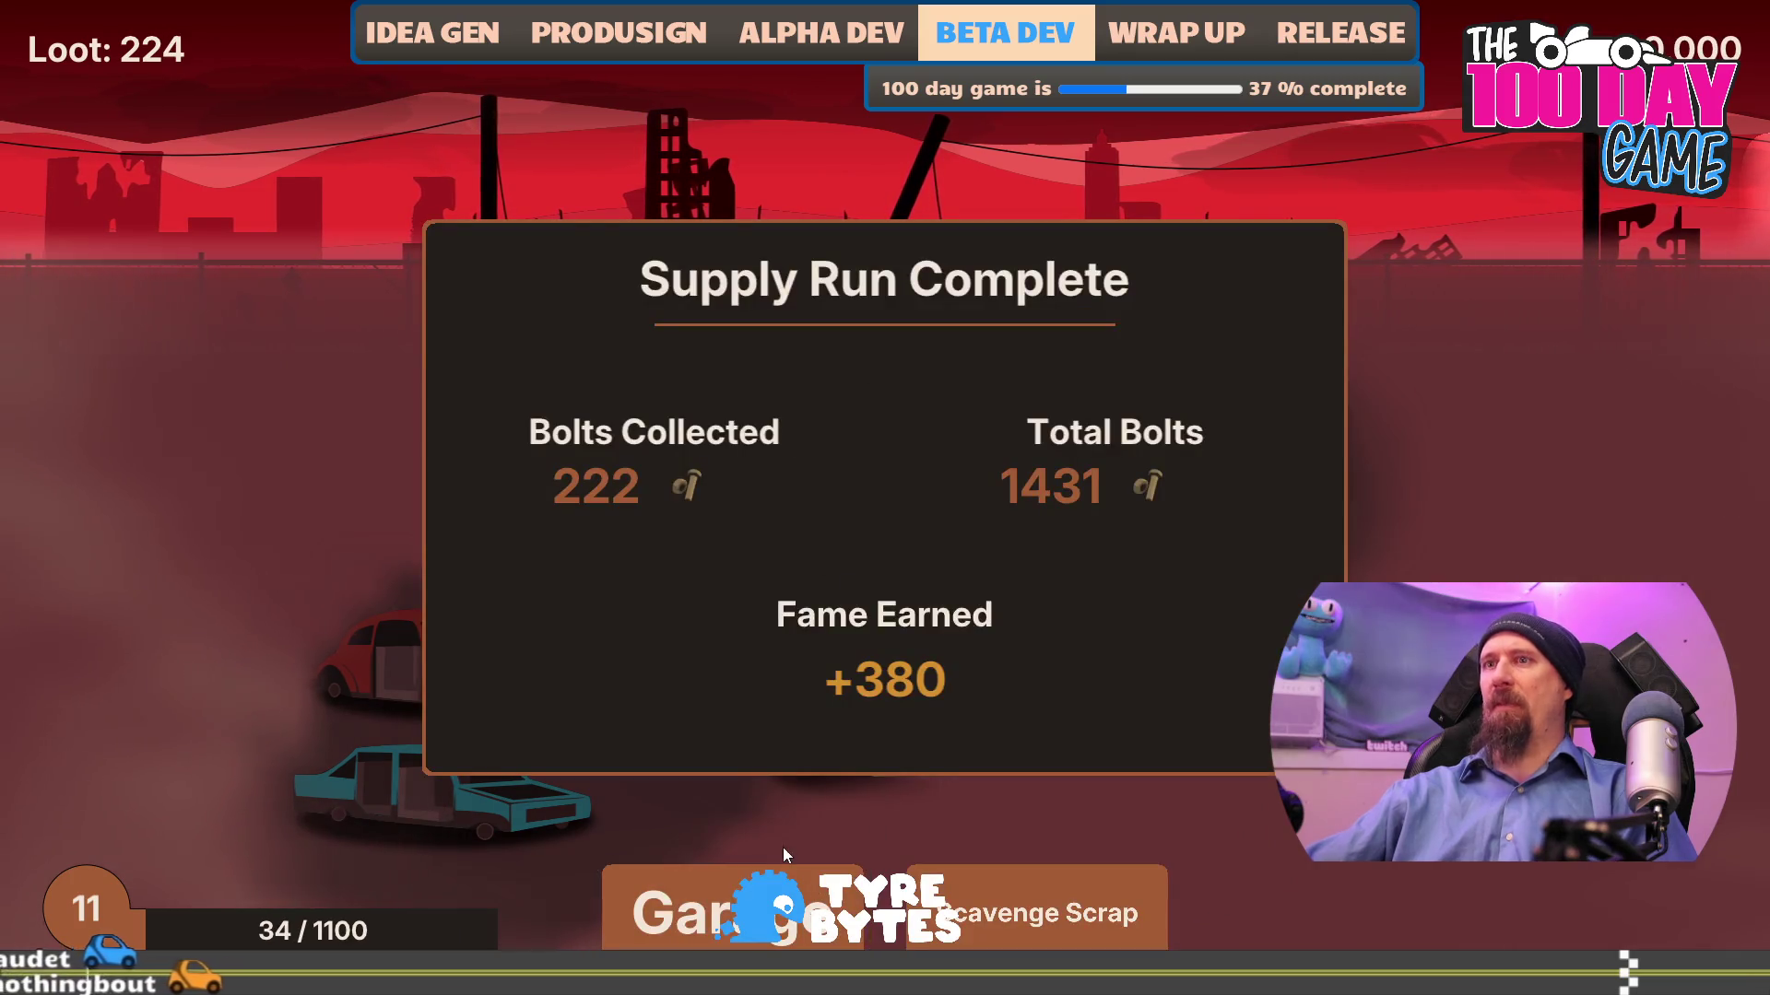
click(709, 913)
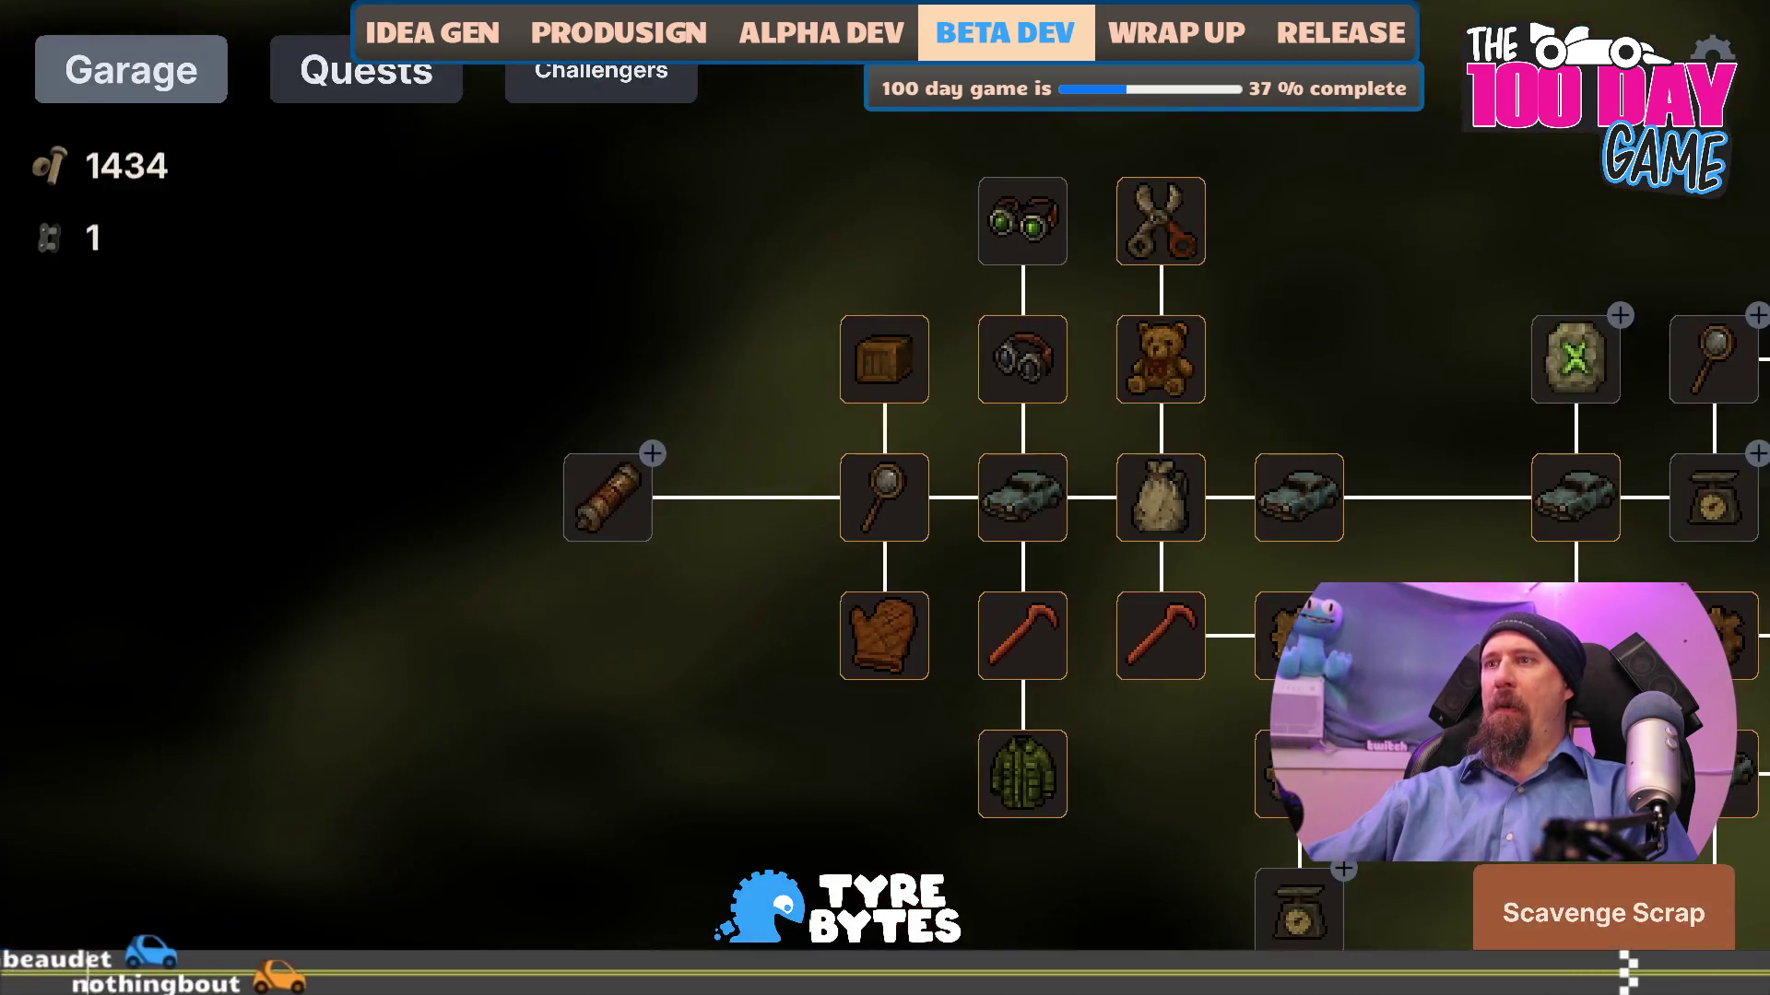
- Play a 540-bolt supply run, clearing fog, collecting loot and stripping the green car
mouse_move(1044, 927)
mouse_down()
mouse_move(639, 798)
mouse_move(577, 728)
mouse_up()
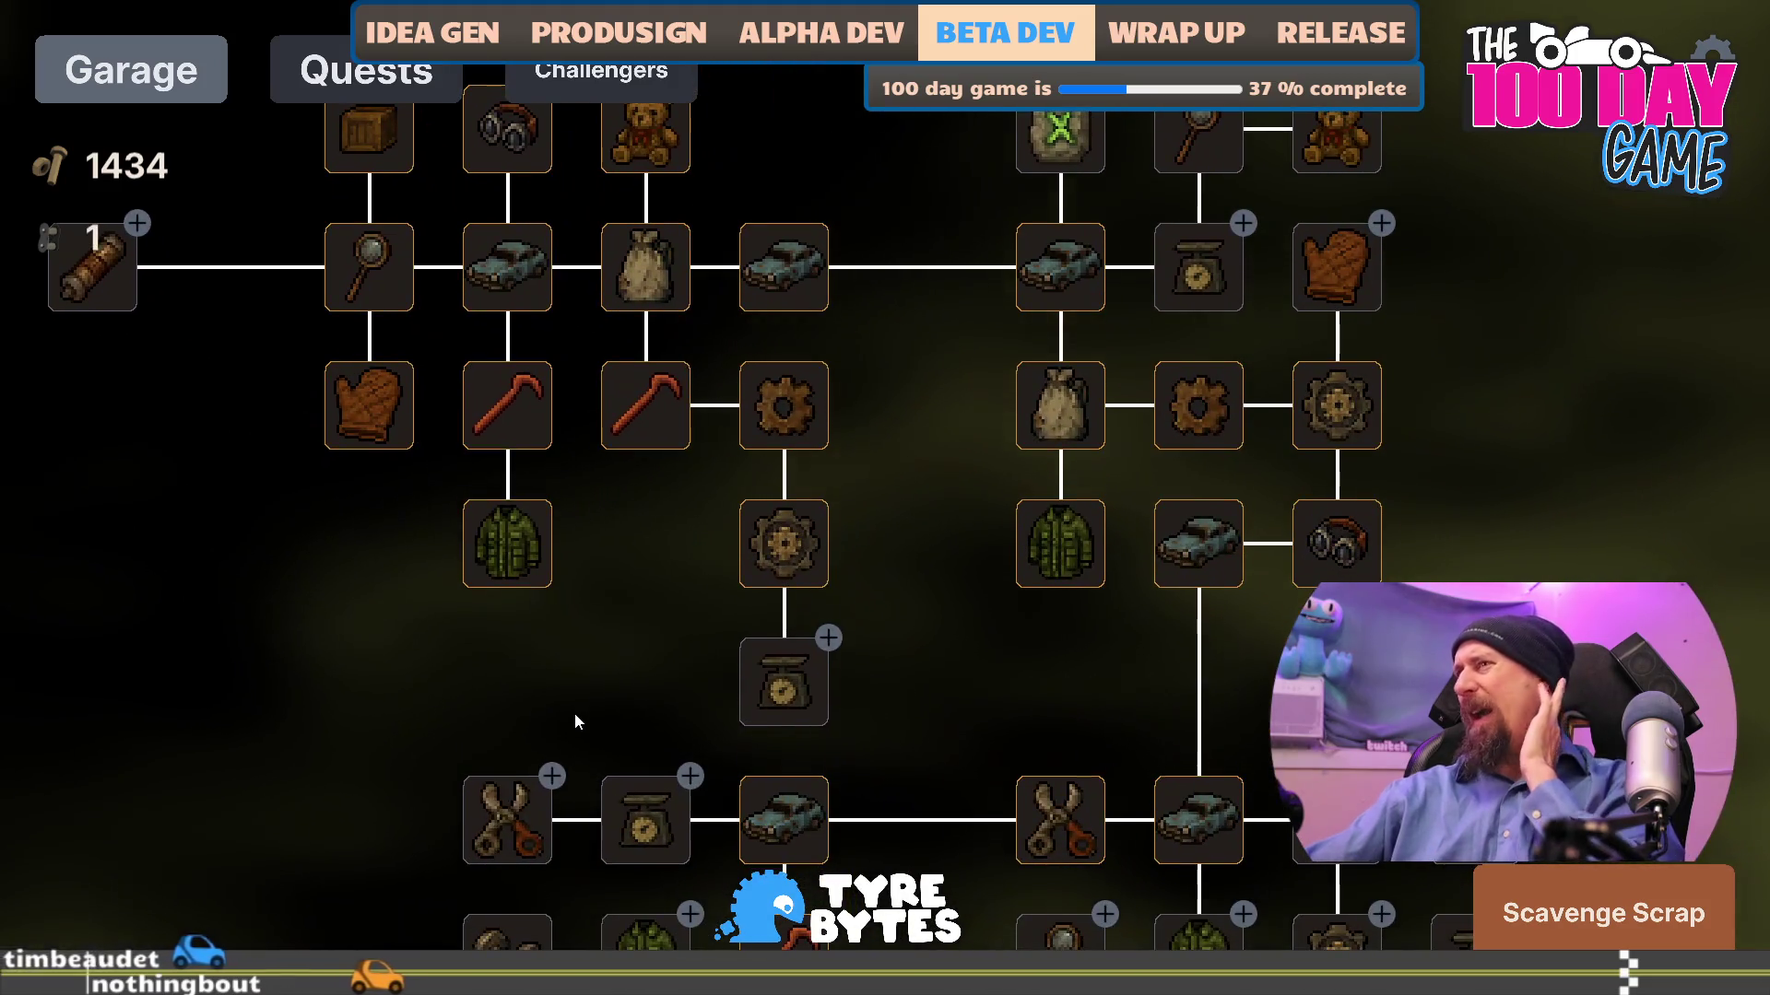
drag(1628, 567, 1262, 553)
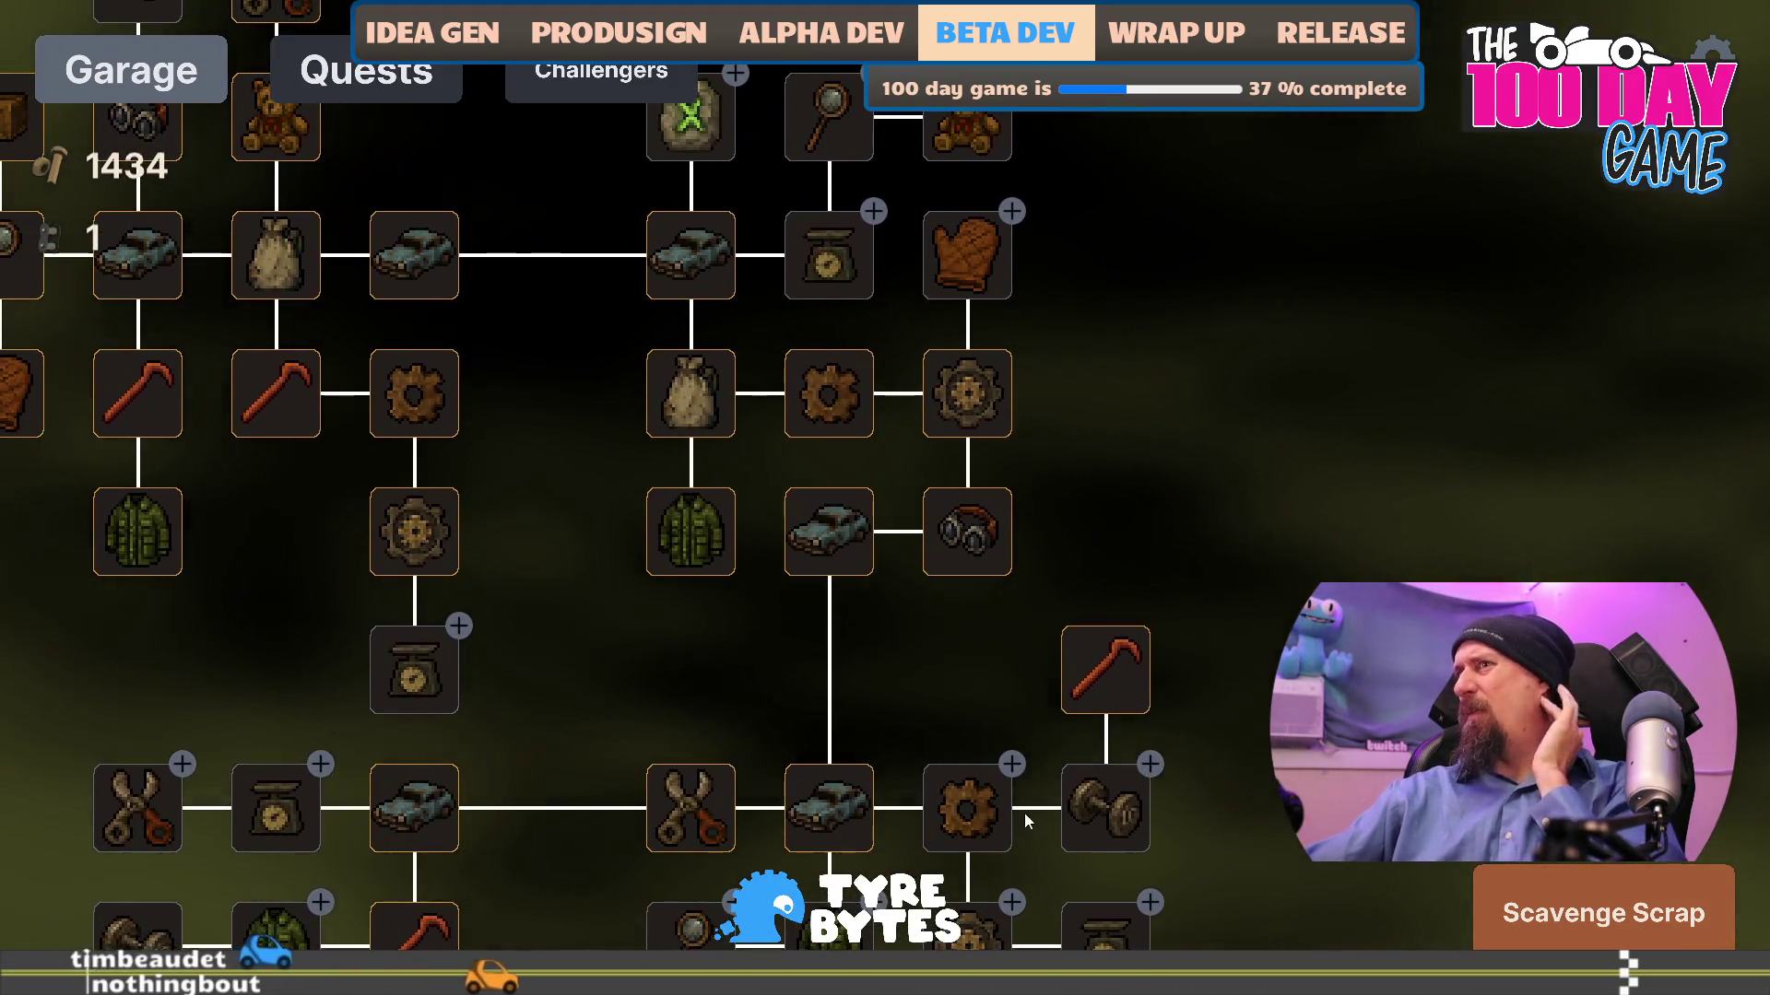
drag(1320, 674, 1209, 794)
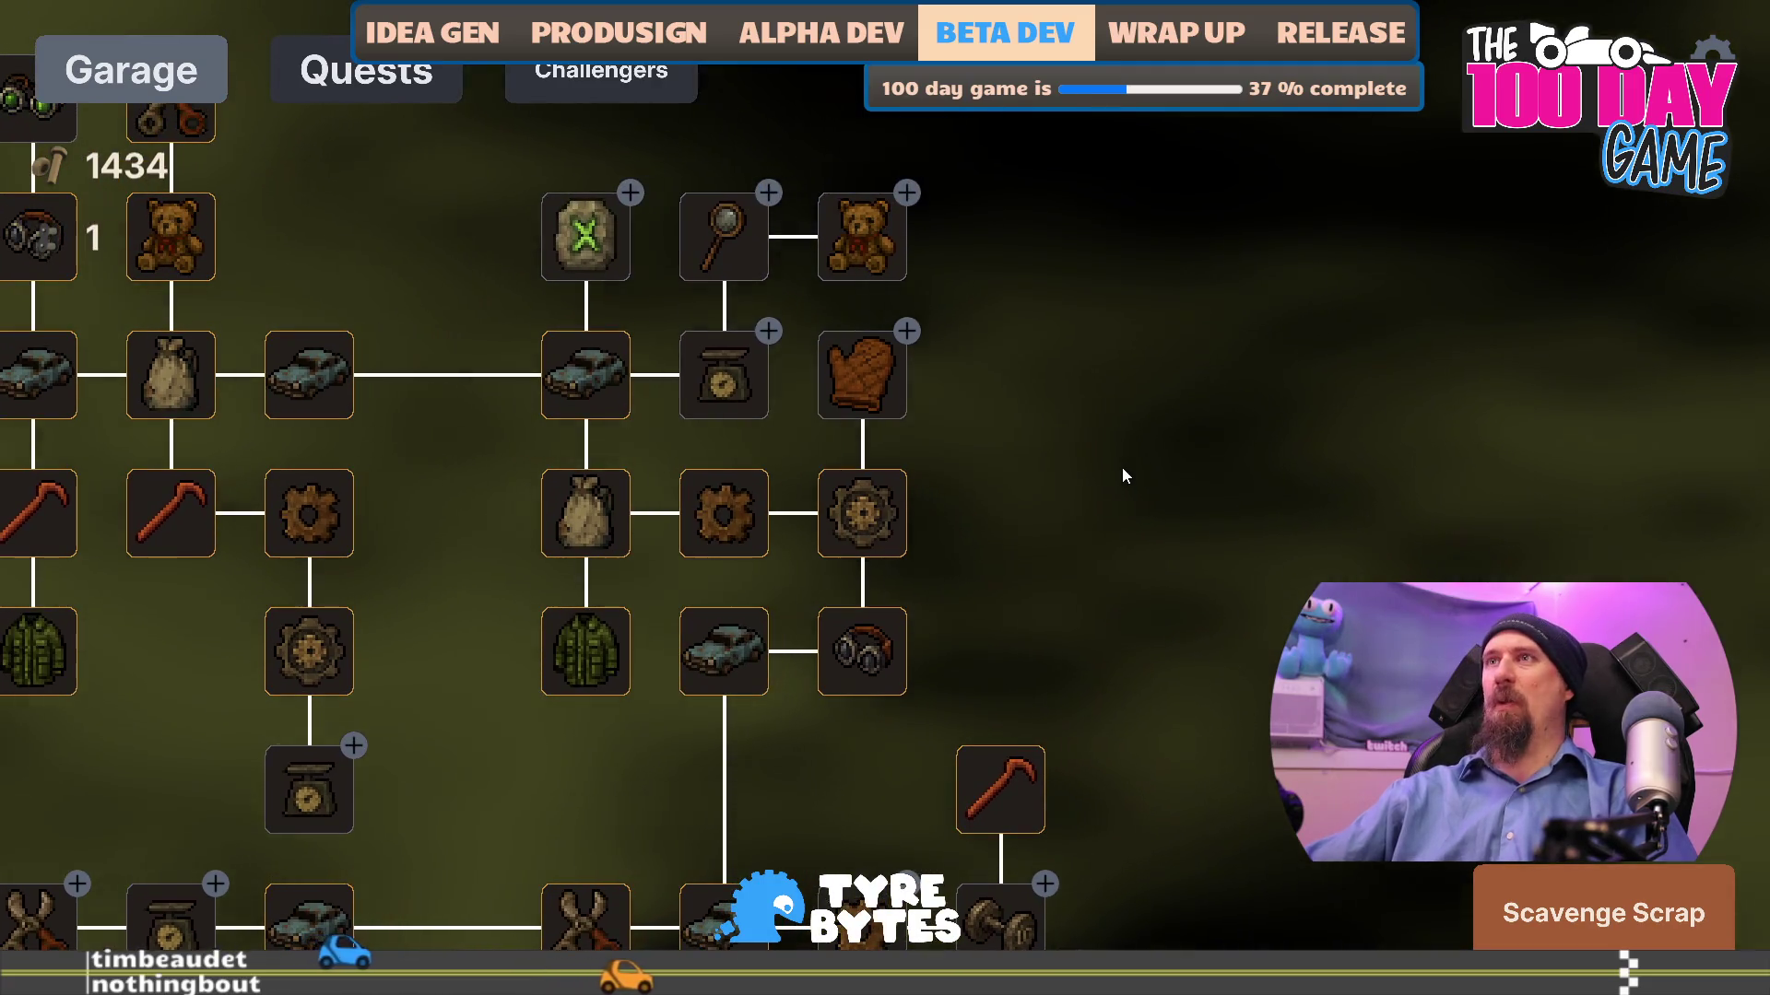
drag(1218, 672, 1114, 593)
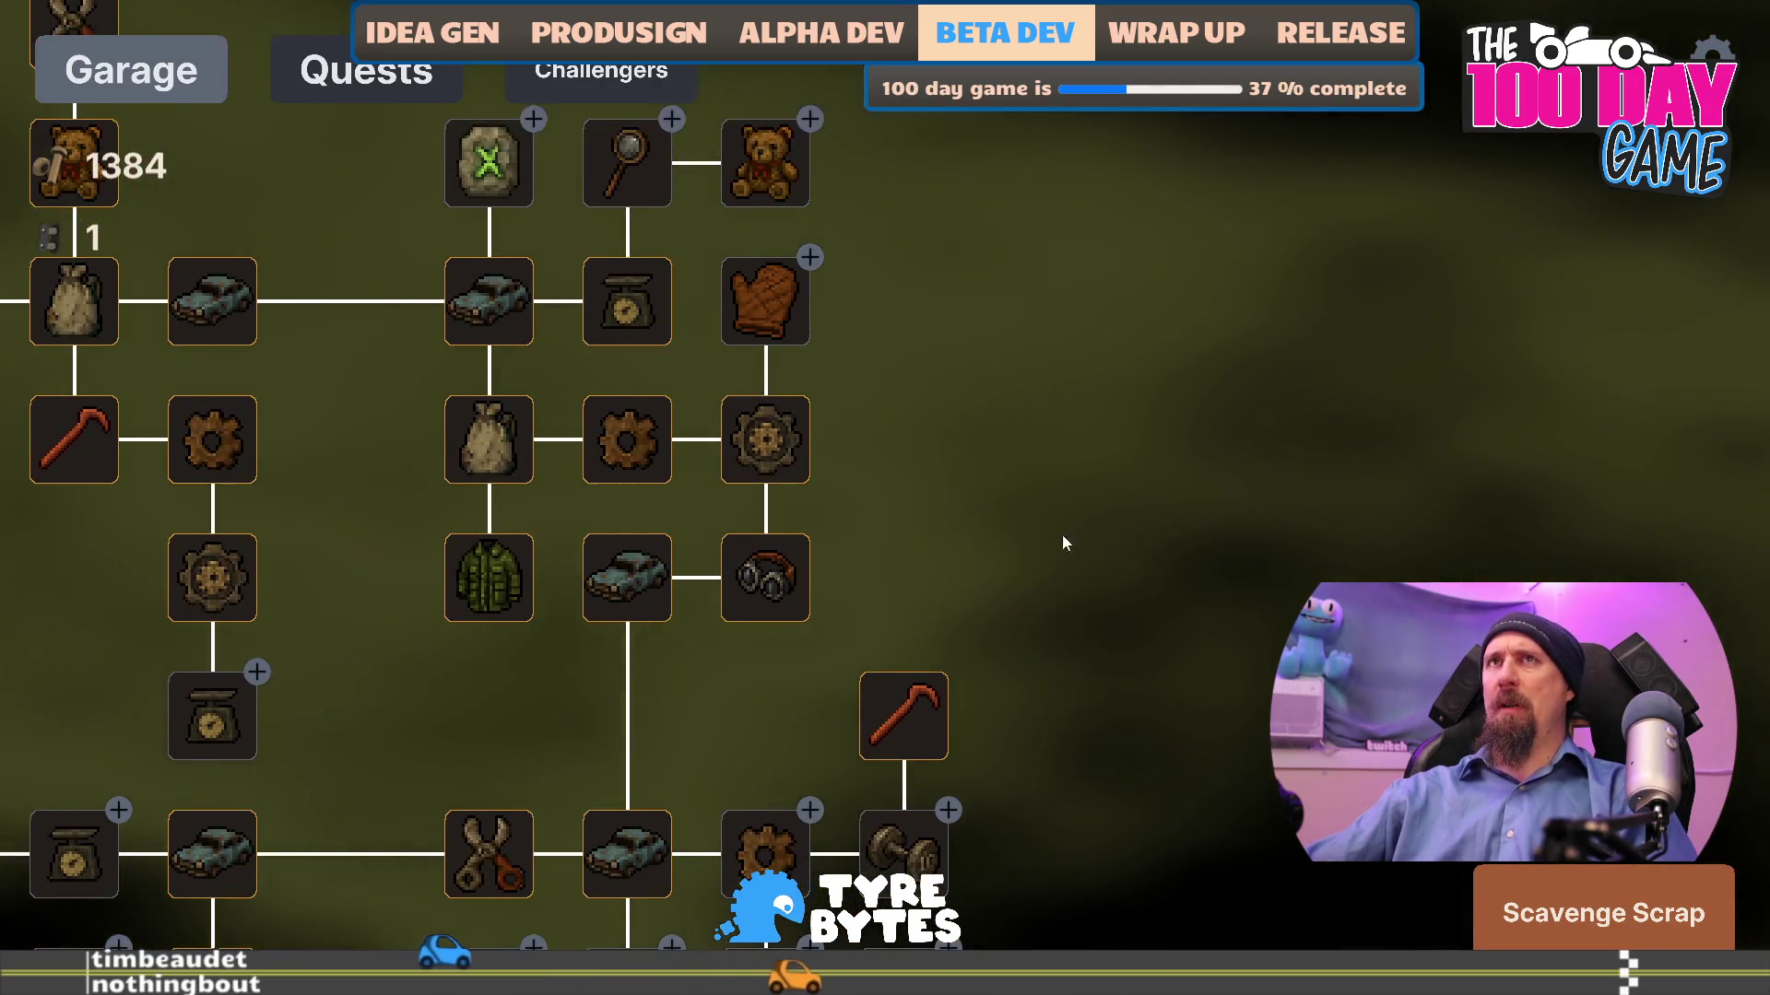
click(1604, 912)
mouse_move(946, 677)
mouse_down()
mouse_move(1345, 367)
mouse_move(1580, 535)
mouse_move(309, 395)
mouse_move(838, 565)
mouse_move(883, 406)
mouse_up()
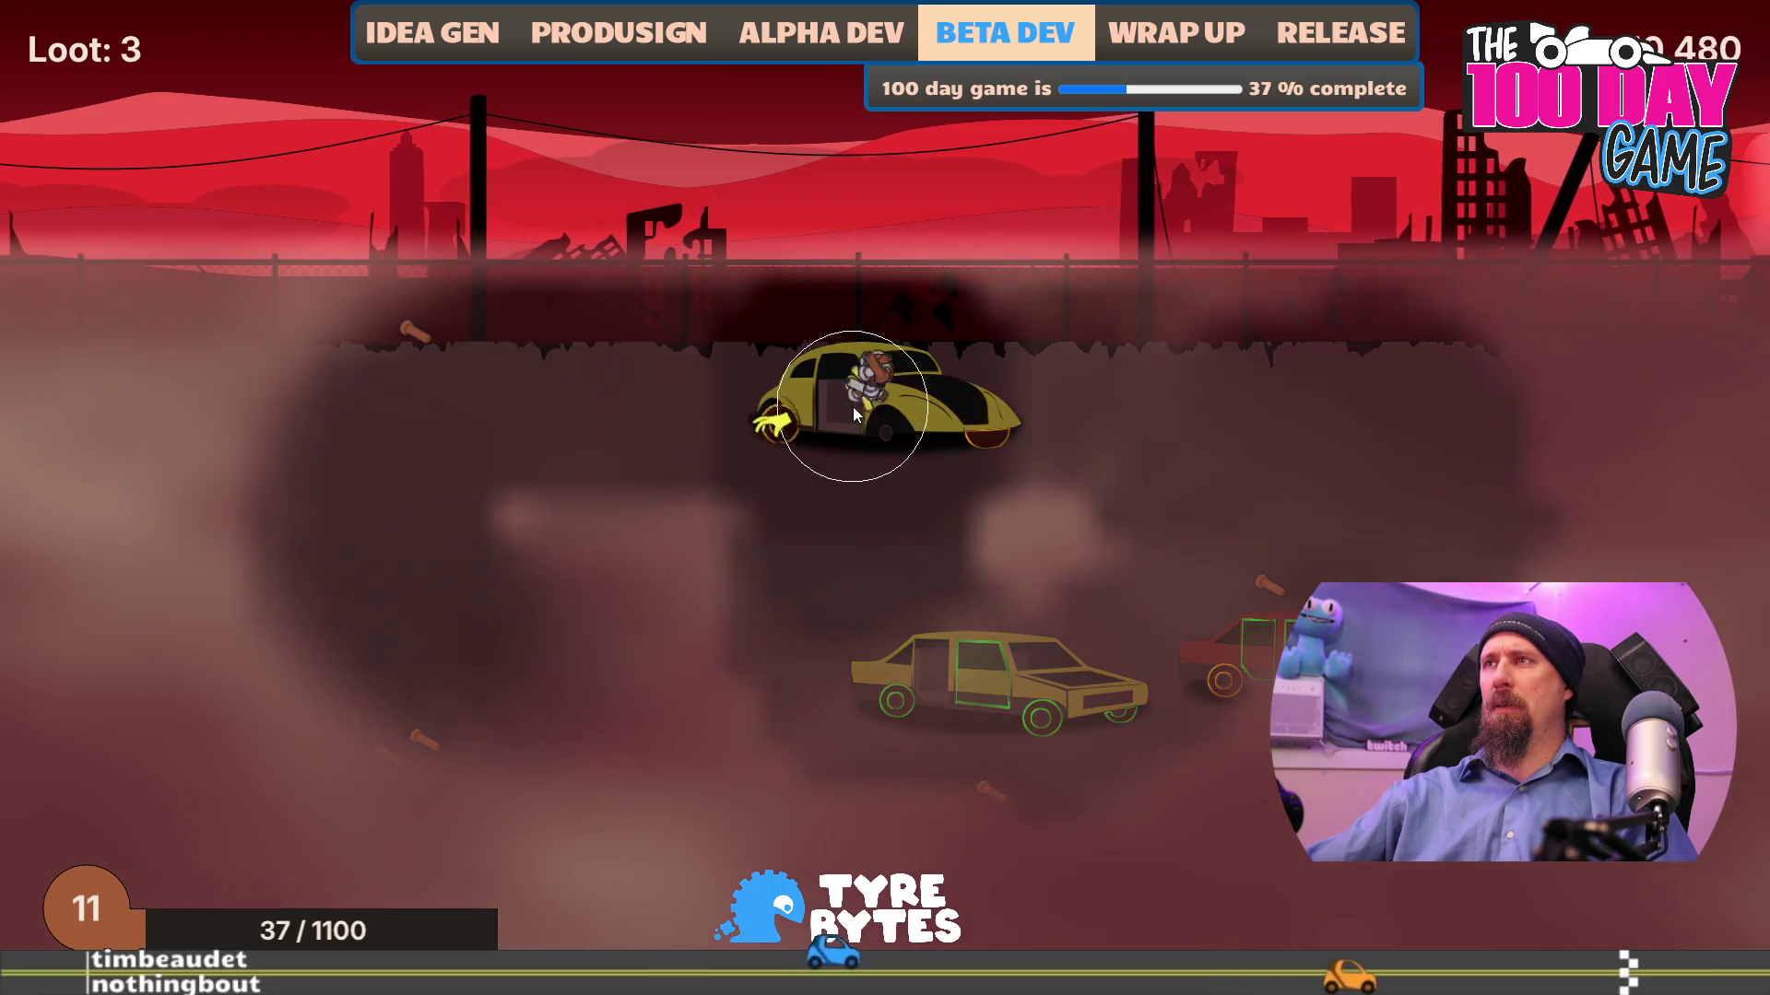
mouse_move(909, 435)
mouse_down()
mouse_move(862, 458)
mouse_move(721, 455)
mouse_move(1009, 429)
mouse_move(972, 440)
mouse_move(1157, 703)
mouse_move(1256, 672)
mouse_move(1320, 687)
mouse_move(1209, 683)
mouse_move(1185, 731)
mouse_up()
mouse_move(1041, 700)
mouse_down()
mouse_move(952, 668)
mouse_move(899, 724)
mouse_up()
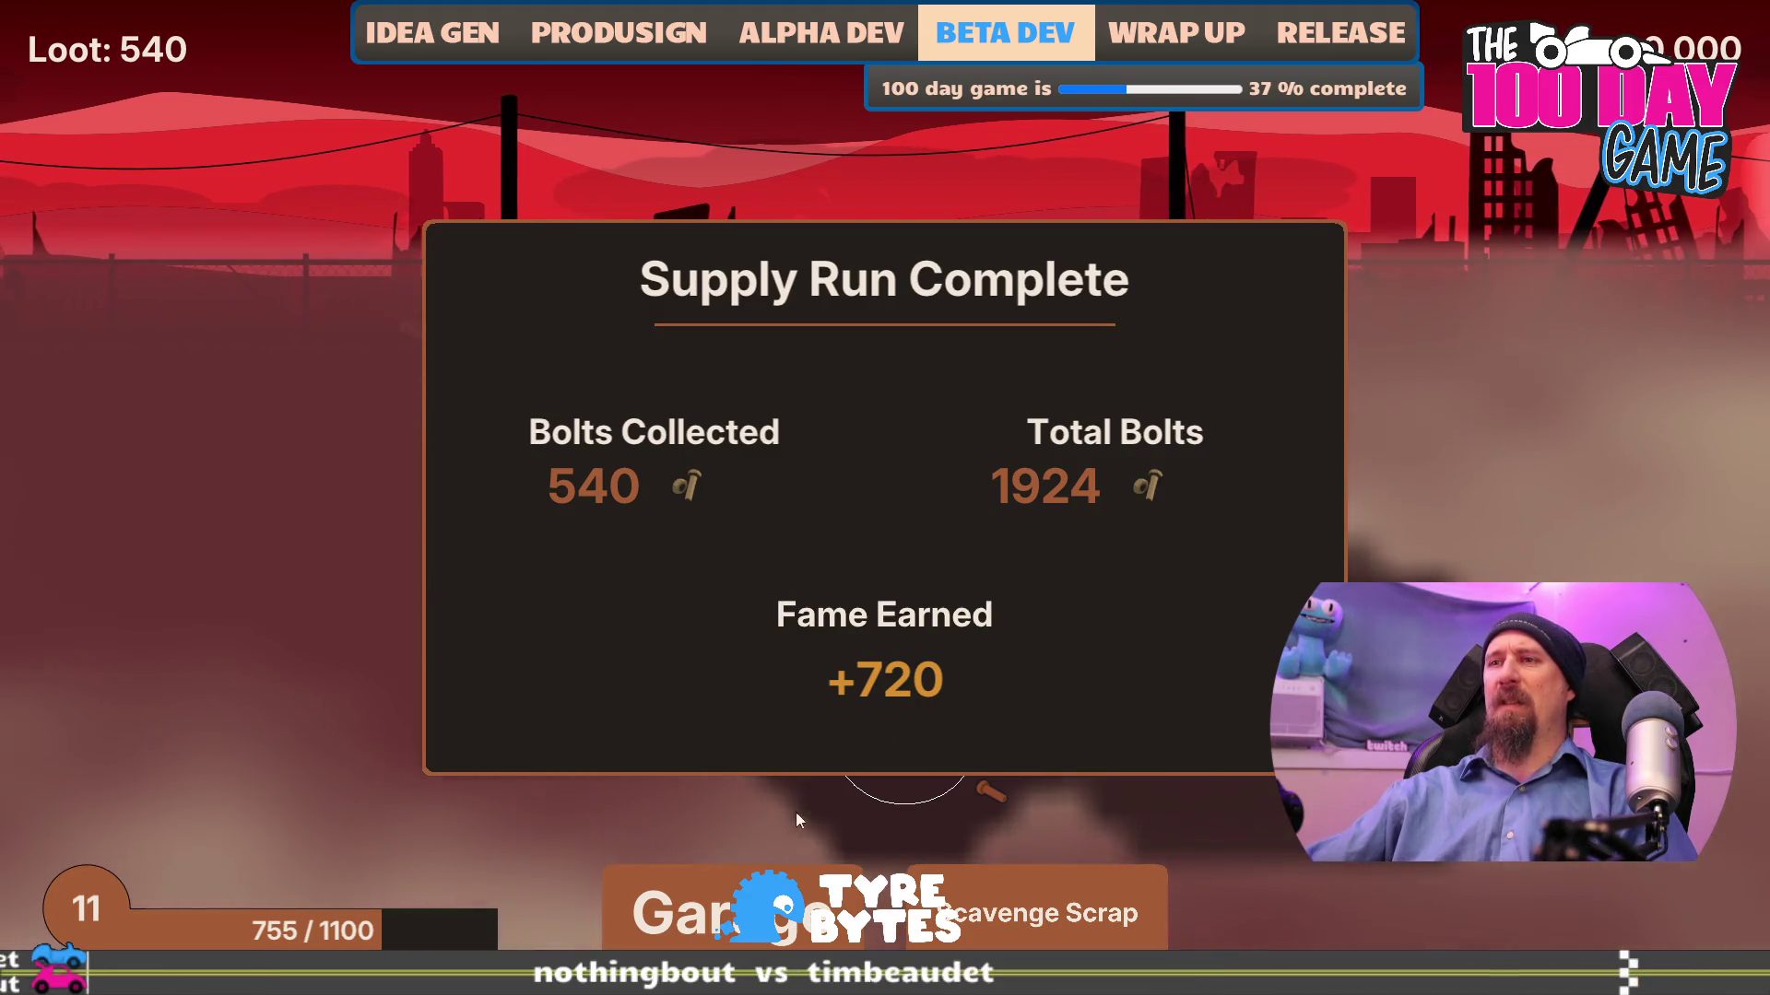
click(793, 894)
- Upgrade Best Loot twice, then start a fresh run and strip a car's doors
drag(793, 829, 325, 664)
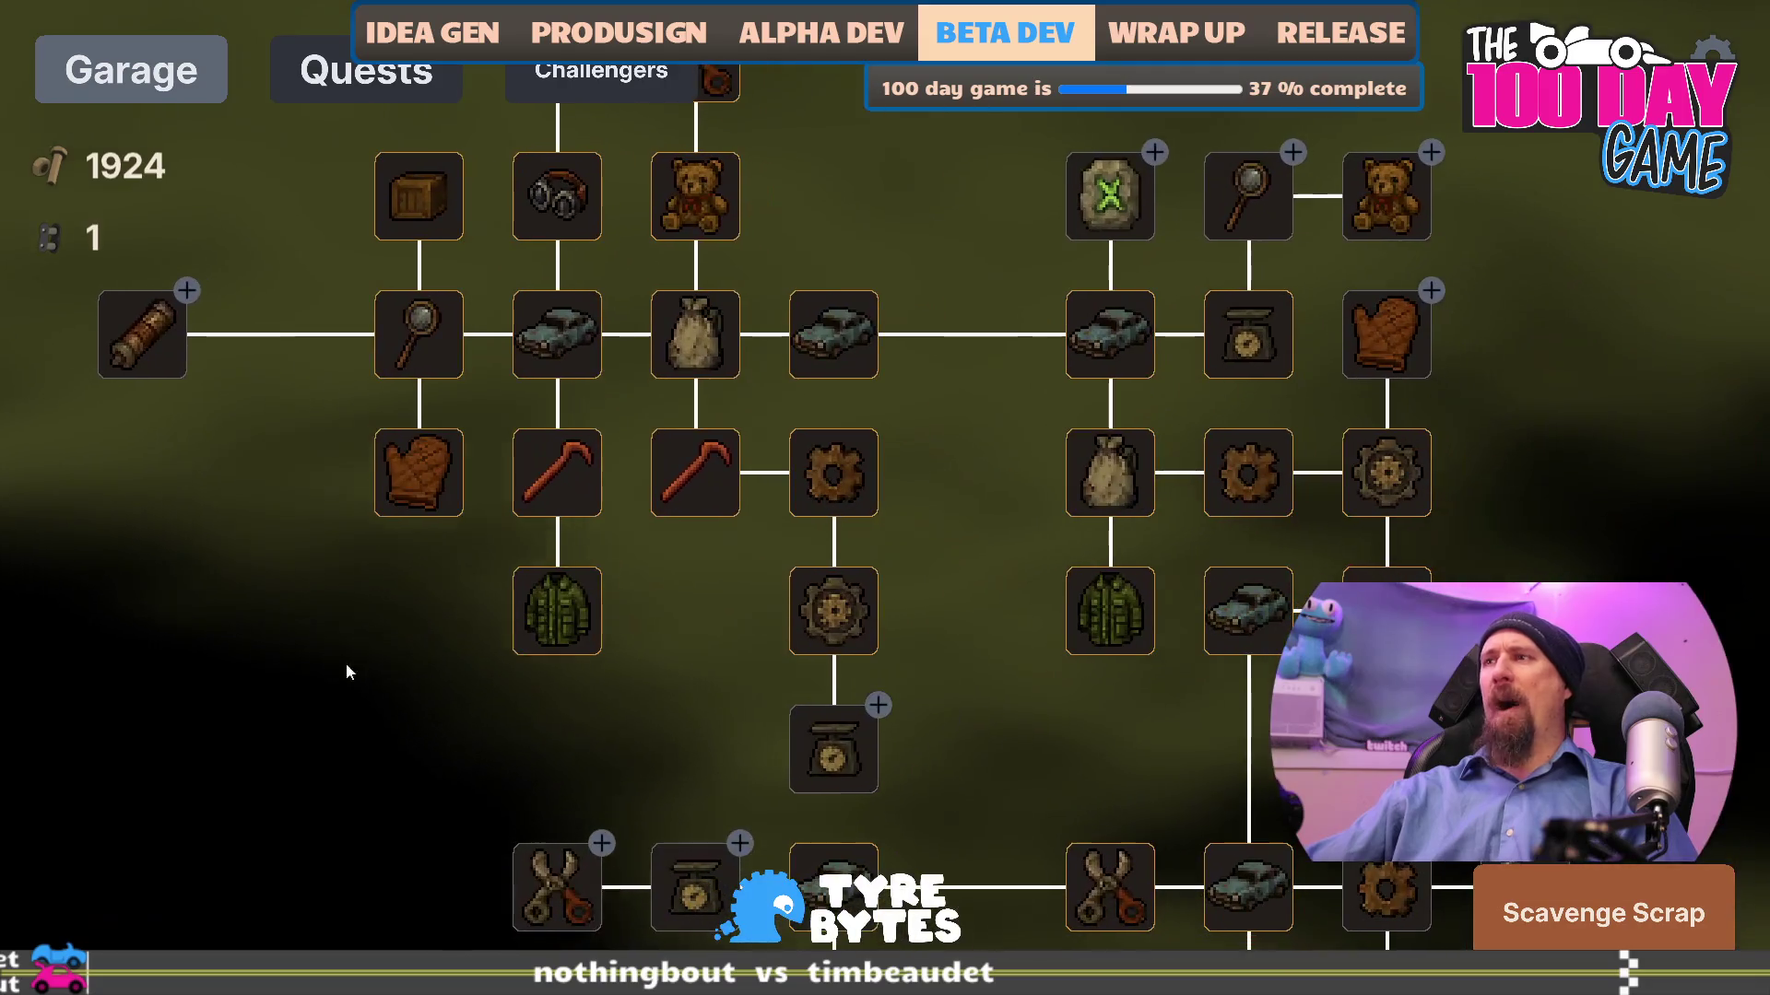
mouse_move(1104, 730)
mouse_down()
mouse_move(842, 691)
mouse_move(791, 652)
mouse_move(713, 576)
mouse_move(726, 383)
mouse_up()
click(954, 677)
click(954, 678)
click(954, 677)
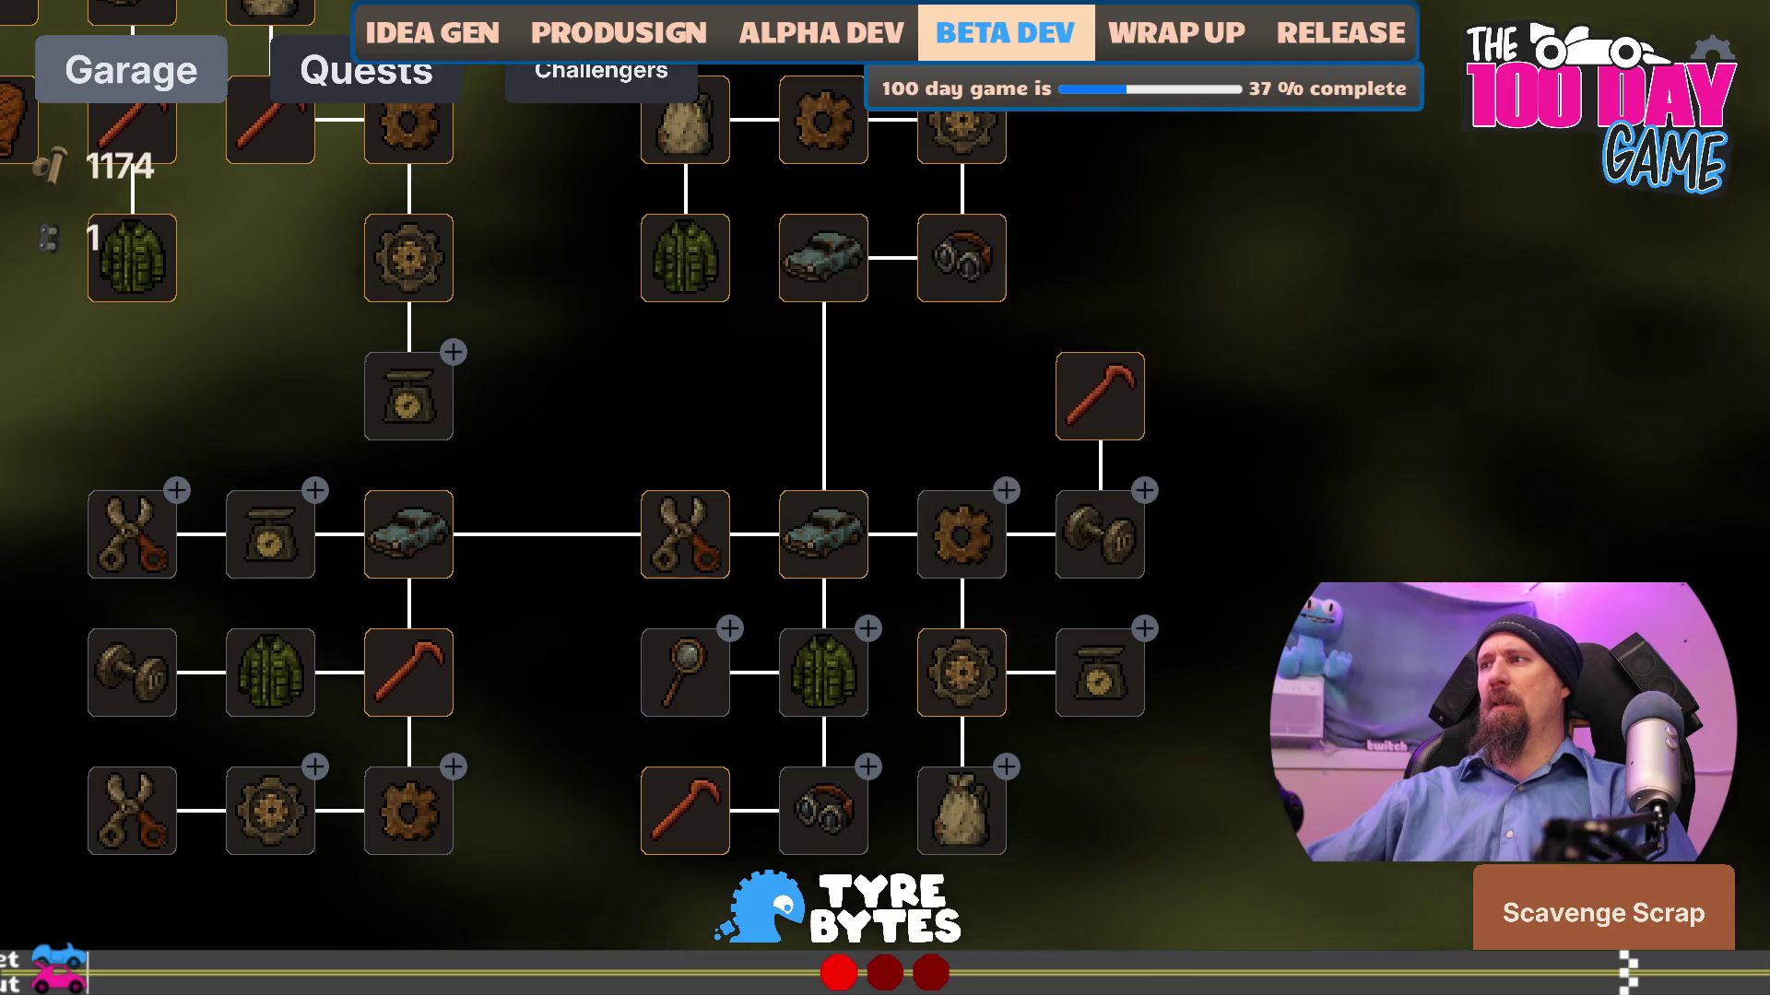
key(space)
click(872, 605)
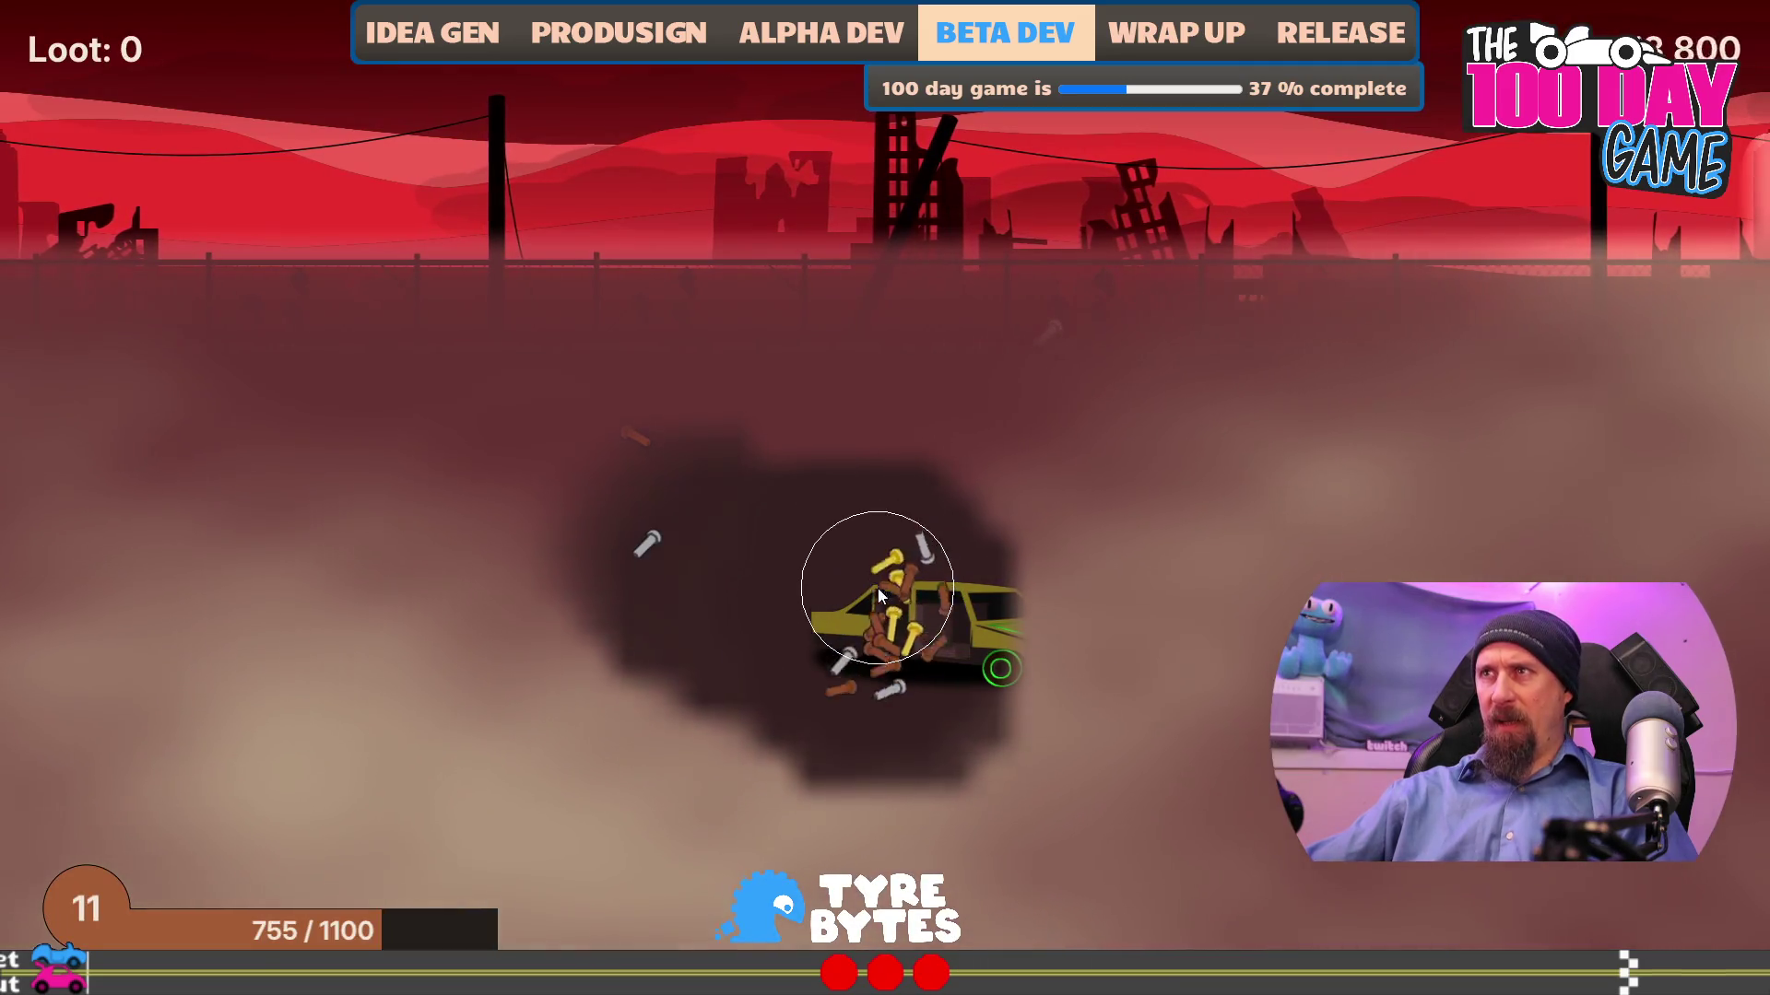
- Scavenge loot and wheels from the three cars and clear fog to reveal scrap
click(833, 676)
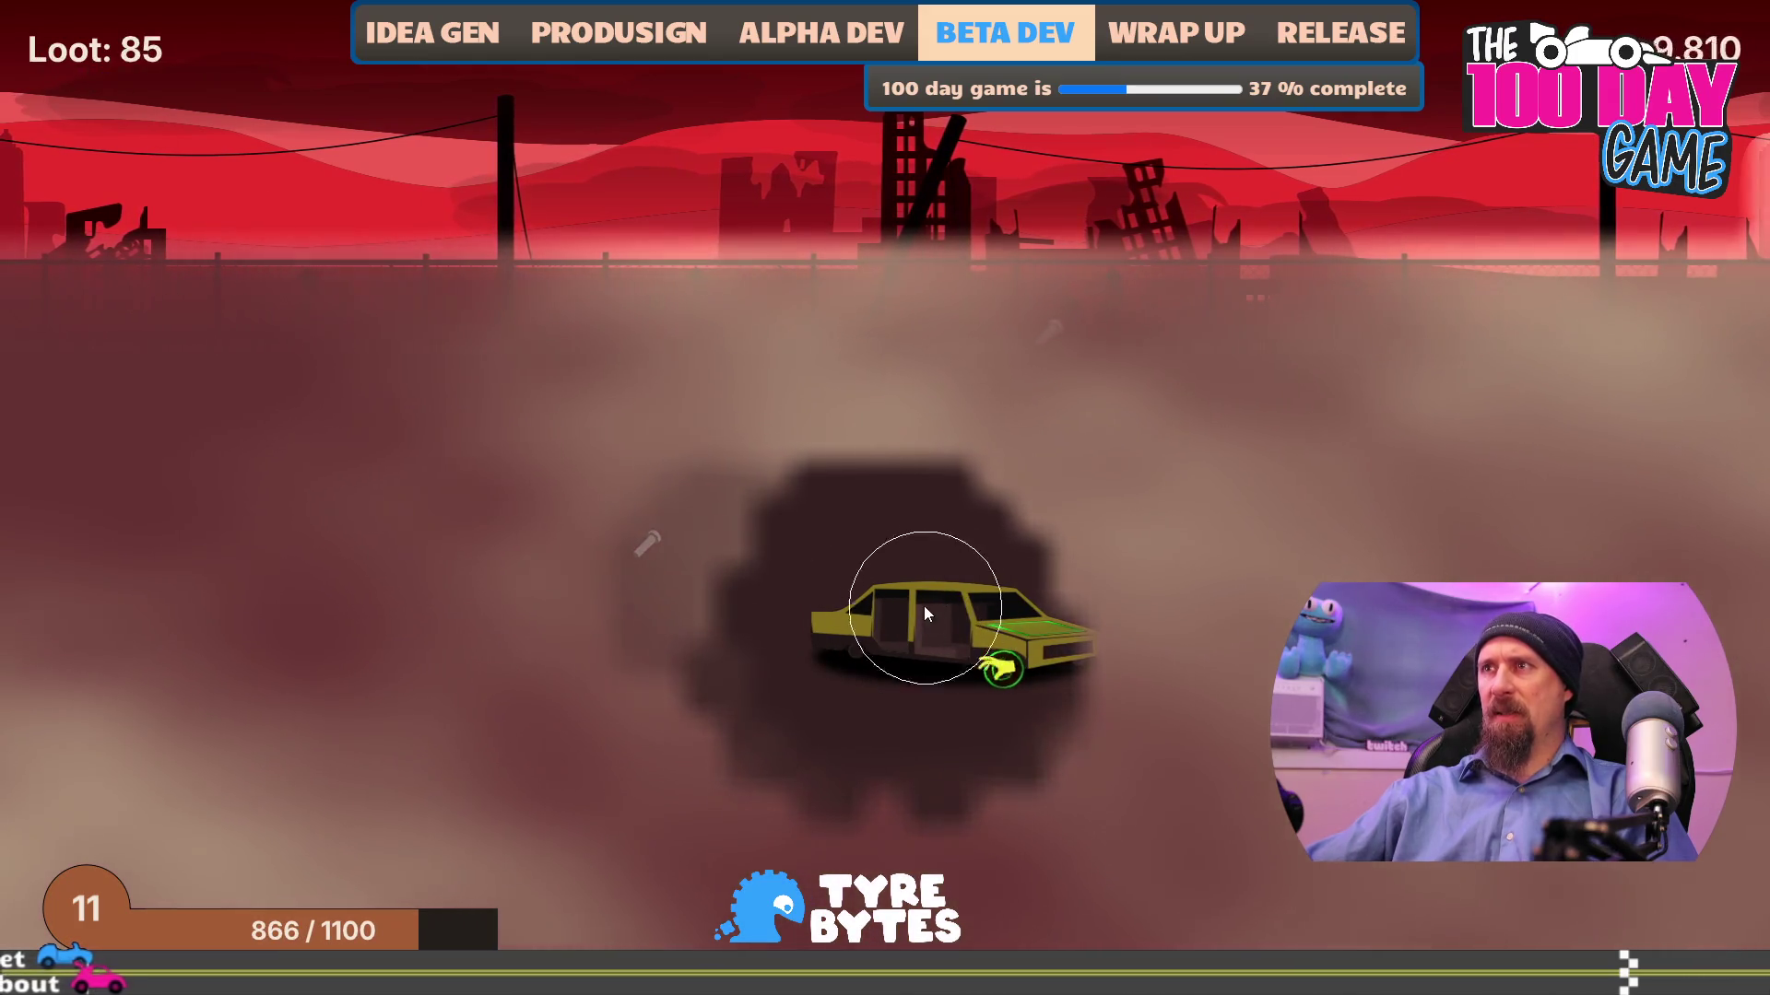
click(1005, 656)
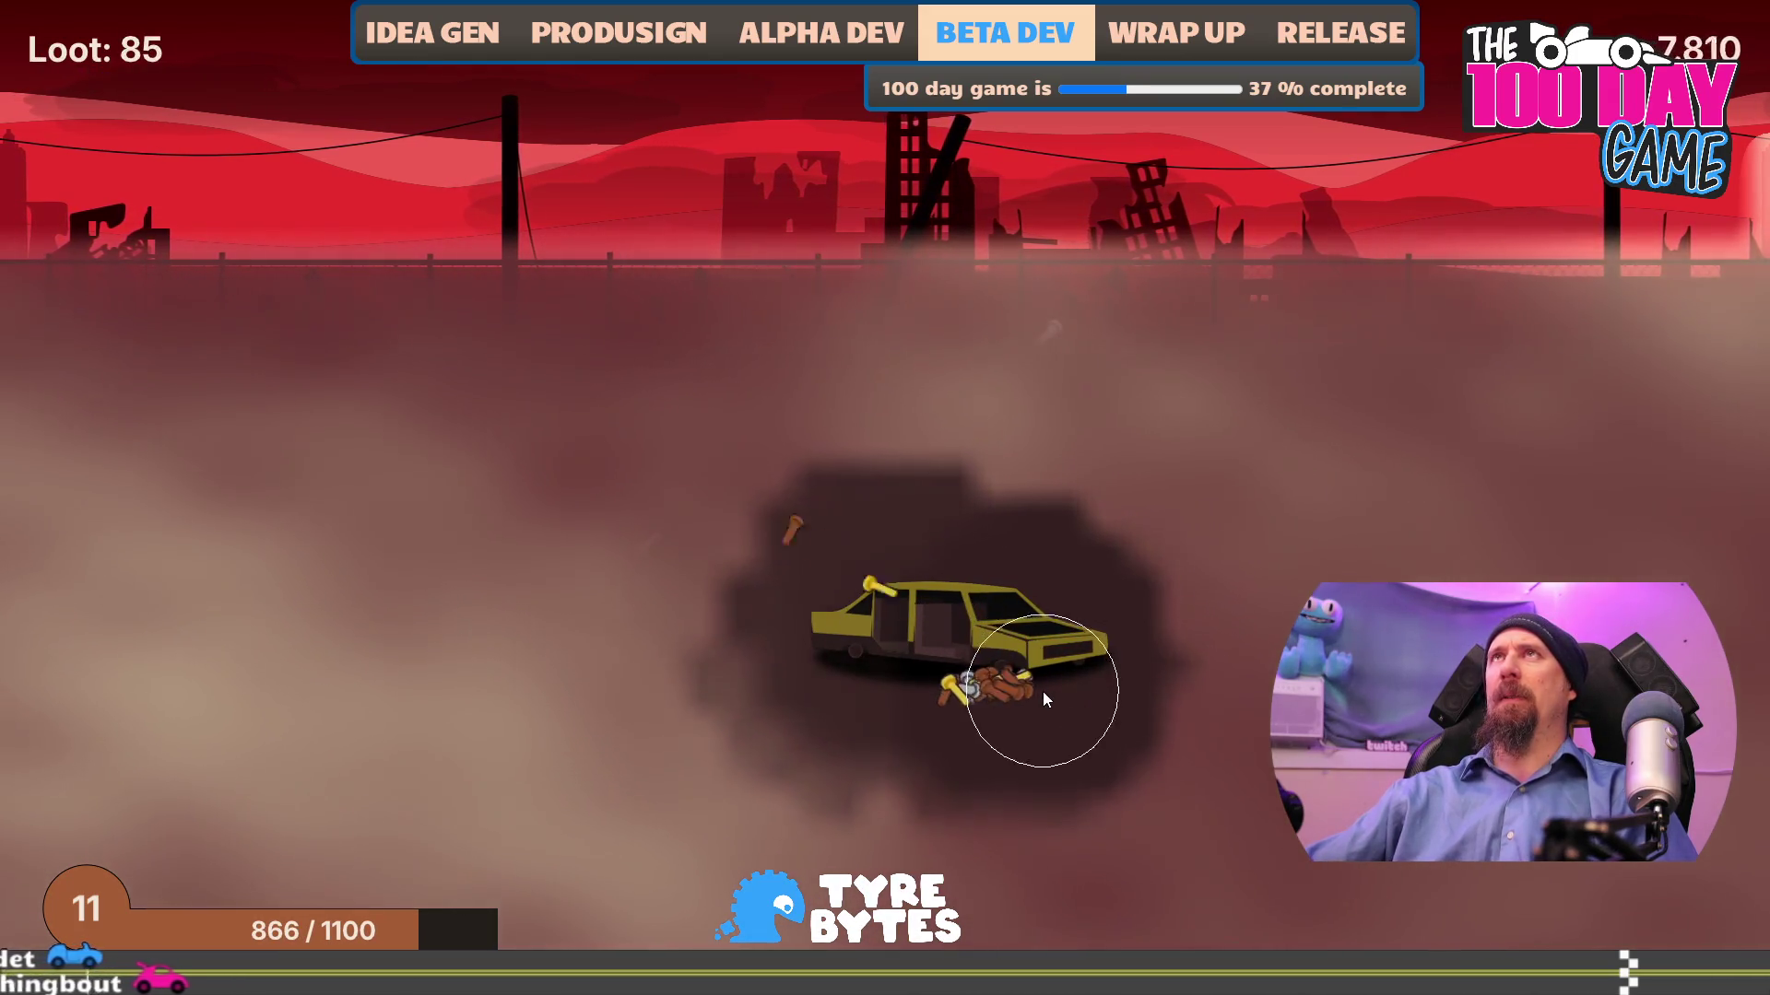
click(987, 689)
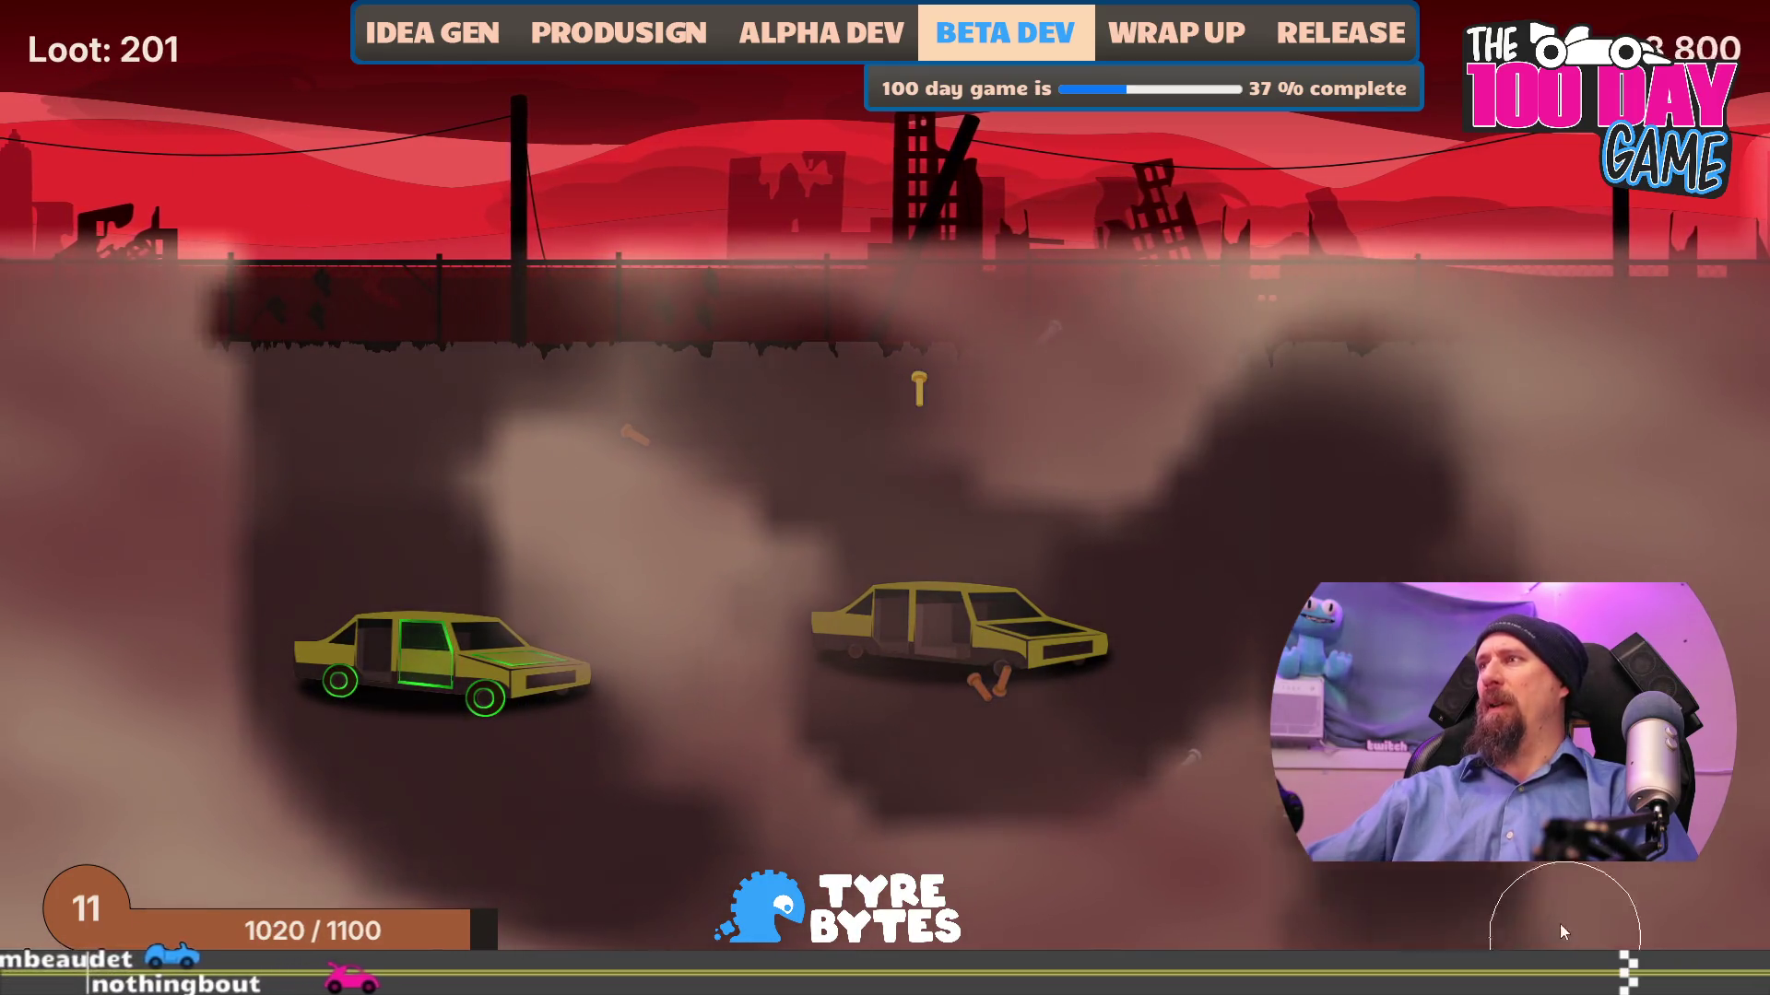
click(1283, 814)
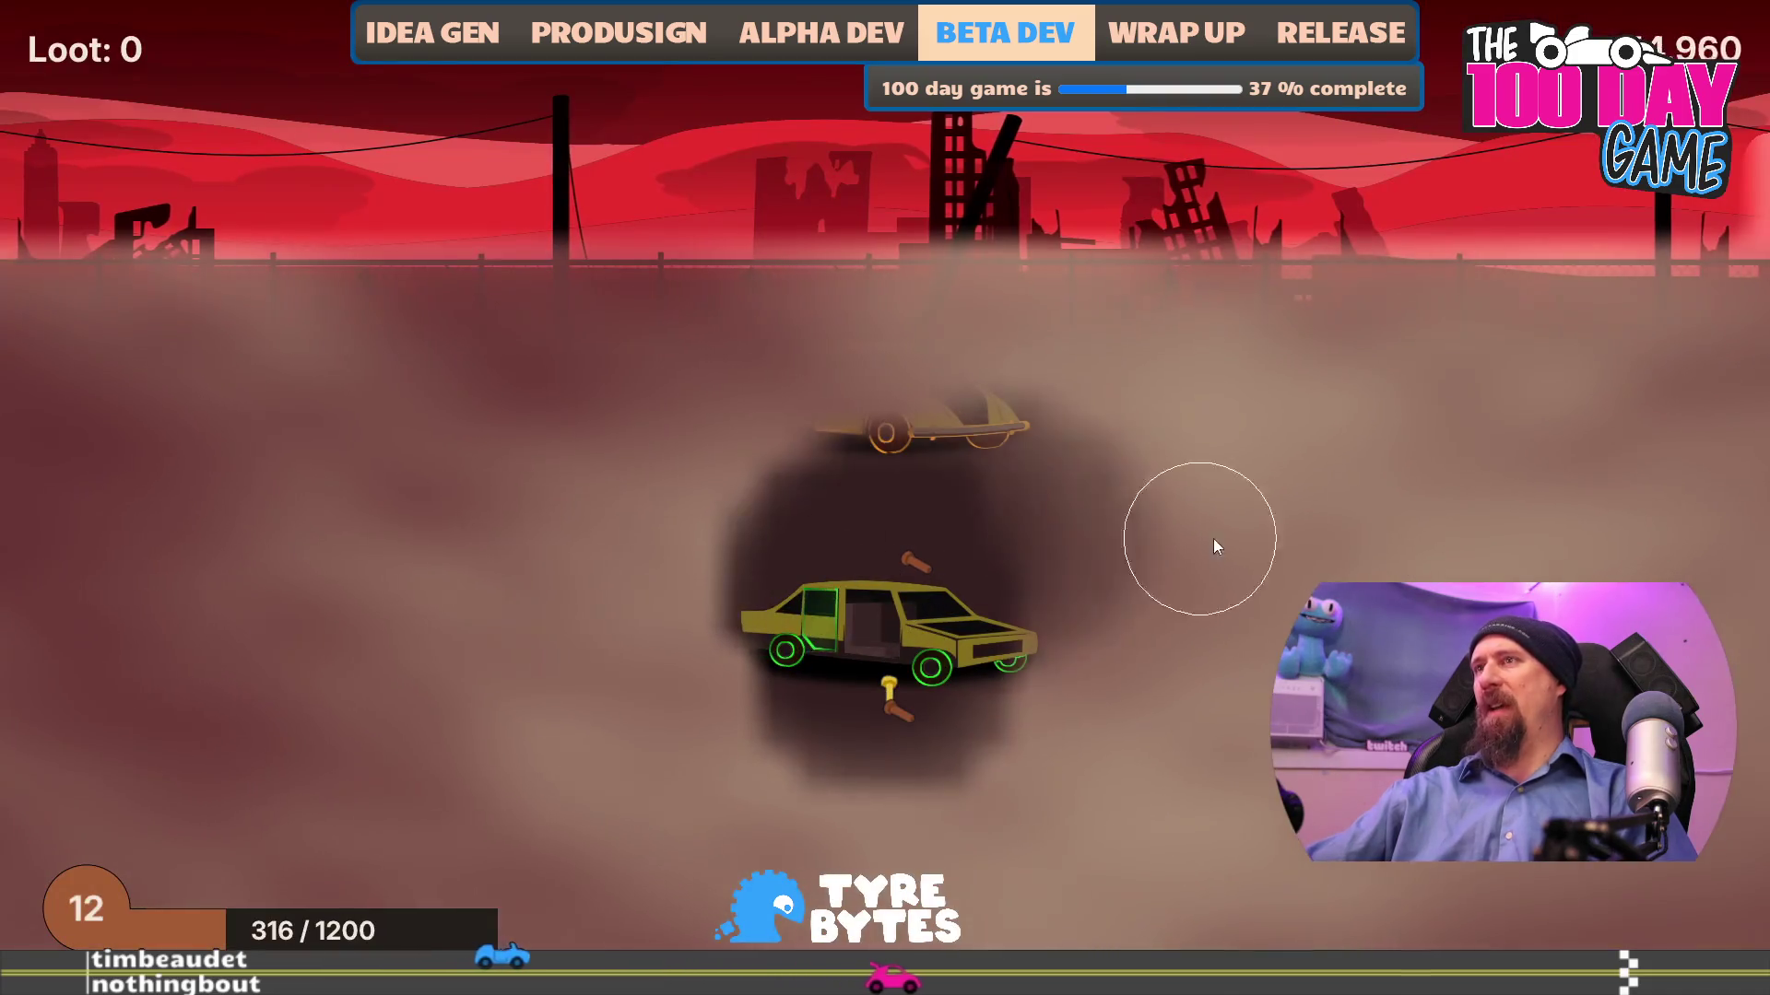
mouse_move(1213, 539)
mouse_down()
mouse_move(866, 336)
mouse_move(329, 783)
mouse_move(1109, 869)
mouse_move(1369, 825)
mouse_move(1364, 590)
mouse_move(1290, 636)
mouse_move(1341, 659)
mouse_move(1186, 728)
mouse_move(1198, 608)
mouse_move(1163, 706)
mouse_move(1235, 713)
mouse_move(802, 669)
mouse_move(789, 695)
mouse_move(837, 699)
mouse_move(680, 691)
mouse_move(985, 673)
mouse_move(757, 680)
mouse_move(973, 679)
mouse_move(892, 502)
mouse_move(853, 539)
mouse_move(972, 679)
mouse_move(1011, 657)
mouse_move(895, 433)
mouse_up()
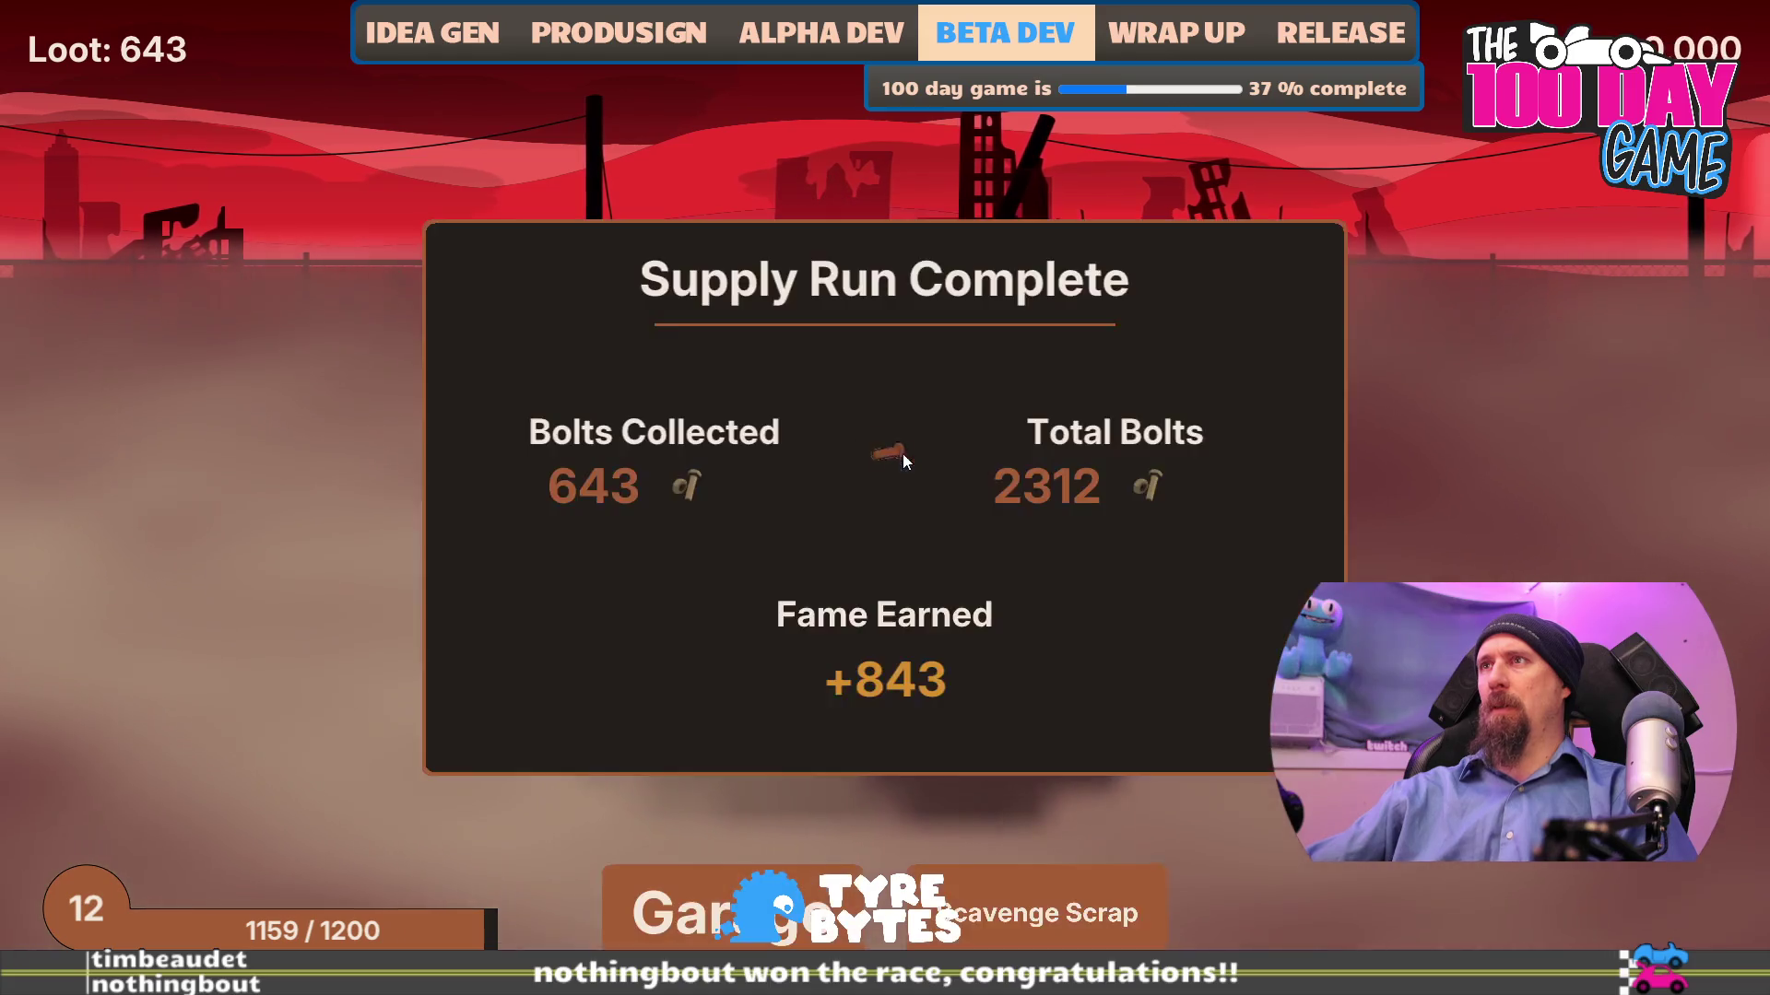
- Play several more supply runs, breaking the yellow sedan and beetle into bolts, reaching level 14
click(793, 939)
click(1560, 813)
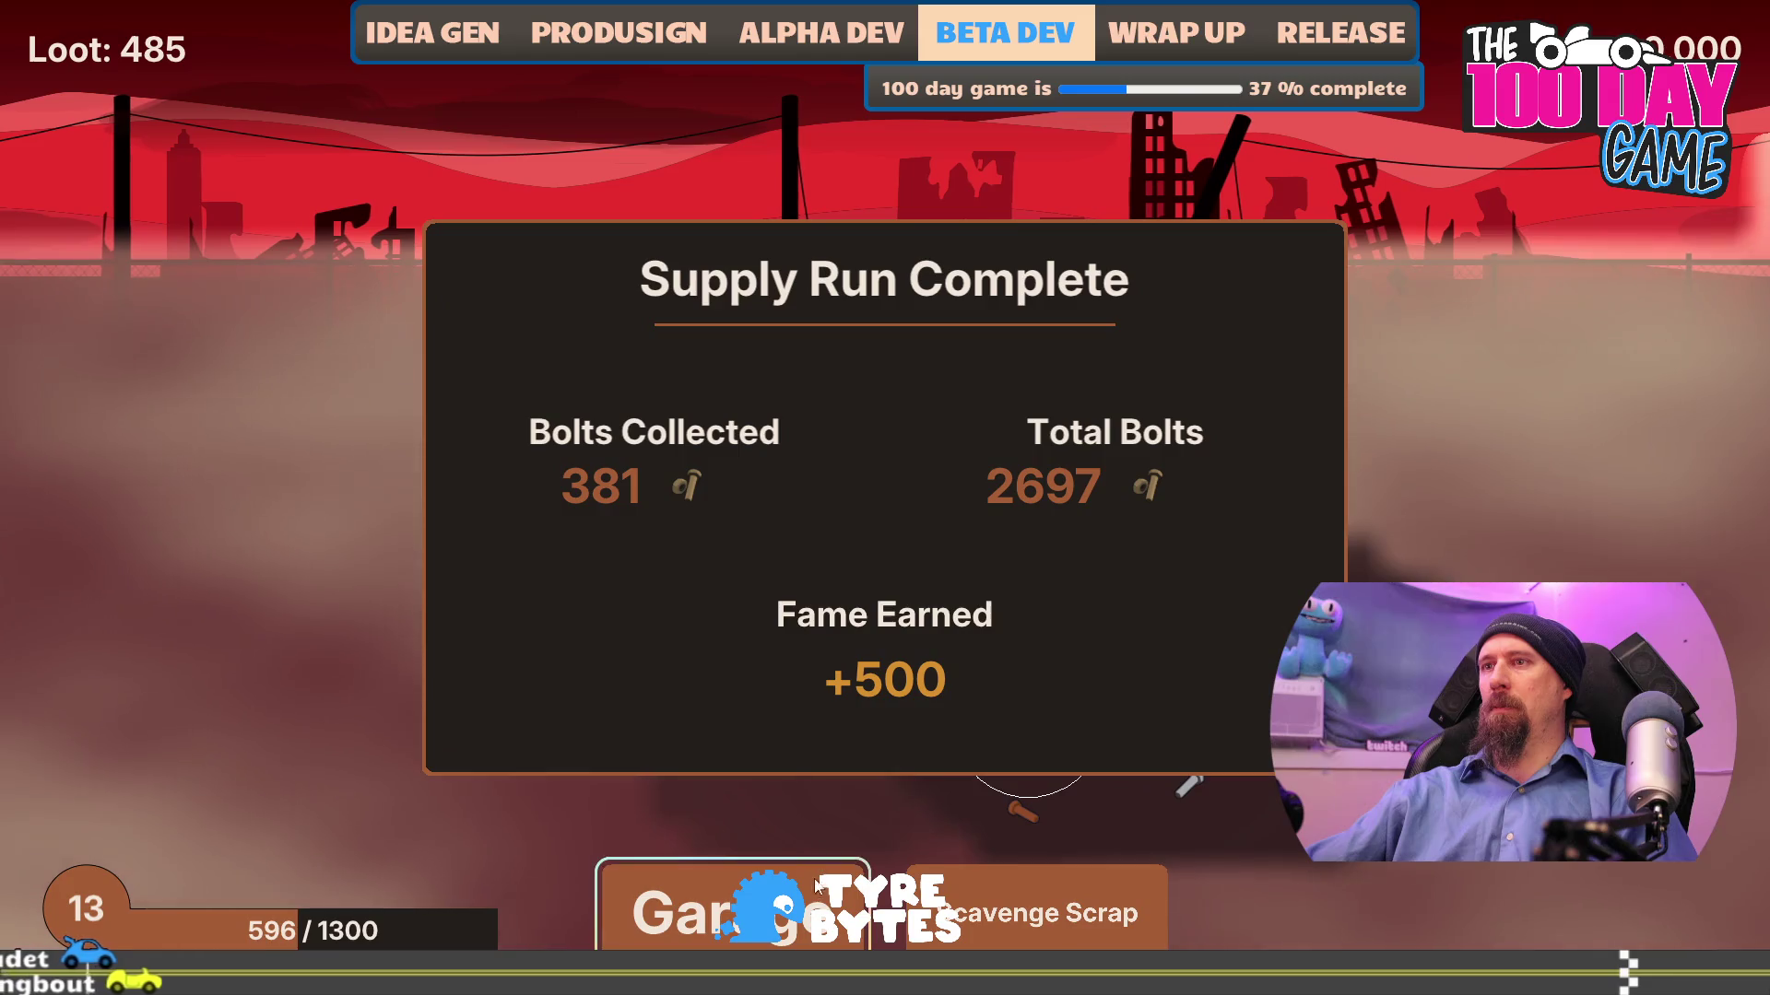
click(1036, 912)
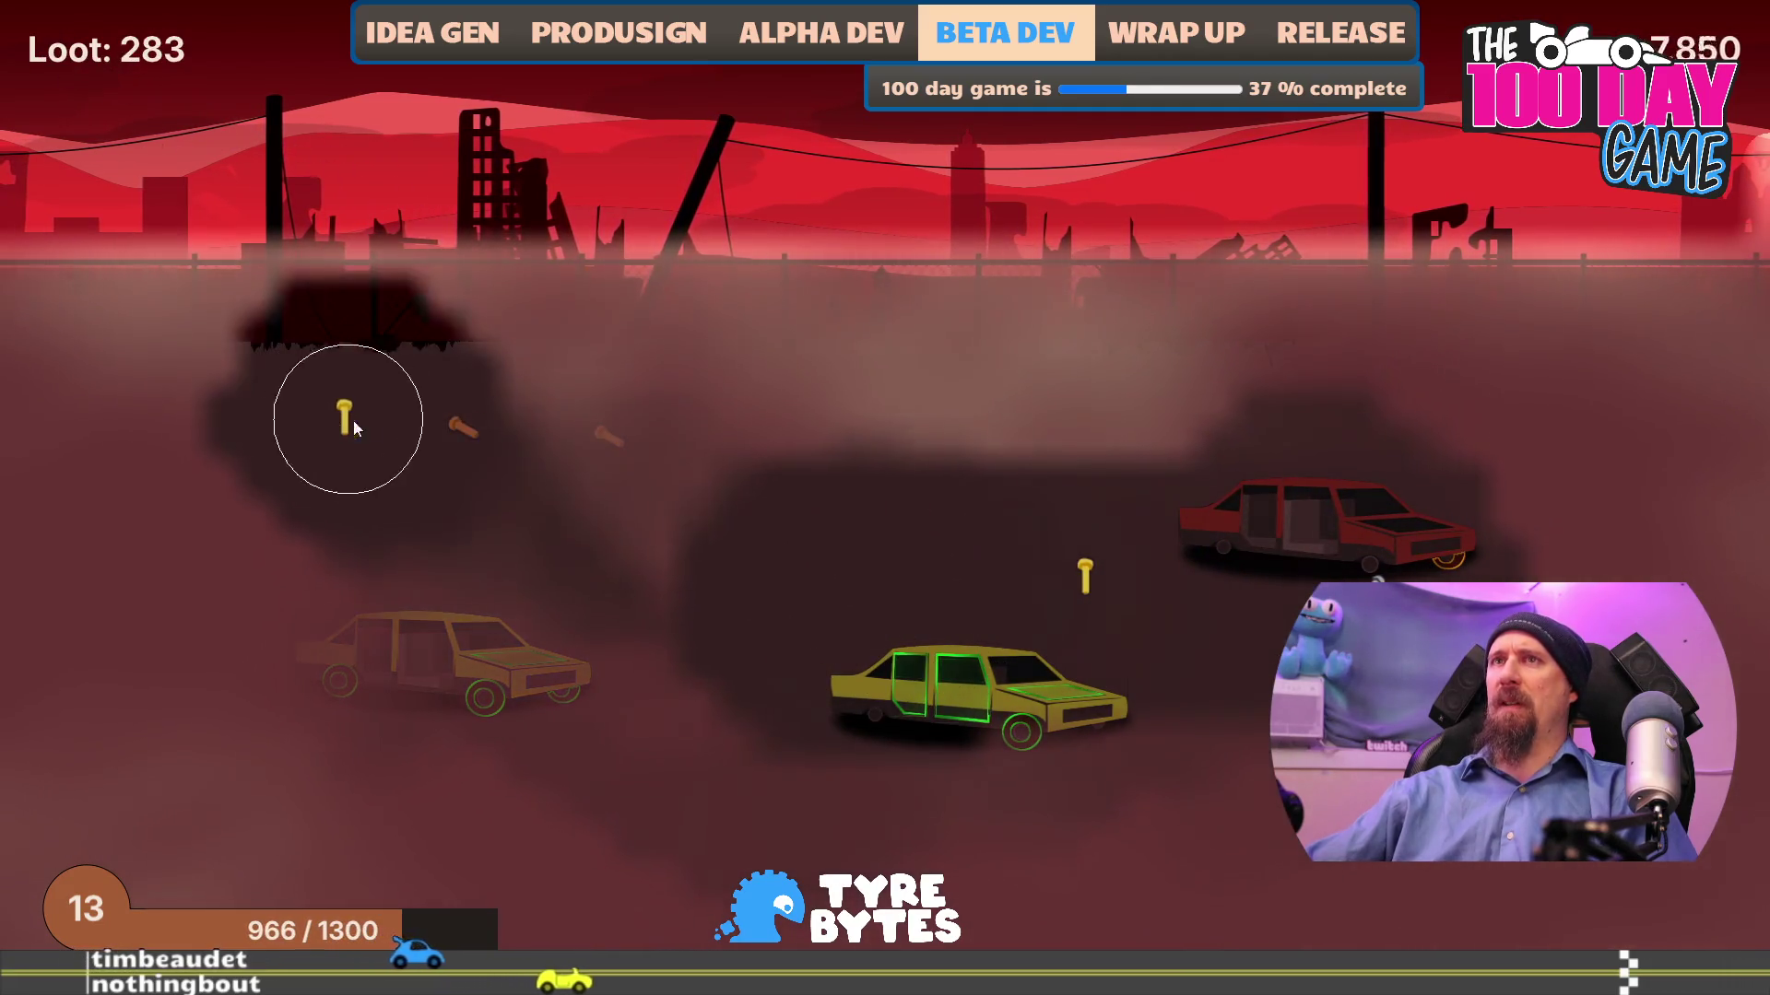
click(1056, 873)
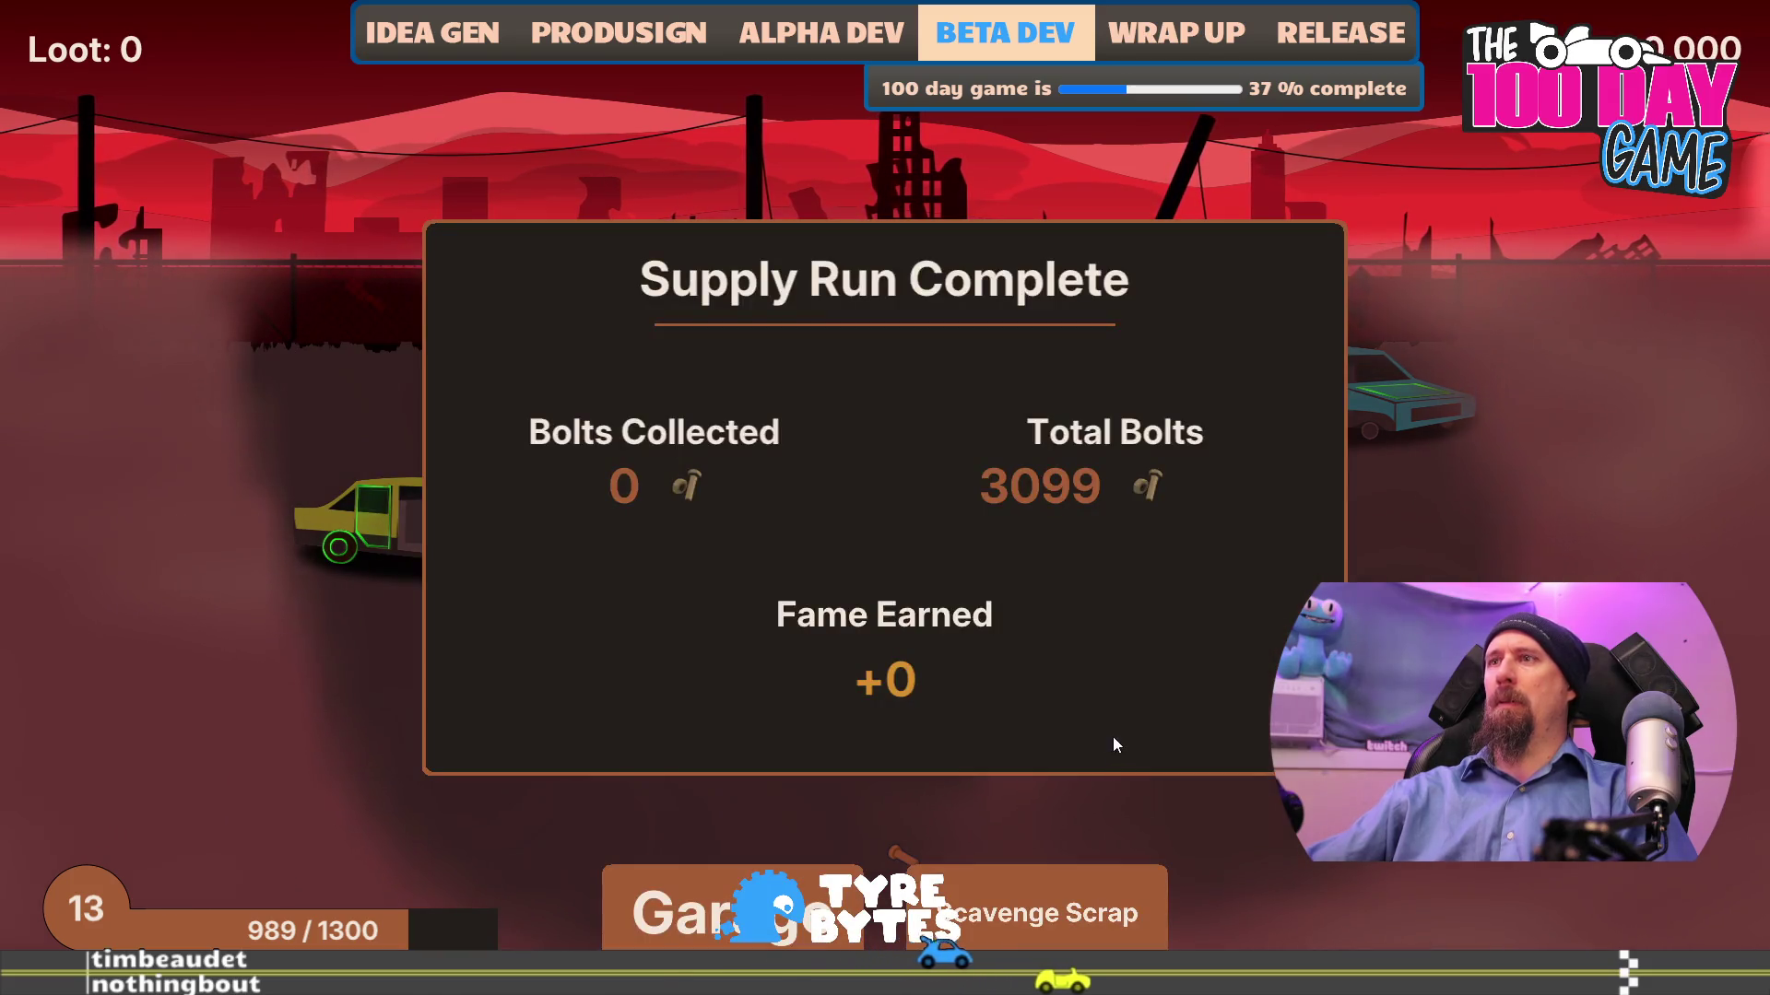
click(1104, 931)
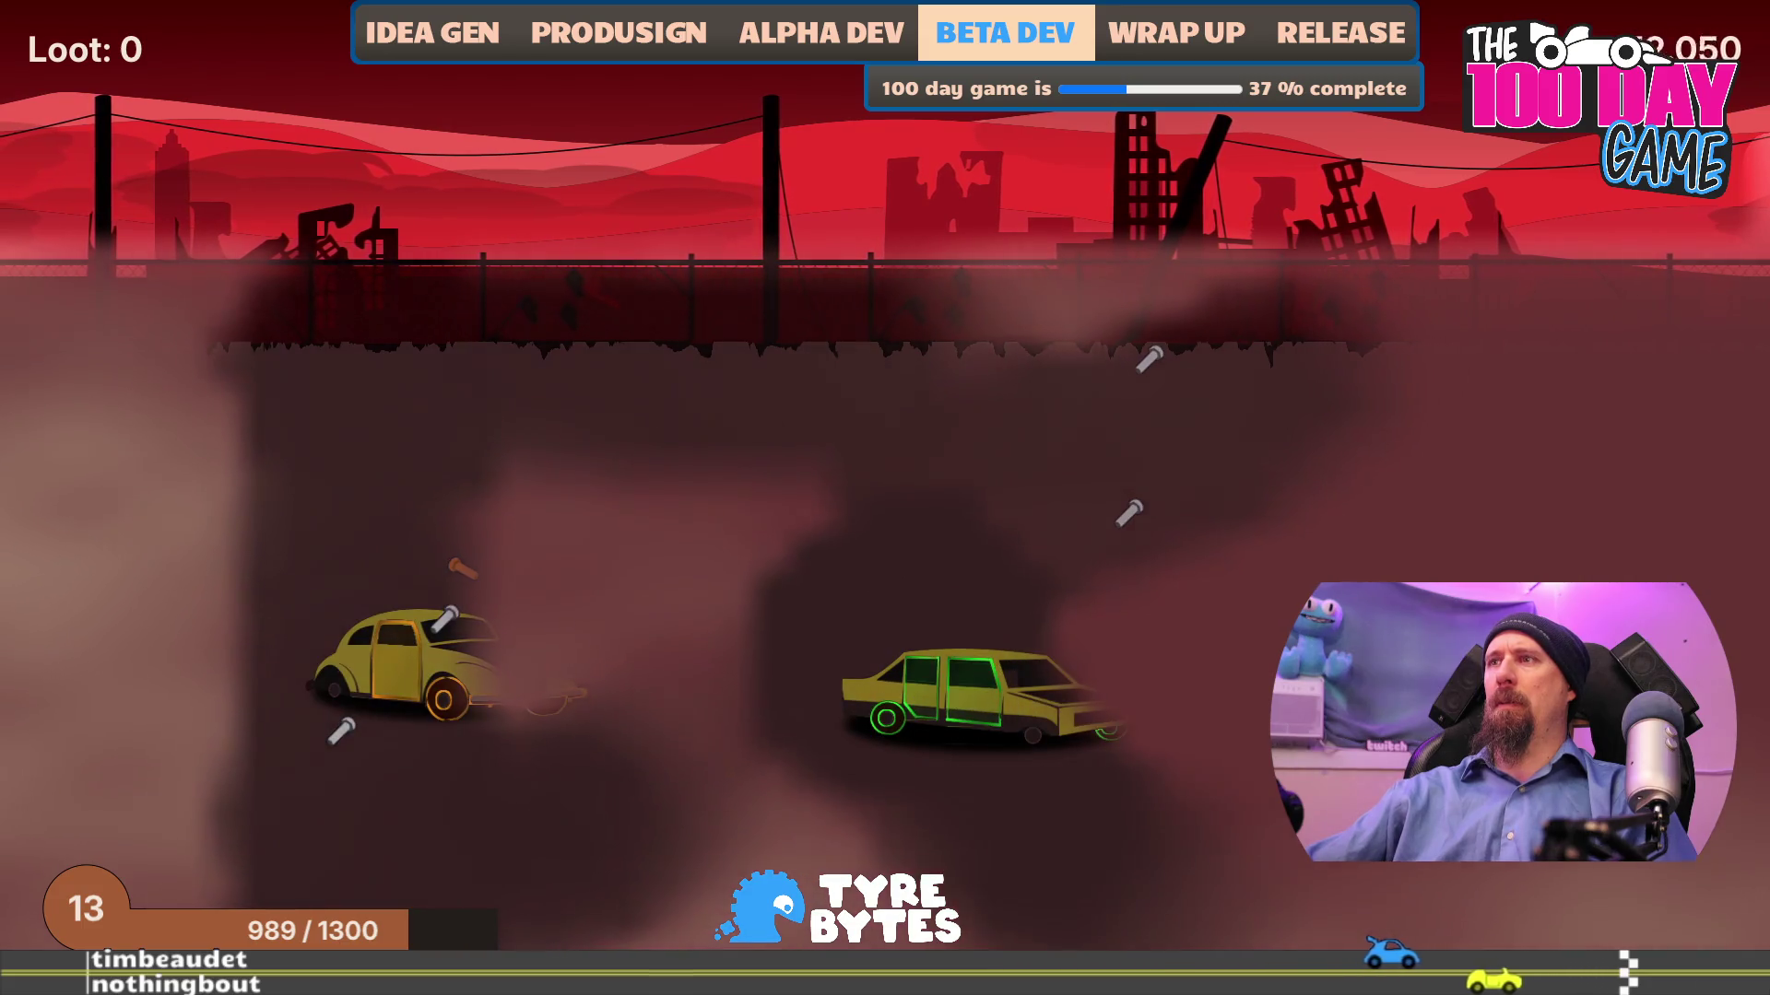
click(922, 719)
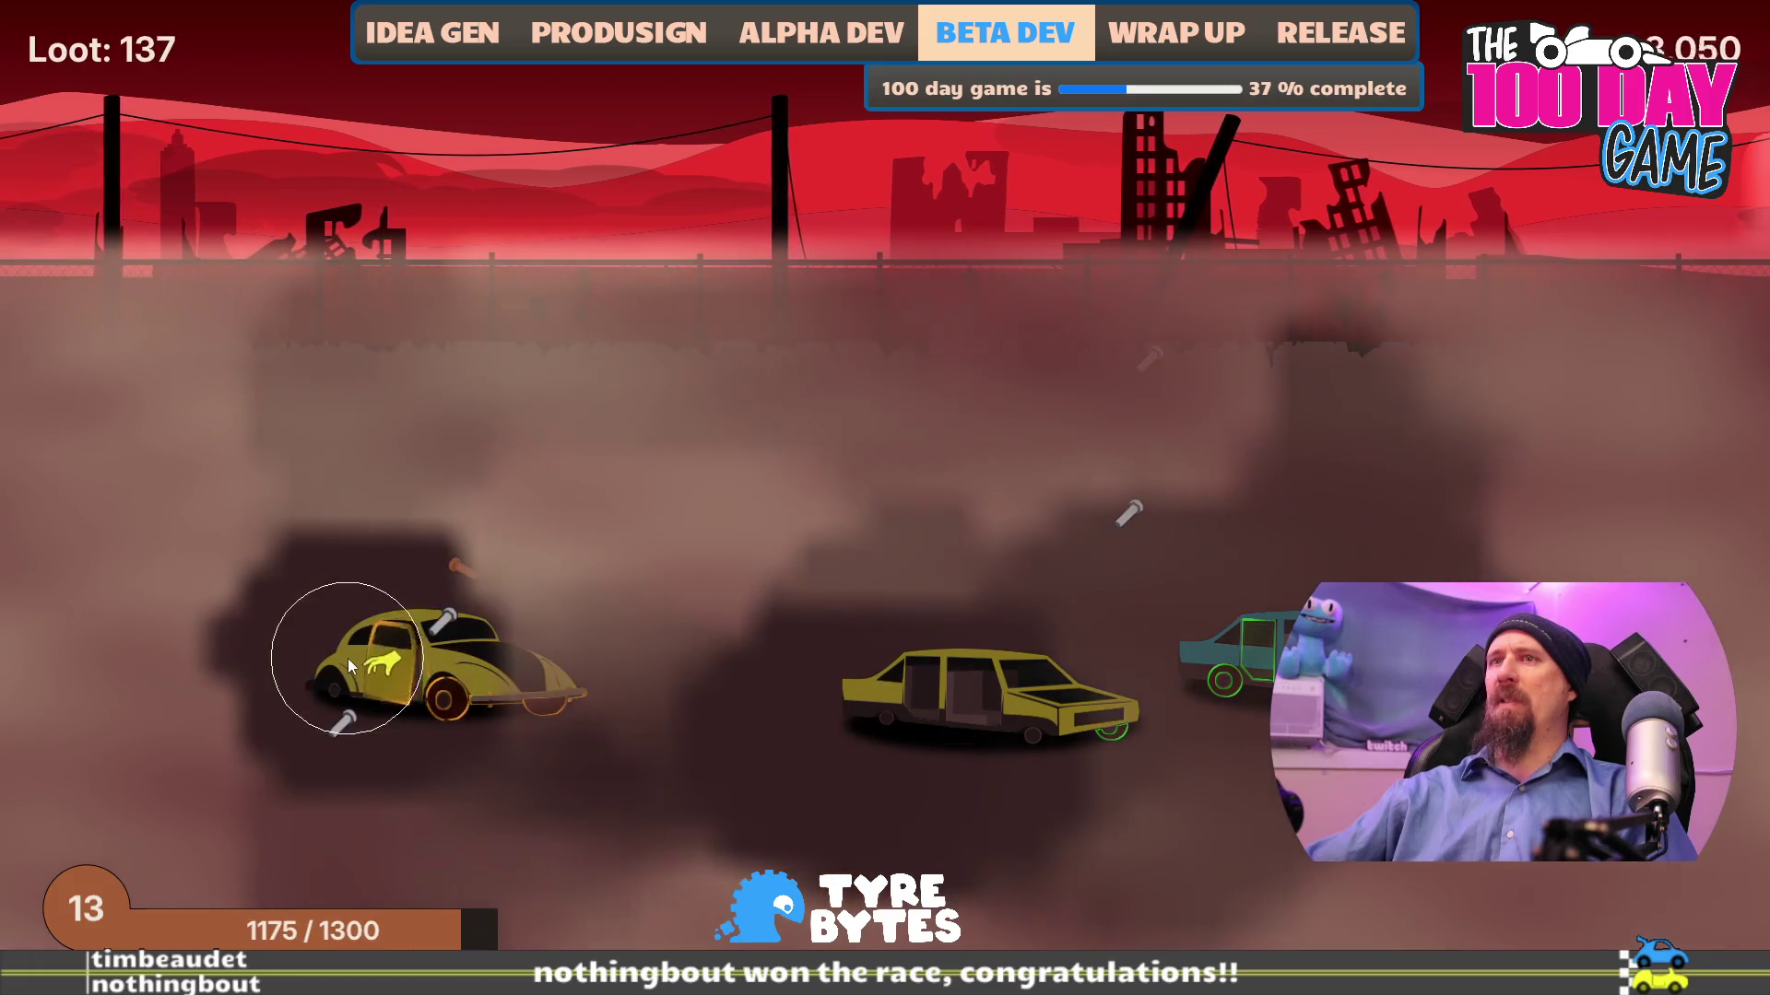
click(384, 684)
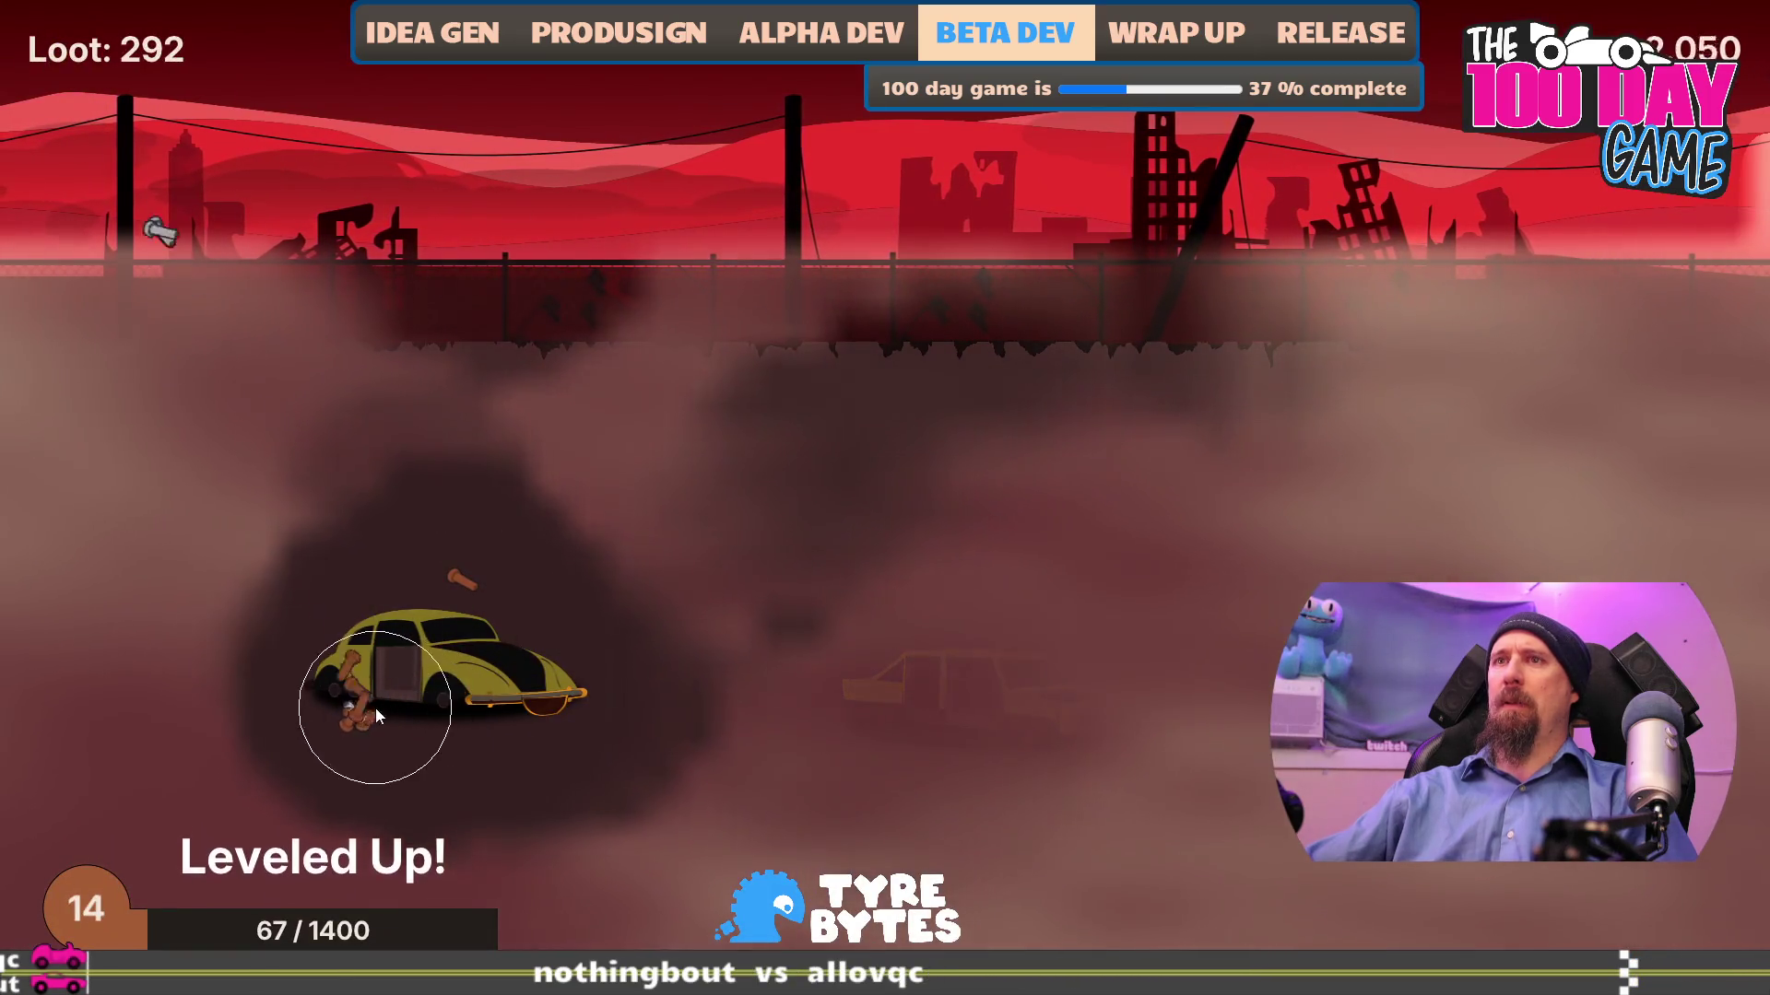
click(571, 701)
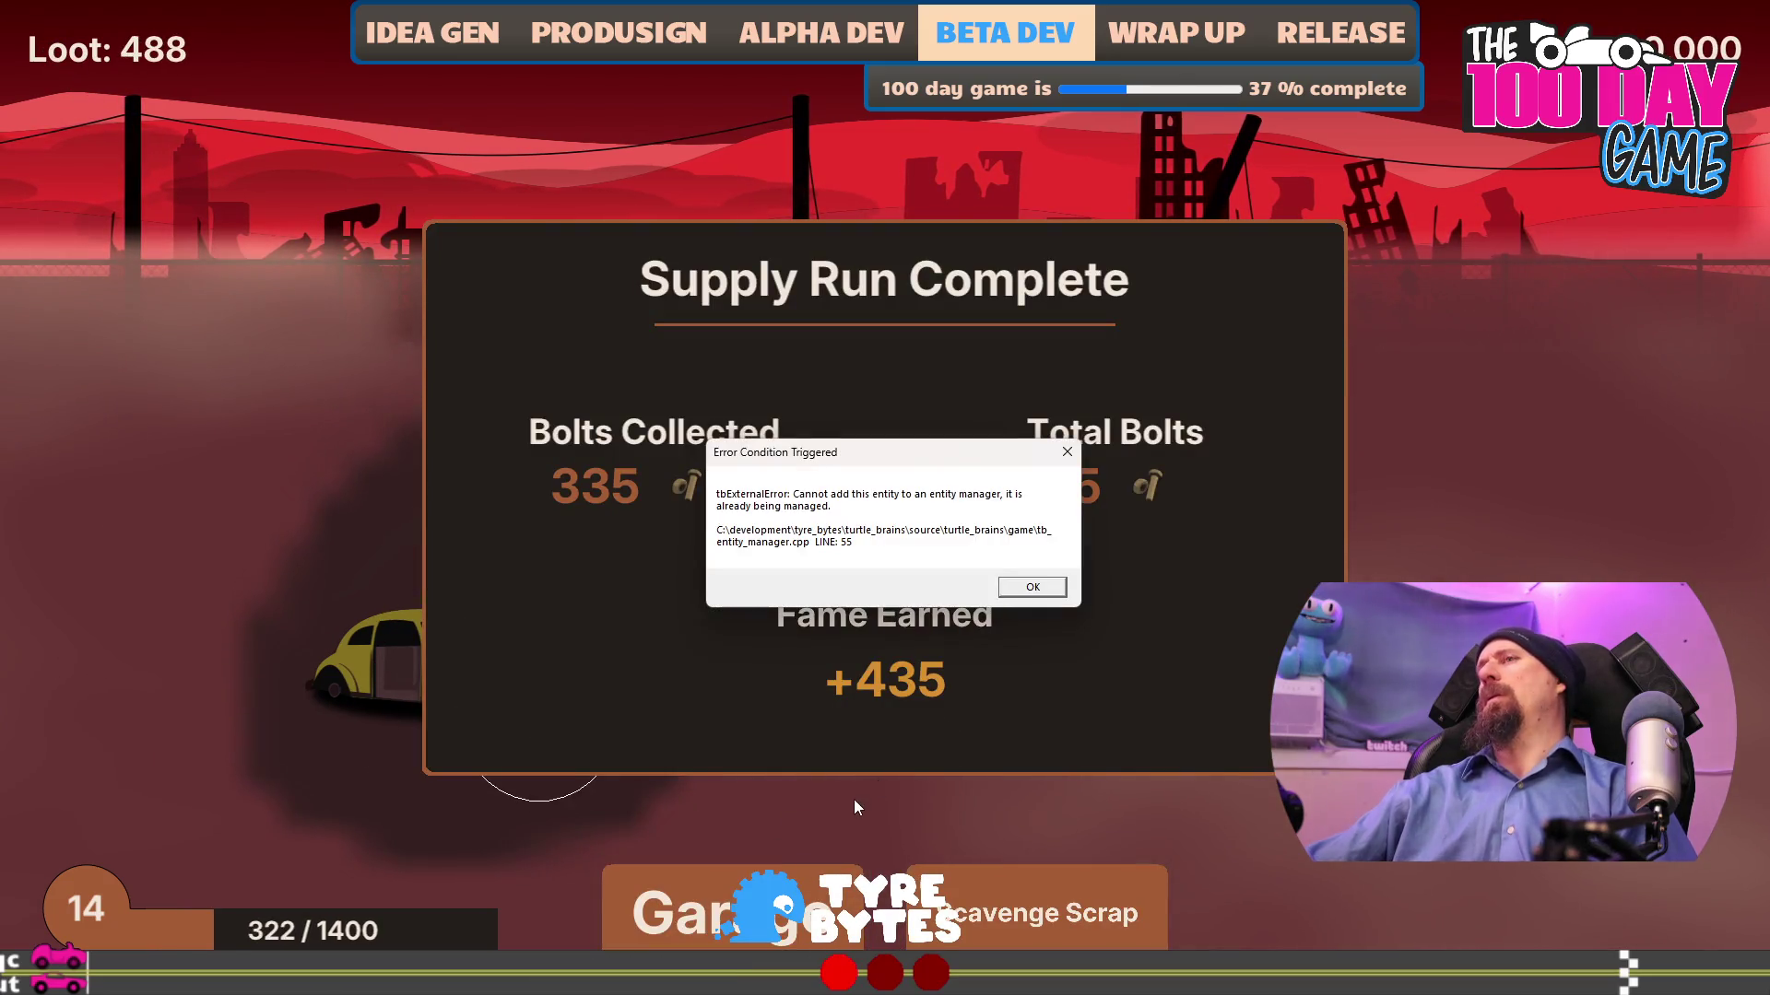
- Dismiss the entity-manager error and relaunch the game from Visual Studio with F5
click(1032, 588)
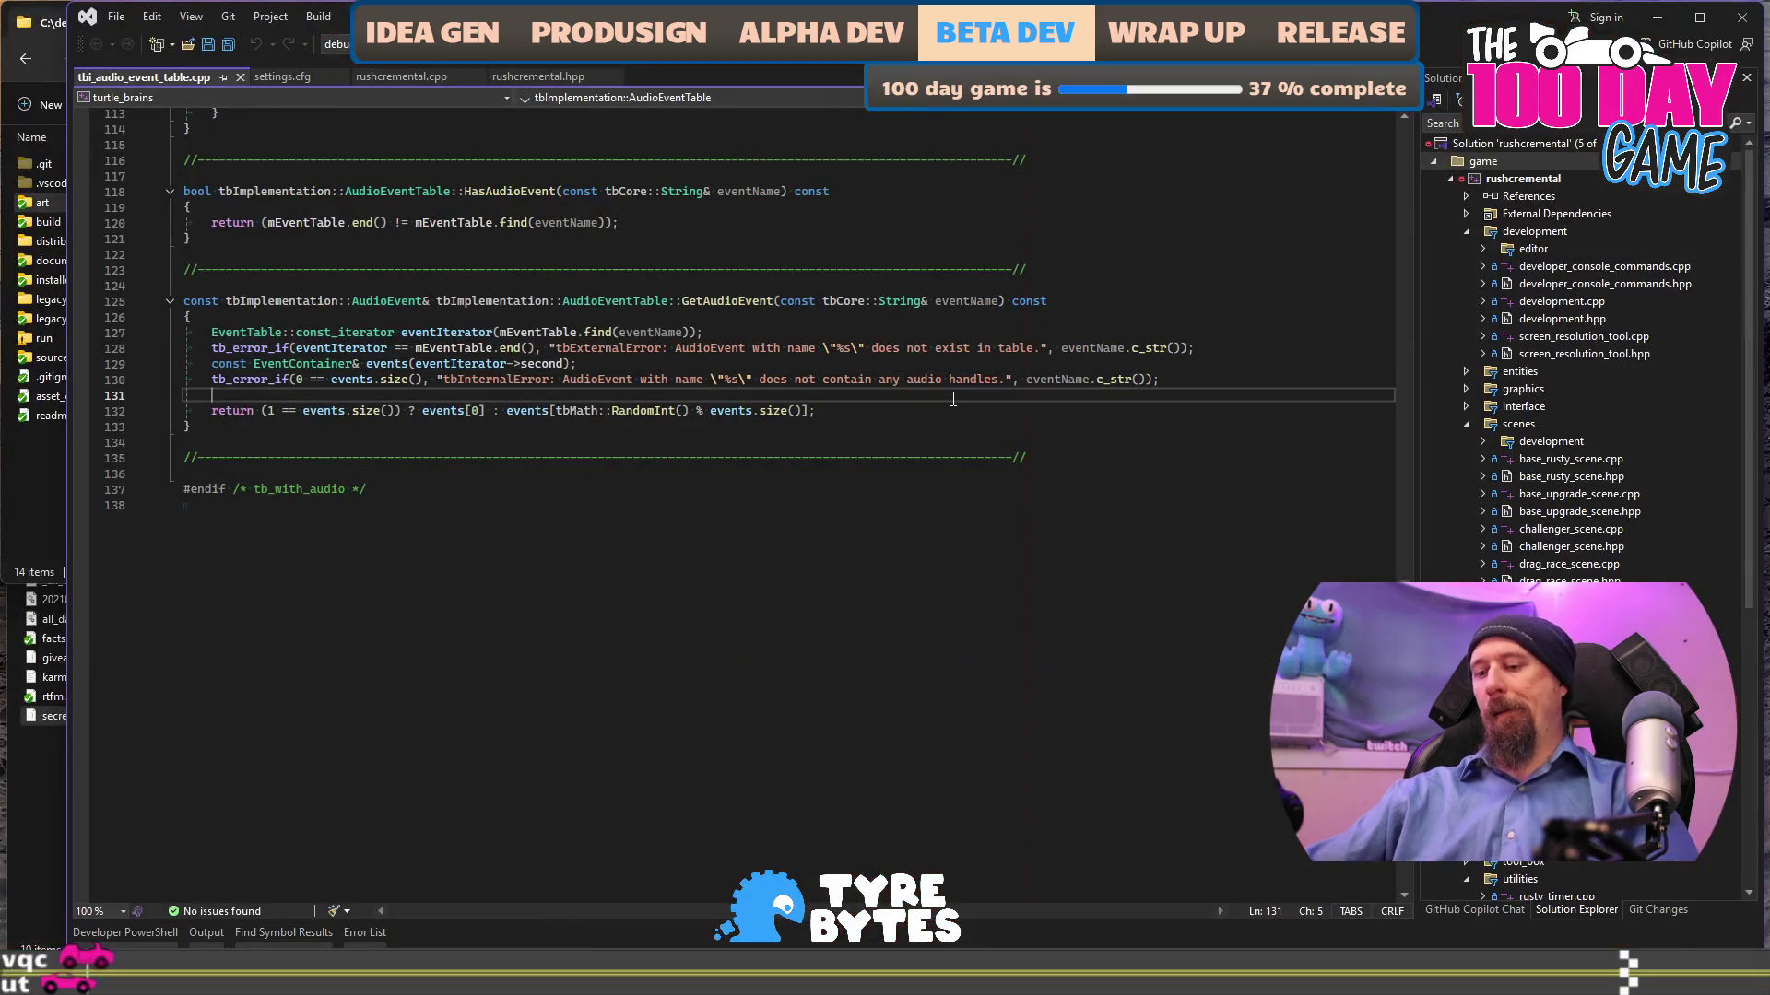
key(F5)
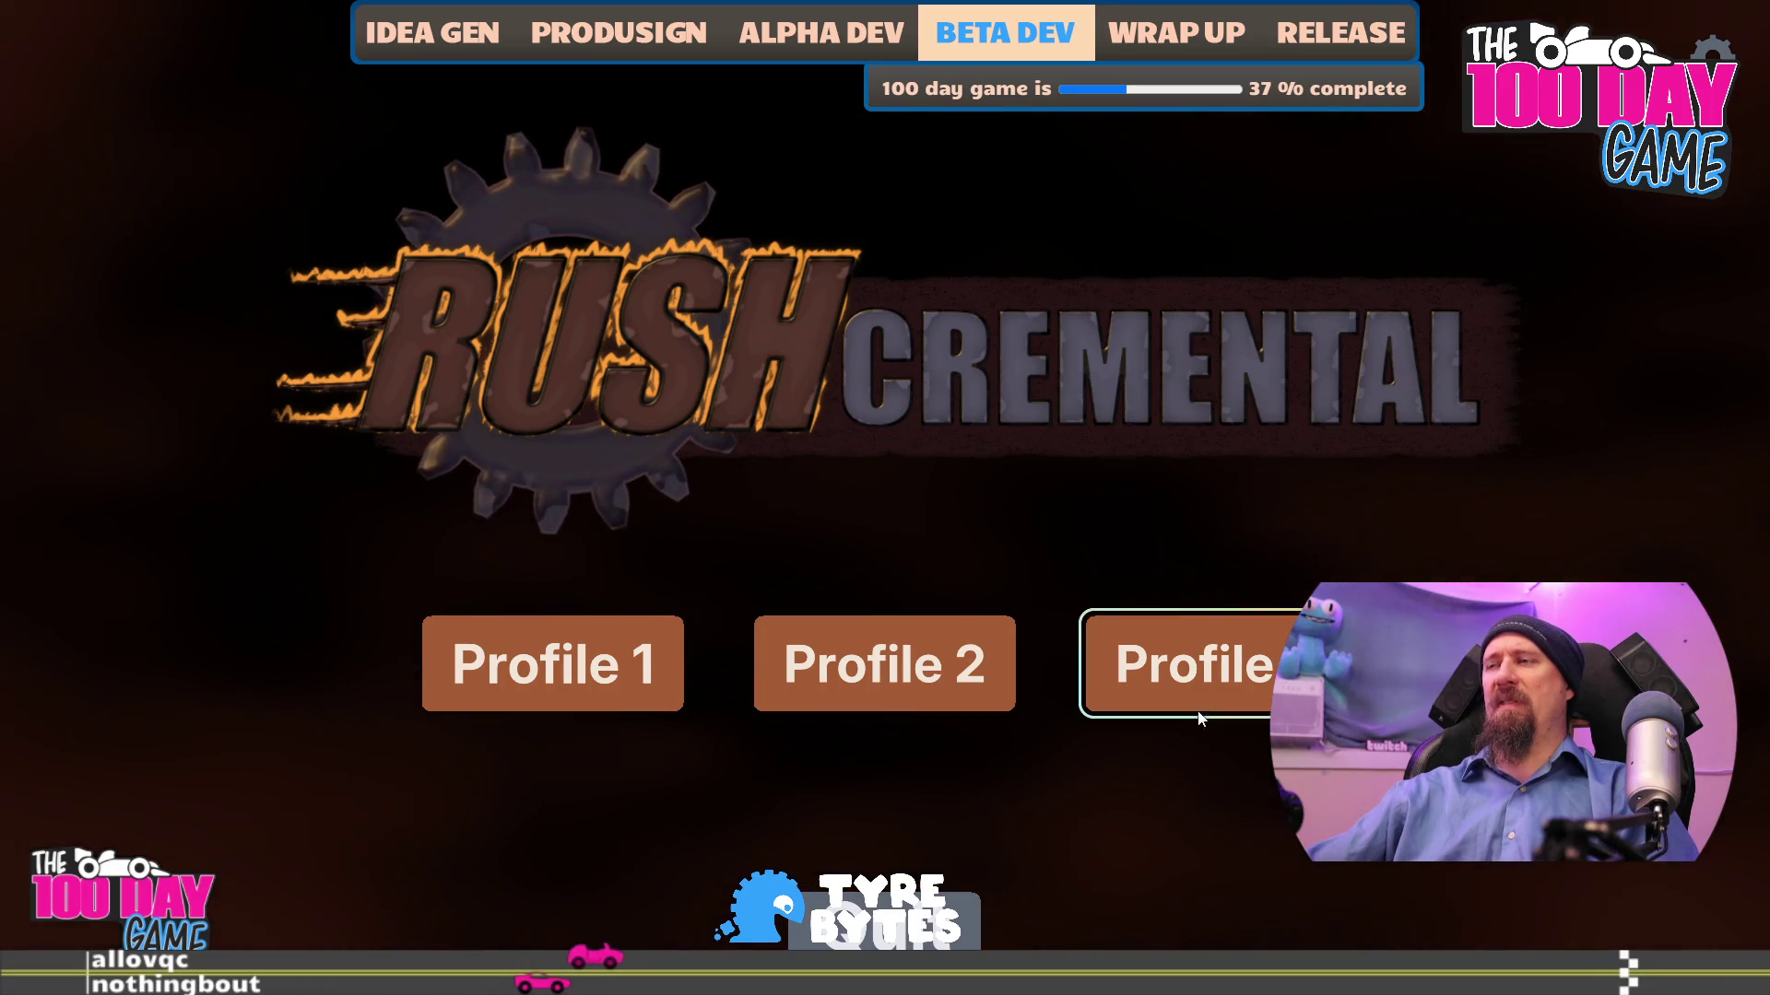
- Load Profile 1, scavenge cars through two supply runs, and go to the garage upgrade tree
click(582, 673)
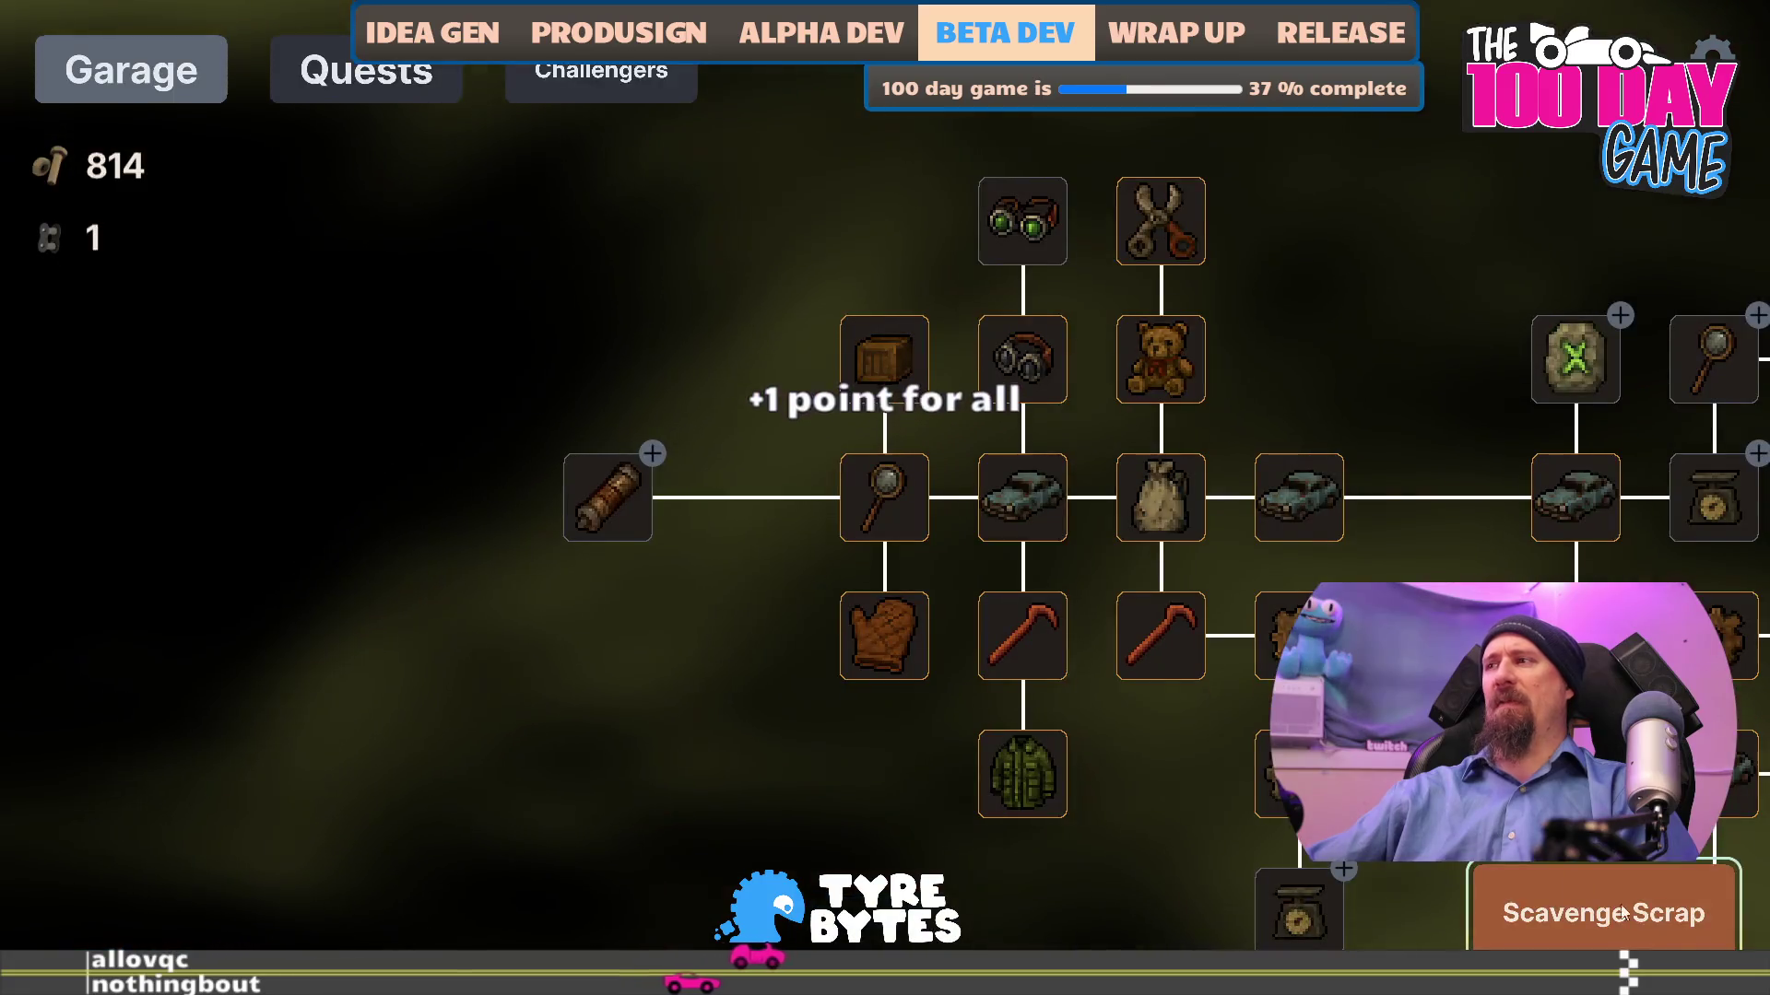
mouse_move(1179, 407)
mouse_down()
mouse_move(374, 516)
mouse_move(853, 466)
mouse_move(1580, 530)
mouse_move(1244, 716)
mouse_move(991, 738)
mouse_move(1147, 768)
mouse_move(950, 775)
mouse_move(1115, 779)
mouse_move(821, 640)
mouse_move(487, 541)
mouse_move(442, 531)
mouse_move(492, 565)
mouse_move(400, 604)
mouse_move(581, 558)
mouse_move(562, 577)
mouse_move(385, 527)
mouse_move(338, 588)
mouse_move(605, 590)
mouse_move(587, 591)
mouse_up()
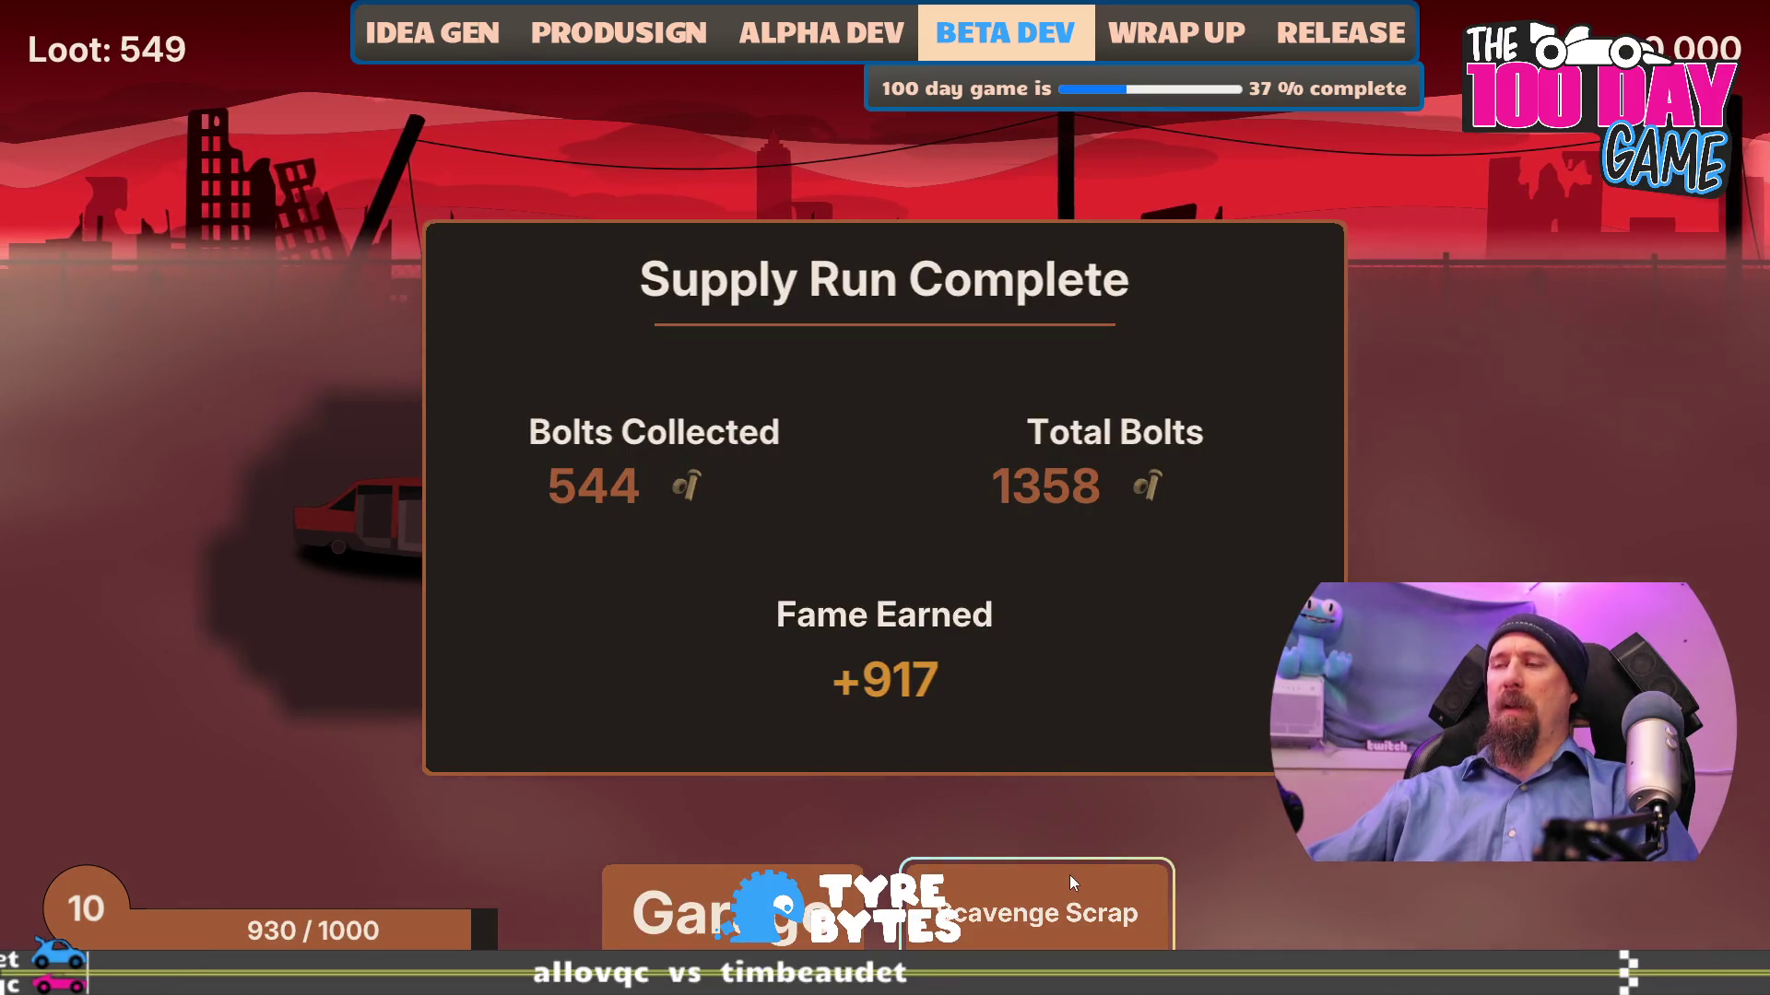
click(992, 915)
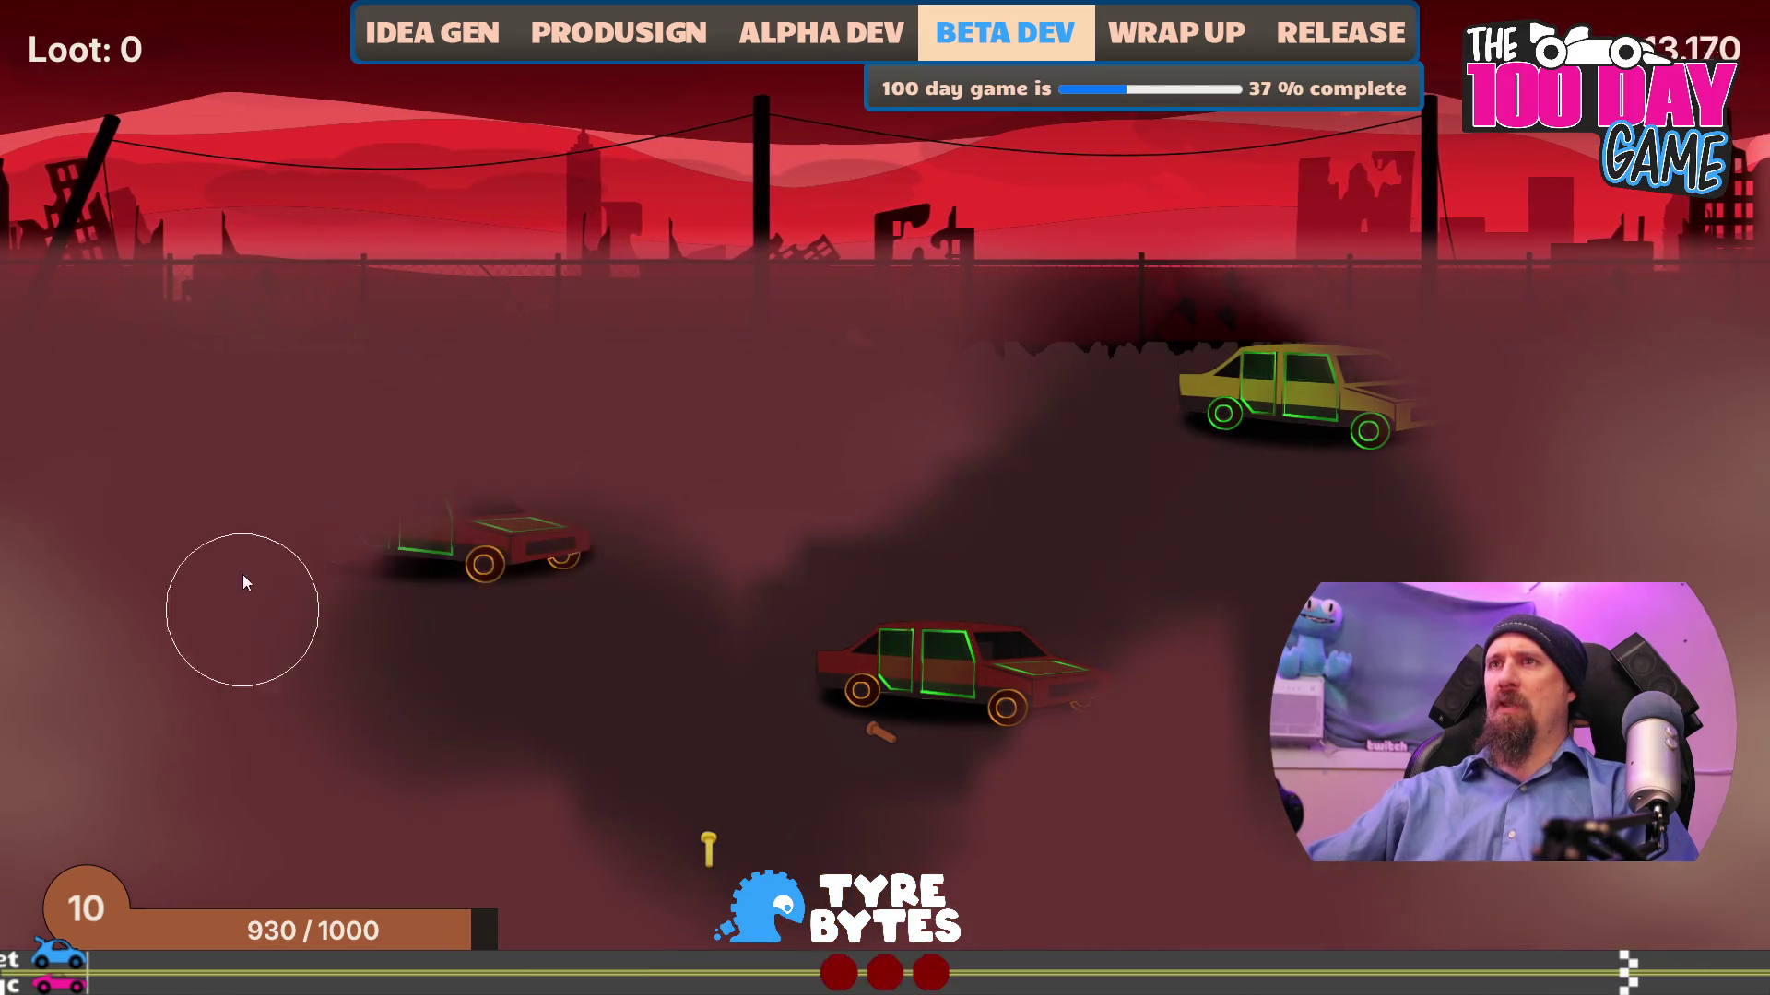
mouse_move(395, 513)
mouse_down()
mouse_move(490, 534)
mouse_move(429, 526)
mouse_move(499, 587)
mouse_up()
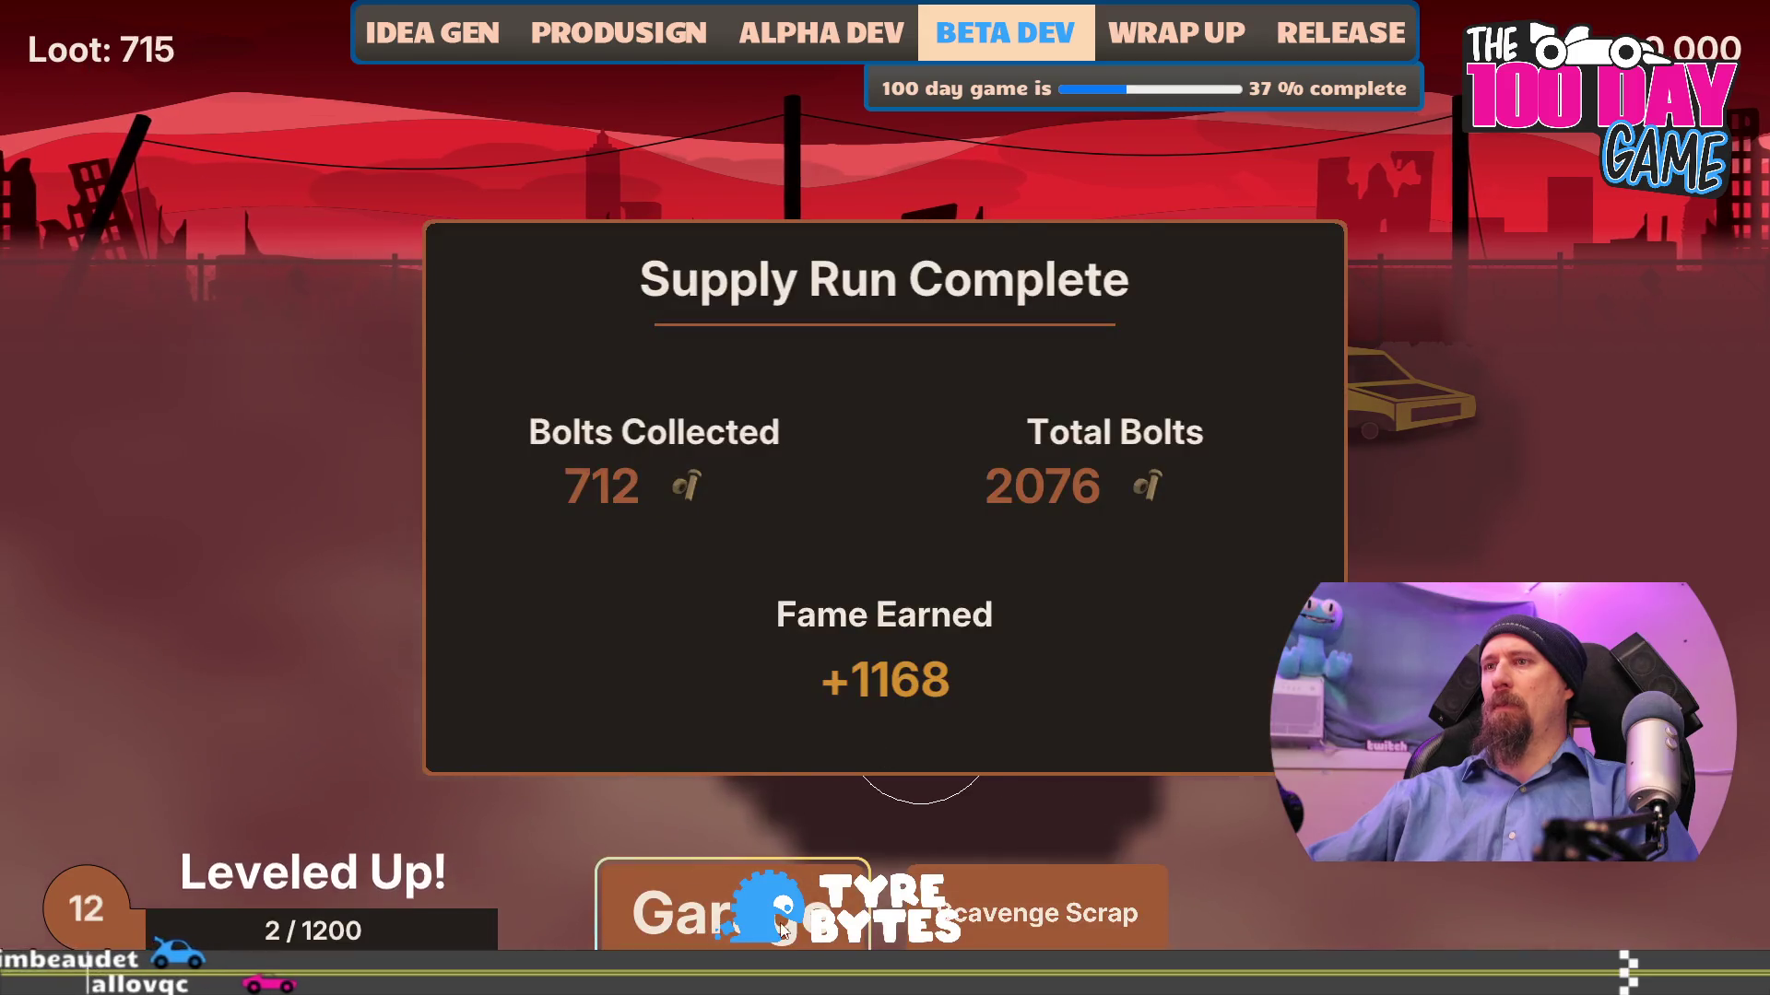
click(792, 908)
drag(1358, 634, 772, 494)
- Buy the magnifier, maxed Glasses, Best Loot and Better Searching upgrades, leaving 228 bolts, and start a run
click(1084, 223)
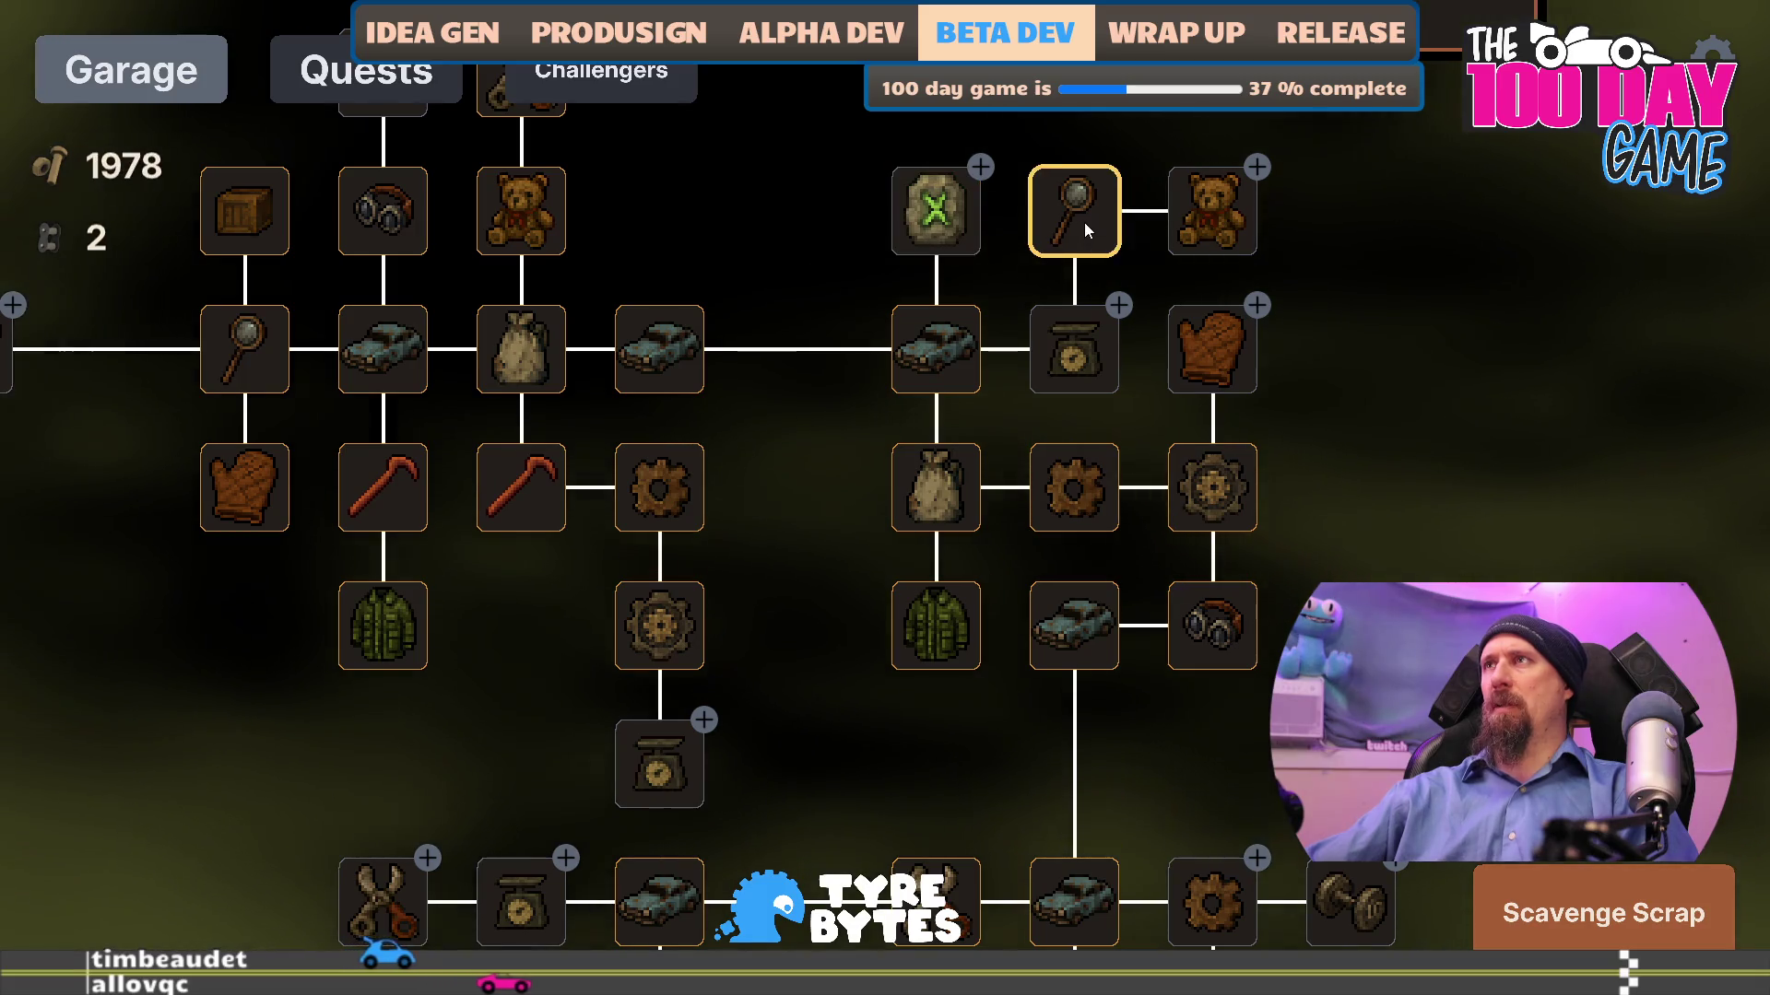
drag(1416, 534, 1358, 113)
click(1010, 730)
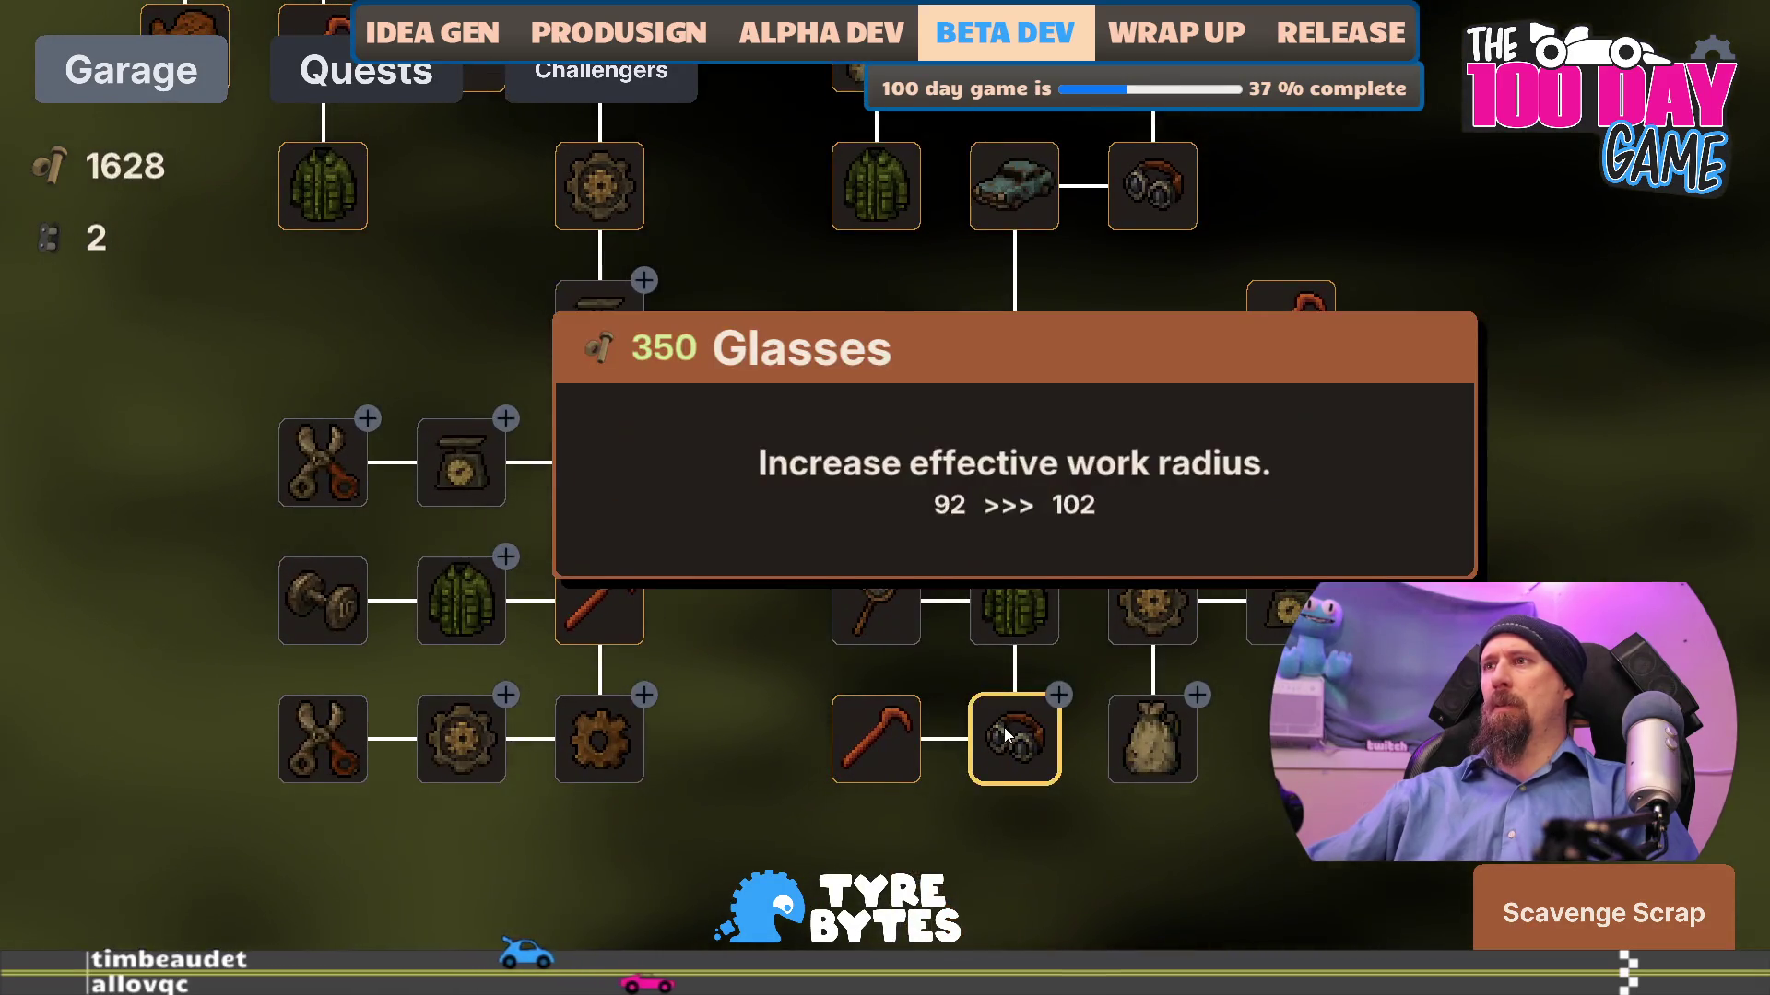
click(1009, 730)
click(472, 743)
click(470, 739)
mouse_move(672, 718)
mouse_down()
mouse_move(979, 722)
mouse_move(1018, 699)
mouse_up()
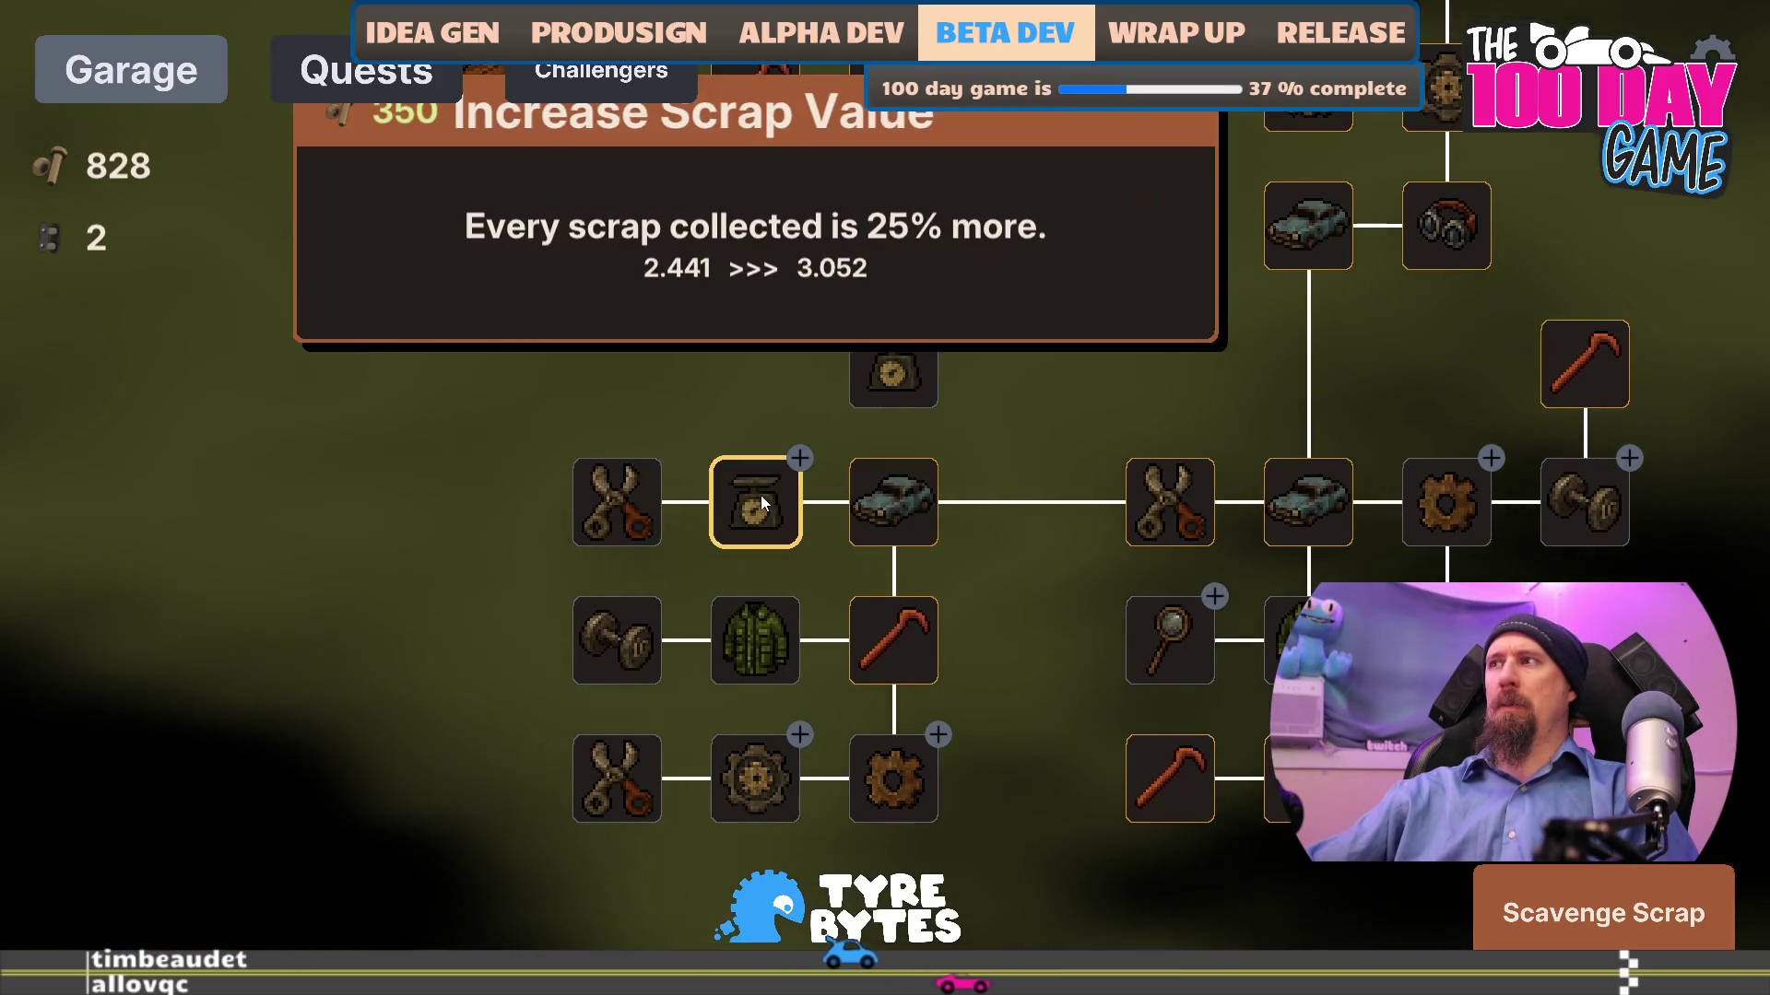
drag(1142, 603, 1012, 676)
click(1018, 687)
click(1018, 686)
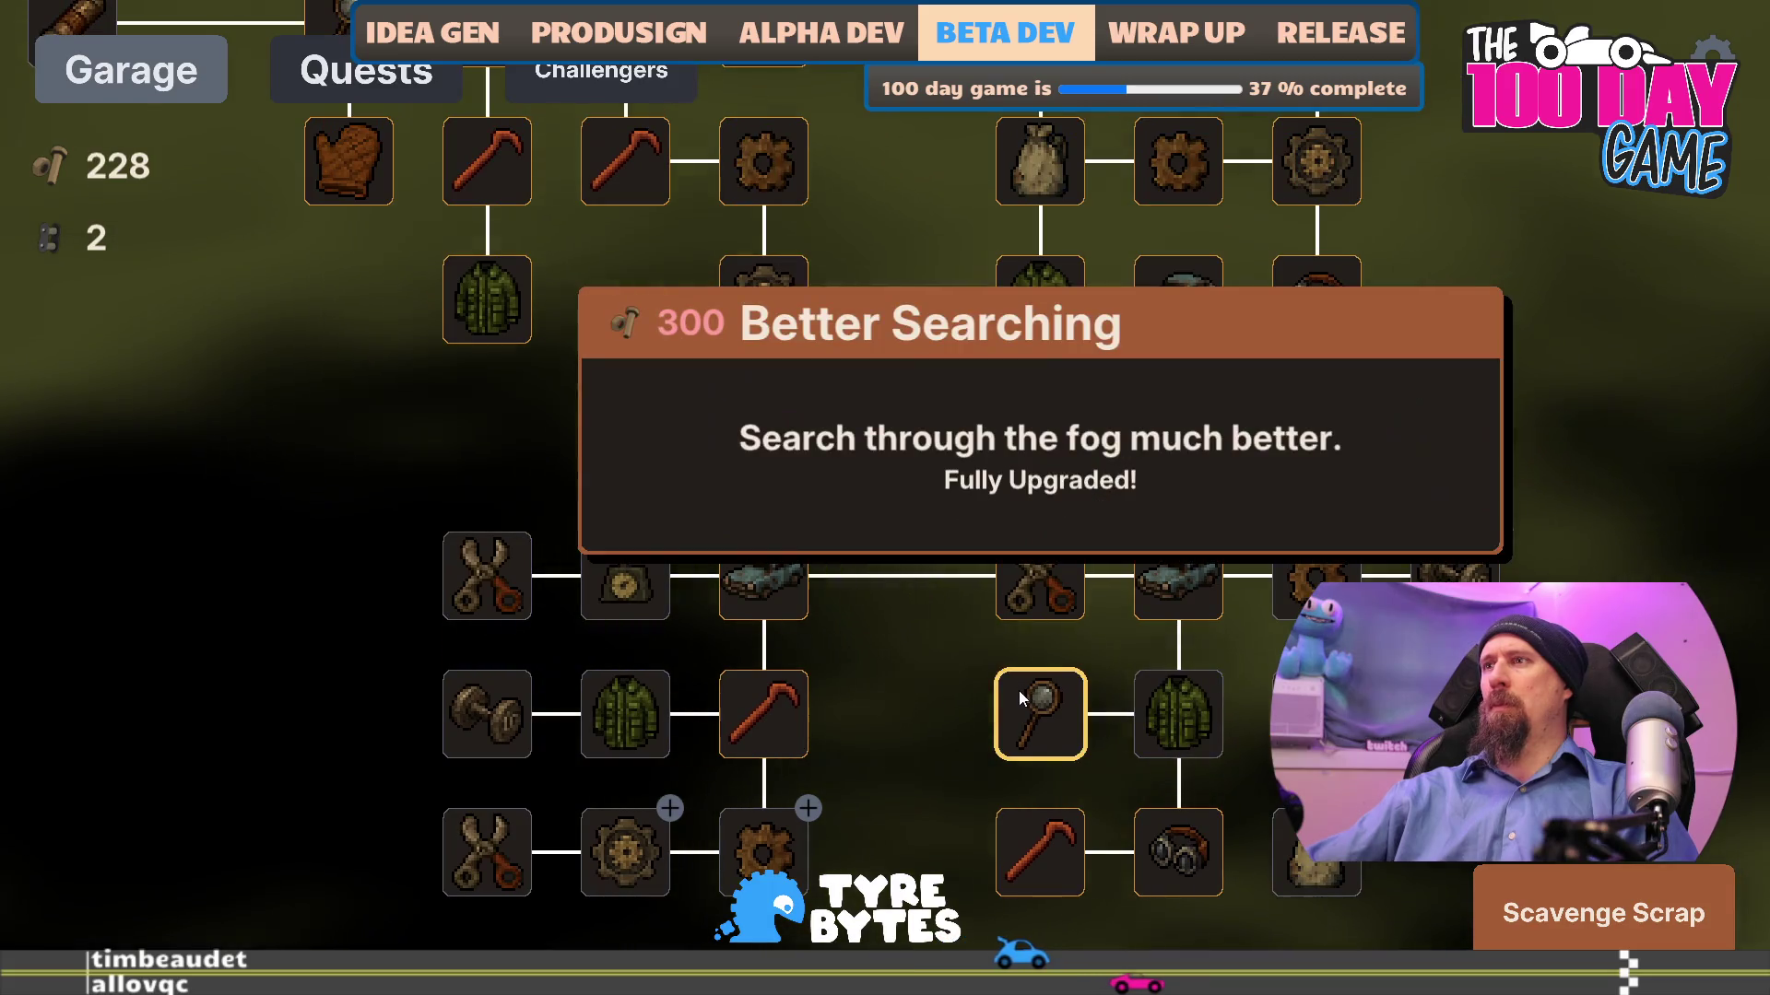
click(1591, 920)
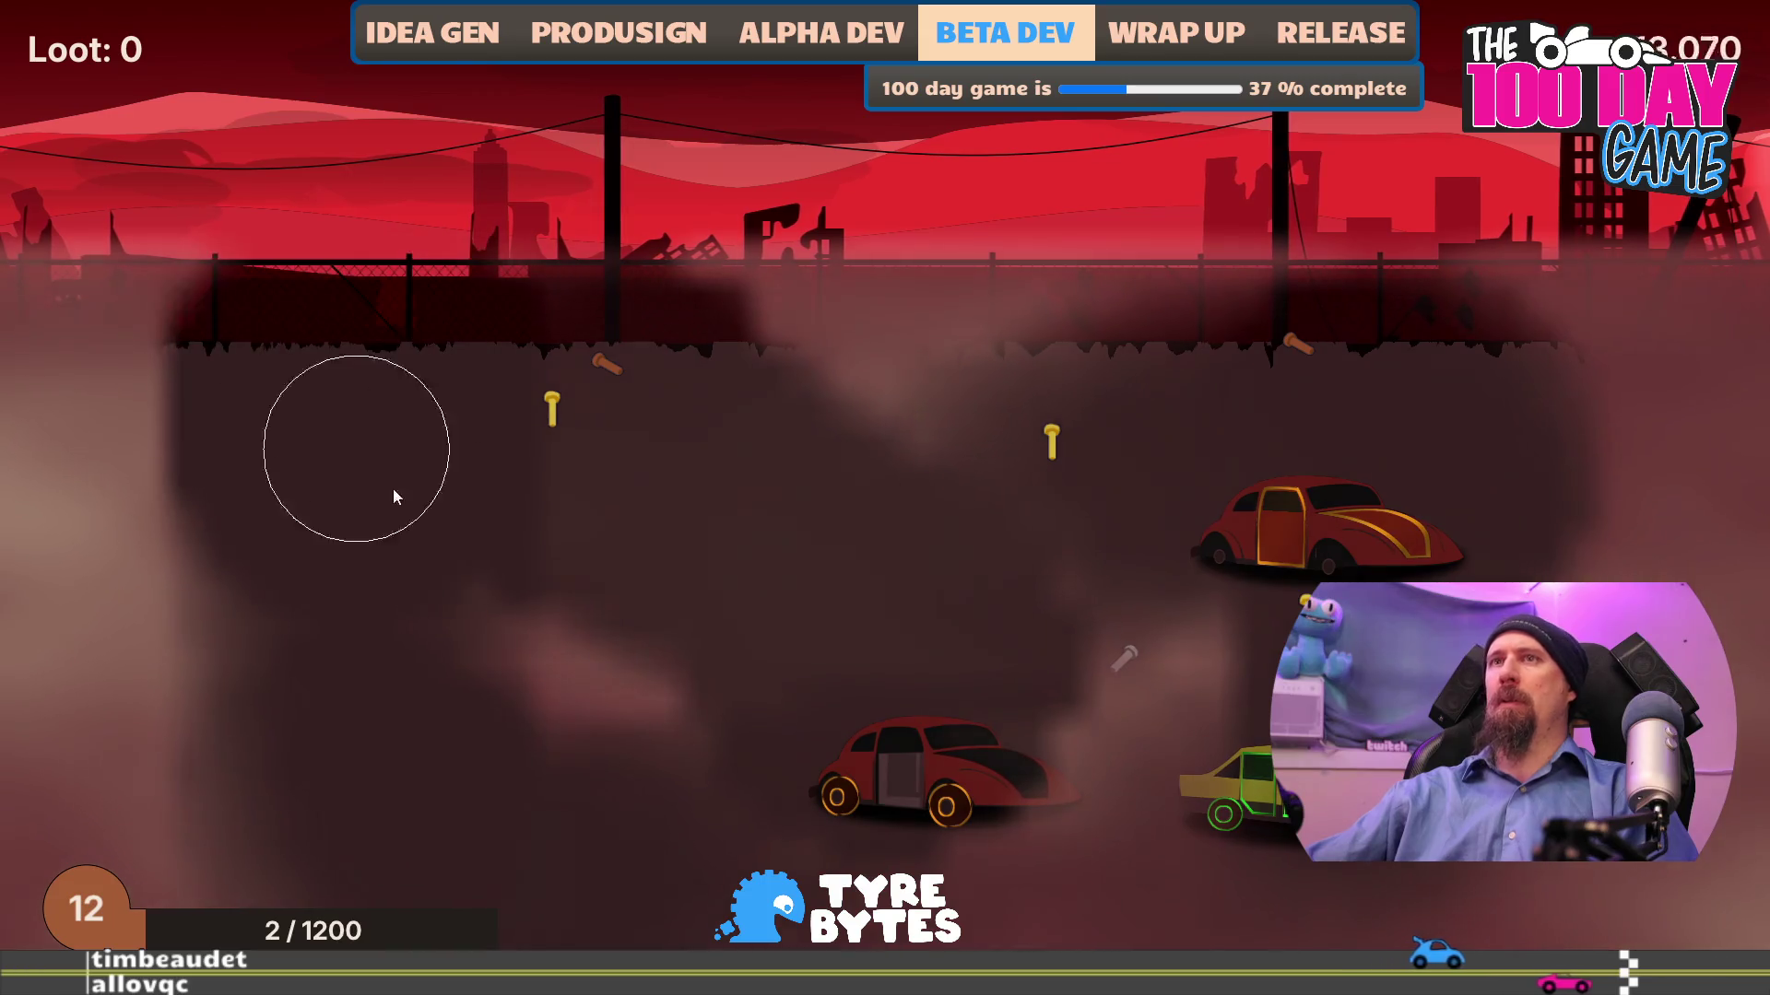
- Strip scrap from the yellow and red cars to finish the run with 368 bolts and +595 fame
click(608, 364)
click(616, 411)
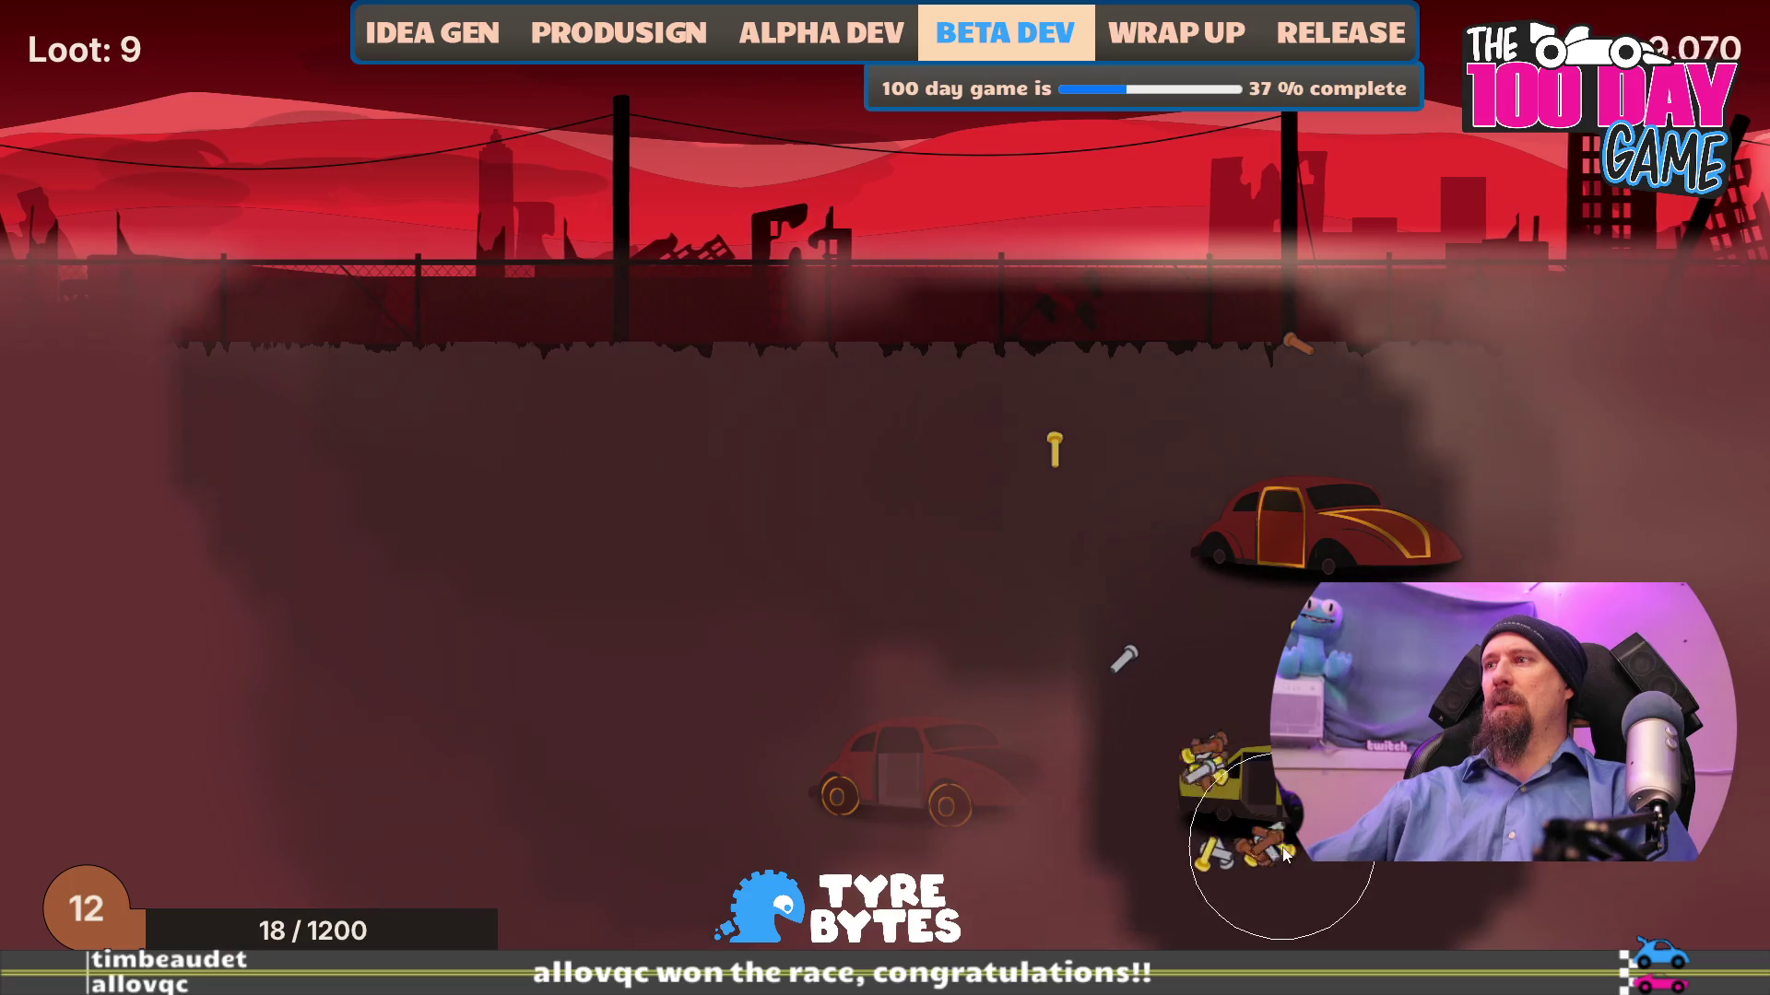
click(1199, 848)
click(1160, 856)
click(1226, 834)
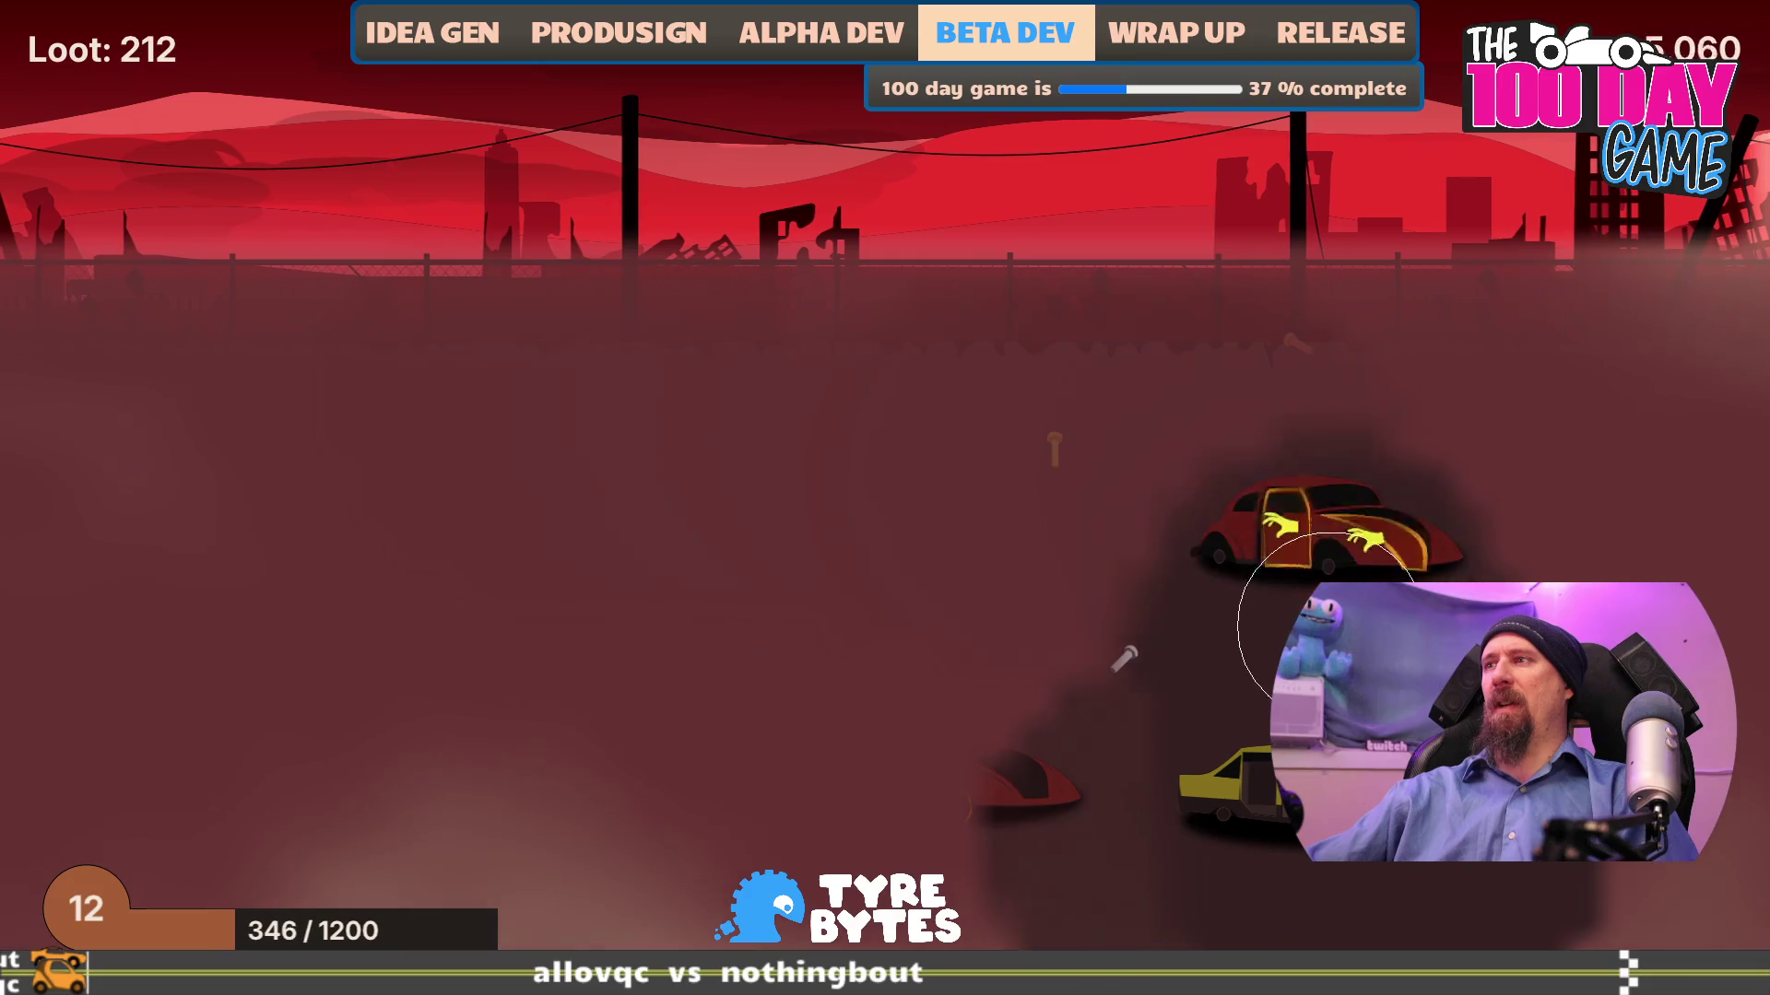
click(1301, 533)
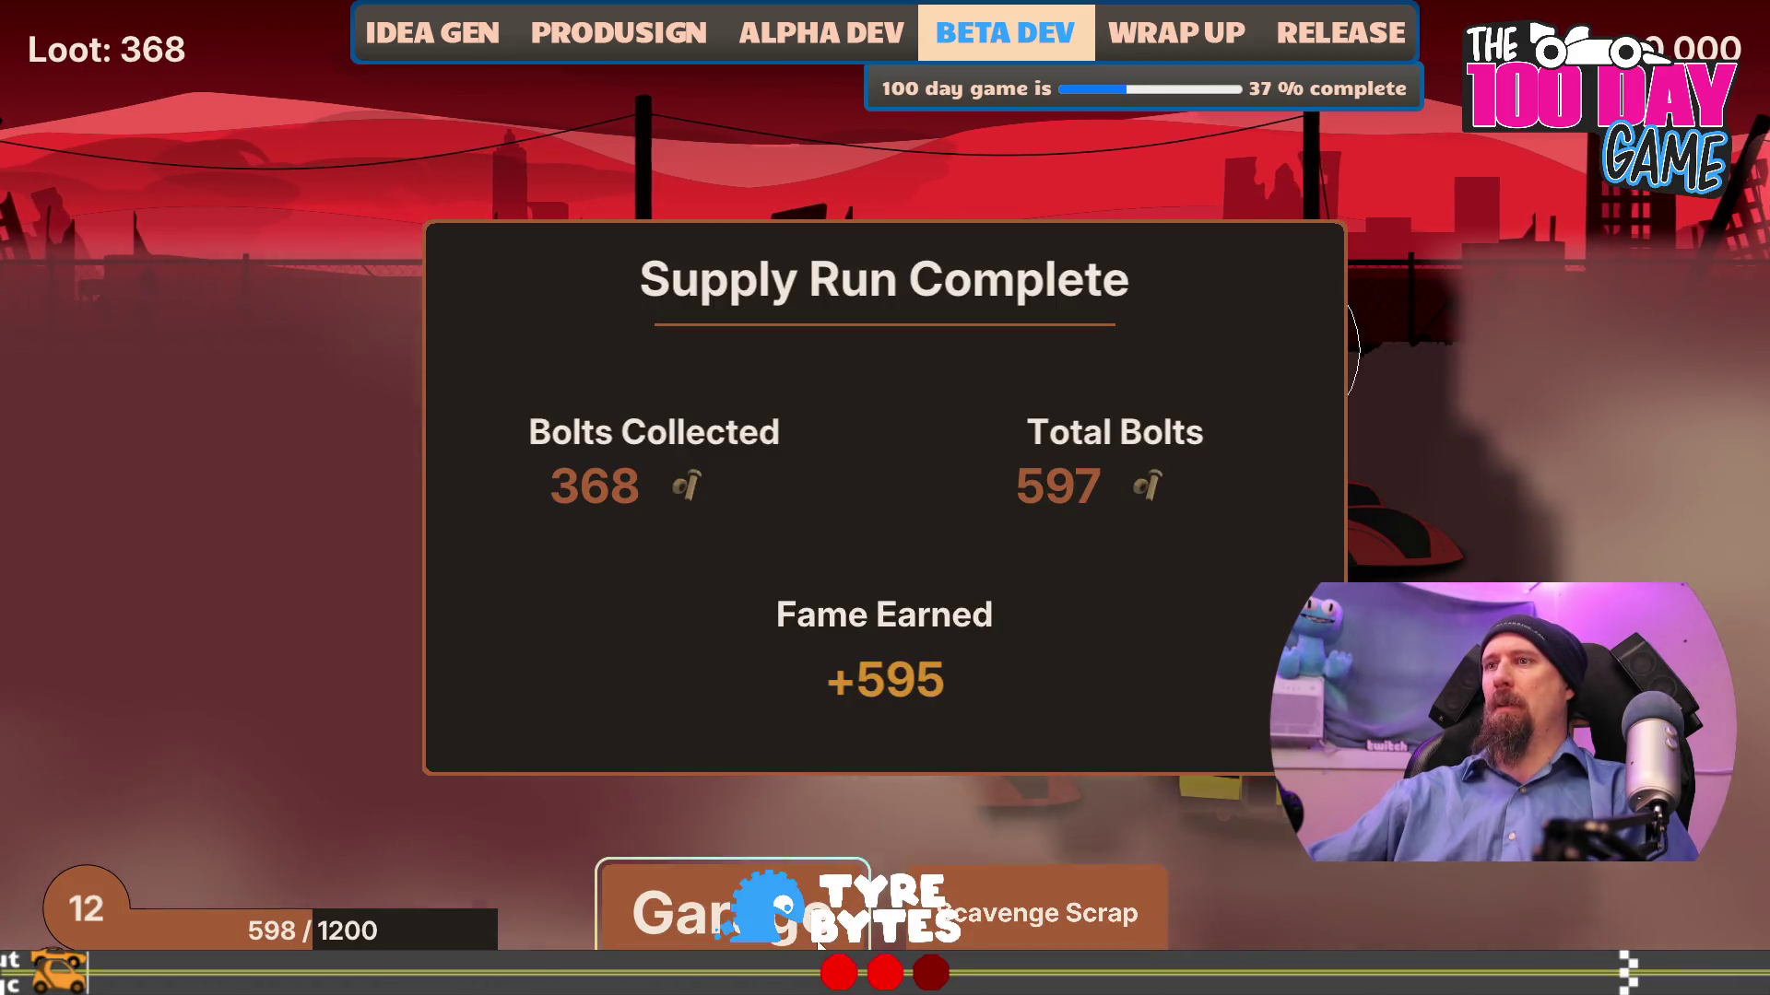
key(grave)
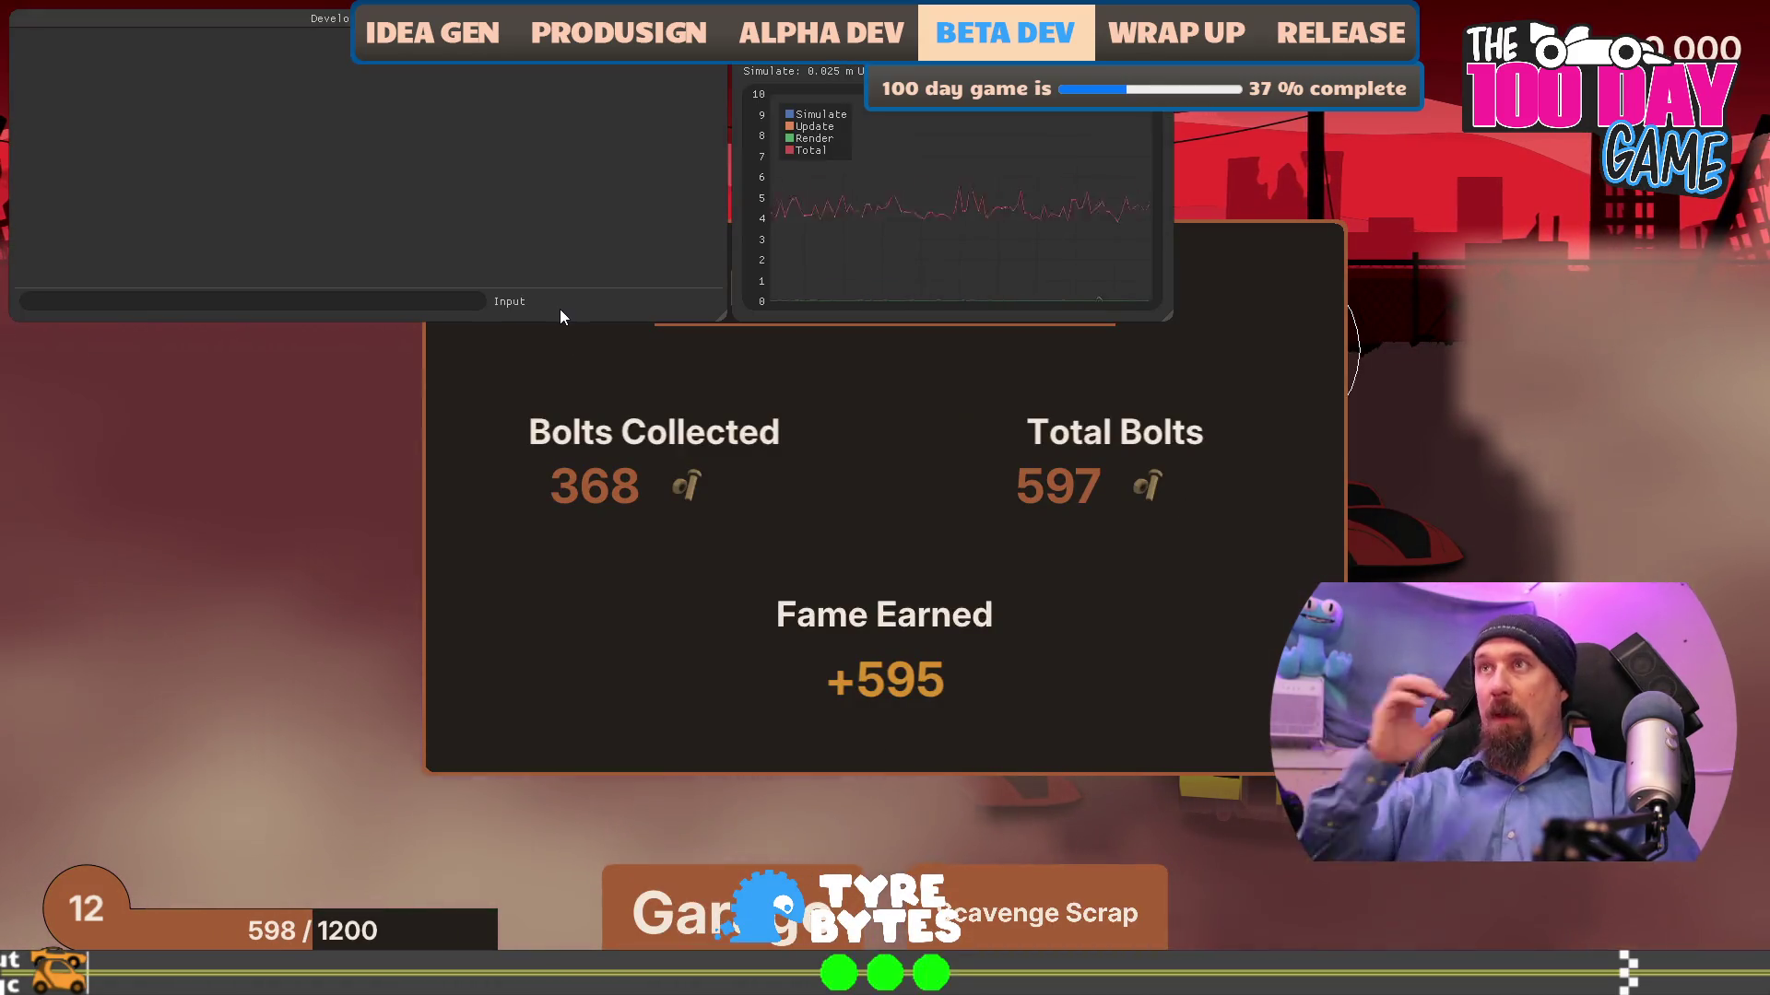
- Try 'give number_of_cars 2' in the console, then hide it and return to the garage
text(give )
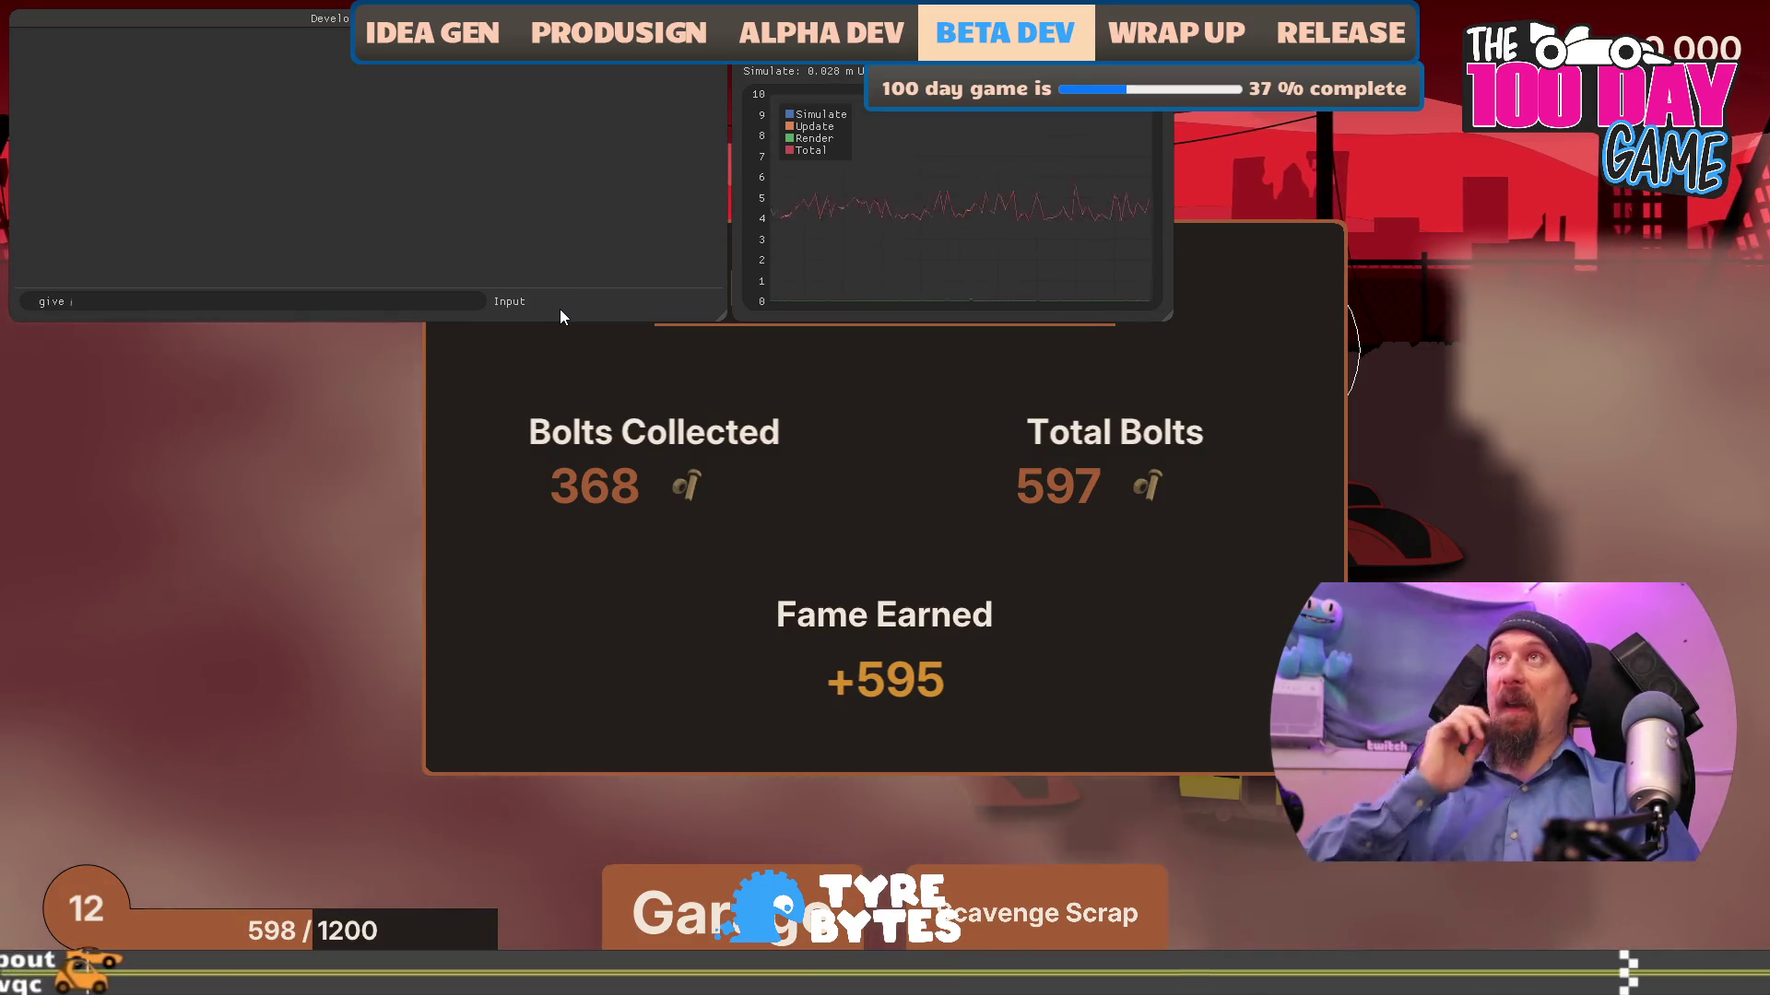
text(number)
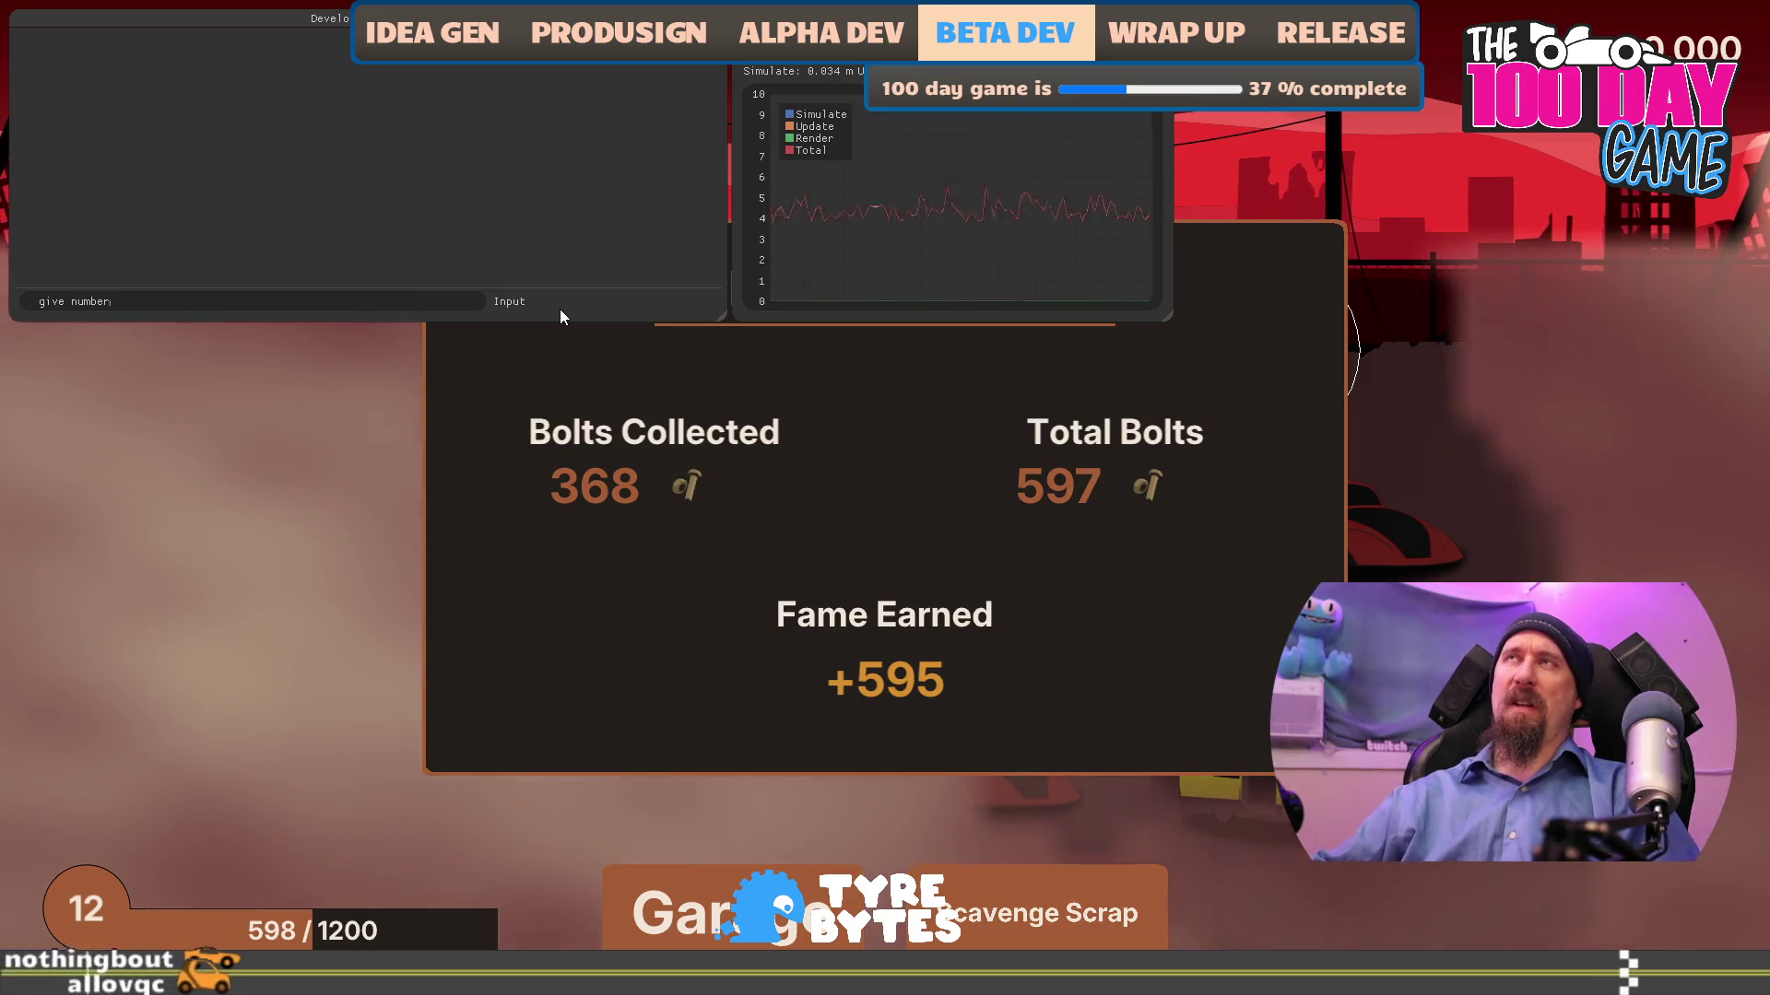
text(_of)
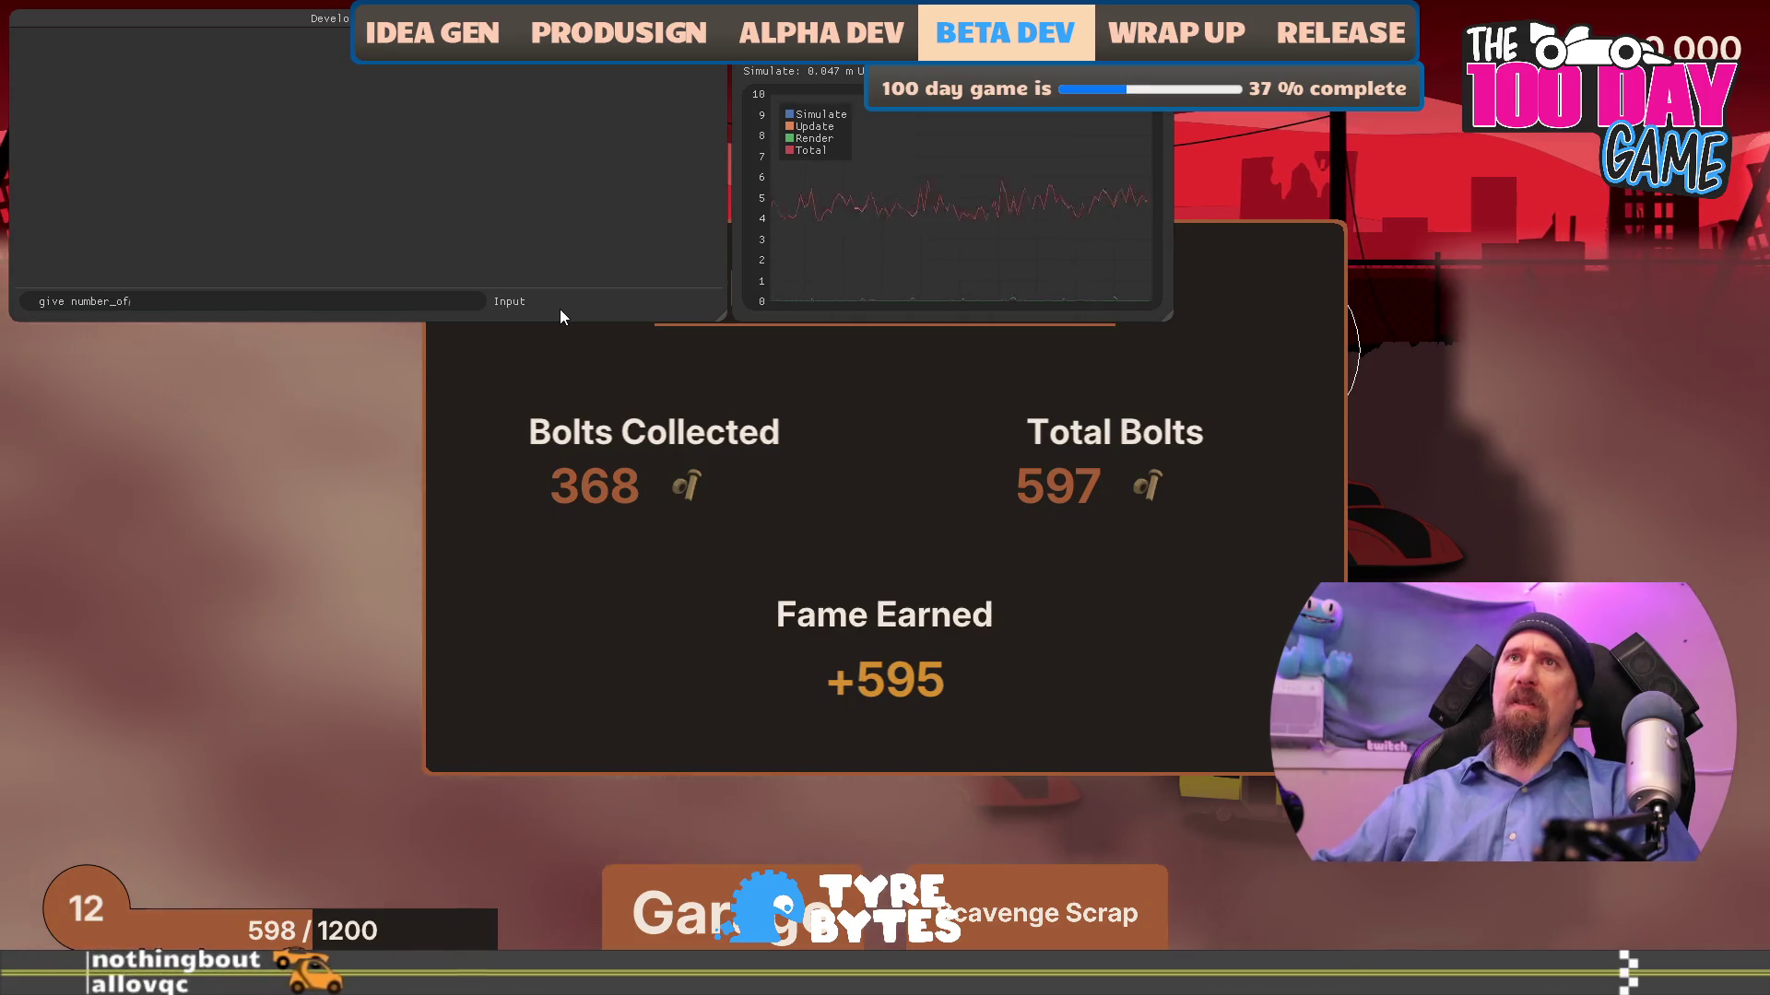
text(_cars 2)
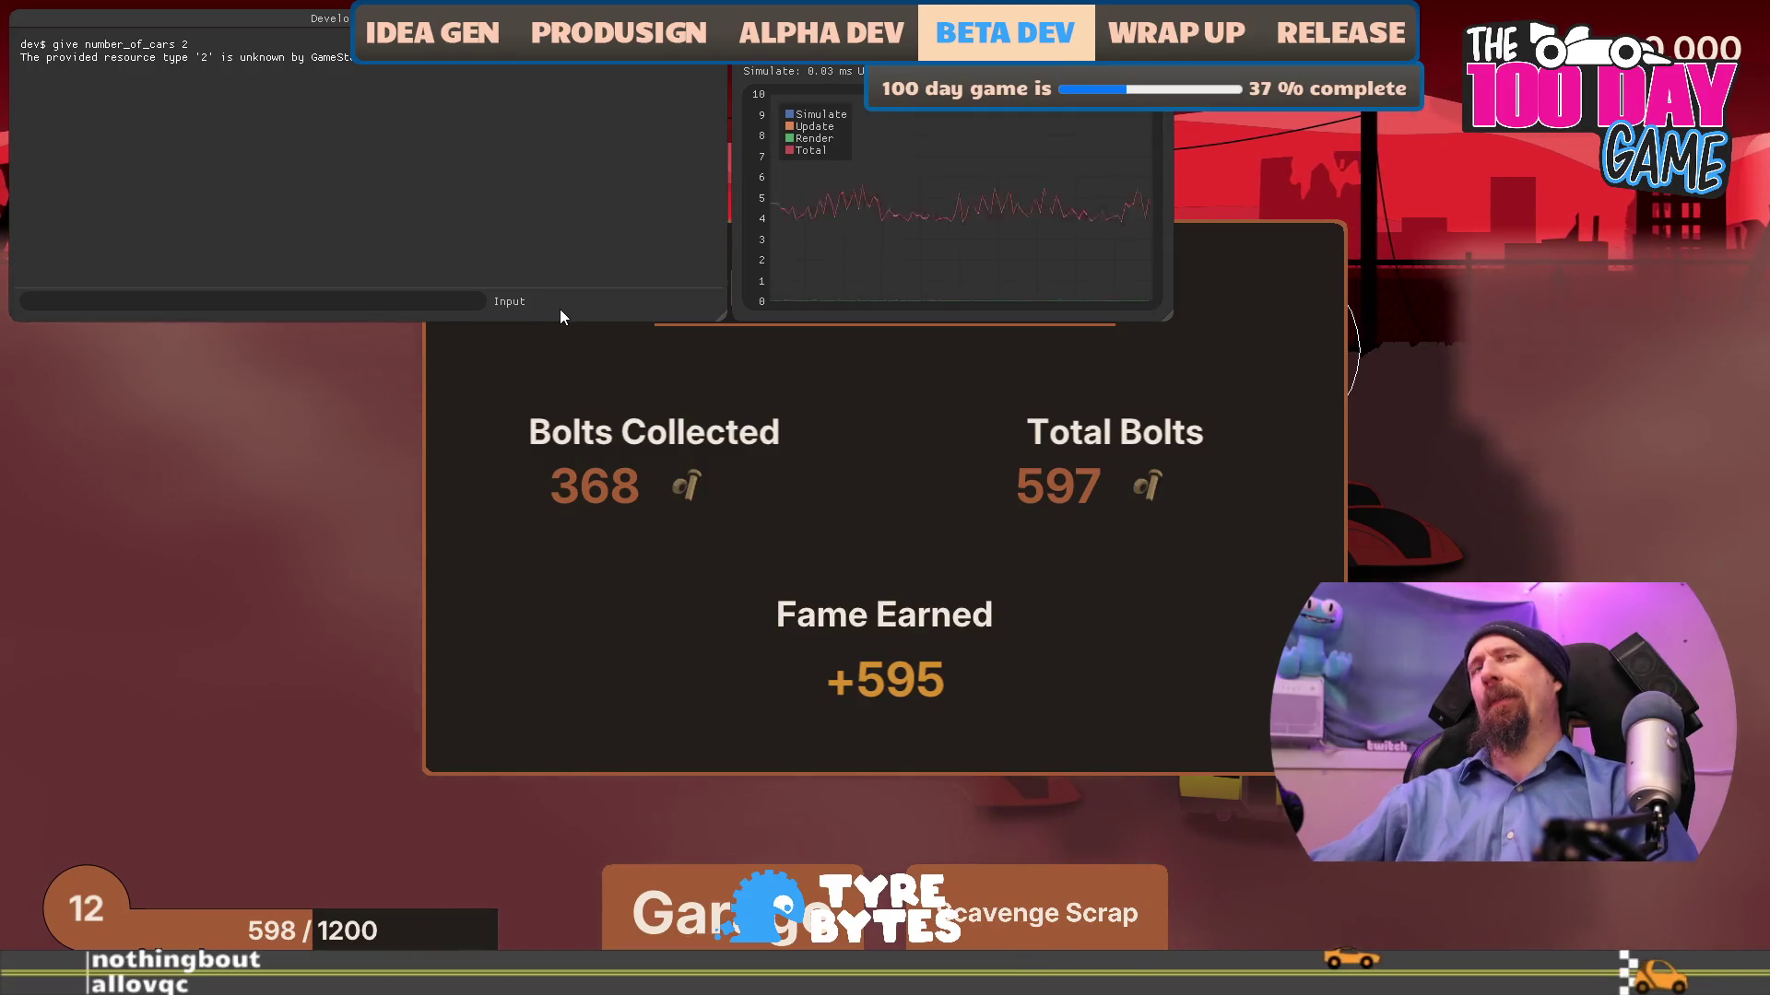
key(grave)
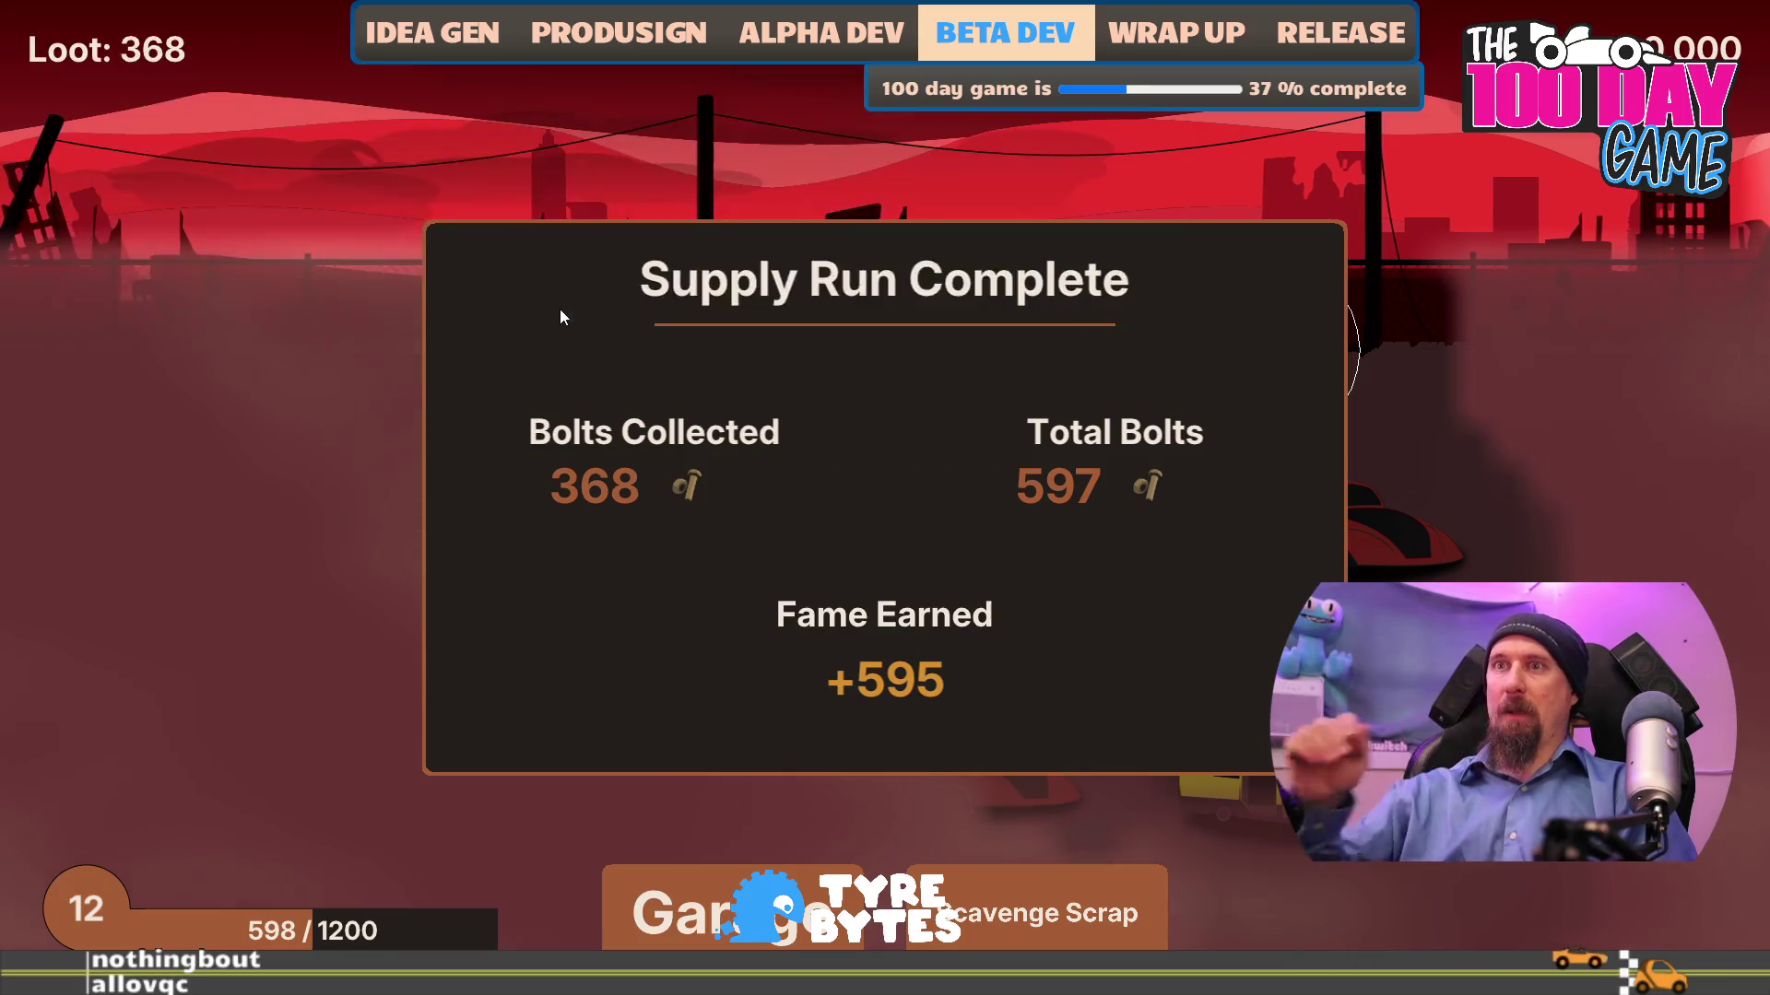
key(grave)
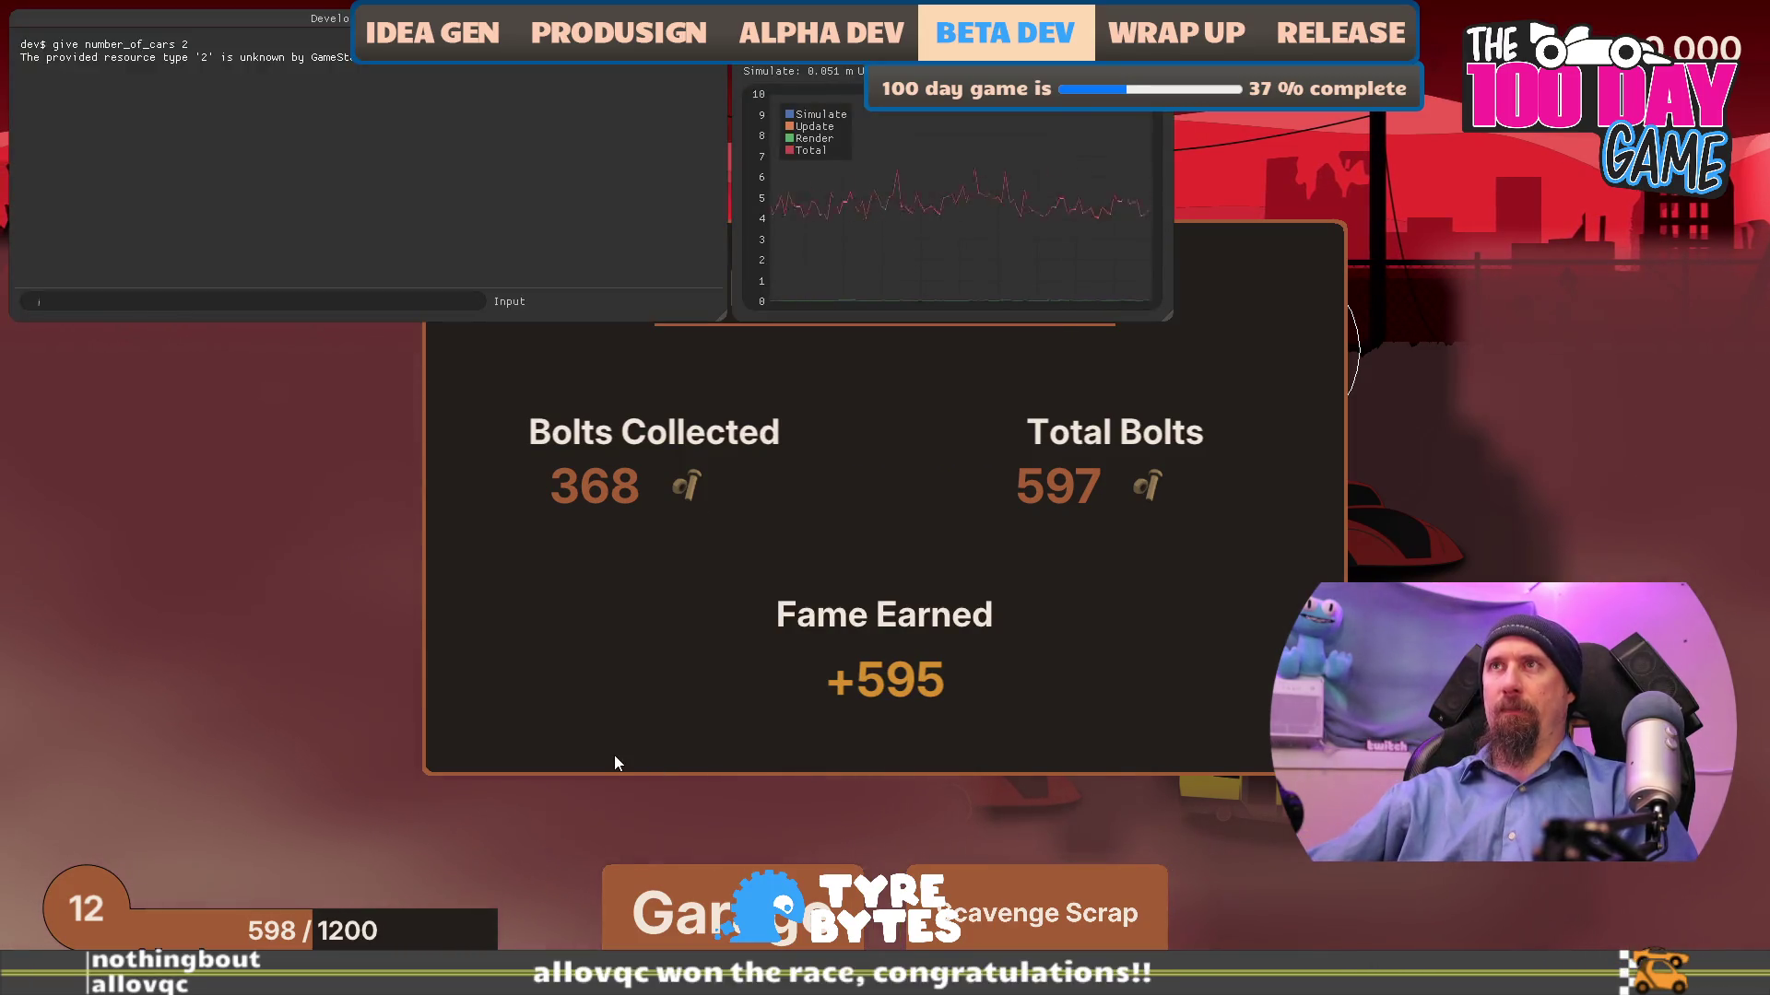
key(grave)
key(Escape)
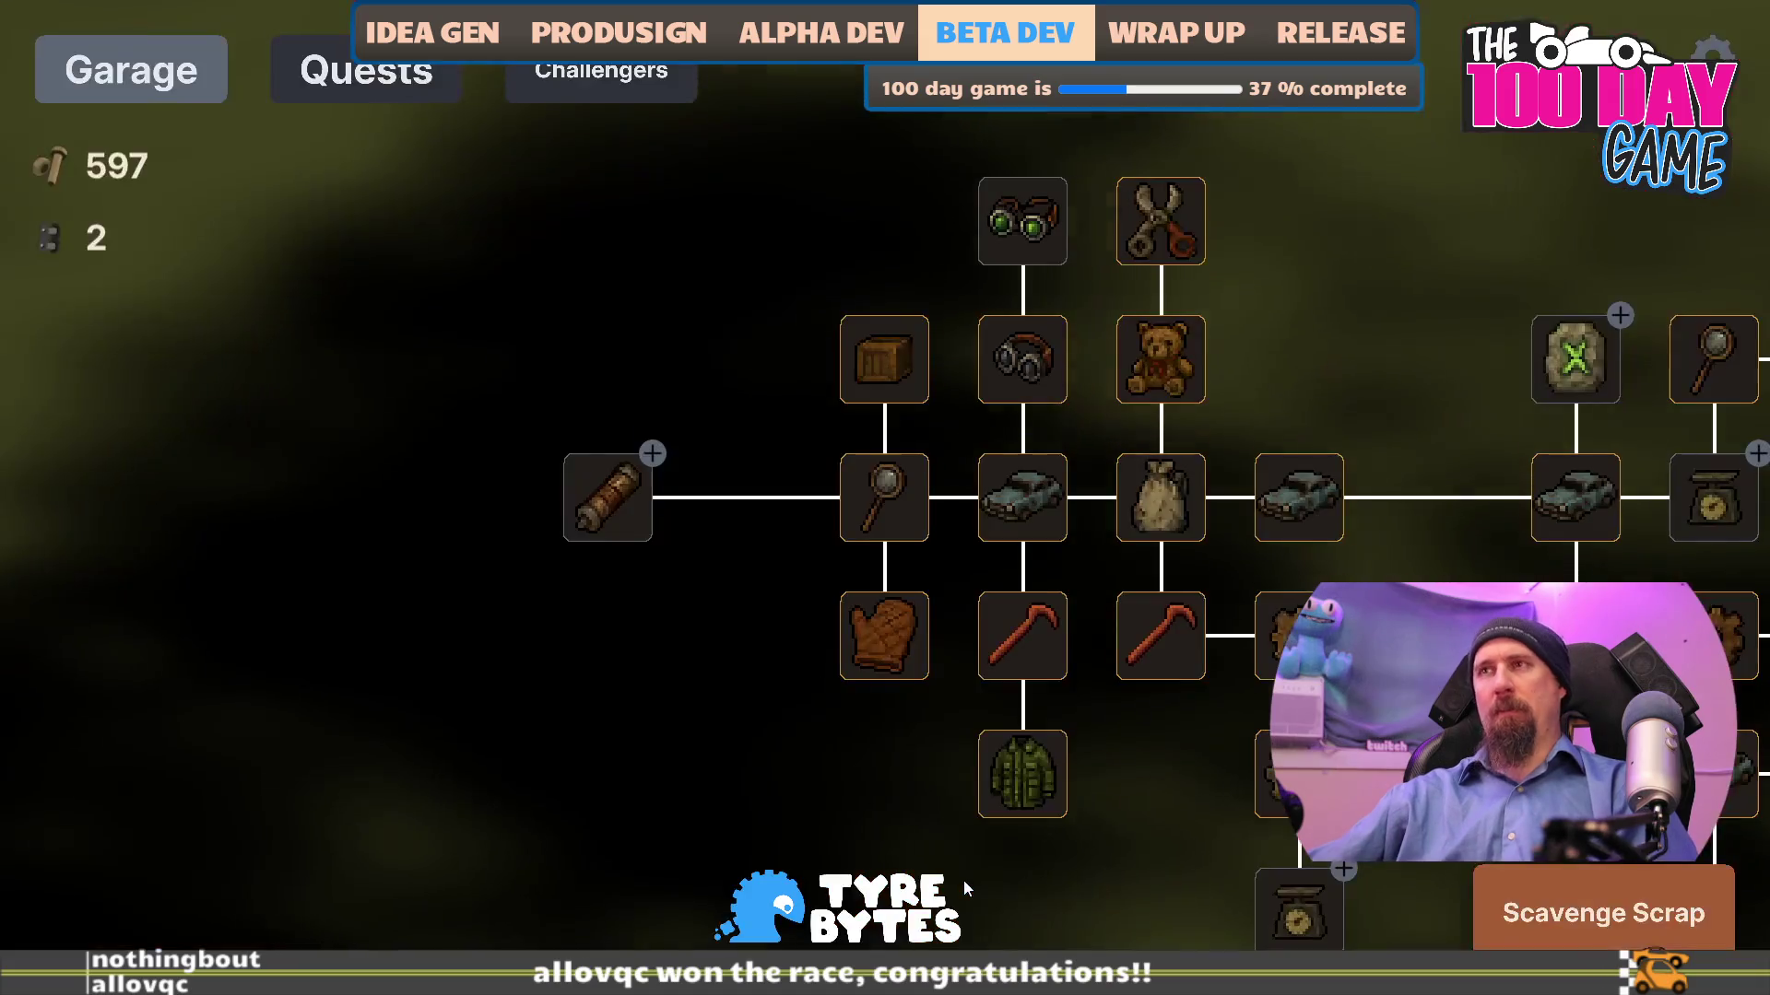
key(Escape)
key(Escape)
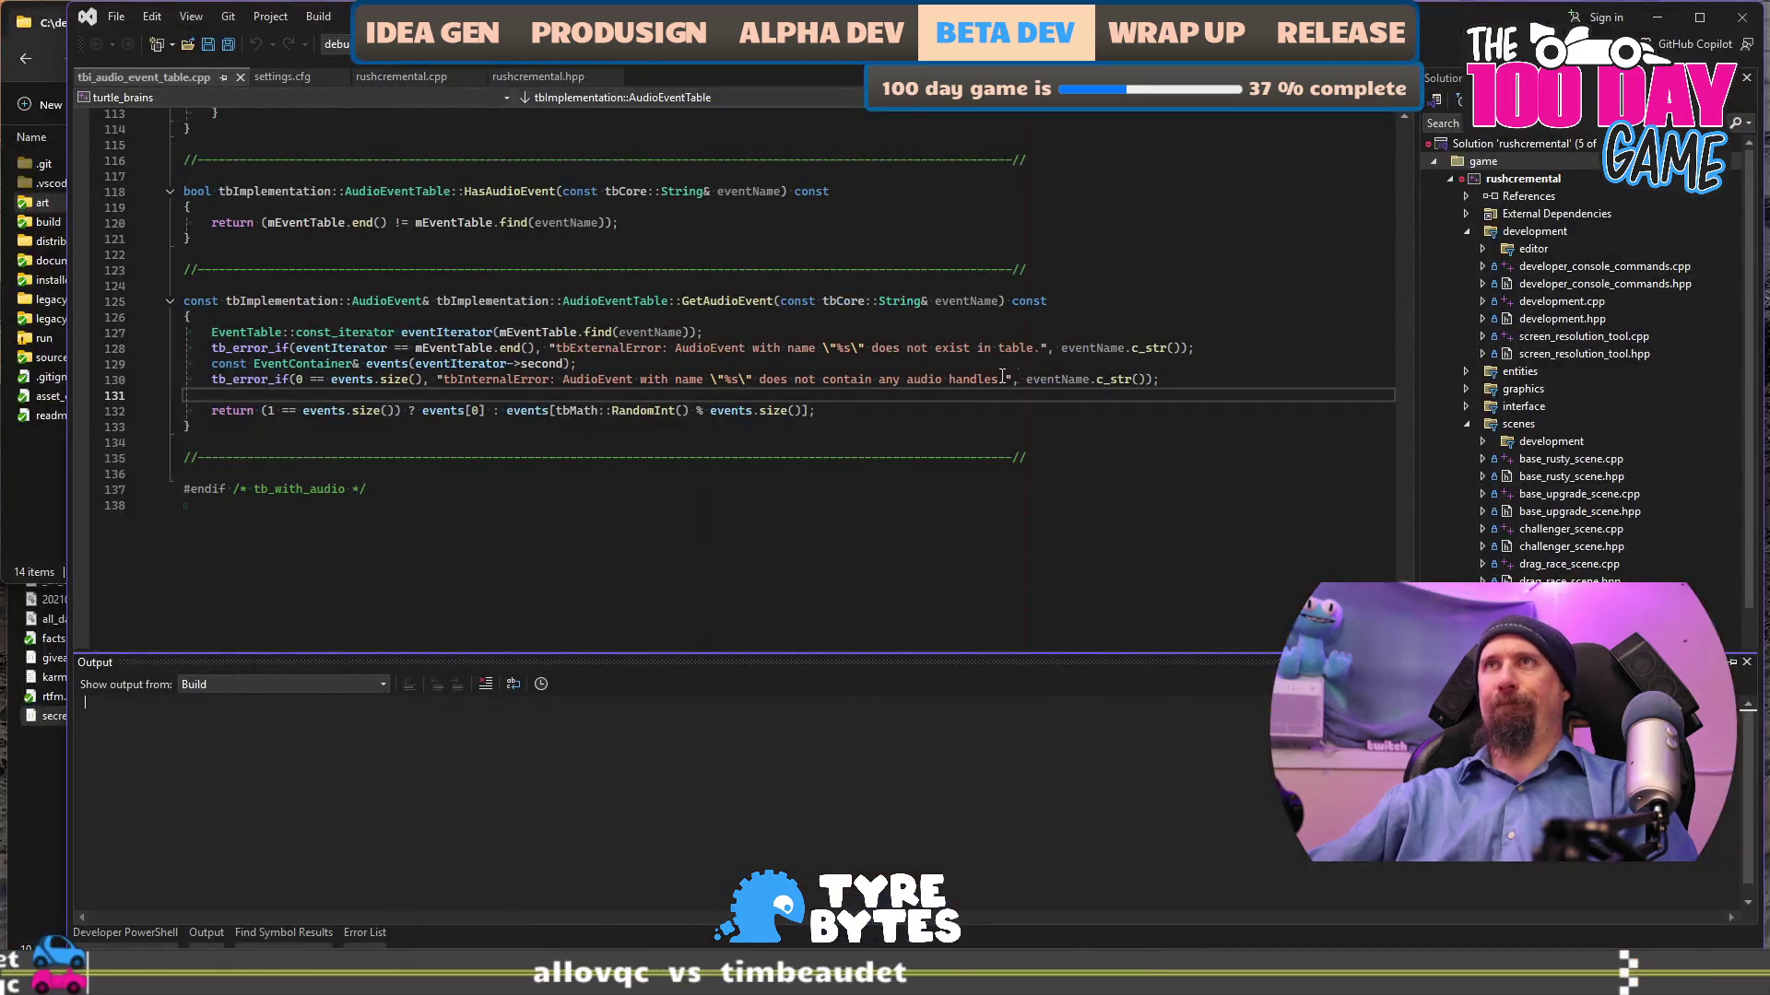
- Find NUMBER_OF_CARS in profile_1.dat.json and change it from 3.00000 to 6.00000
key(super+Down)
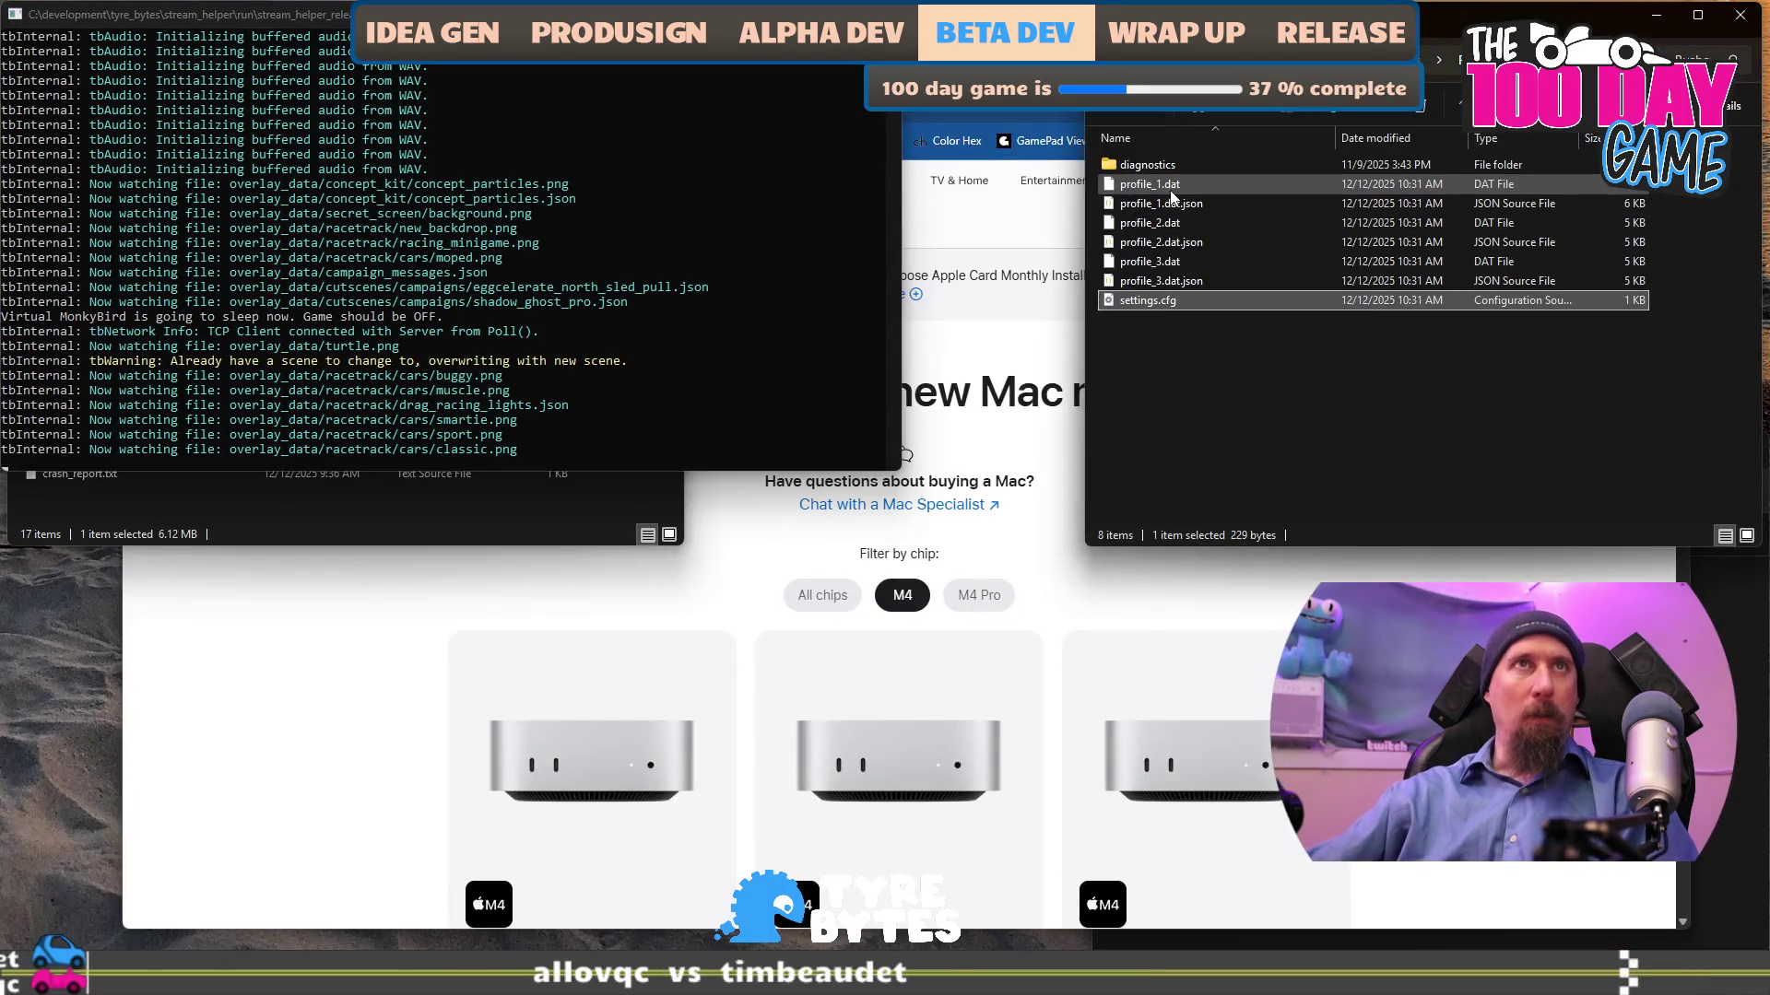
key(alt+Tab)
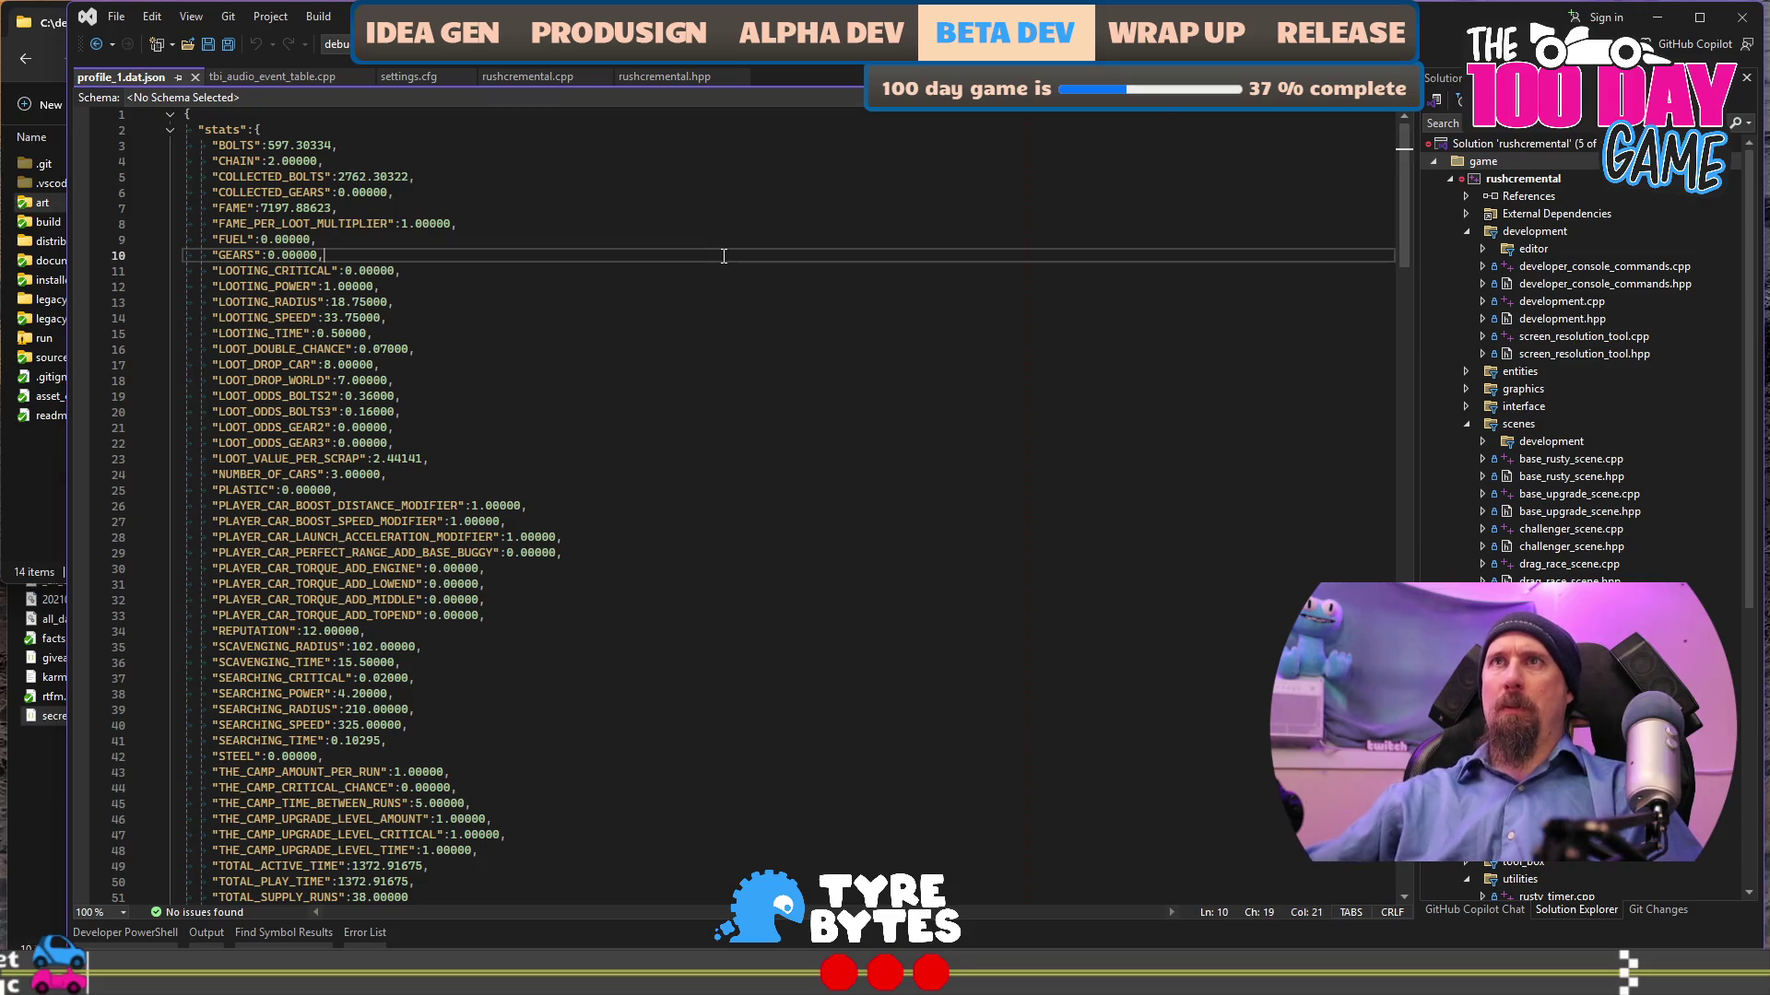
key(ctrl+f)
text(NUMB)
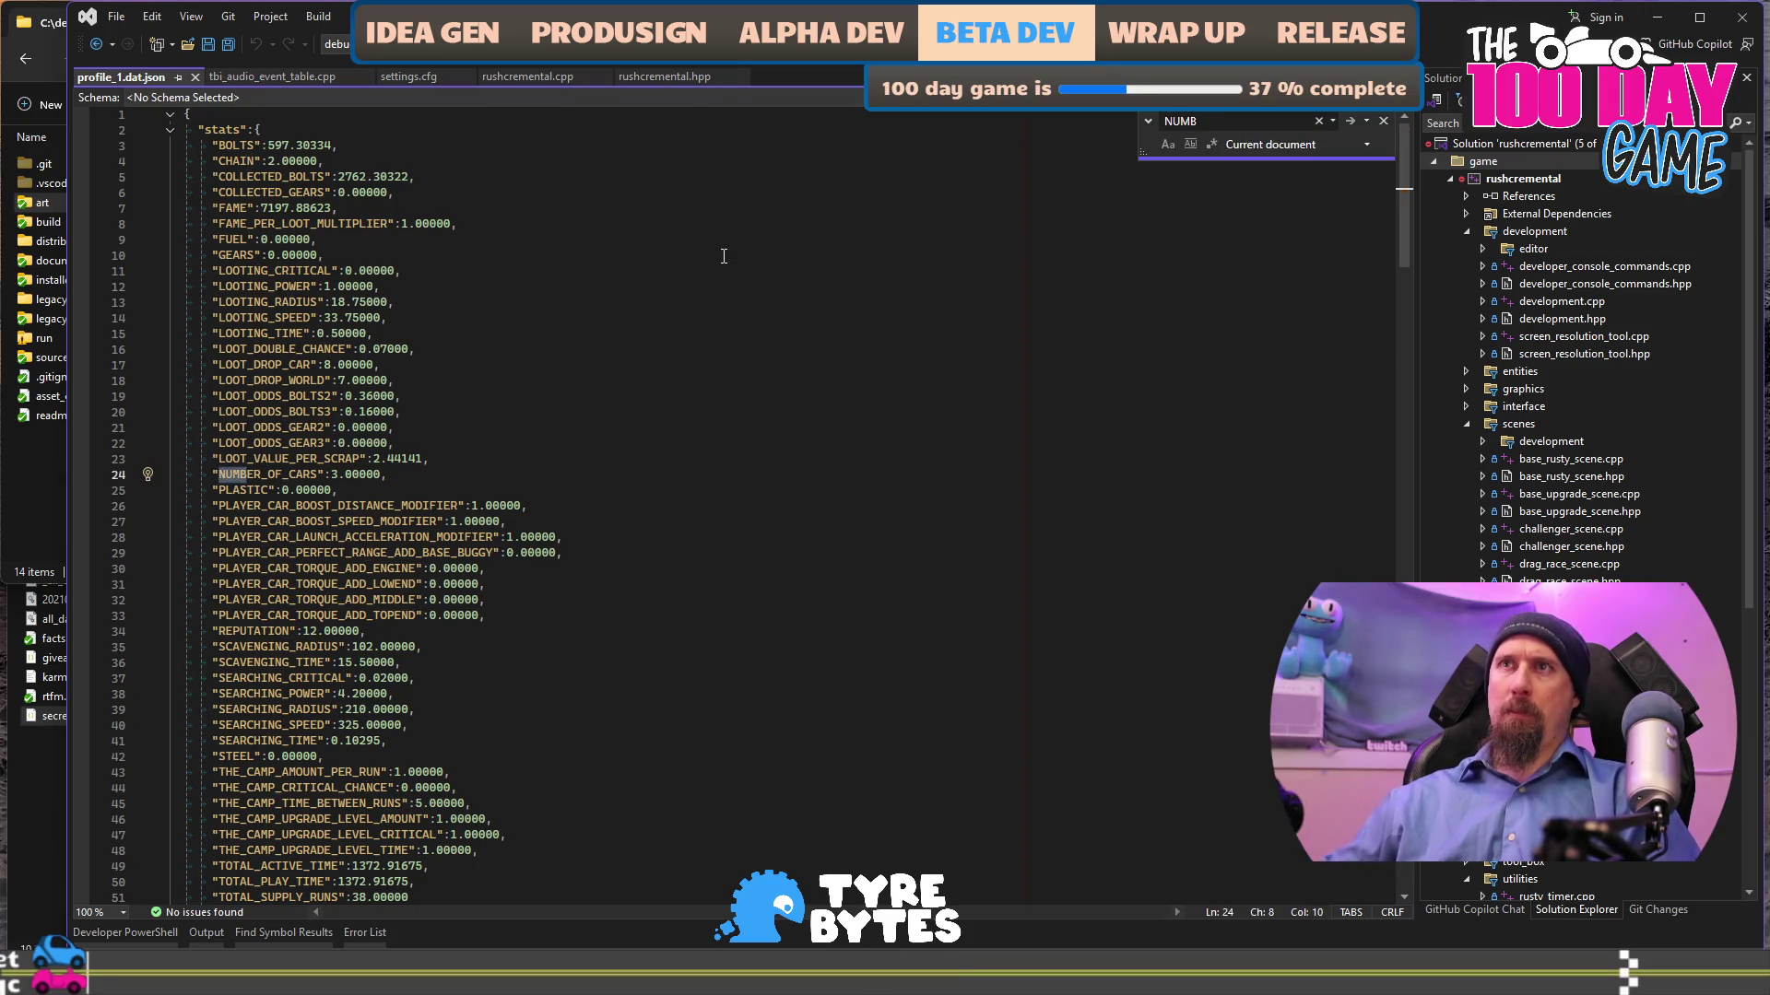
key(Escape)
text(6)
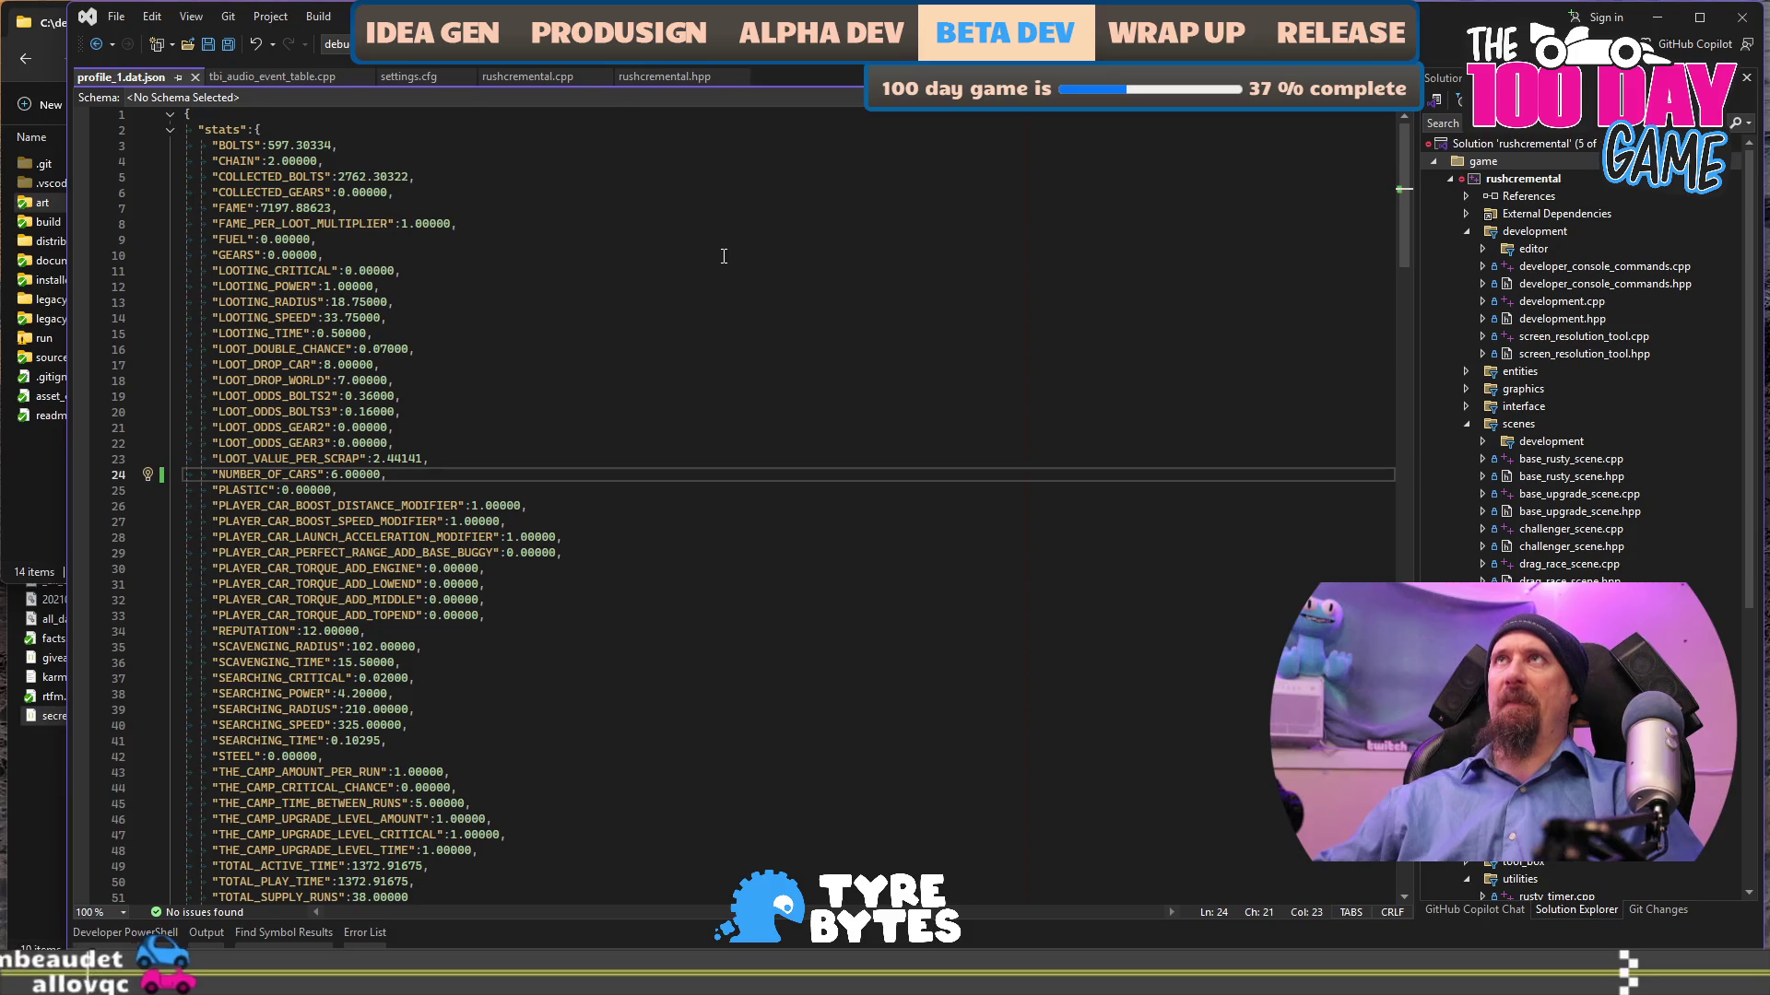
key(alt+Tab)
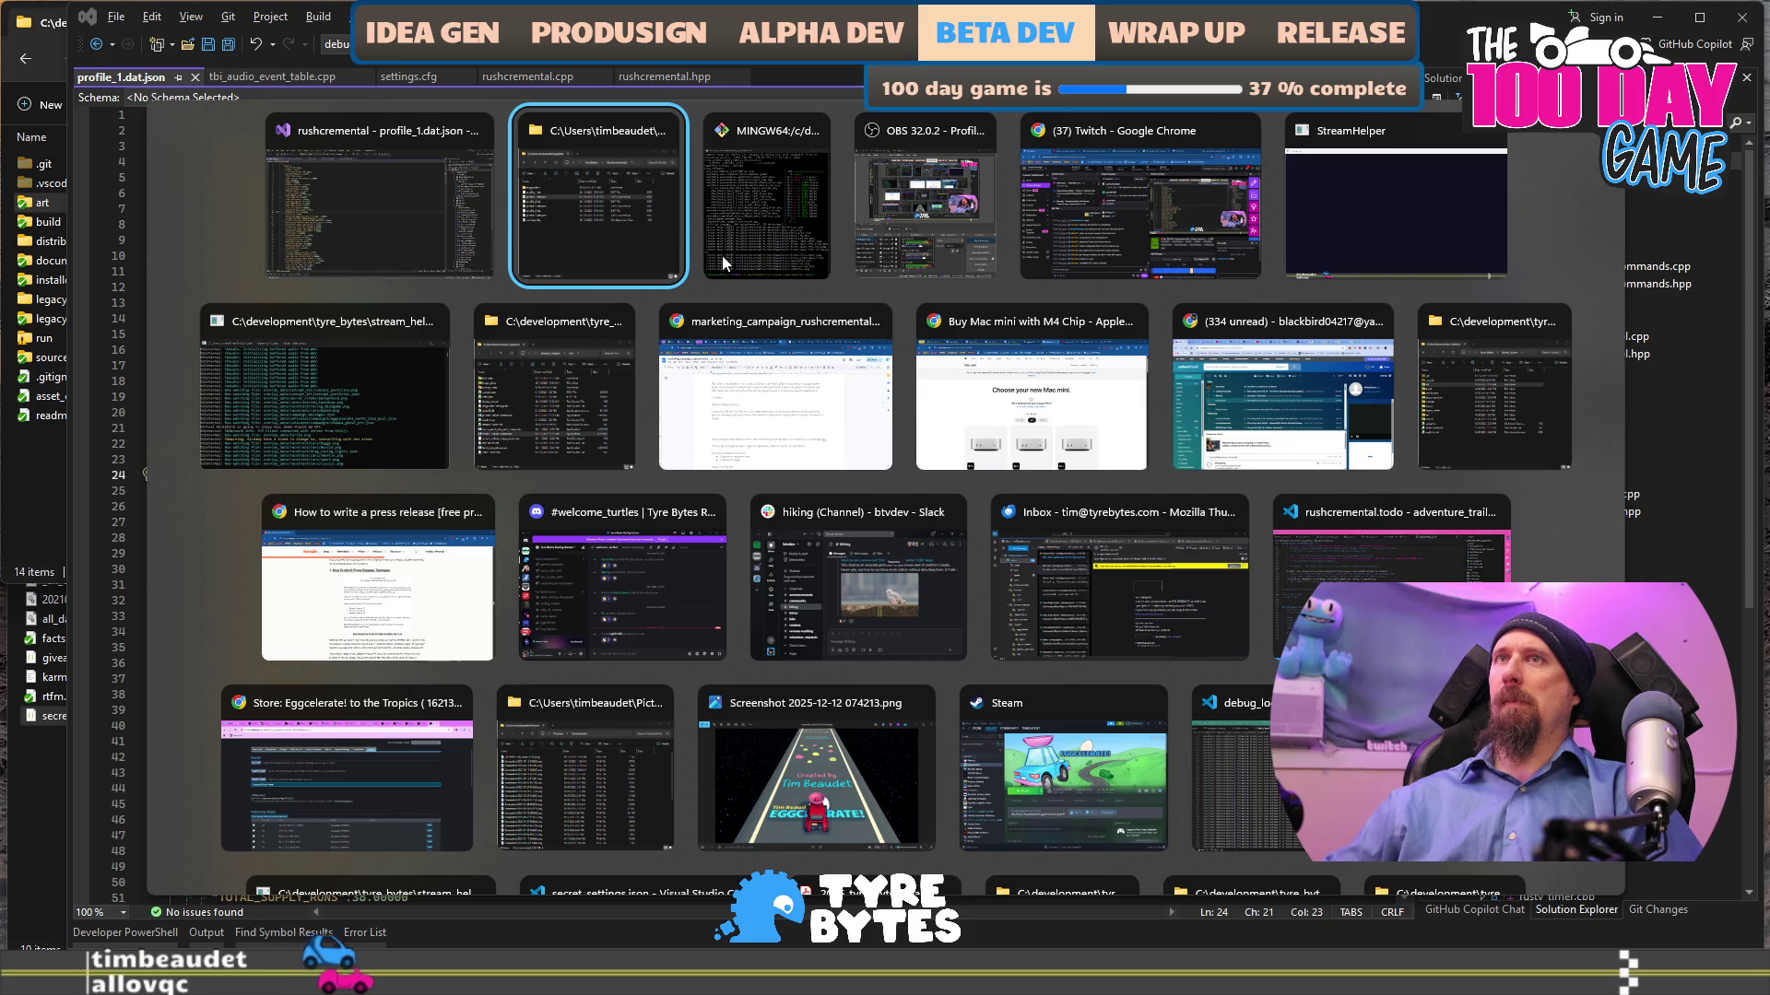
key(Escape)
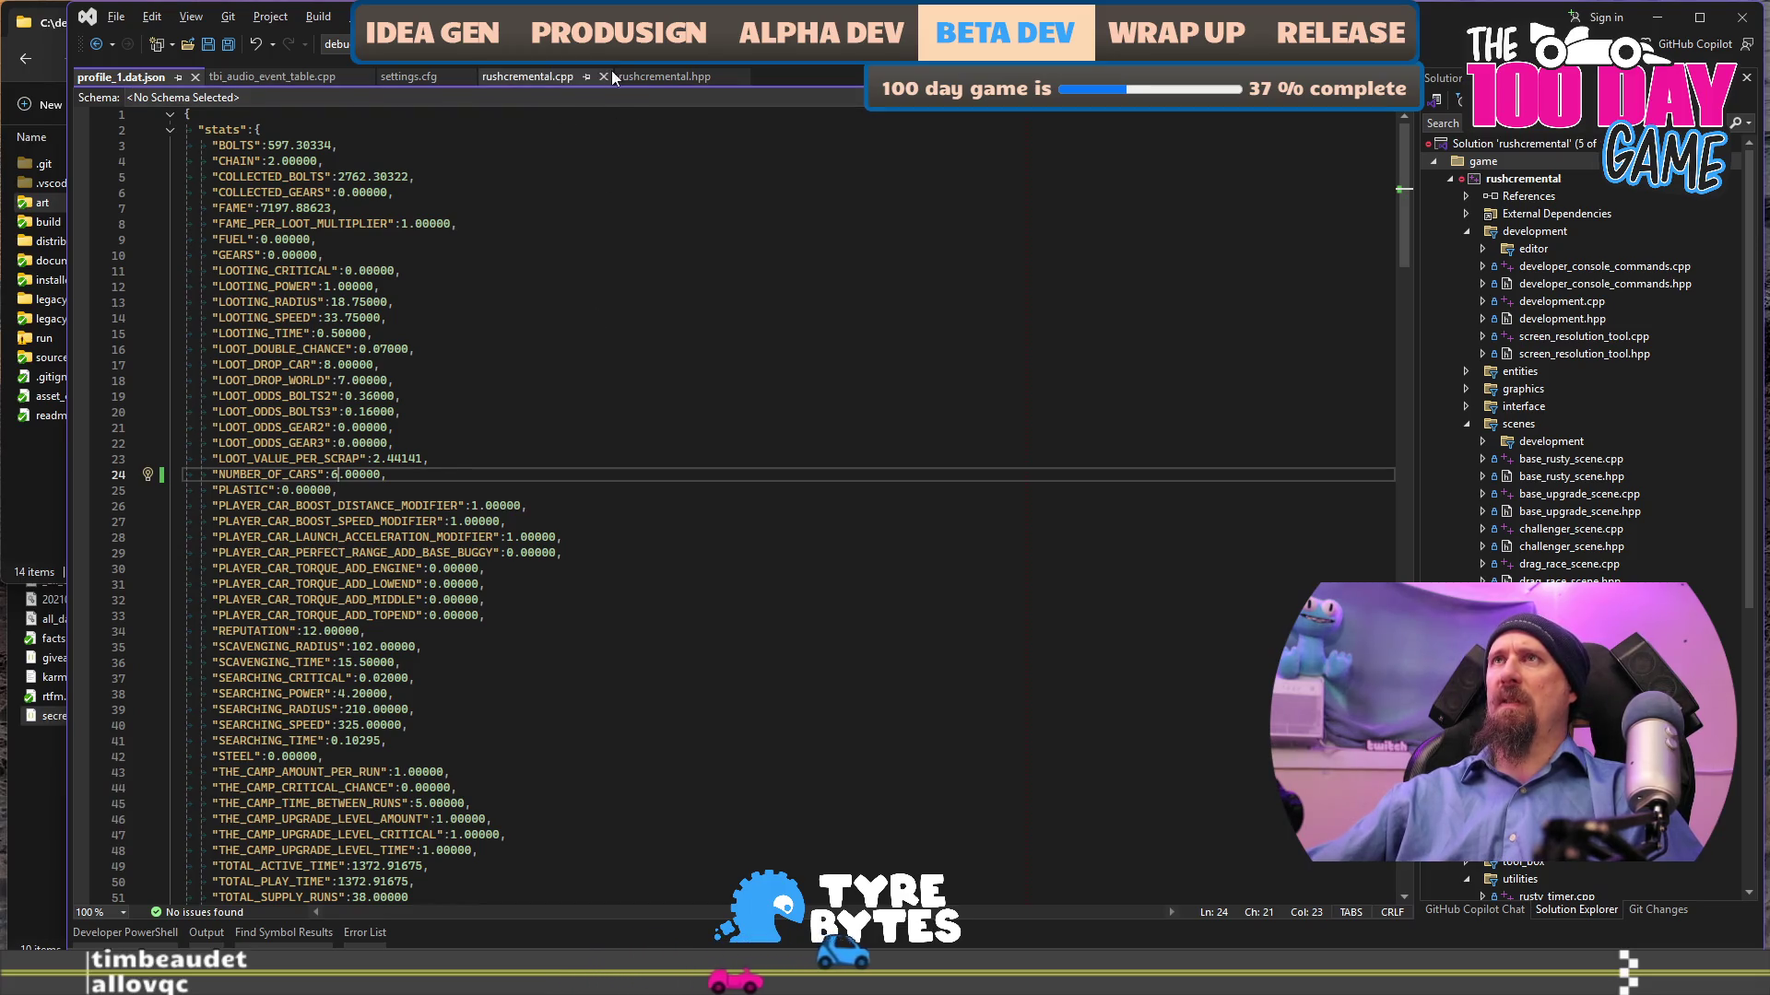
- Search 'give' in developer_console_commands.cpp and review how GiveResourceCommand's OnRunCommand parses resources
double_click(1592, 267)
key(ctrl+f)
text(give)
key(Return)
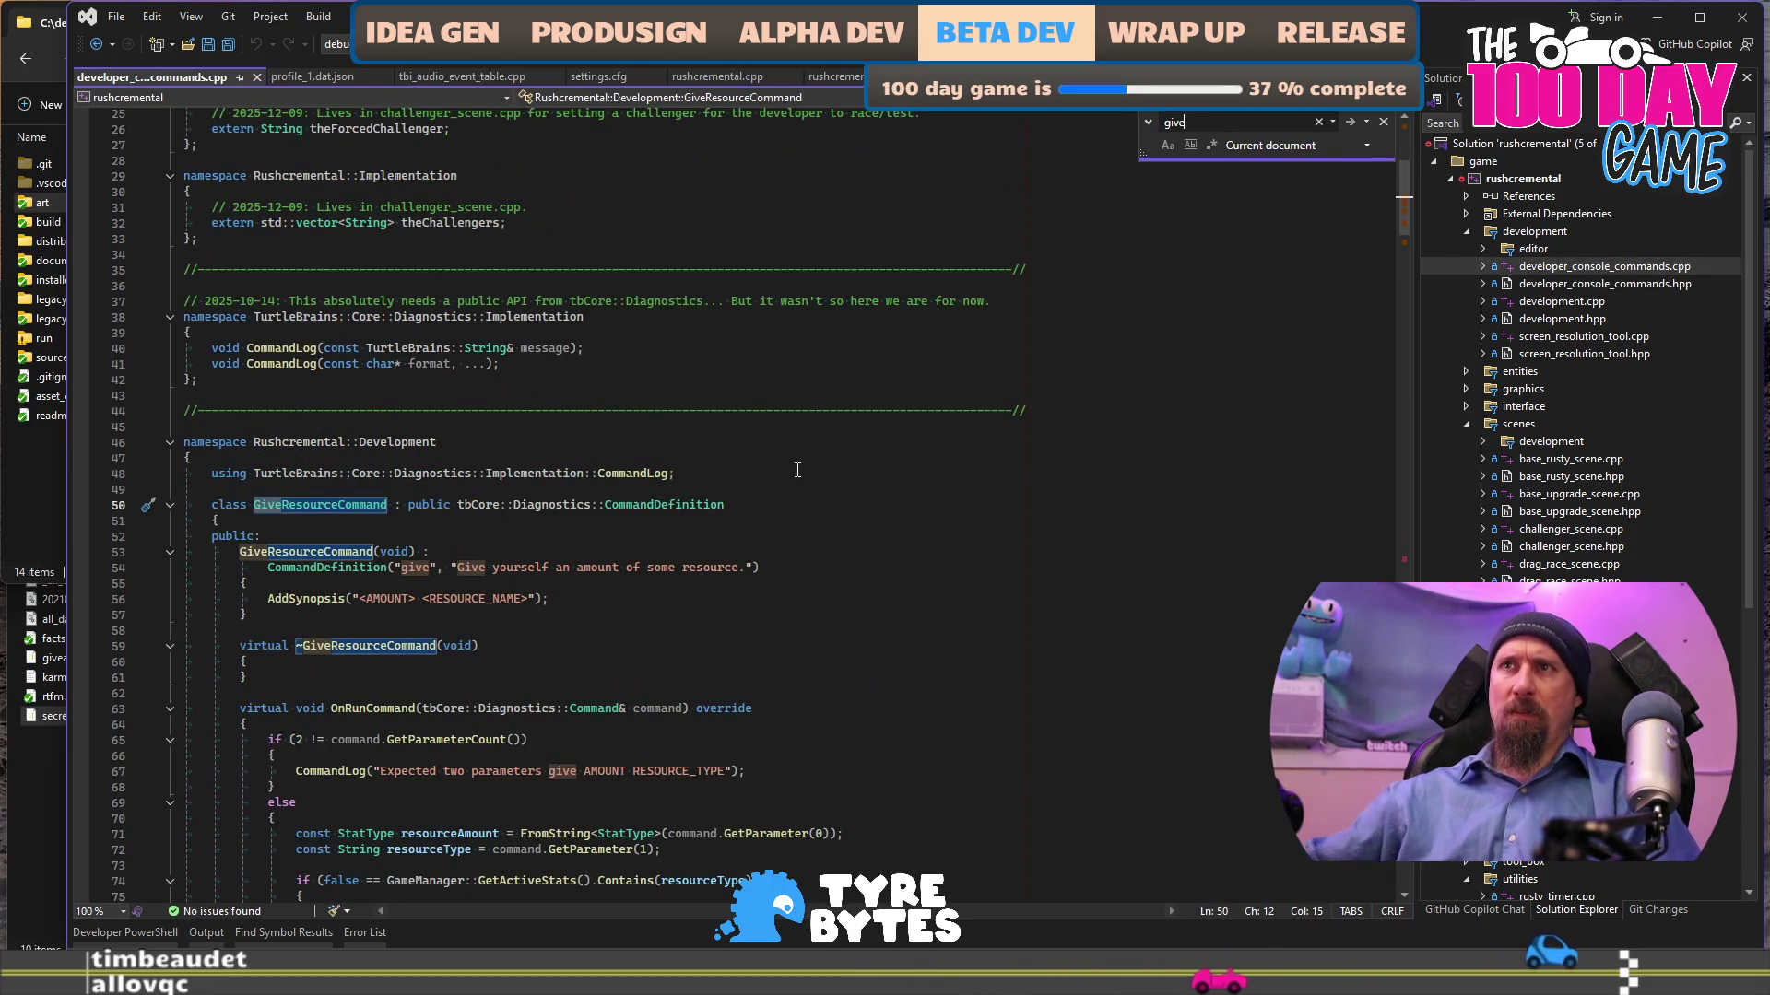
scroll(797, 470, down, 3)
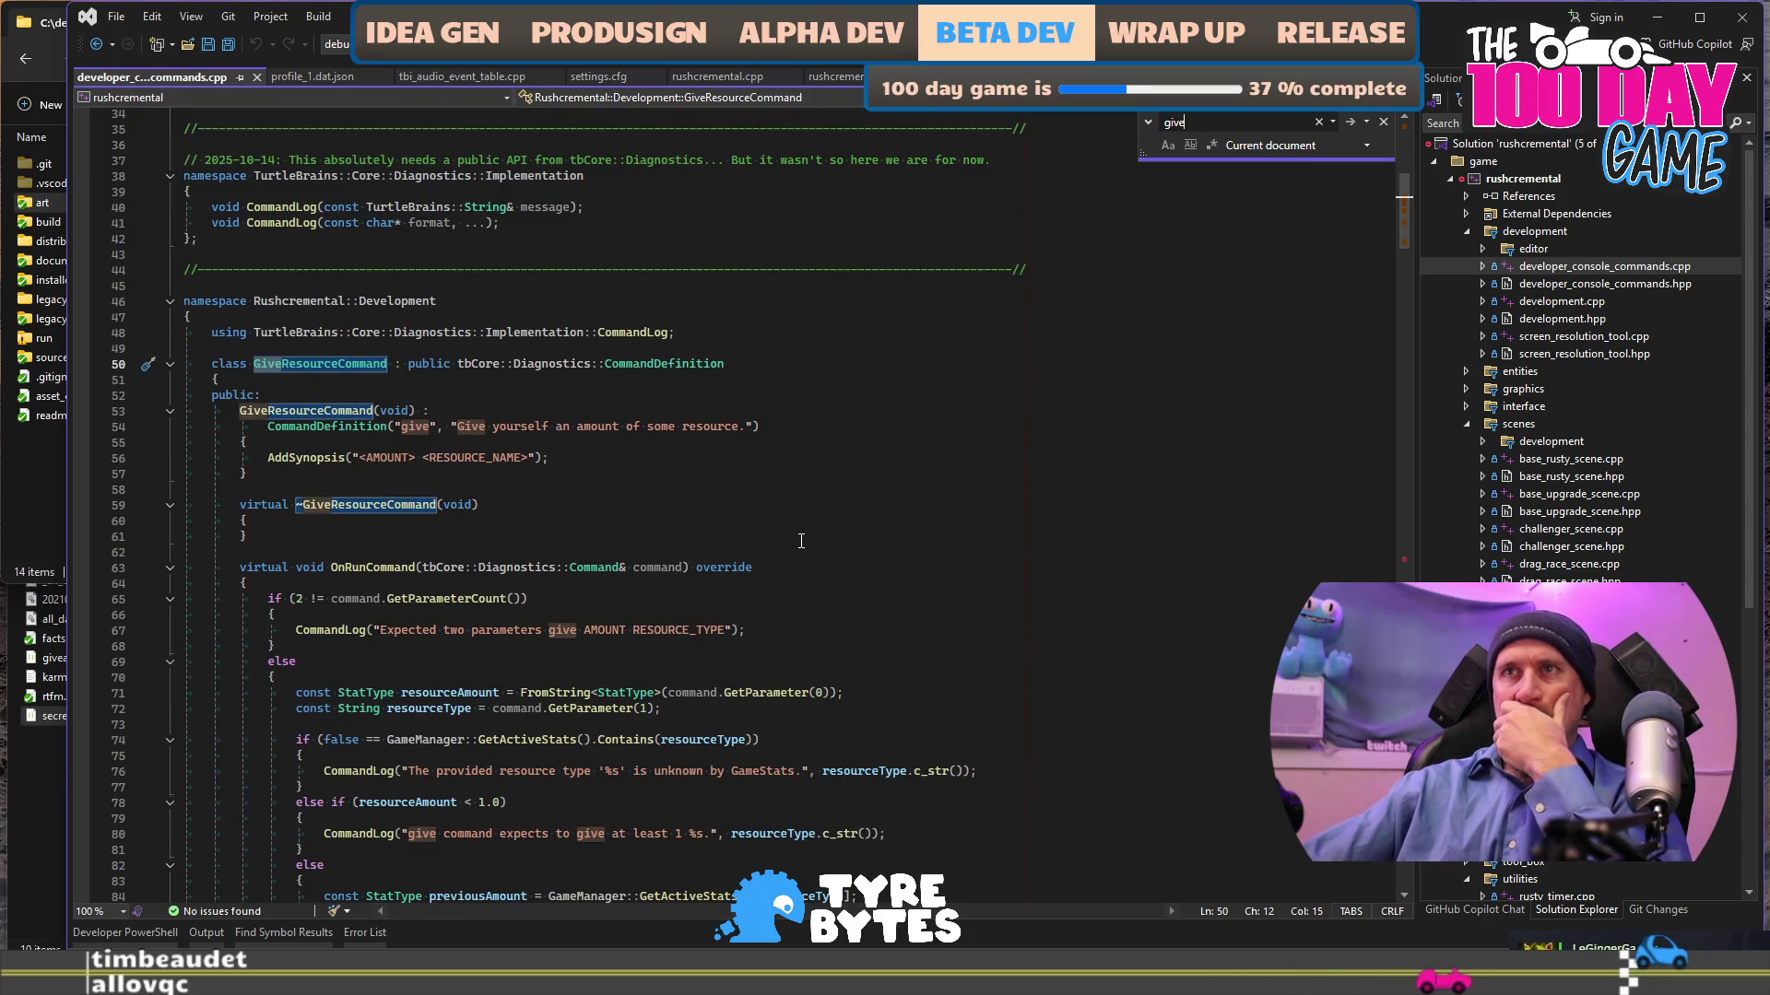
scroll(801, 541, down, 4)
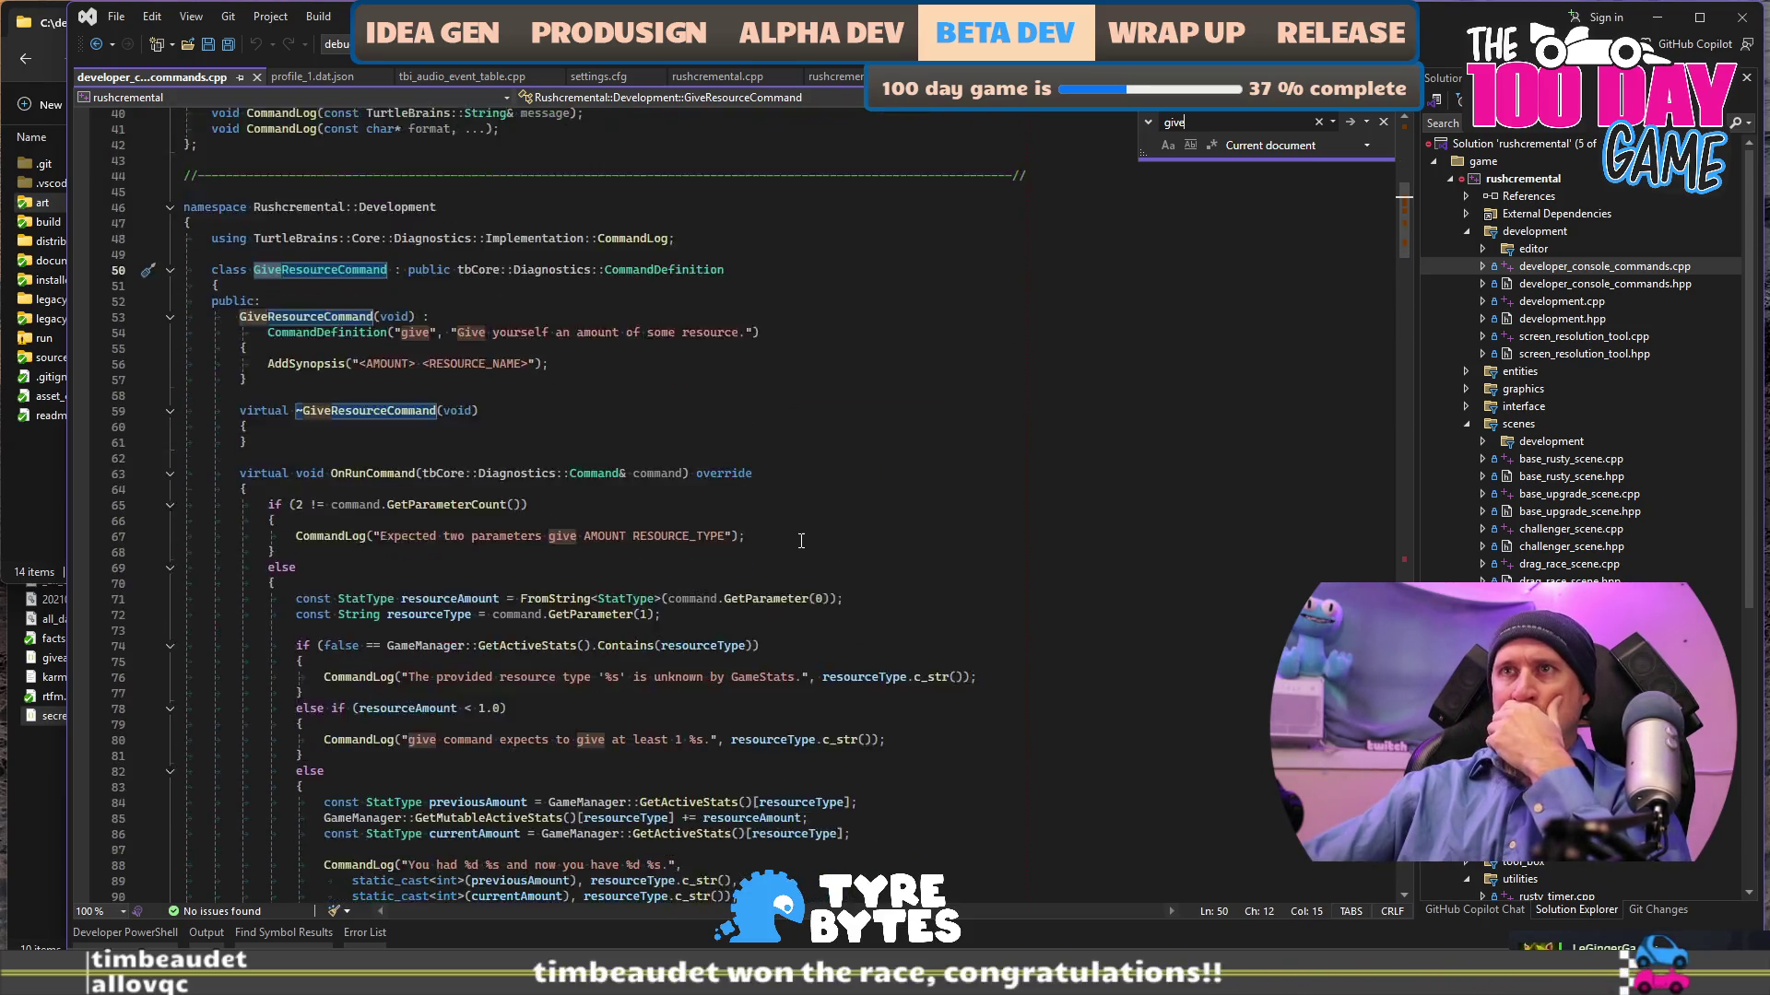
scroll(443, 497, down, 2)
click(455, 411)
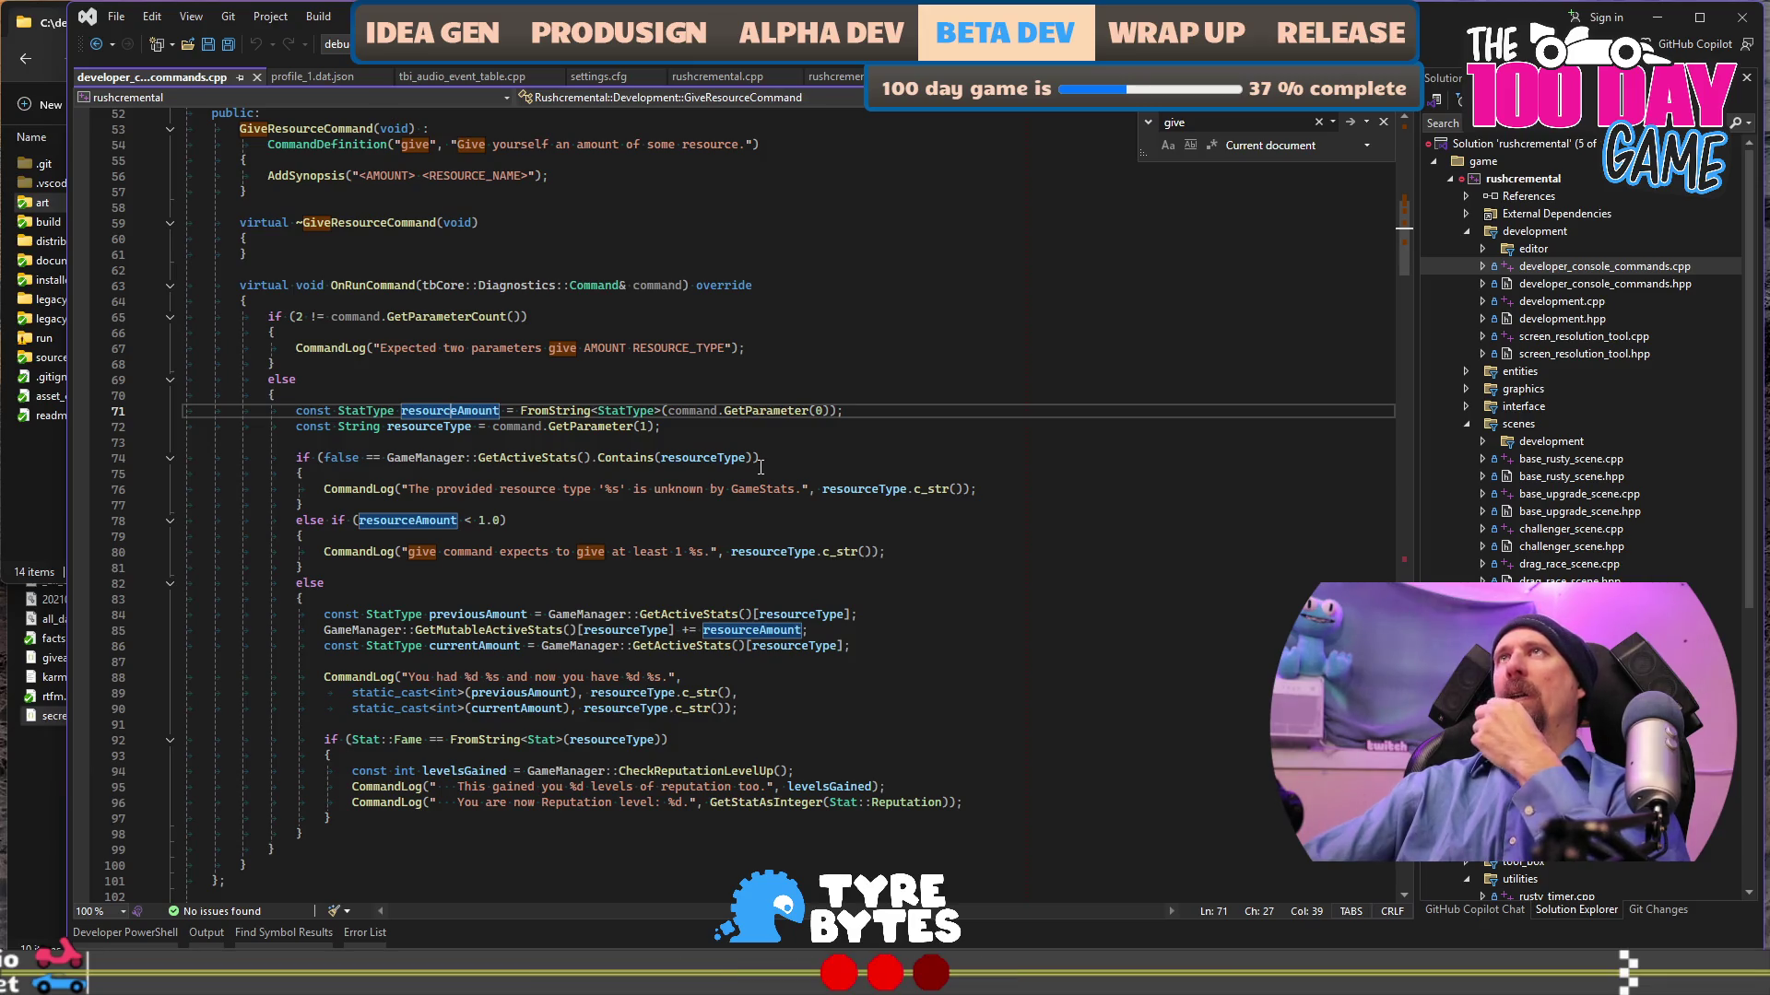
click(859, 296)
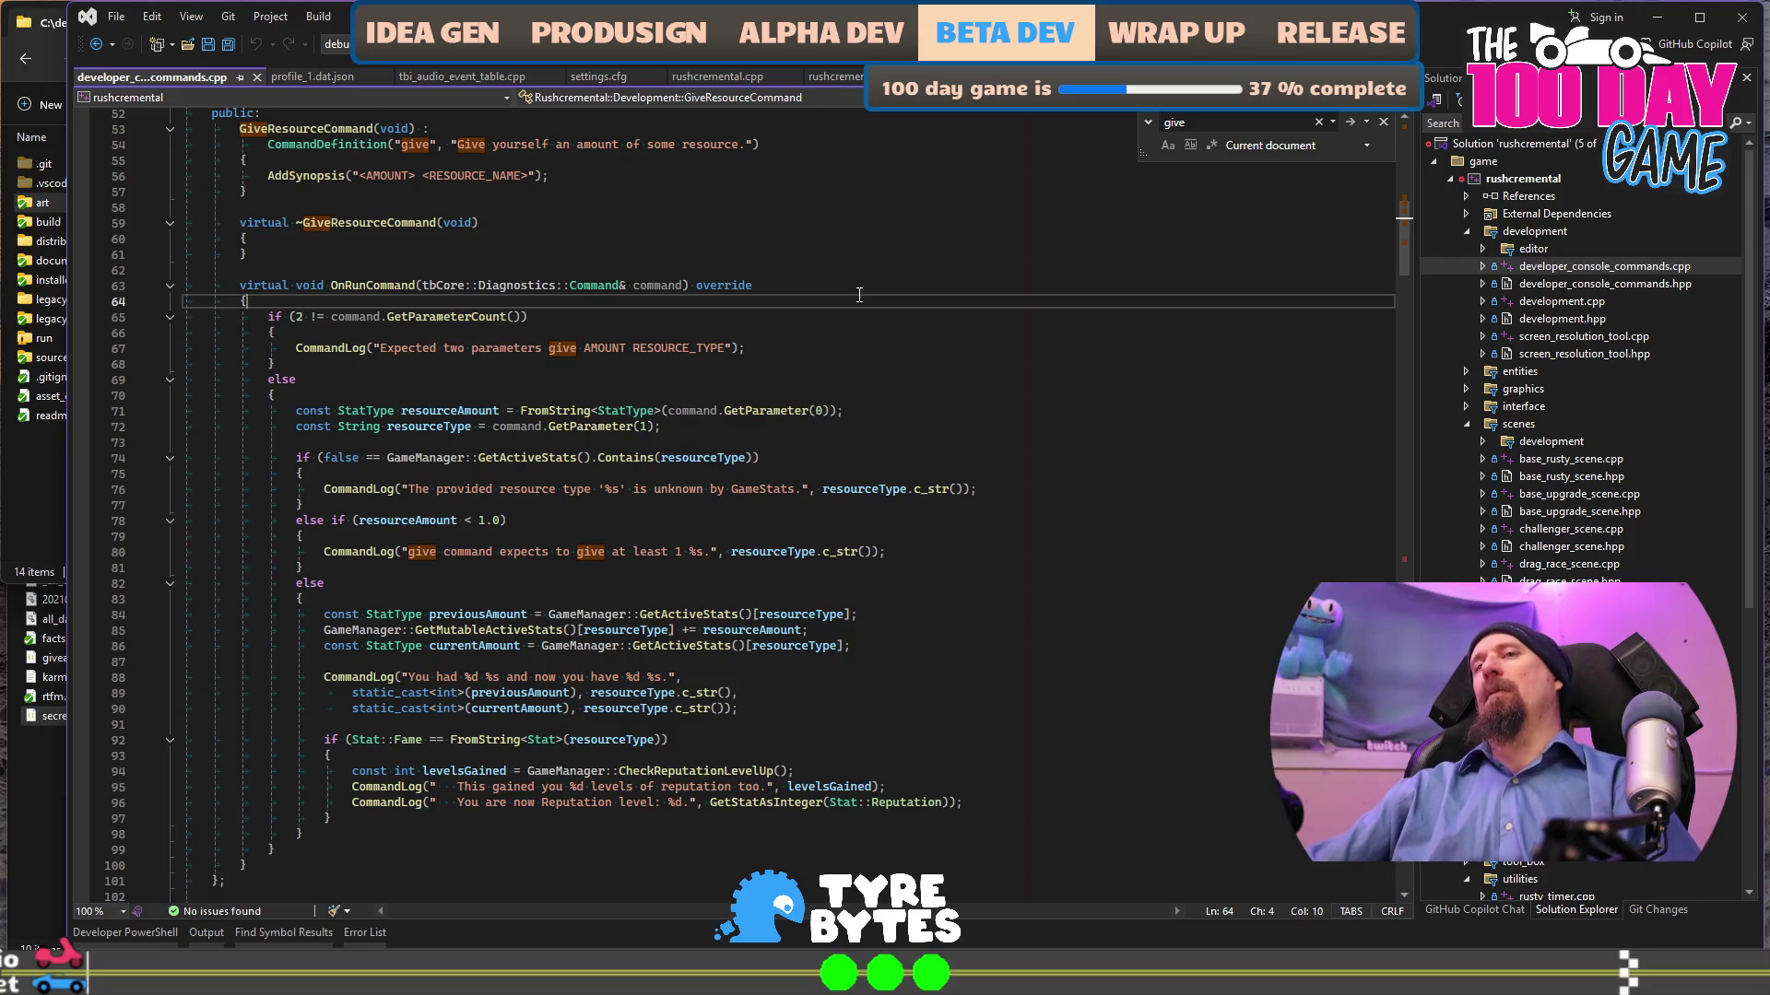
key(alt+Tab)
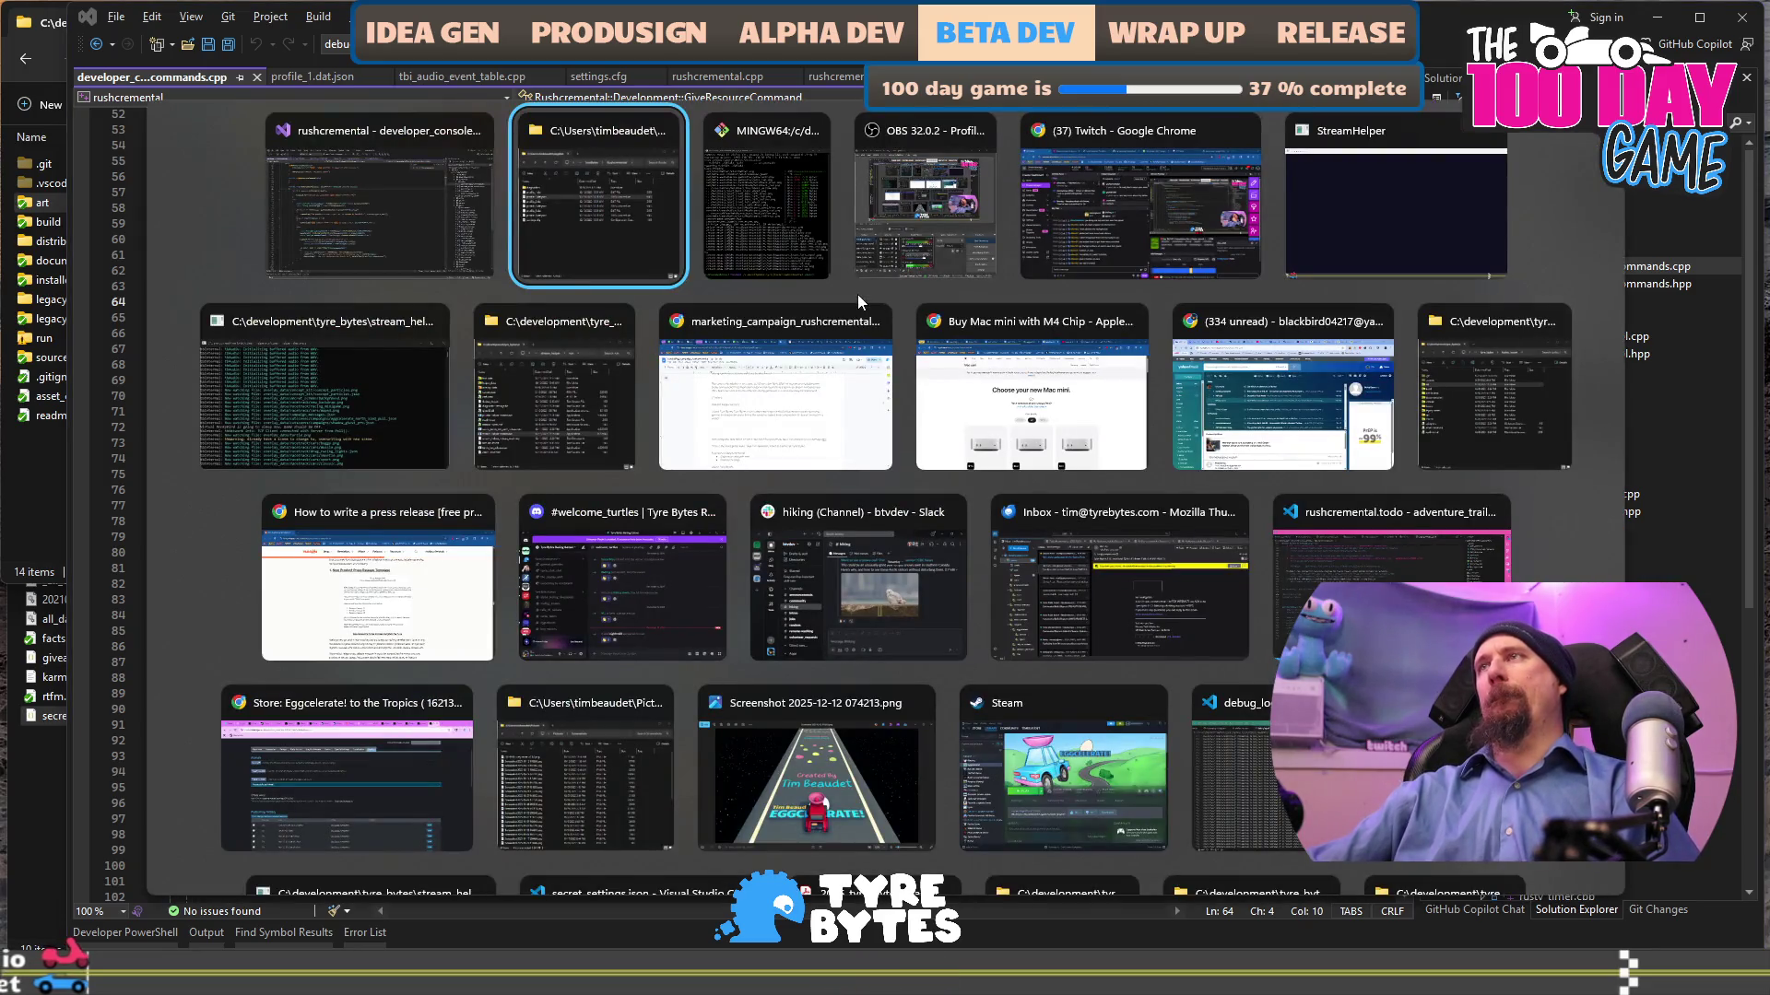
key(alt+shift+Tab)
- Relaunch the game from Visual Studio with F5 and load Profile 1
click(840, 374)
key(F5)
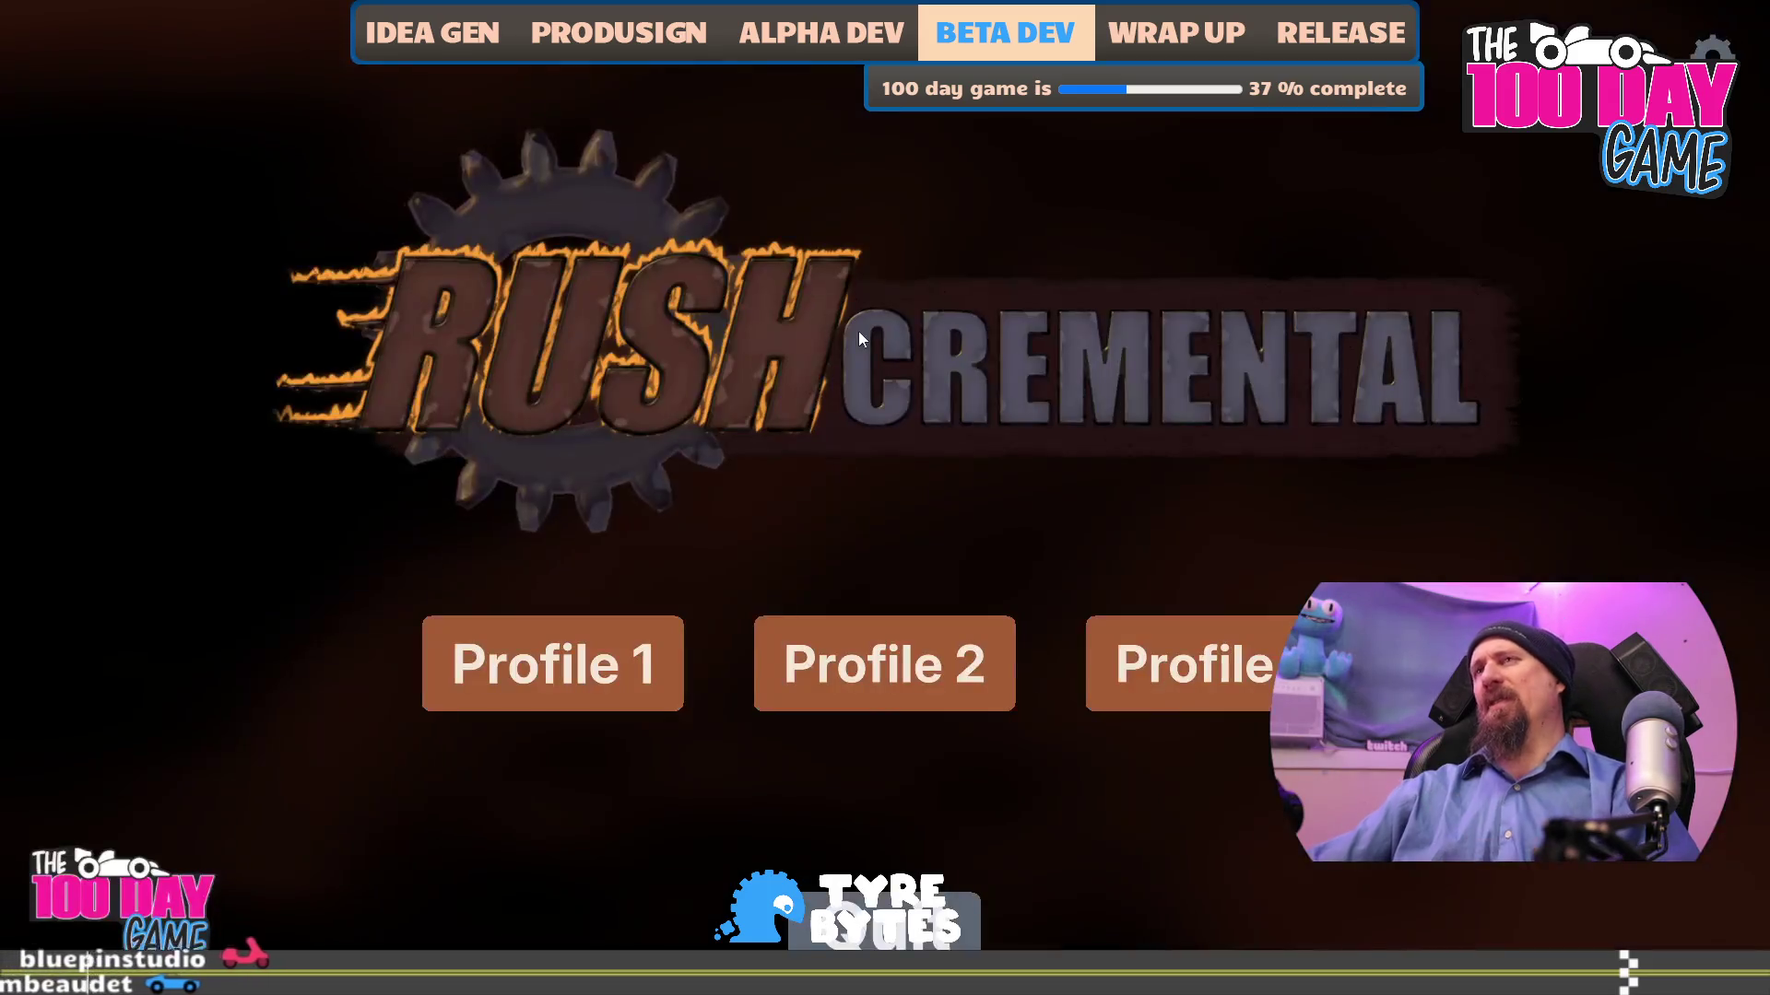
click(589, 633)
- Play two supply runs over the cars, reaching level 13 with 1297 total bolts
scroll(356, 375, down, 3)
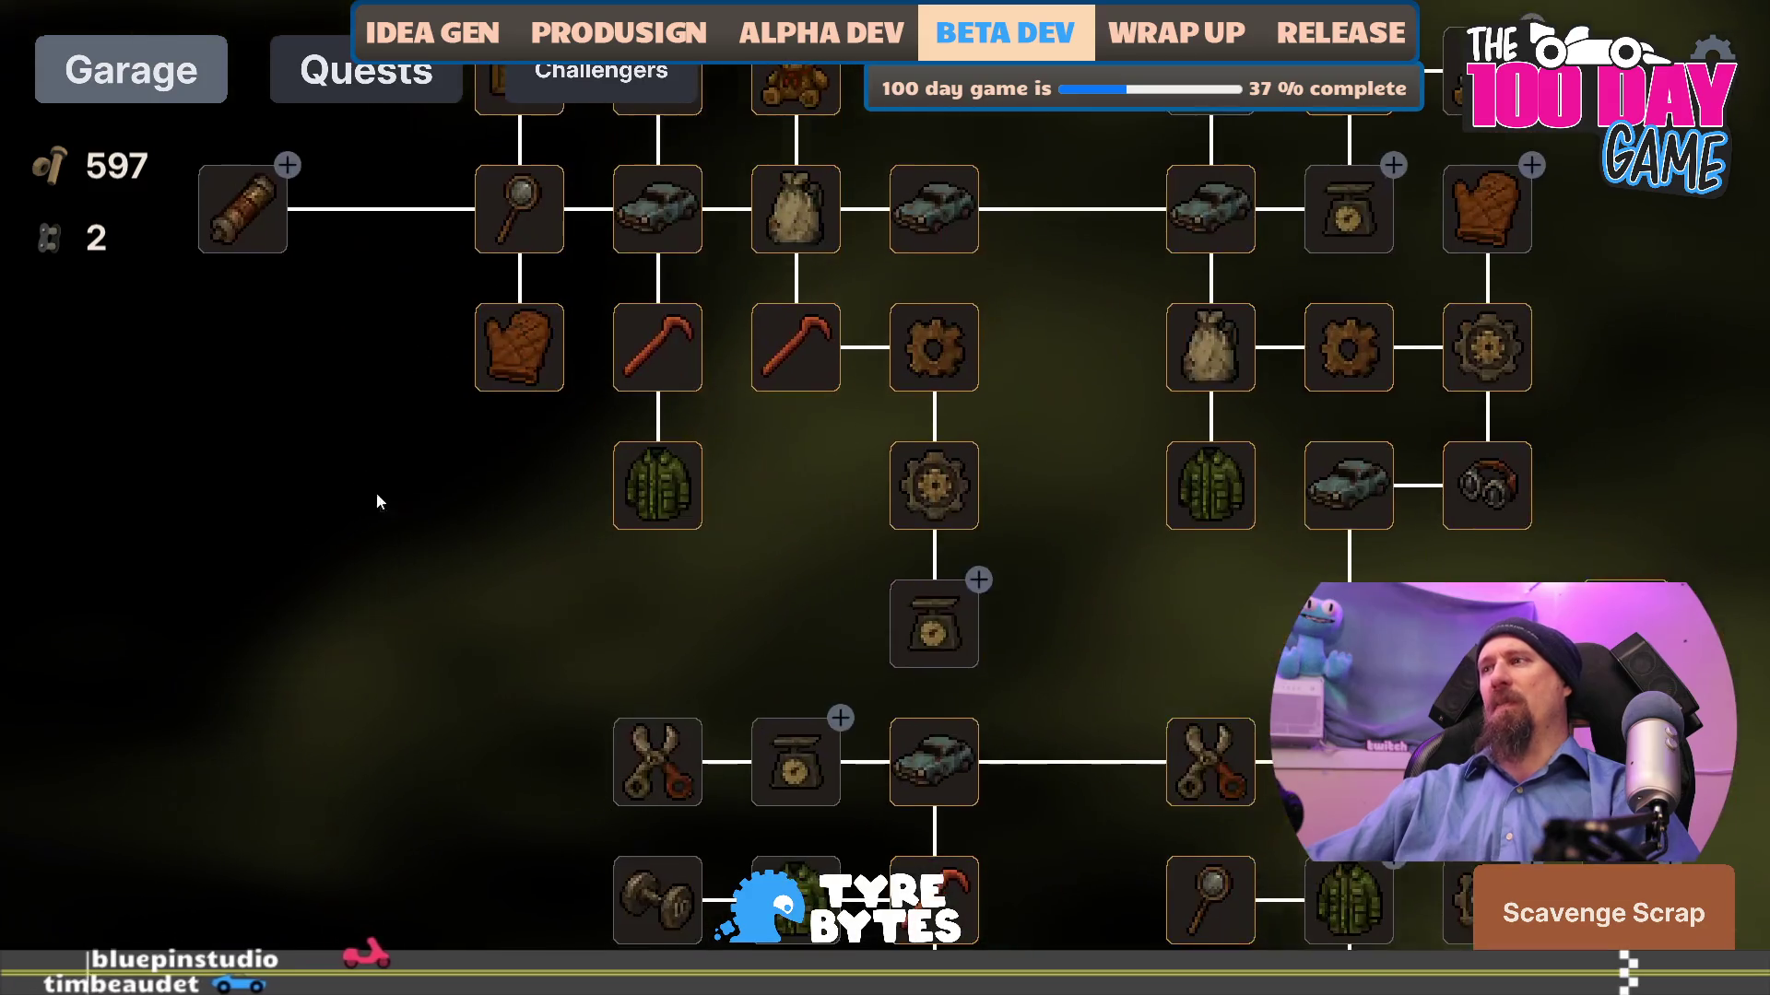
click(1604, 912)
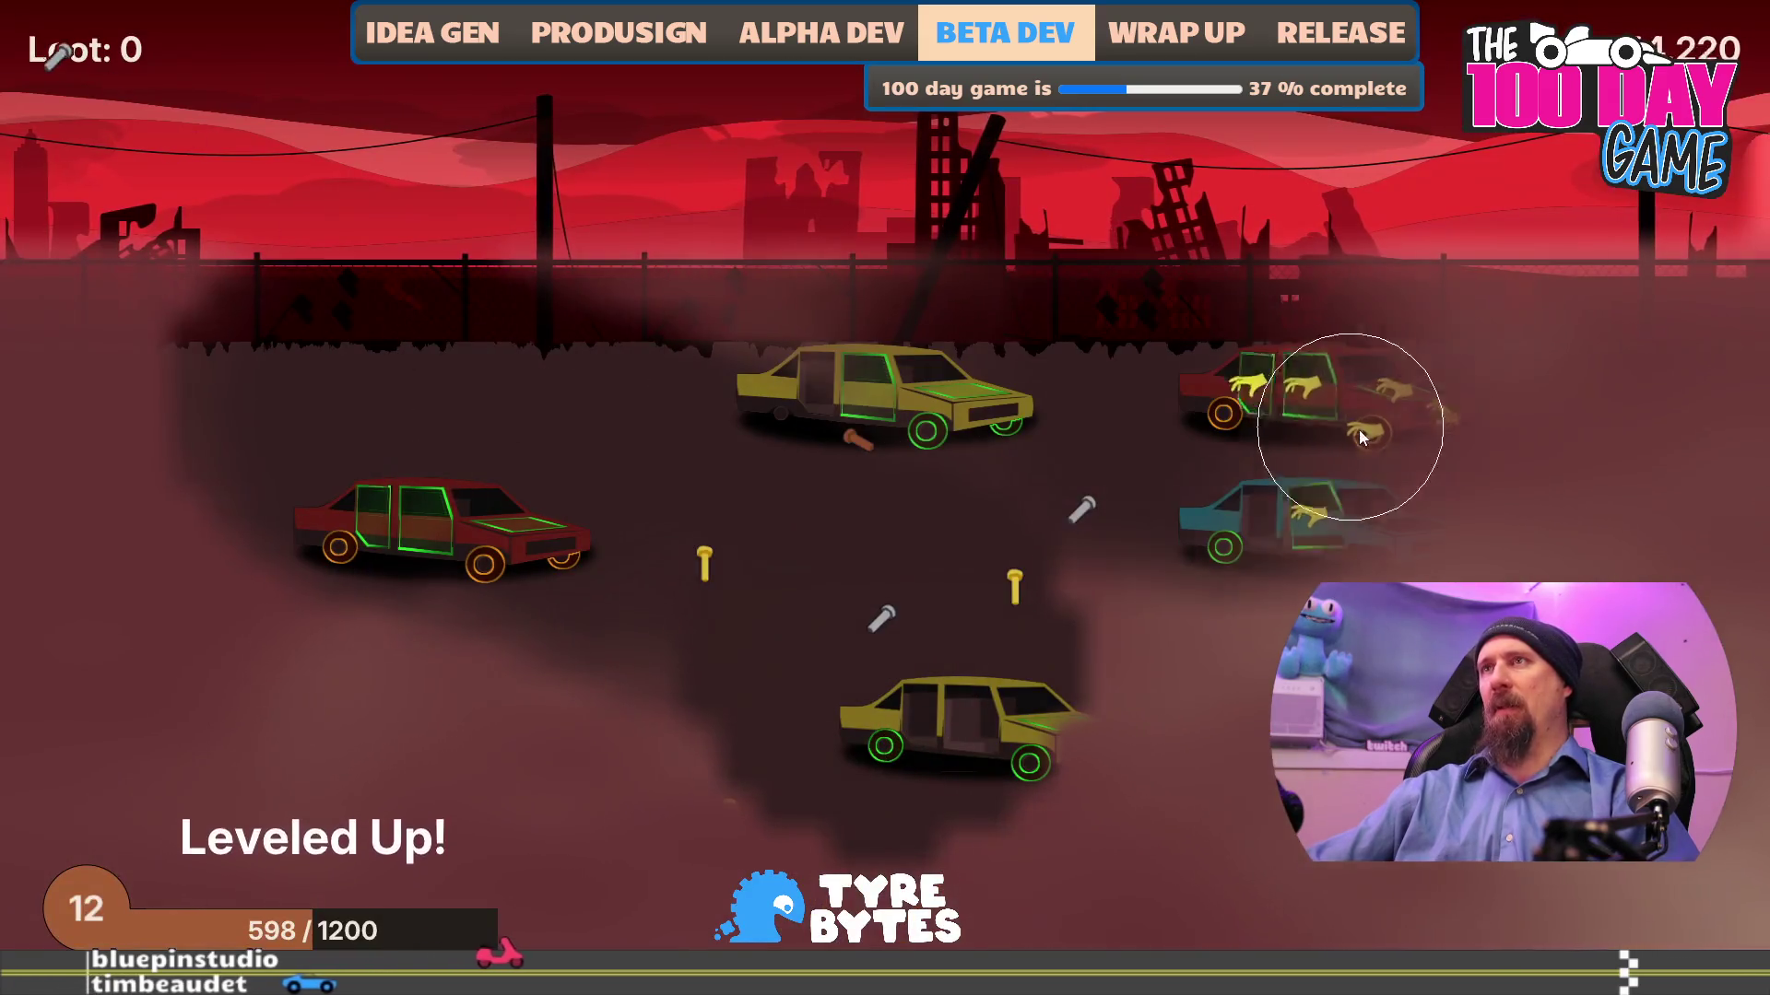
mouse_move(1324, 473)
mouse_move(1316, 434)
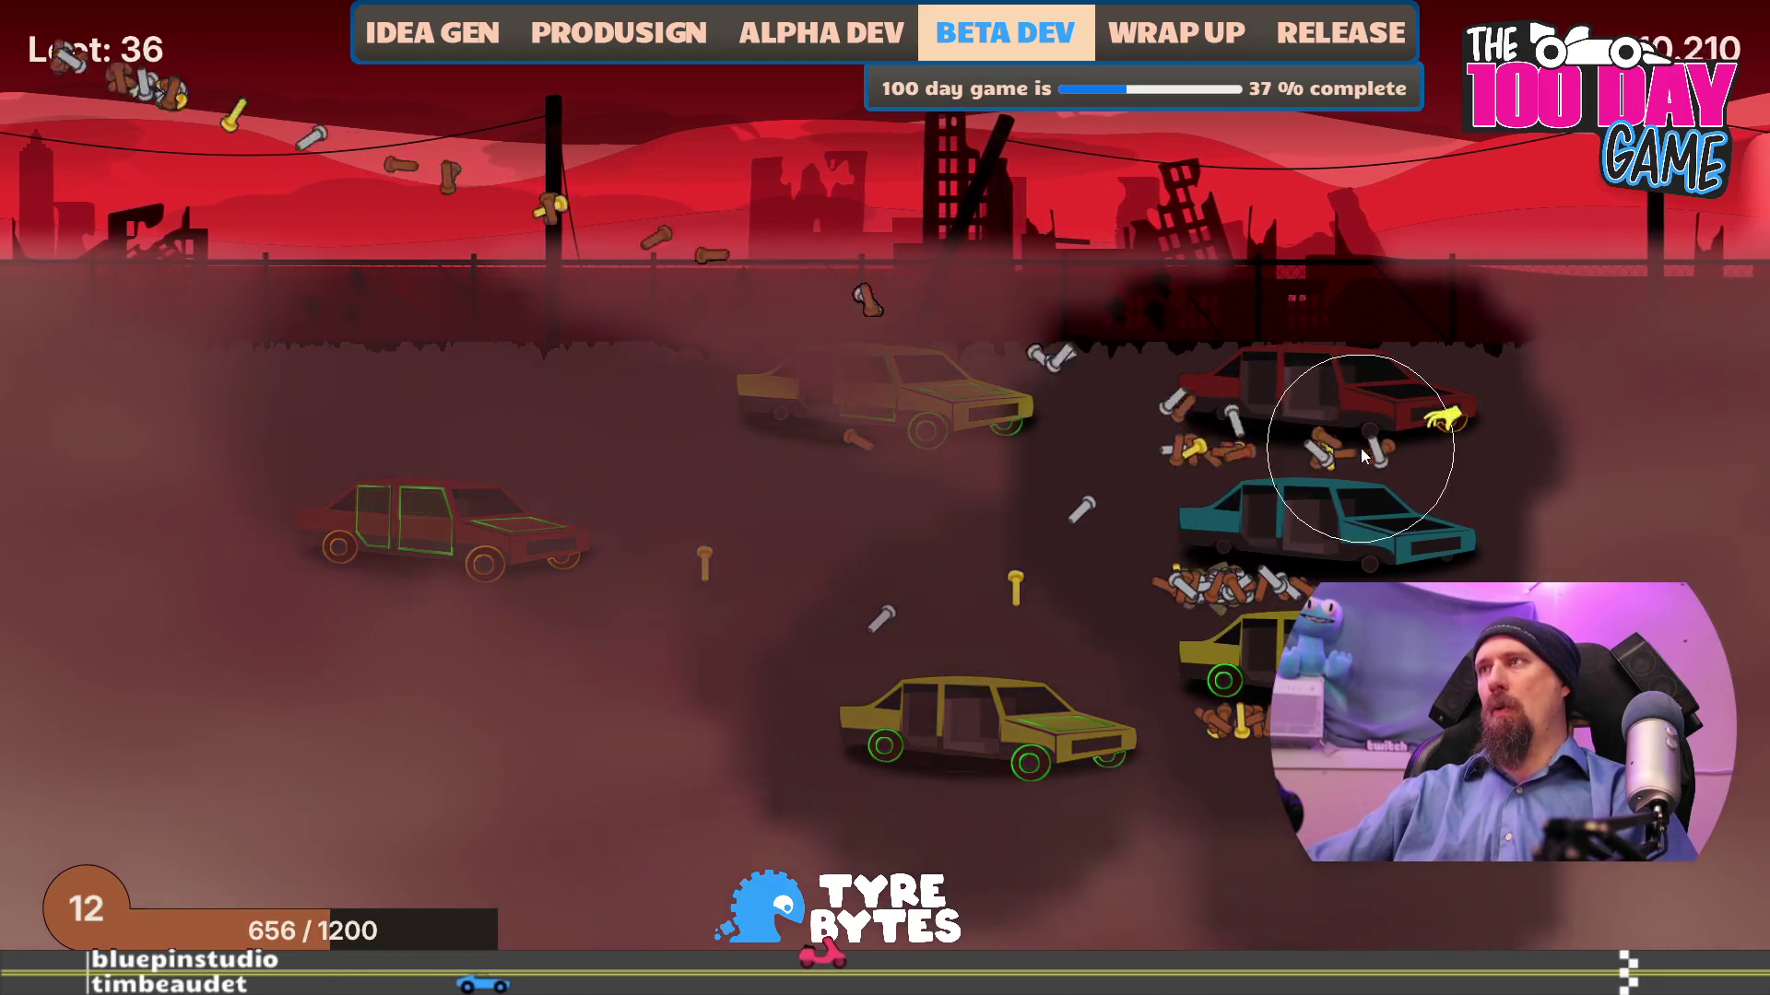
mouse_move(1242, 457)
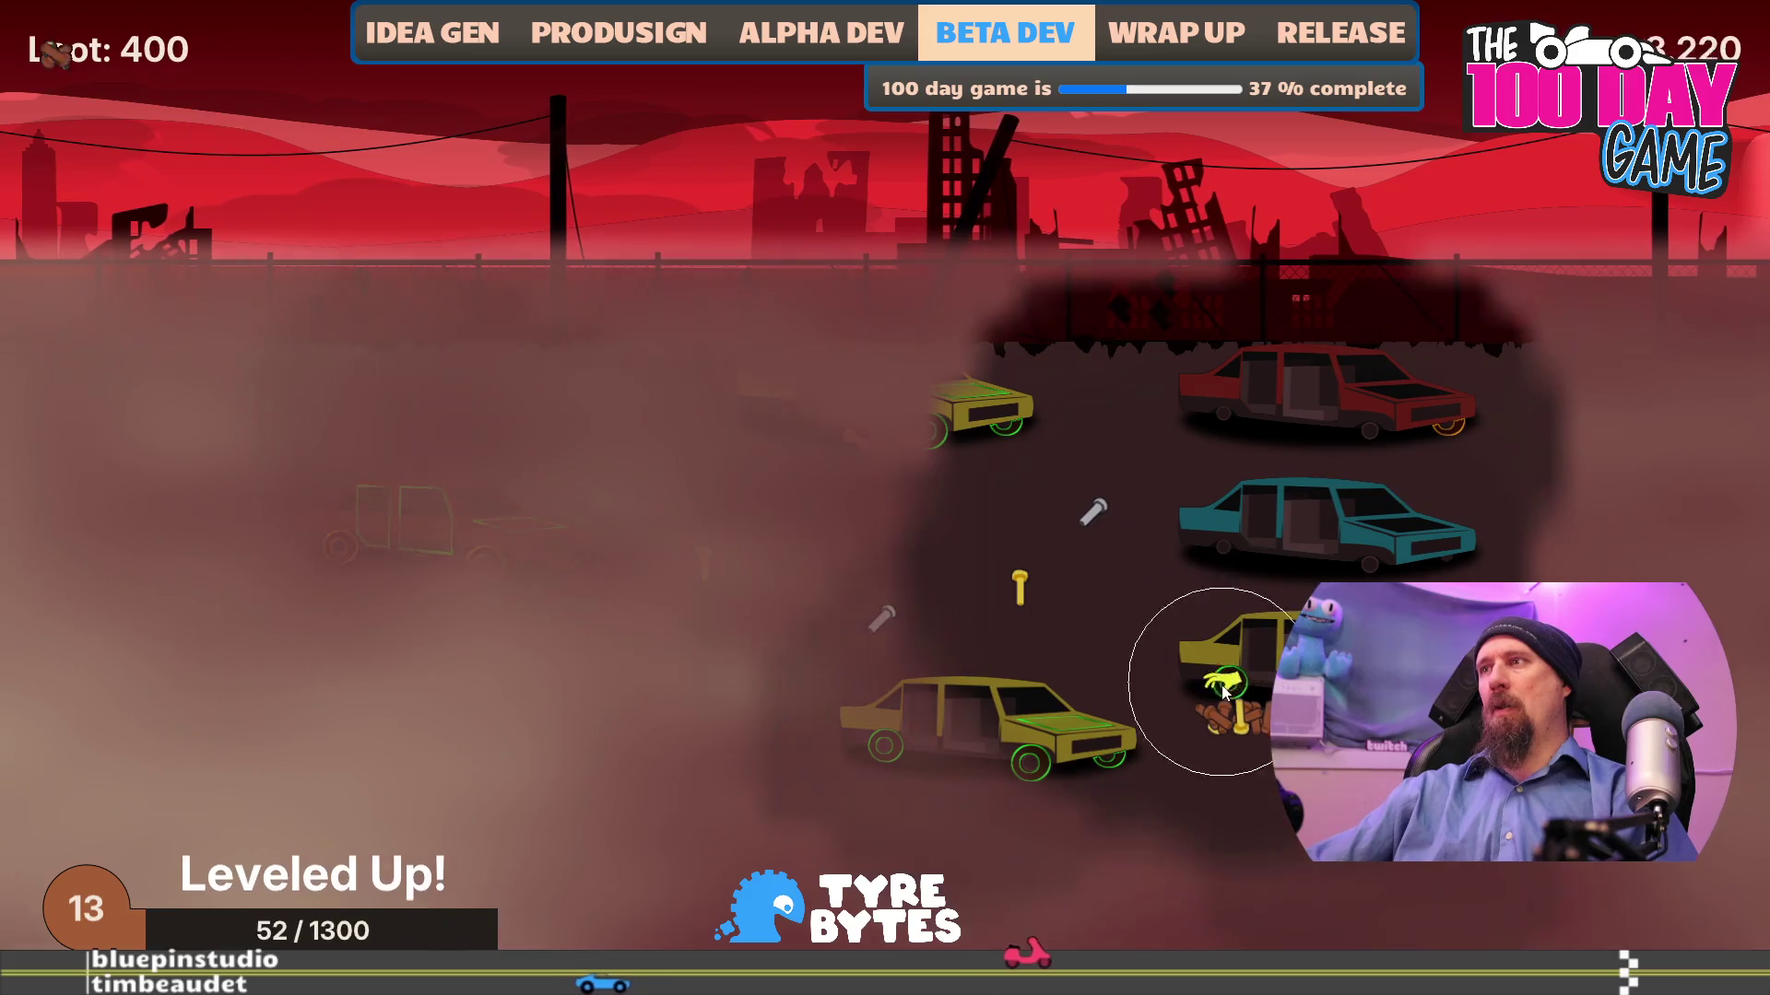
mouse_move(1023, 706)
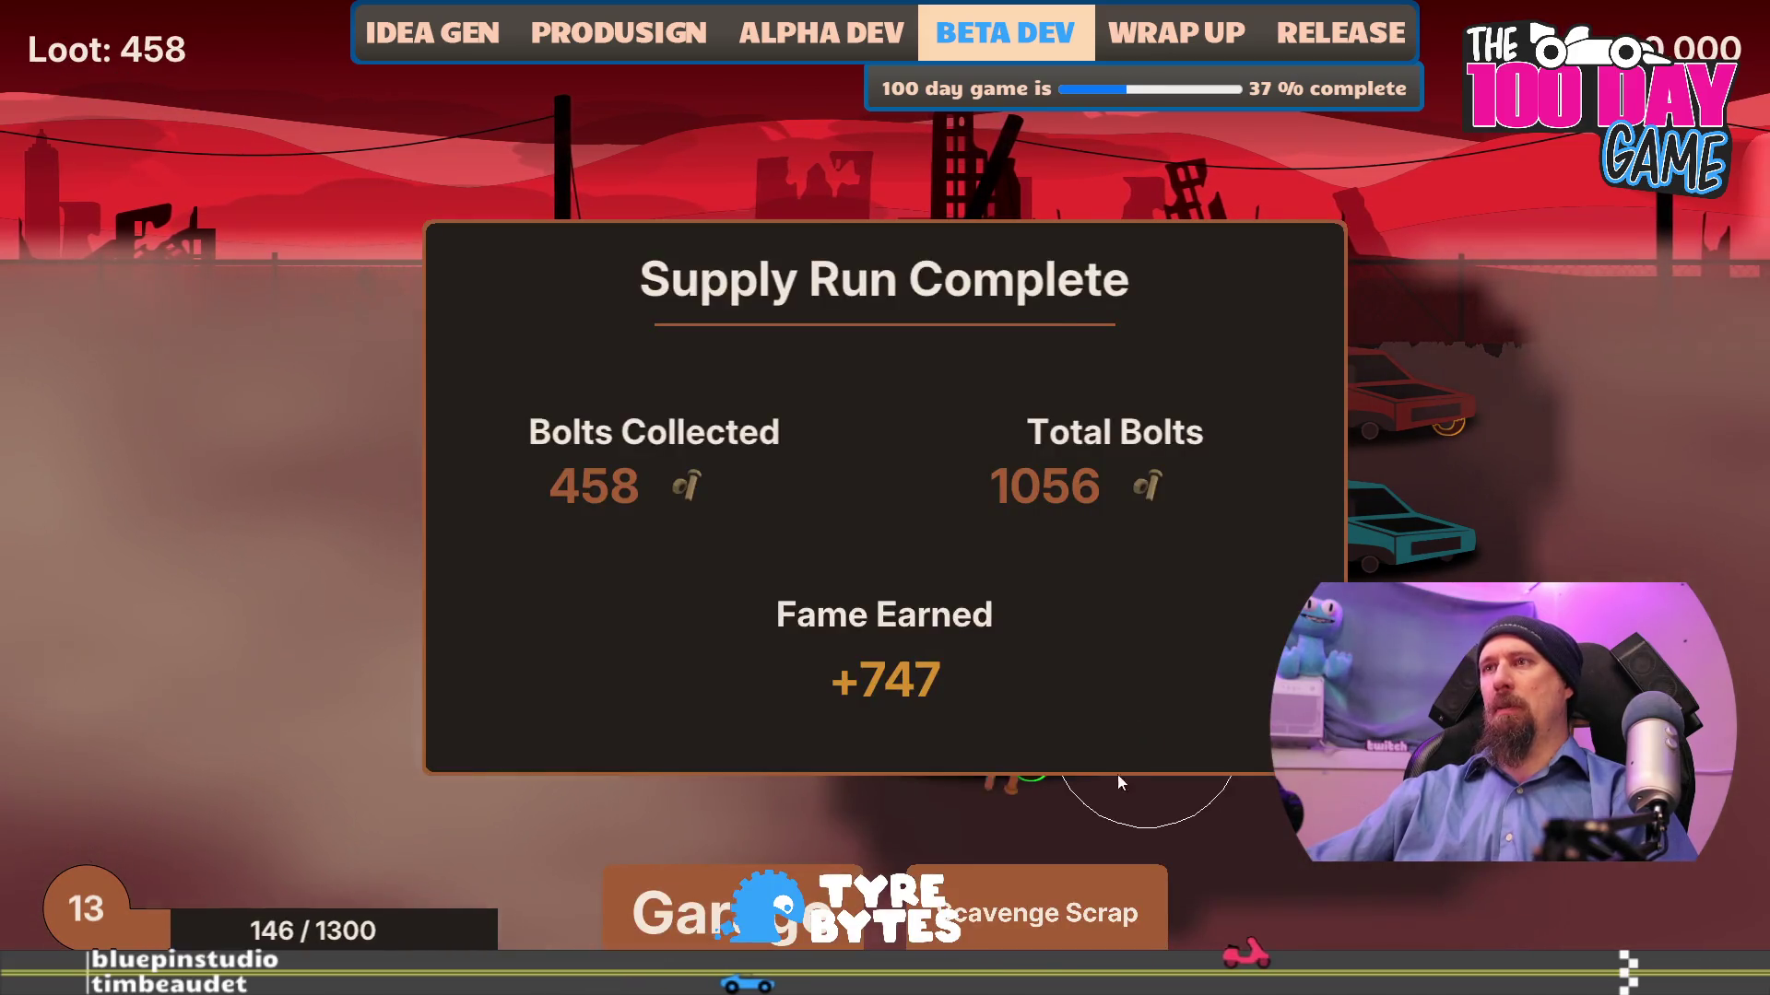
click(1106, 912)
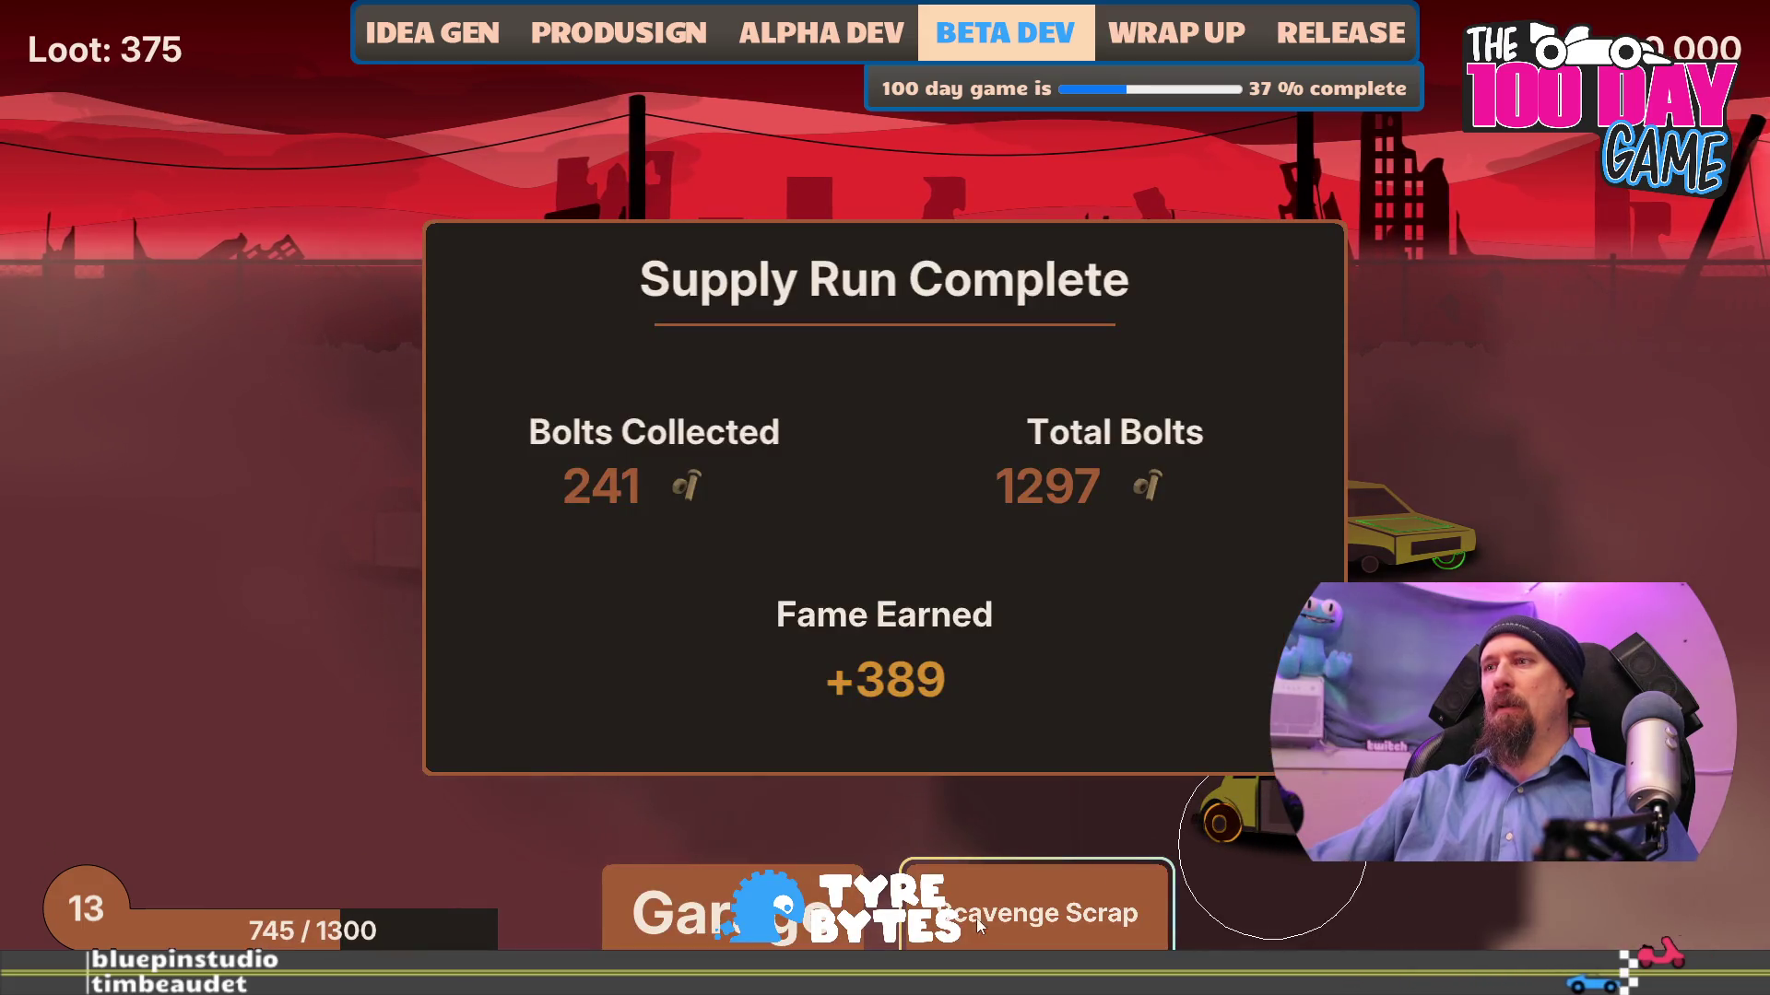
click(975, 927)
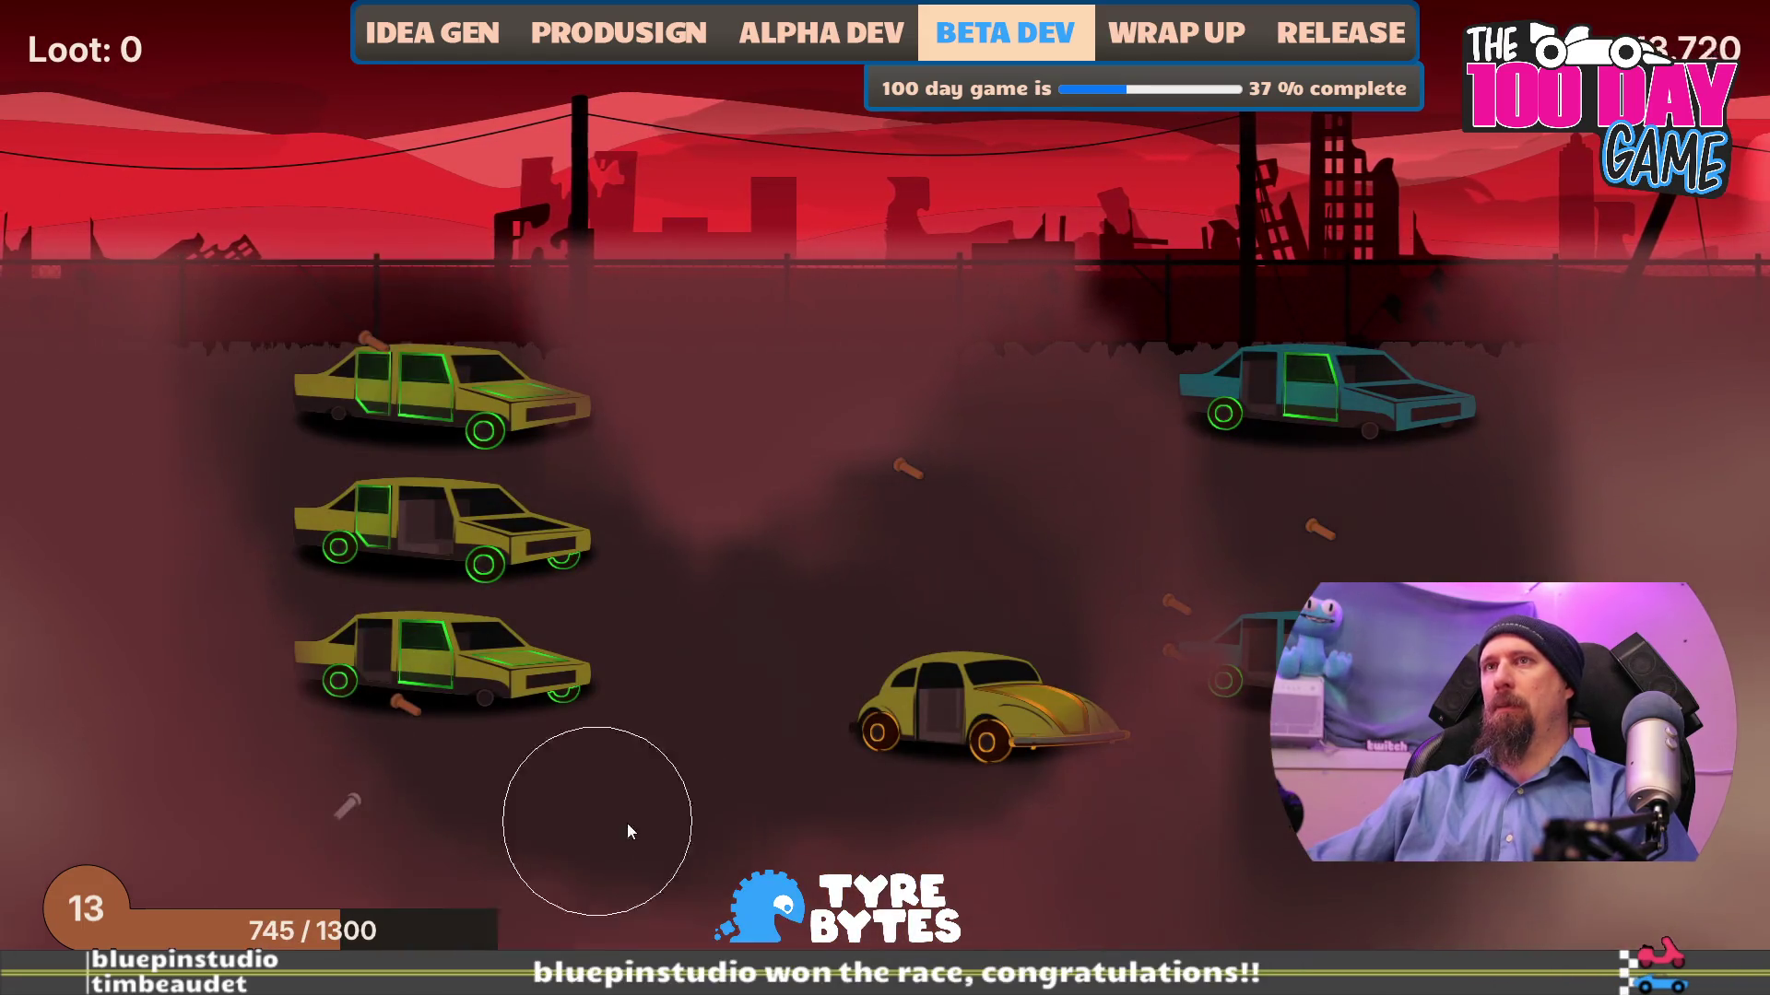
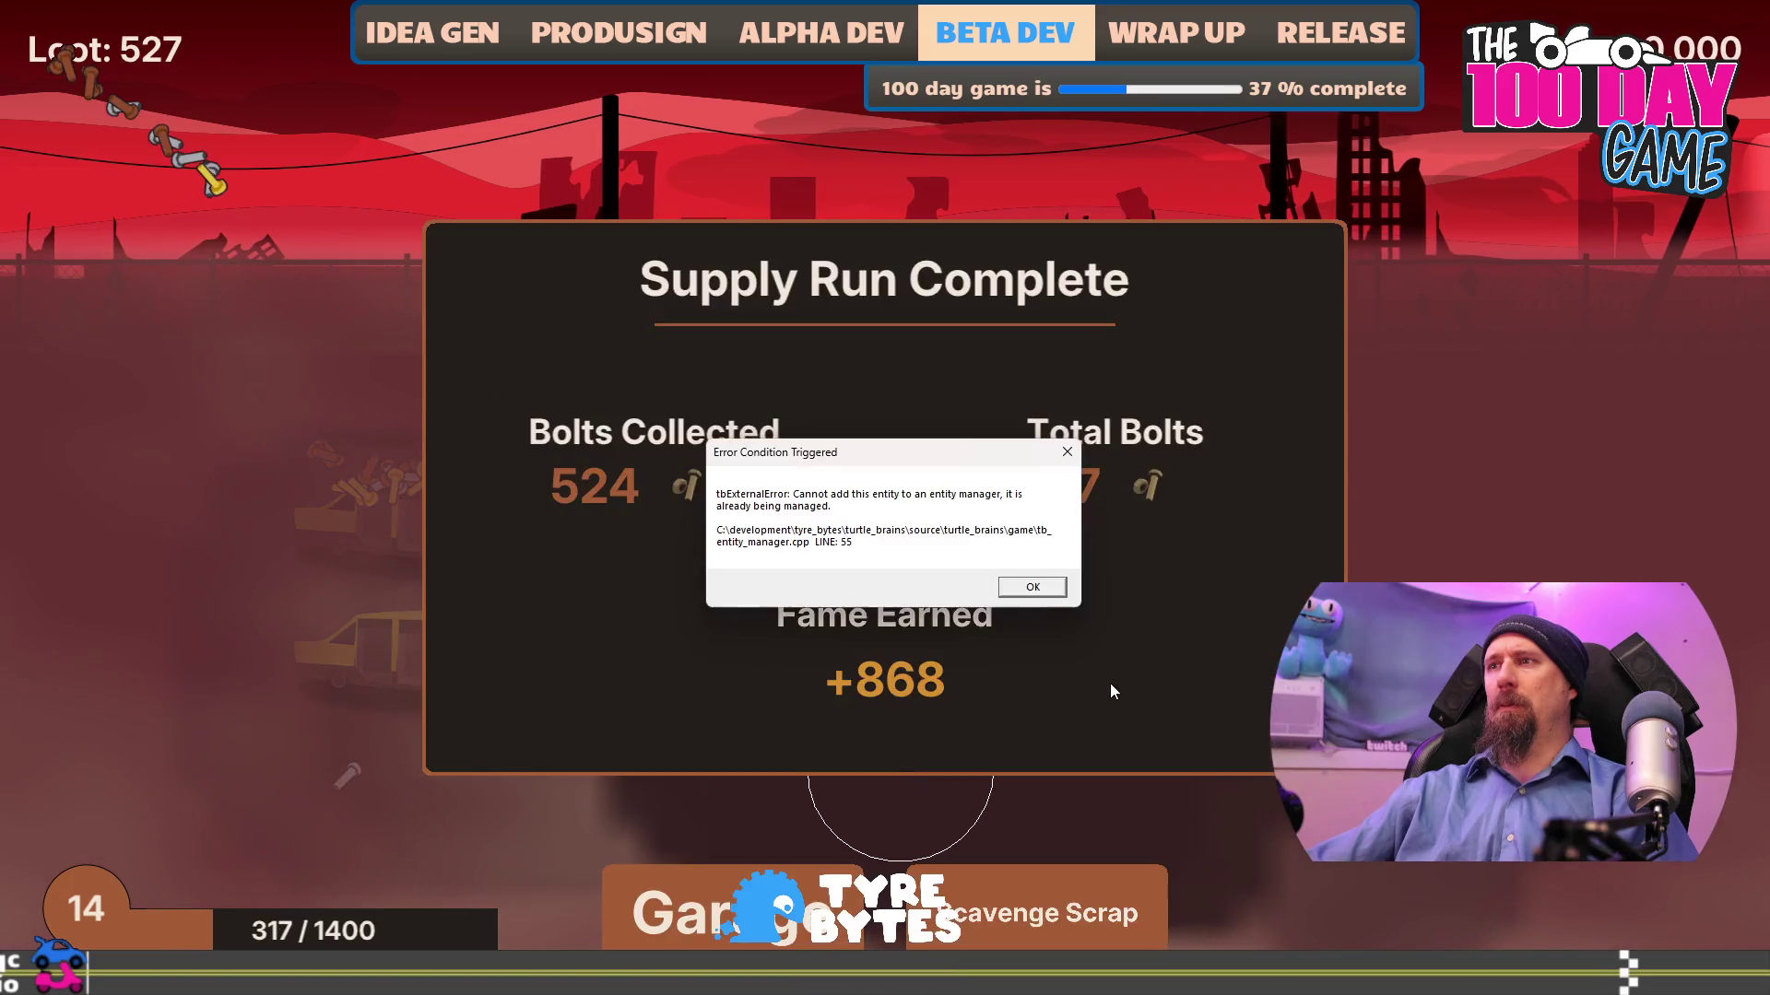
- Dismiss the entity-manager error, relaunch the game build and load the first save profile
click(1056, 592)
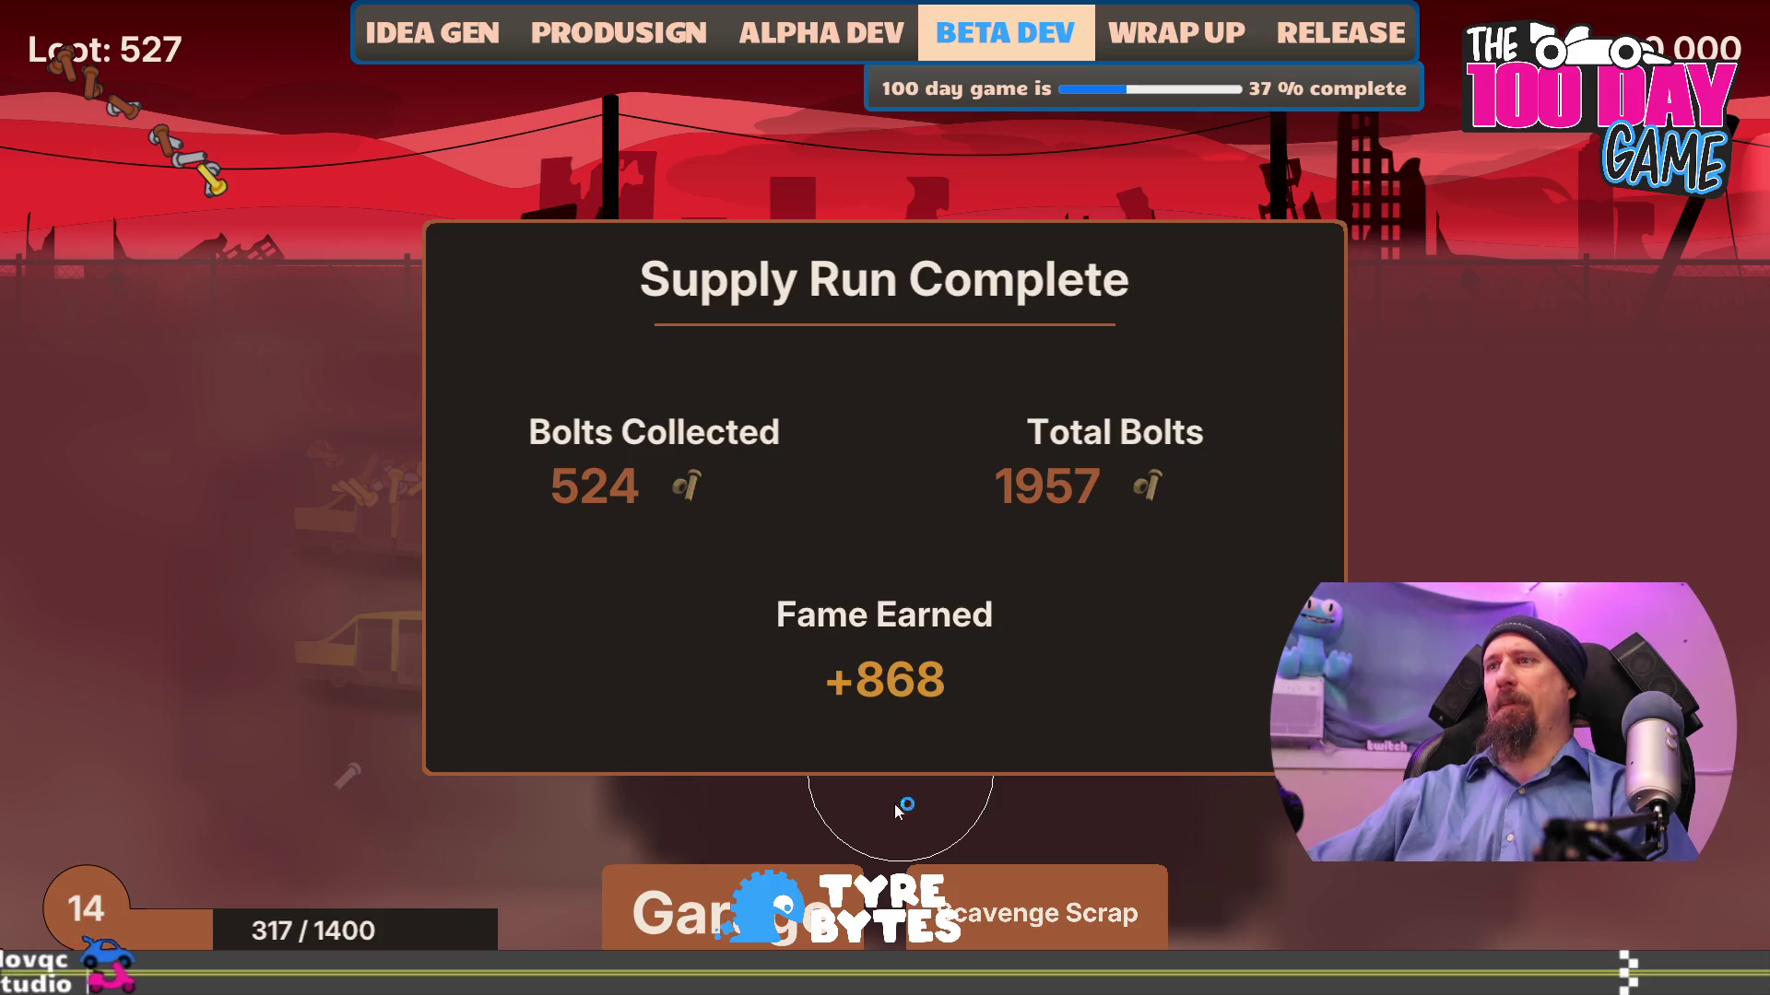
key(F5)
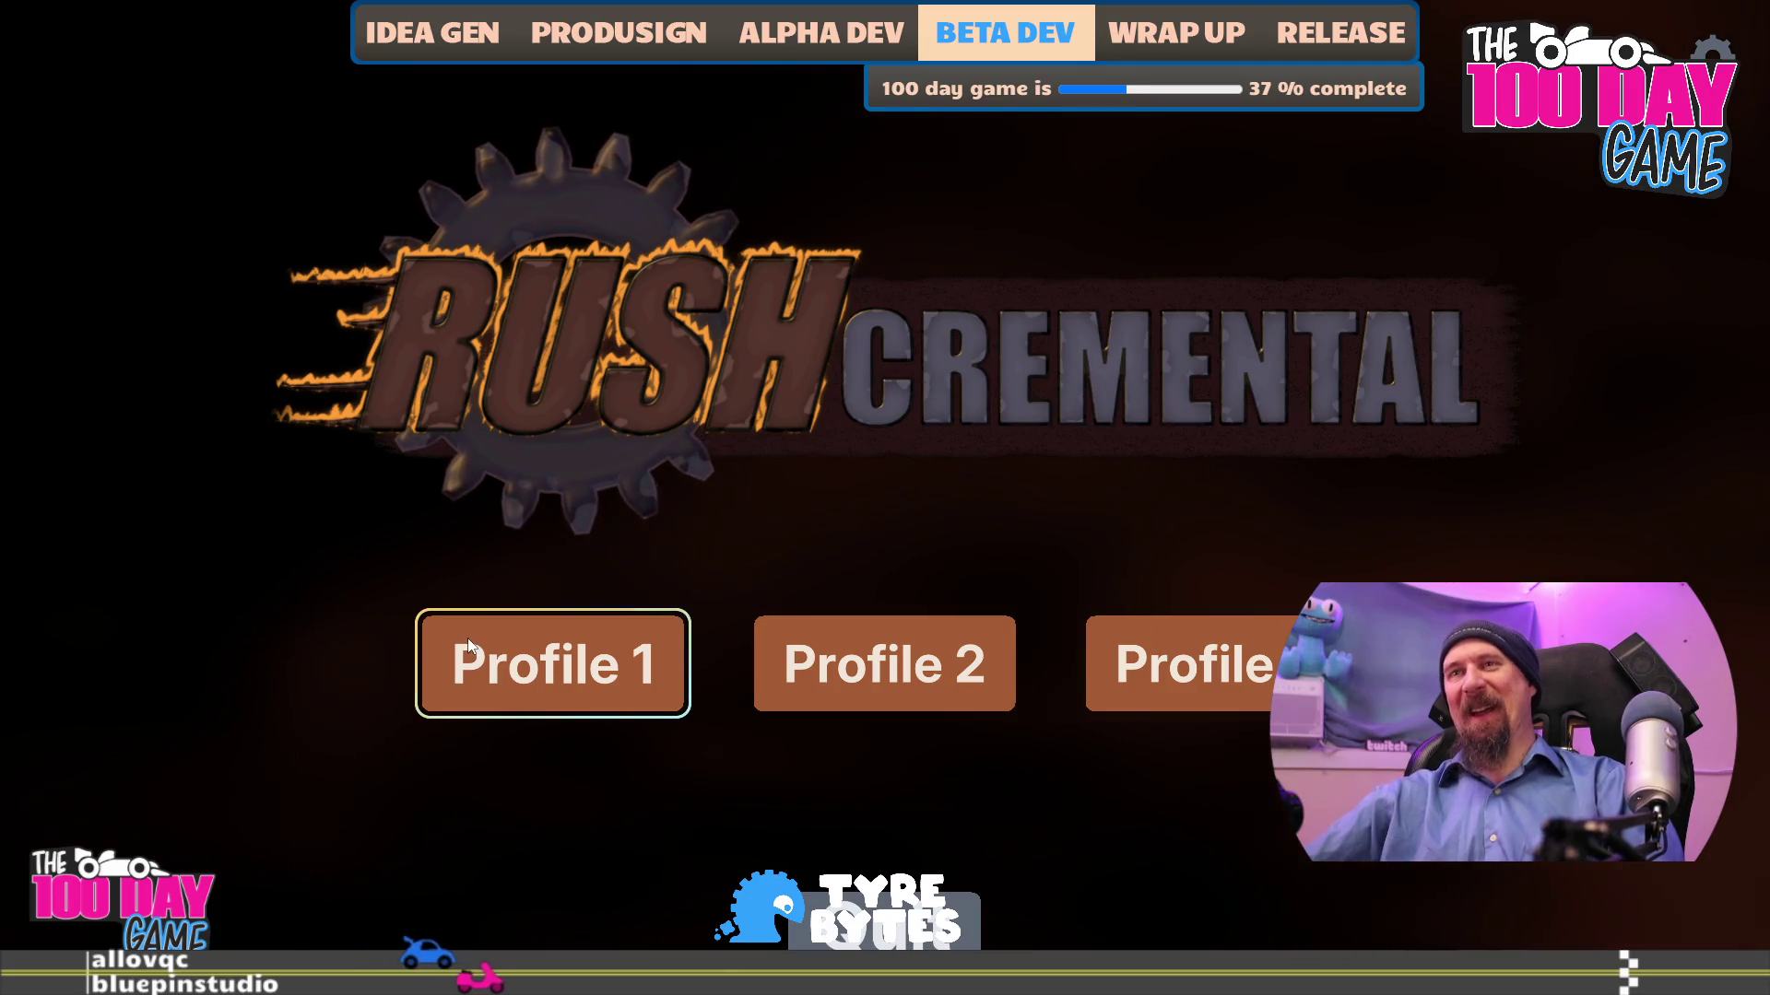
click(579, 688)
- Play three fog-clearing scavenge runs until total bolts reach 604, then open the developer console
click(1619, 906)
mouse_move(699, 502)
mouse_down()
mouse_move(1481, 335)
mouse_move(288, 396)
mouse_move(479, 793)
mouse_move(1290, 755)
mouse_up()
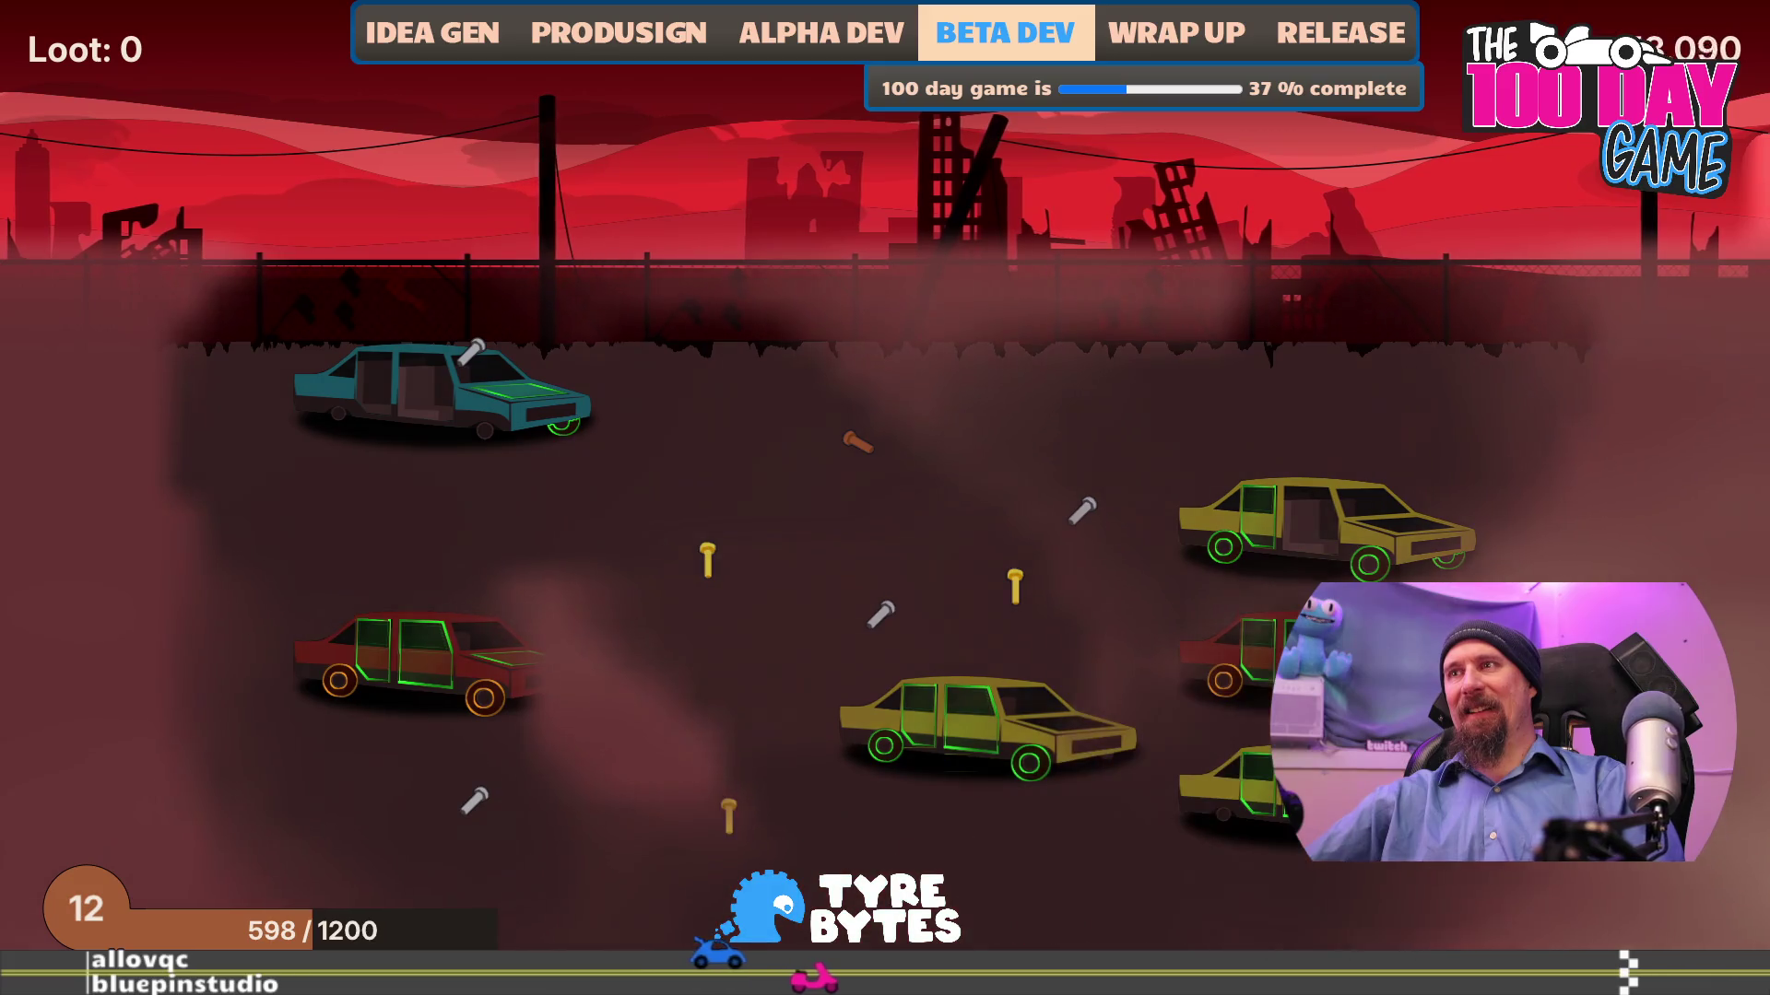
click(1058, 876)
mouse_move(887, 660)
mouse_down()
mouse_move(1441, 553)
mouse_move(545, 818)
mouse_move(149, 443)
mouse_move(1146, 308)
mouse_move(1106, 703)
mouse_up()
click(1041, 908)
mouse_move(884, 737)
mouse_down()
mouse_move(1026, 578)
mouse_move(1110, 557)
mouse_move(490, 762)
mouse_move(348, 968)
mouse_up()
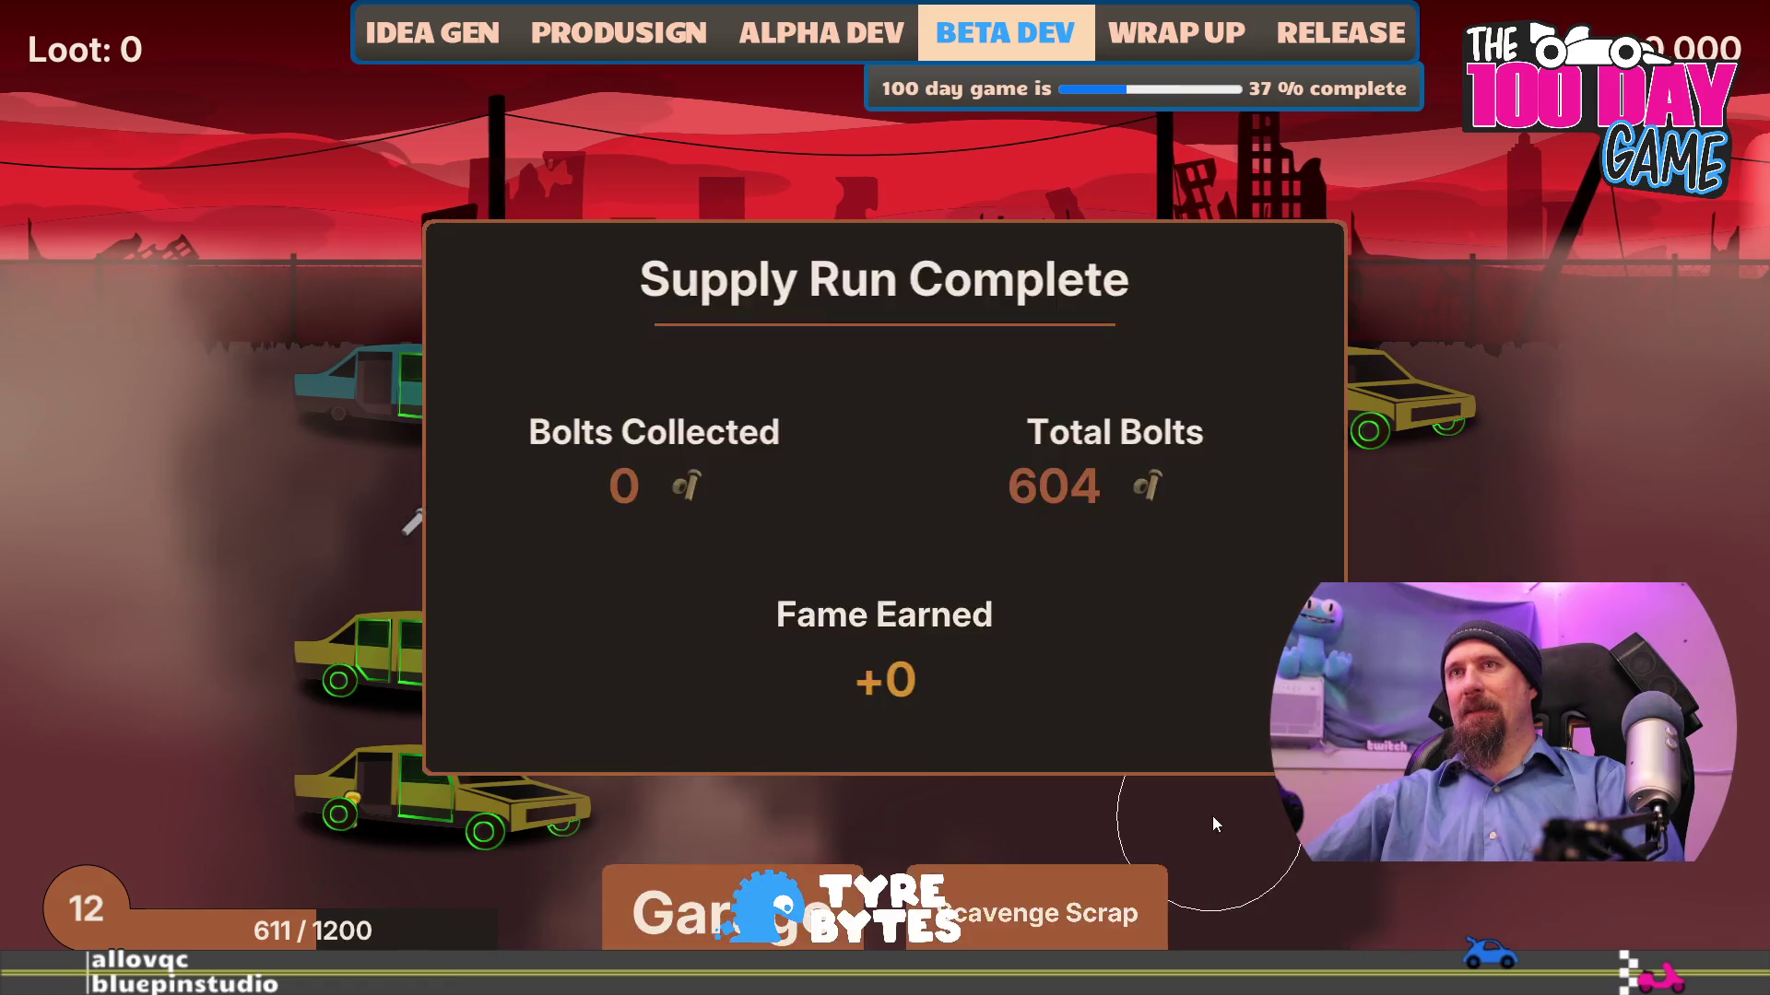
key(grave)
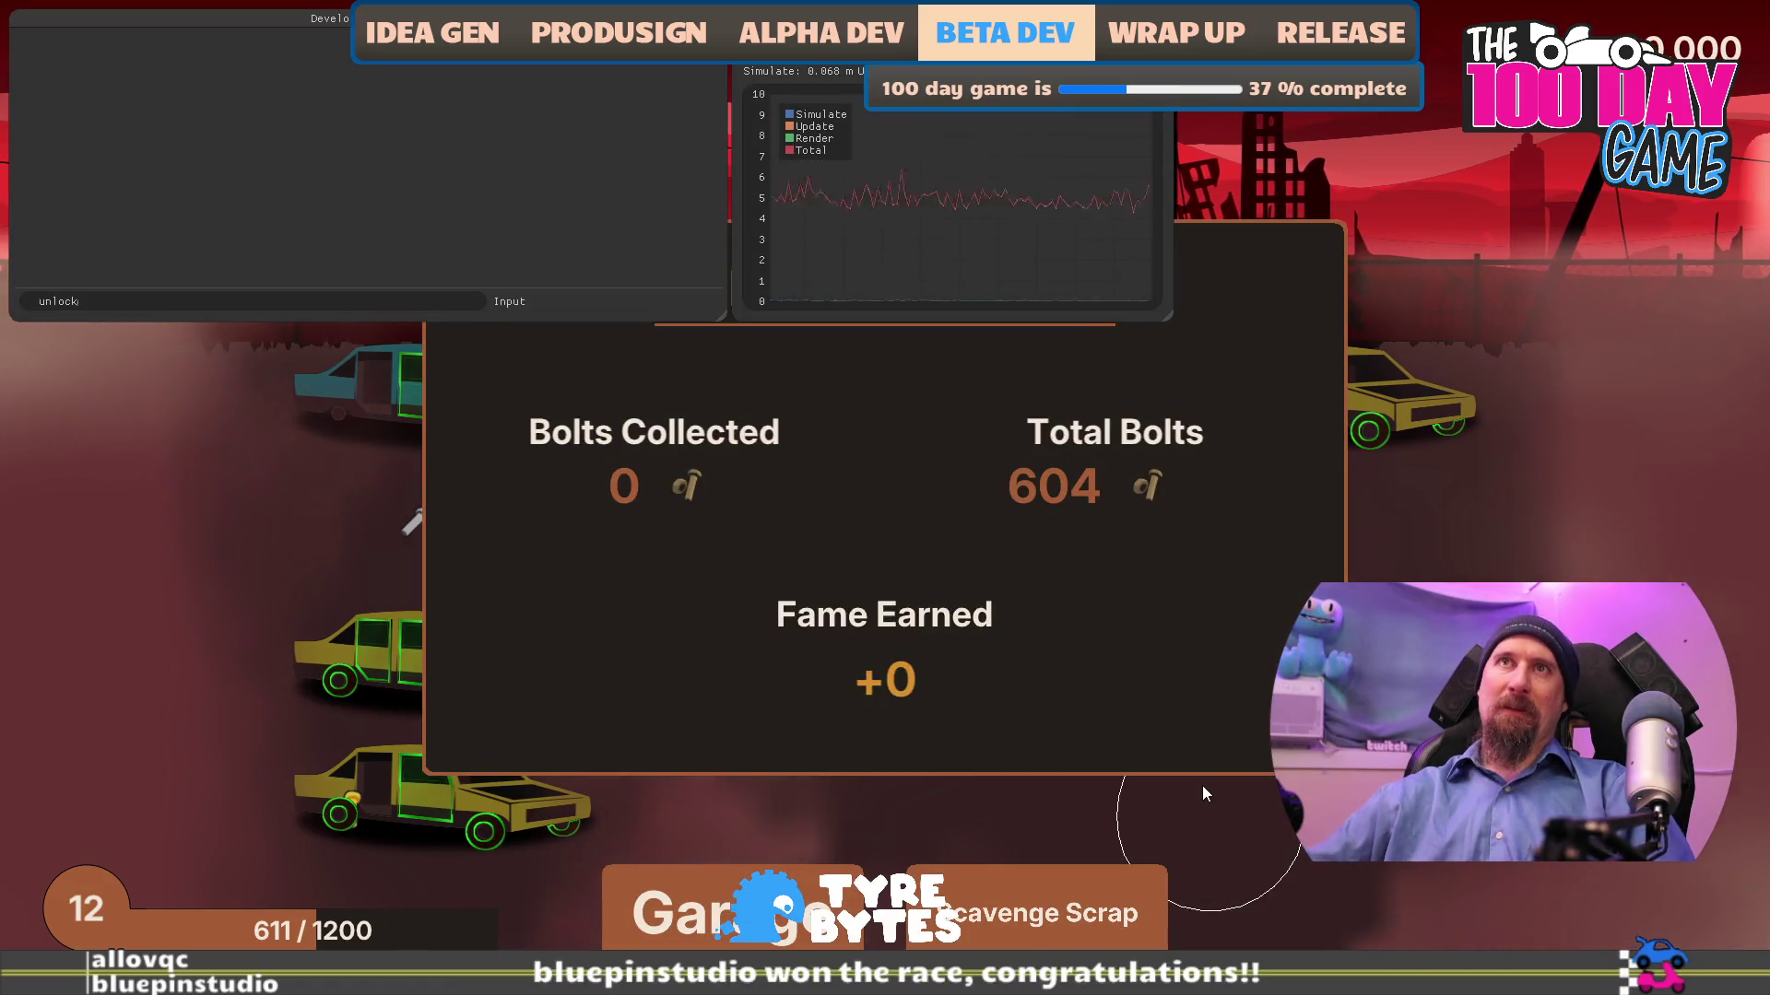
- Submit 'unlock' to list flags like sedan1, generator1 and challenger_mode, then close the console
key(Return)
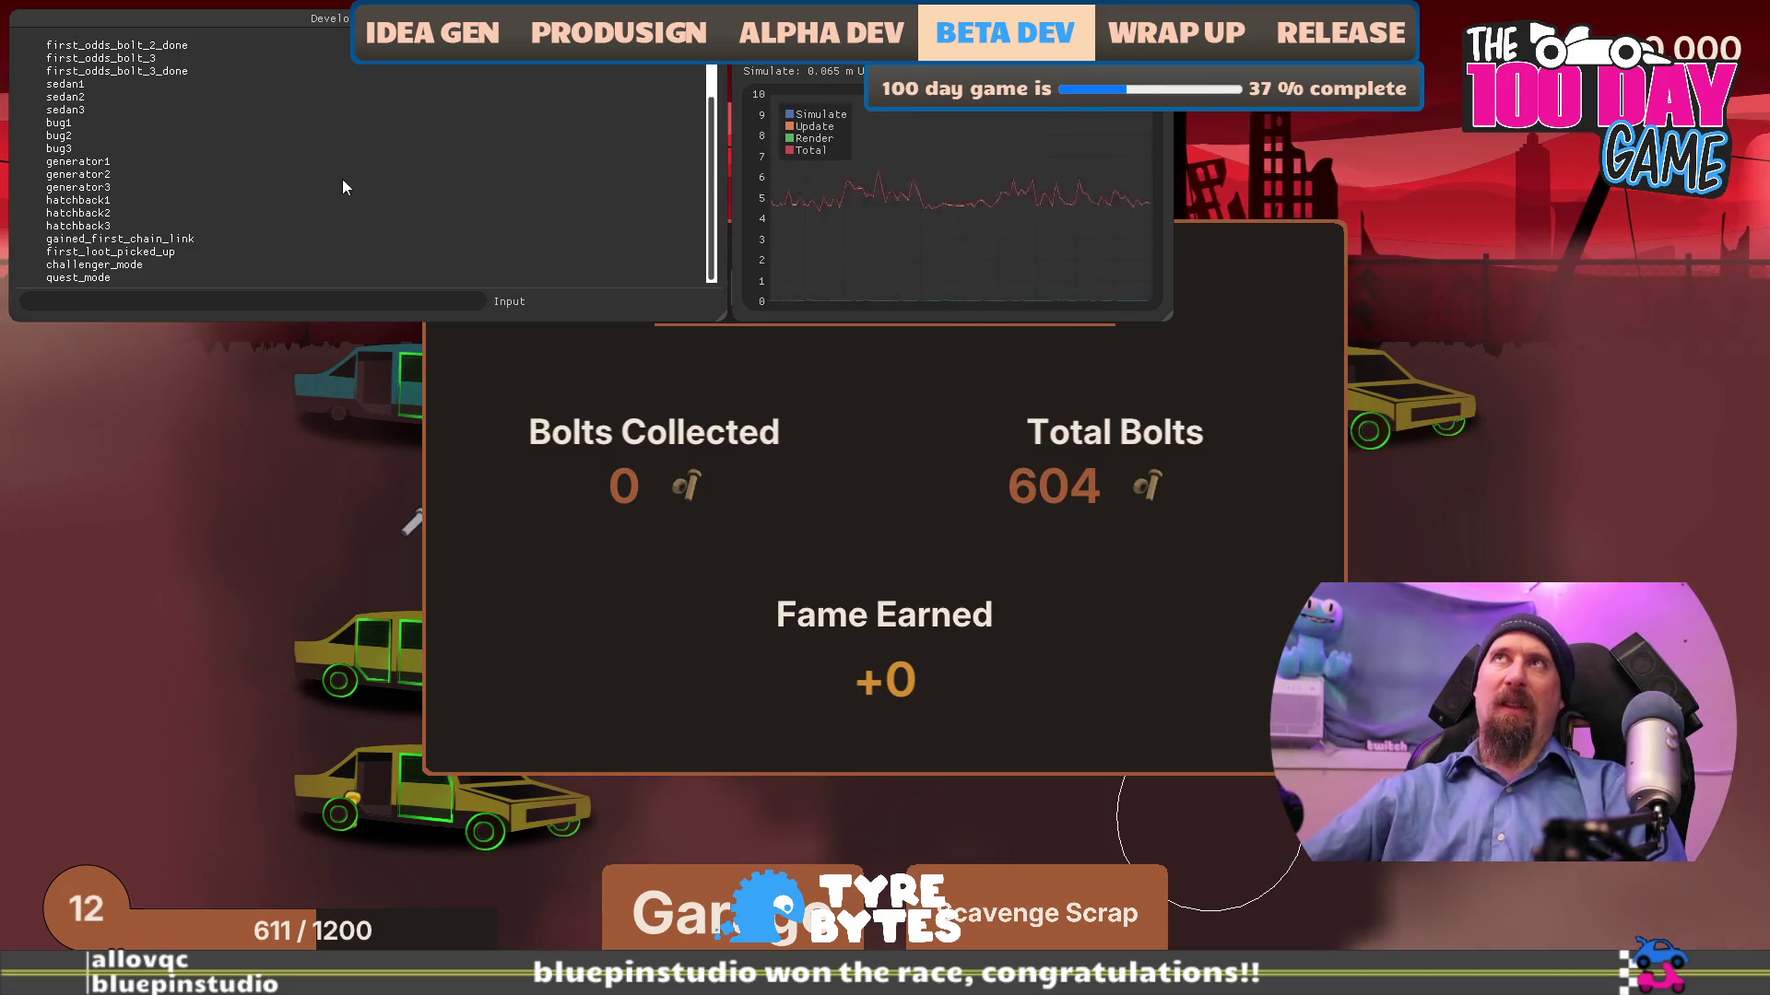
key(grave)
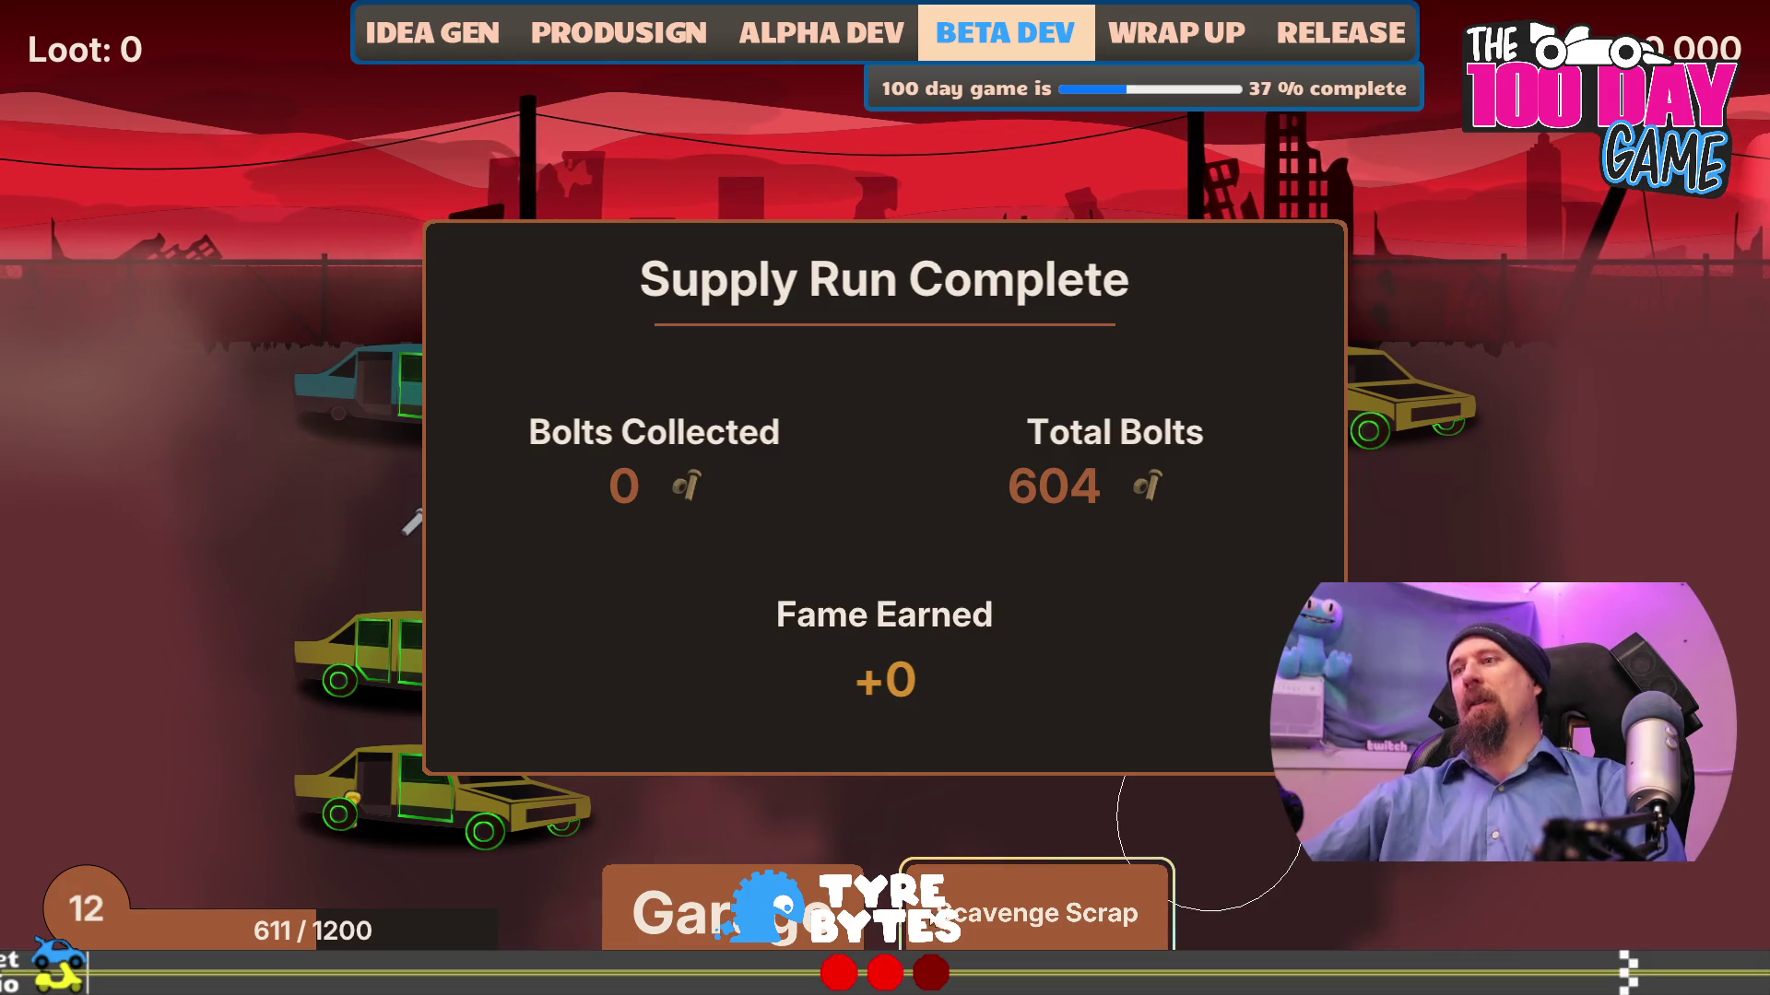
- Chain five quick scavenge supply runs, ripping parts from the yellow car on the last
click(1133, 911)
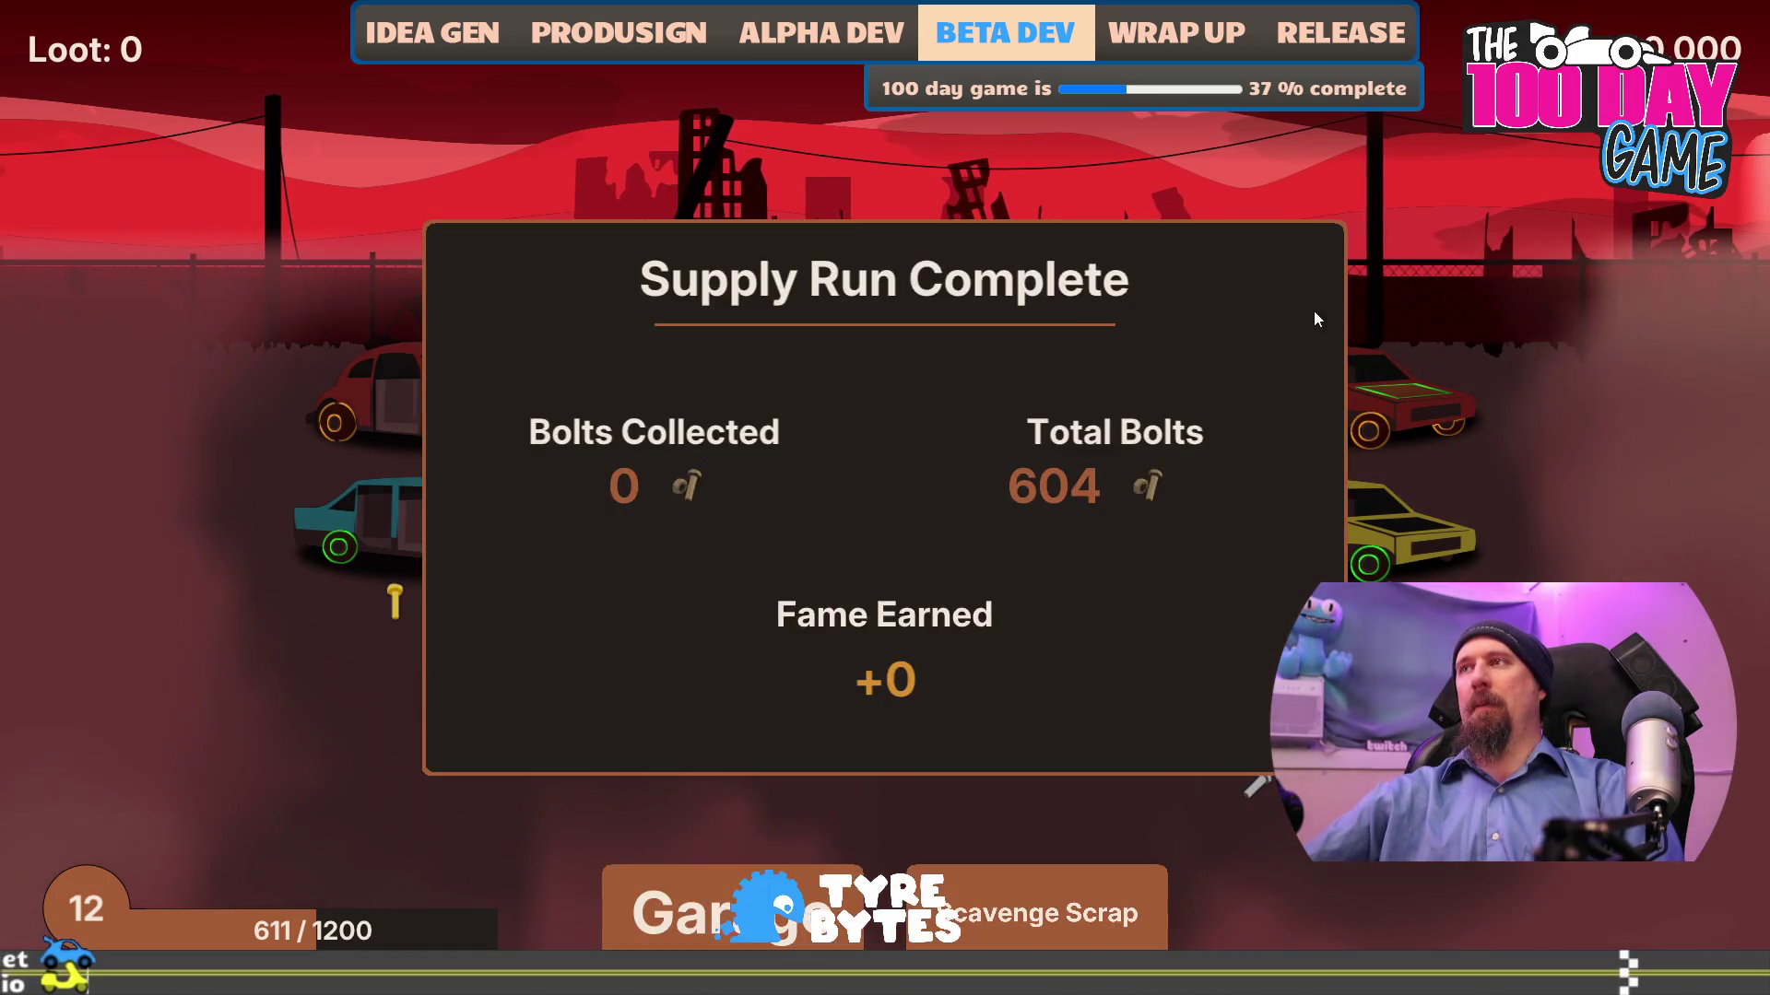
click(1069, 931)
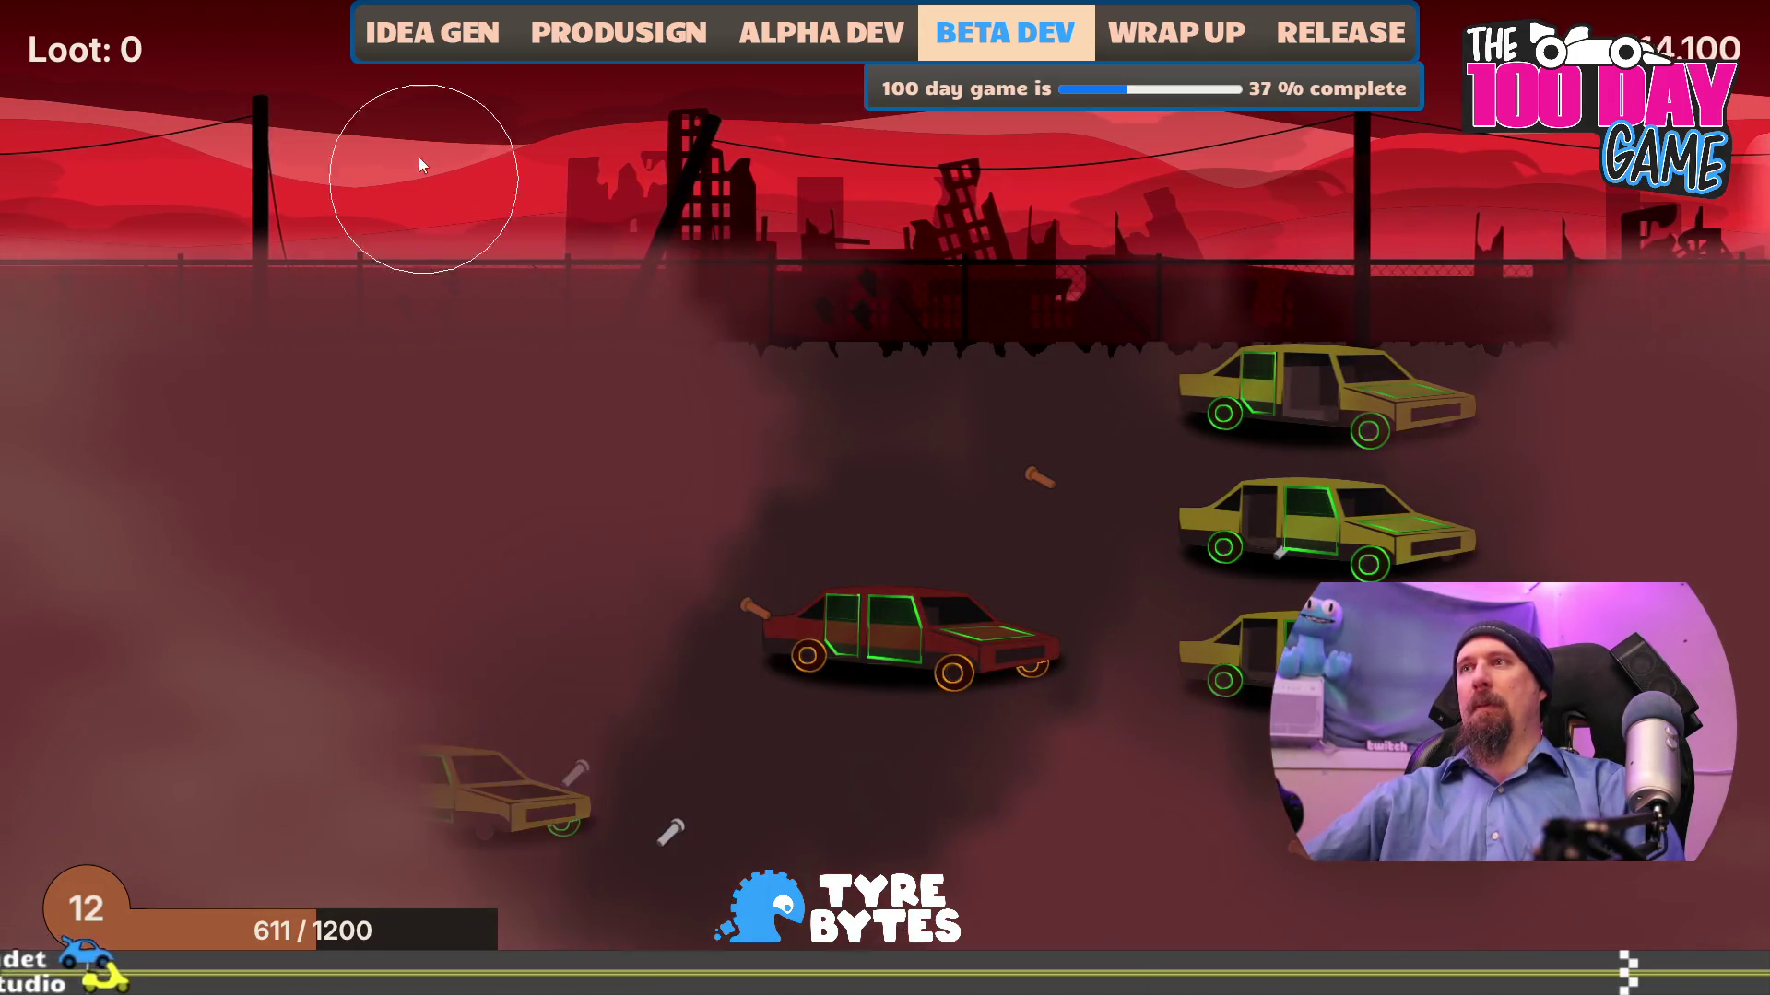
click(1037, 912)
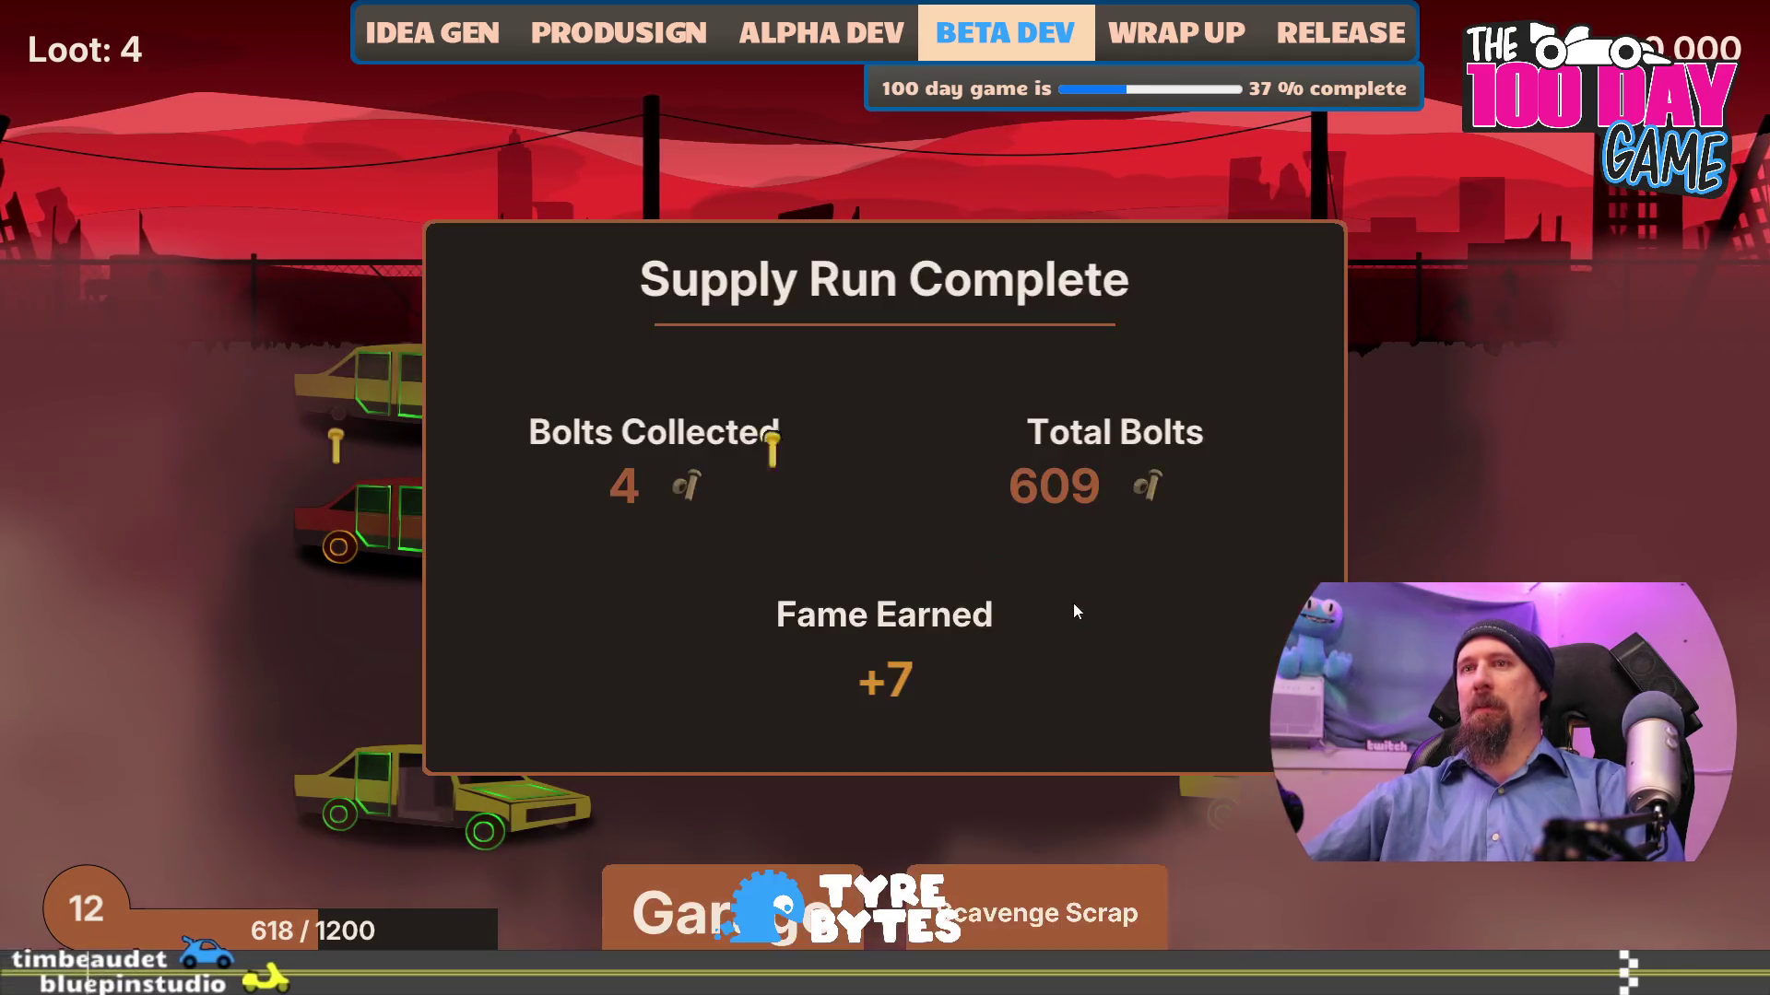
click(1053, 931)
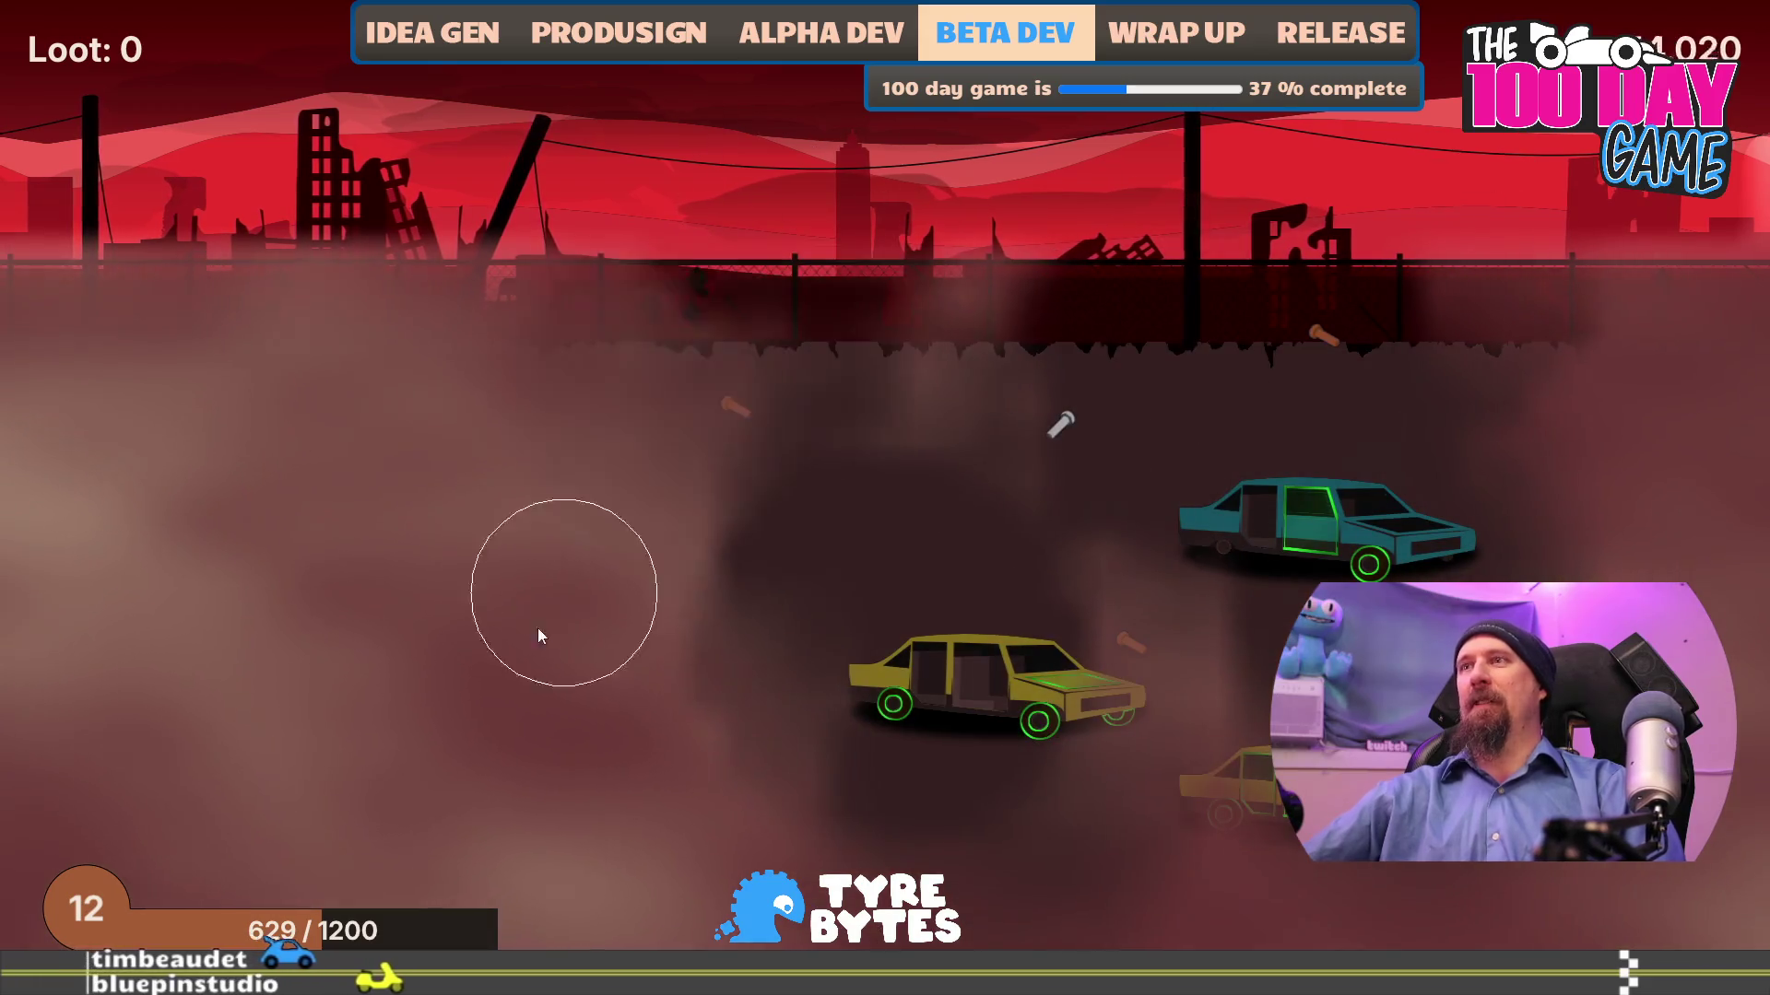
click(1037, 913)
click(1195, 587)
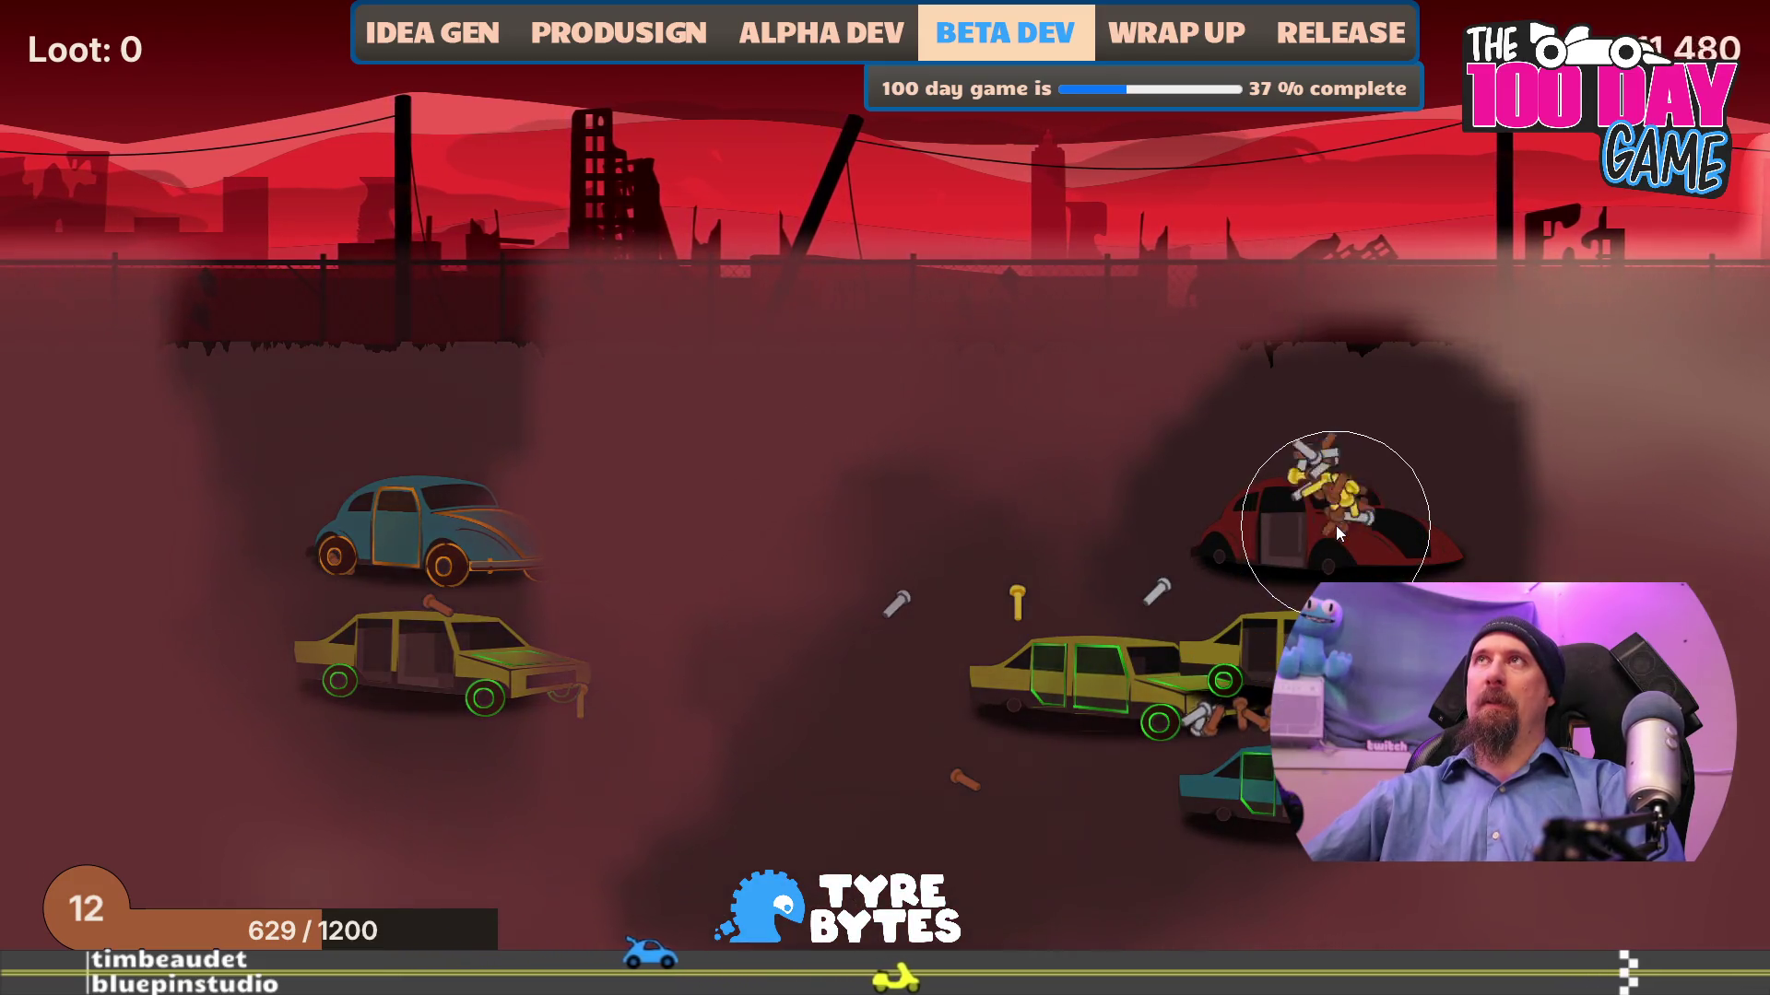
- Strip the centre, red and bottom-left cars for a 297-bolt haul, totalling 922 bolts
click(1036, 913)
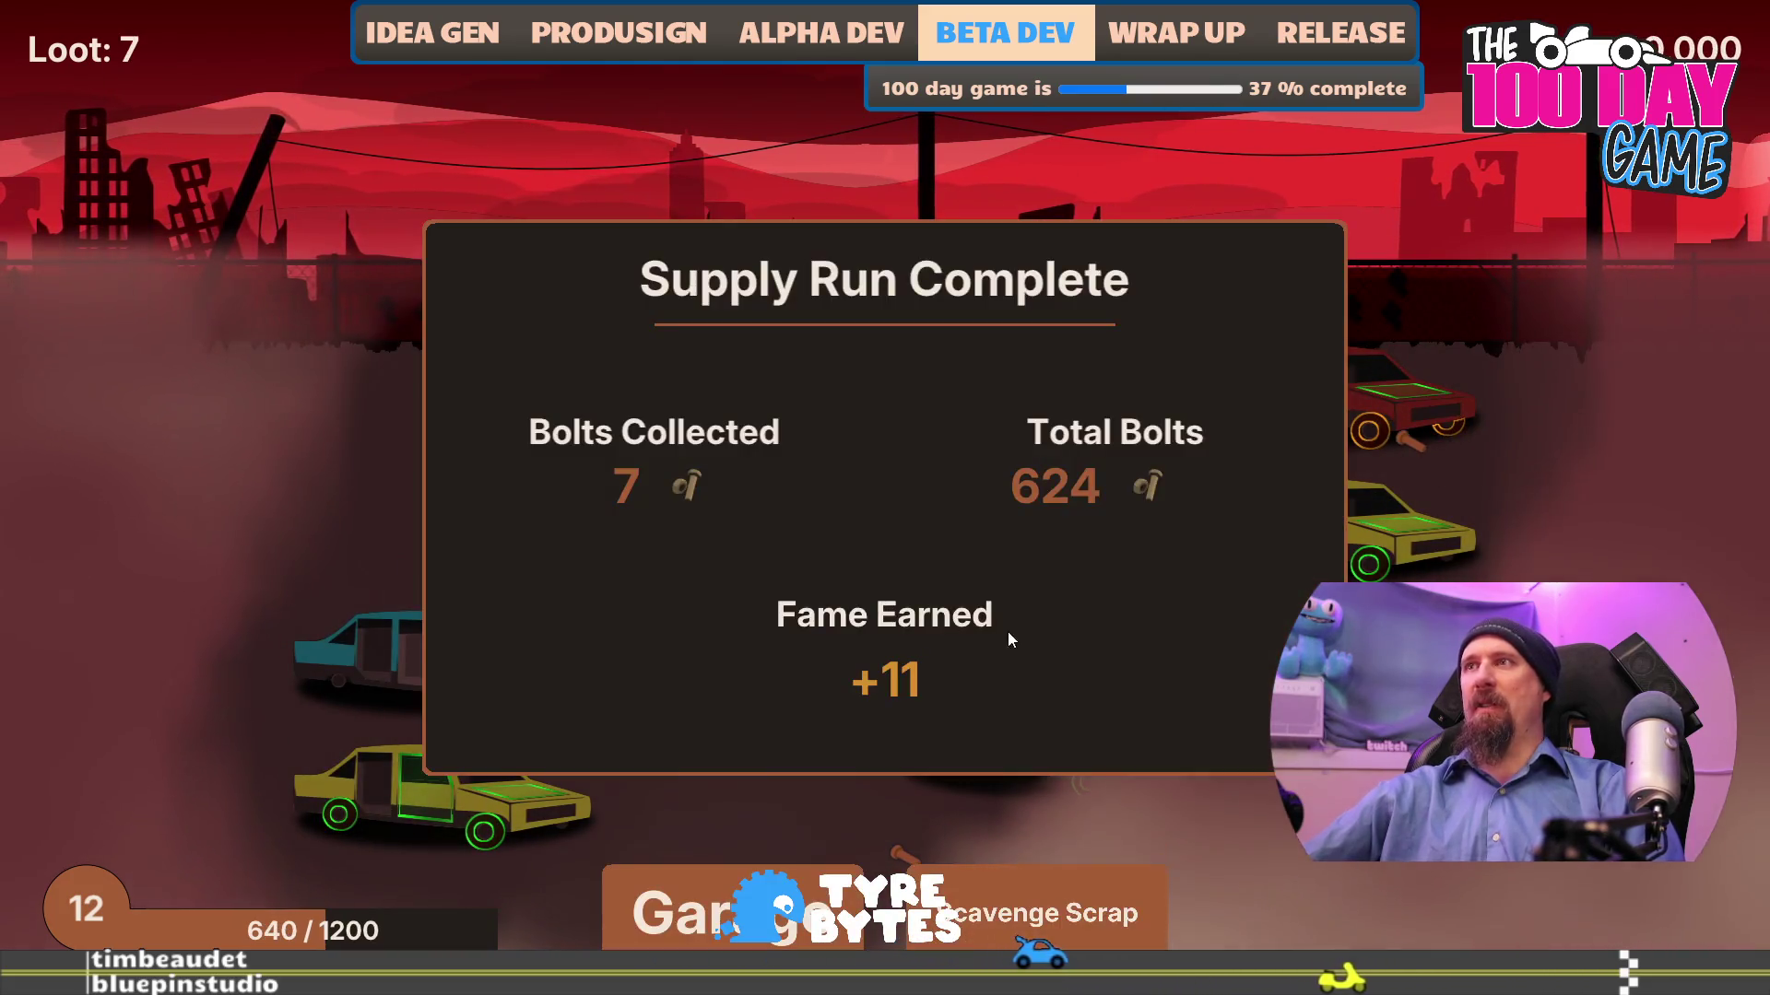
click(1047, 899)
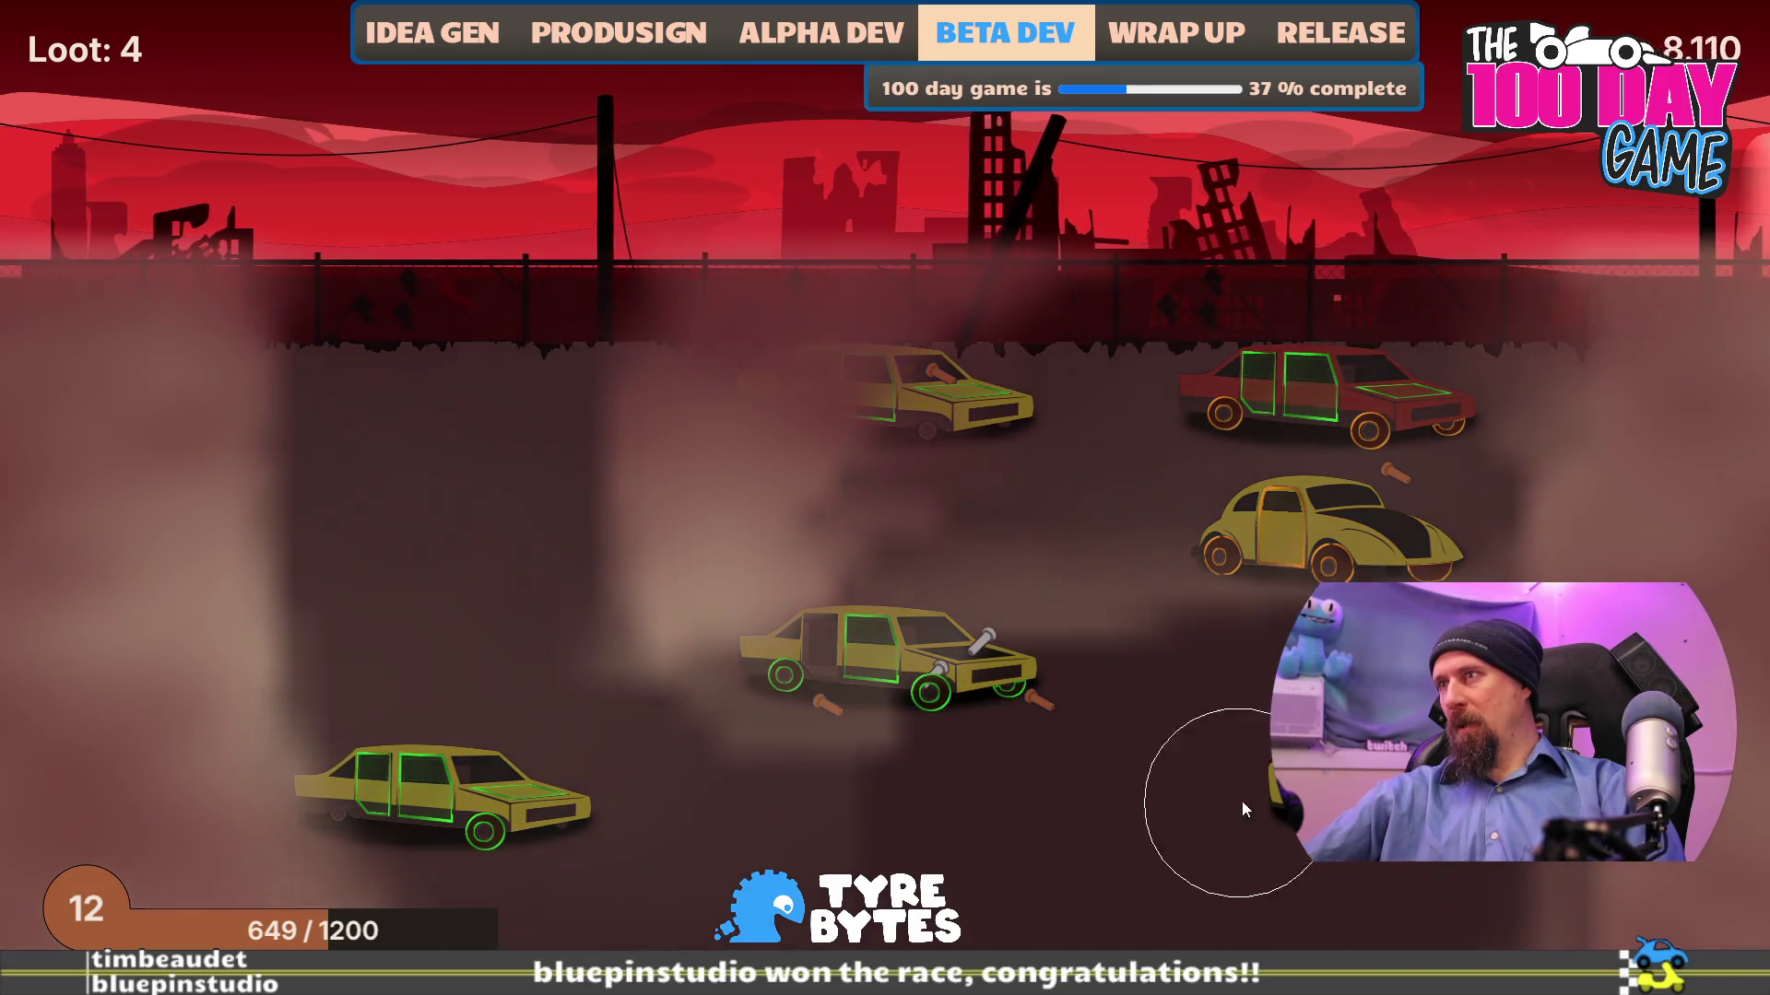
click(922, 664)
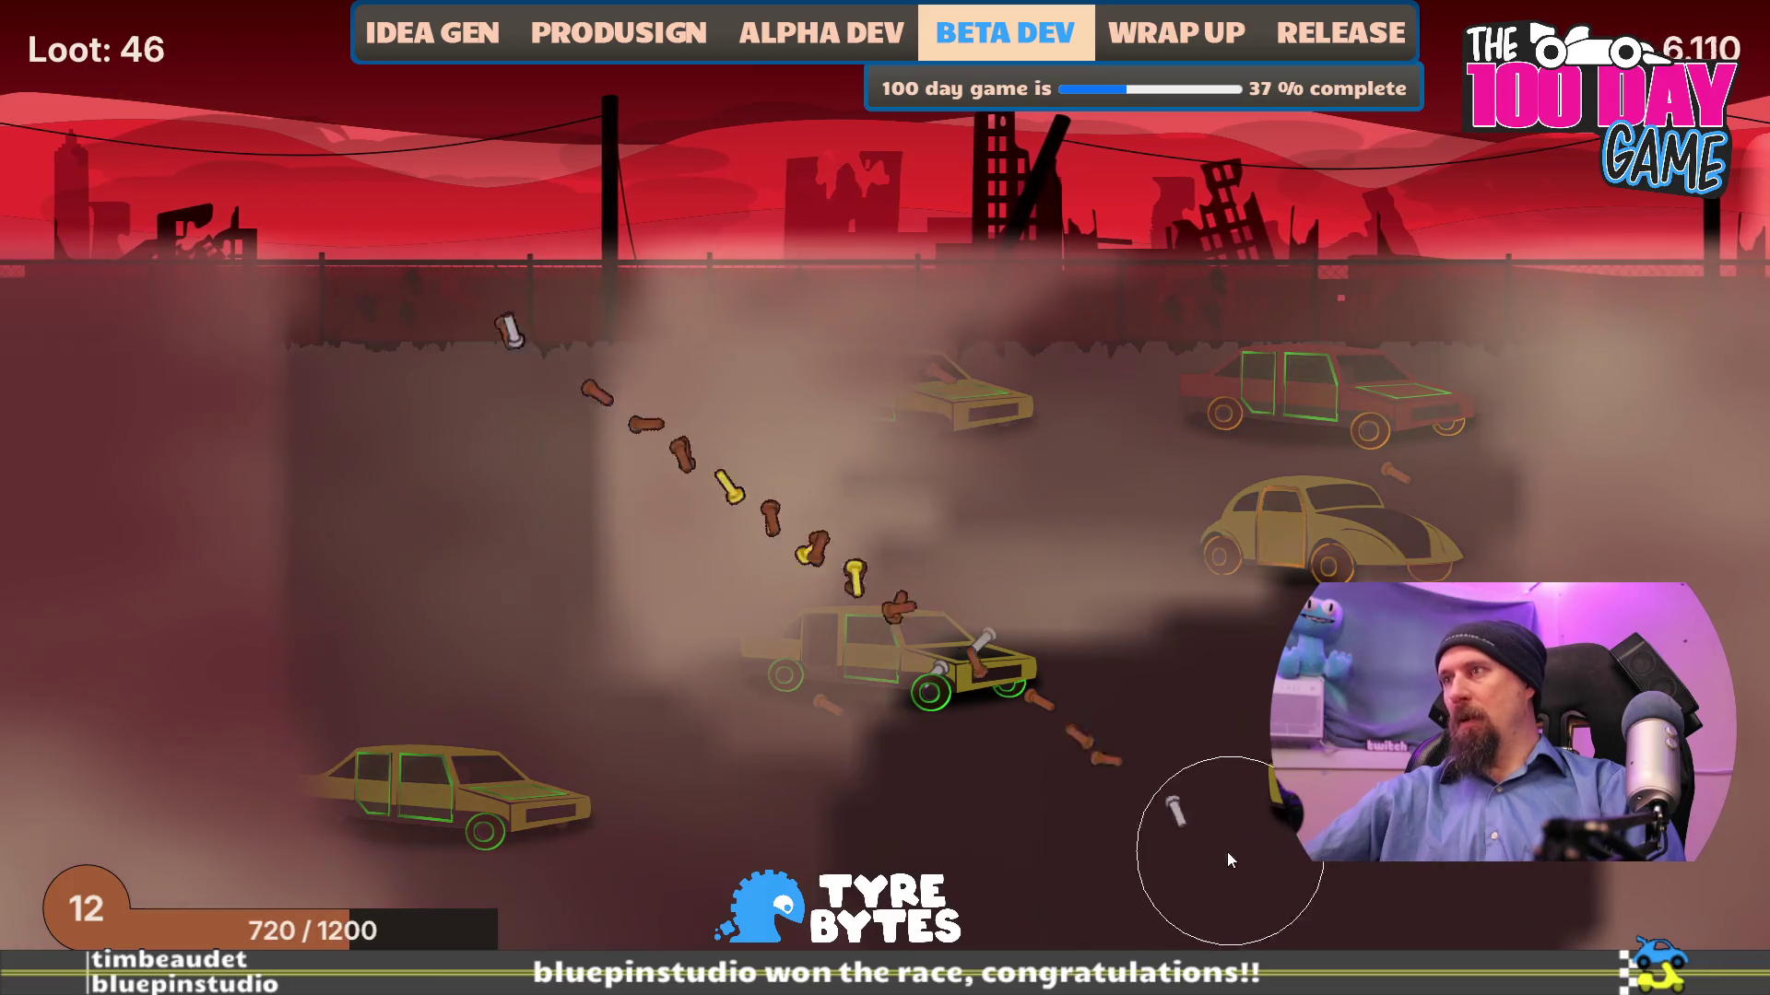
click(1281, 433)
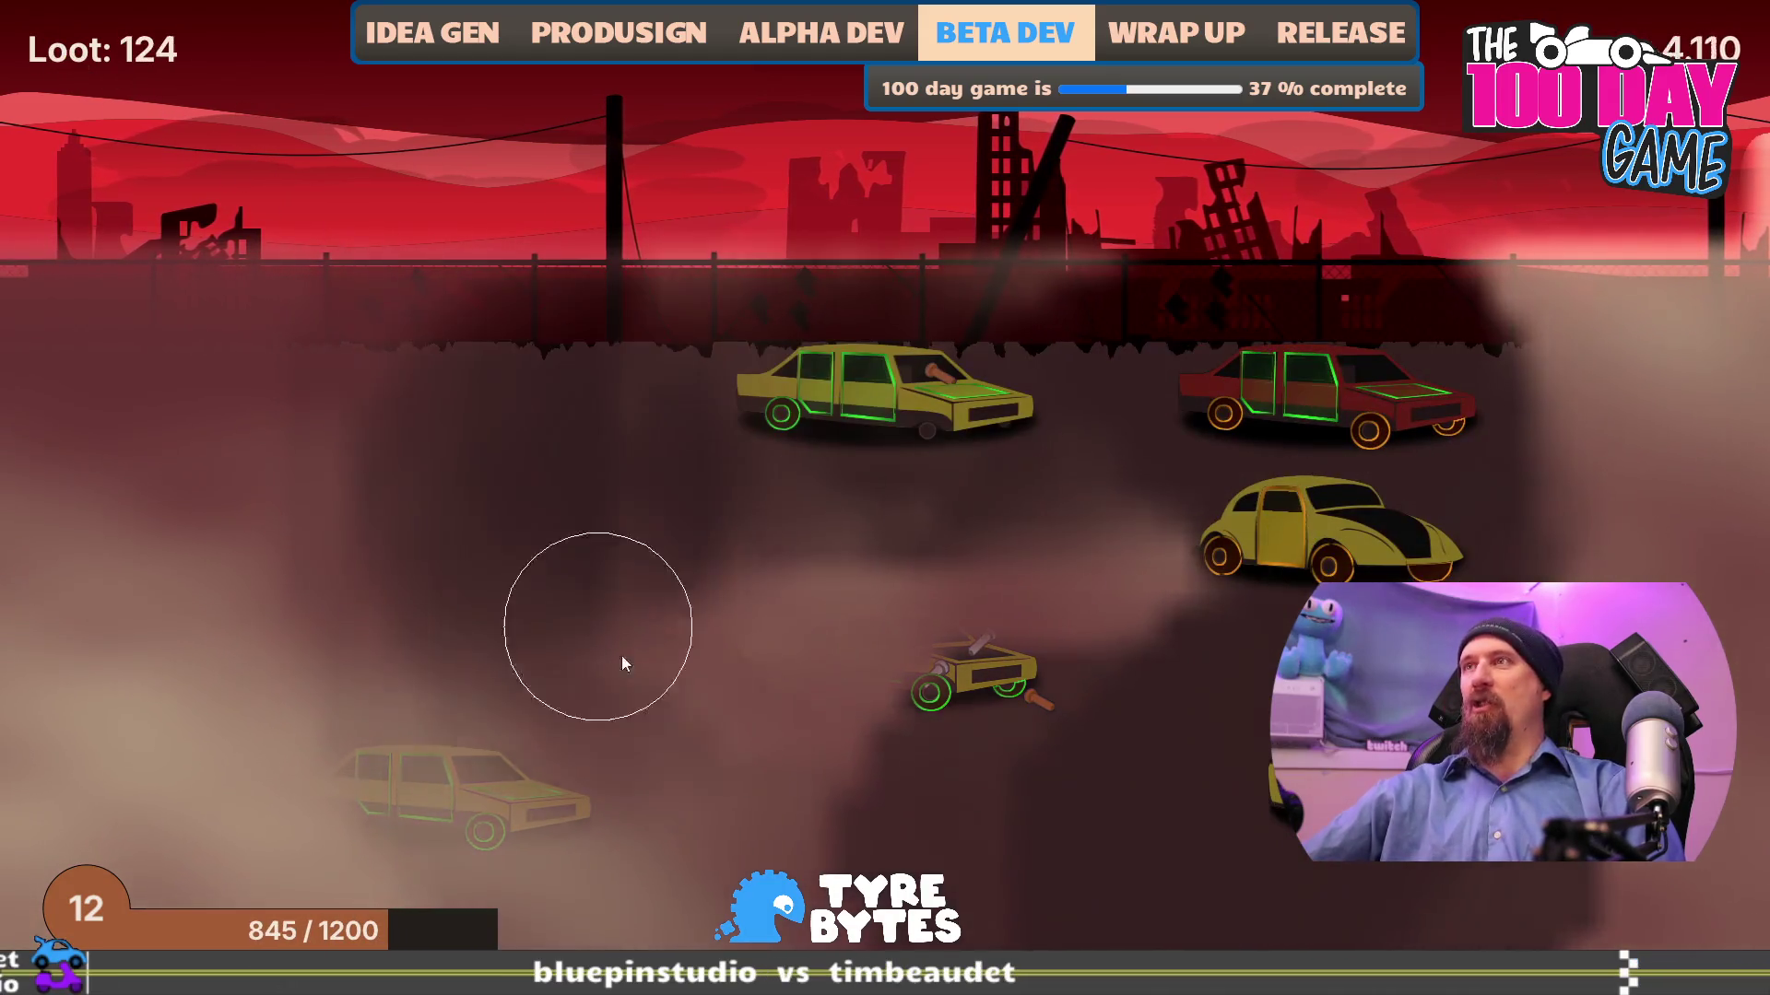
click(399, 793)
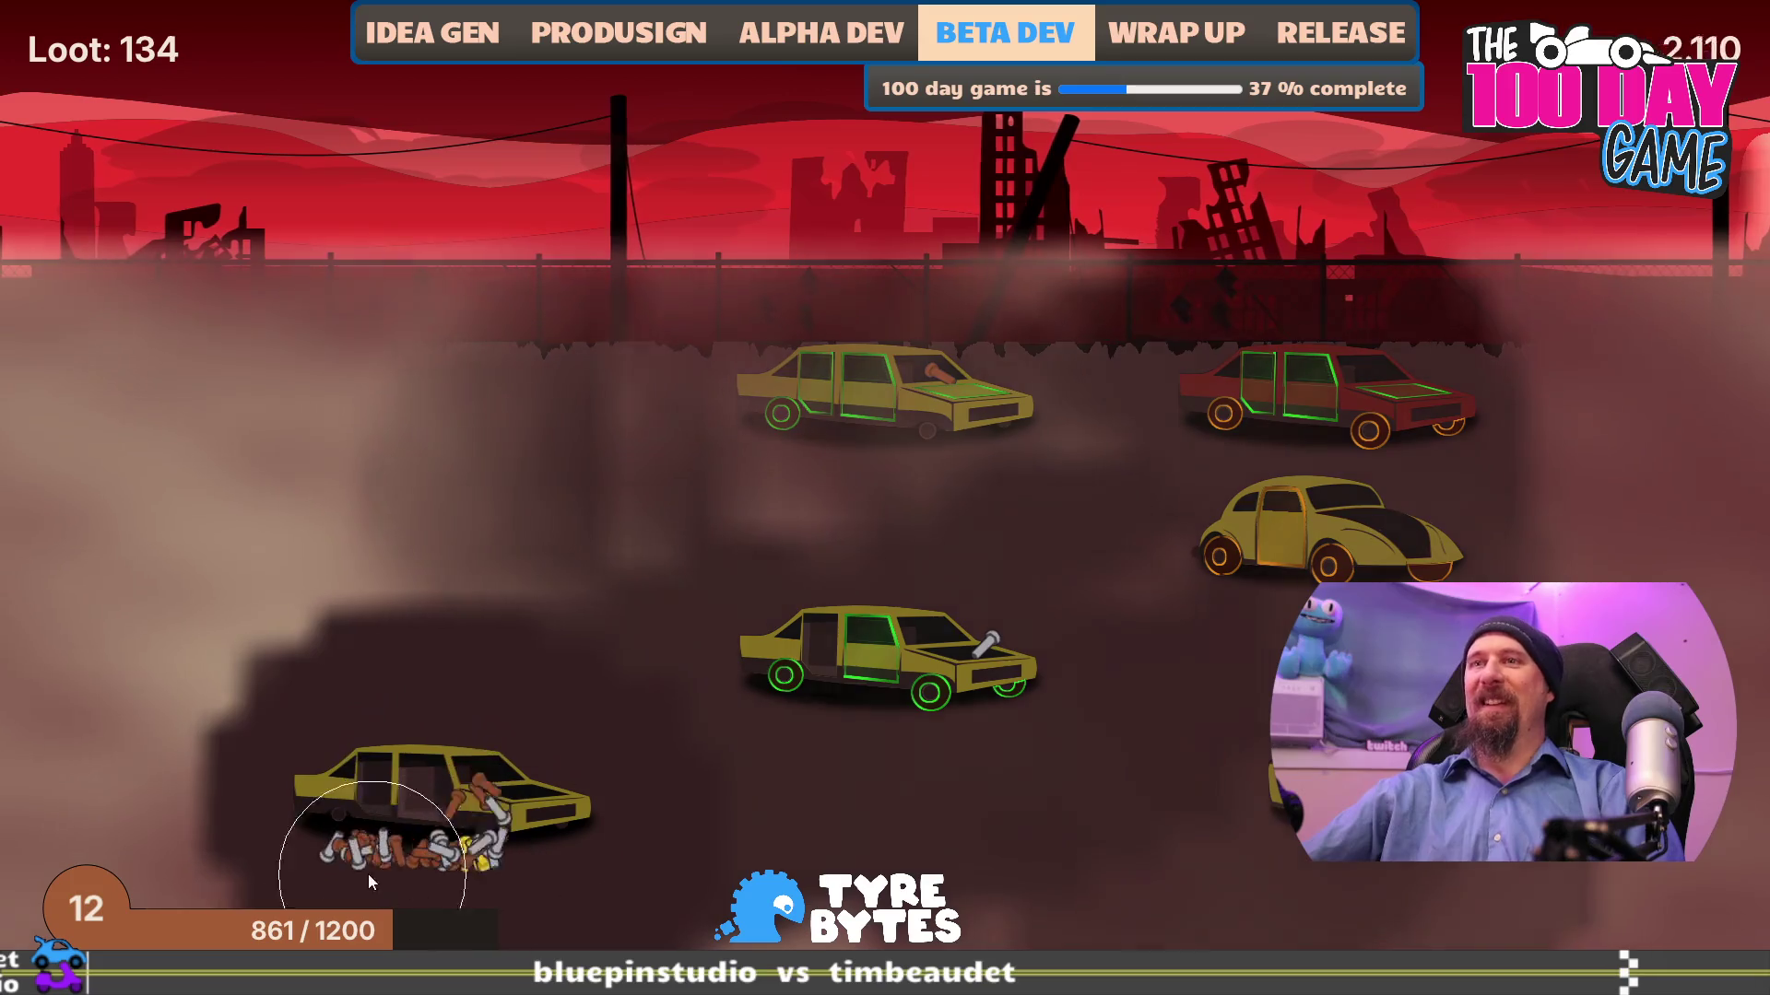
click(865, 662)
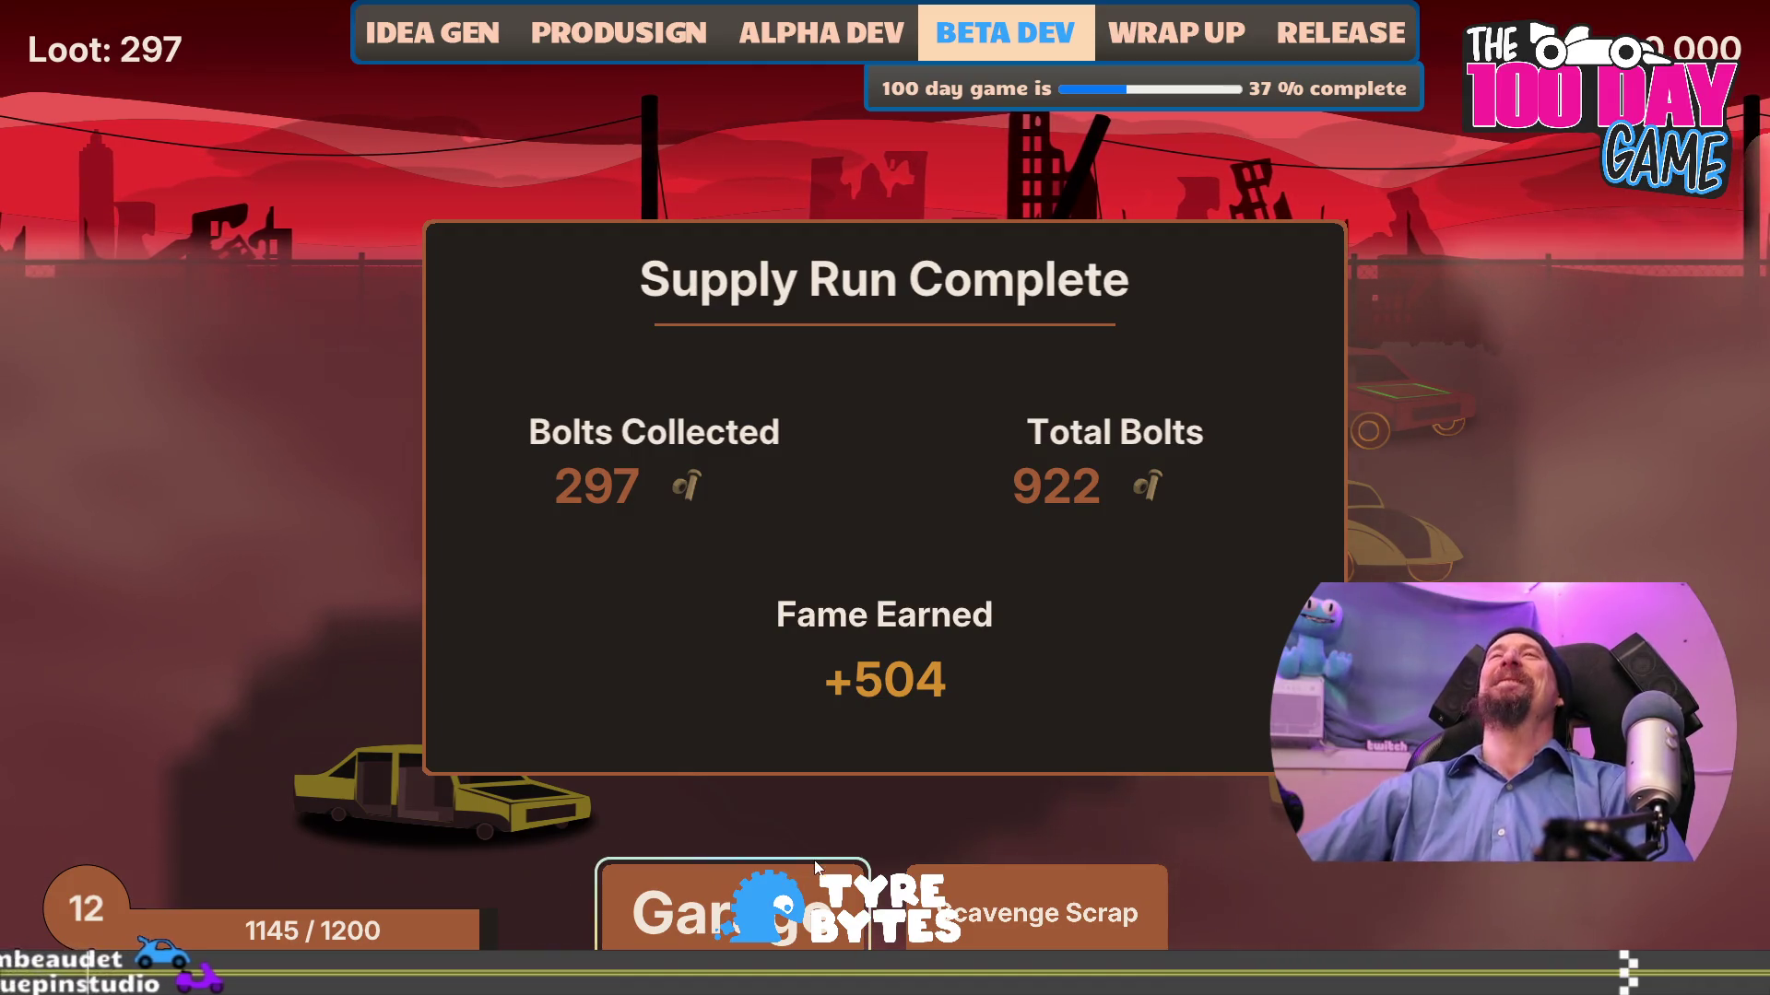
- Chain five quick scavenge runs, pulling bolts from the red car on the last
click(1037, 912)
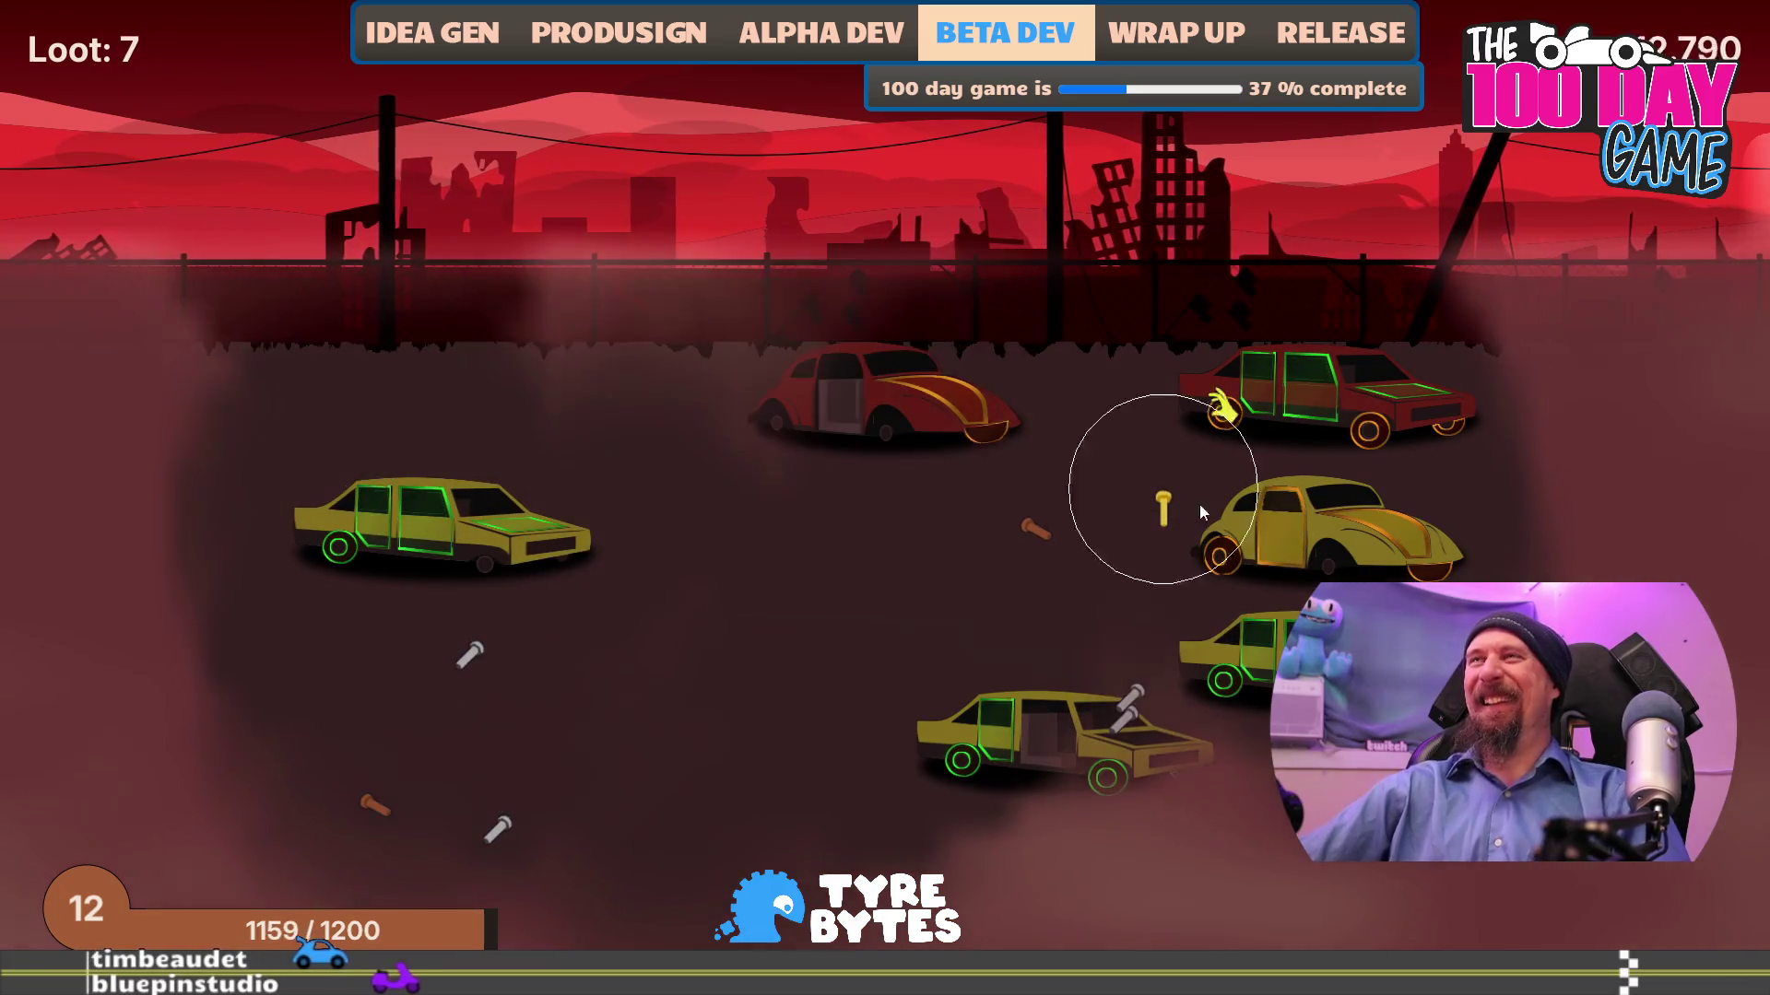
click(1119, 927)
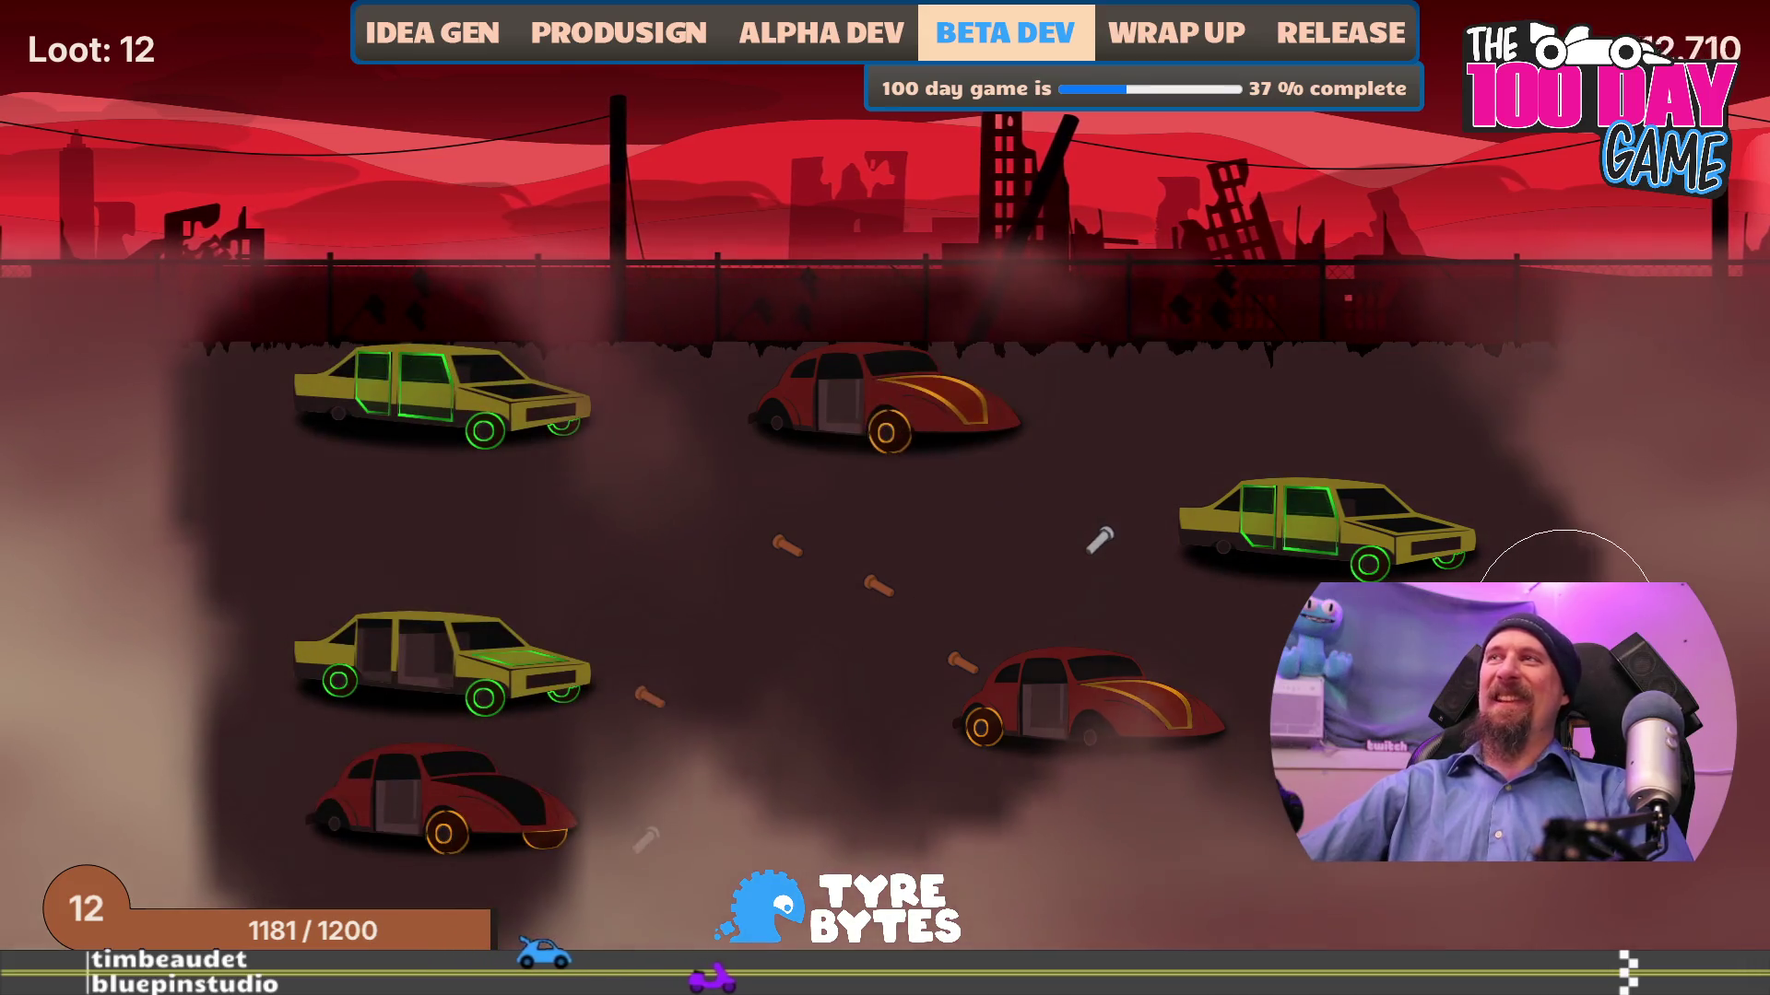
click(1037, 913)
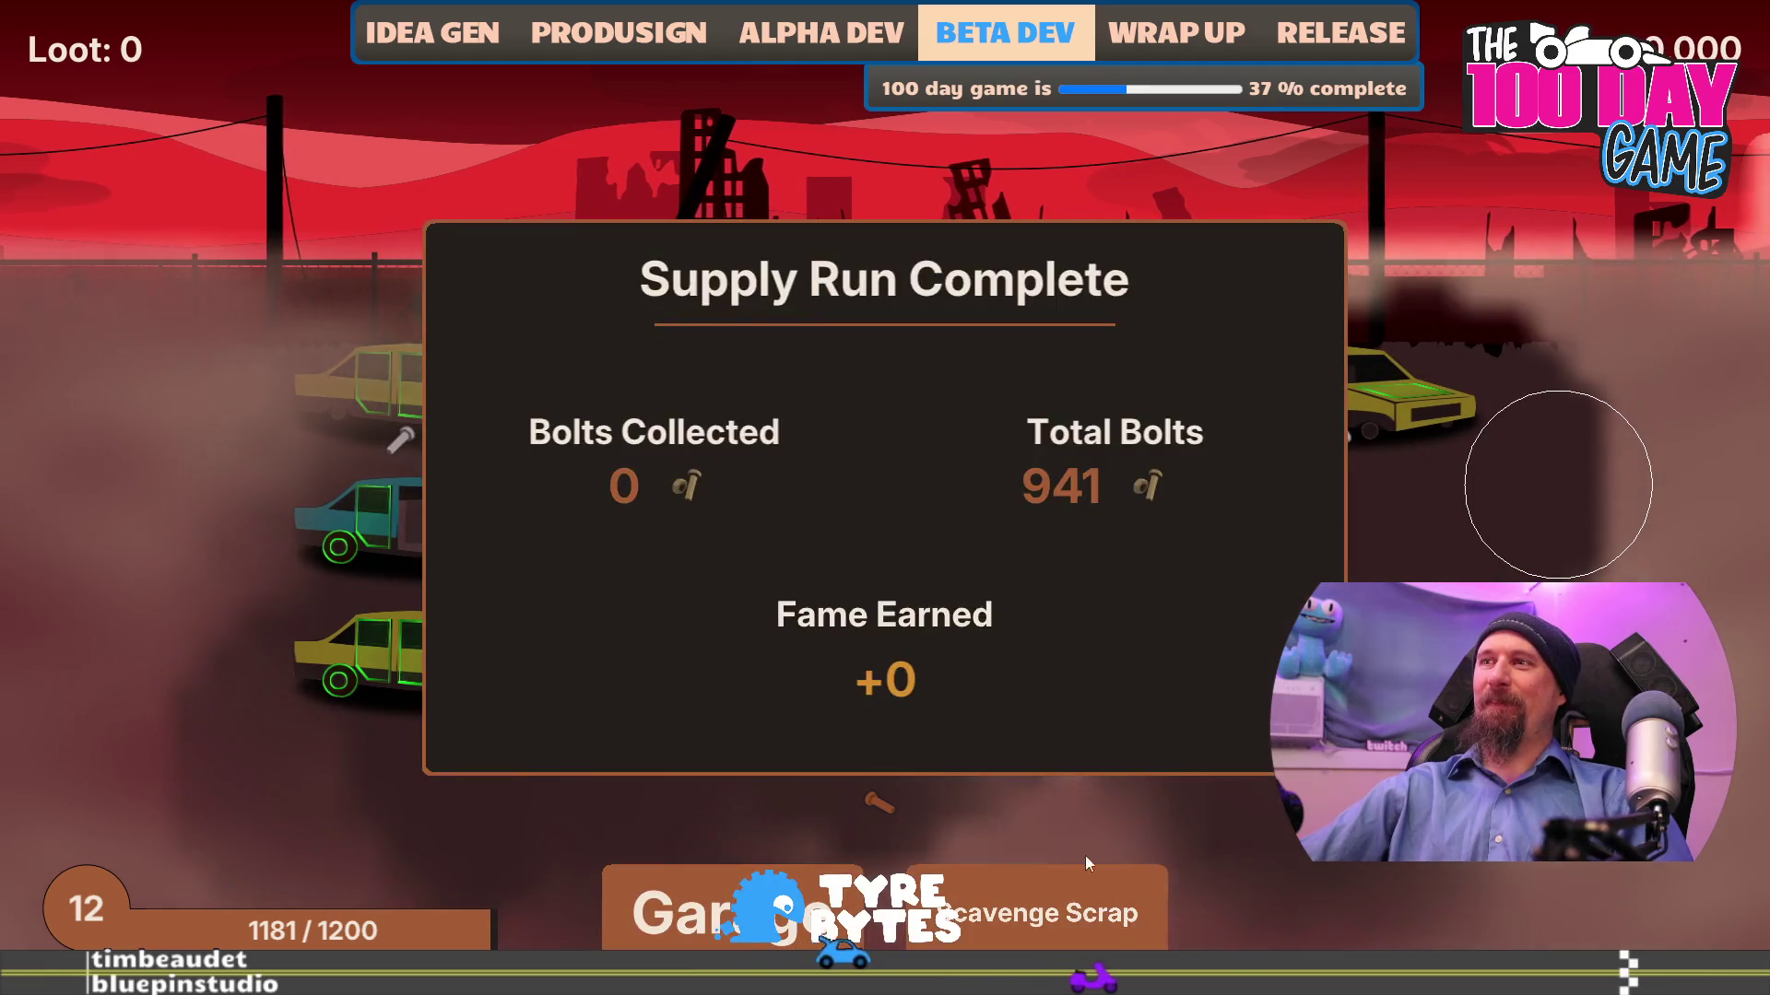
click(1097, 917)
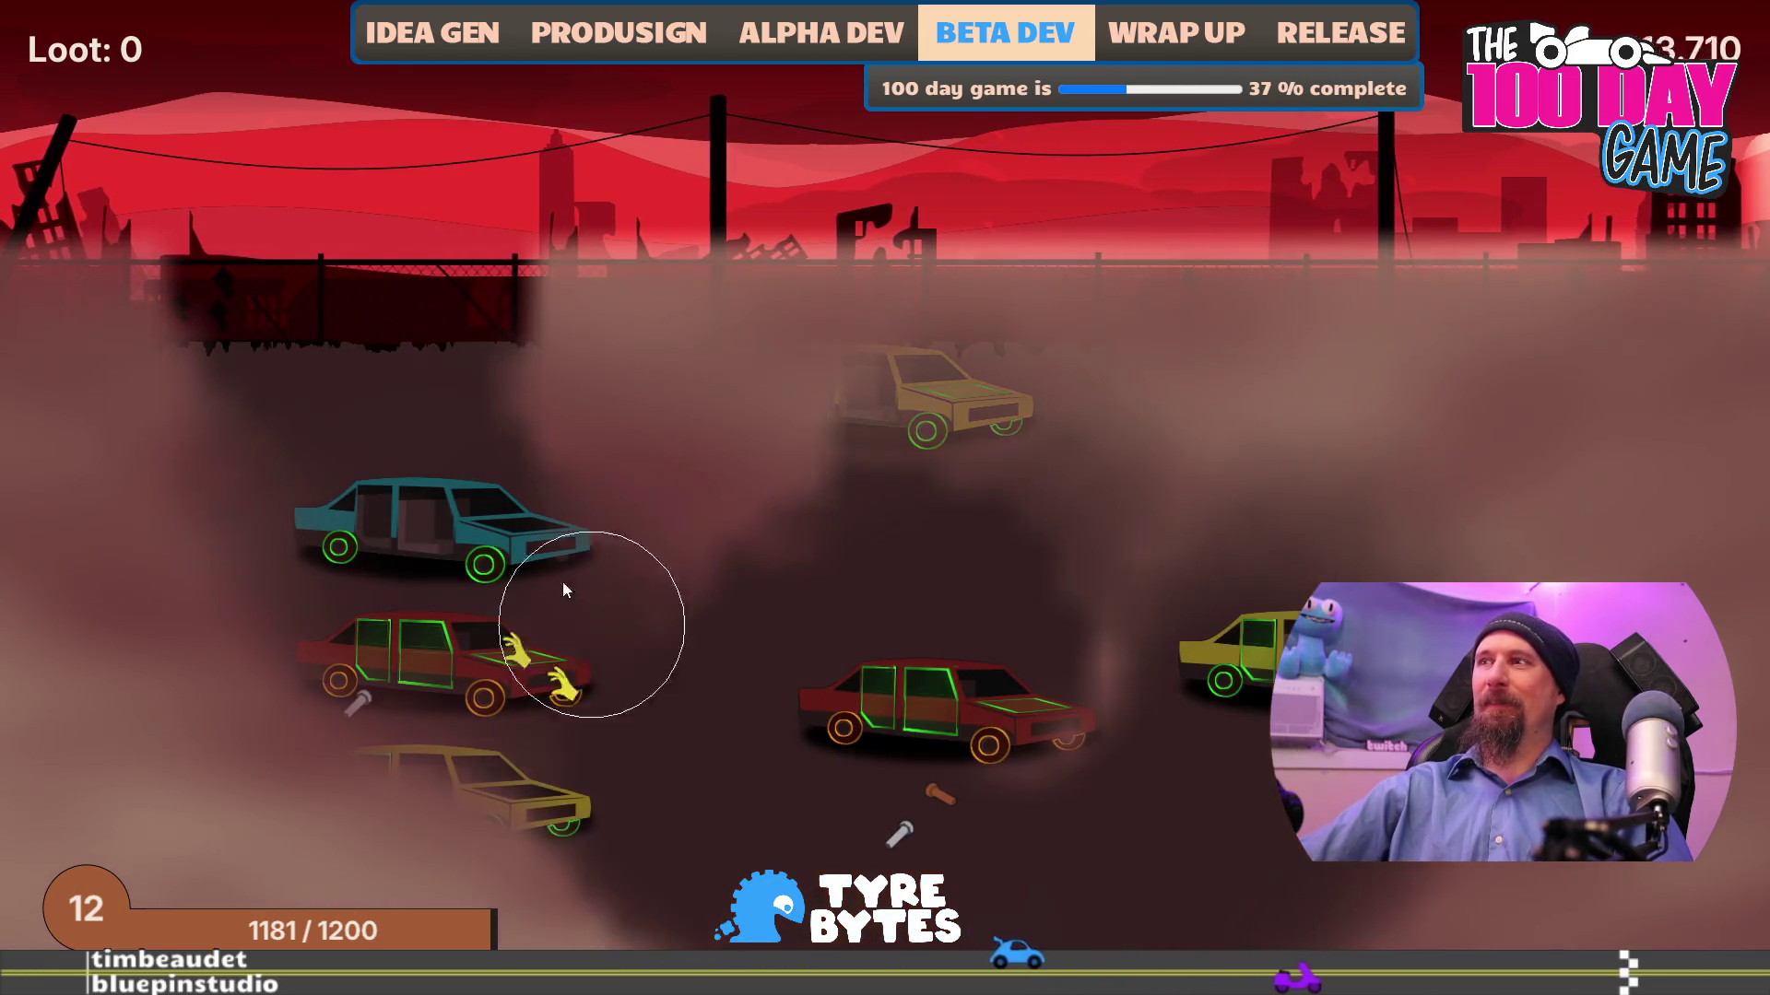
click(1033, 912)
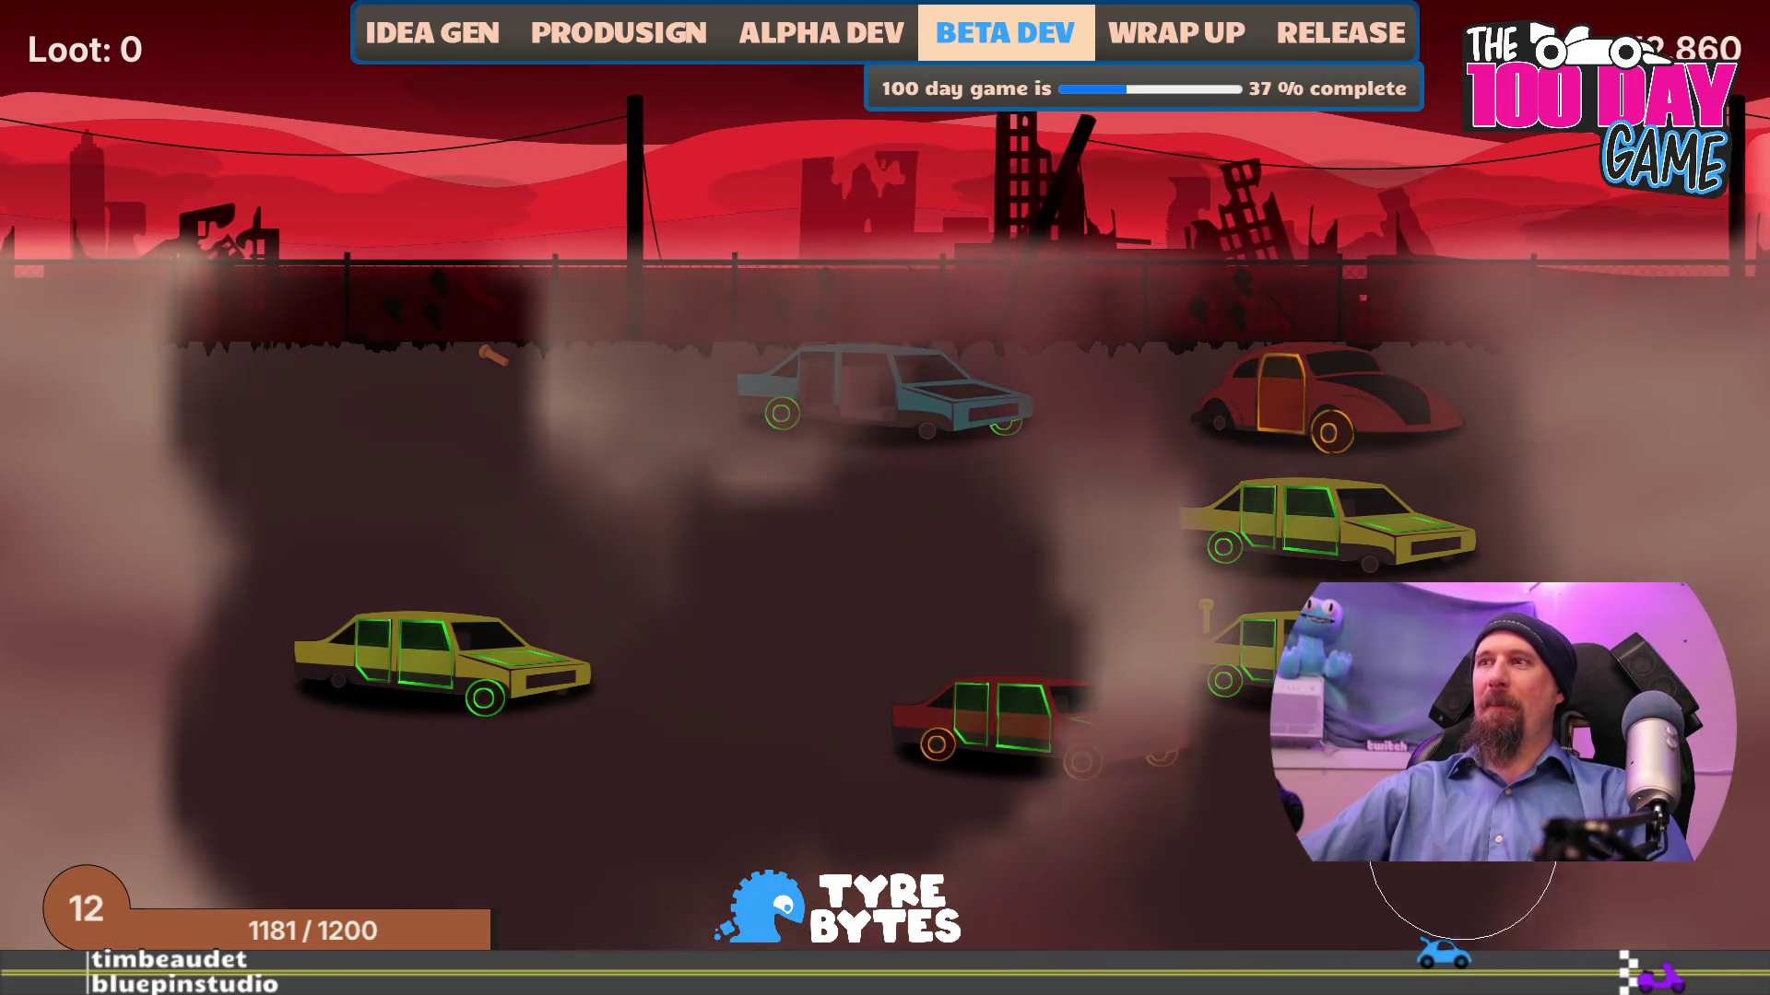
click(1250, 402)
- Strip the blue trailer, red car and upper yellow car for 458 bolts, reaching level 13
click(1124, 875)
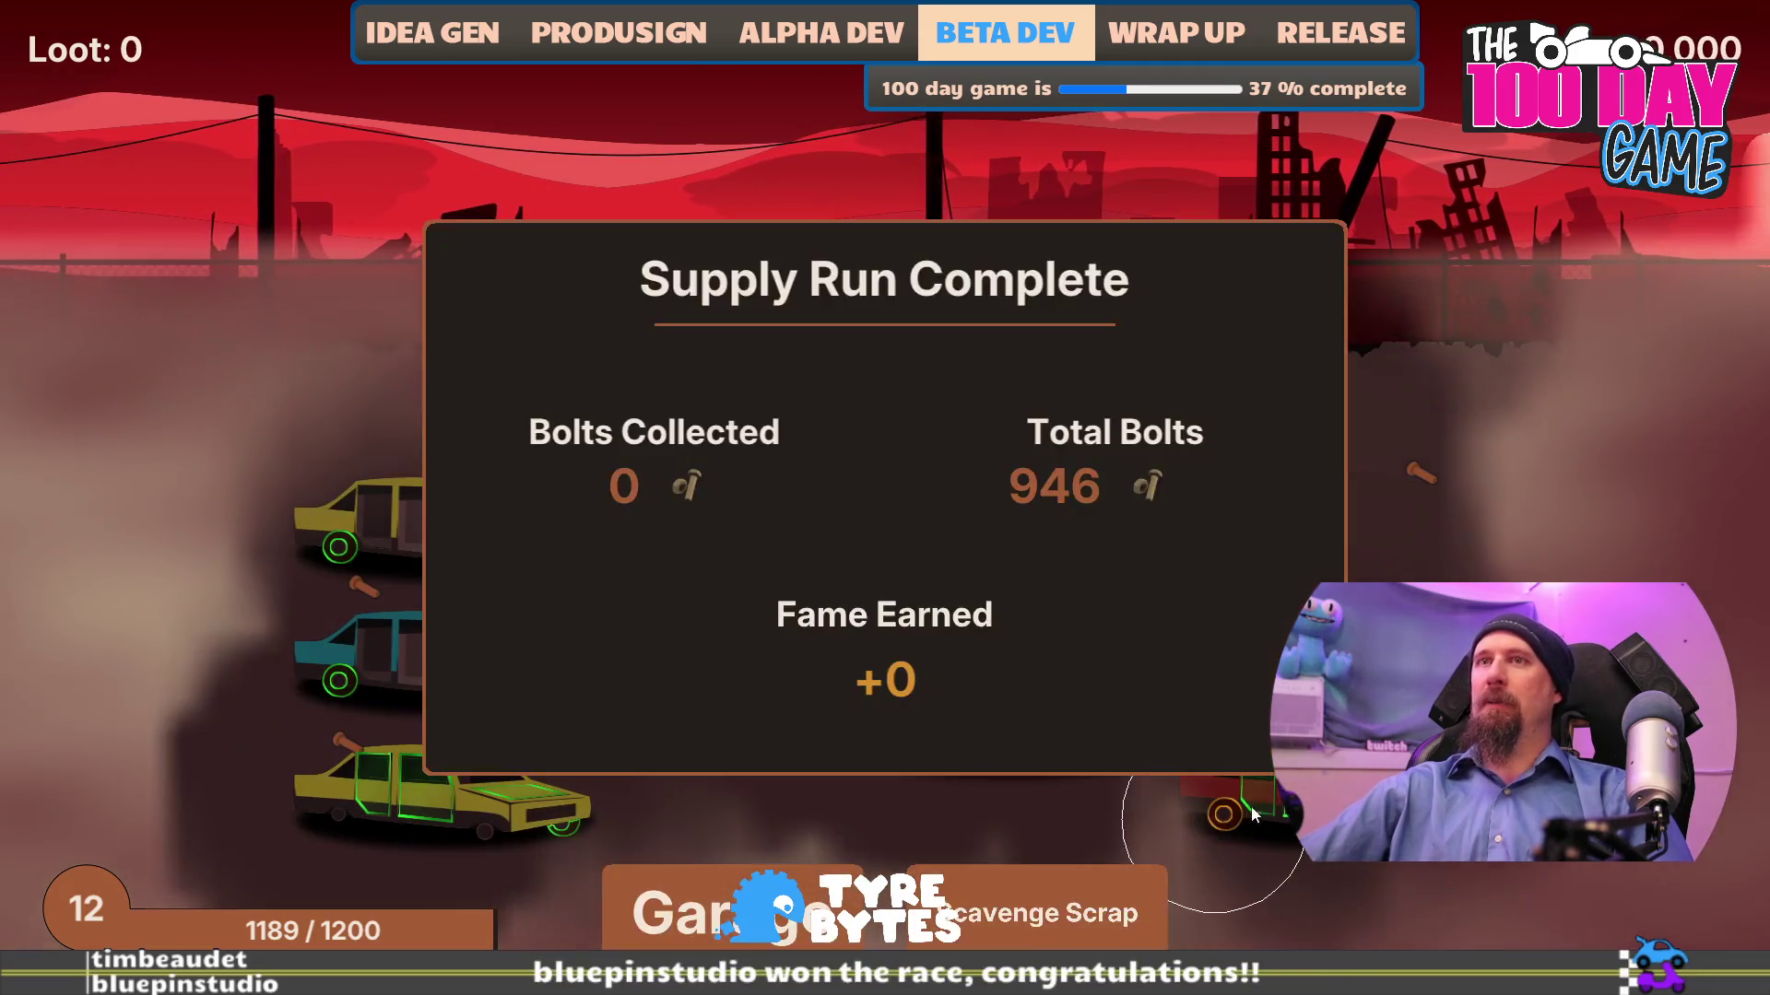
click(1050, 908)
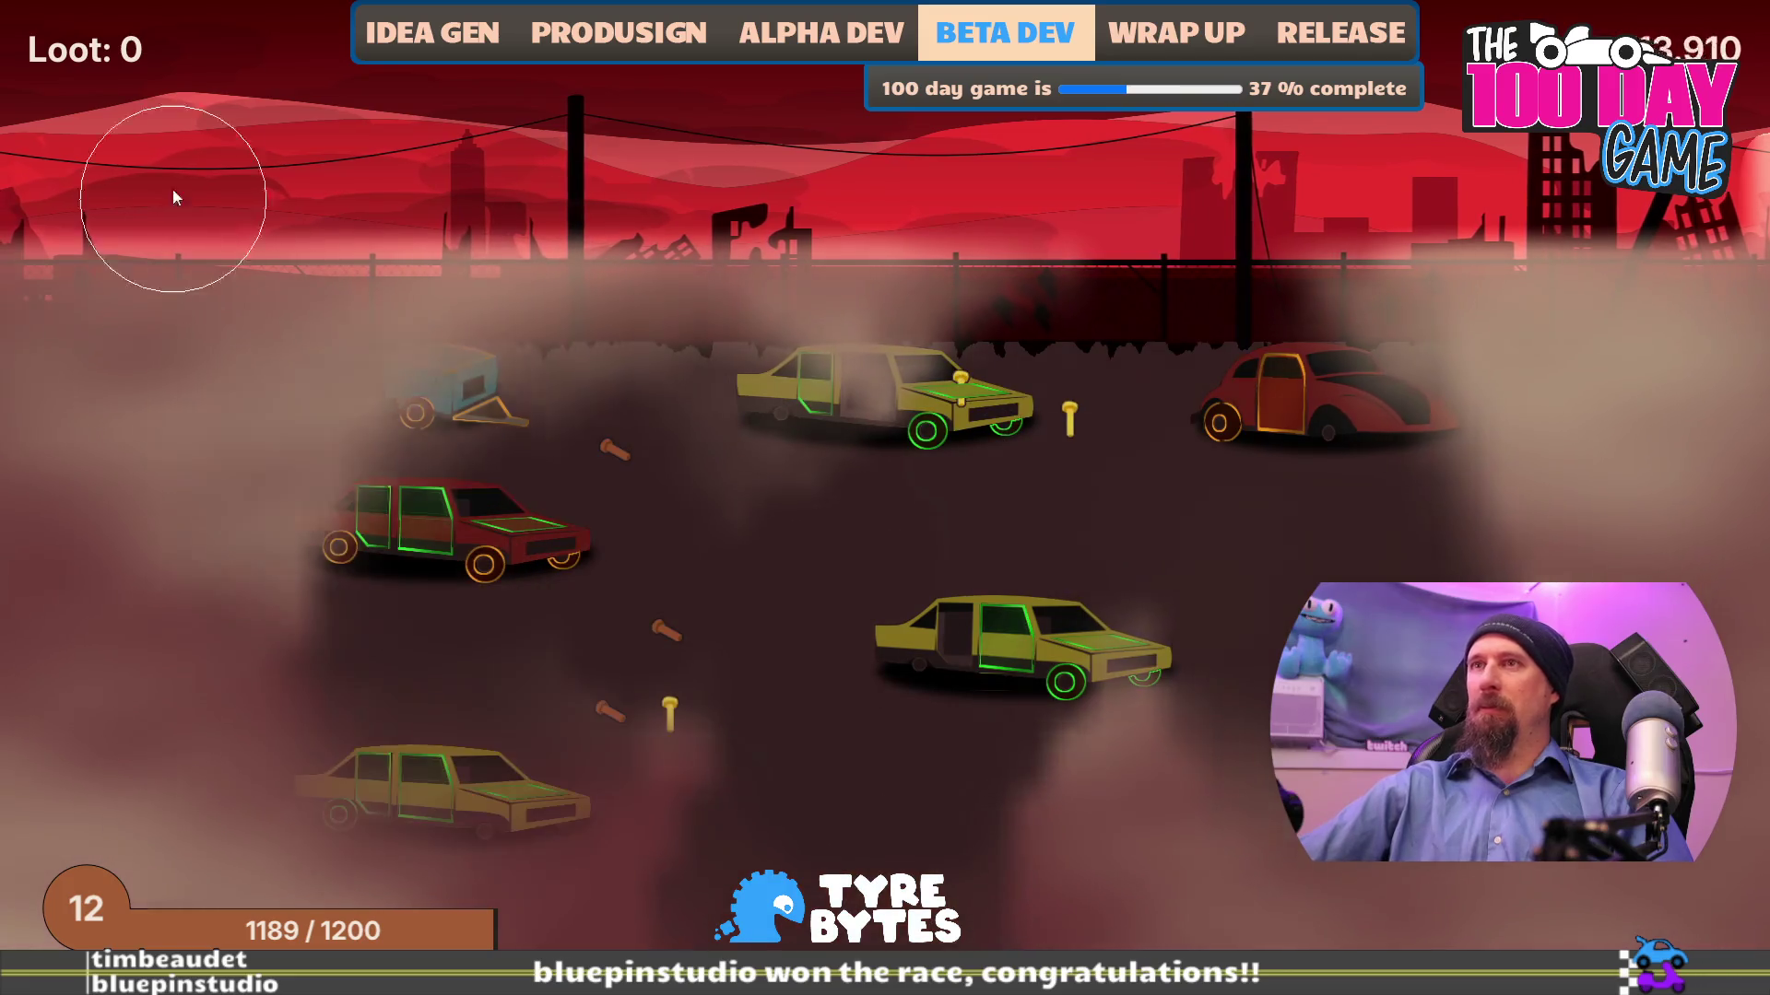
click(451, 370)
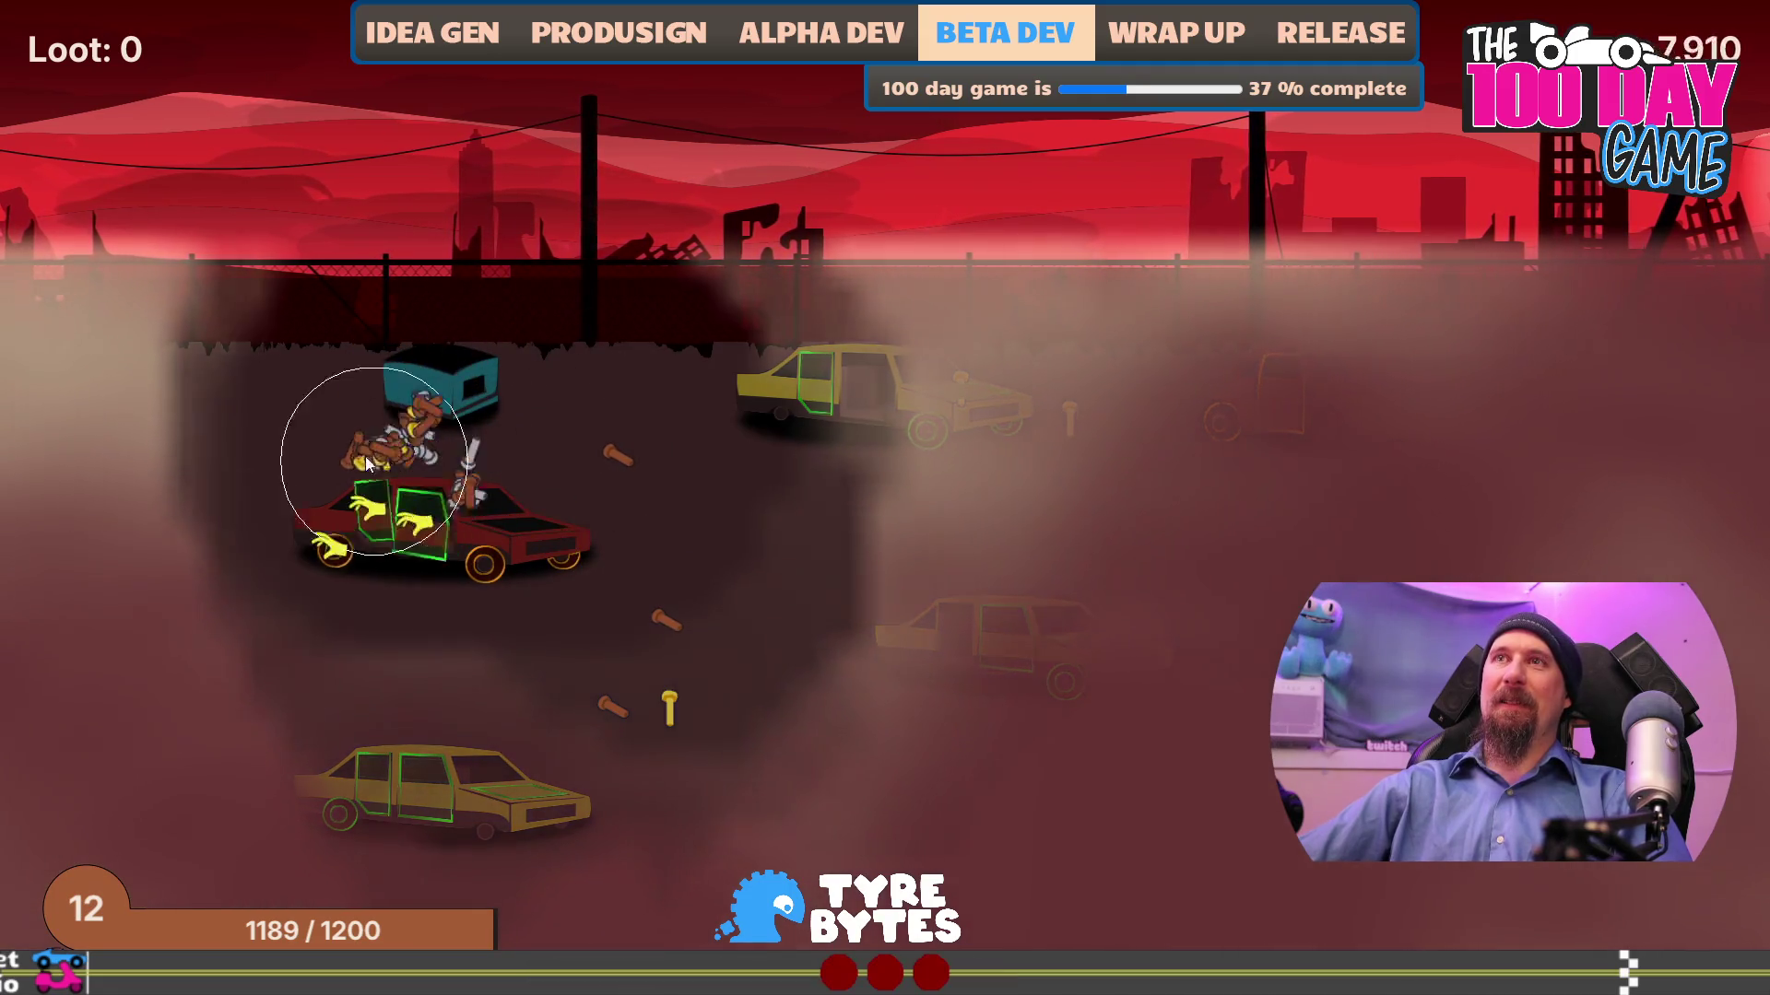
click(415, 465)
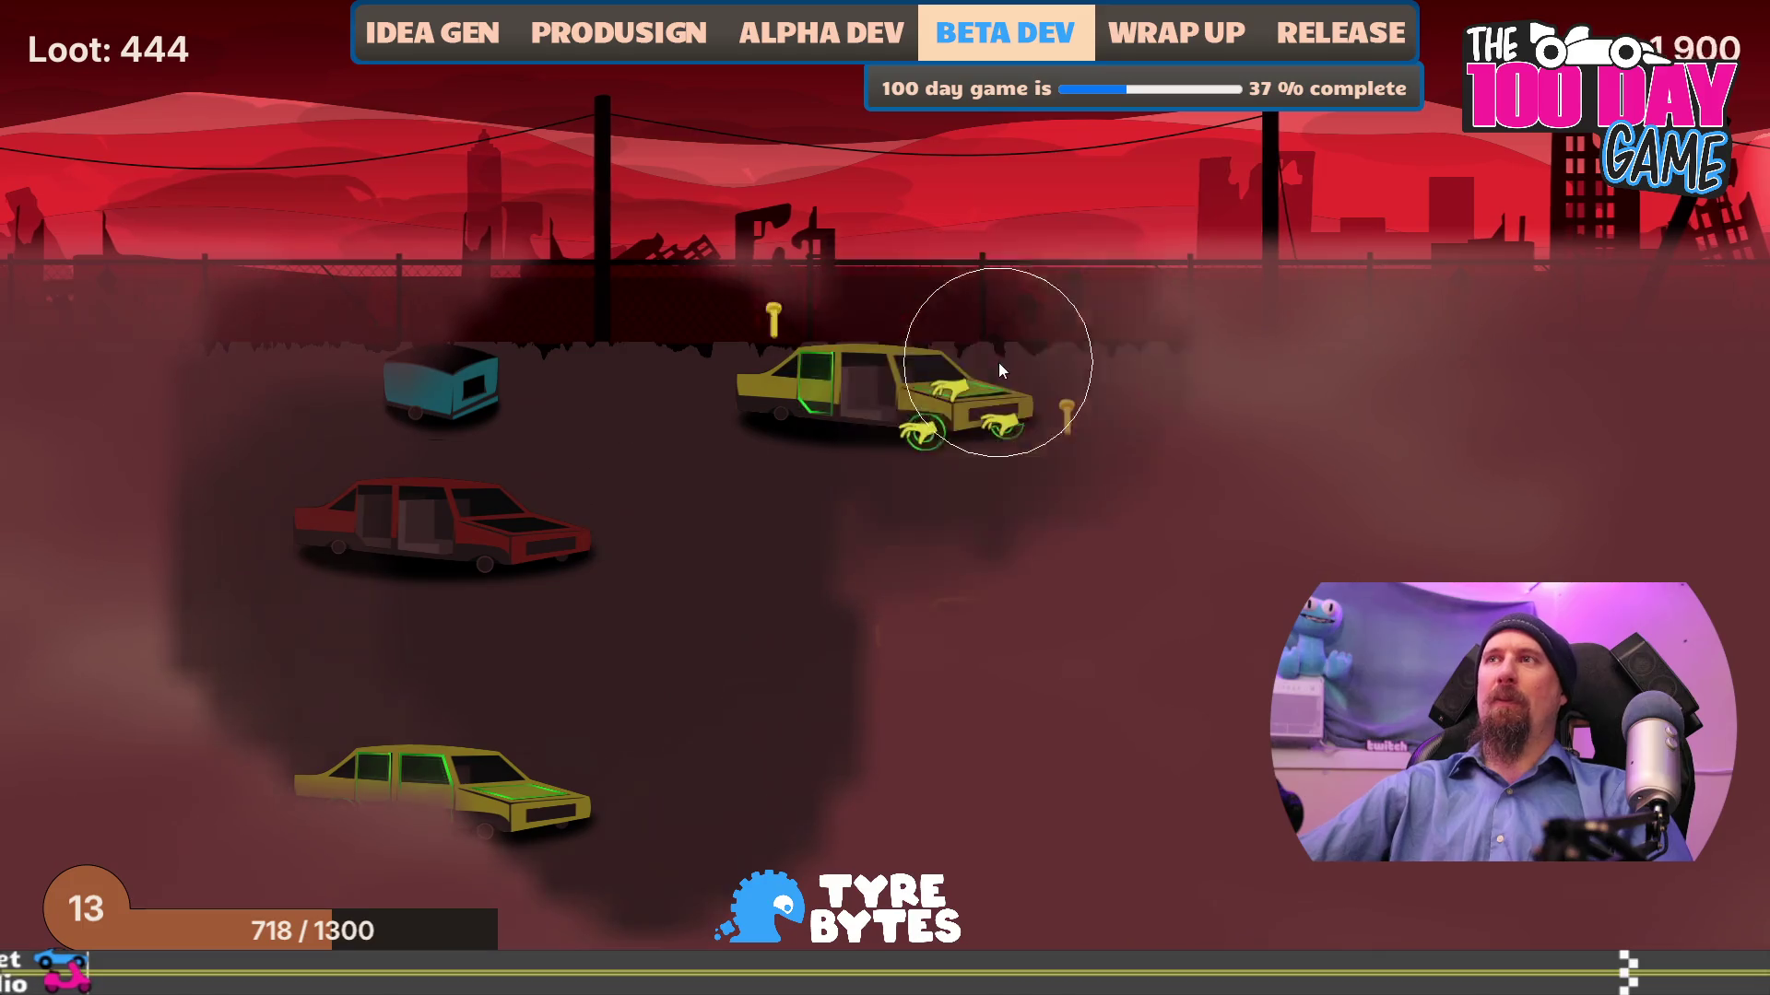
click(941, 385)
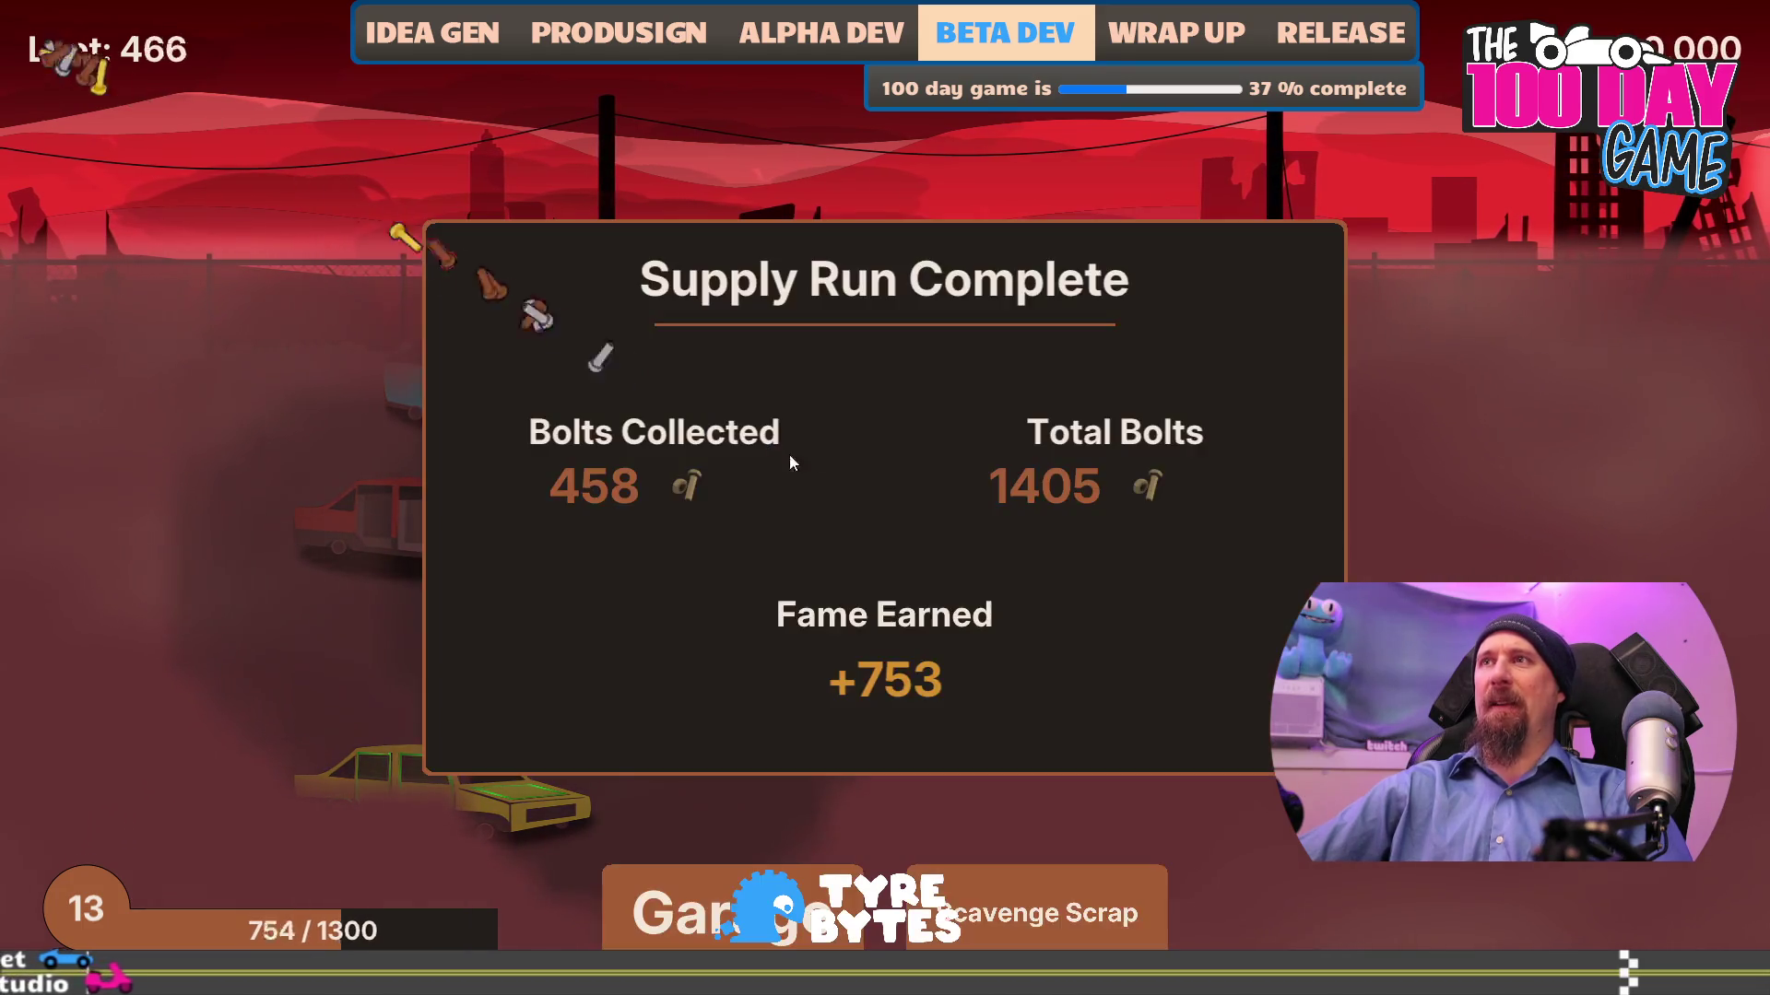
- Chain nine scavenge runs back to back, climbing to 3776 total bolts and level 16
click(1058, 916)
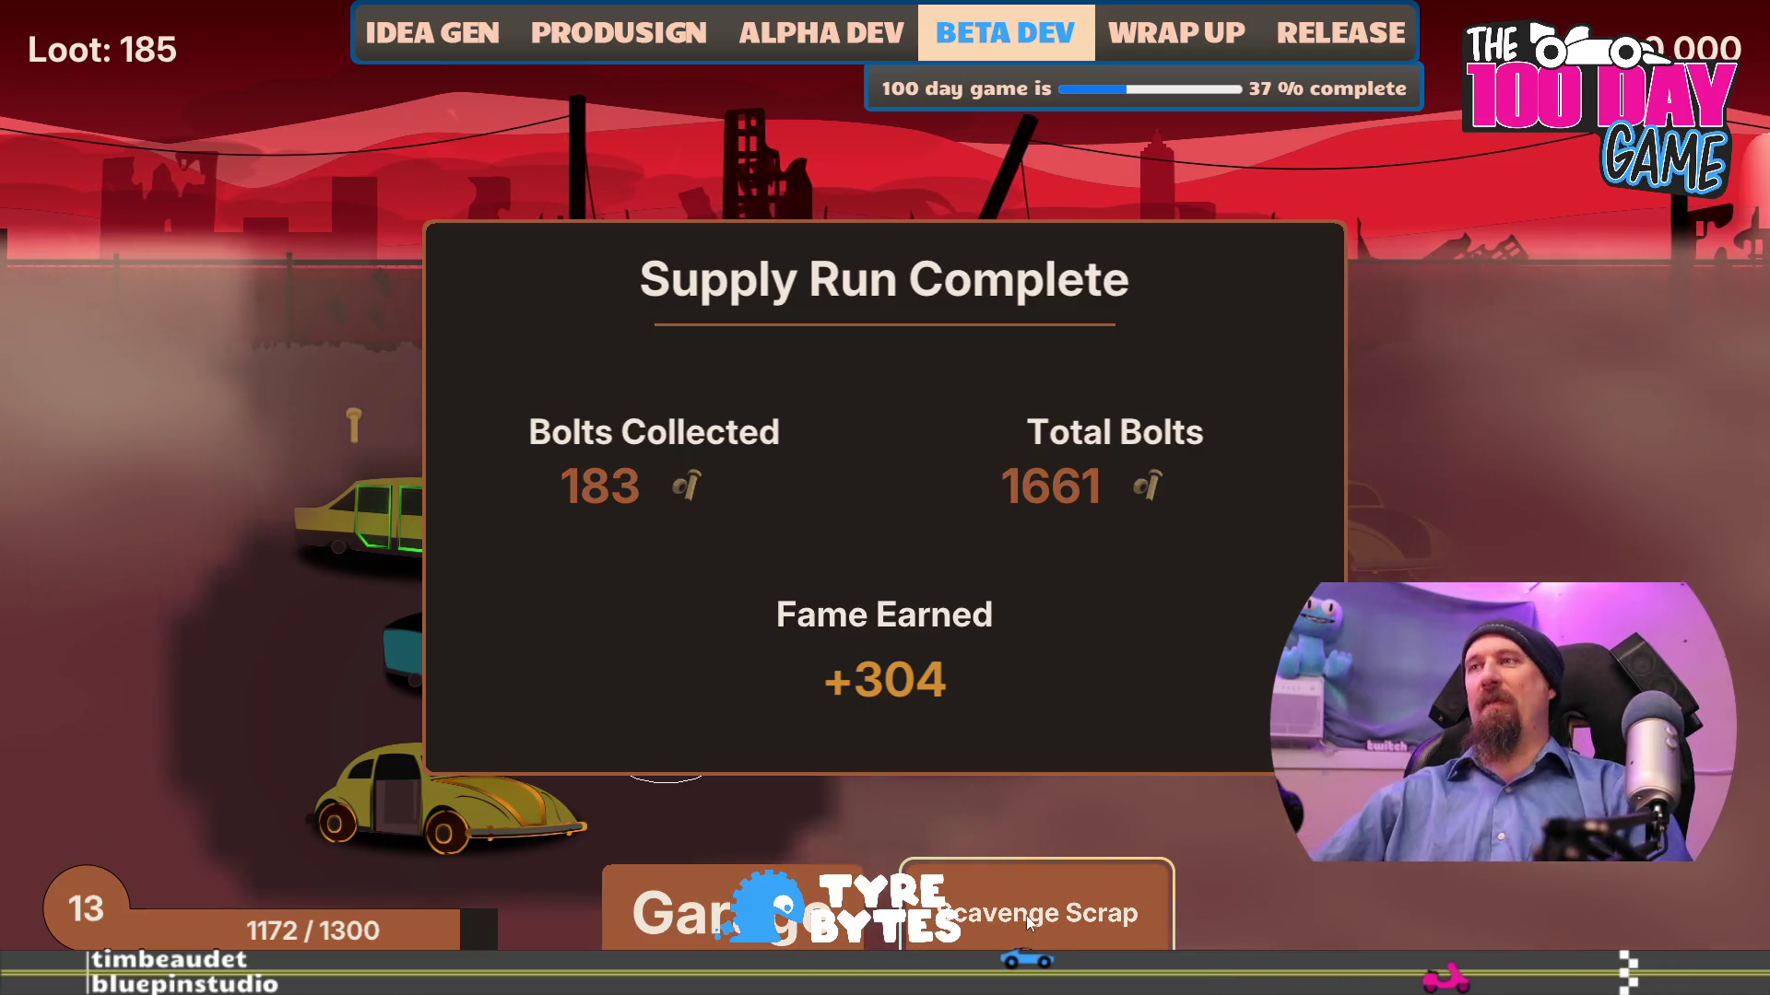
click(976, 892)
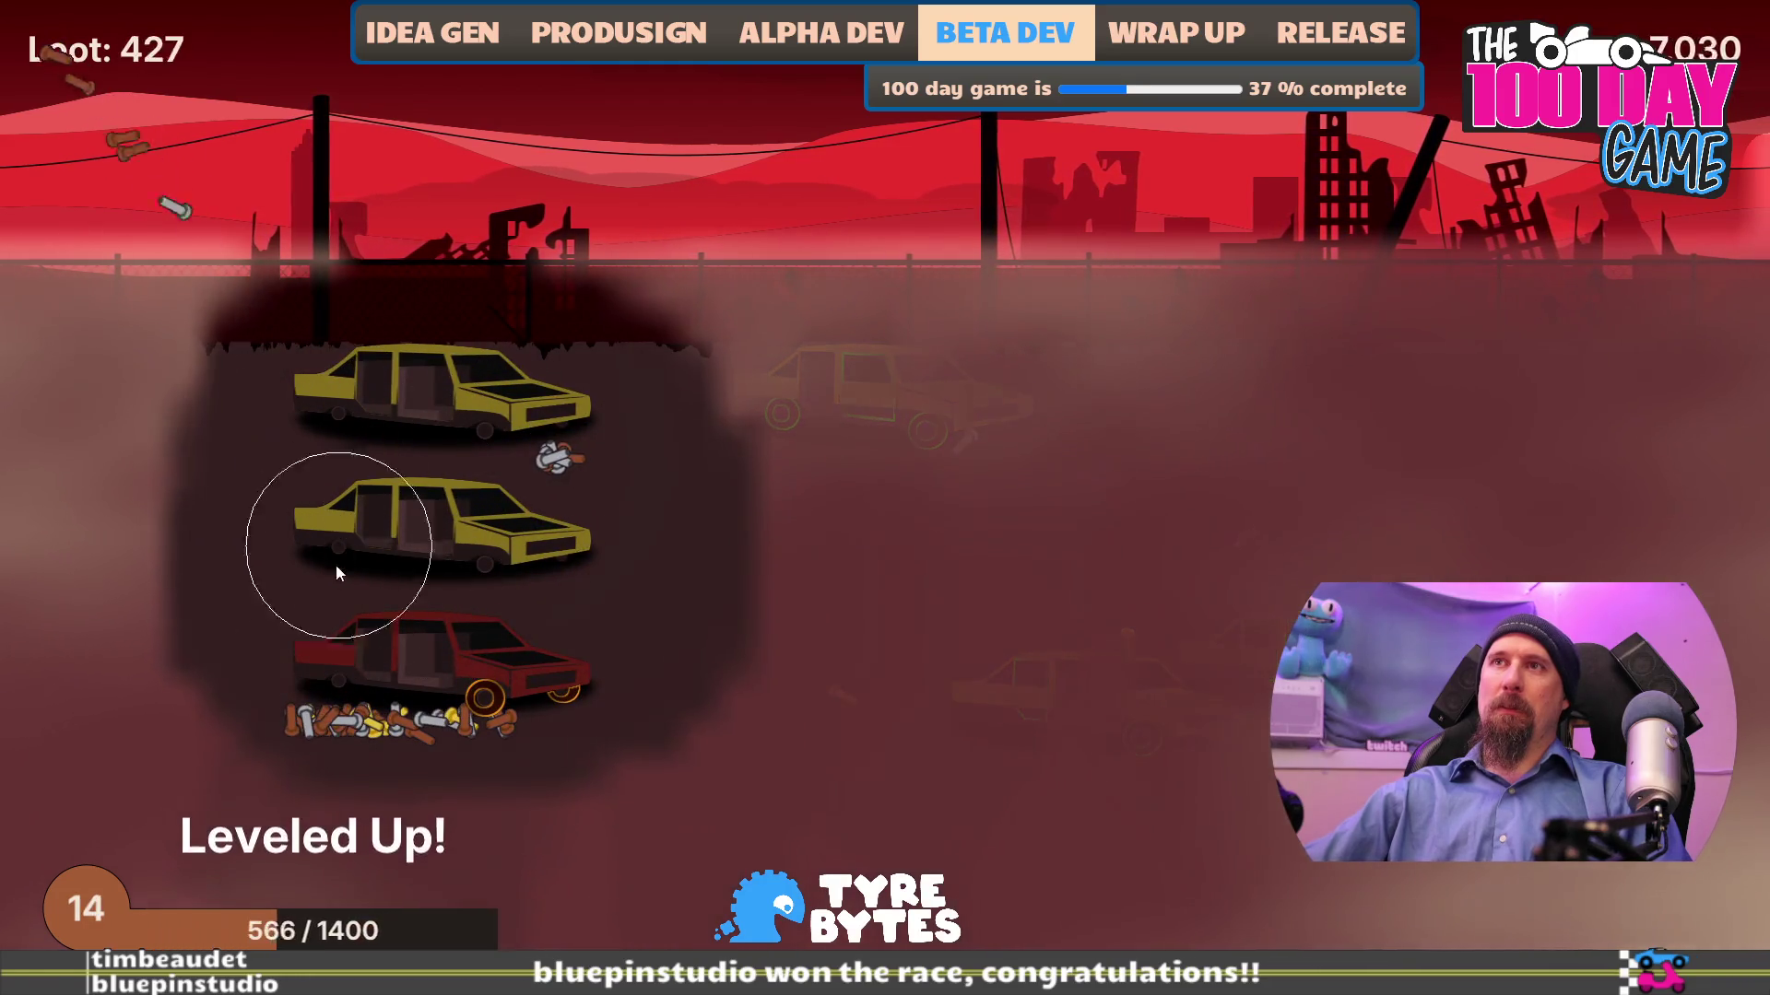
key(space)
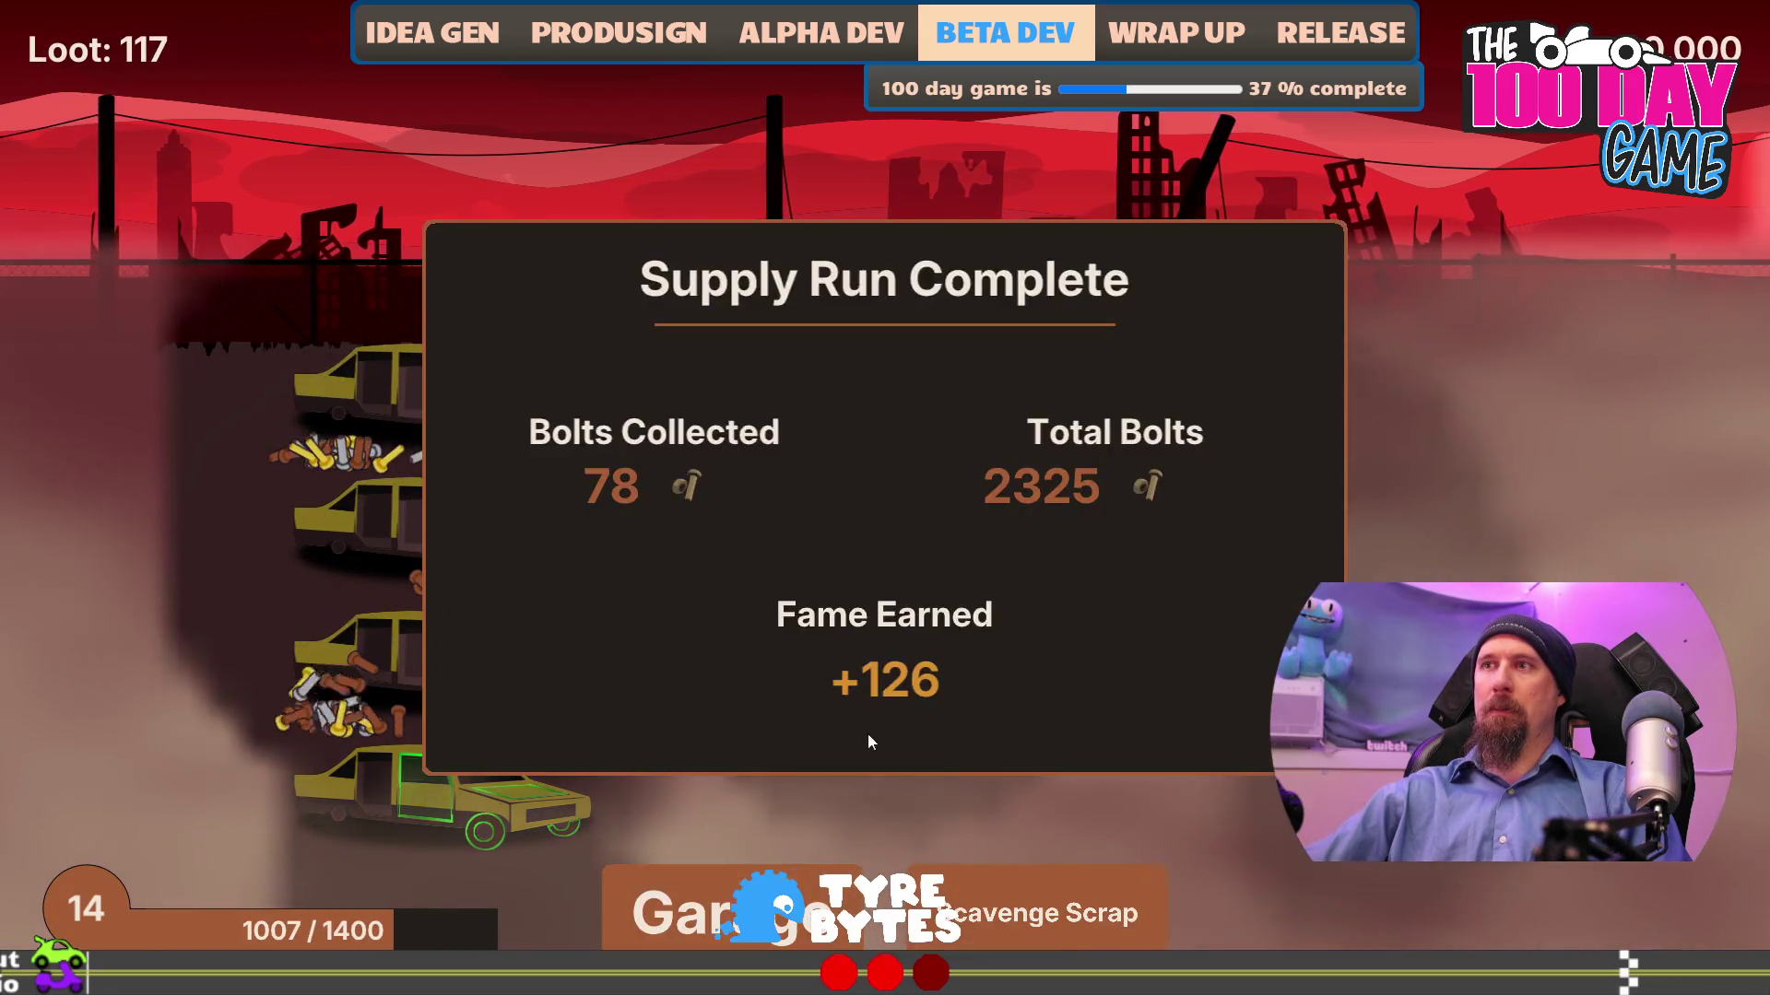
key(space)
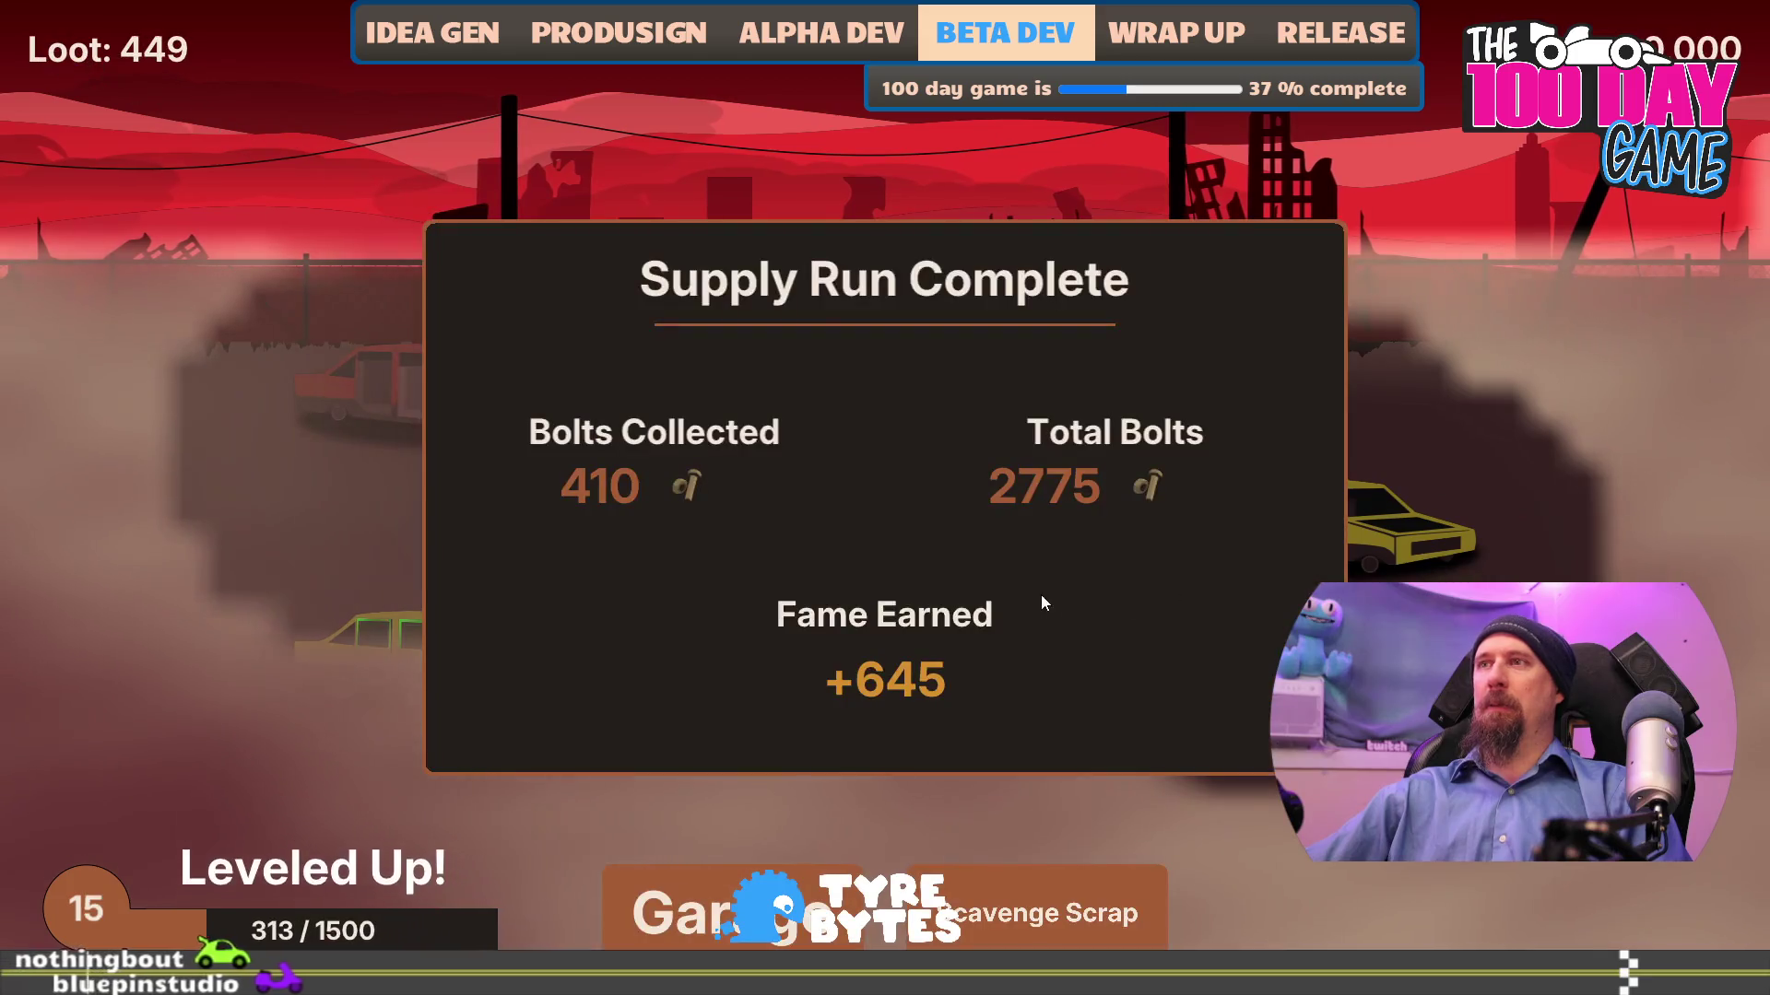
click(977, 922)
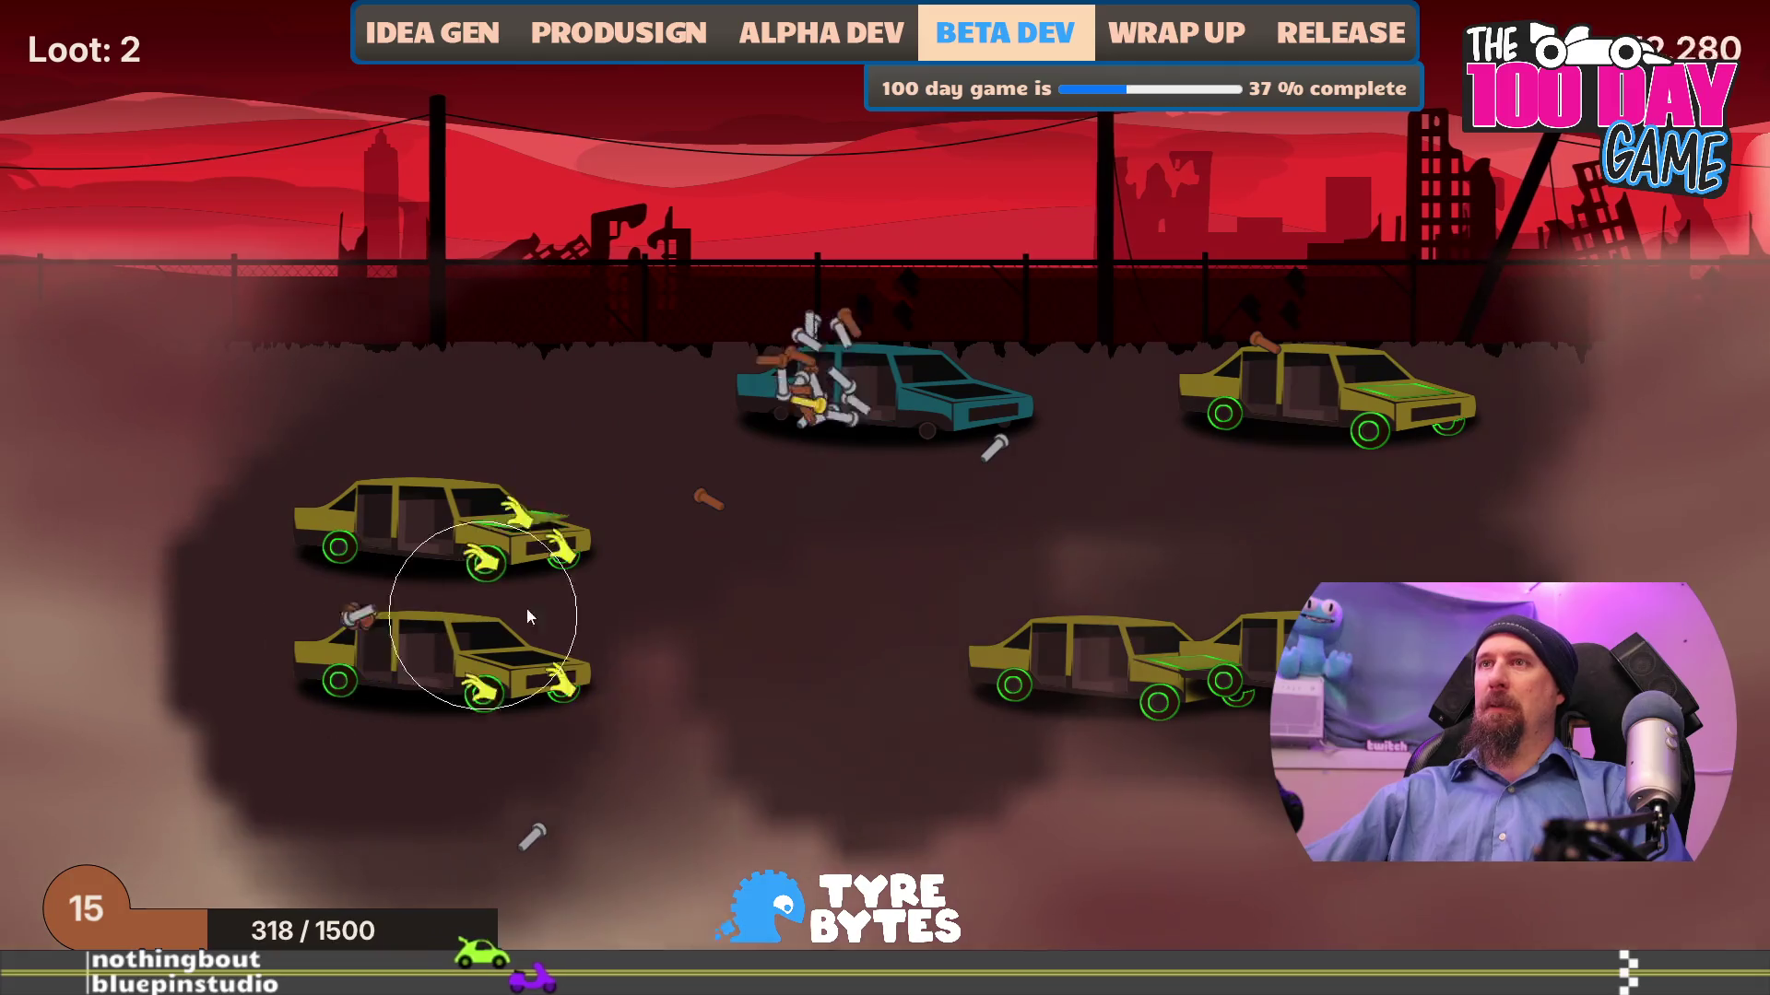
click(1104, 908)
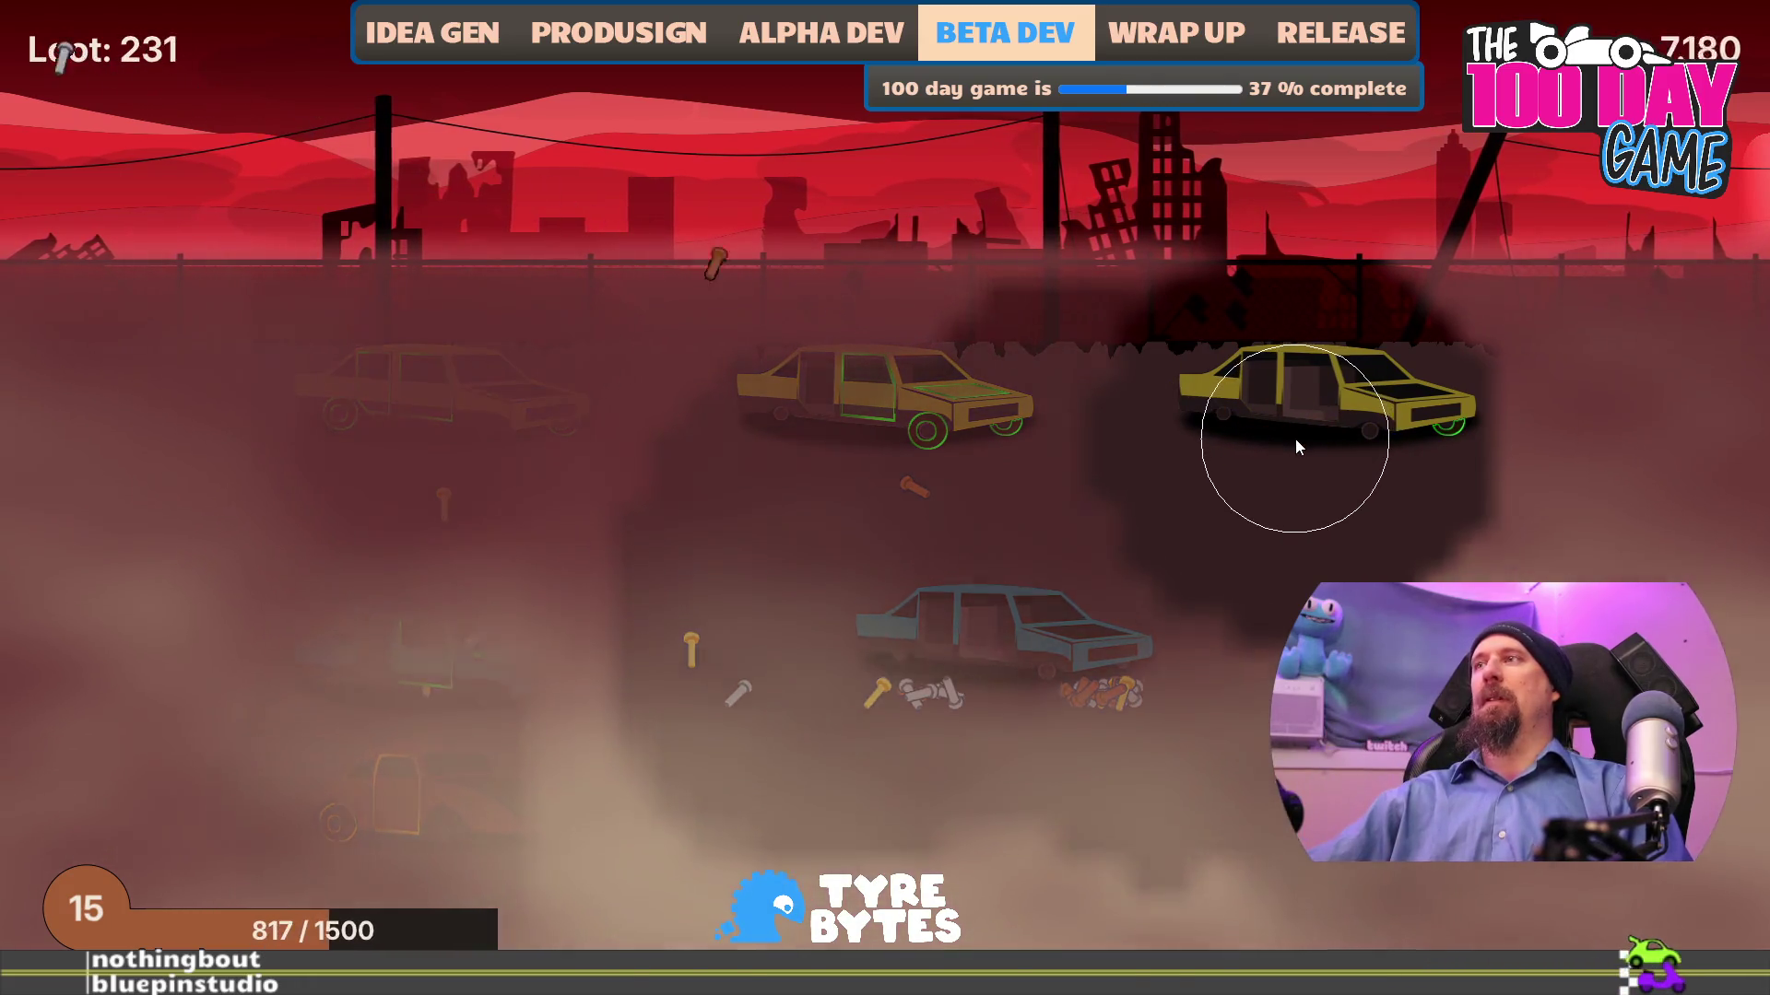
click(1069, 908)
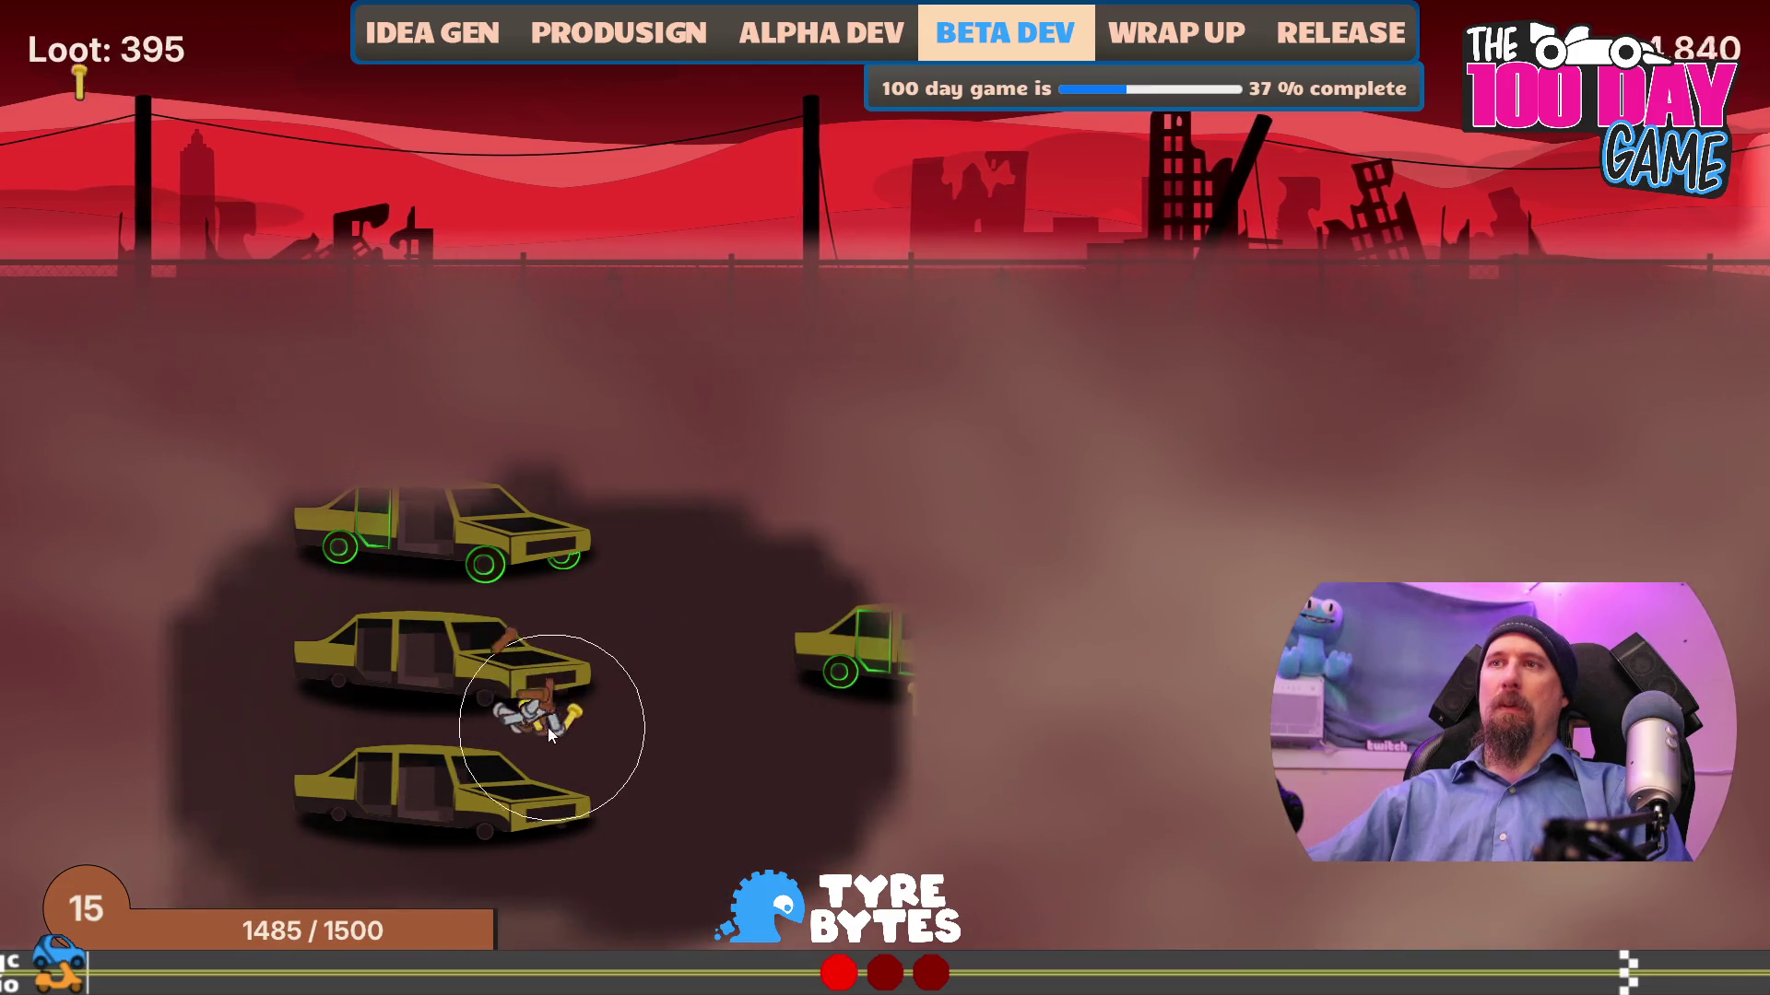
click(1051, 913)
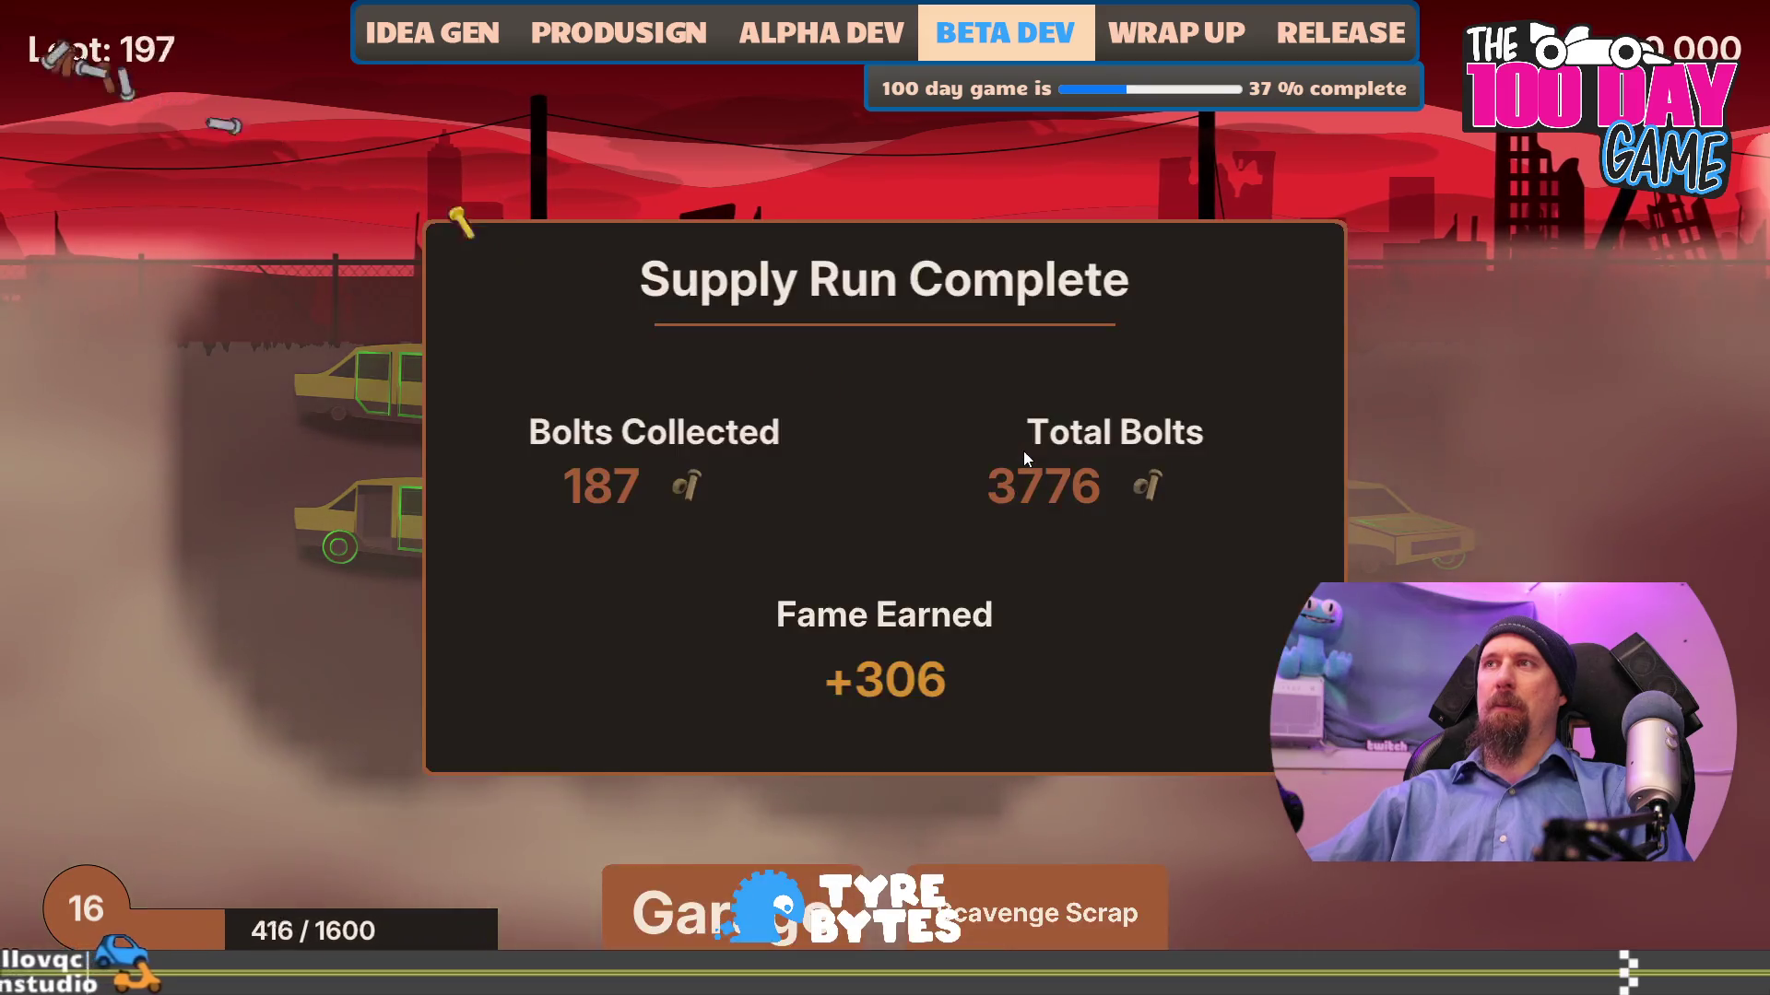
click(1051, 912)
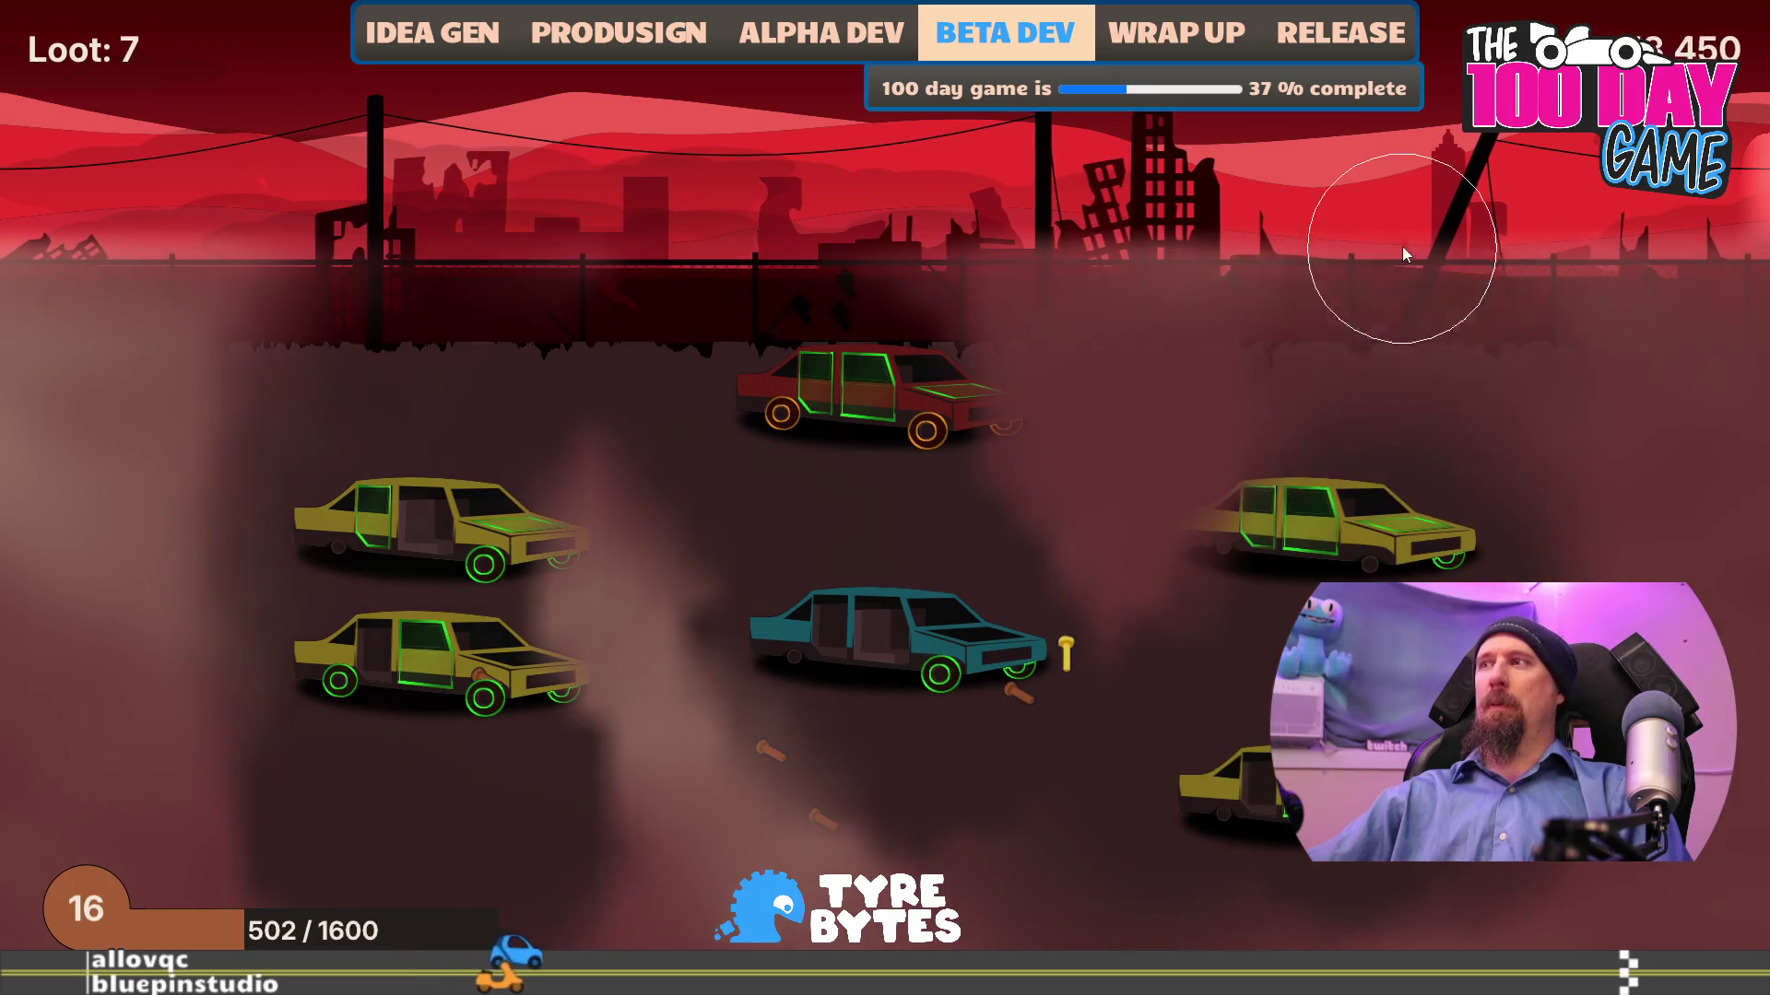
- Complete two scavenge supply runs, collecting bolts from the left-side cars
click(1143, 871)
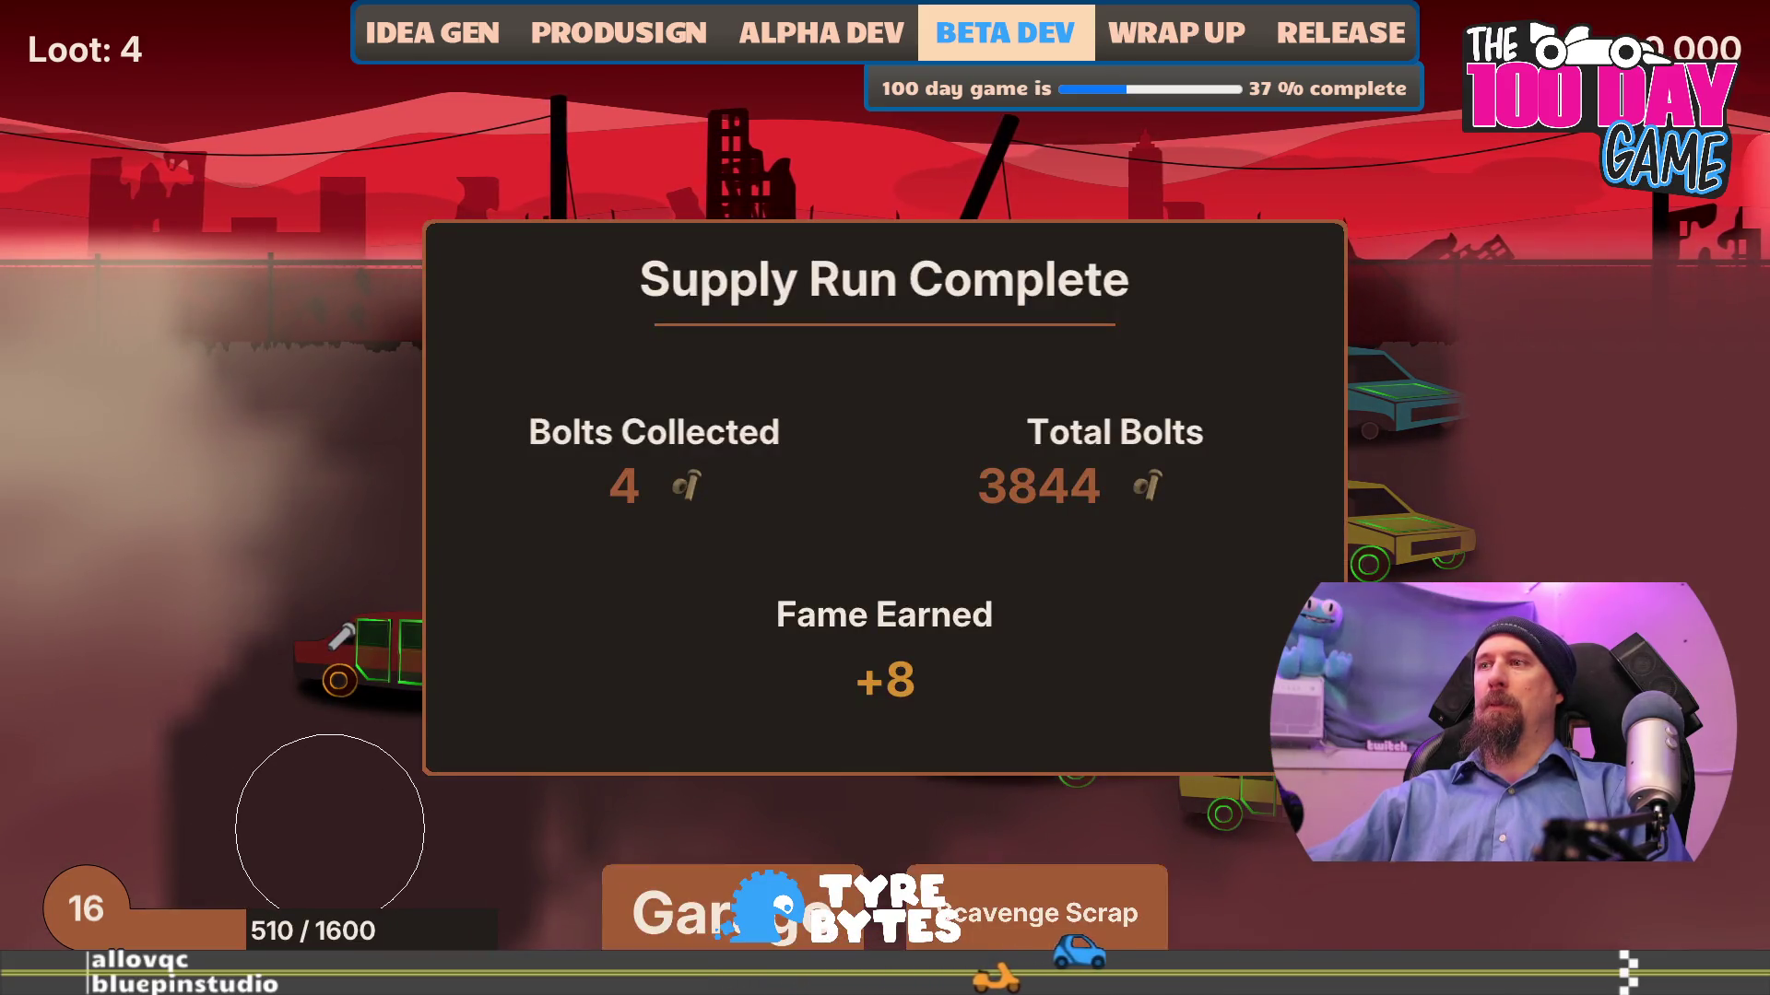
click(1037, 912)
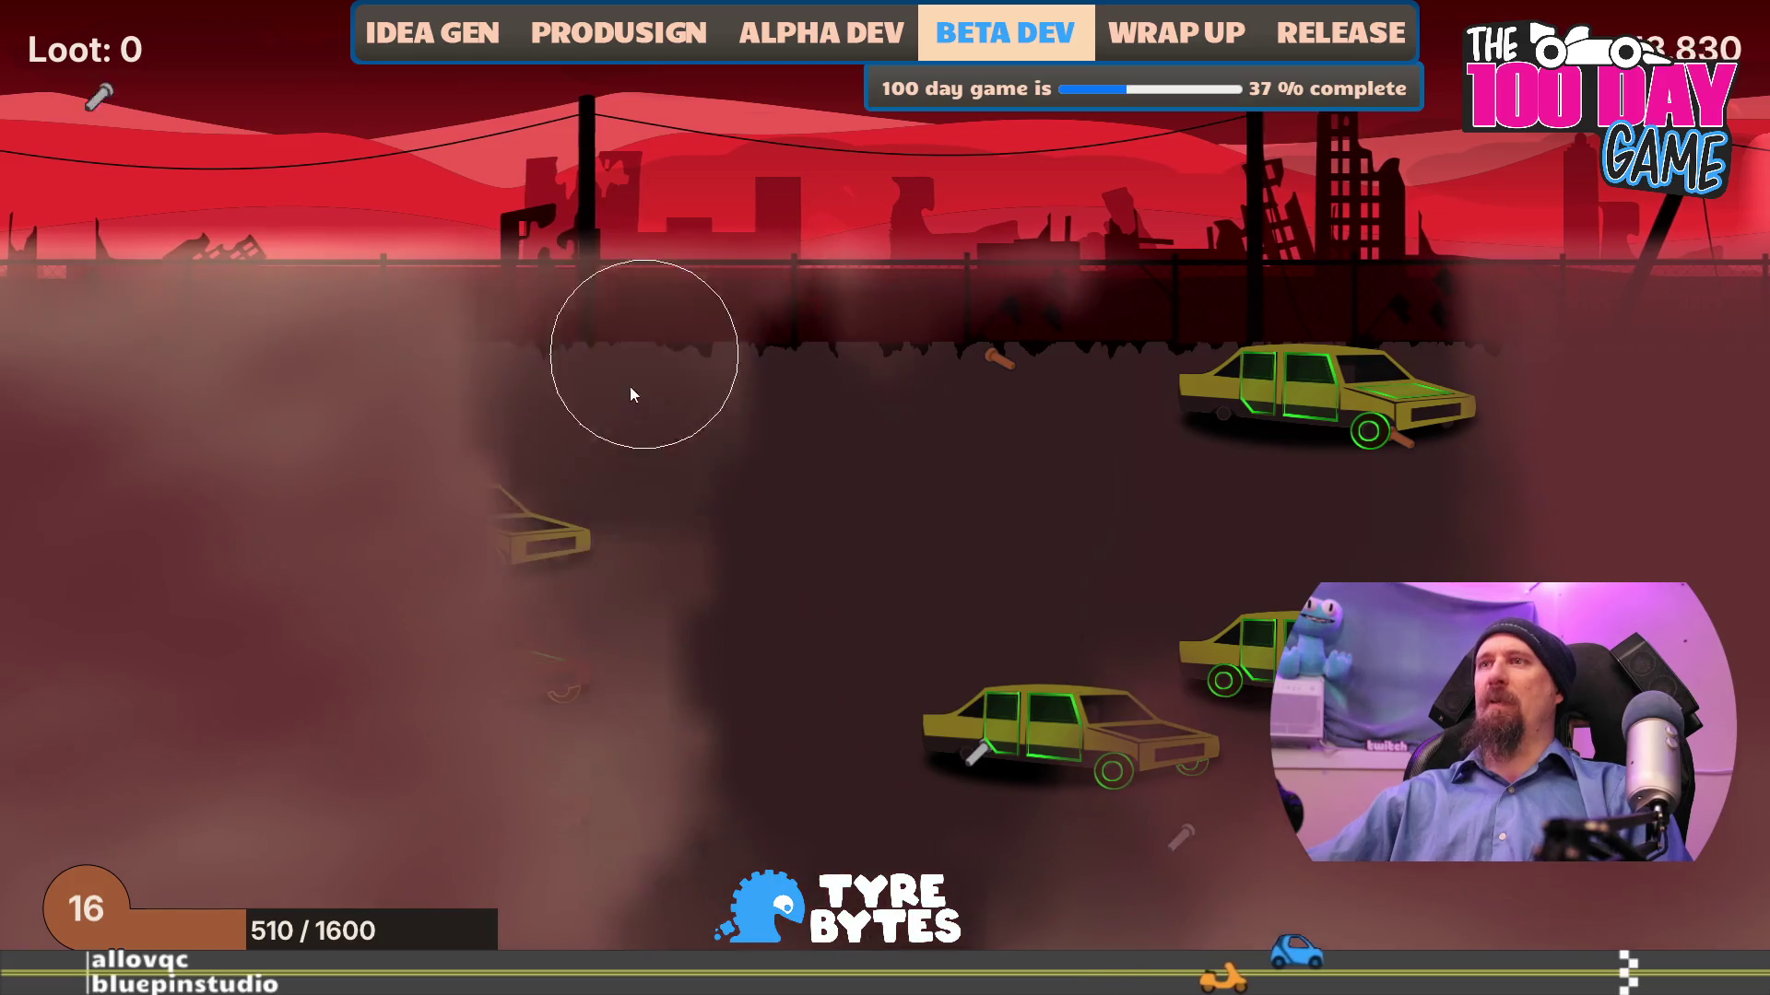
mouse_move(430, 642)
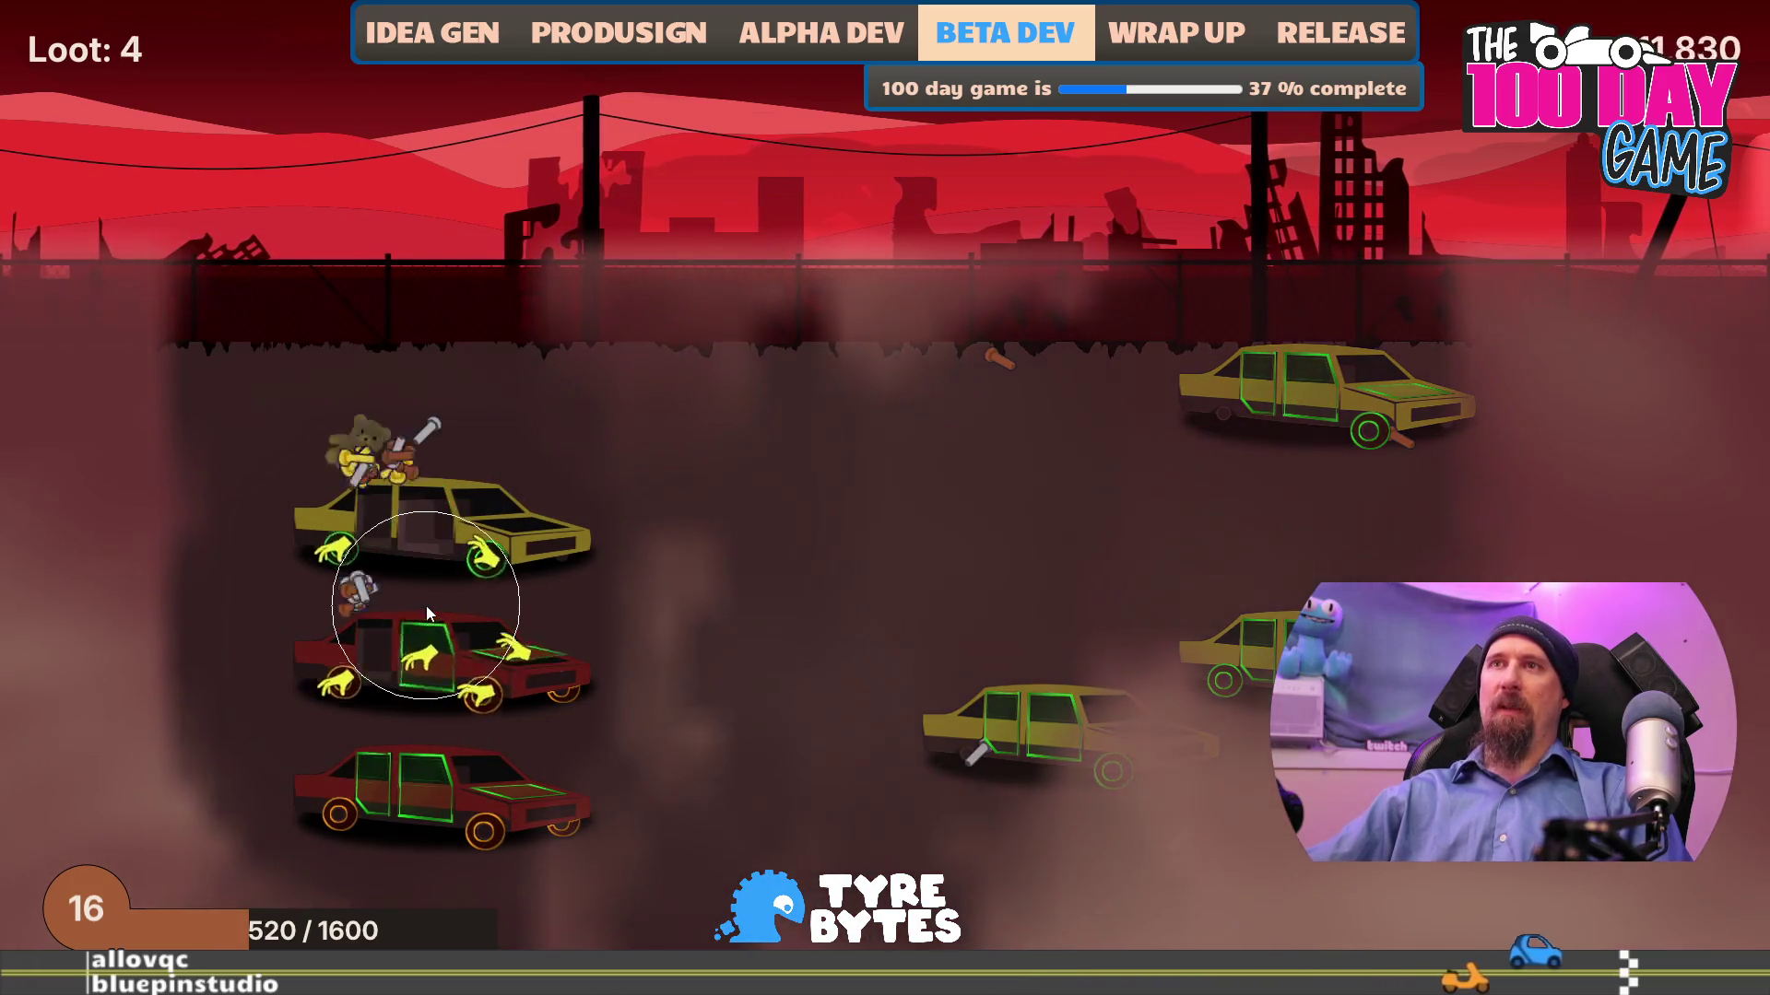
mouse_move(412, 698)
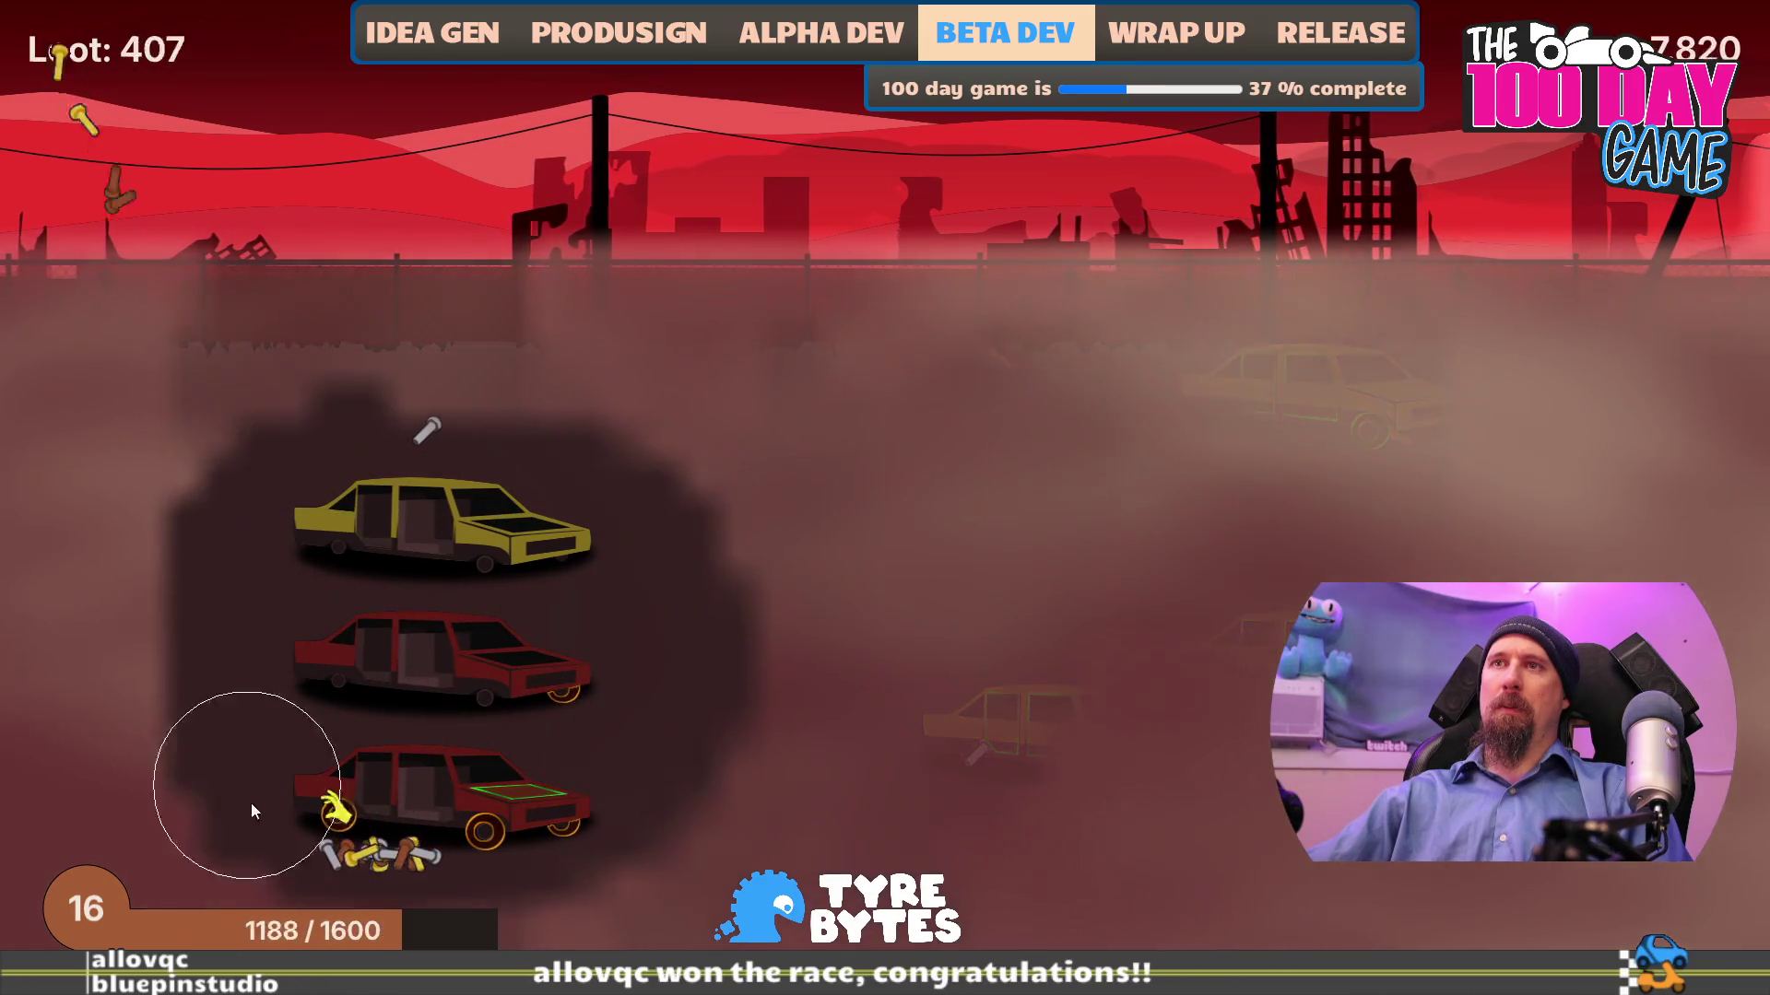
click(1093, 915)
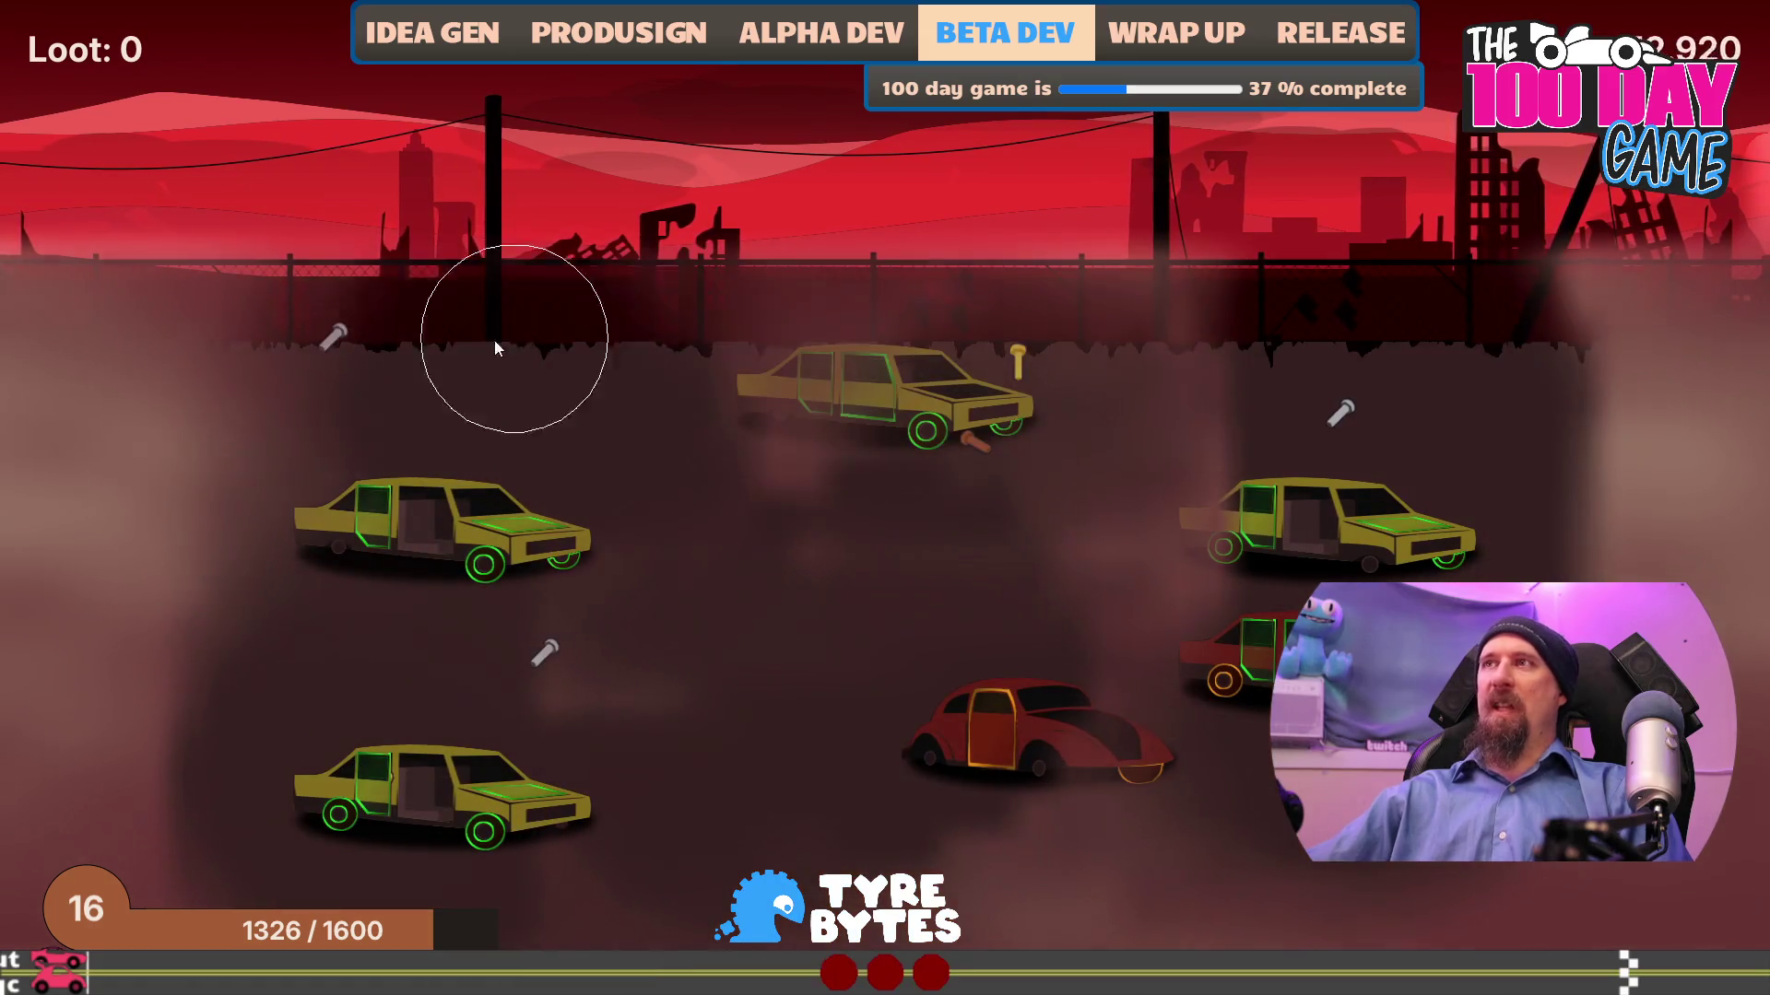
- Finish three more runs to reach level 17, then go to the upgrade tree with 5297 bolts
mouse_move(863, 384)
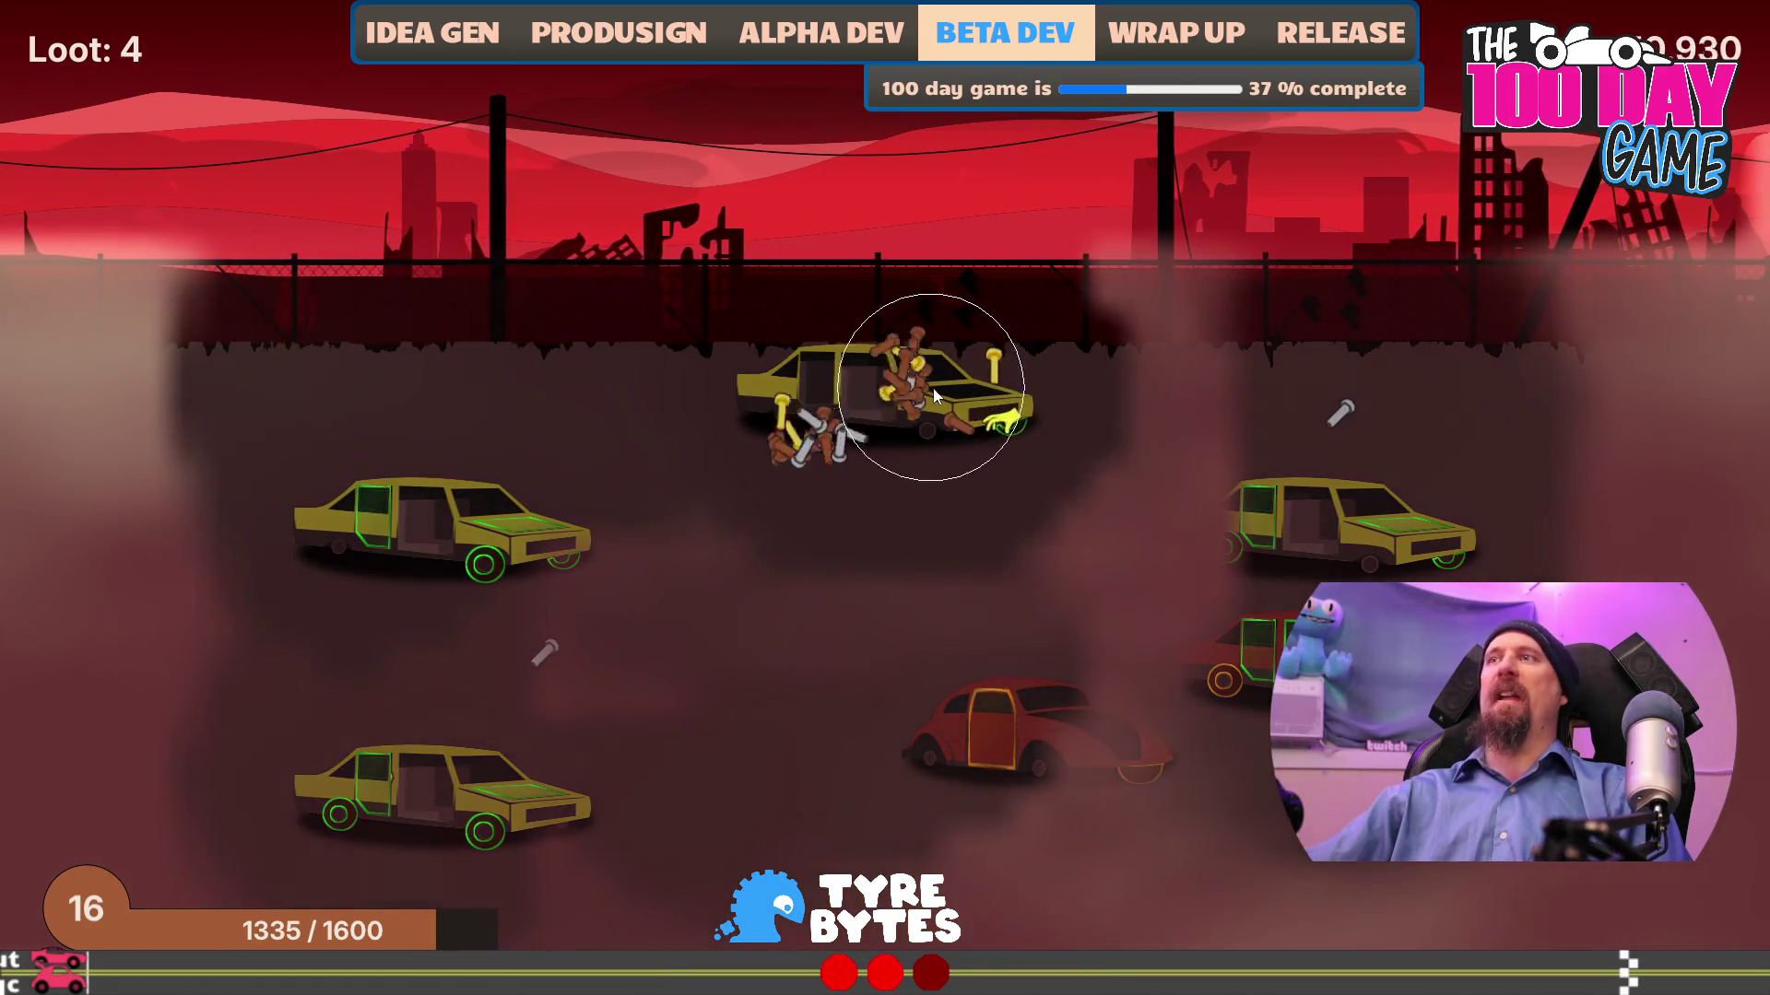
mouse_move(1296, 419)
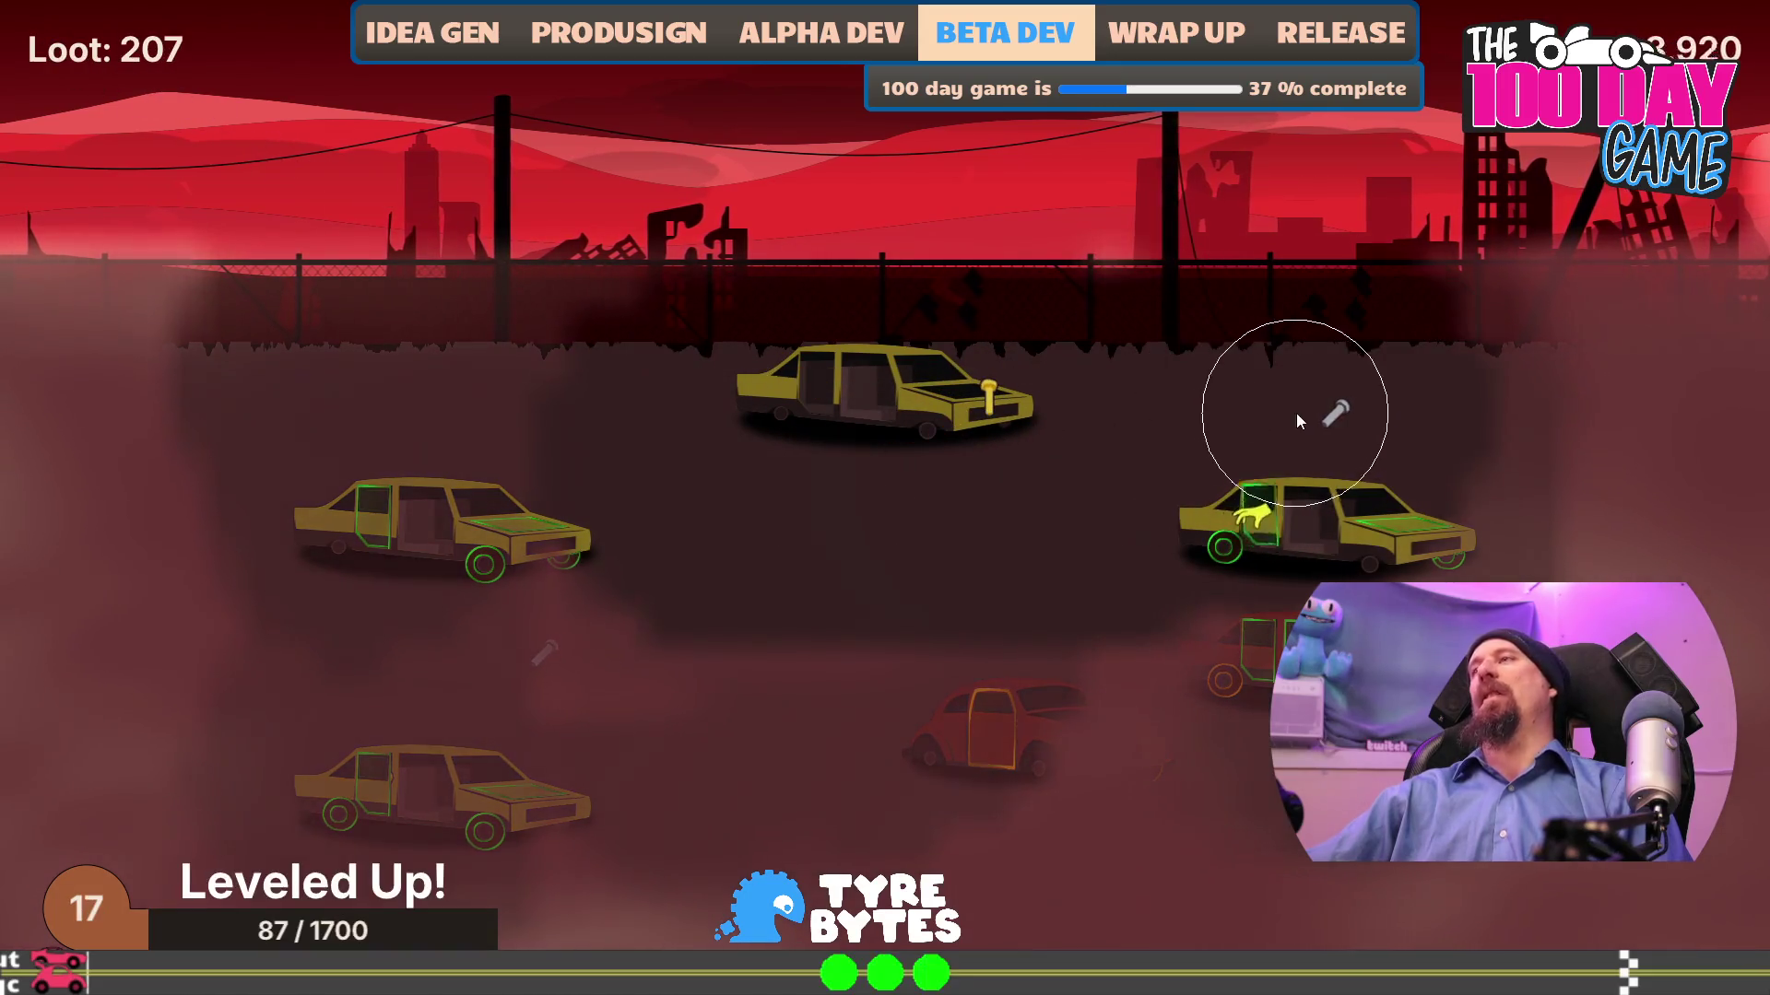
click(1023, 908)
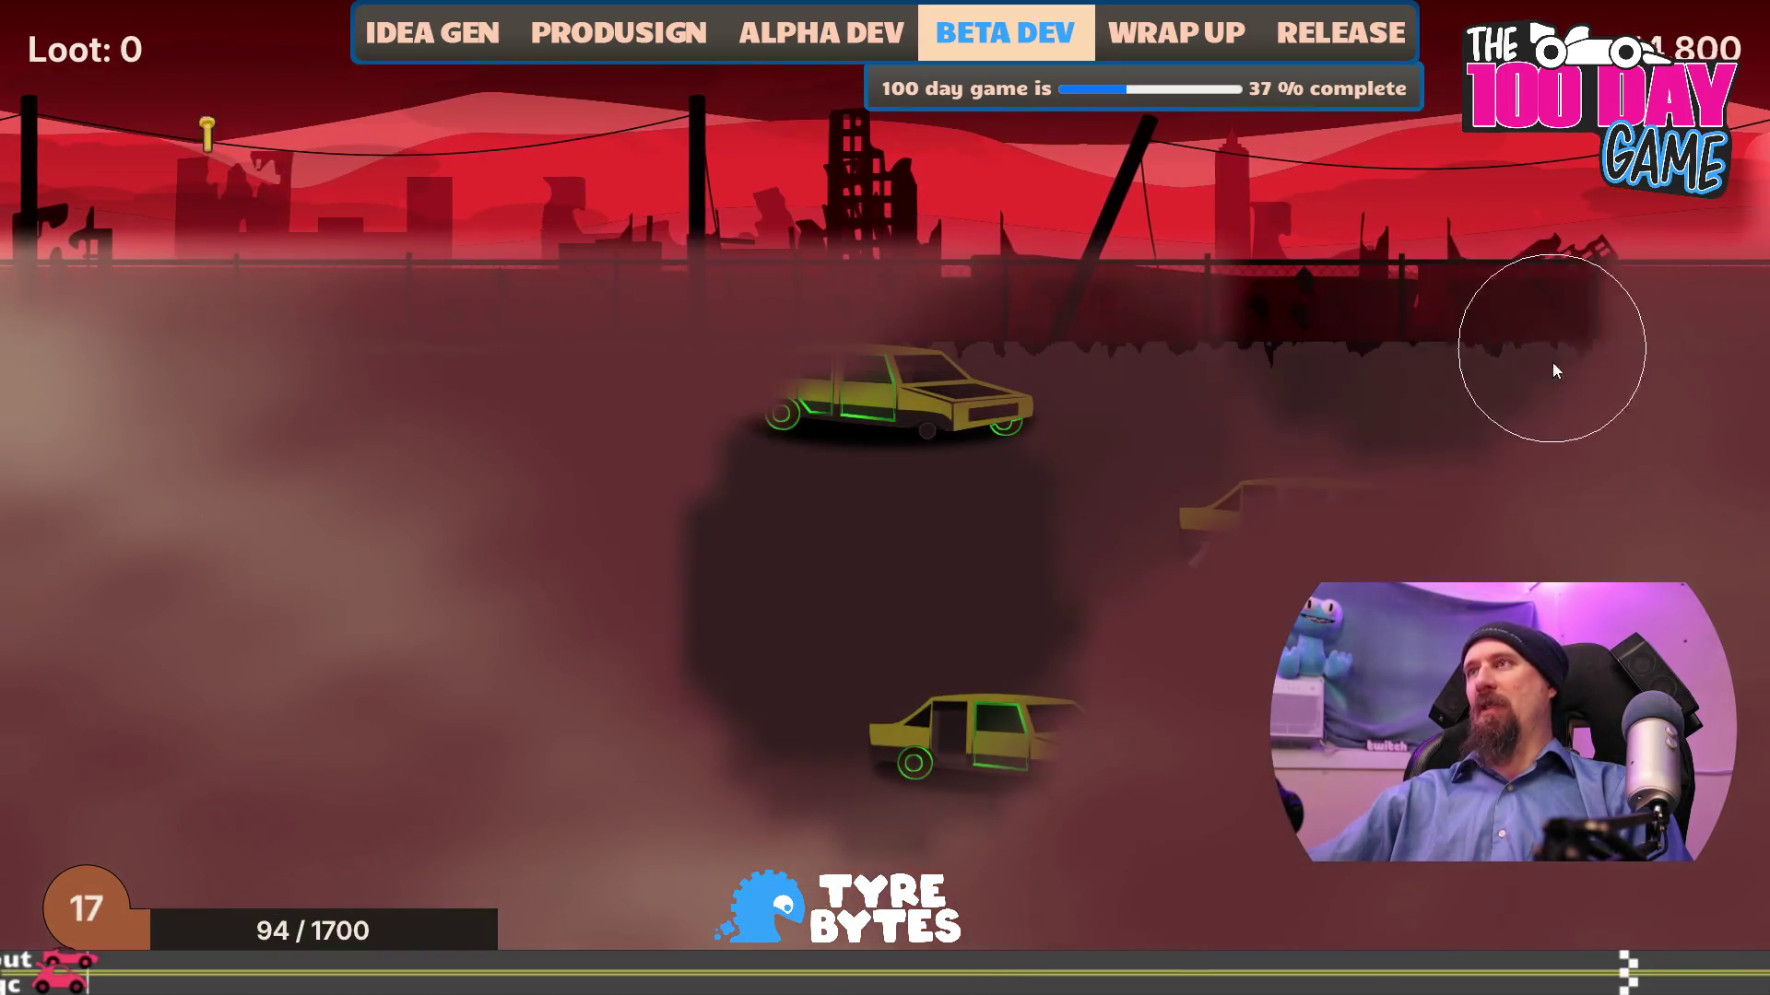
mouse_move(374, 618)
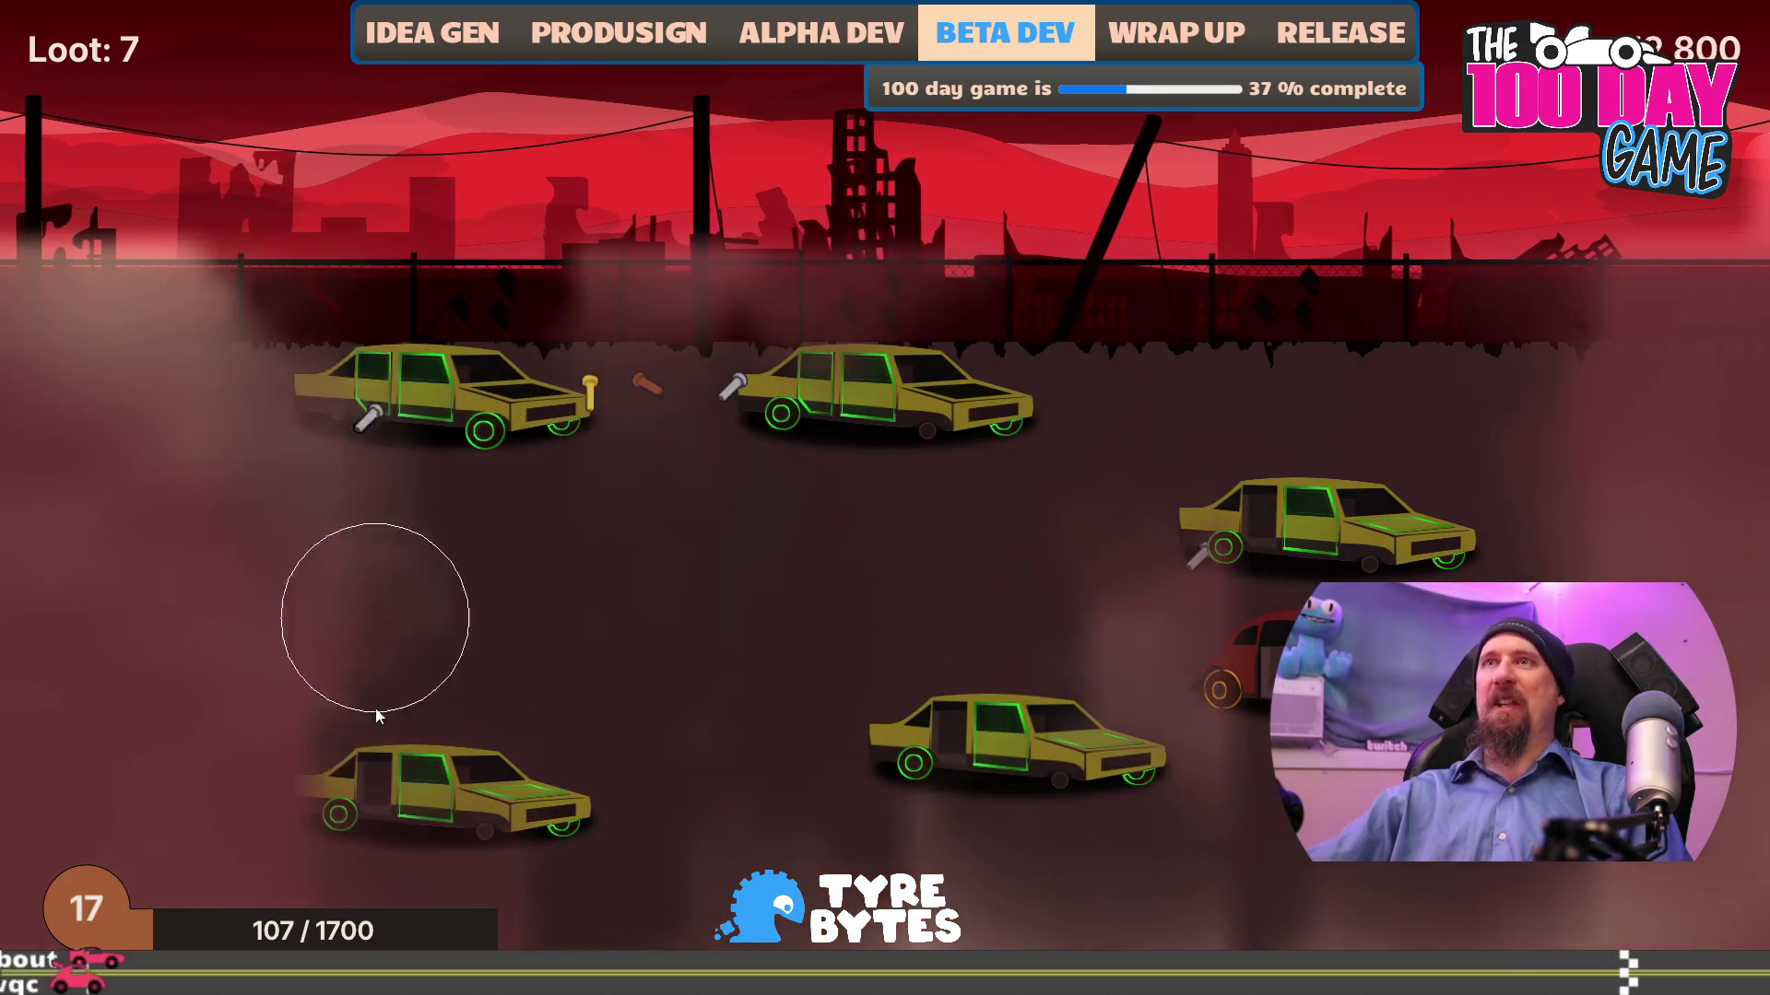
mouse_move(395, 754)
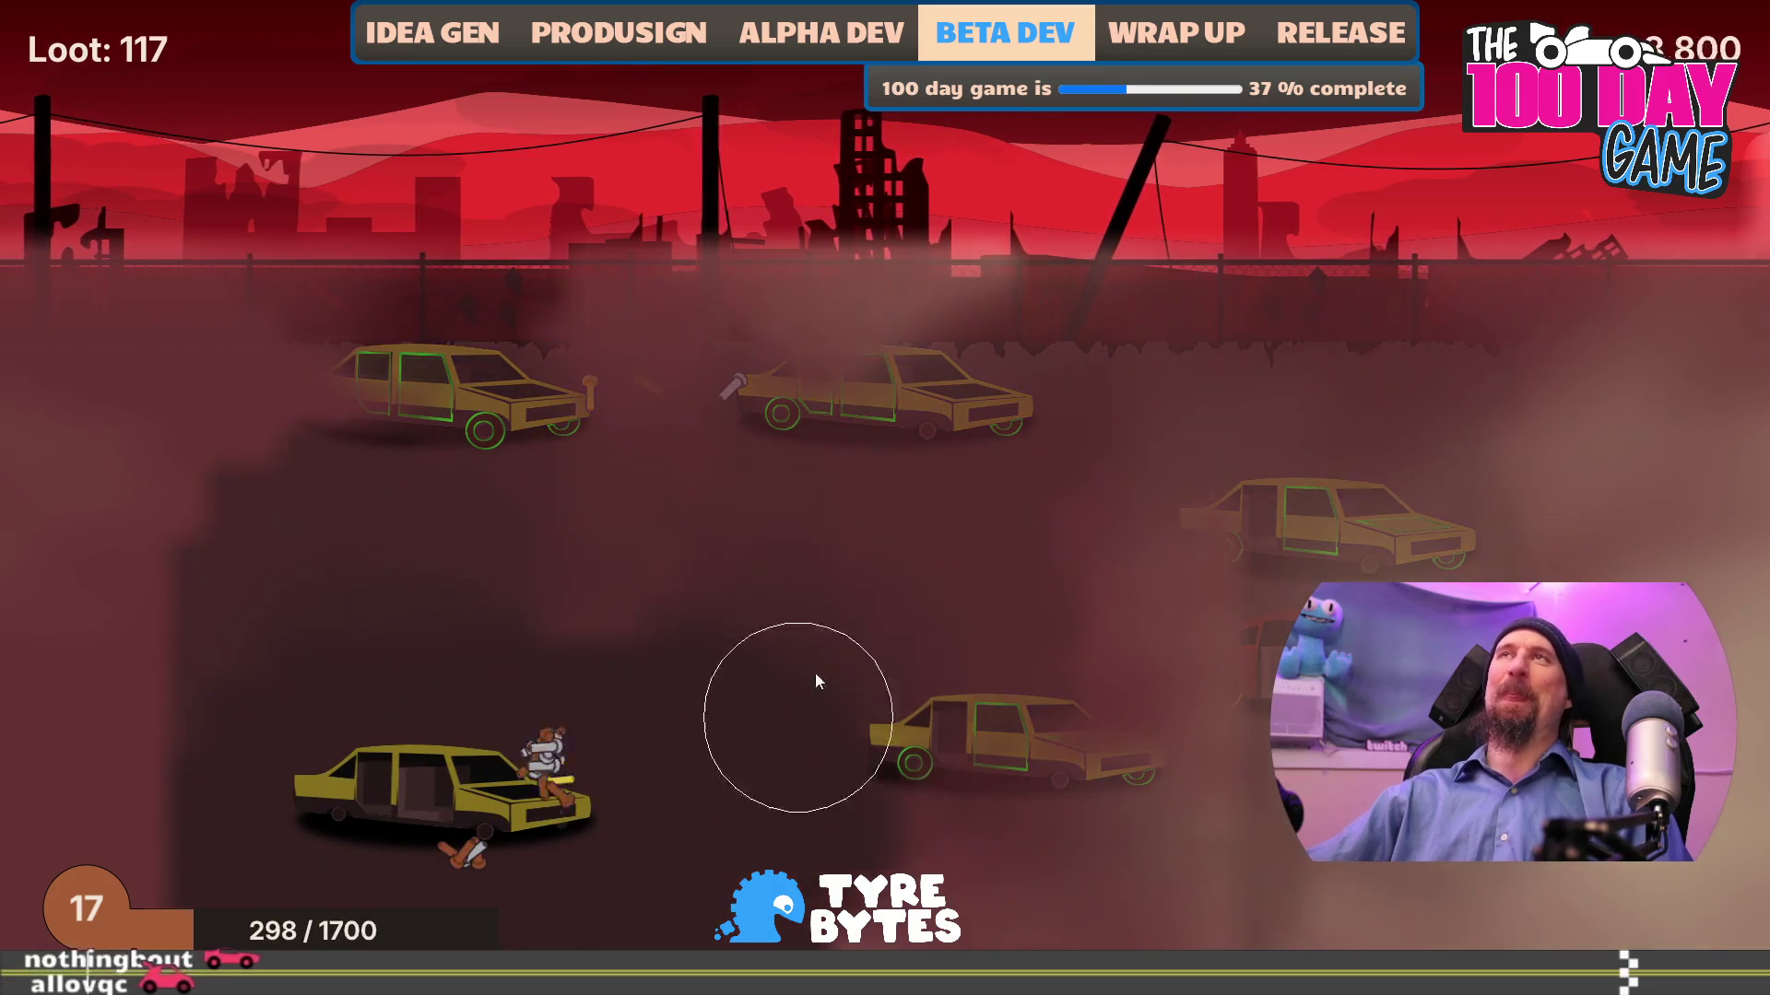
click(1158, 891)
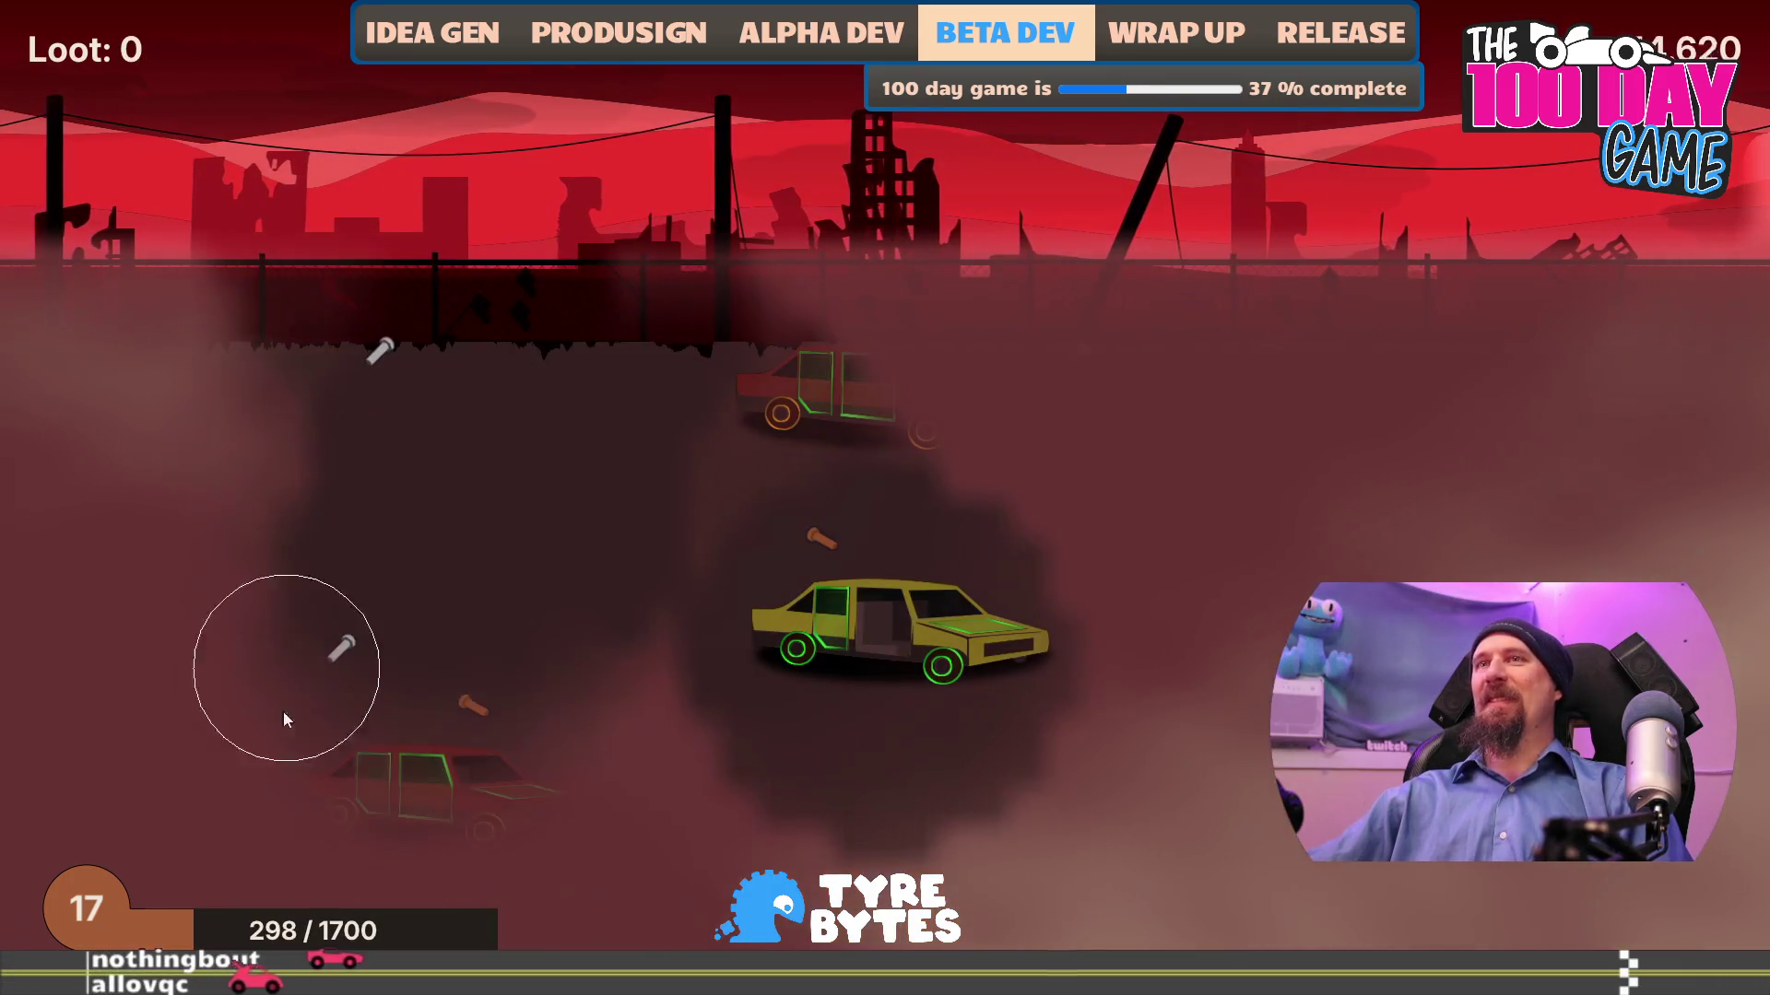
mouse_move(1378, 551)
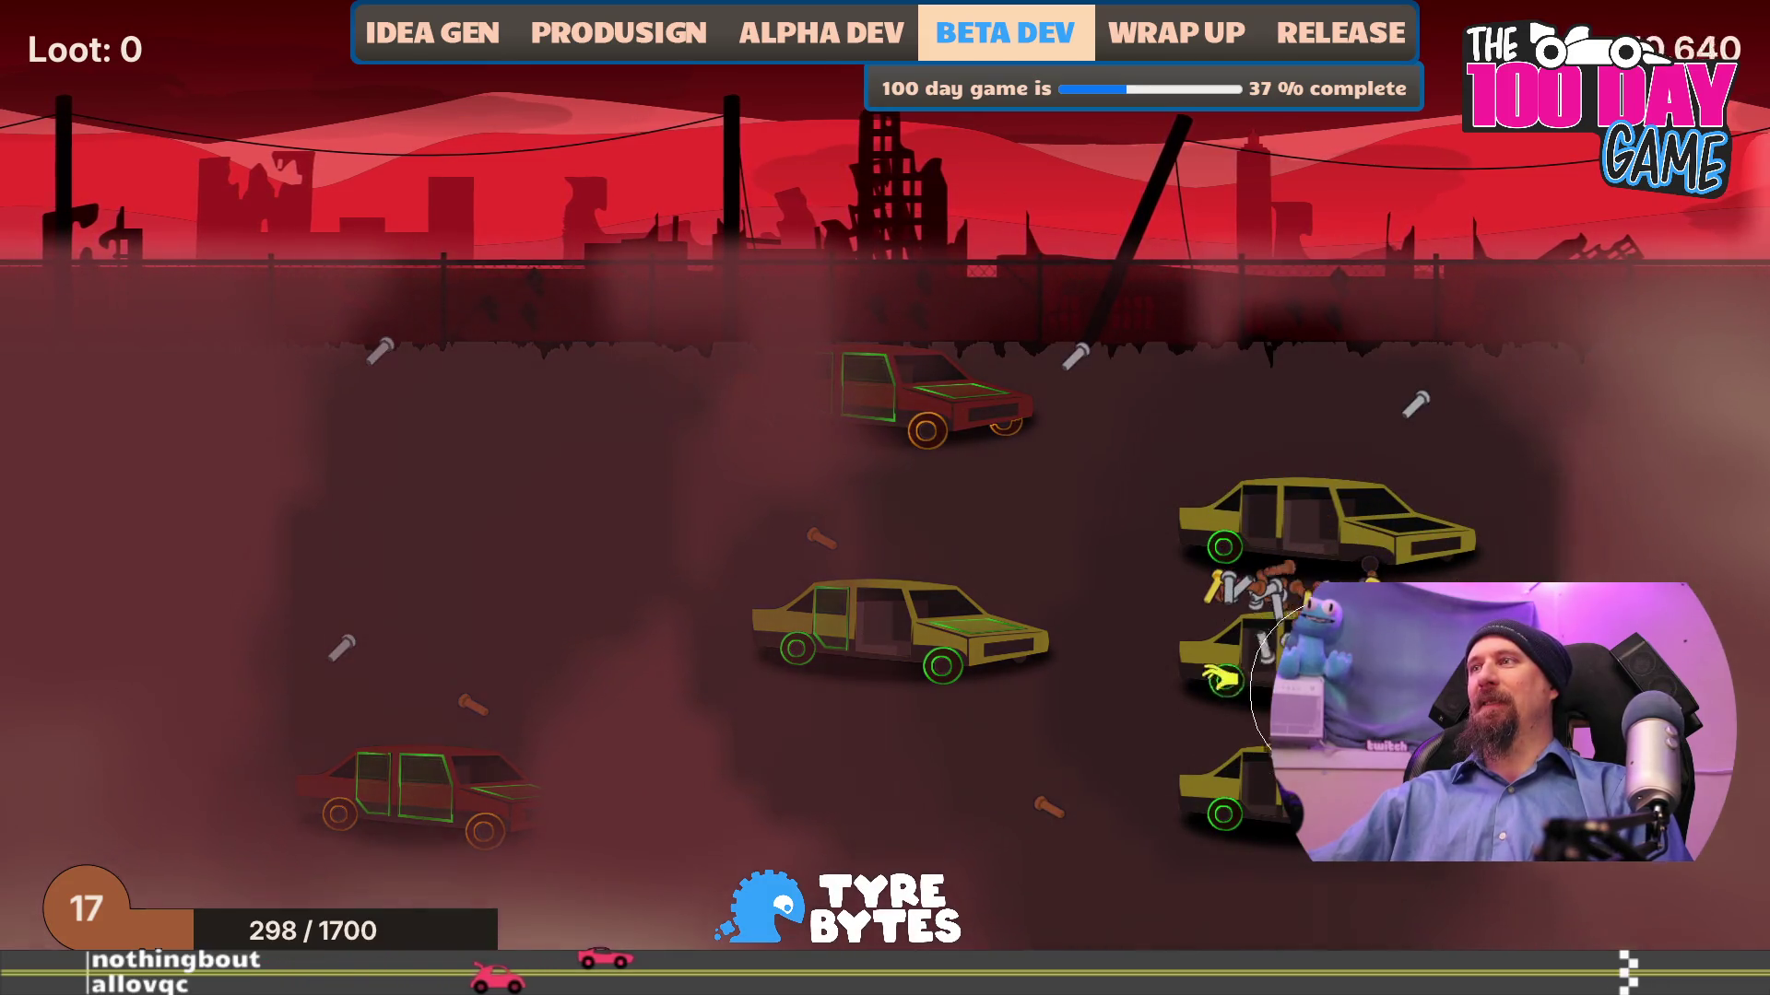
mouse_move(1341, 812)
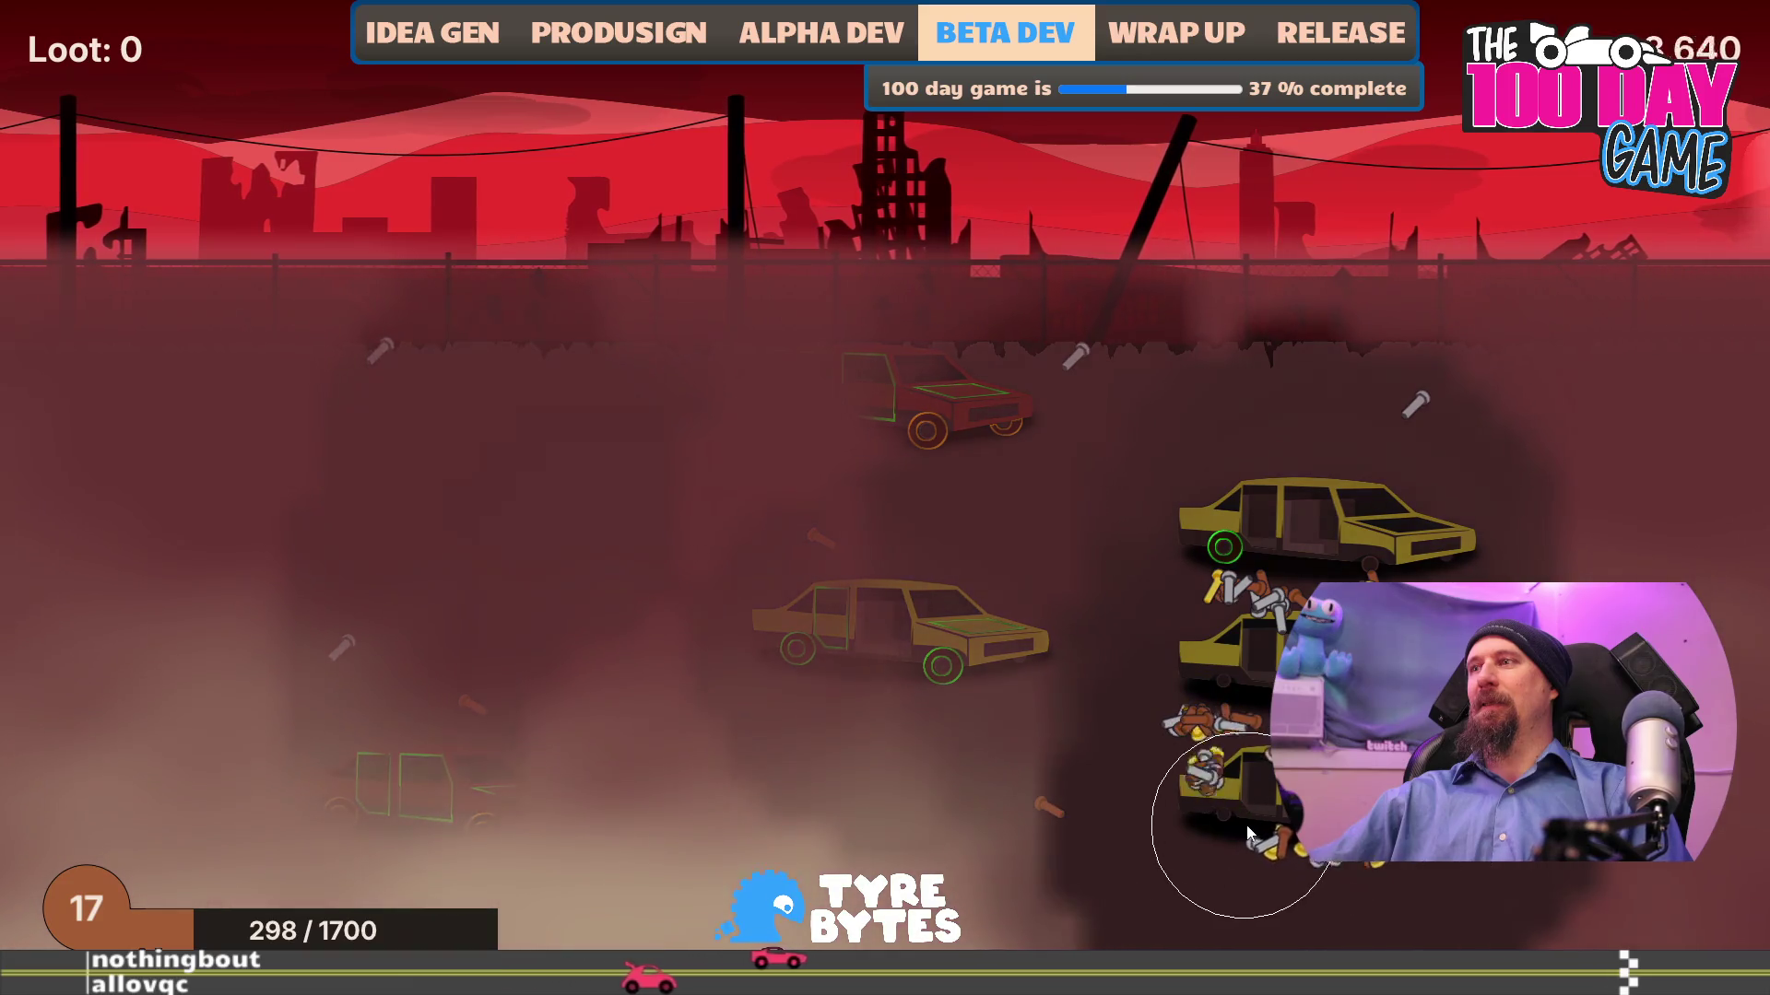
mouse_move(1263, 853)
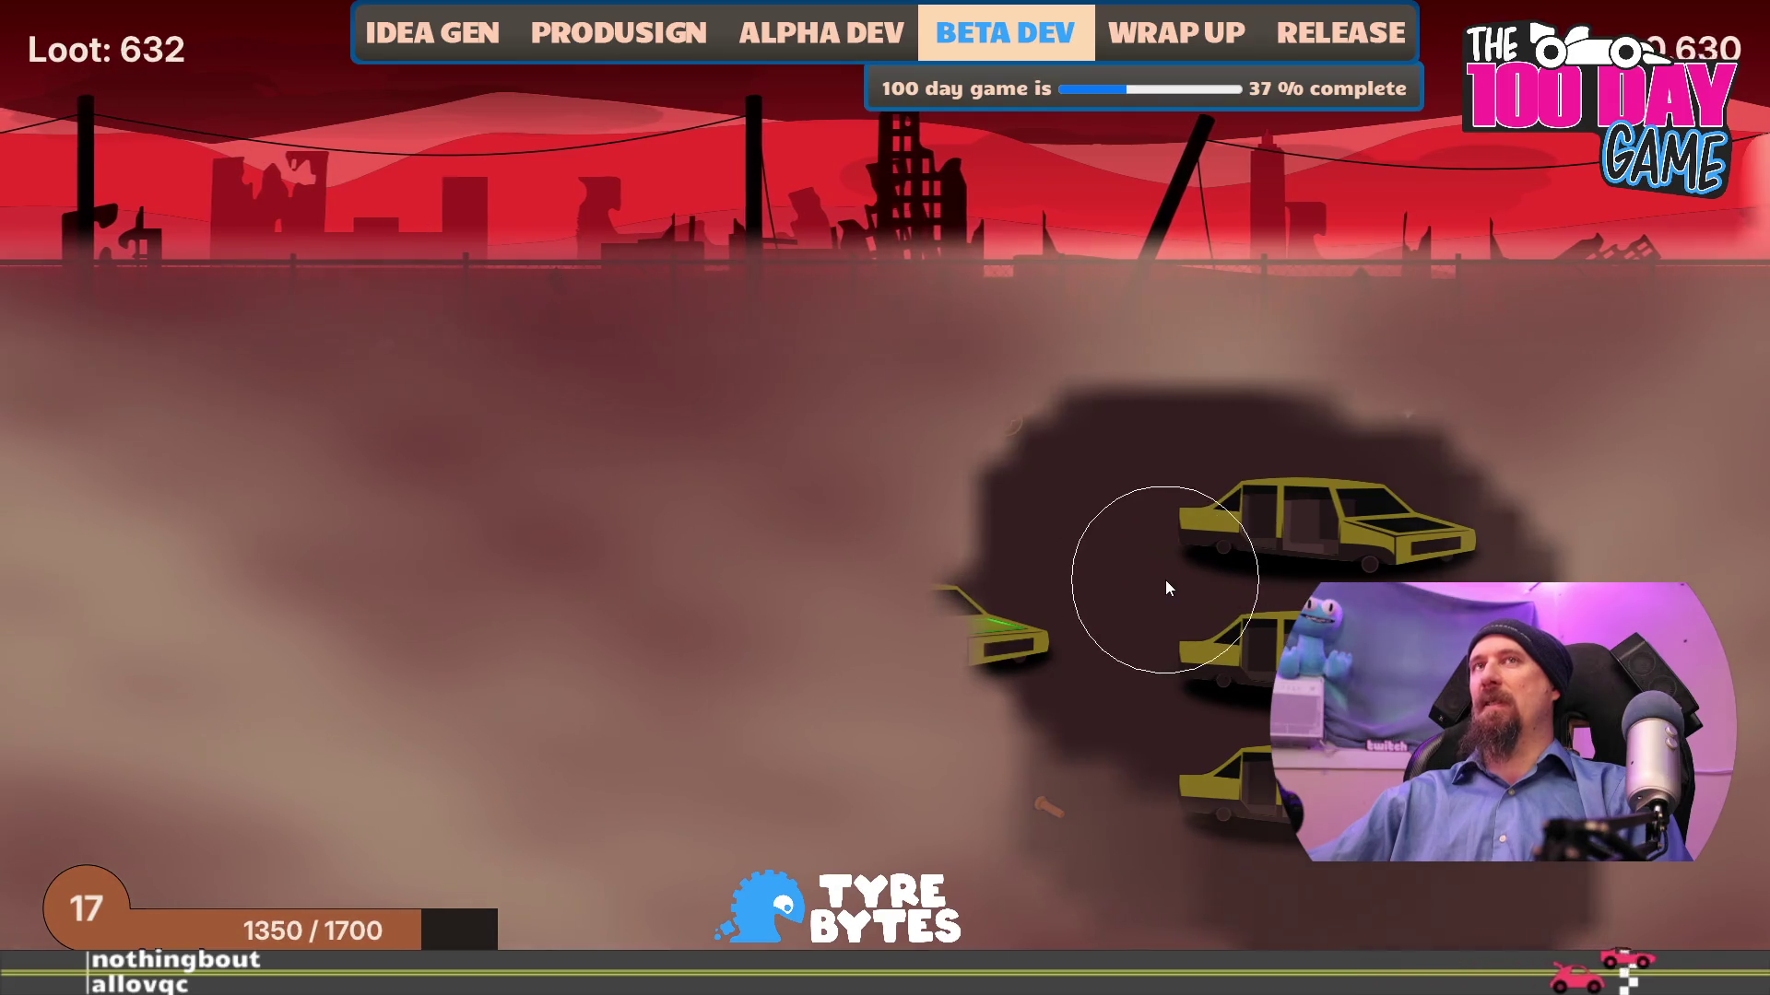
click(922, 662)
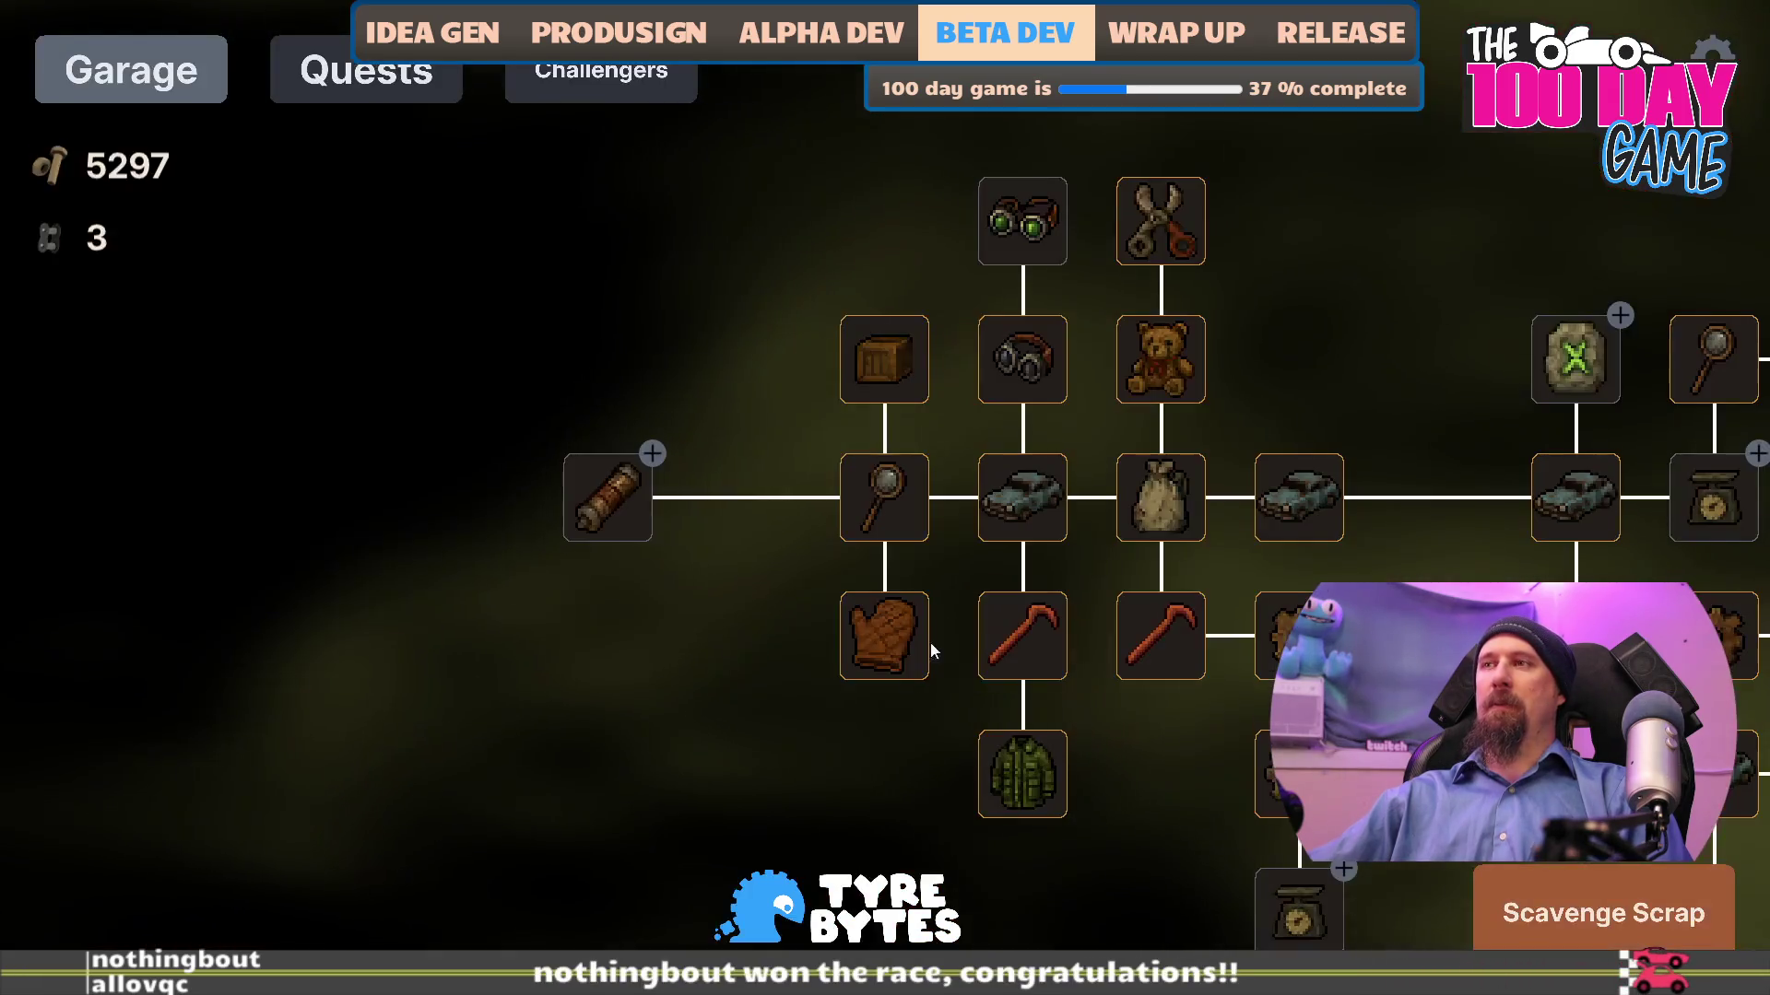
- Buy Cargo Jacket, two Tear Off levels, Better Loot and Best Loot, leaving 197 bolts
drag(1204, 818, 711, 459)
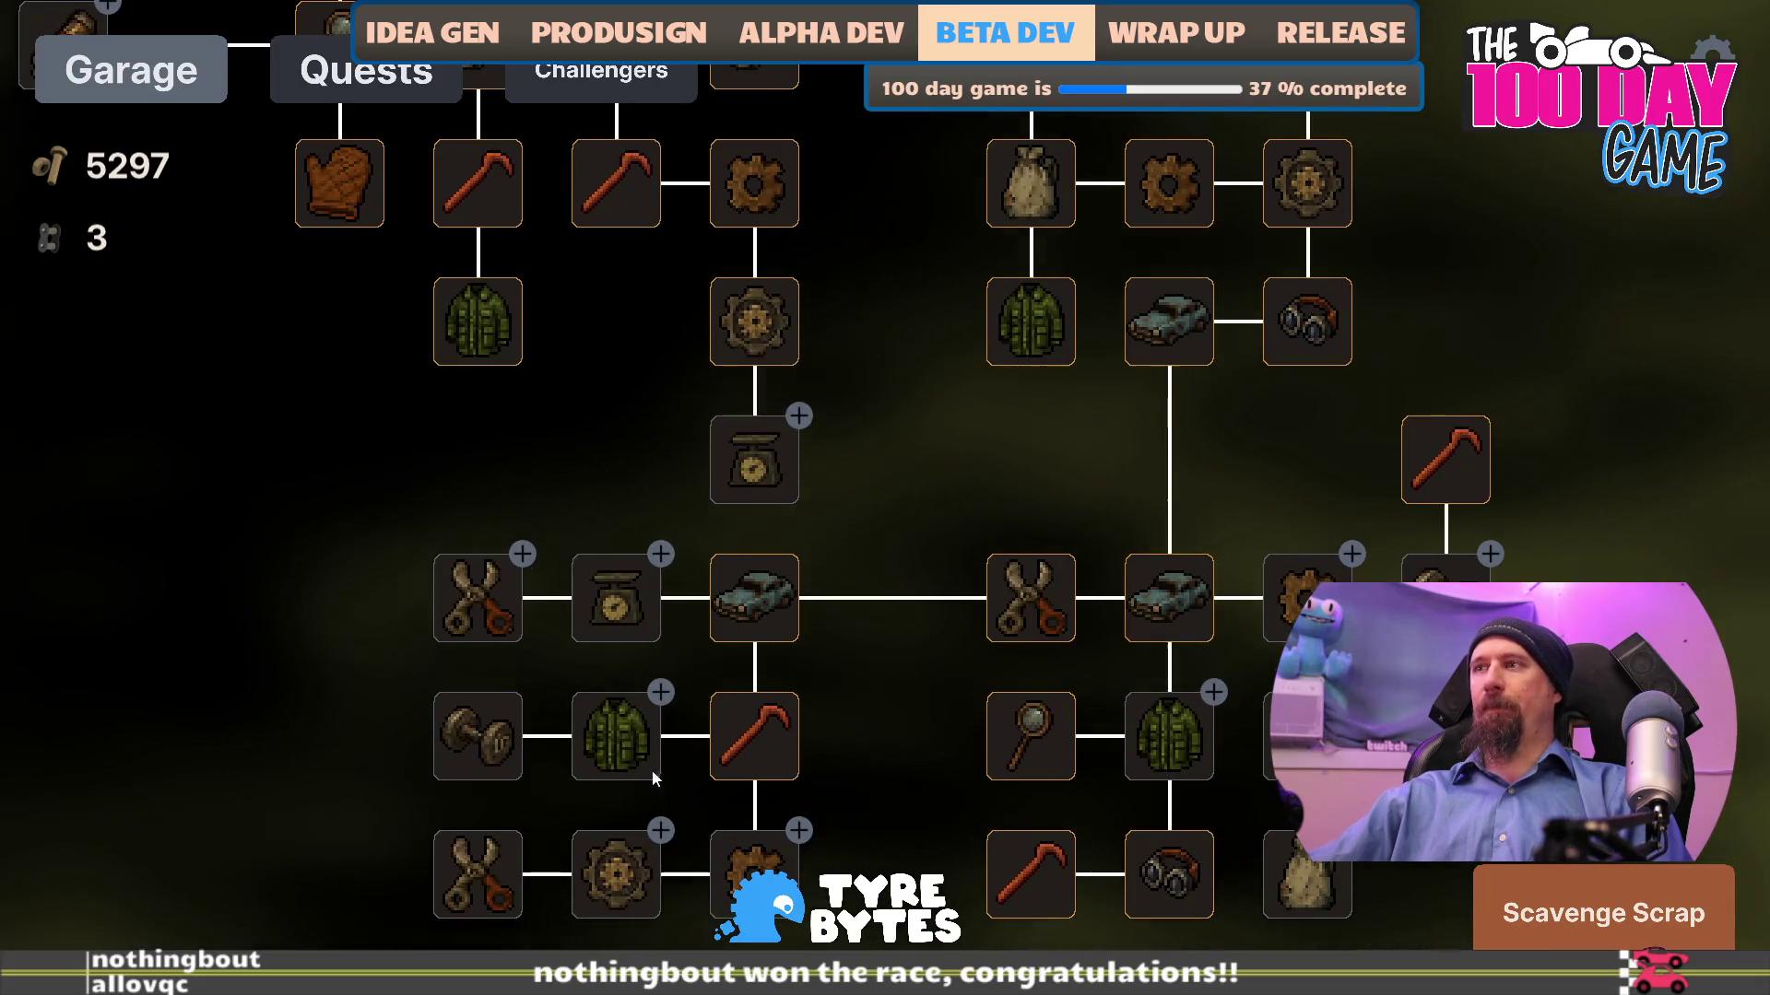
click(632, 771)
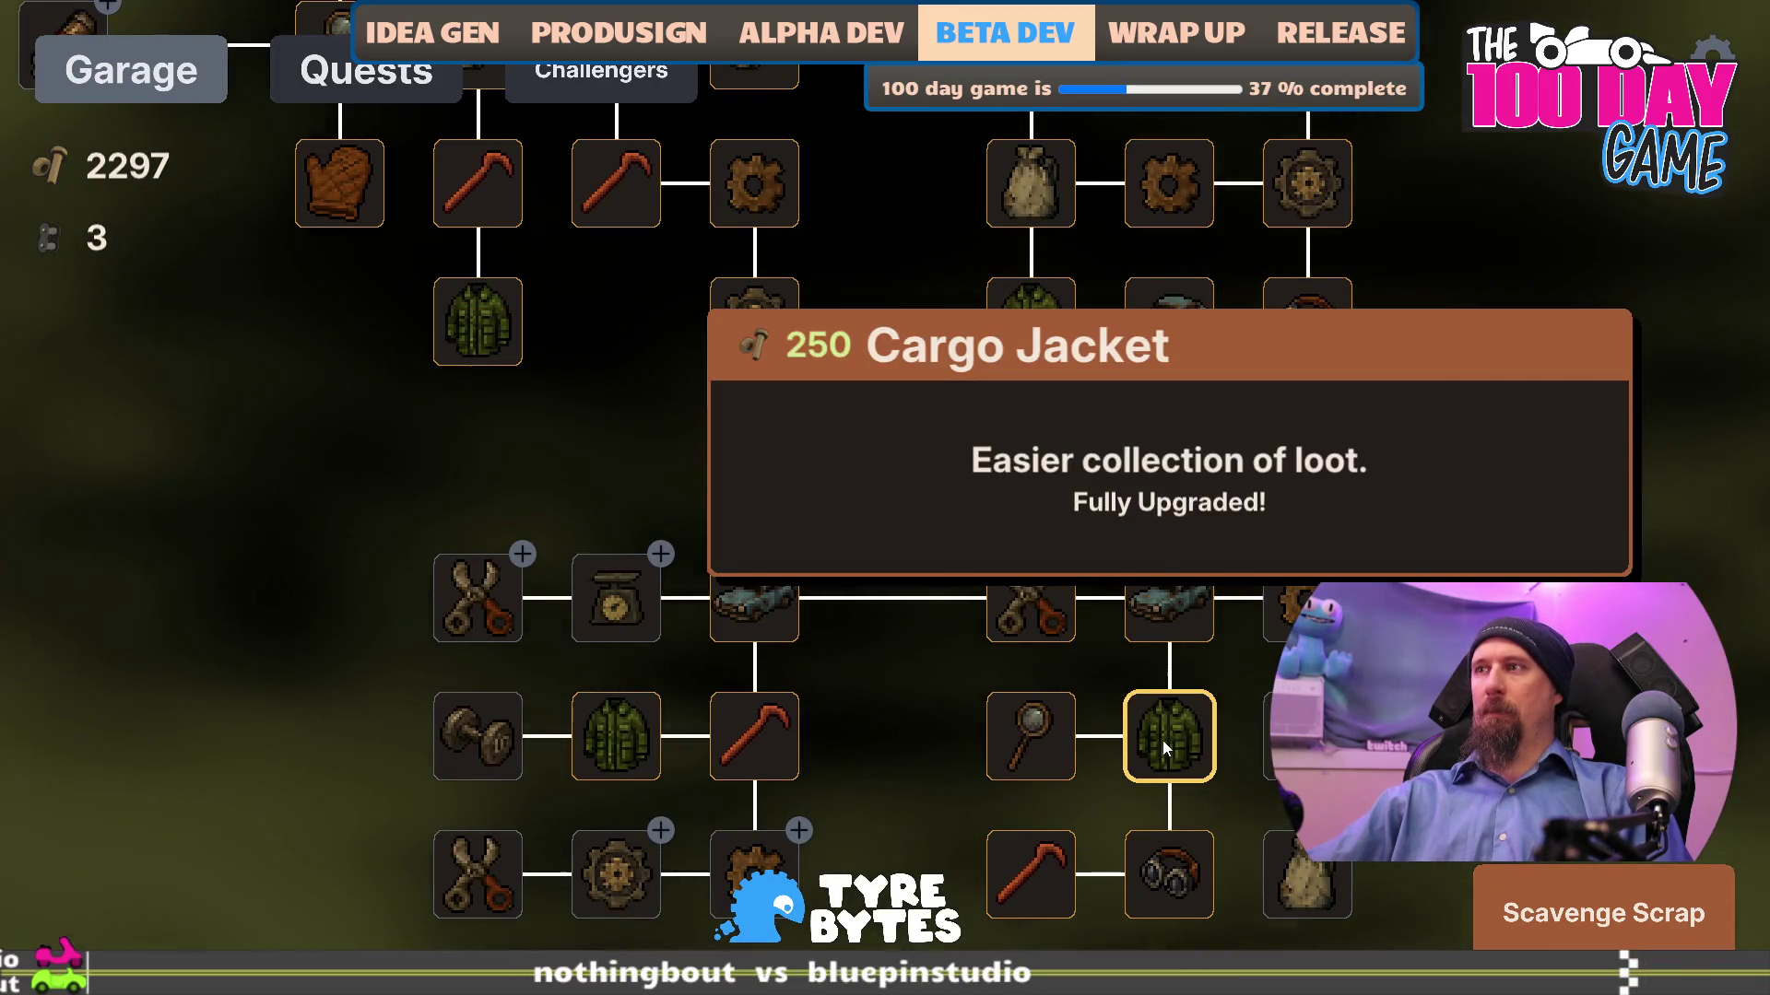
drag(1450, 601, 1235, 572)
click(1235, 572)
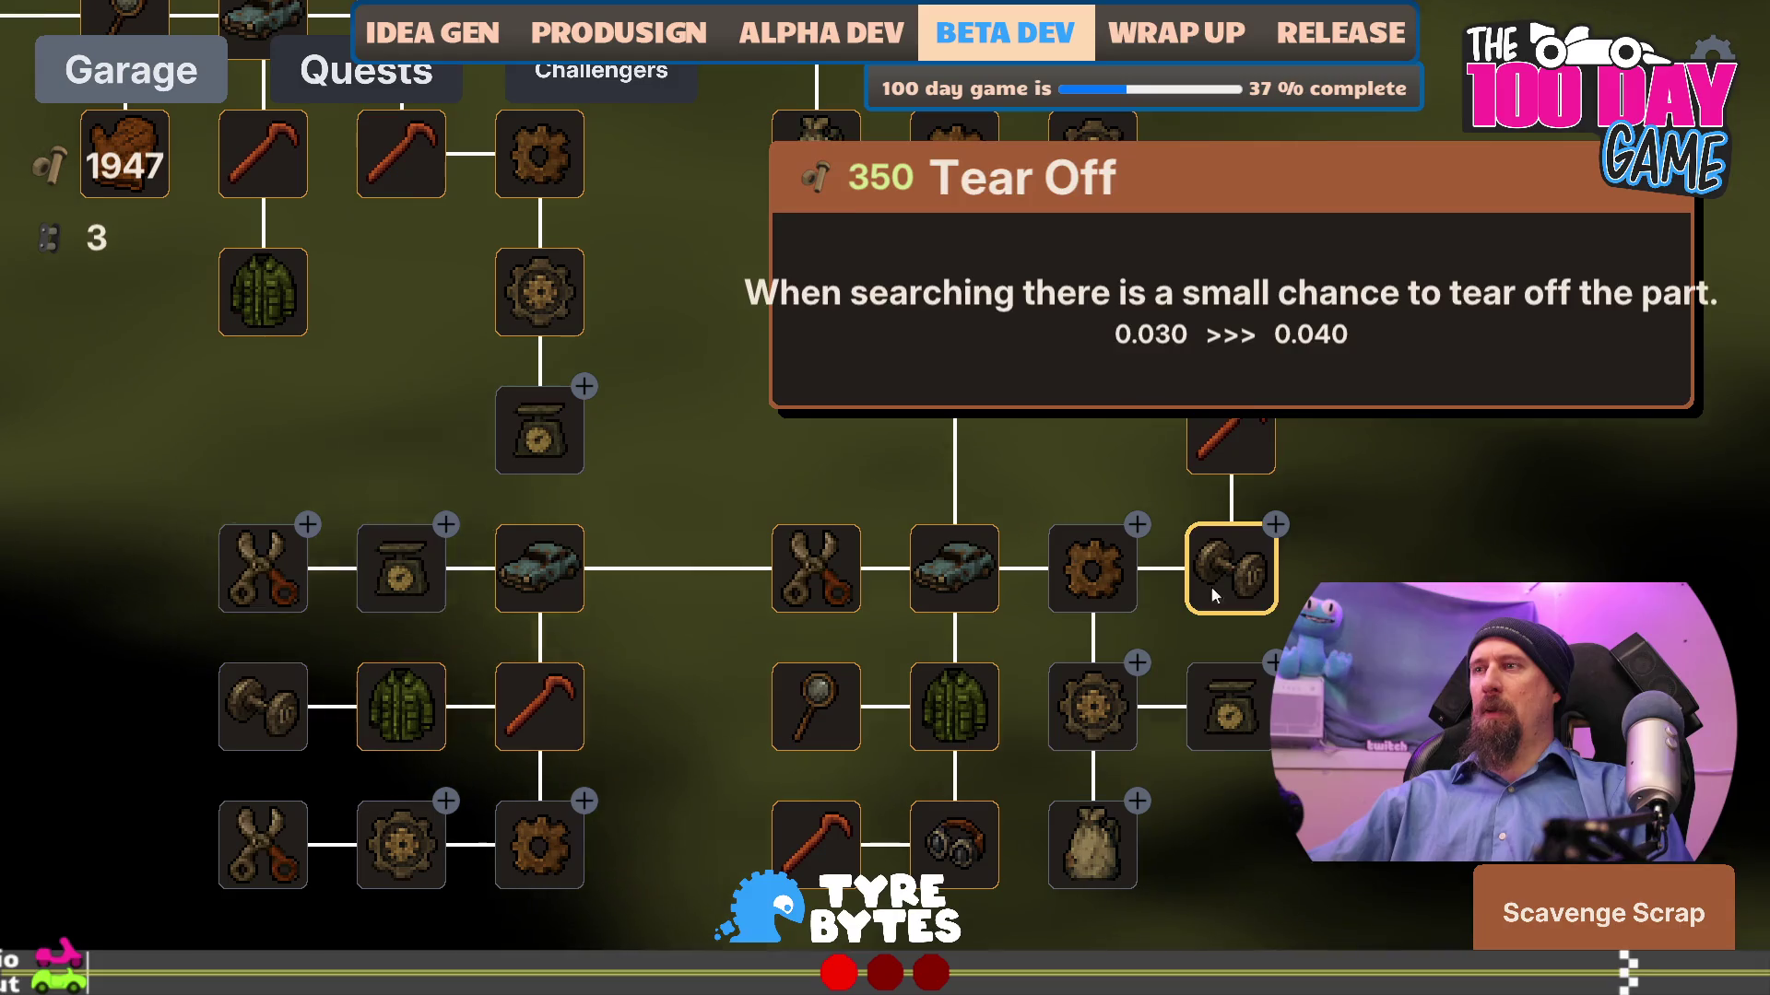
click(1224, 592)
click(1224, 593)
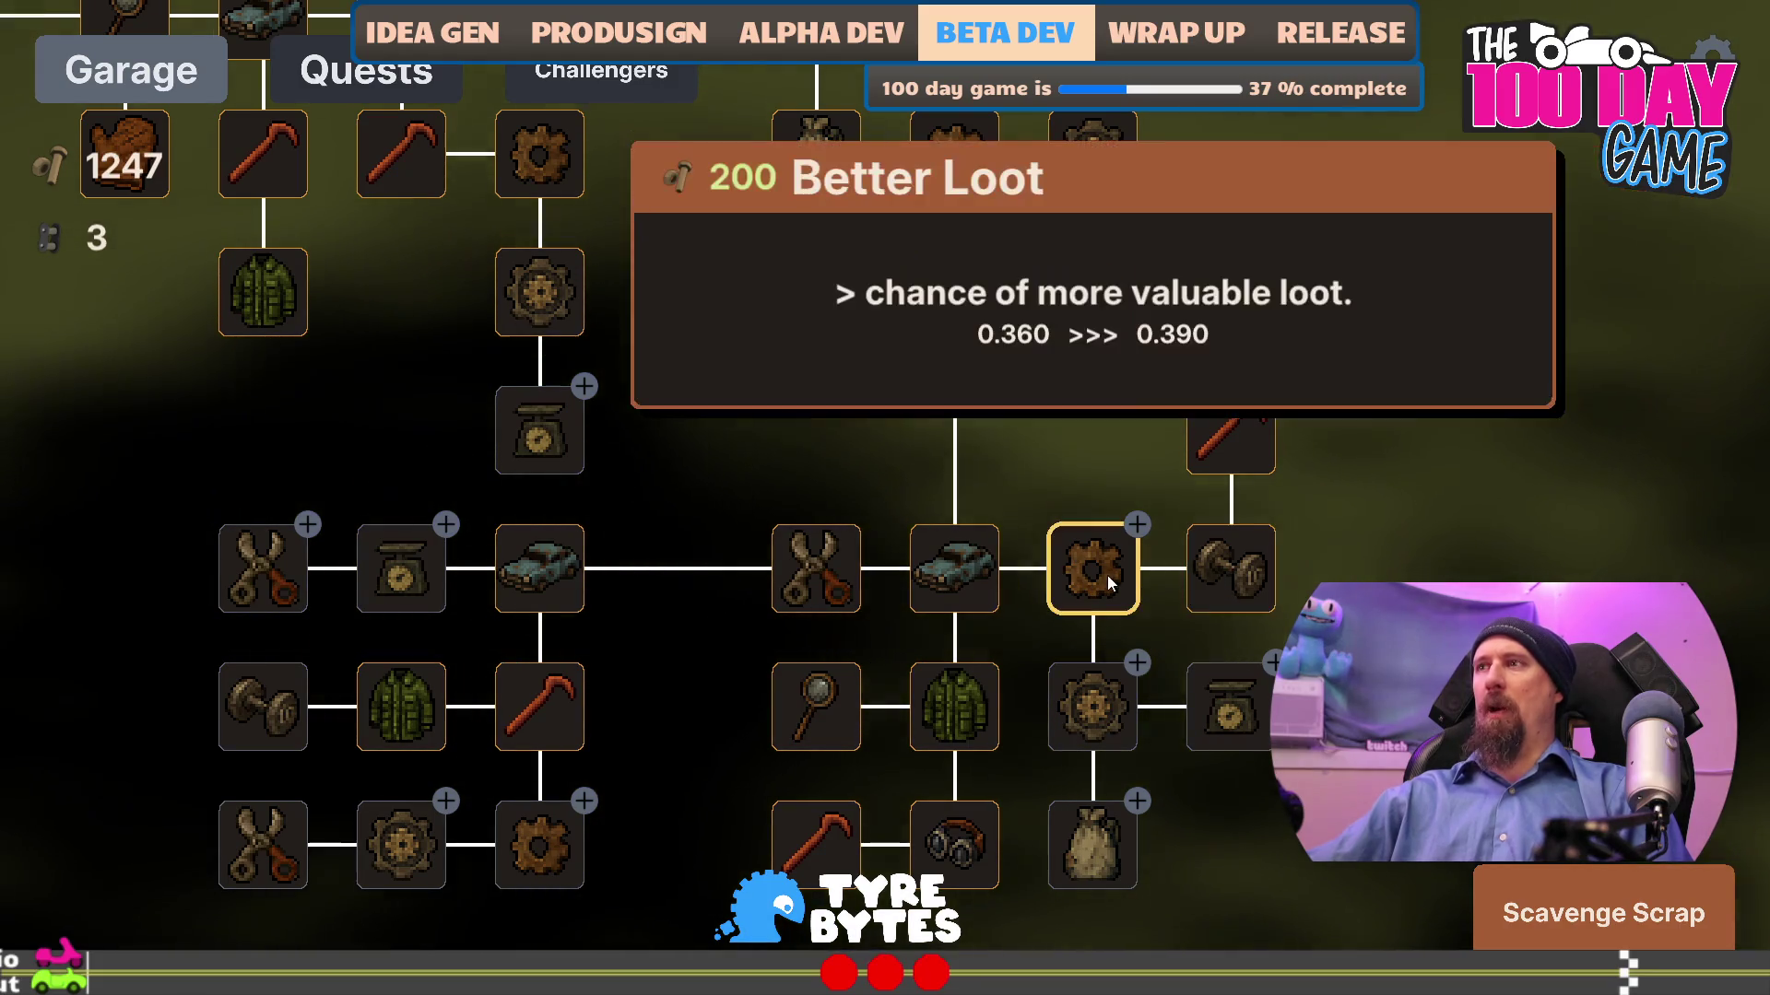
click(1107, 586)
click(1106, 585)
click(1106, 586)
click(1106, 590)
click(1098, 700)
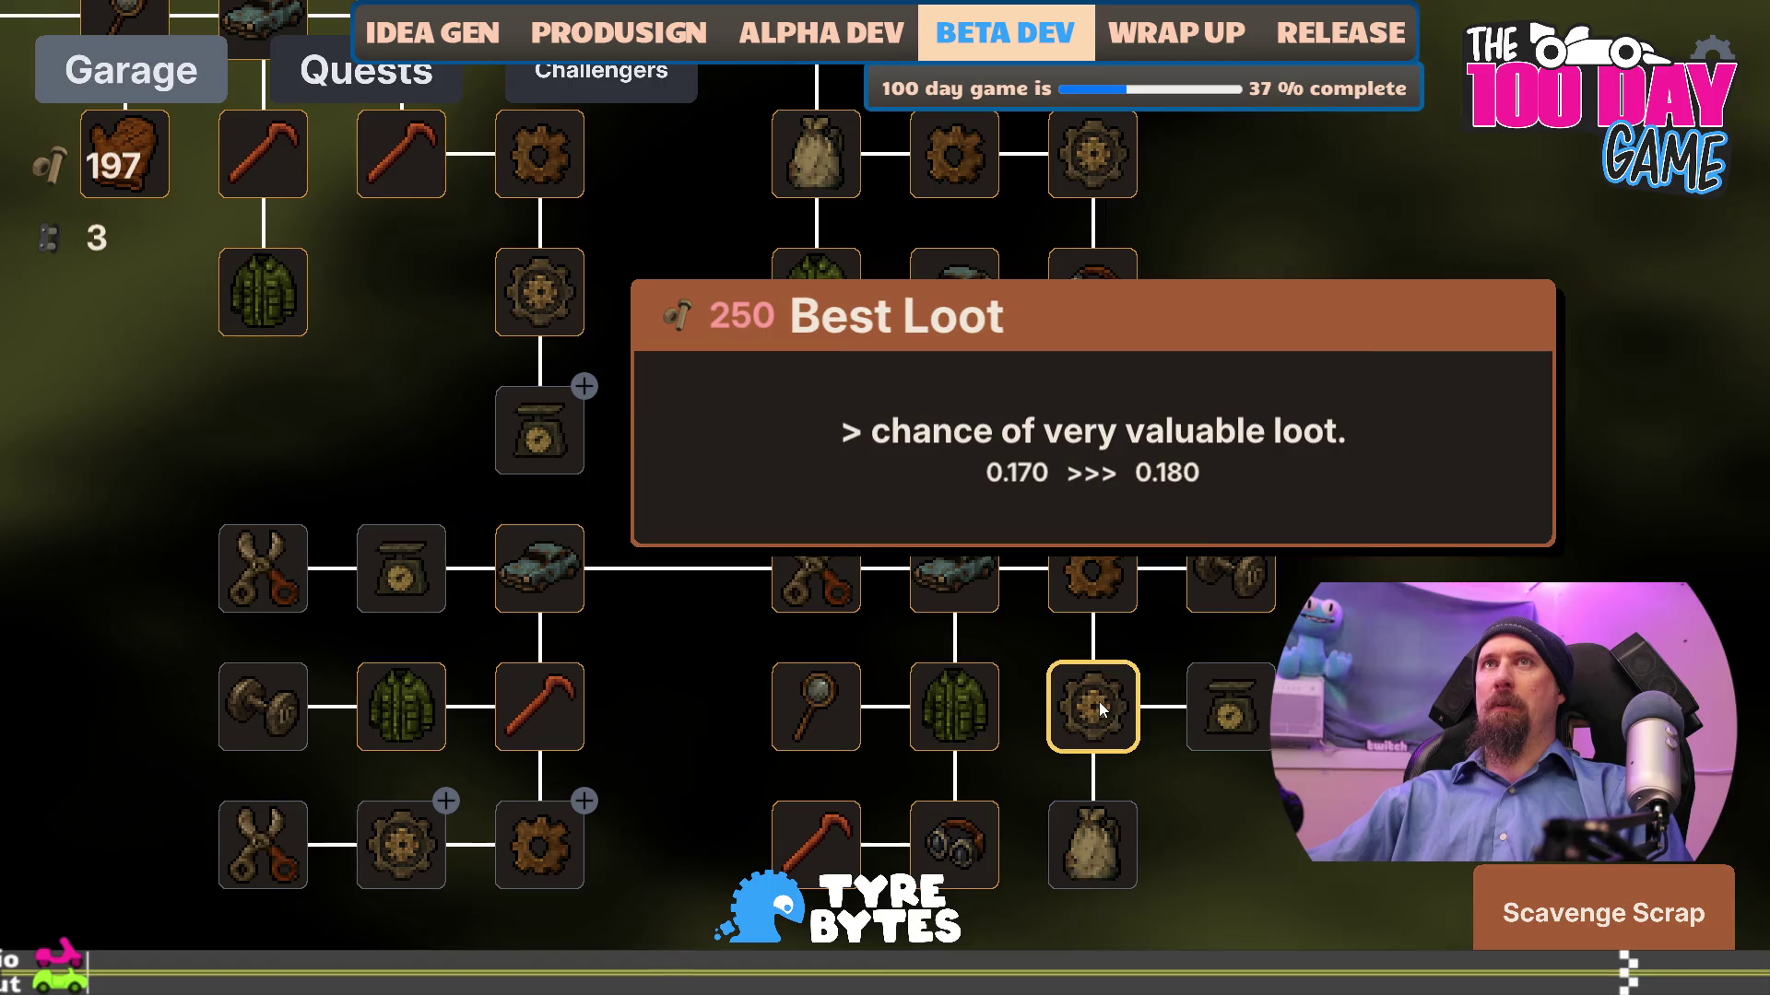
drag(1383, 645, 1490, 763)
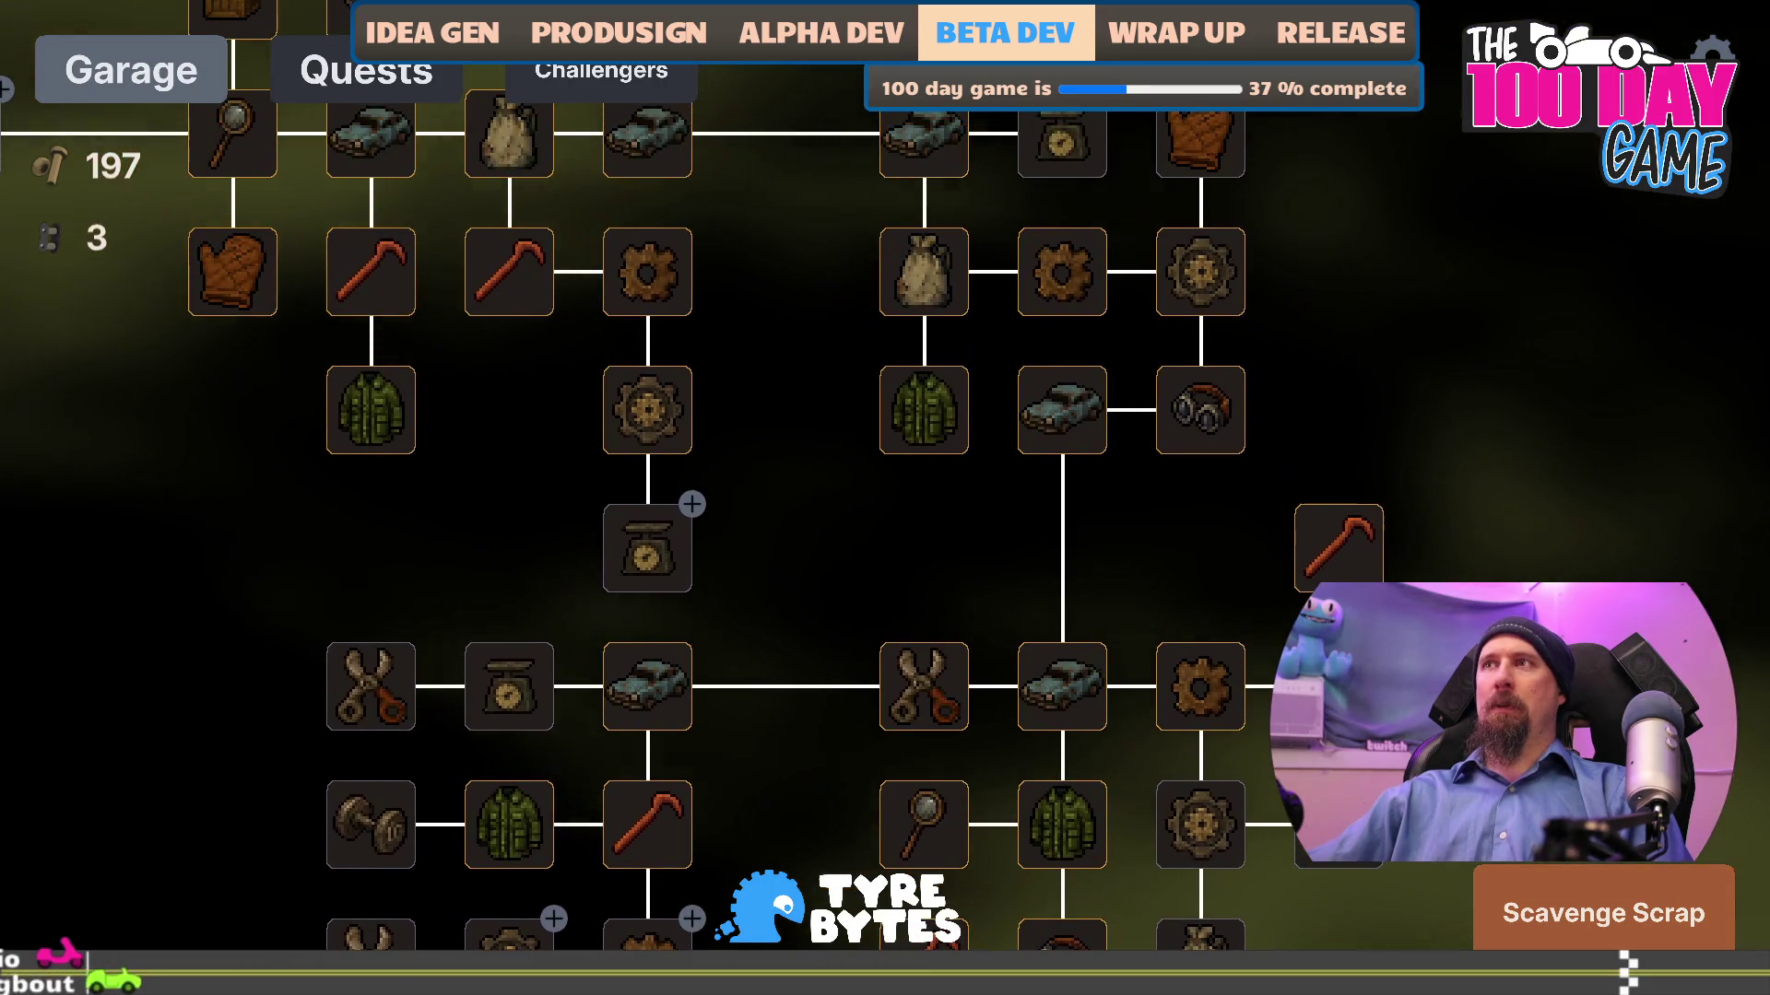
click(1574, 905)
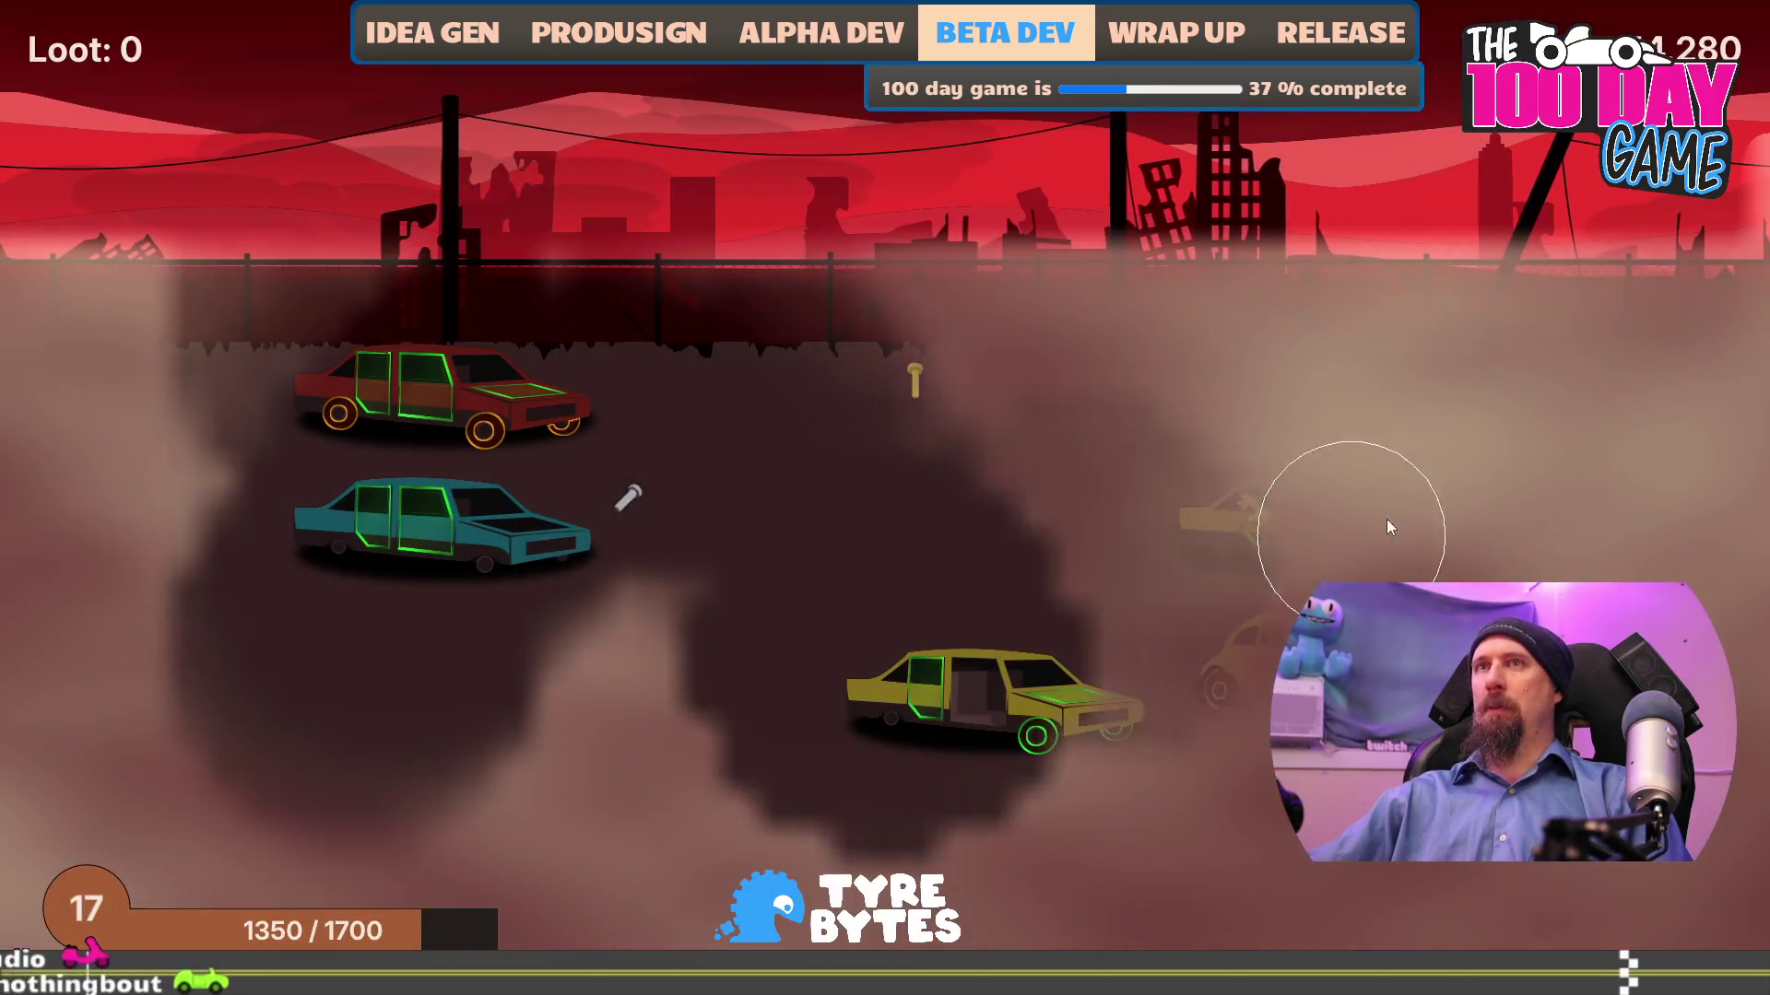
- Collect 666 loot to reach level 18, then return to the upgrade tree with 890 bolts
mouse_move(1284, 789)
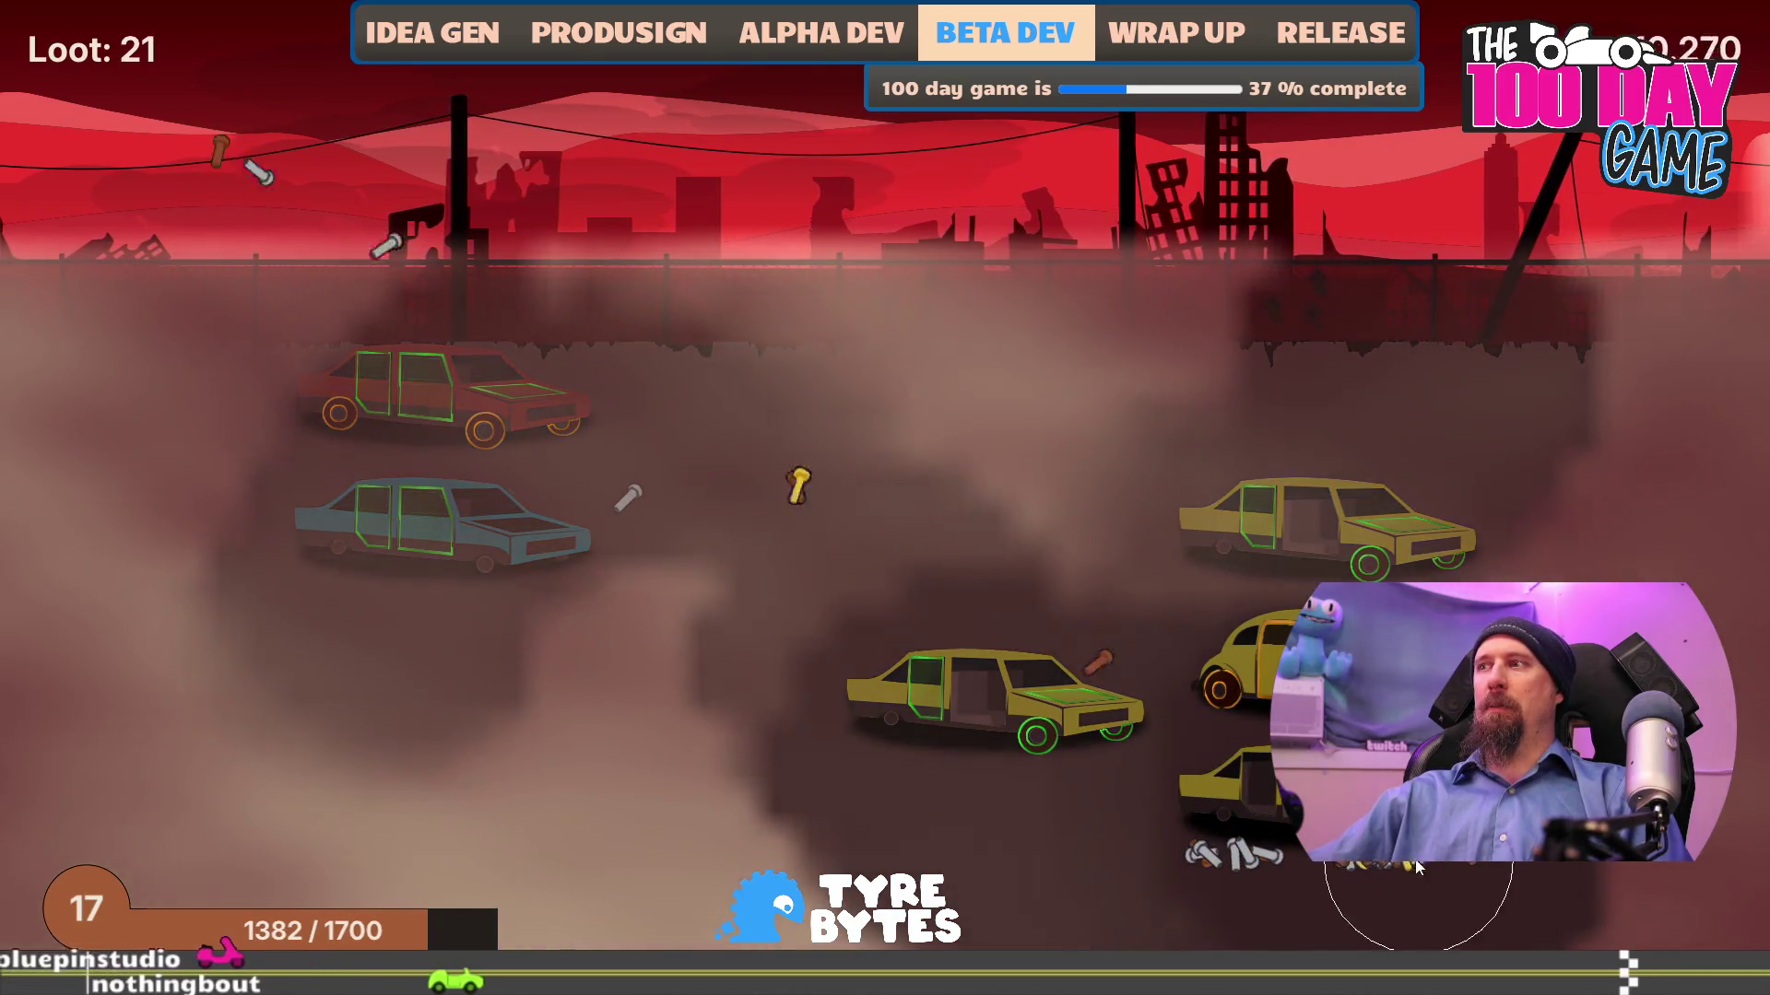
mouse_move(1199, 869)
mouse_move(1298, 532)
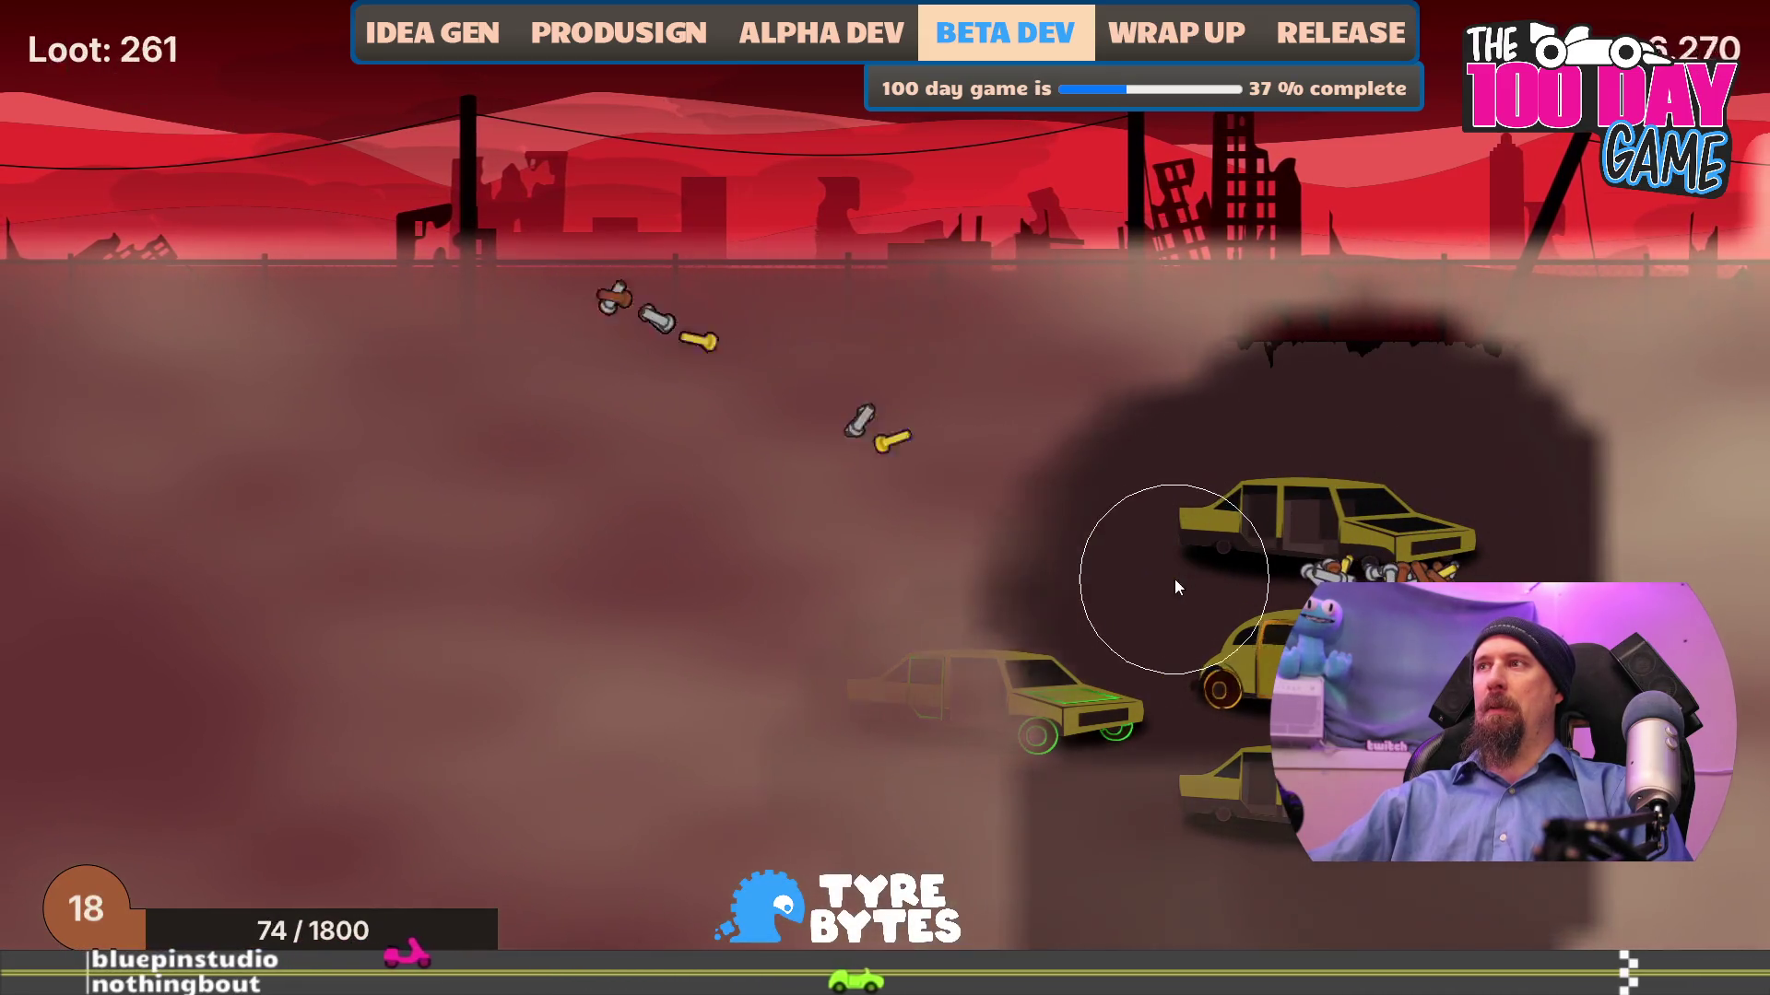
mouse_move(854, 672)
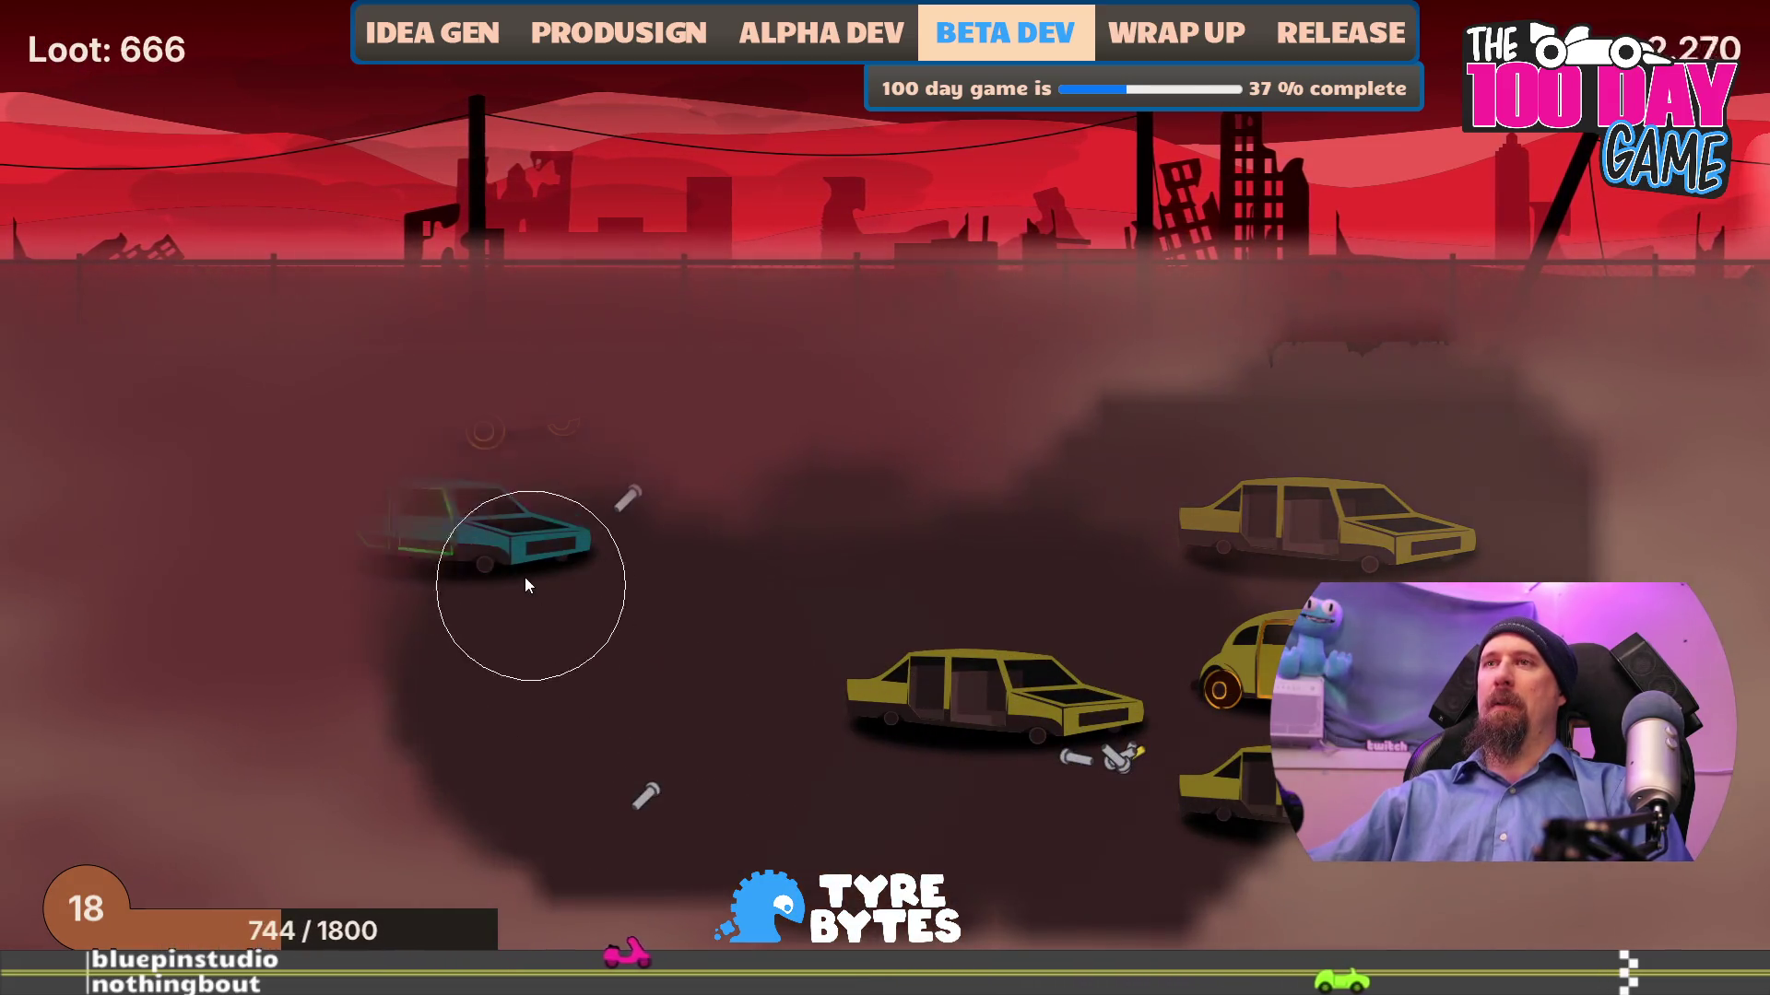
mouse_move(402, 511)
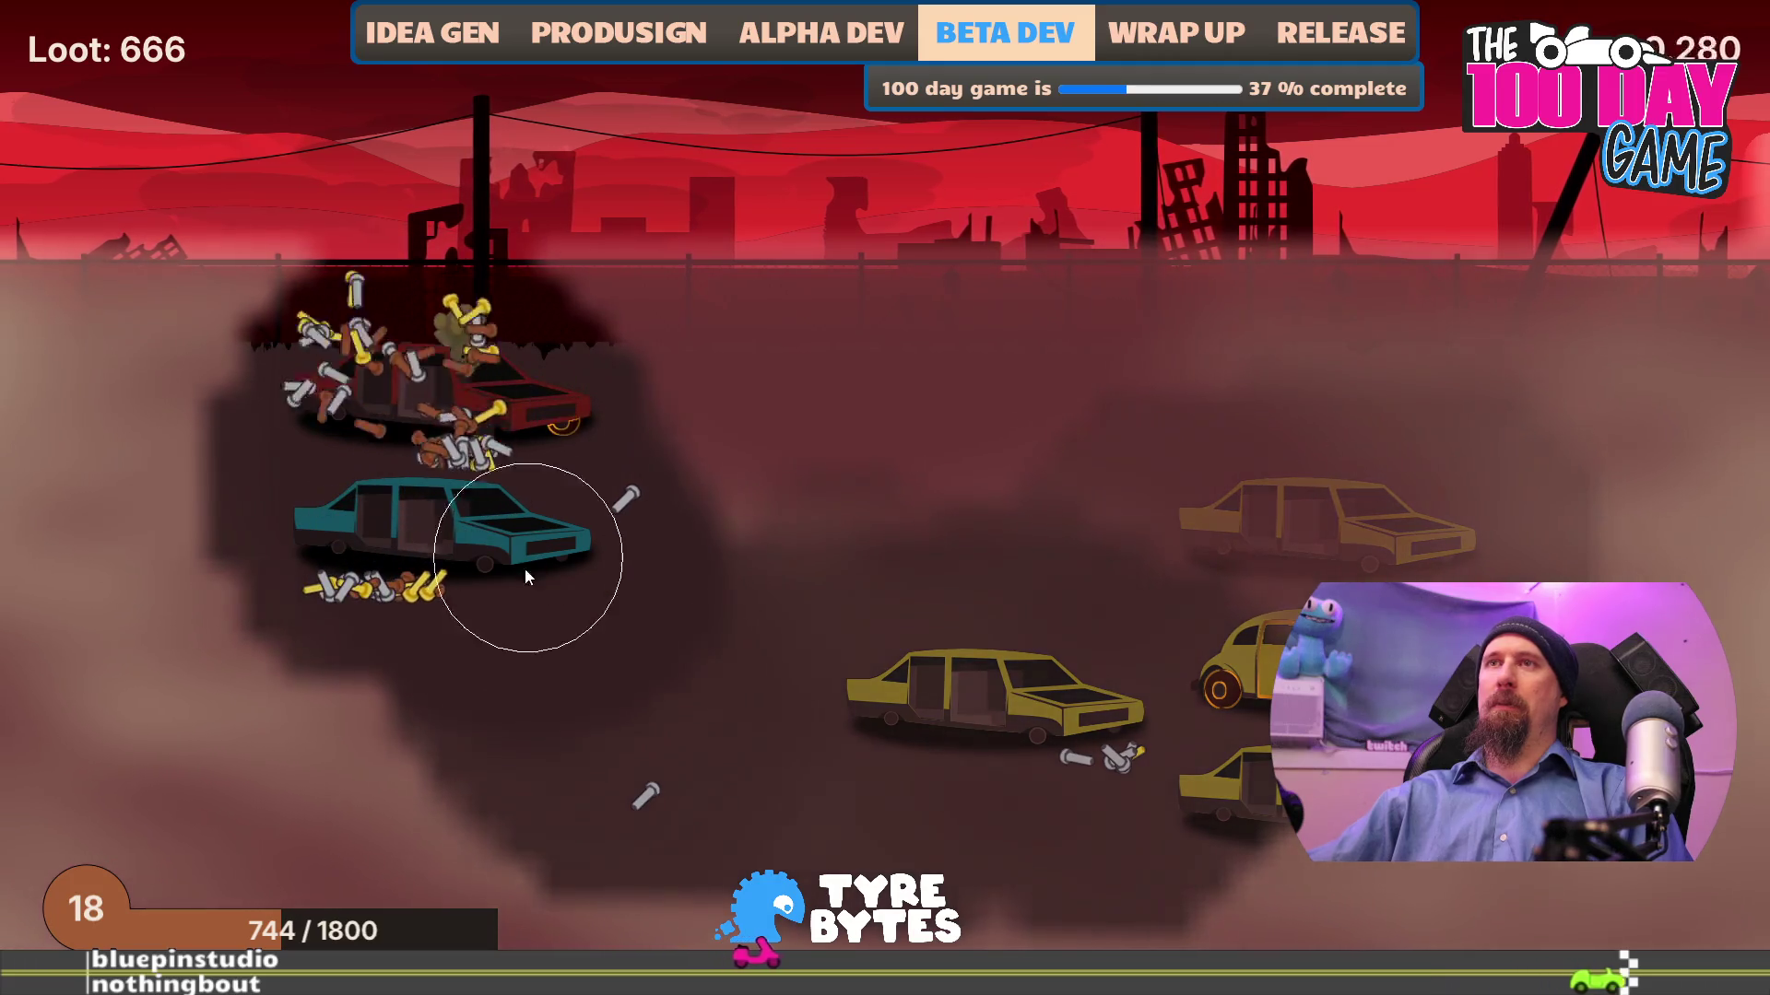
click(689, 906)
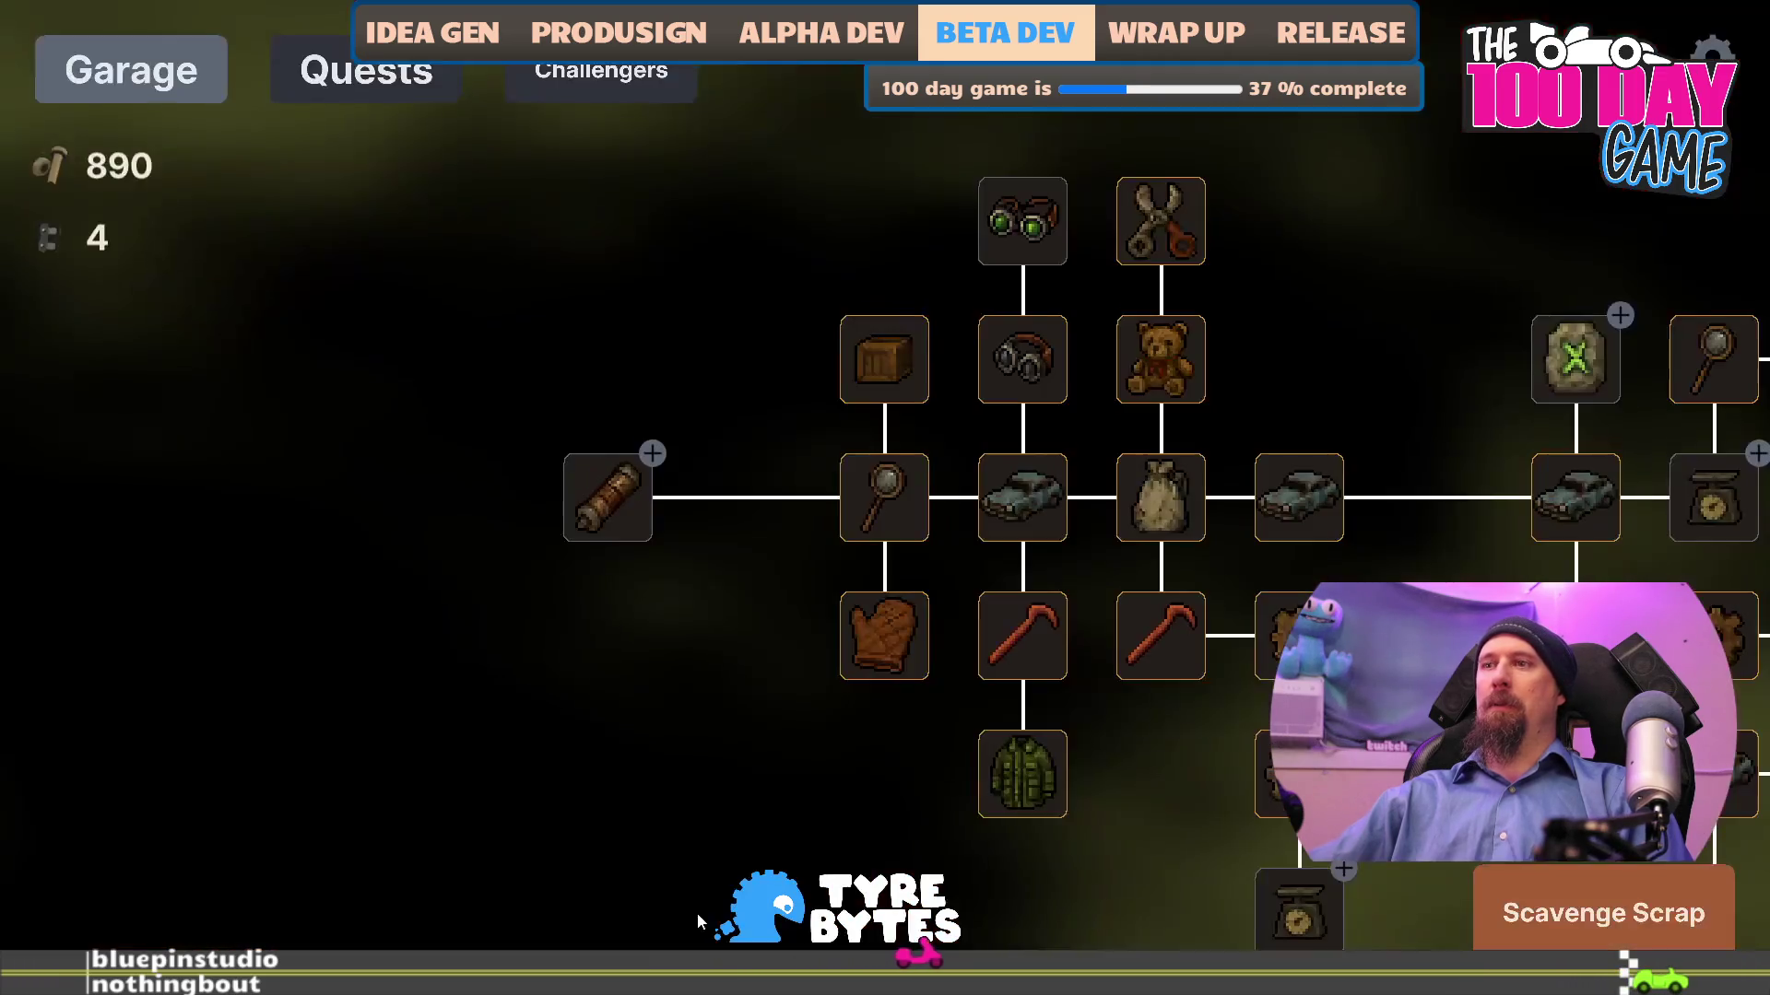
- Run a short 4-bolt supply run bringing the total to 895 bolts, then start another
drag(815, 361, 656, 312)
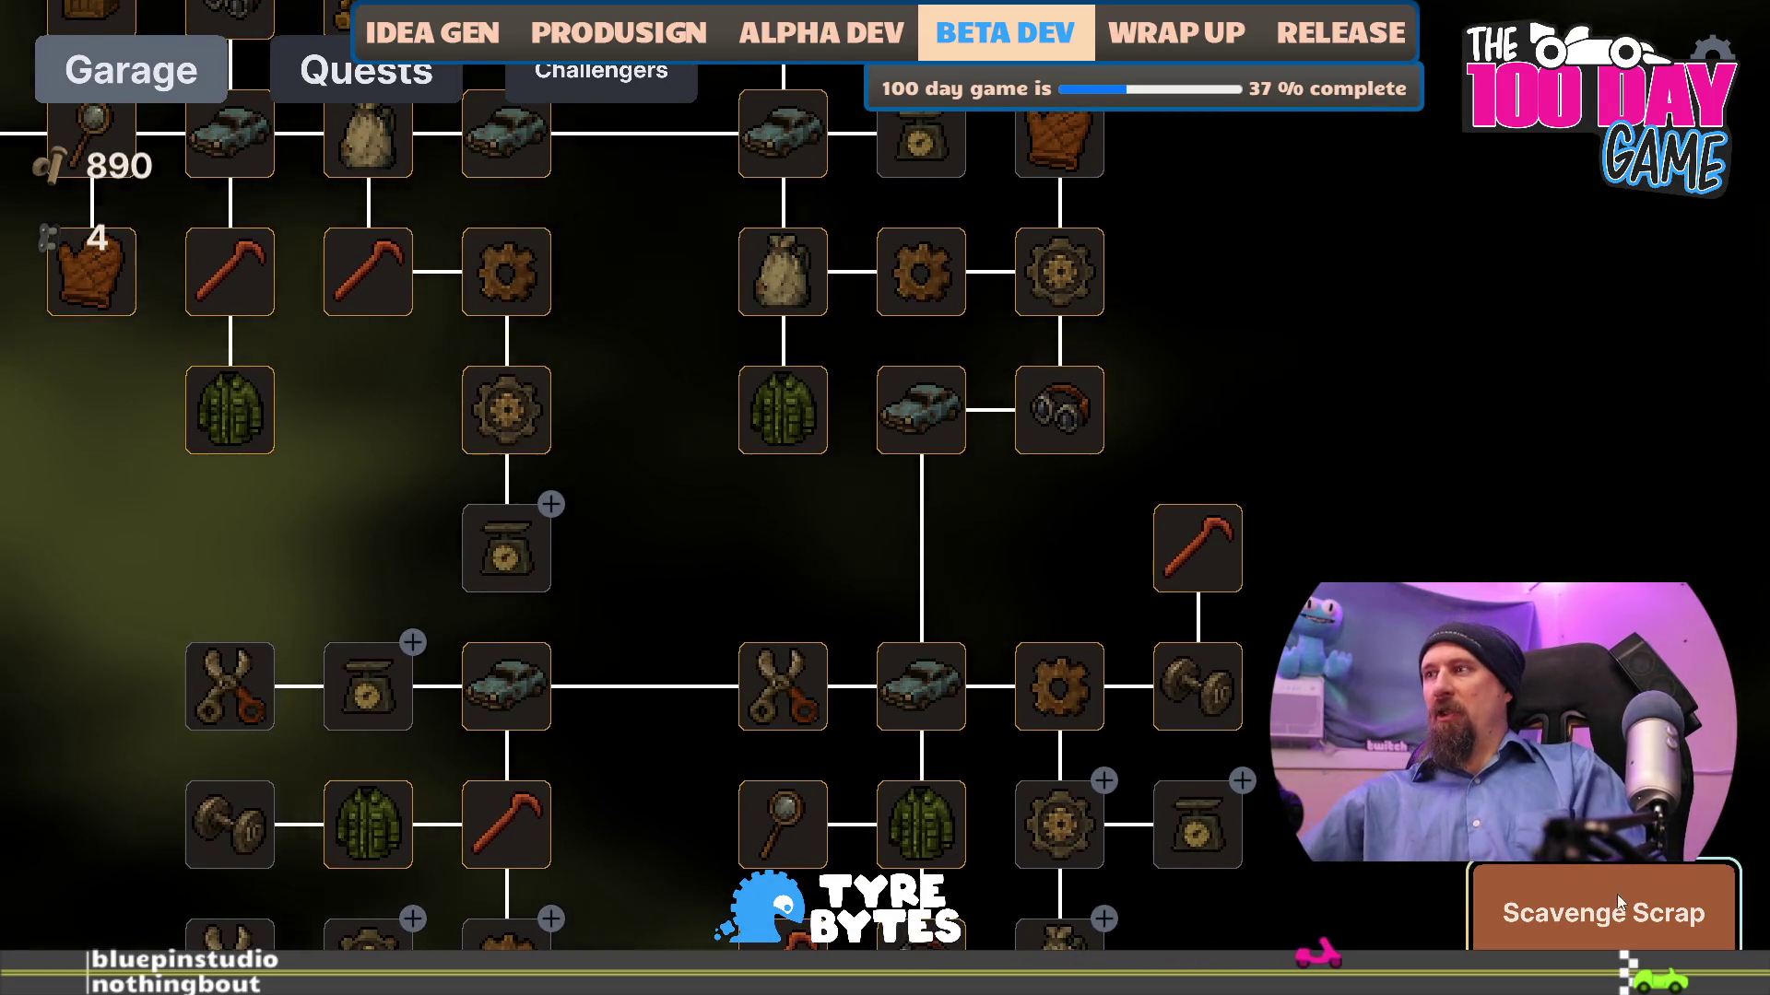
click(1616, 892)
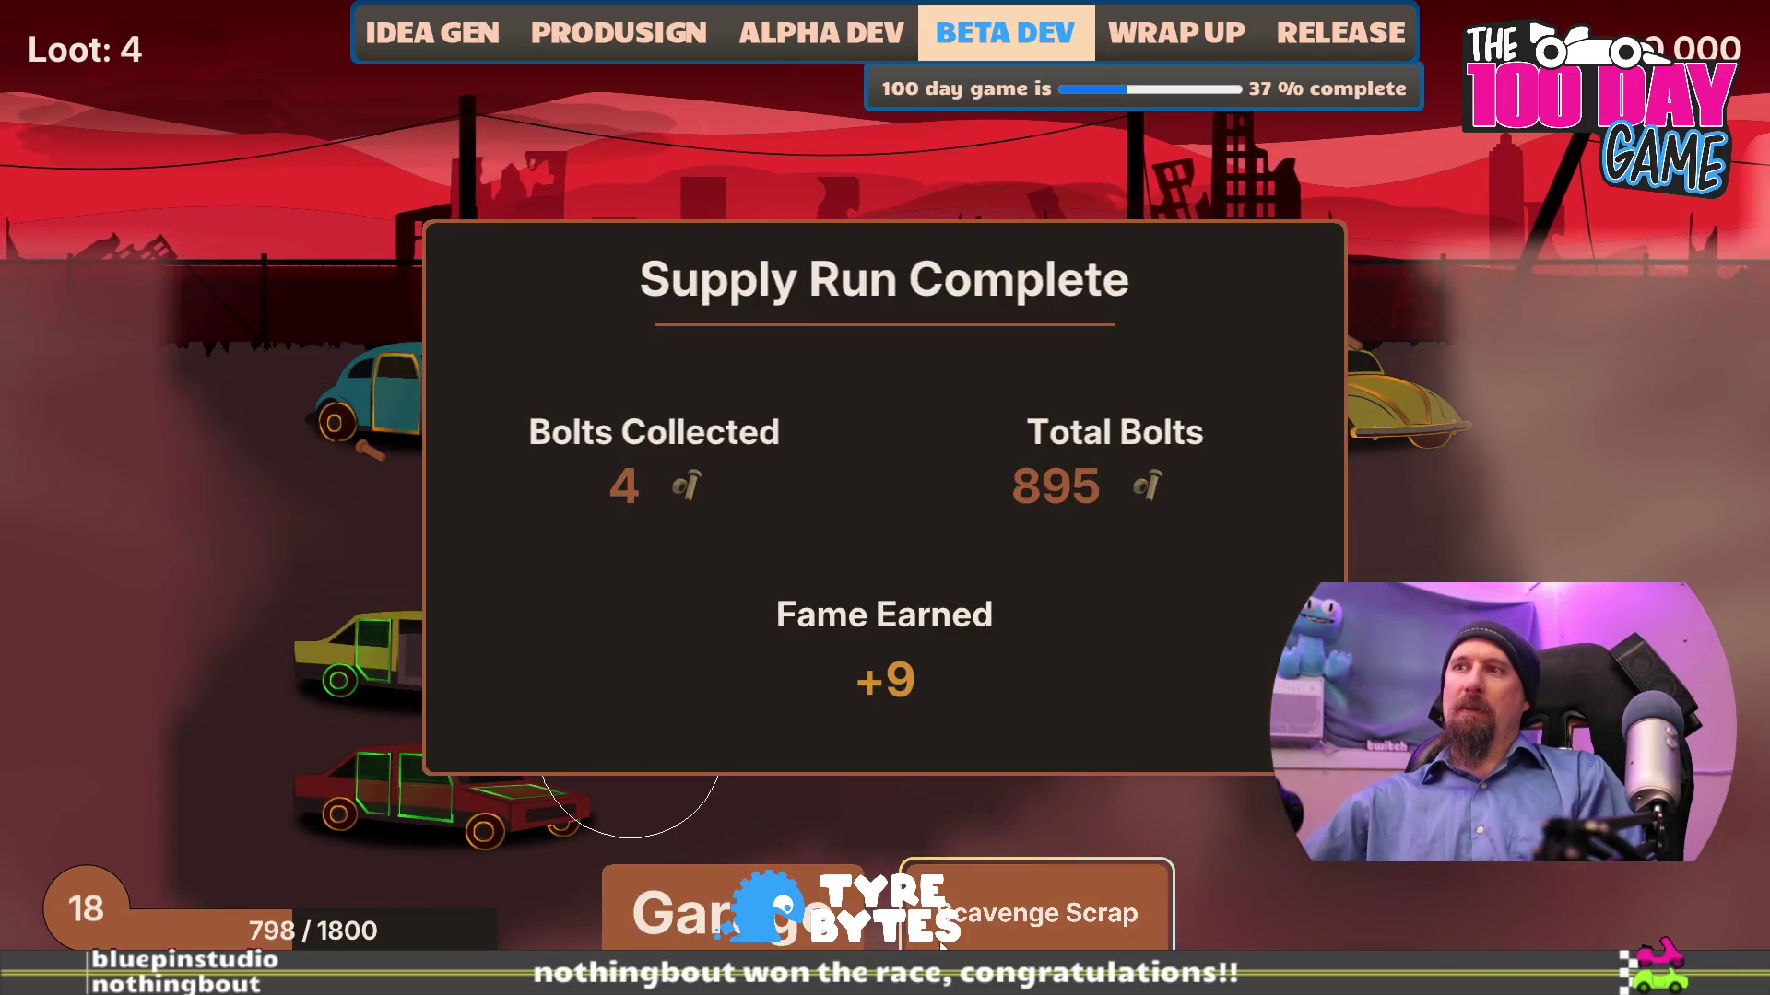
click(1051, 899)
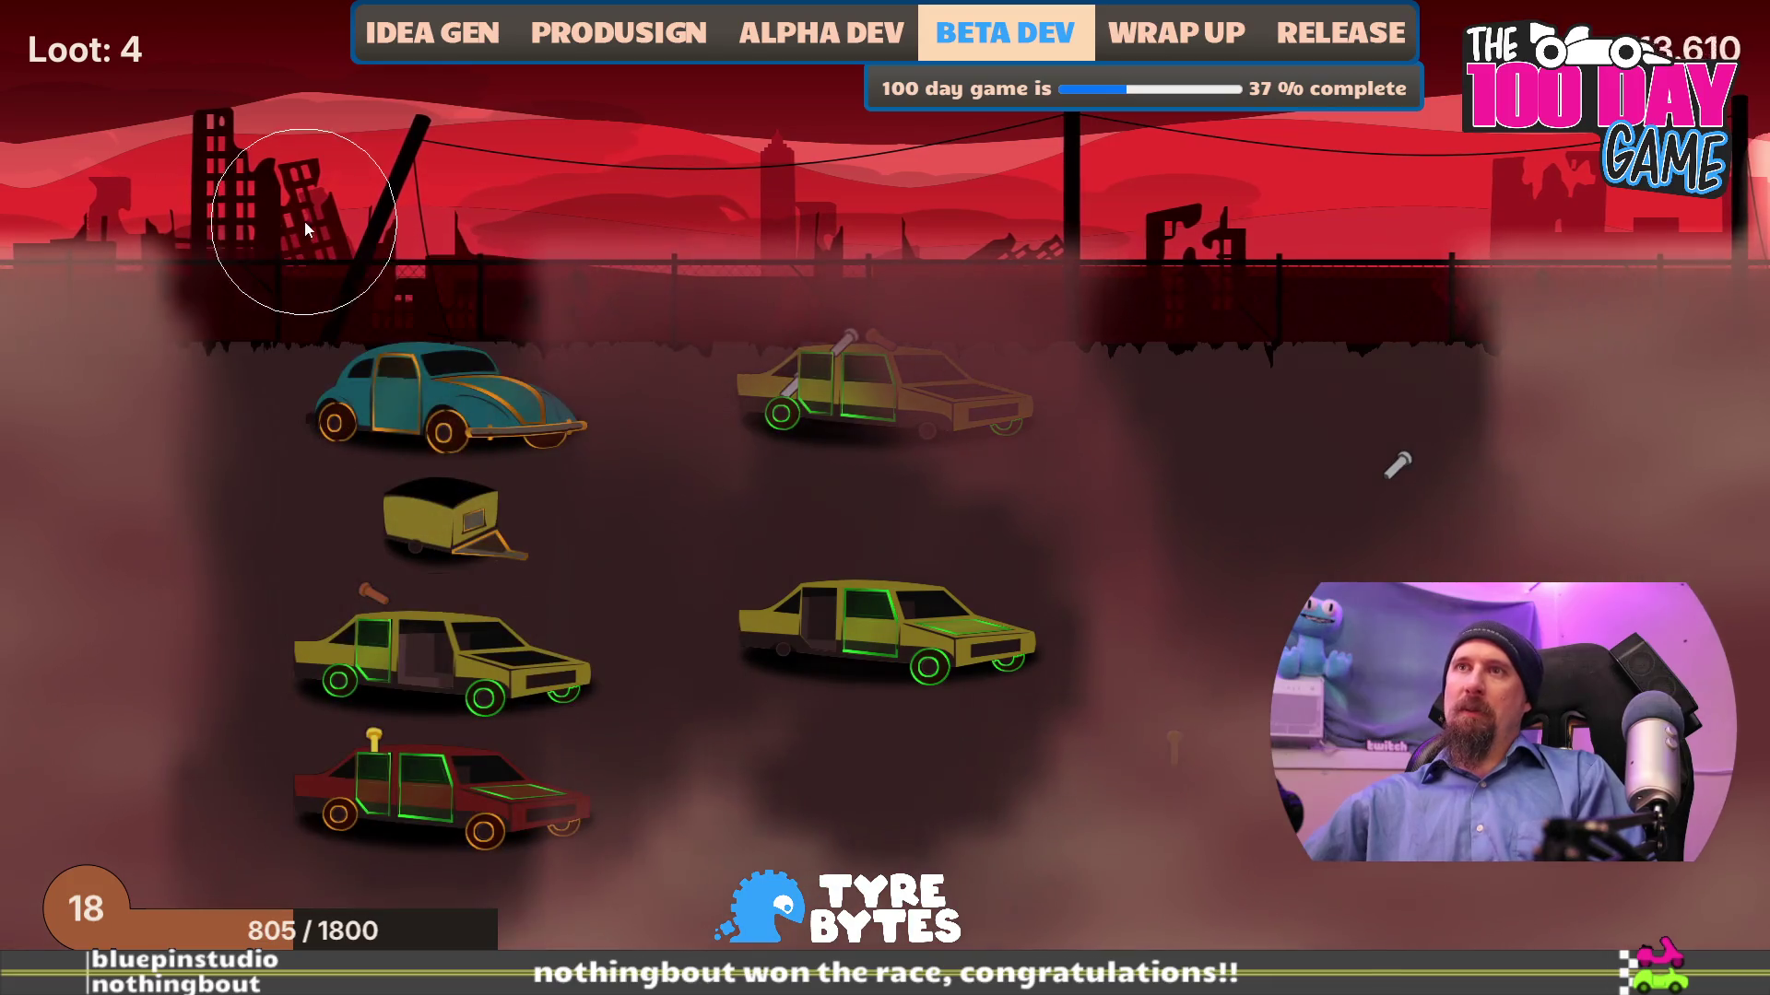